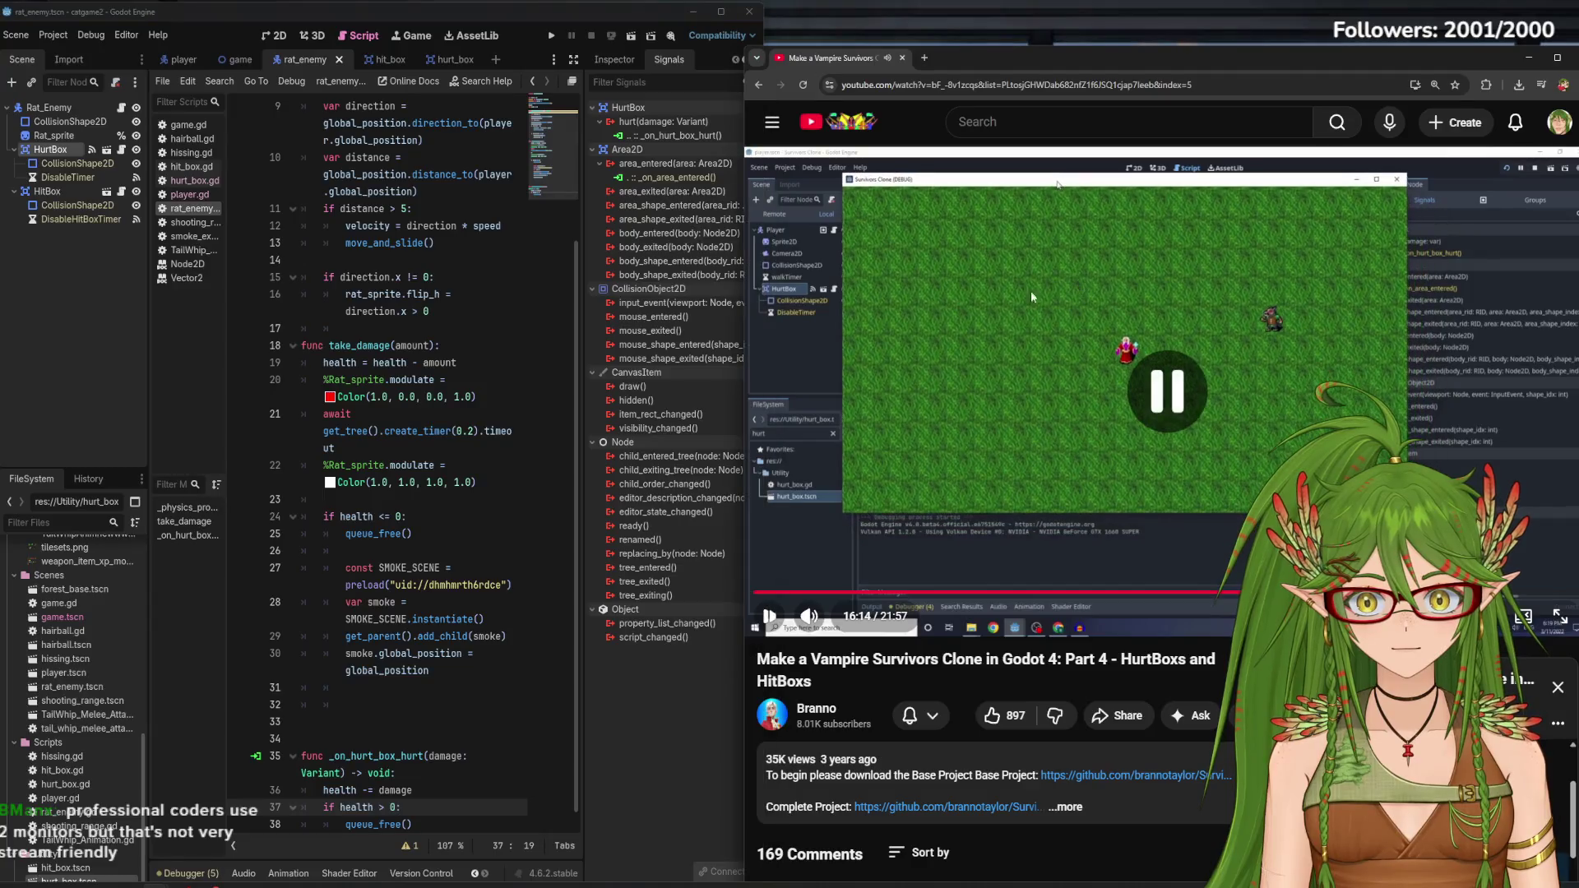
Resume the HurtBox tutorial video beside the rat_enemy script and pause it at 16:21
click(1252, 370)
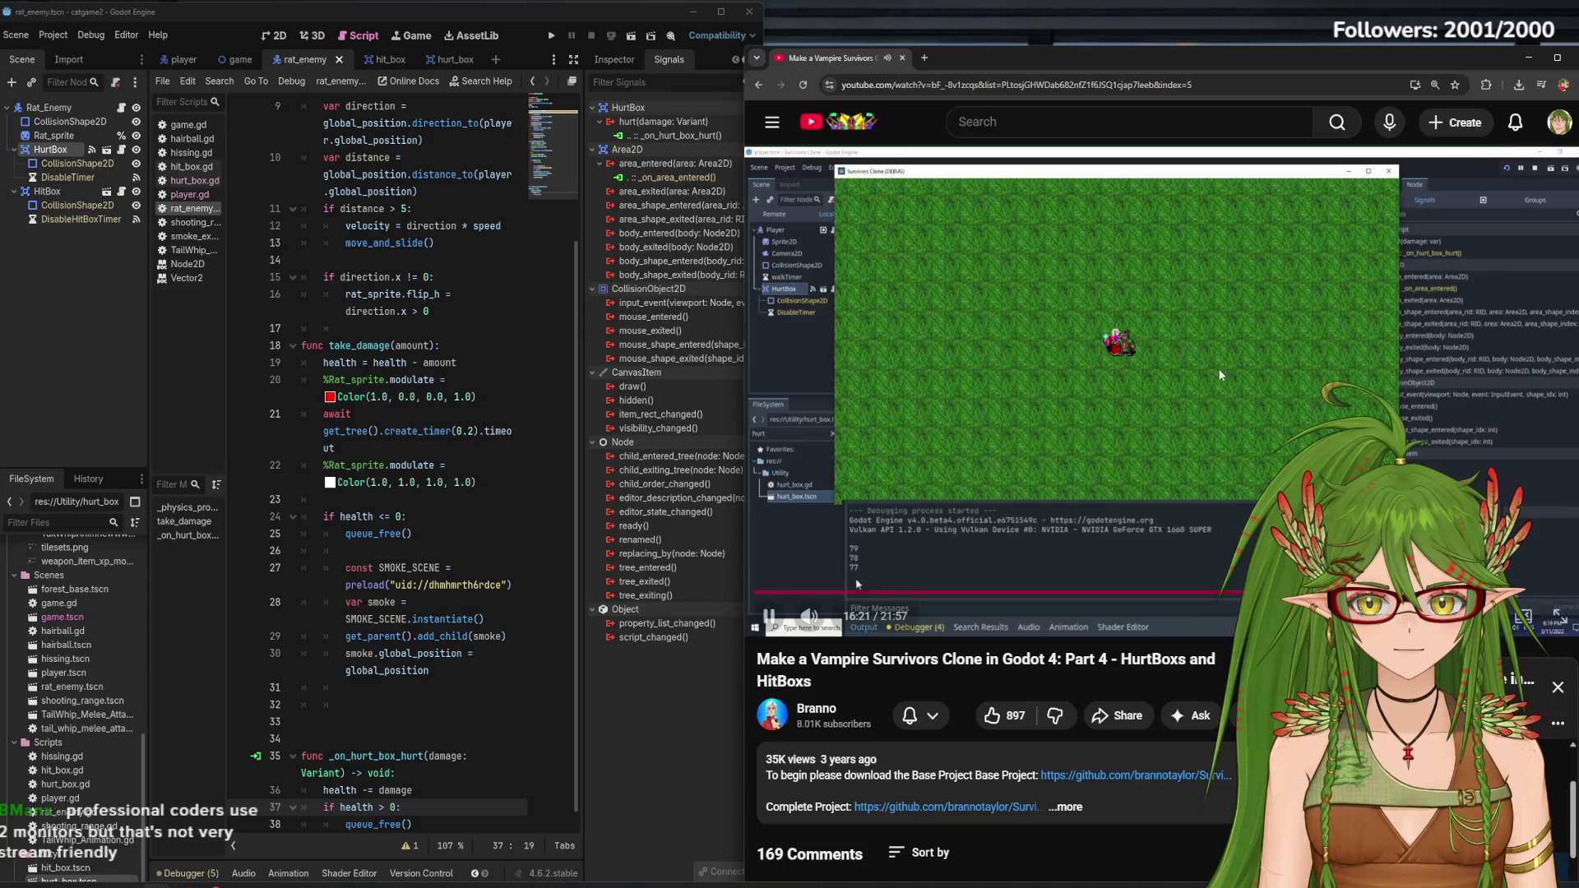
key(XF86AudioPlay)
click(551, 37)
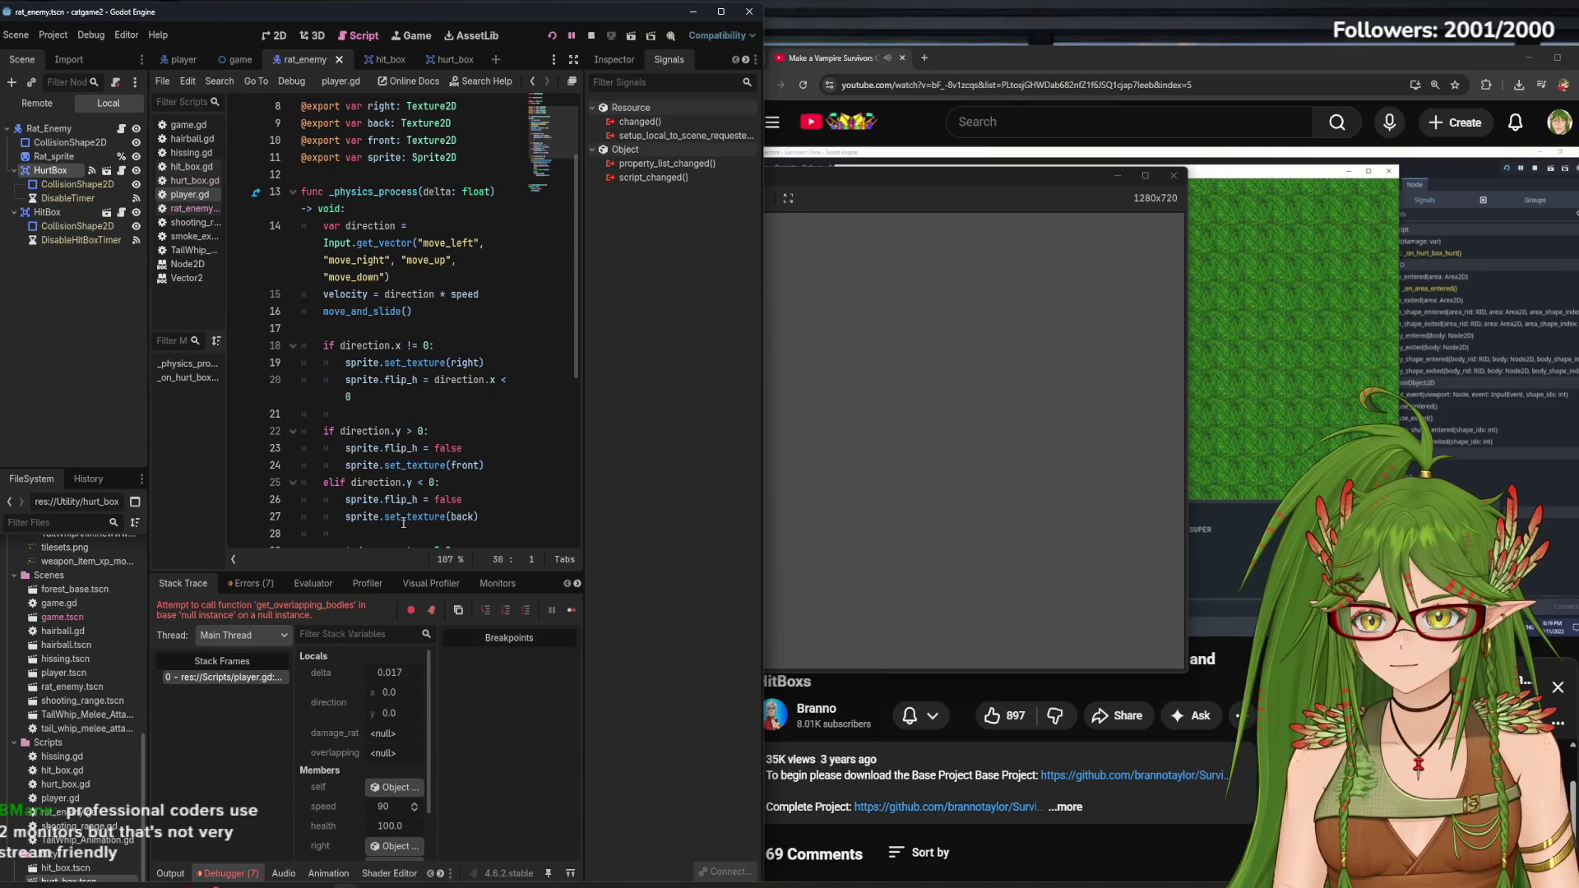
Widen the editor over the browser, enlarge the code area, and show player.gd in the Inspector
scroll(393, 517, down, 5)
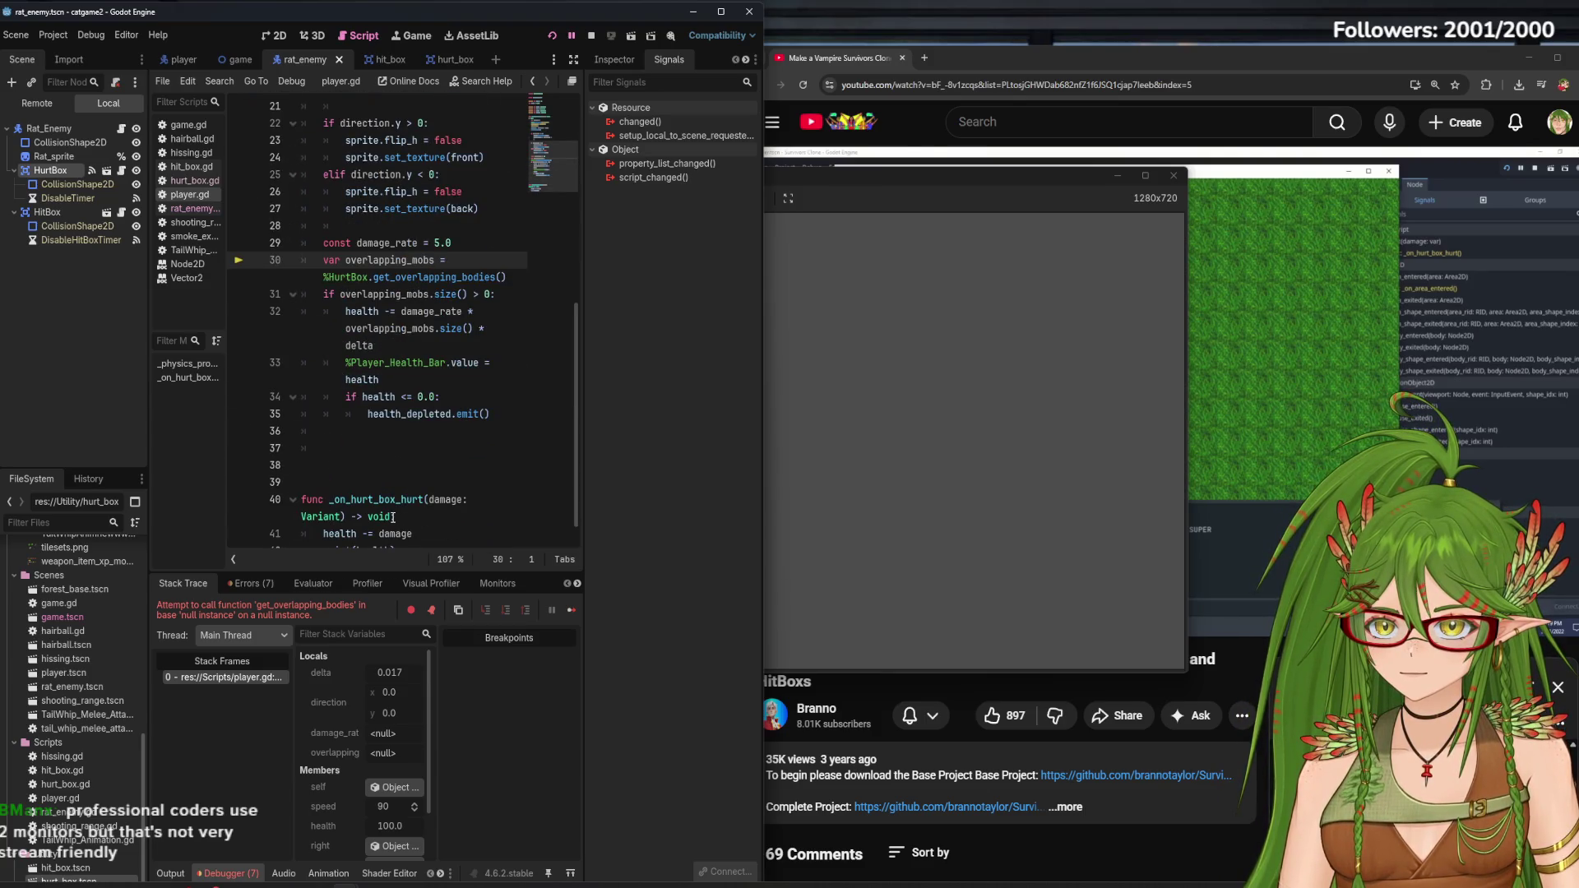
scroll(393, 517, up, 1)
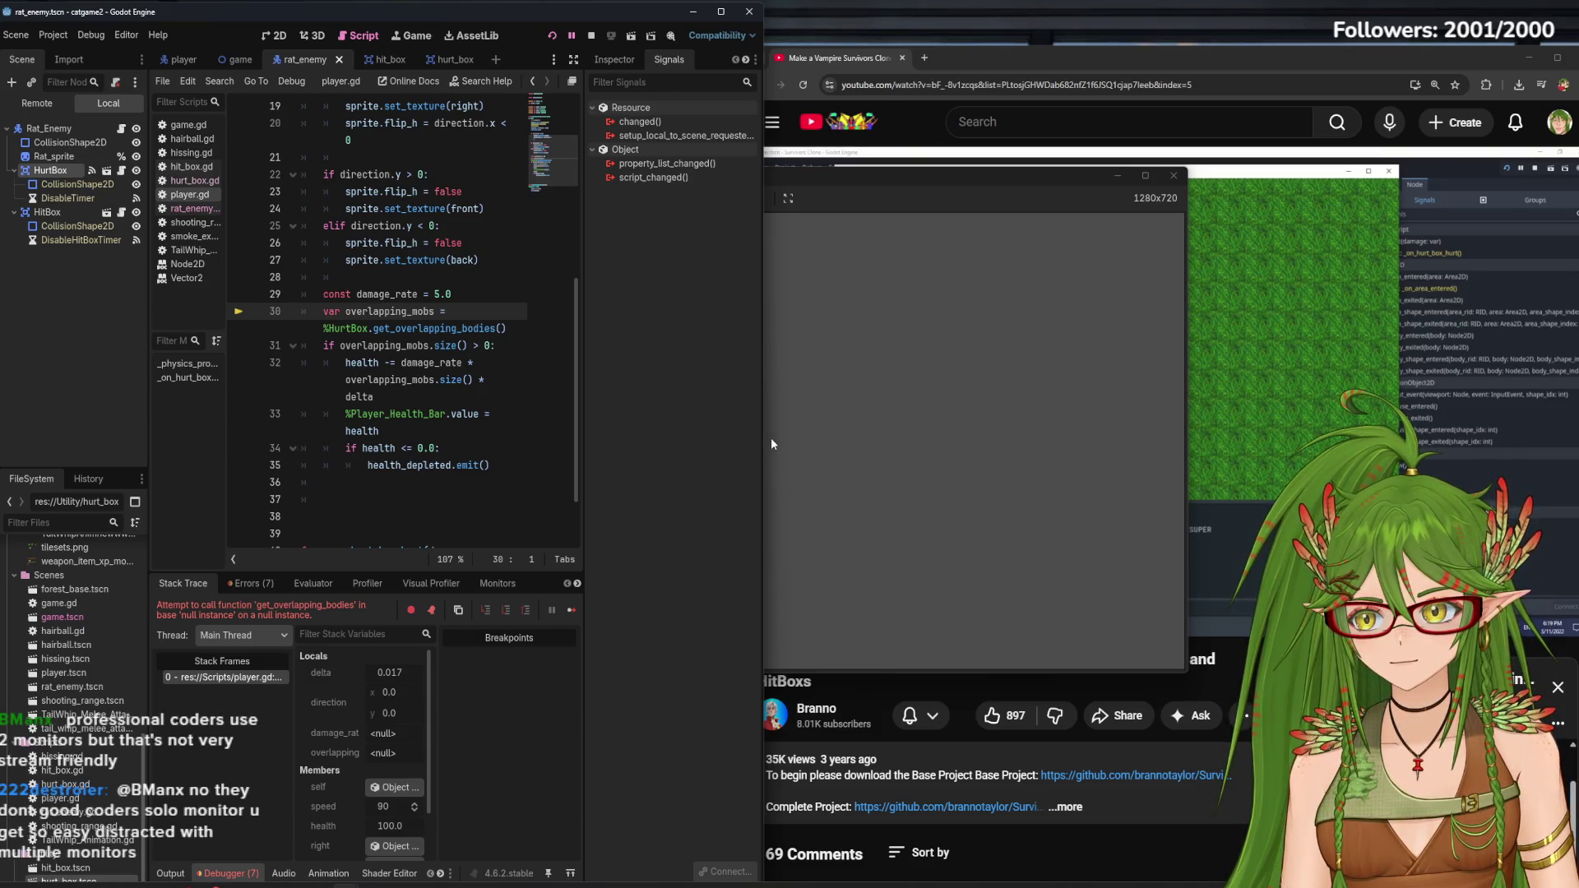
drag(758, 451, 1252, 456)
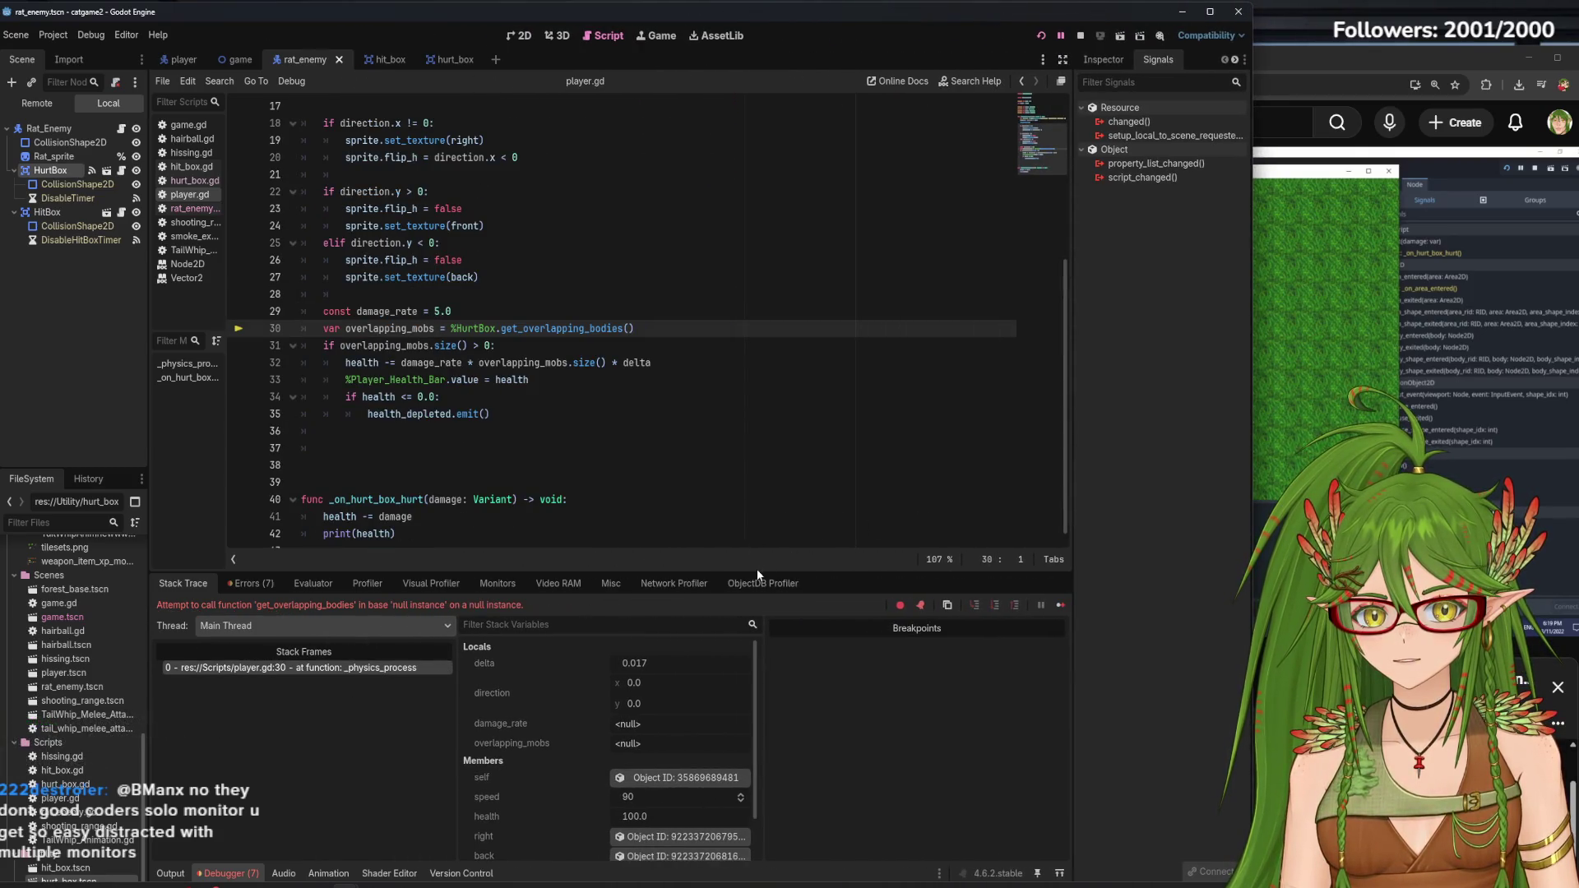
drag(756, 569, 757, 648)
click(1103, 60)
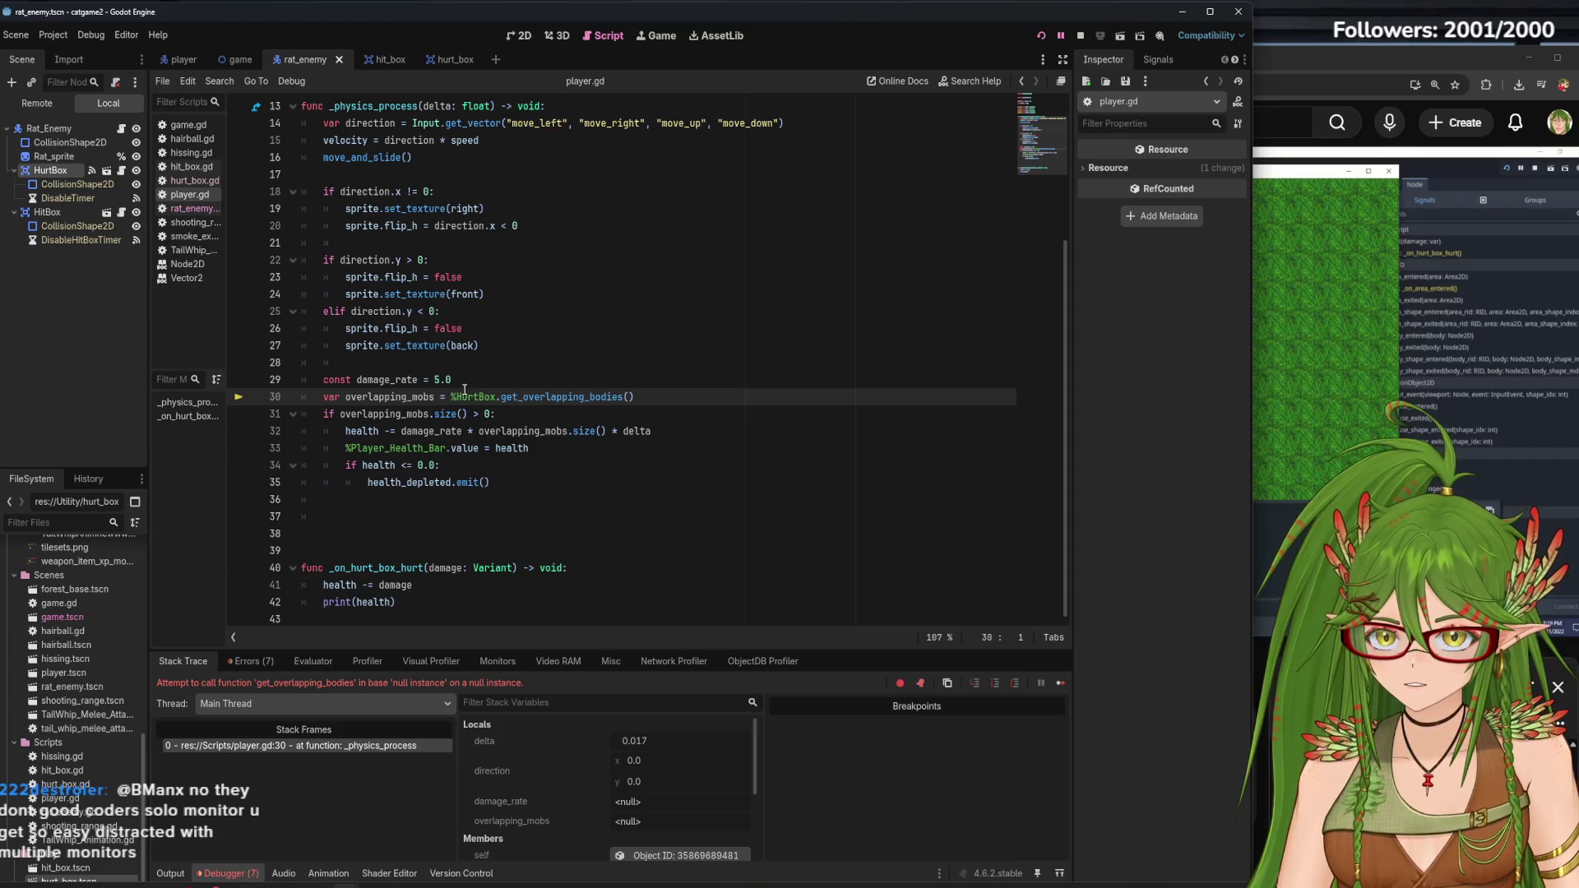
Bring up the Errors list about the missing HurtBox
mouse_move(454, 437)
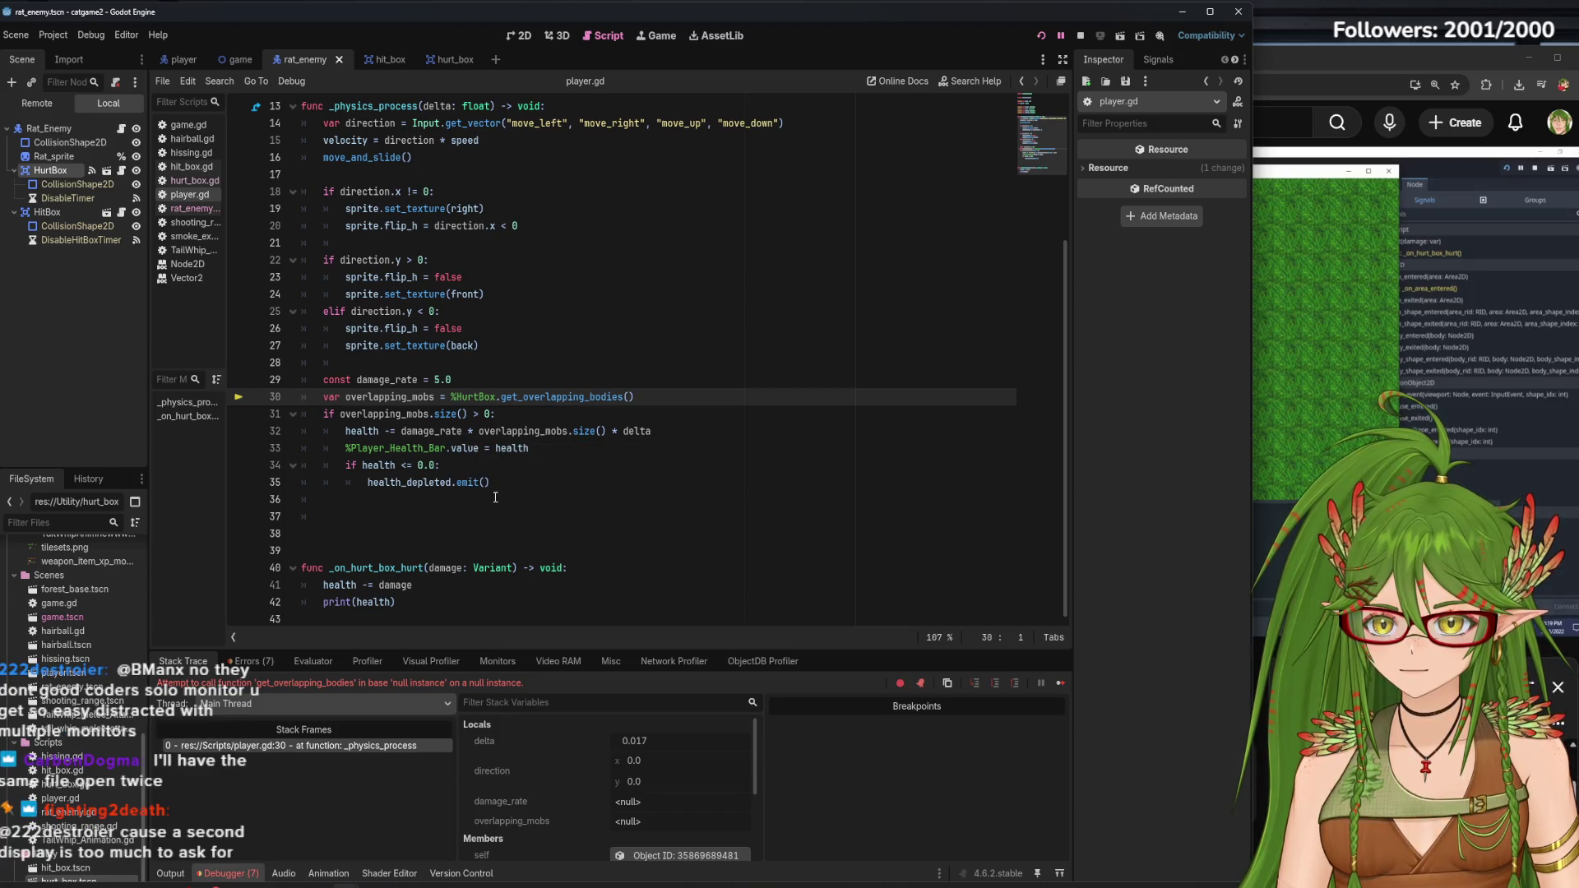
click(255, 662)
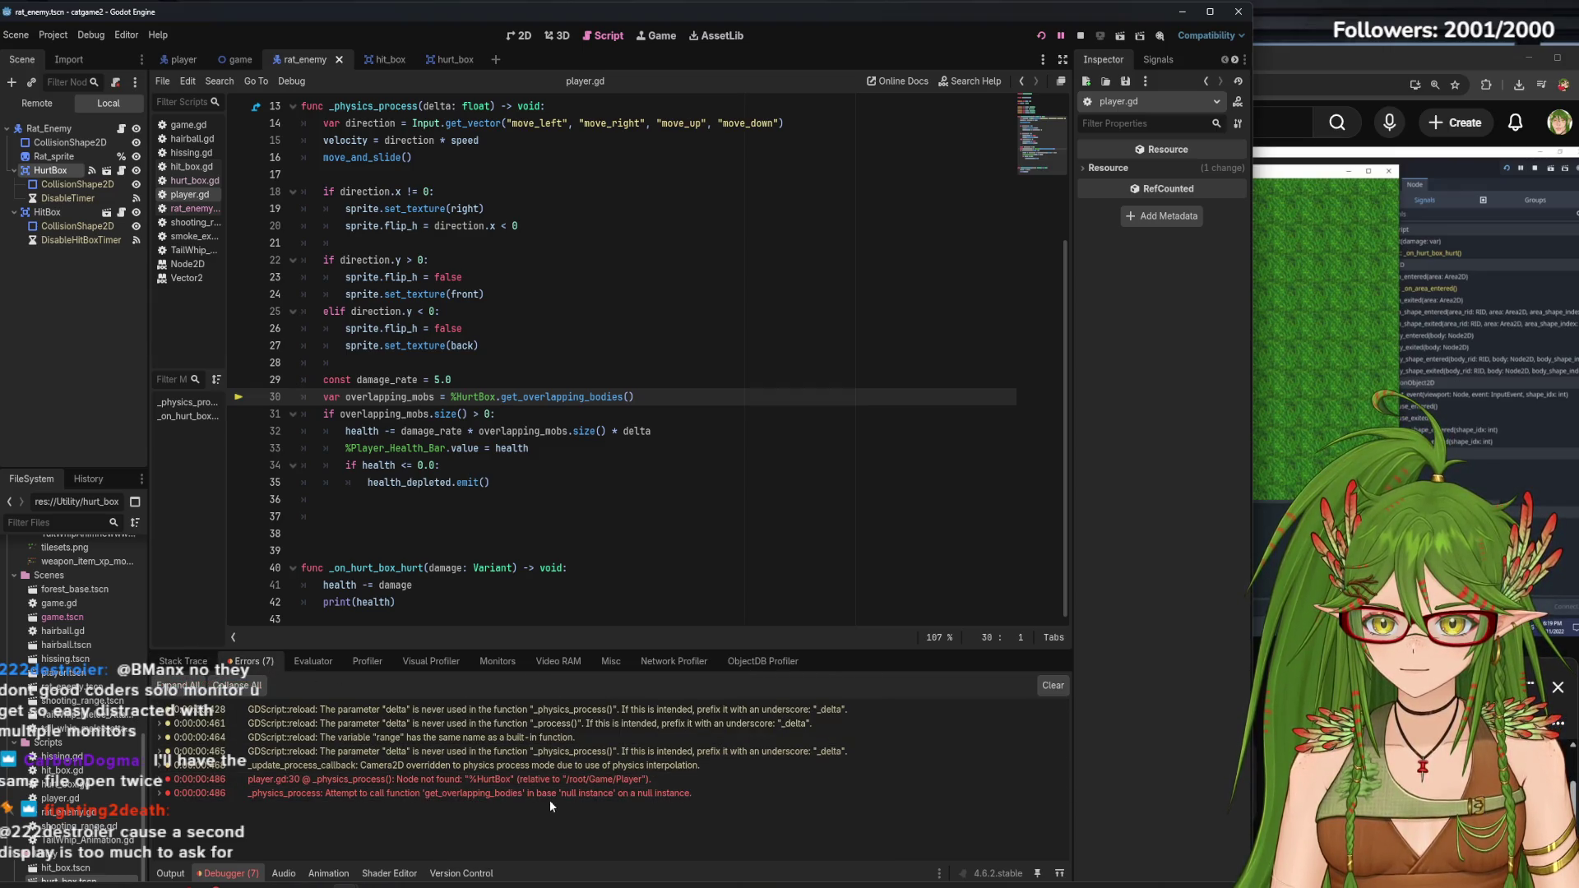
mouse_move(370, 795)
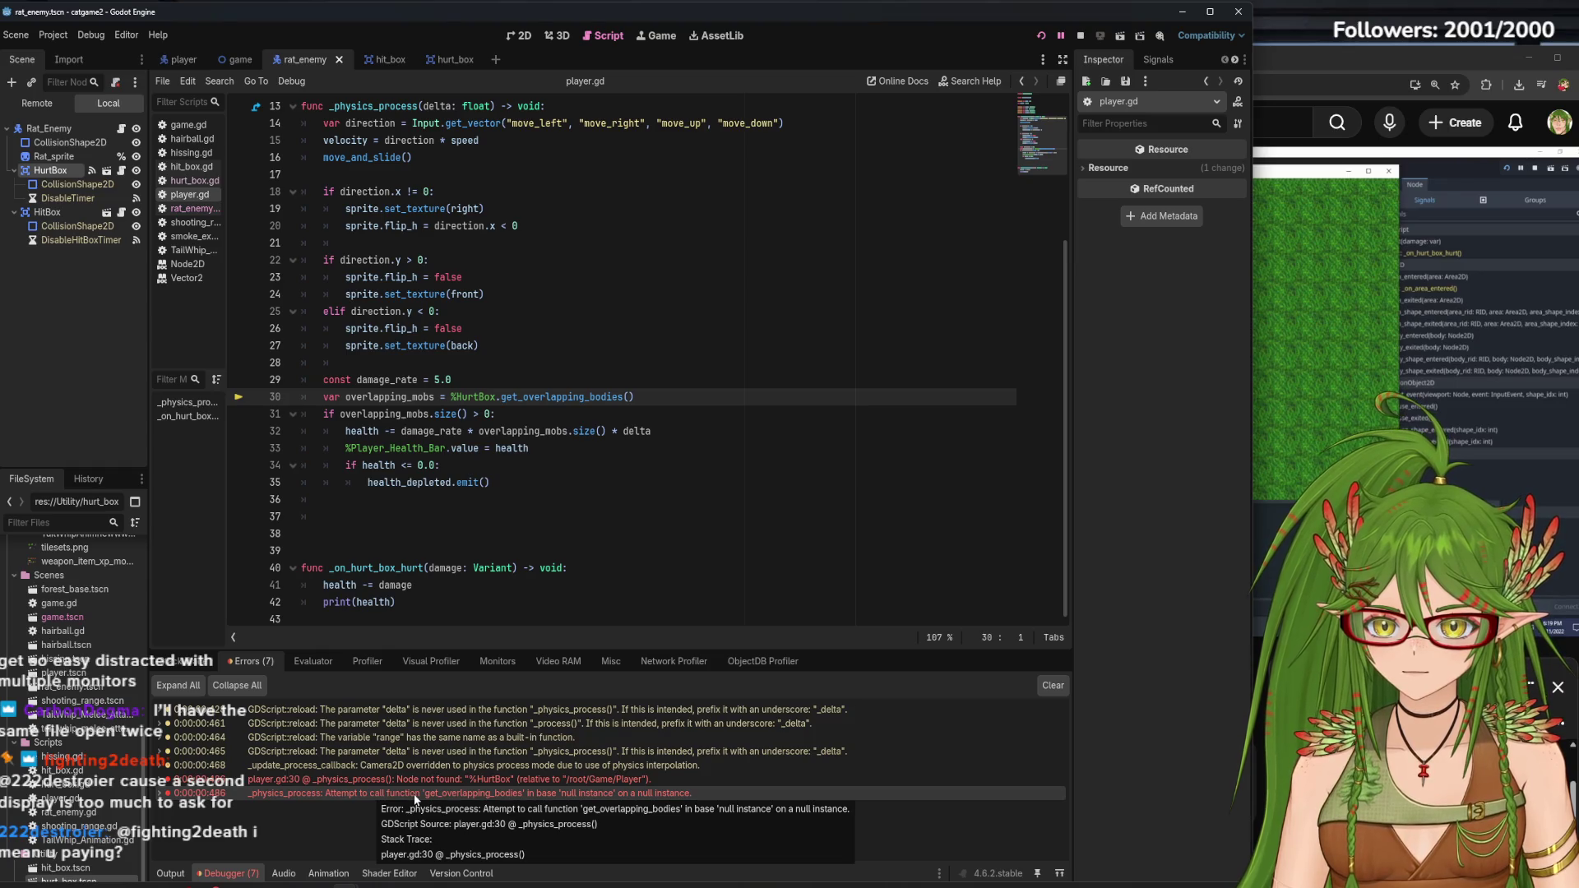
Delete blank lines 36–38 after health_depleted.emit() in player.gd
scroll(403, 405, up, 2)
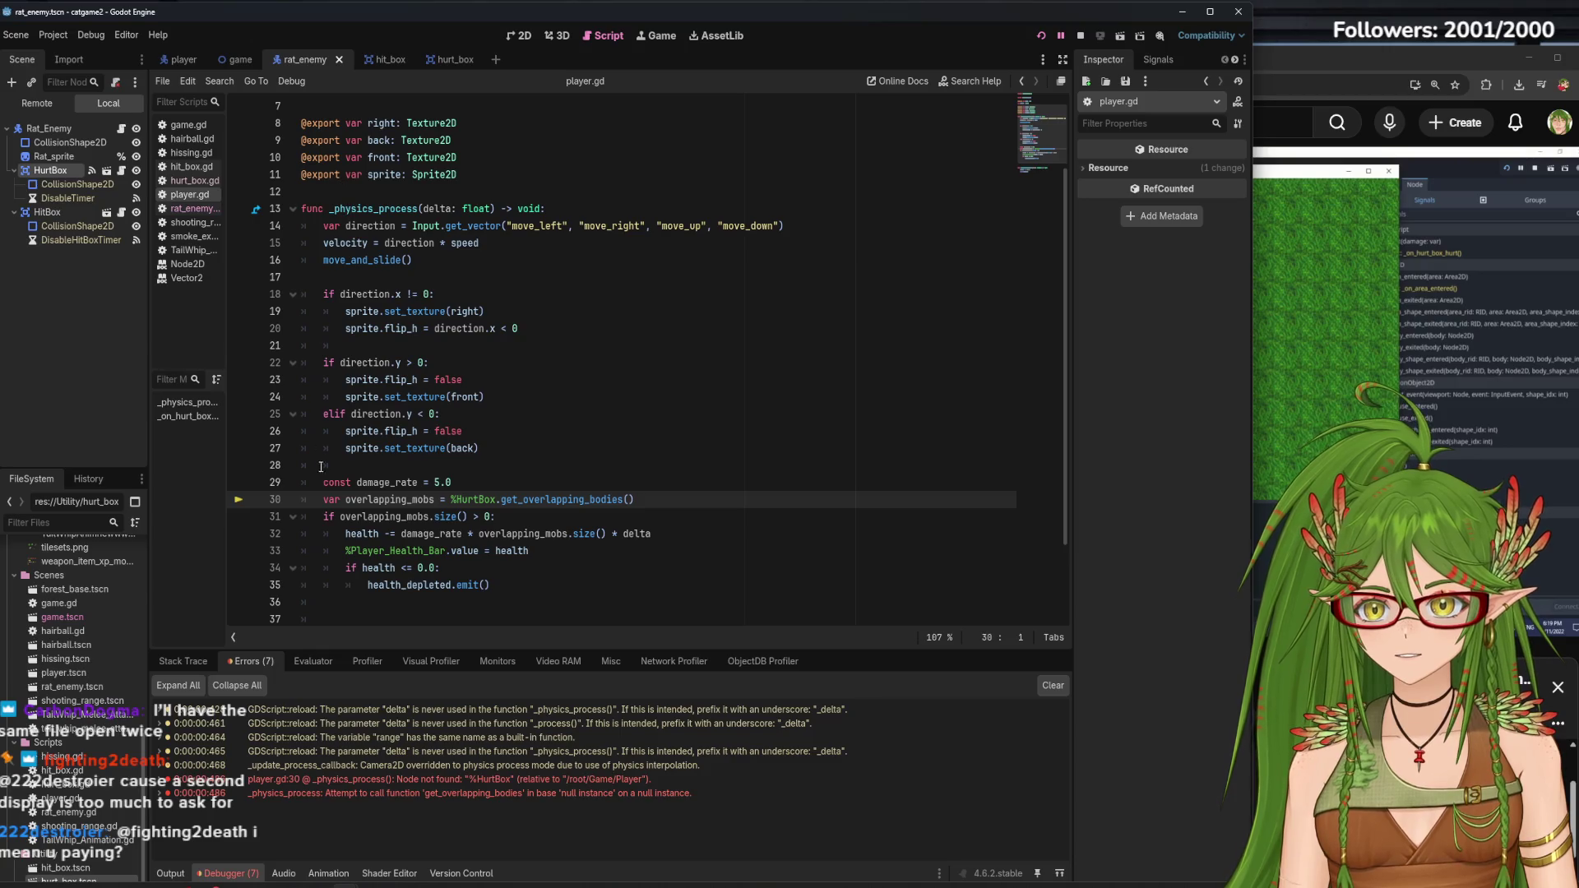
mouse_move(352, 514)
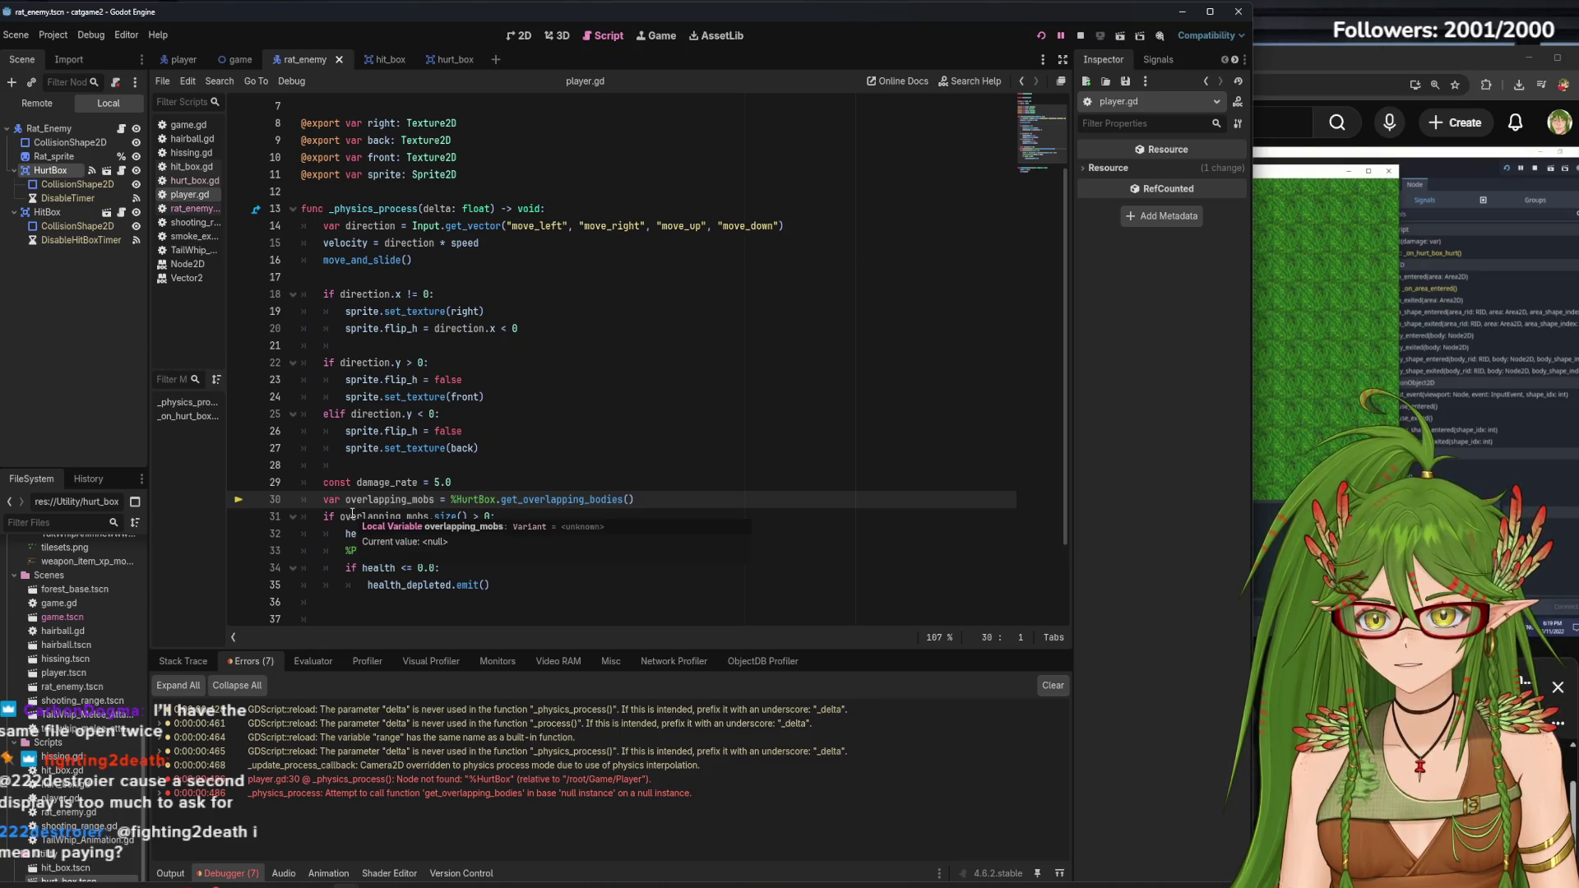
scroll(354, 510, down, 2)
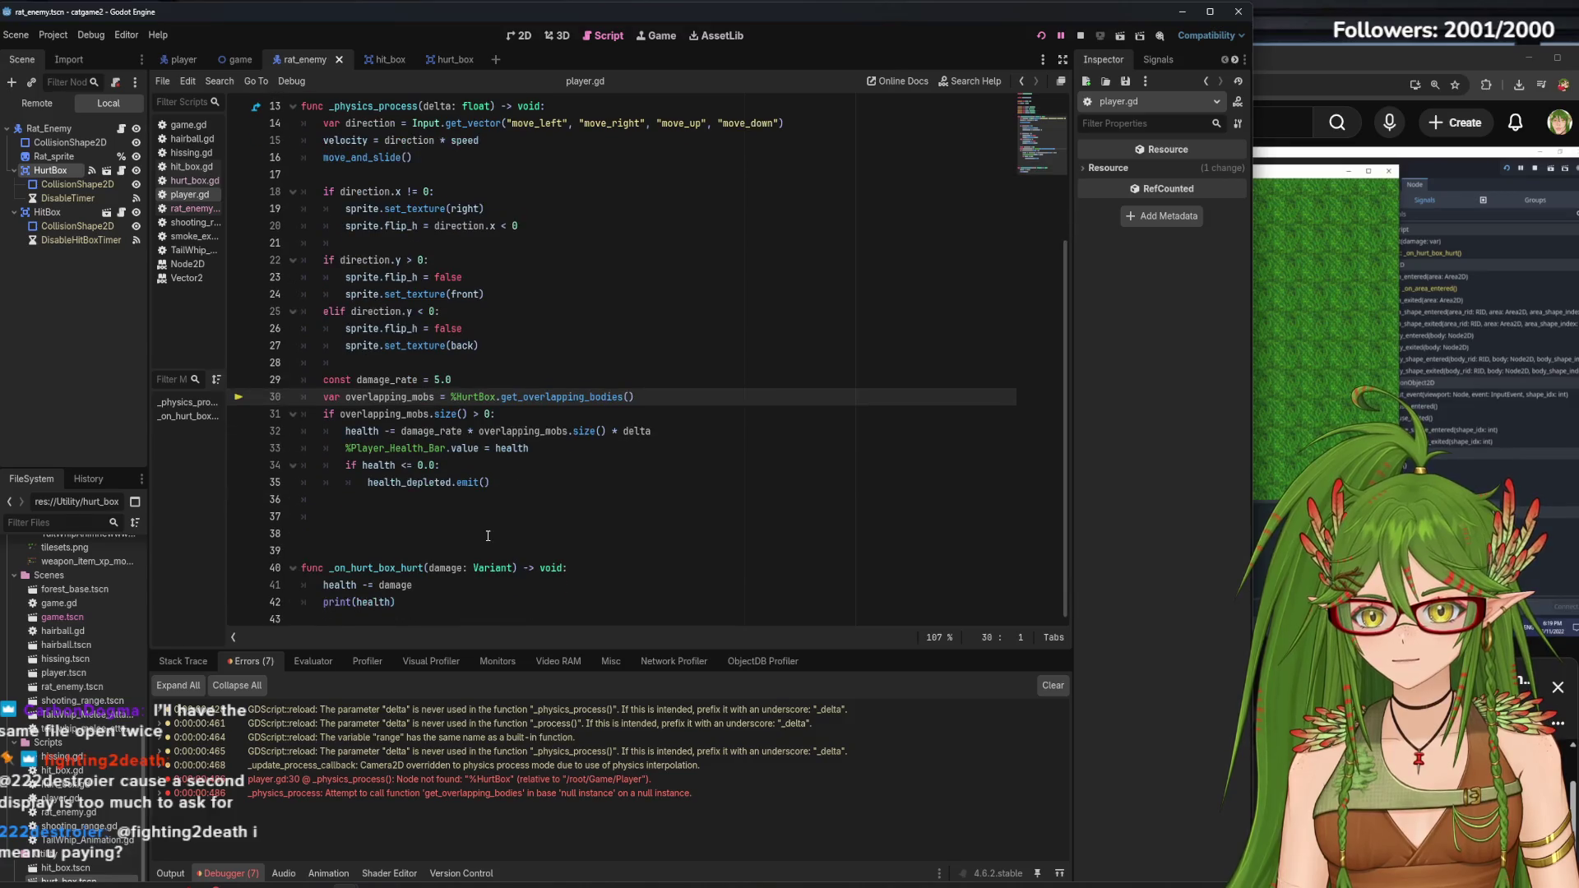
click(363, 541)
key(BackSpace)
key(BackSpace)
key(BackSpace)
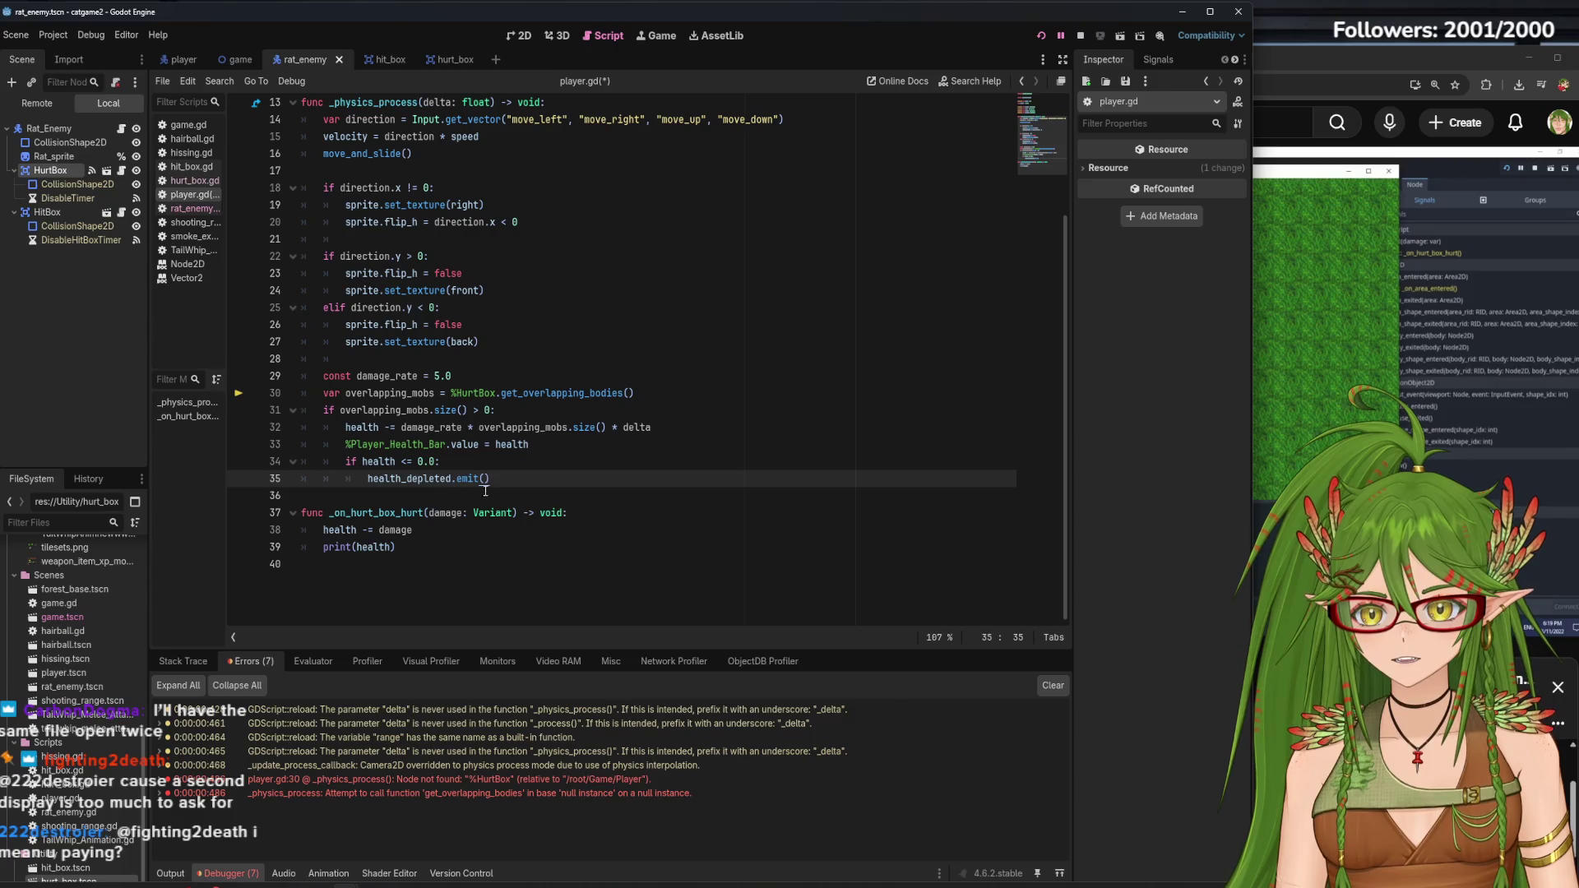
Comment out the damage_rate / overlapping_mobs block, lines 29–35, with Ctrl+K
mouse_move(499, 485)
mouse_down()
mouse_move(300, 393)
mouse_move(296, 376)
mouse_up()
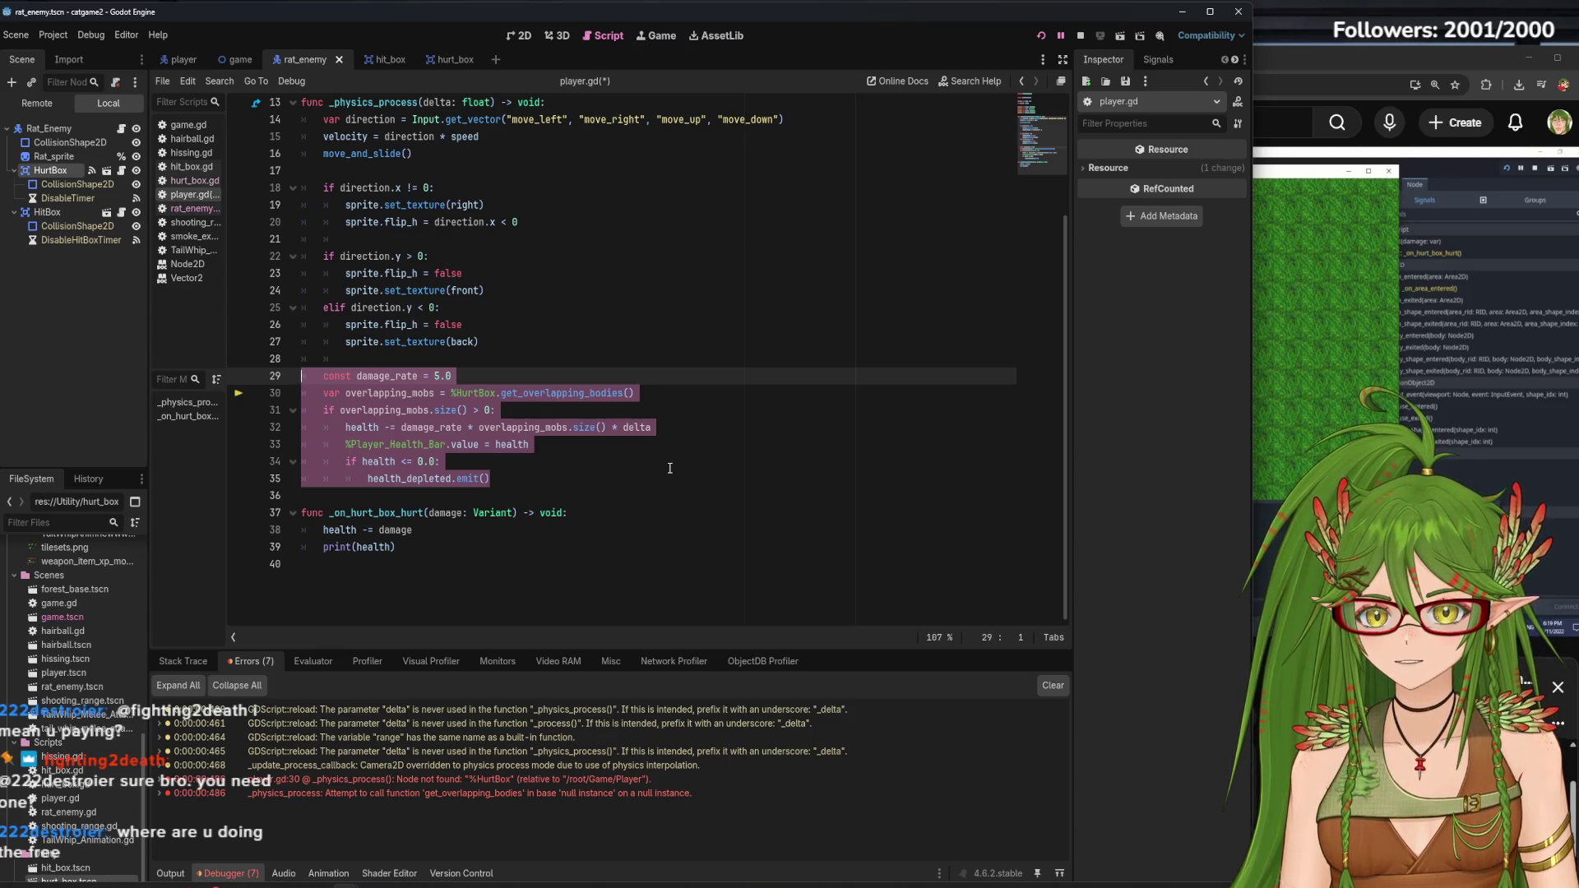
scroll(669, 468, up, 4)
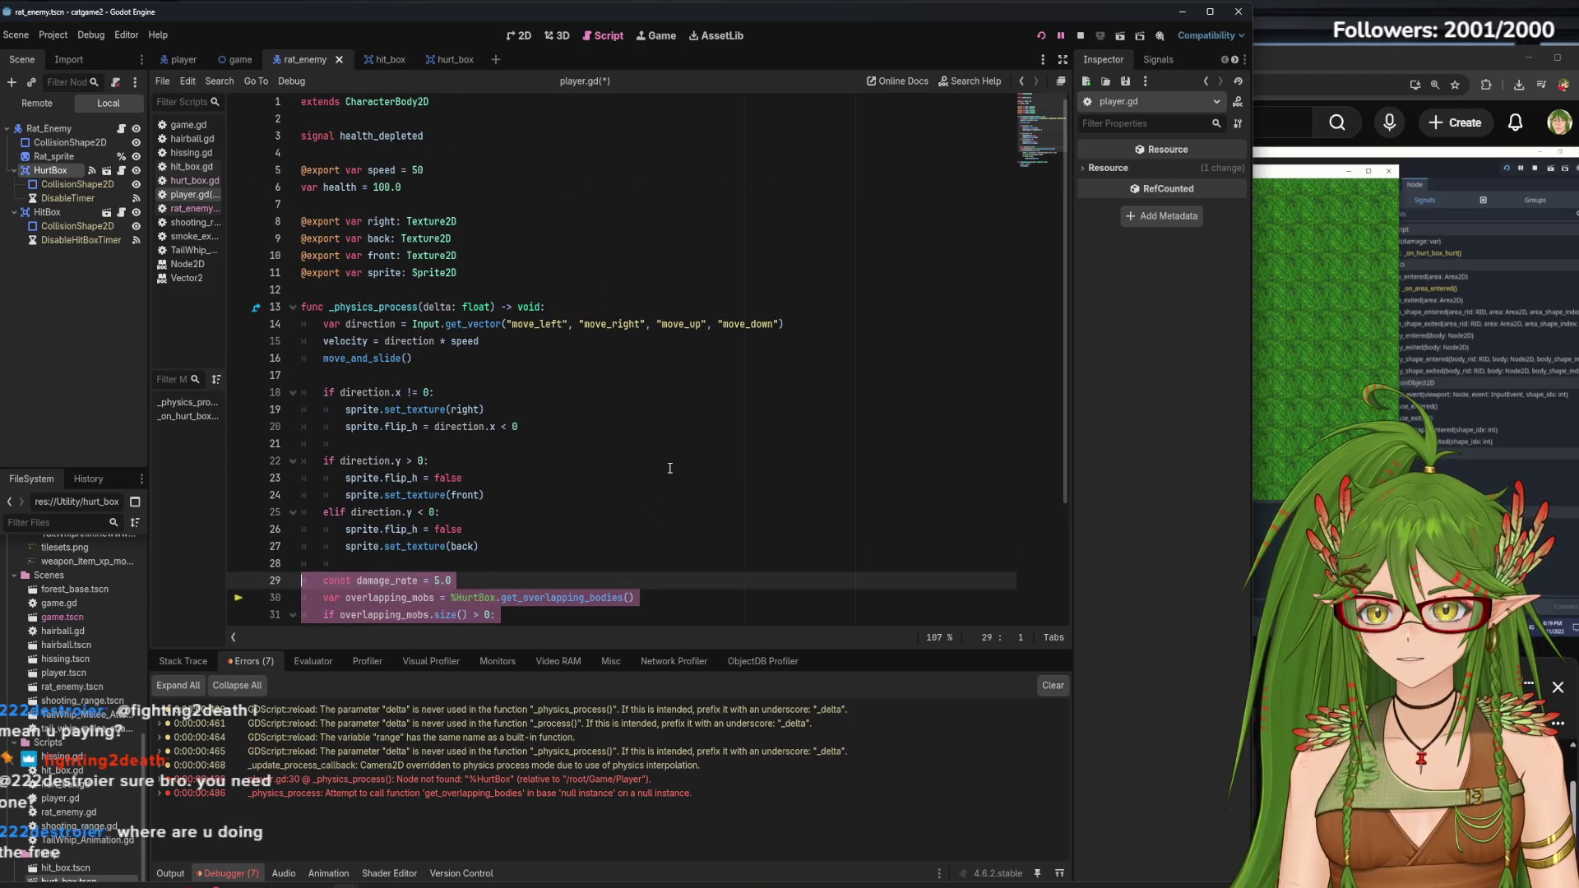
scroll(669, 468, down, 3)
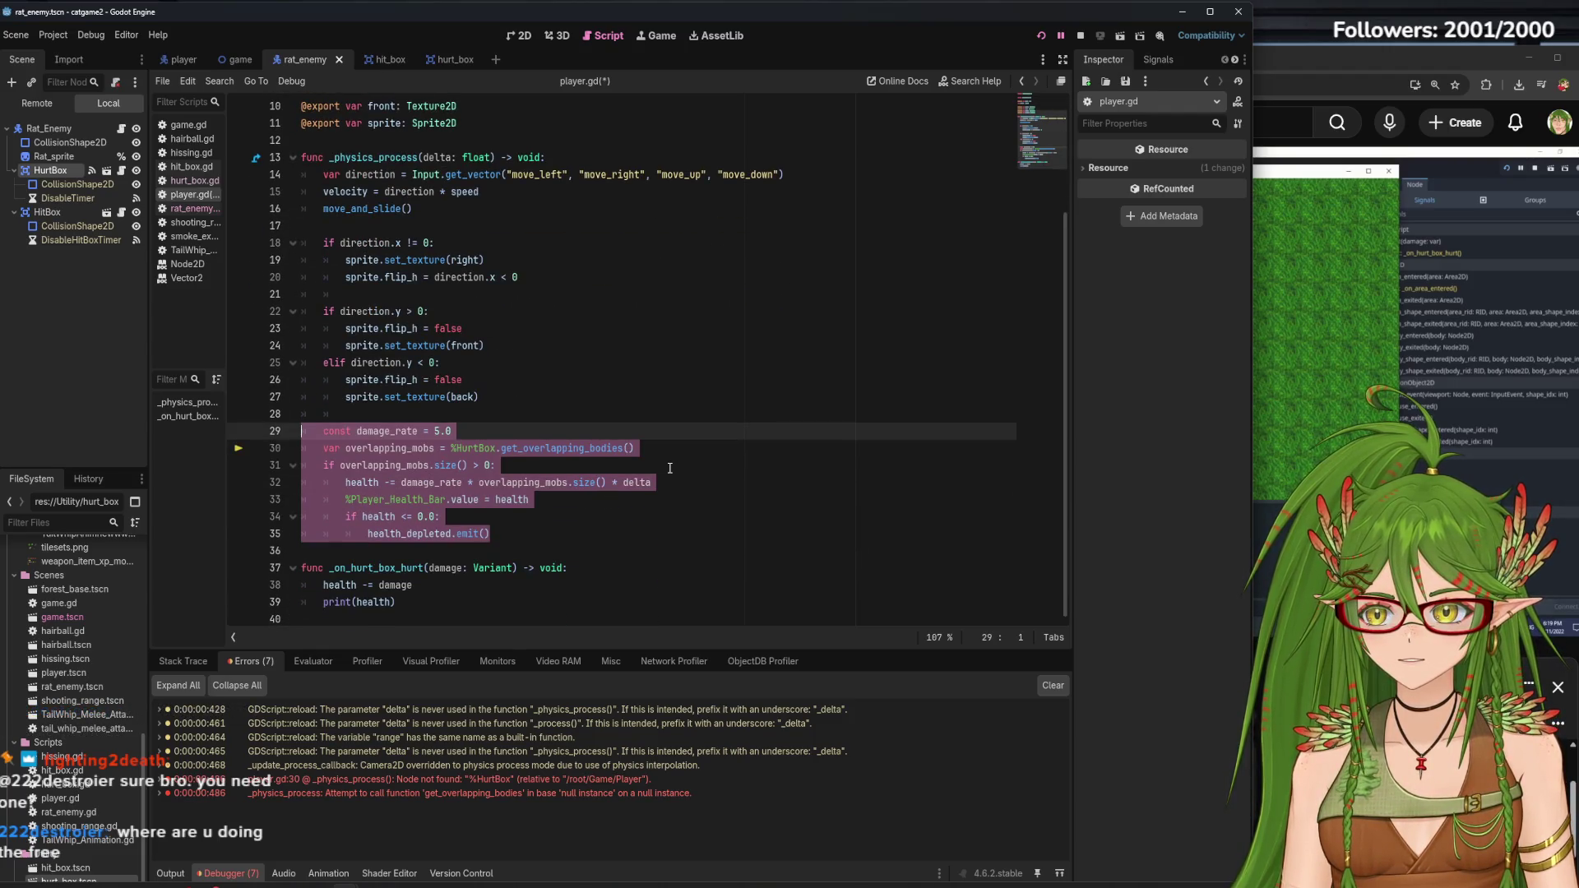
key(ctrl+k)
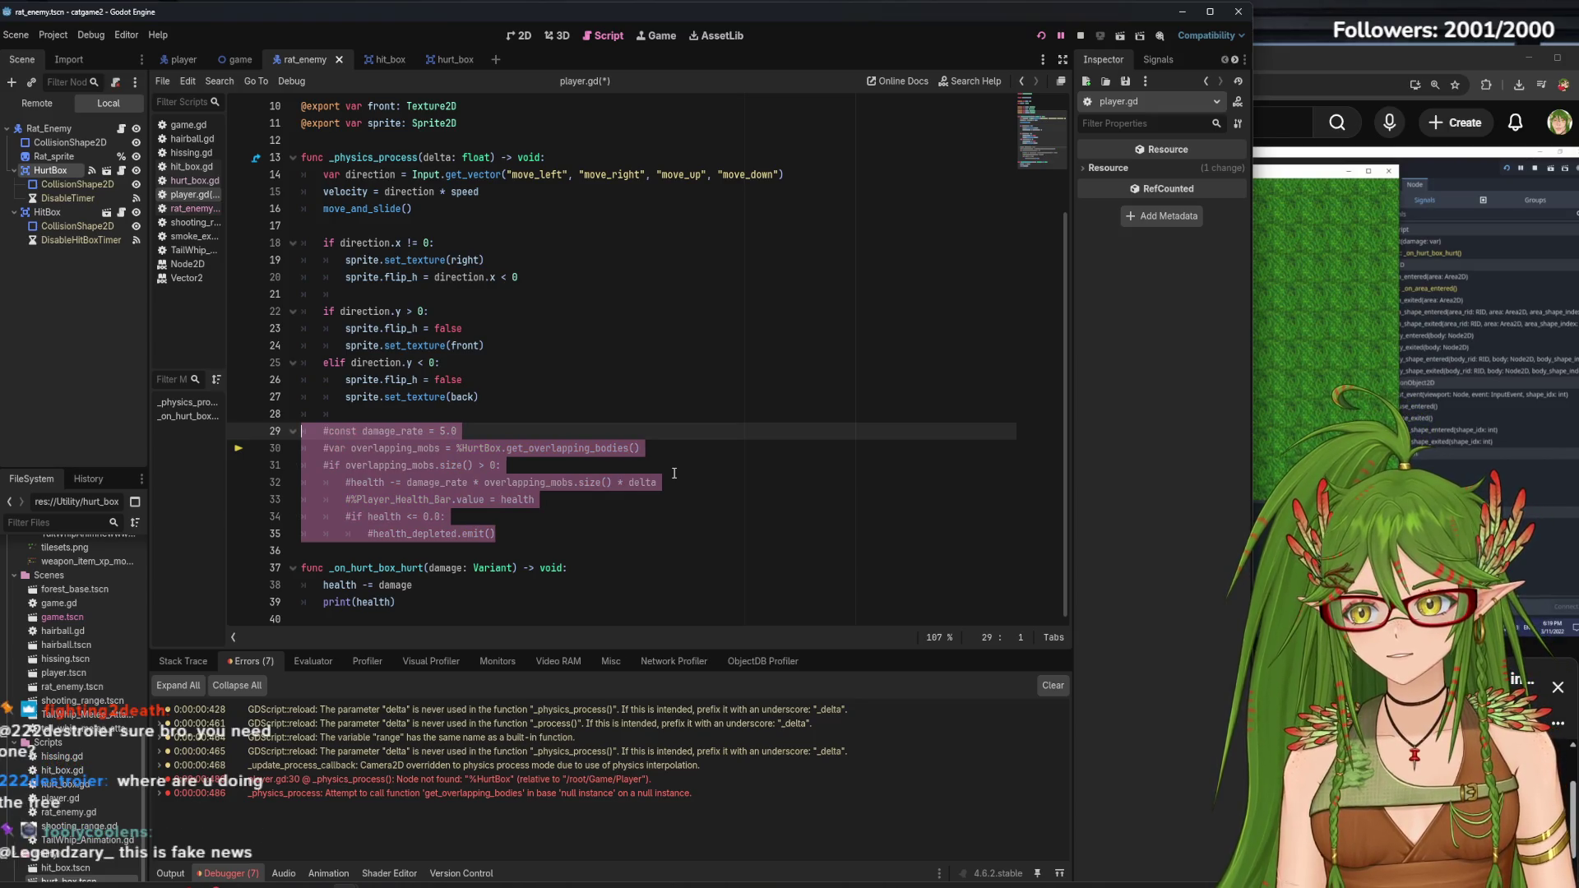
click(738, 521)
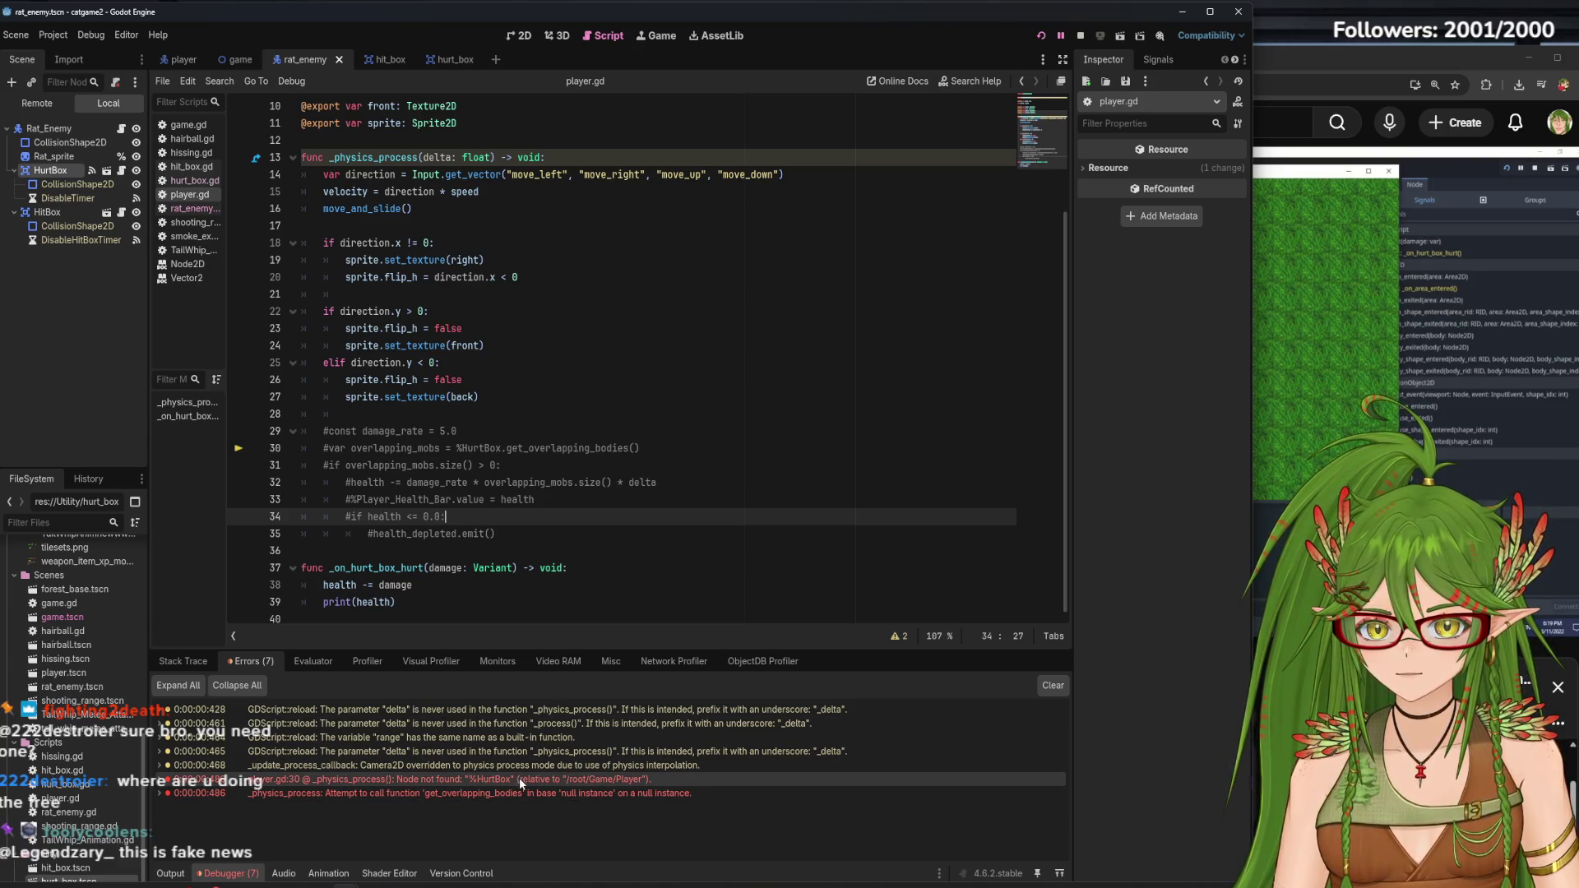
mouse_move(528, 777)
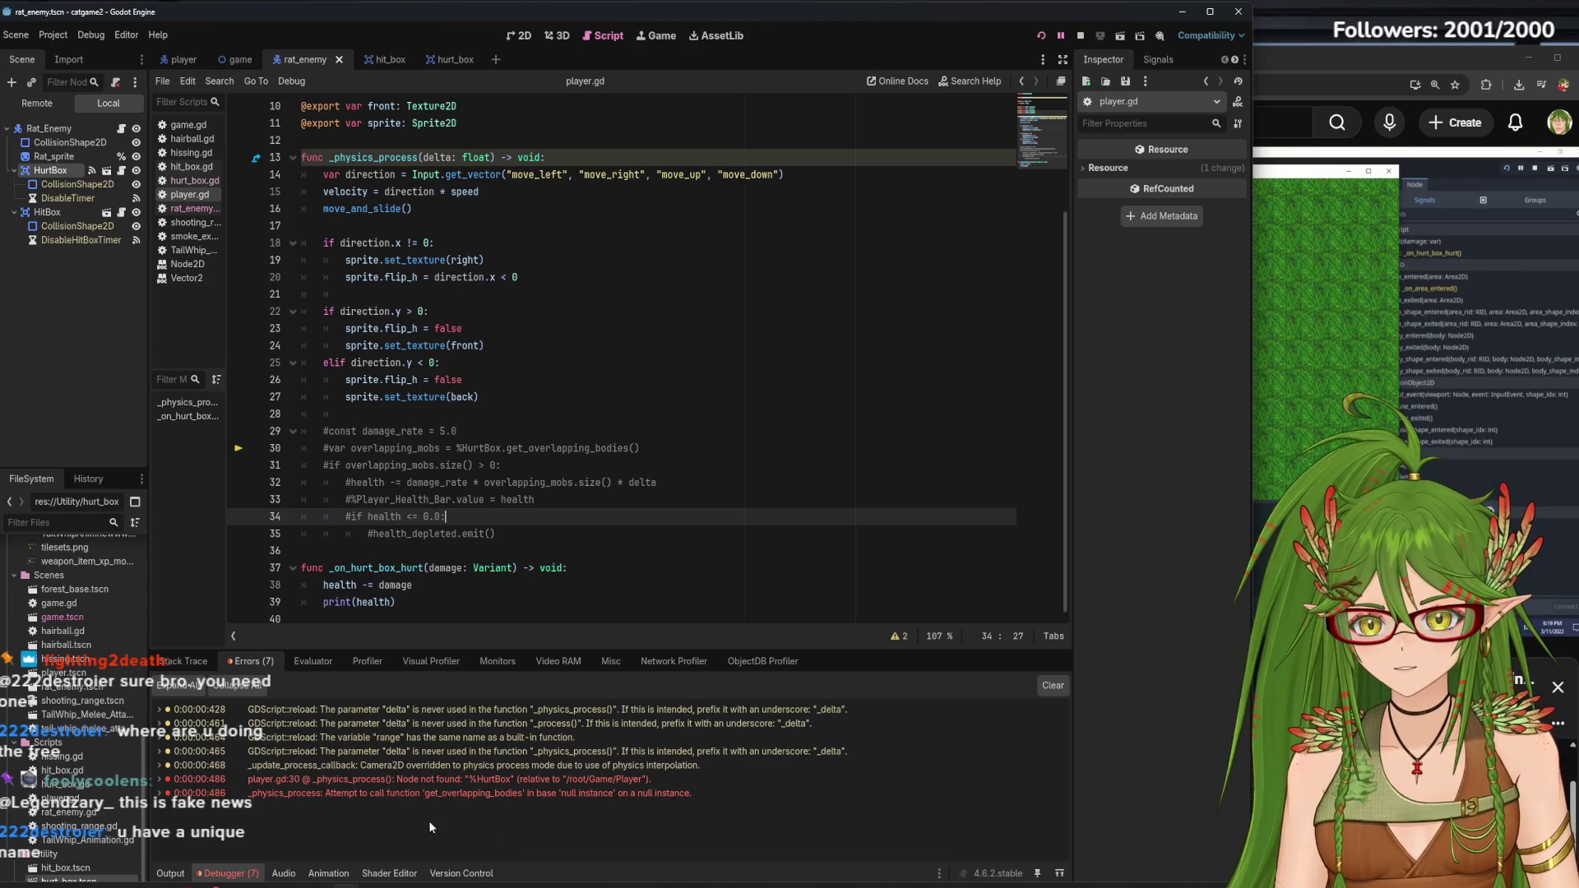
mouse_move(439, 481)
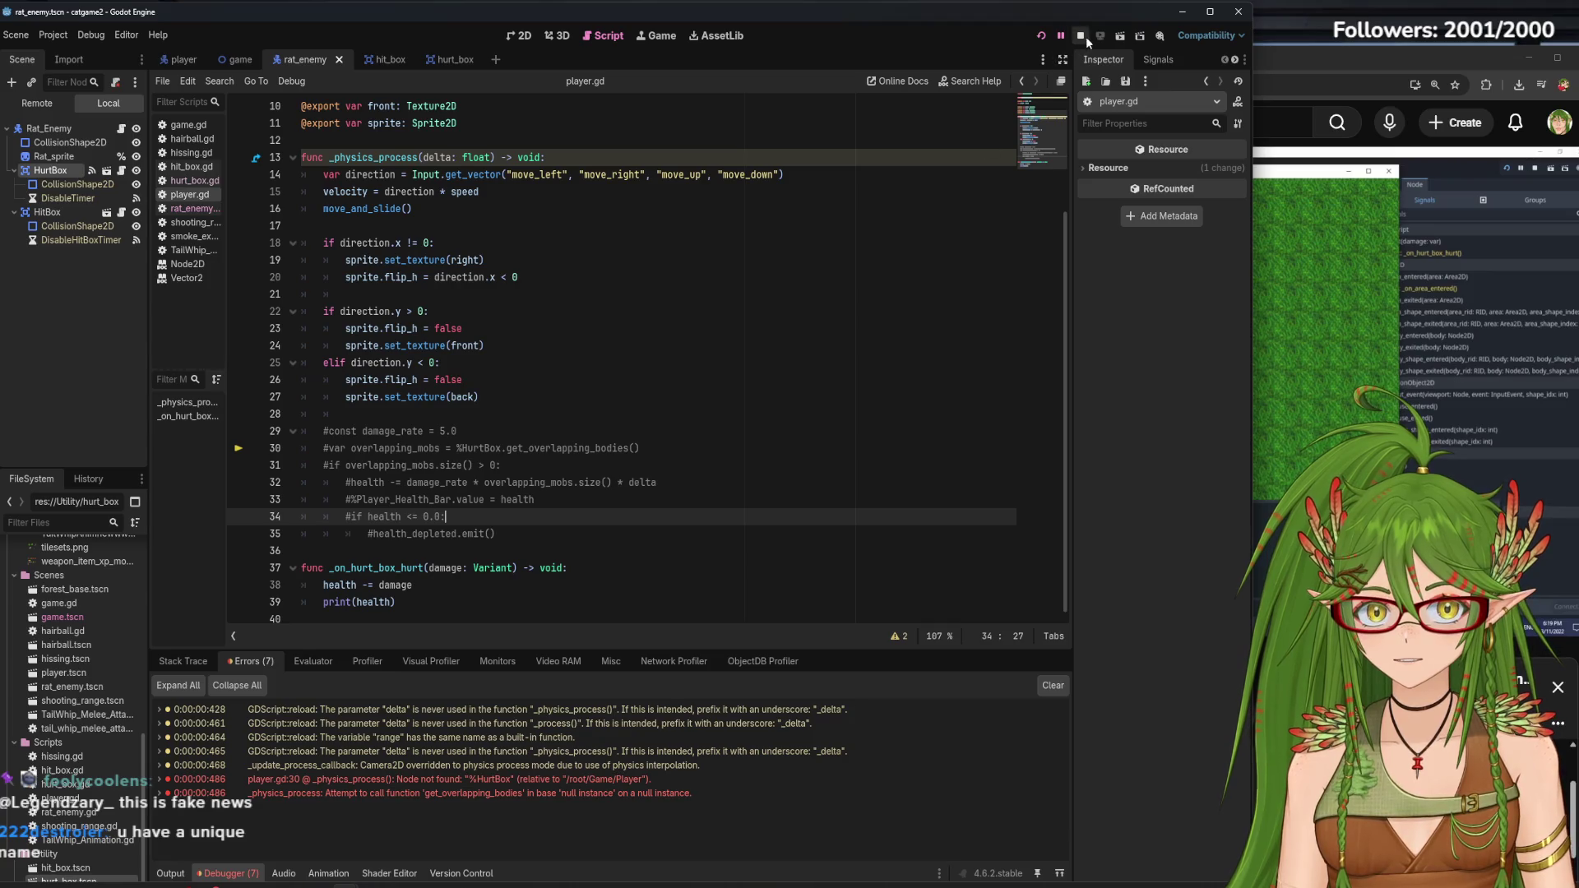
Playtest the game, walking the cat down and right toward the rock, then stop
click(1043, 41)
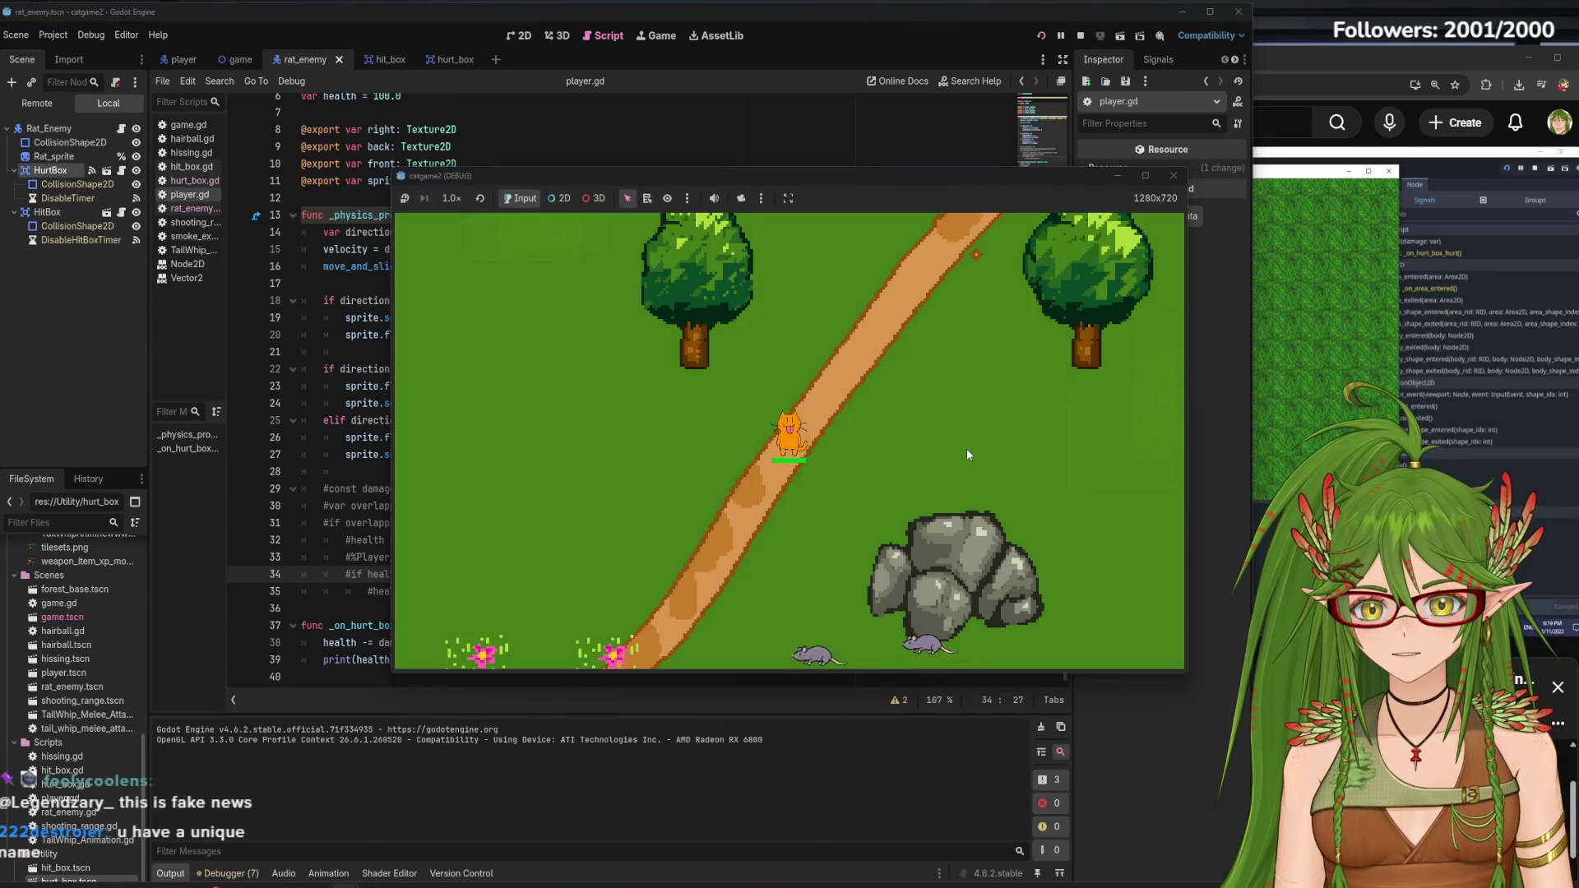
key(s)
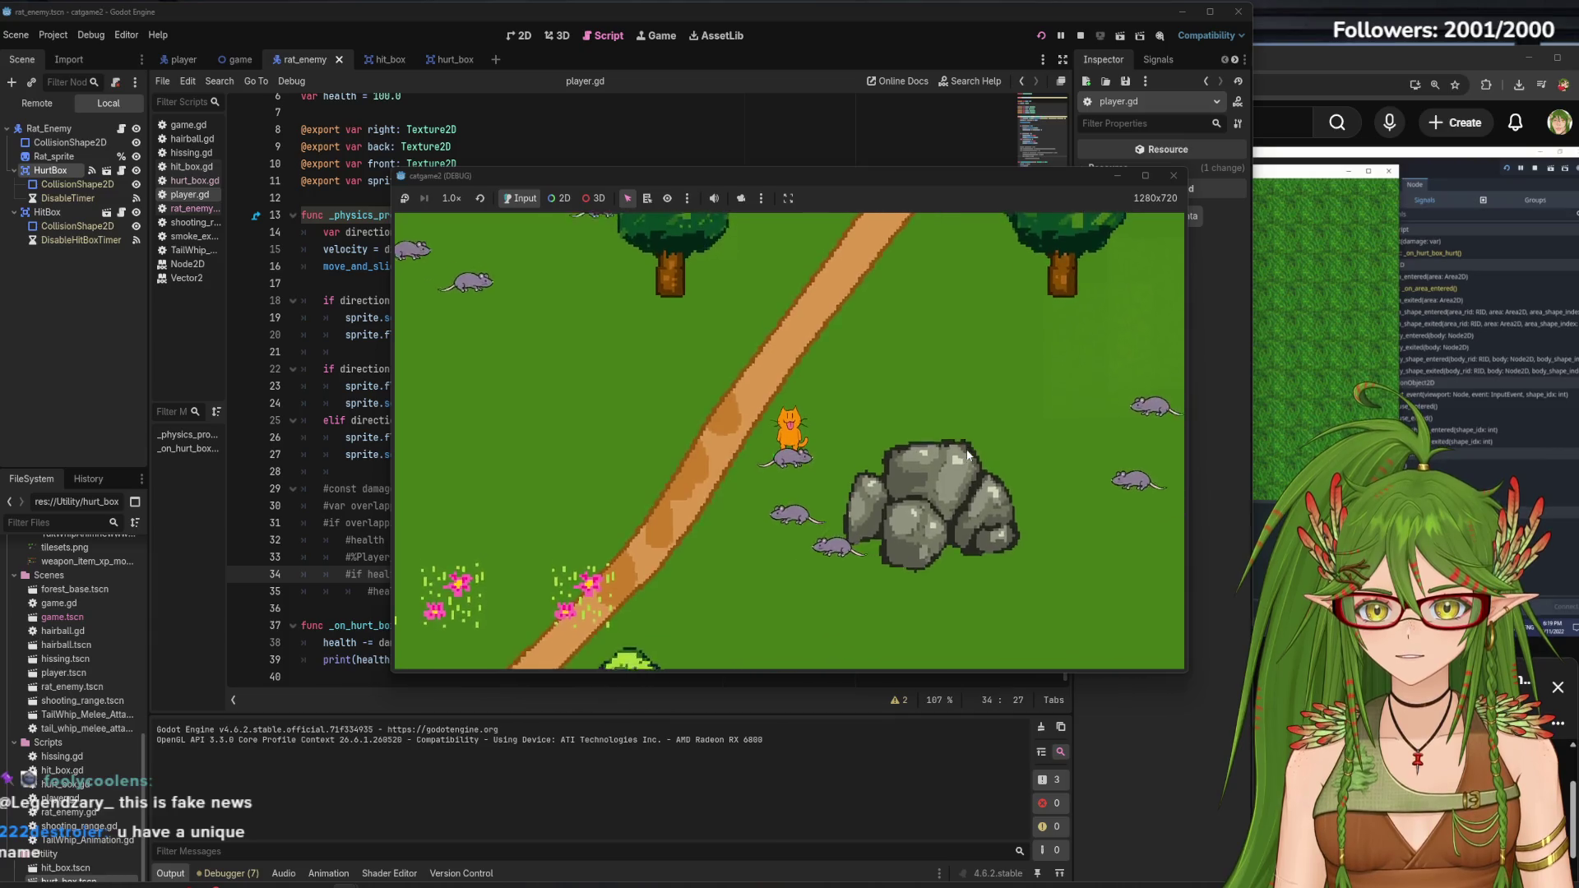
key(d)
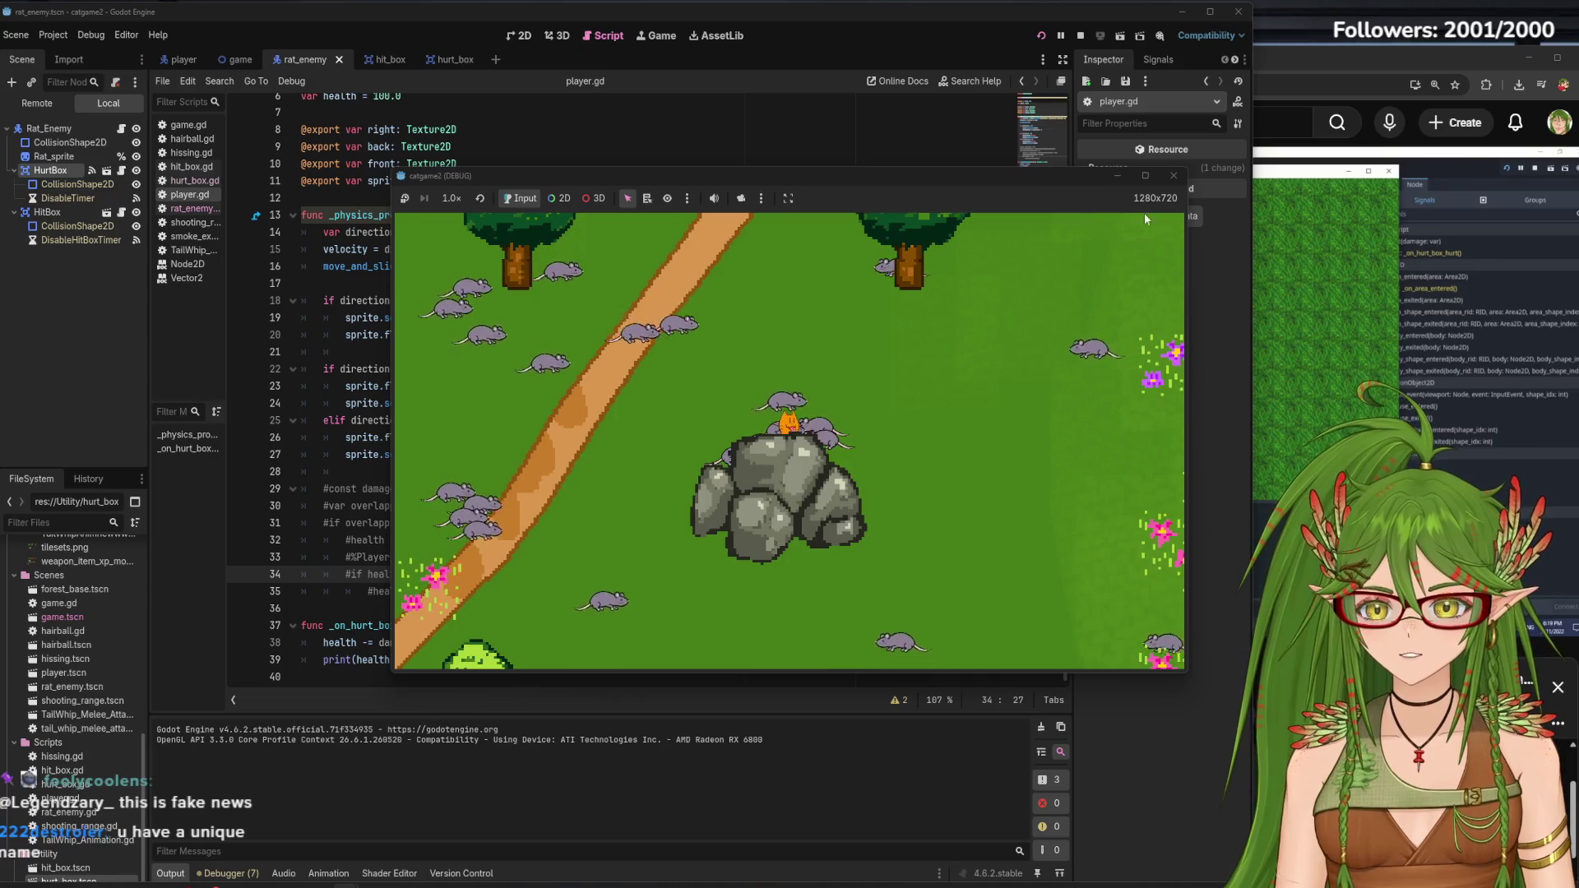
click(1175, 176)
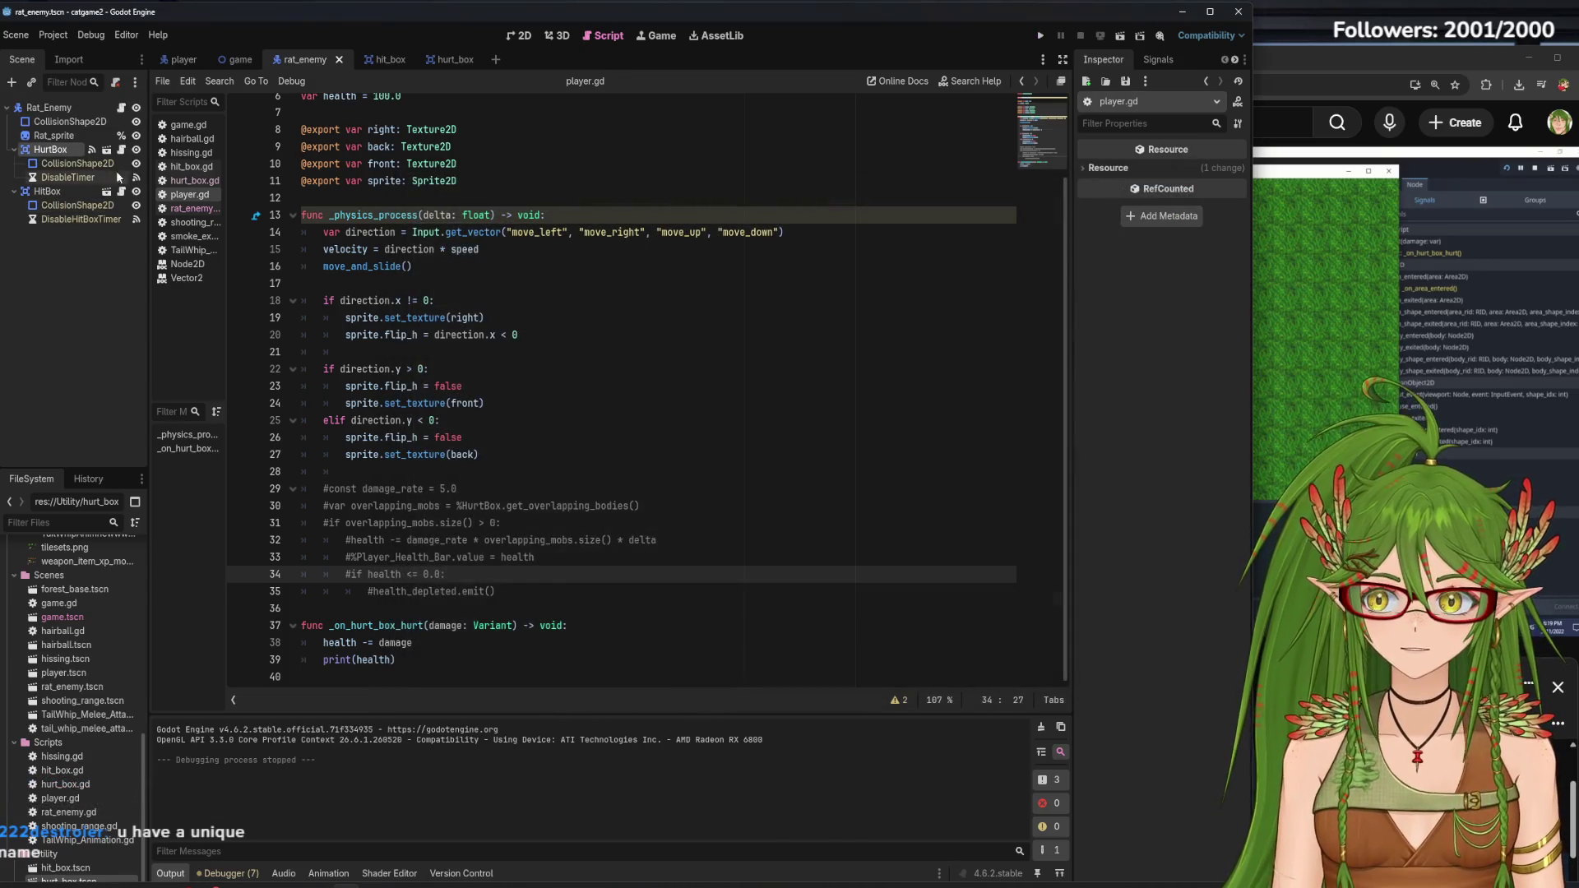
Put the Player node on collision layer 1 only and save the player scene
click(50, 108)
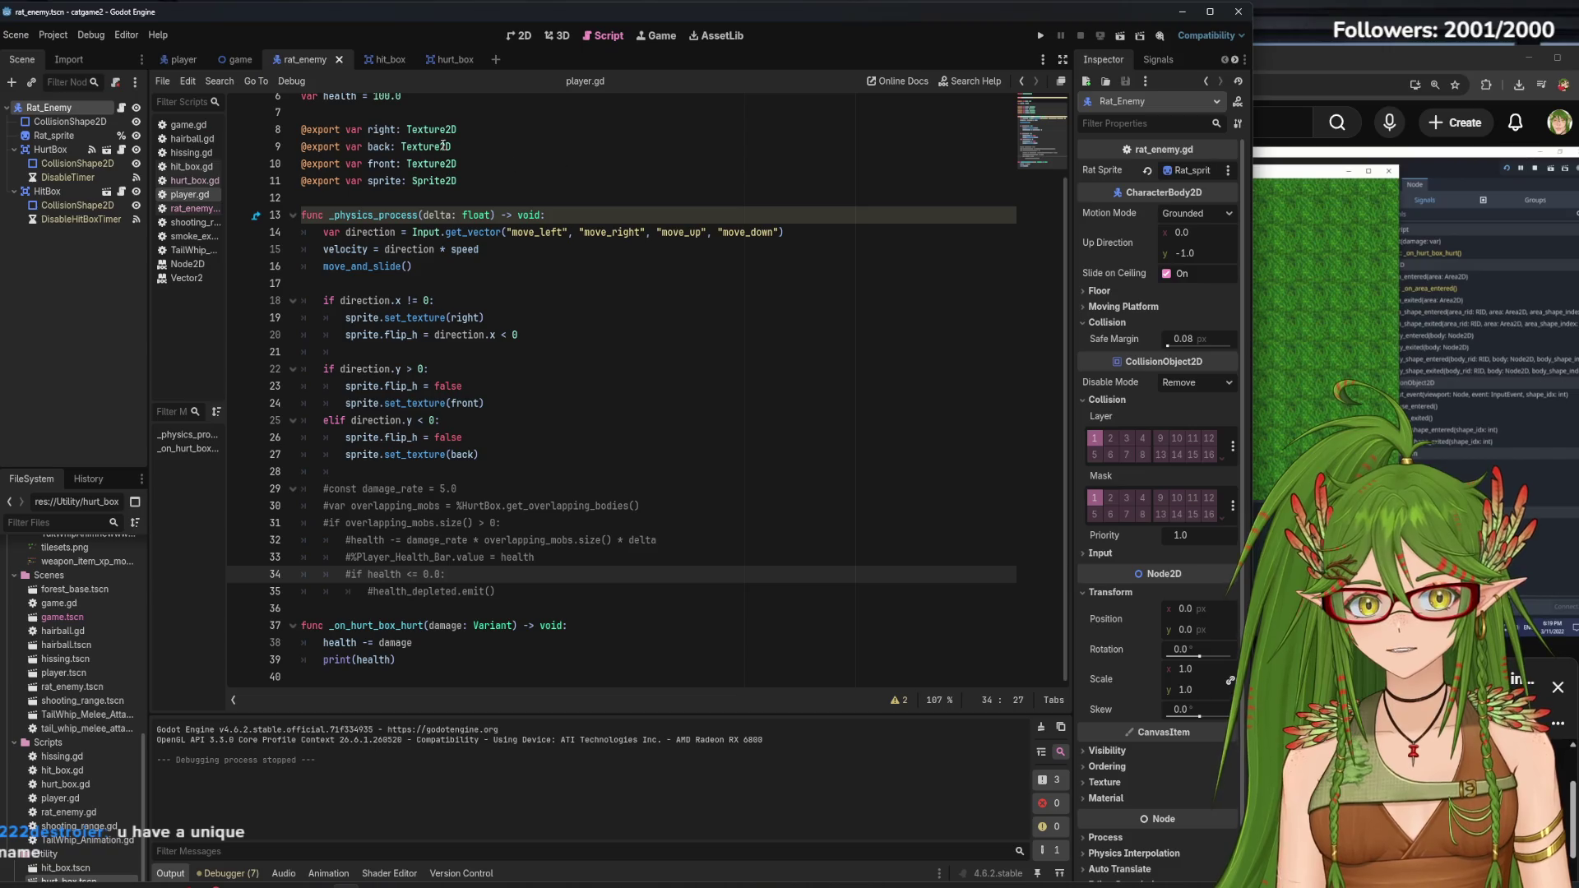
click(184, 59)
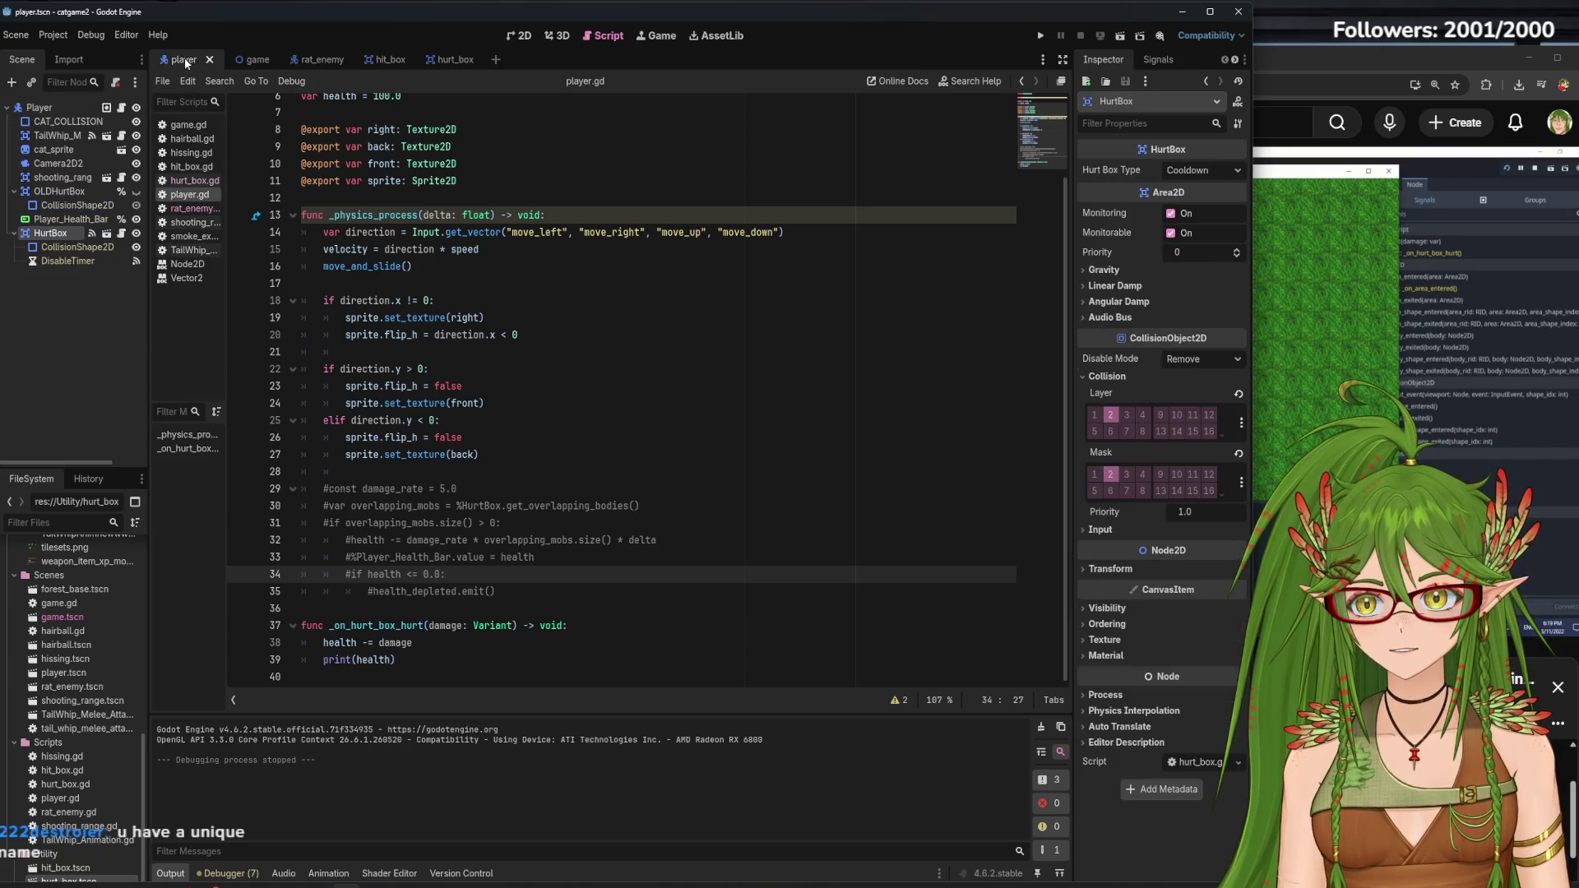
click(44, 106)
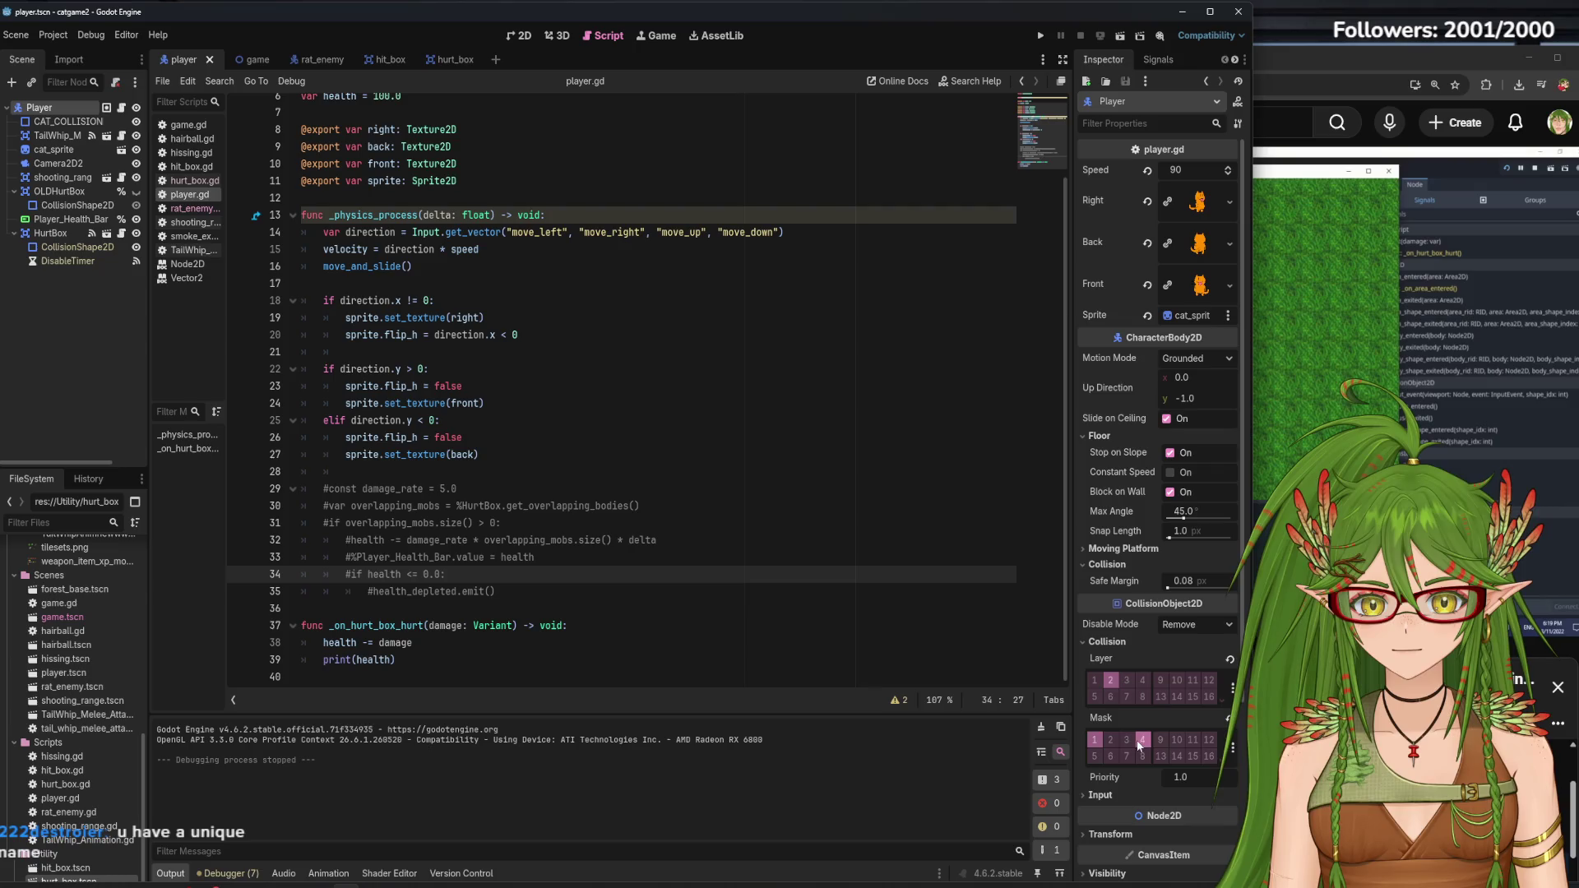
click(1096, 682)
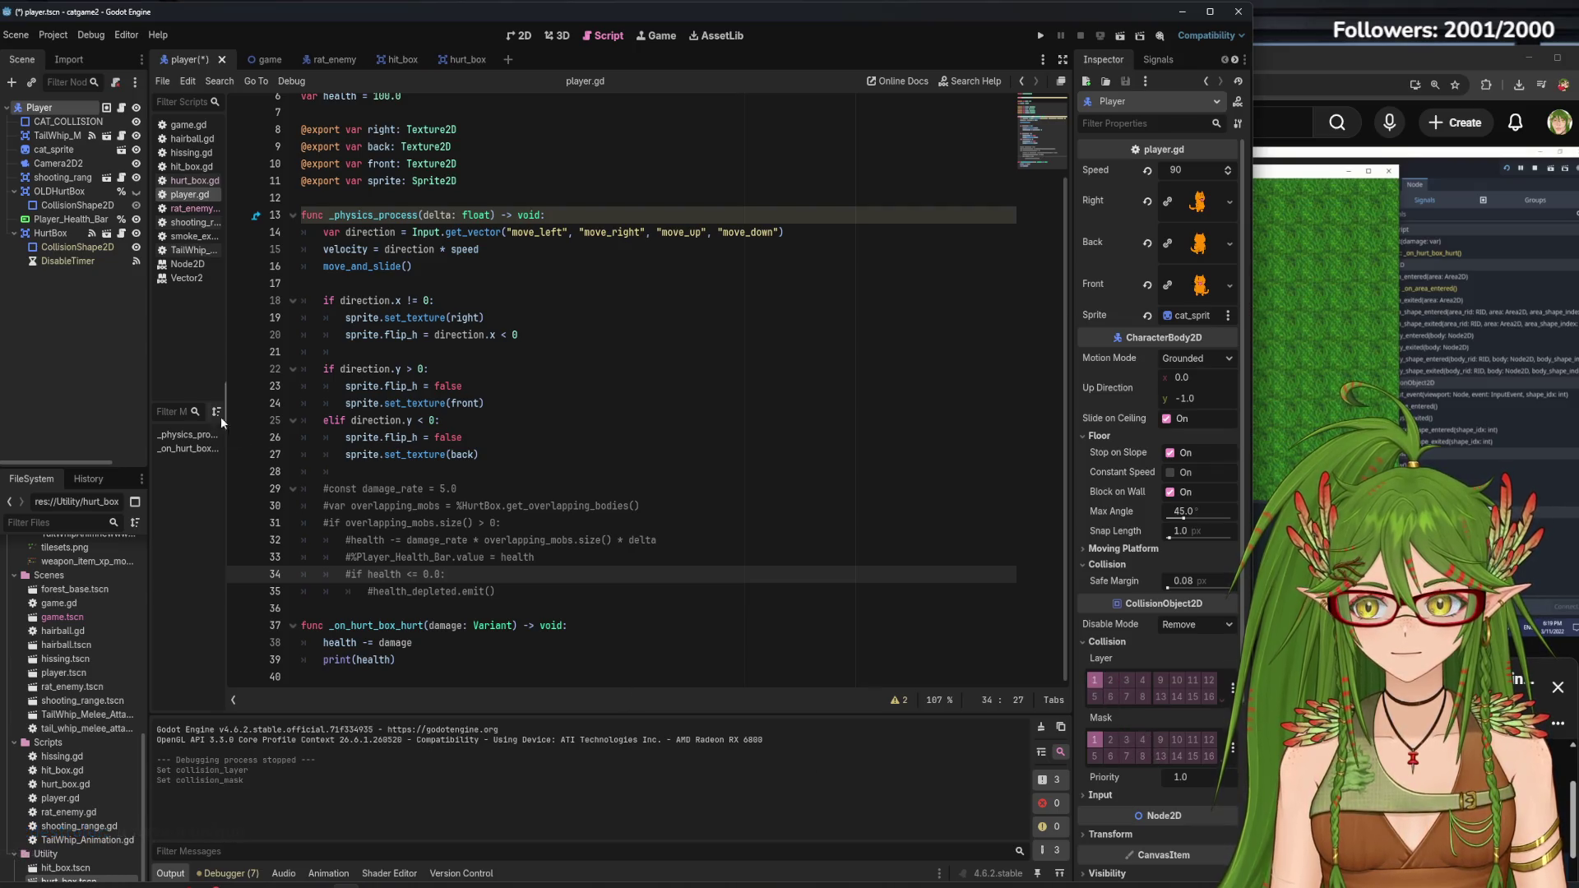
click(100, 364)
key(ctrl+s)
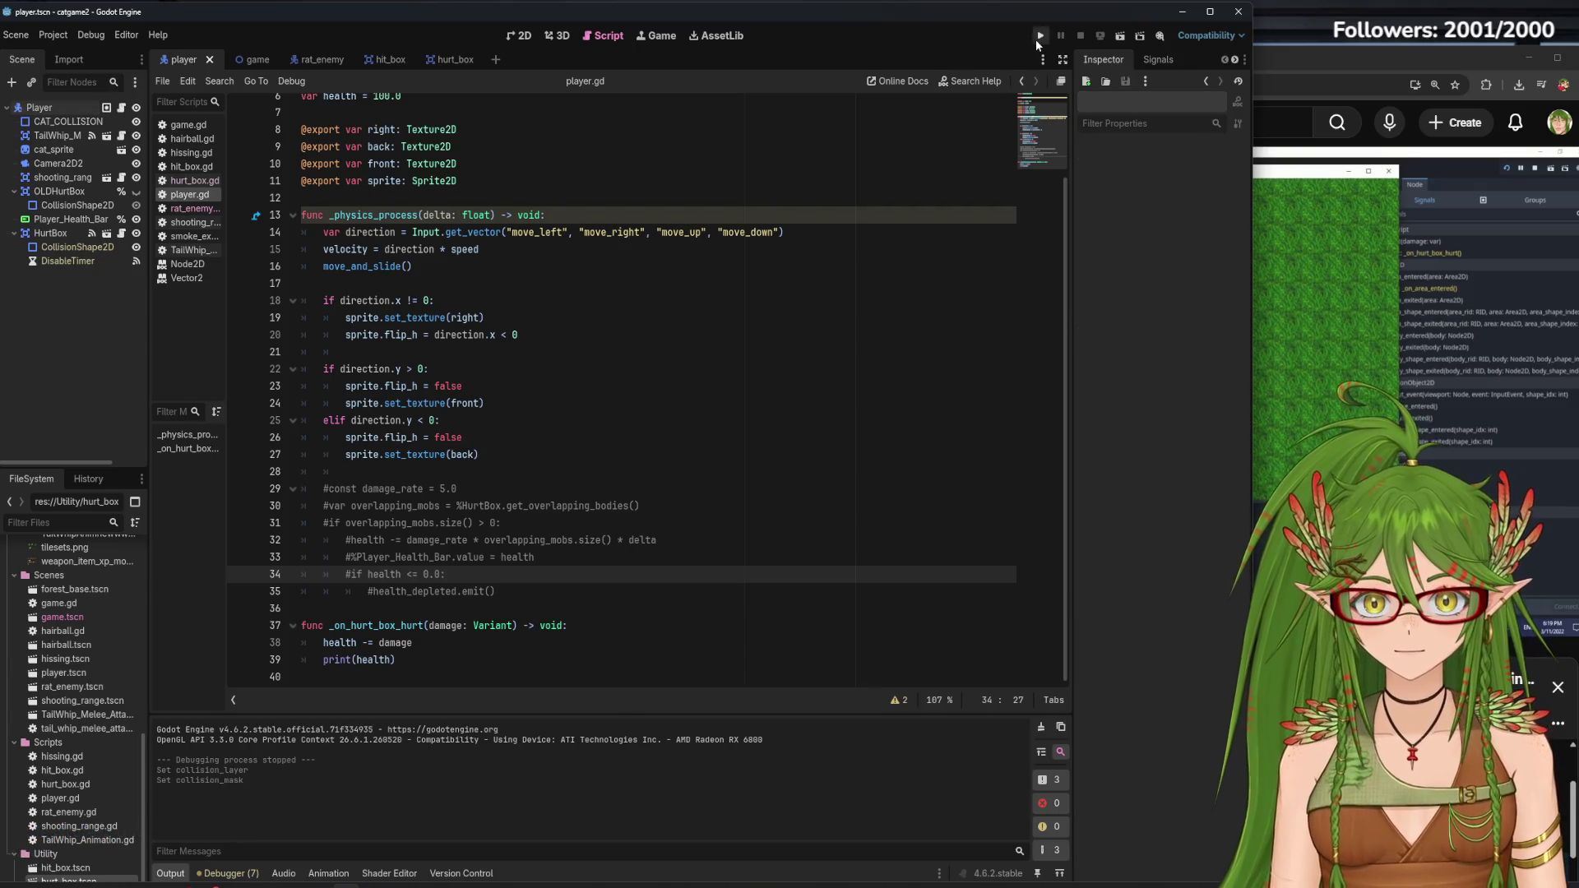
Run the game again, walking the cat left toward the swarming rats, then stop
click(1038, 37)
key(Down)
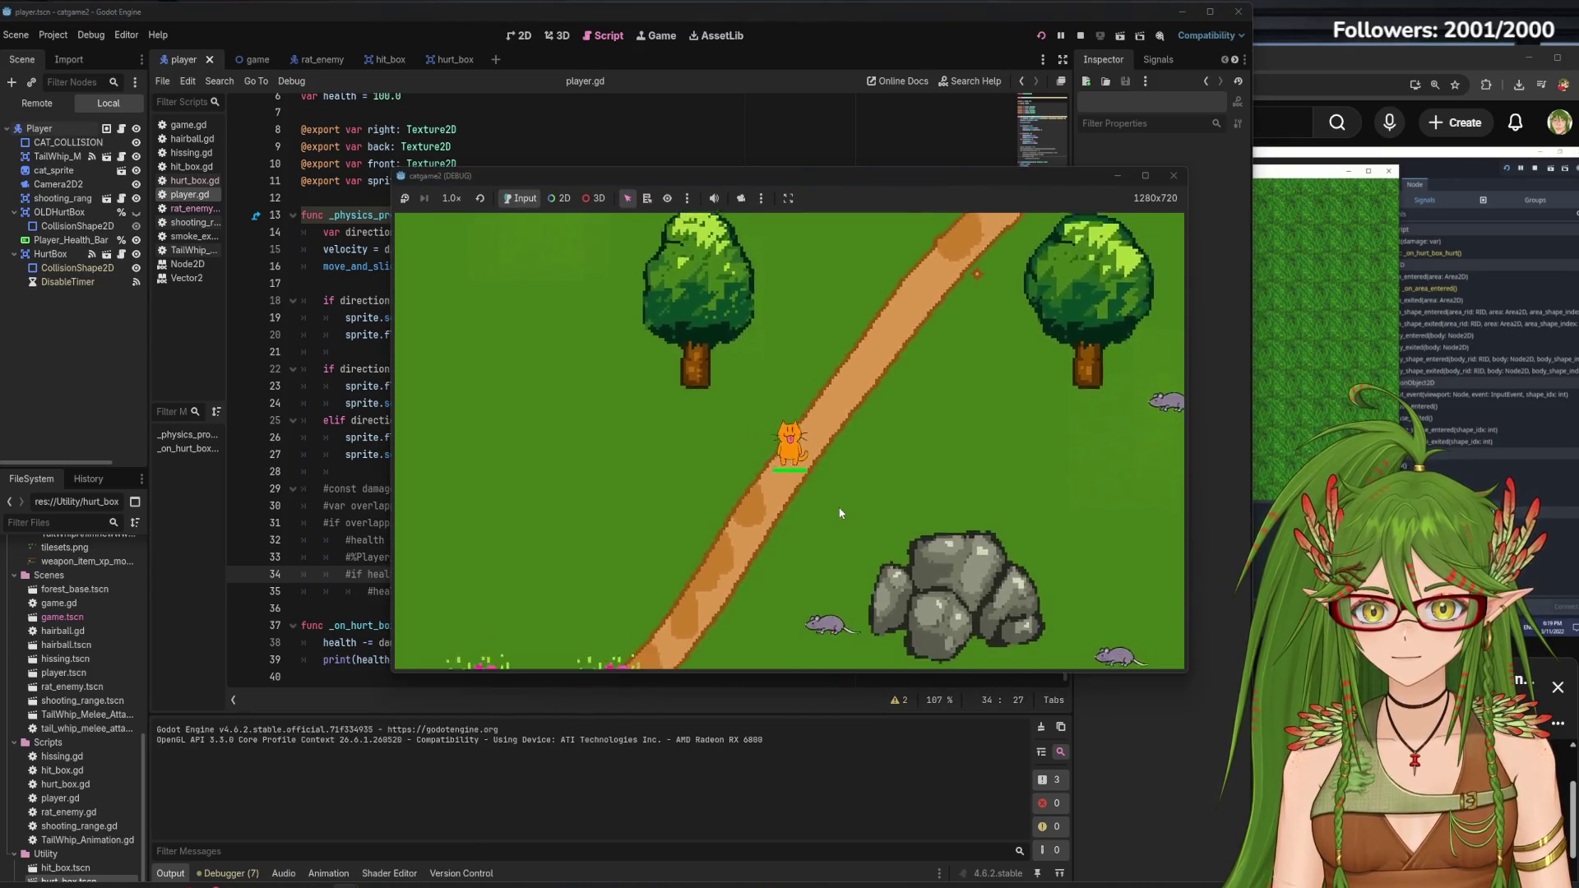
key(Left)
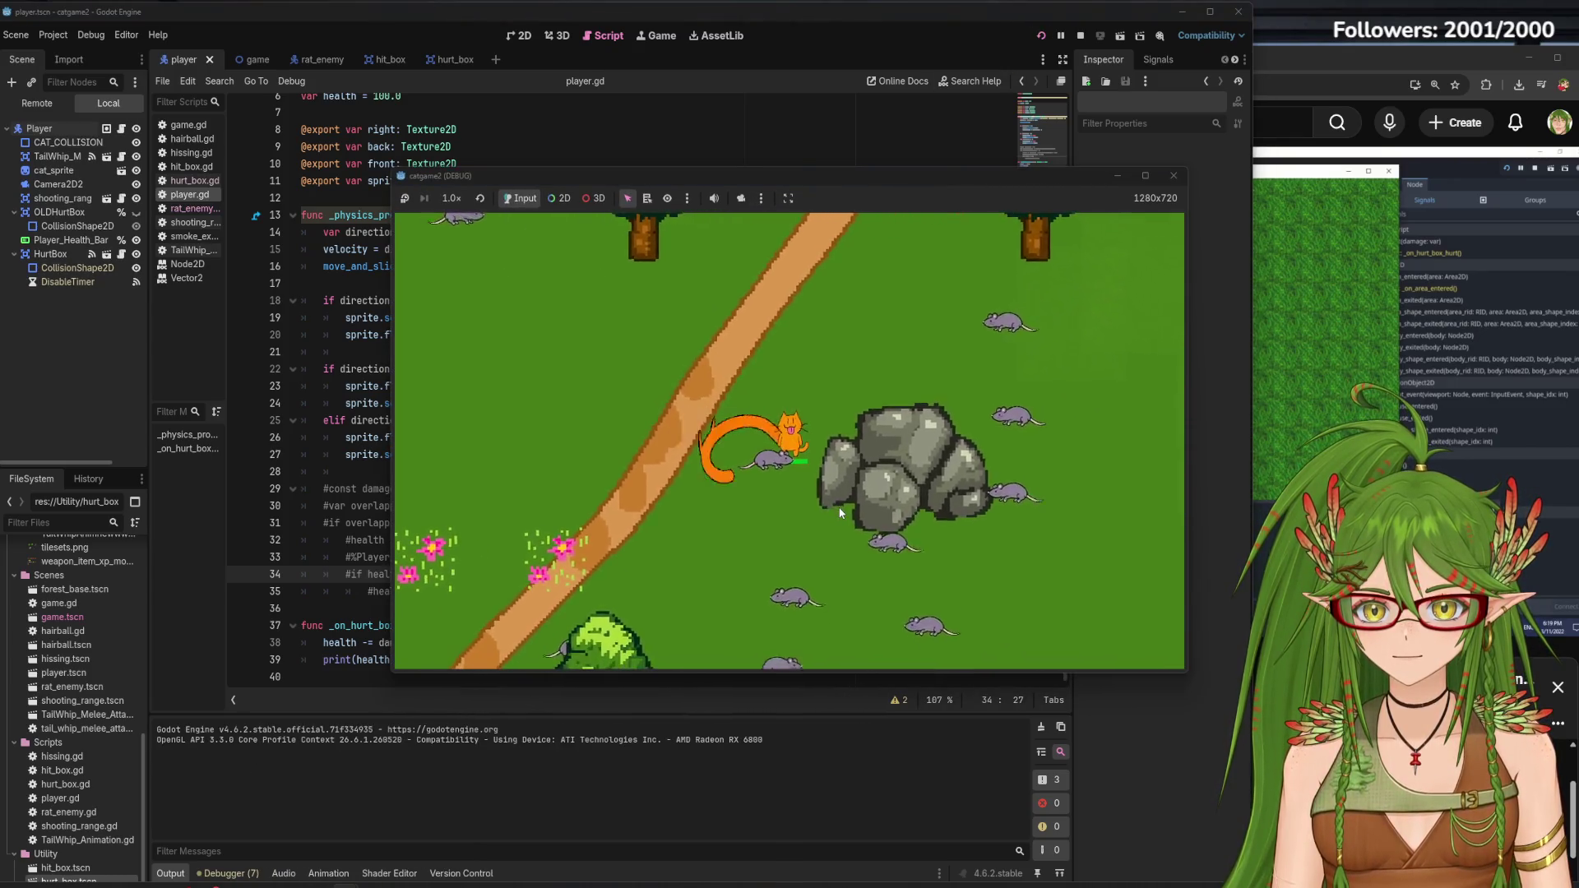
key(Left)
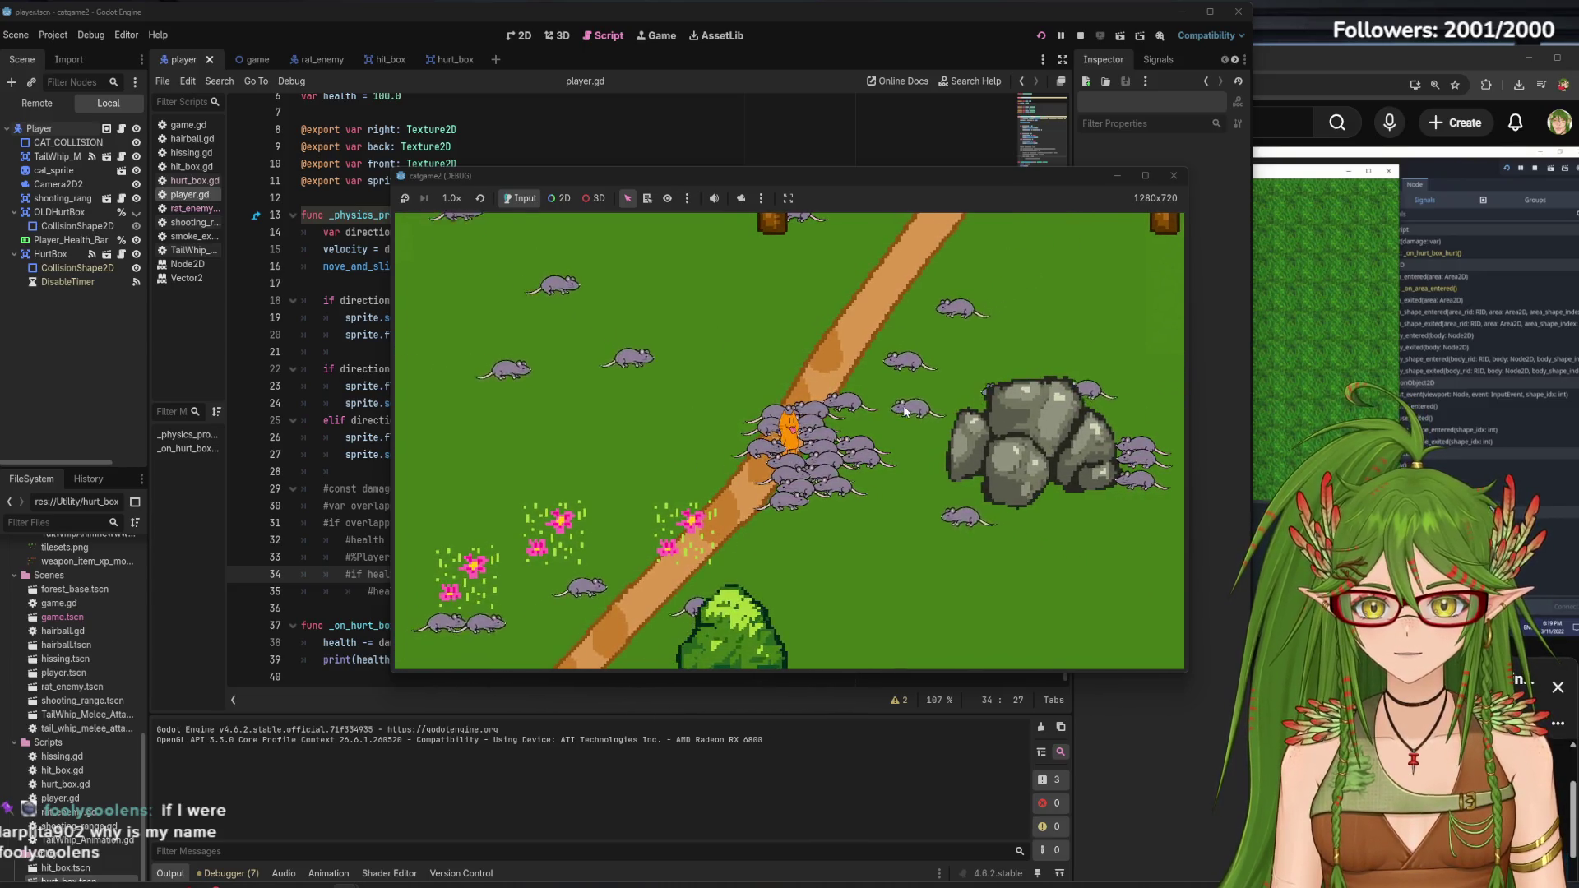
click(1173, 175)
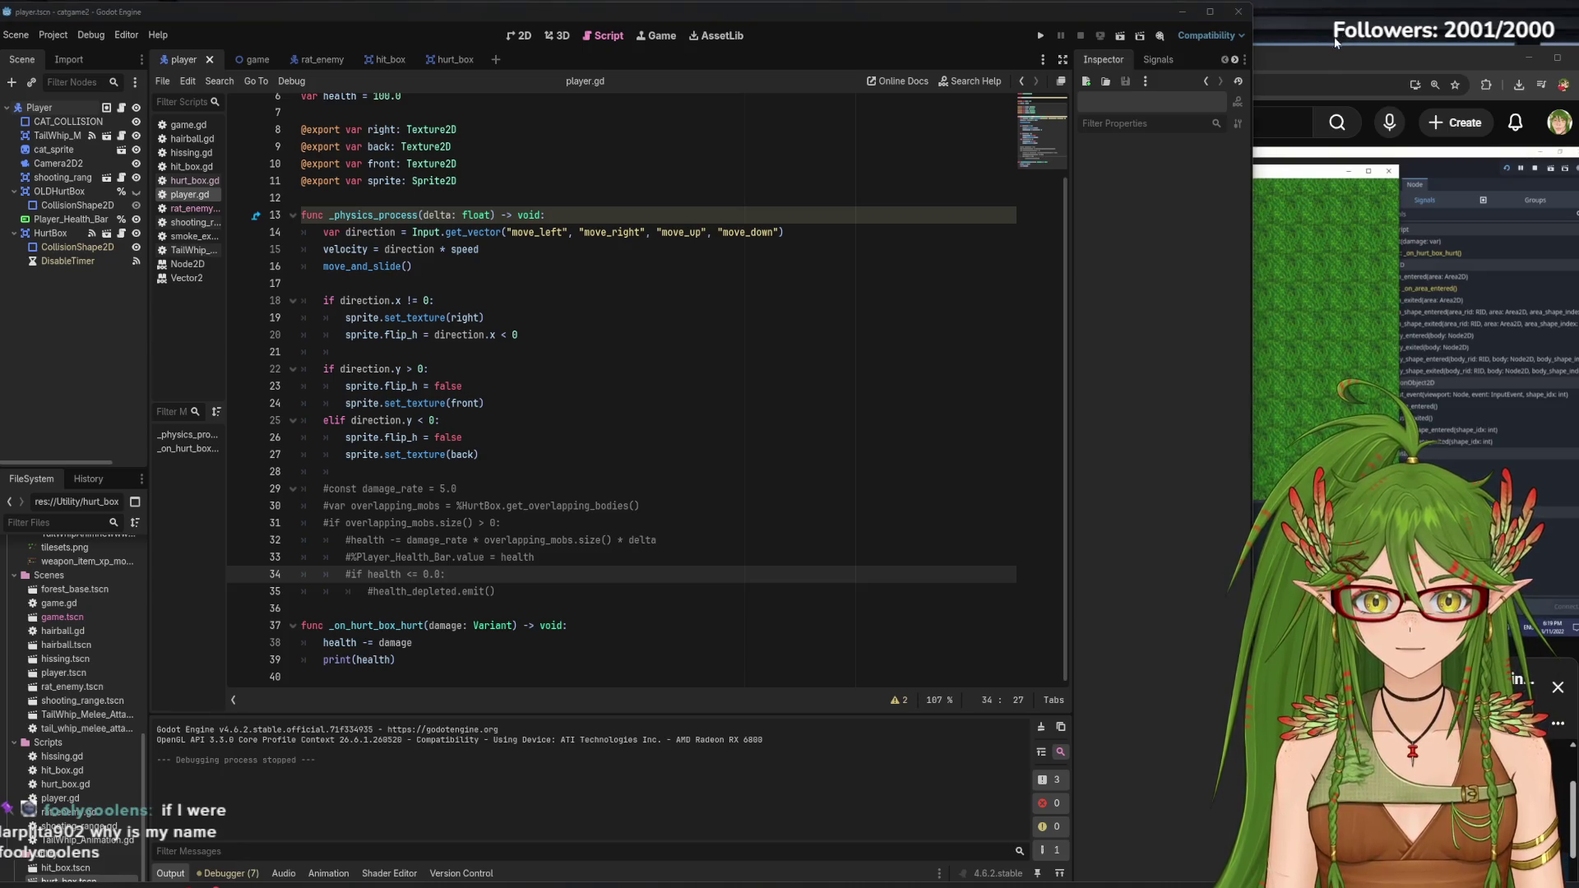
Compare the tutorial video with the player's HurtBox collision layer settings
click(1319, 57)
click(1182, 270)
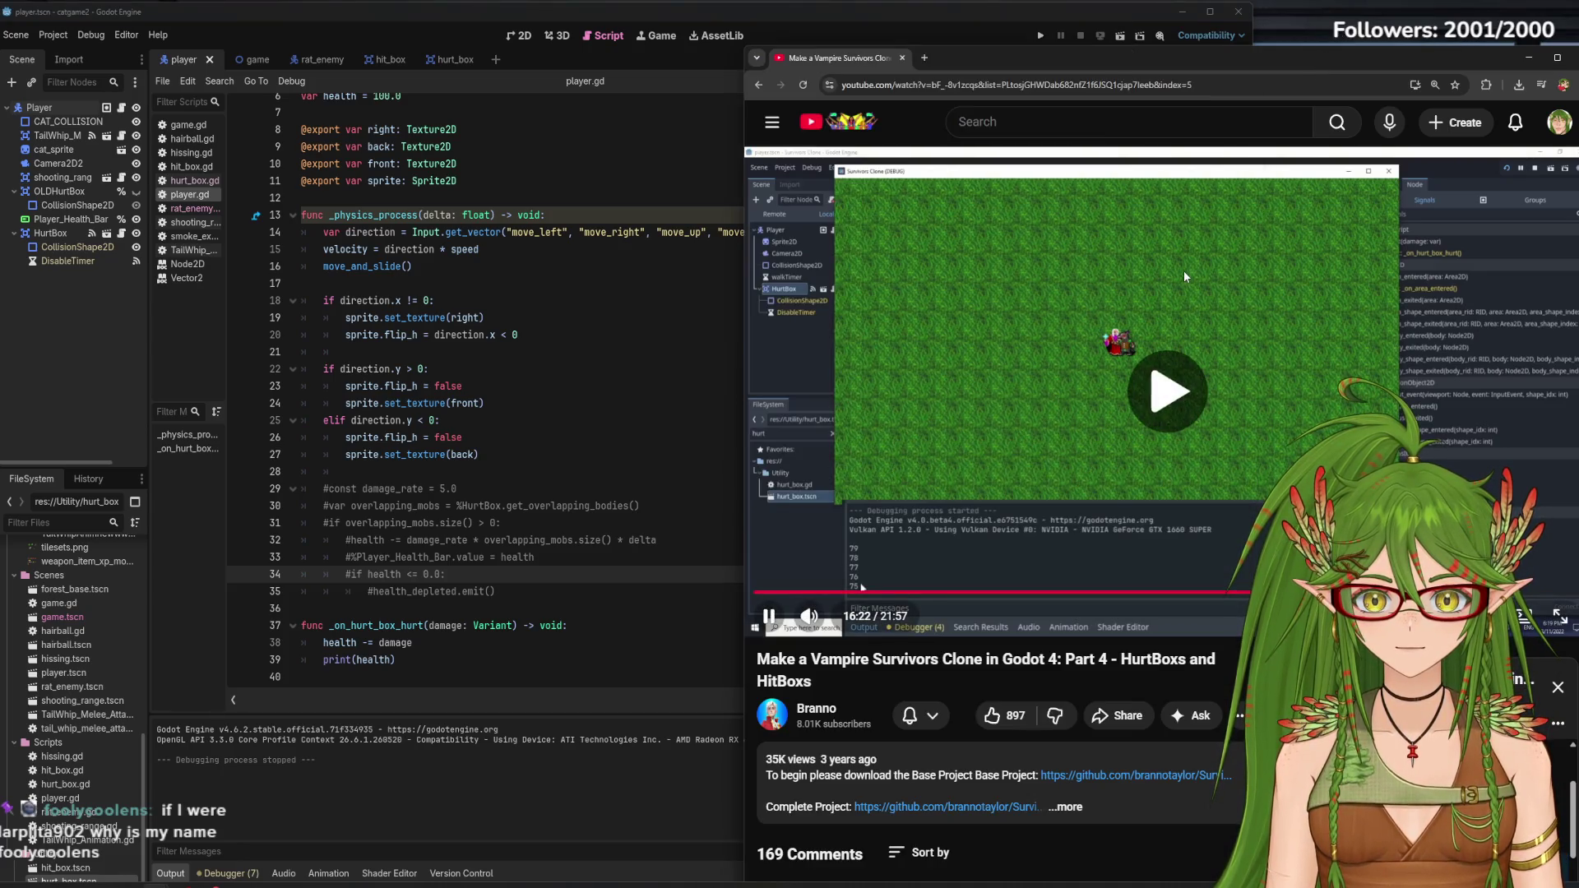
click(1151, 434)
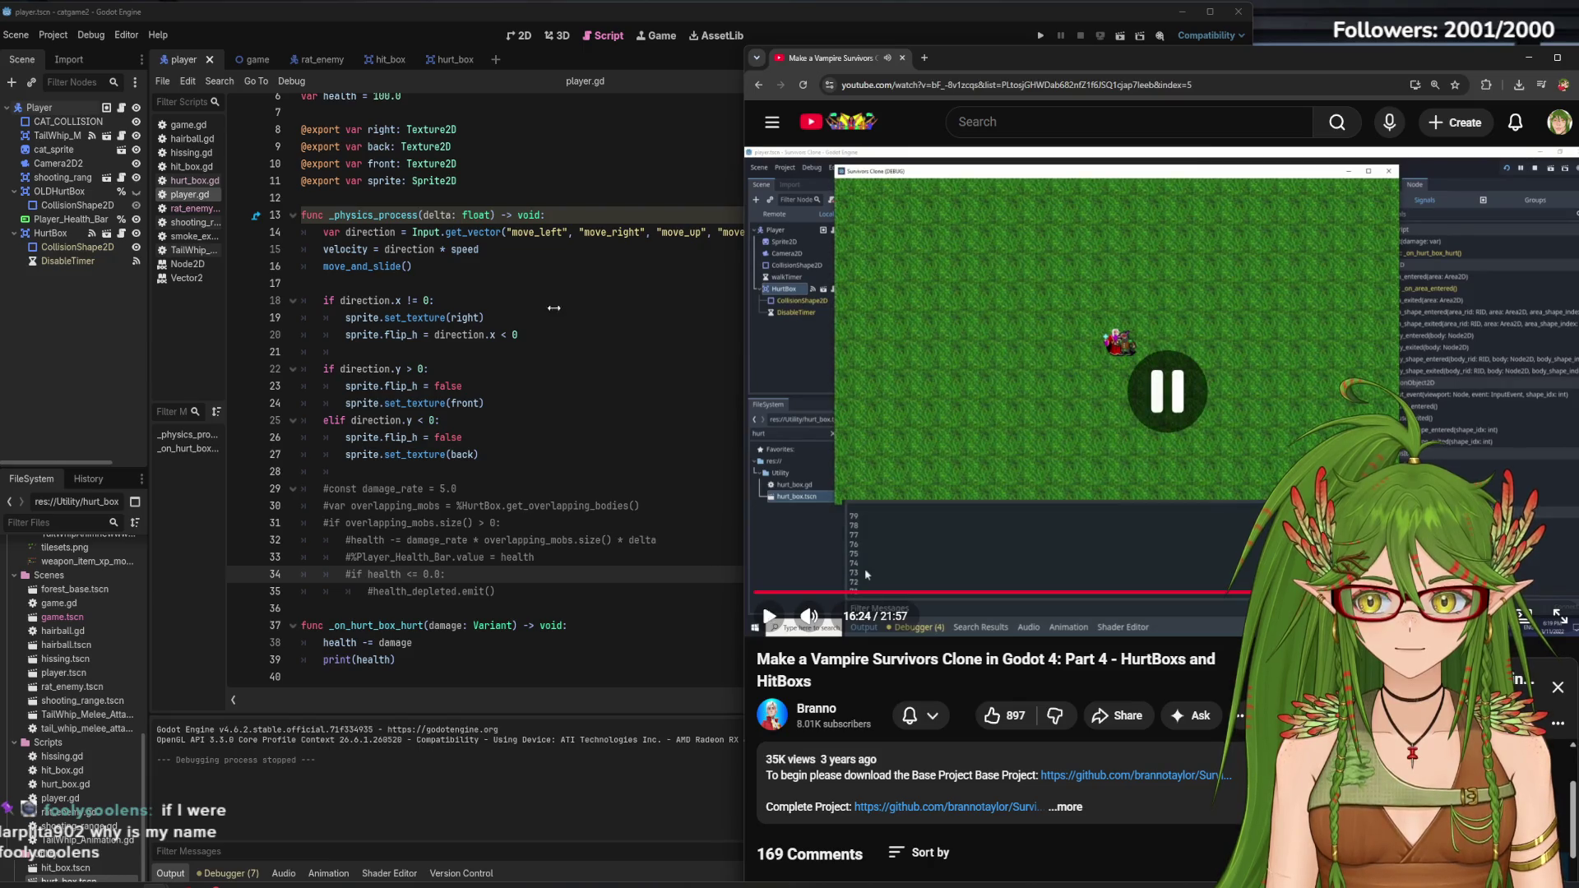
click(70, 368)
click(57, 233)
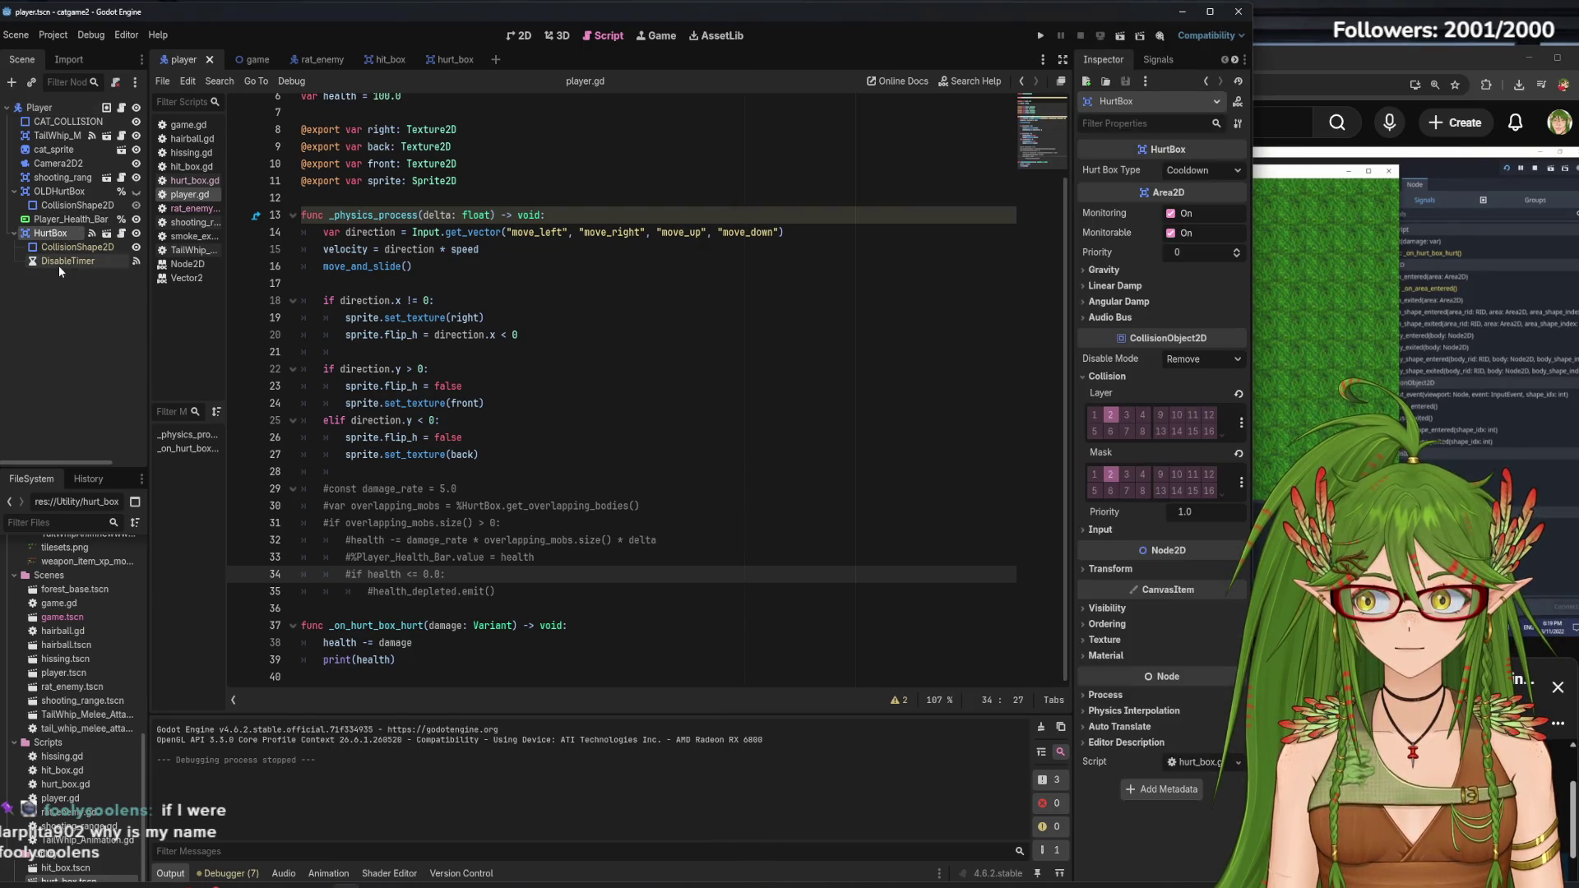
click(69, 333)
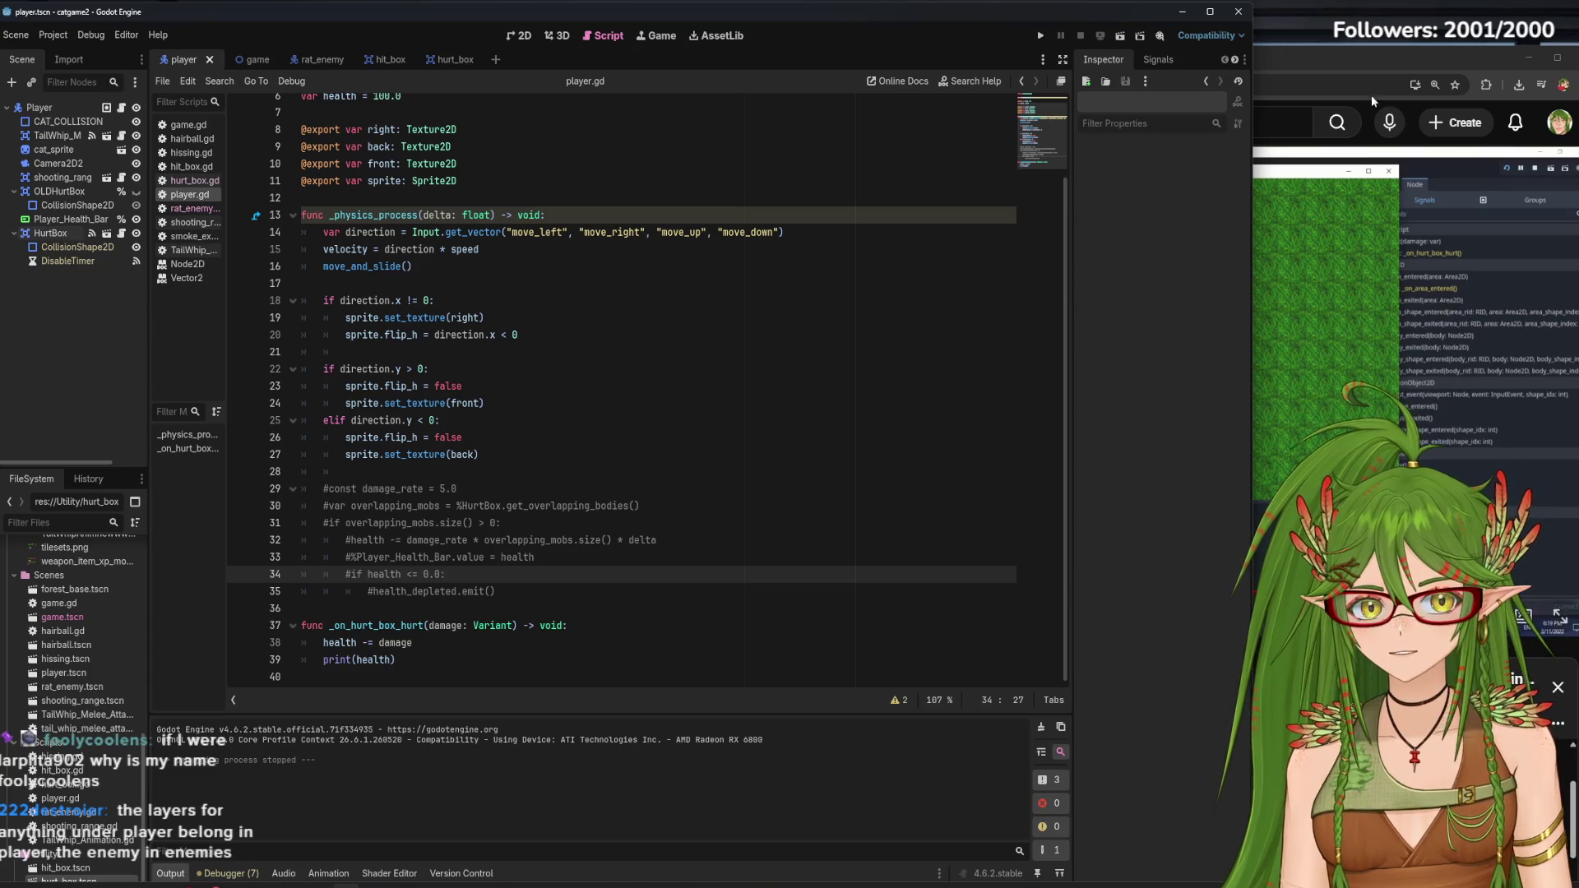
click(1341, 64)
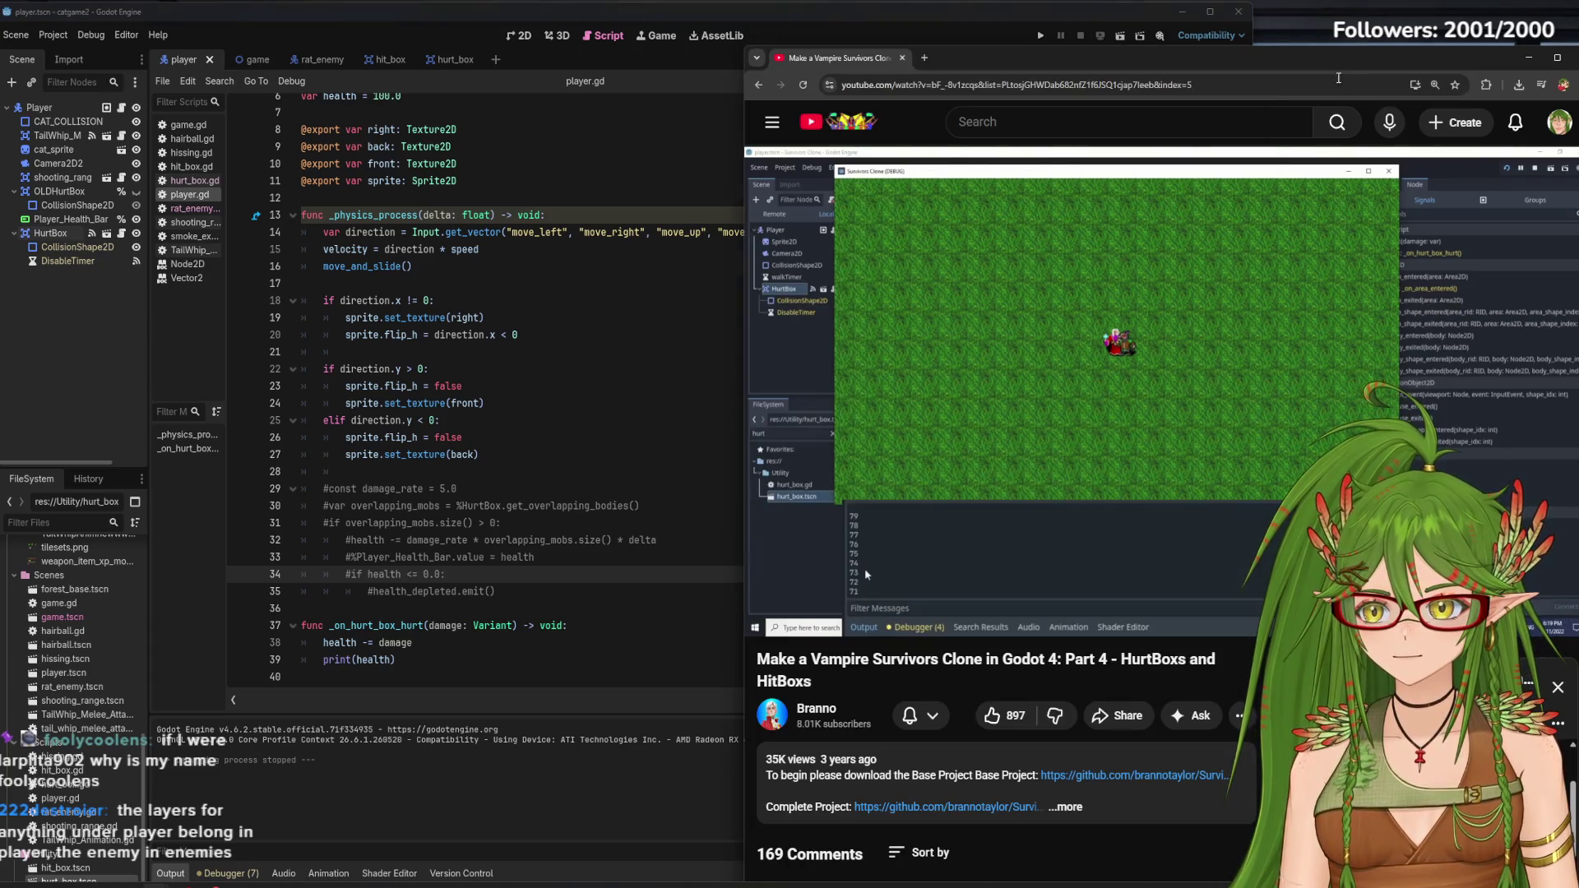
click(1196, 329)
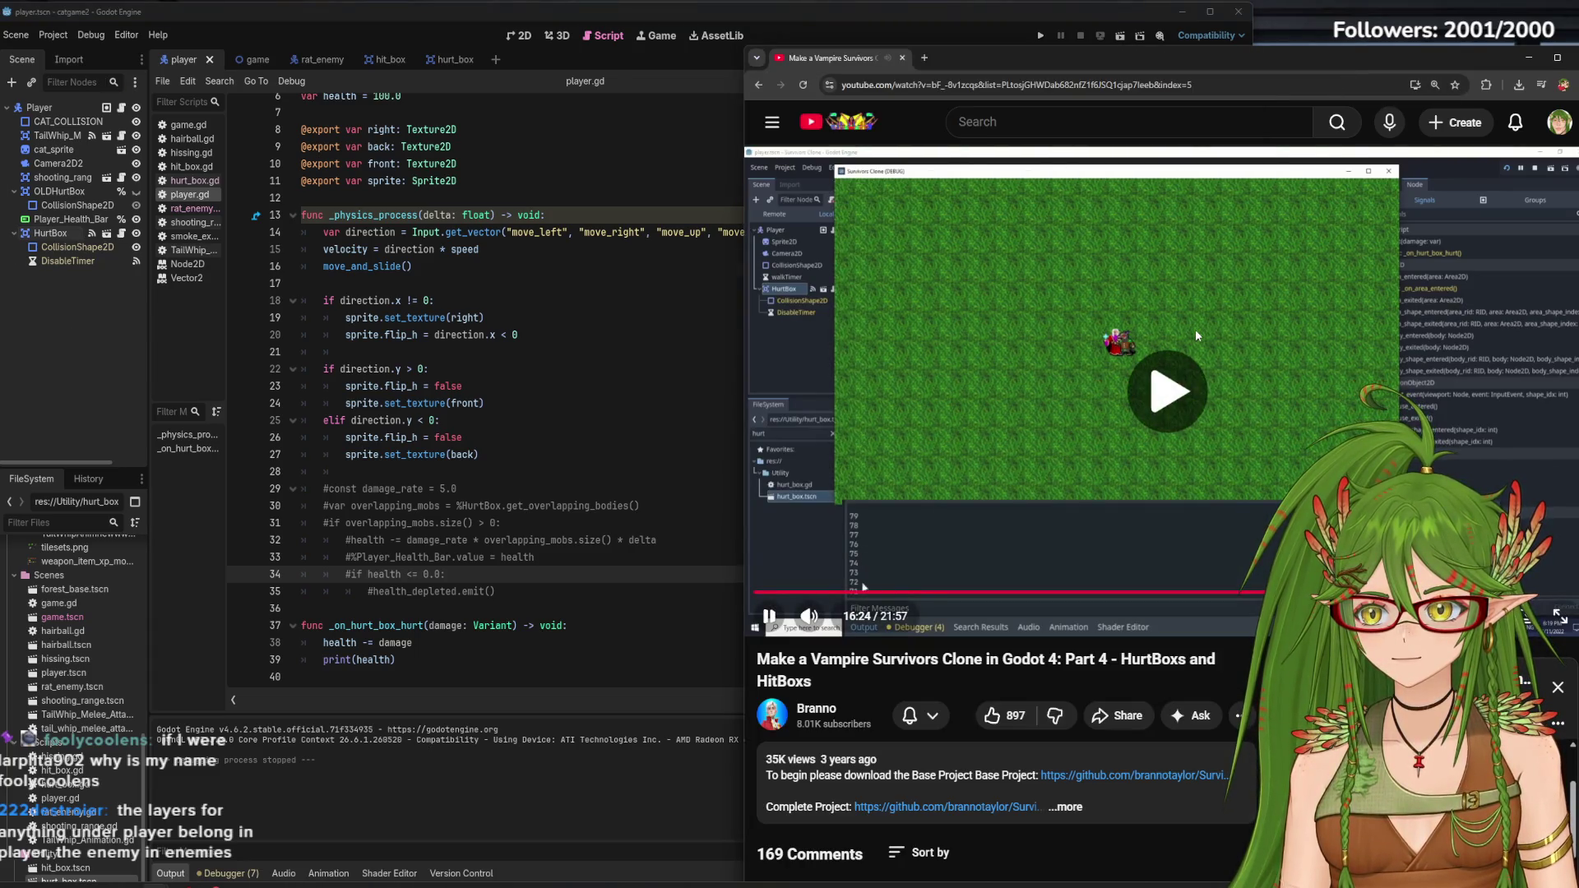
click(994, 349)
click(92, 333)
click(50, 233)
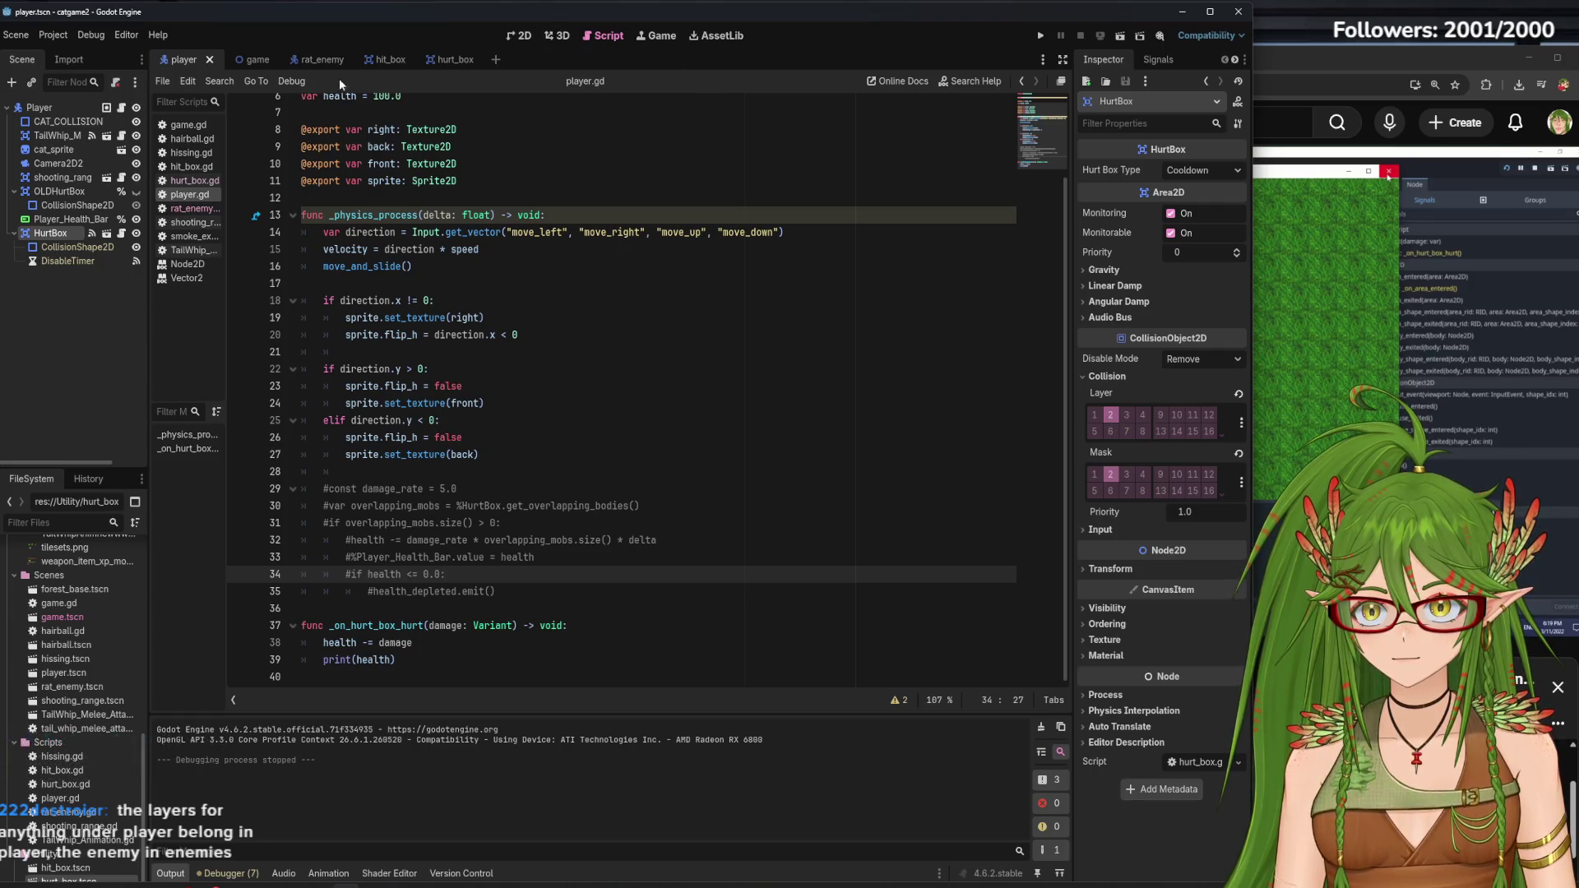
Check the collision layers of the rat_enemy HurtBox and HitBox
click(325, 60)
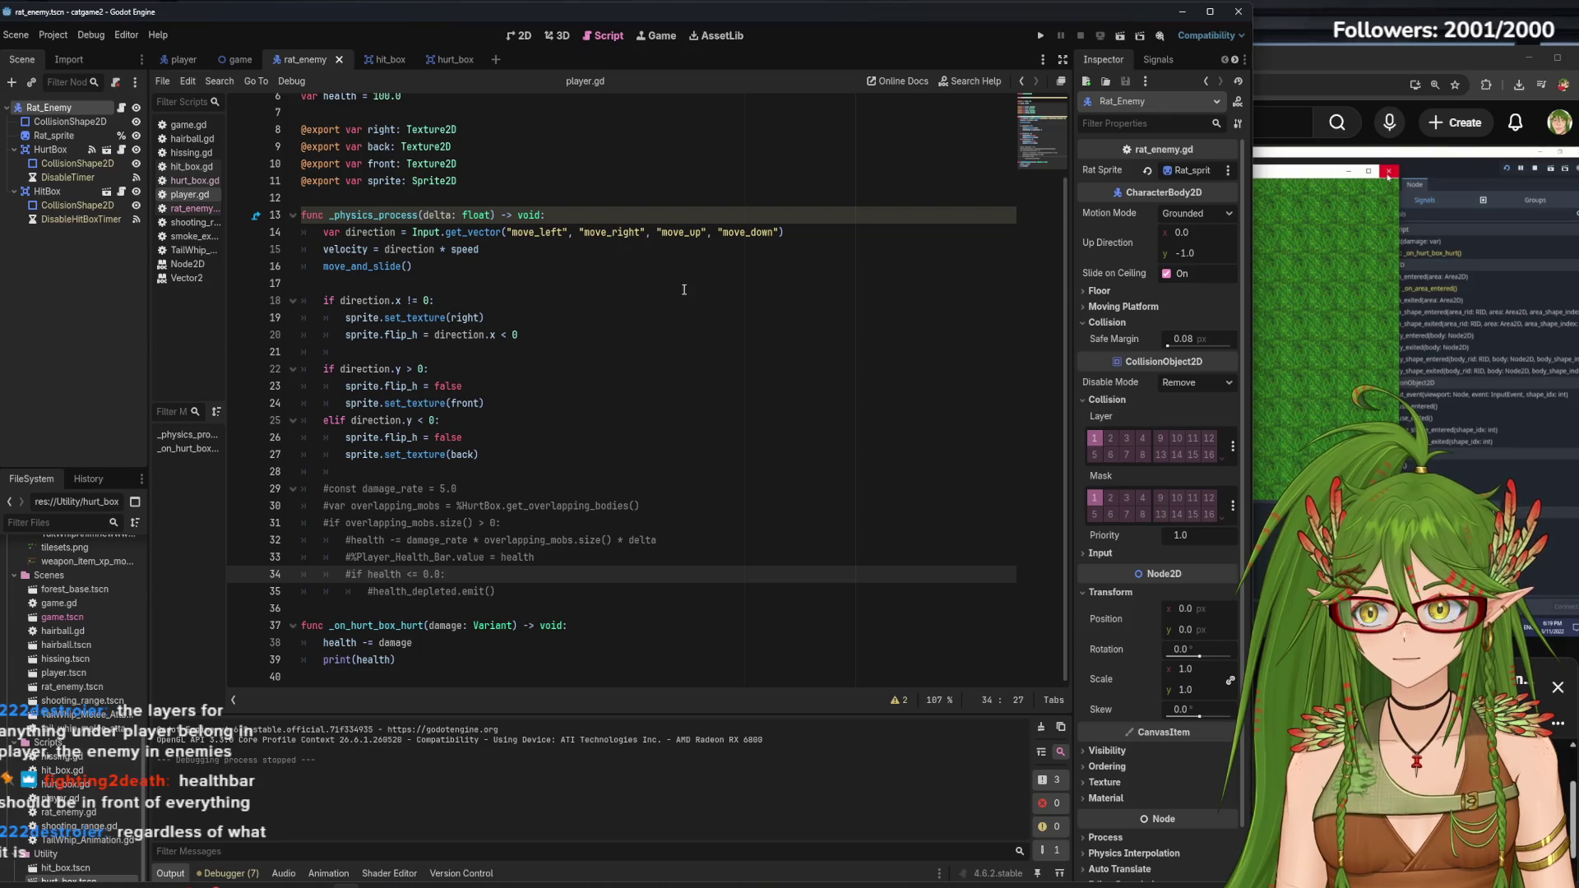
click(51, 149)
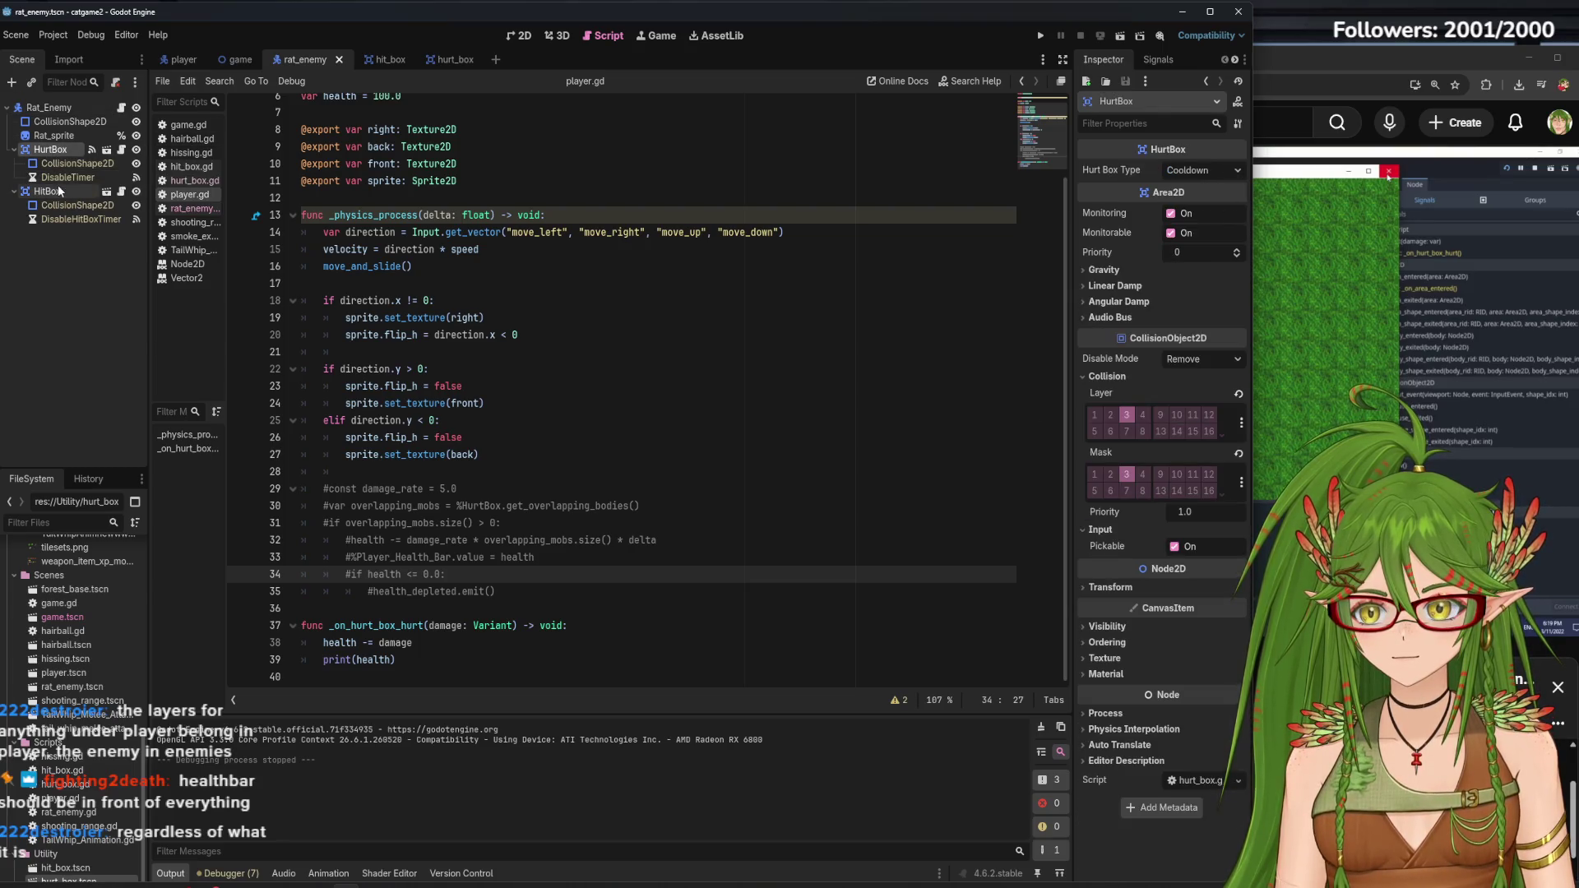
click(49, 191)
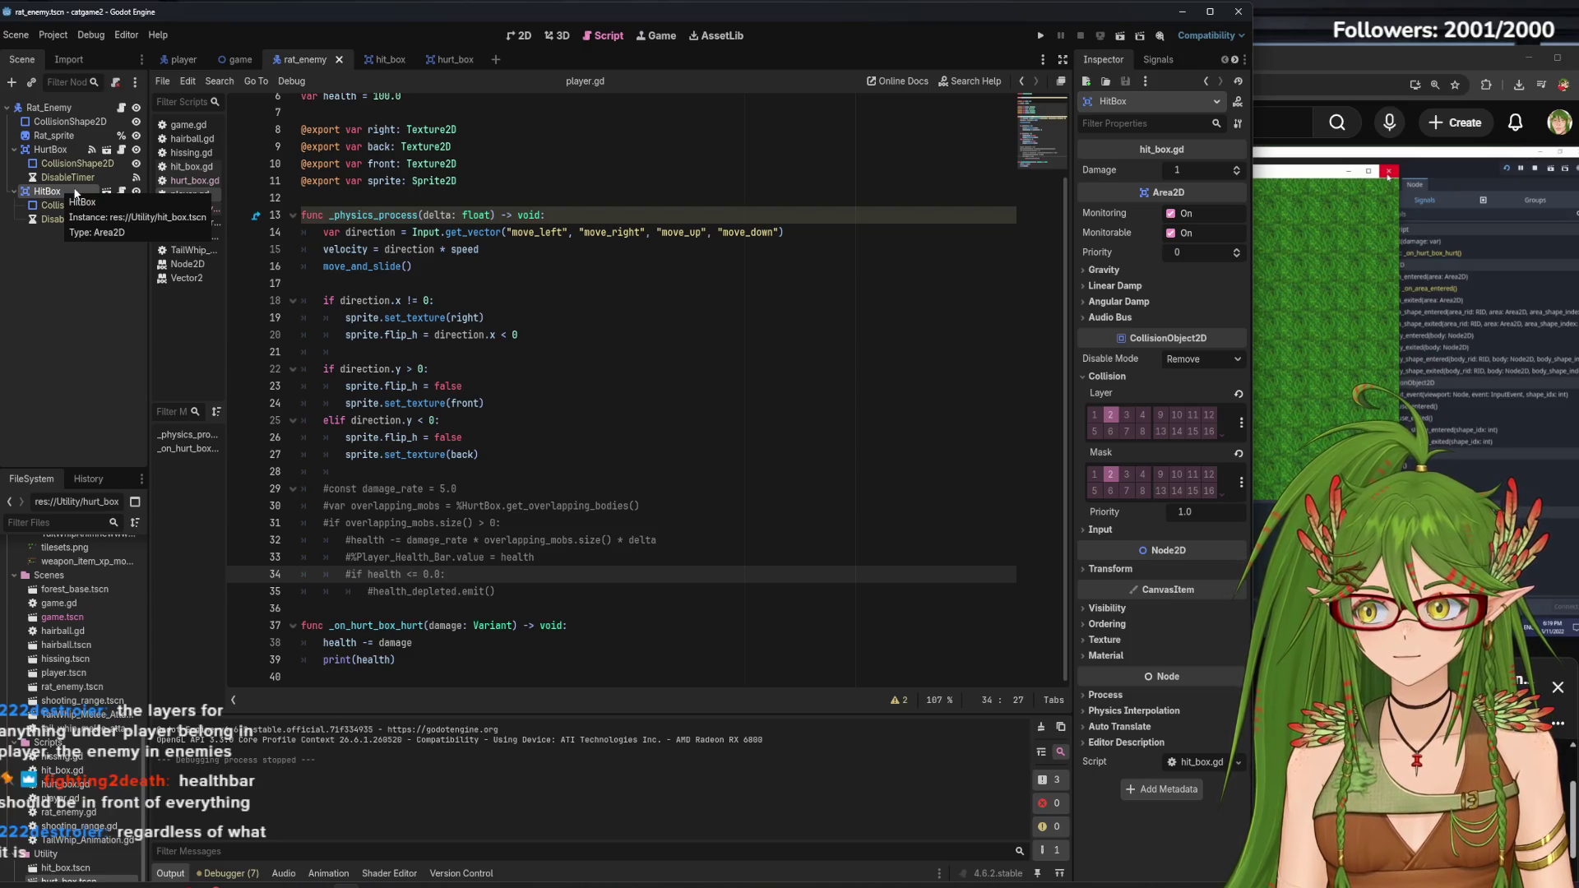
In the player scene, drag Player_Health_Bar above CAT_COLLISION
click(176, 61)
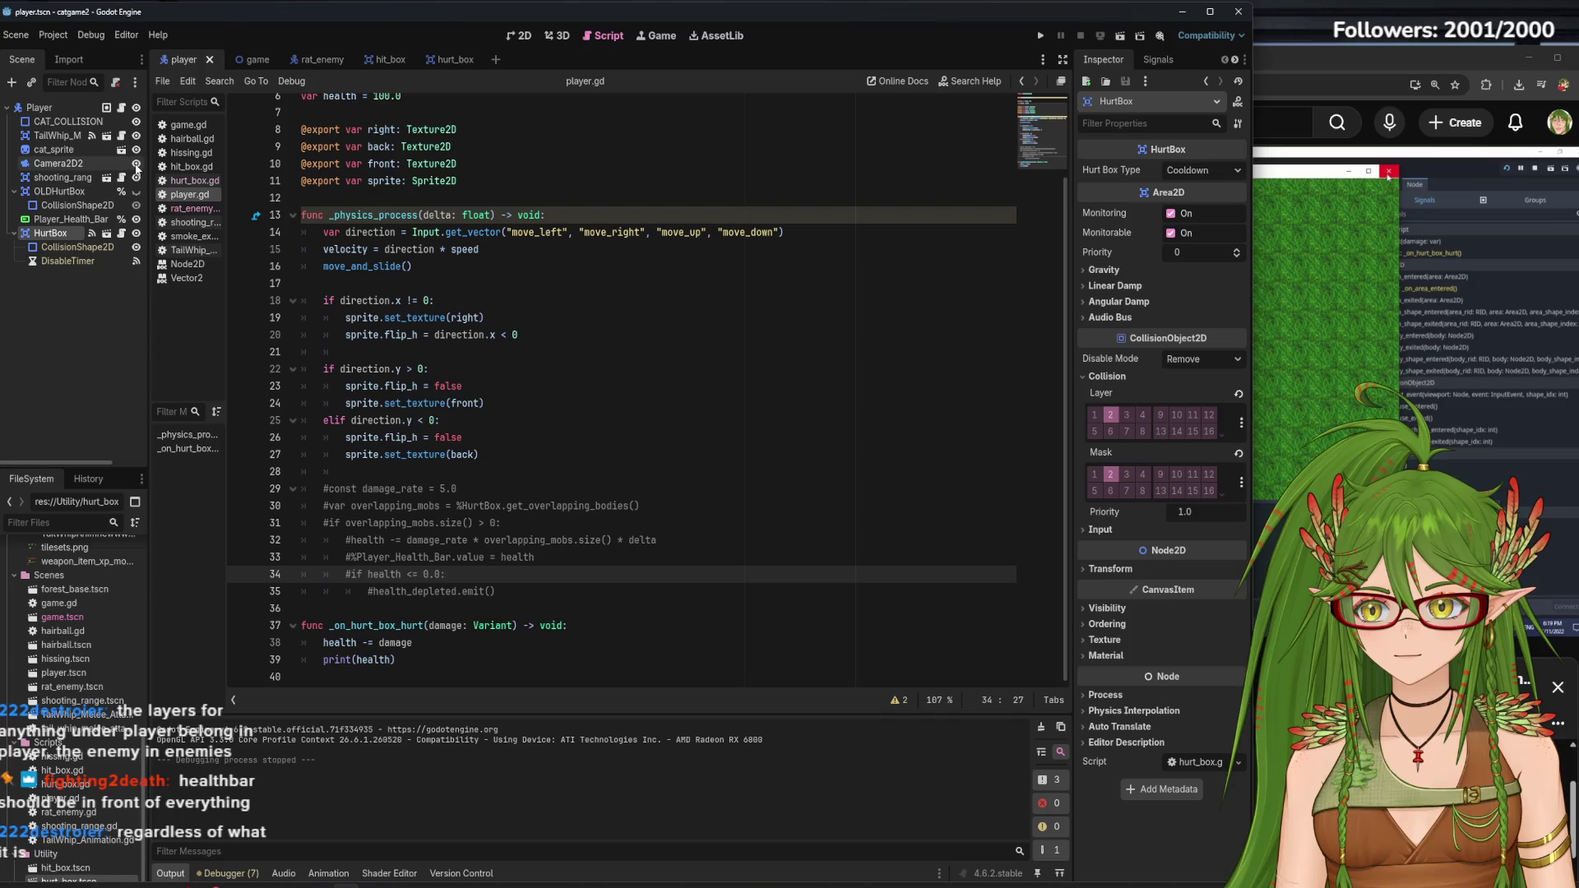
drag(82, 216, 65, 117)
click(524, 36)
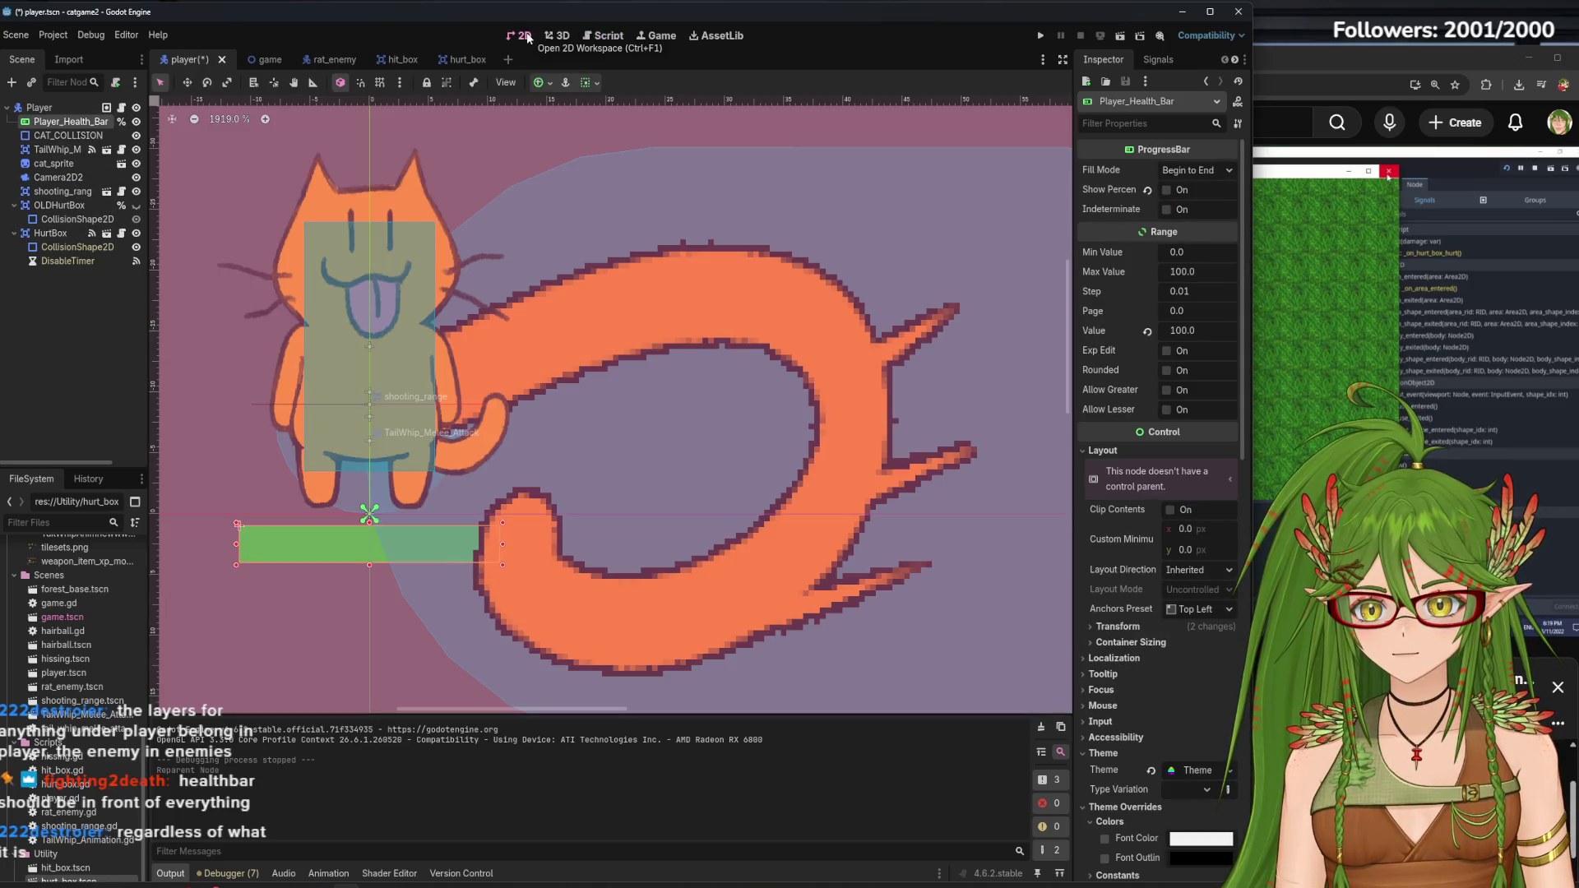
Drag Player_Health_Bar below DisableTimer to the end of the tree and save
drag(72, 121, 74, 269)
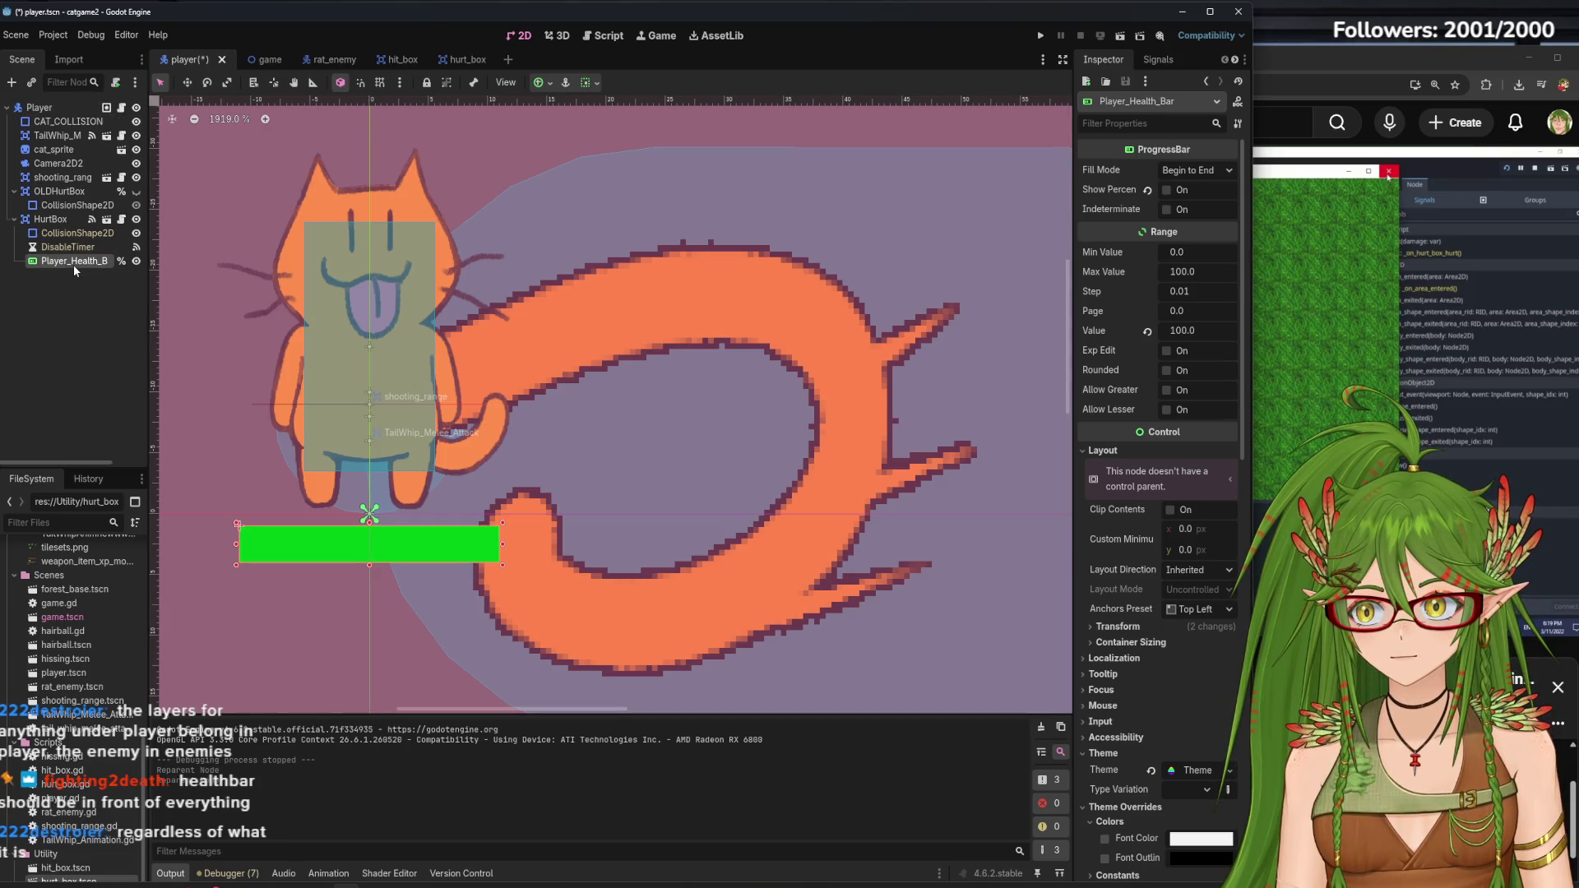
click(101, 357)
key(ctrl+s)
click(61, 102)
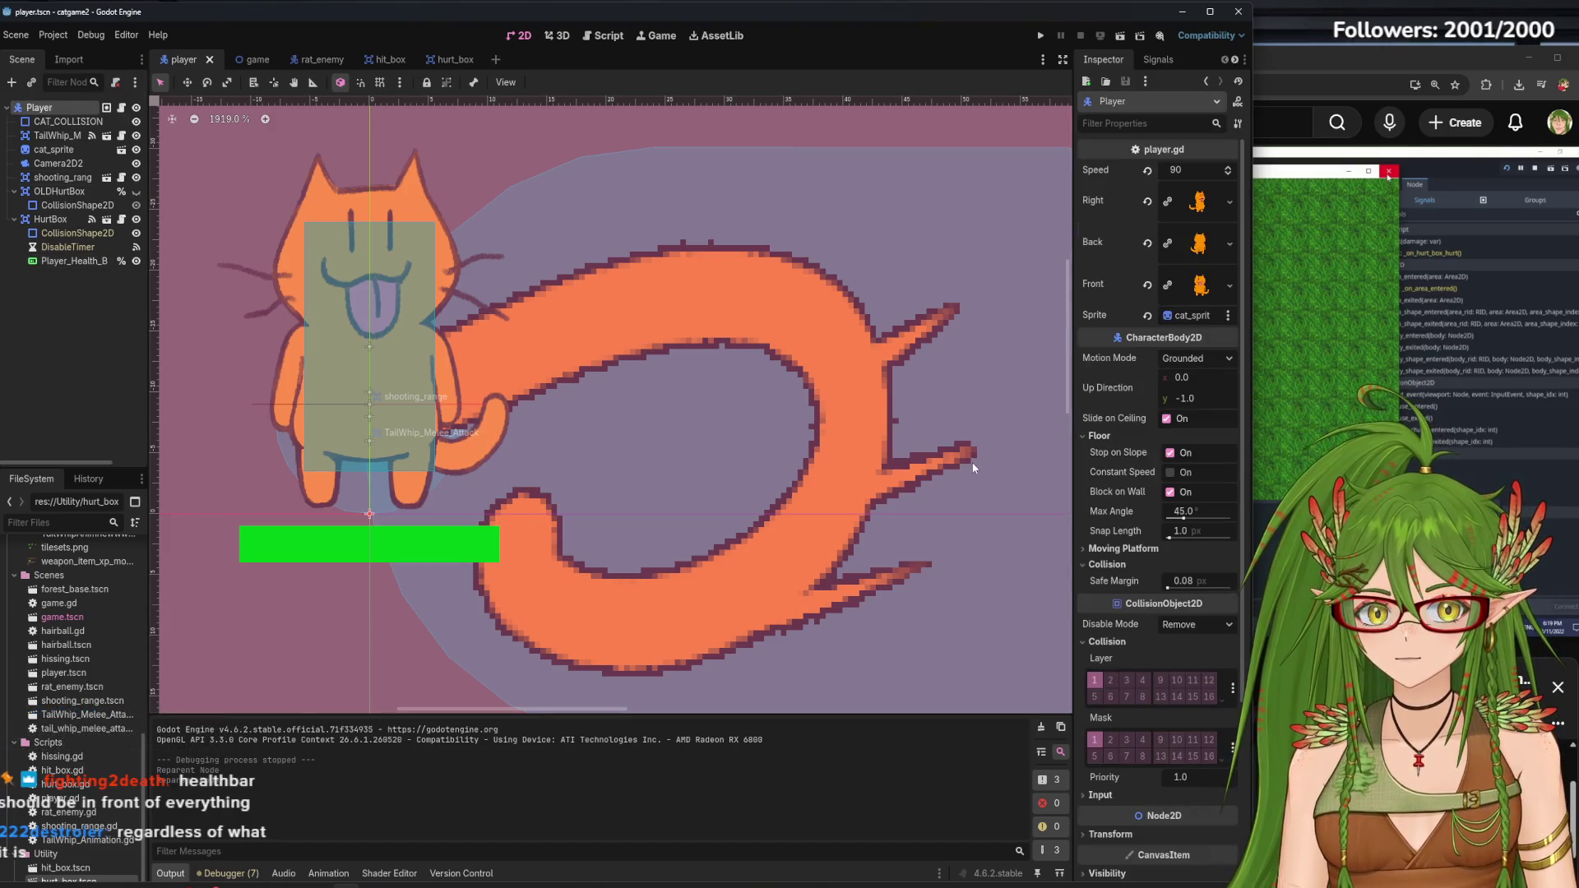
click(1041, 35)
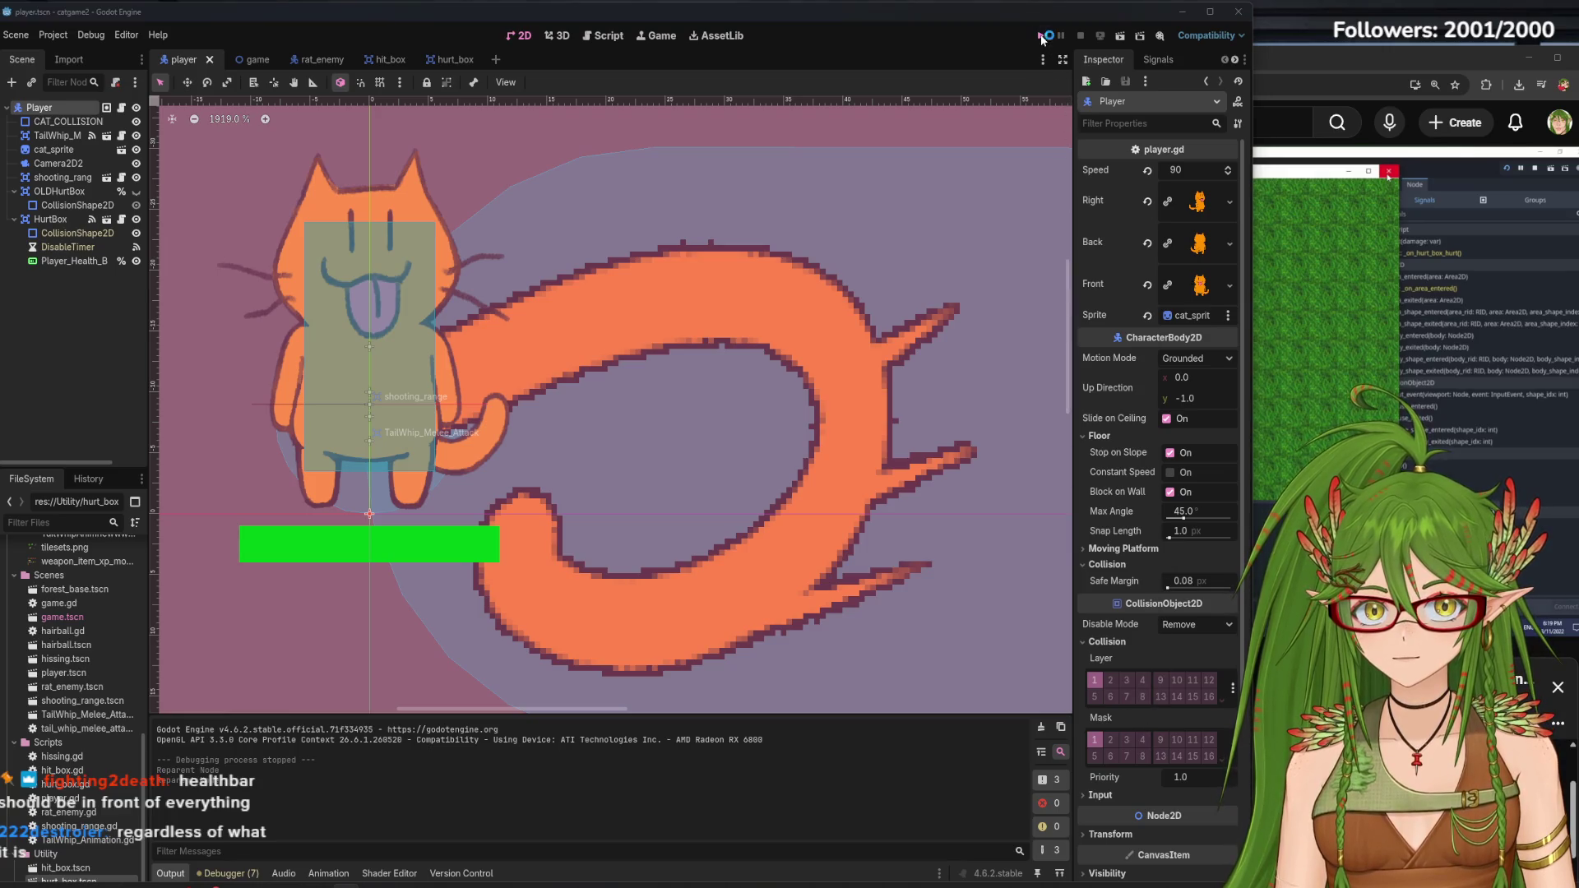
Test-run the game, walking the cat downward, then stop it
key(Down)
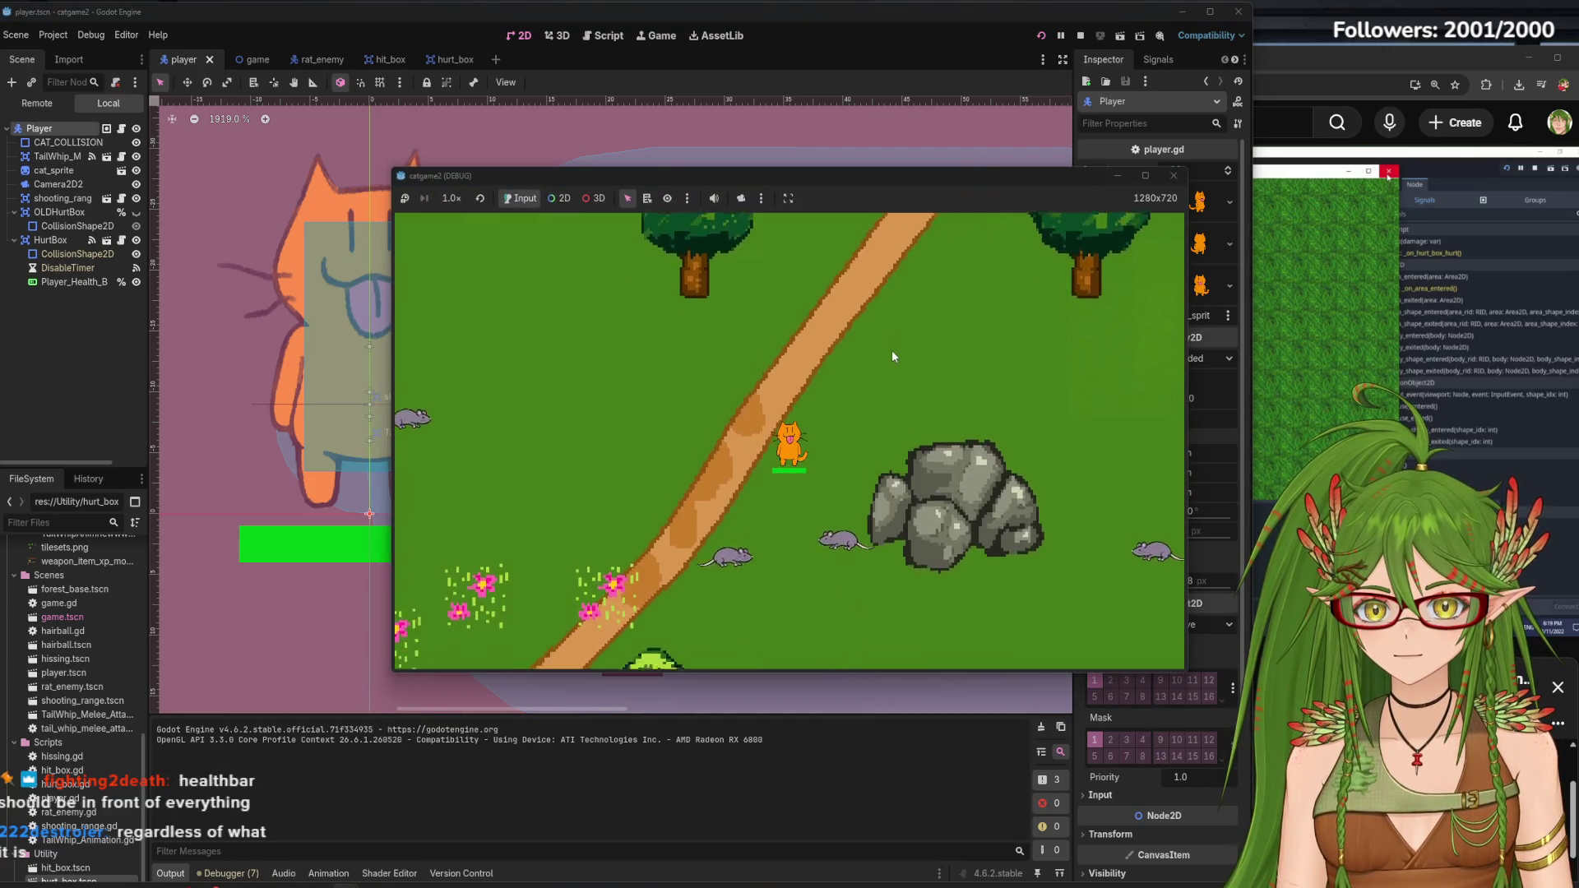
click(891, 348)
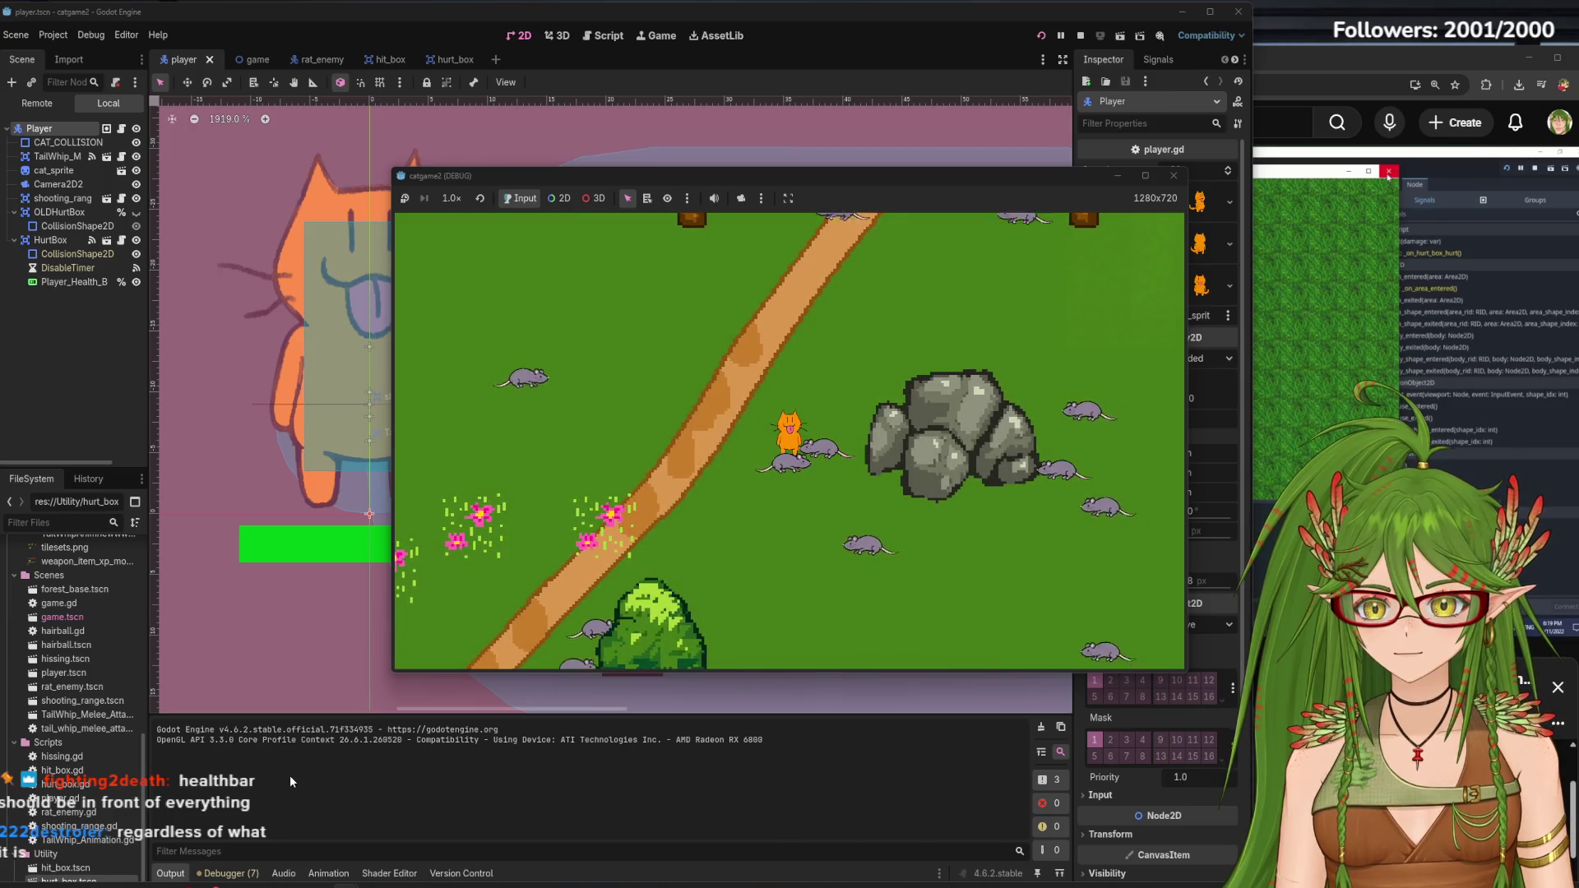
key(Down)
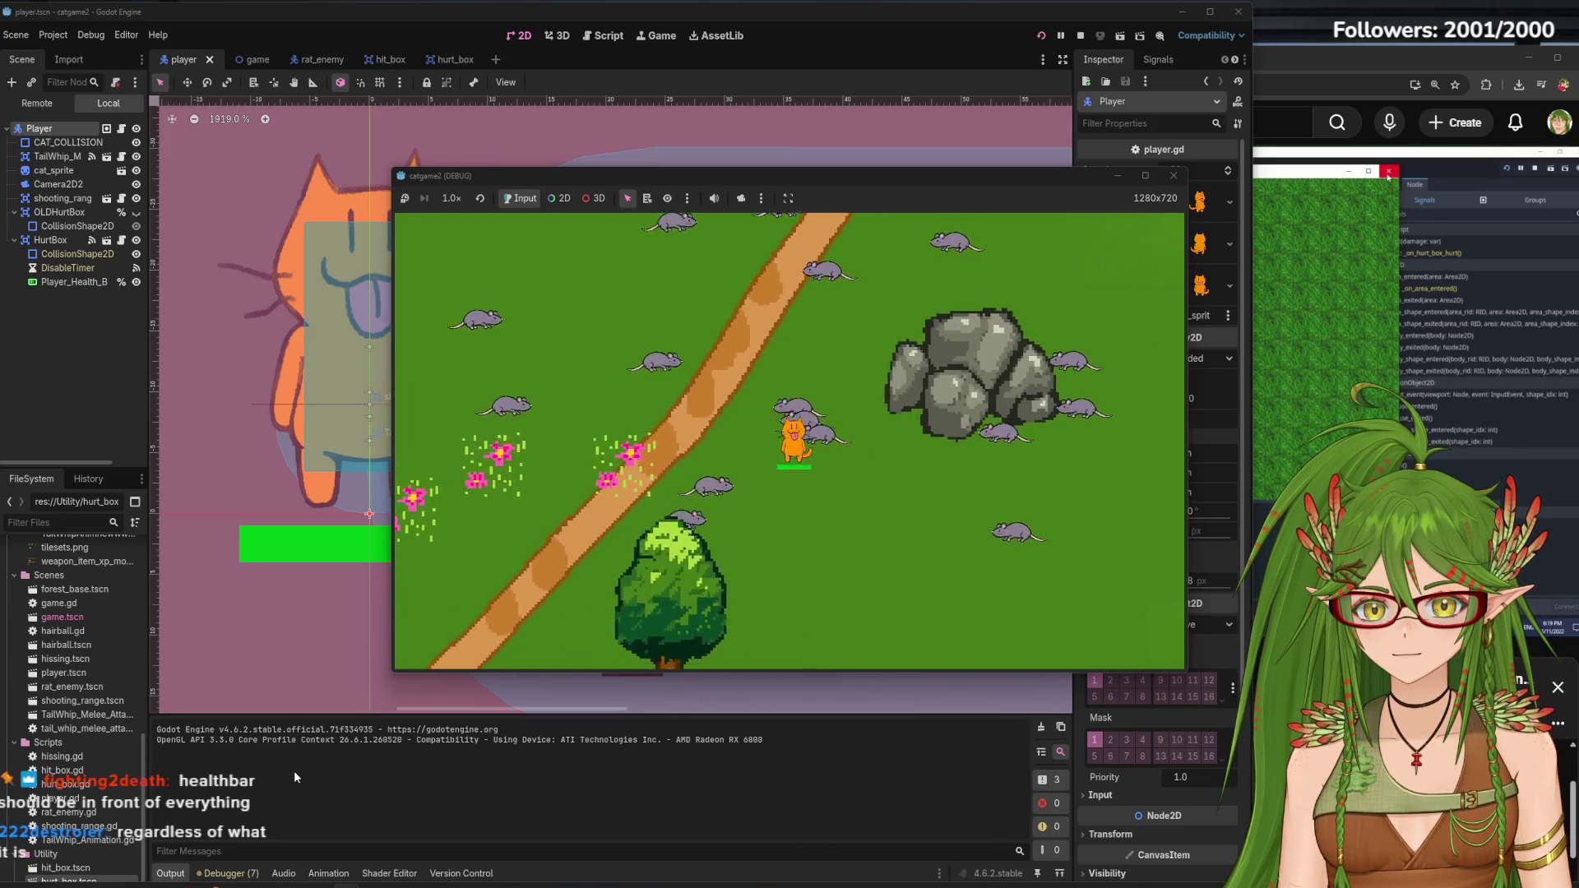
click(1129, 267)
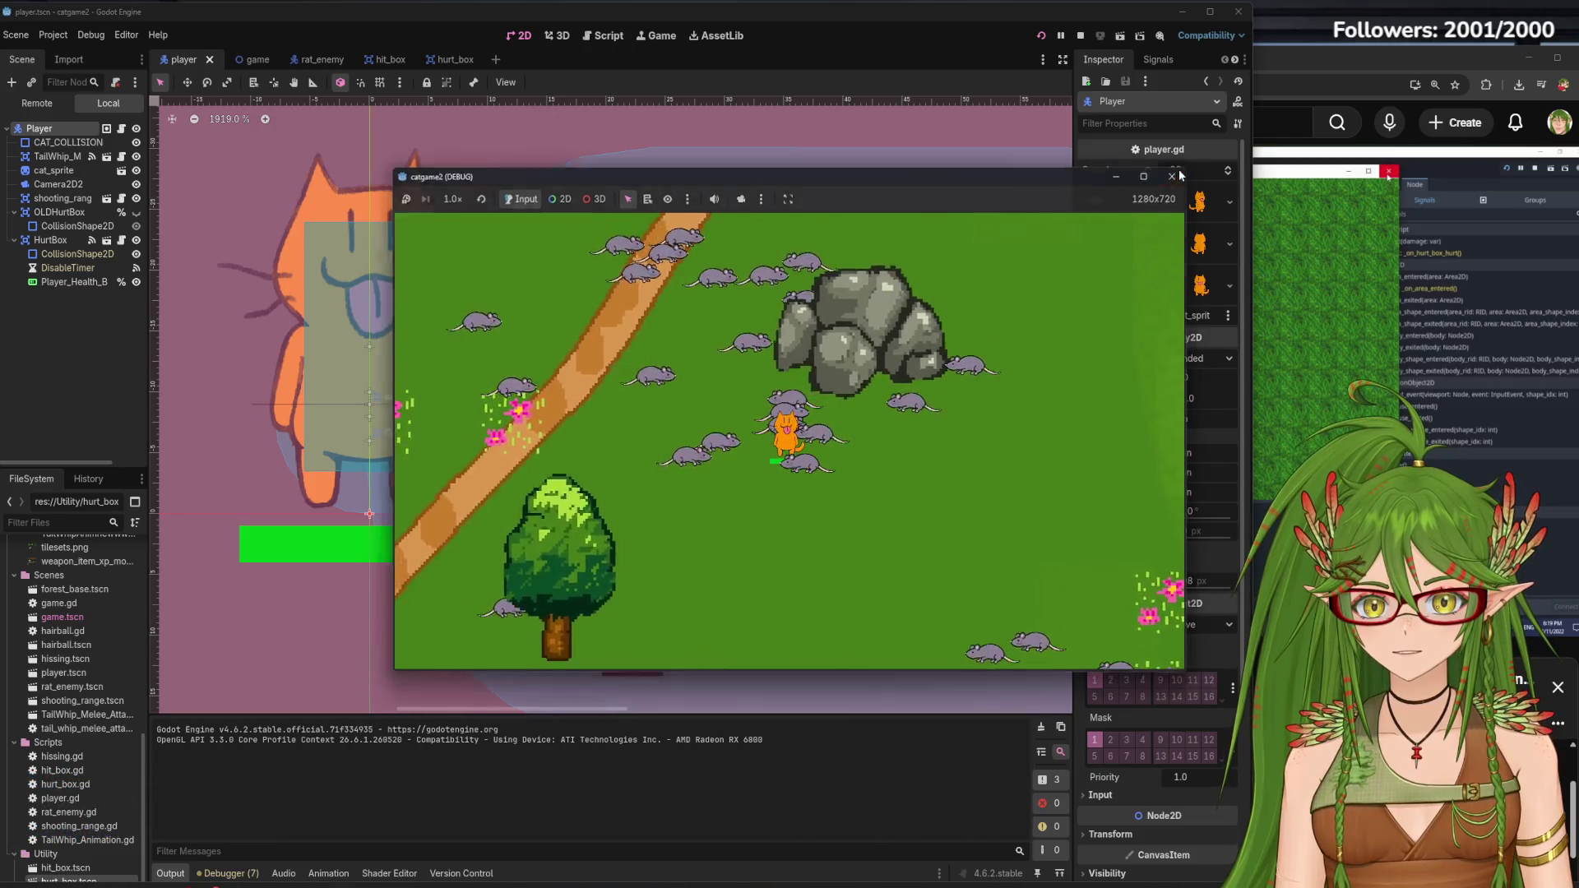
click(1174, 175)
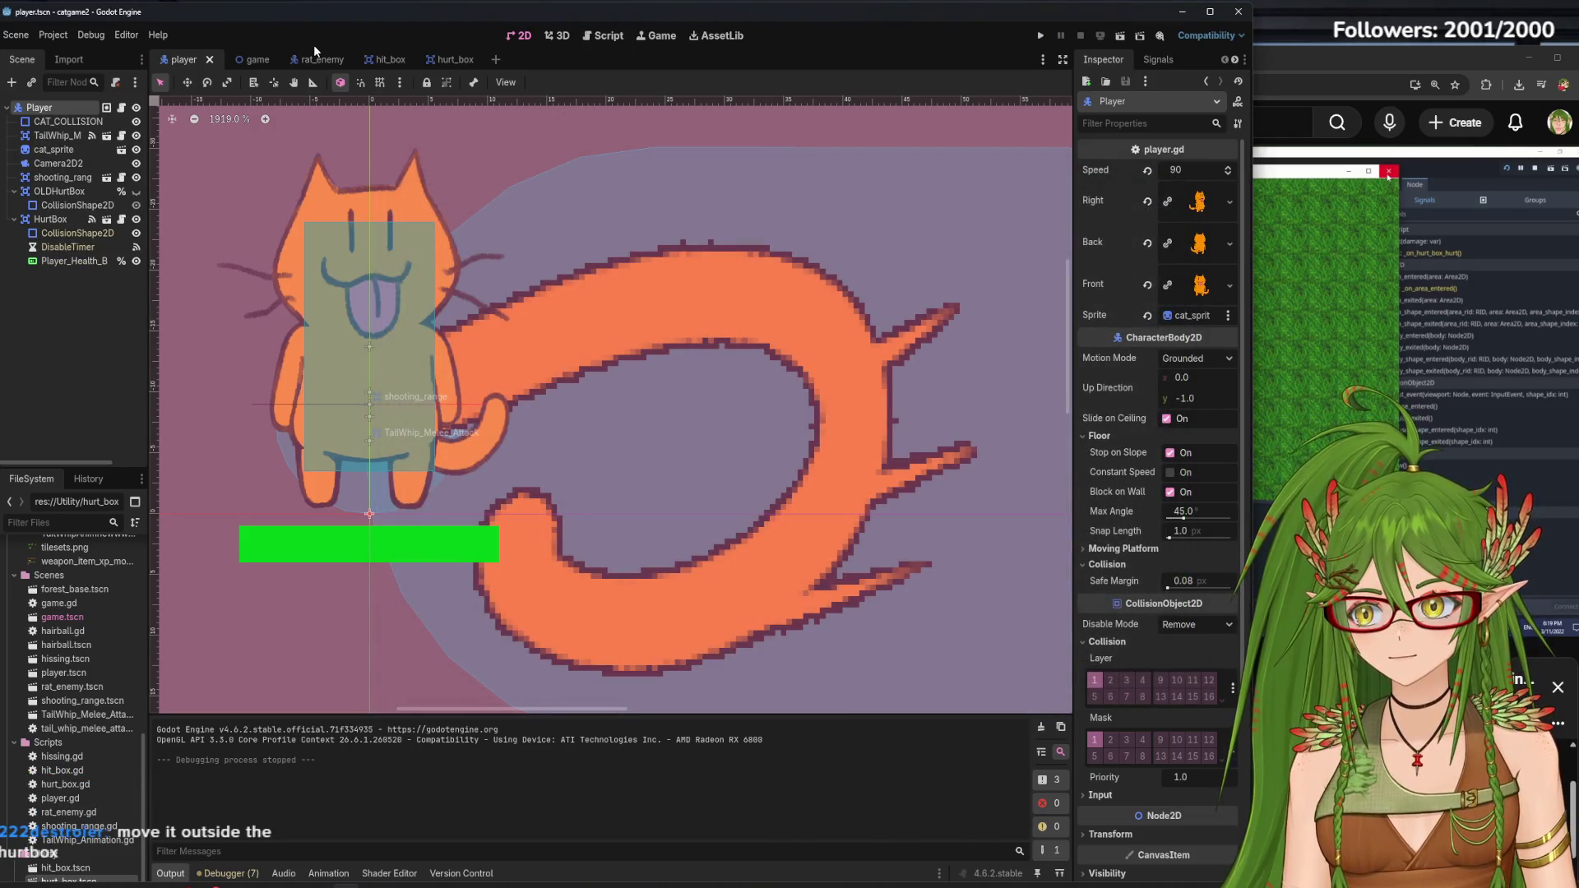
Reparent Player_Health_Bar from HurtBox to the Player node and save the player scene
mouse_move(65, 262)
mouse_down()
mouse_move(21, 256)
mouse_move(25, 275)
mouse_move(51, 112)
mouse_up()
click(14, 219)
click(49, 219)
click(15, 220)
key(ctrl+s)
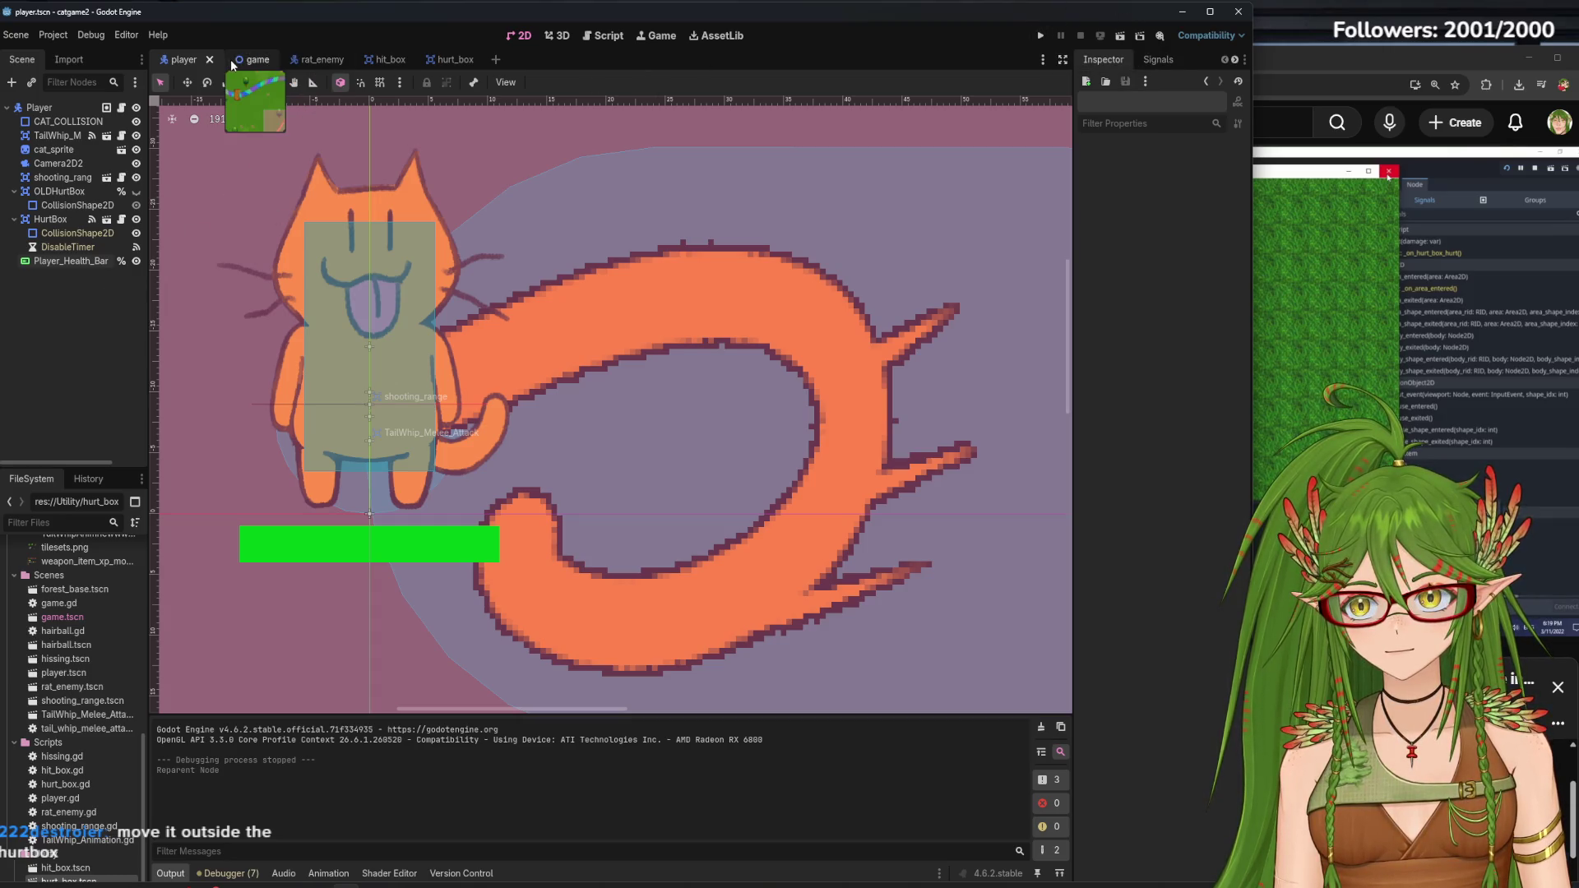
click(329, 58)
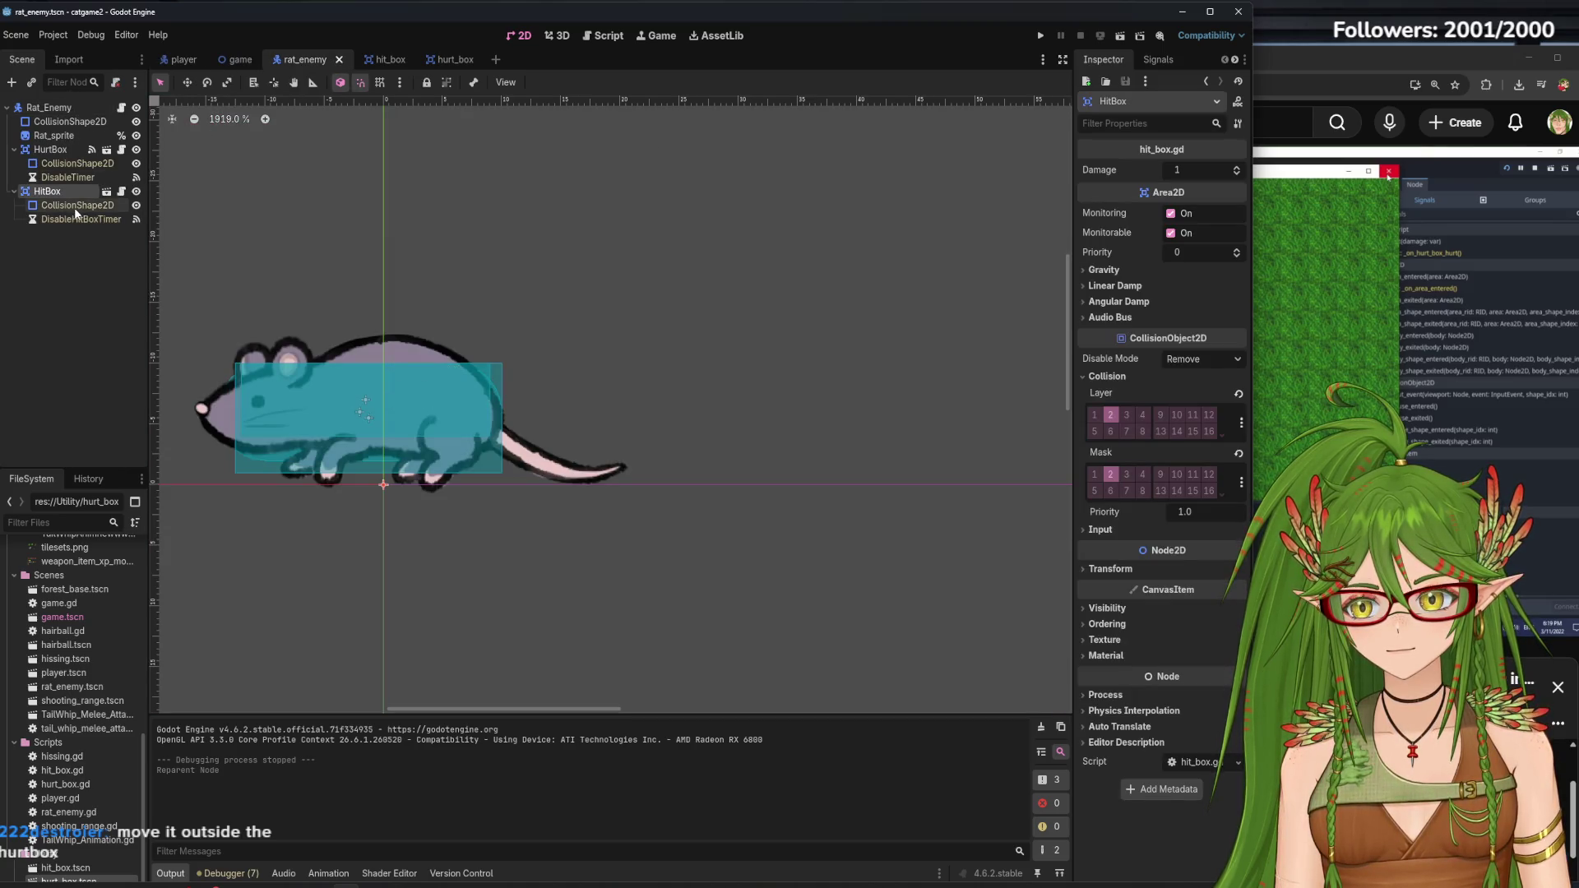
Run another test, moving the cat down-right toward the rocks, then stop with F8
click(74, 107)
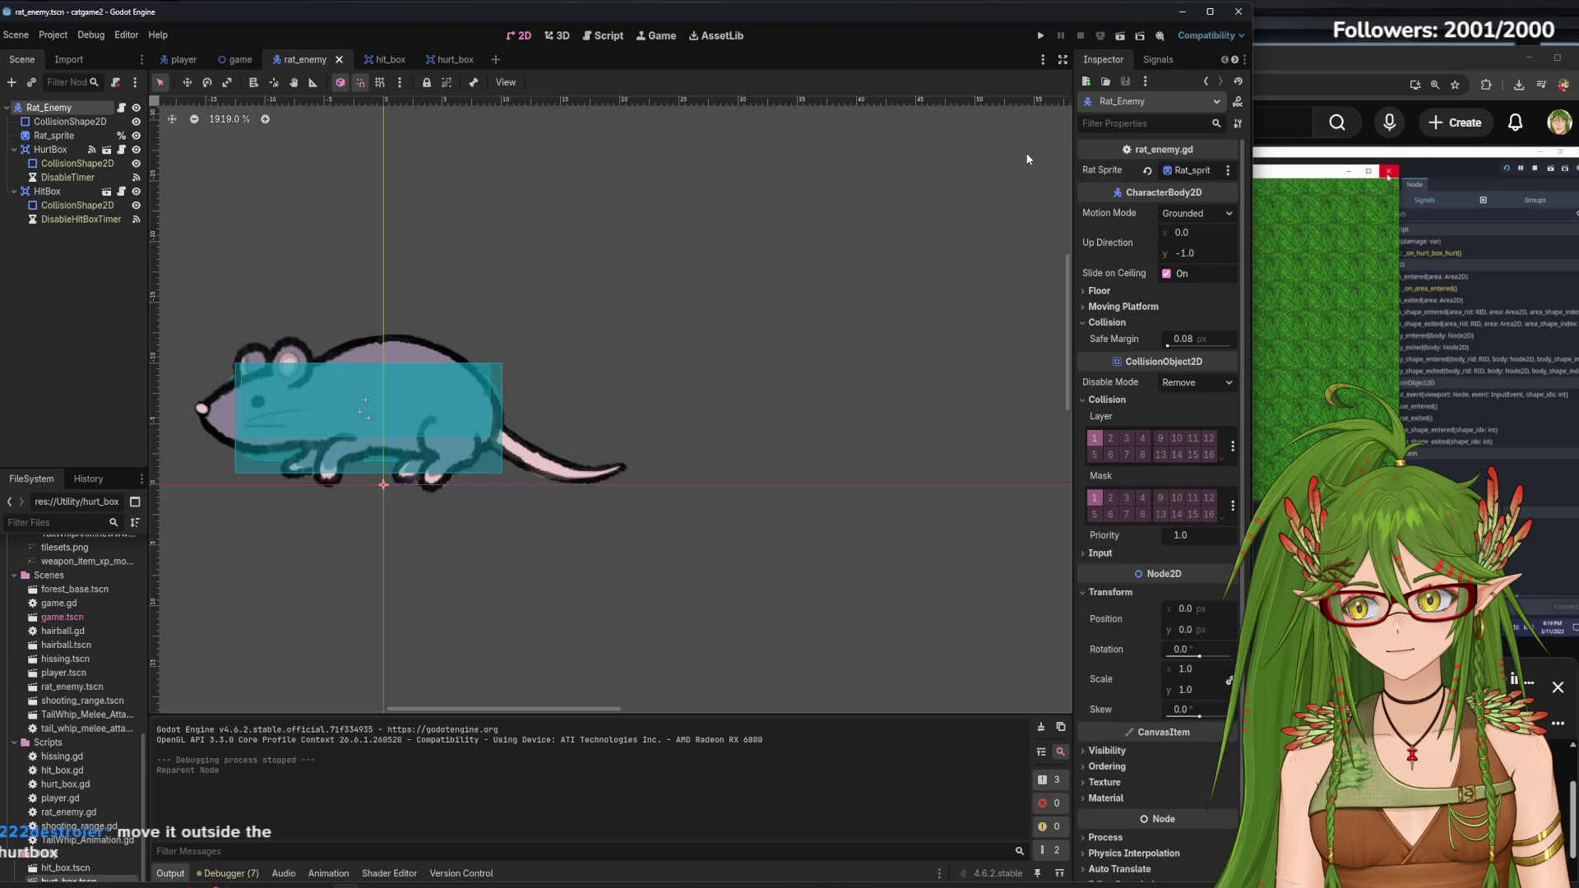
click(1041, 38)
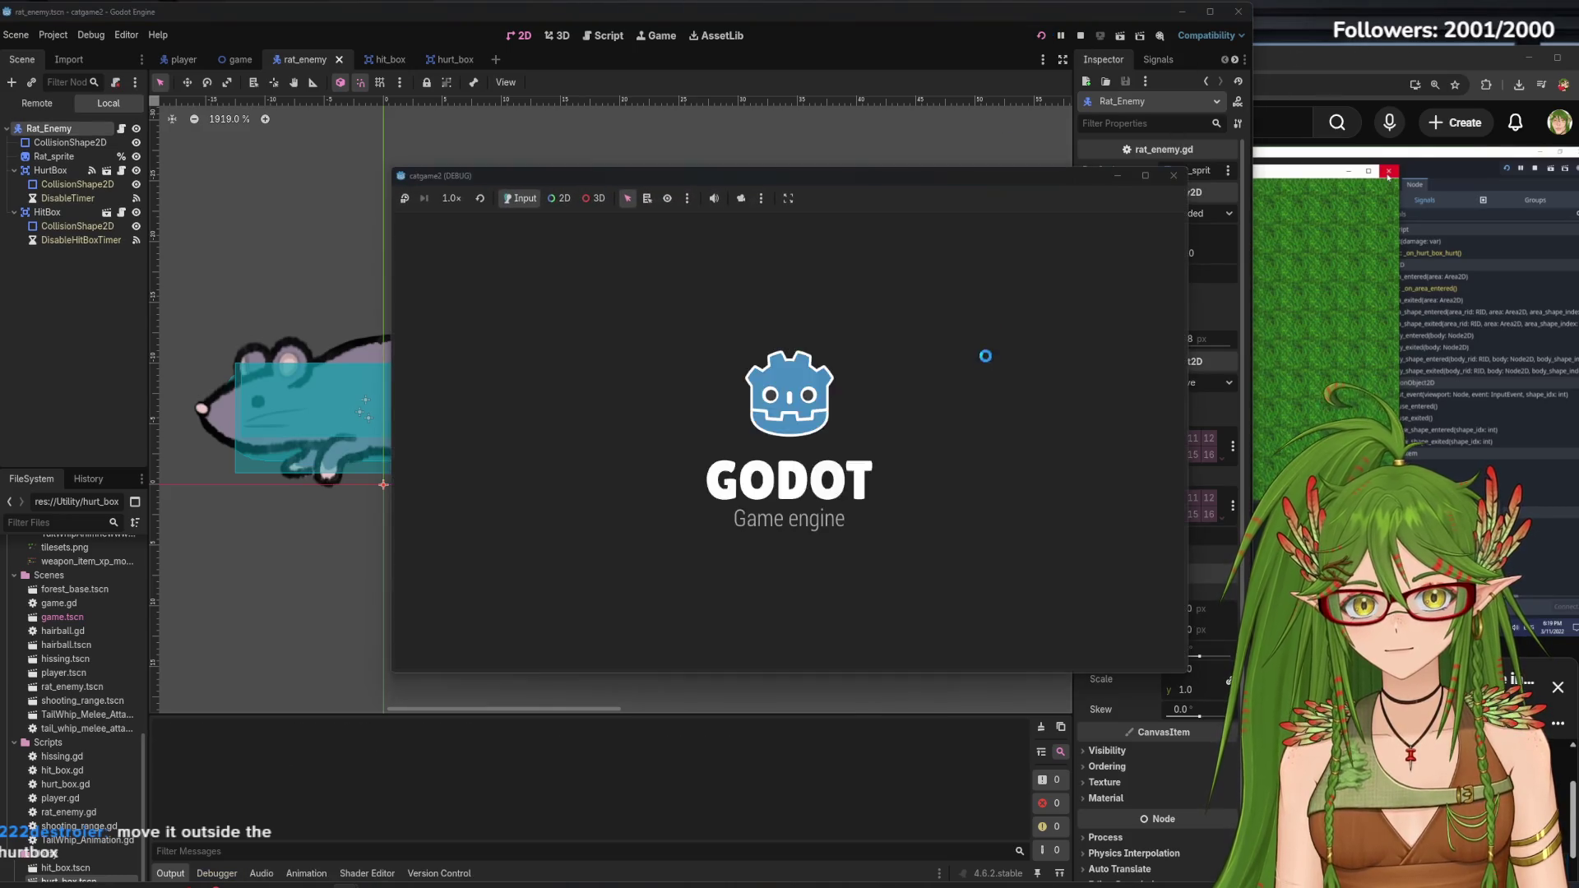
key(s)
key(d)
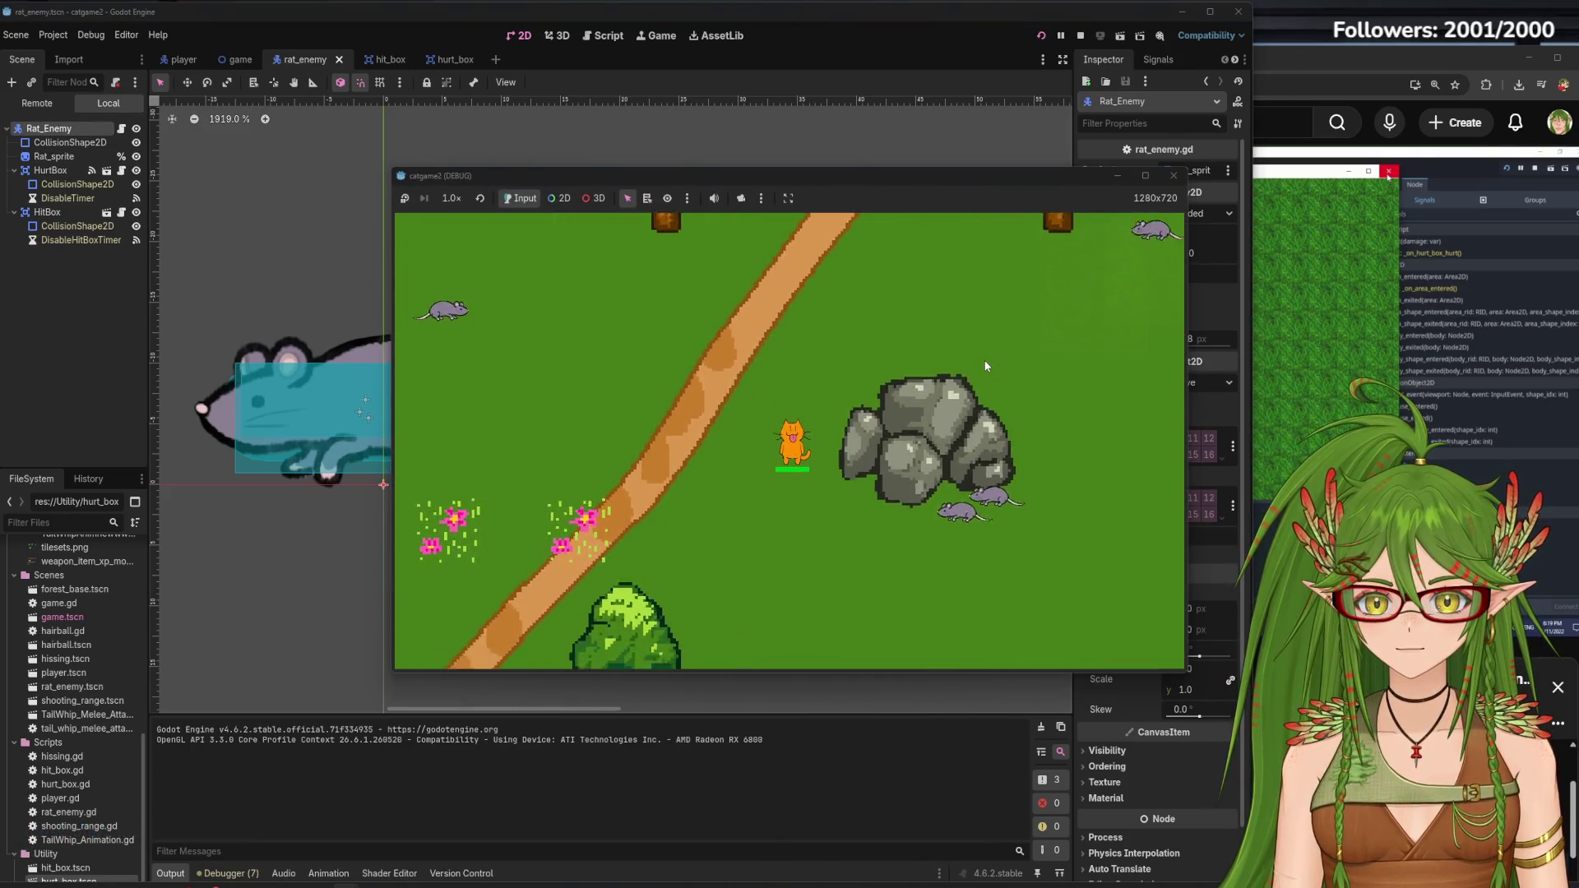
key(space)
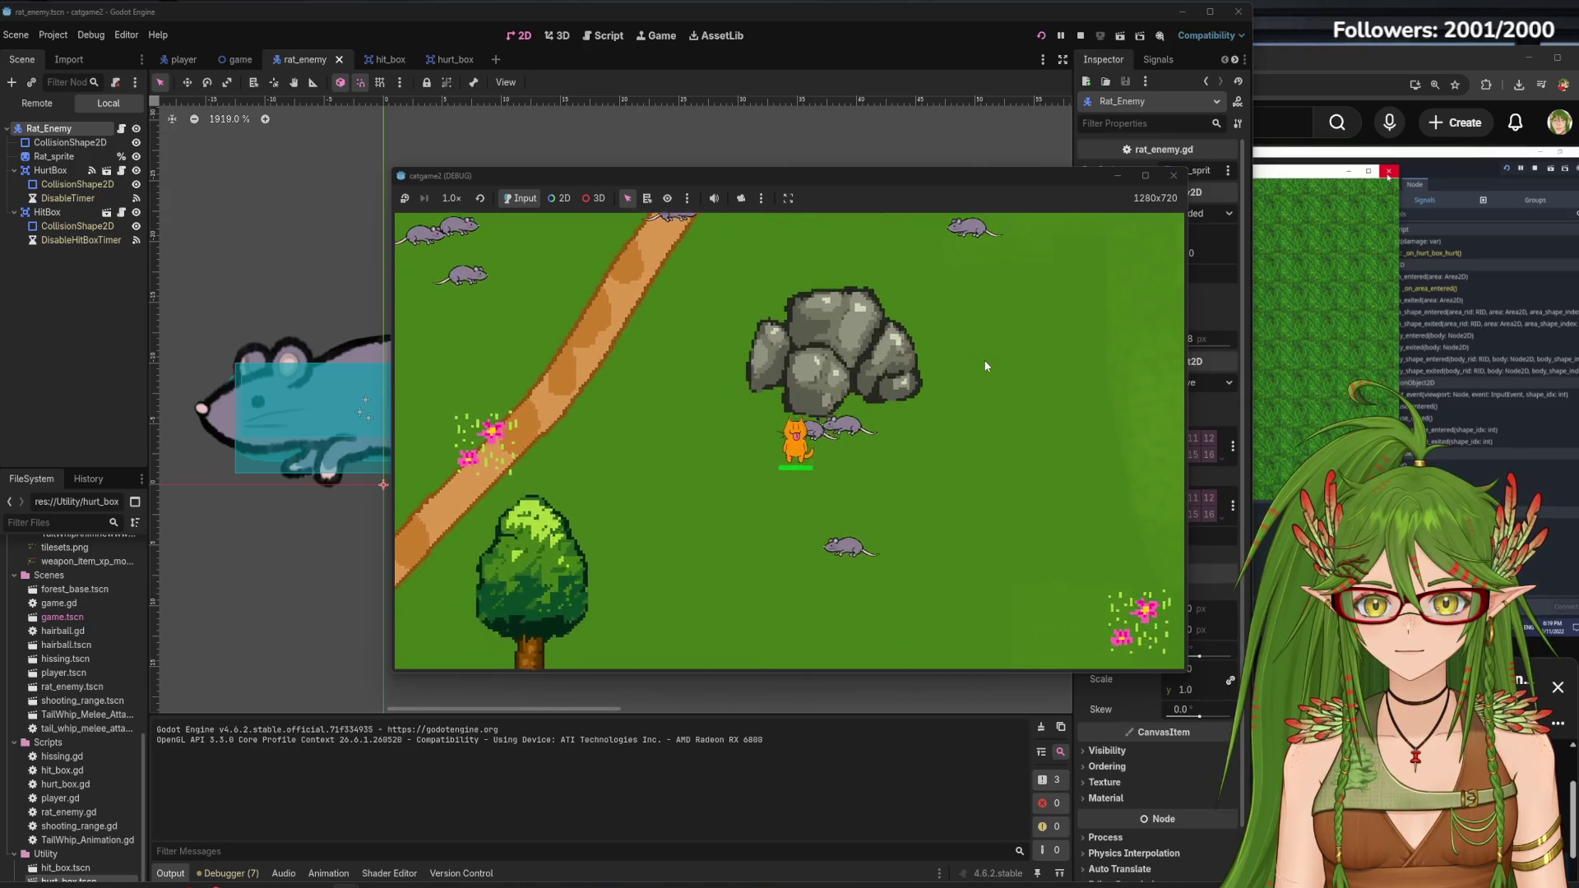
key(F8)
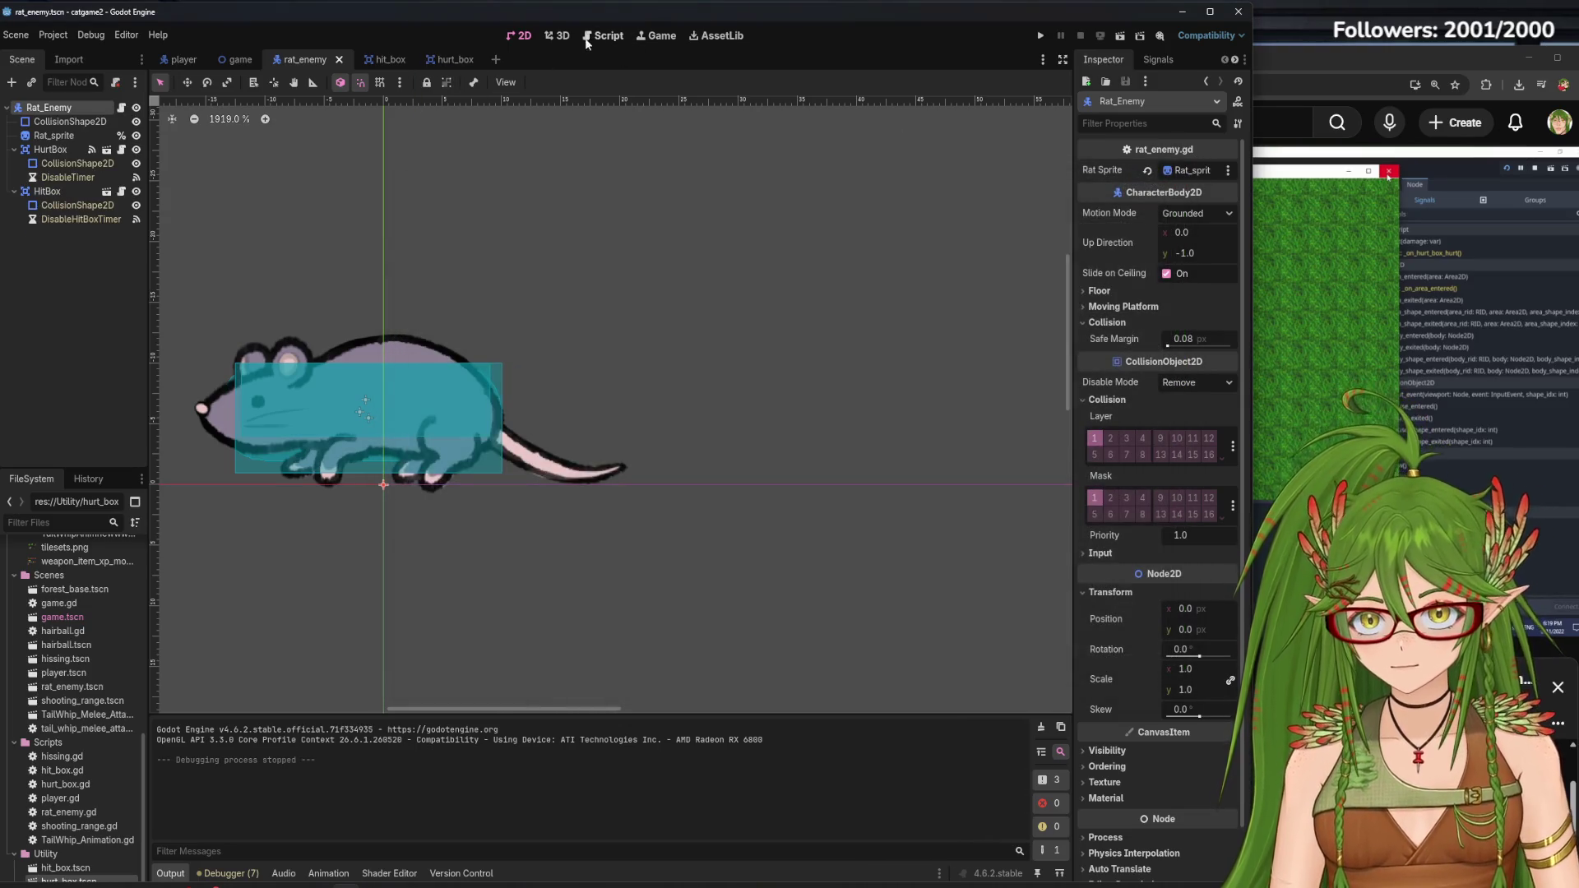
click(599, 37)
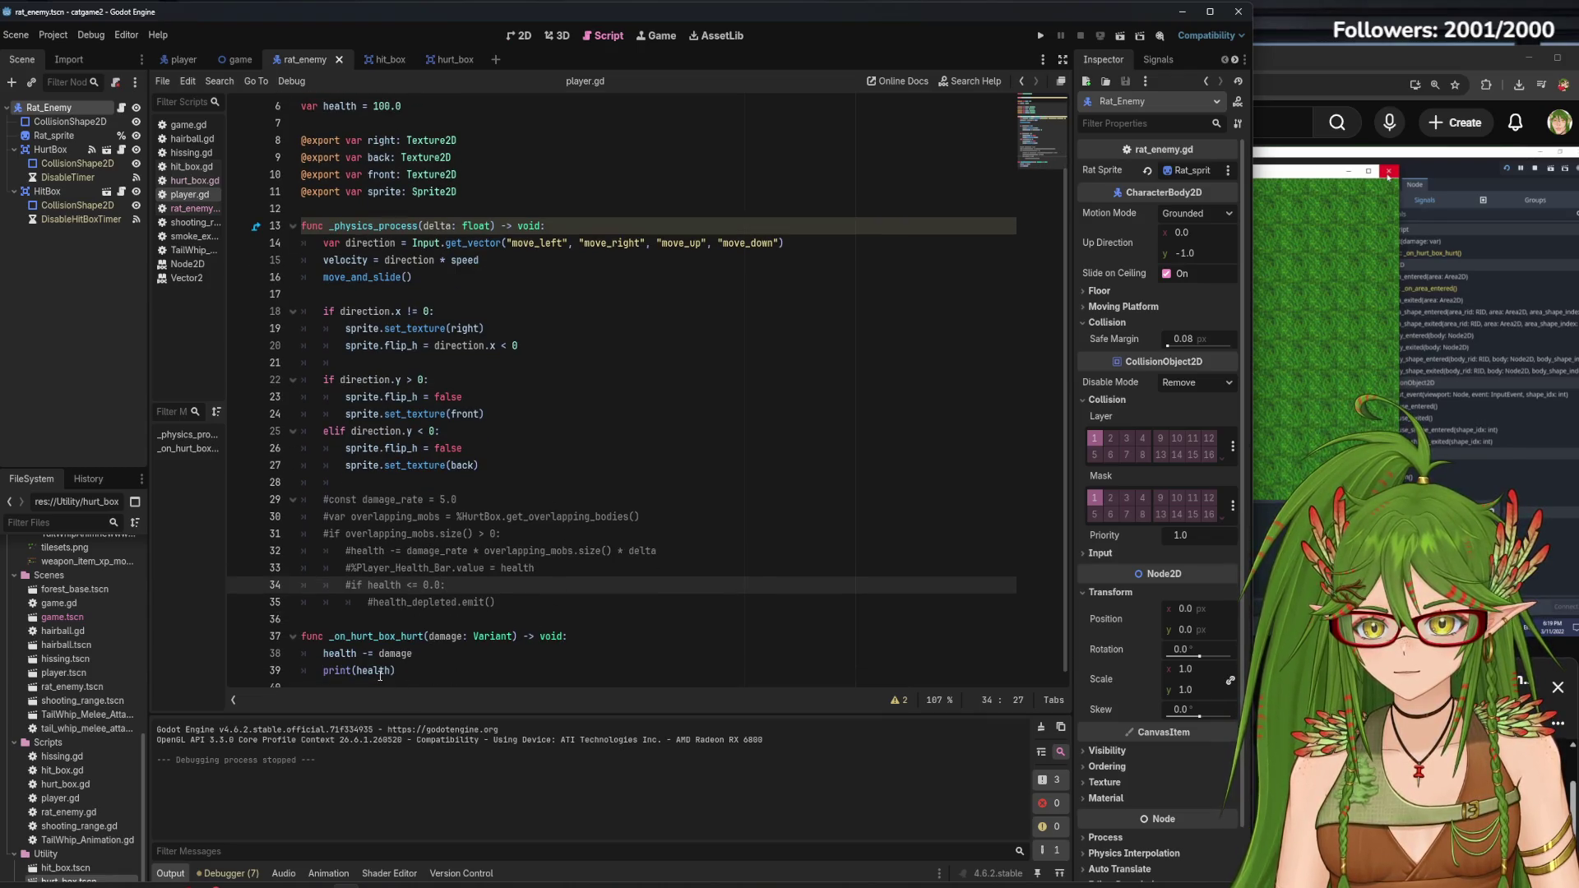
Check player.gd, hurt_box and rat_enemy.gd against the tutorial, then view the player in 2D
click(179, 59)
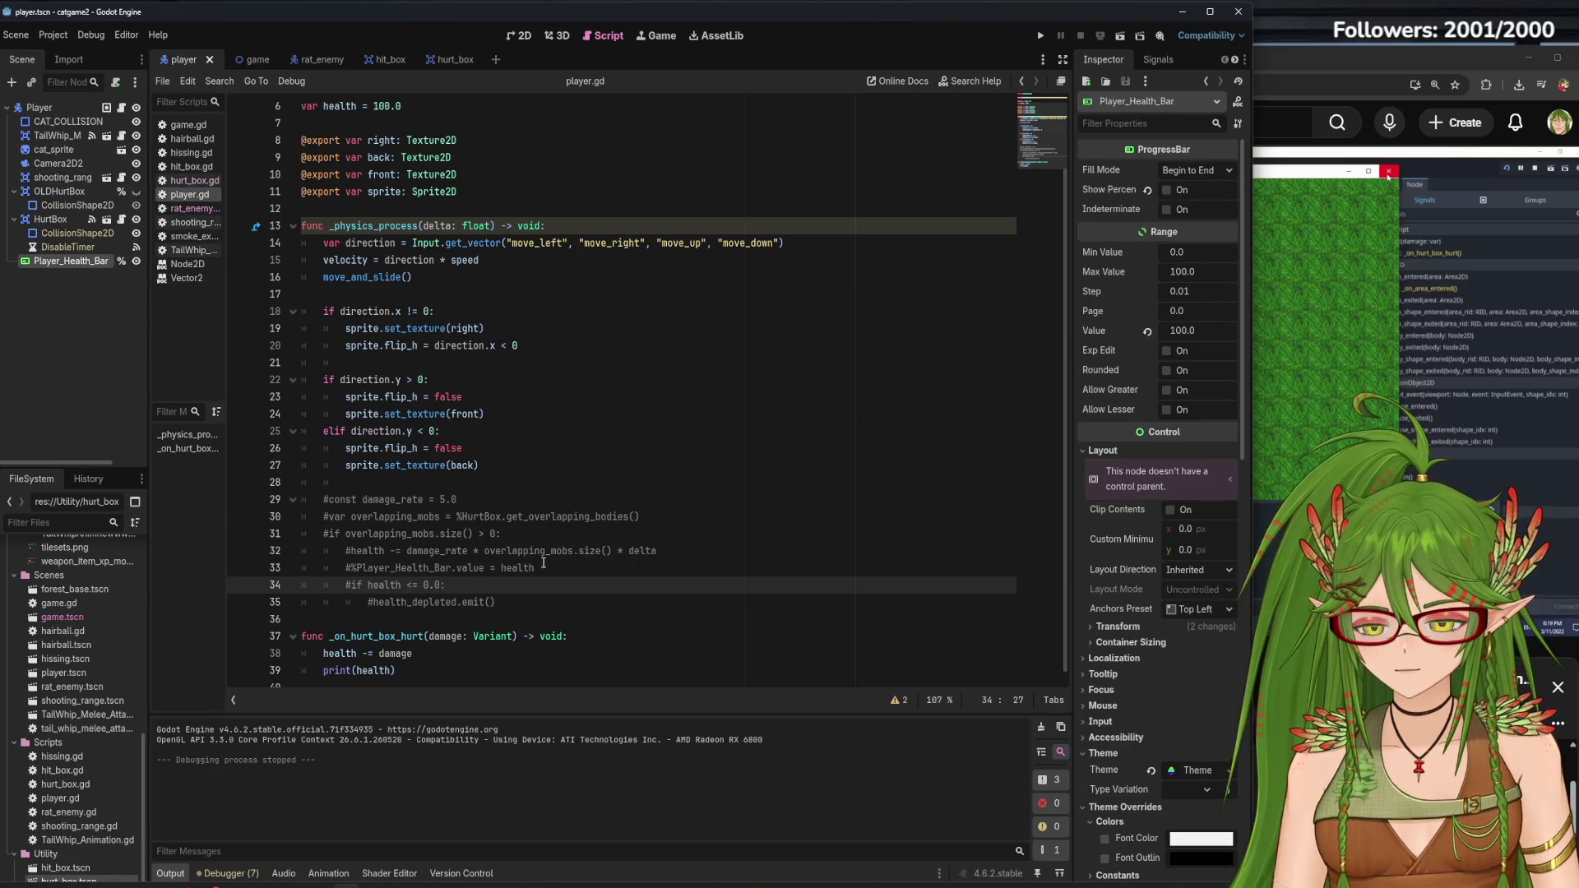
scroll(464, 658, down, 1)
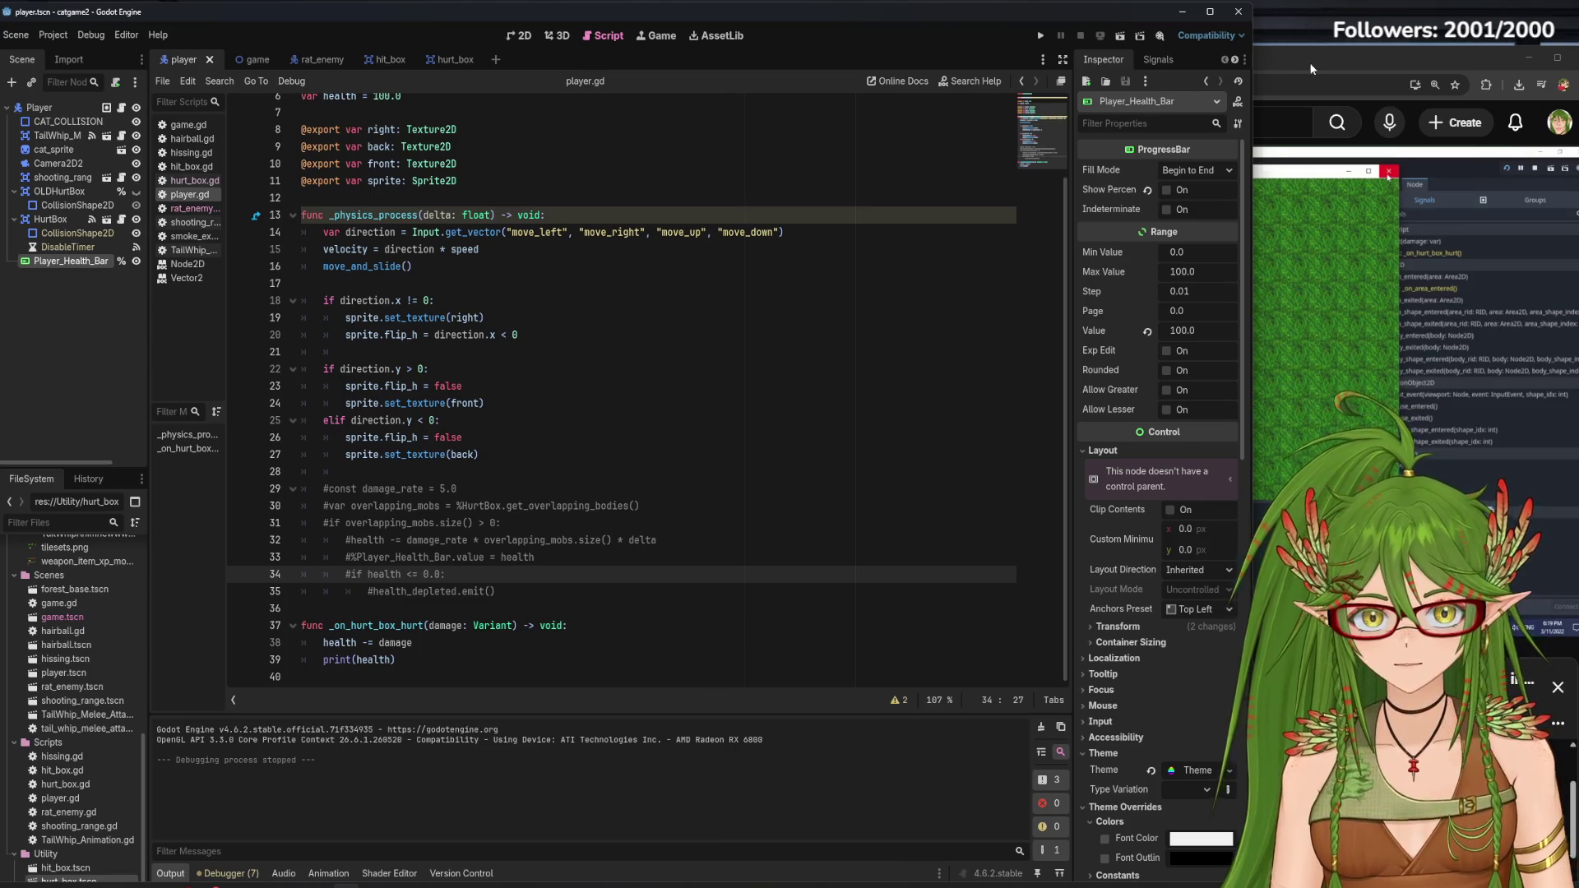
click(1312, 68)
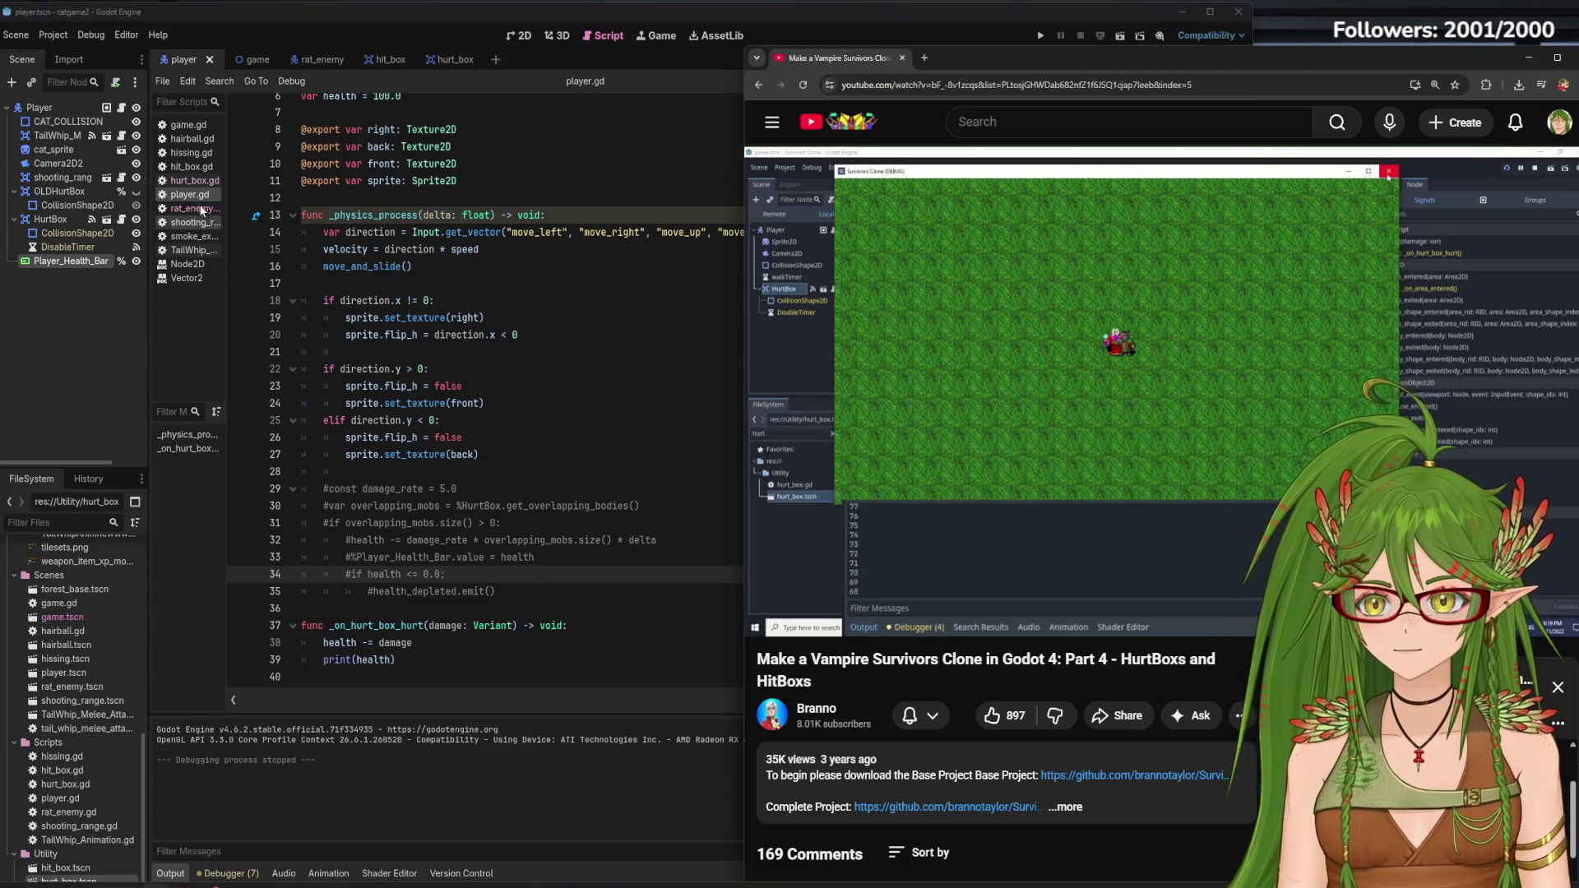
click(197, 209)
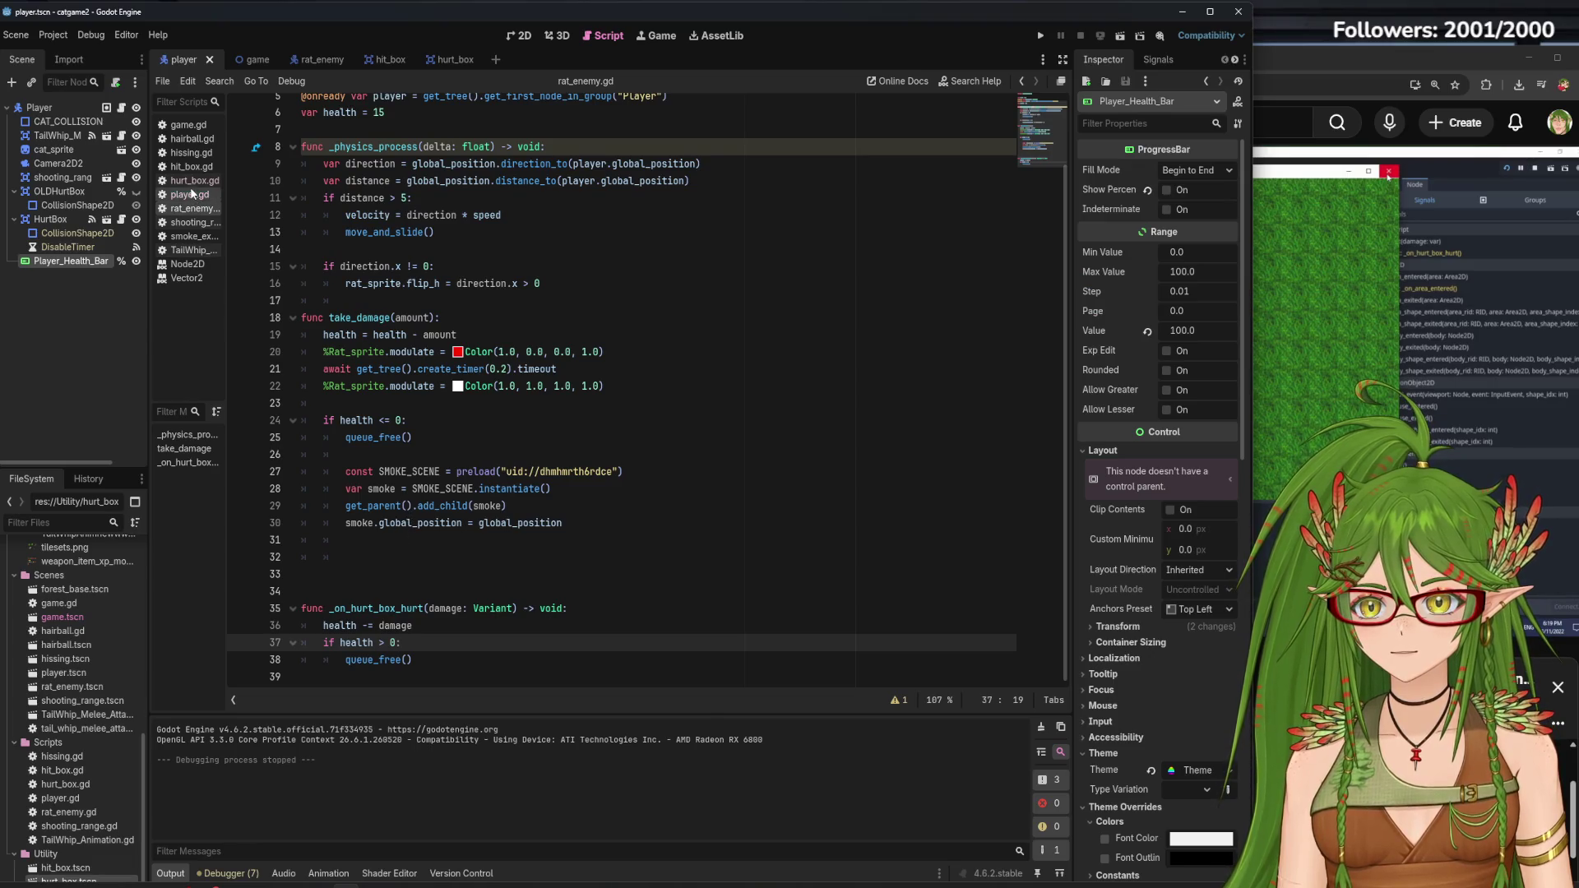
click(194, 181)
click(195, 208)
click(190, 195)
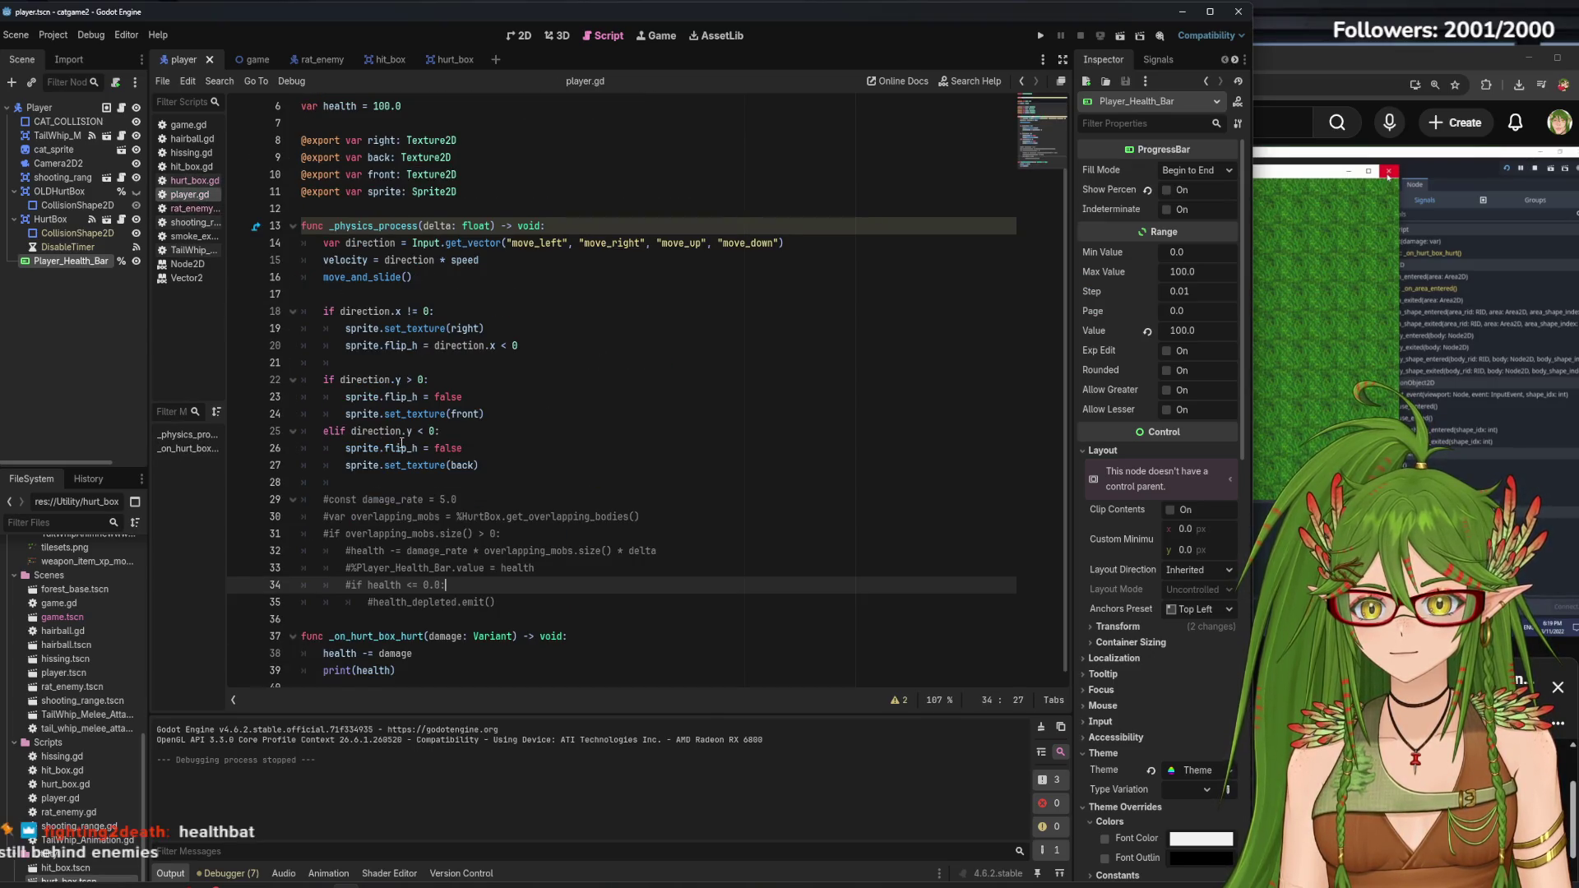
scroll(394, 535, down, 1)
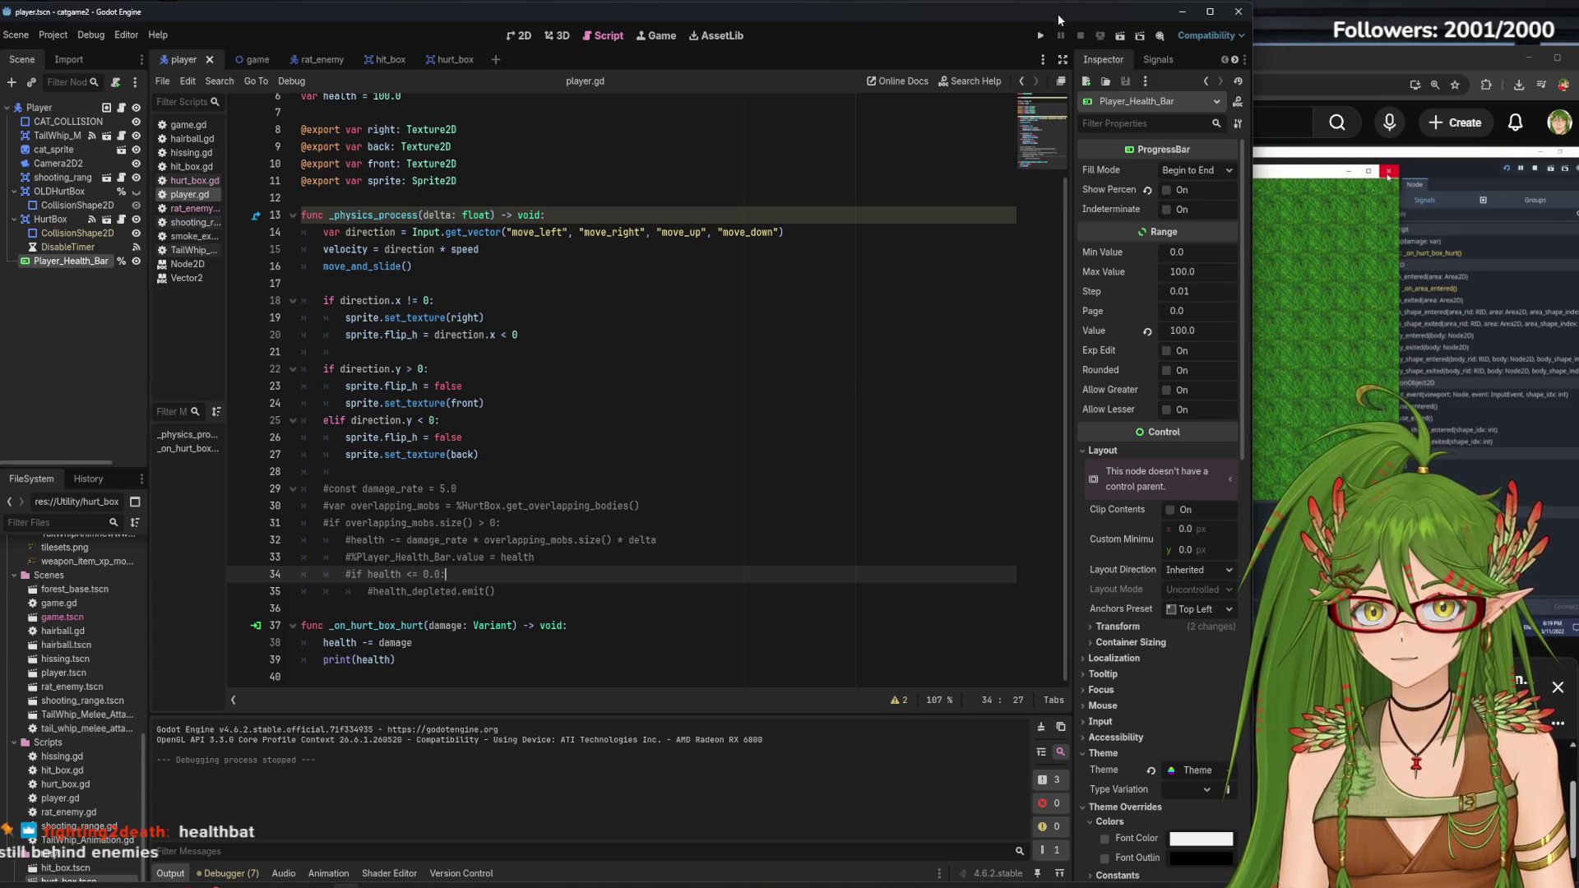
click(519, 36)
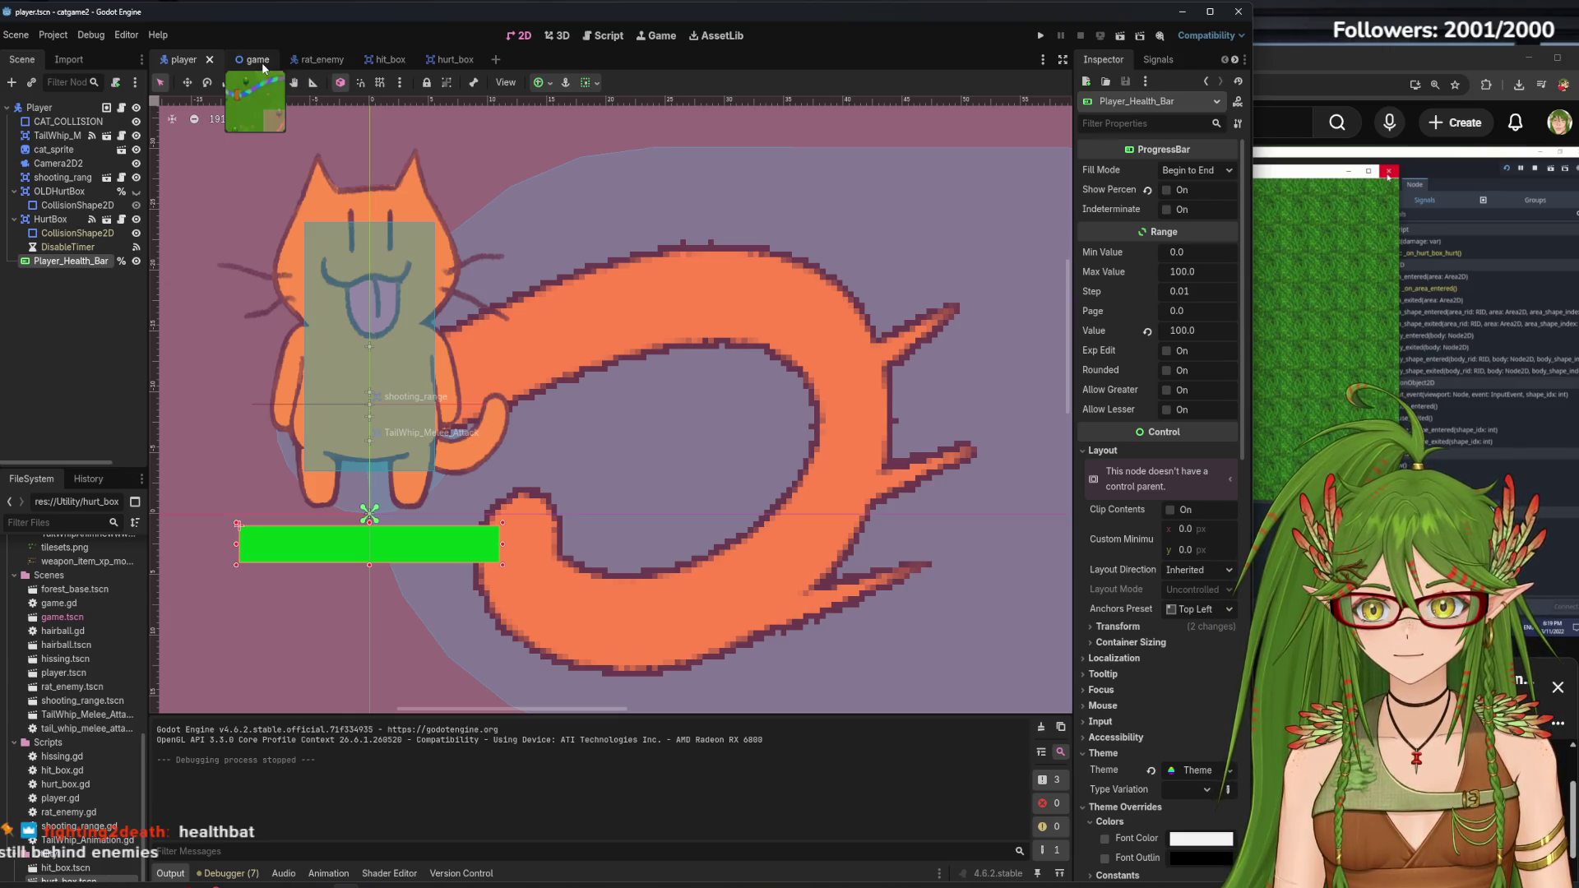
click(71, 107)
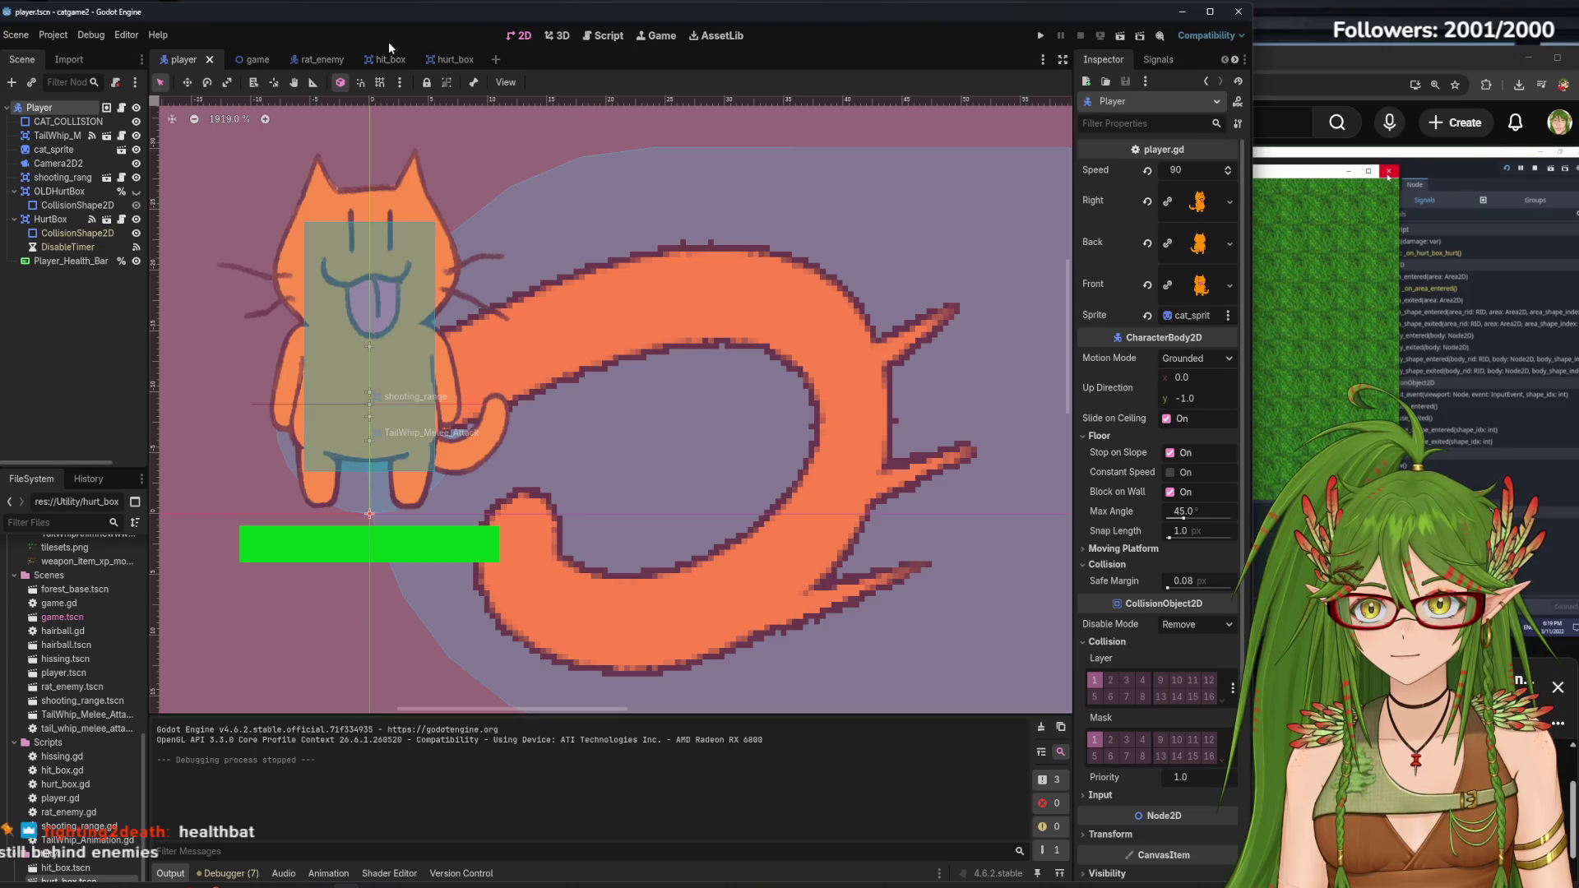
click(317, 59)
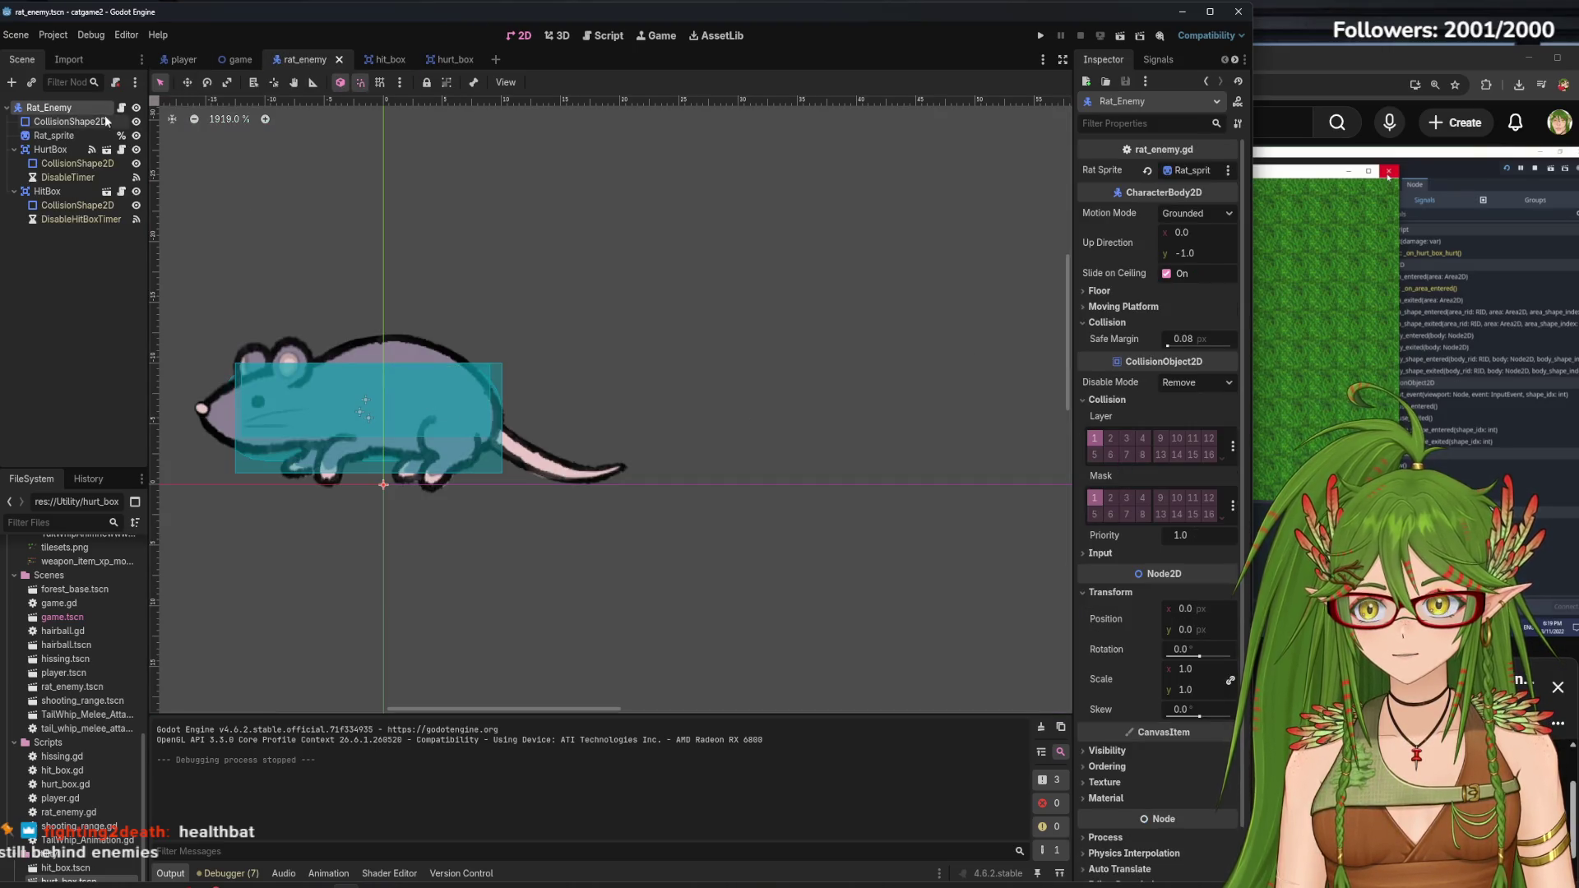
click(66, 164)
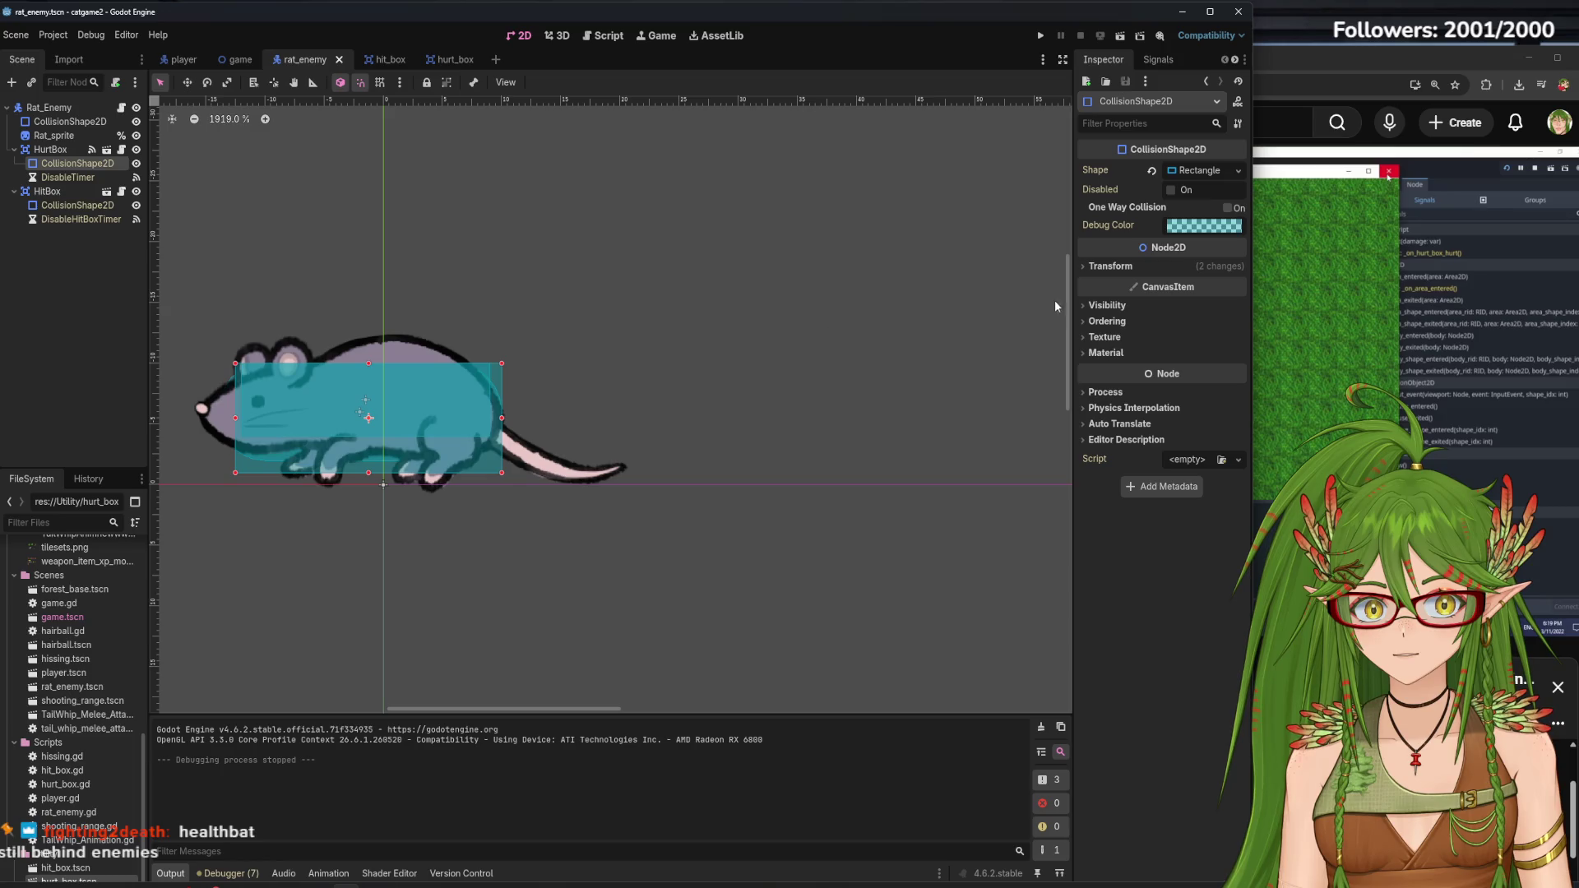
click(49, 149)
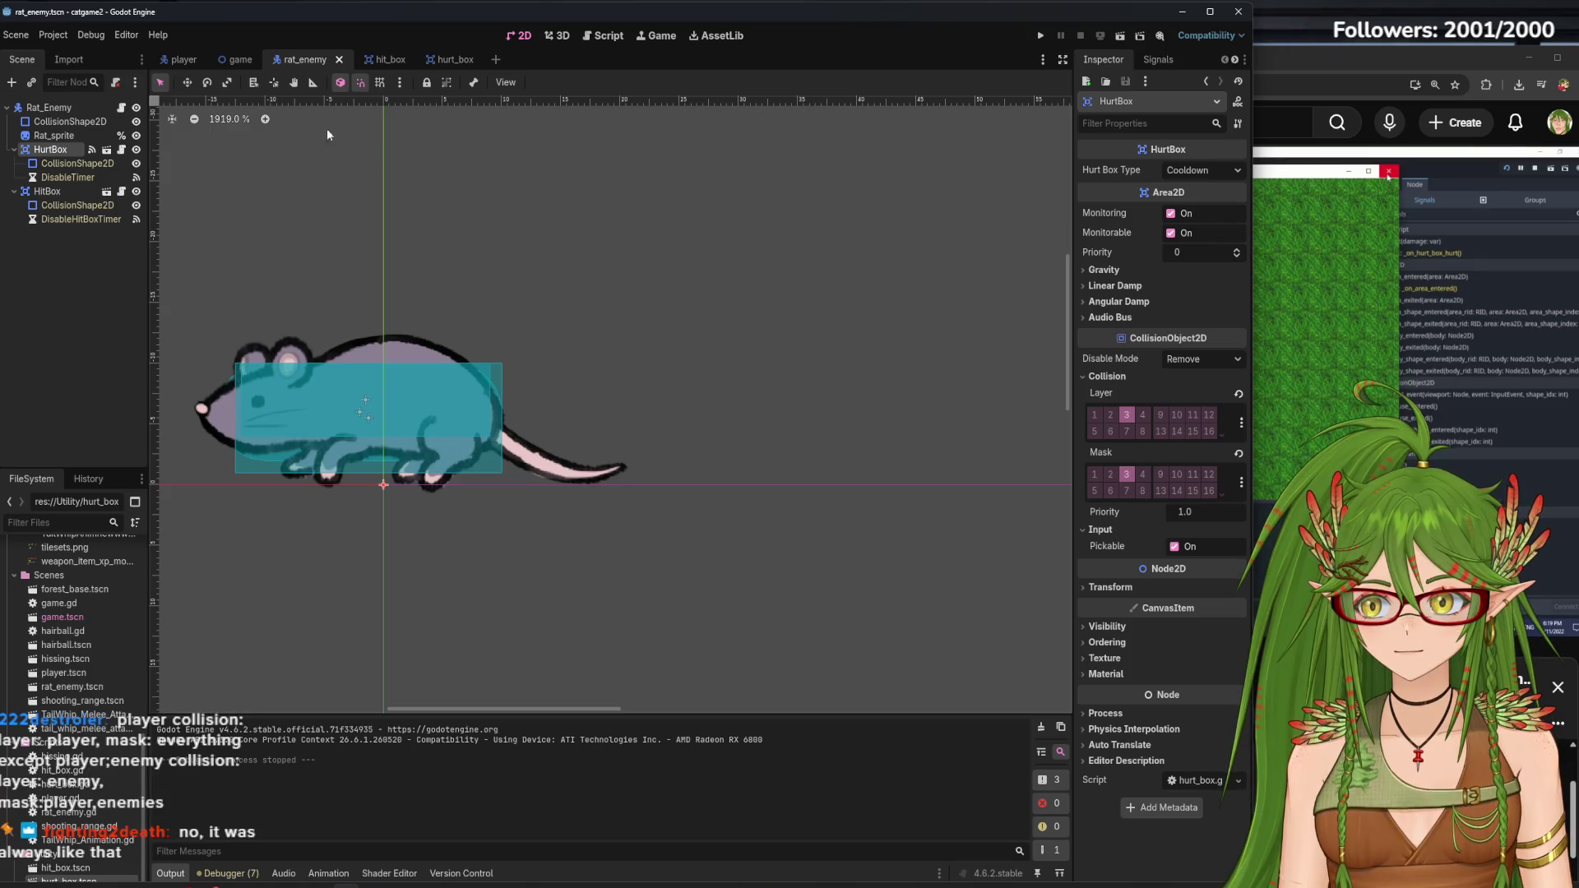
click(182, 62)
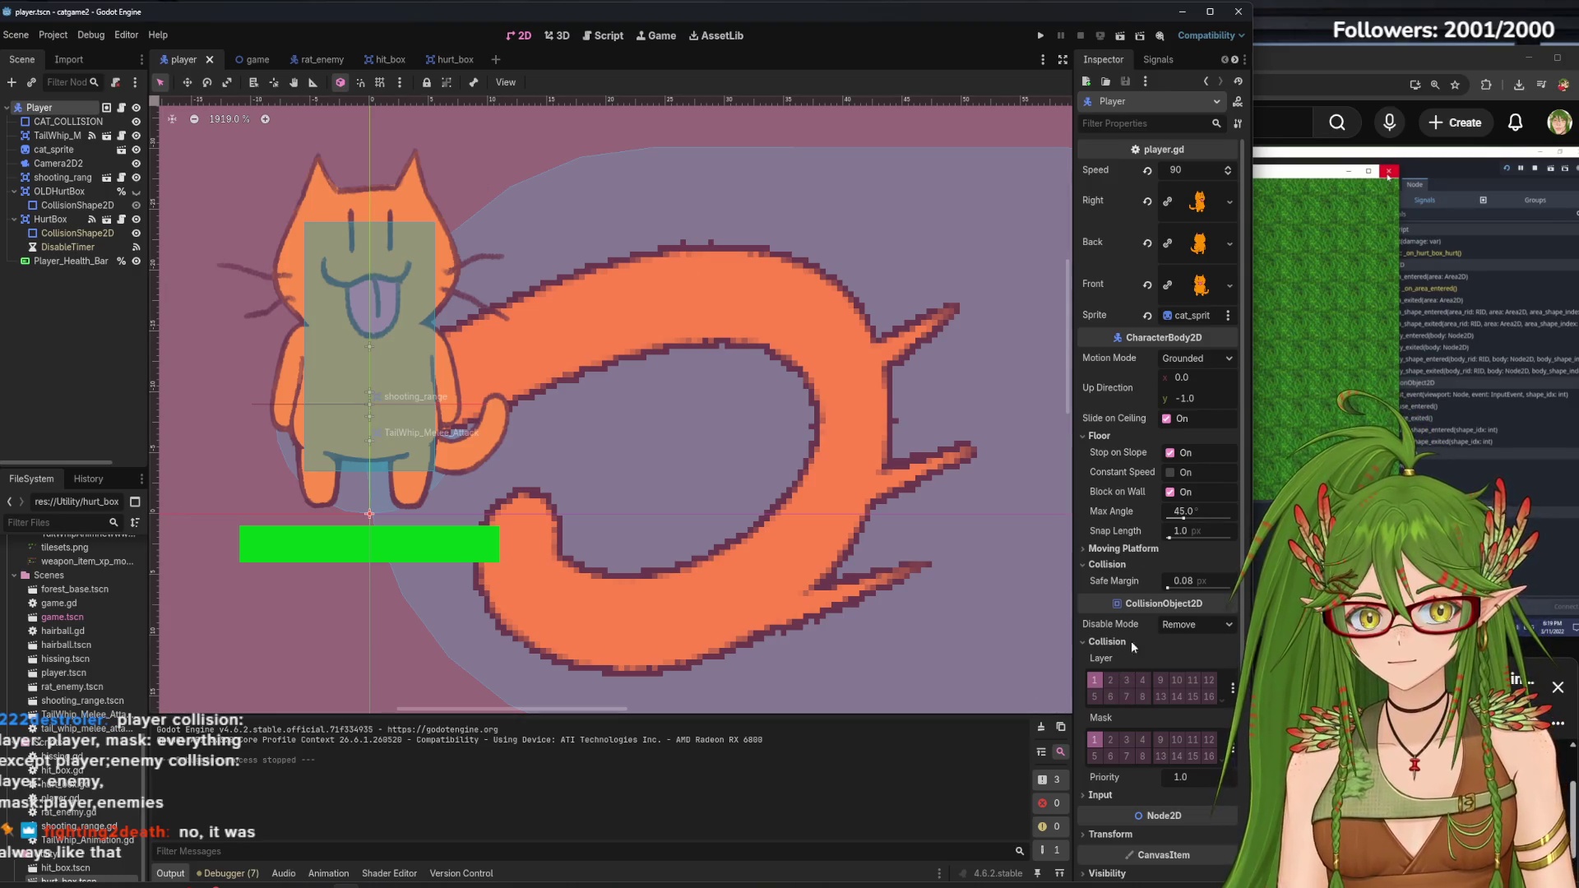
Uncheck mask bit 1 and enable Enemy layer 3 in the Player's Collision Mask, then save
scroll(1131, 639, down, 5)
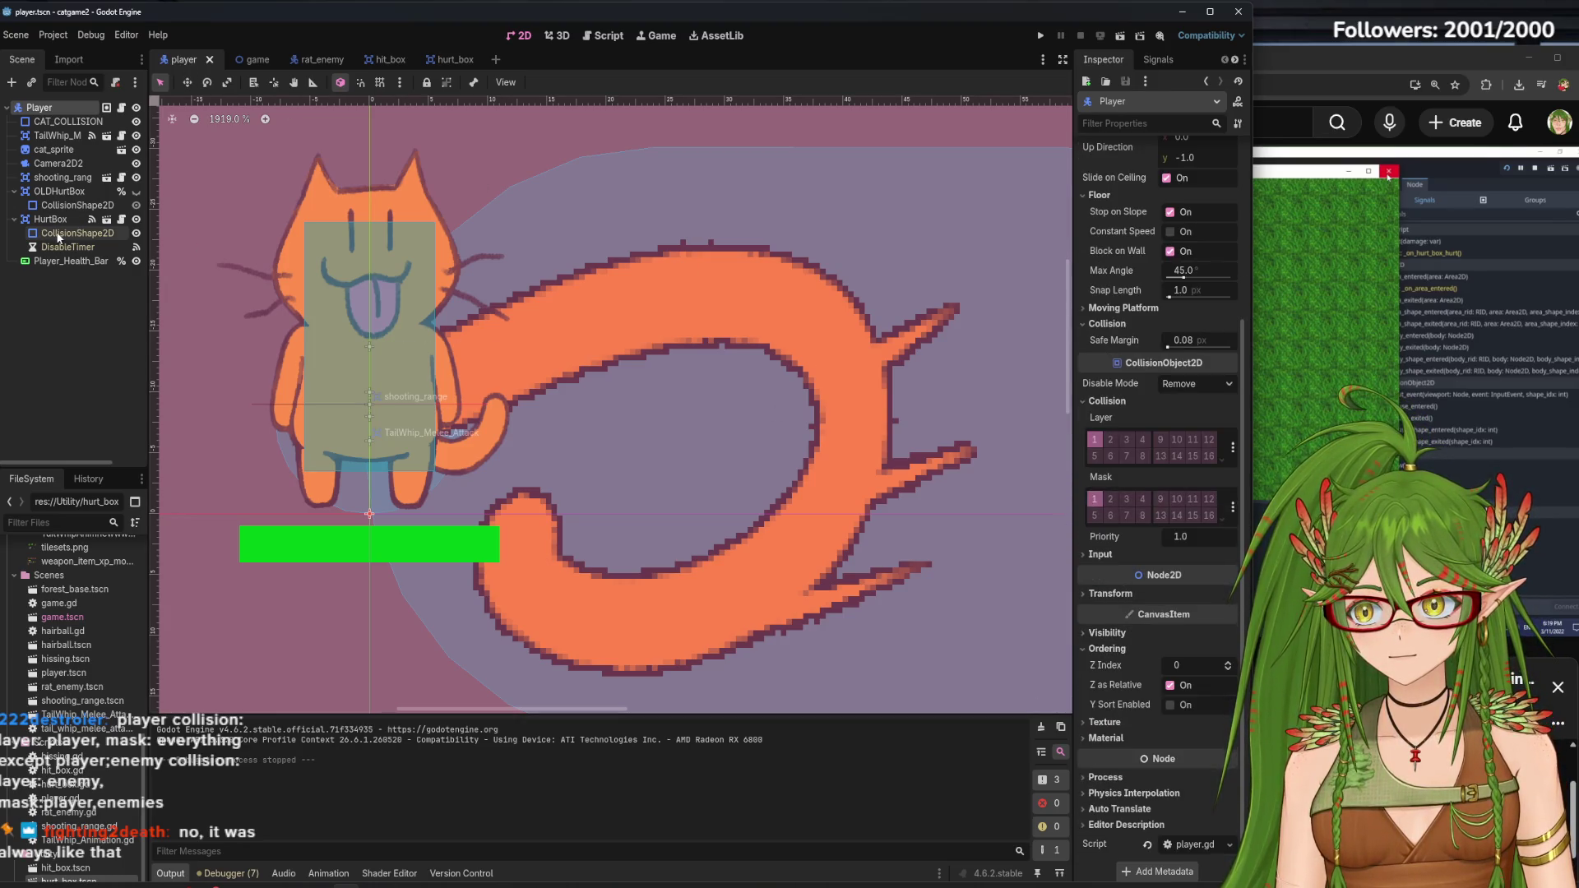
scroll(1080, 329, up, 4)
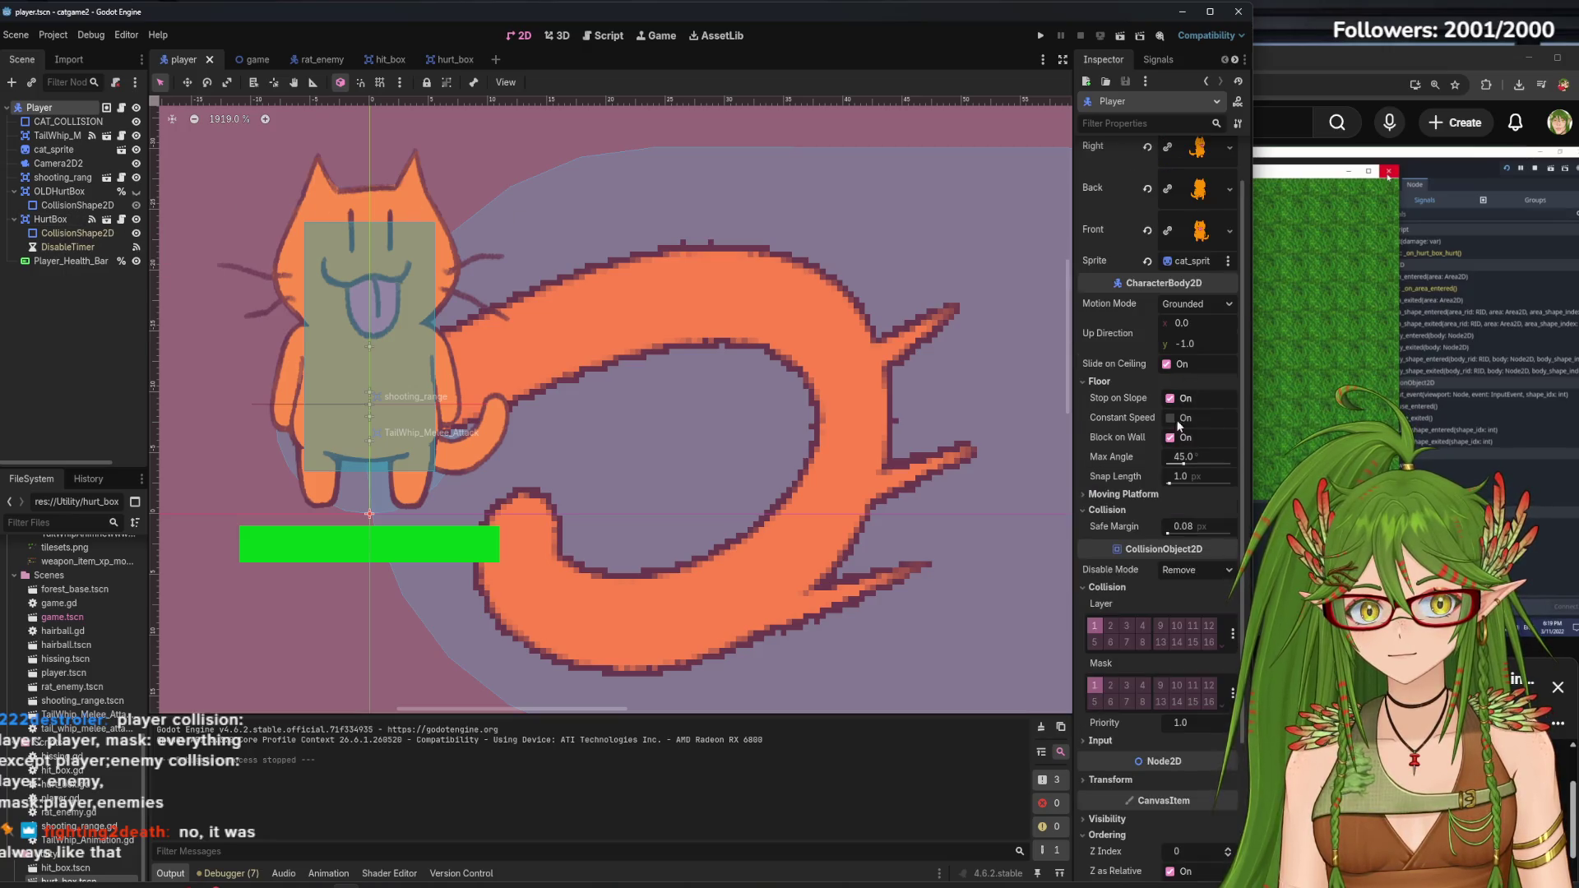
mouse_move(1120, 661)
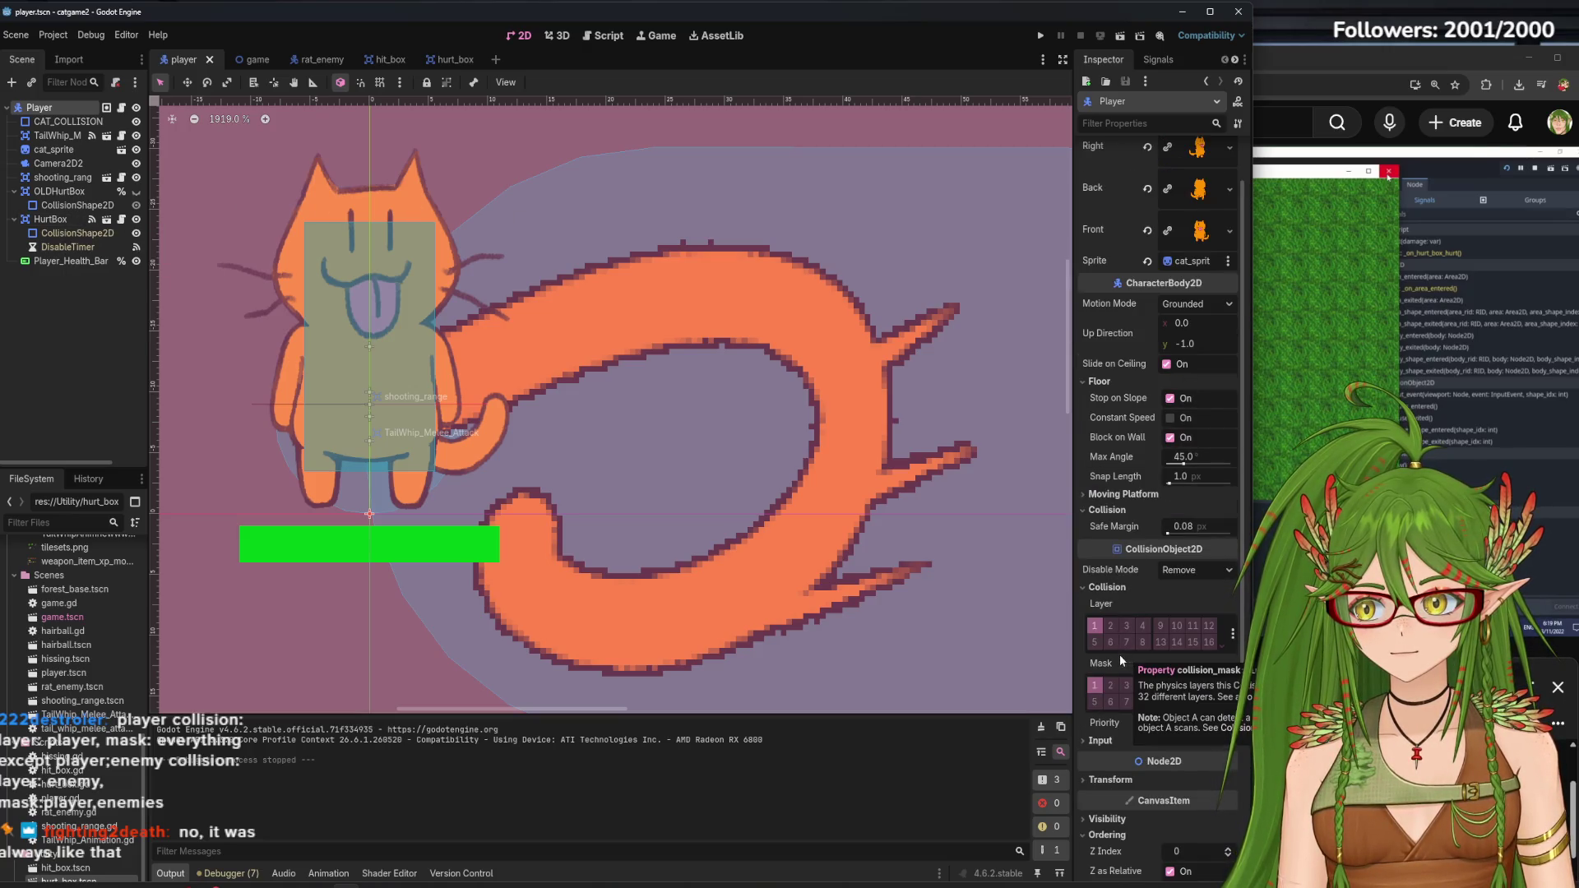
click(1094, 685)
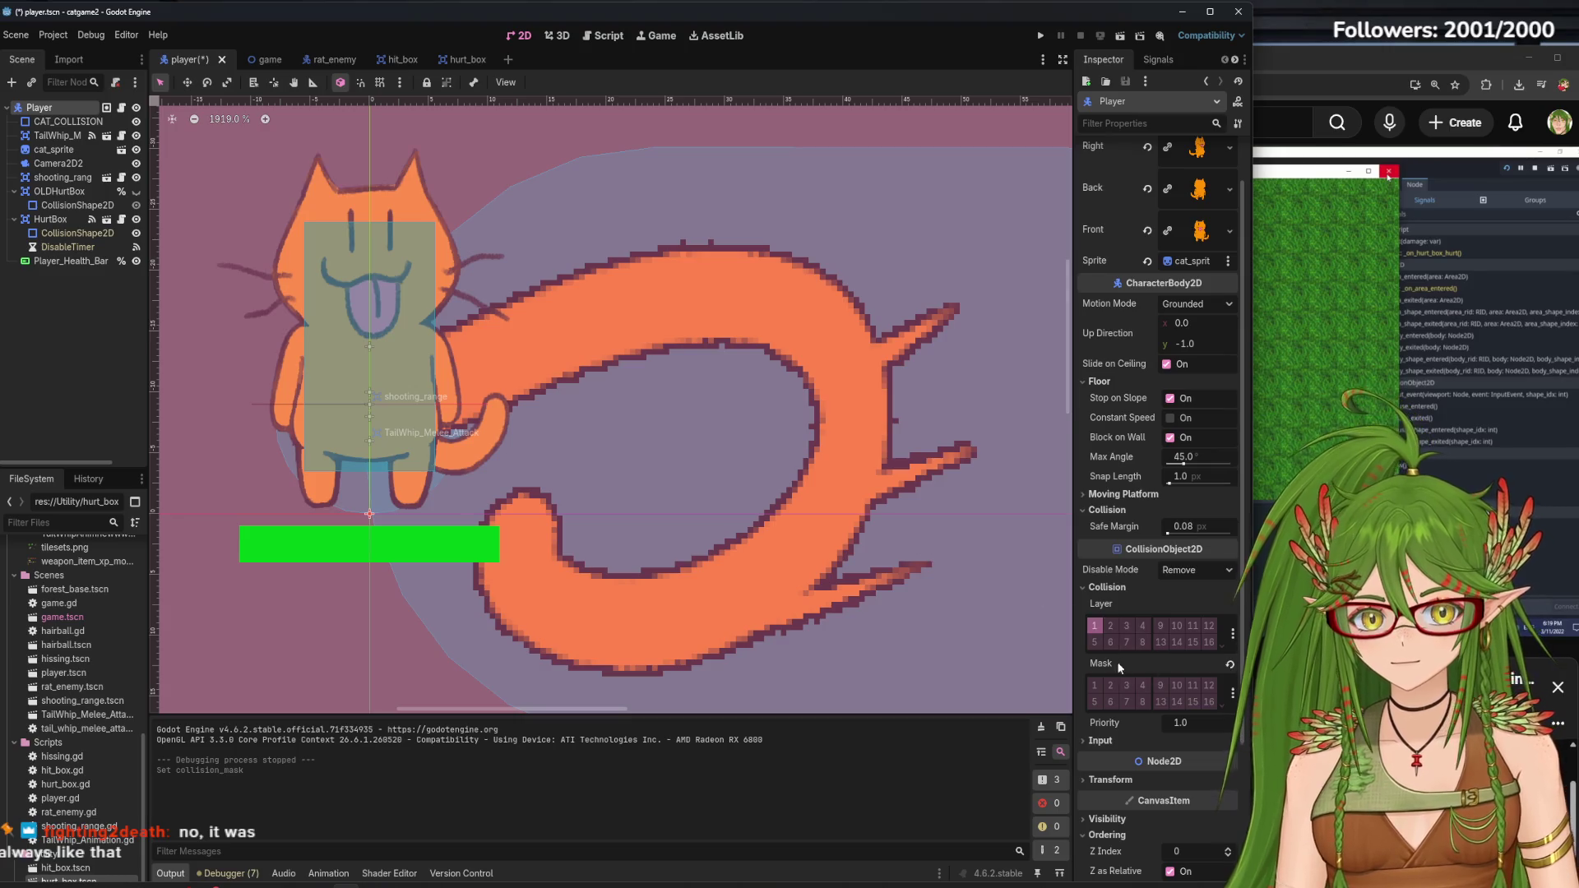
click(1095, 687)
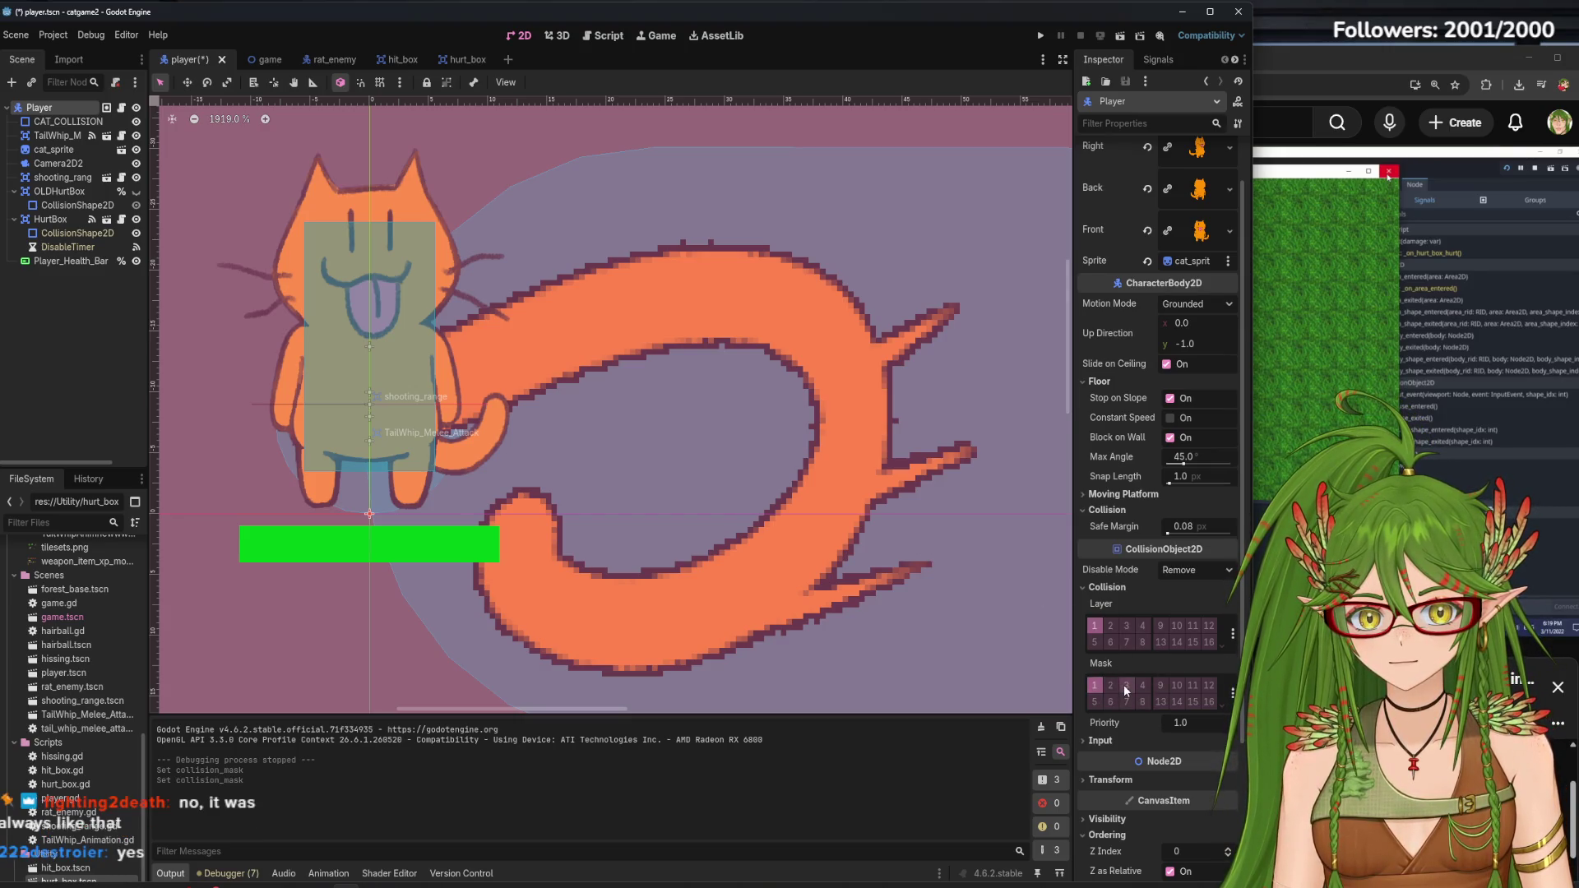
click(1126, 687)
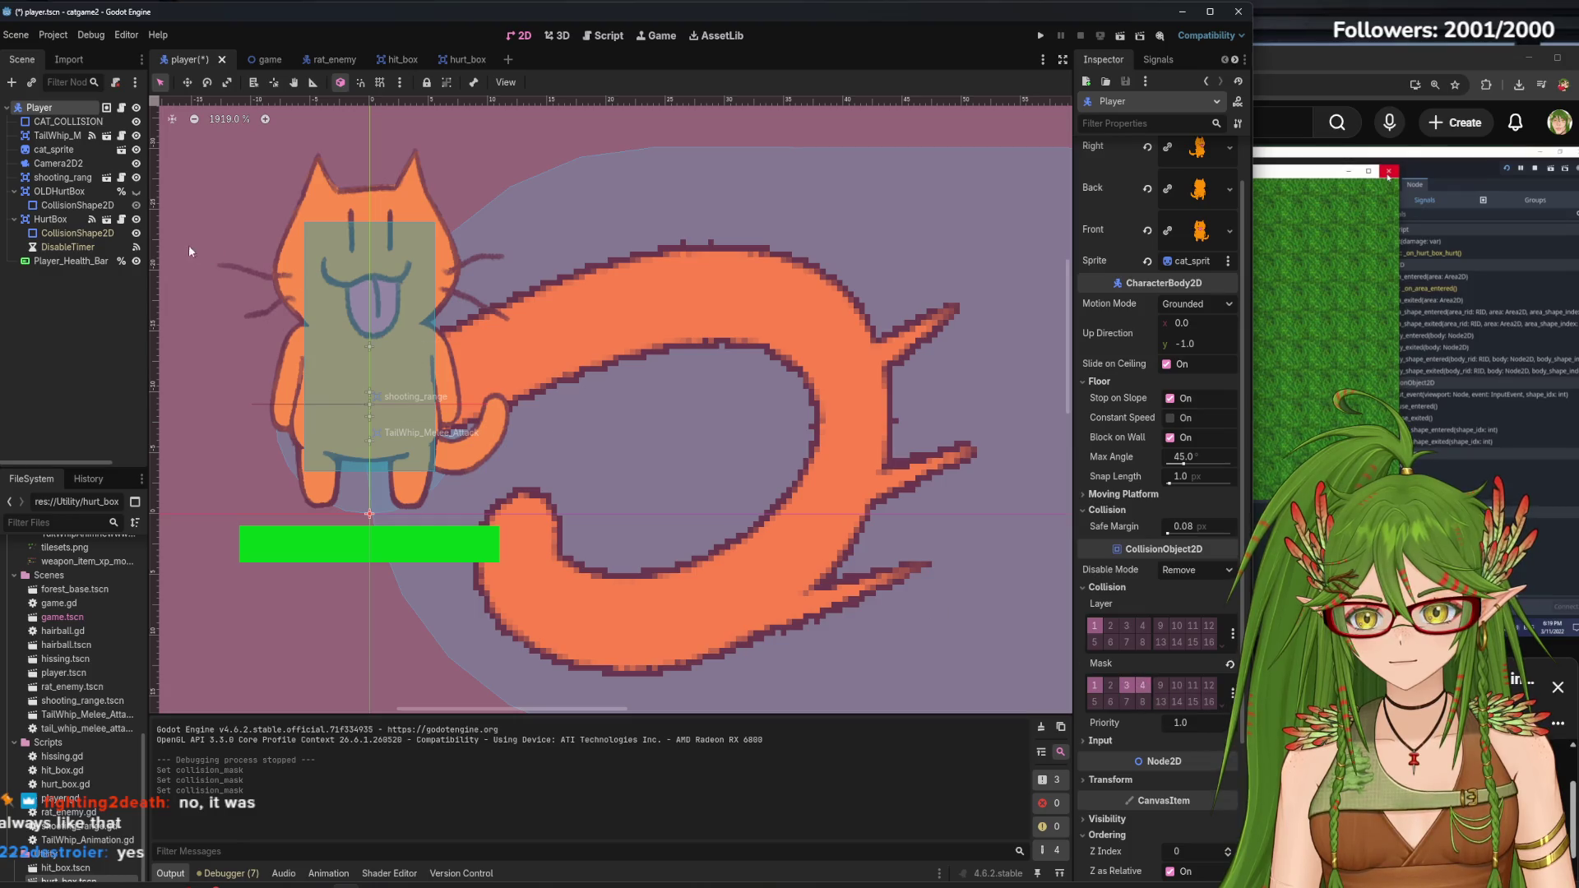
click(72, 327)
key(ctrl+s)
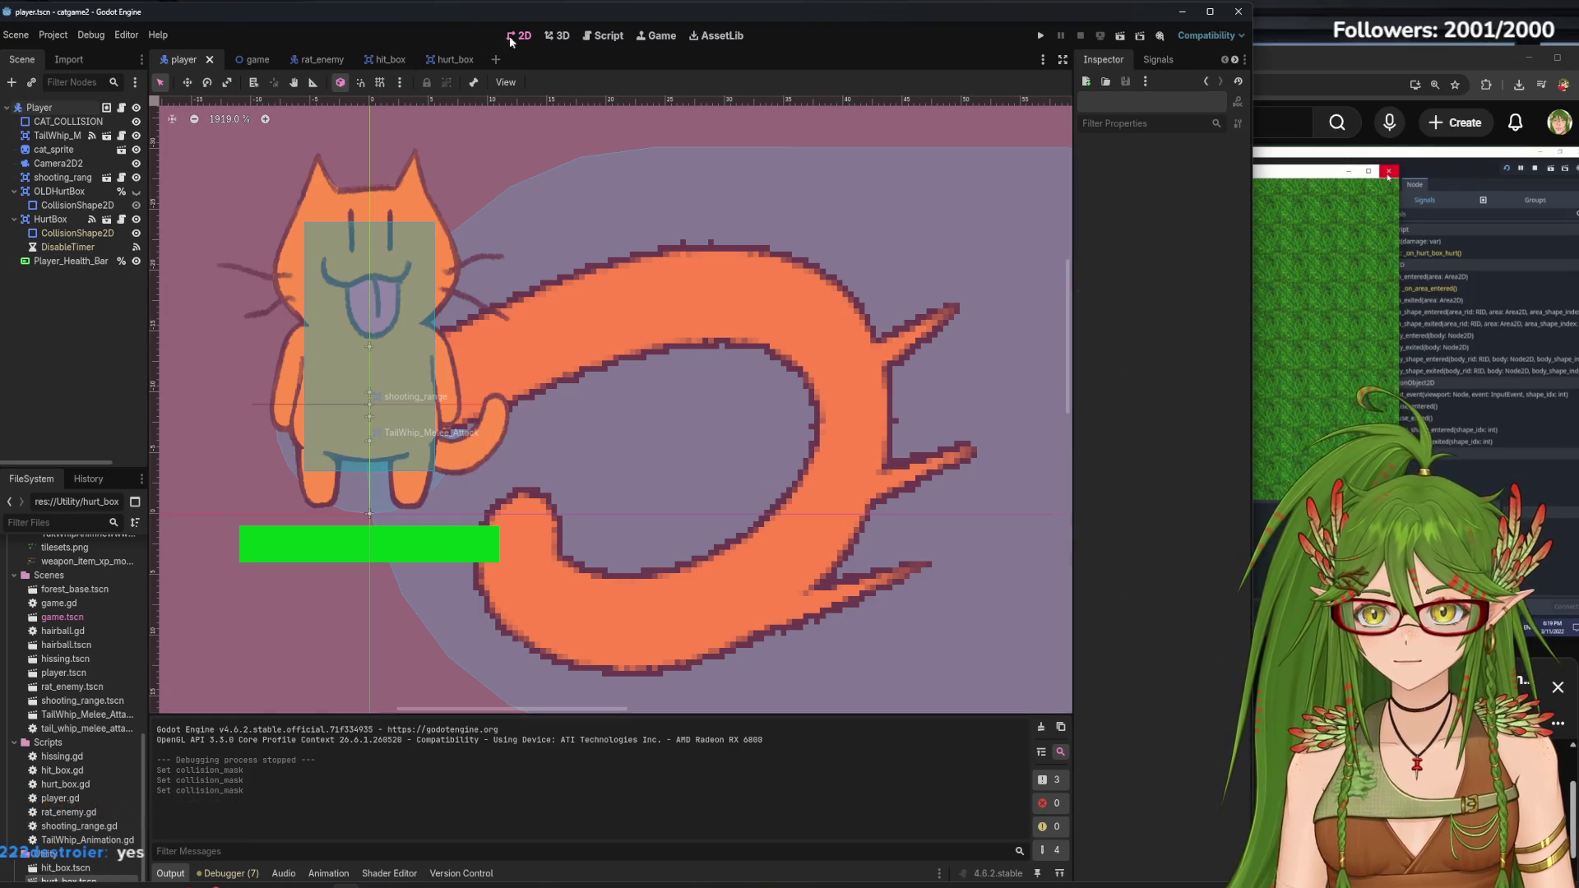
click(312, 59)
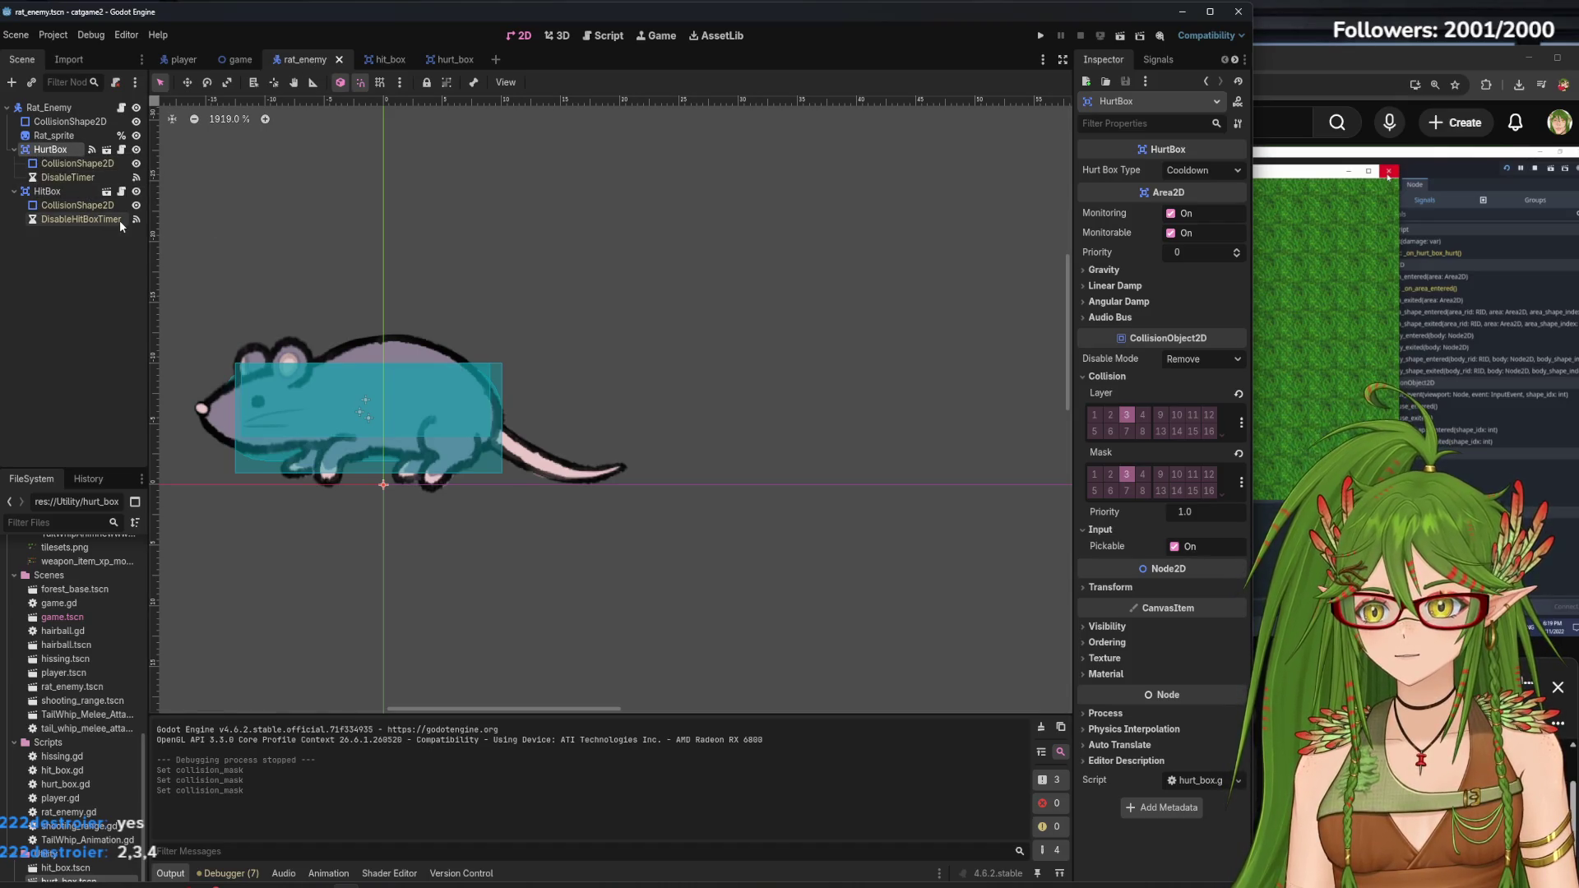
Put Rat_Enemy on collision layer 3 with mask layers 1–3 (layer 4 off), then save and run
click(50, 108)
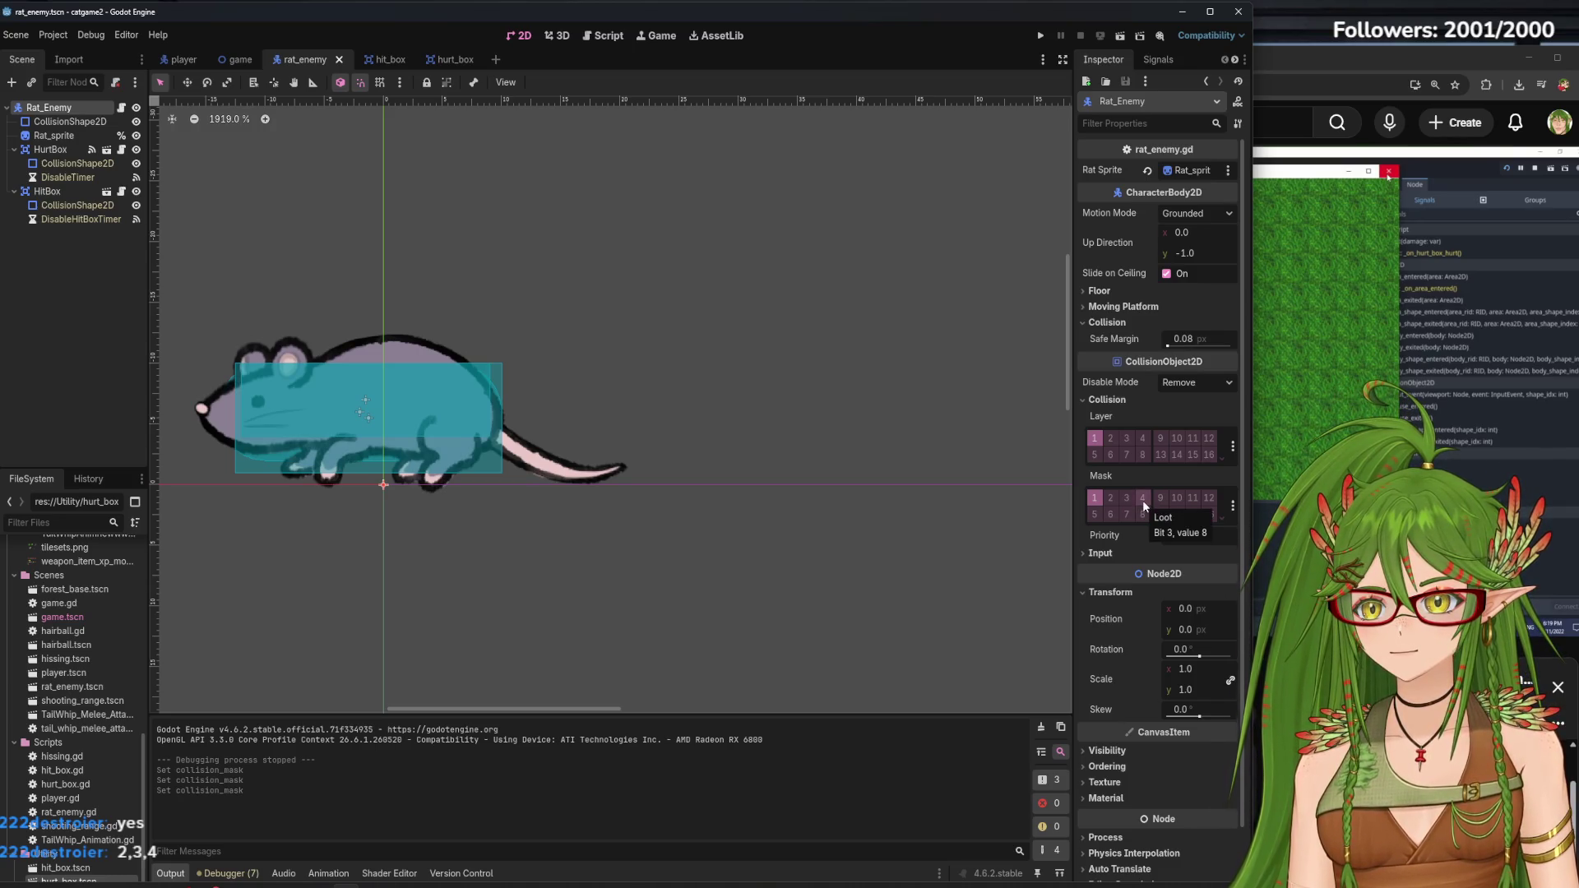
click(1126, 441)
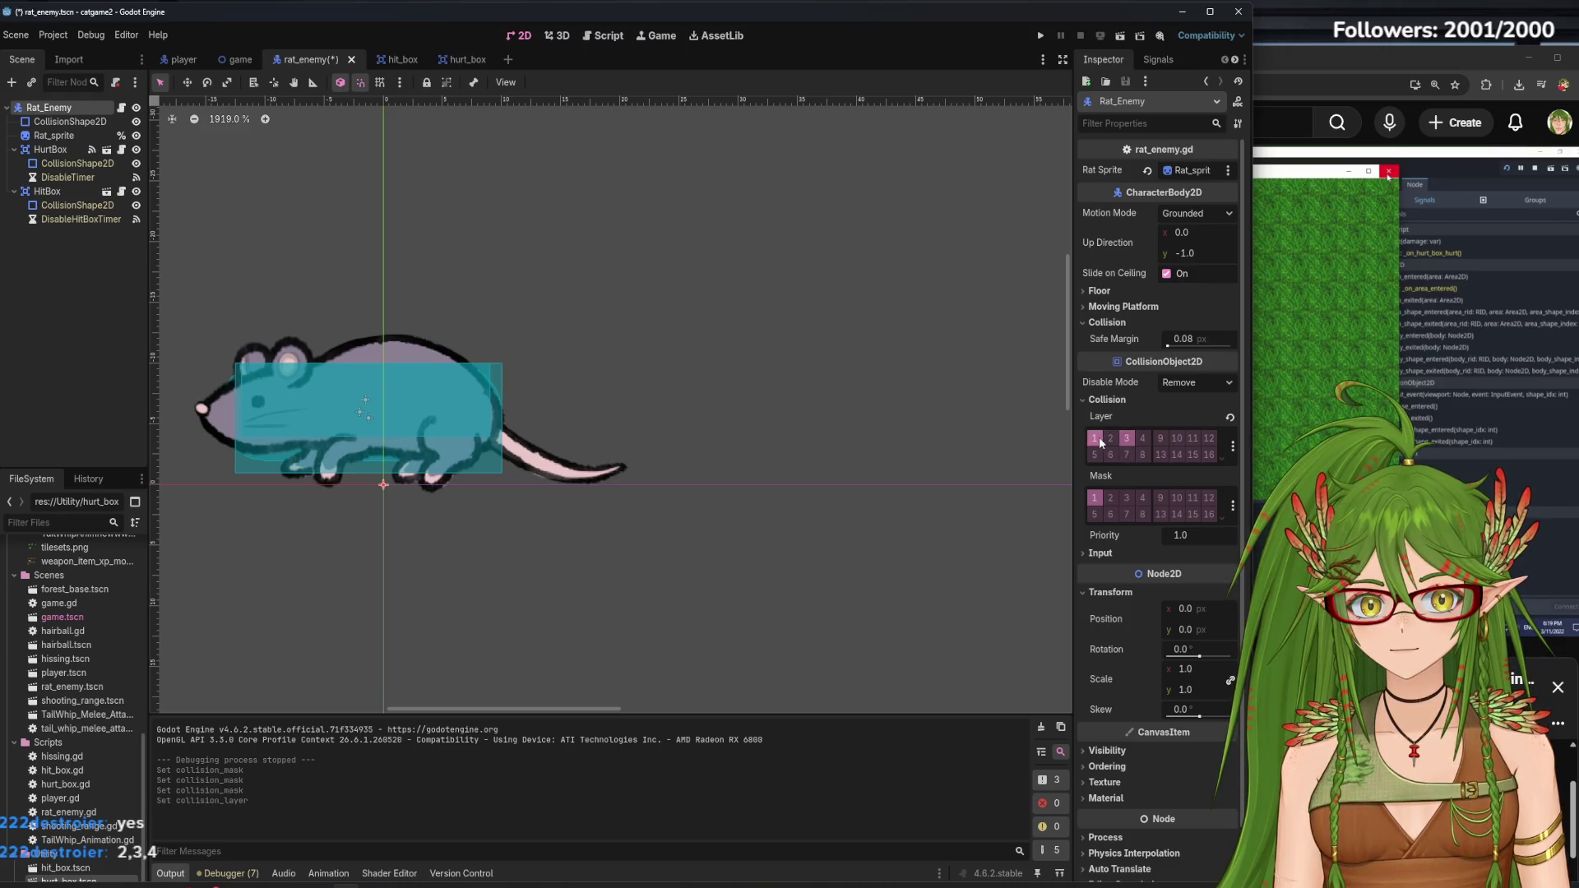
click(1132, 498)
click(1141, 498)
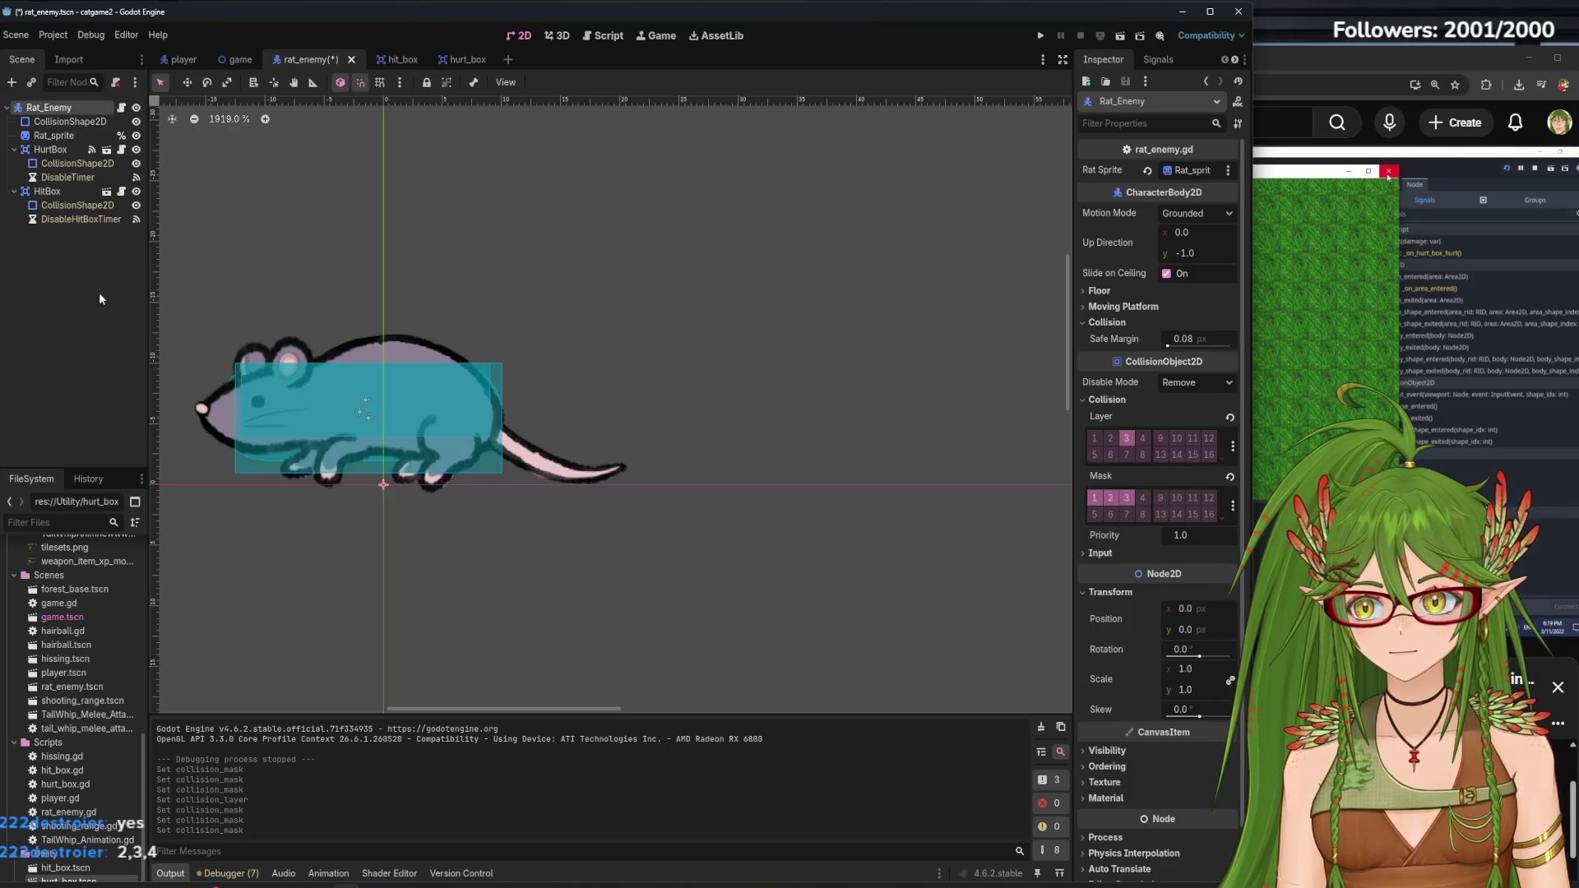
key(F5)
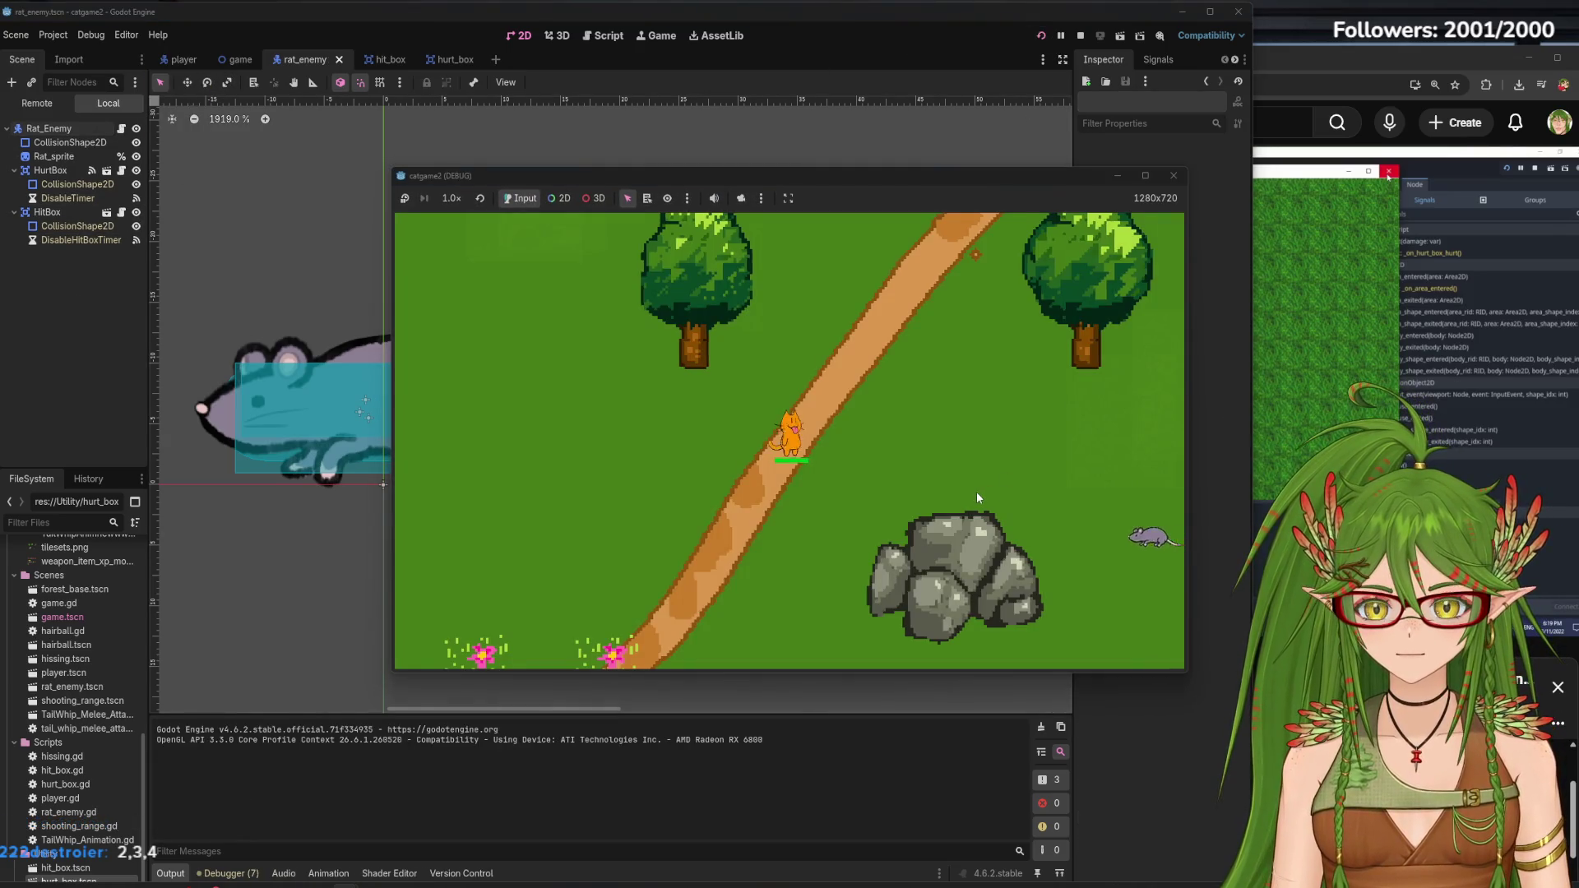
key(Up)
key(Right)
key(Up)
click(975, 492)
key(Down)
key(Right)
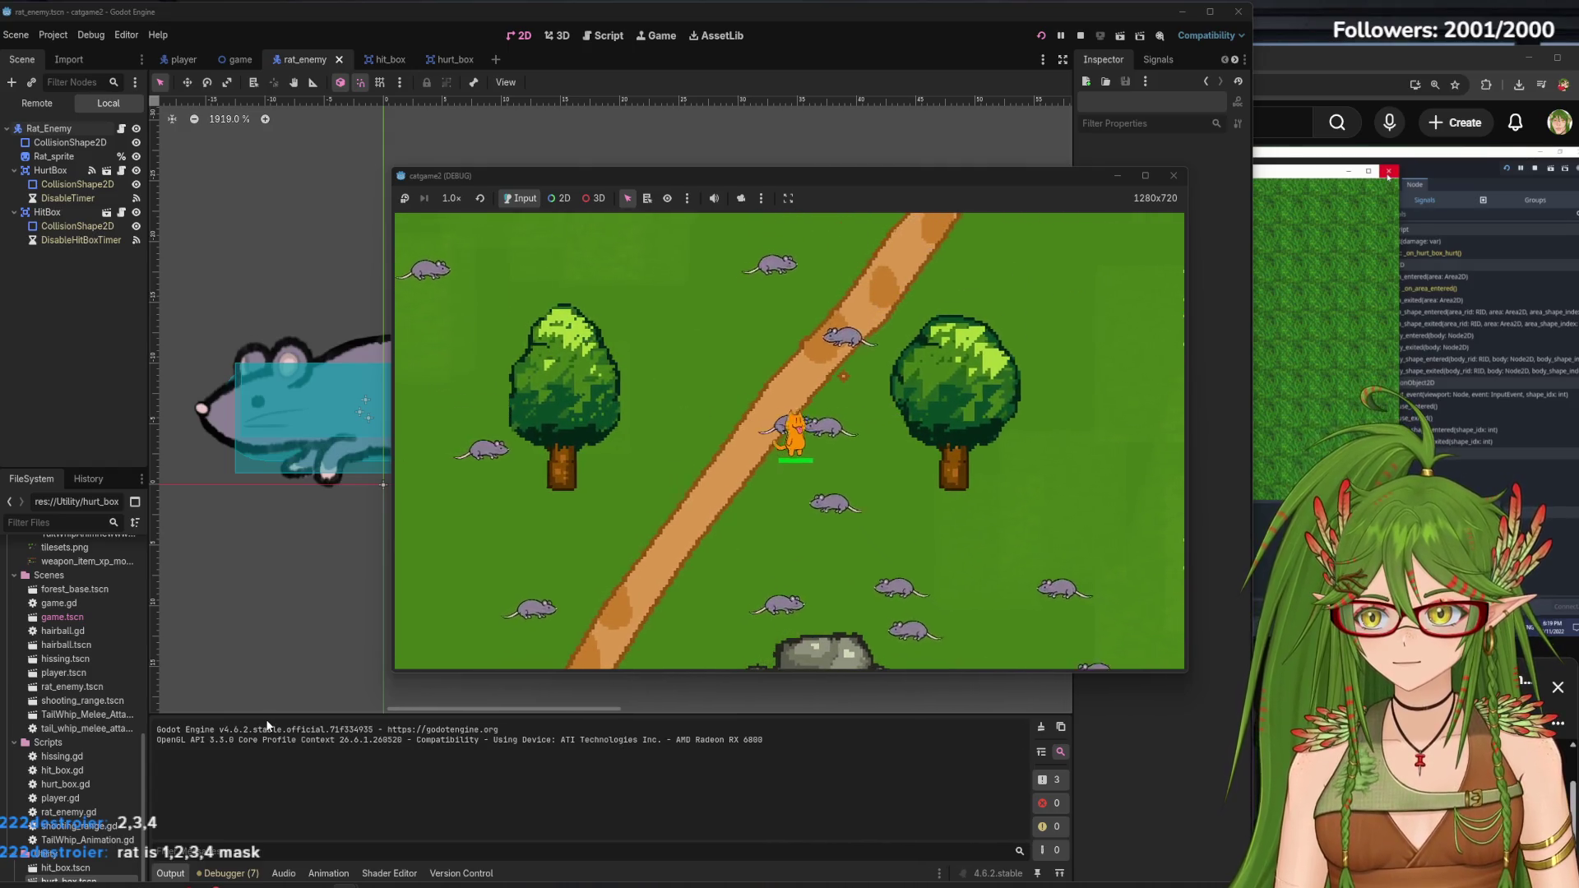
key(Down)
key(Left)
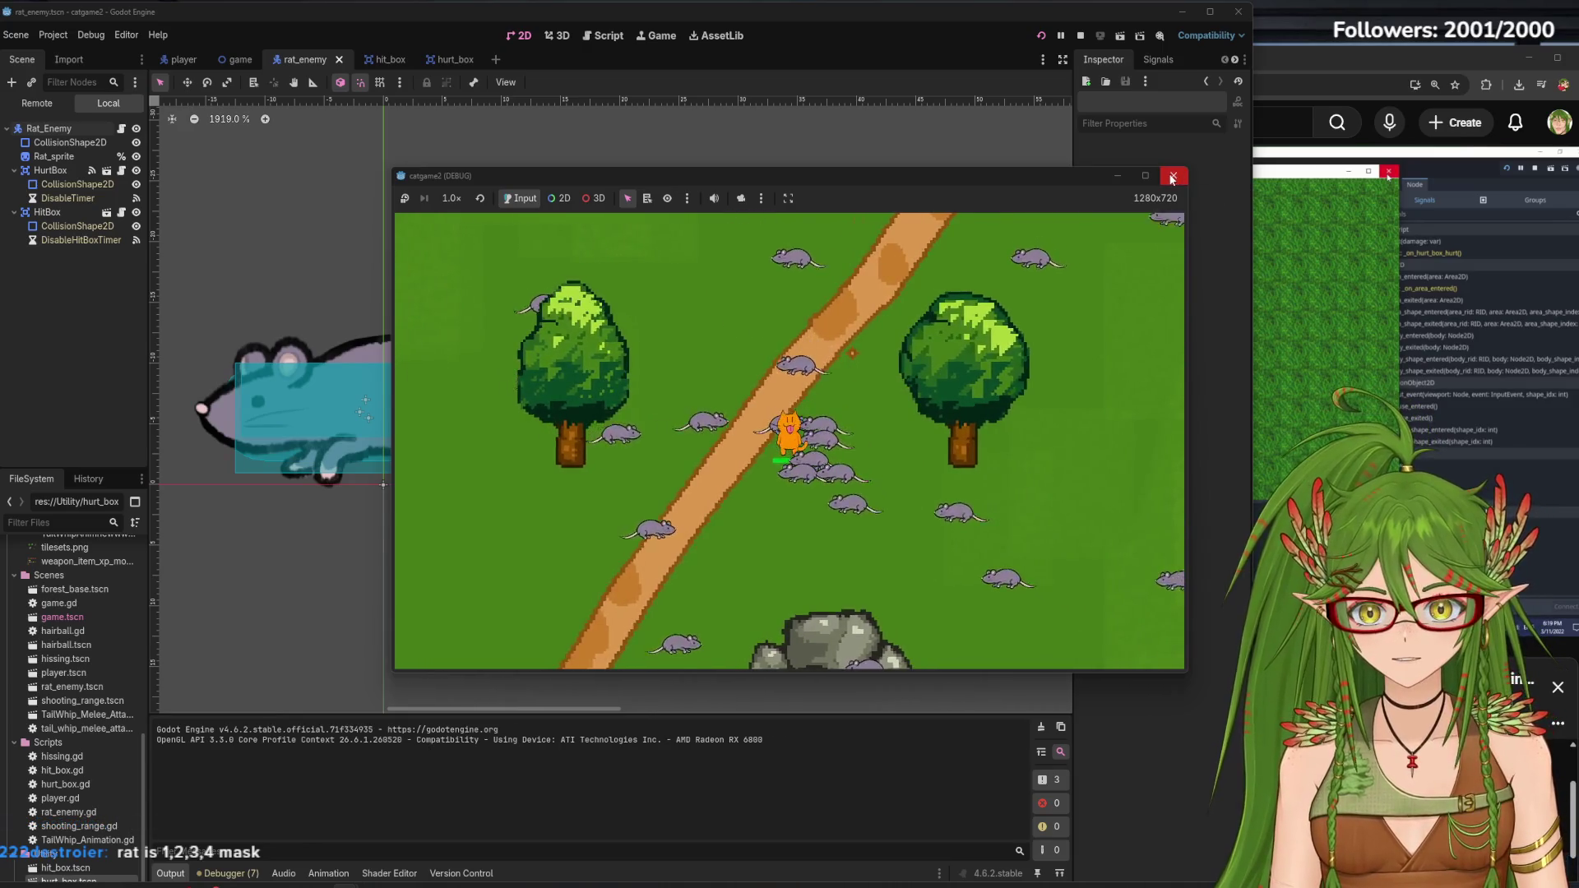
click(1172, 176)
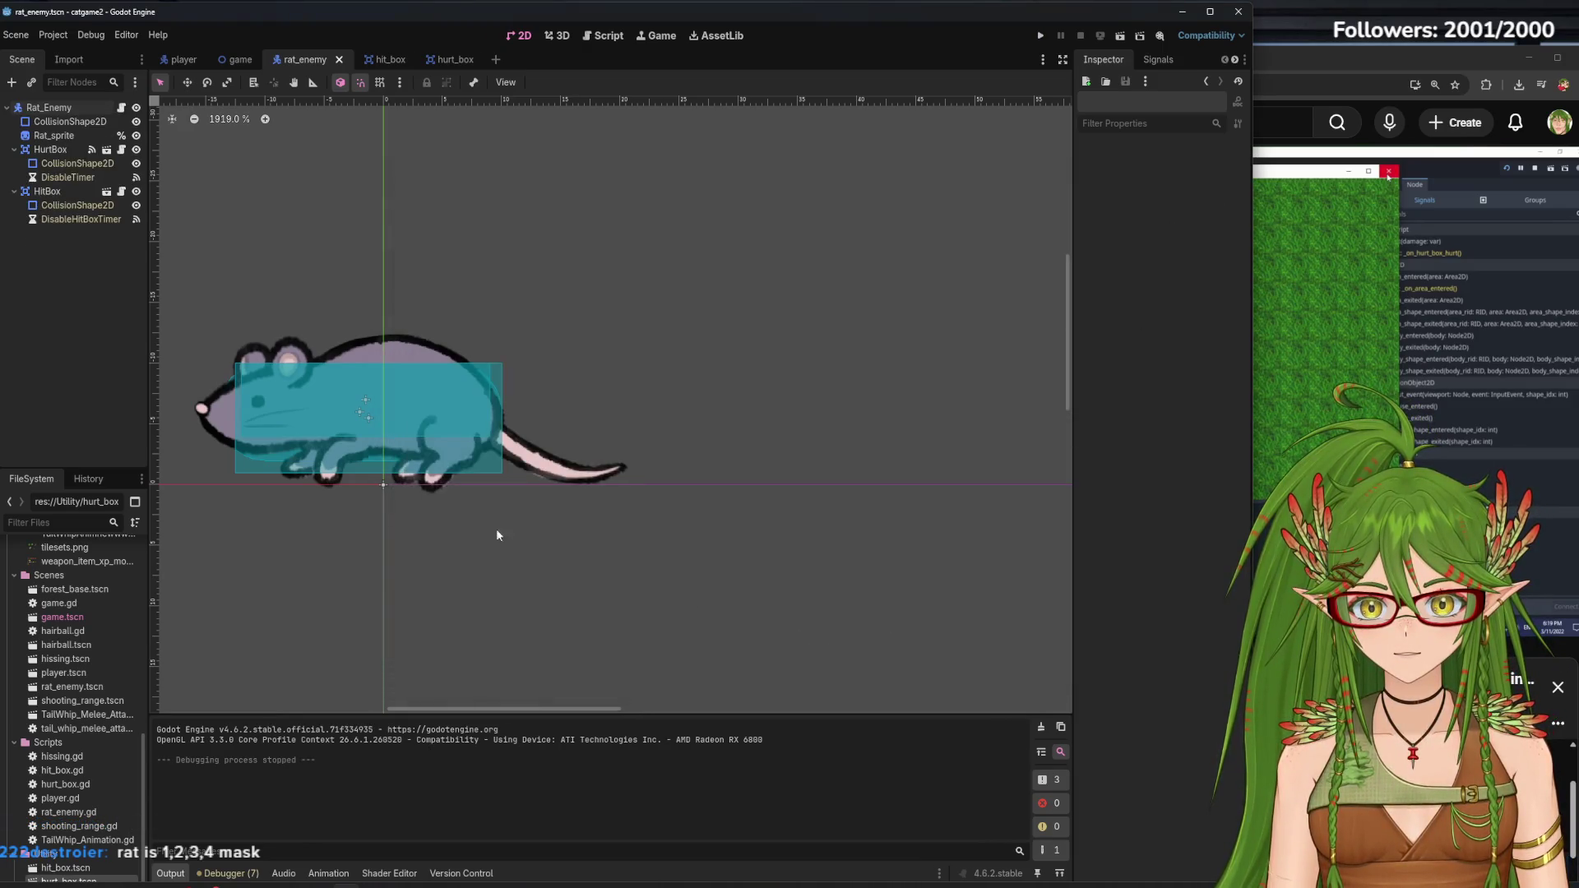
click(49, 108)
click(1141, 498)
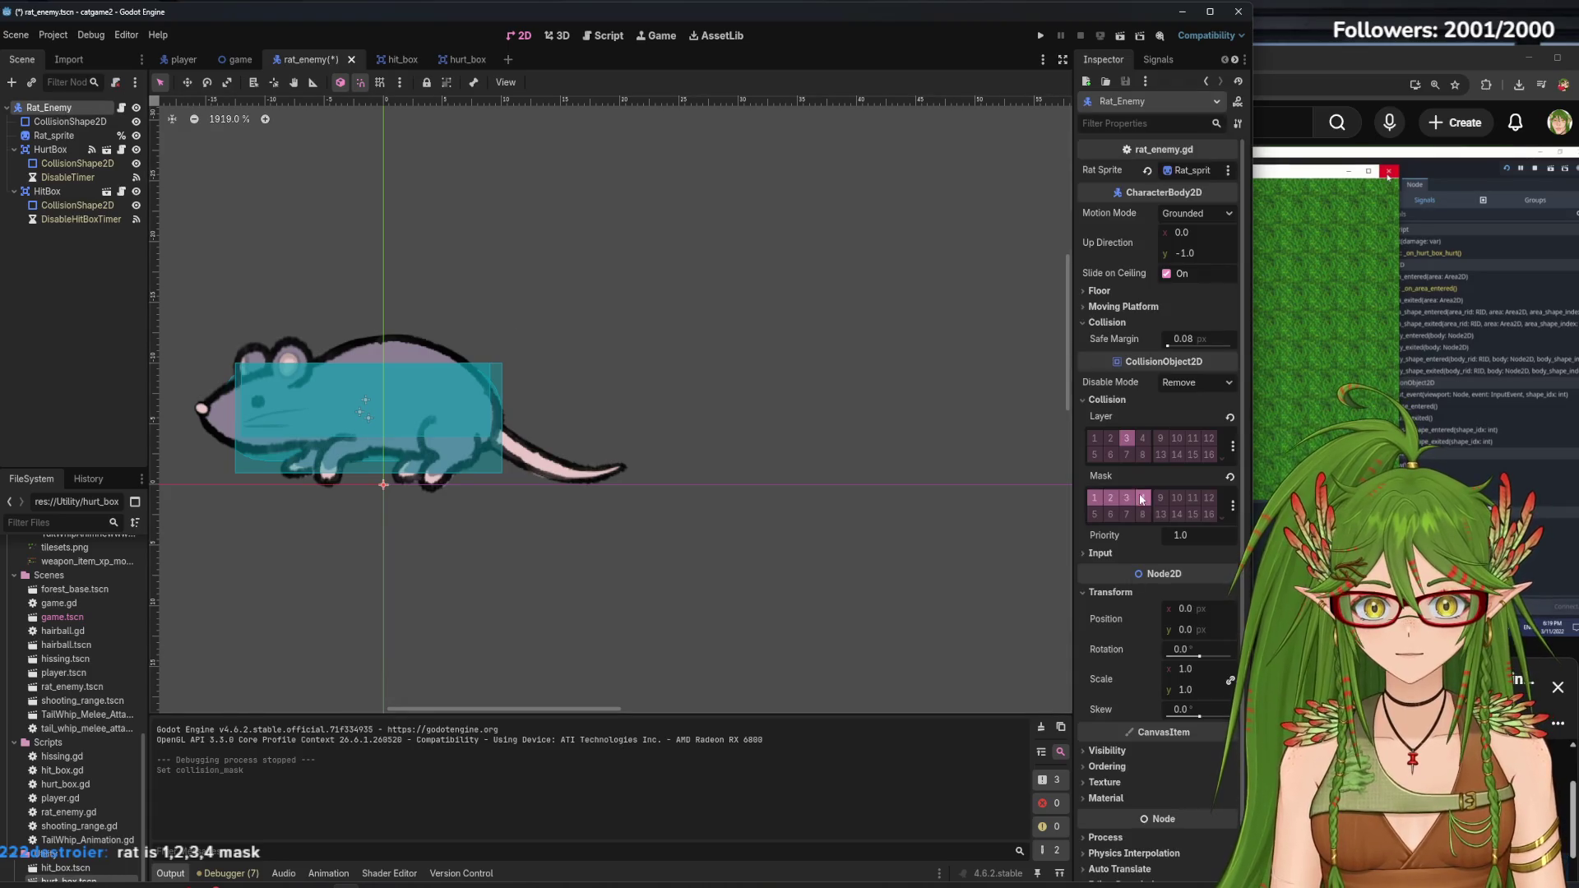
click(115, 359)
key(ctrl+s)
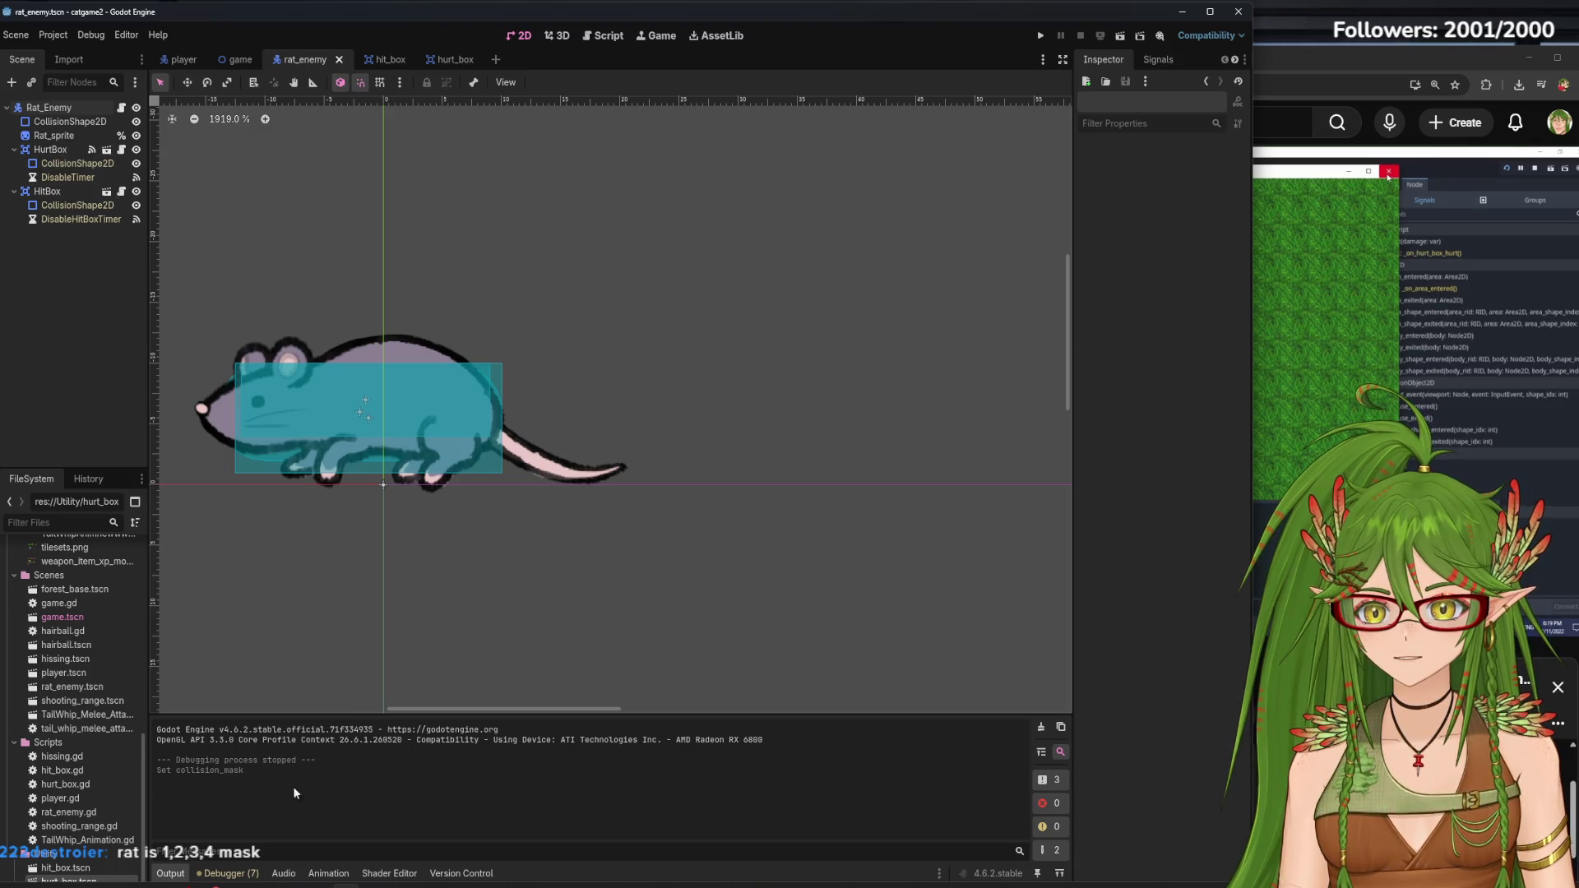
click(1040, 36)
key(Down)
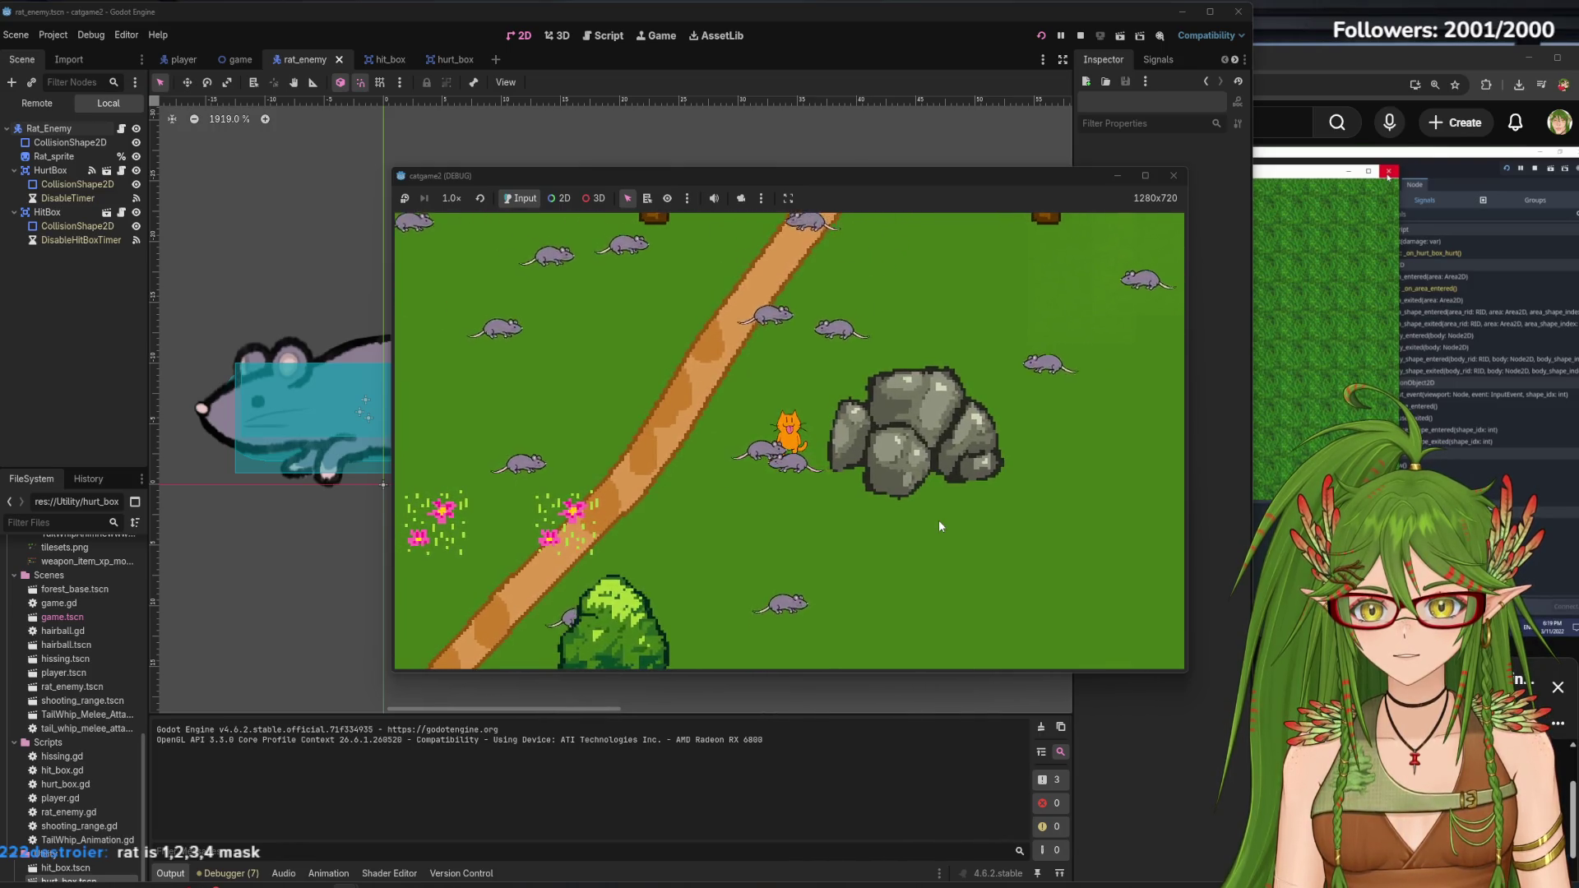
click(1176, 176)
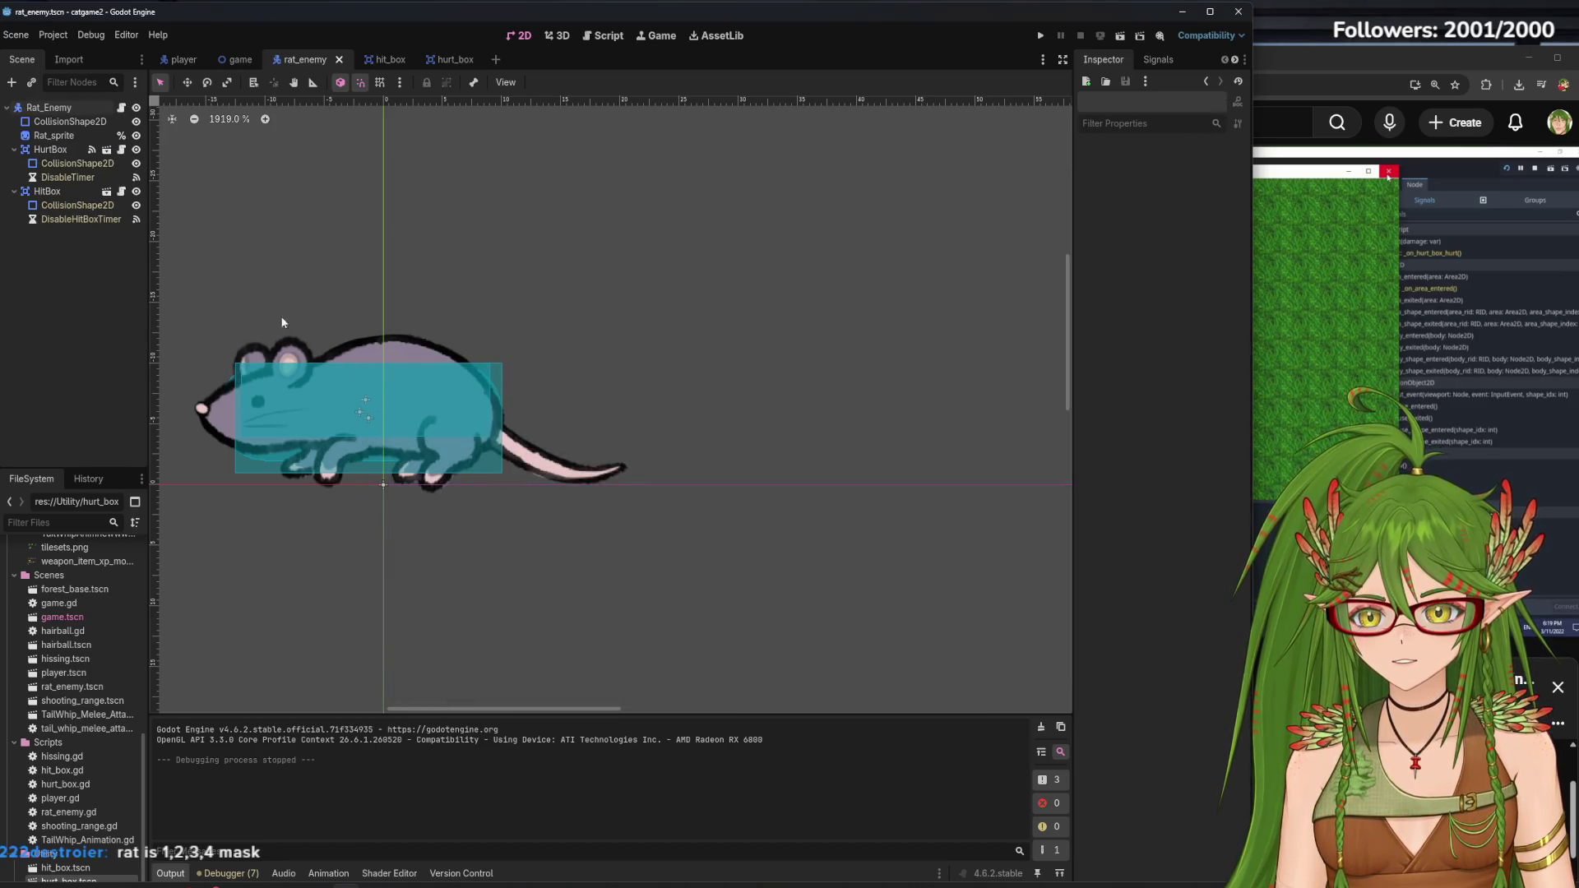
In the player scene, inspect OLDHurtBox's collision settings and glance over player.gd
click(186, 59)
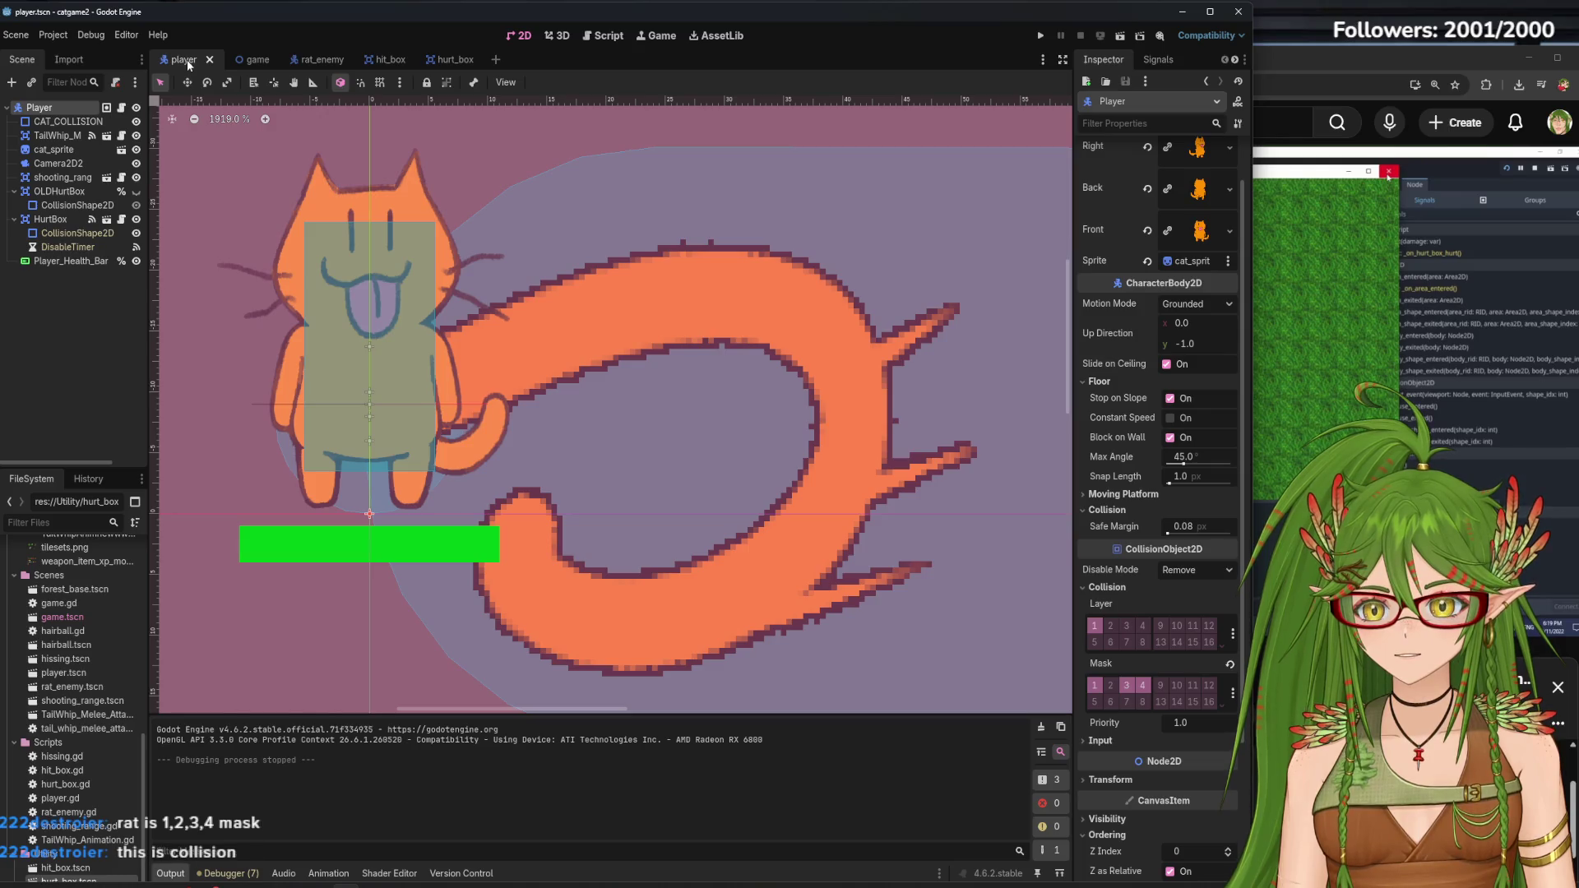
click(57, 192)
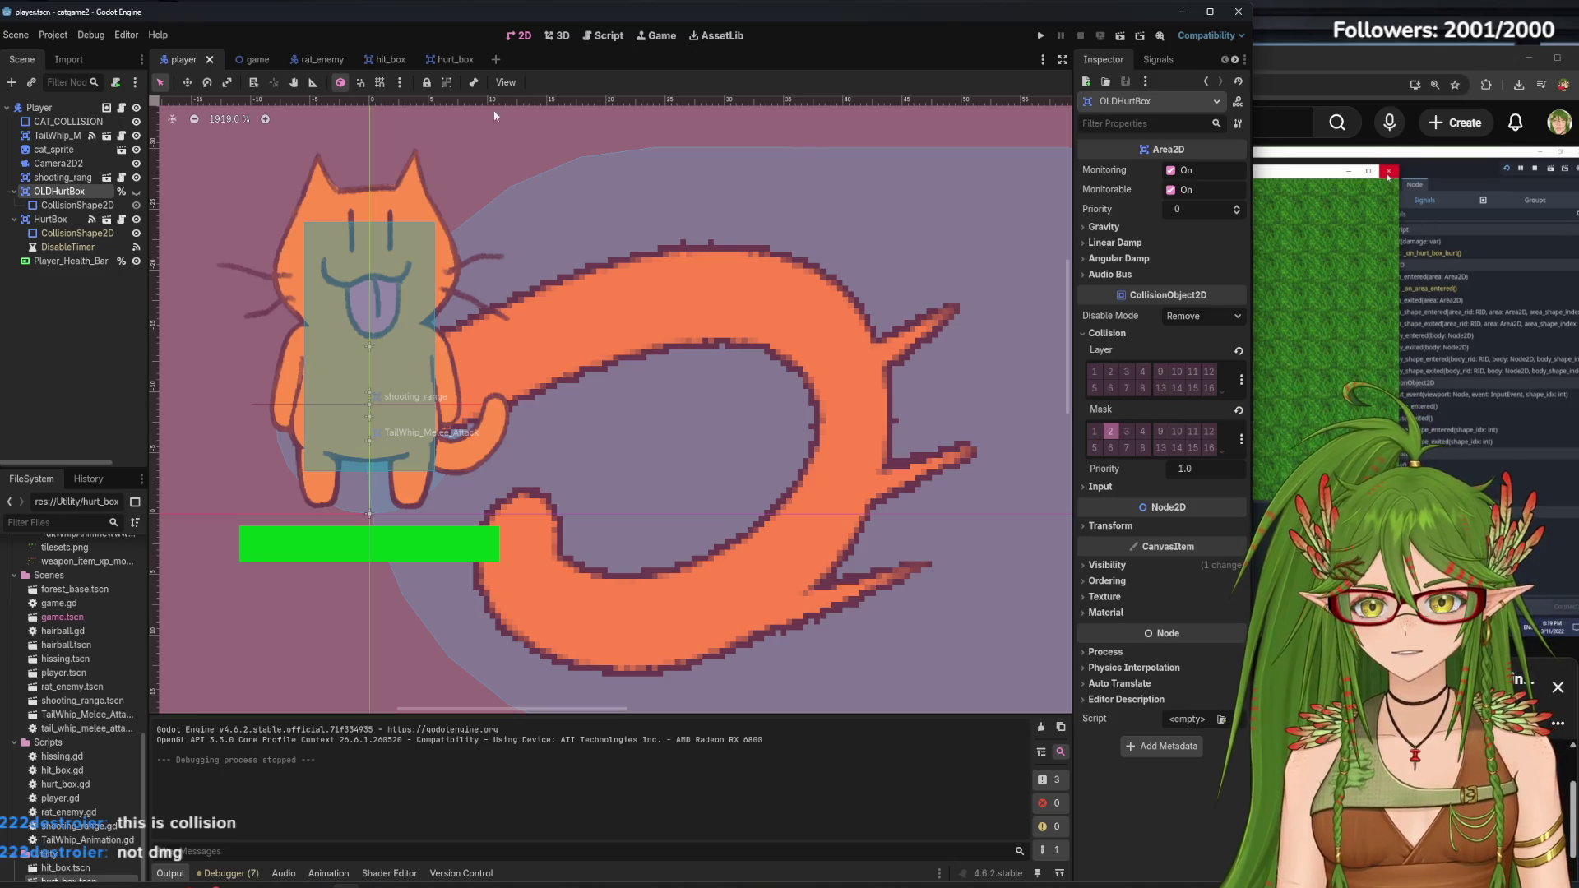
click(587, 38)
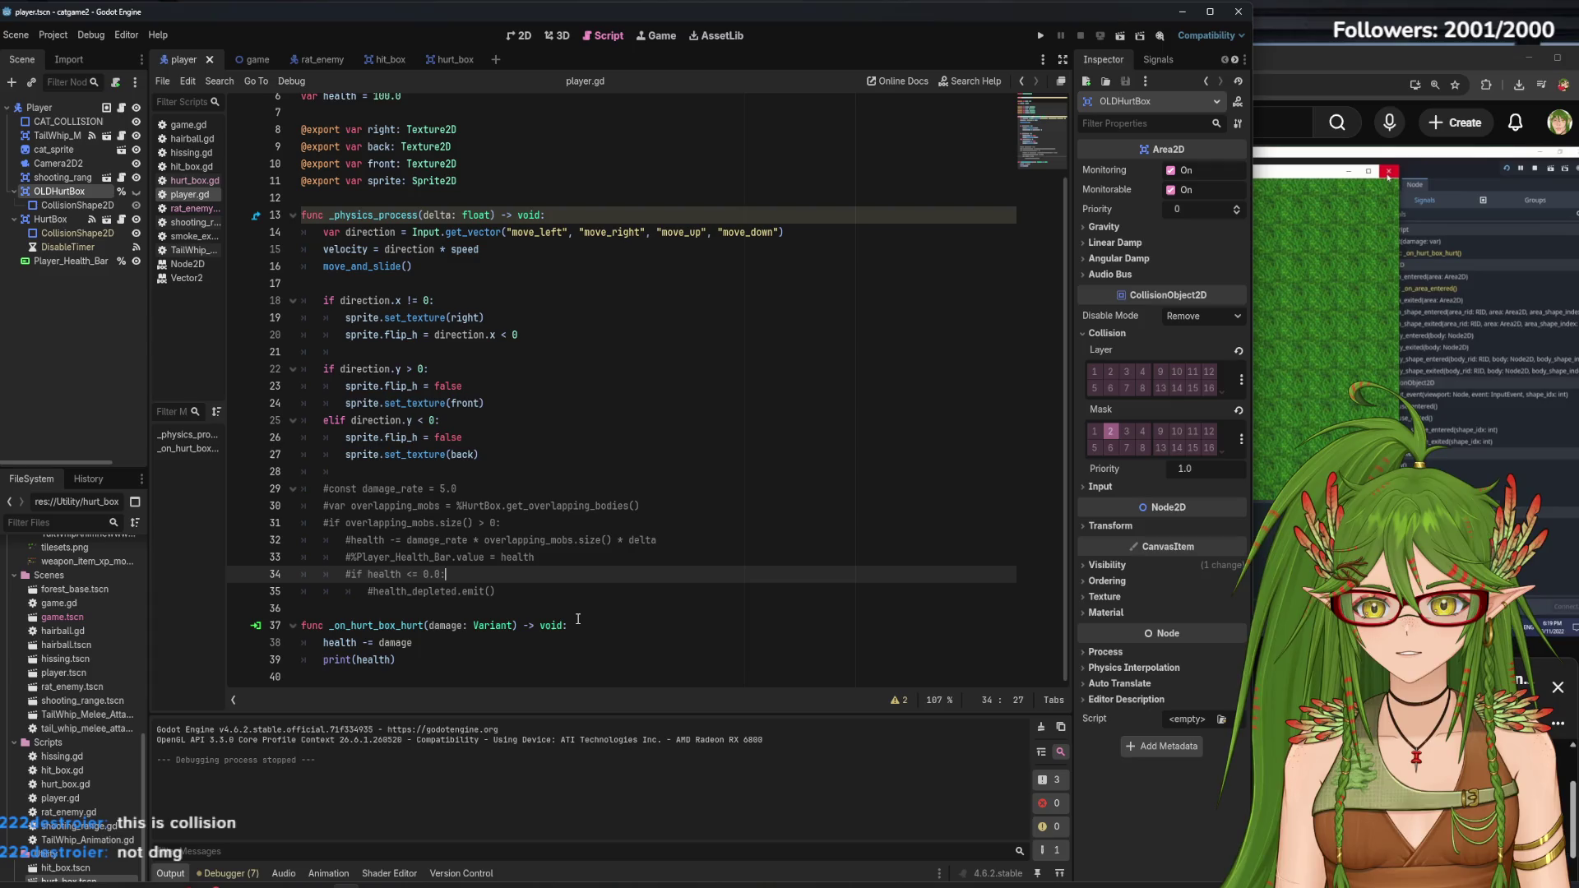
click(527, 36)
Replay the tutorial from 15:46 and pause on the enemy hurt code in enemy.gd
click(1277, 82)
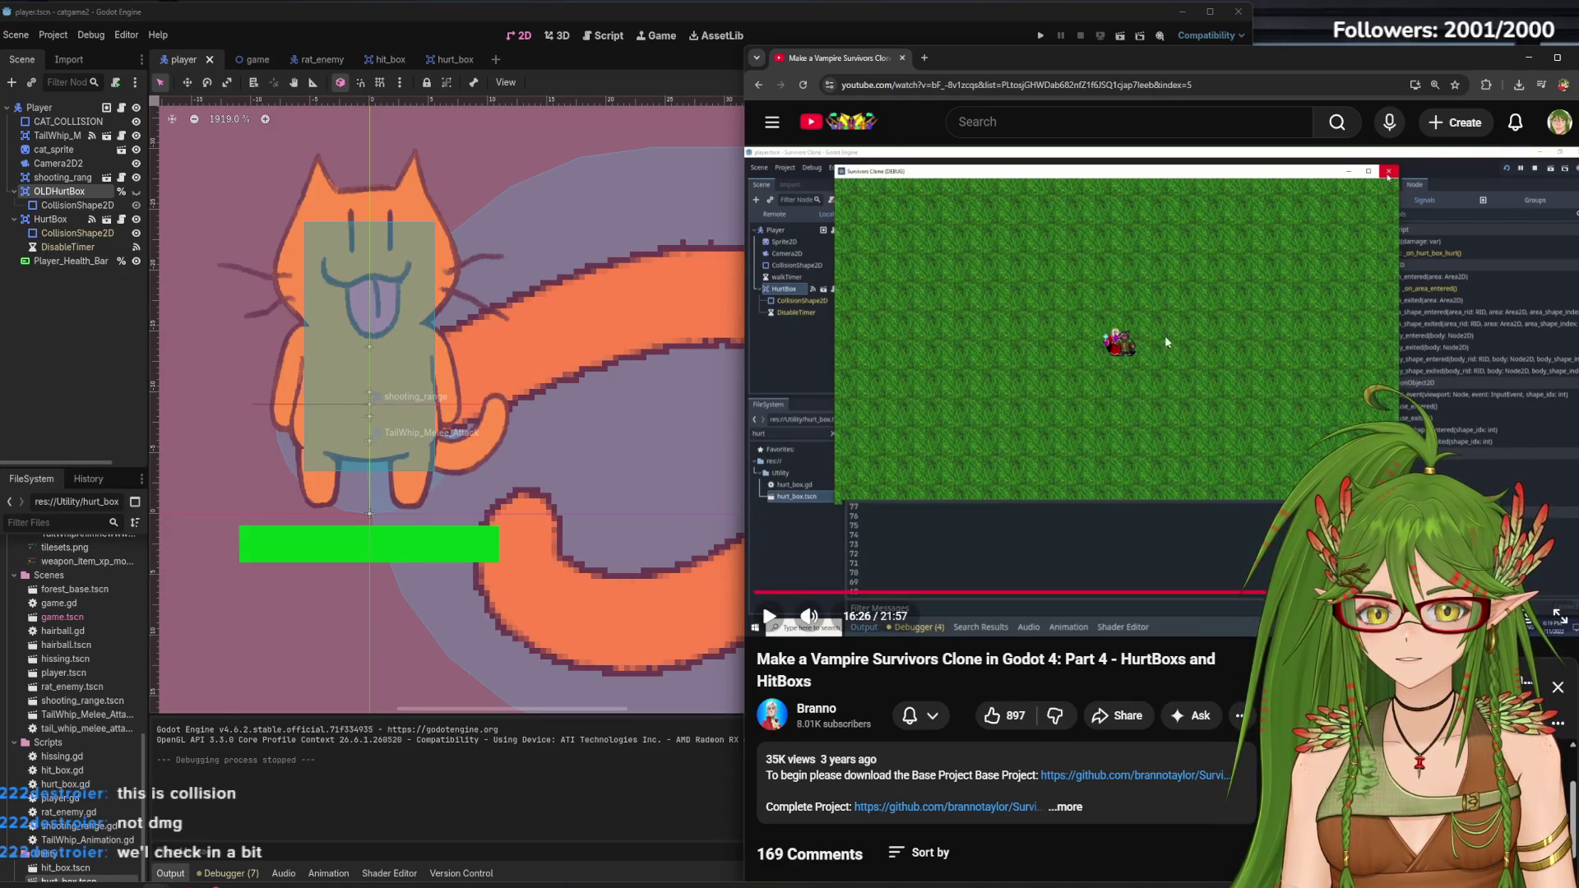
click(1168, 393)
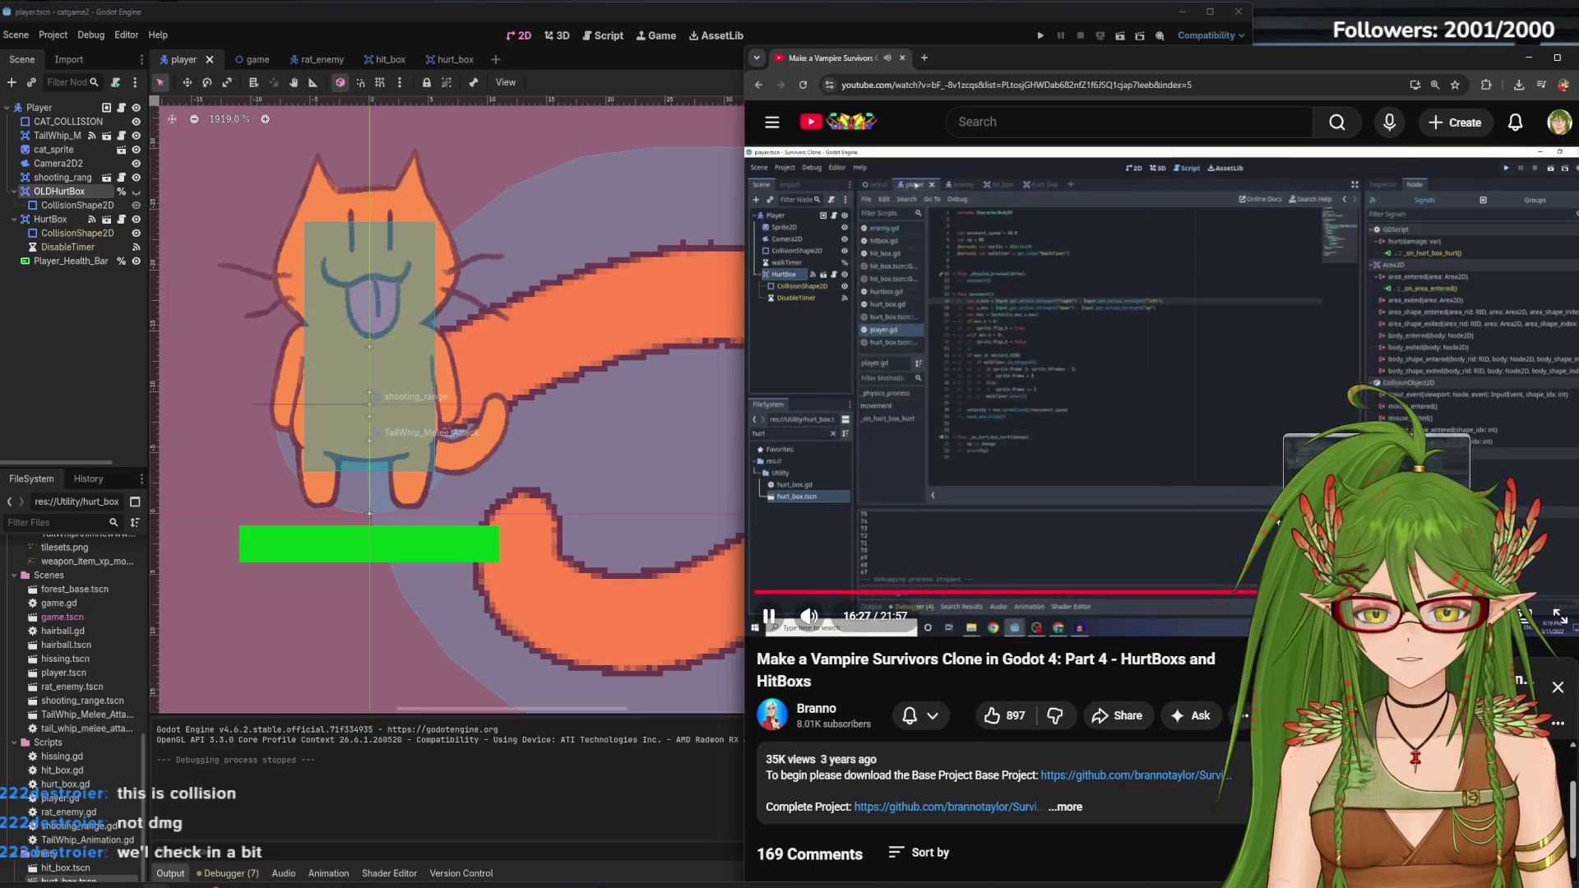
key(space)
click(1340, 592)
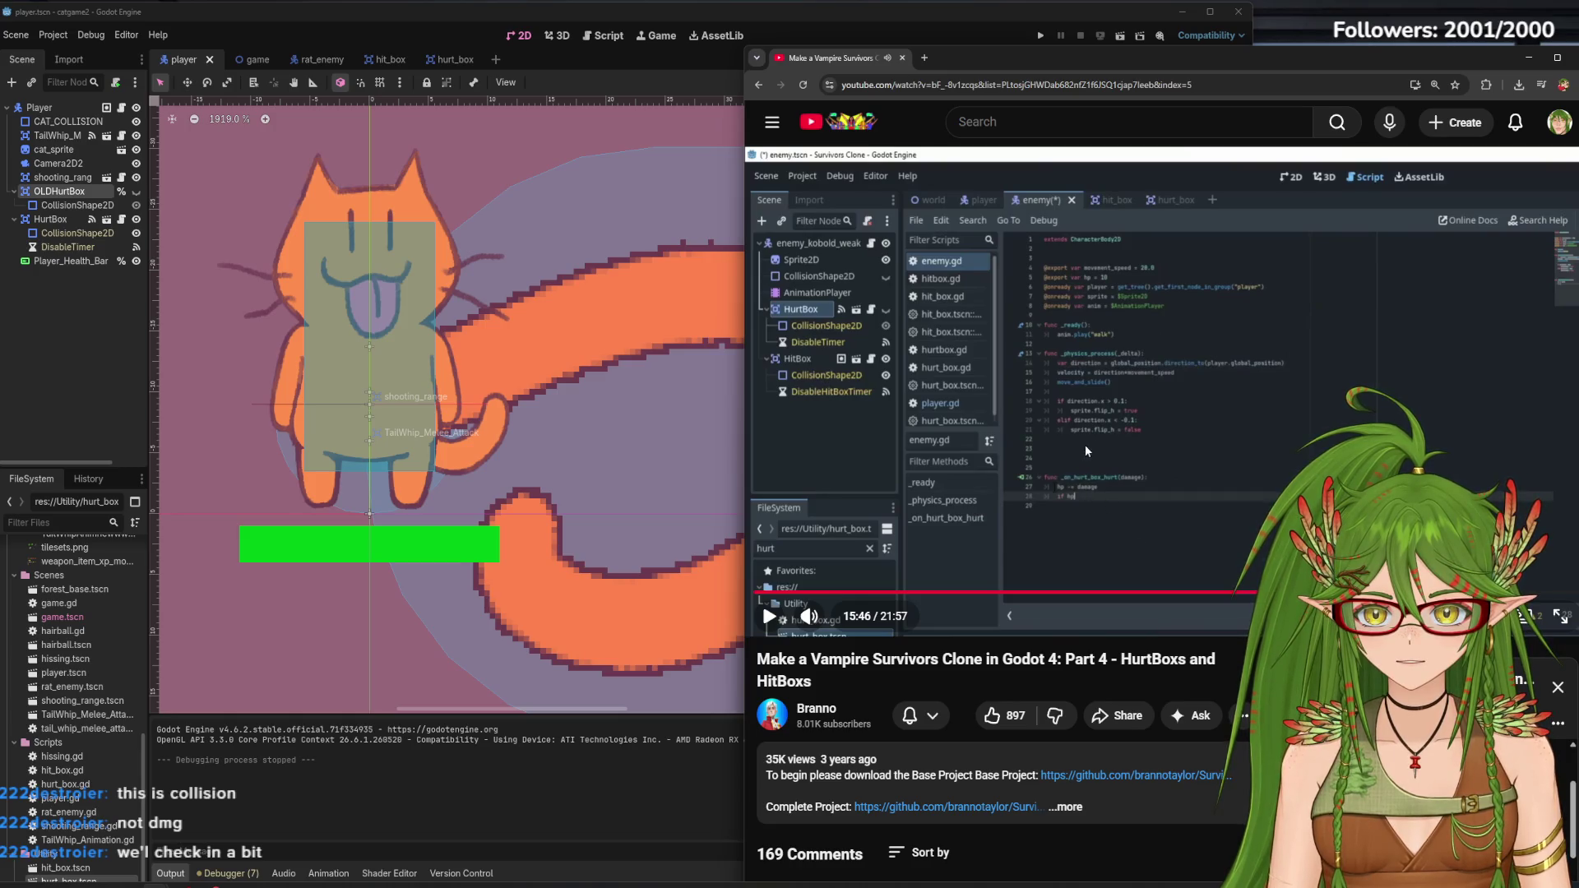
click(1136, 530)
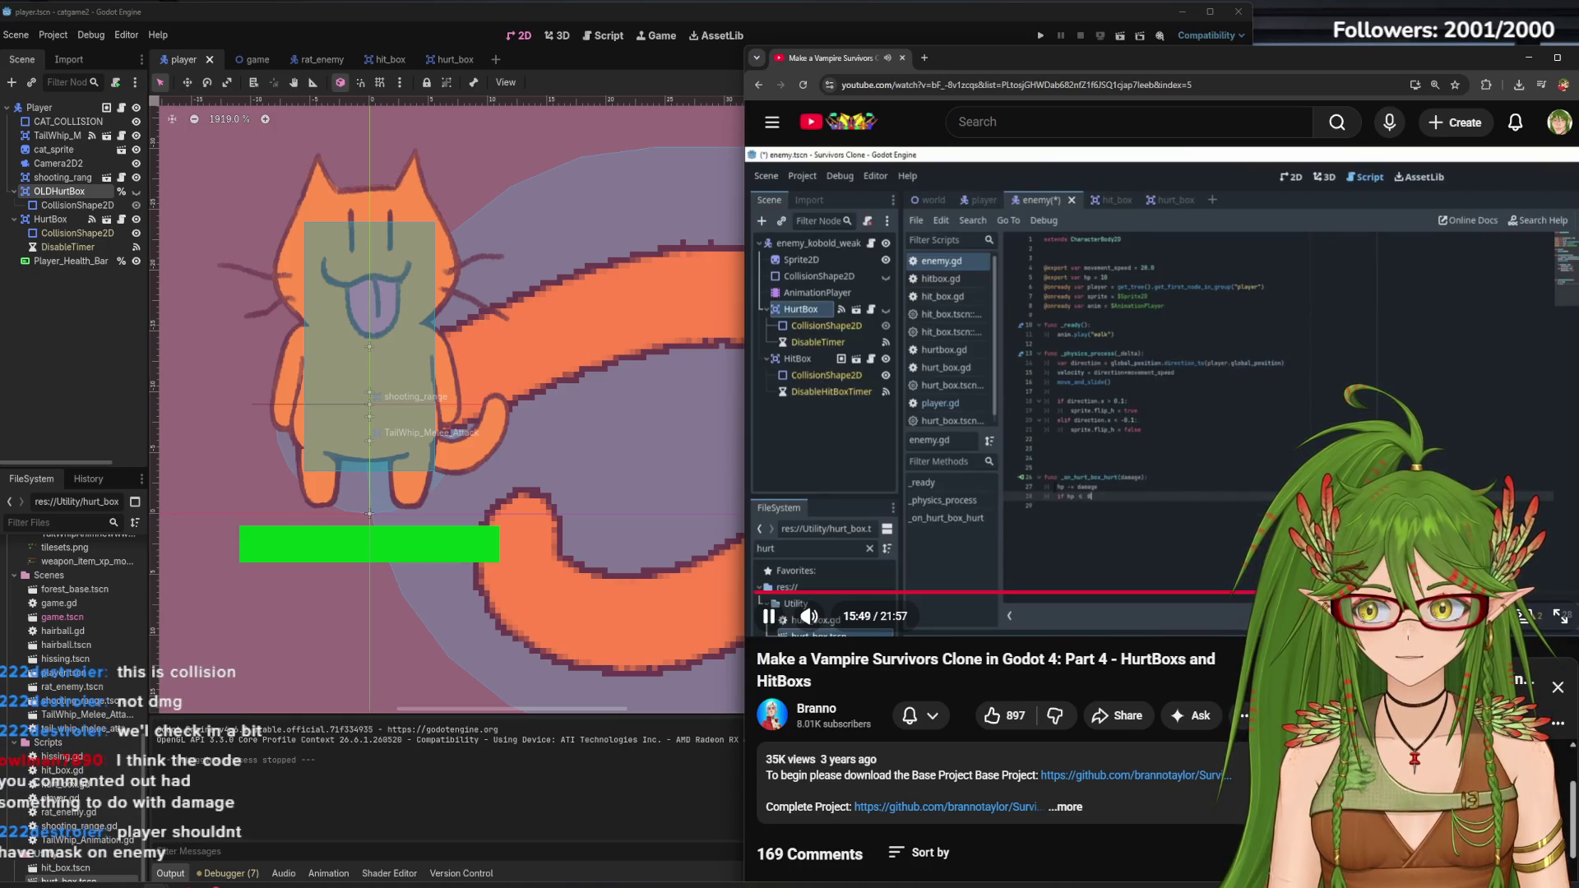
click(1193, 472)
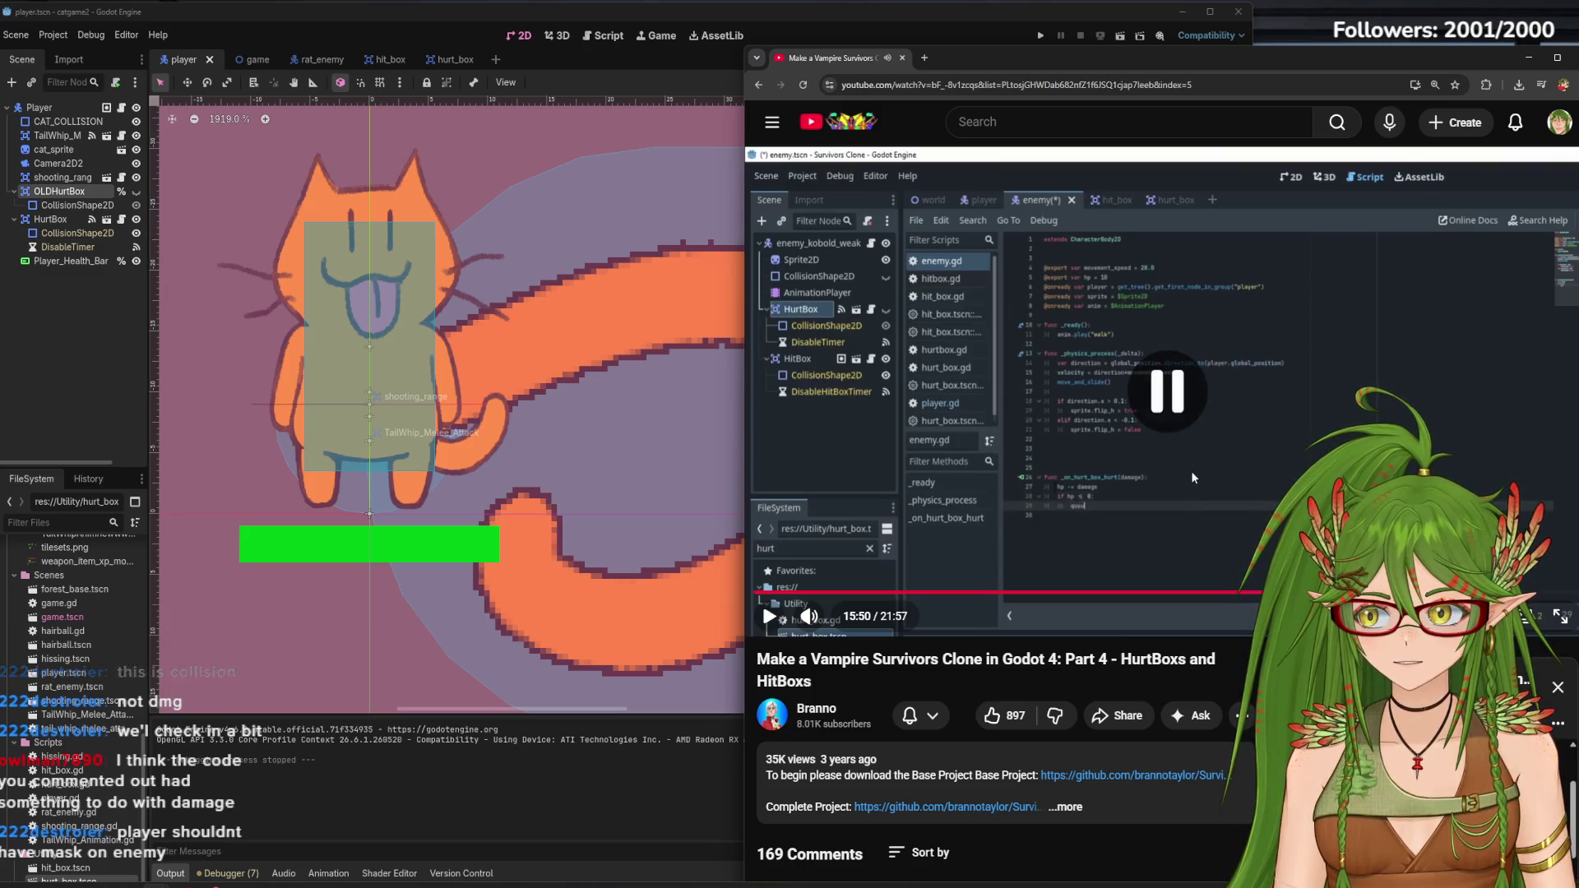
click(86, 413)
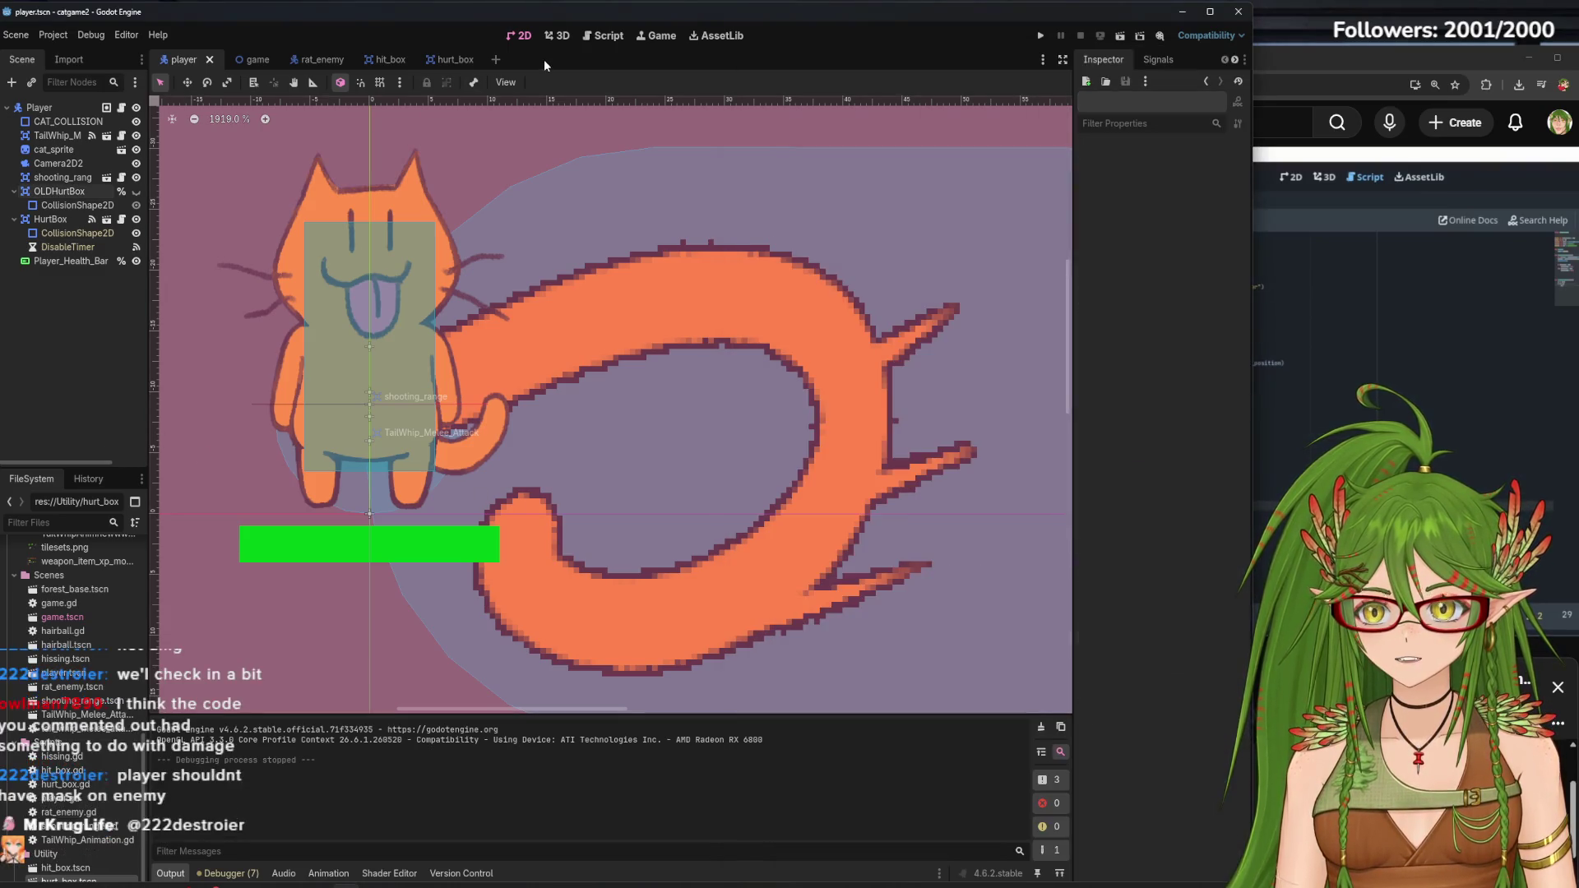
Review the commented-out damage code on lines 29–35 of player.gd, then save and run
click(604, 35)
mouse_move(497, 602)
mouse_down()
mouse_move(370, 585)
mouse_move(309, 493)
mouse_move(304, 506)
mouse_up()
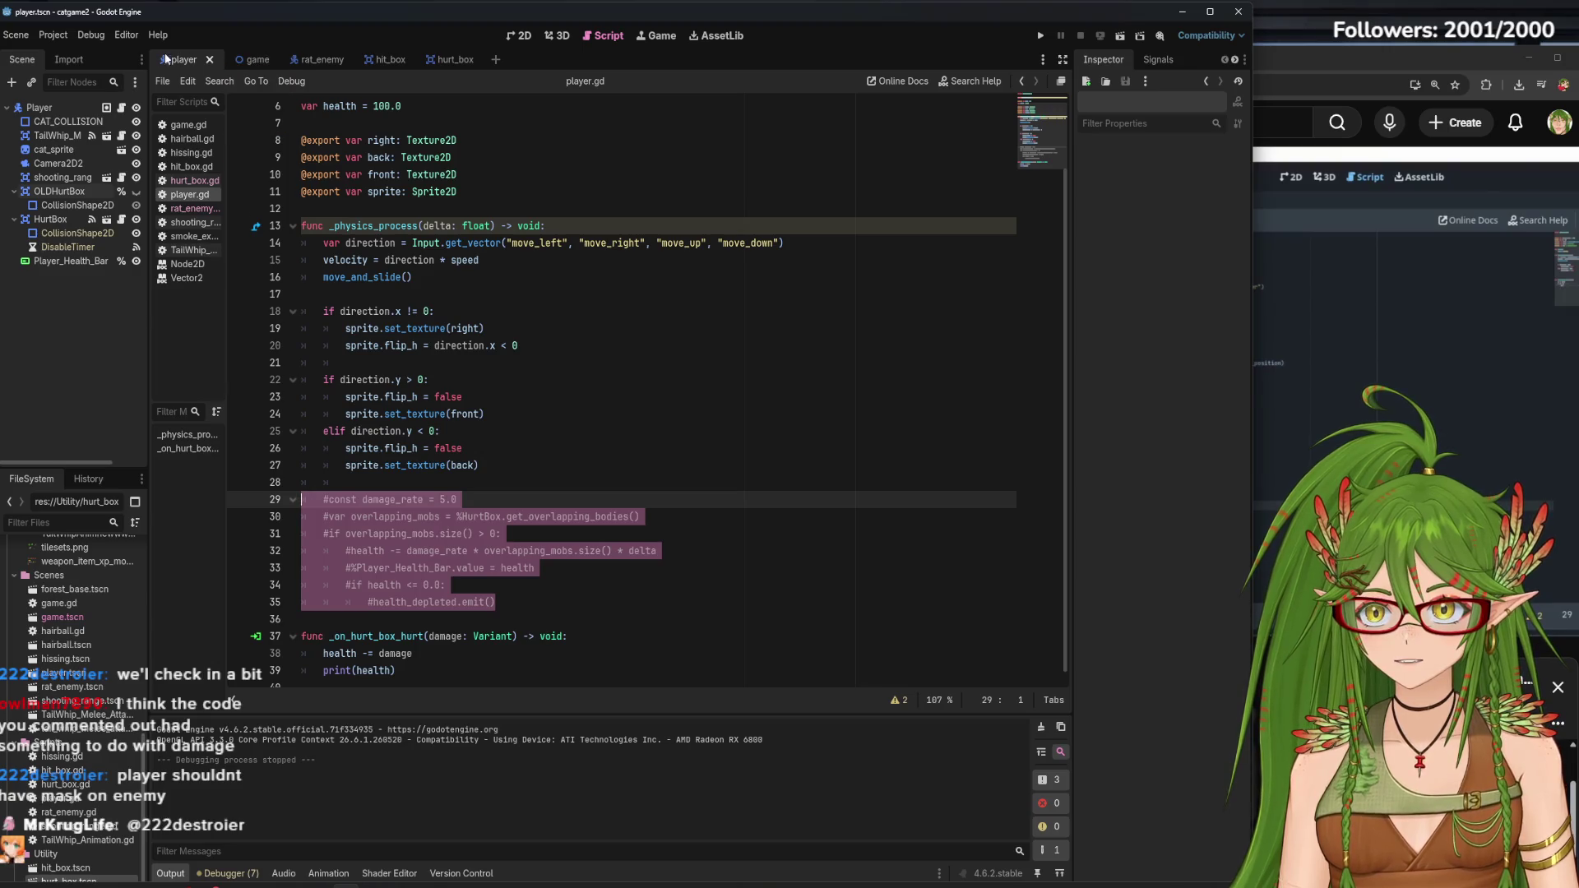
click(534, 35)
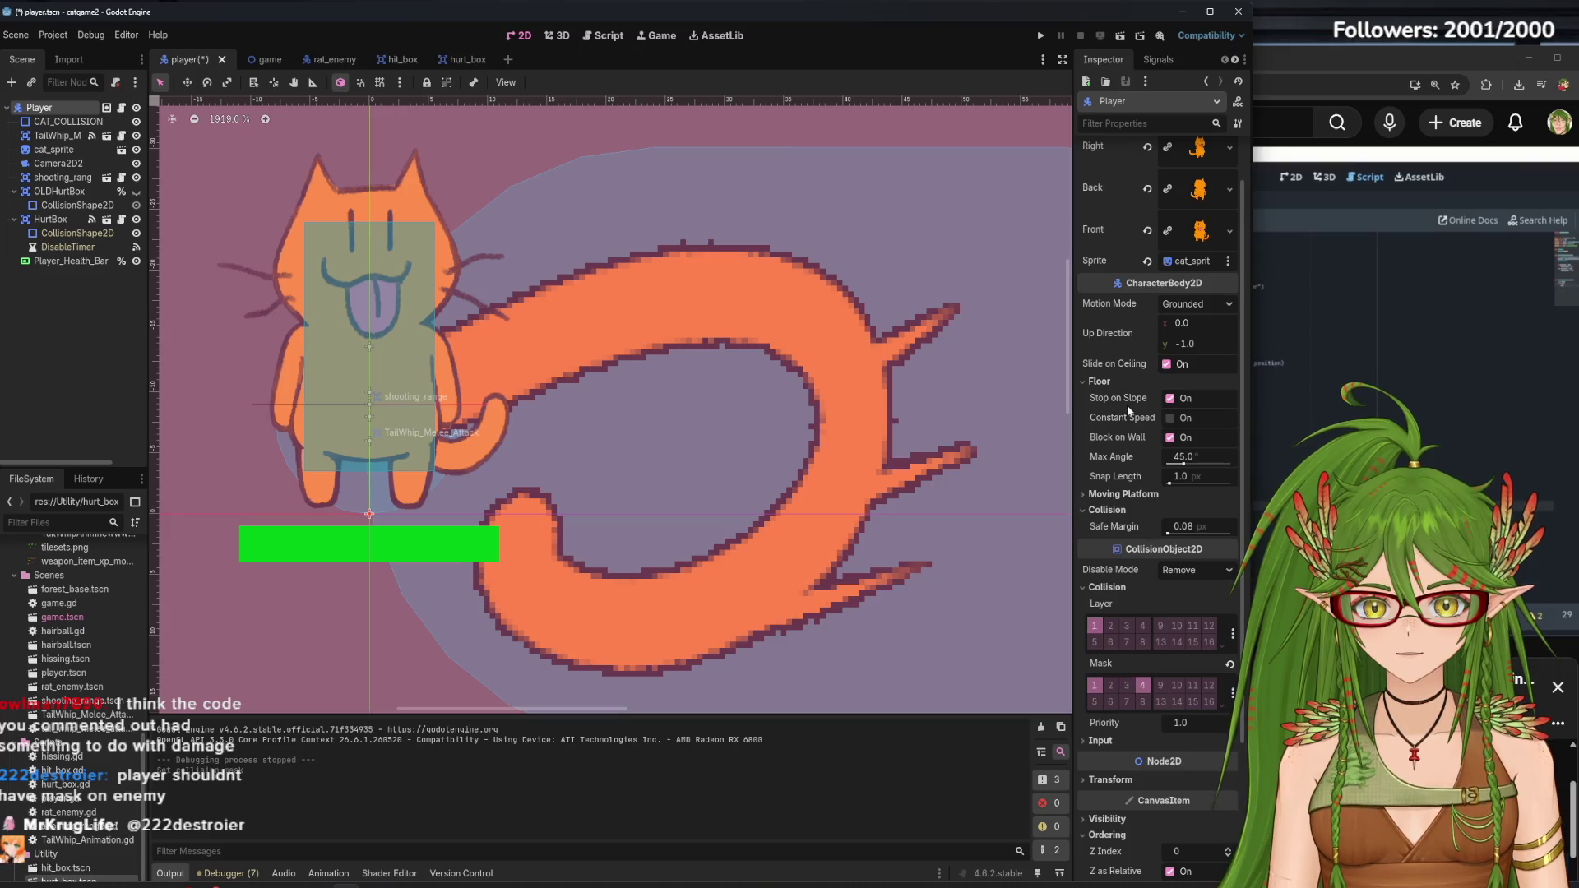
click(1040, 35)
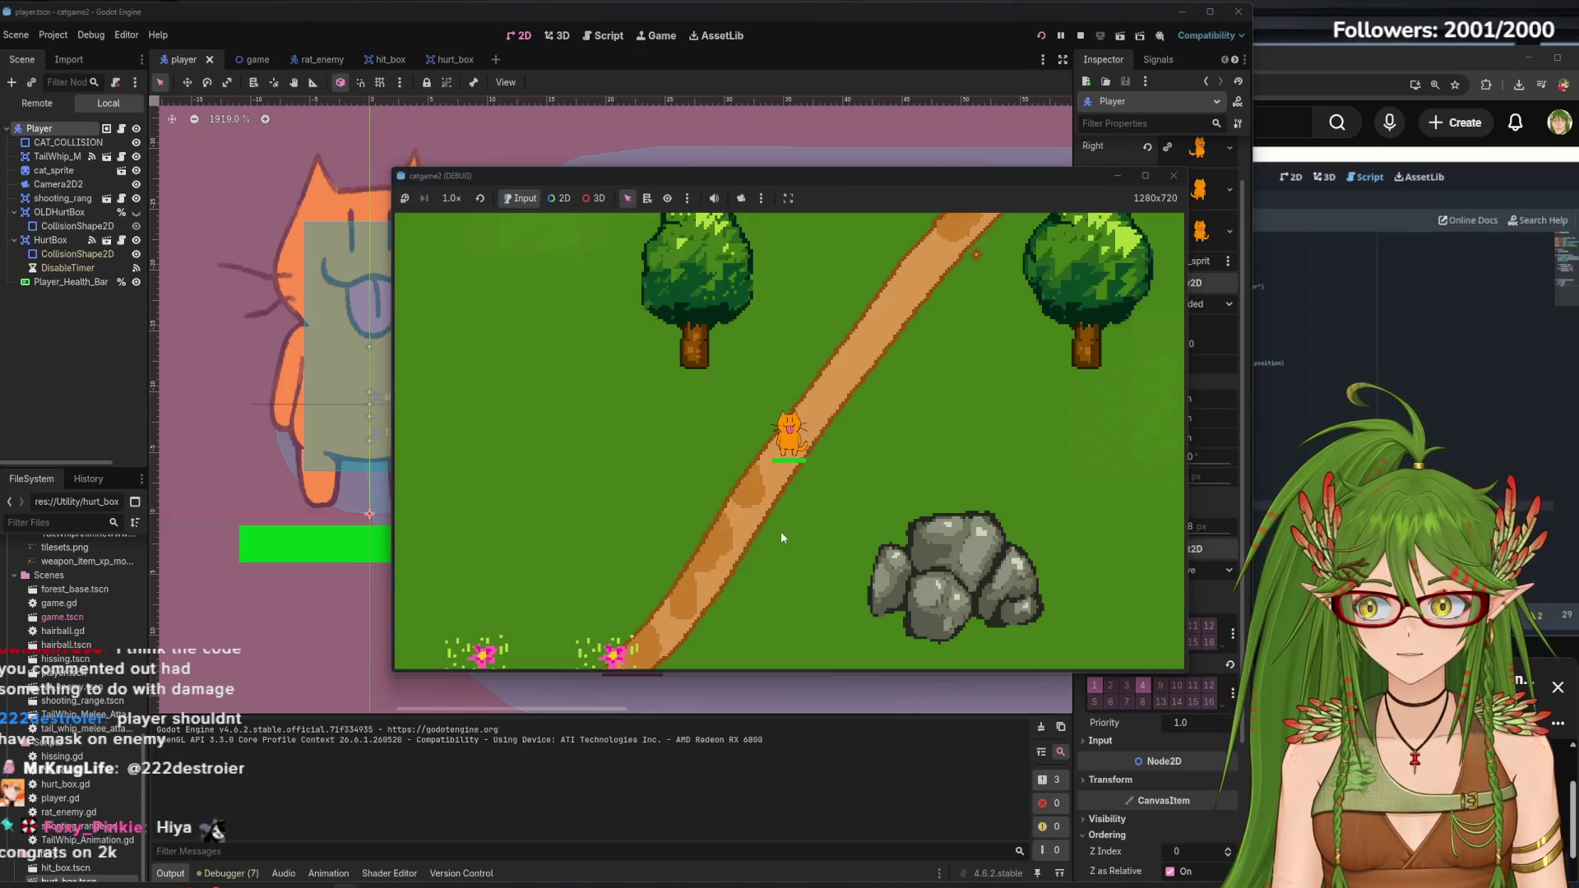
Steer the cat around the map among the swarming rats, then close the game
key(Up)
key(Left)
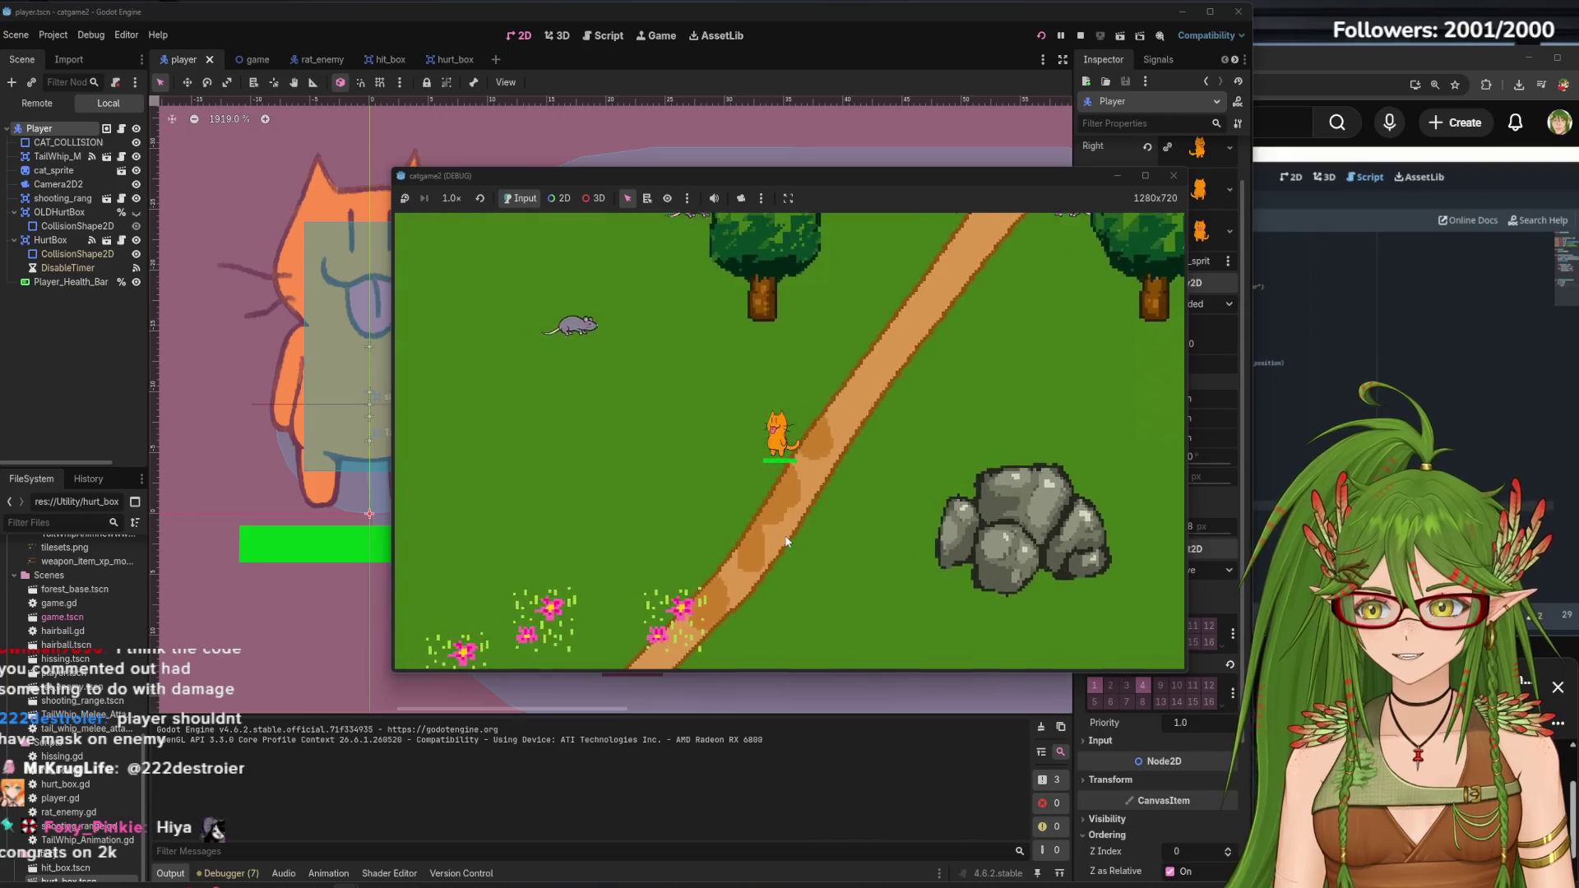
key(Right)
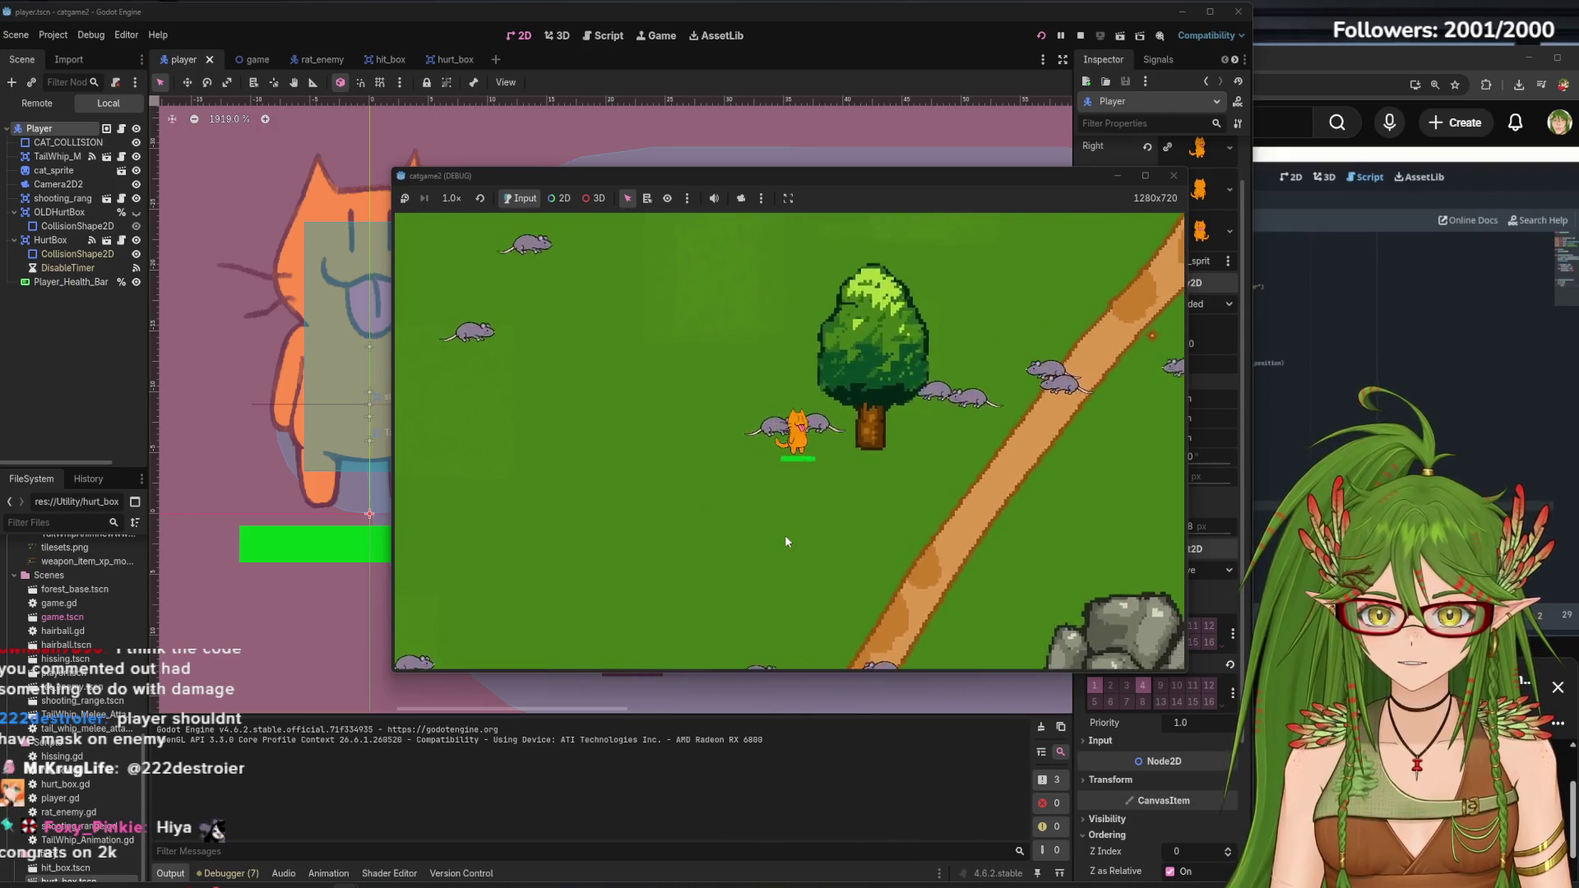
key(Up)
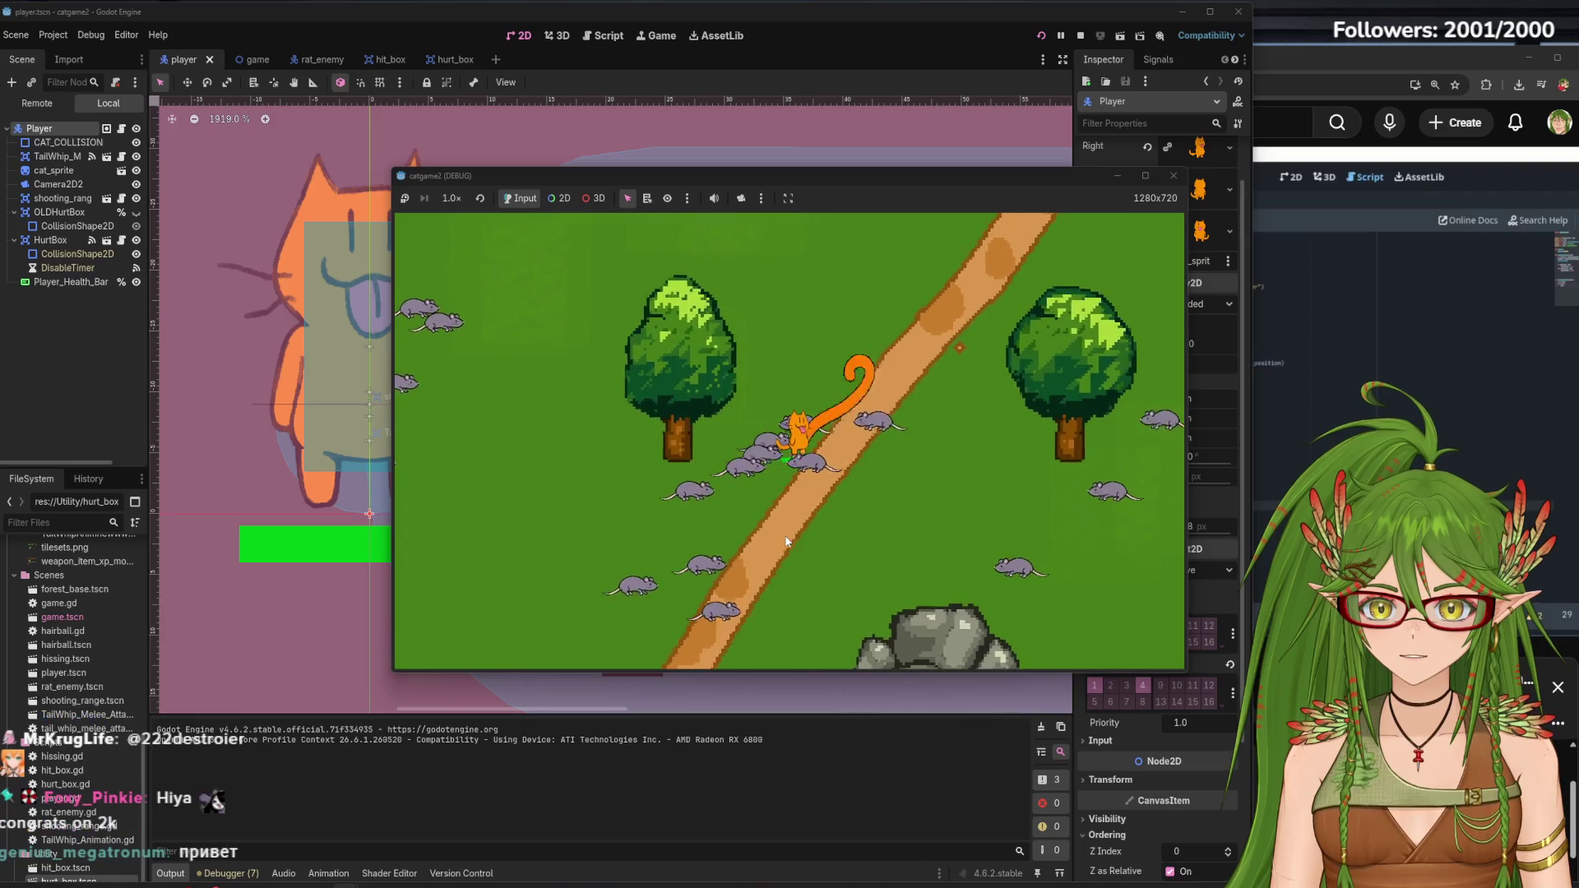
key(Down)
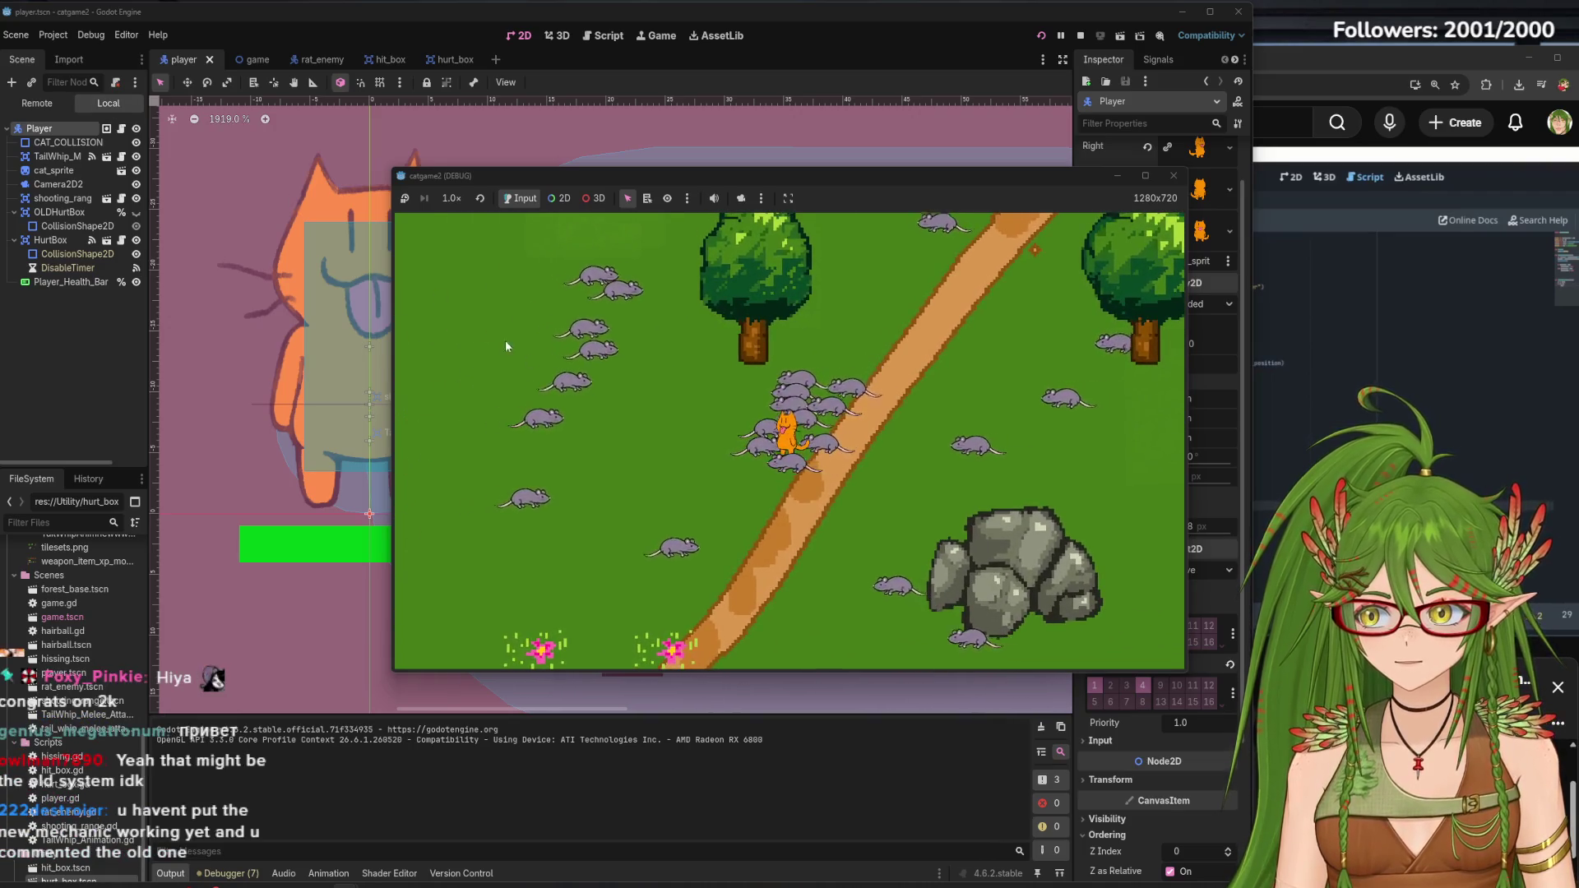
key(Up)
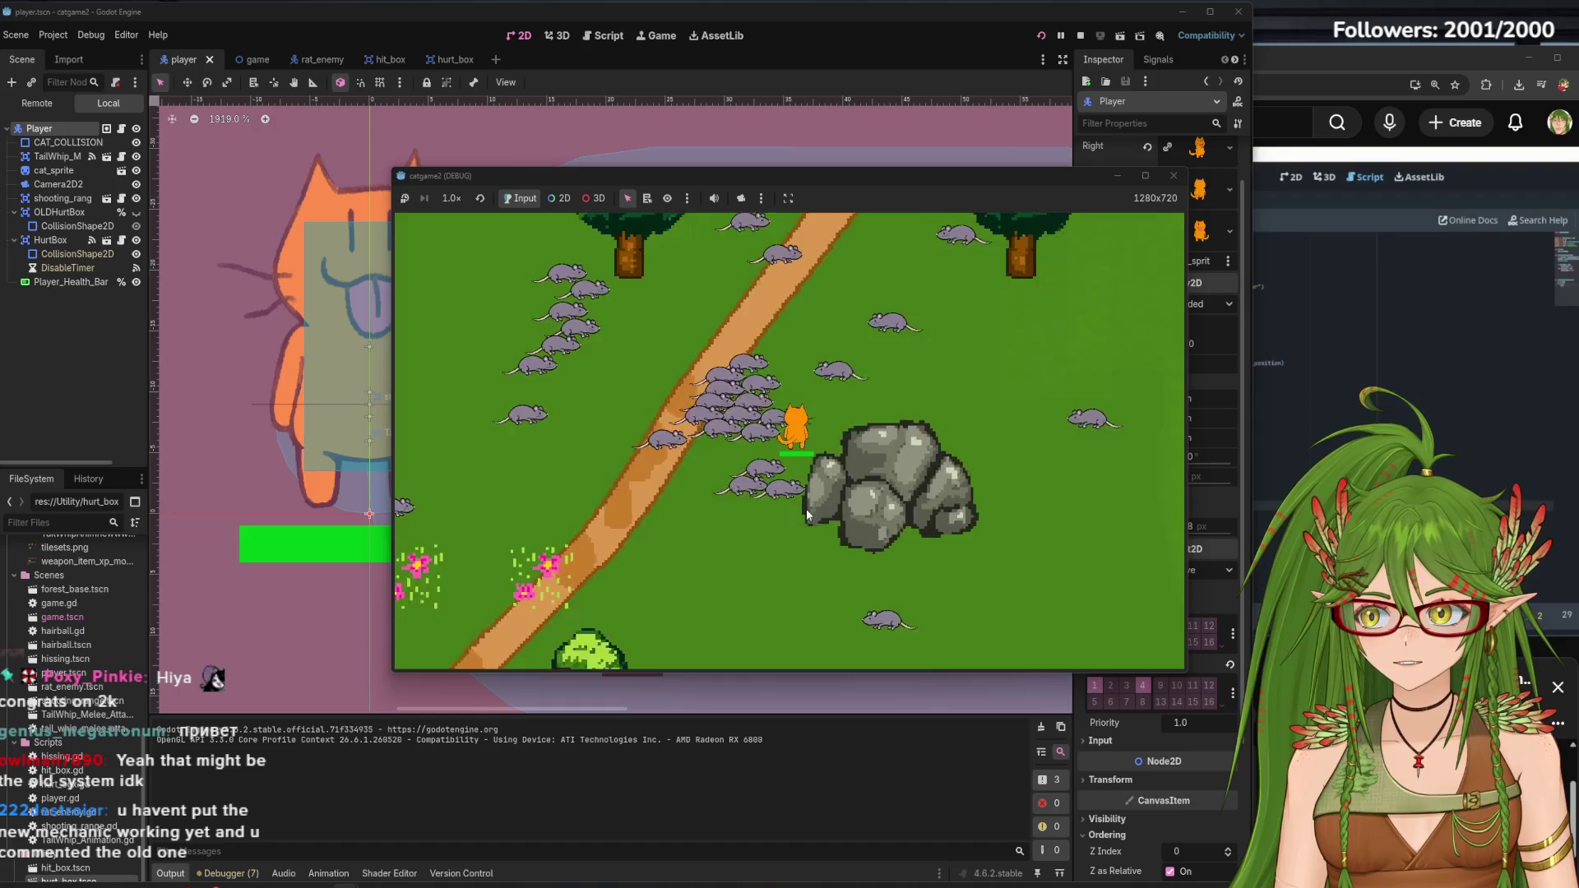
key(Left)
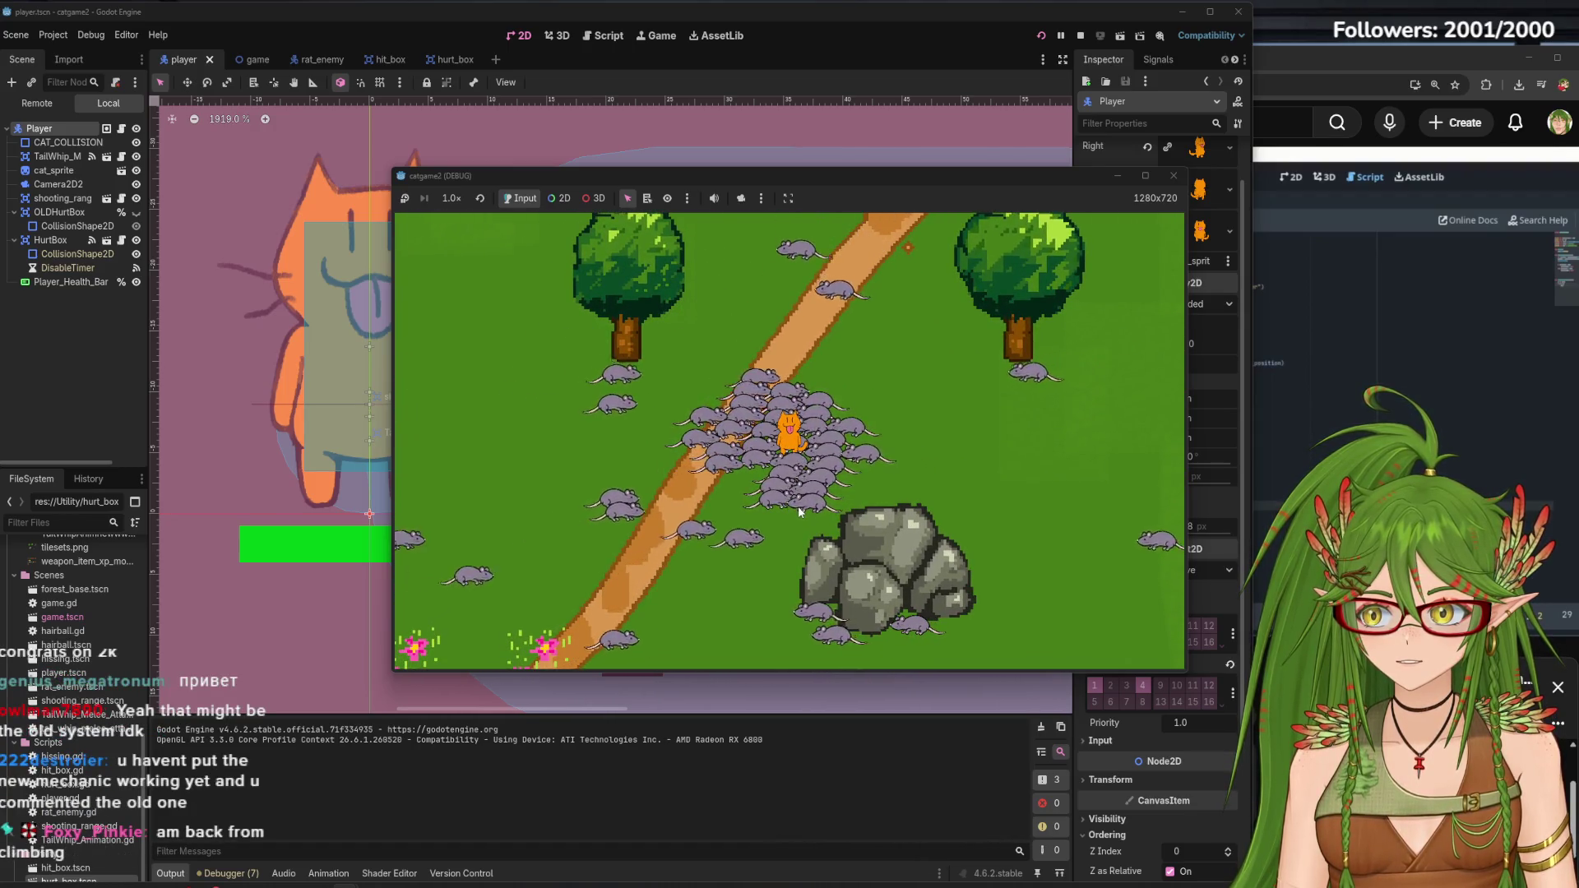
key(Down)
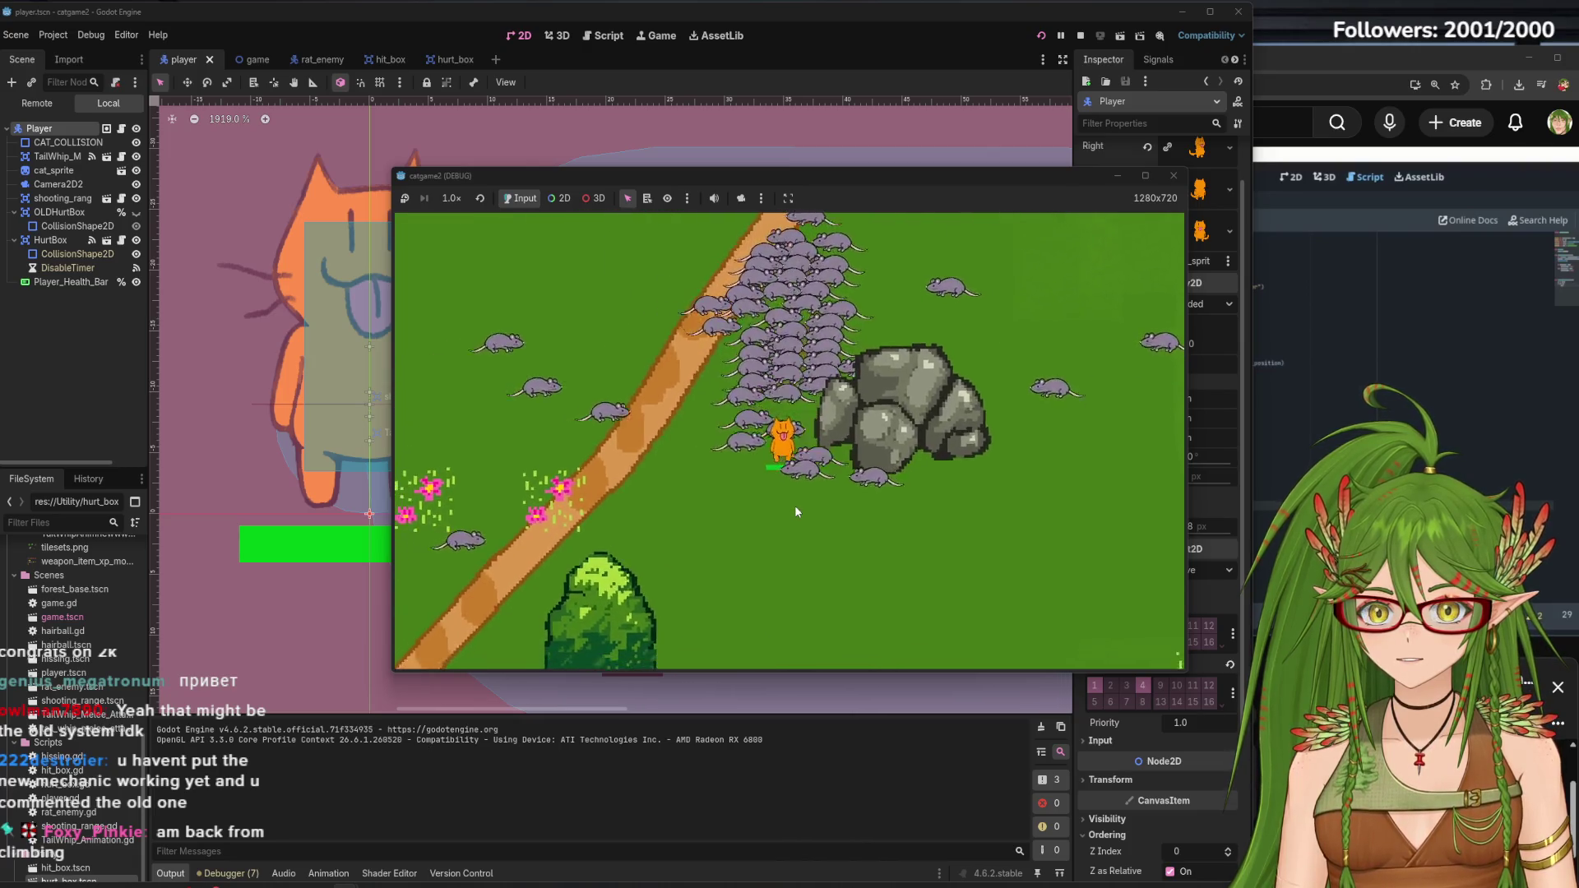
key(Left)
key(Up)
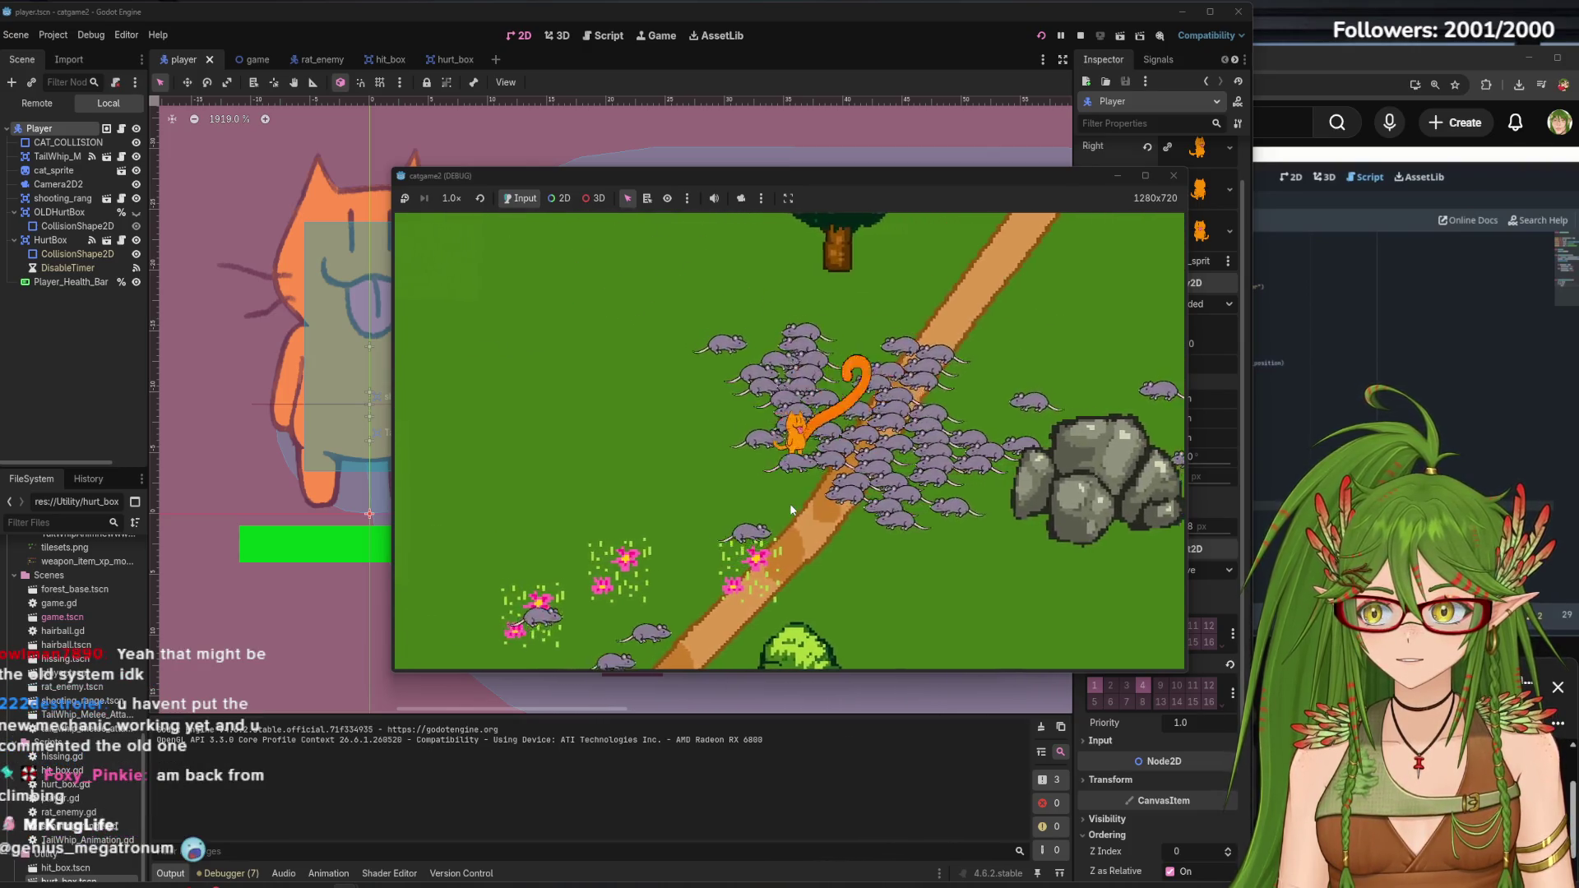
key(Right)
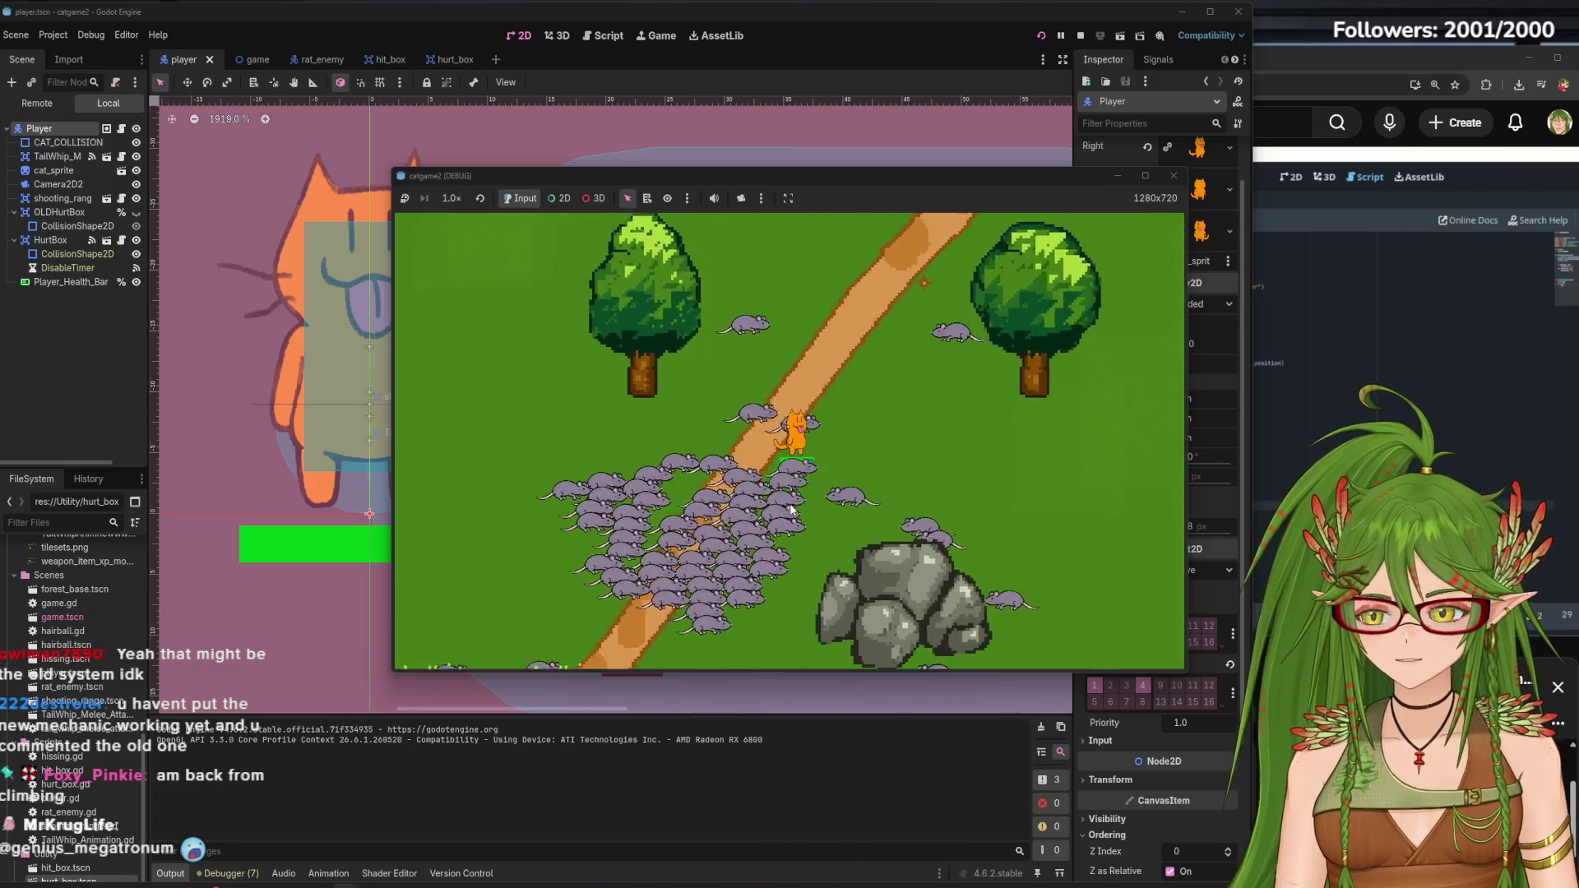
key(Up)
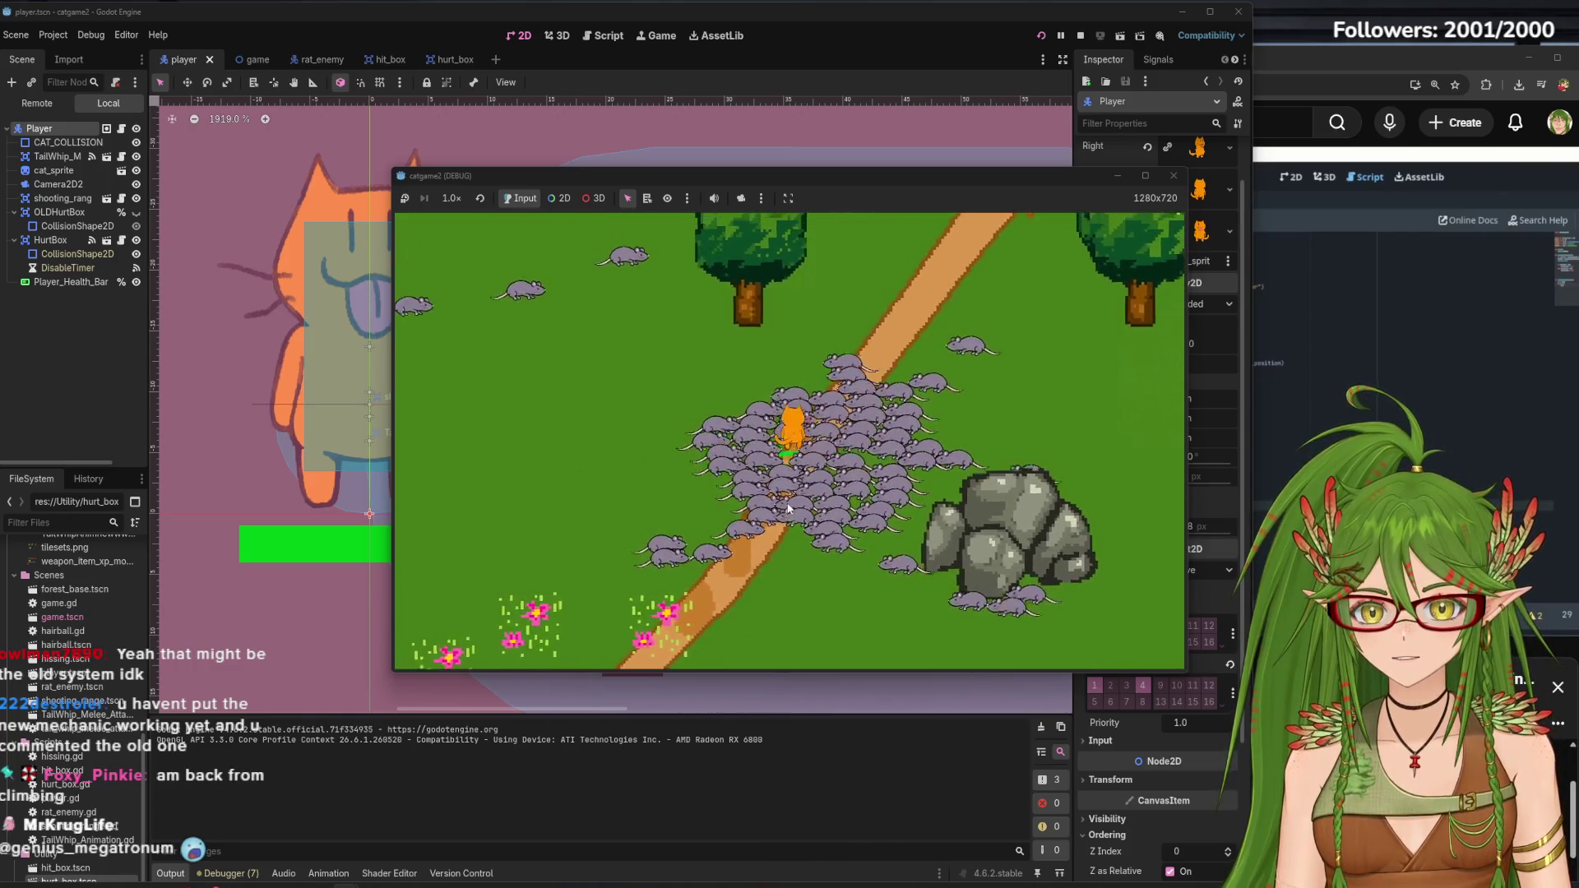
key(Down)
key(Left)
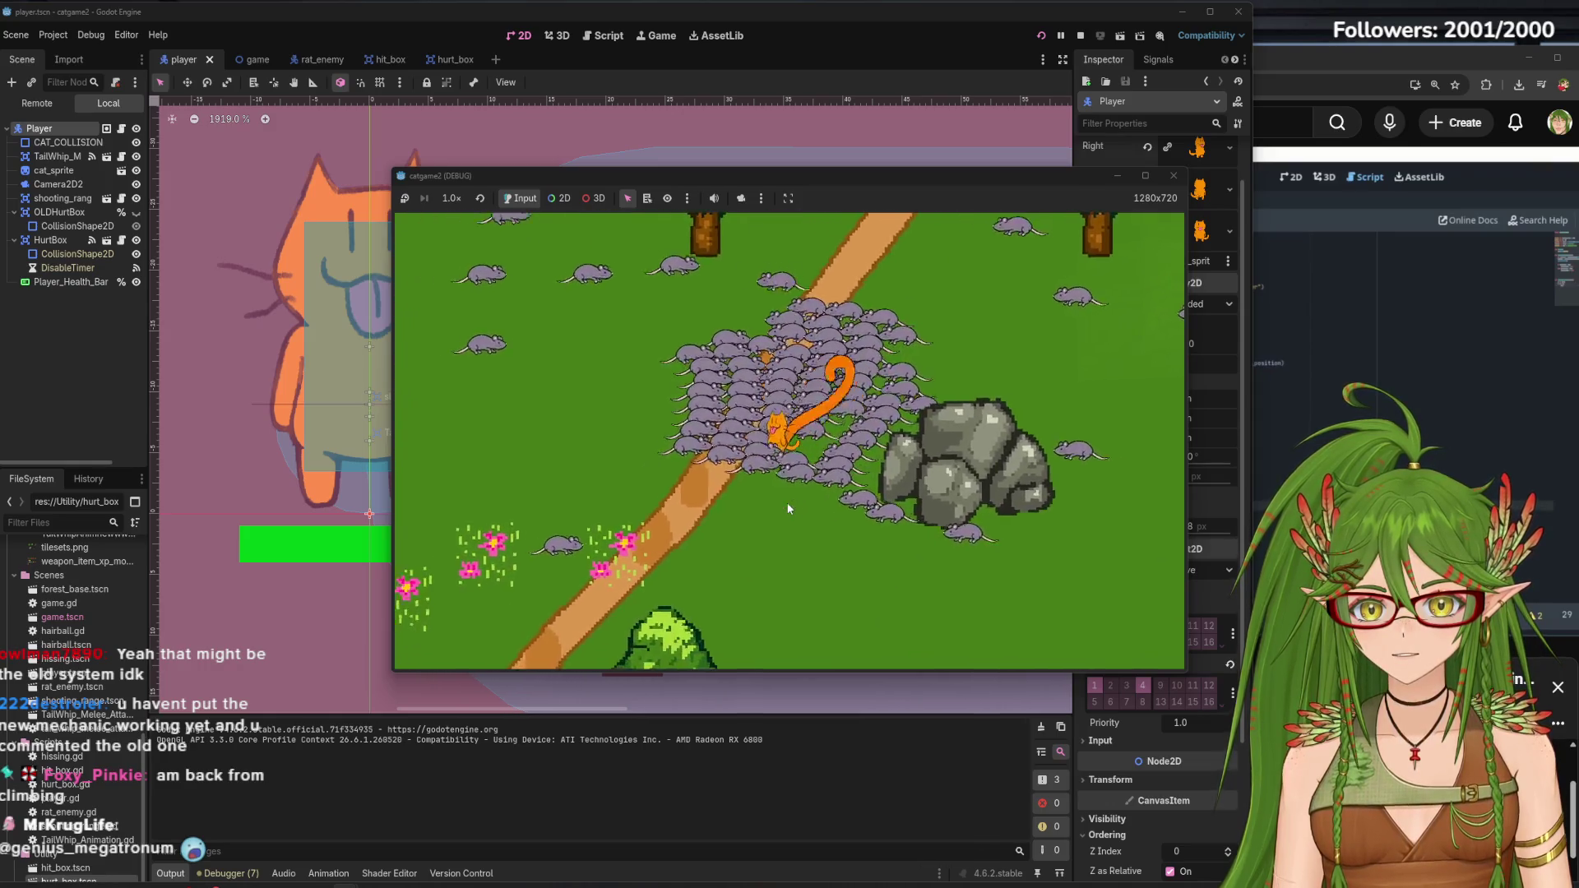
drag(1043, 180, 1032, 183)
click(1161, 178)
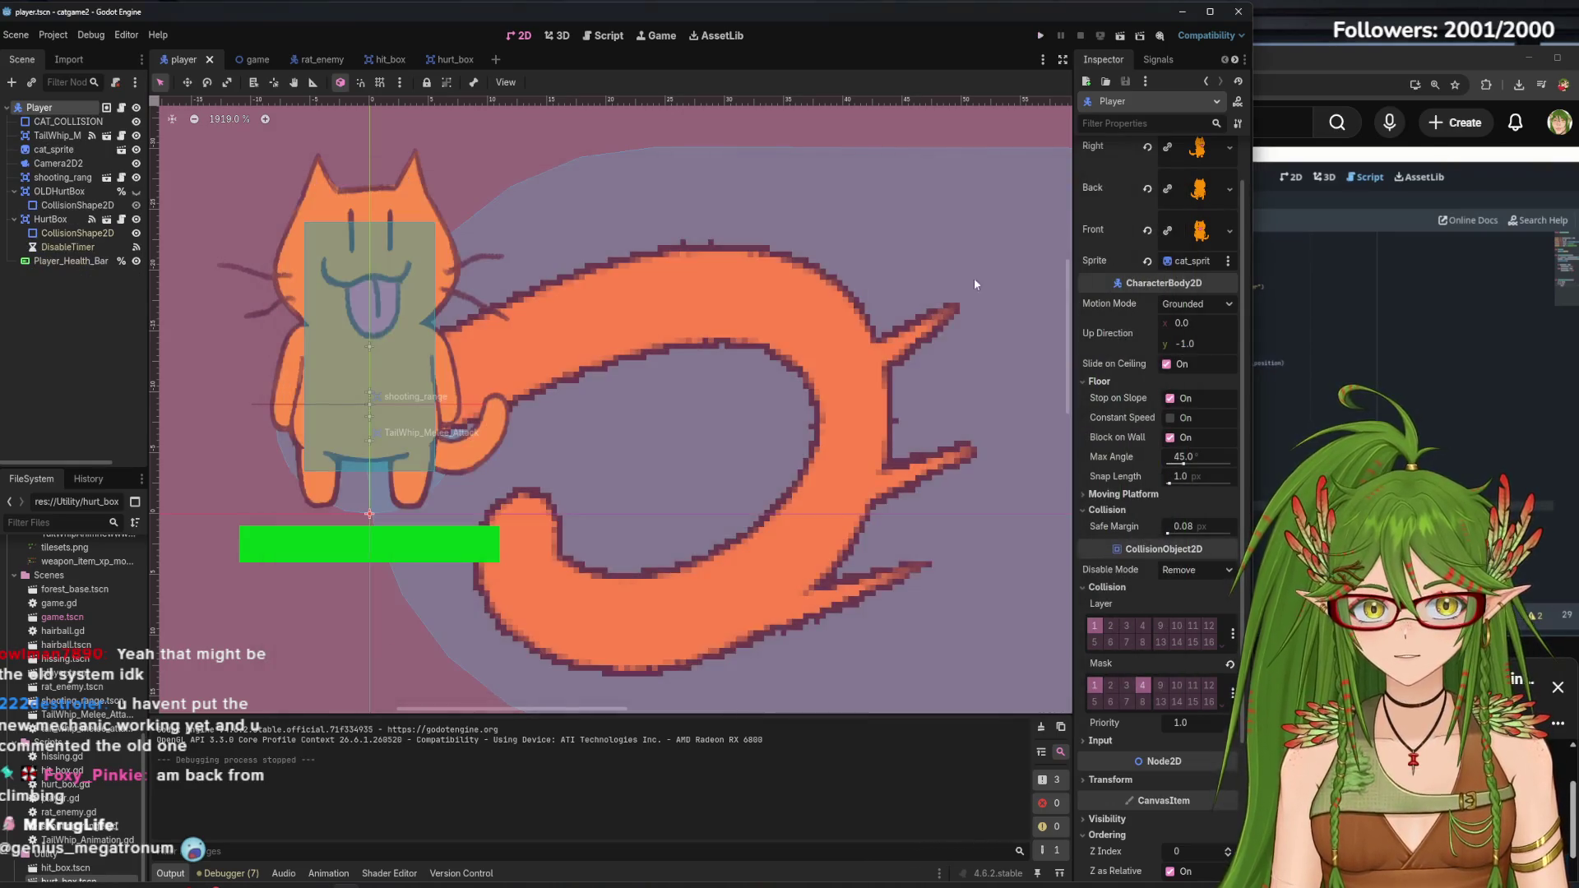
Relaunch the game, move the cat up toward the rats, and stop it
click(1040, 35)
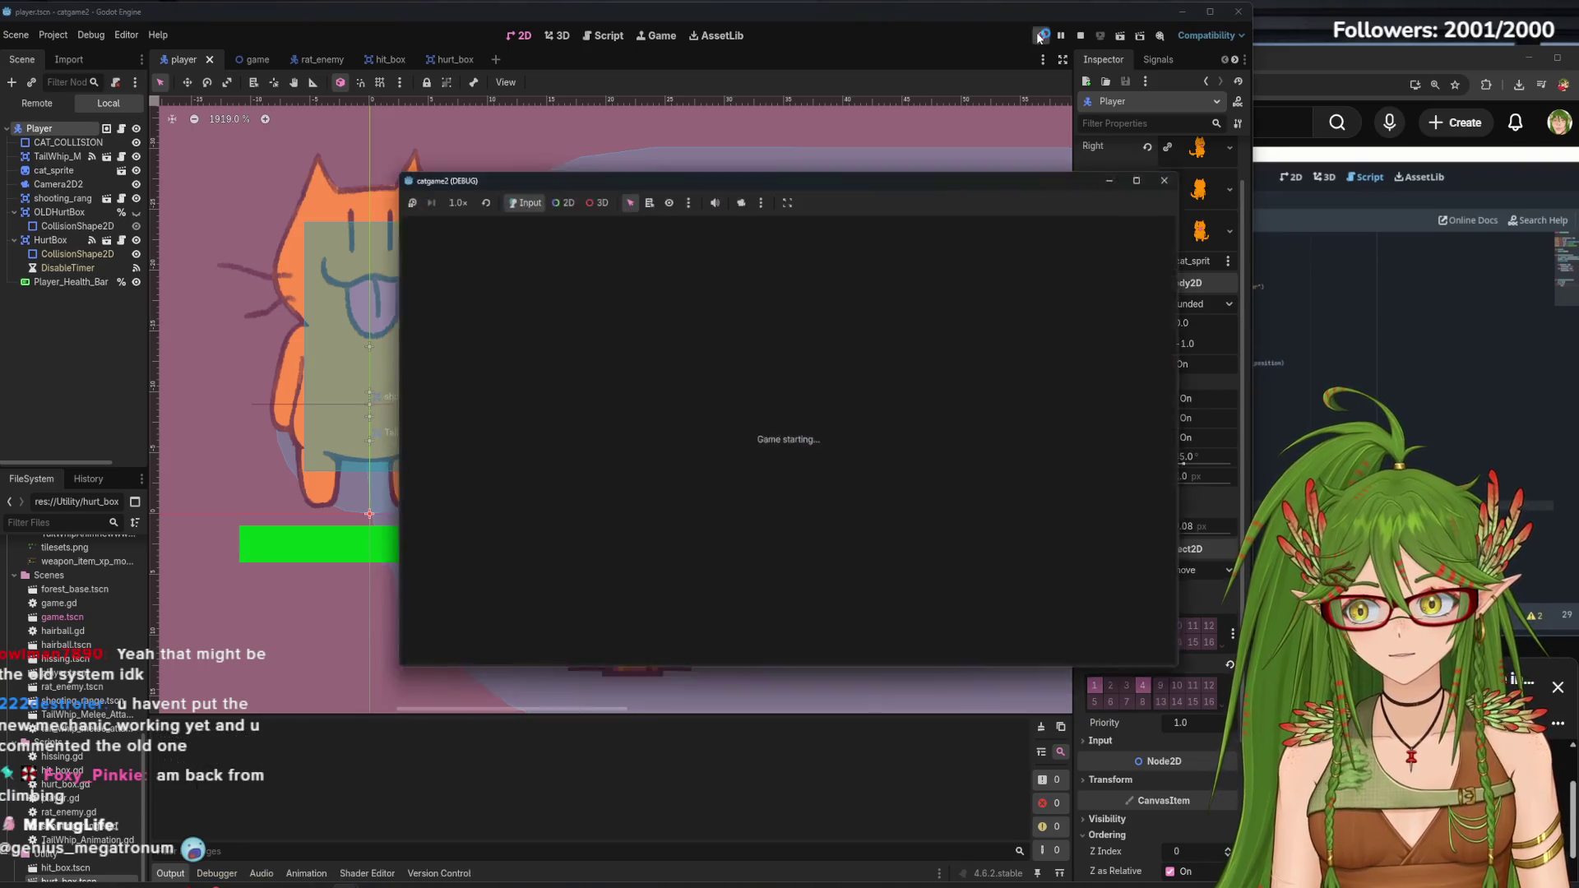
key(Up)
key(Right)
key(Up)
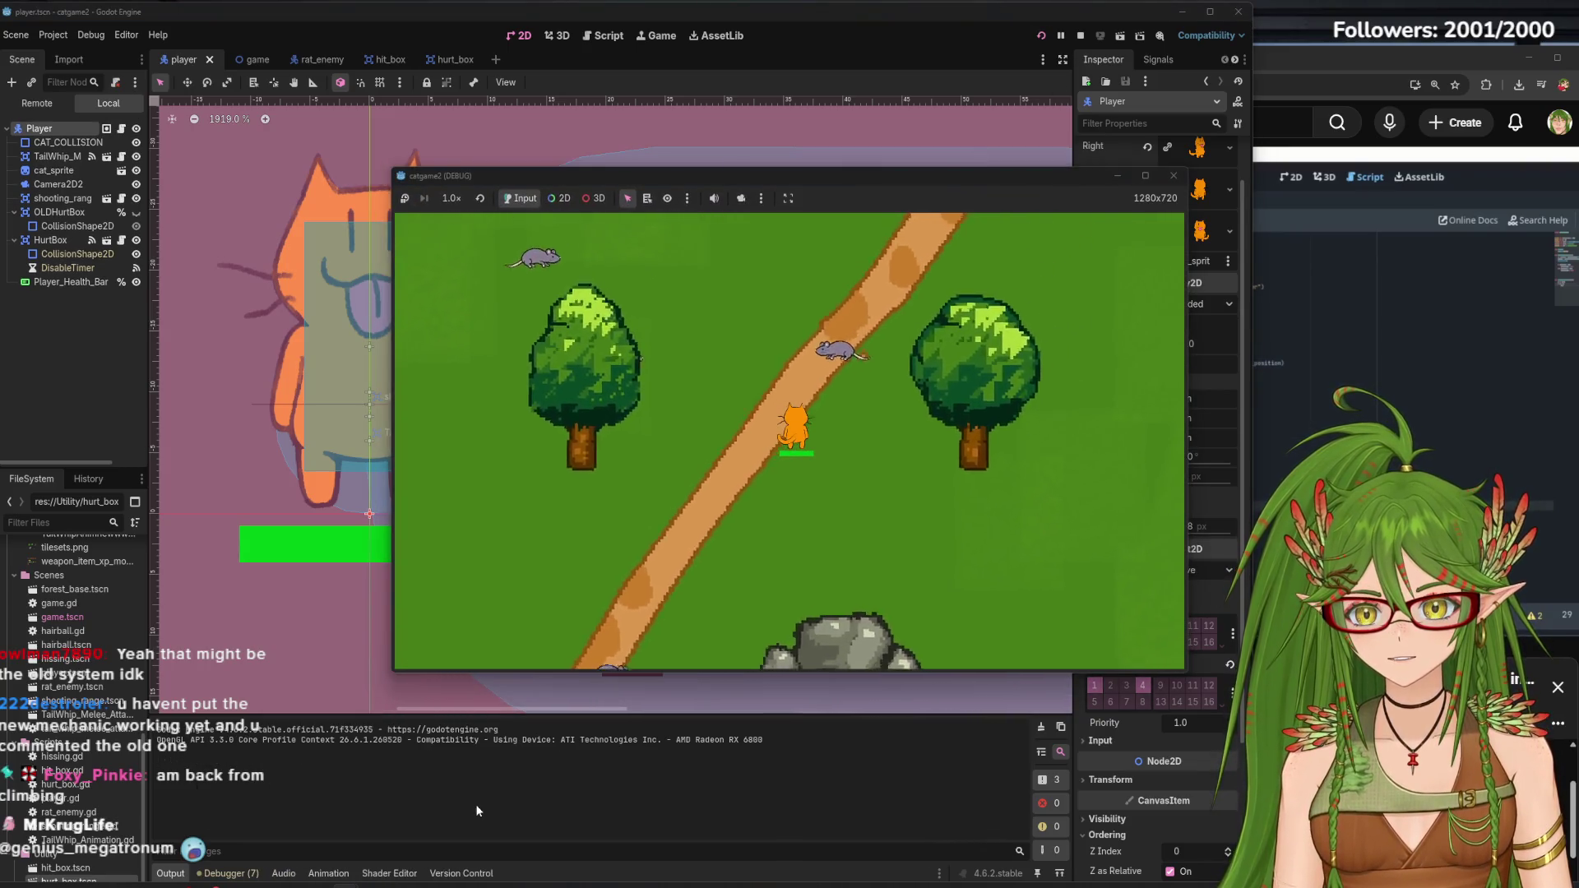
click(1173, 175)
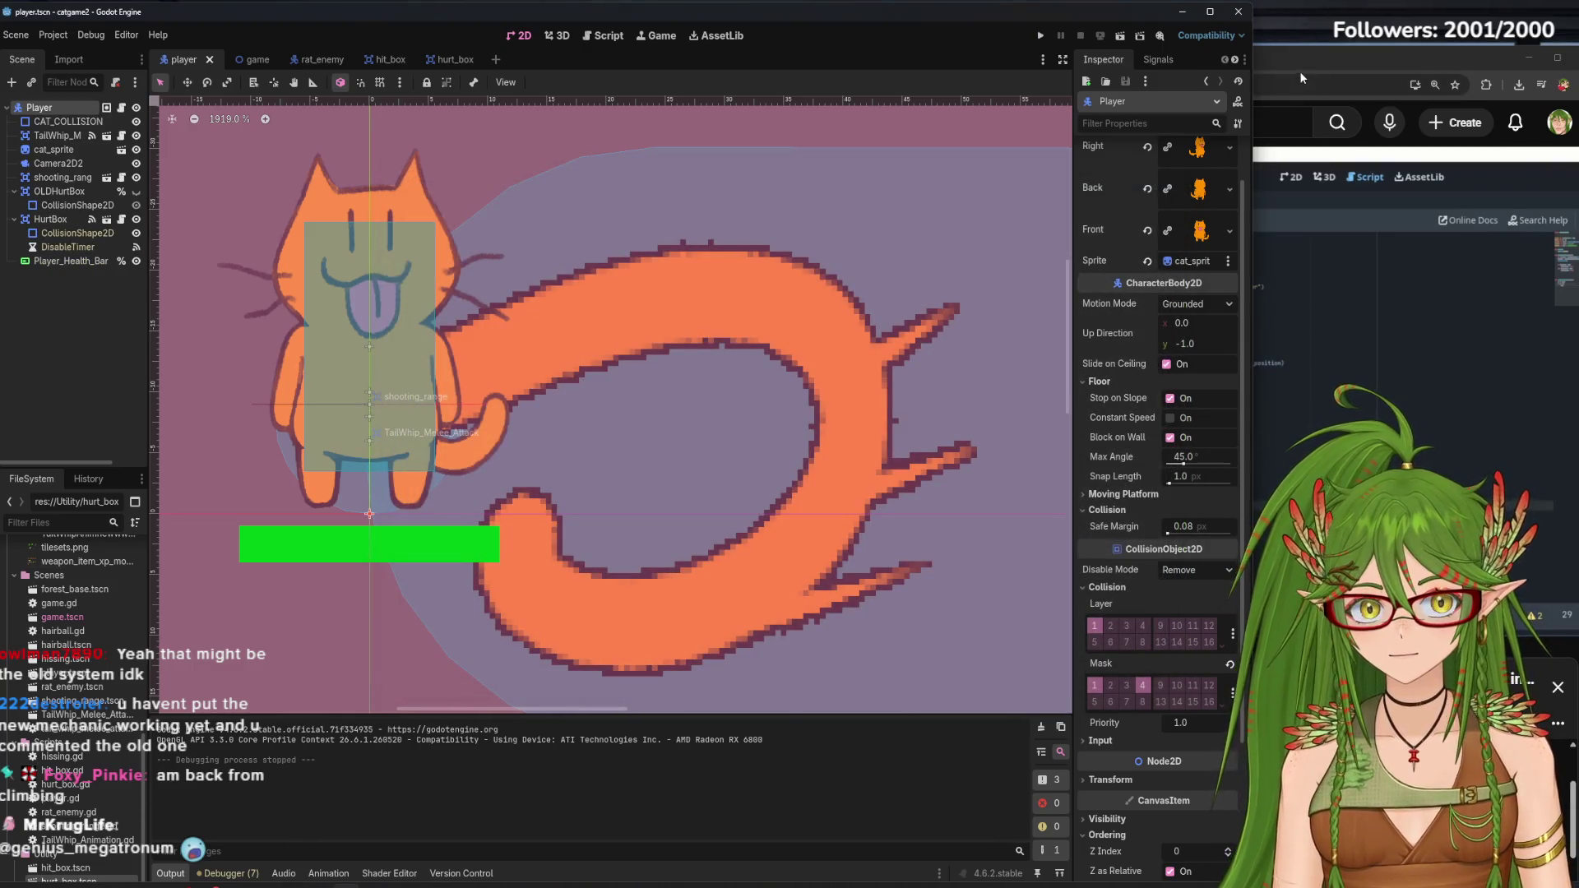
Rewind the hurtbox tutorial video several seconds and pause it
click(1299, 71)
click(1216, 471)
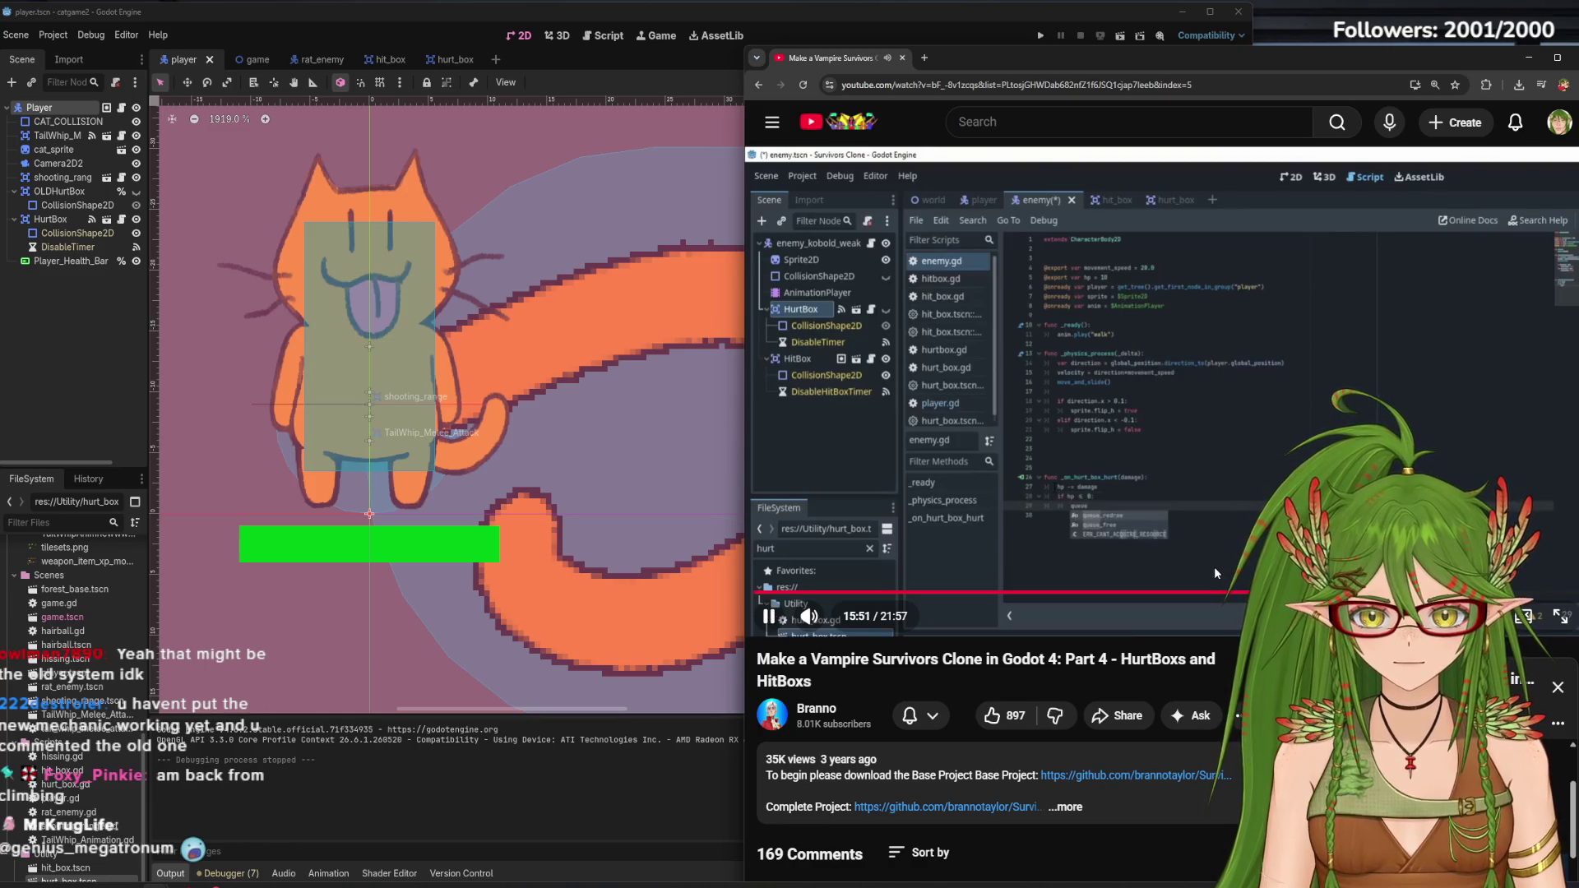
key(j)
key(Left)
key(Left)
key(Left)
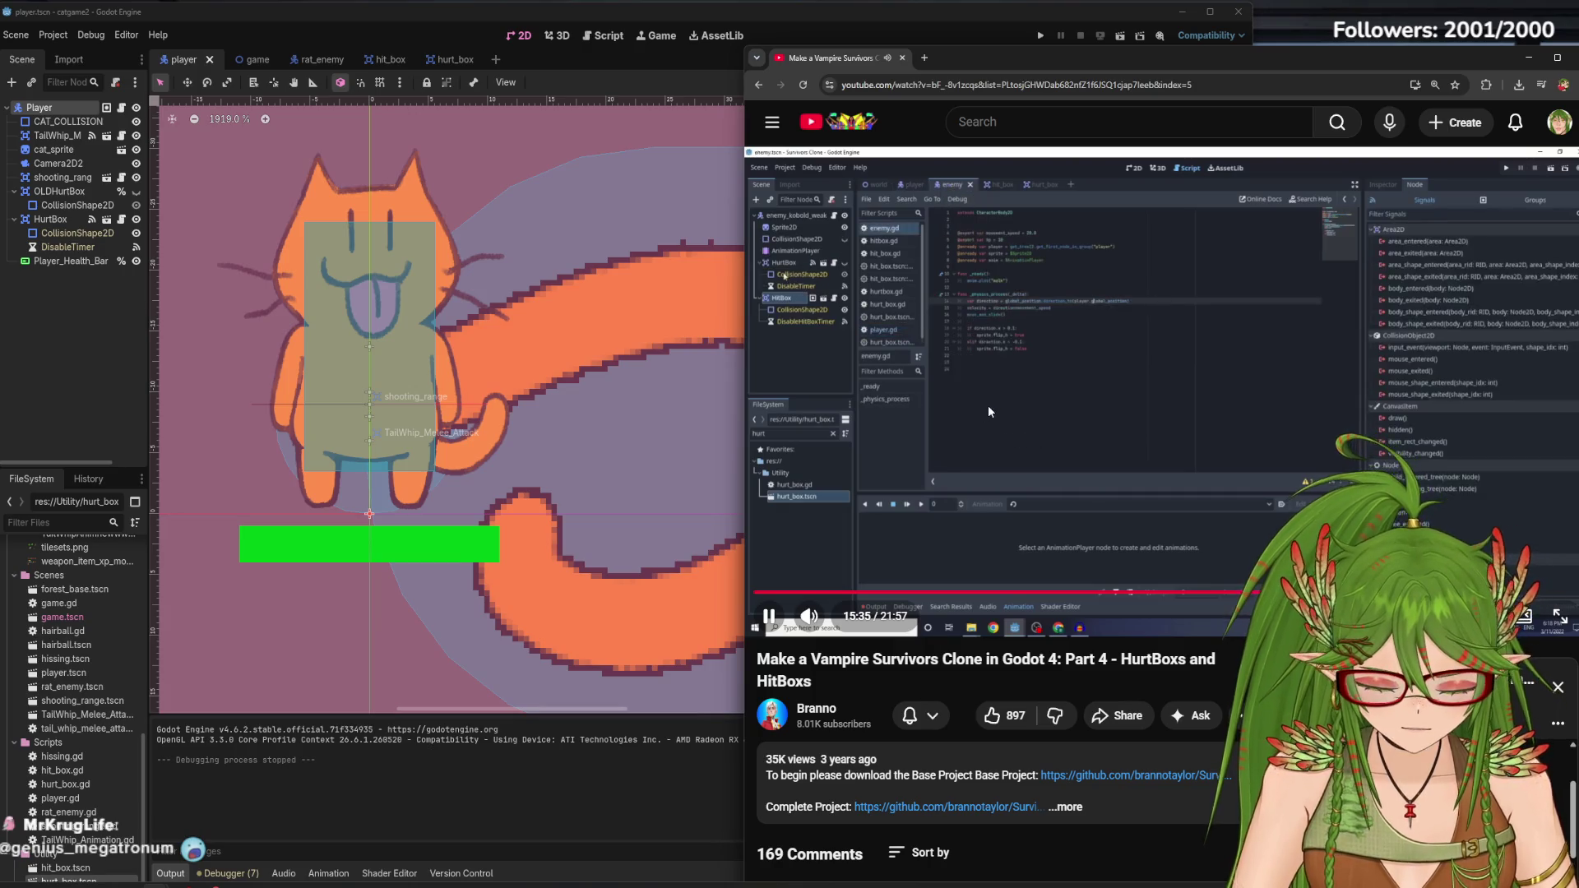
key(Left)
key(Left)
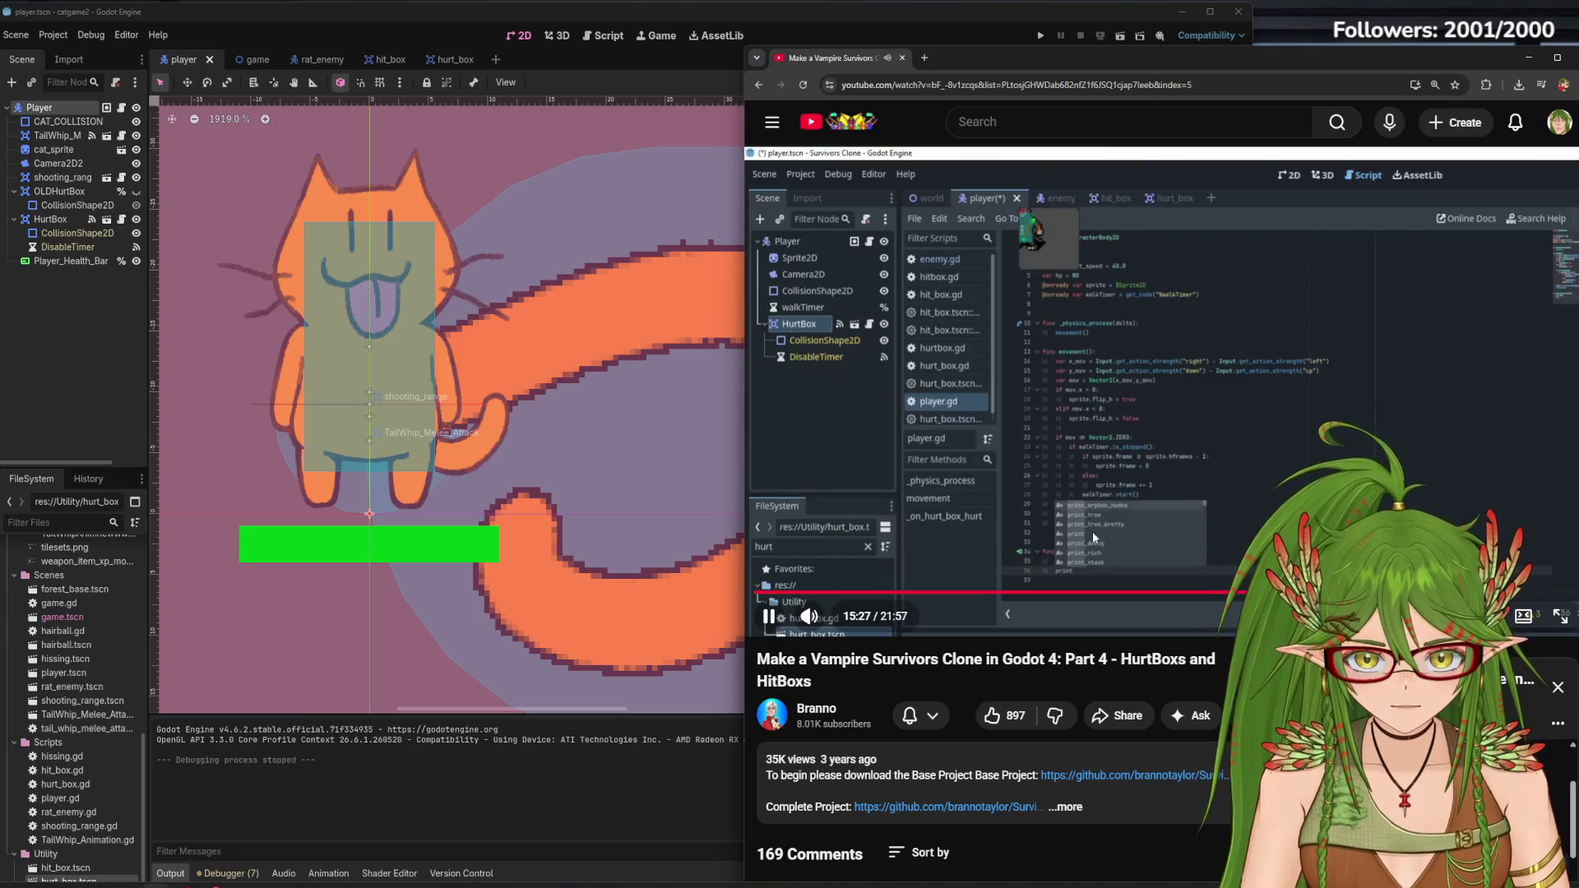
key(space)
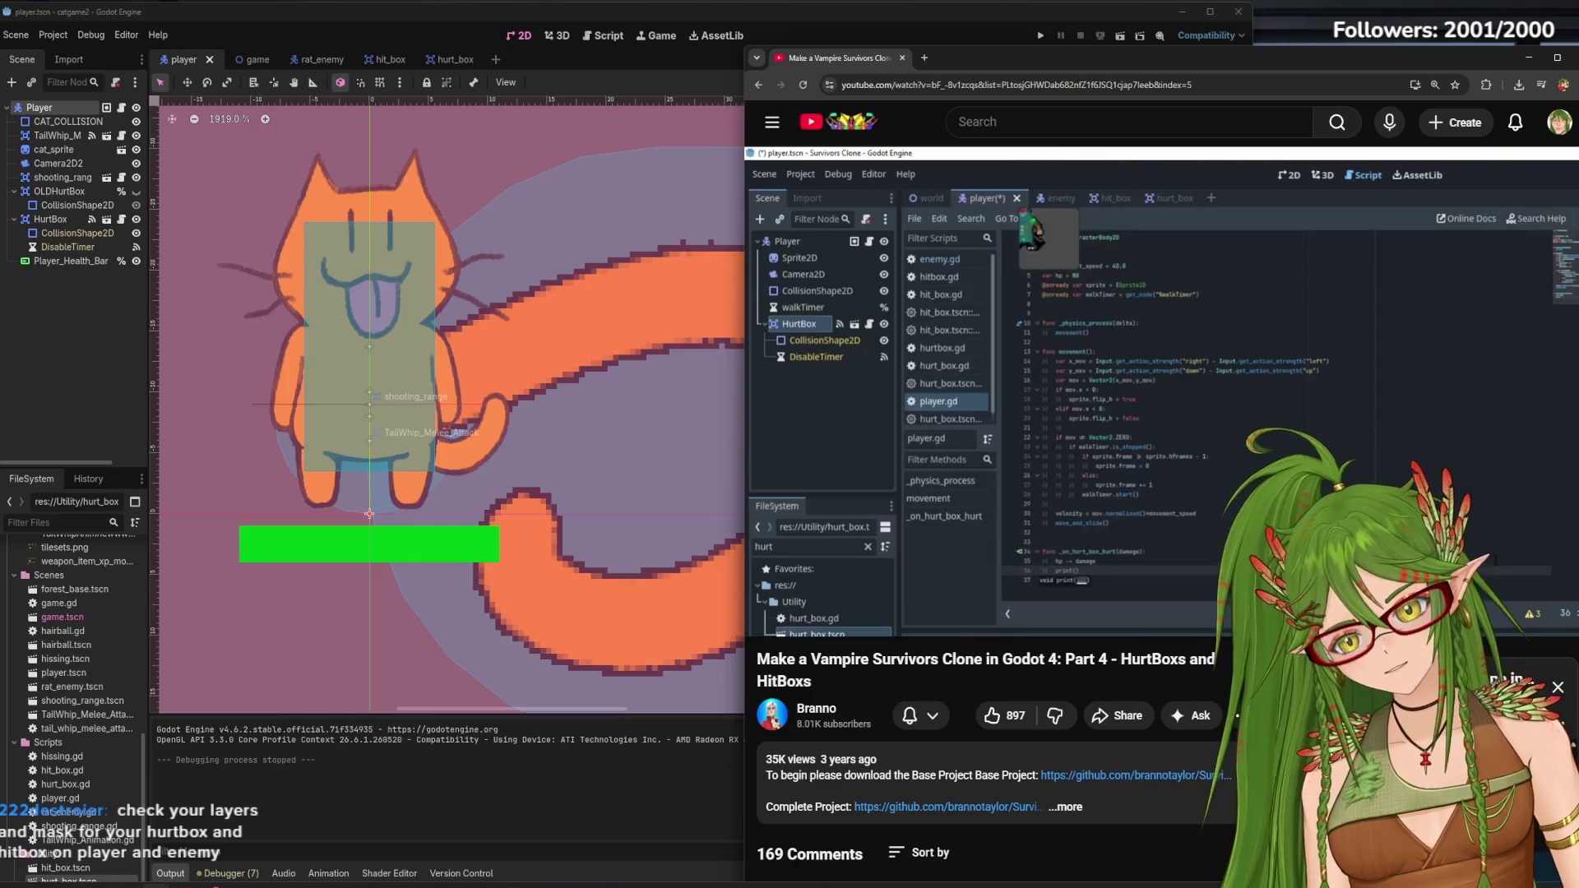
Compare the HurtBox's CollisionShape2D with a little more of the tutorial
click(63, 236)
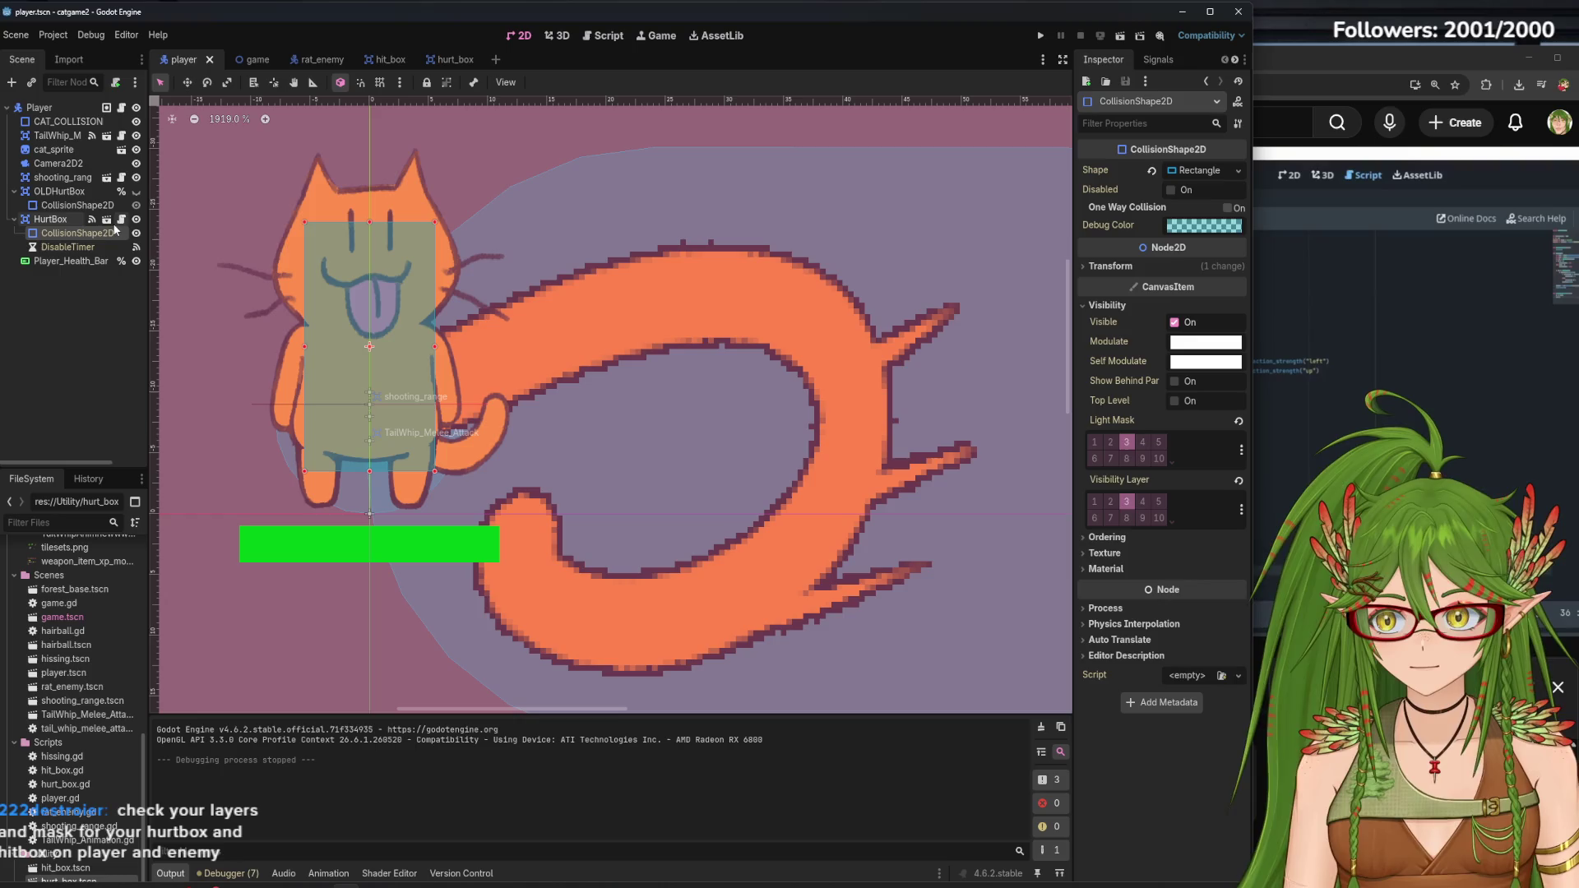
click(1305, 66)
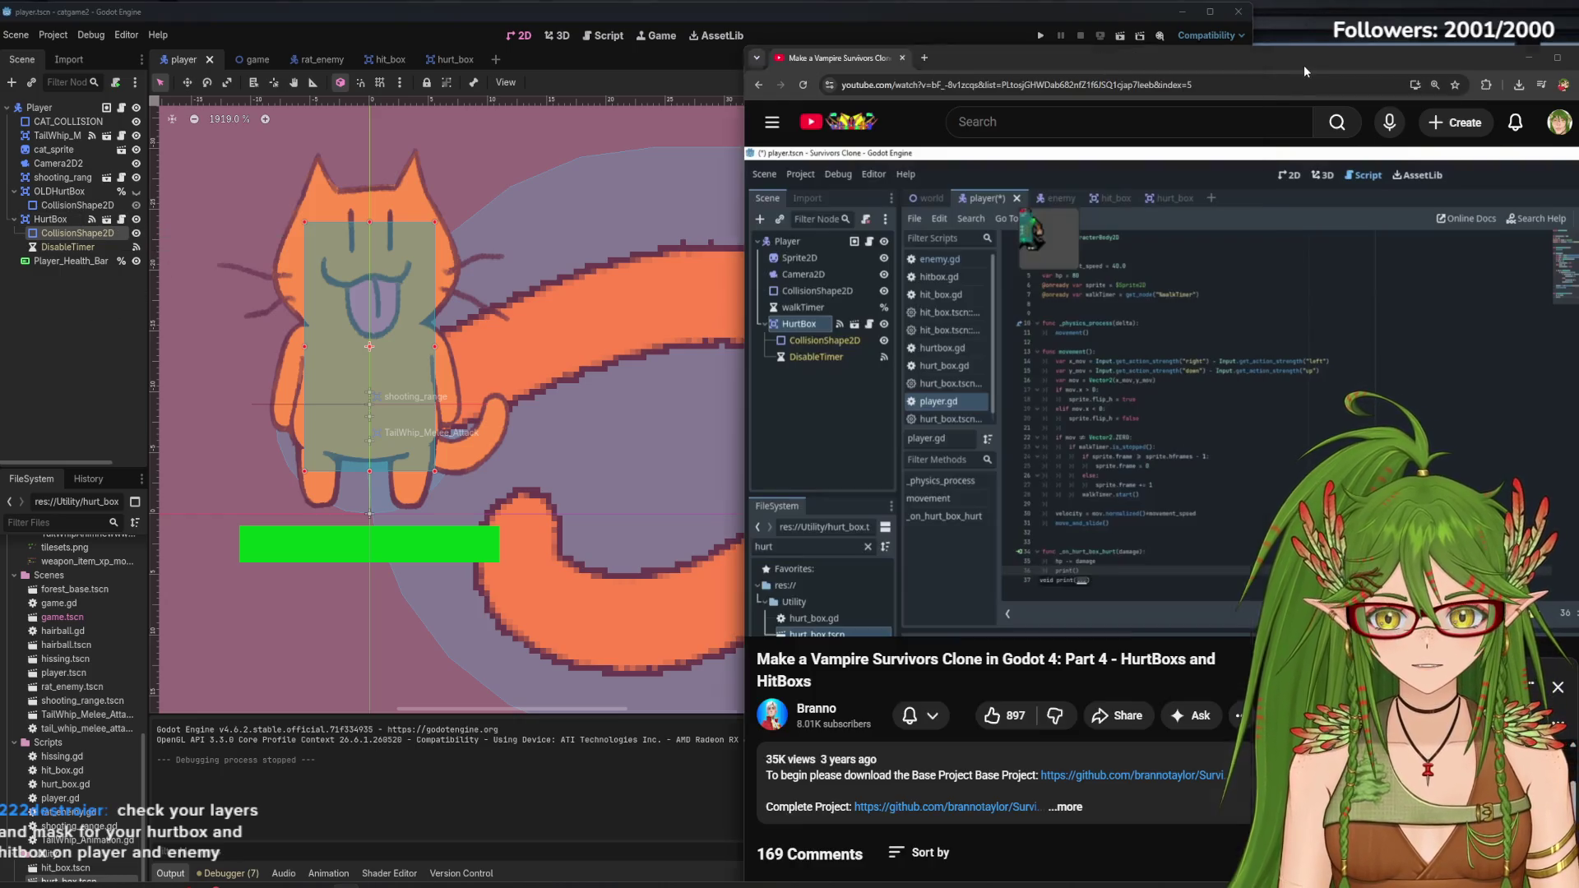
click(1102, 356)
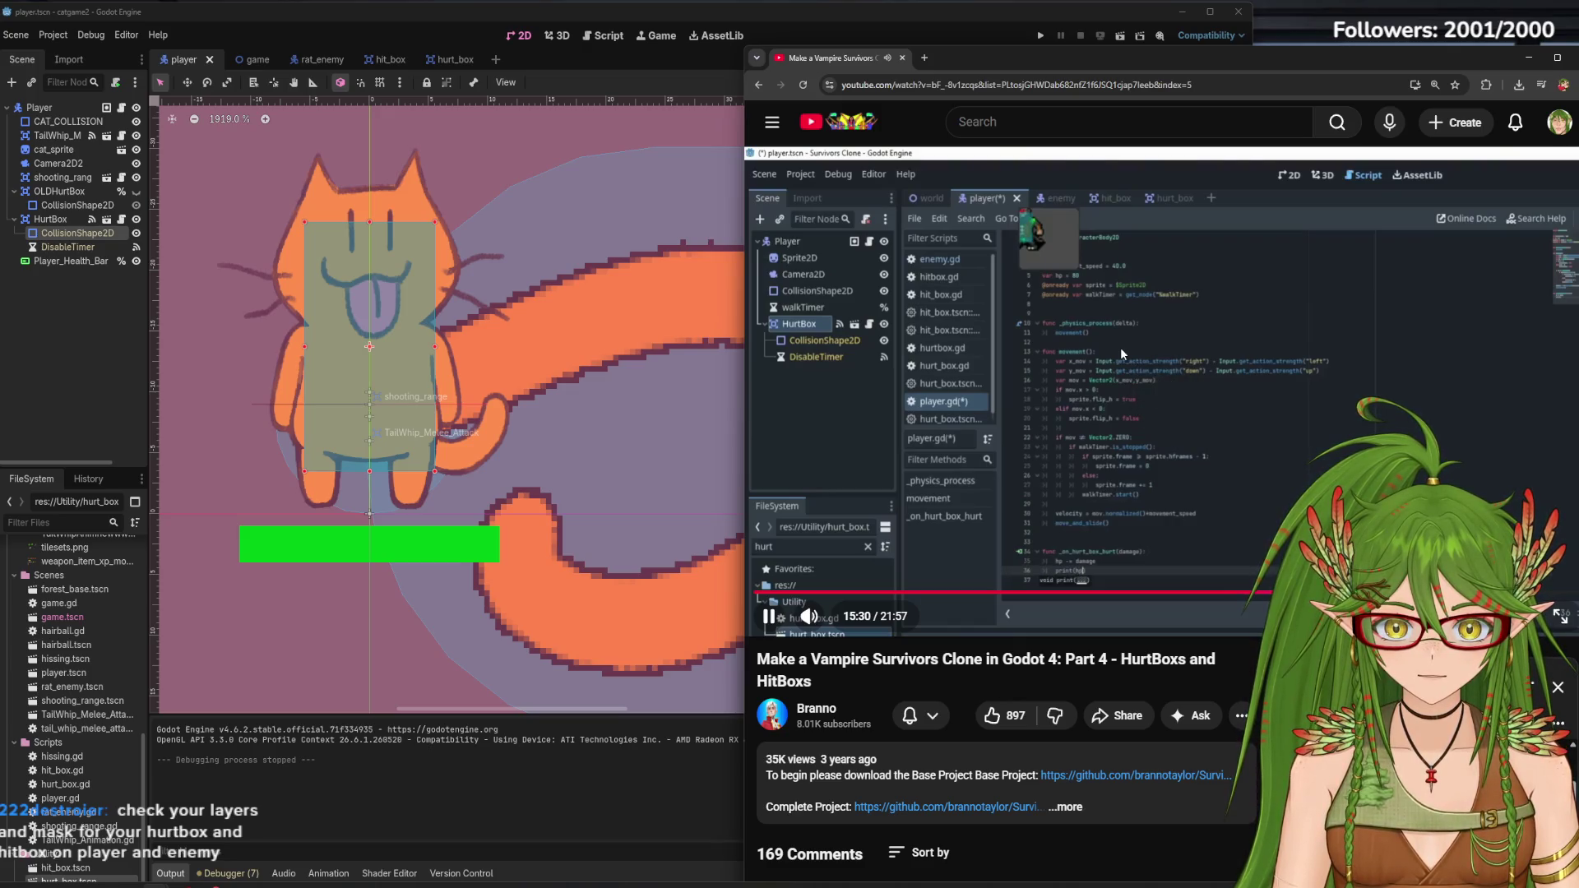
click(1121, 347)
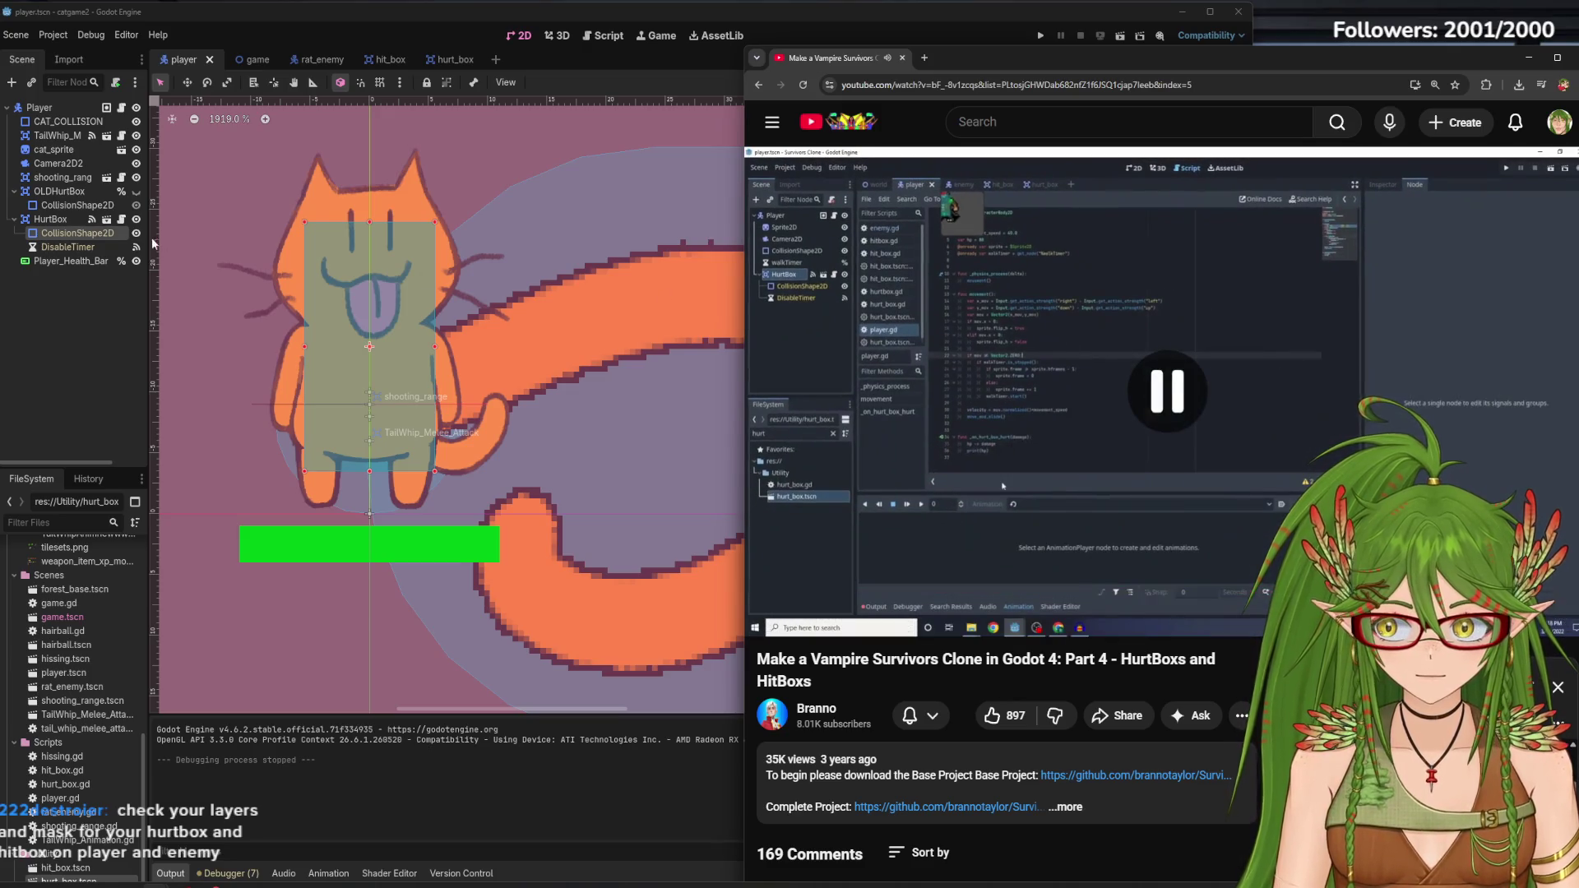
click(41, 314)
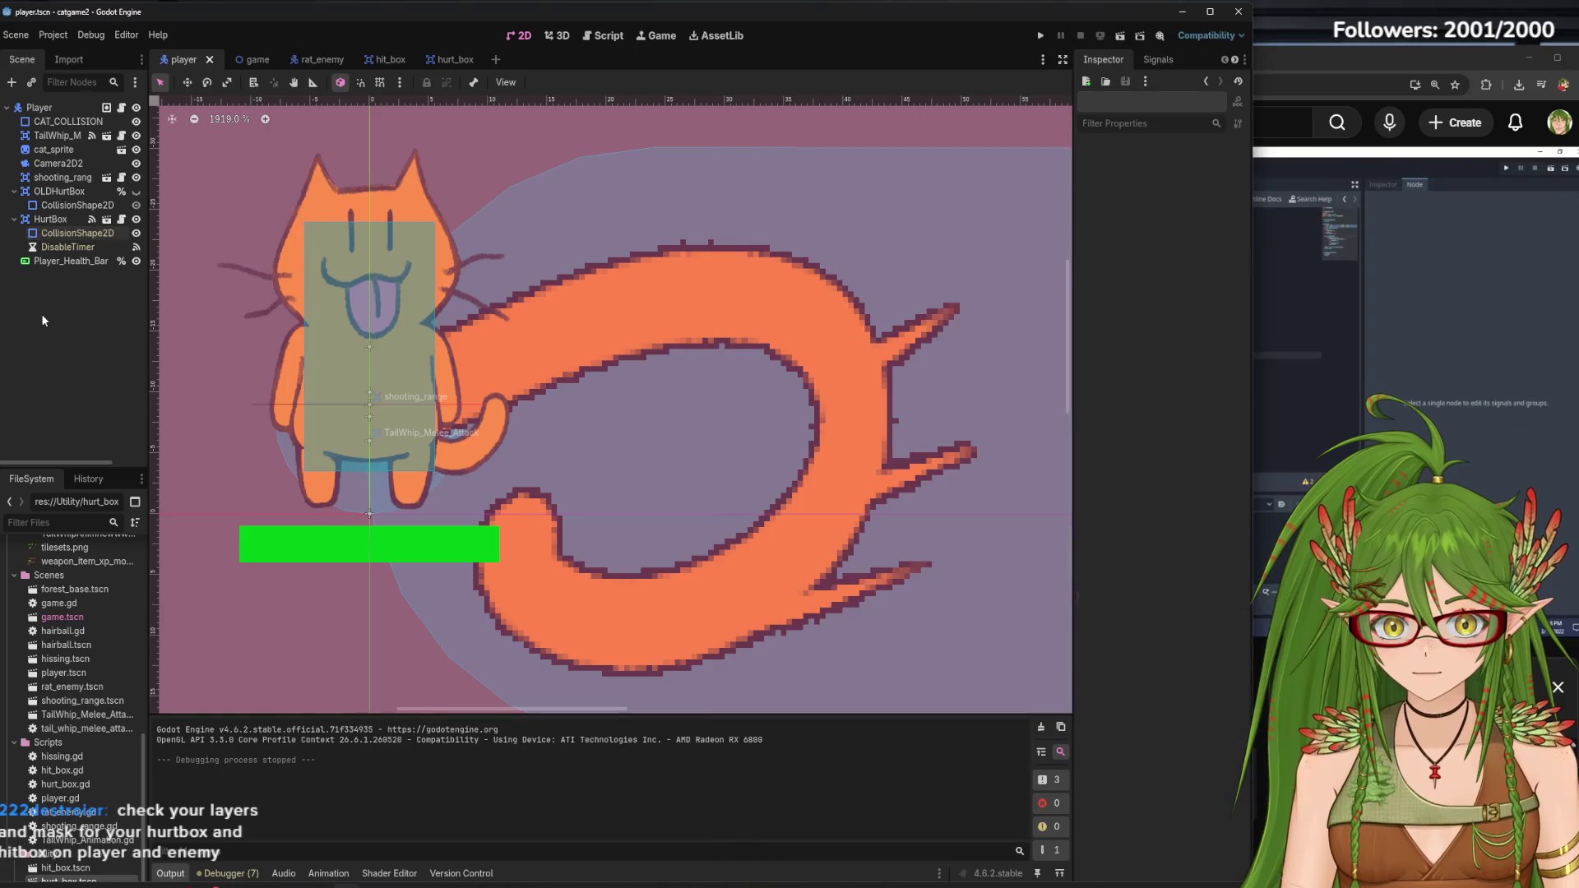
Add collision mask layer 3 to the player's HurtBox and run the game
click(66, 219)
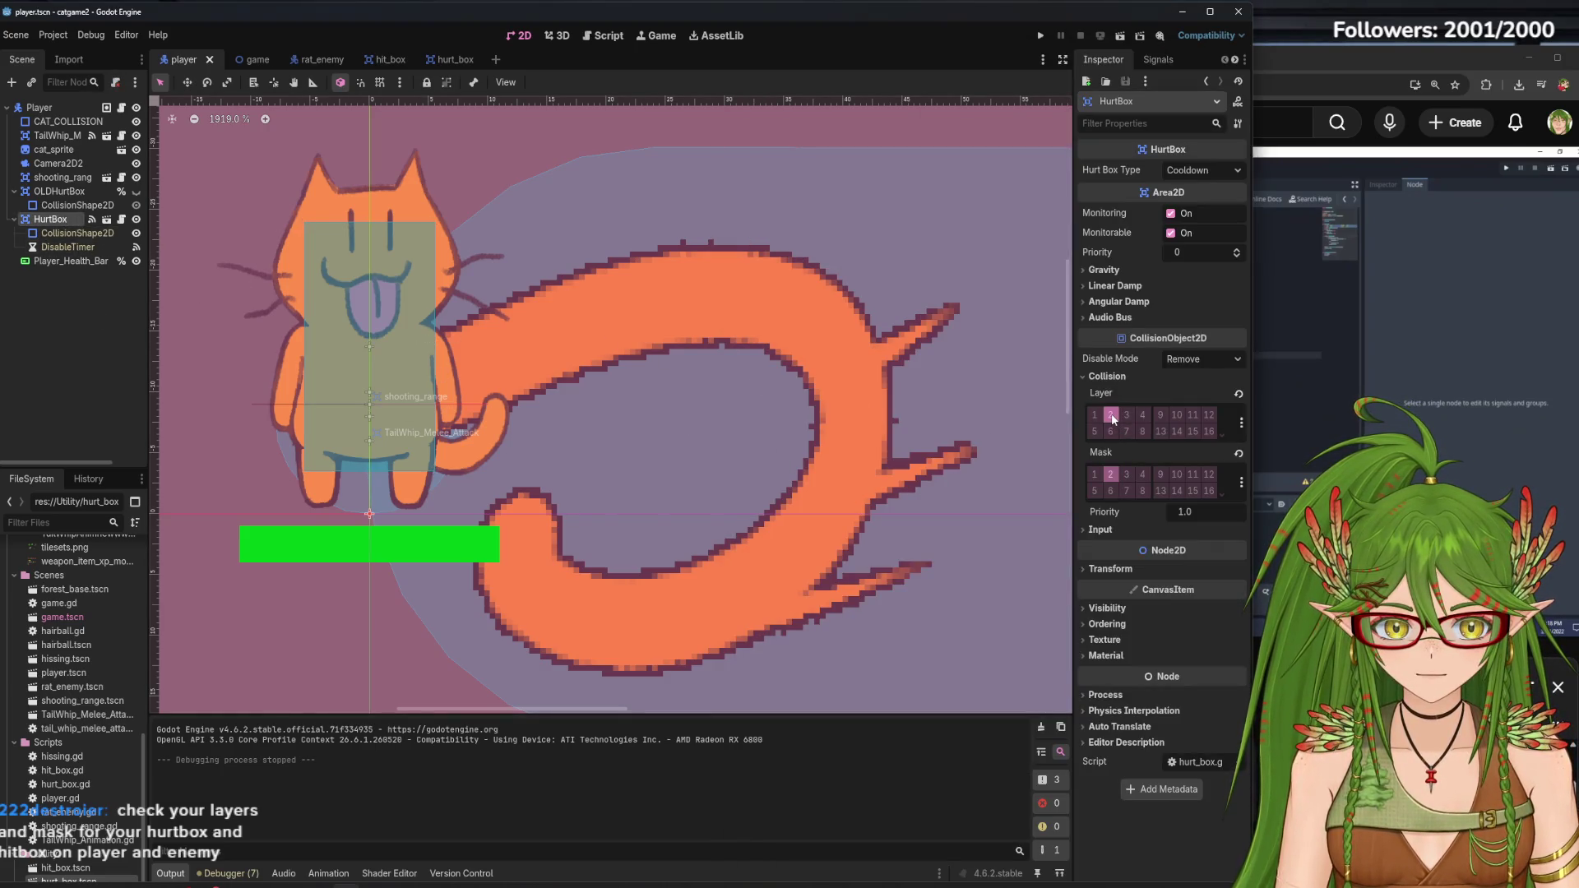
click(1127, 475)
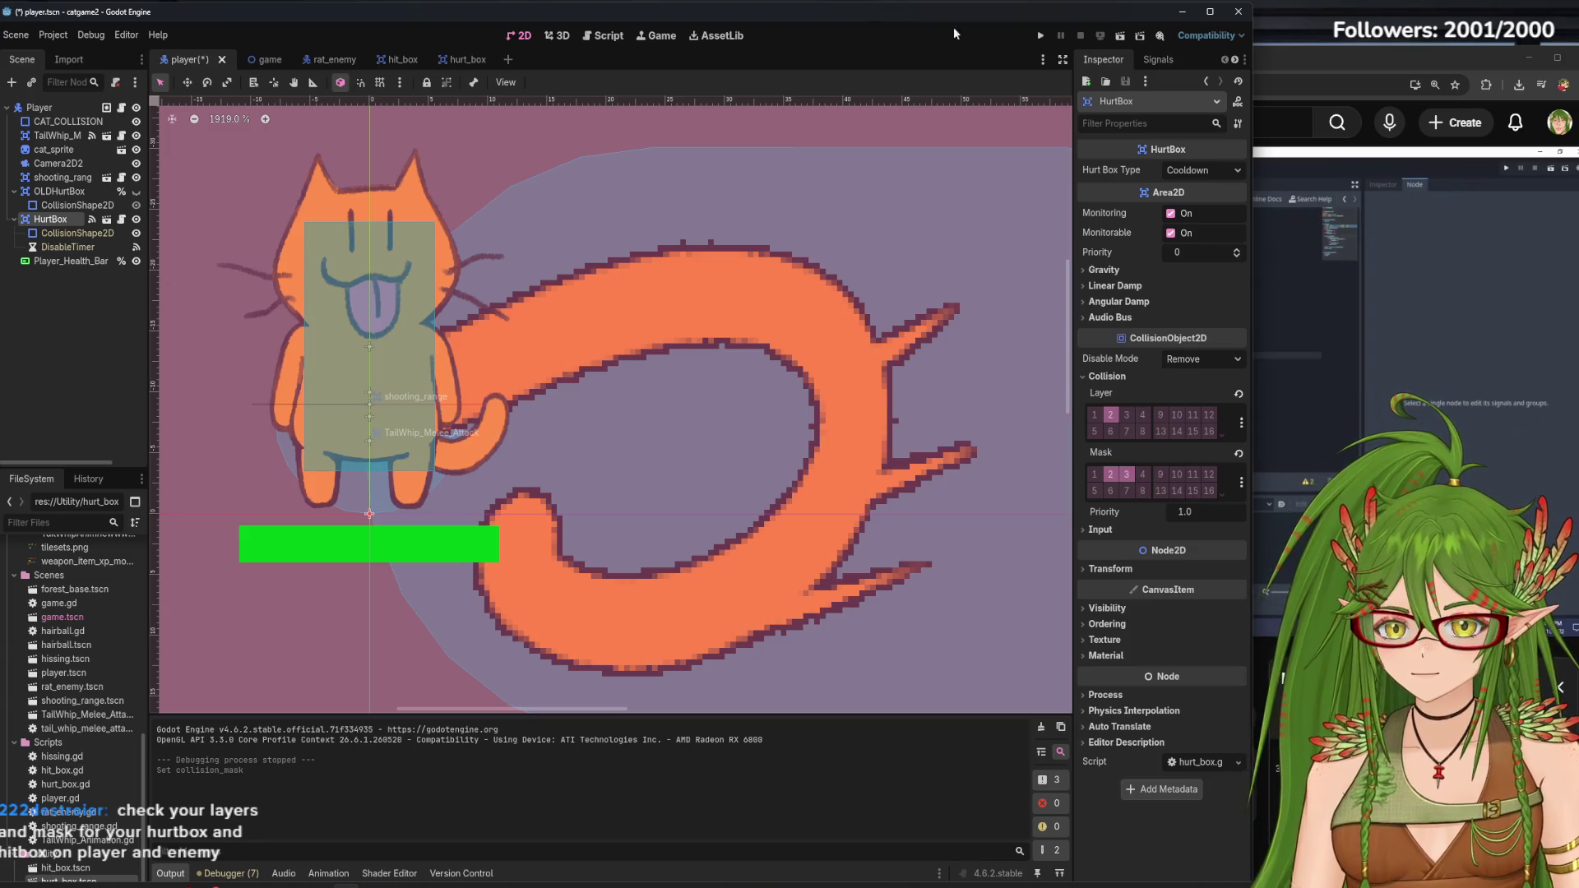
click(1049, 37)
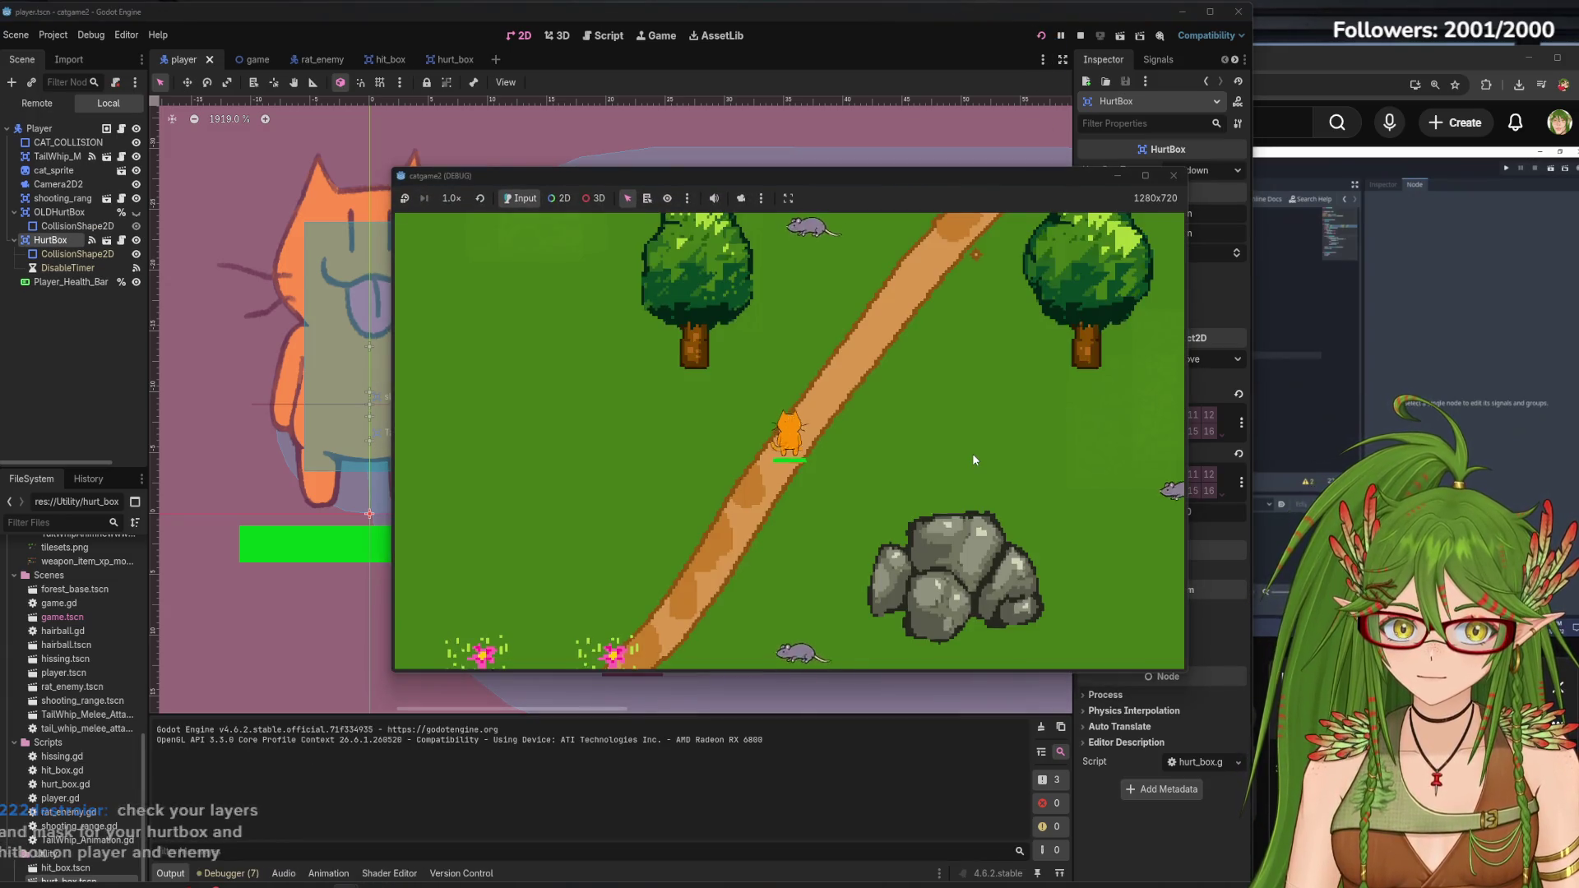
Walk the cat up, then down-right toward the rats, and stop the run with F8
key(w)
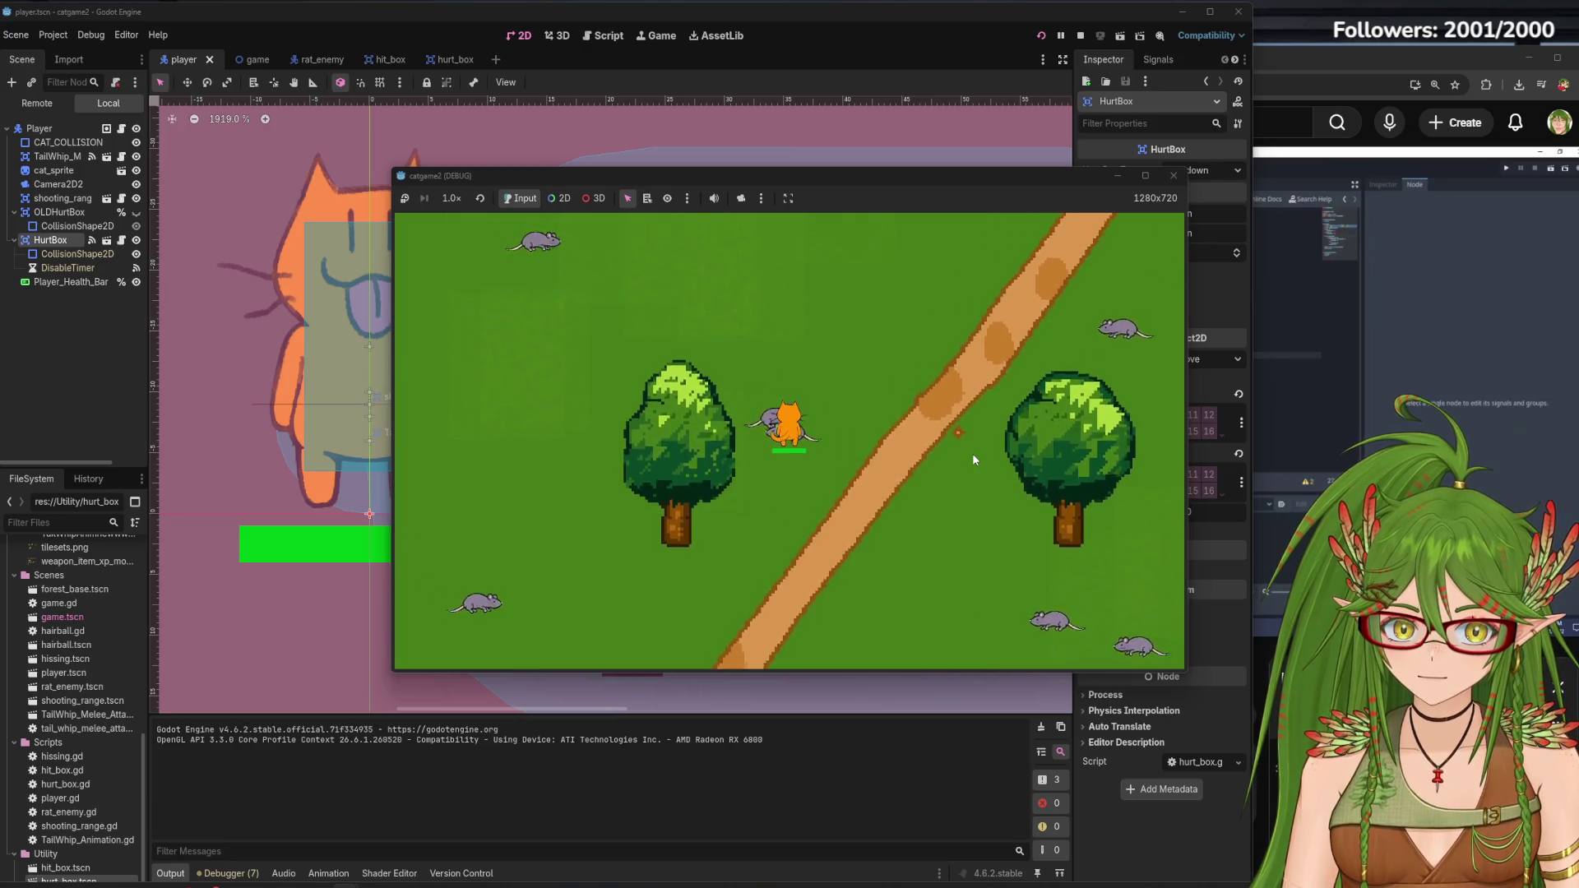
key(s)
key(d)
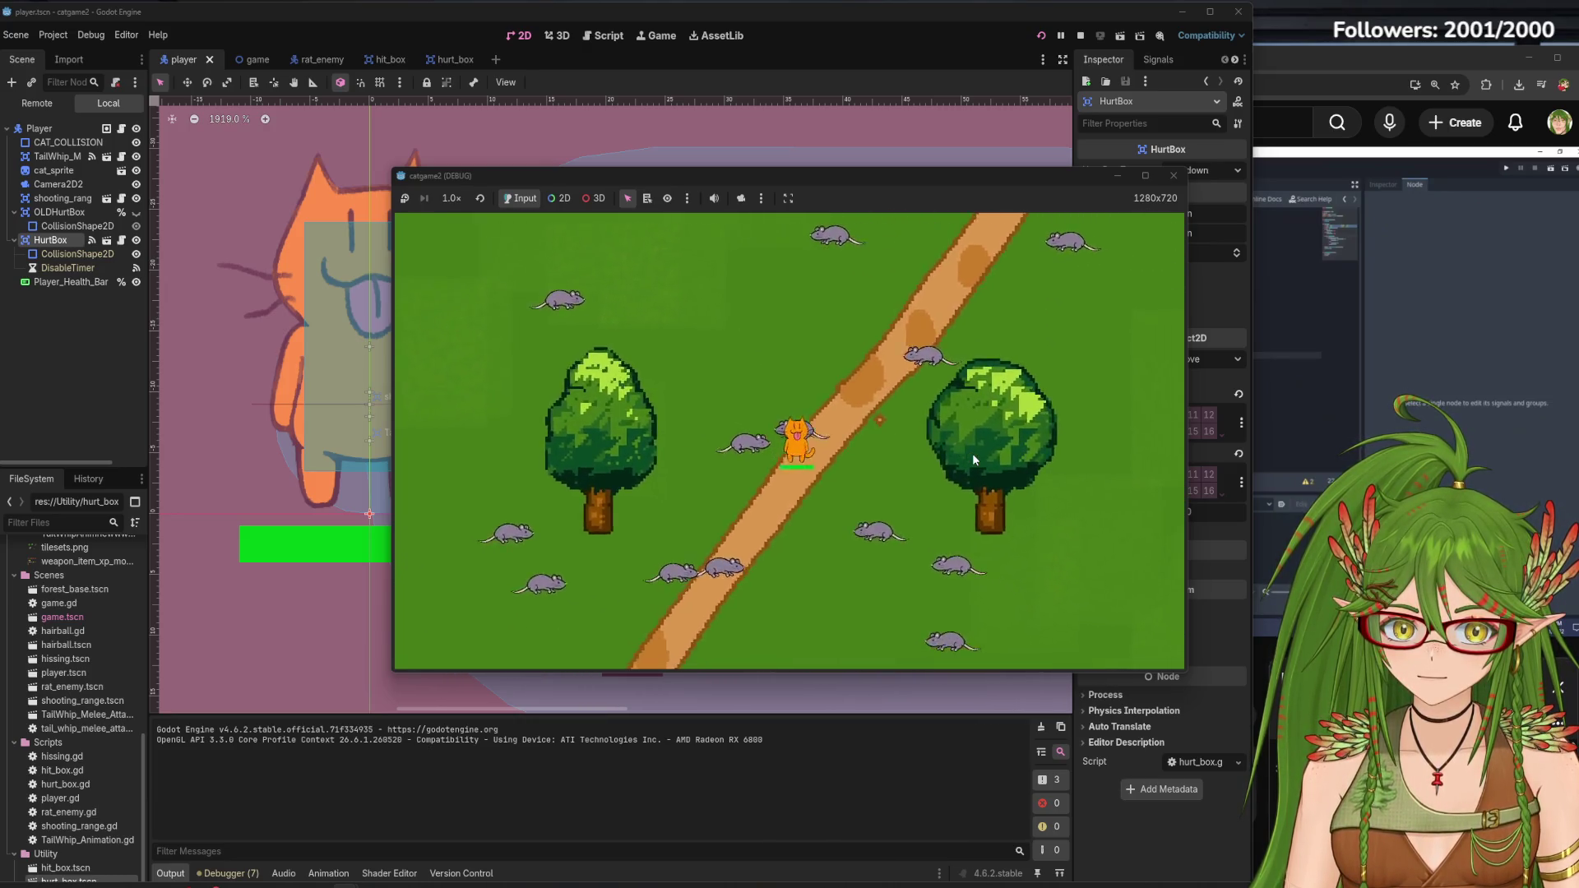
key(F8)
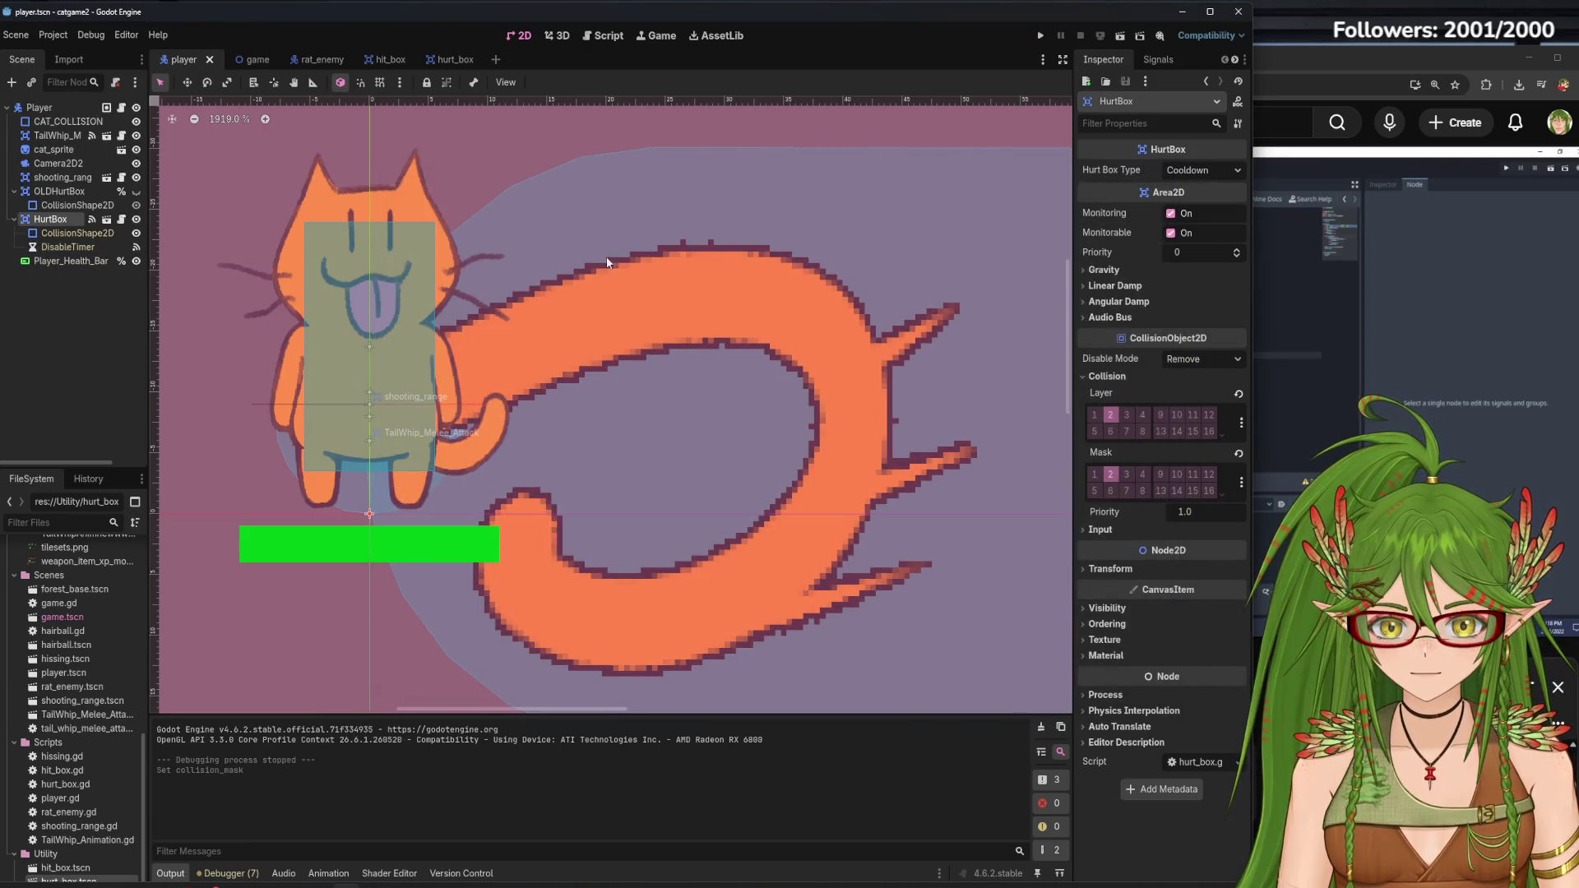
click(1427, 399)
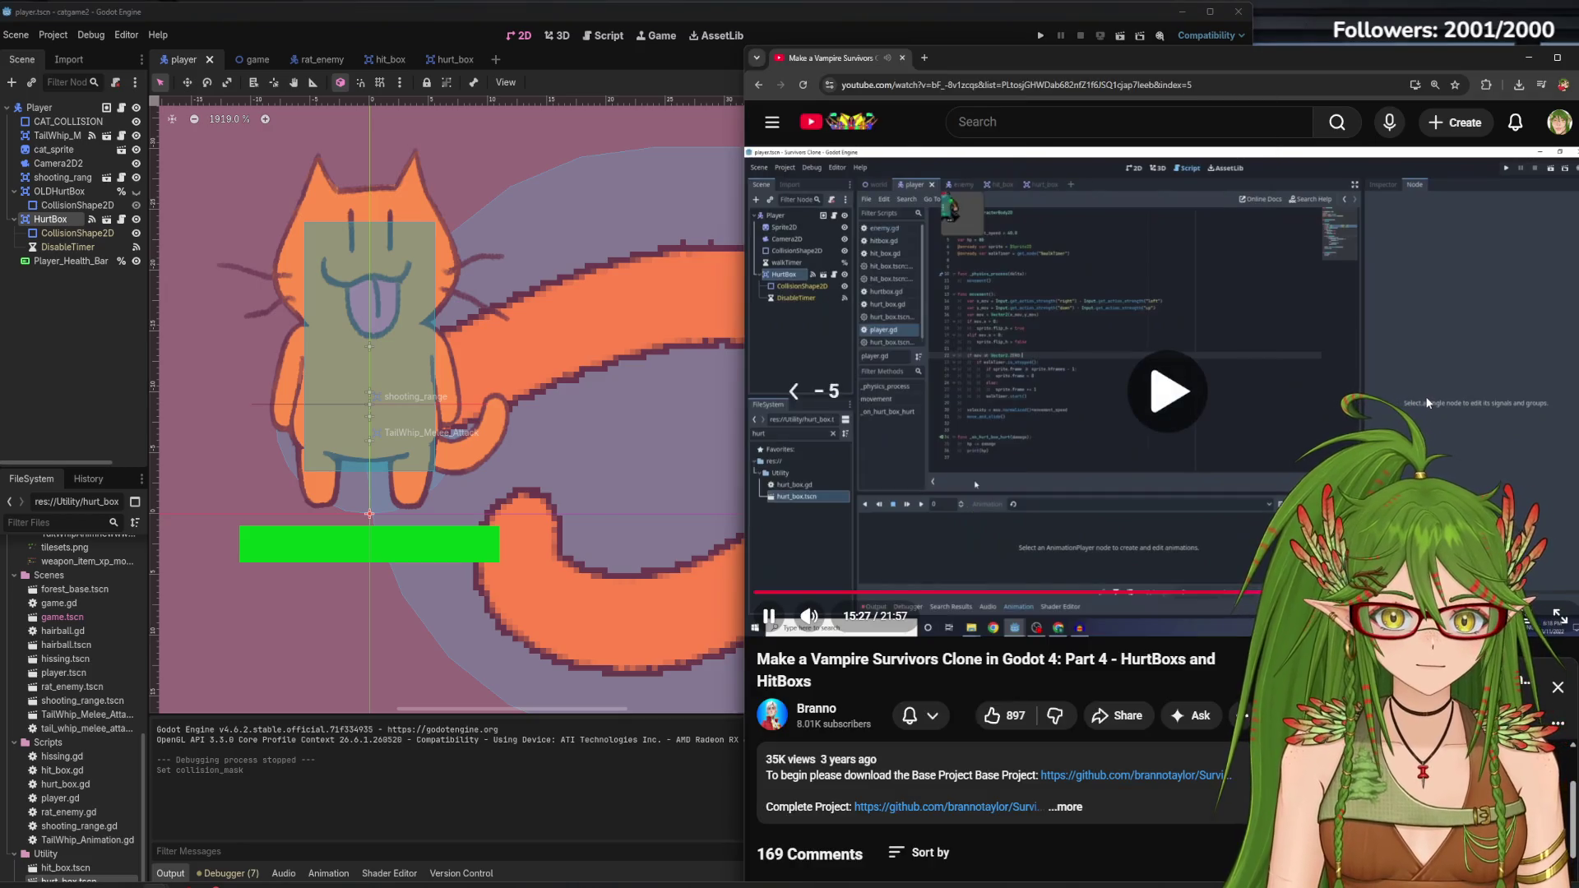
key(Left)
key(Left)
key(Left)
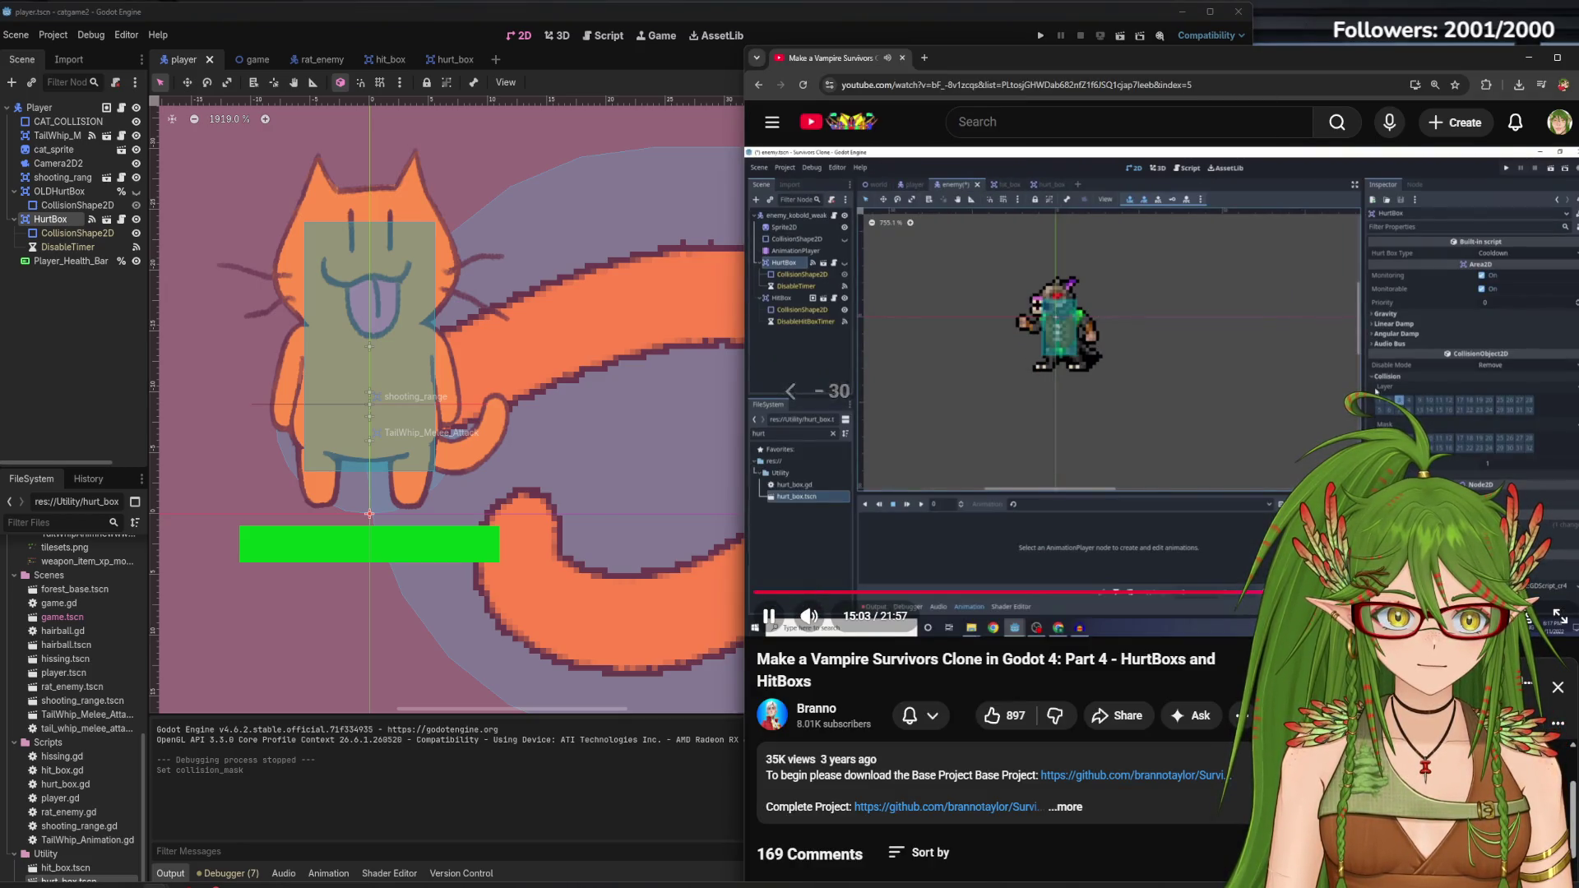
click(1311, 450)
click(1272, 423)
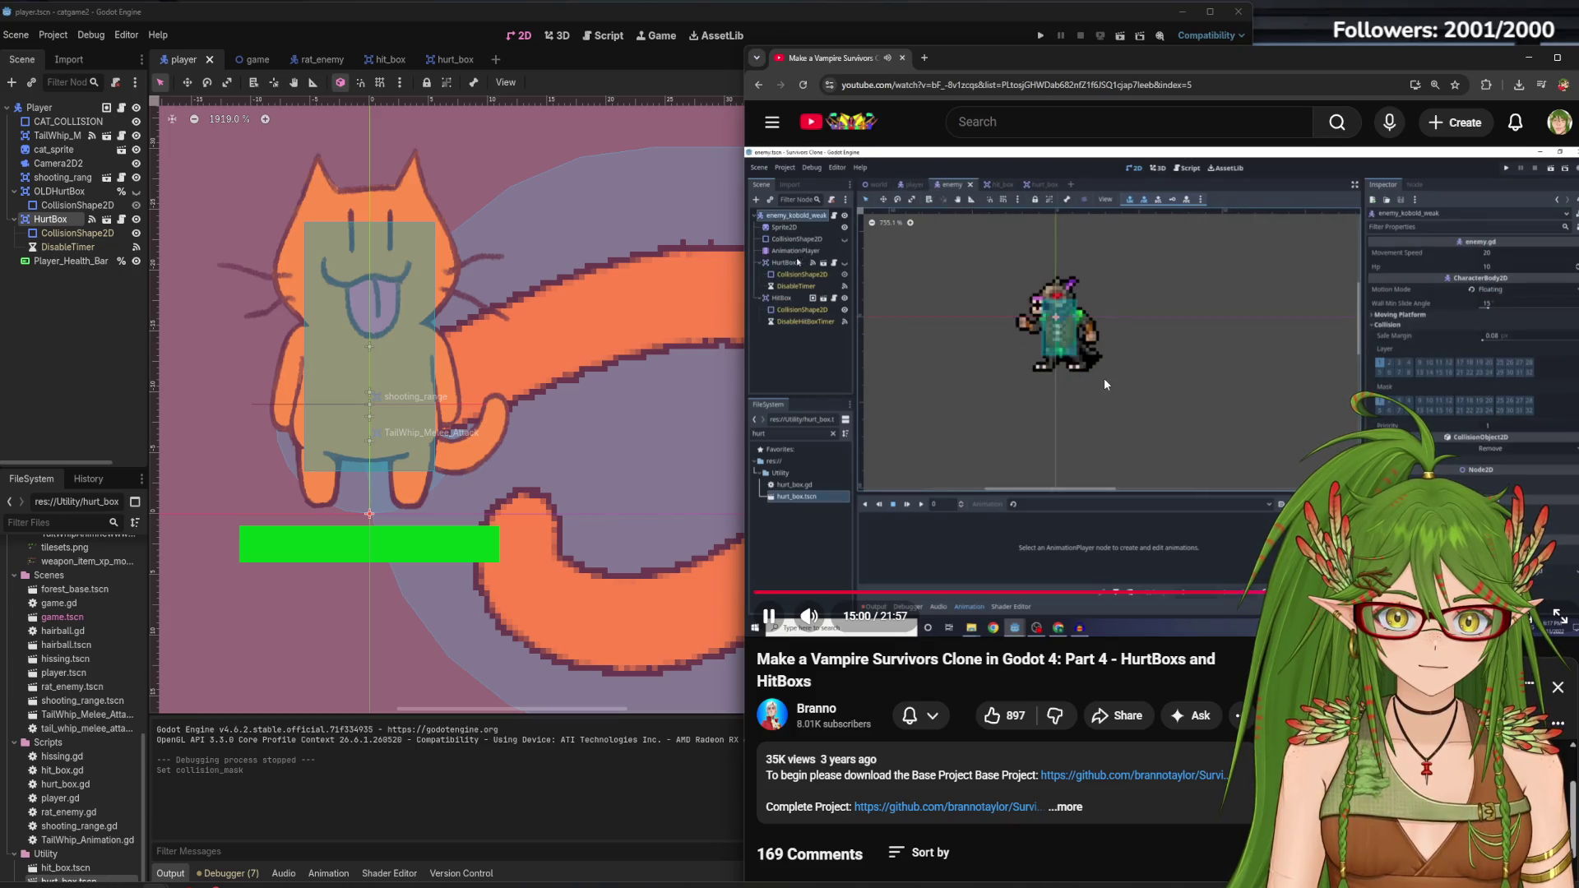
click(1104, 377)
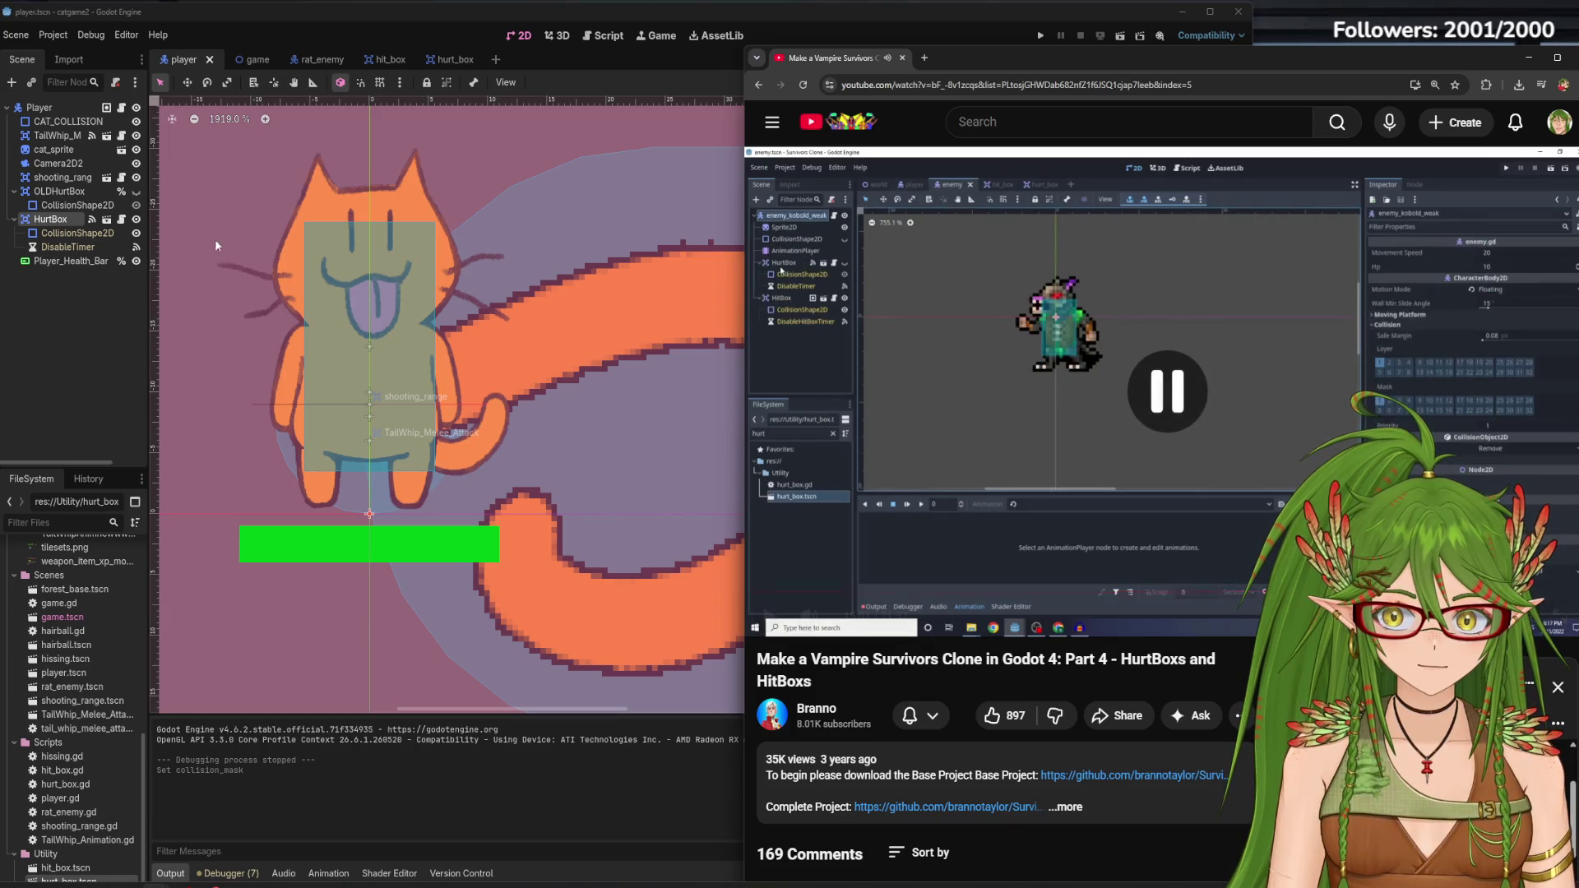
click(317, 60)
click(49, 149)
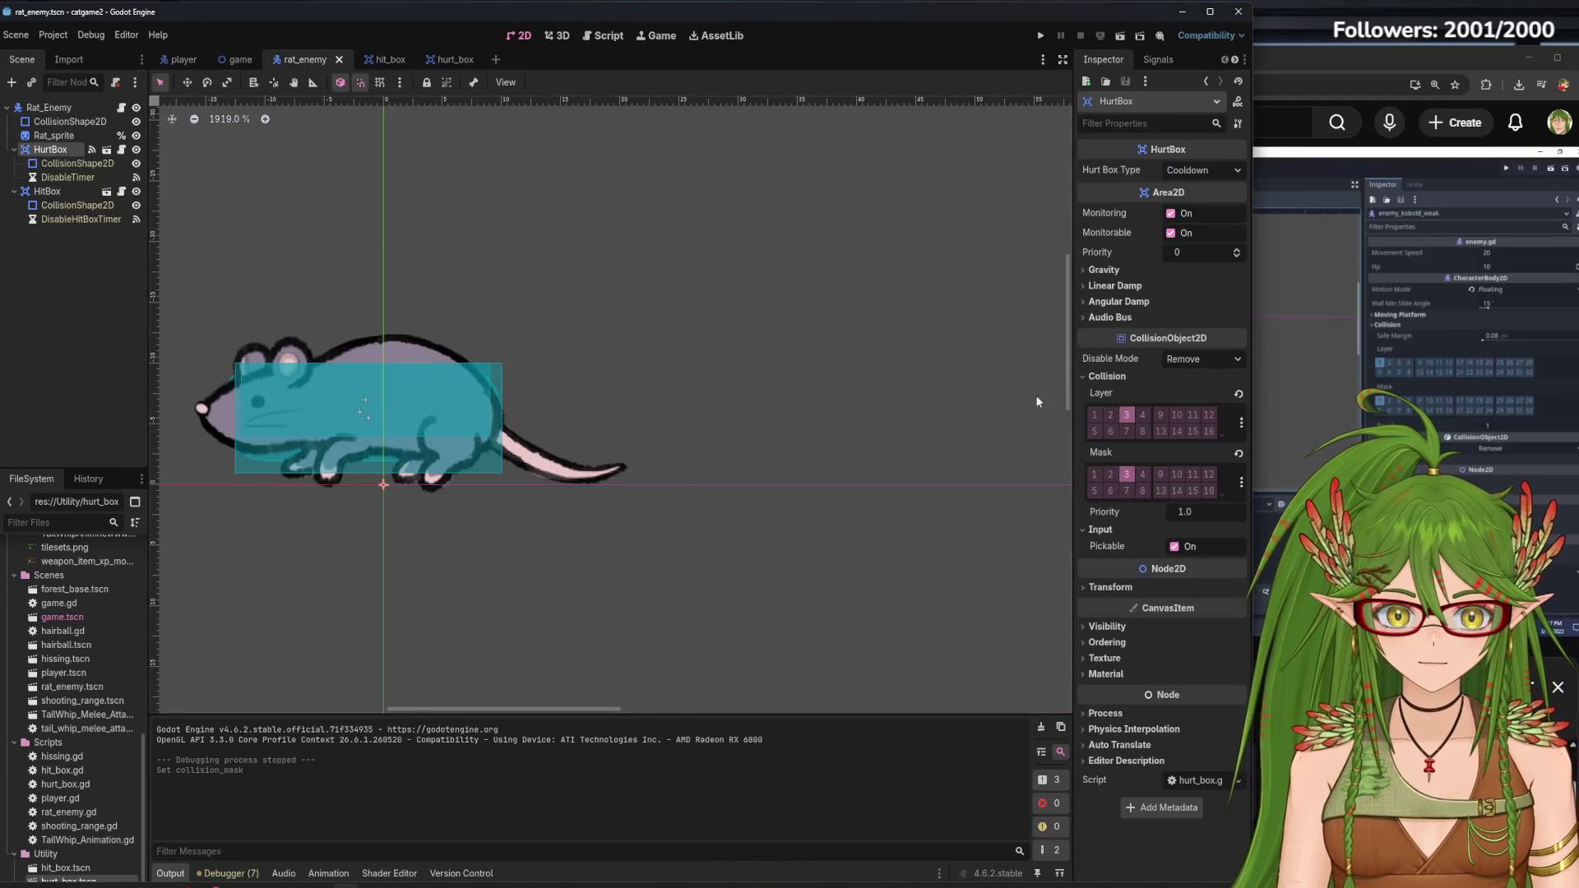
key(alt+Tab)
click(1341, 378)
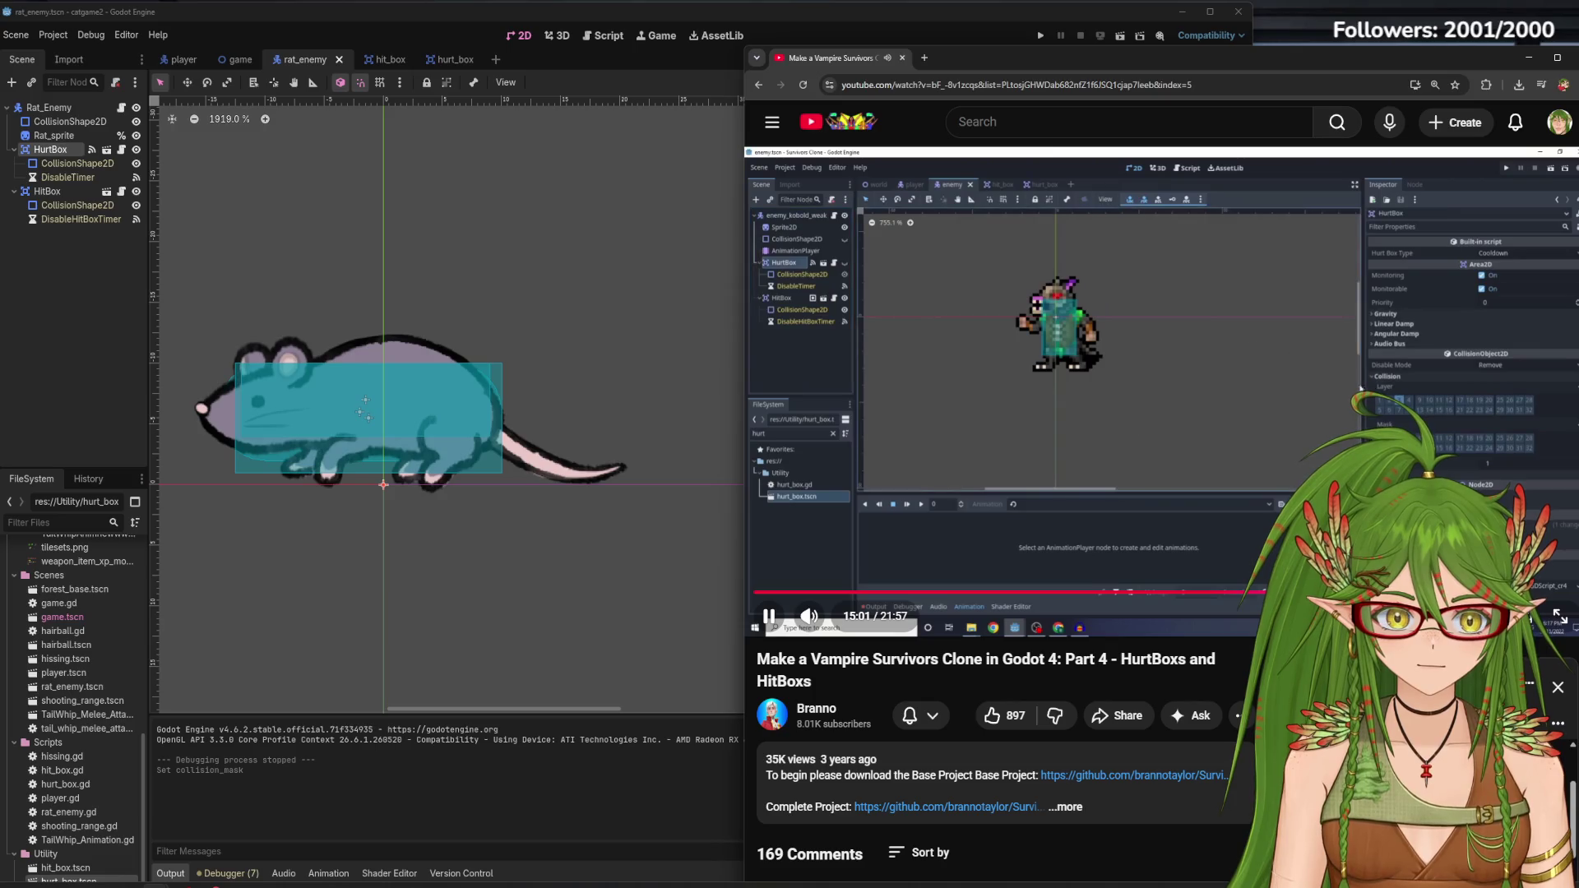
click(51, 177)
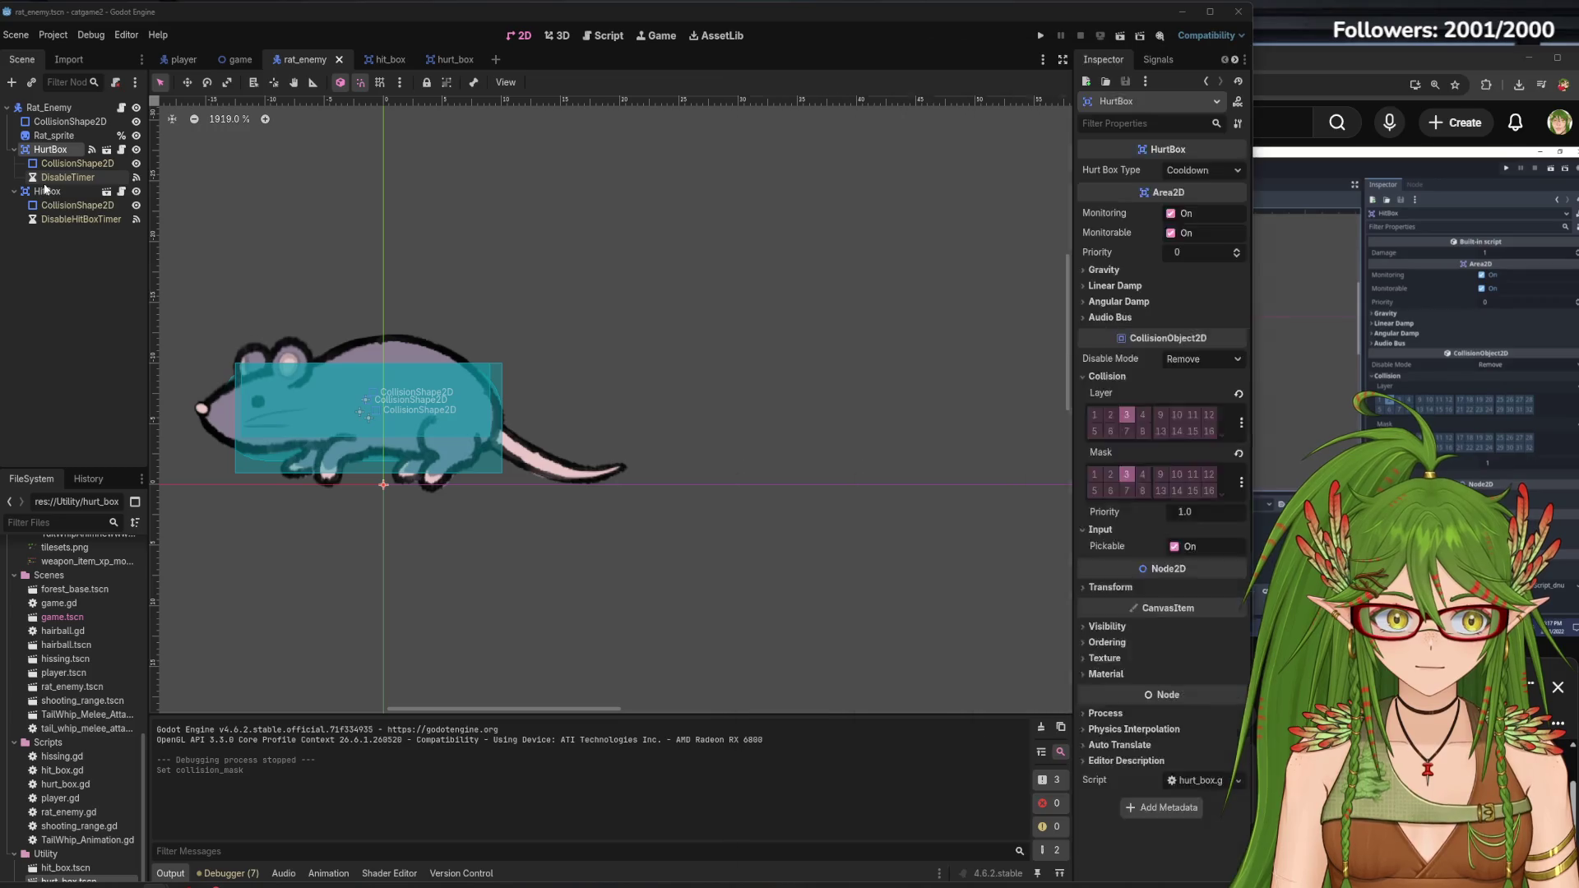
click(47, 191)
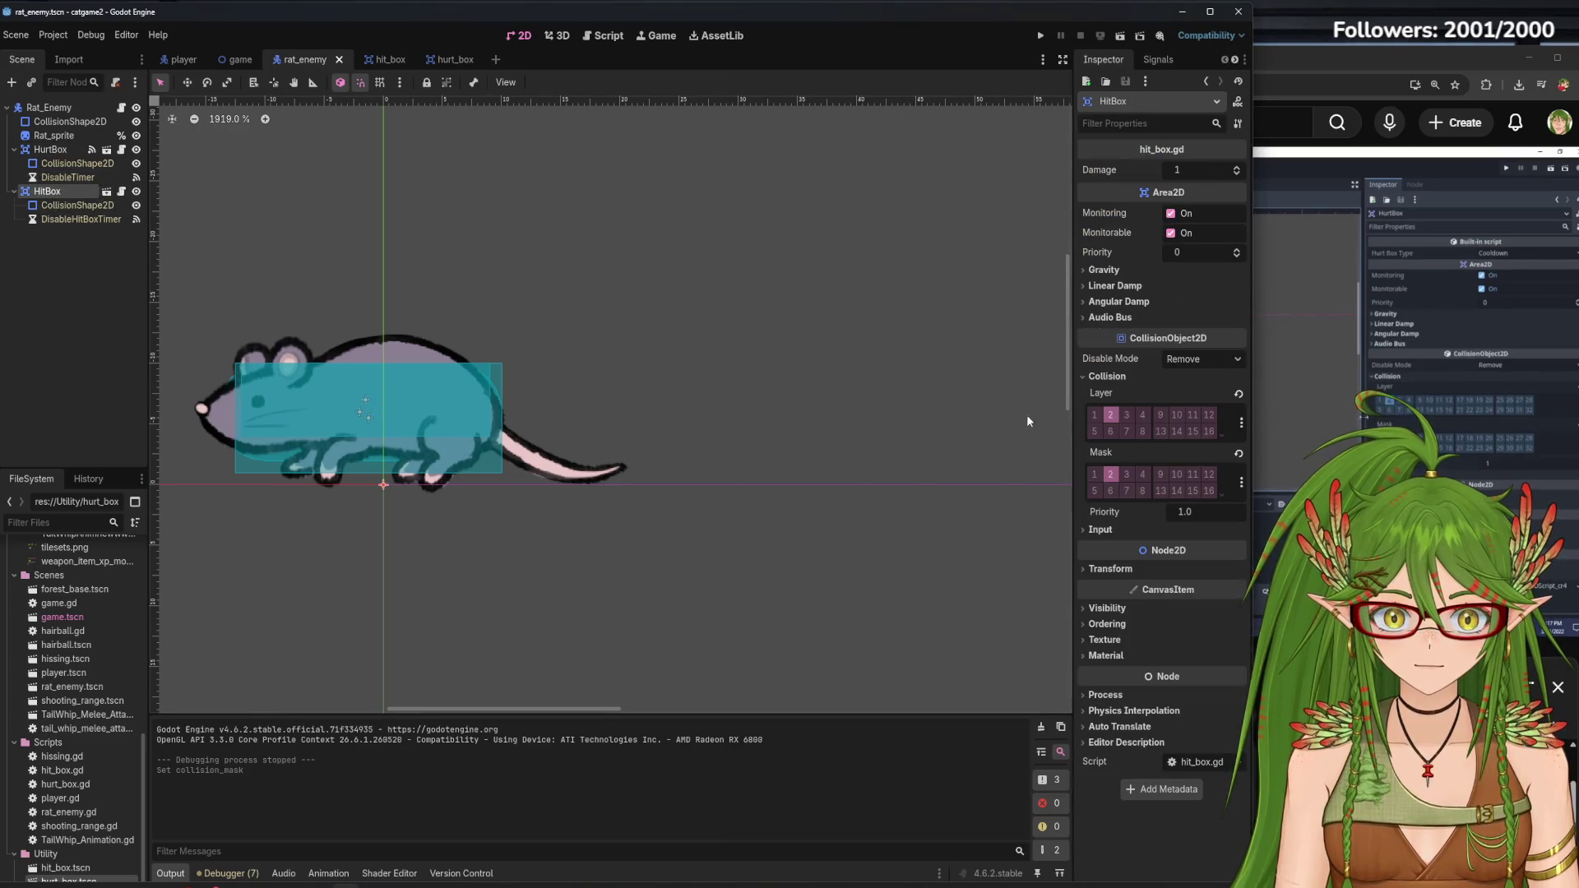
key(alt+Tab)
key(space)
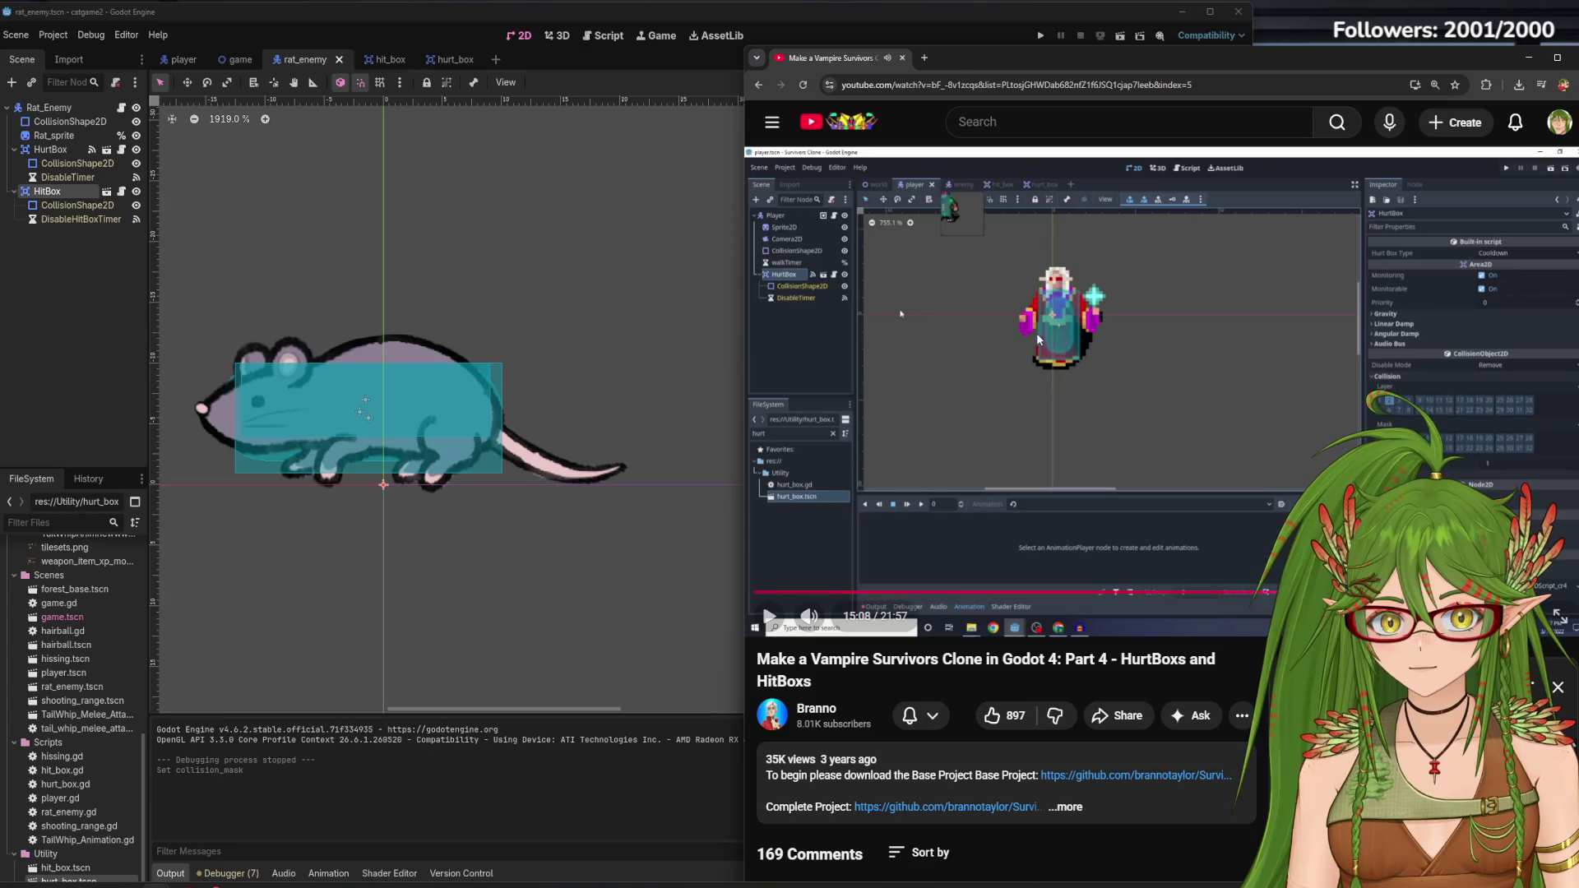
key(Left)
key(space)
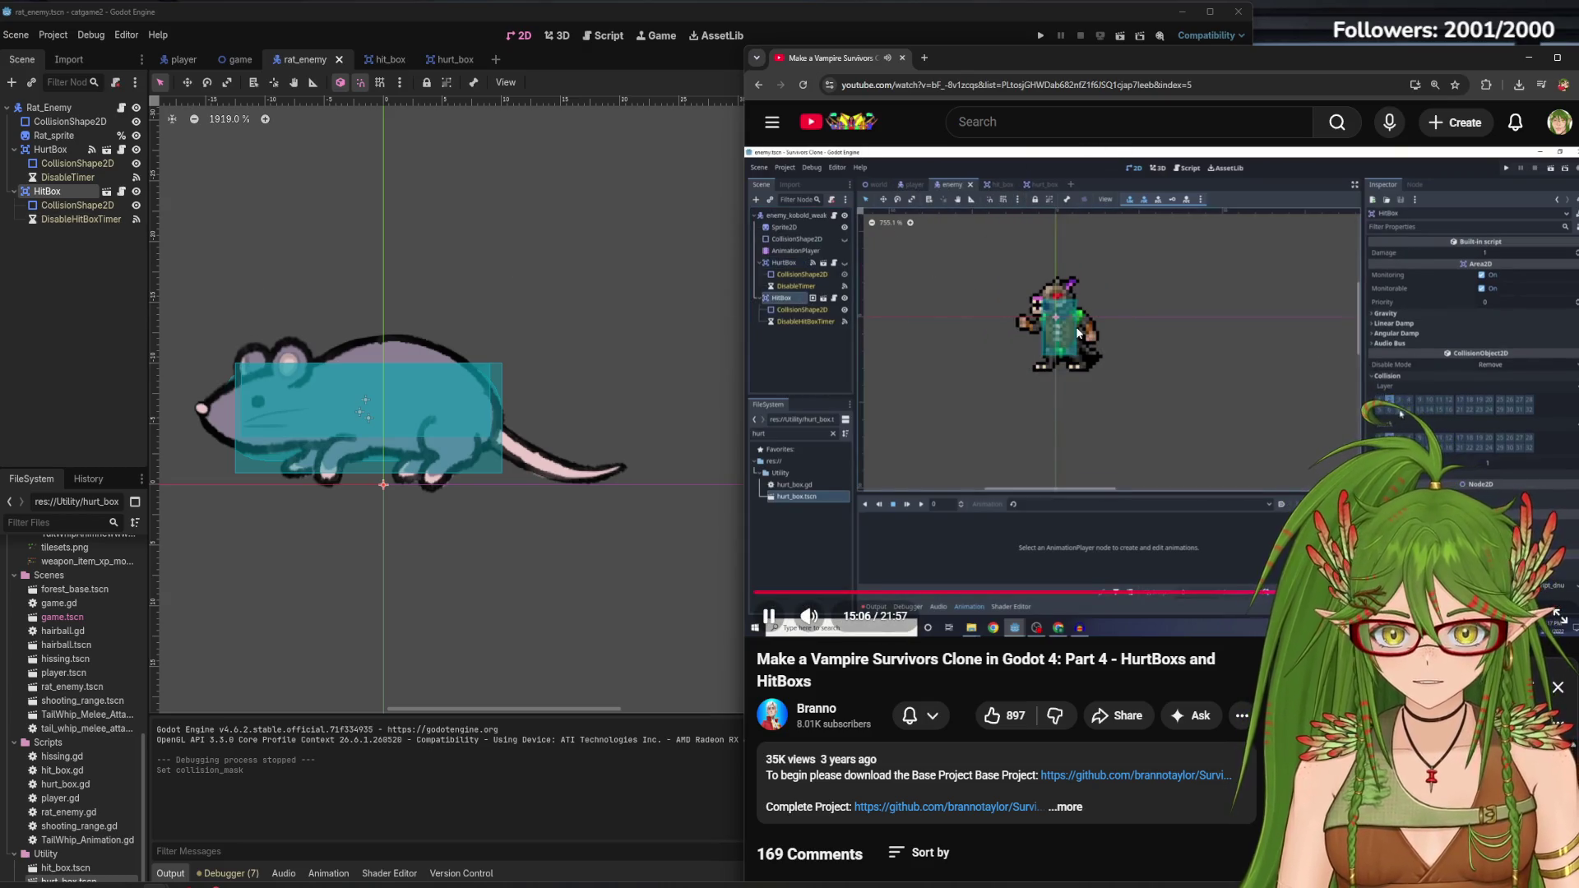
click(960, 358)
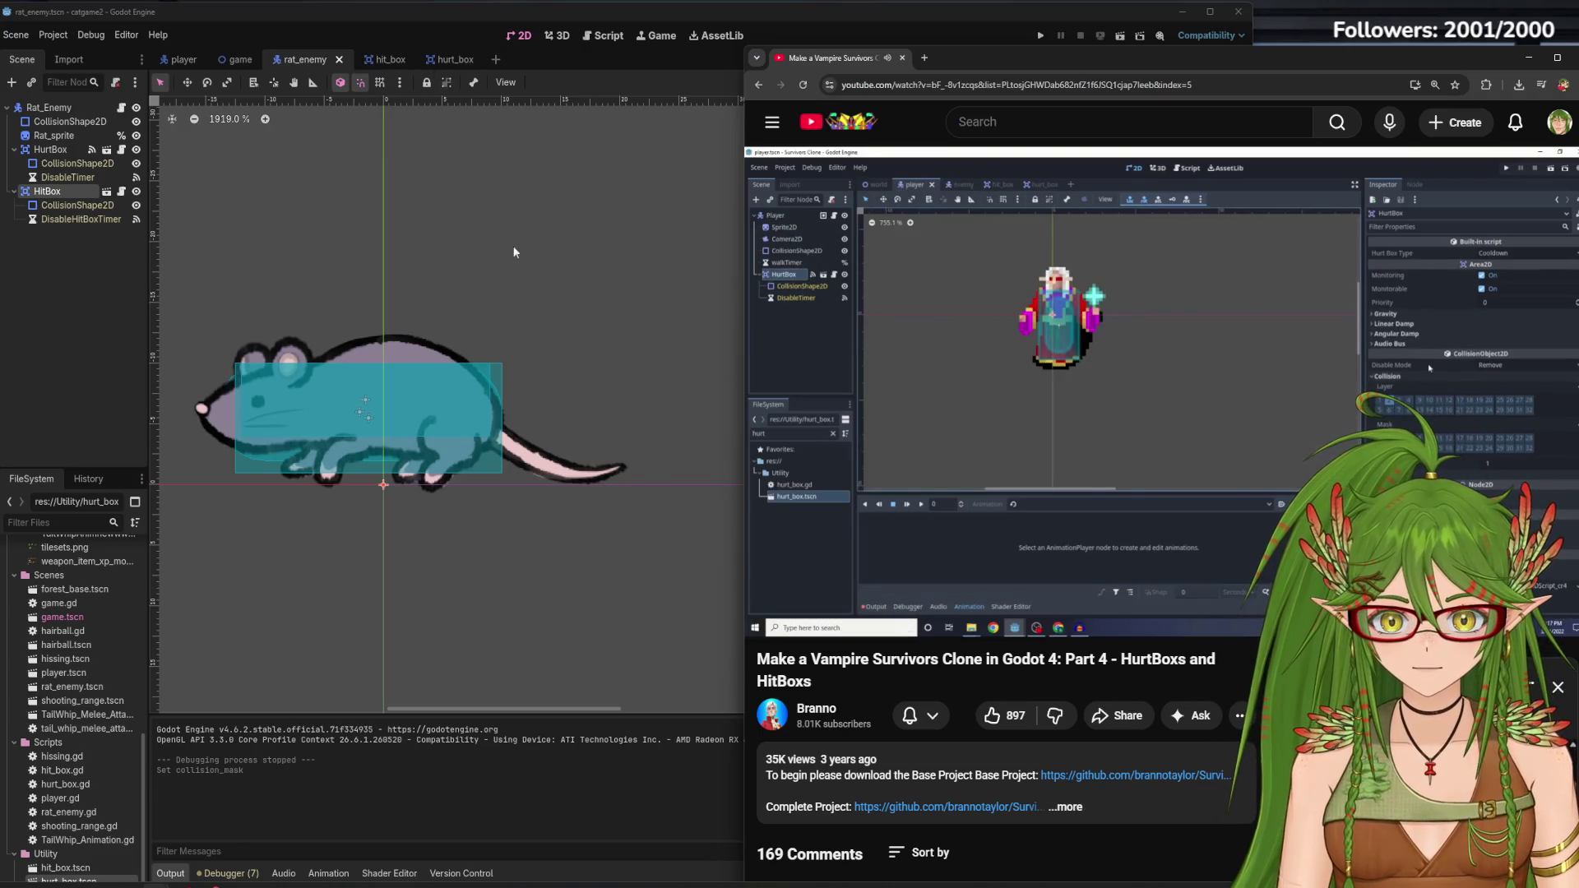
click(183, 59)
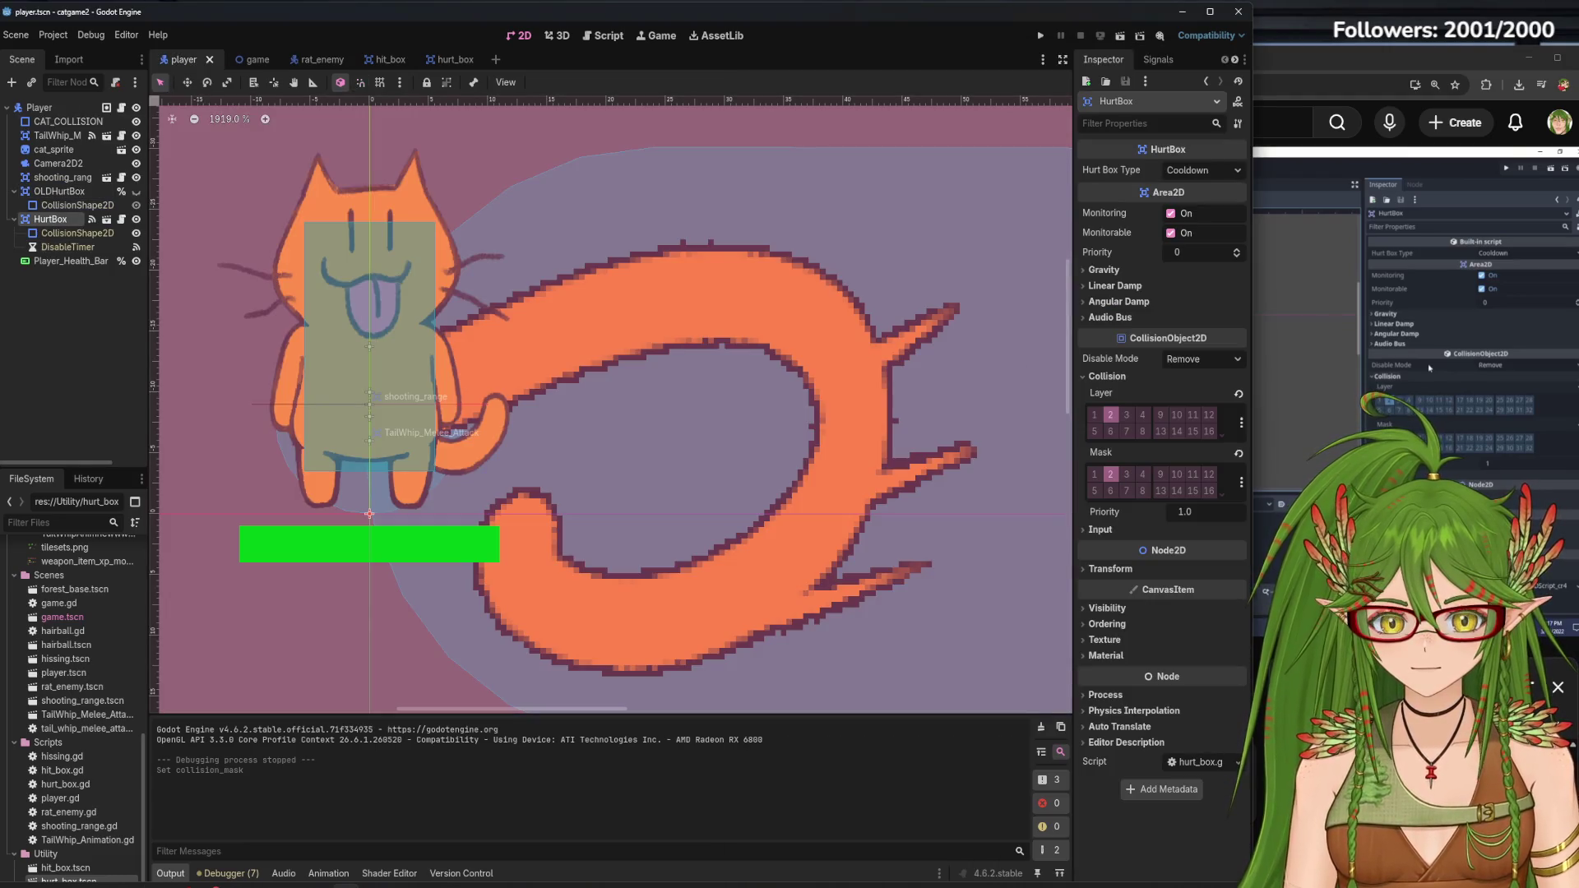
click(1354, 71)
click(1120, 426)
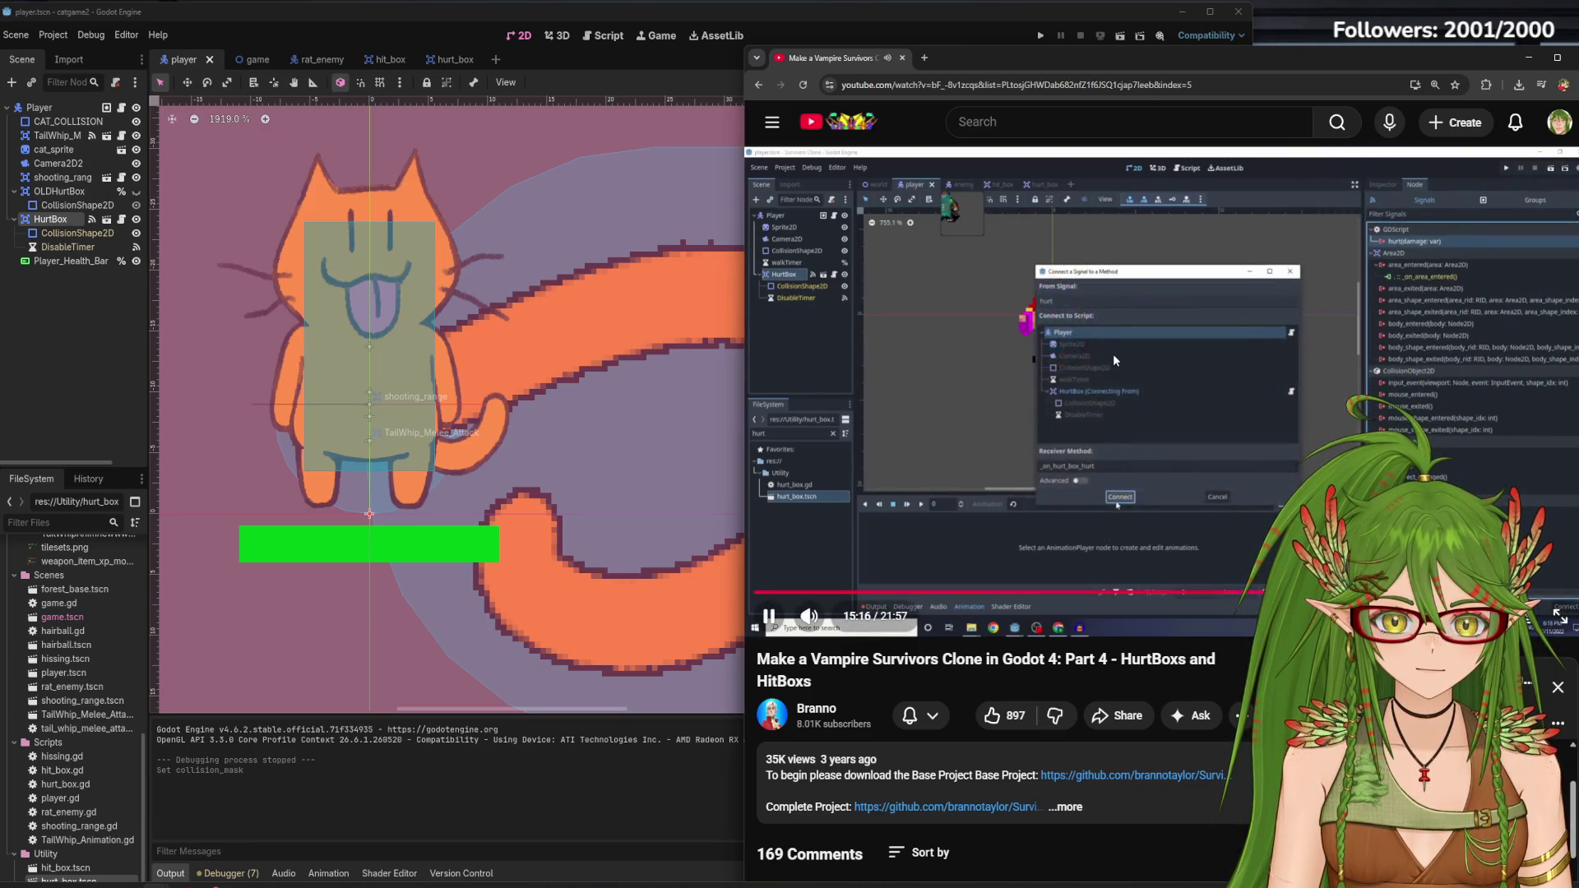
click(1078, 360)
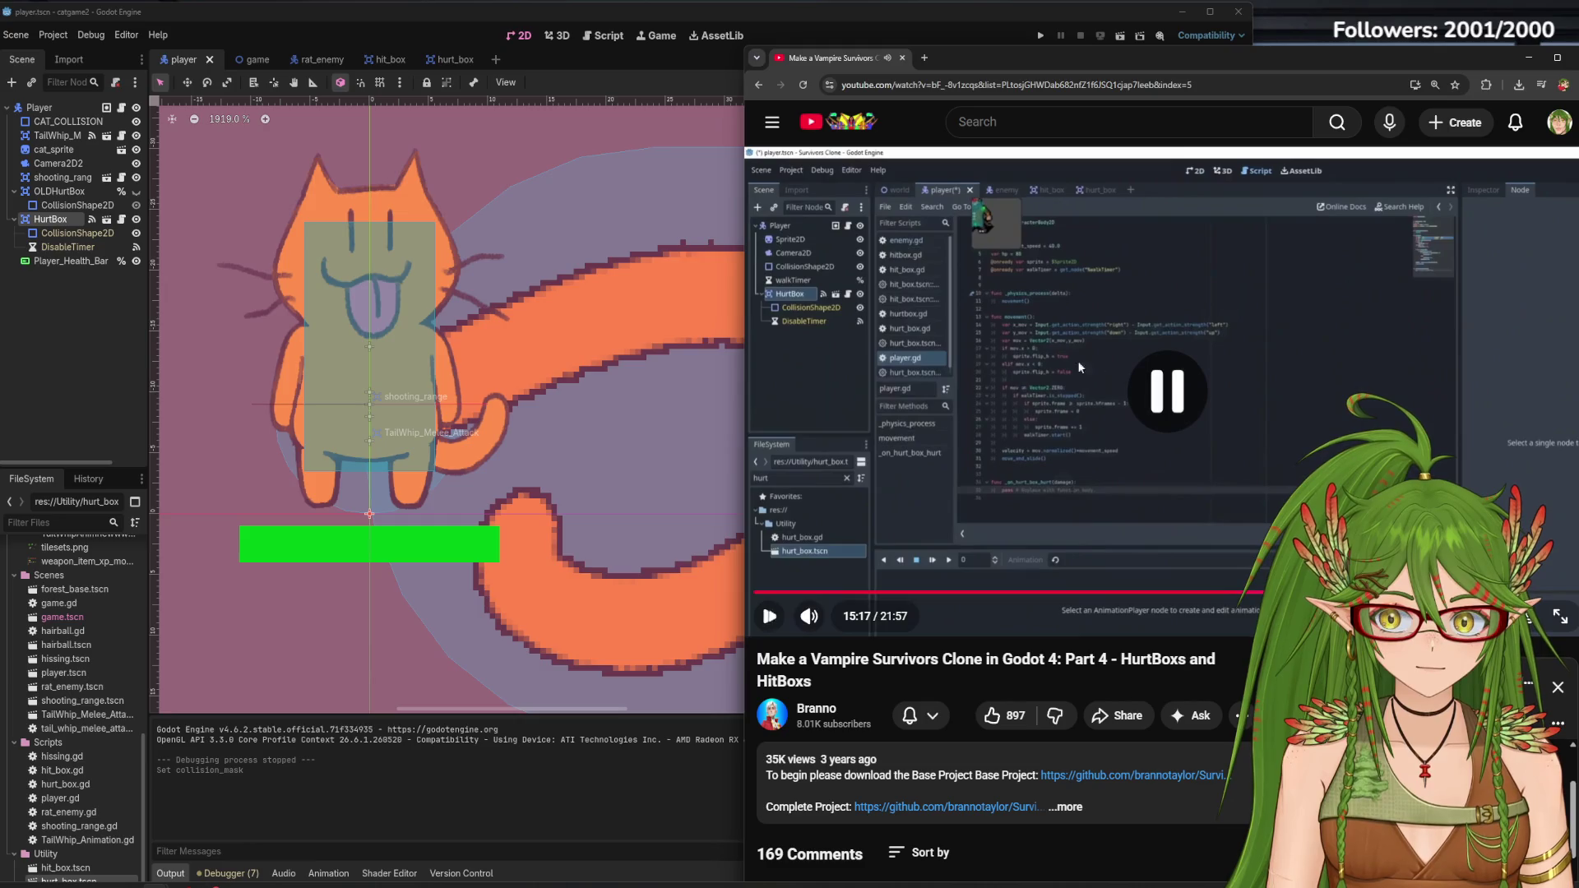
click(67, 329)
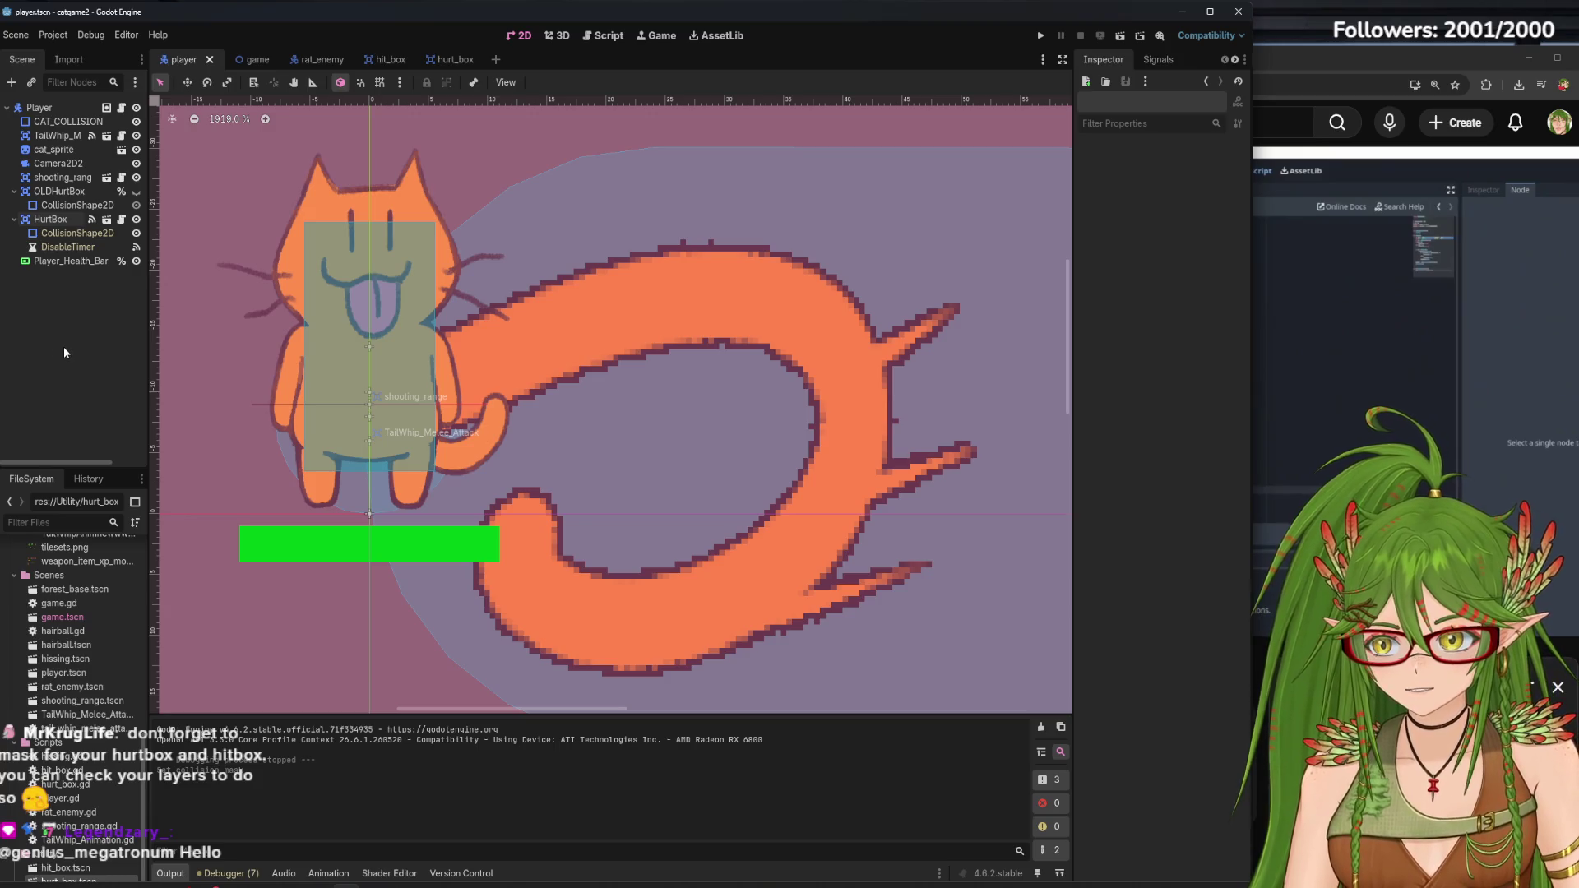
Jump from the HurtBox hurt signal to the _on_hurt_box_hurt method in player.gd
drag(1073, 191, 666, 190)
click(69, 216)
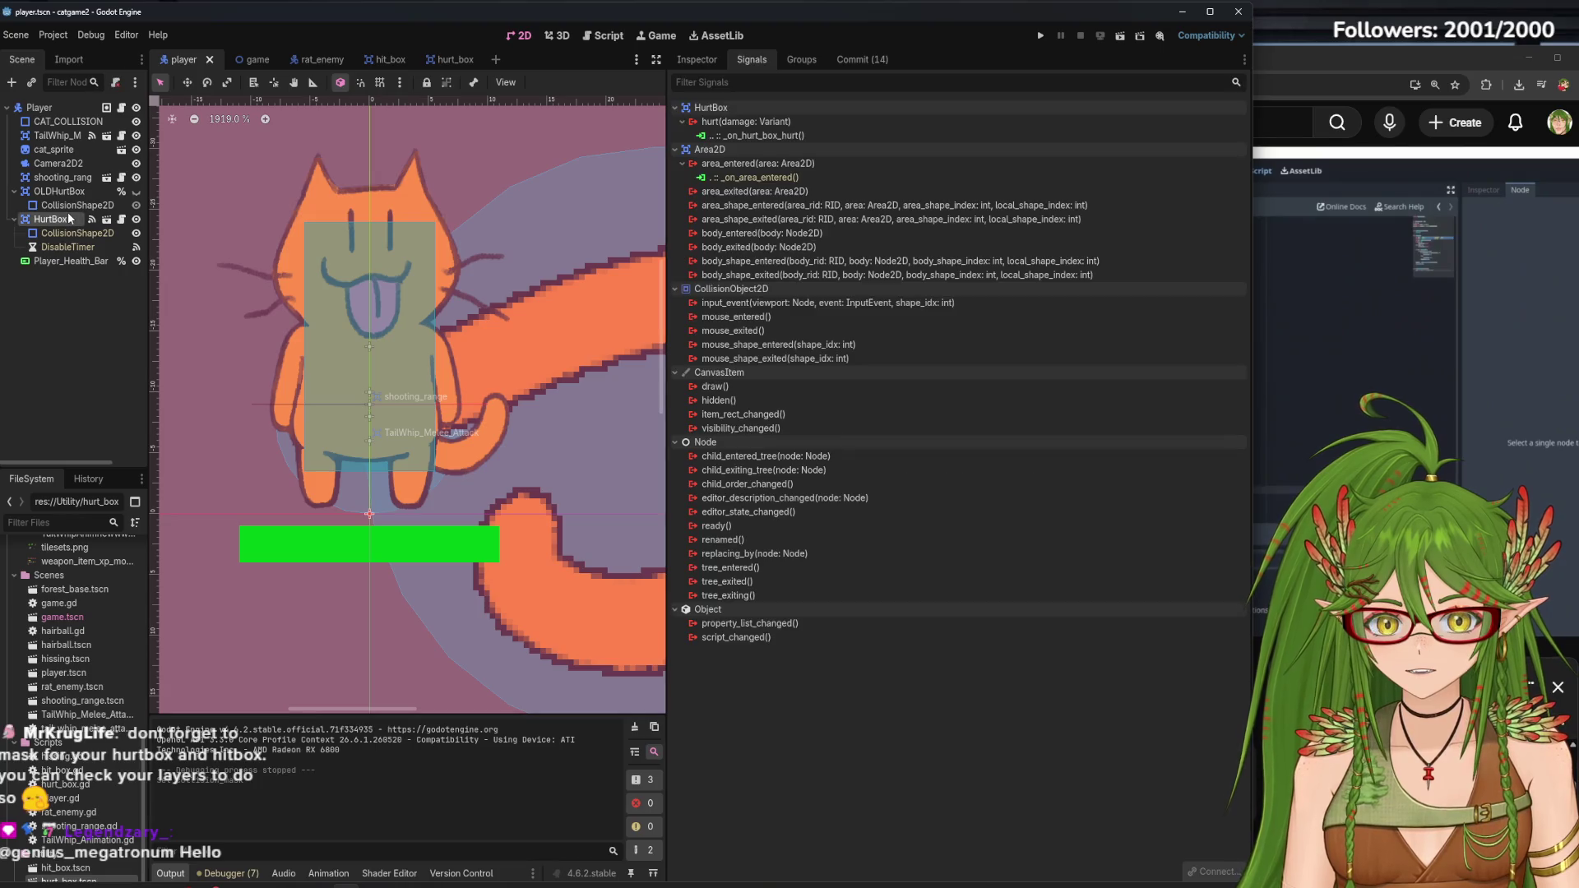
right_click(780, 136)
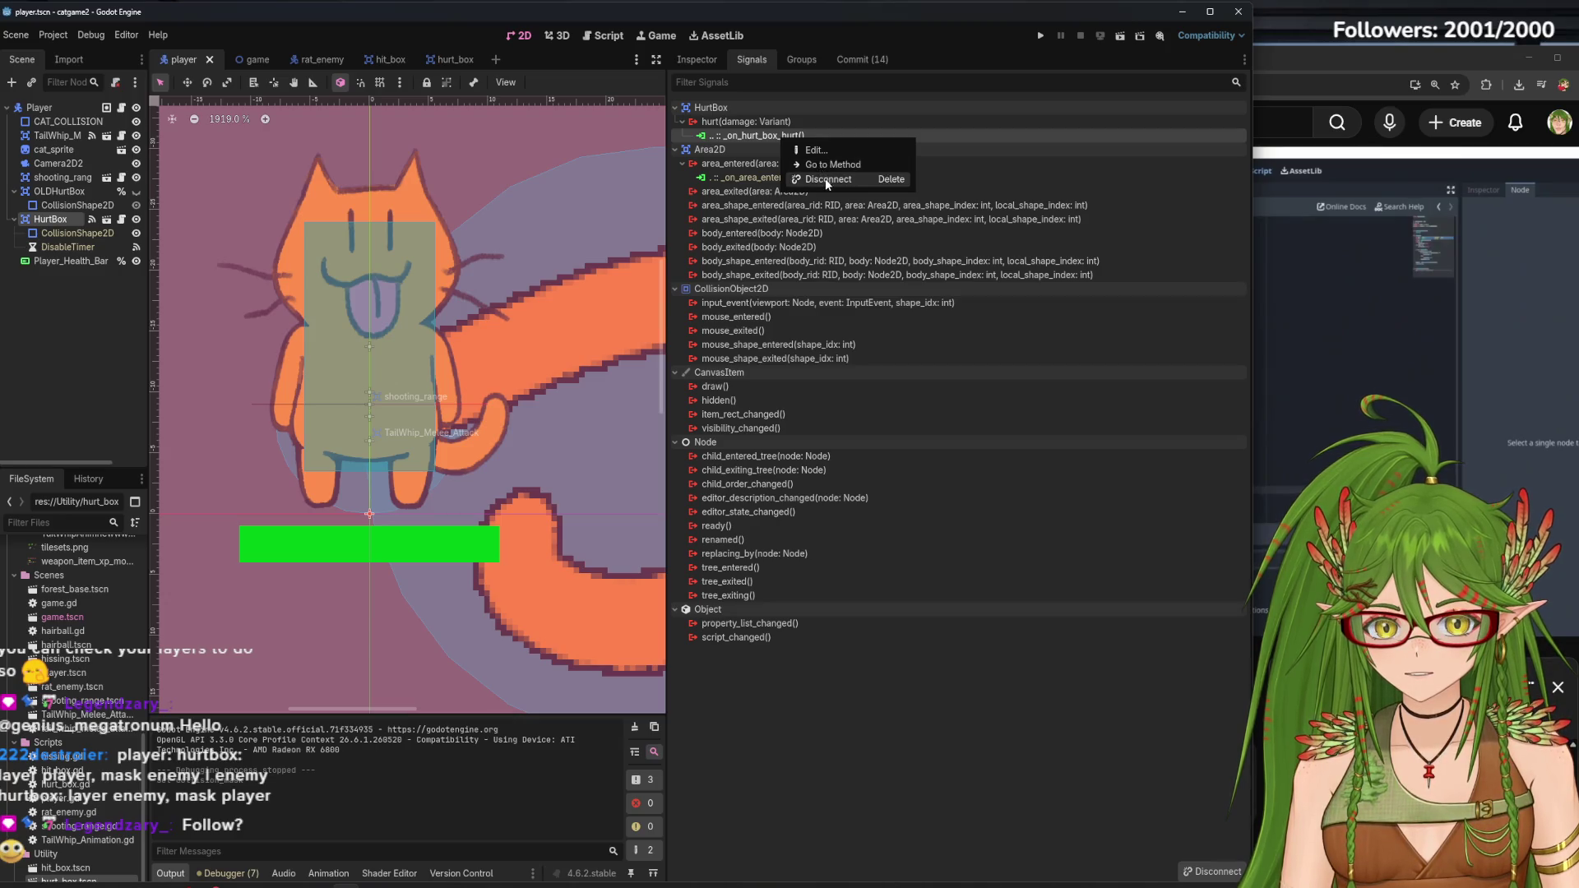
click(827, 164)
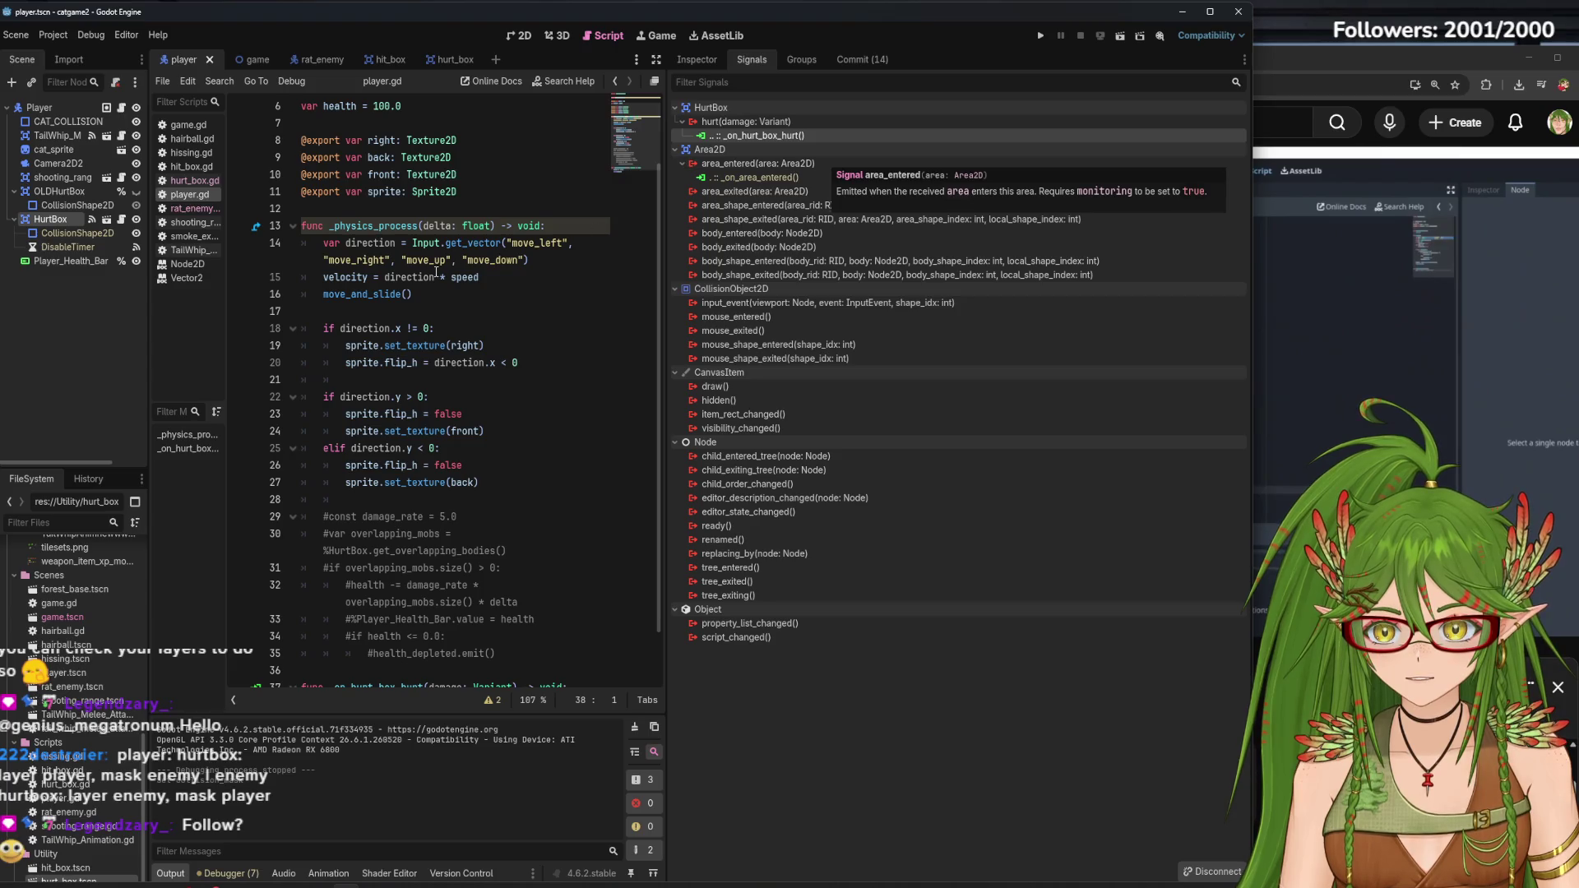
right_click(255, 232)
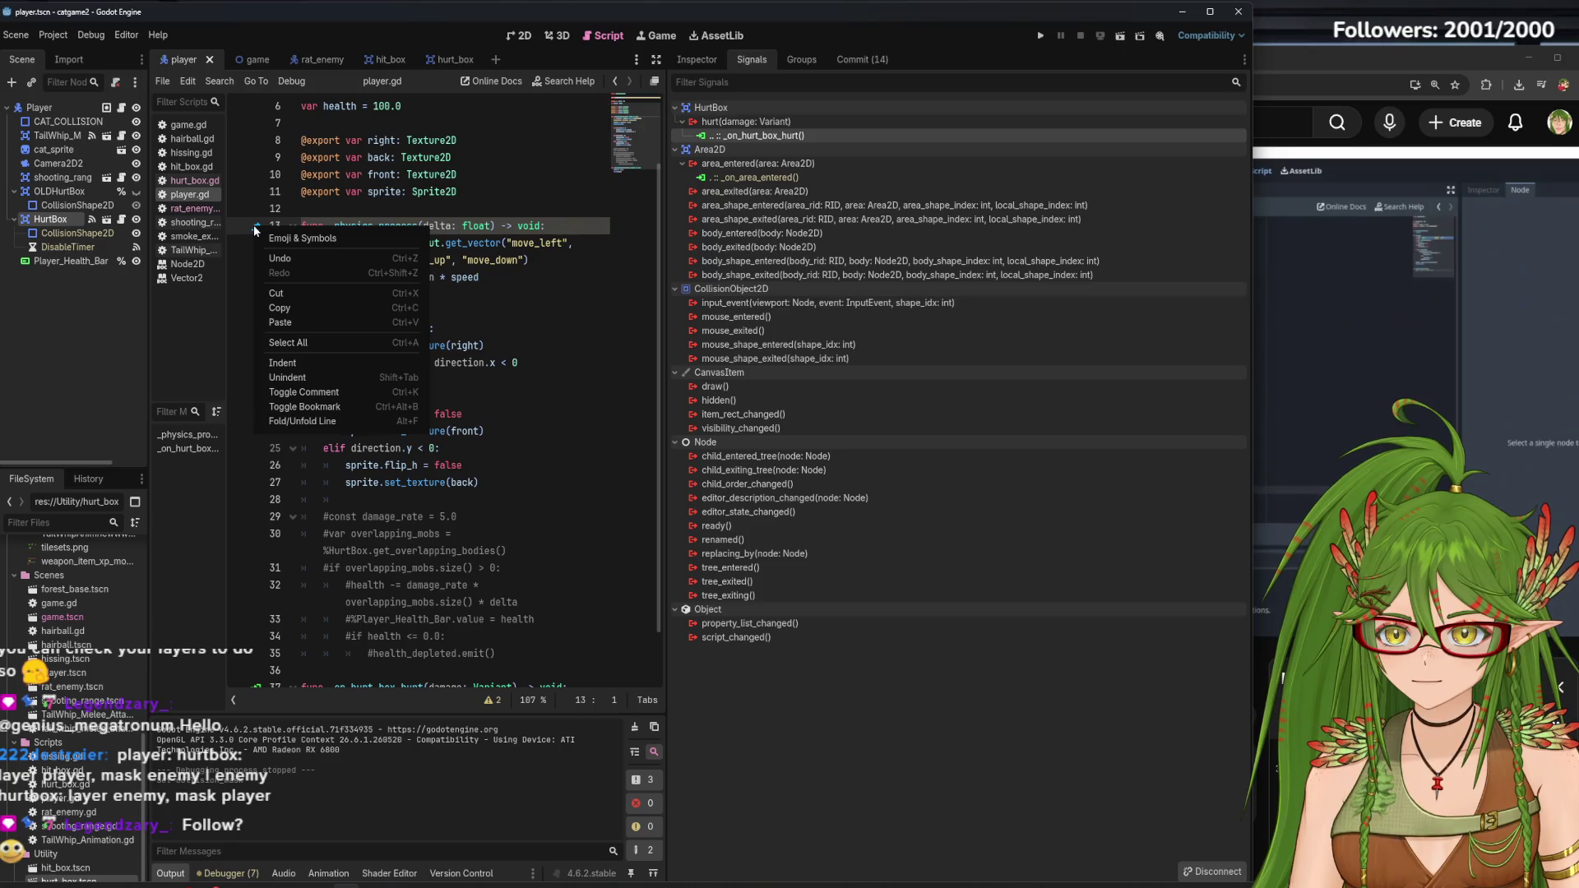
click(251, 236)
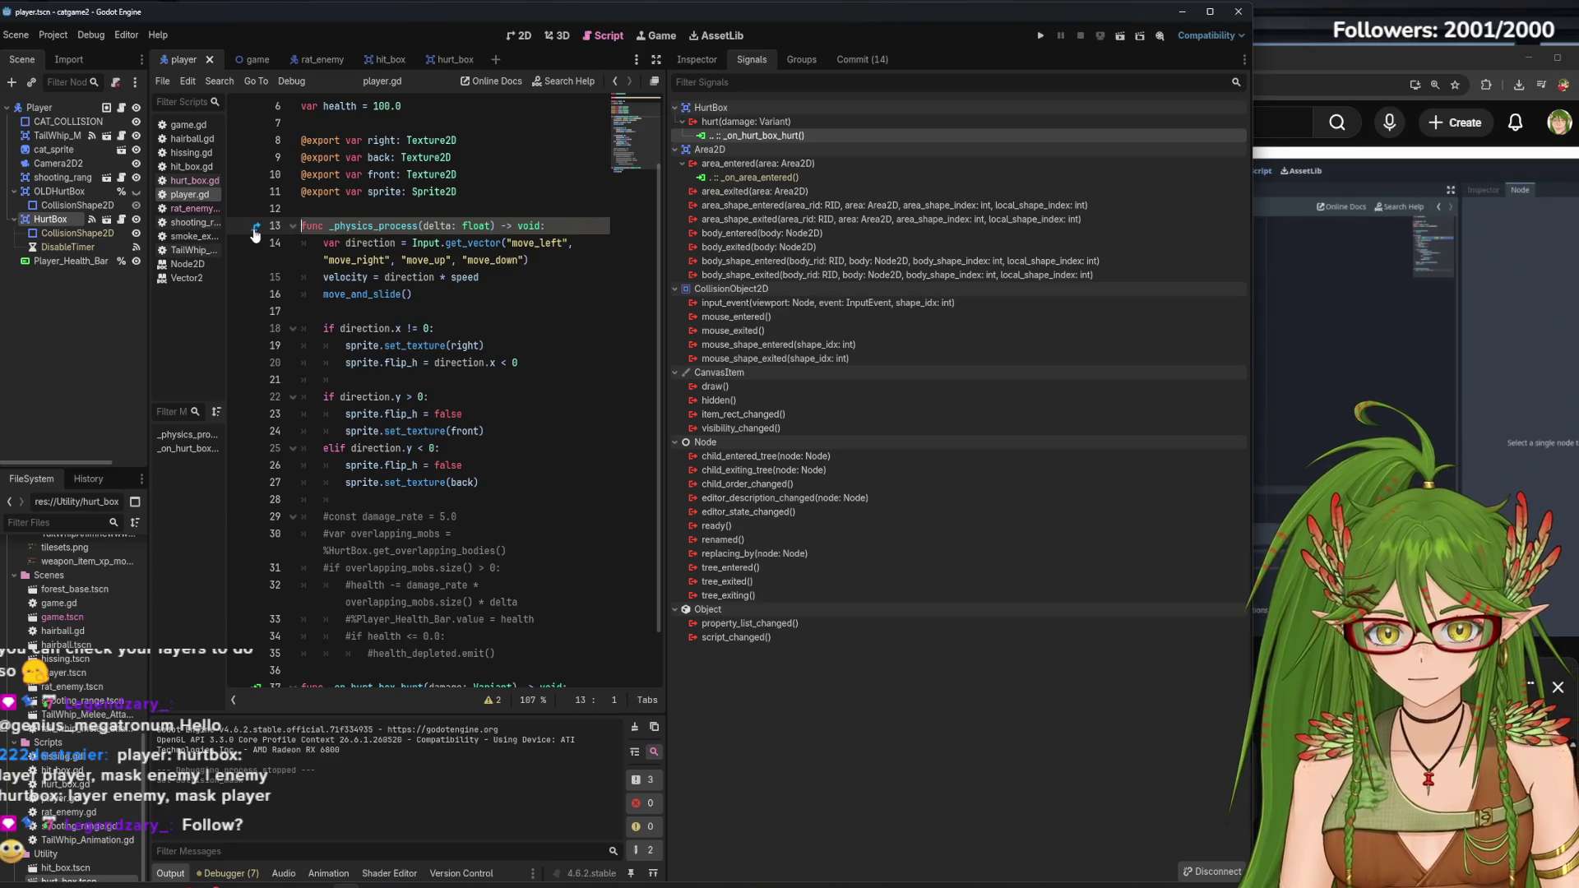
scroll(380, 434, down, 1)
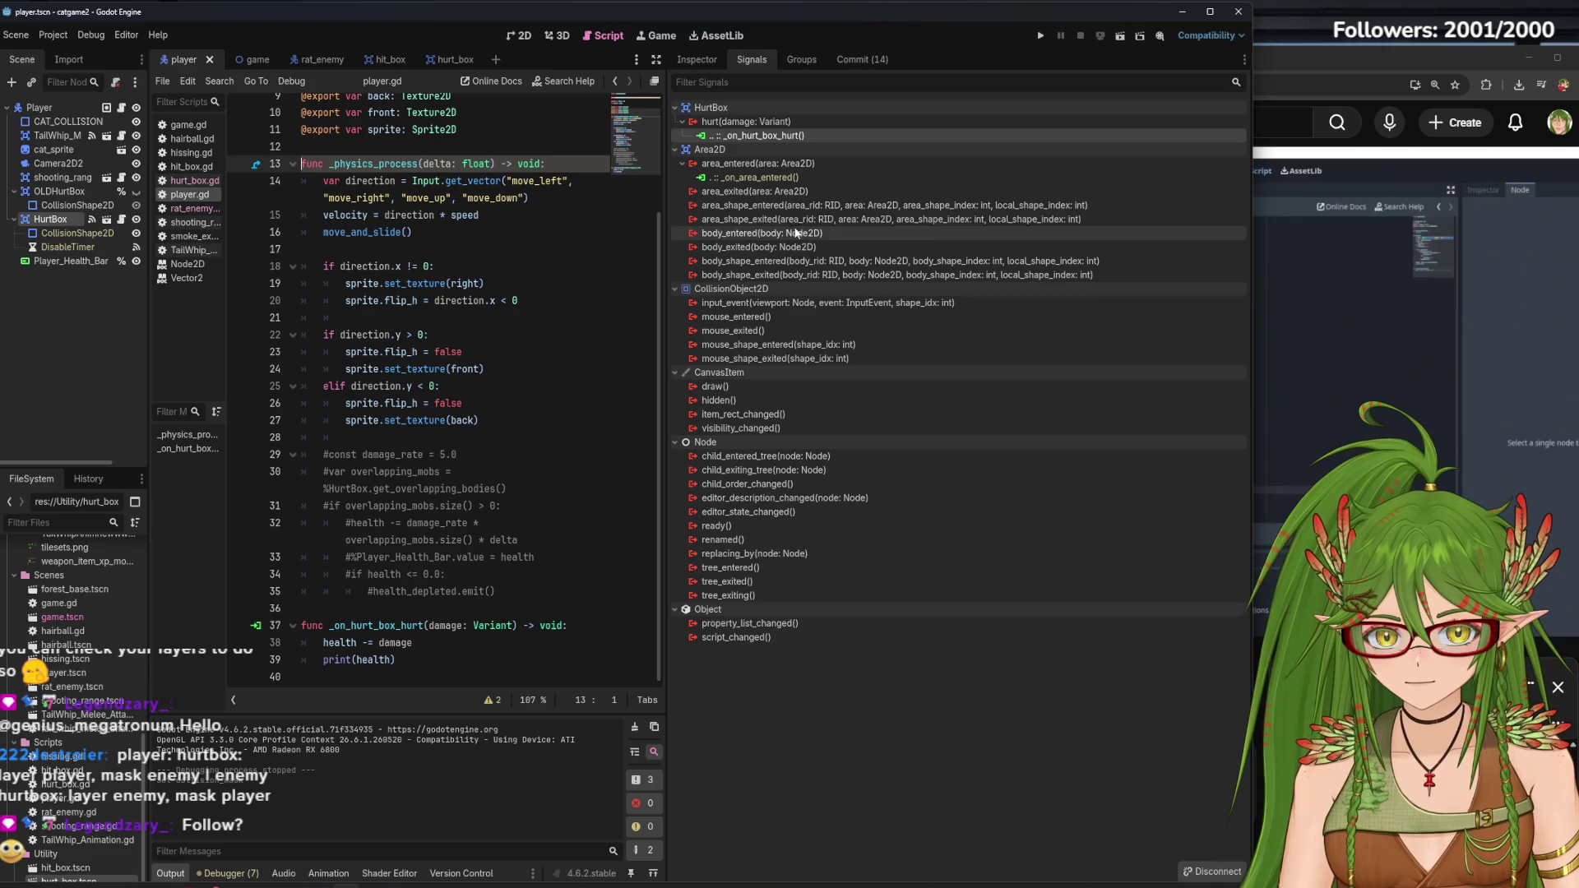
Return to the player scene's 2D view, widen the viewport, and show HurtBox properties
click(697, 59)
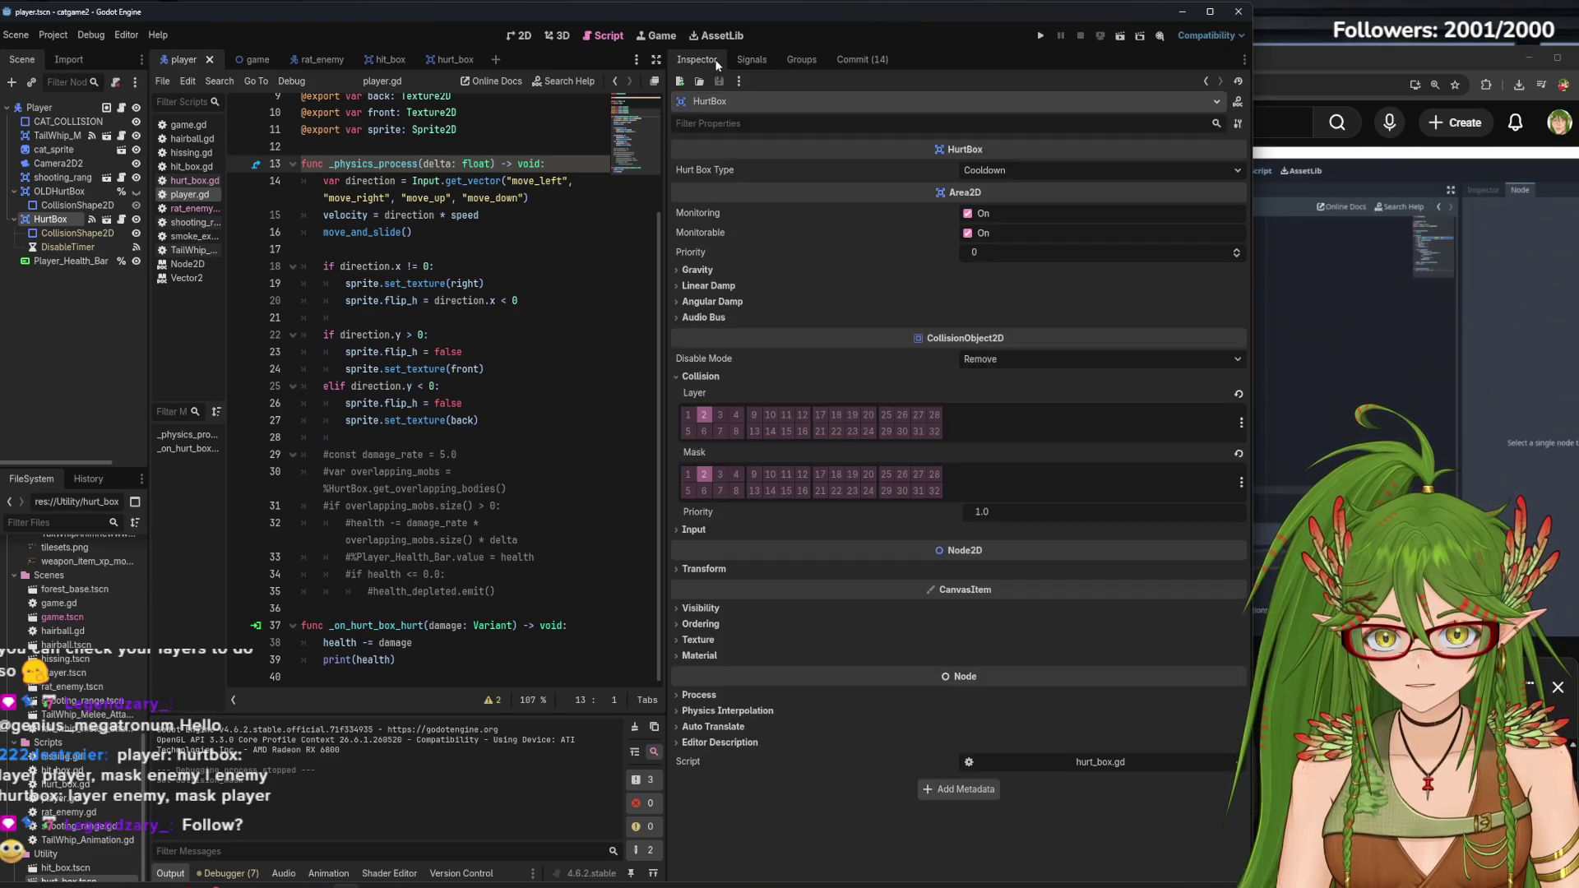
click(751, 59)
click(530, 36)
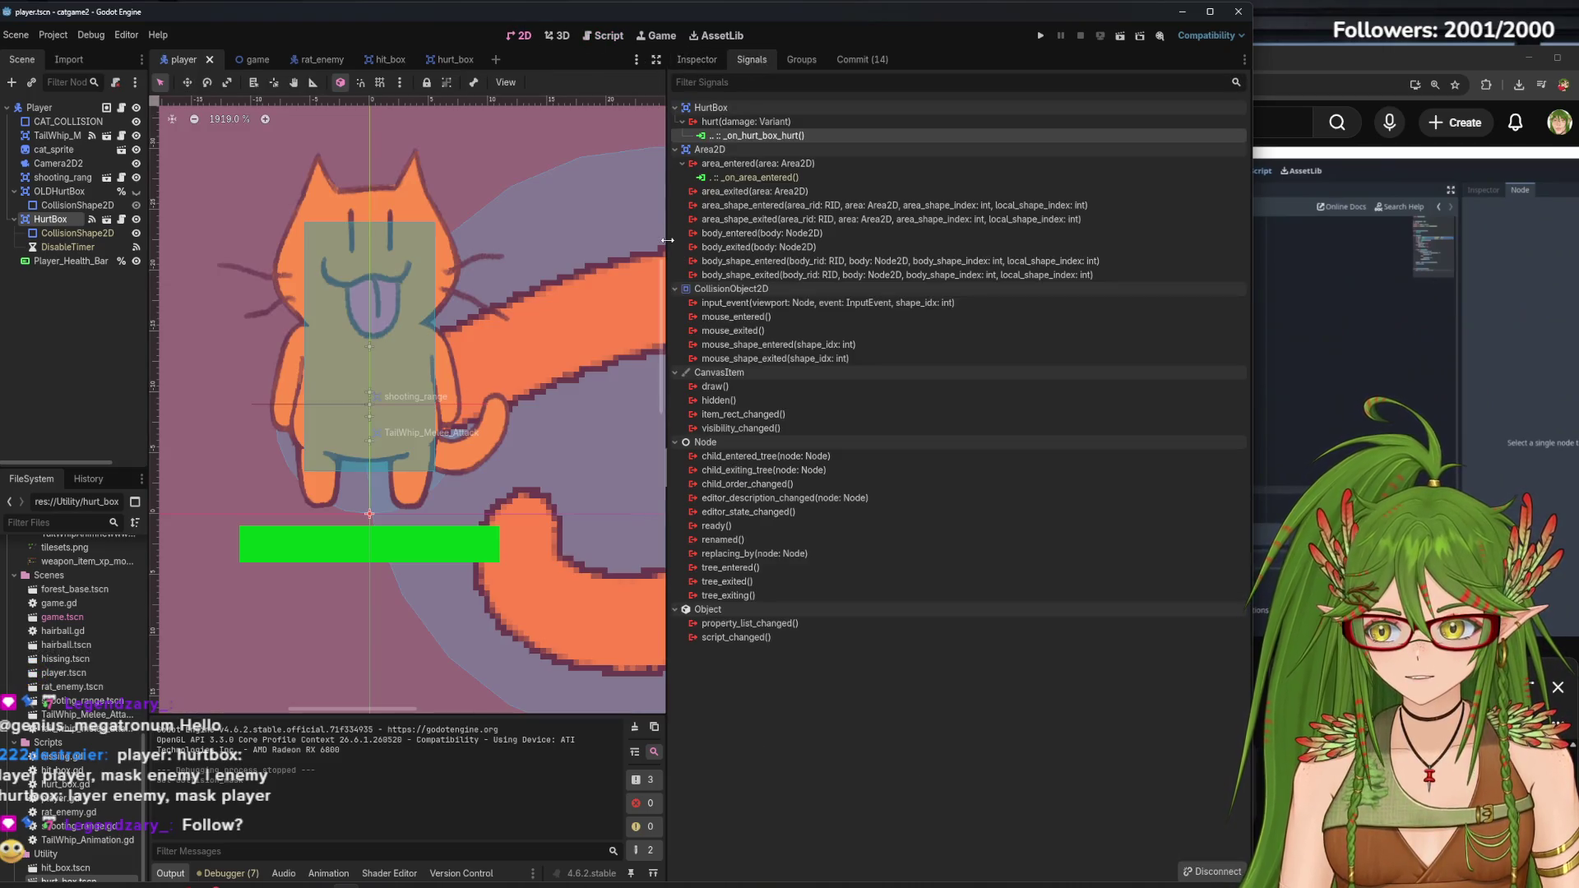
drag(667, 361, 946, 365)
mouse_move(1259, 375)
mouse_down()
mouse_move(836, 377)
mouse_move(1139, 378)
mouse_up()
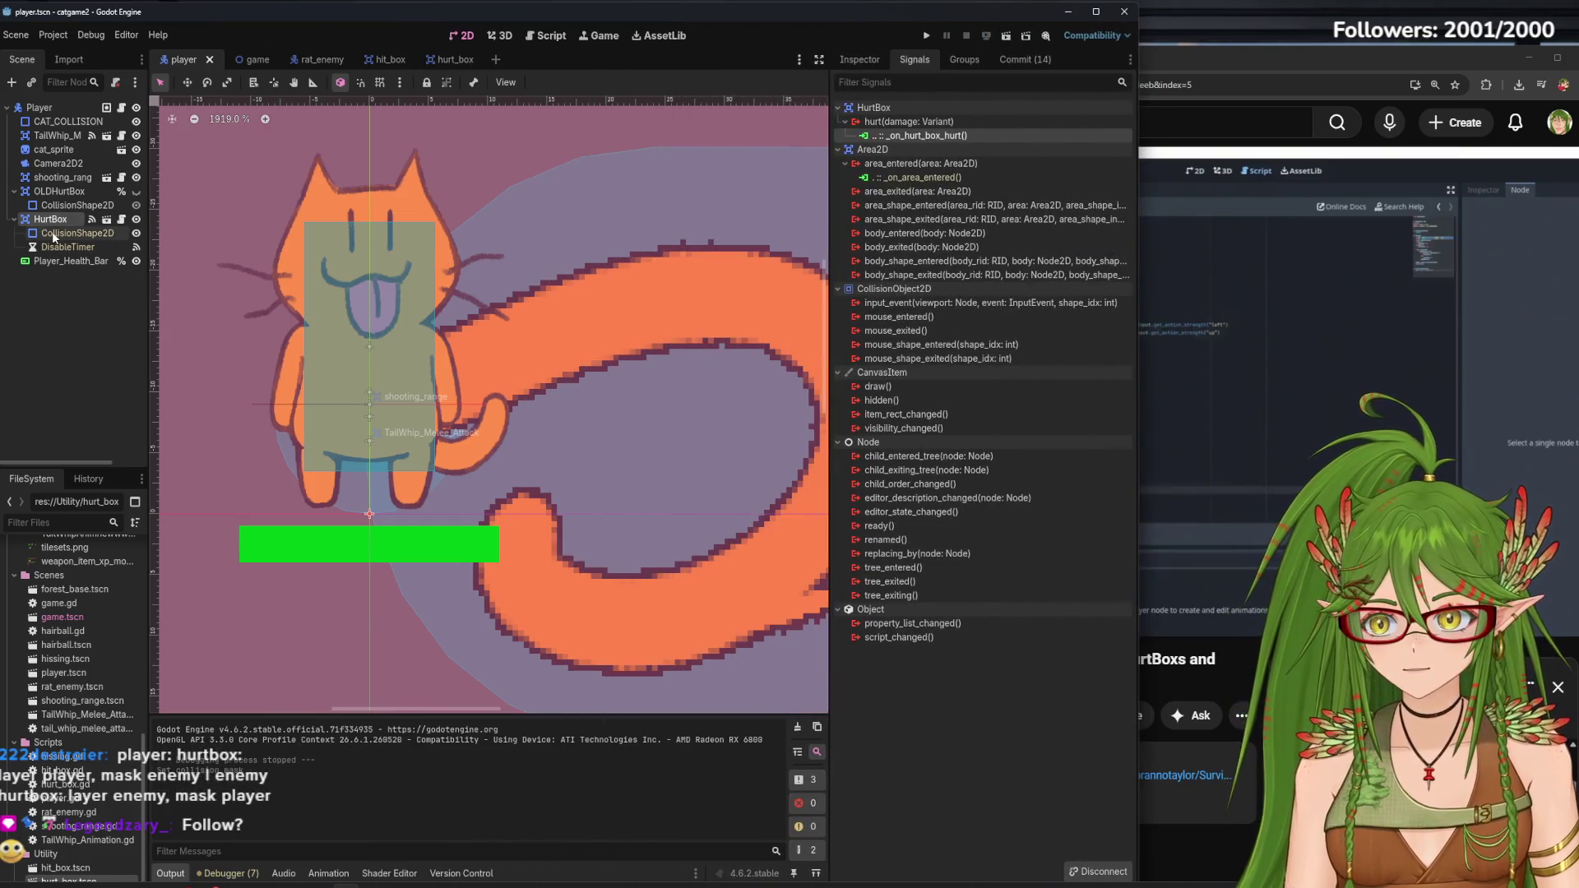
click(860, 59)
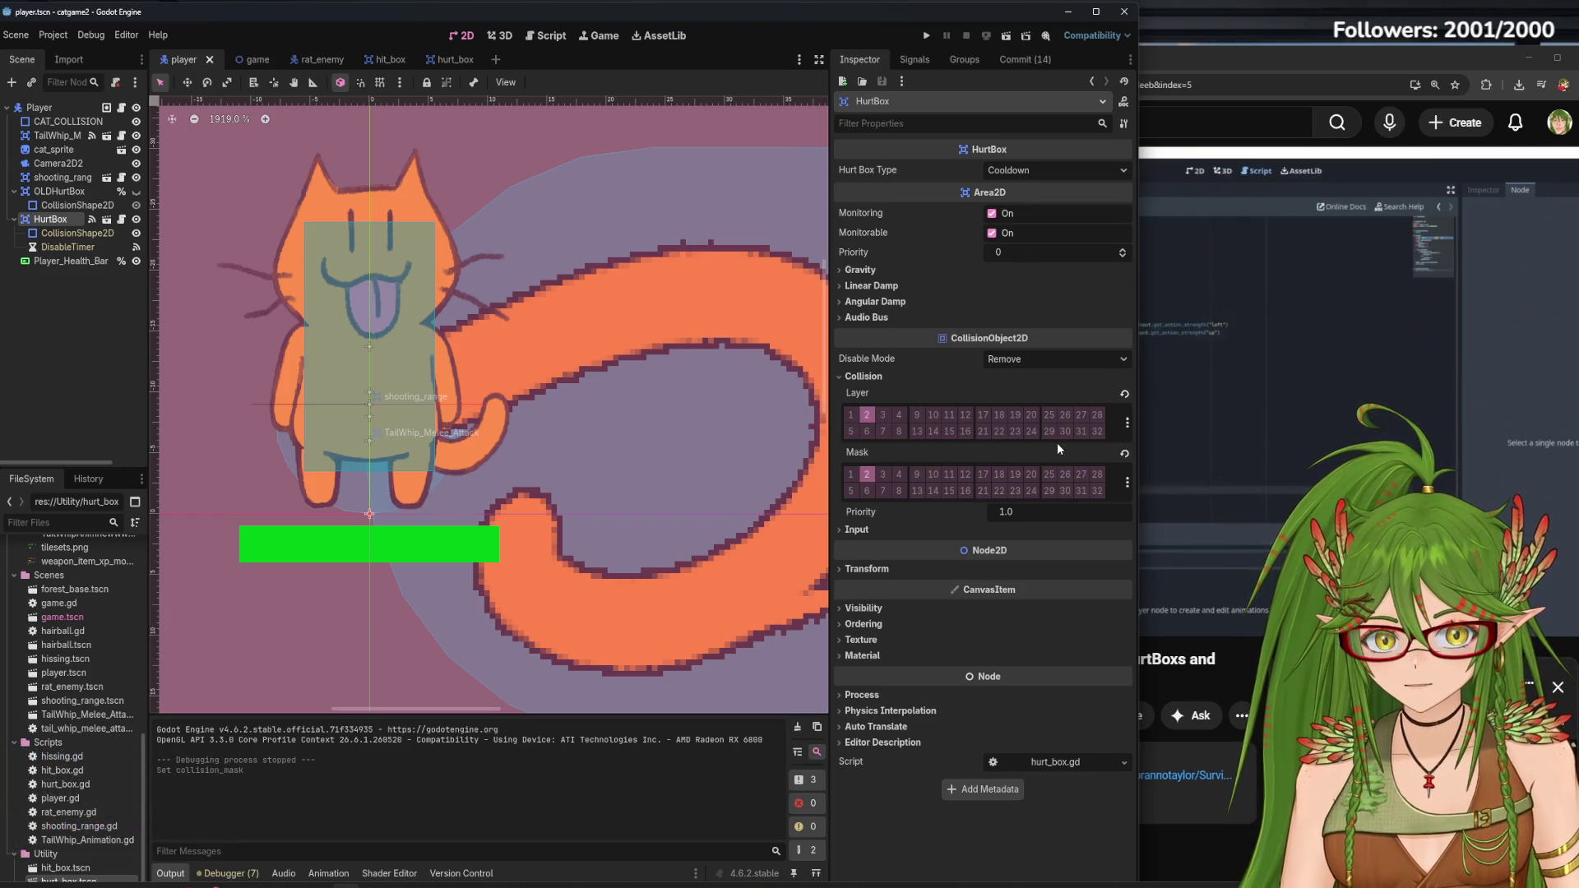
Rewind the tutorial video about 15 seconds and pause it
click(1277, 221)
click(1135, 388)
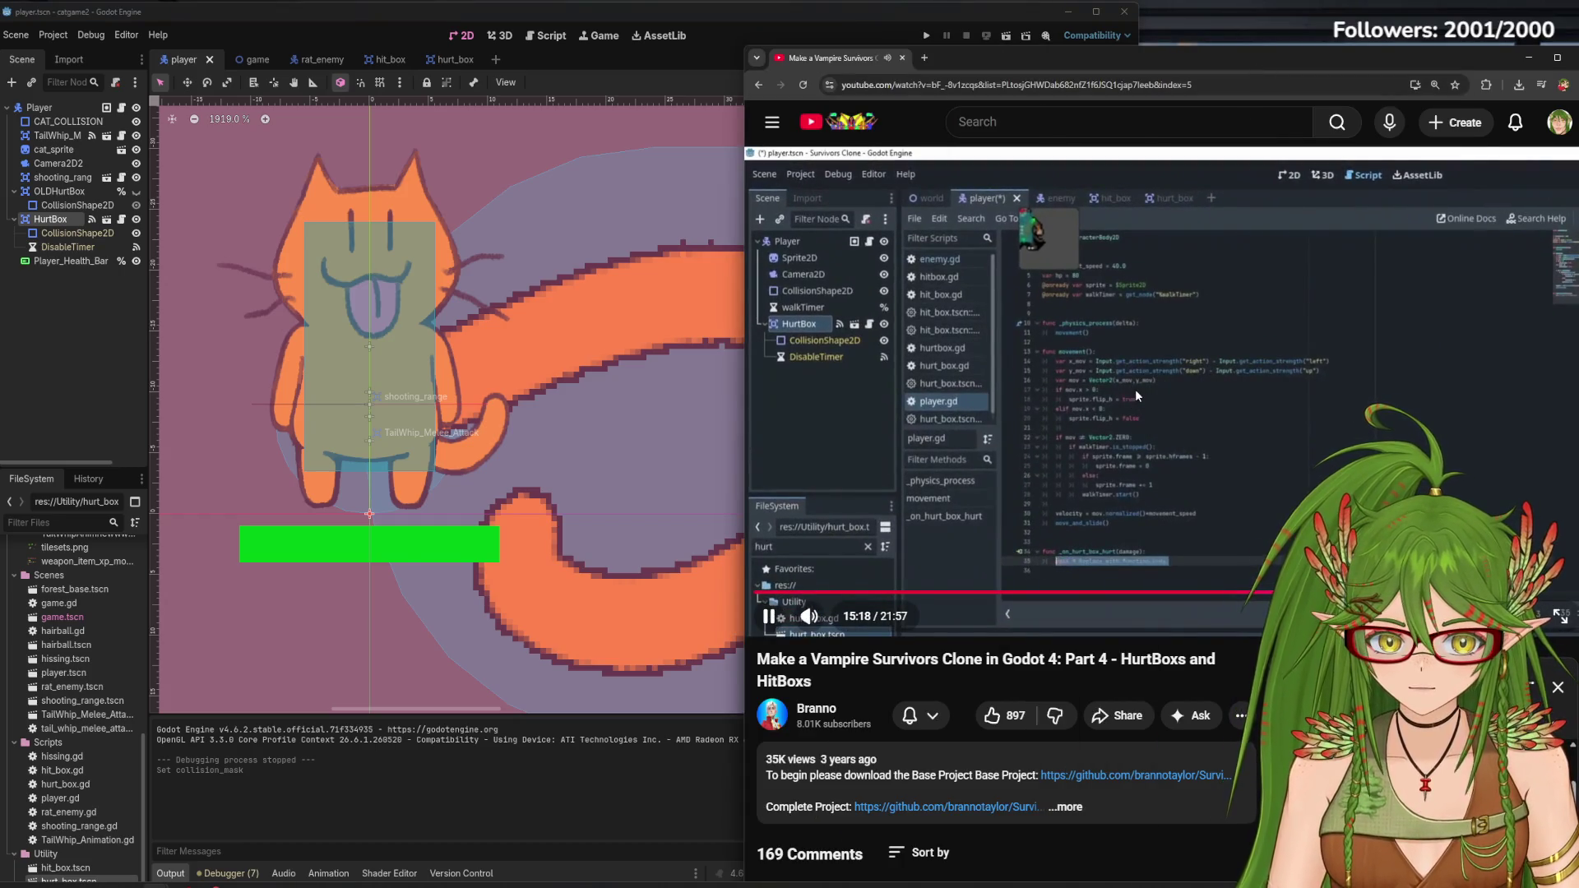
key(j)
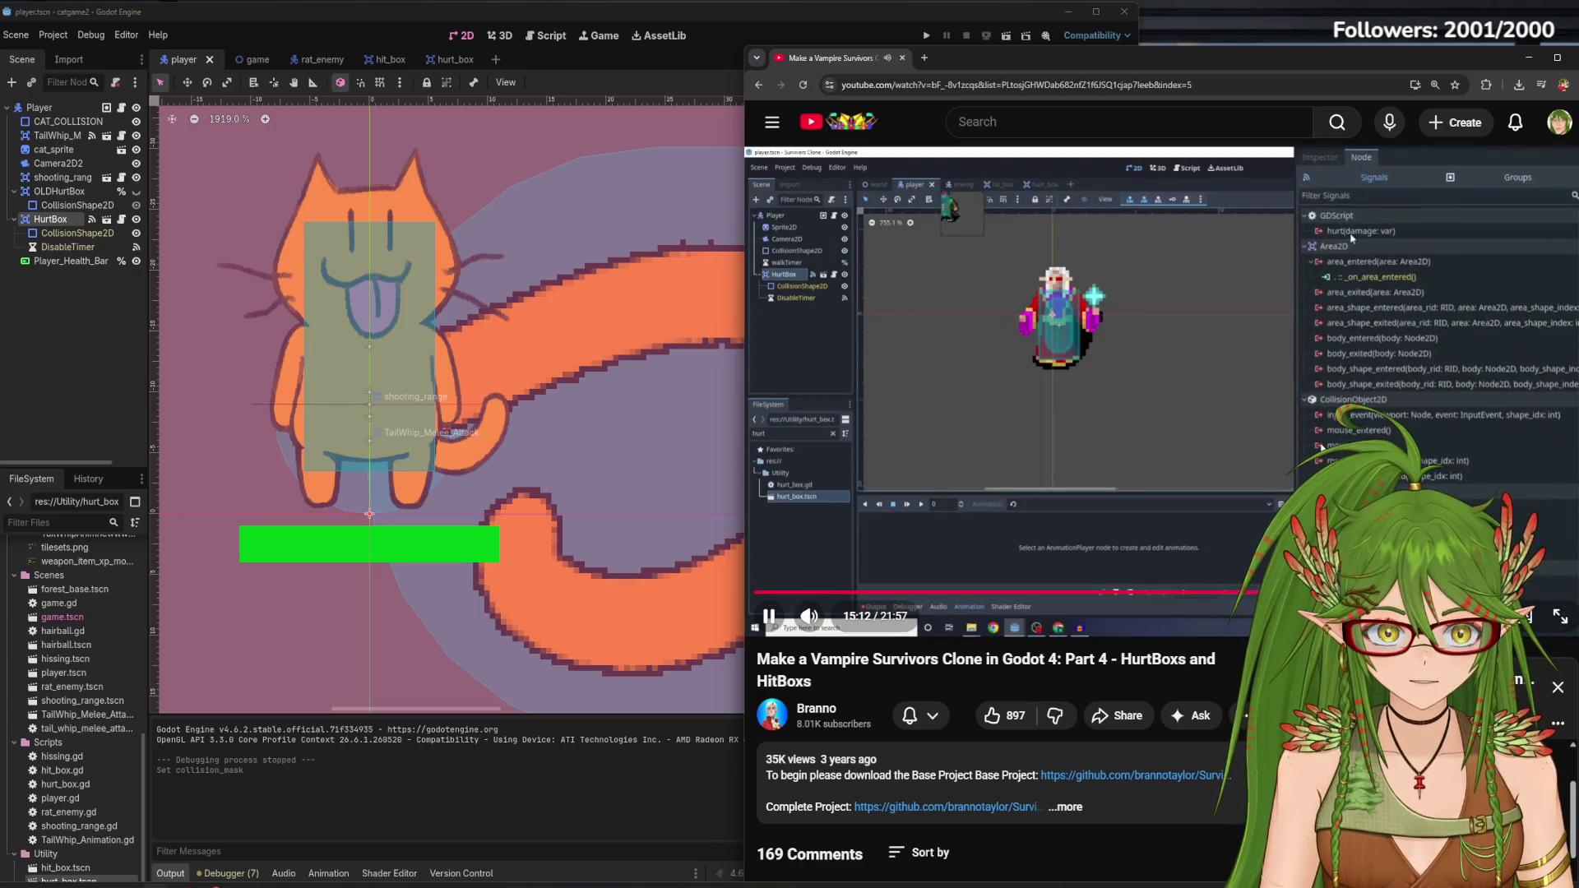
key(Left)
key(k)
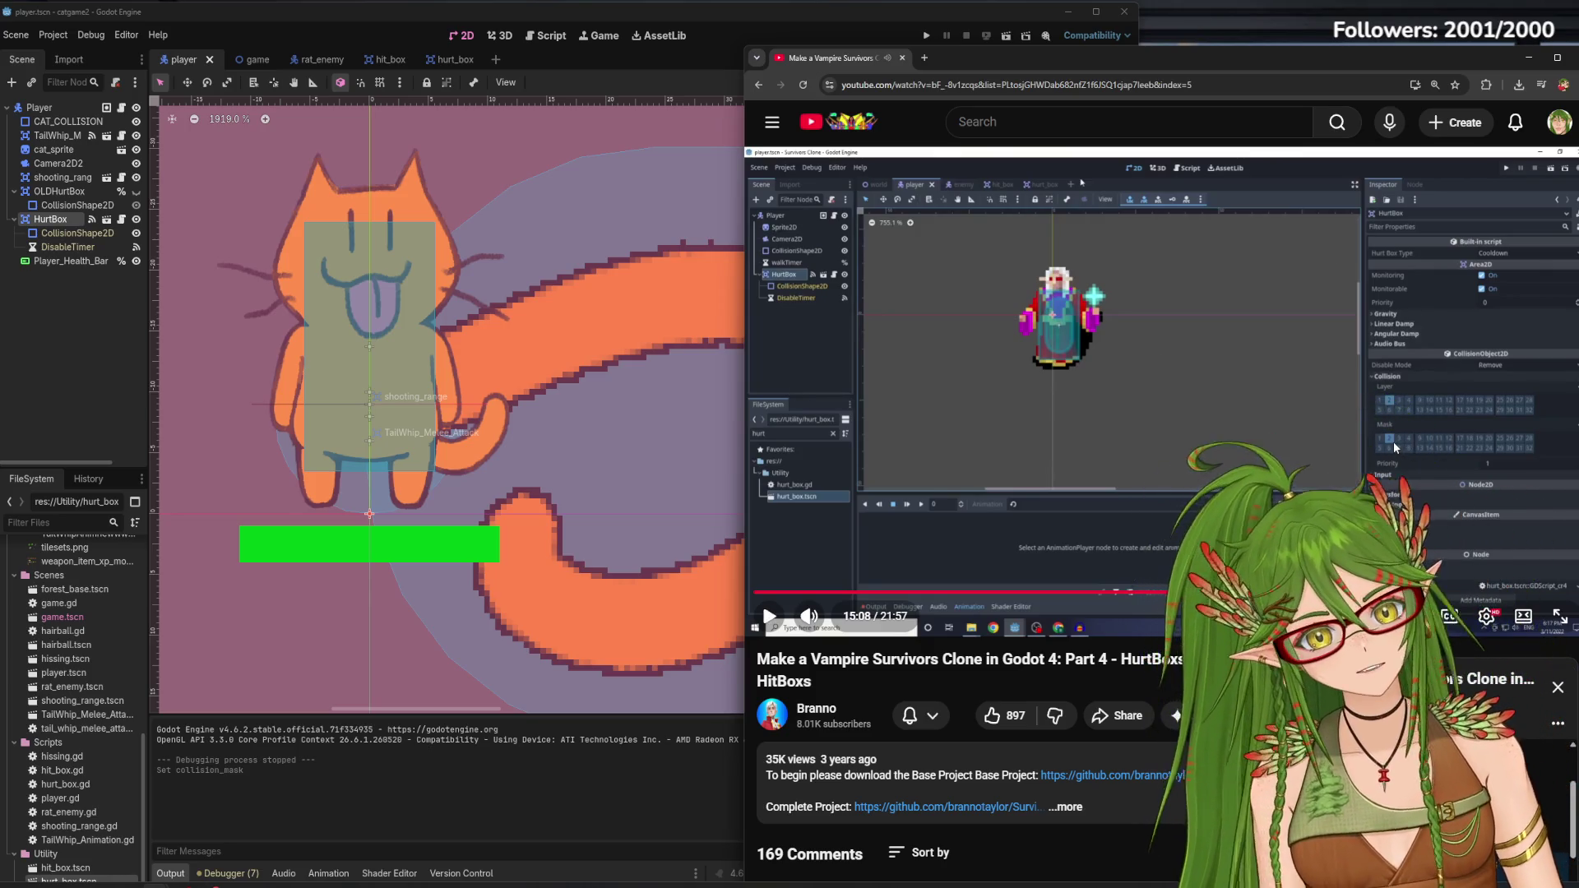
click(205, 362)
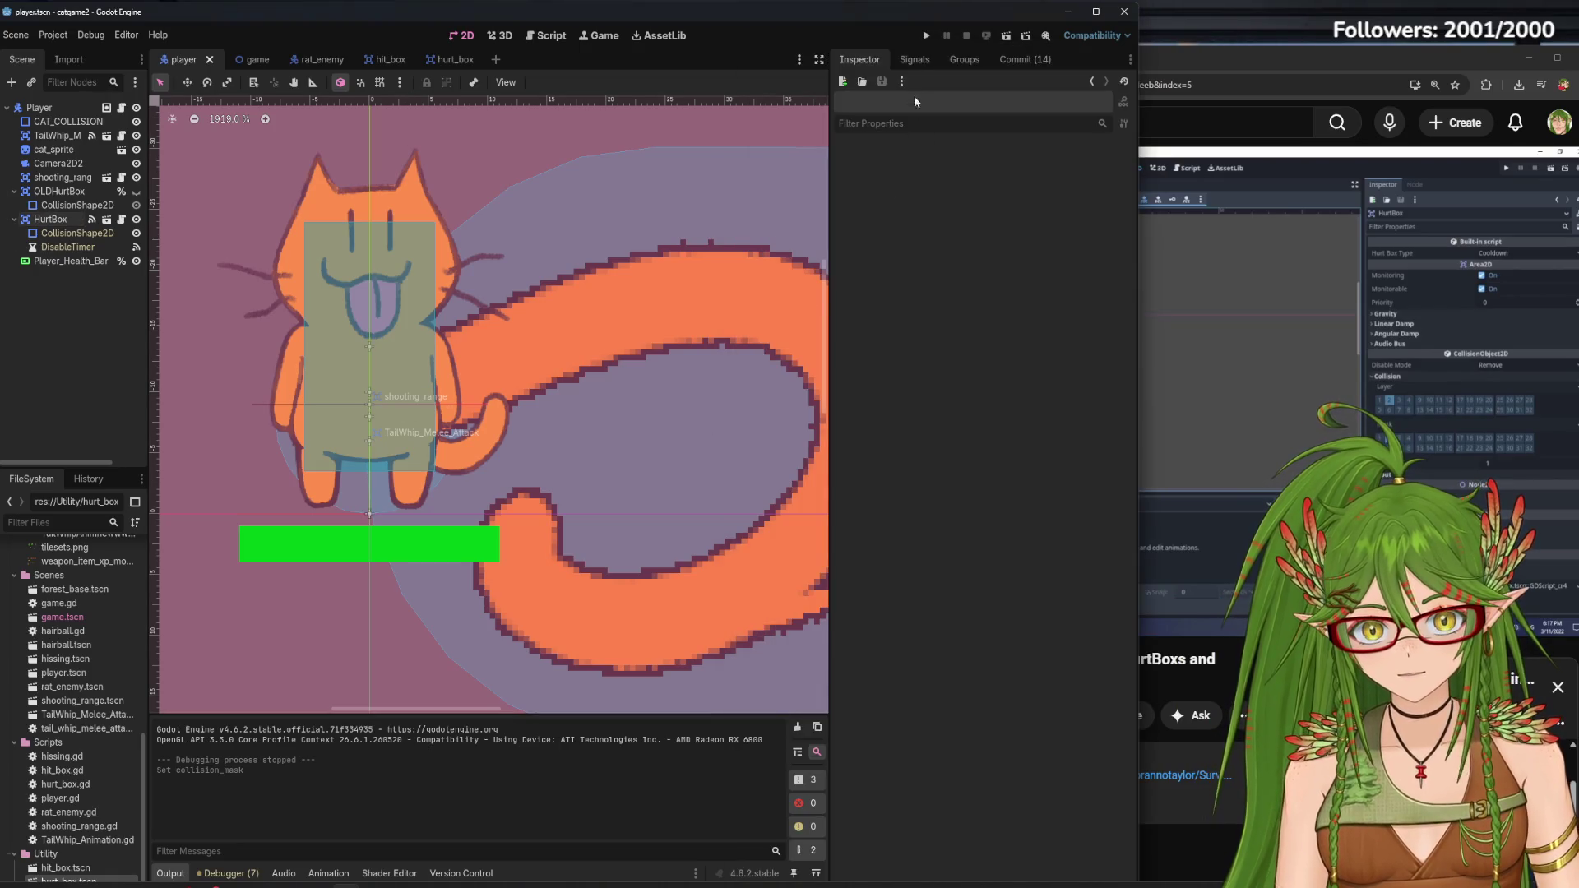
Select the player's HurtBox and watch more of the tutorial alongside it
click(51, 218)
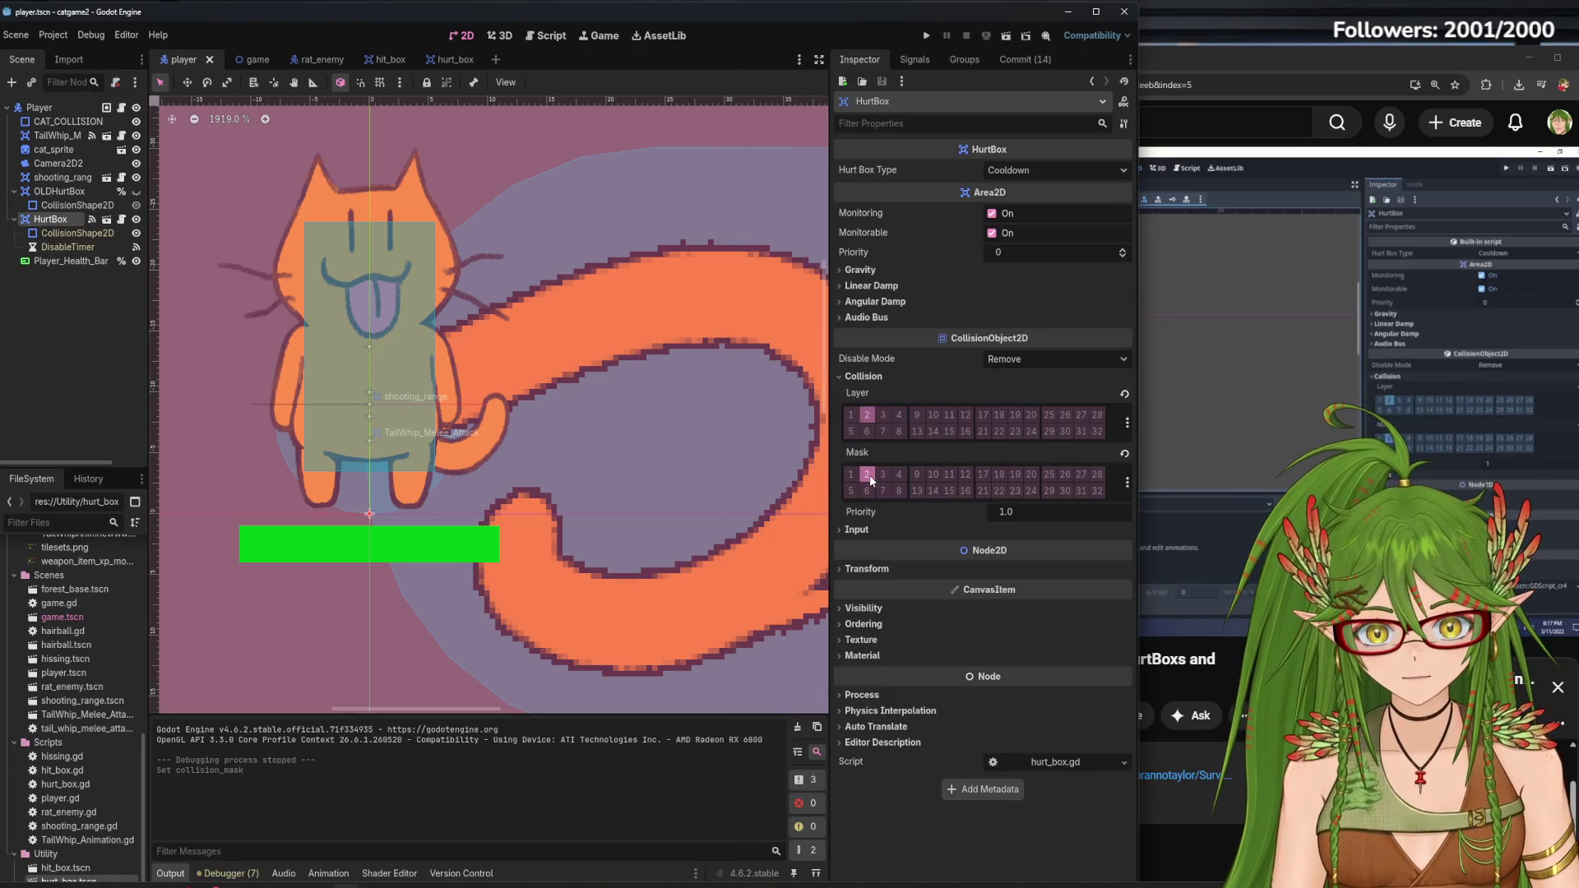
click(1234, 411)
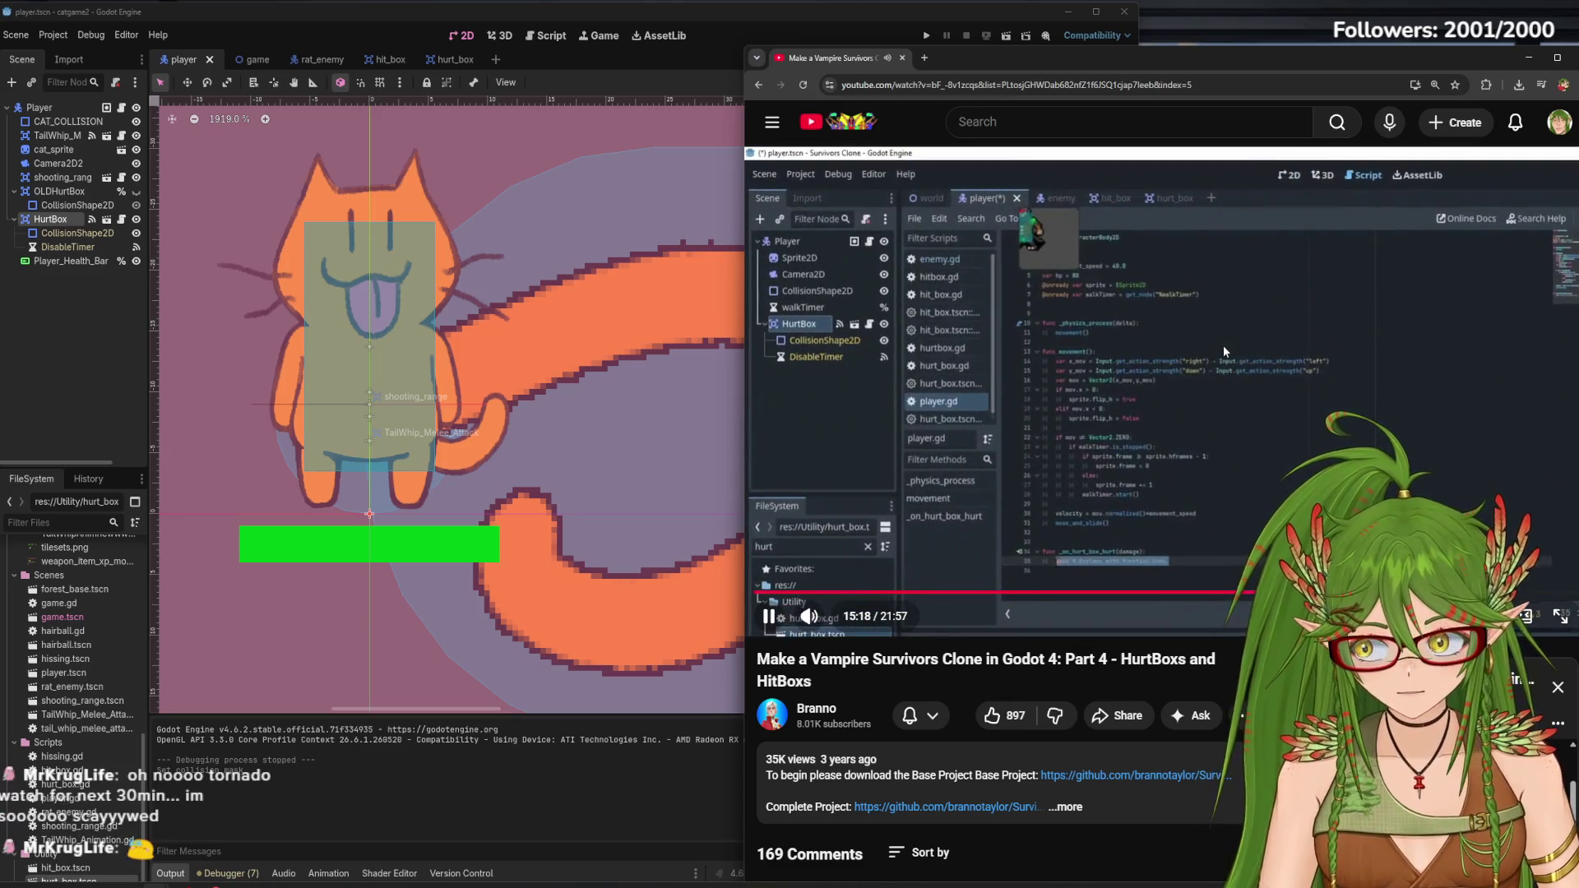
click(1146, 348)
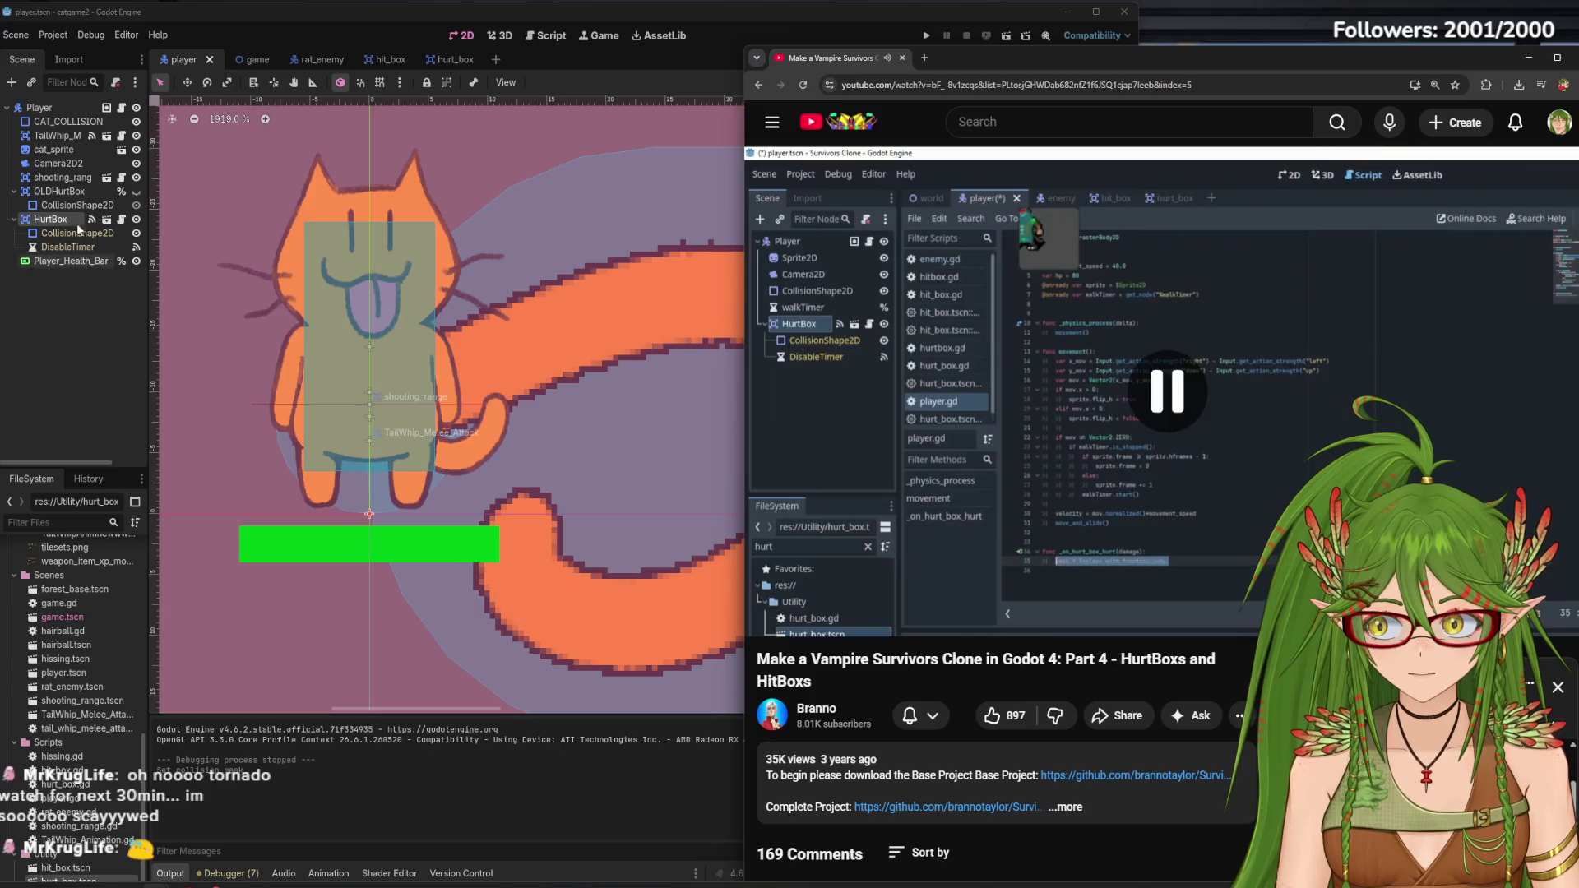
click(206, 260)
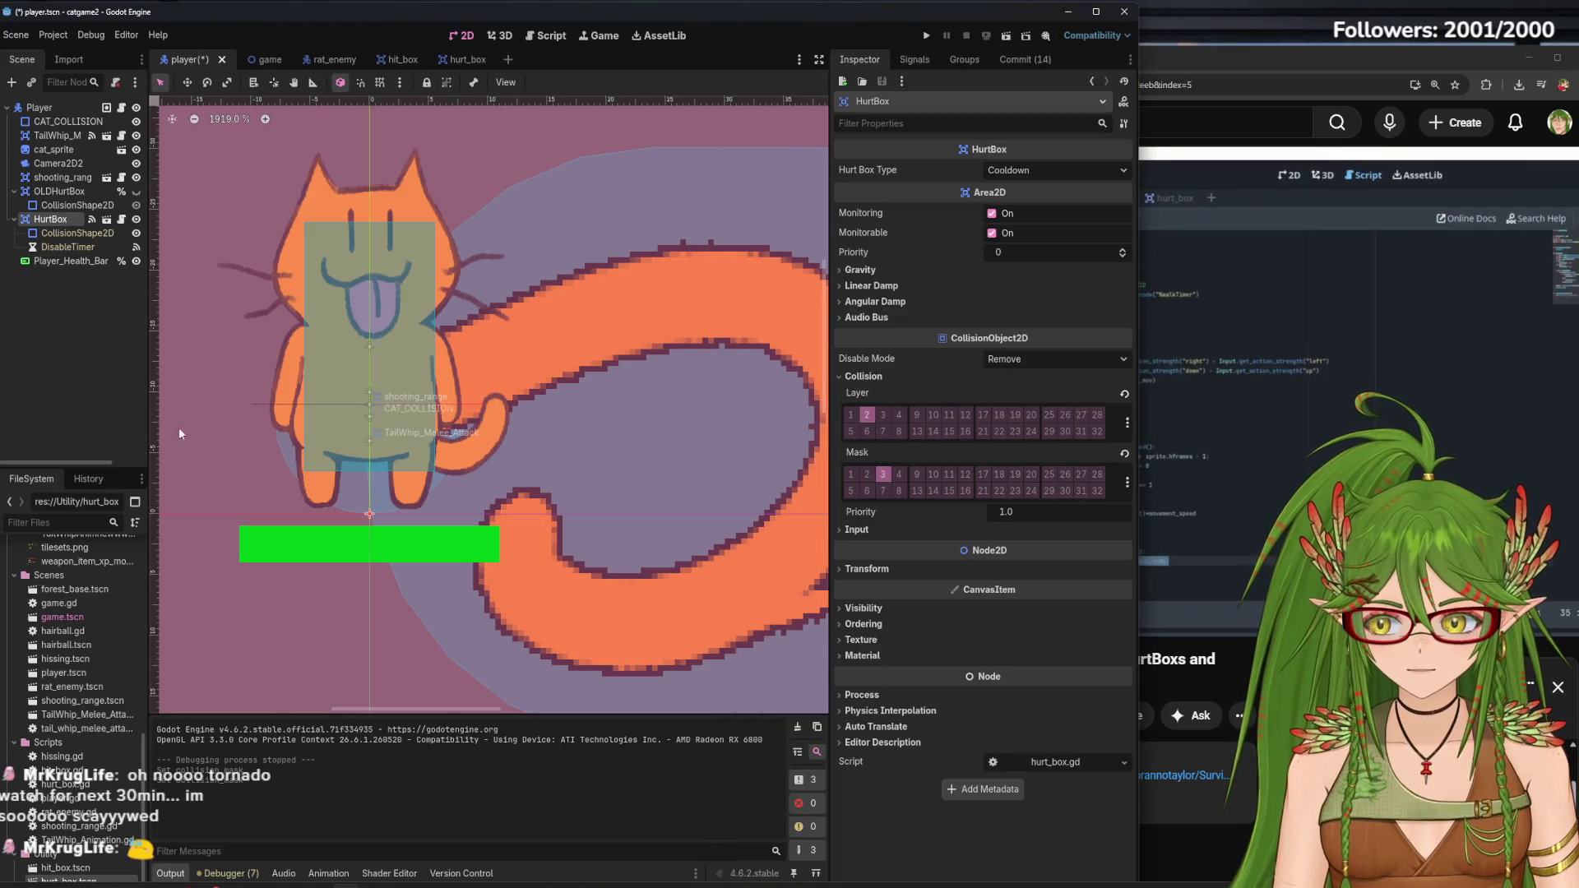
click(104, 427)
click(49, 218)
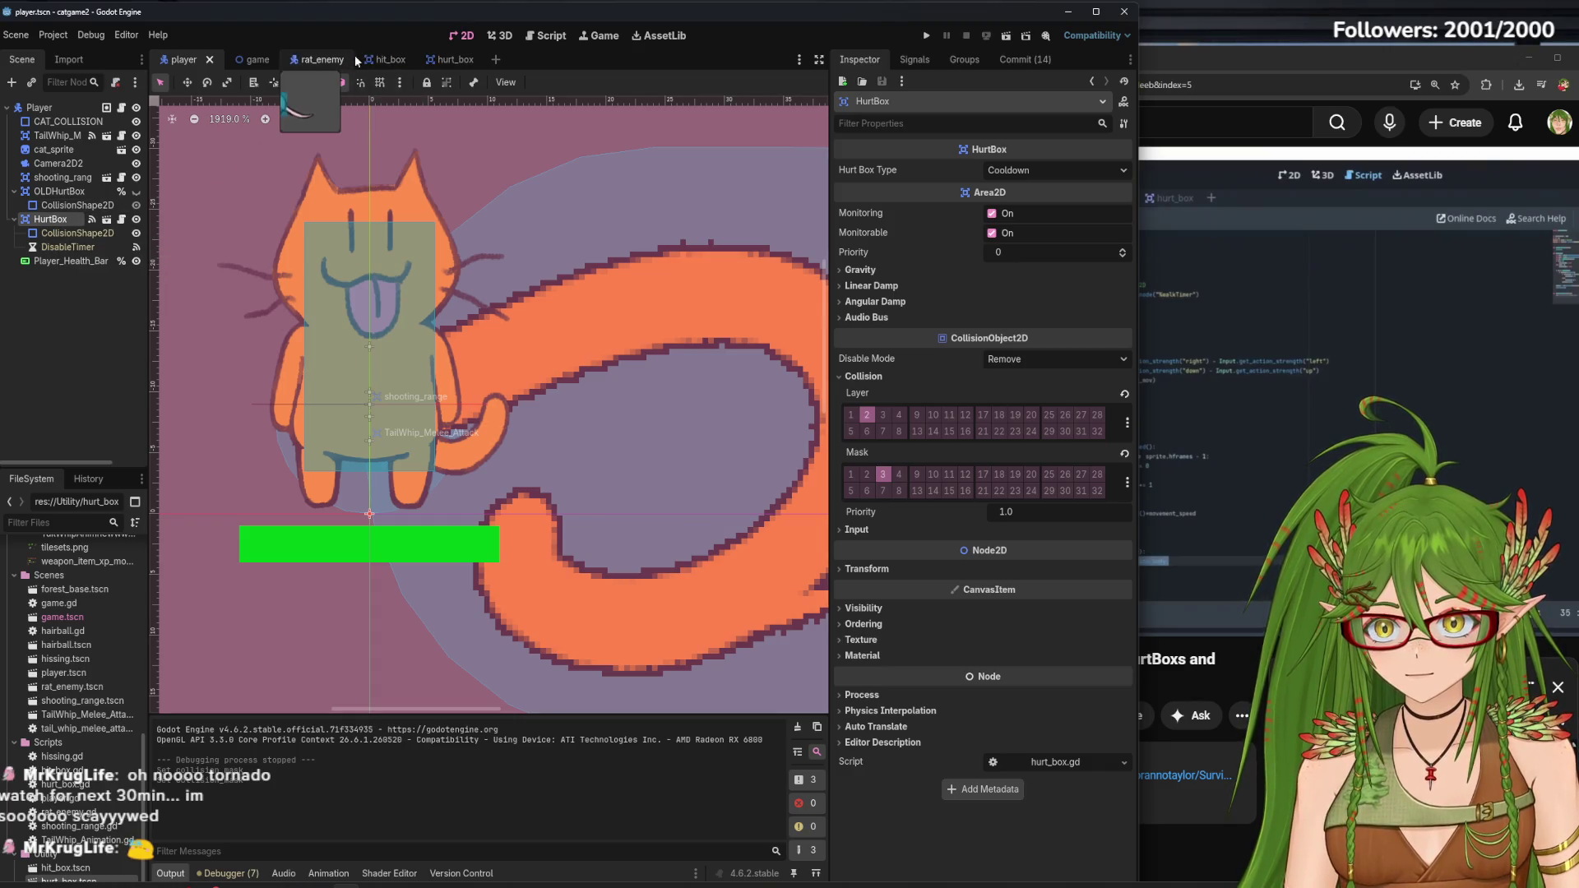
Check the hurt_box and hit_box scenes, reviewing HitBox's collision settings
click(463, 64)
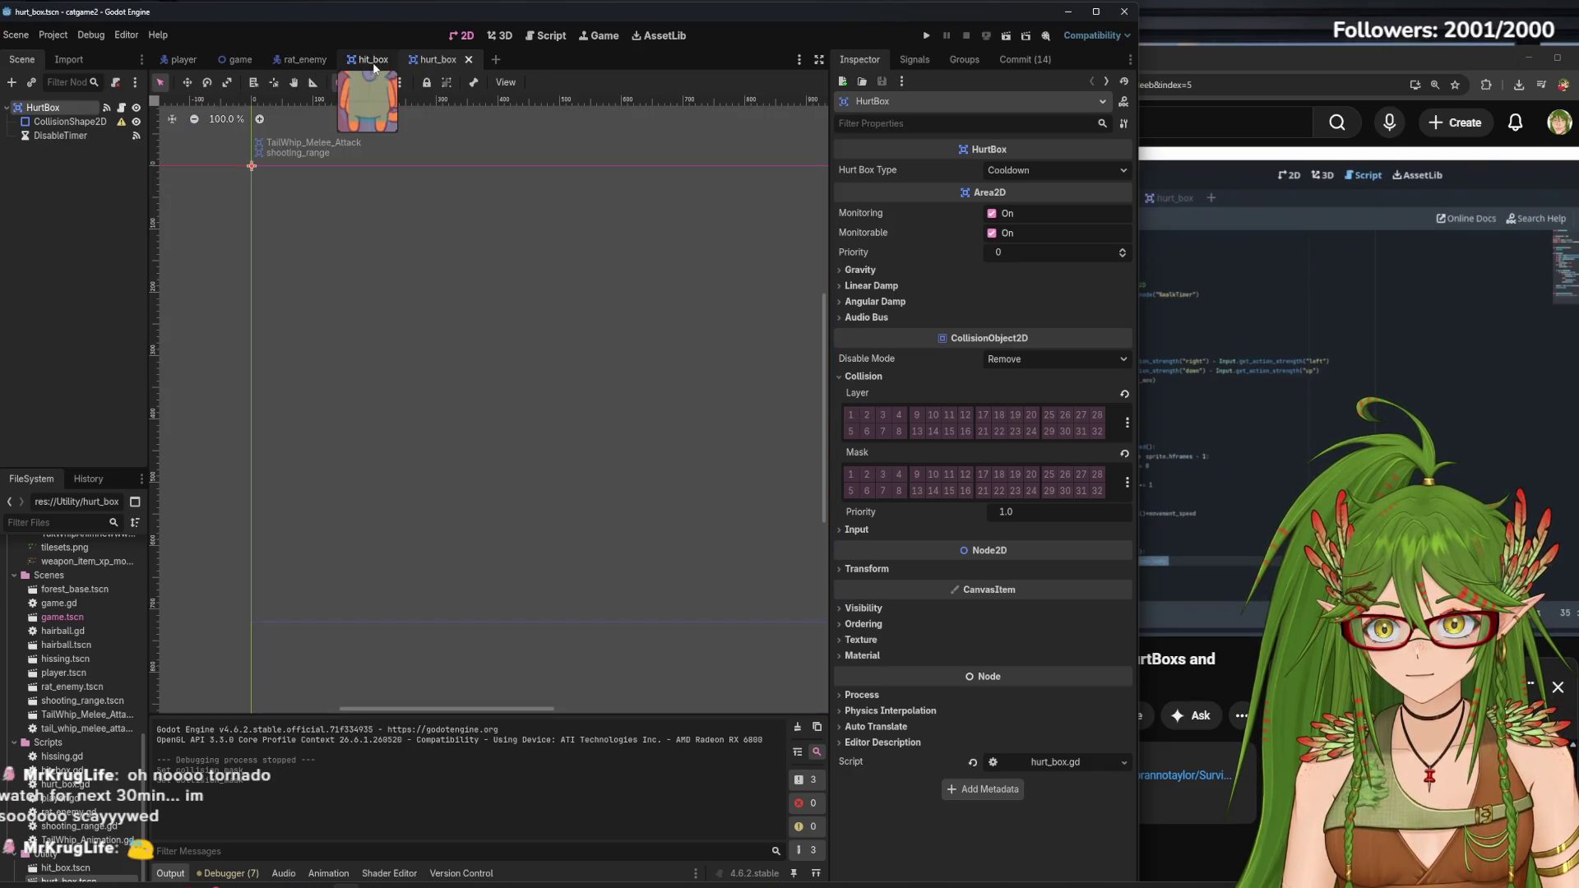
click(374, 69)
click(445, 69)
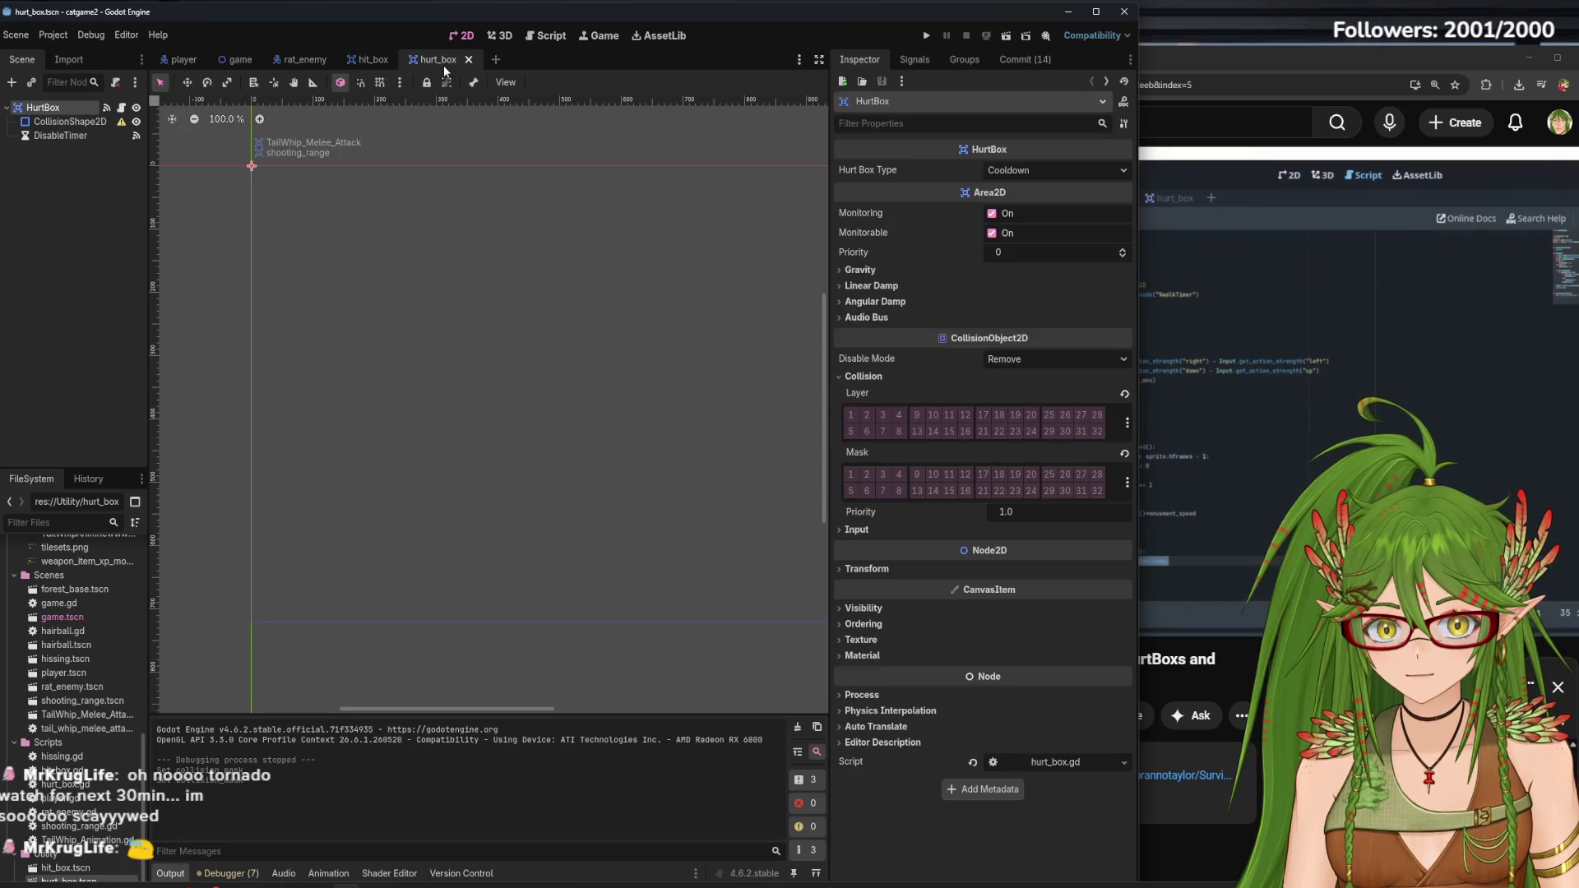
click(356, 63)
click(92, 106)
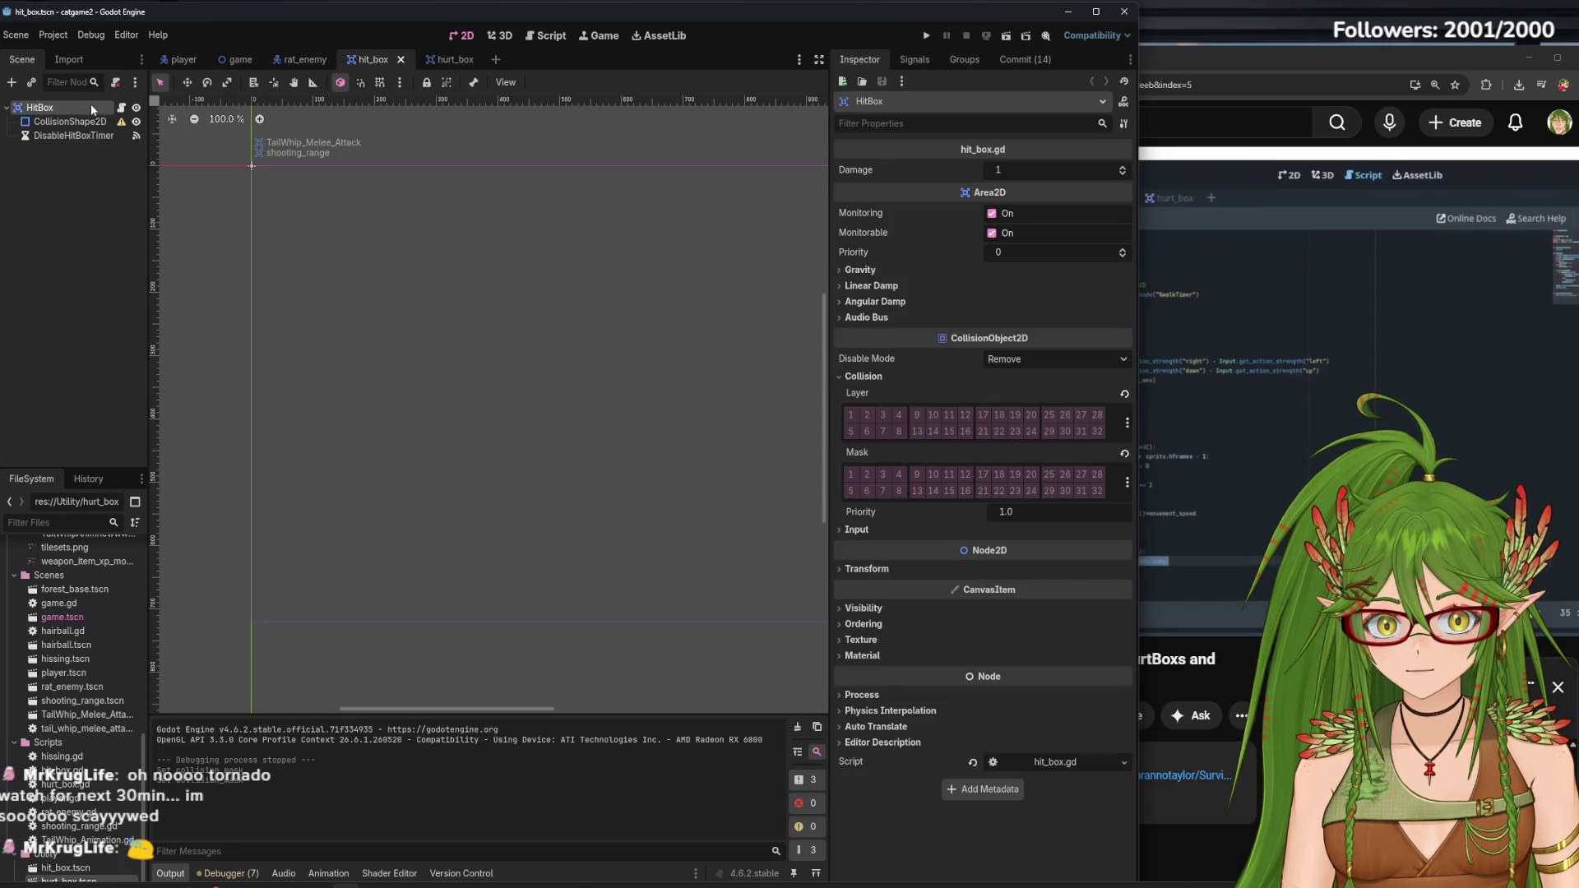
Turn off collision mask layer 3 on the rat's HurtBox, then run the game
click(300, 63)
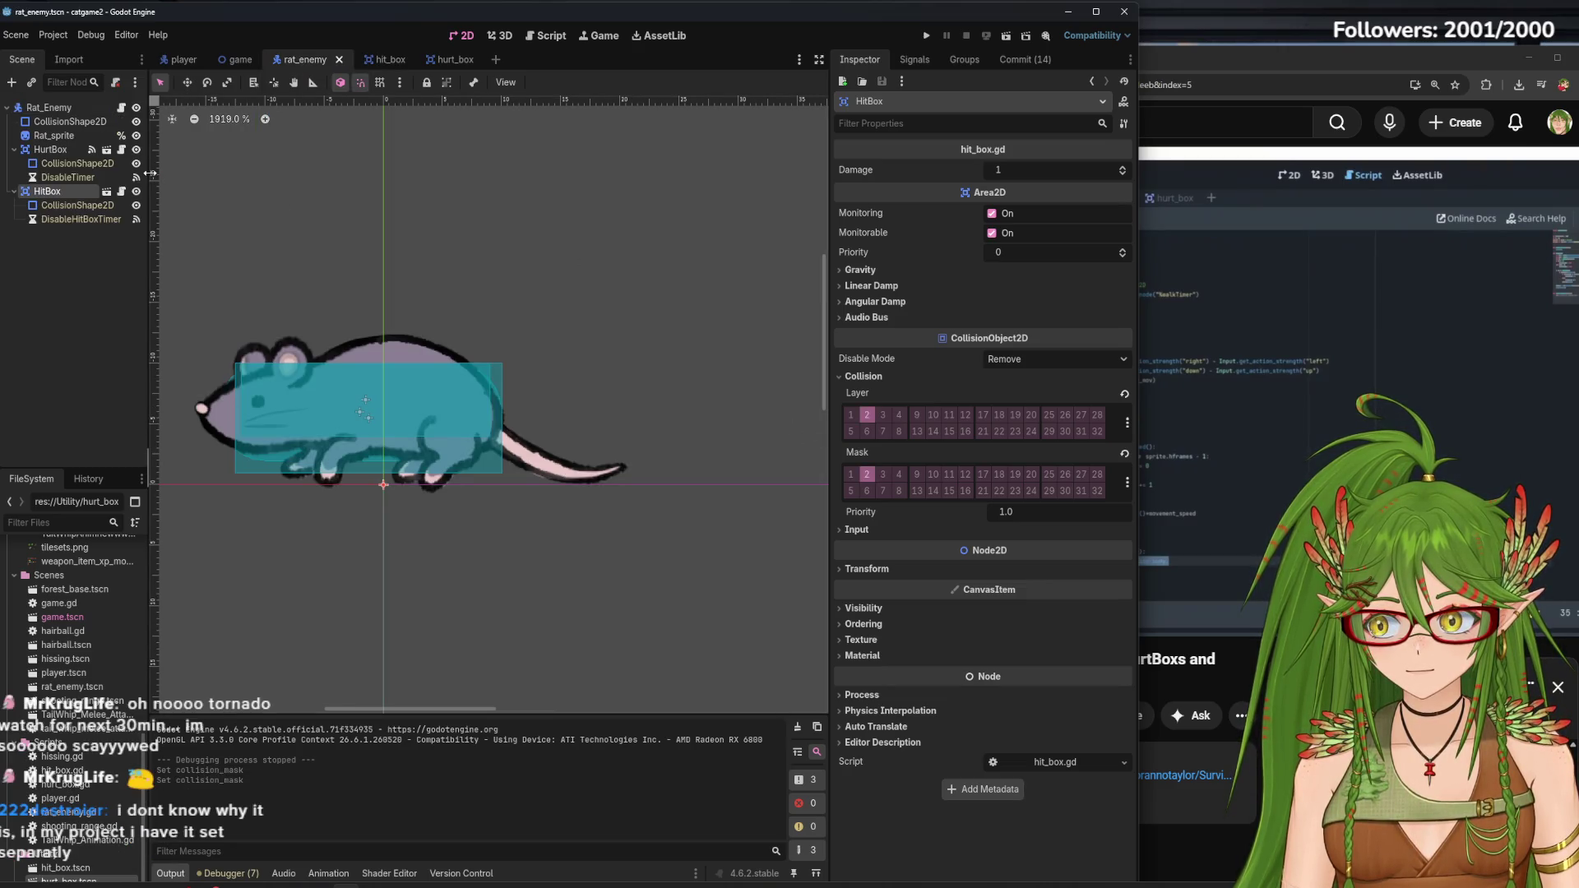
click(51, 149)
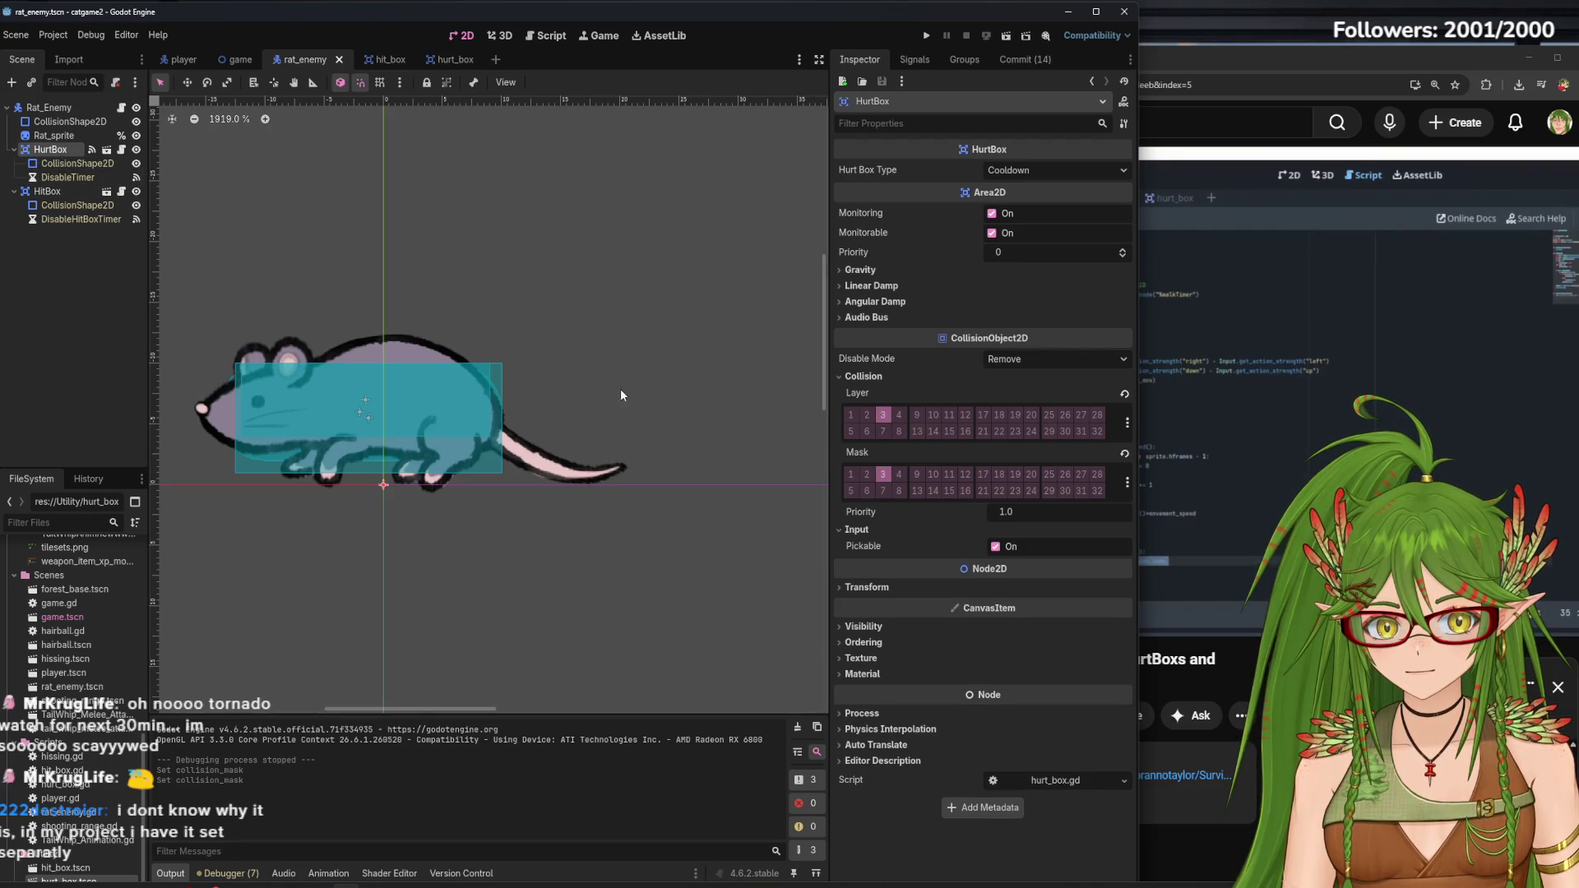
click(880, 478)
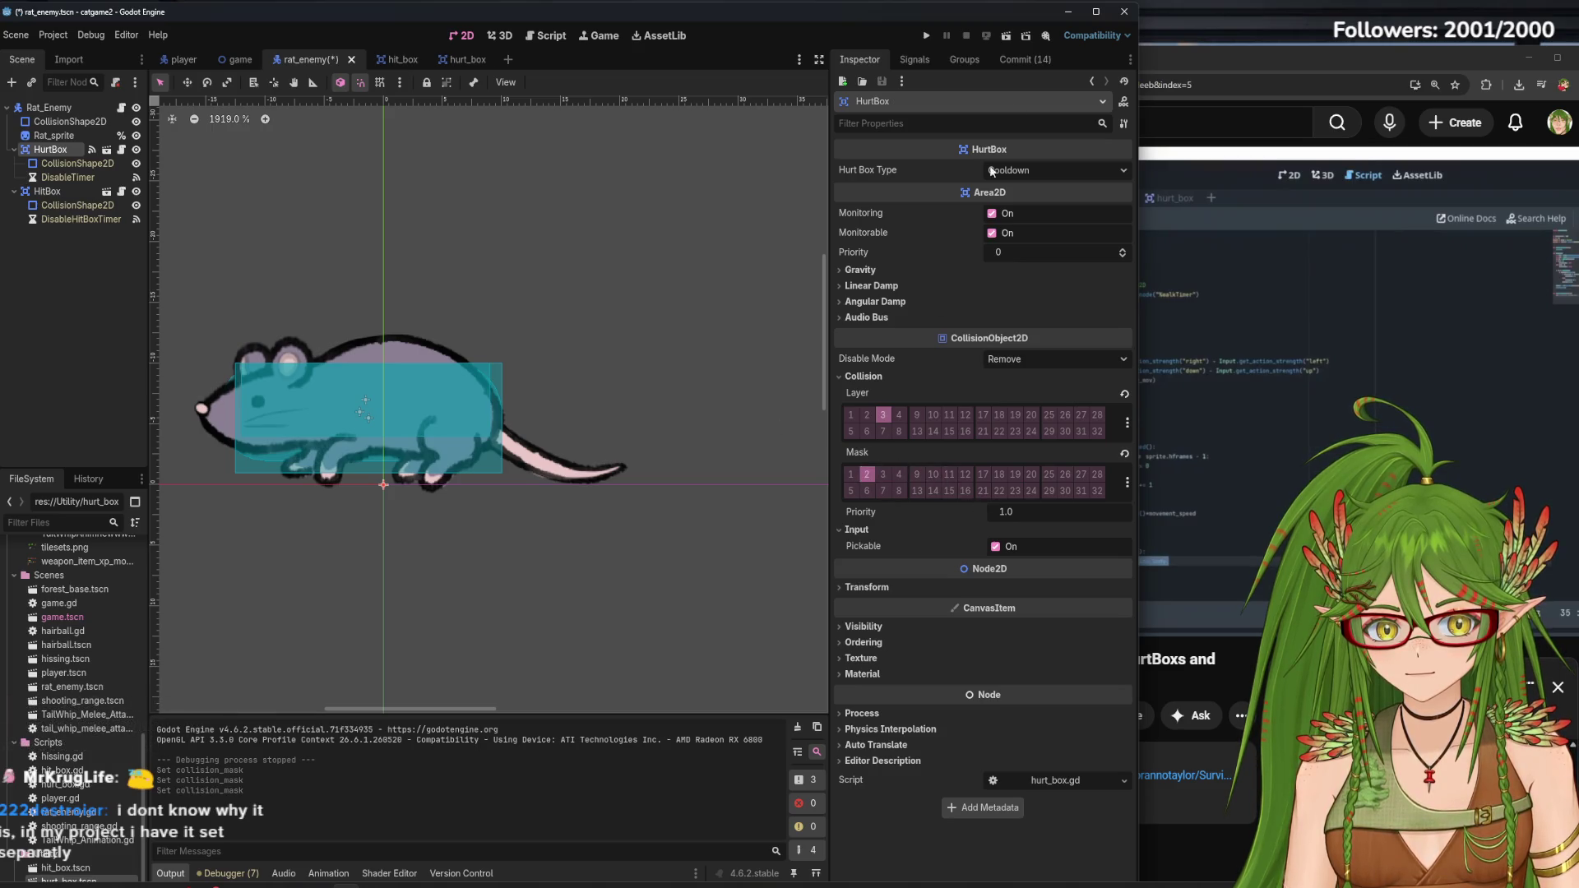
click(927, 36)
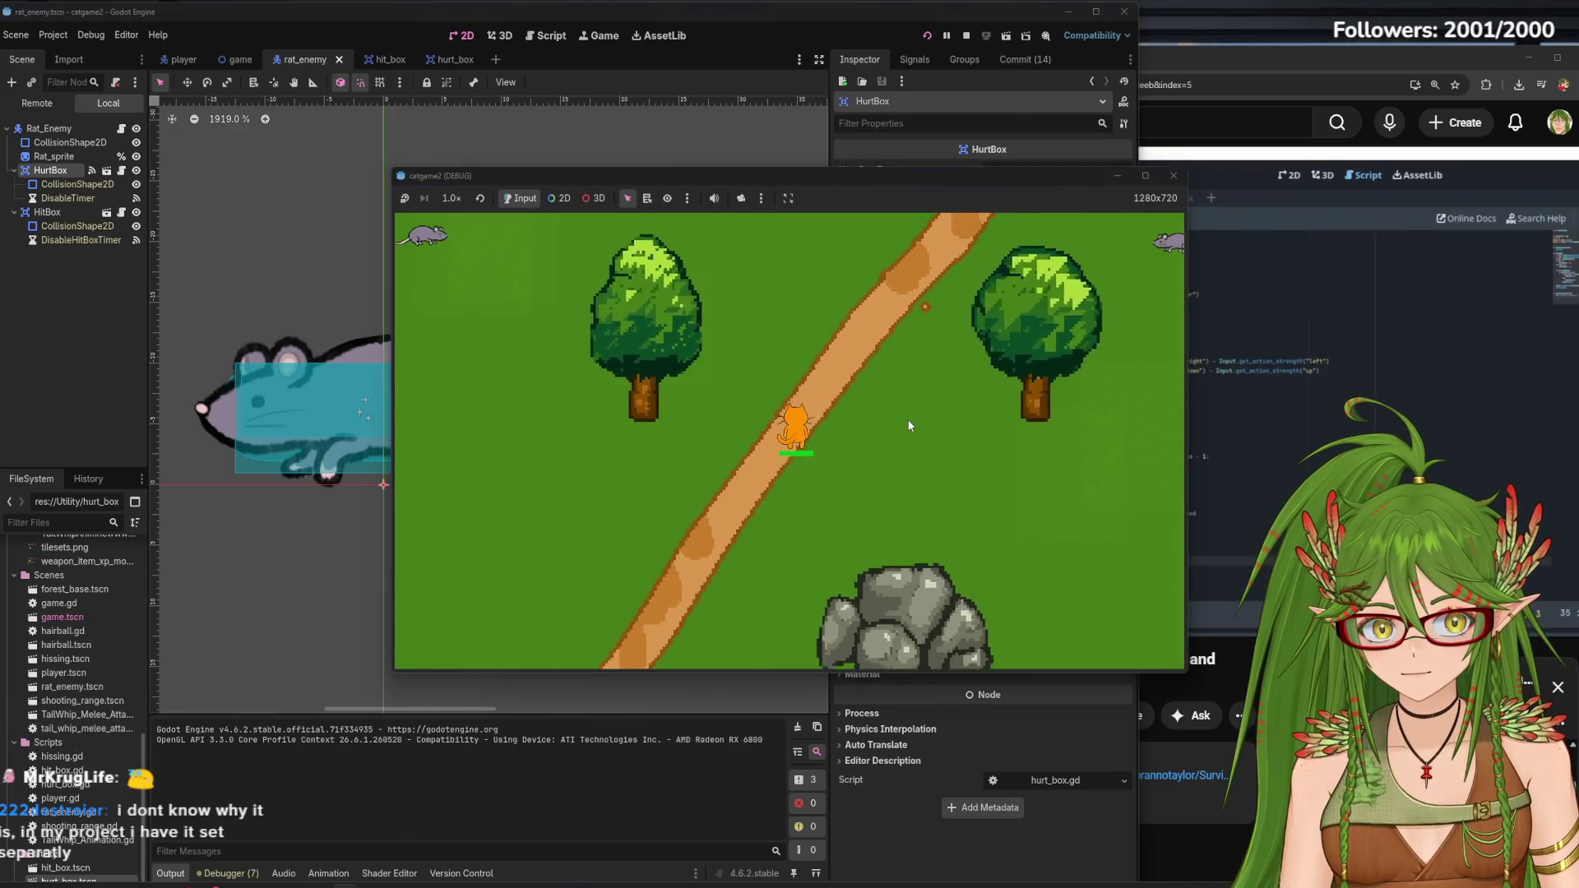
Move the cat up-right and then up and down among the rats, then stop the game
key(Up)
key(Right)
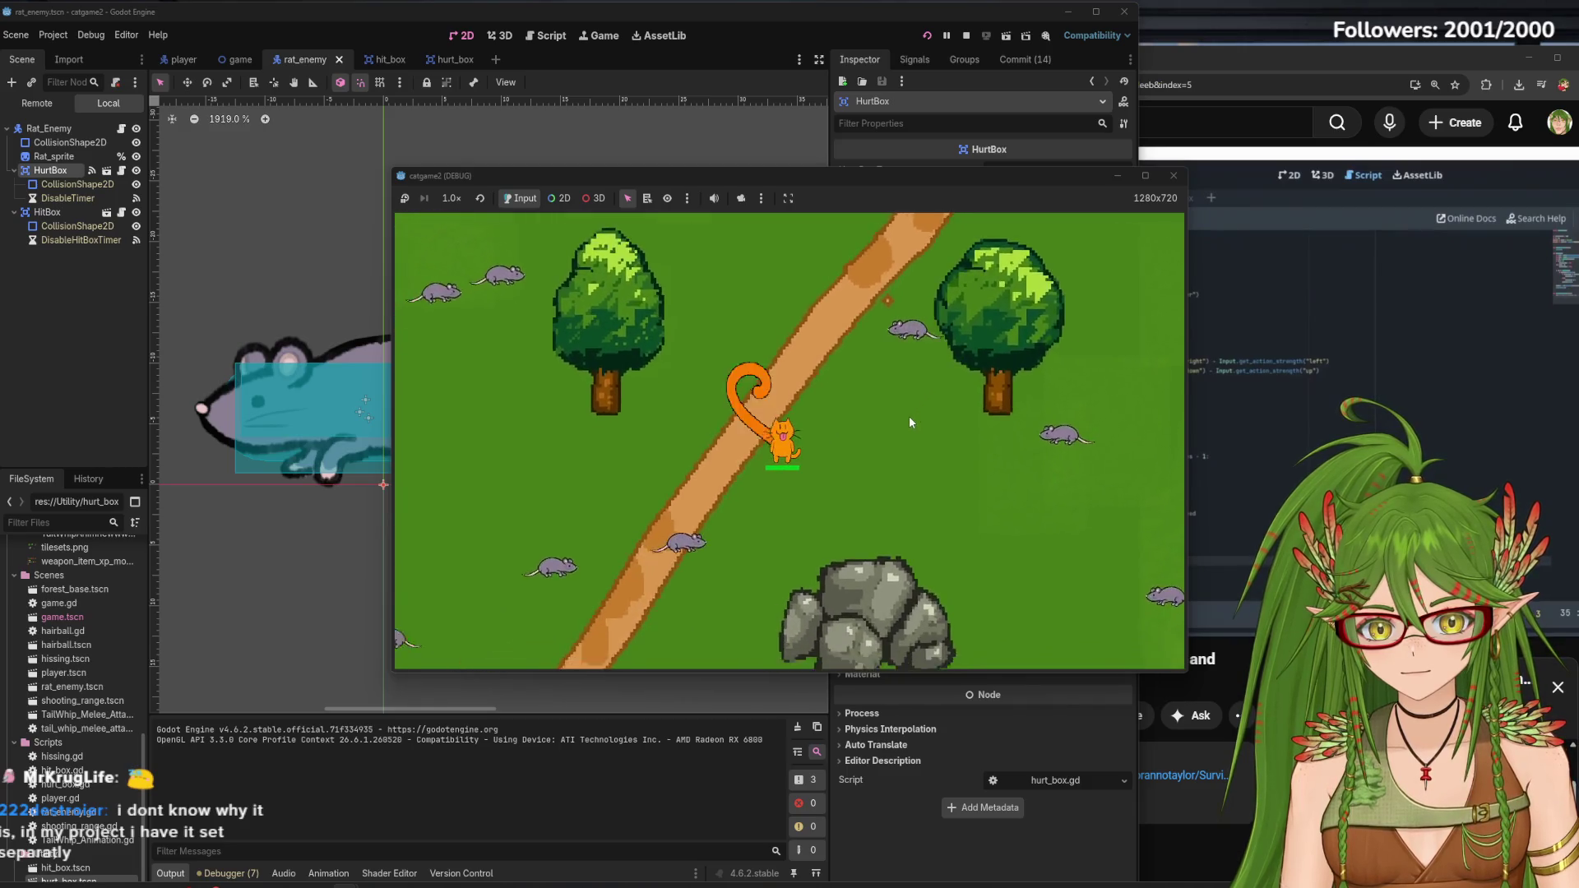
key(Up)
key(Right)
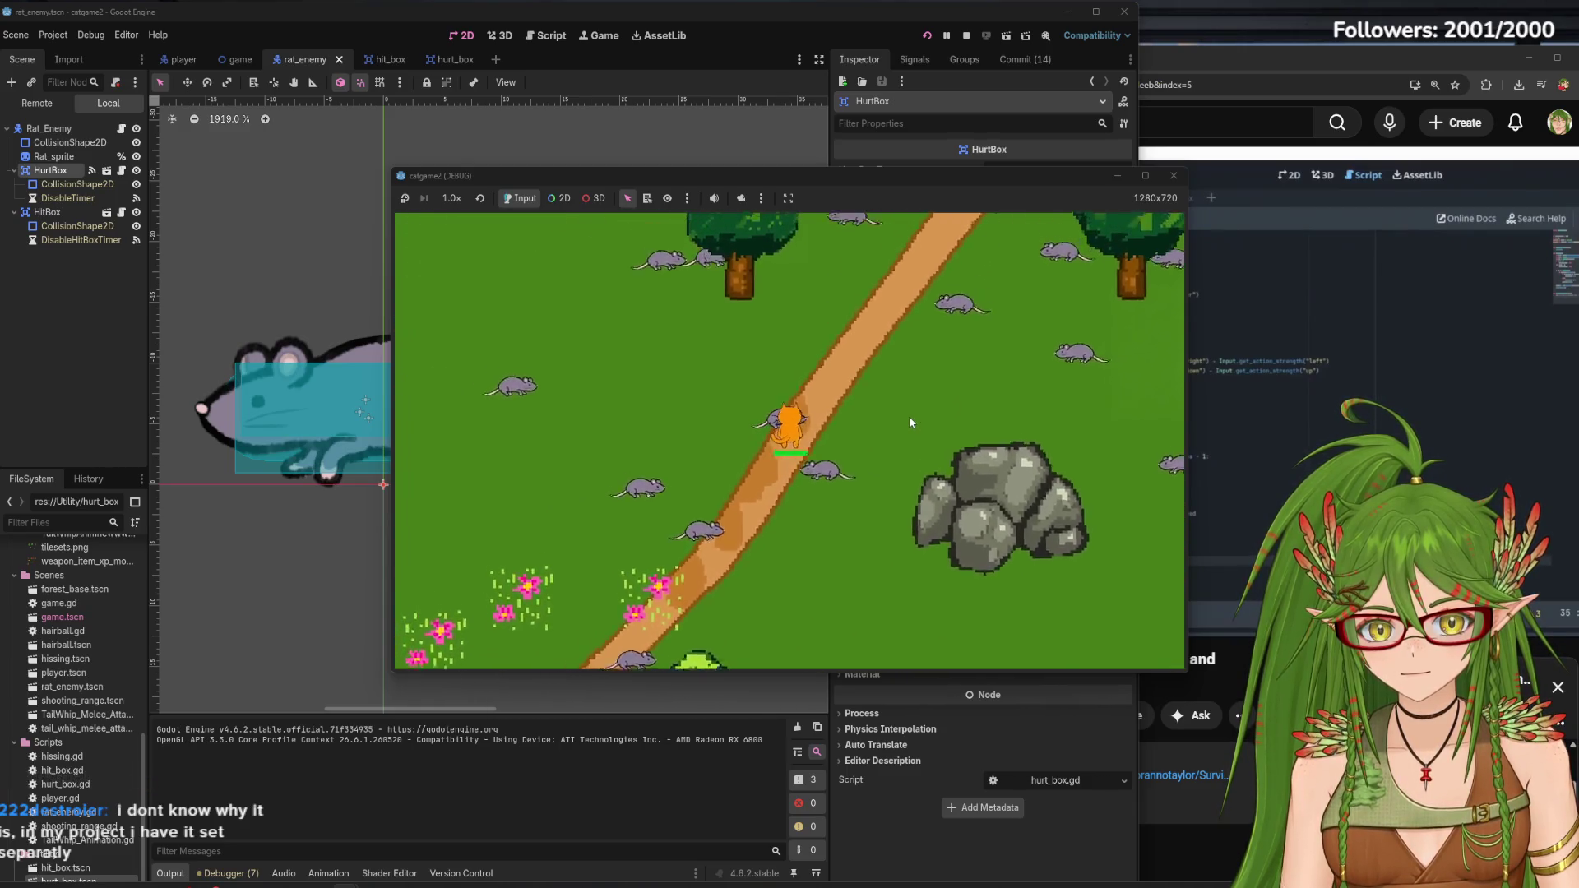
key(Down)
key(Up)
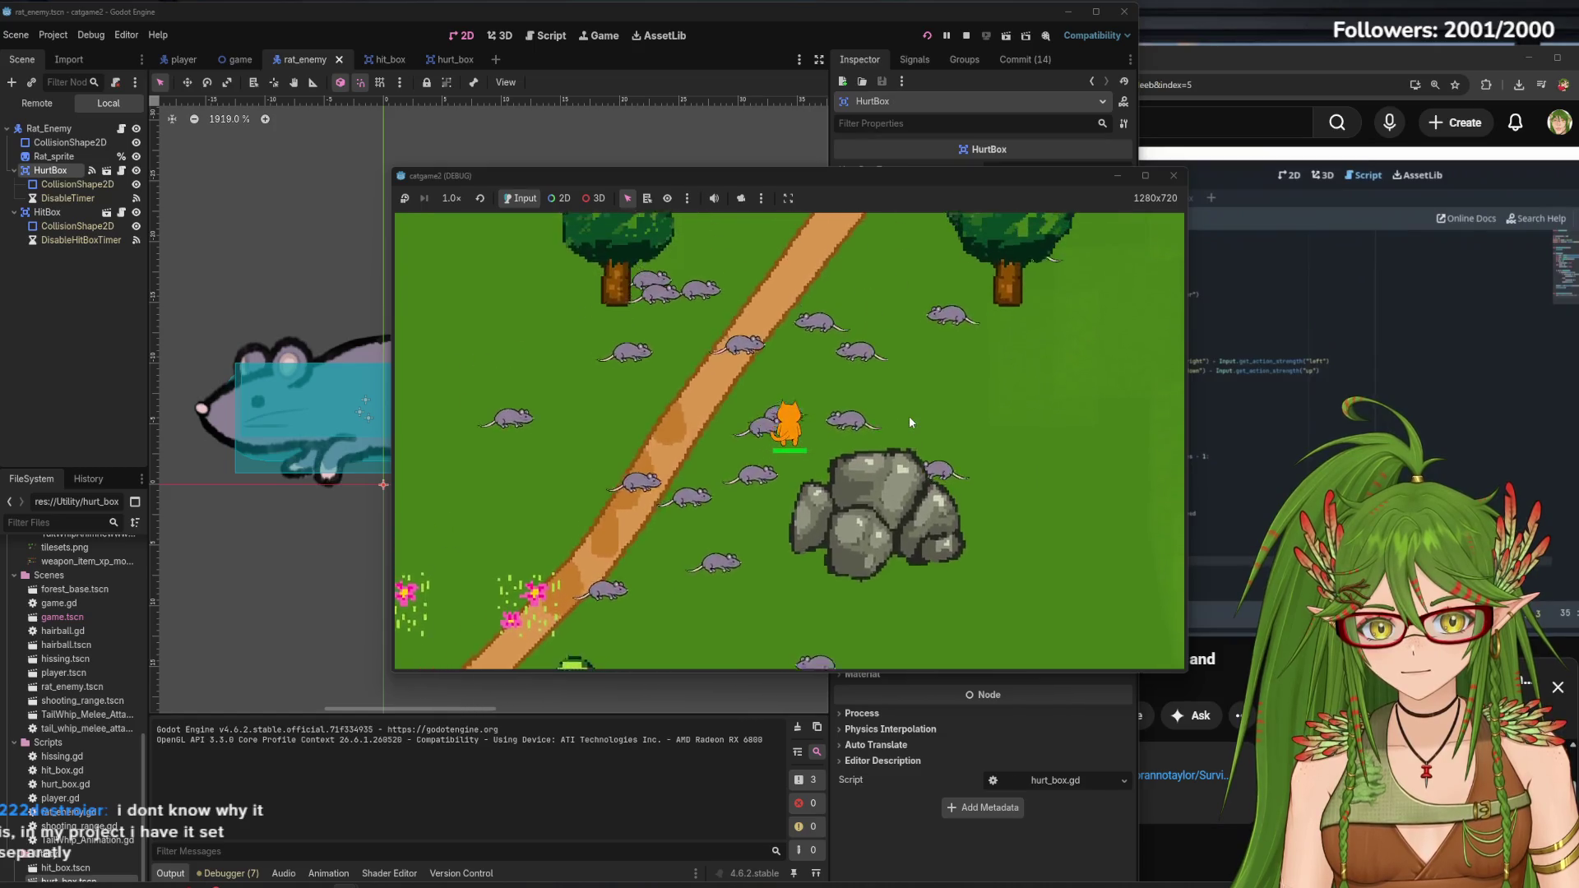
key(Down)
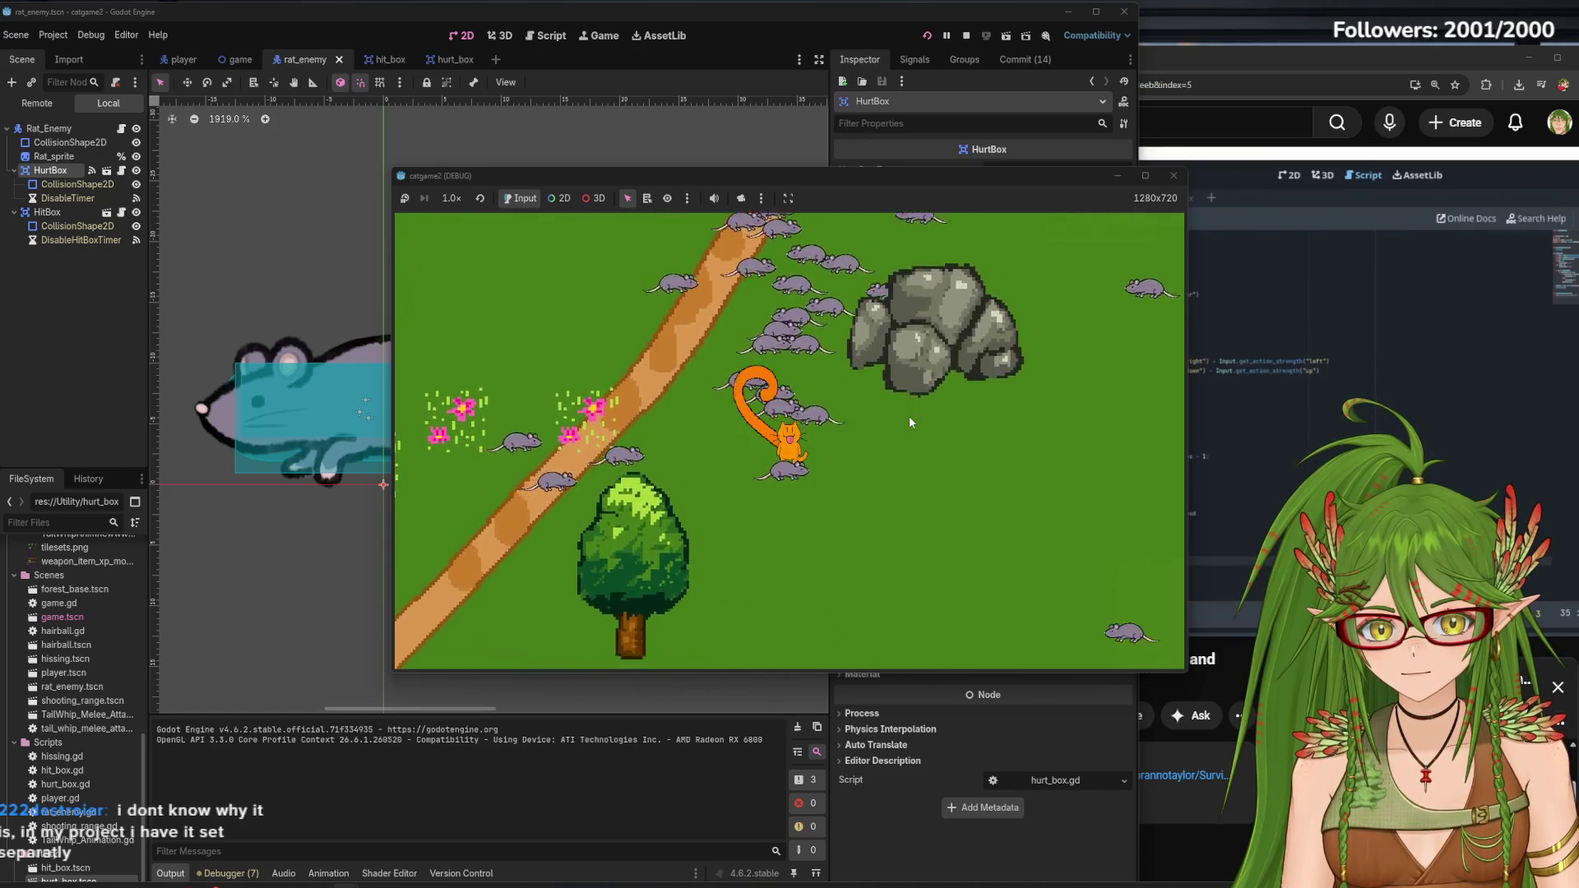
key(Up)
key(Down)
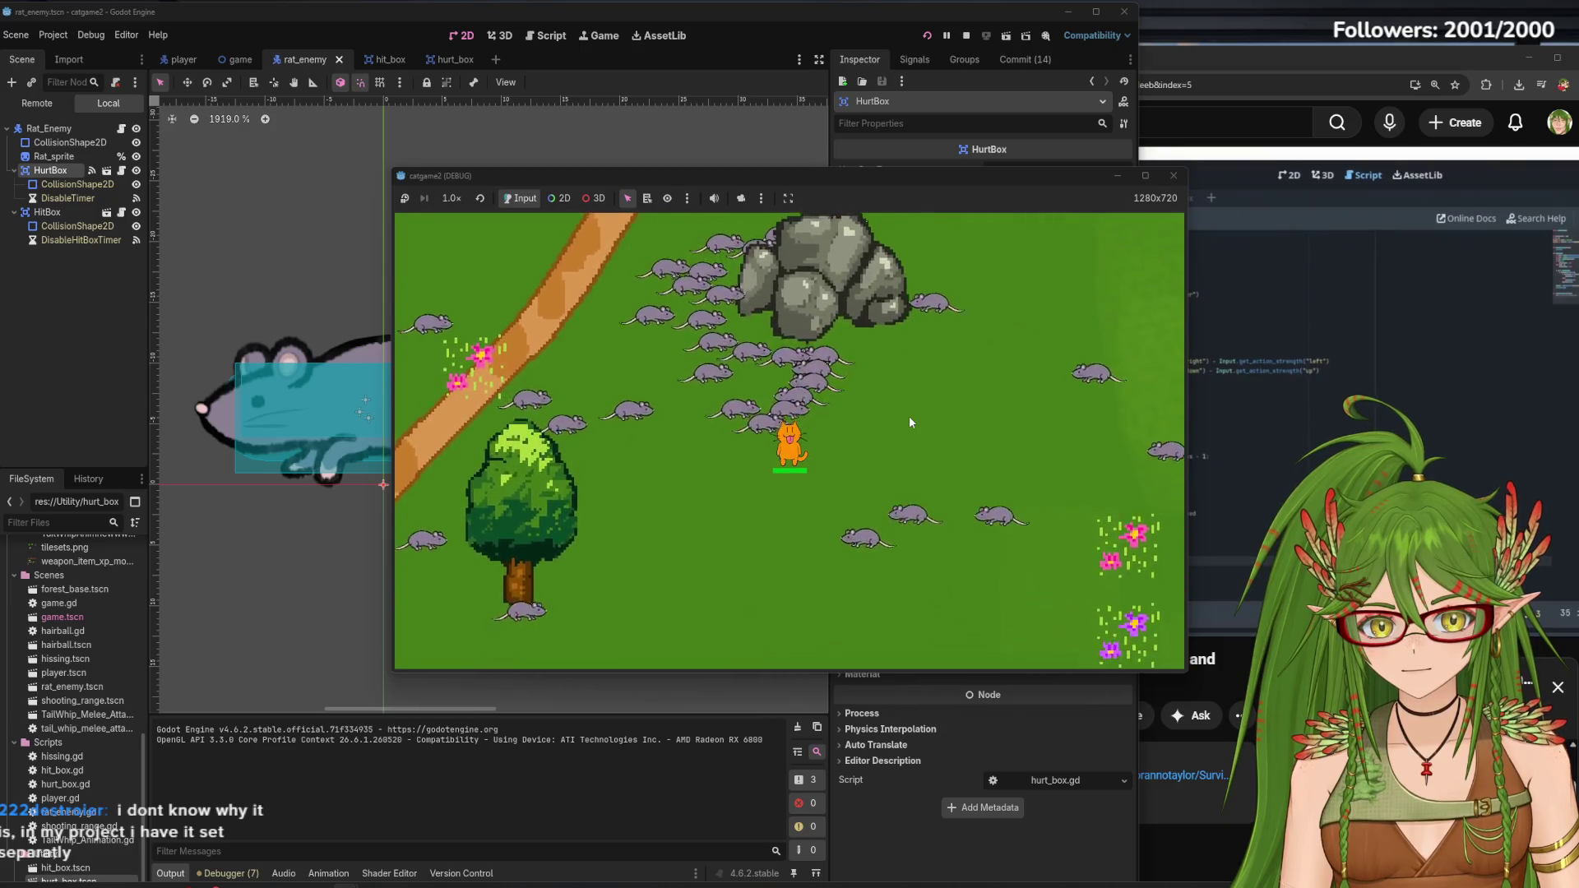
key(Down)
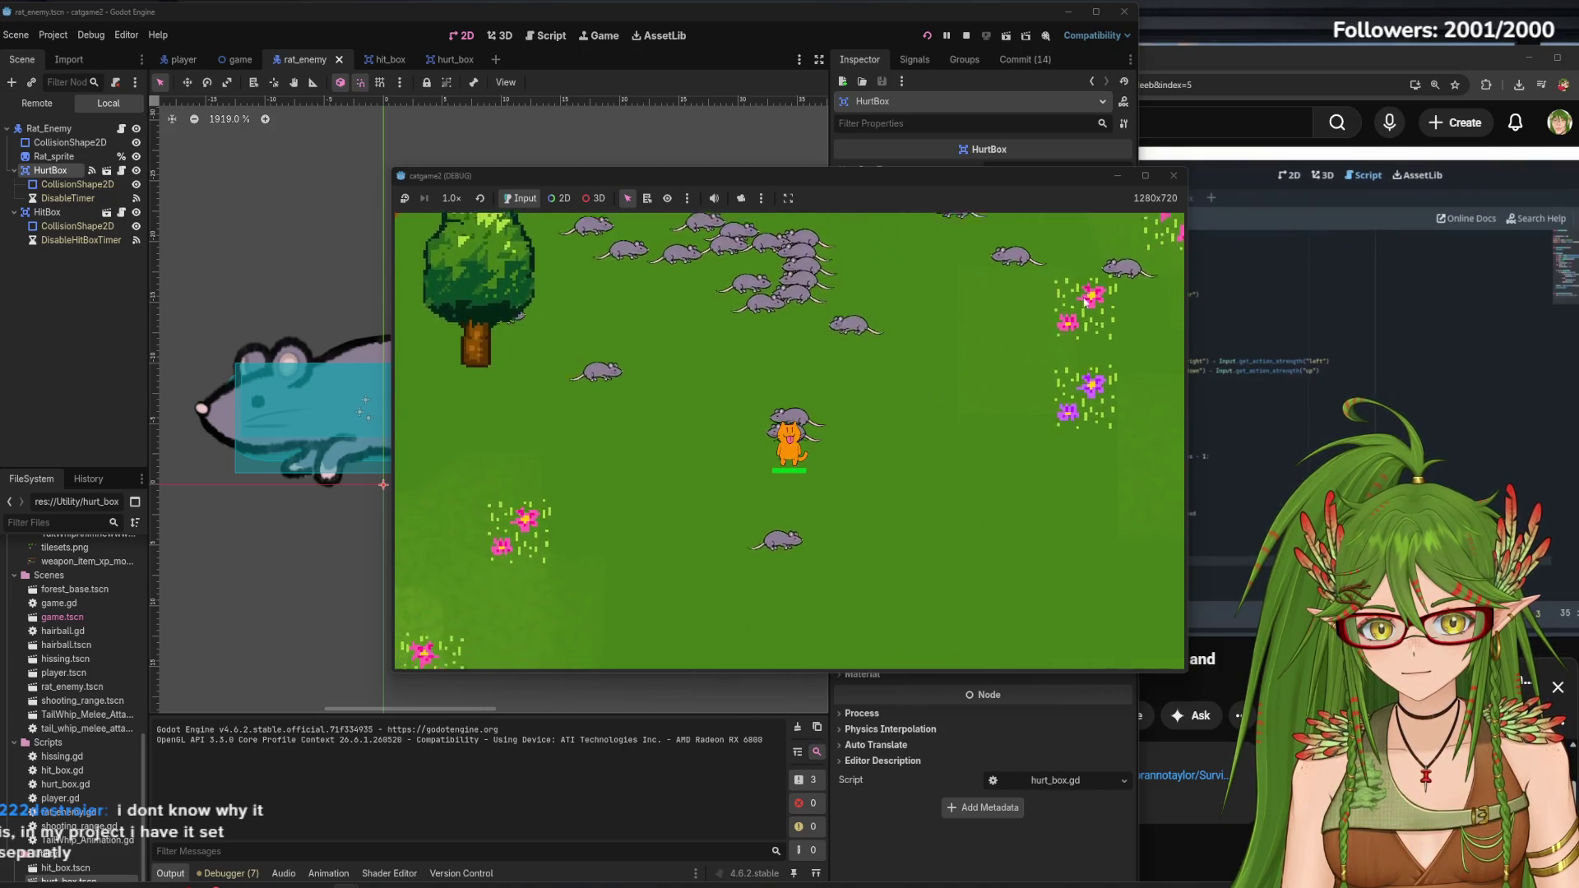
click(1174, 175)
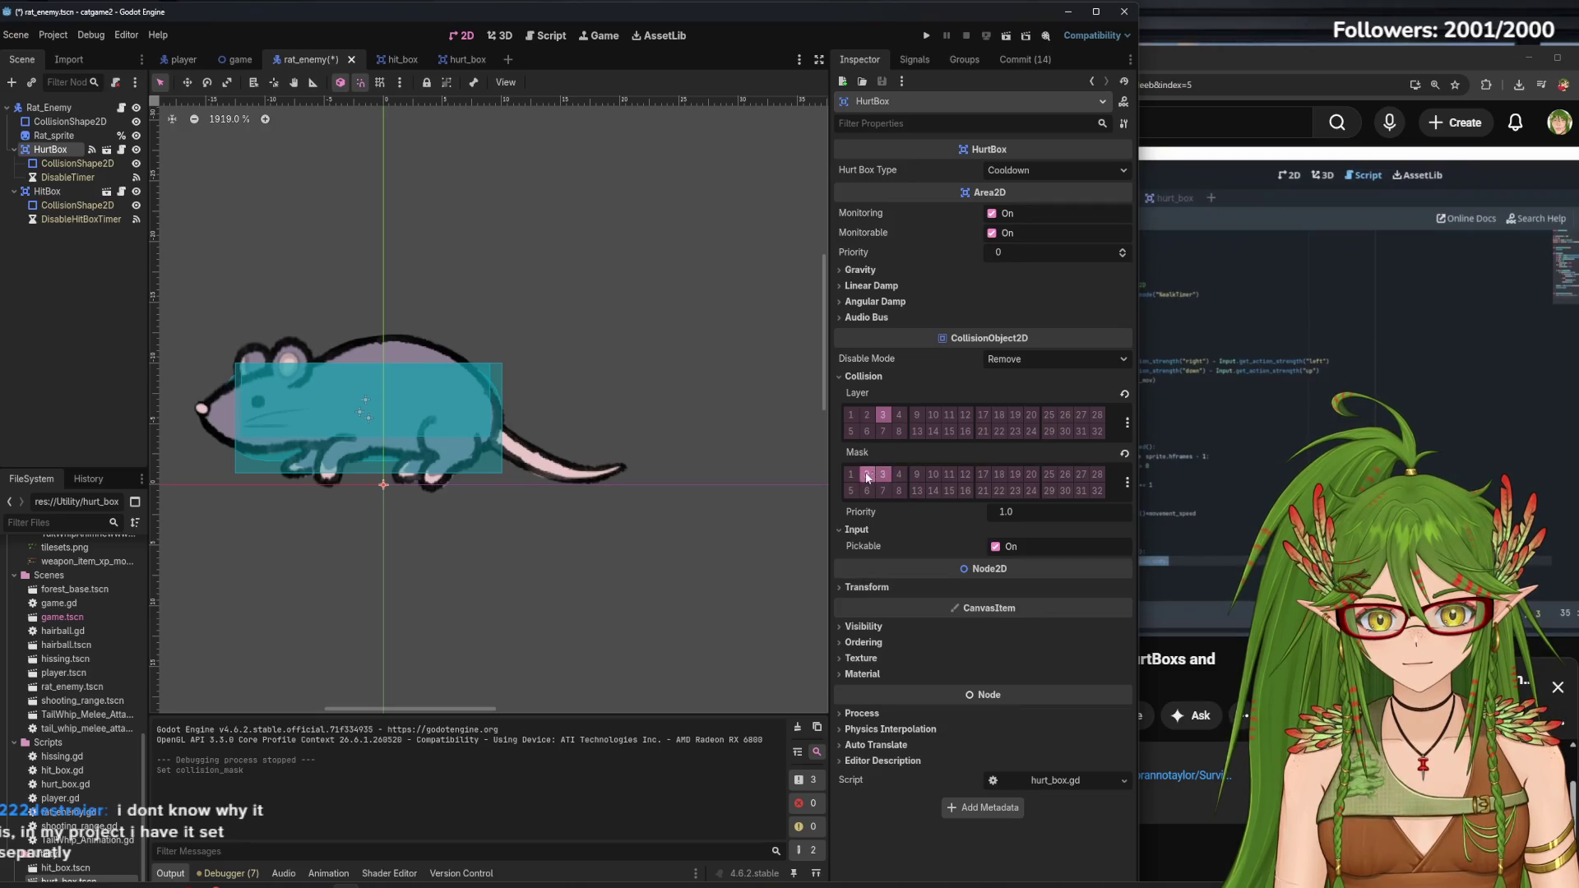
Check the rat HitBox's layers, save rat_enemy, then open the player scene
click(66, 194)
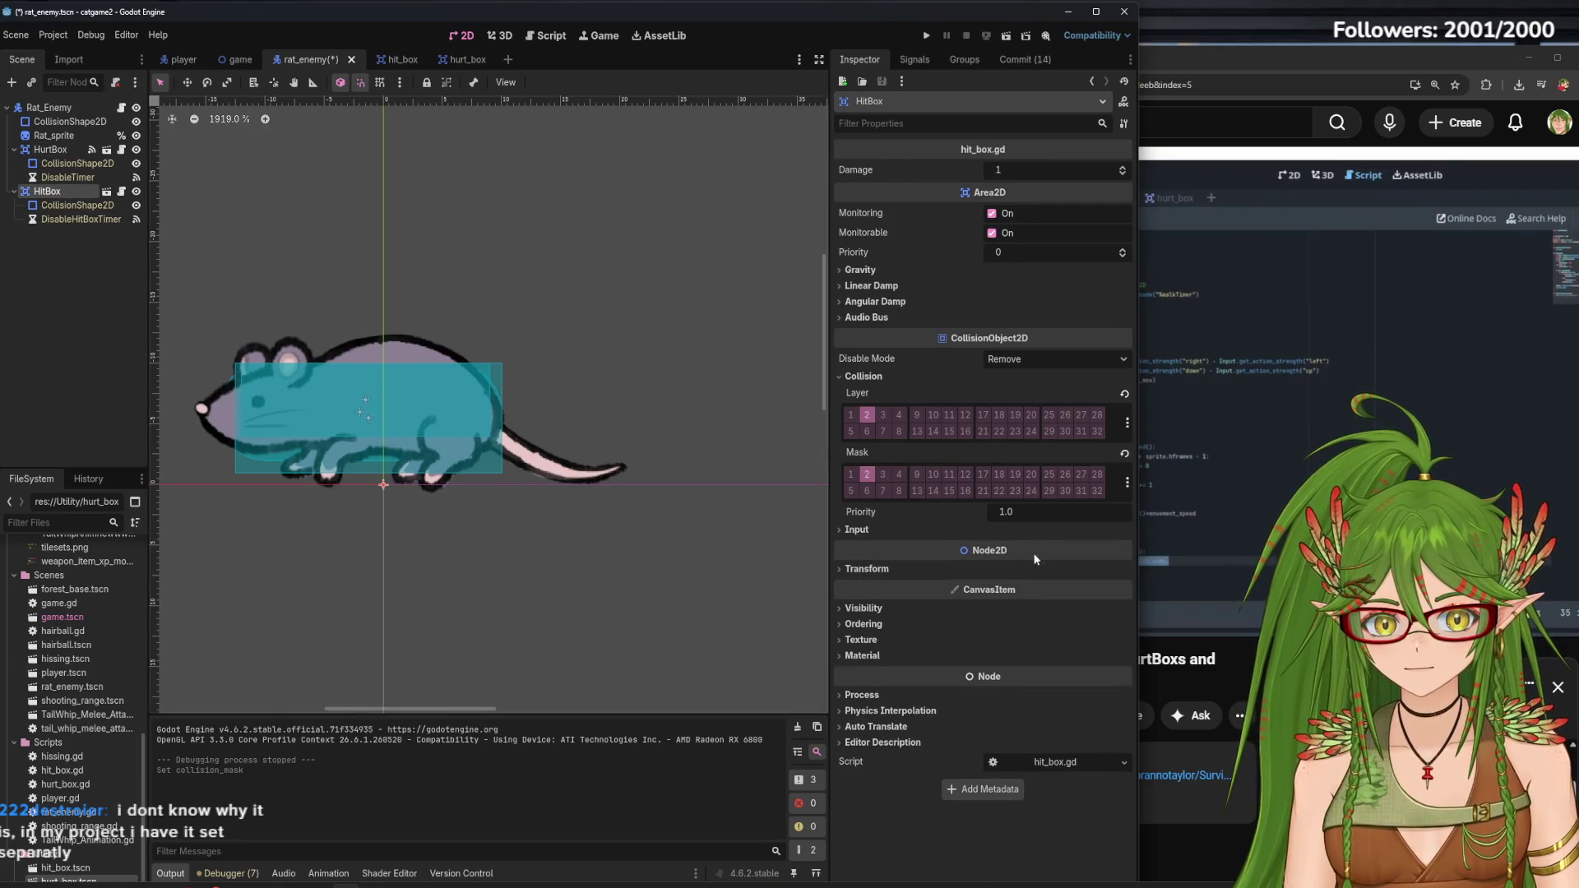
key(ctrl+s)
click(181, 59)
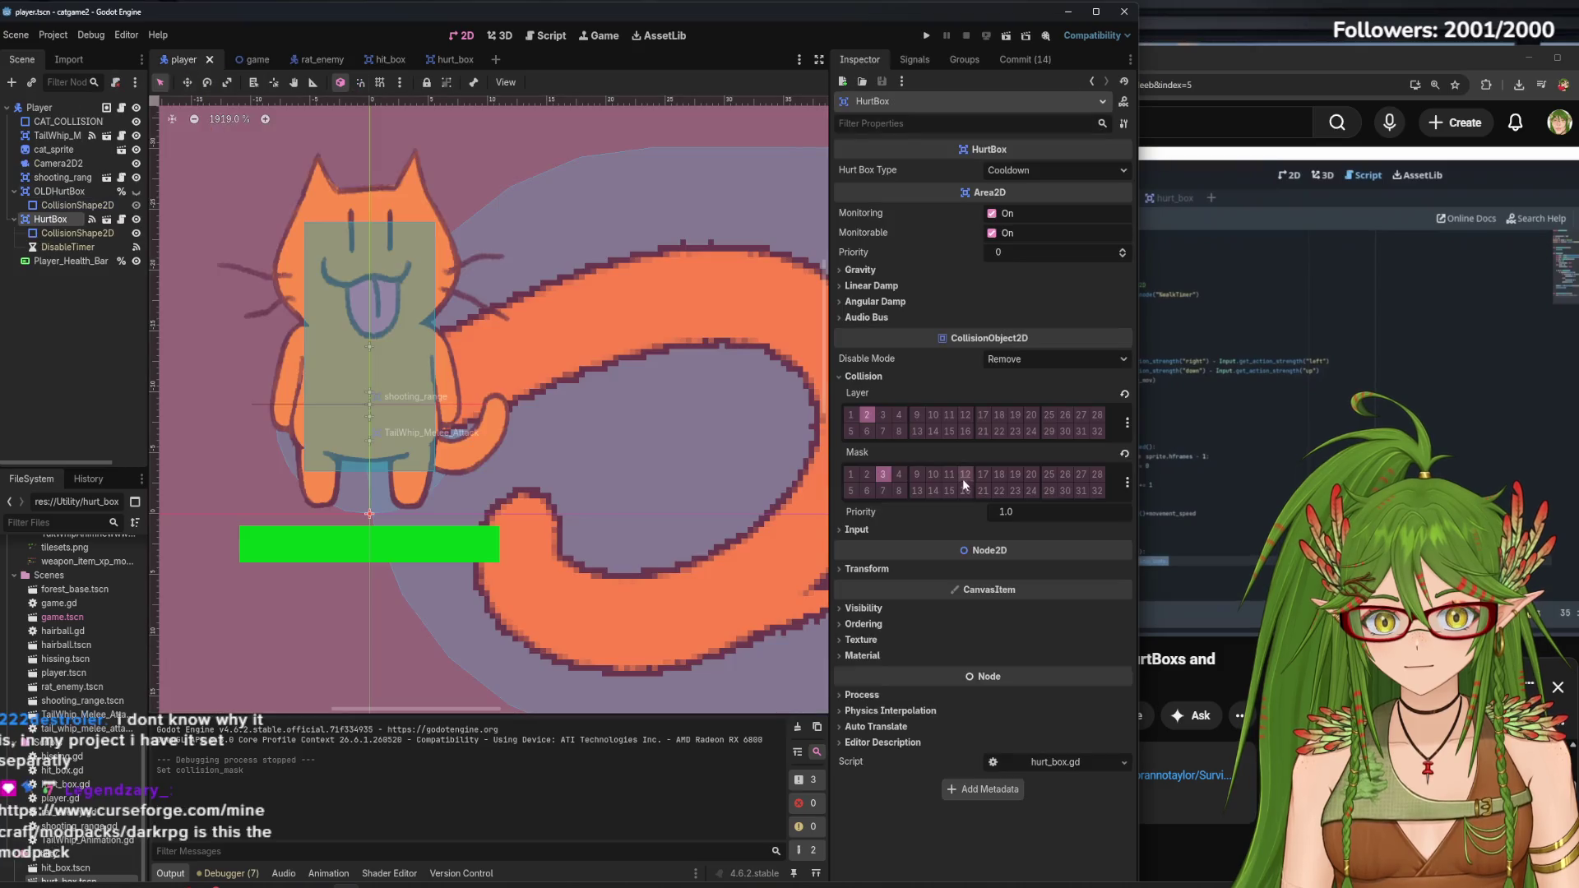
click(124, 410)
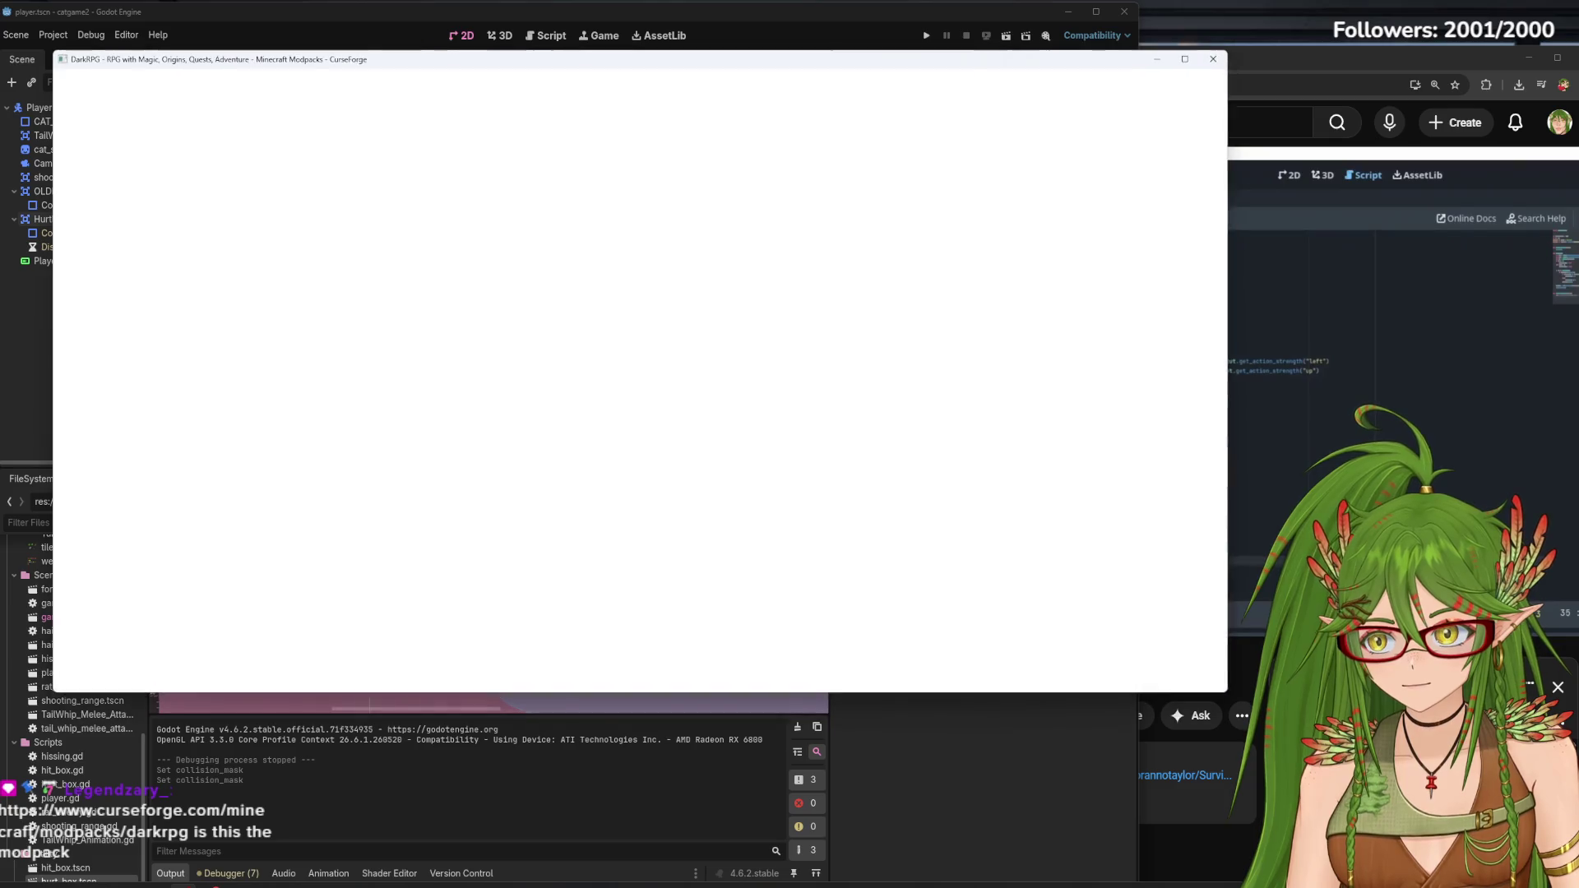
Scroll through the DarkRPG modpack feature list, then close the CurseForge window
scroll(501, 362, down, 10)
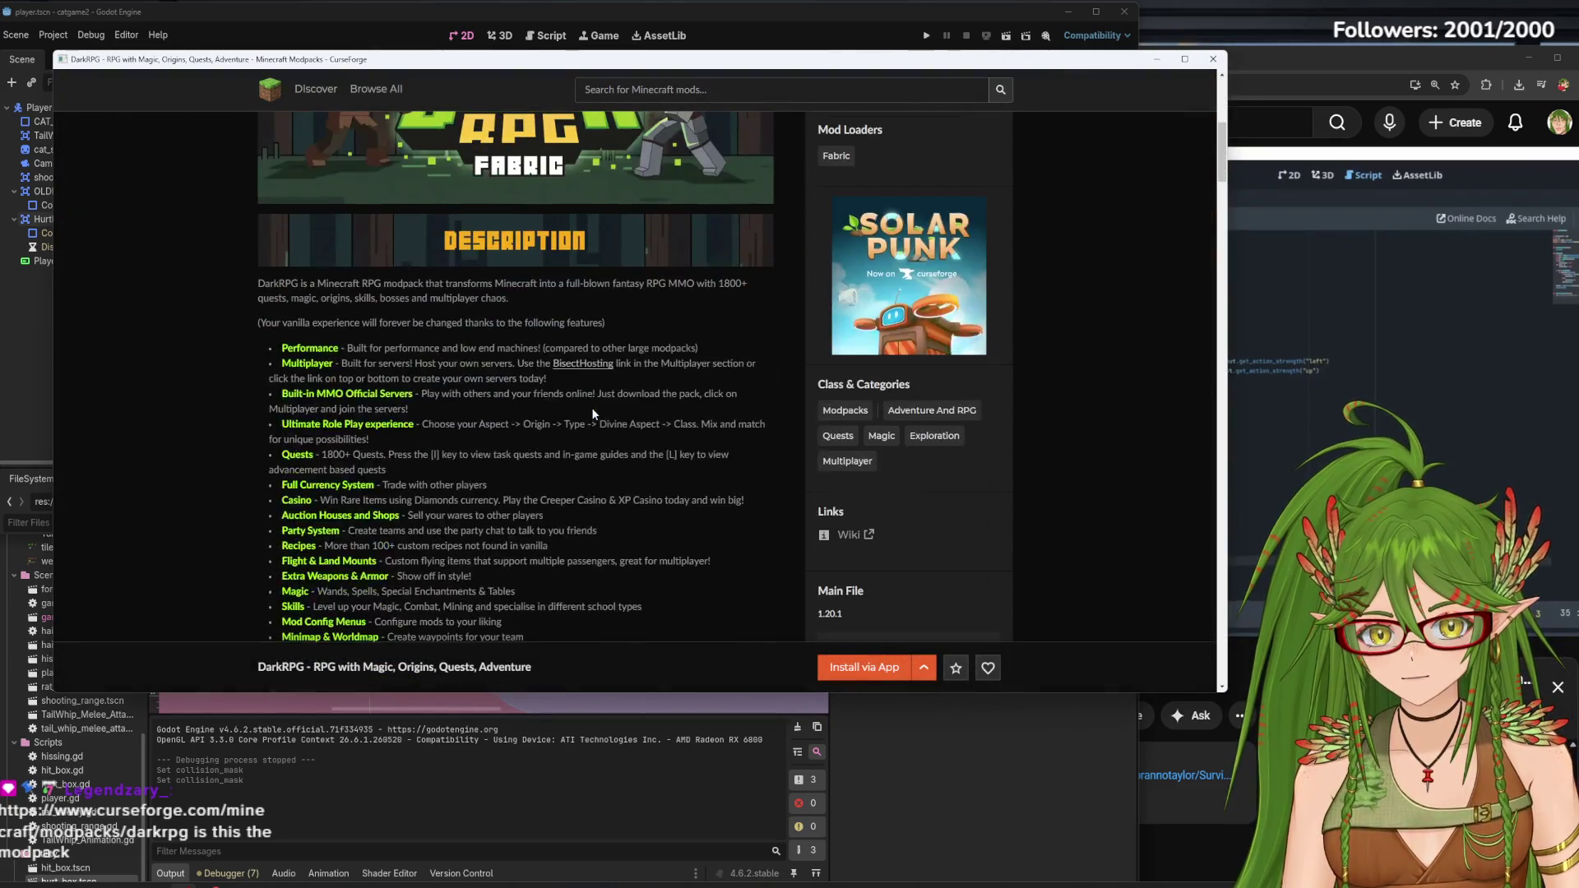
scroll(387, 393, up, 3)
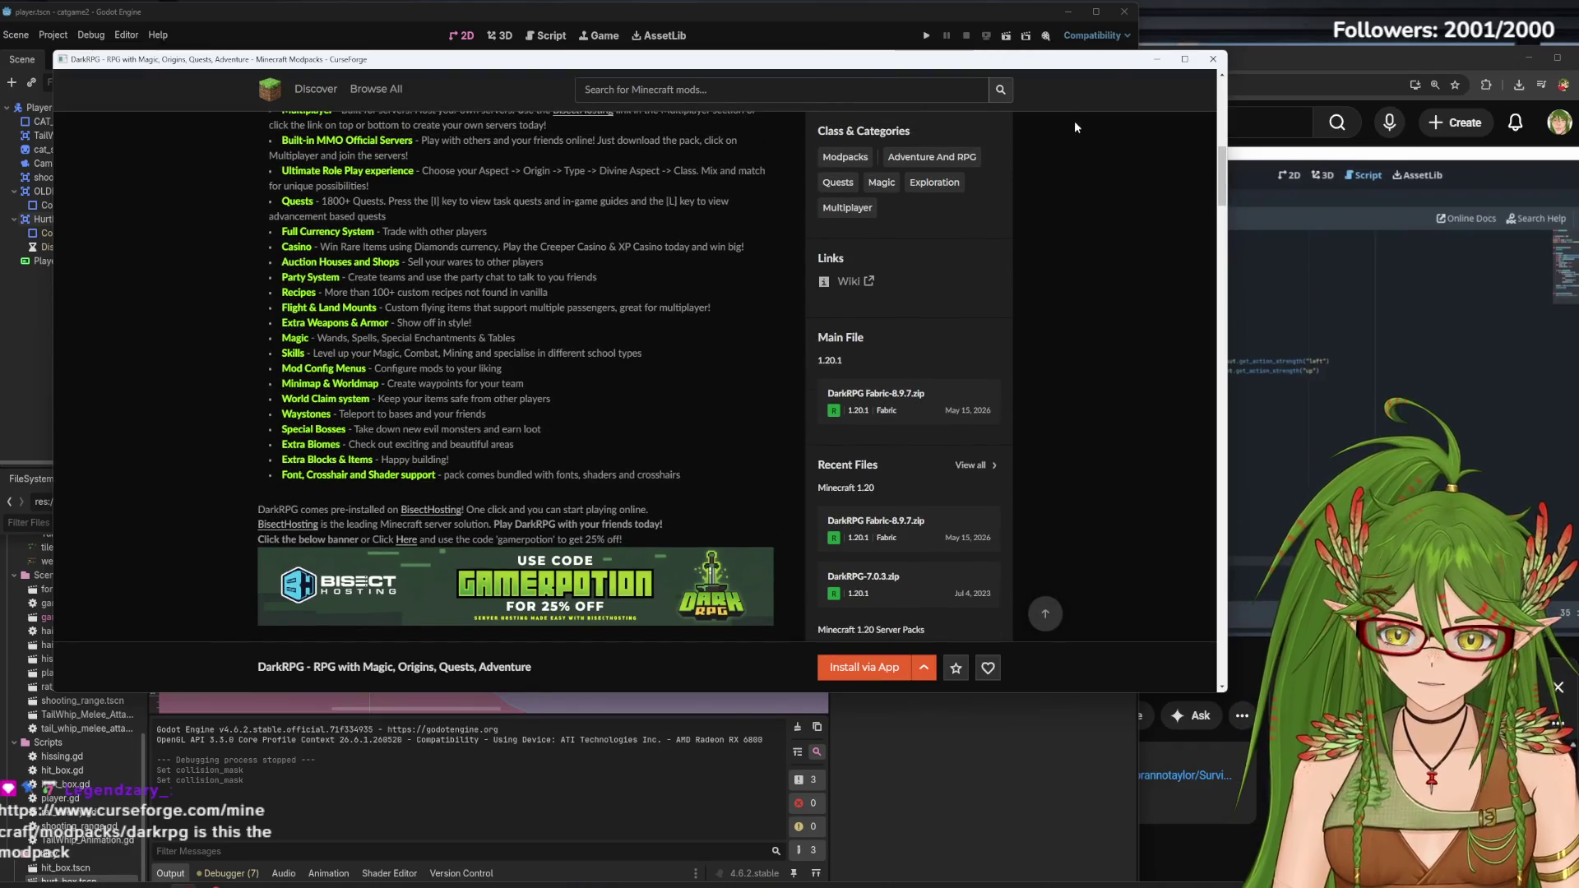
click(1212, 59)
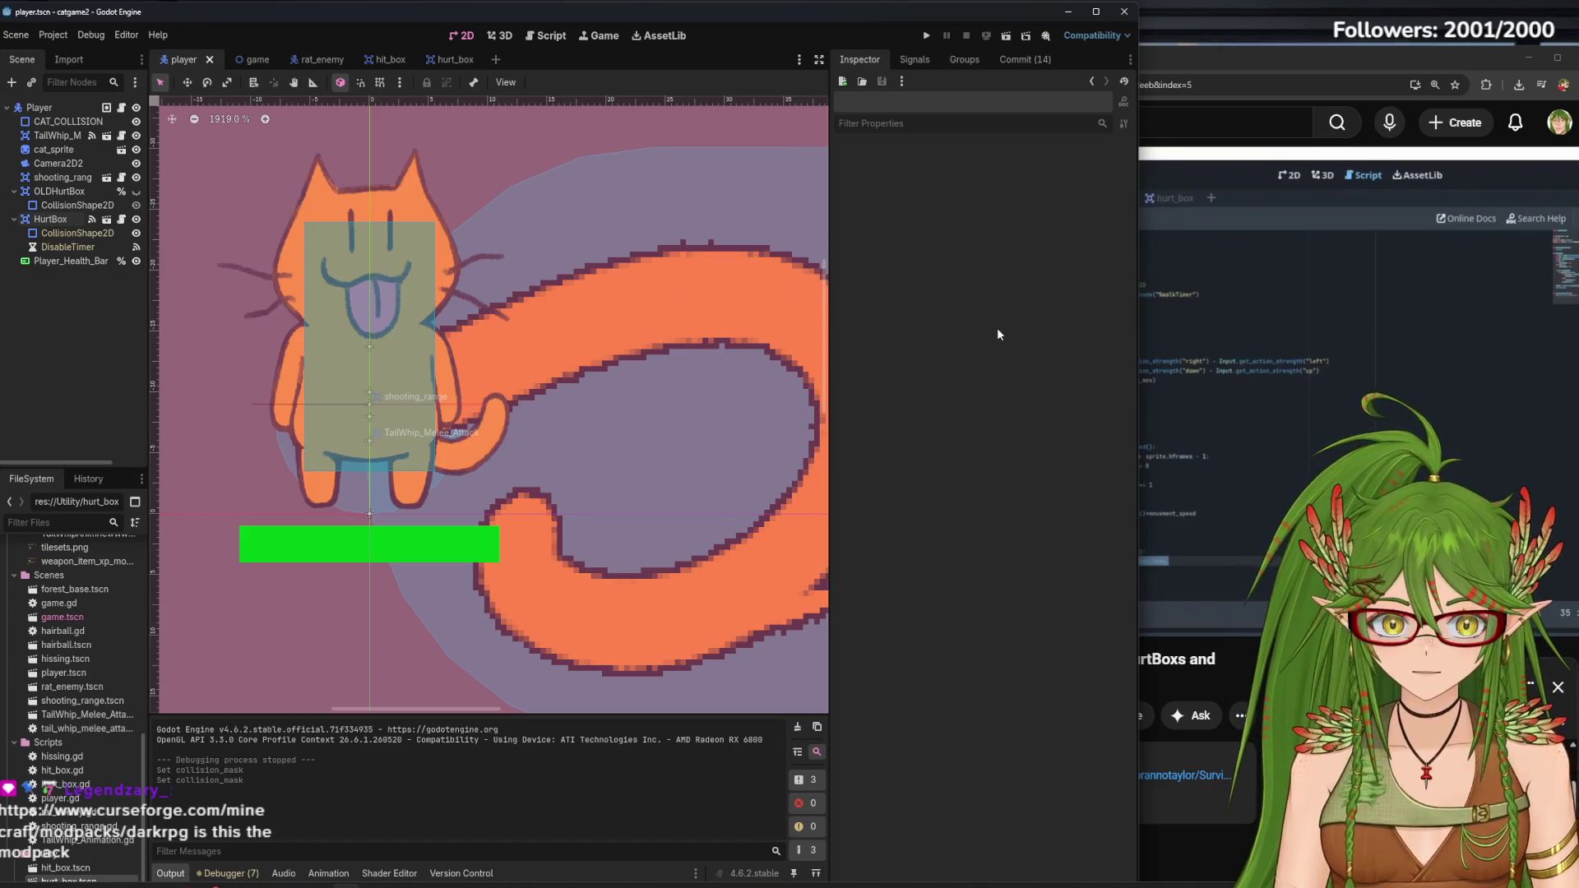
Play the HurtBoxes tutorial past 15:30 to the enemy hurt-signal hookup, then return to Godot's rat_enemy scene
click(1251, 65)
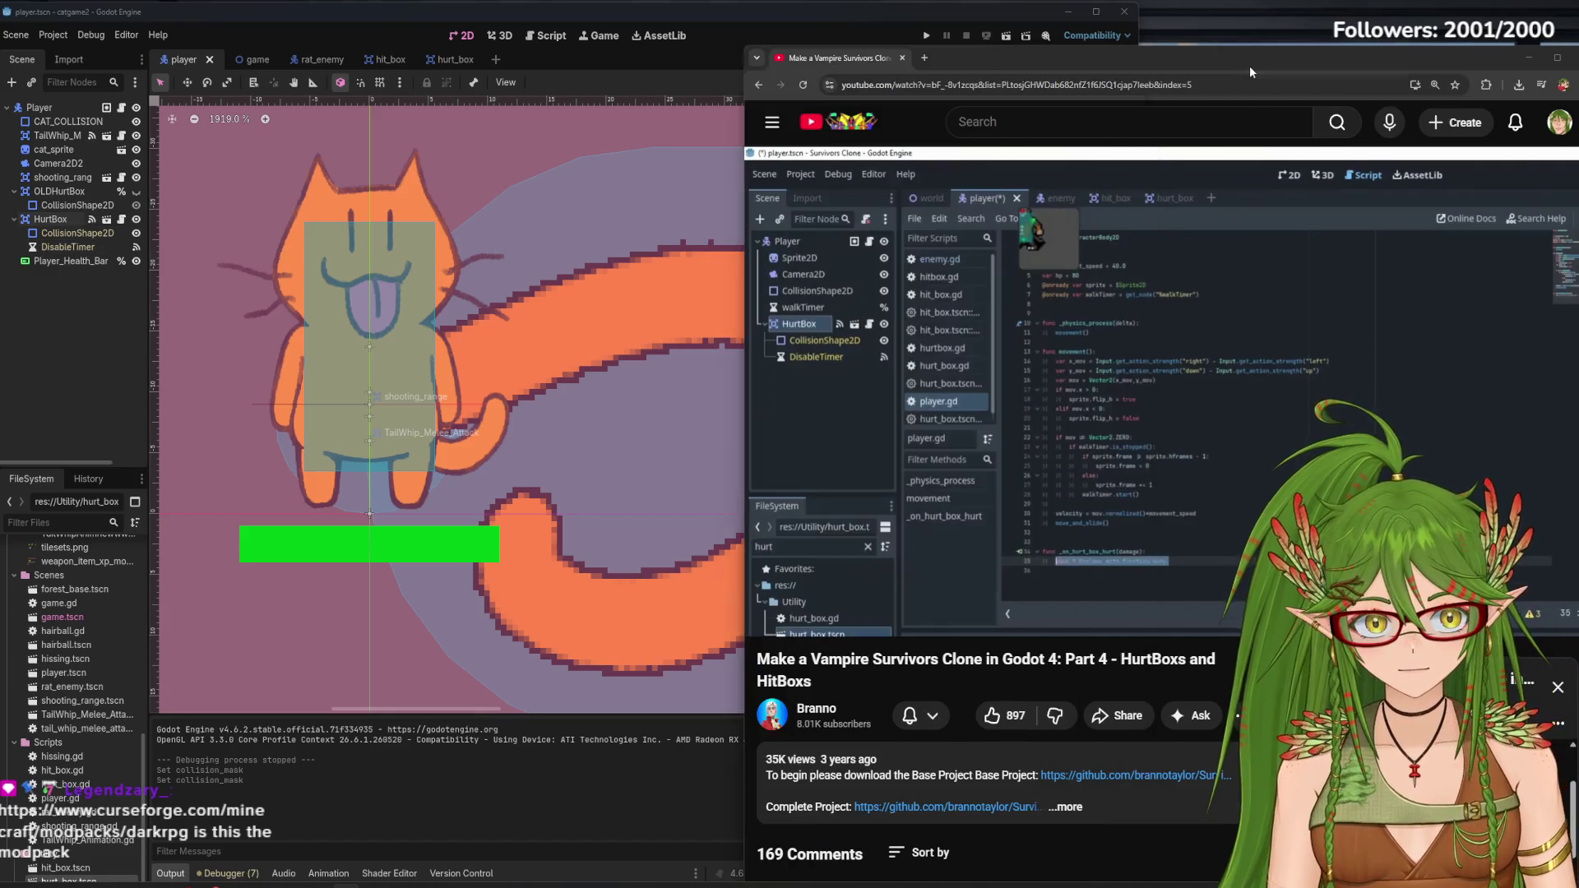
click(1188, 316)
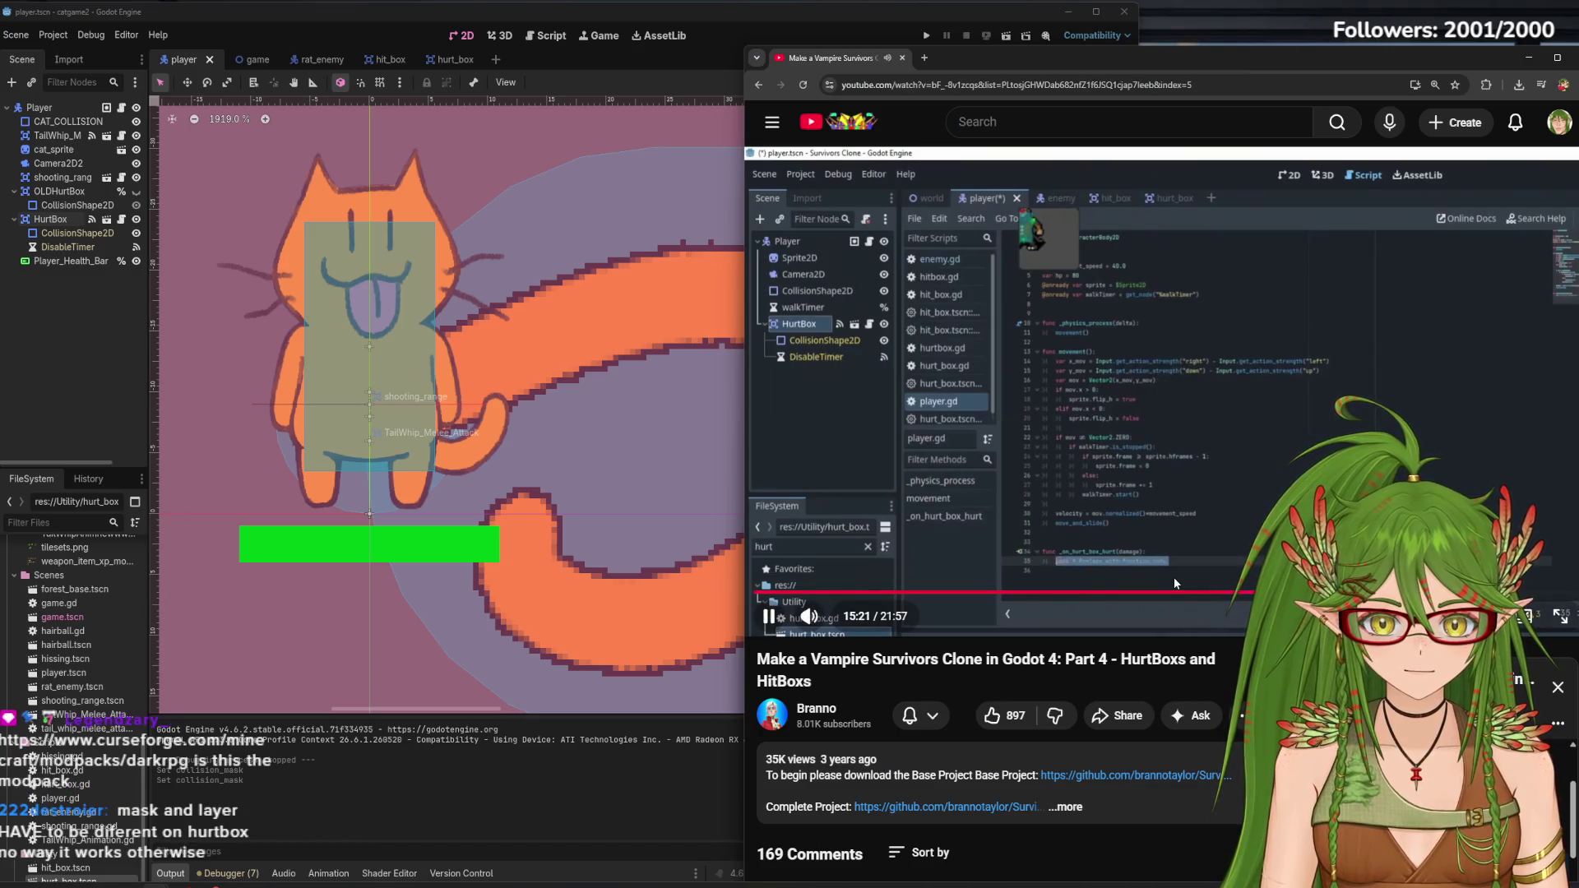
click(1173, 418)
click(1301, 398)
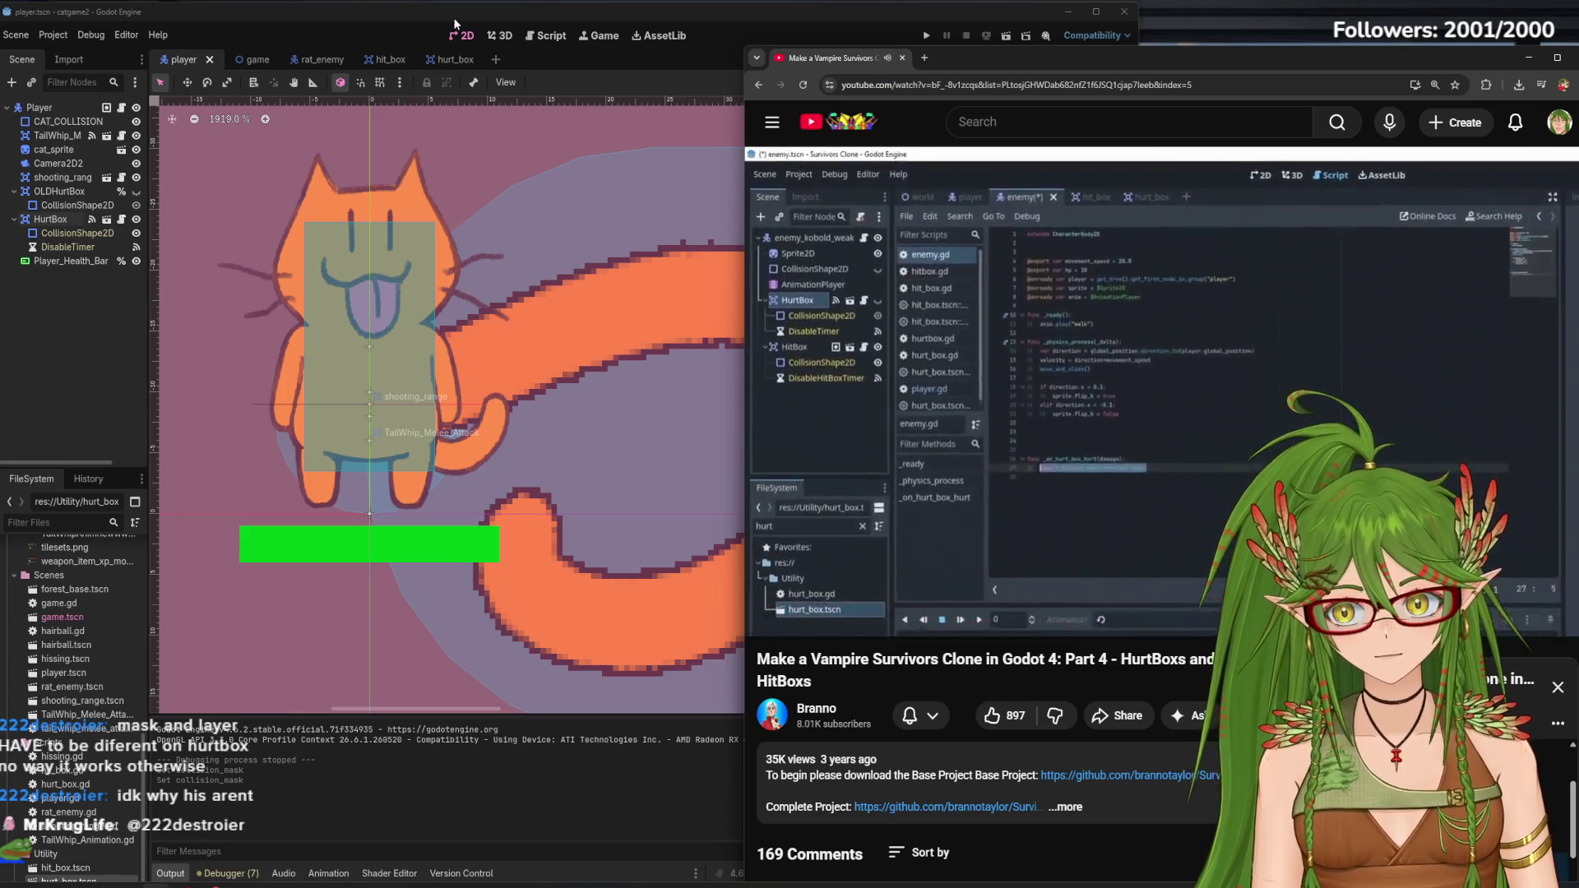
click(305, 59)
click(545, 36)
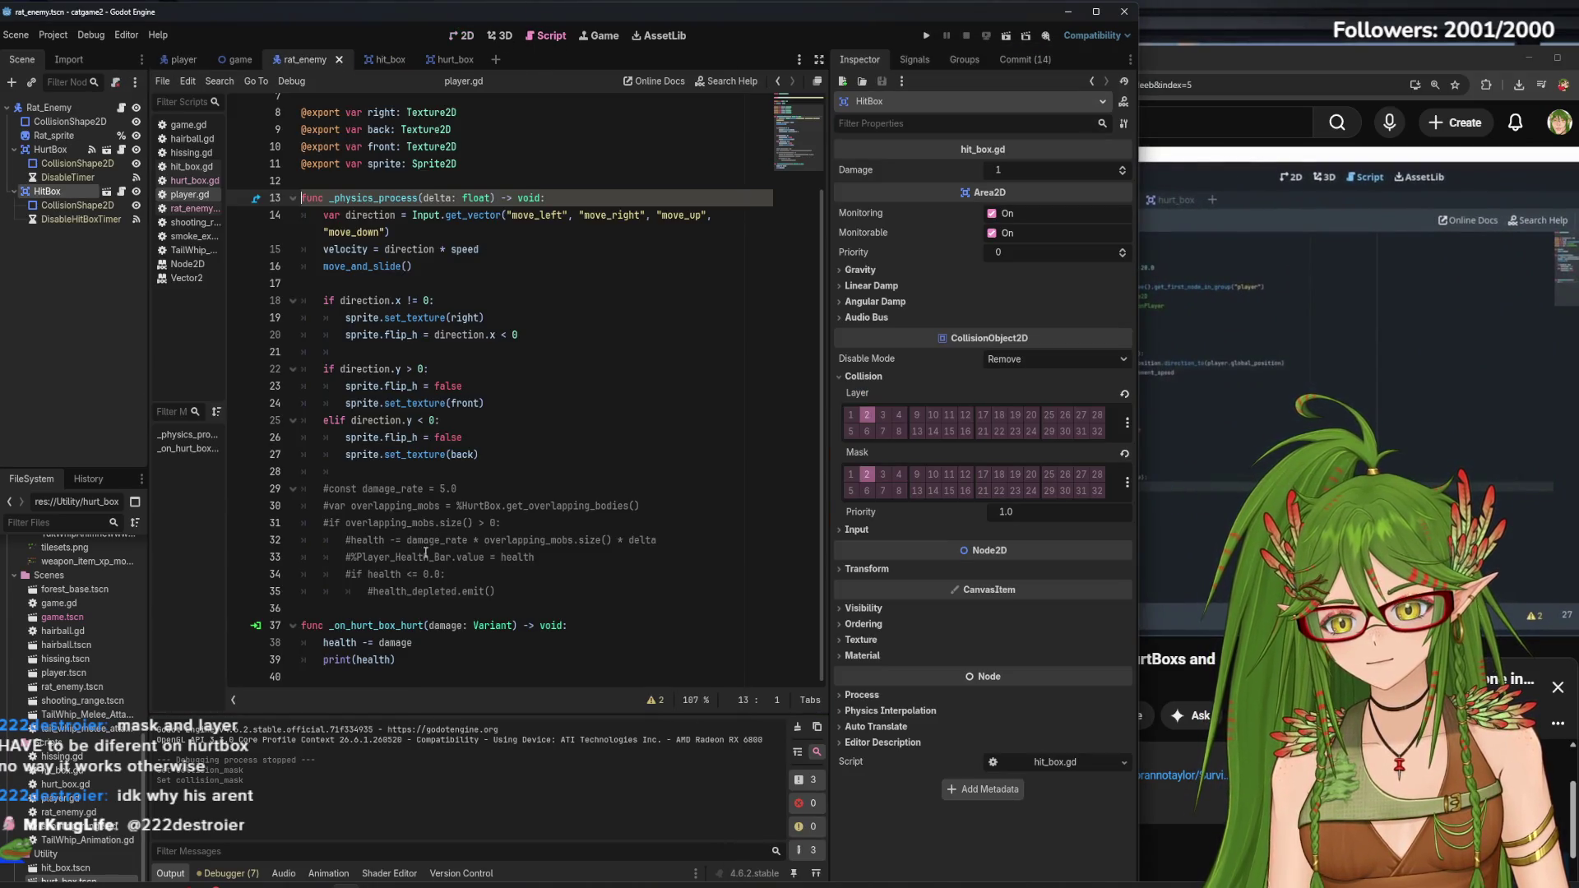
Compare the rat's hurt handler with the paused tutorial code, then show the HitBox's signals
click(1291, 66)
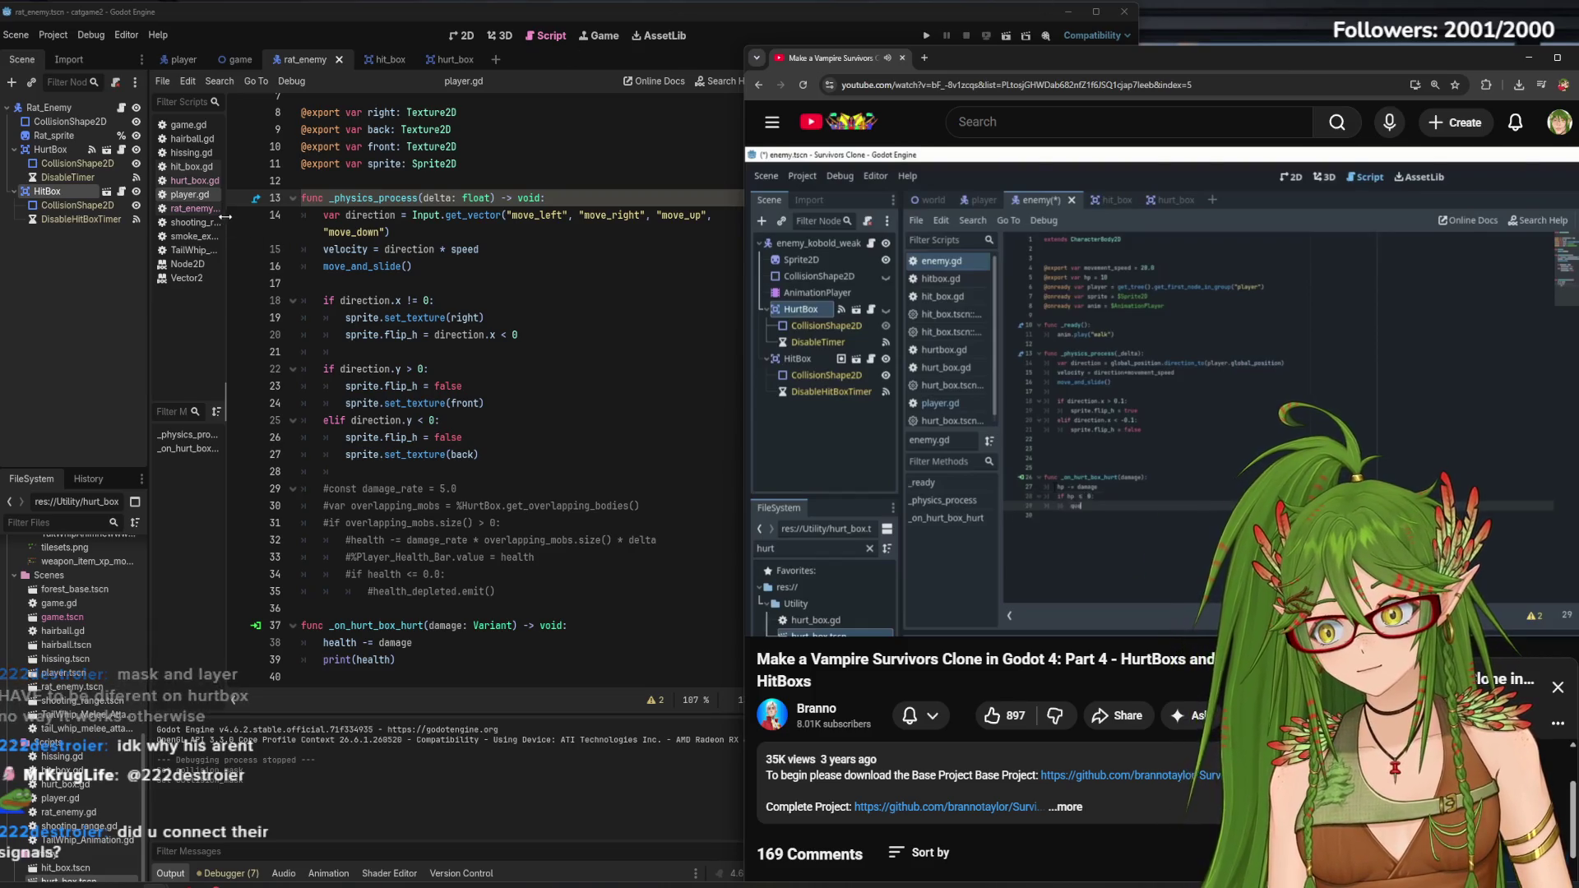
click(190, 209)
scroll(391, 597, down, 1)
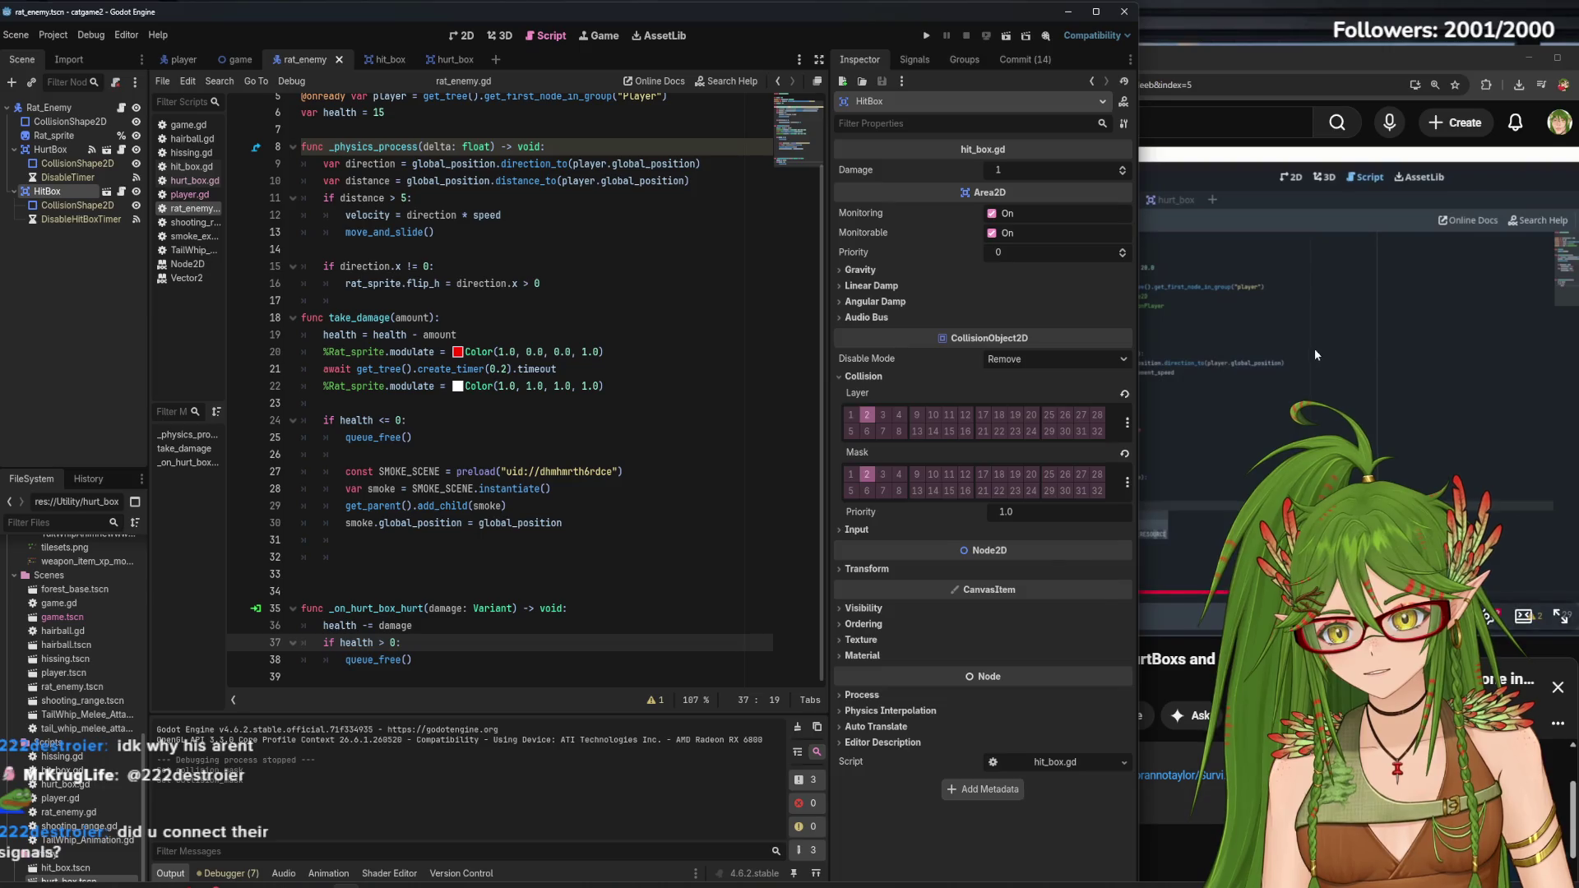
click(1312, 355)
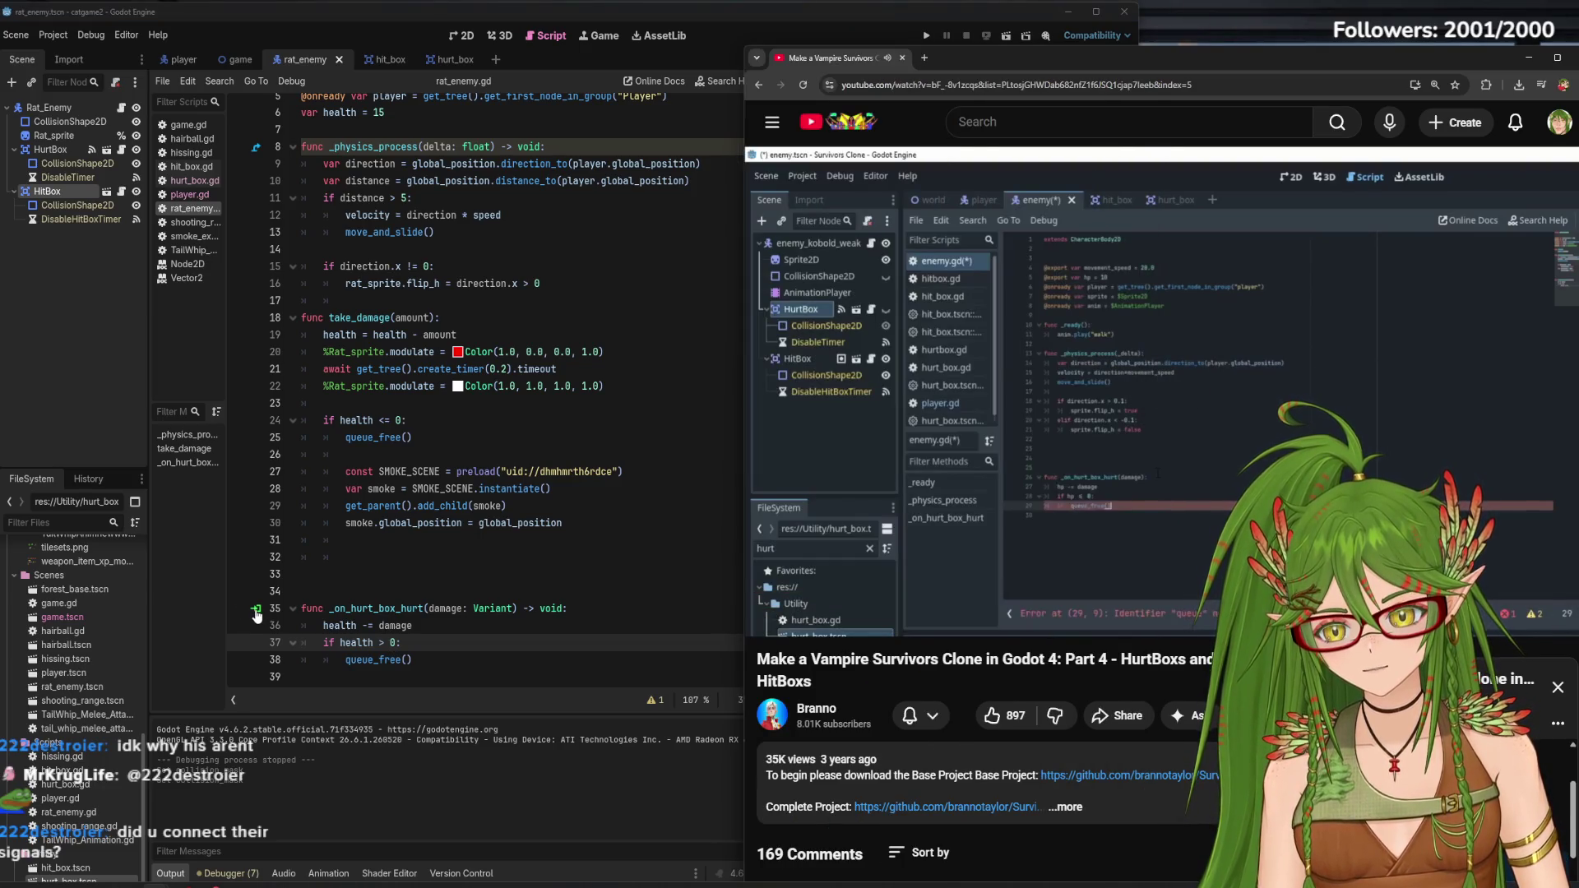
click(208, 195)
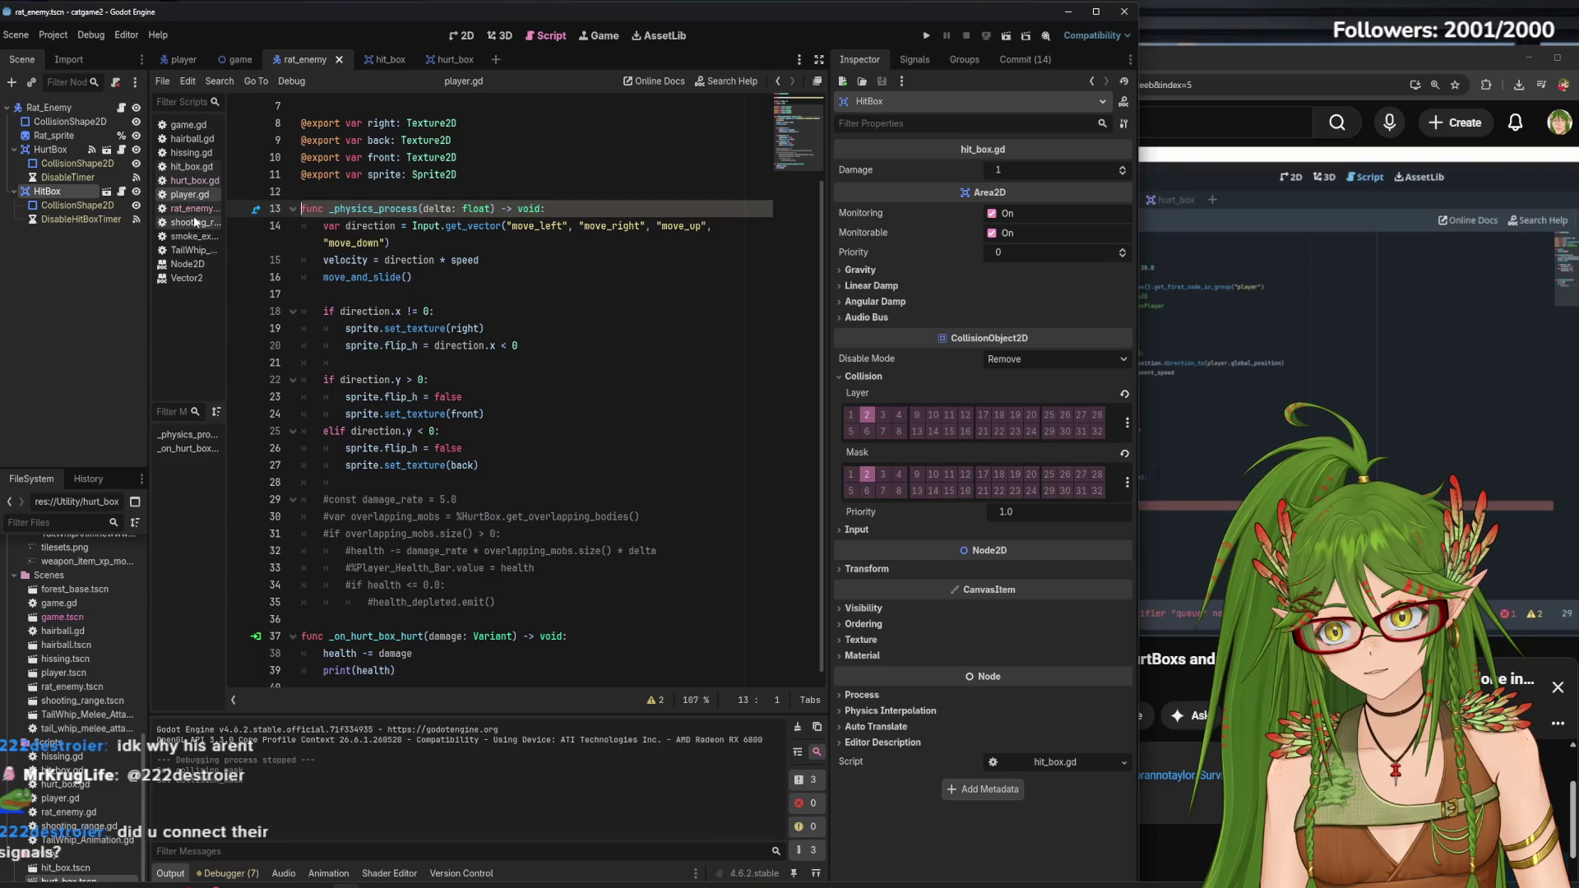
click(916, 60)
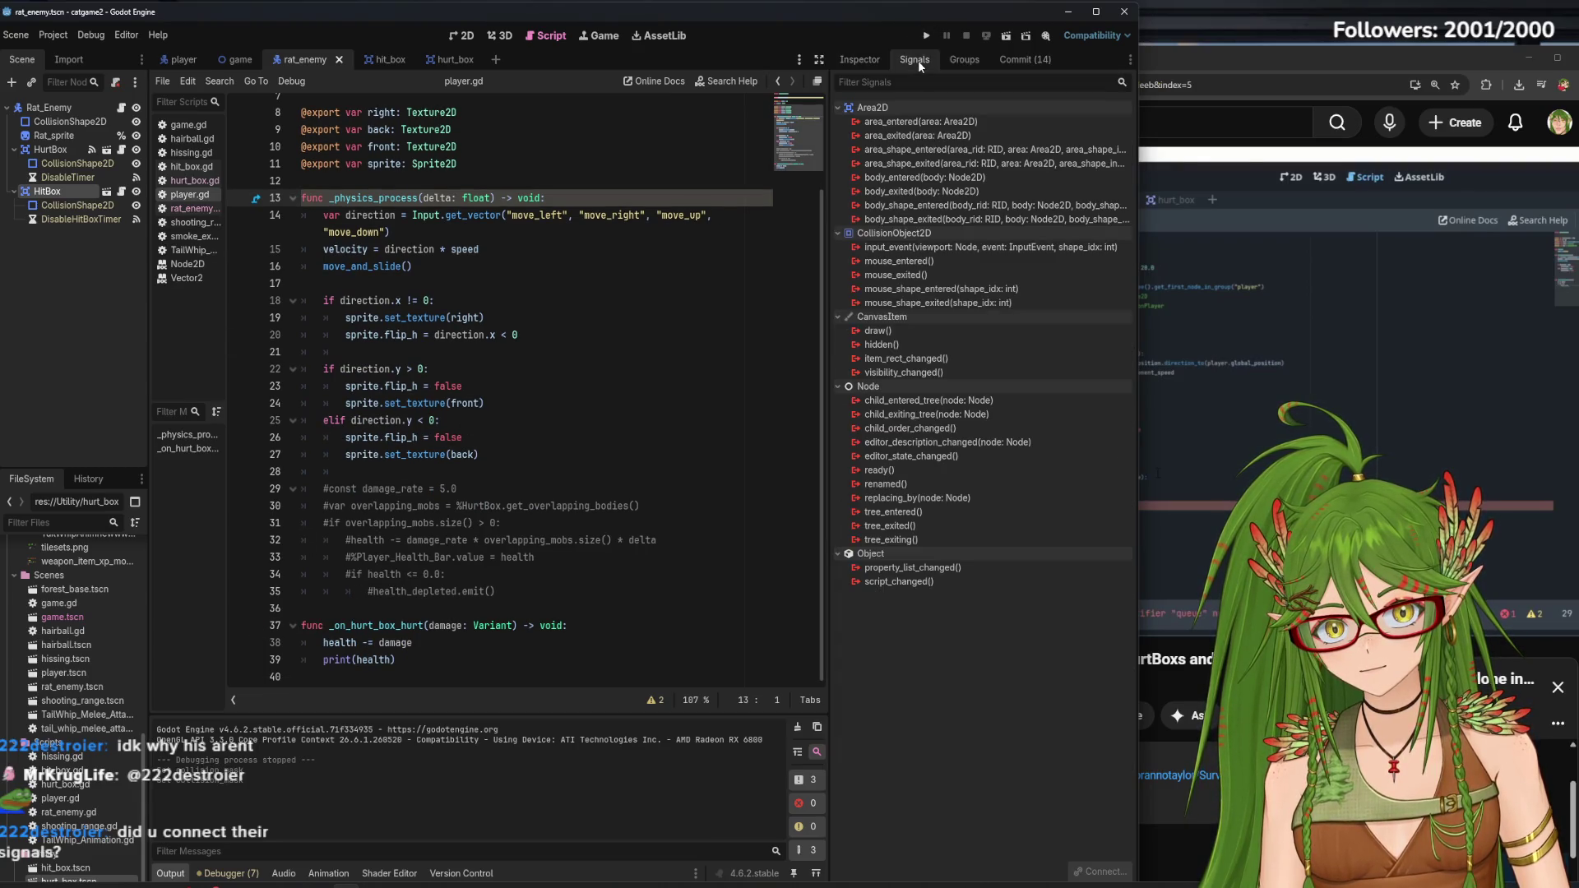
Review the Rat_Enemy, HurtBox, HitBox and DisableTimer signals, then view the player scene's Player signals
click(56, 107)
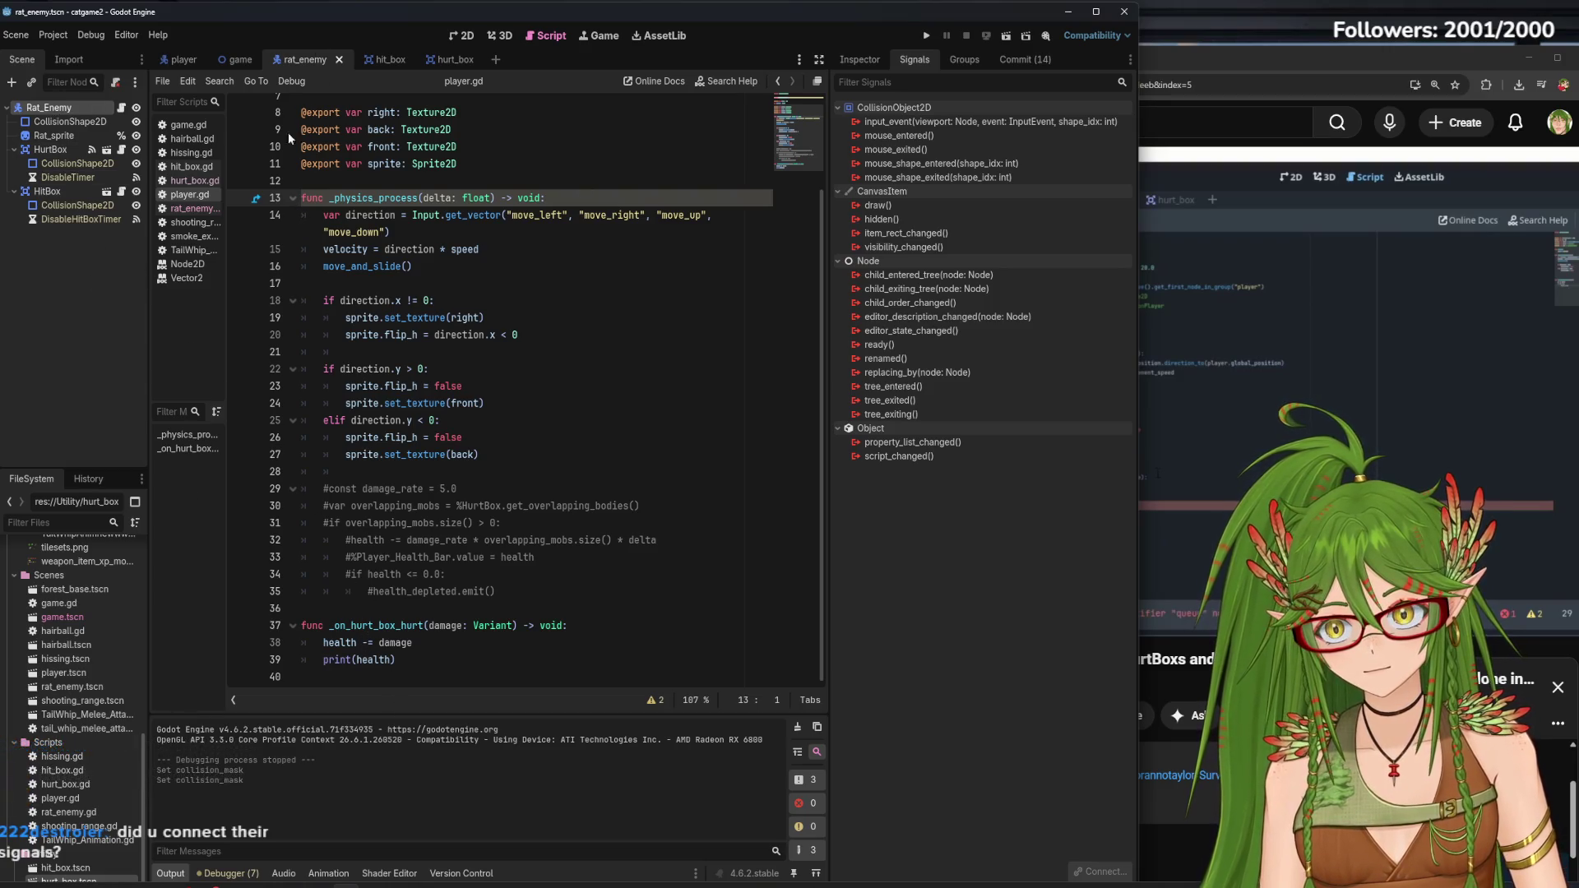
scroll(465, 637, up, 1)
scroll(465, 638, down, 1)
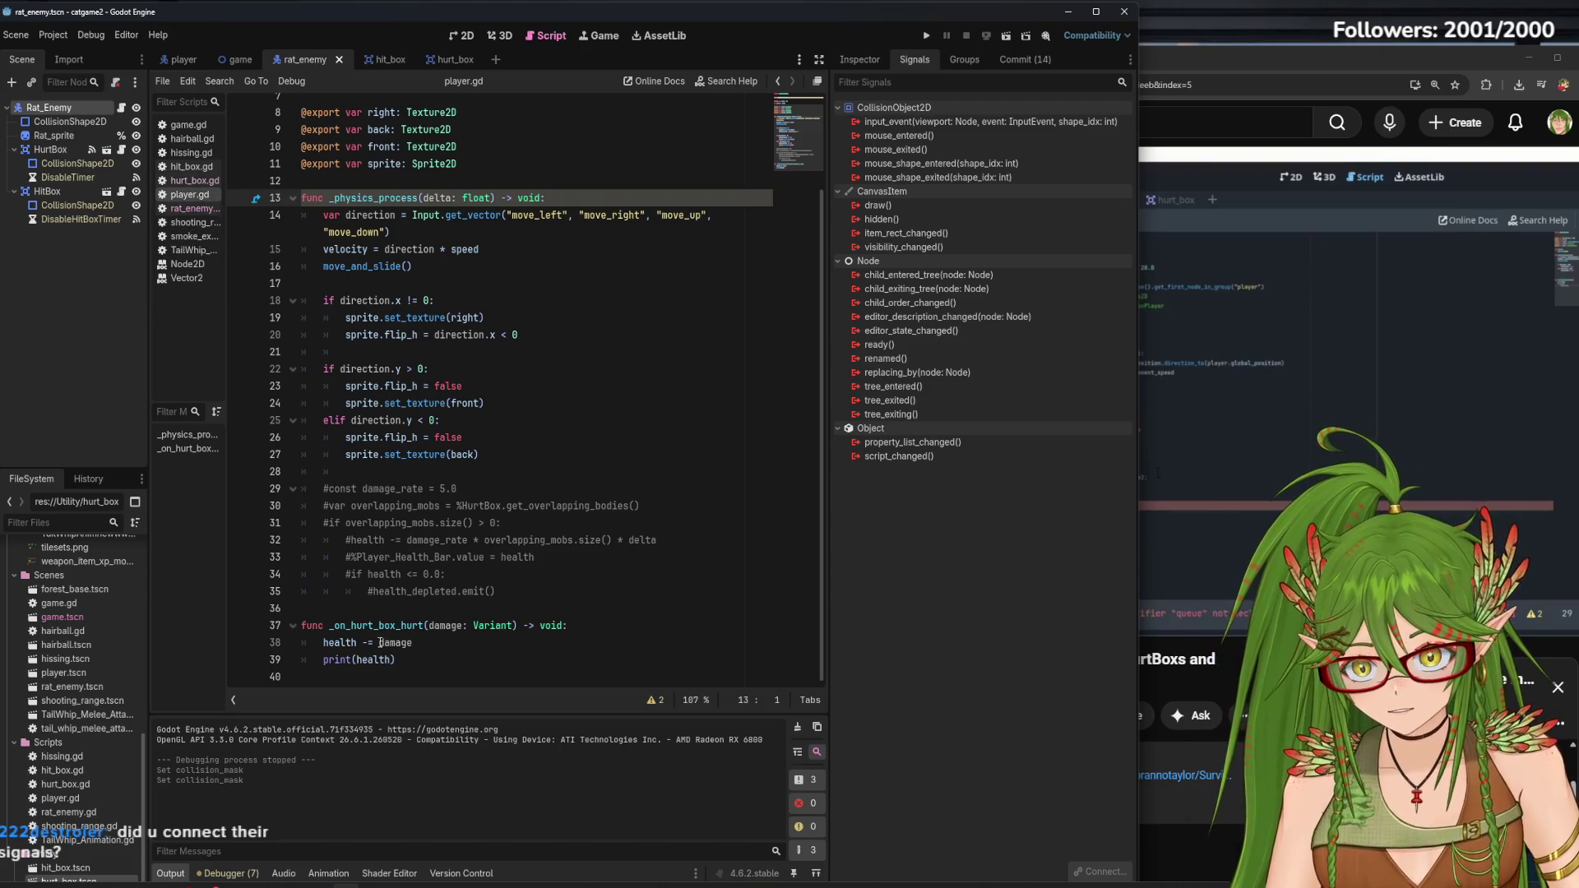
click(51, 150)
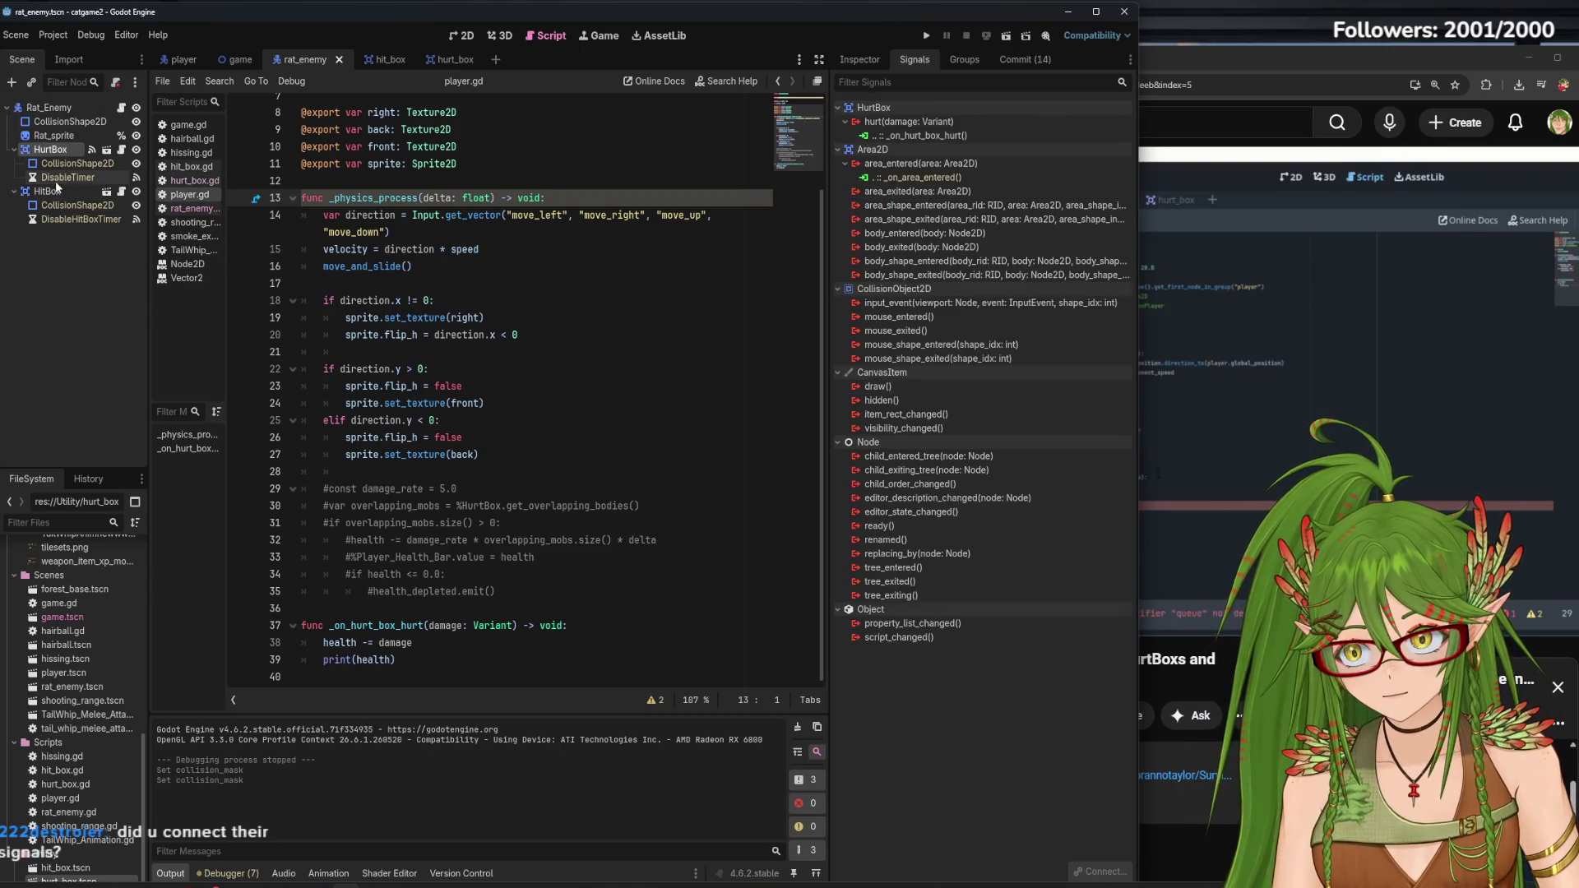
click(55, 194)
click(55, 177)
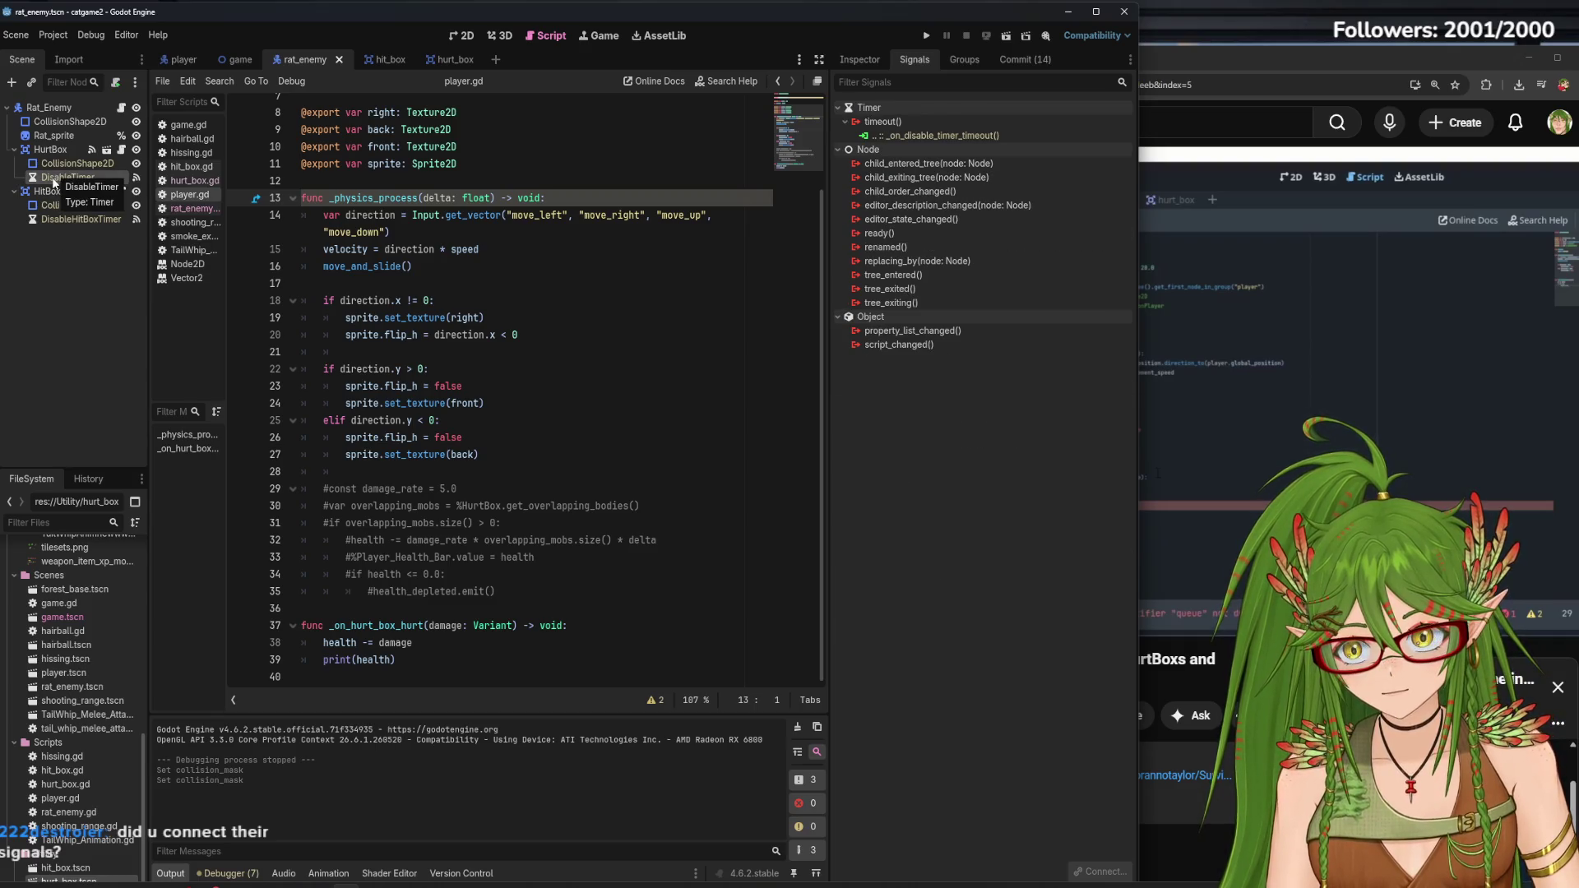
click(51, 108)
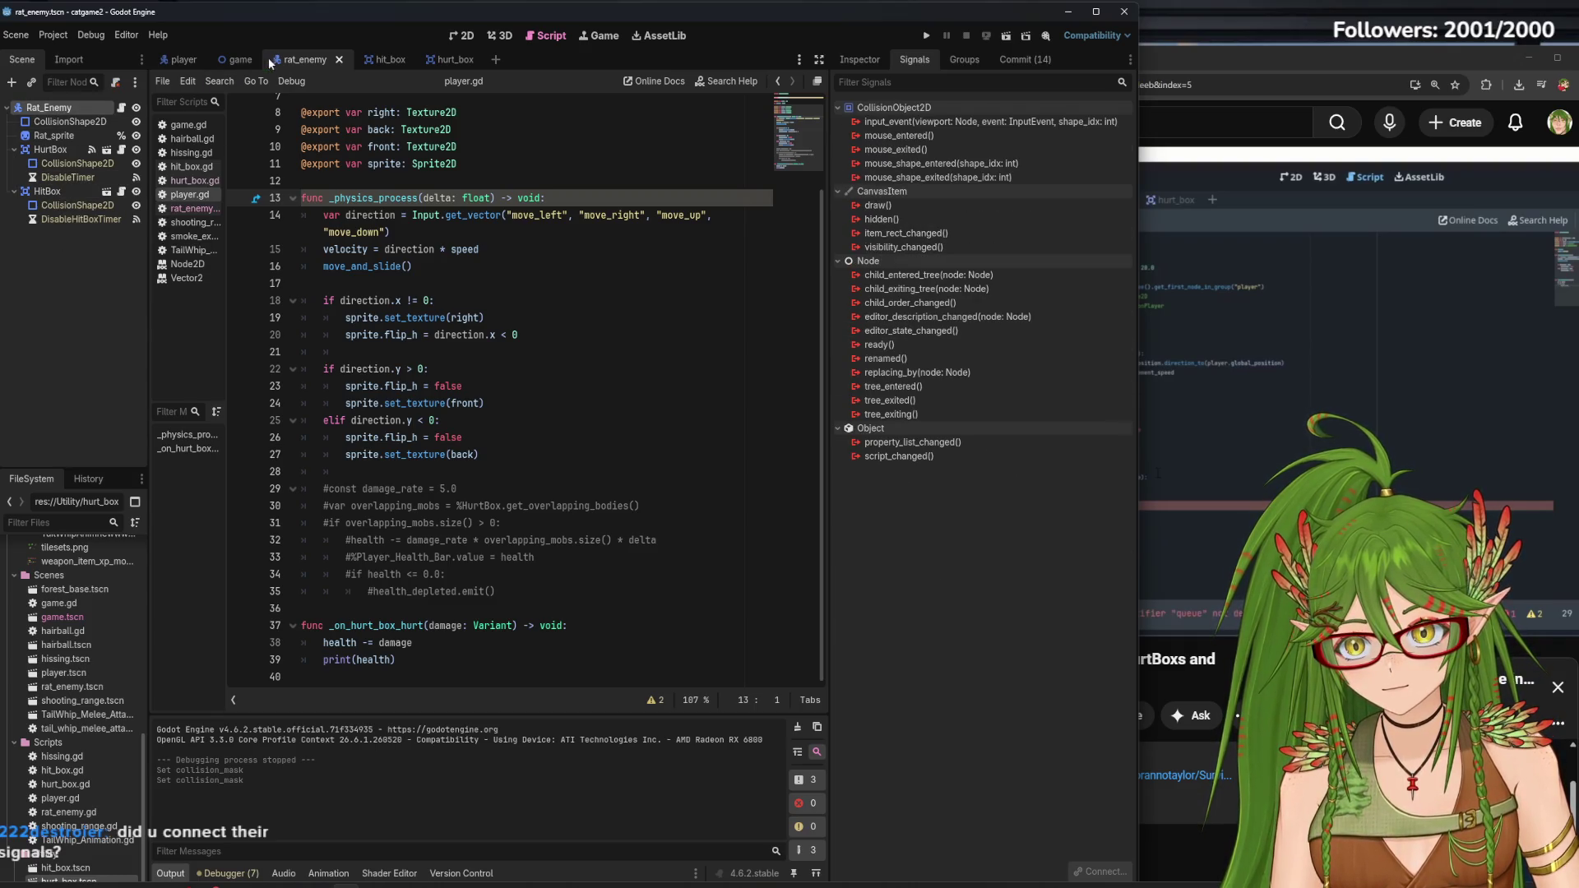
click(183, 57)
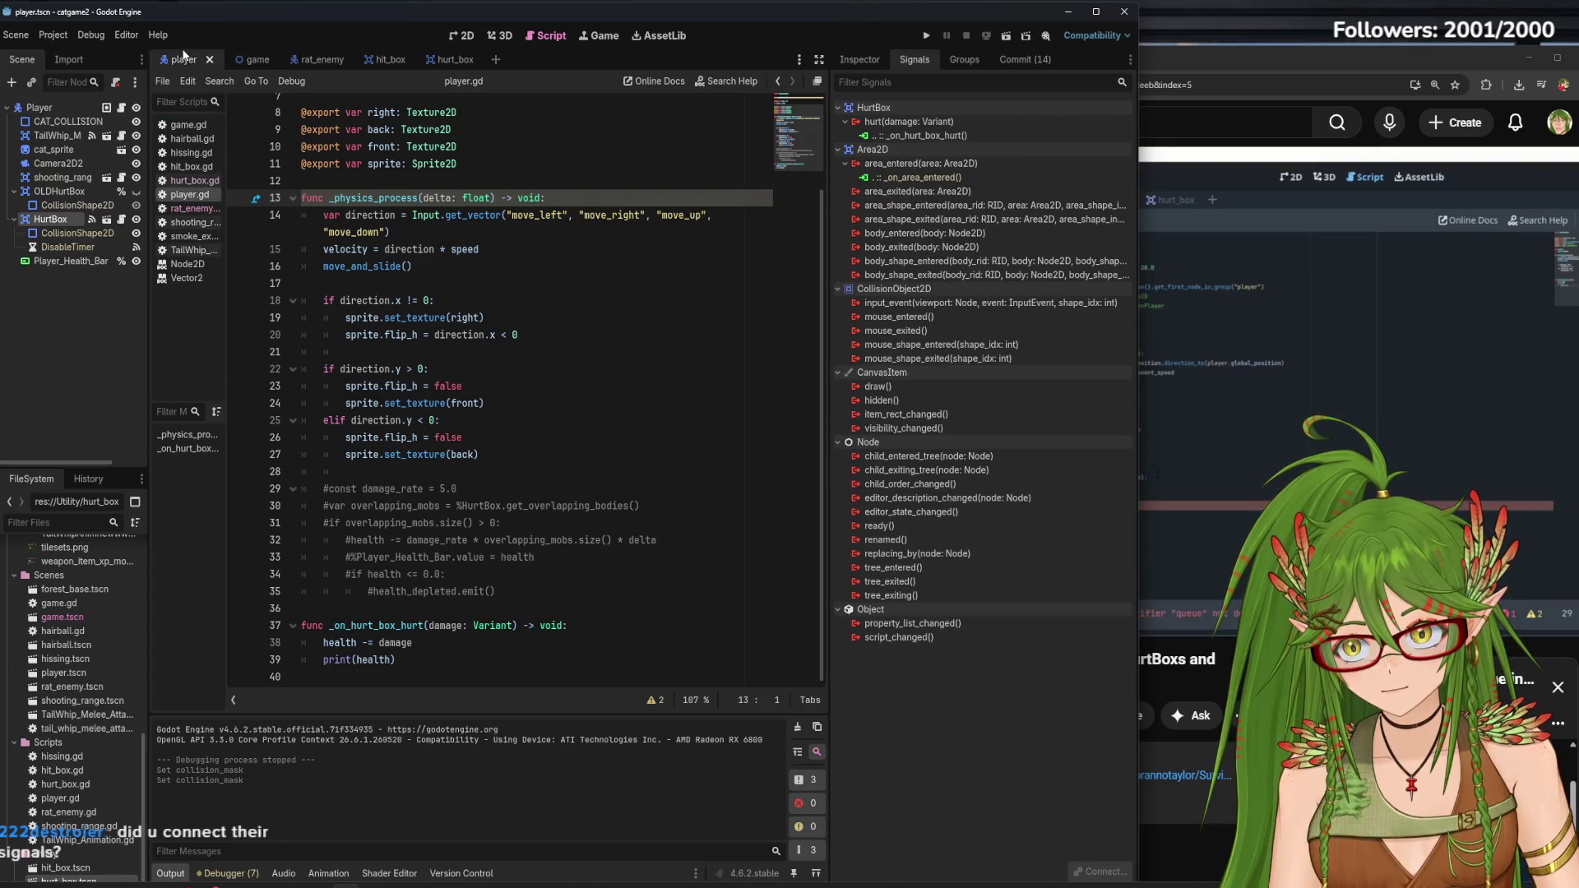
click(58, 108)
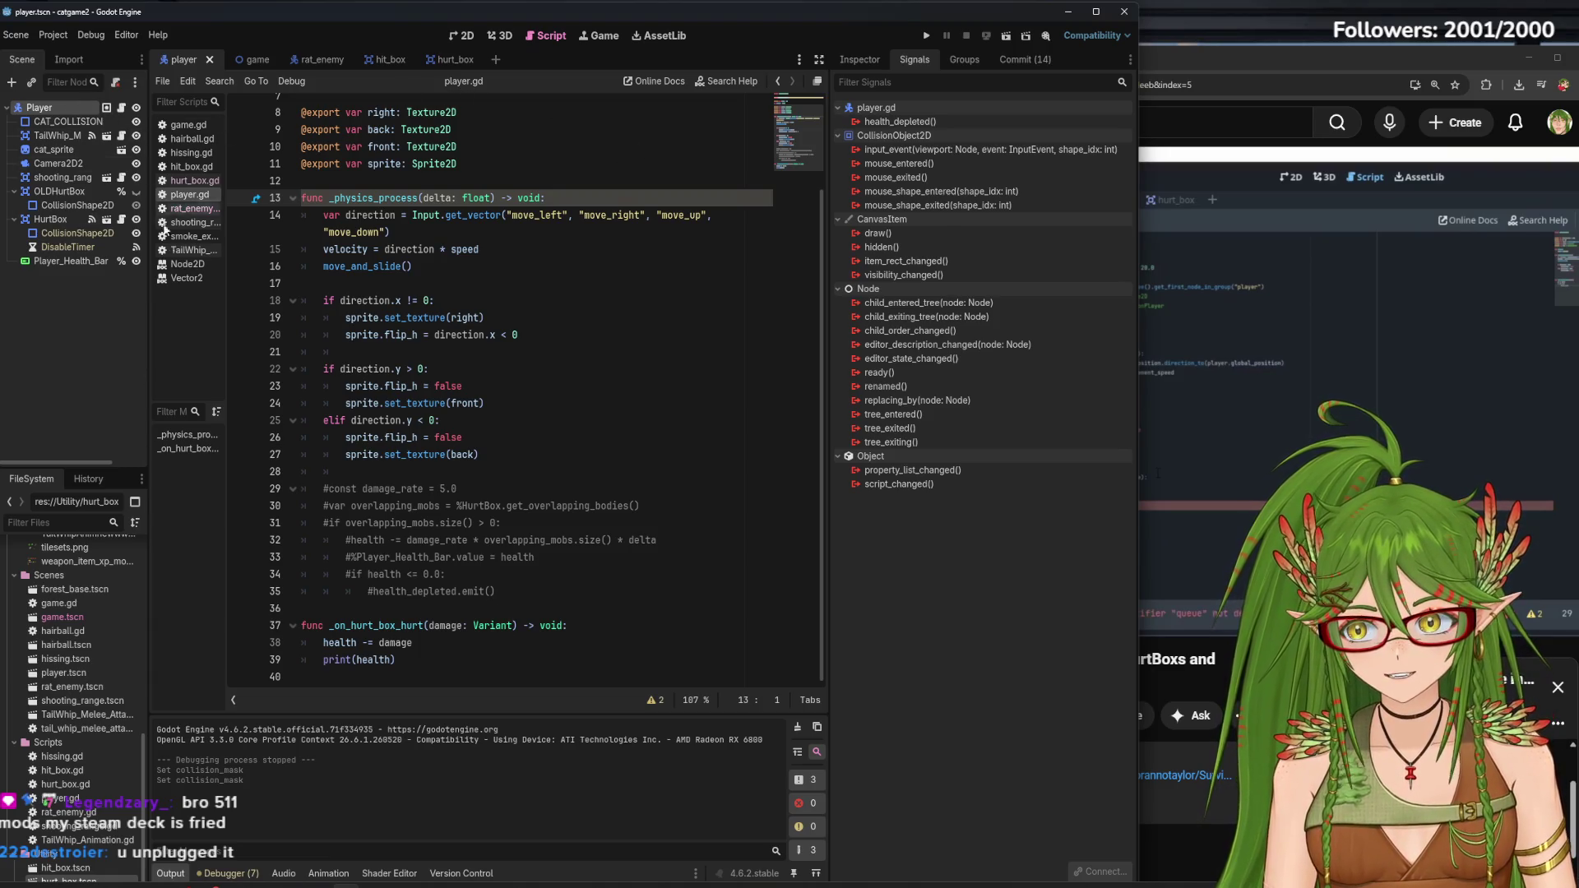
Re-make the player HurtBox's hurt connection to _on_hurt_box_hurt via Edit, and save the player scene
click(36, 222)
right_click(933, 137)
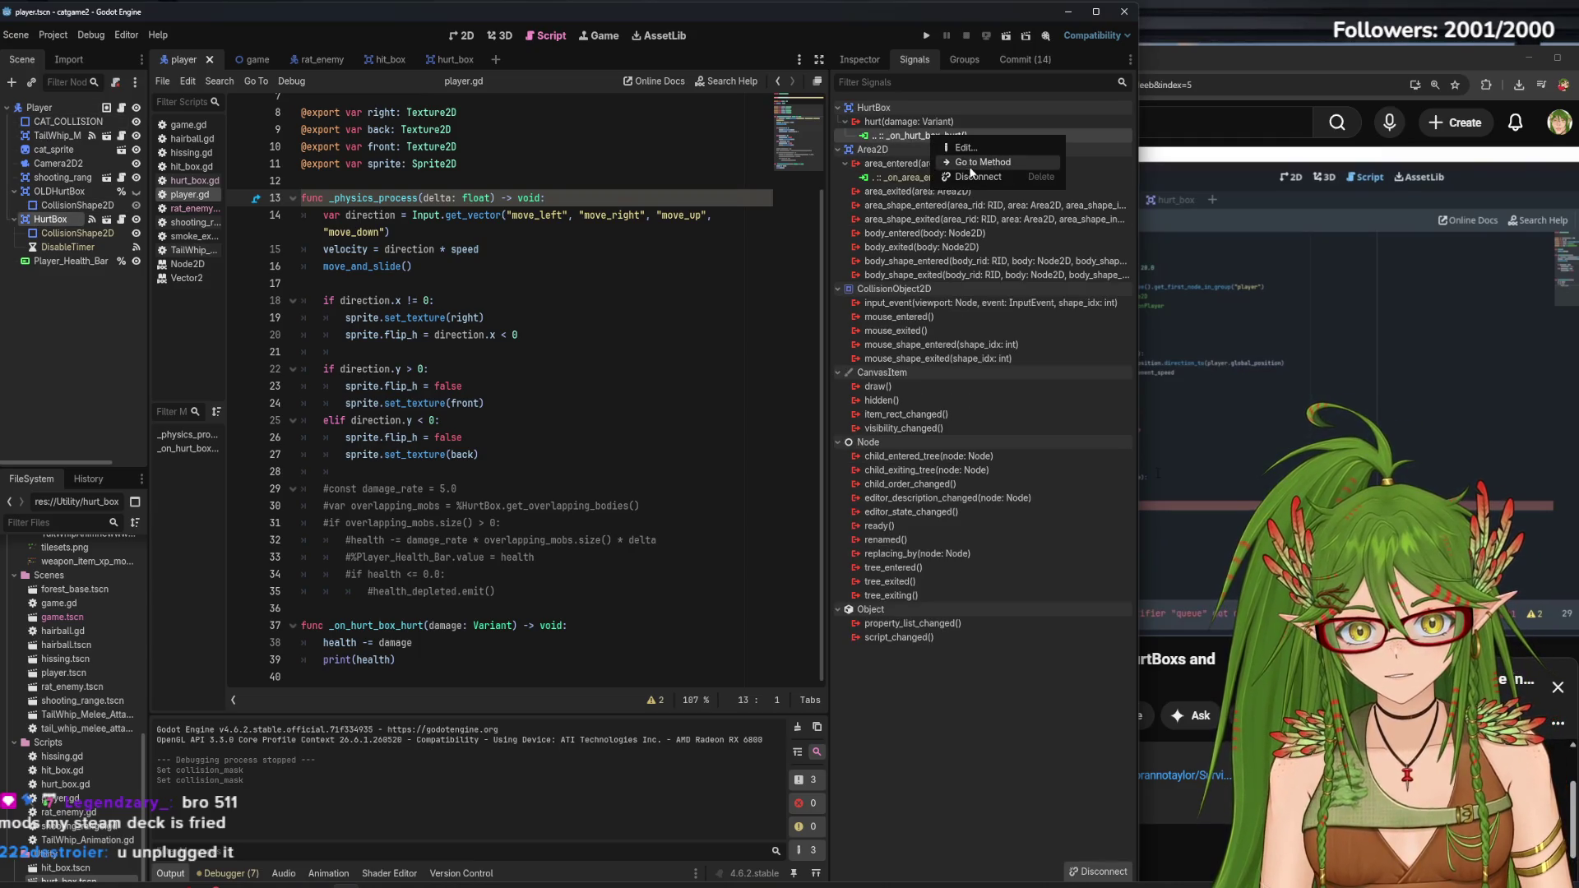
click(971, 165)
right_click(927, 135)
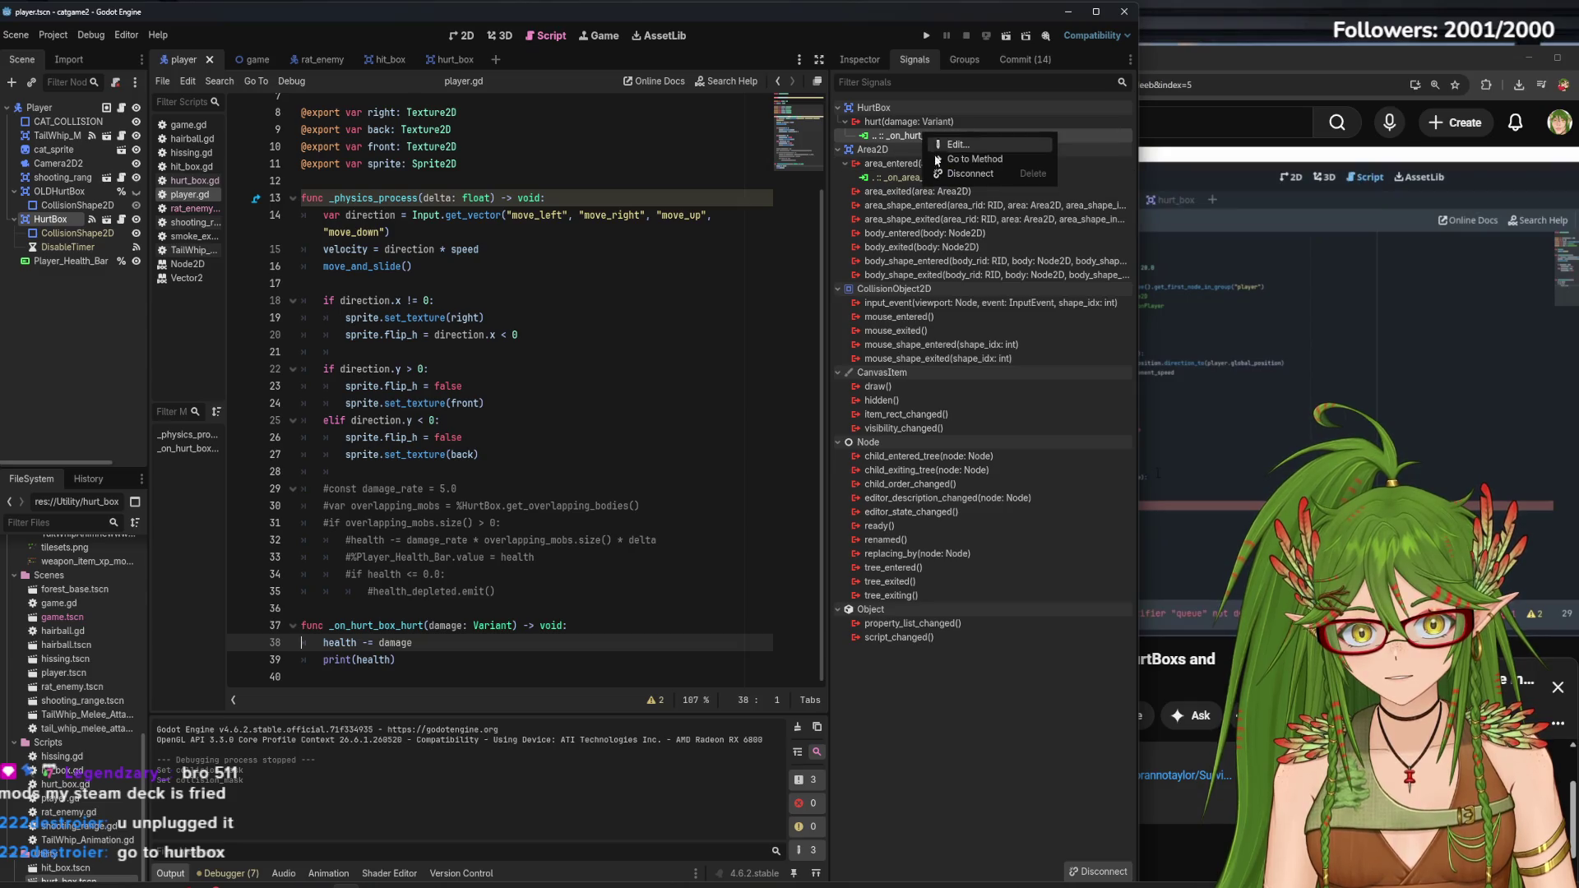
click(956, 145)
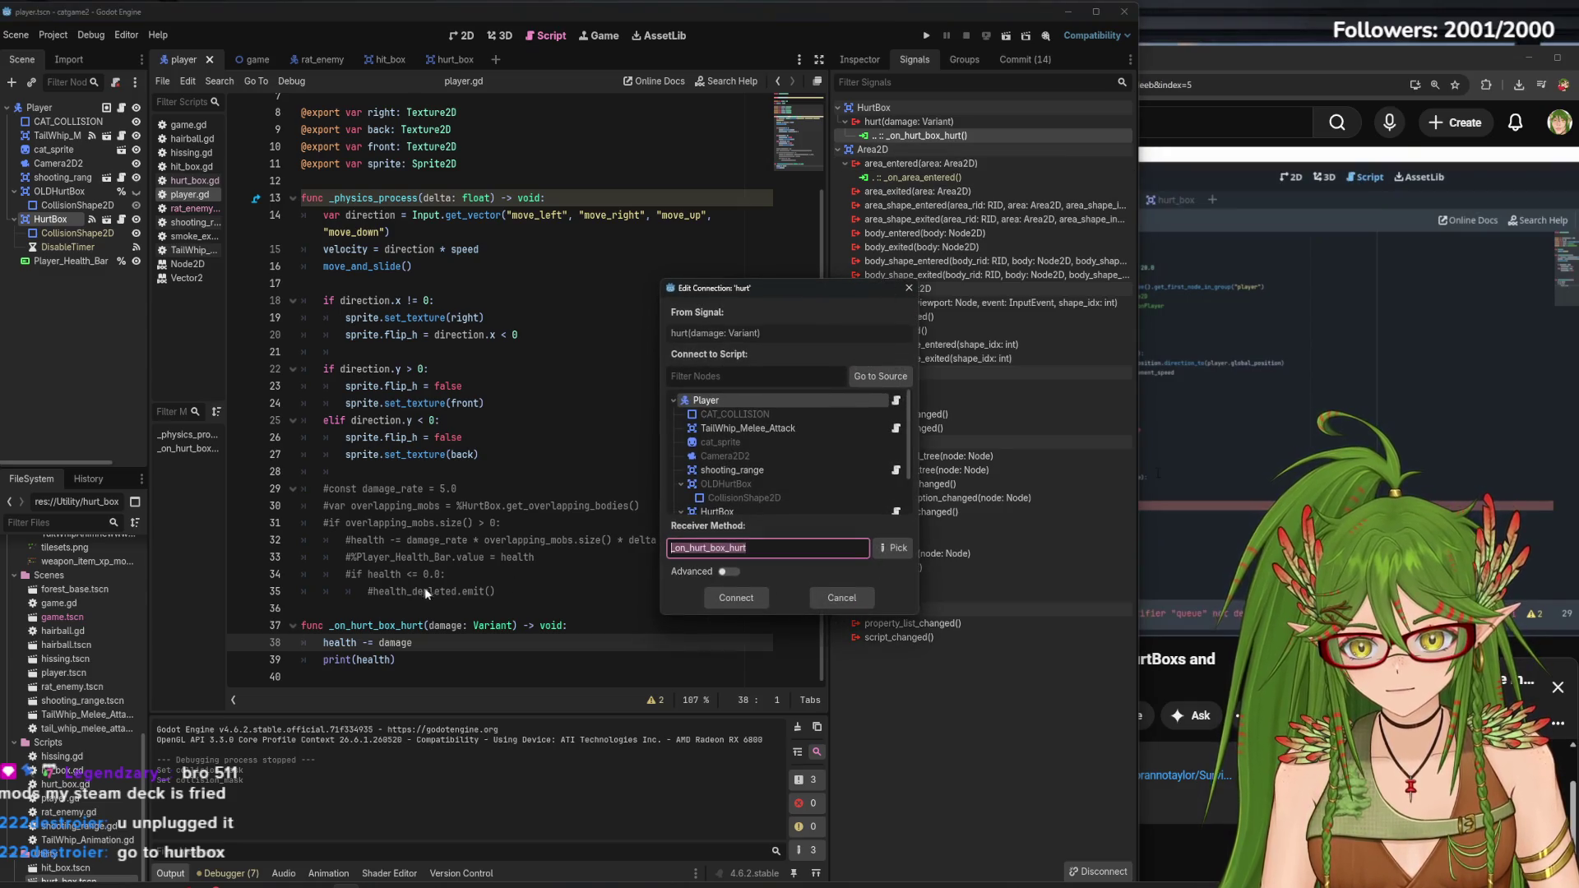
click(724, 599)
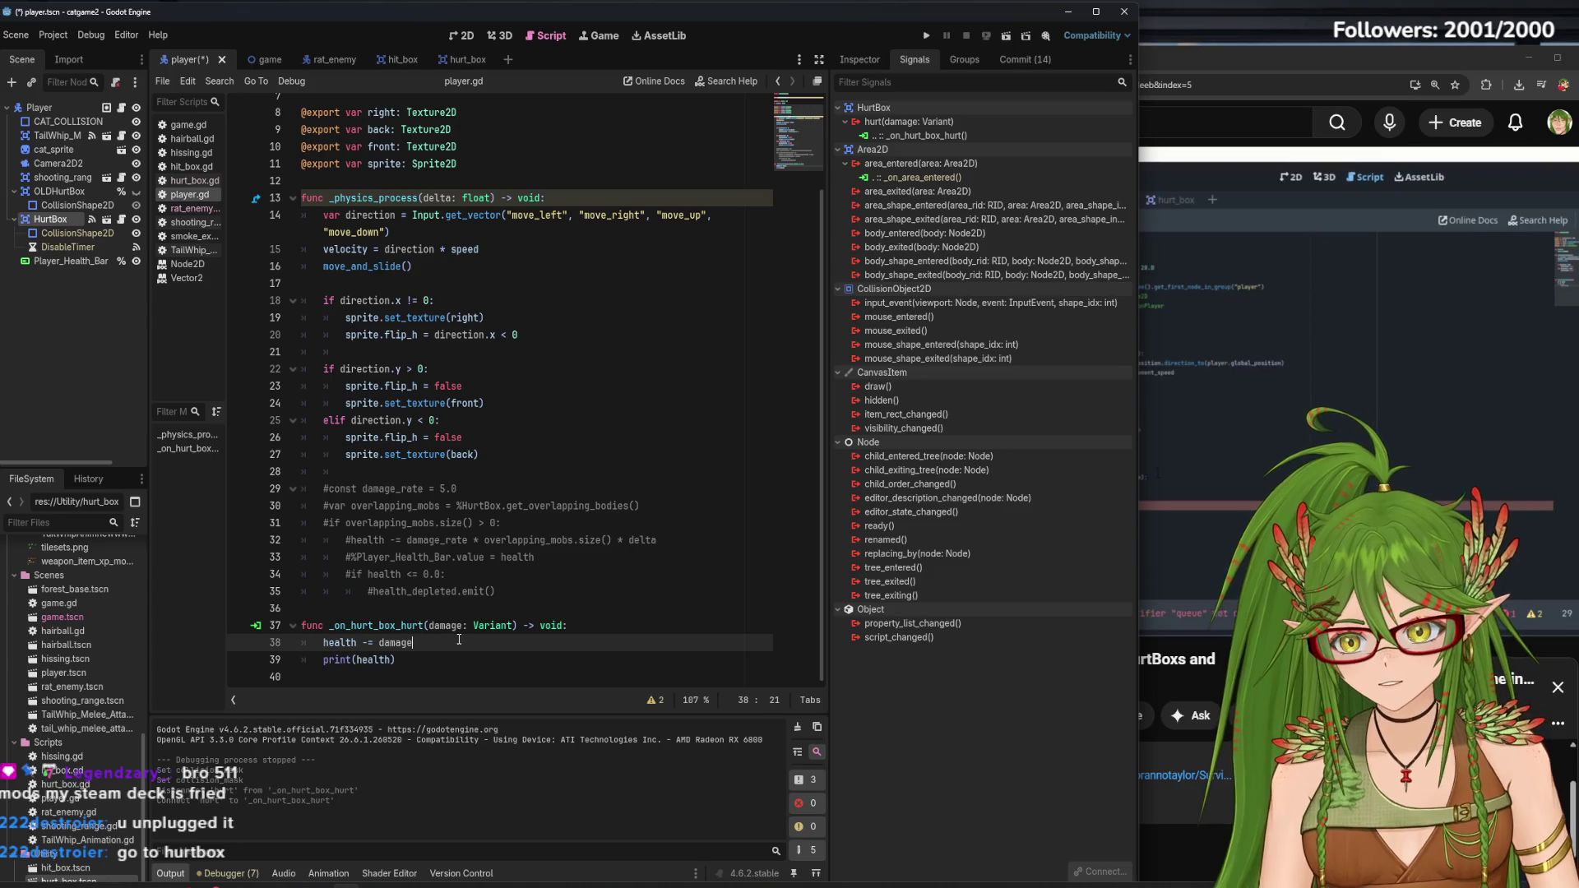
key(ctrl+s)
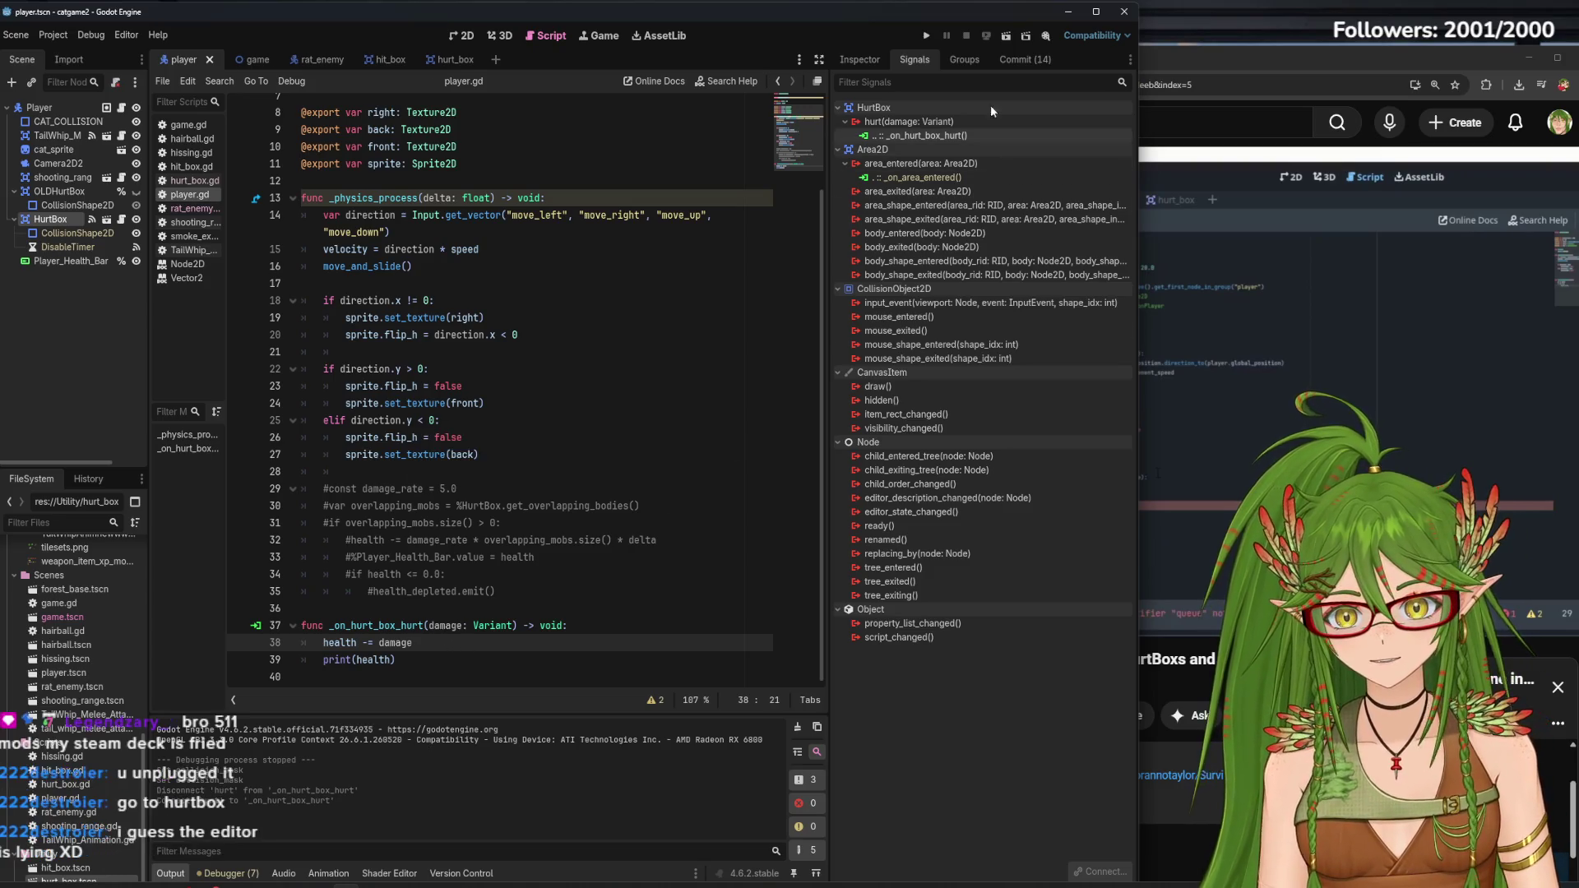
Run catgame2, walk the cat down and right among the rats, then close the game window
click(926, 36)
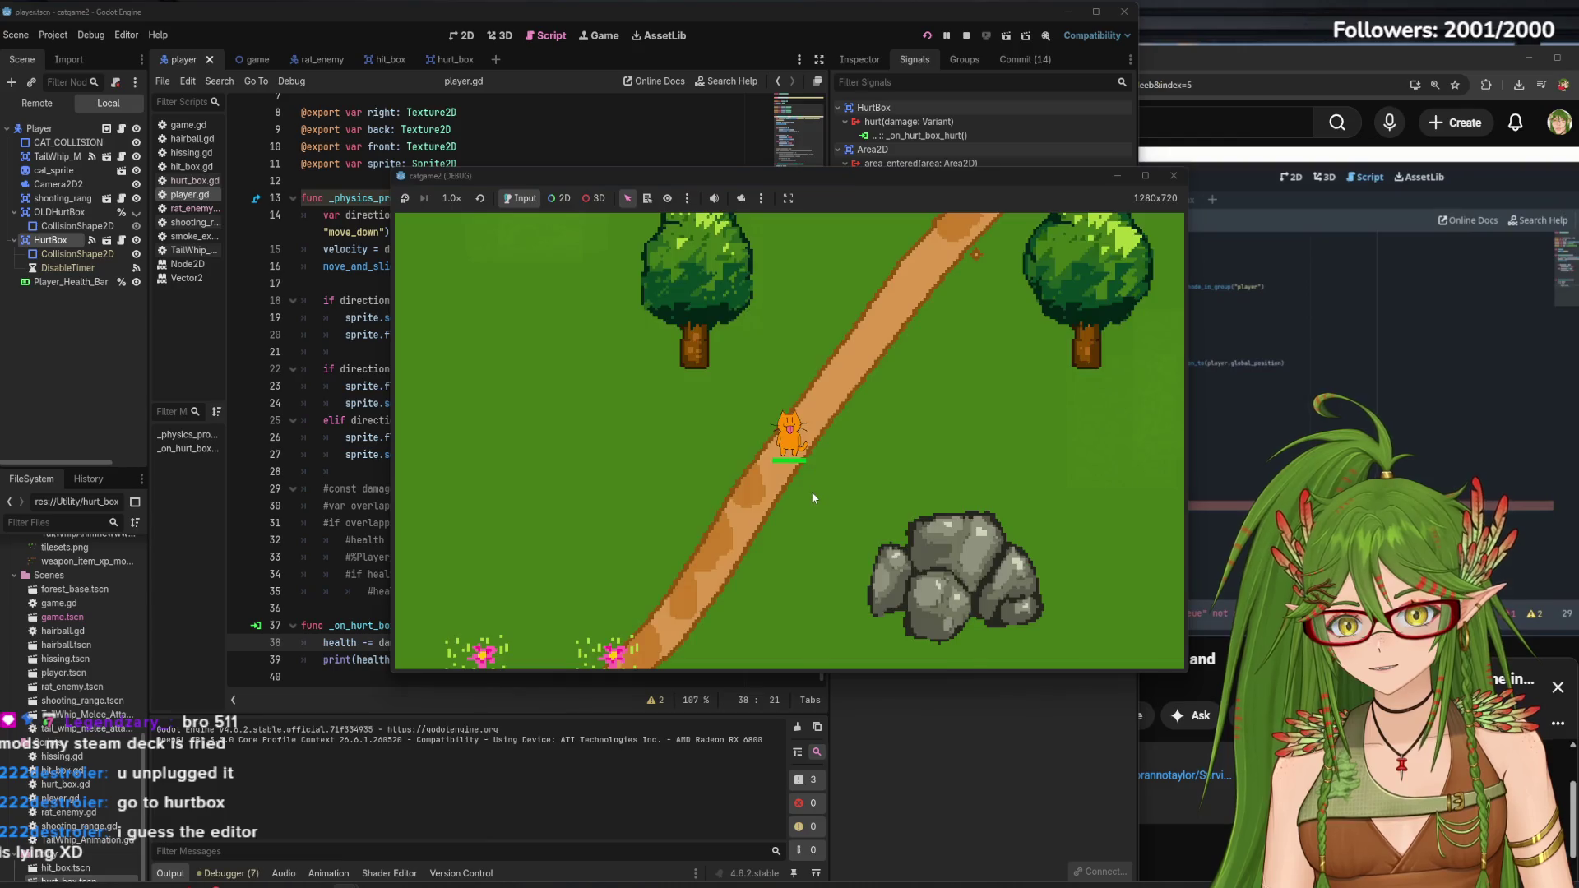
key(s)
key(d)
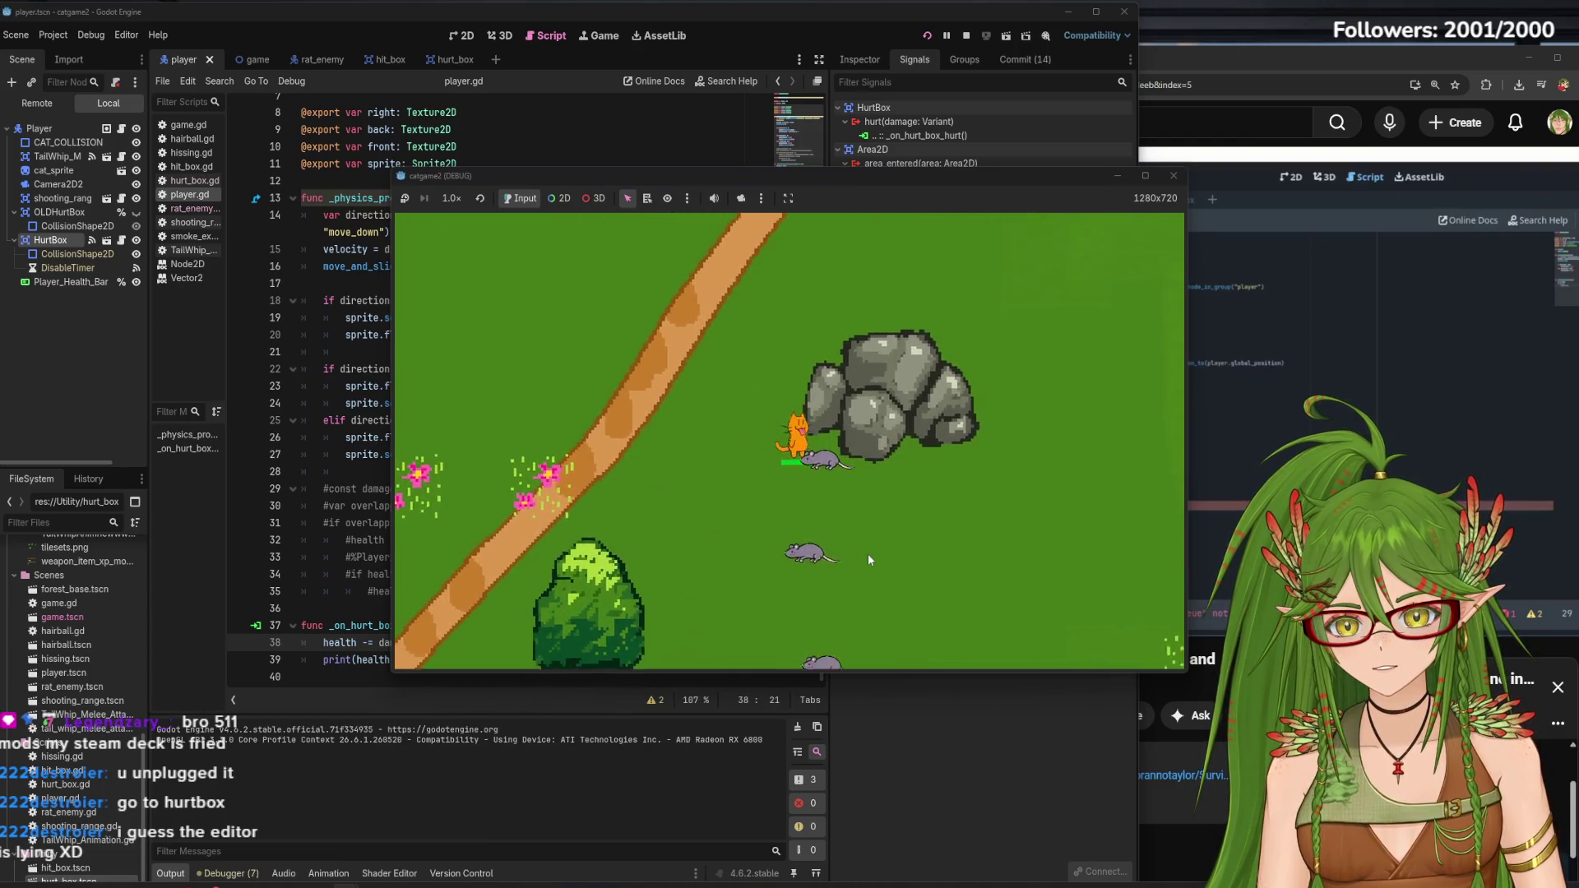
key(s)
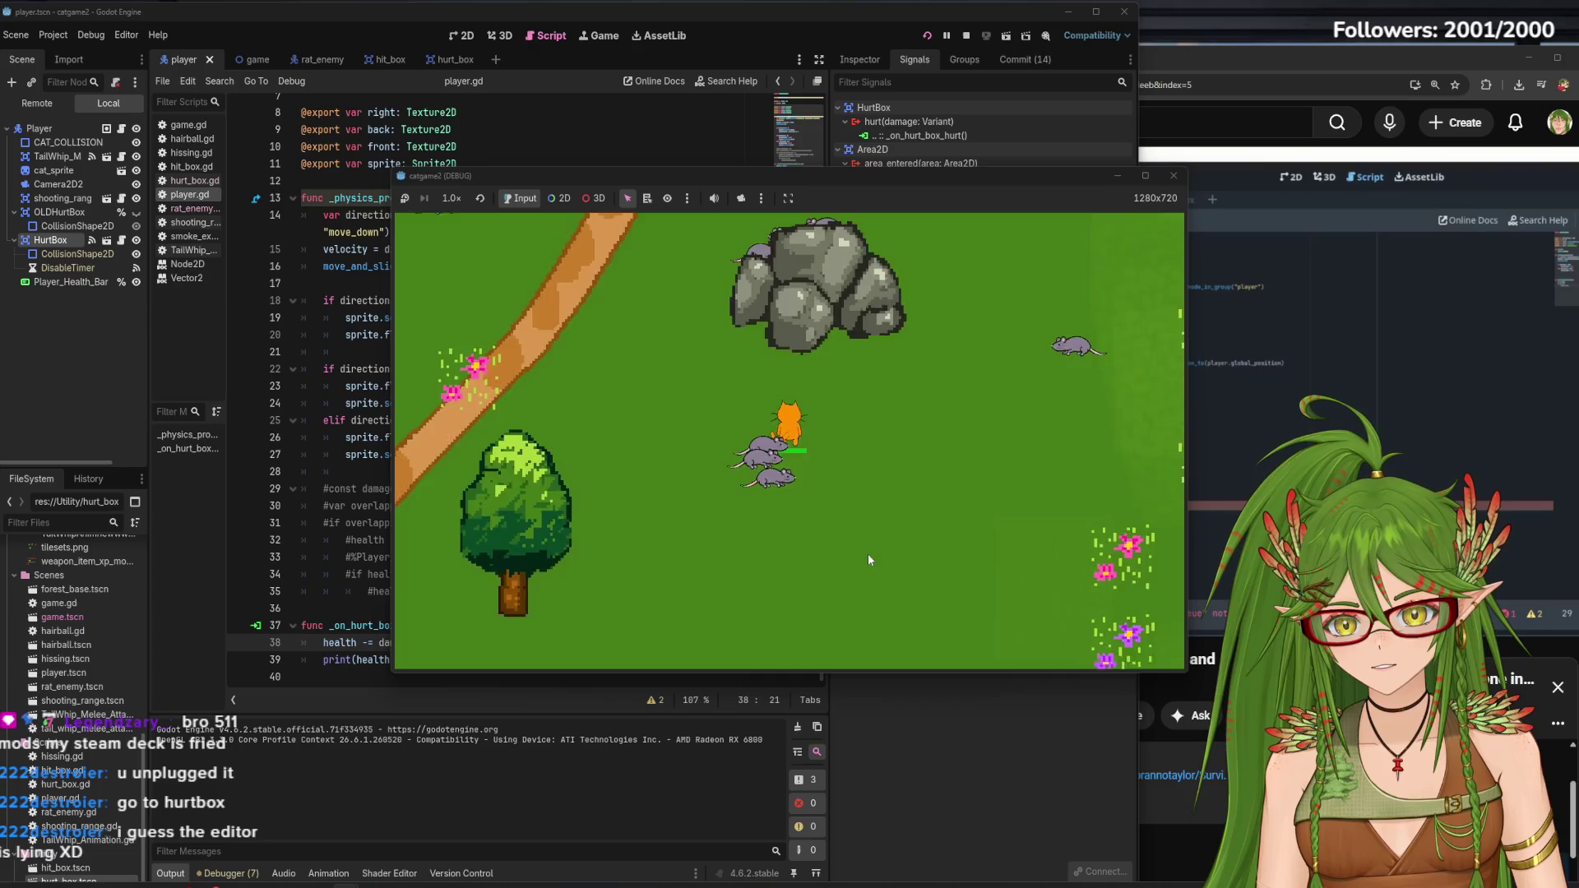
key(s)
key(d)
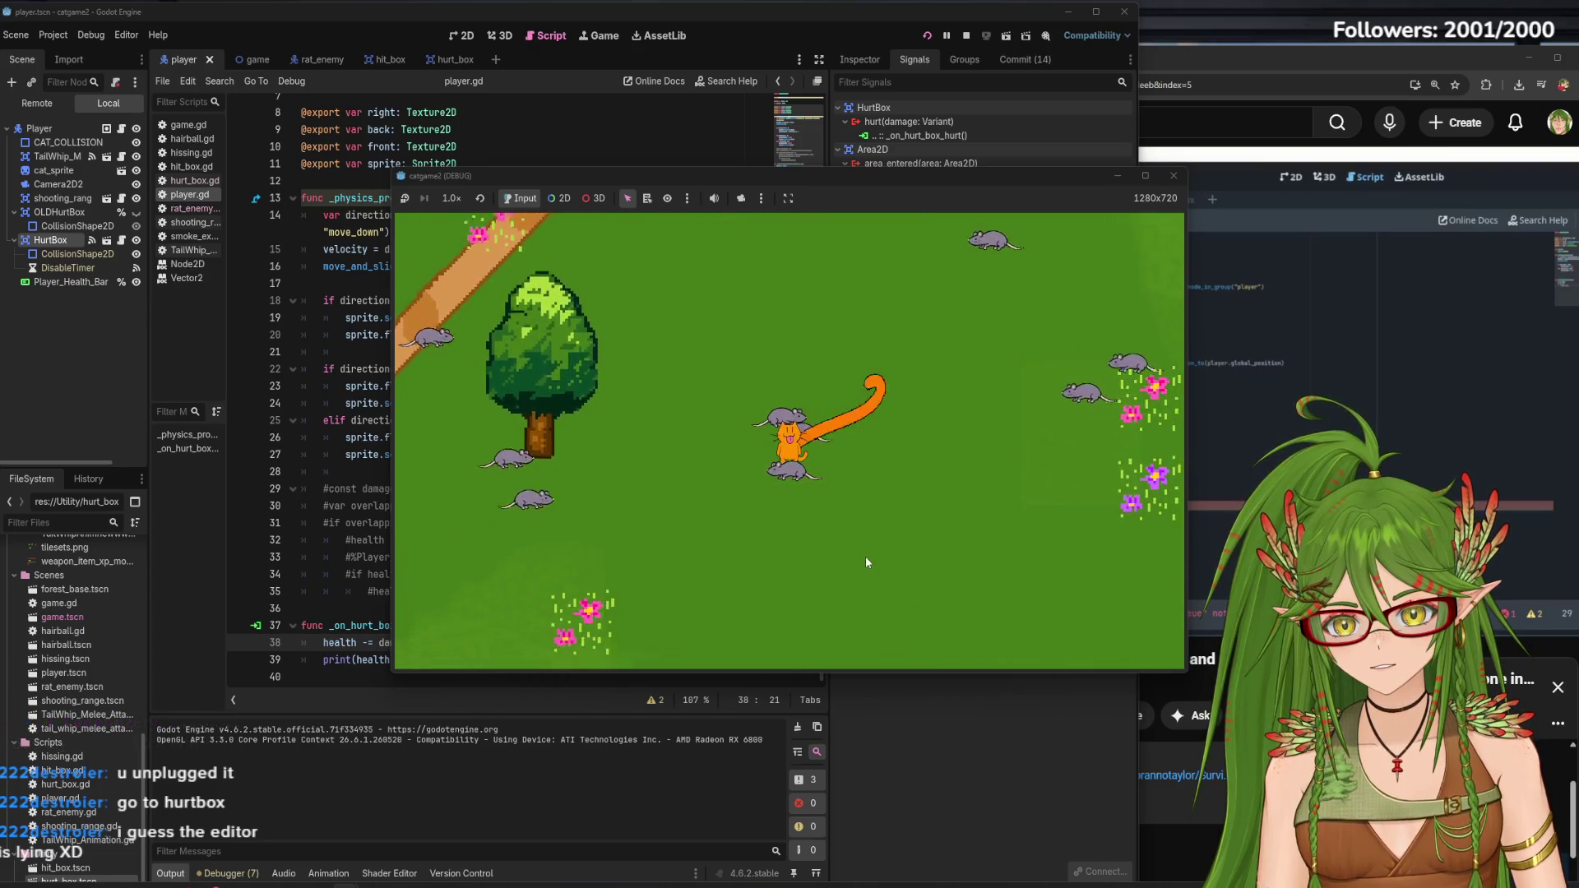
click(1178, 178)
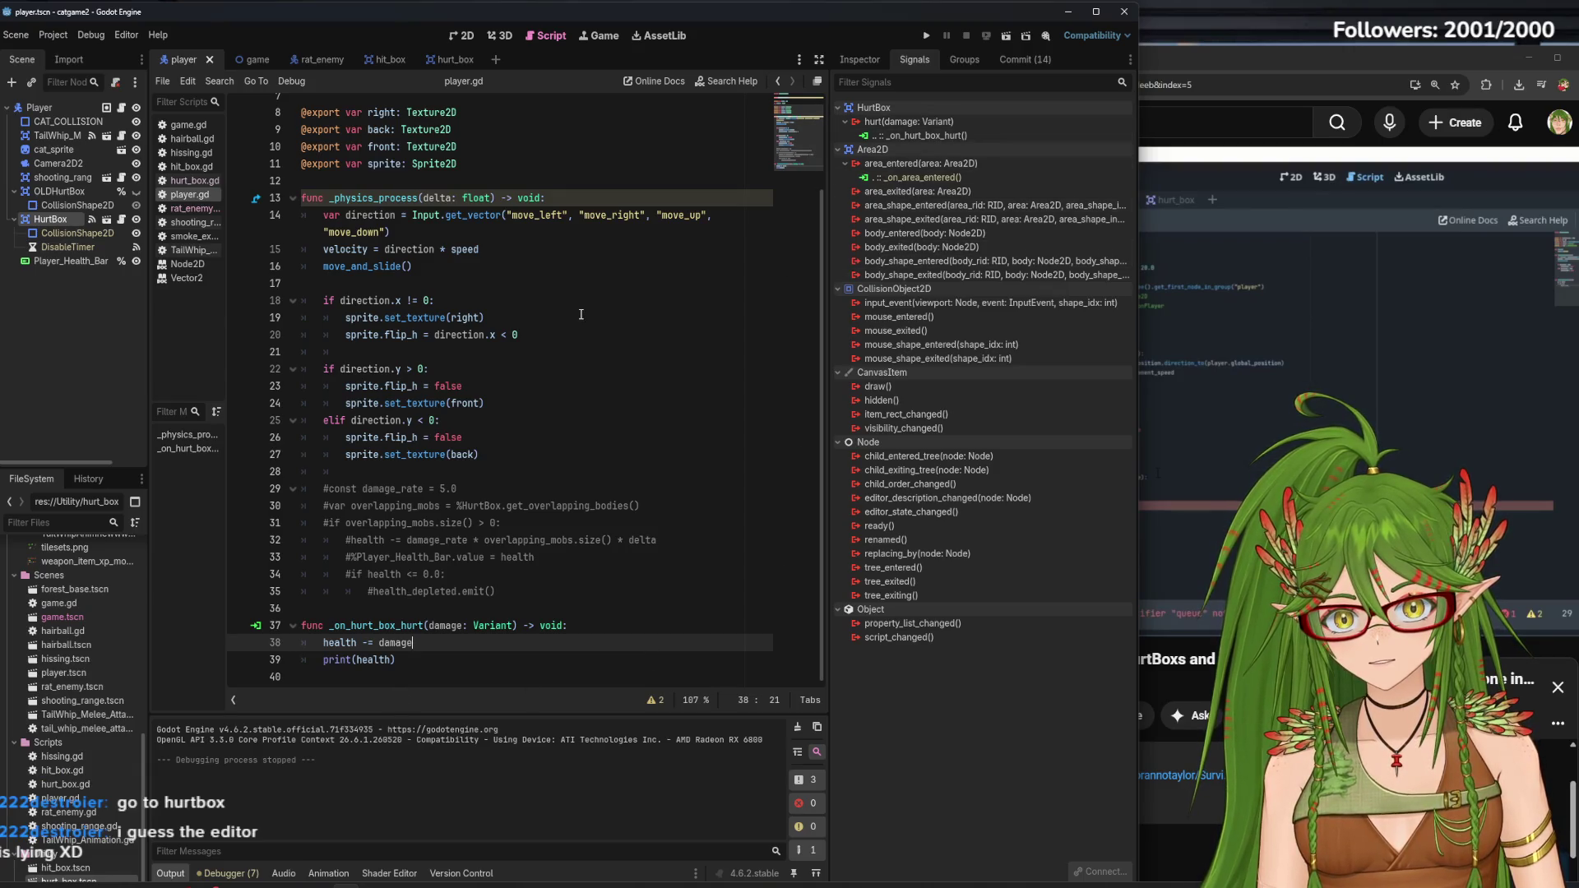
Open rat_enemy.gd and the Rat_Enemy scene, check the HurtBox's hurt signal, then bring up the tutorial
click(179, 210)
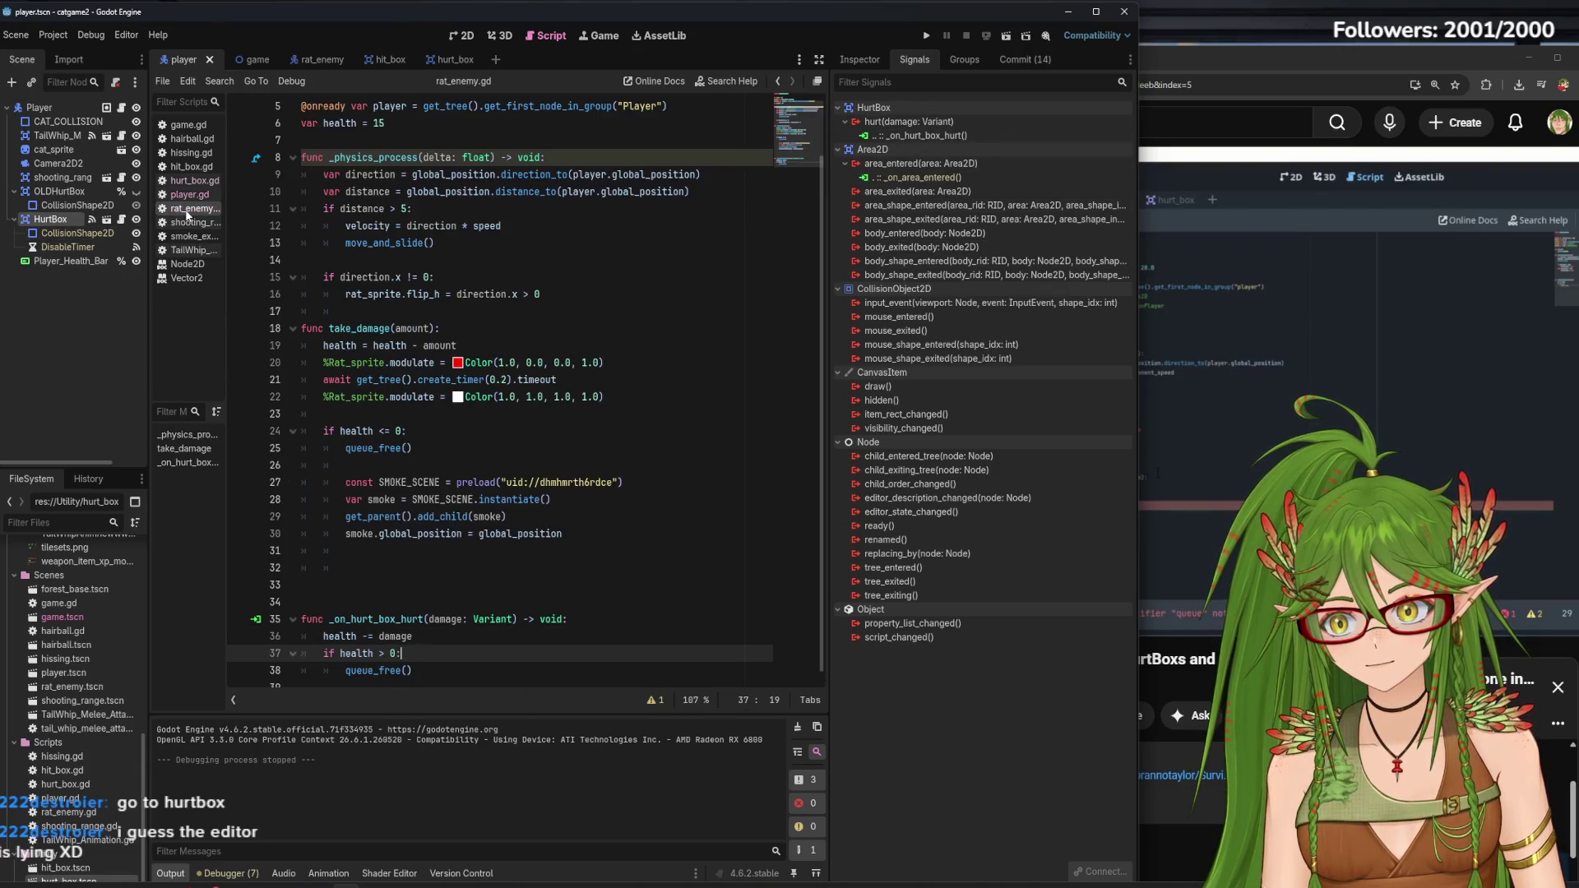
click(320, 62)
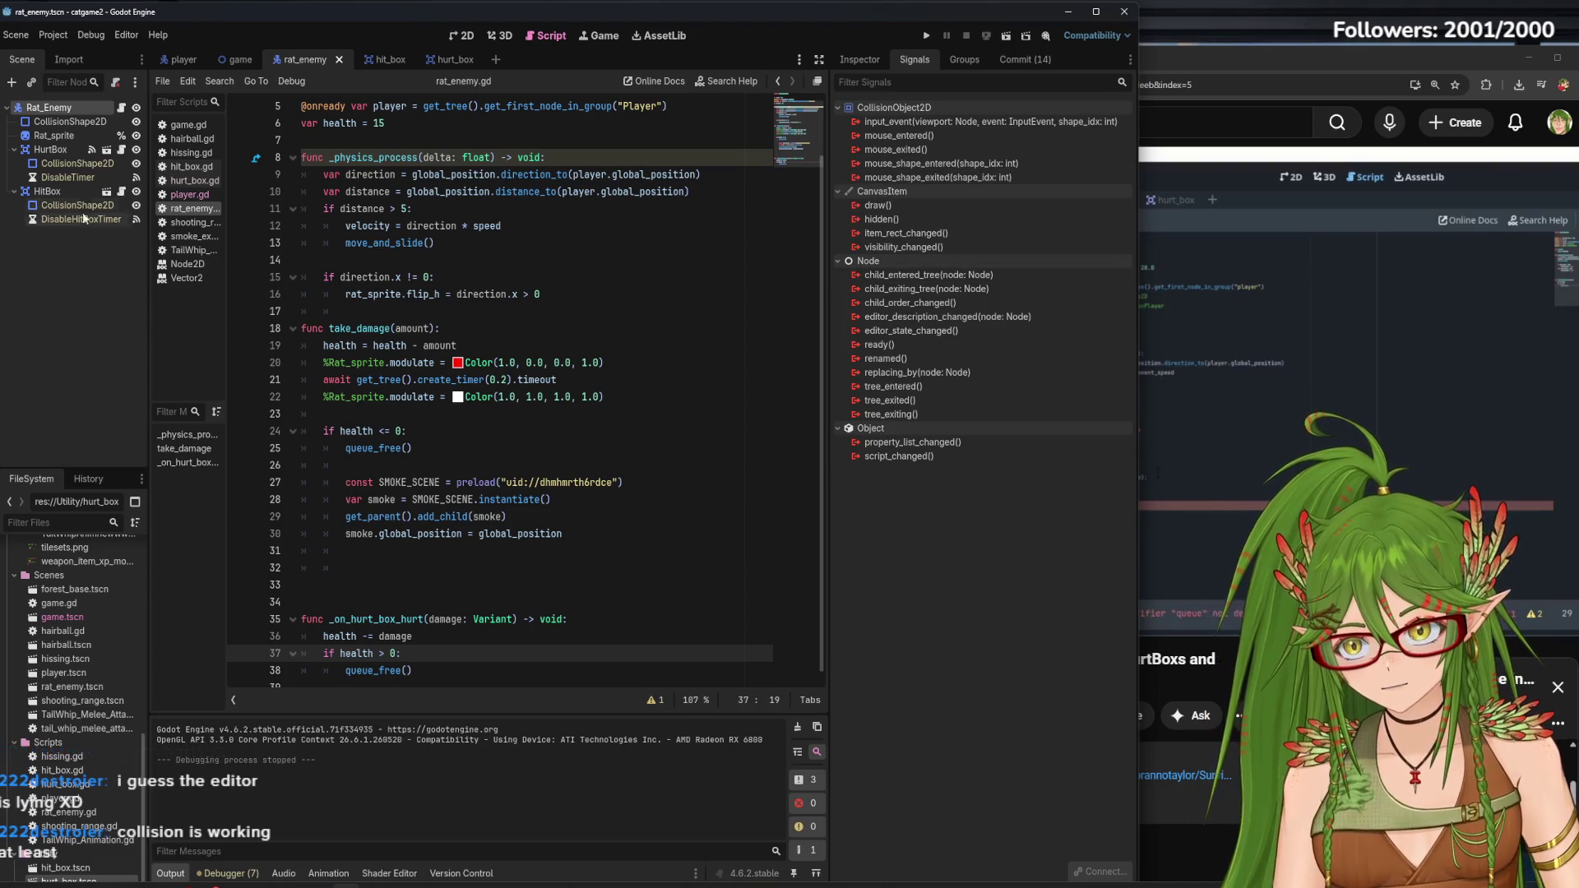
click(57, 150)
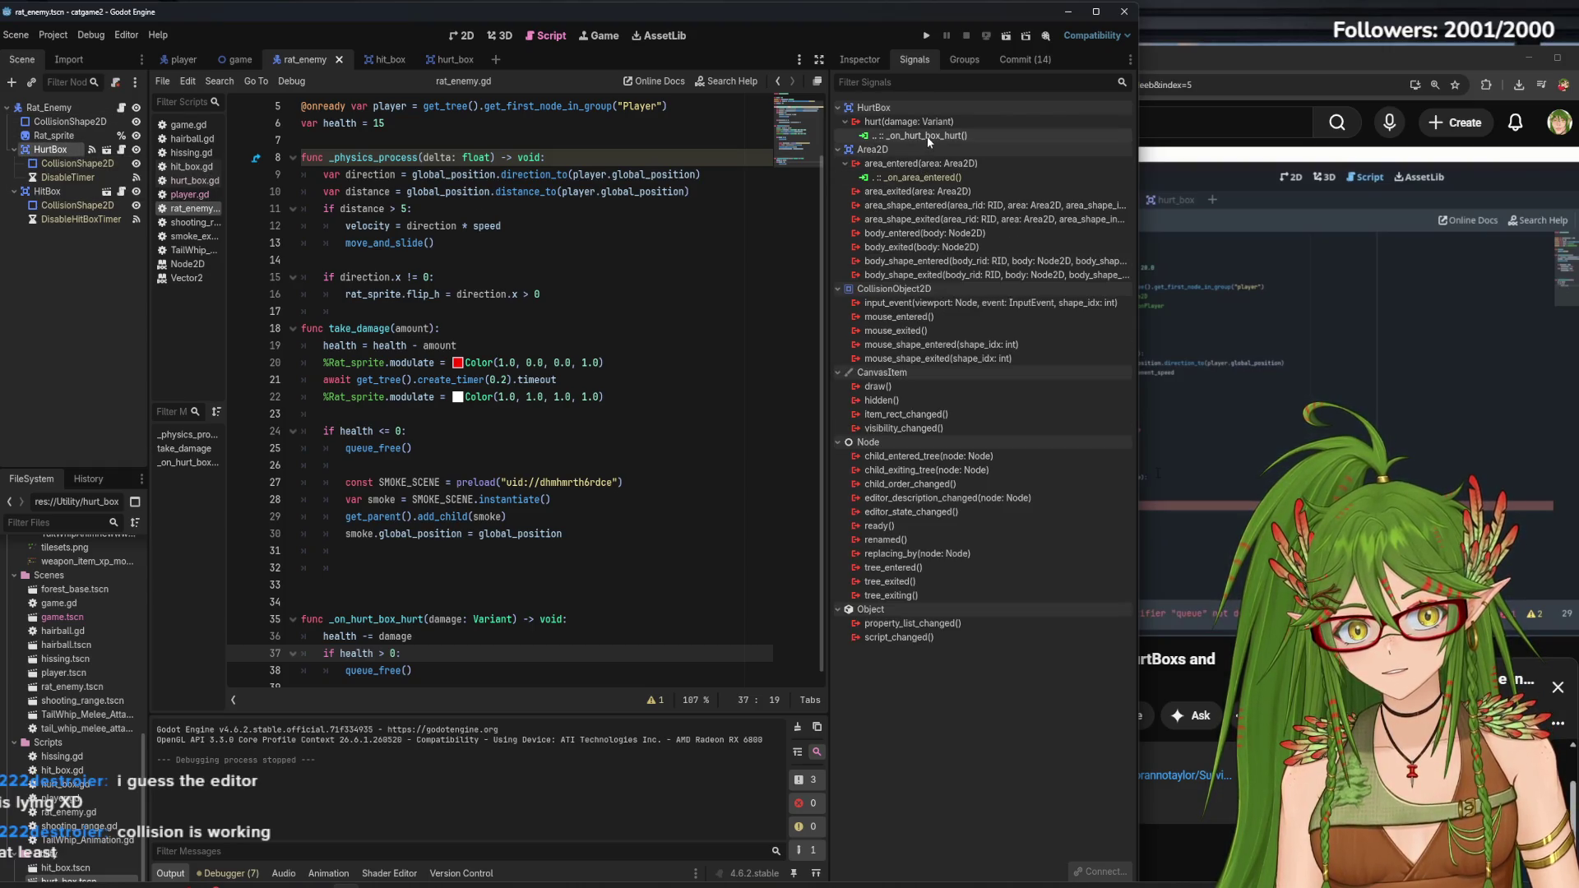
click(1226, 496)
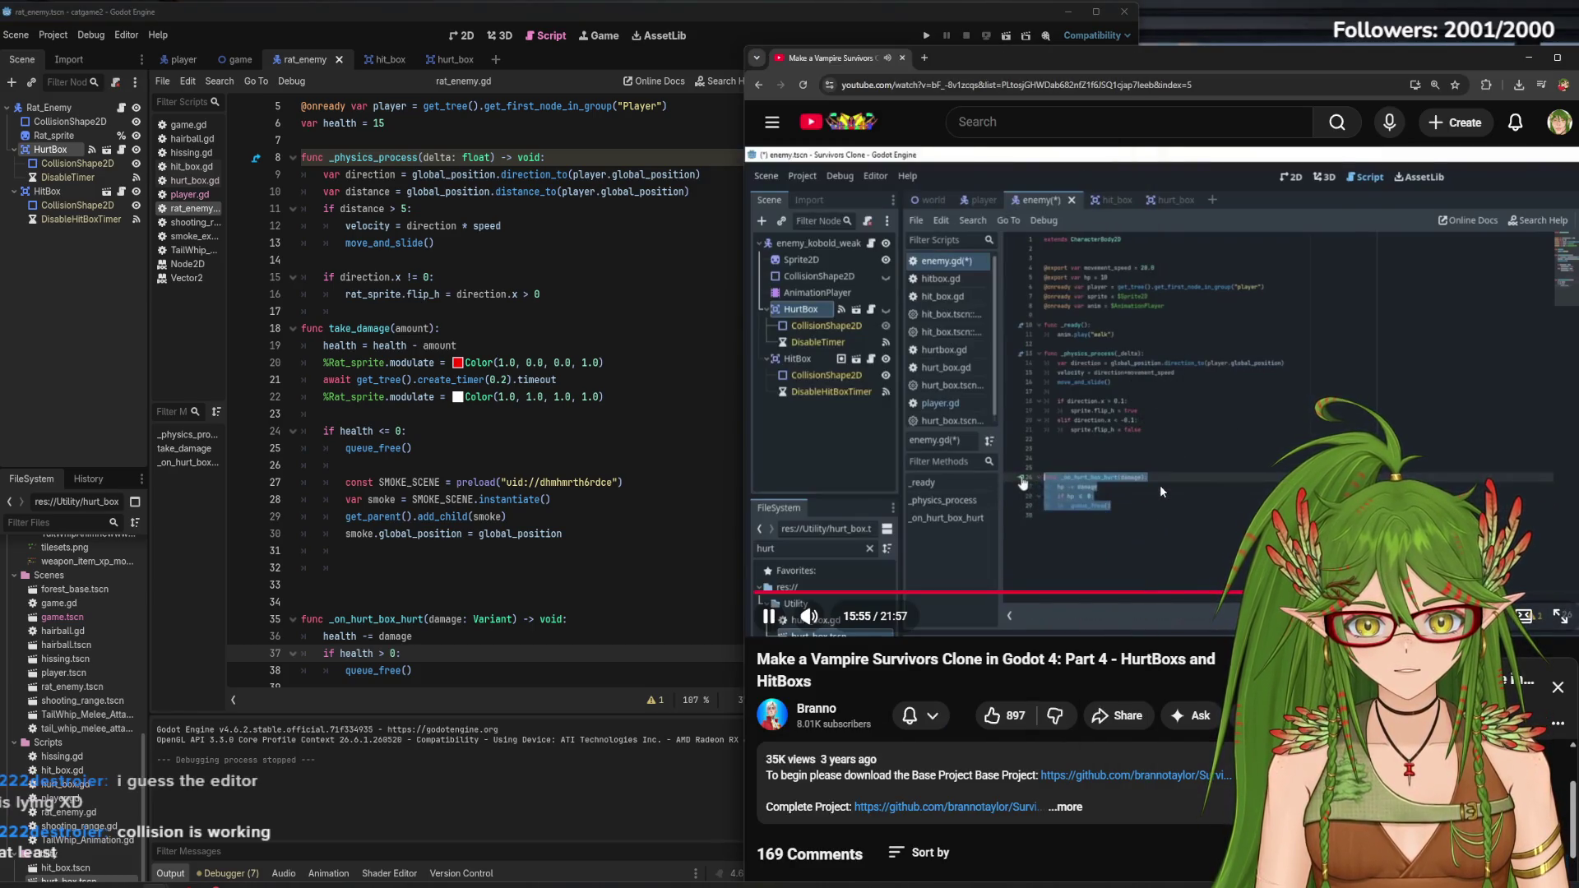
Rewind the tutorial back to the part on connecting the HurtBox hurt signal
key(j)
key(j)
key(j)
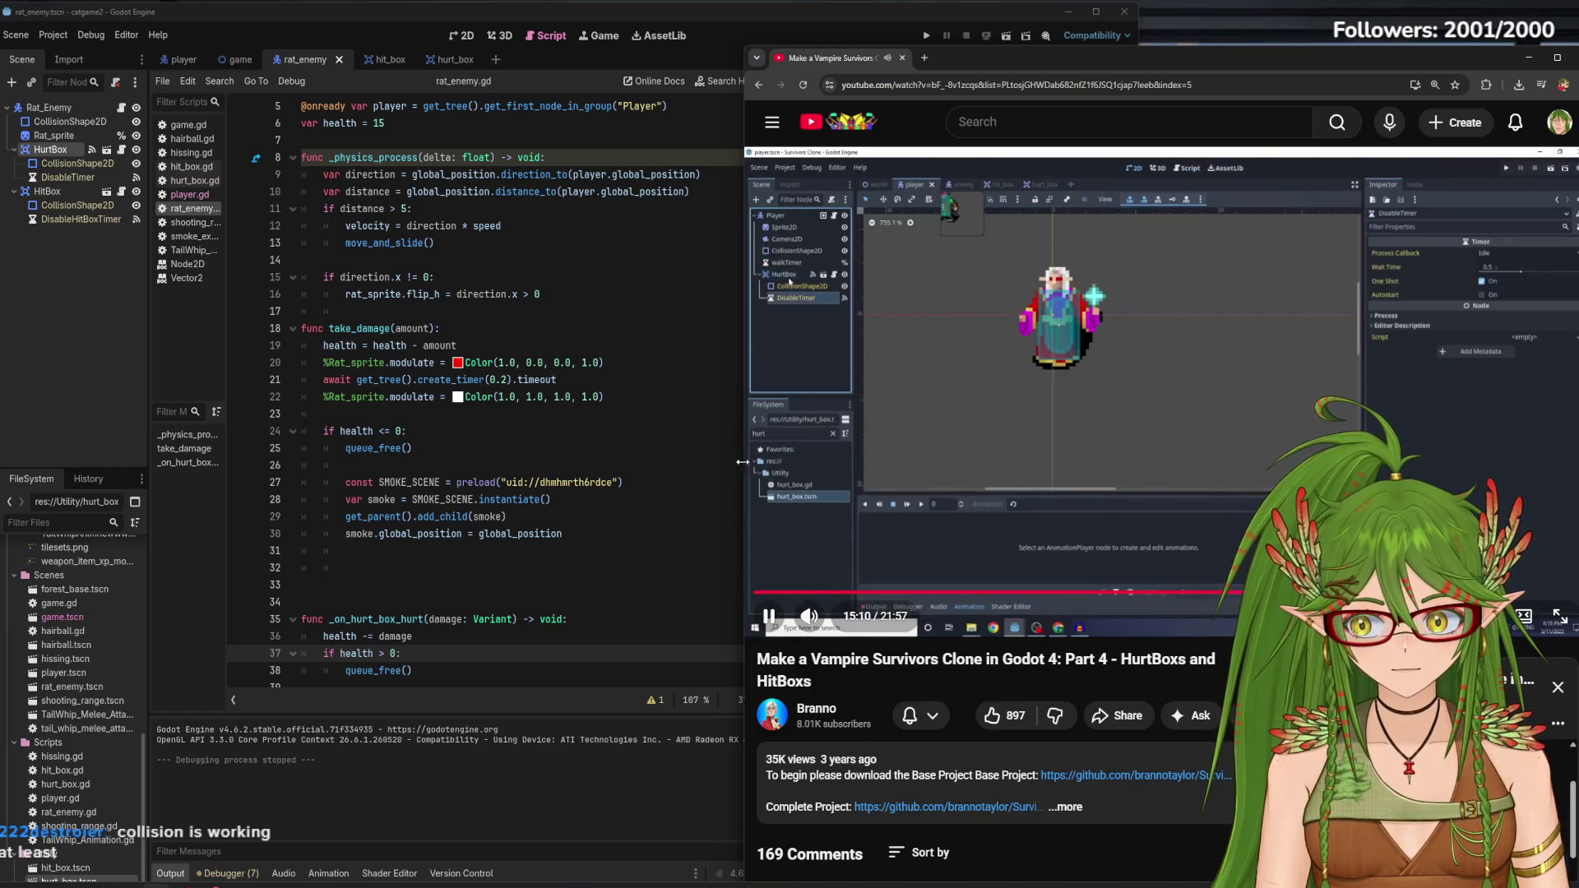
click(428, 786)
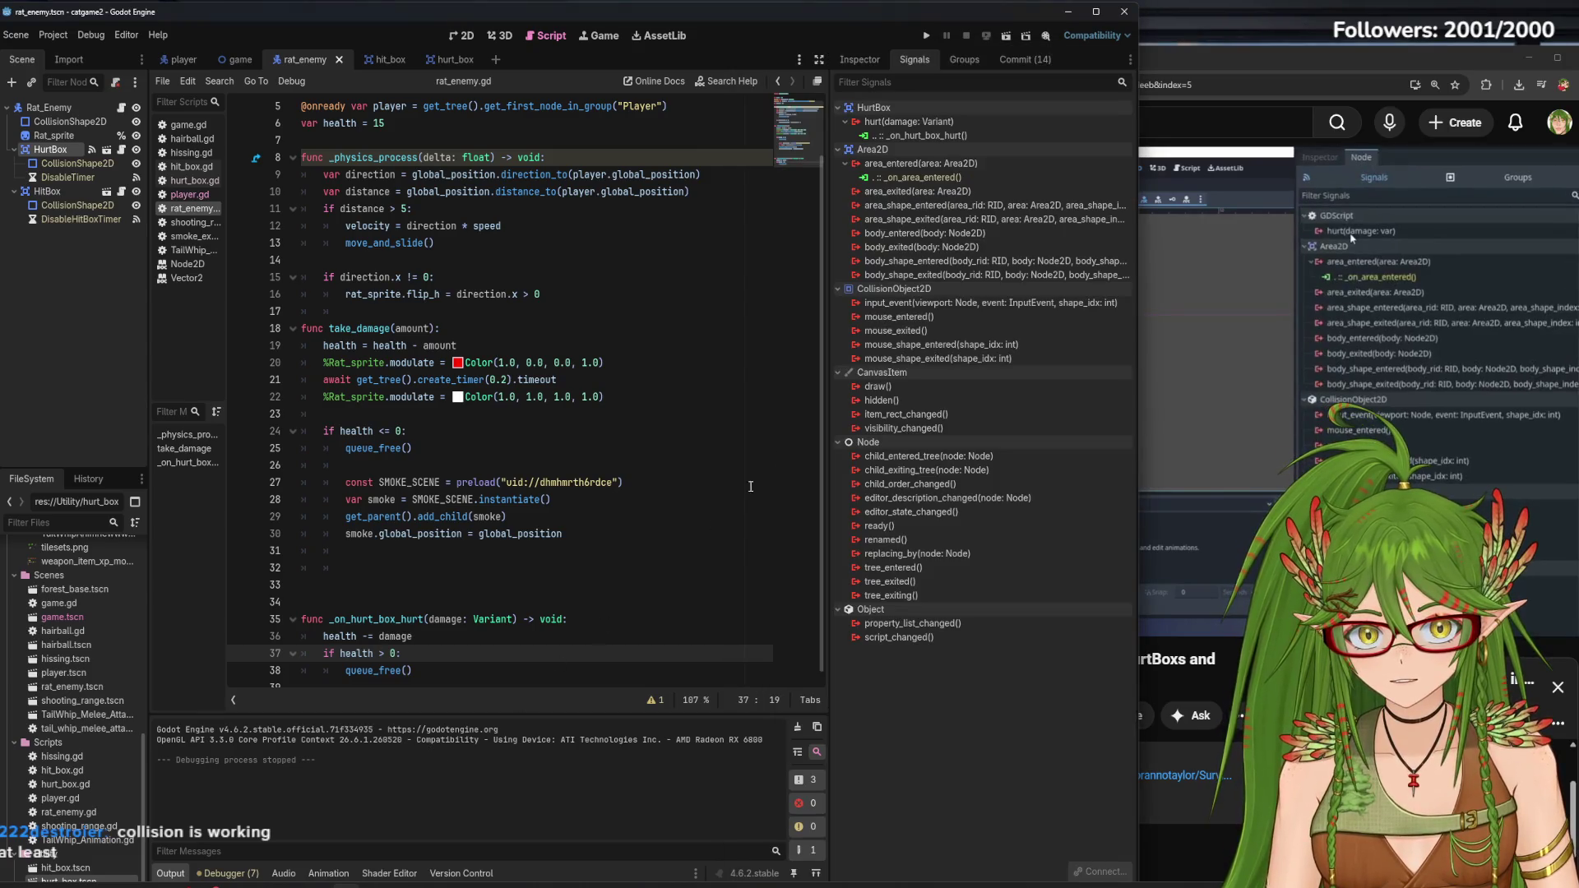
click(1272, 61)
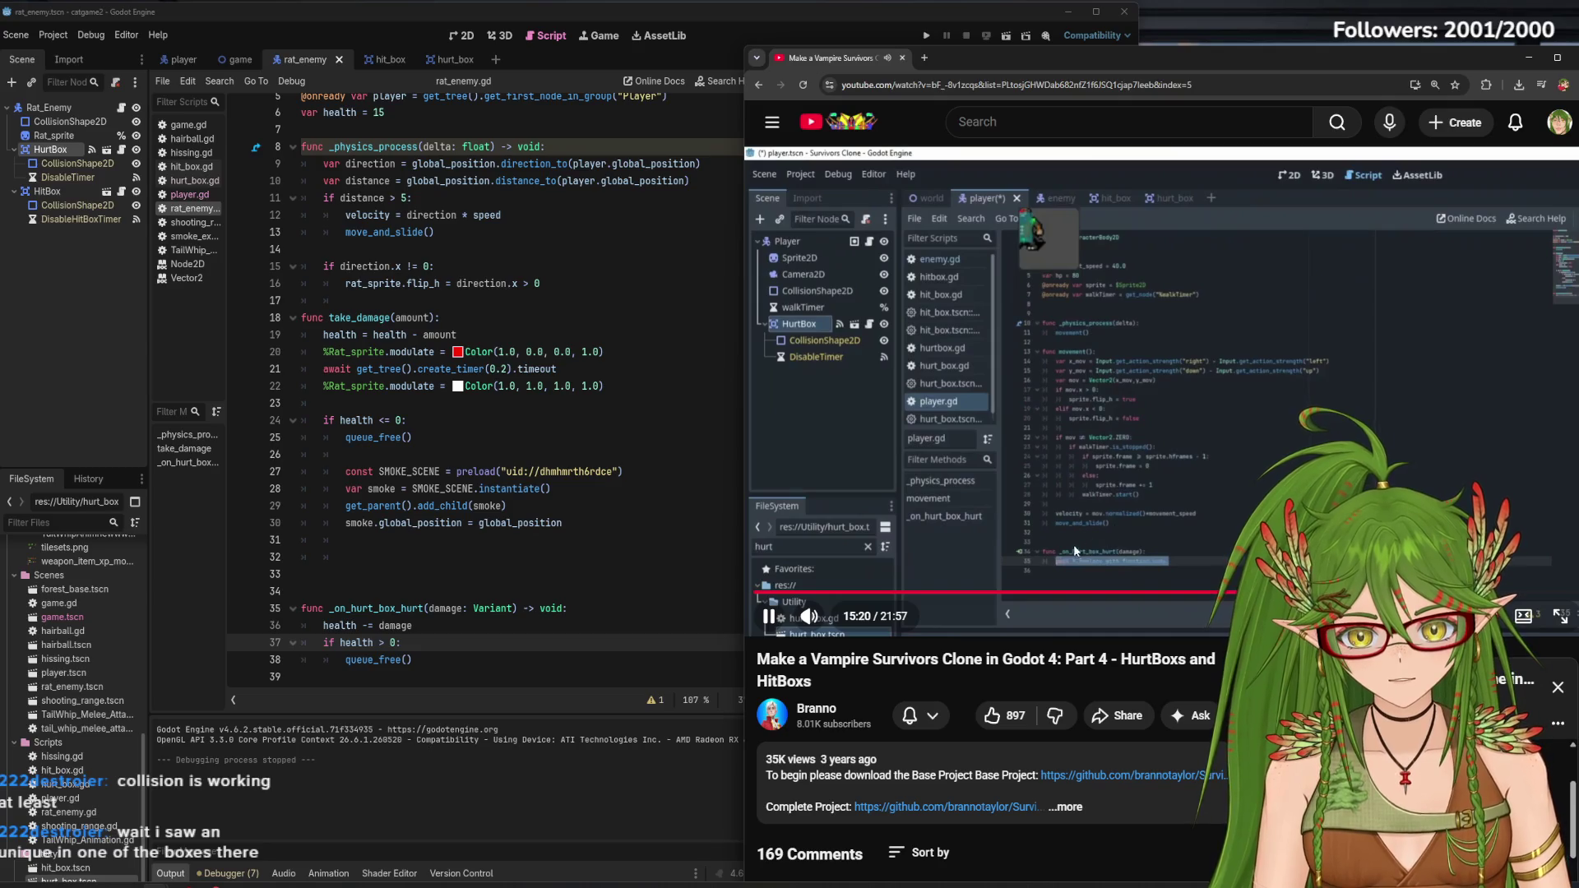
key(Left)
key(Left)
key(Left)
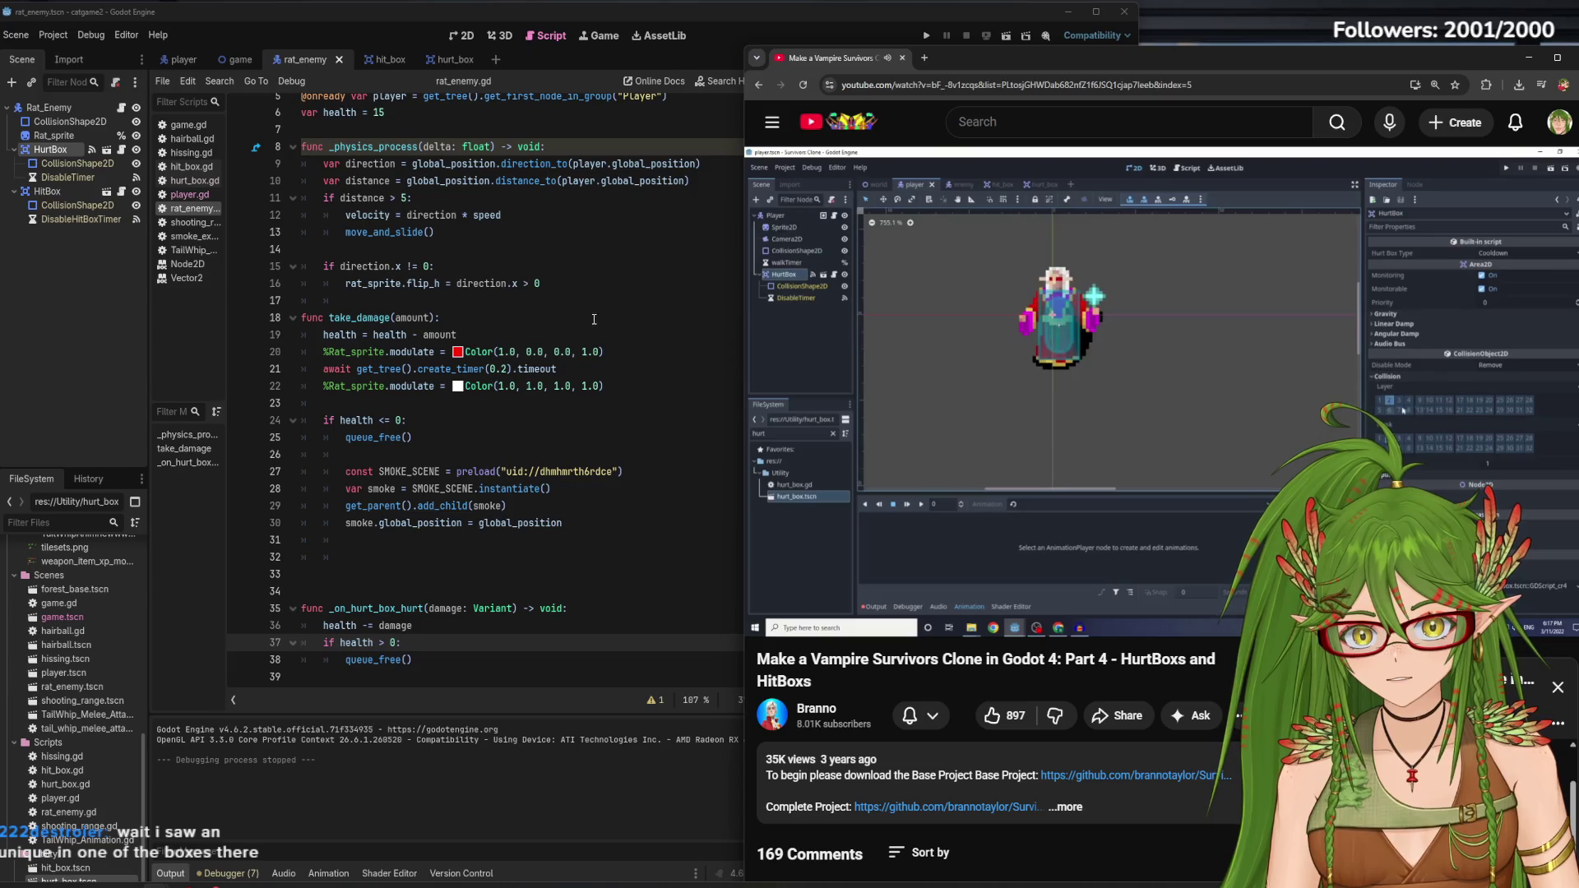
Compare the tutorial's signal connection with the rat HurtBox's signals, pausing after it, and return to Godot
mouse_move(1029, 495)
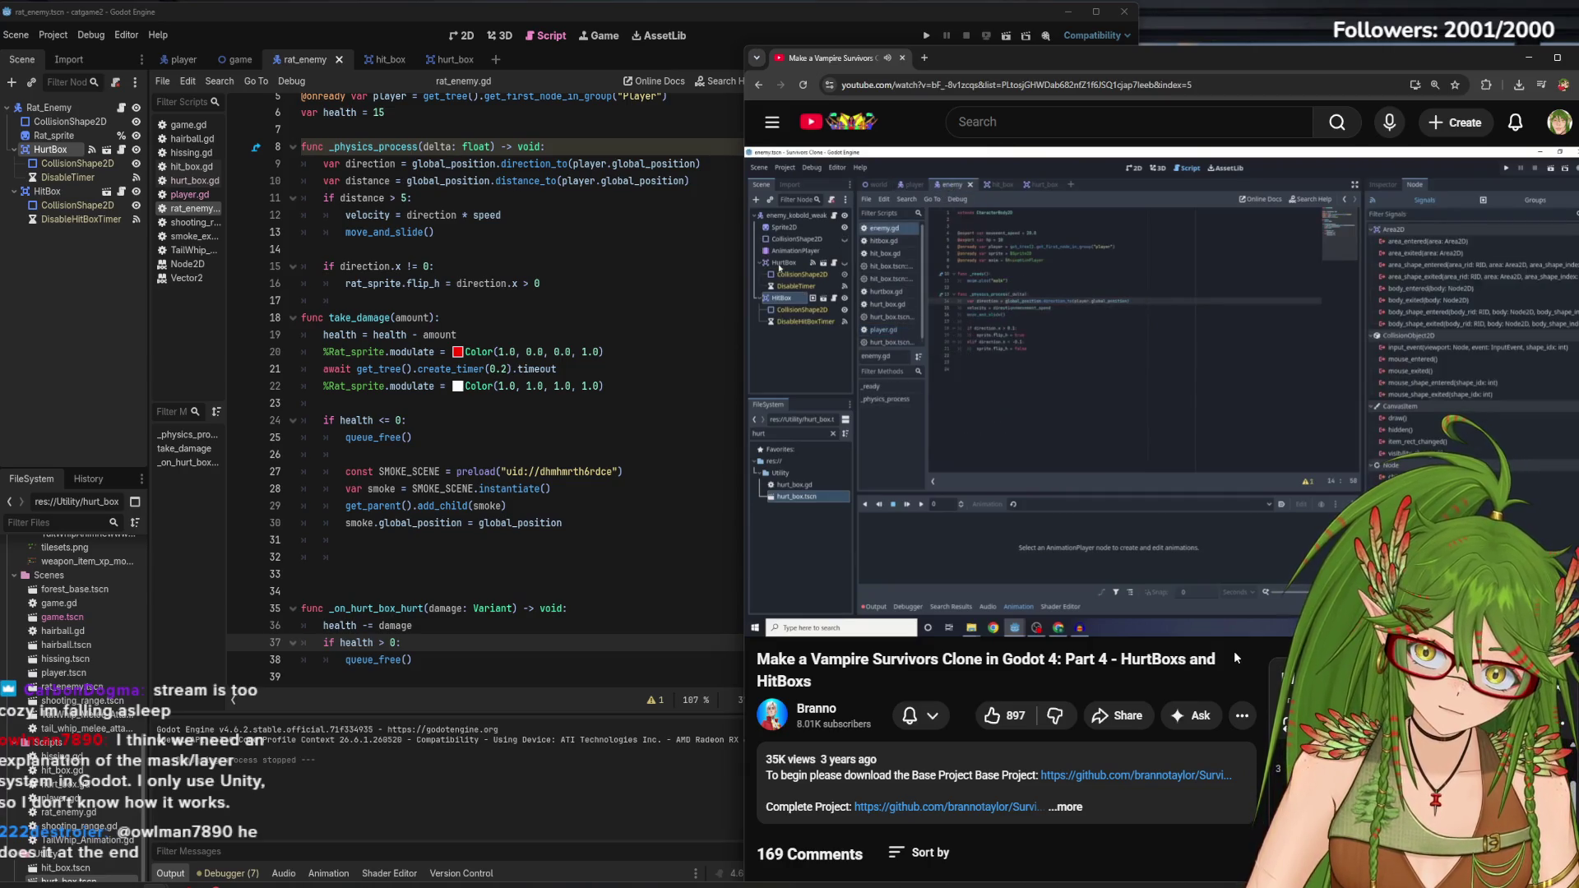
click(54, 150)
click(1235, 380)
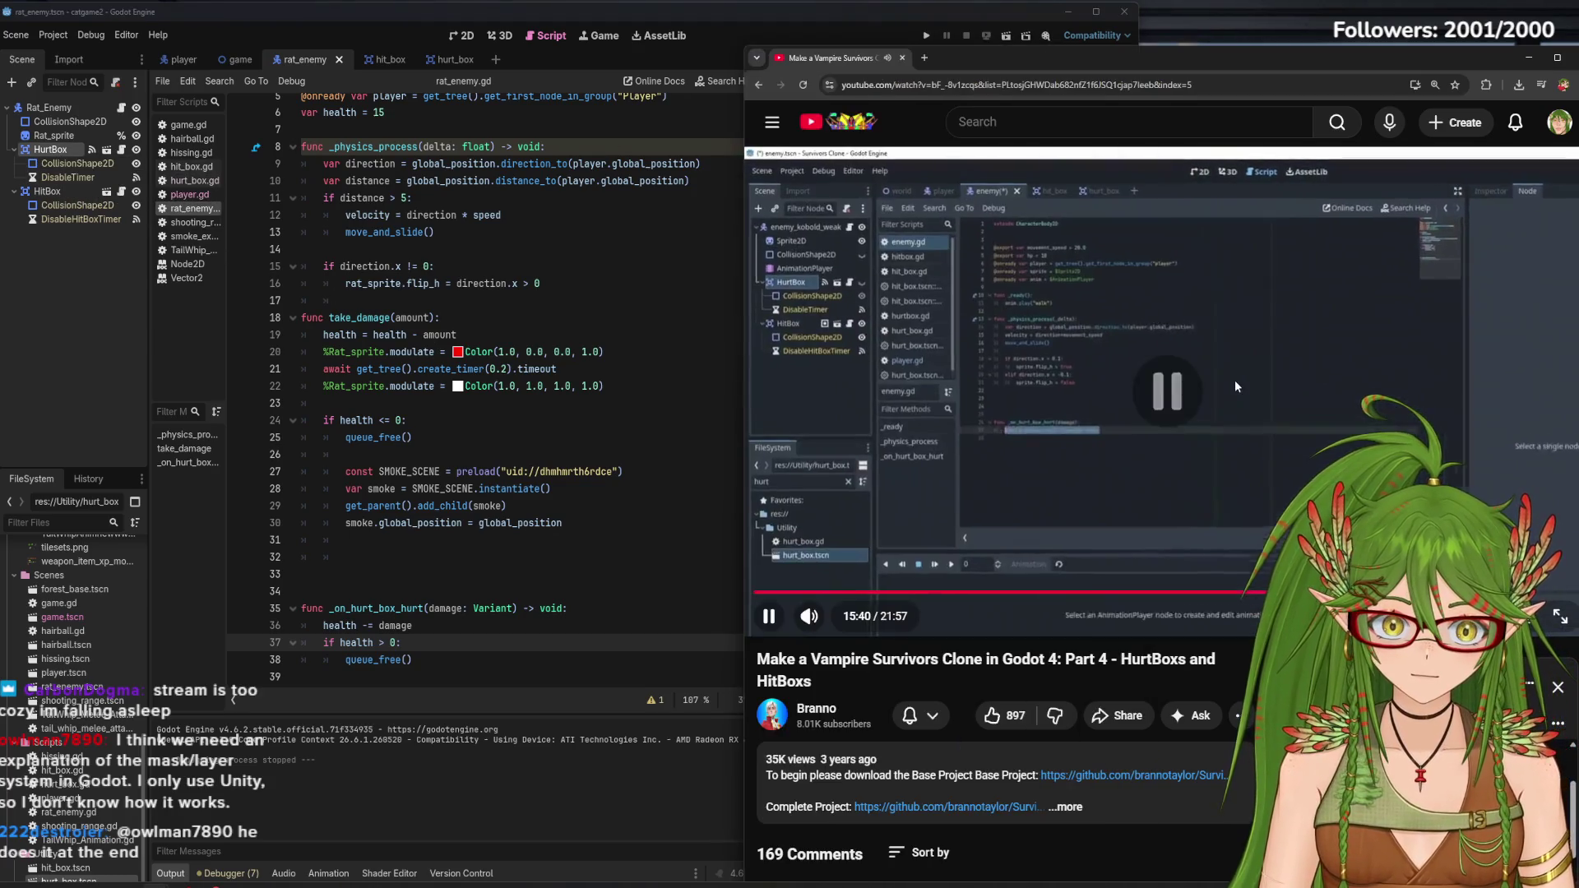
click(1235, 380)
key(Left)
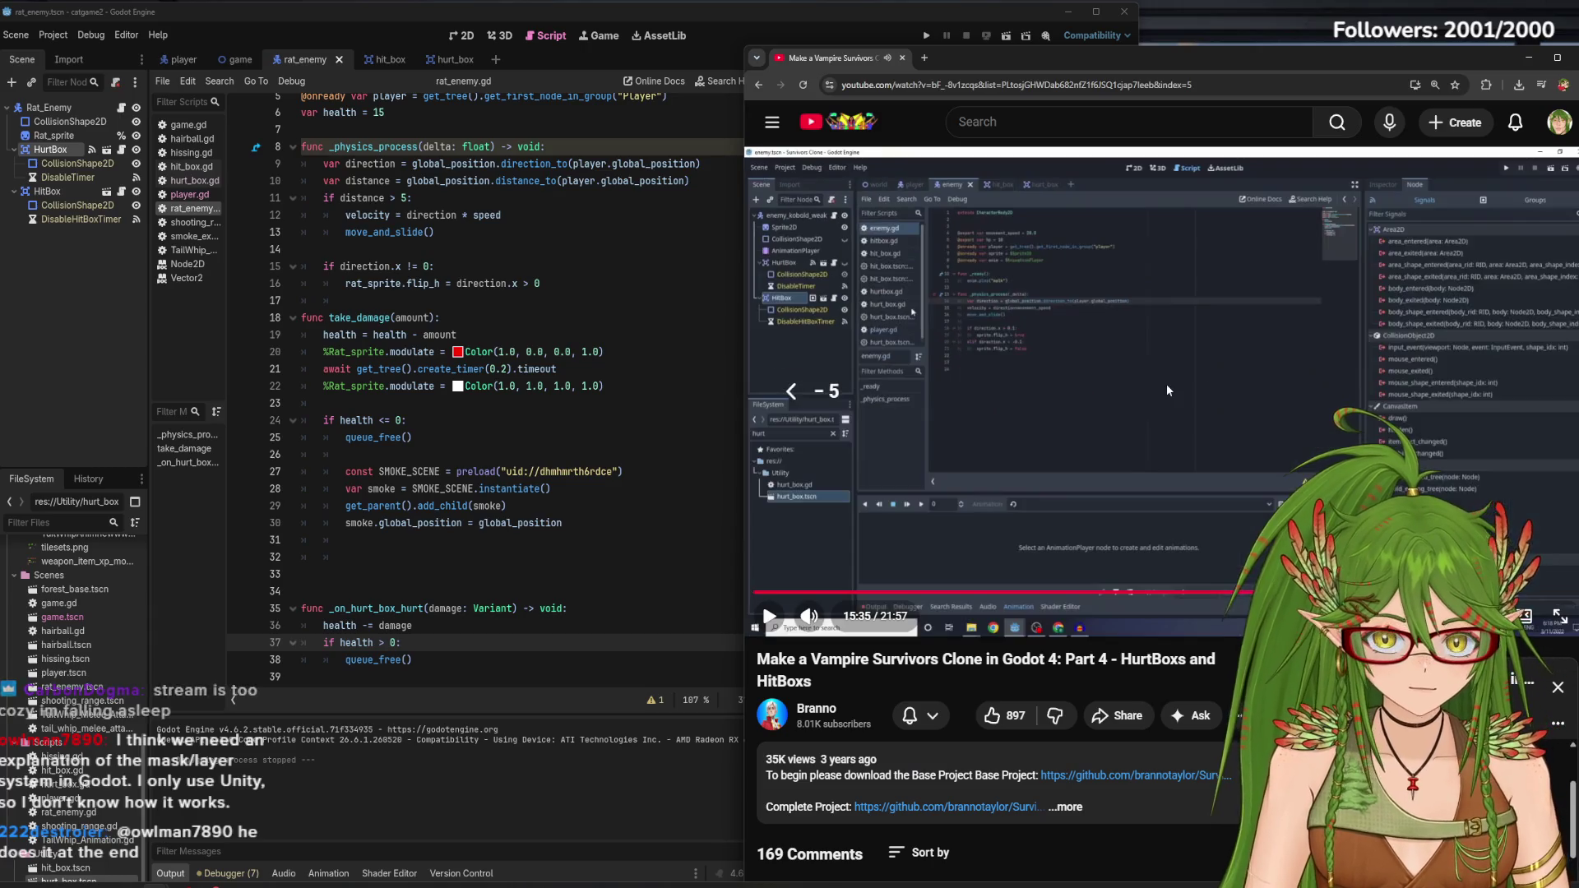
click(1242, 423)
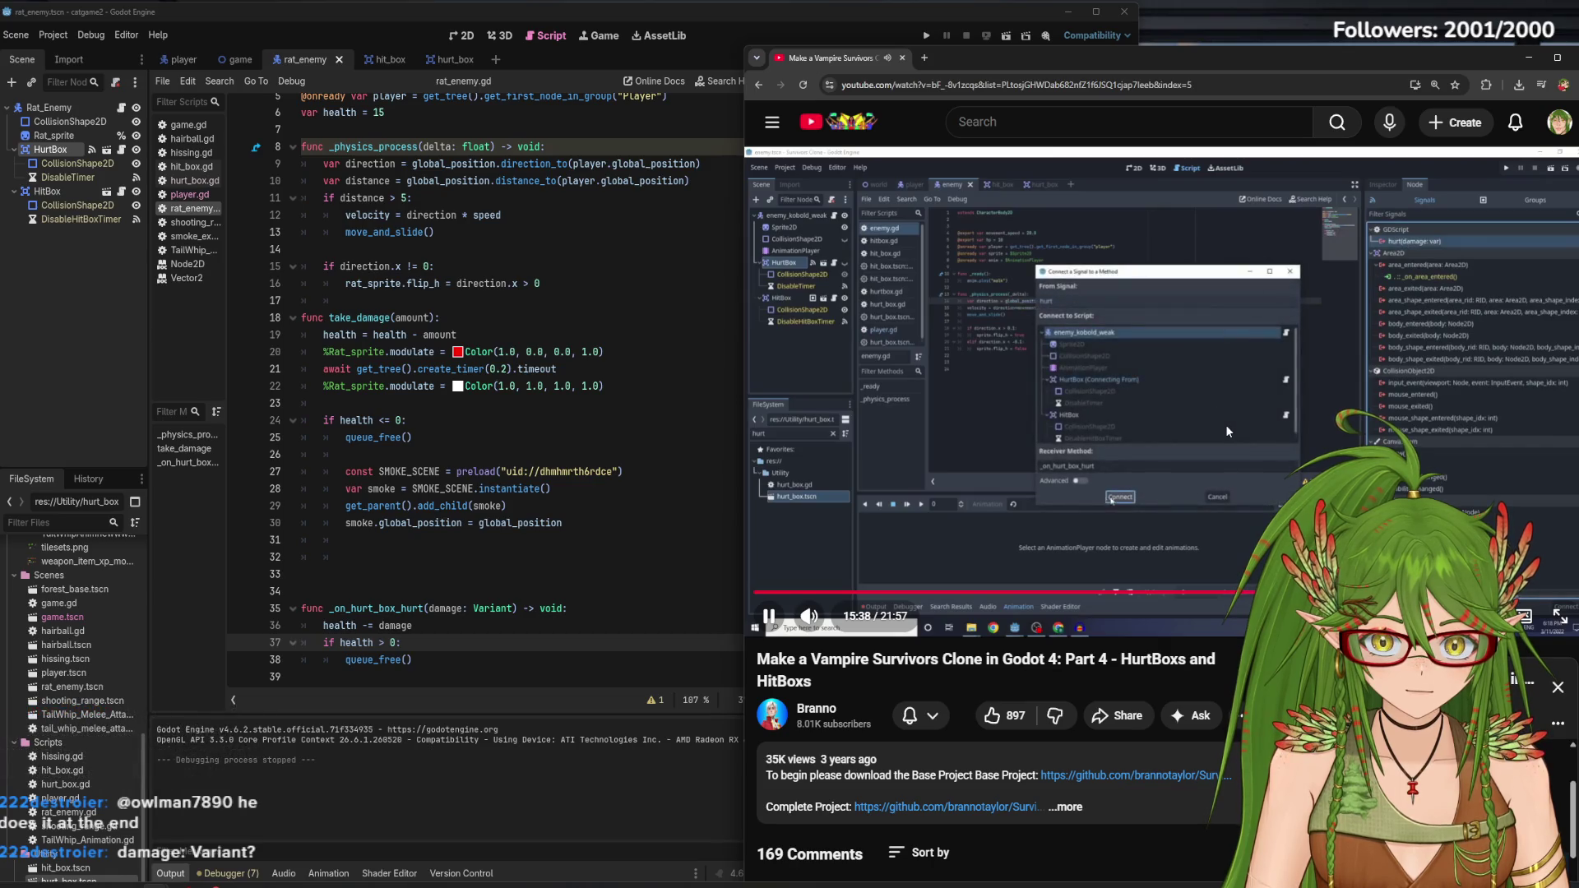
click(1226, 424)
click(990, 36)
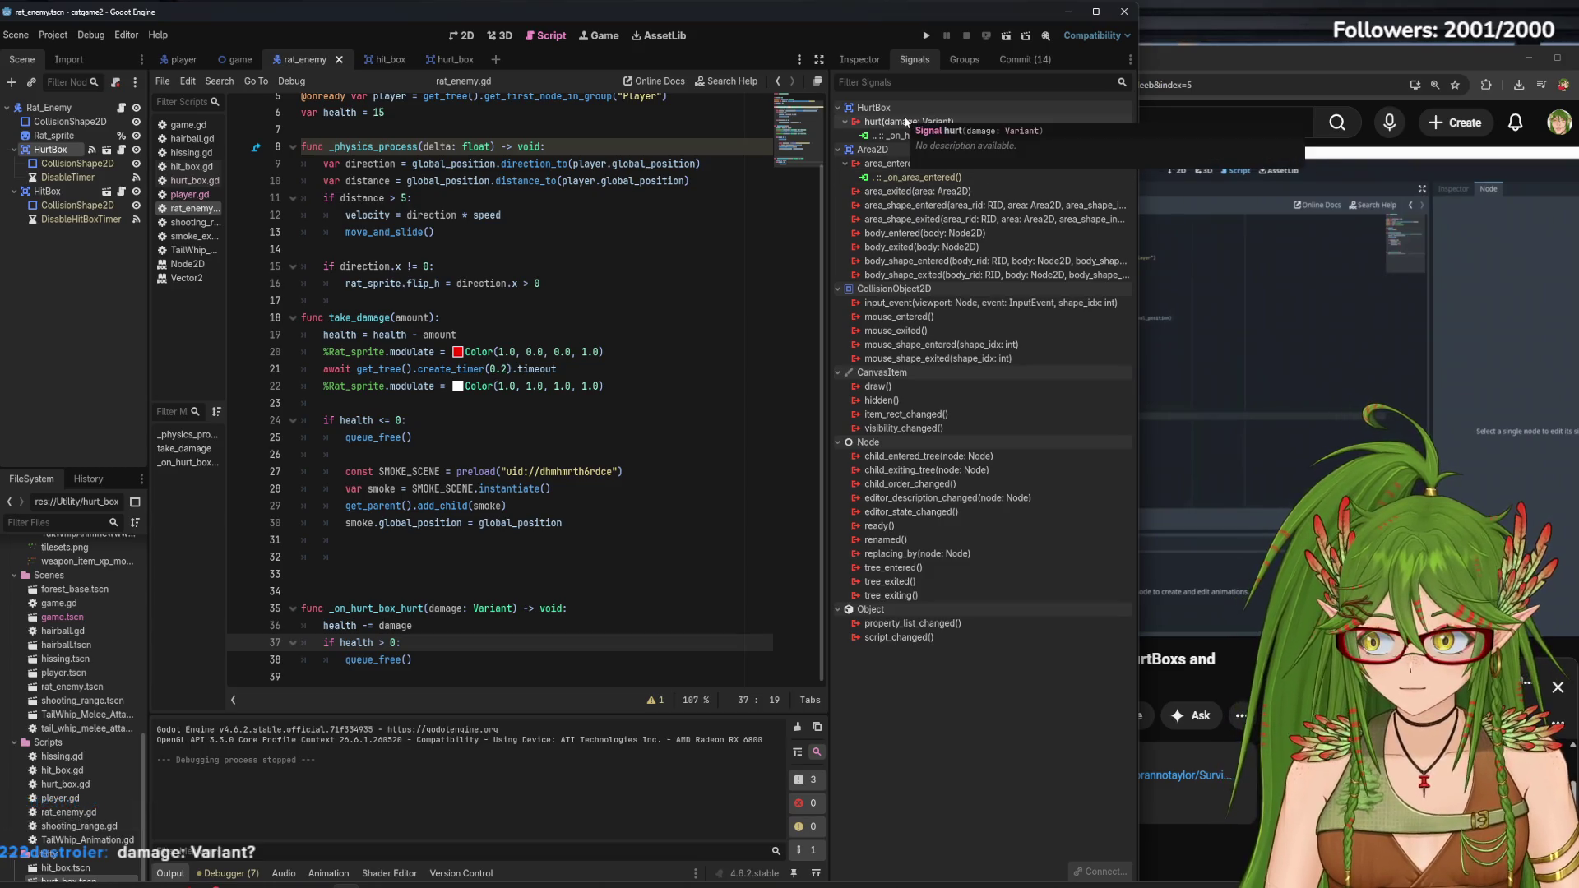
Remove ': Variant' from the damage parameter of _on_hurt_box_hurt in rat_enemy.gd and run the game
click(508, 608)
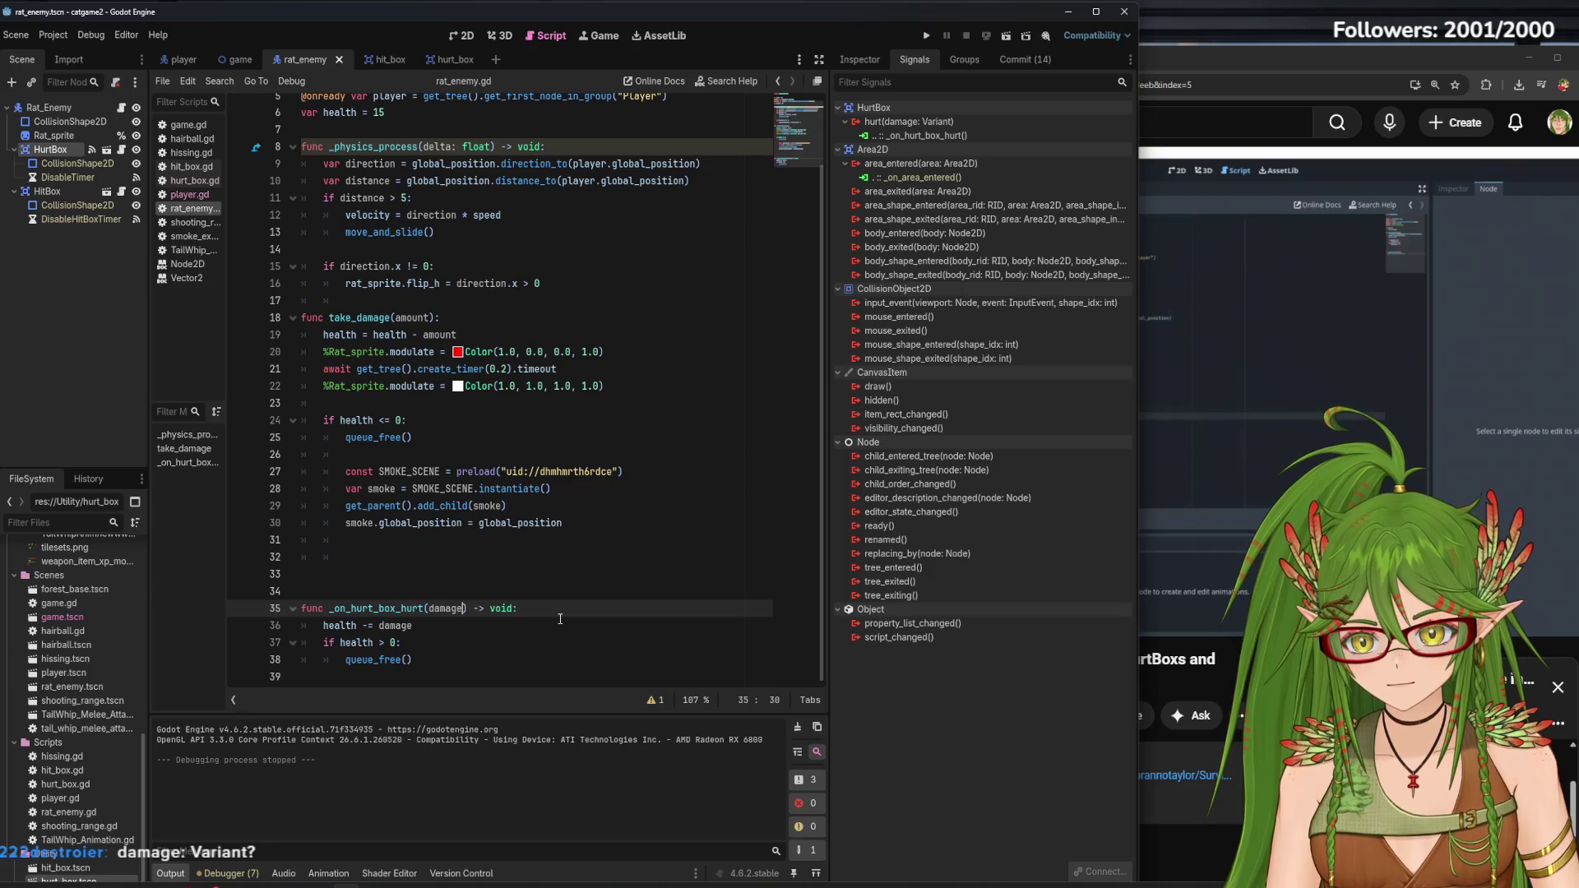
click(575, 626)
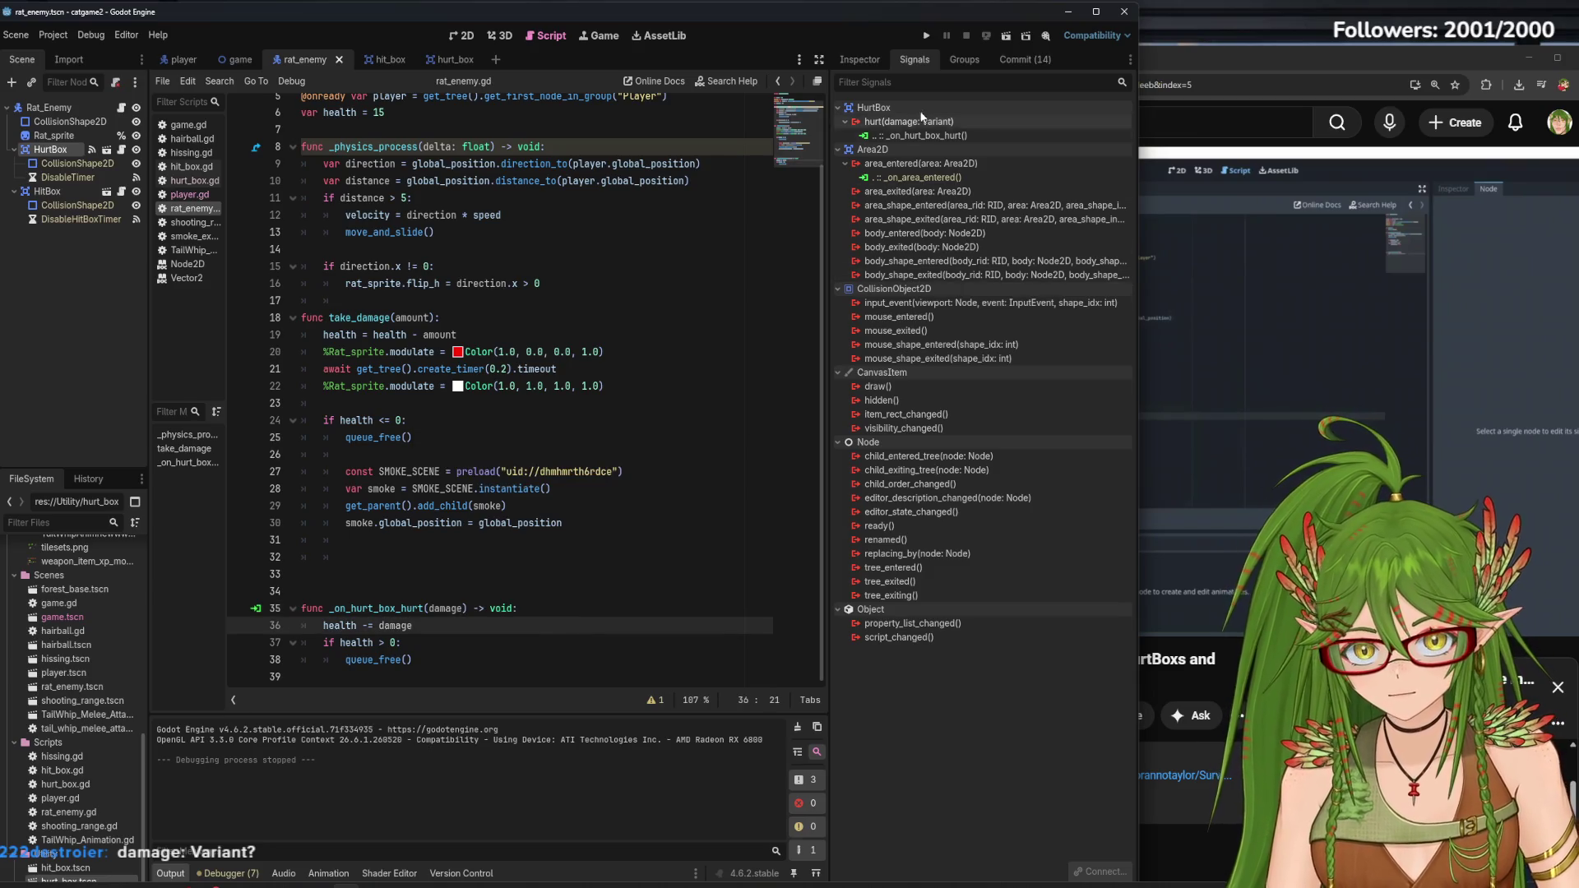
right_click(921, 139)
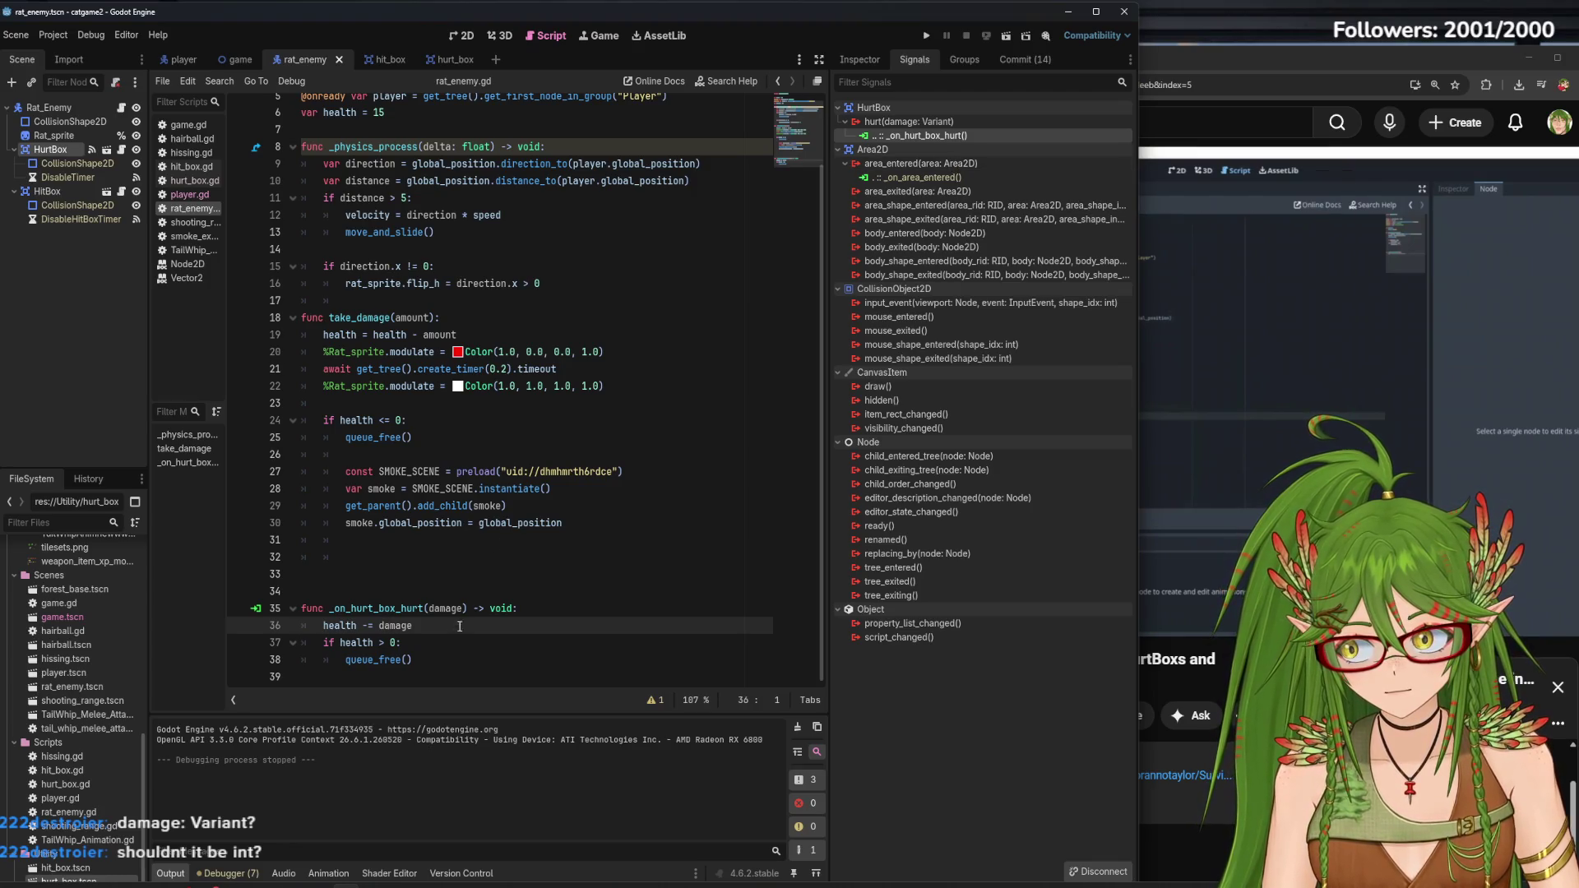
click(925, 37)
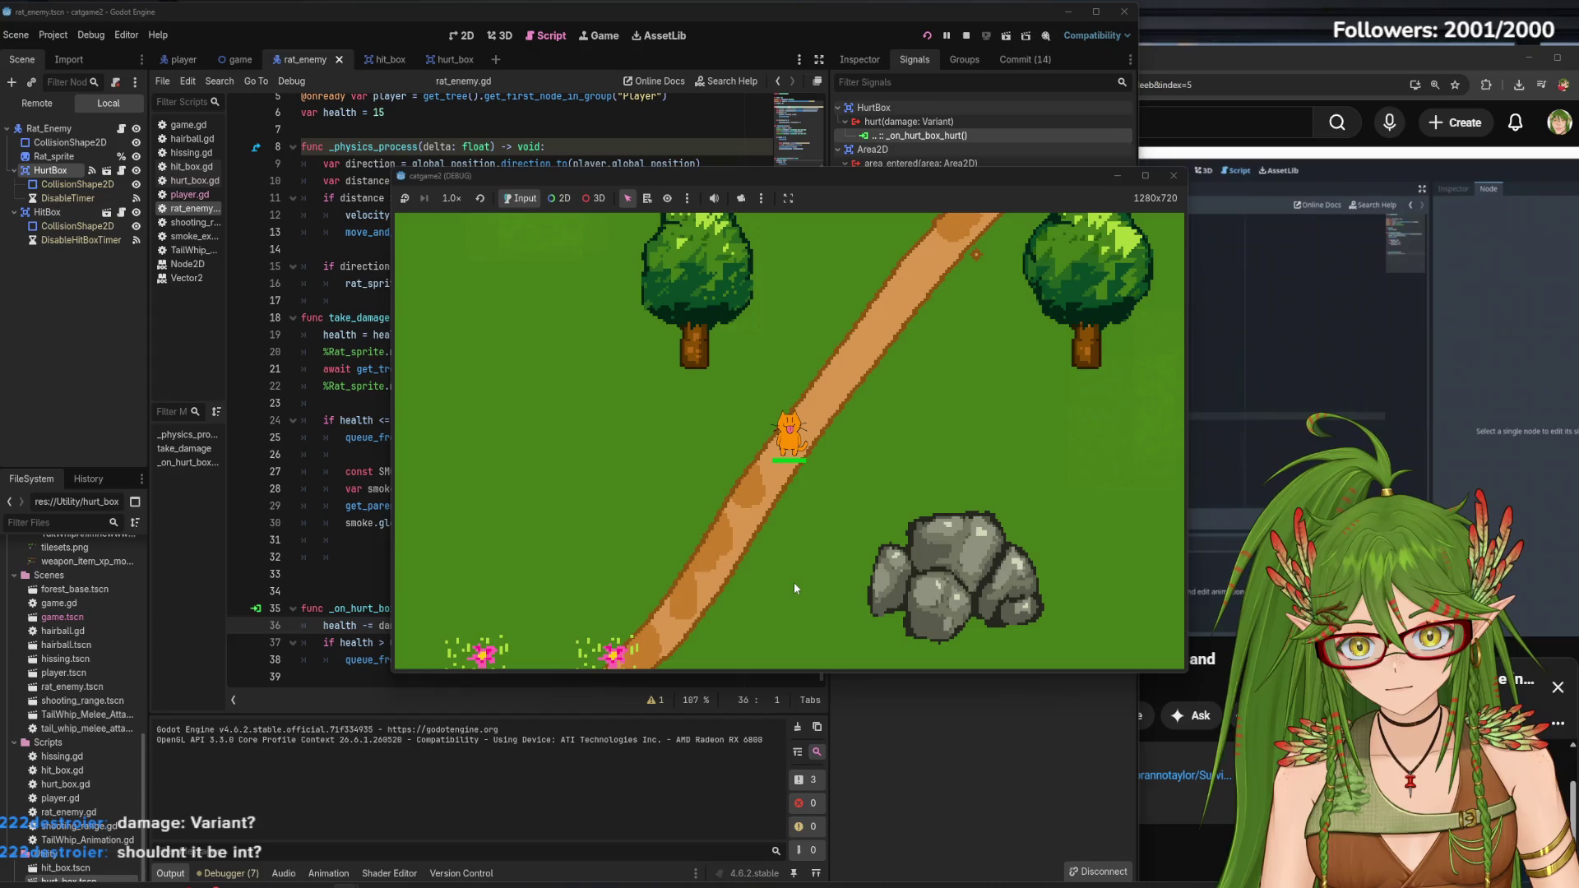
Steer the cat up, down, left and right with WASD as rats swarm it, then stop the game with F8
key(w)
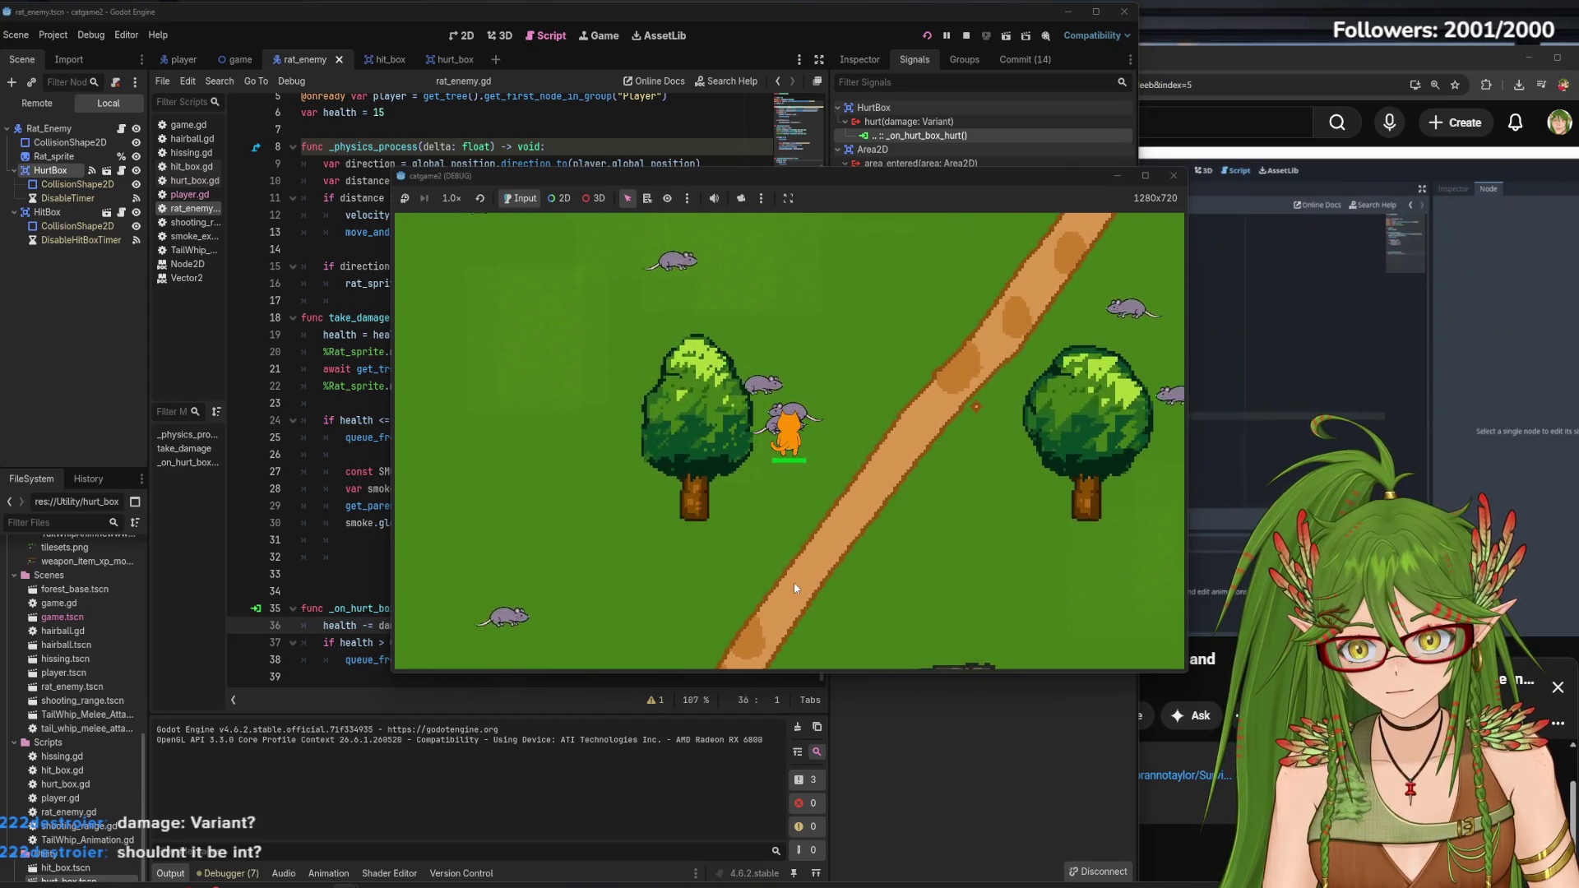
key(s)
key(d)
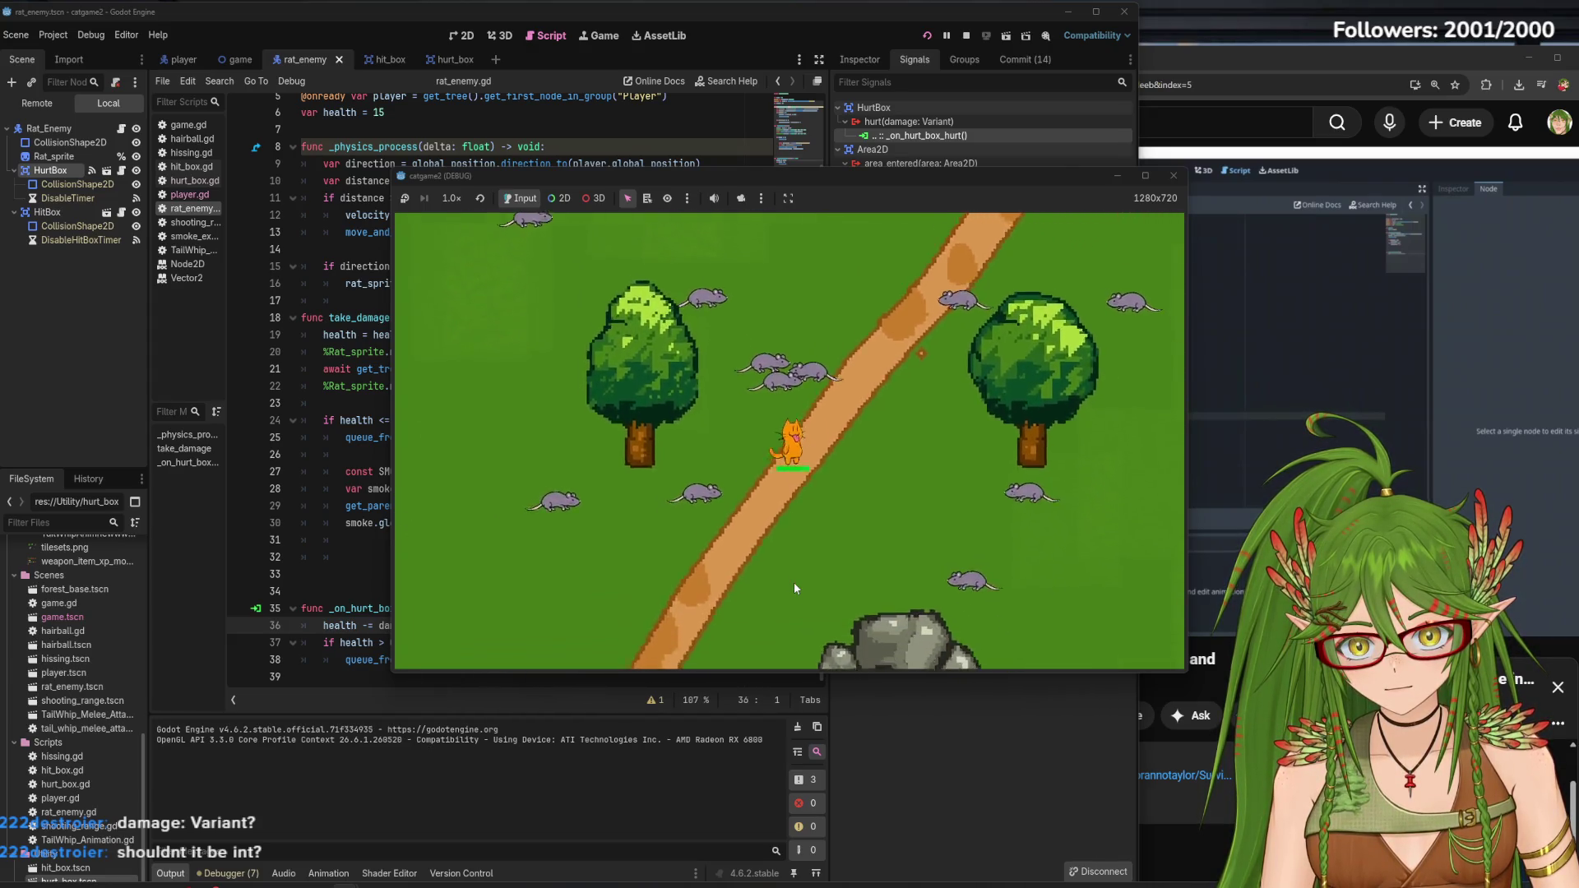
key(s)
key(a)
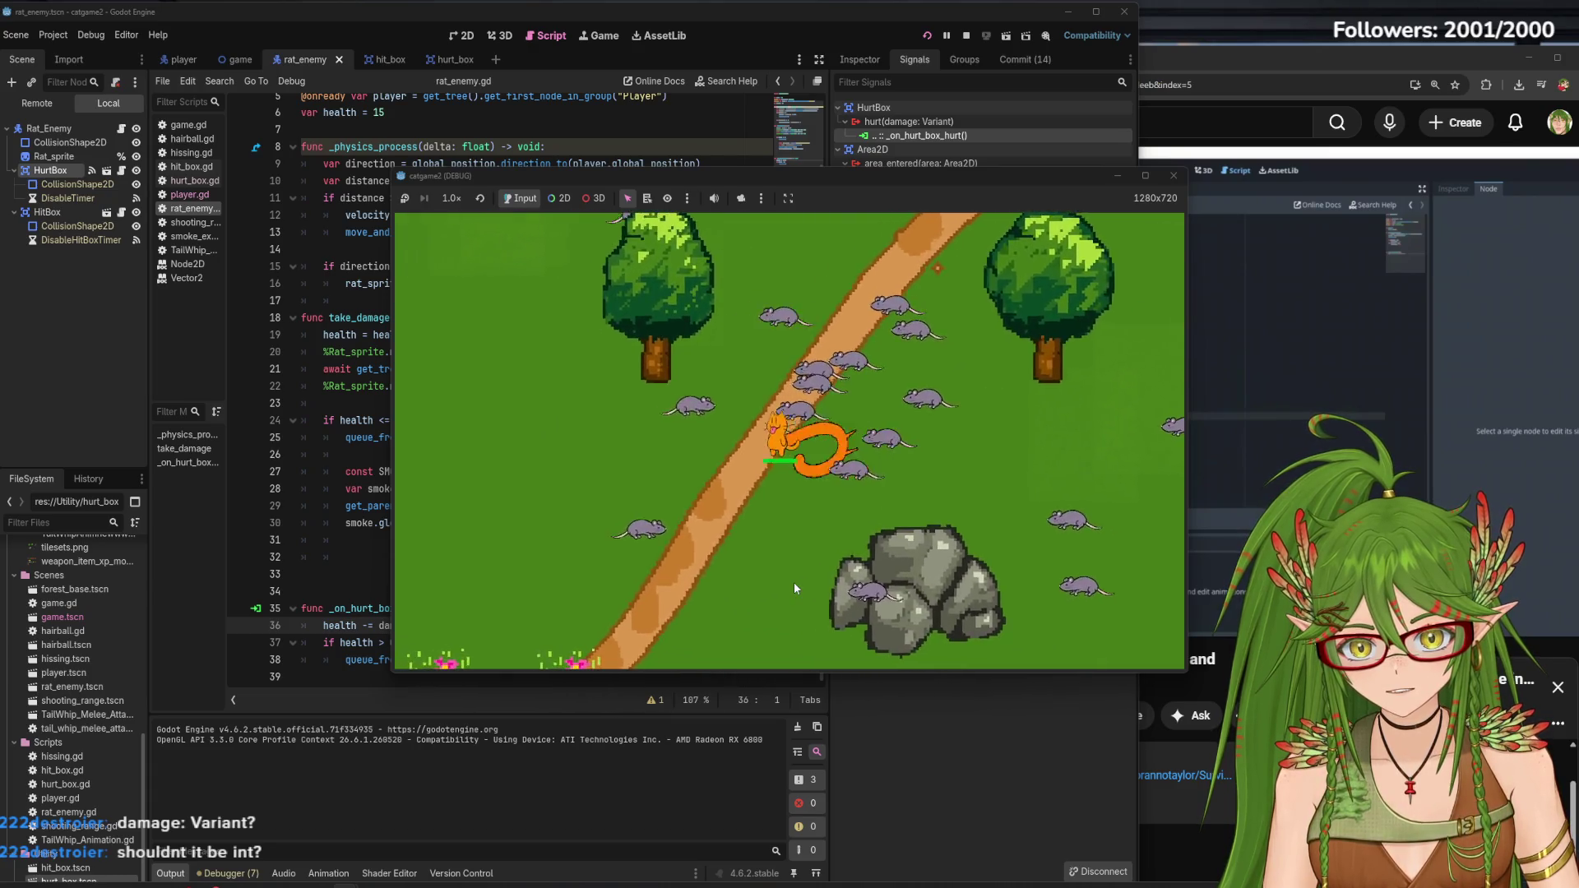
key(s)
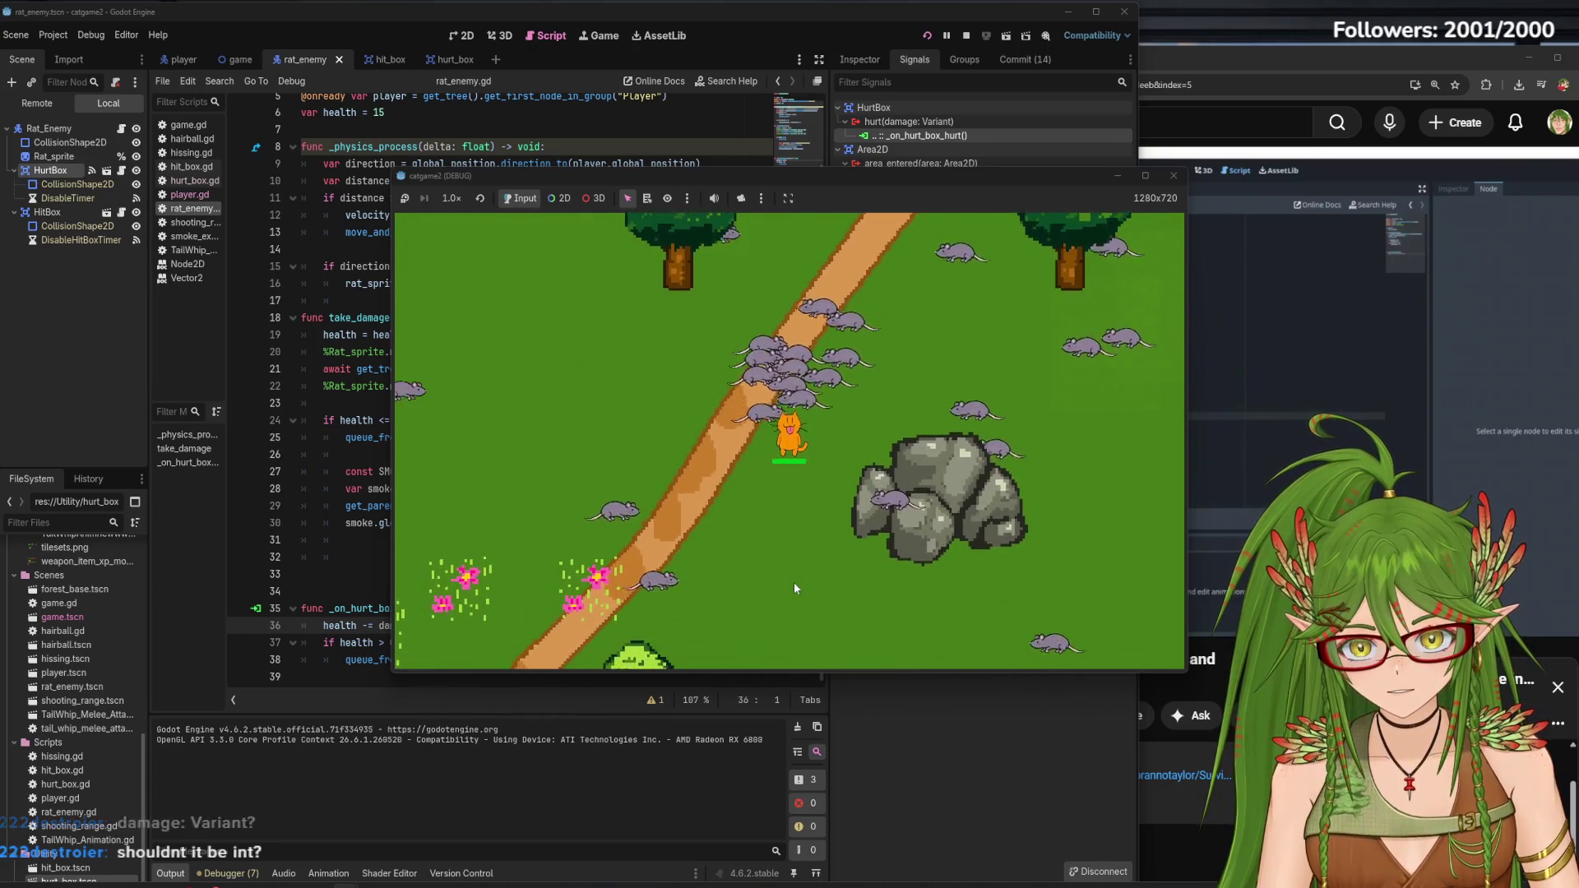
key(s)
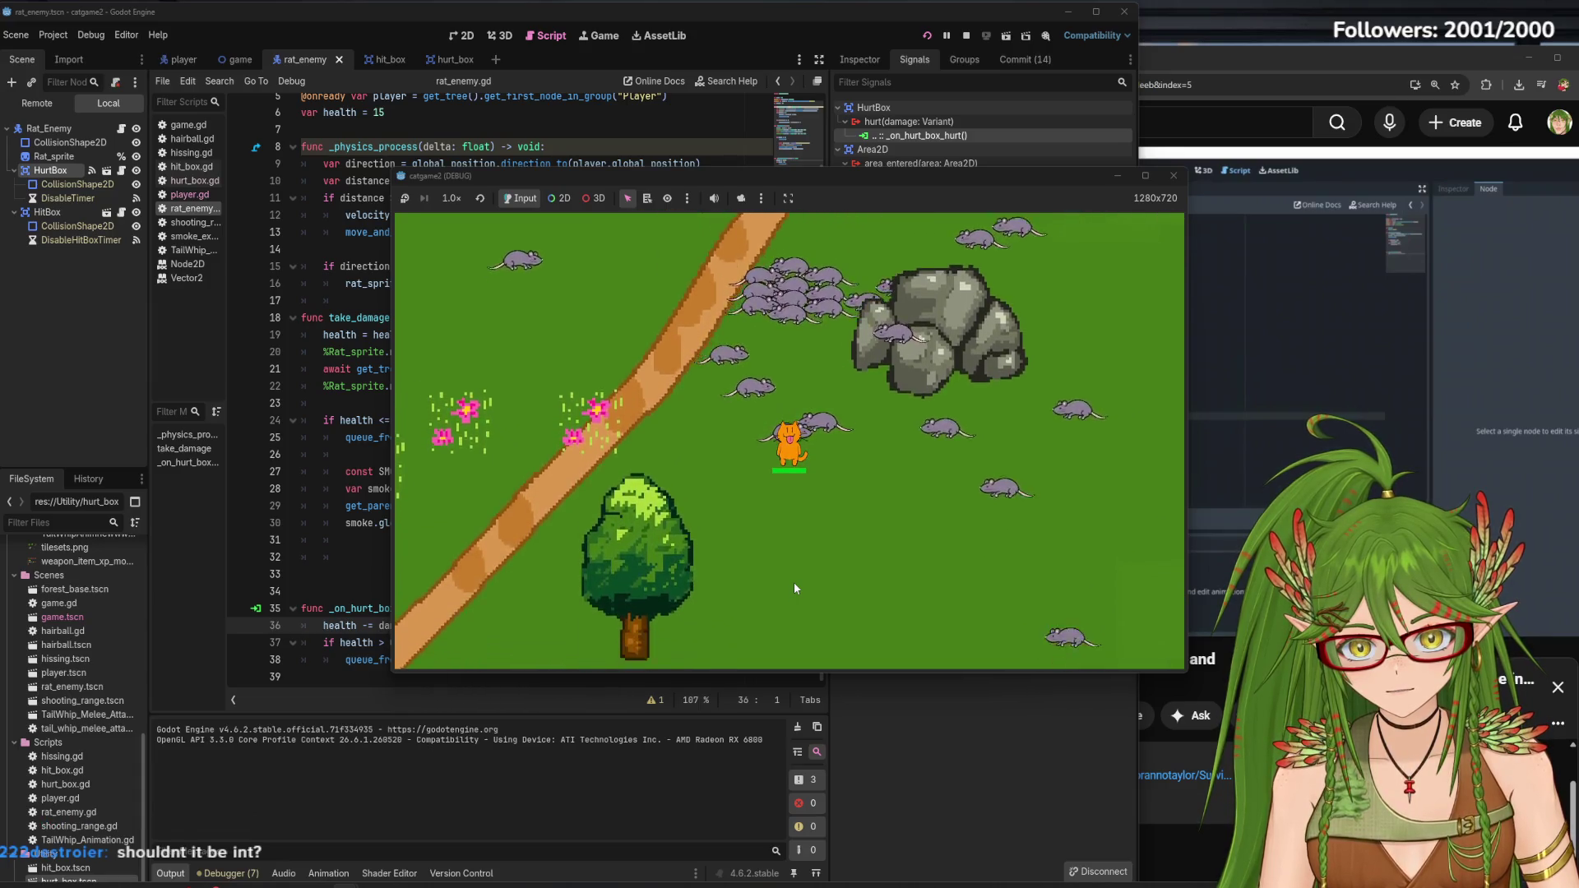
key(s)
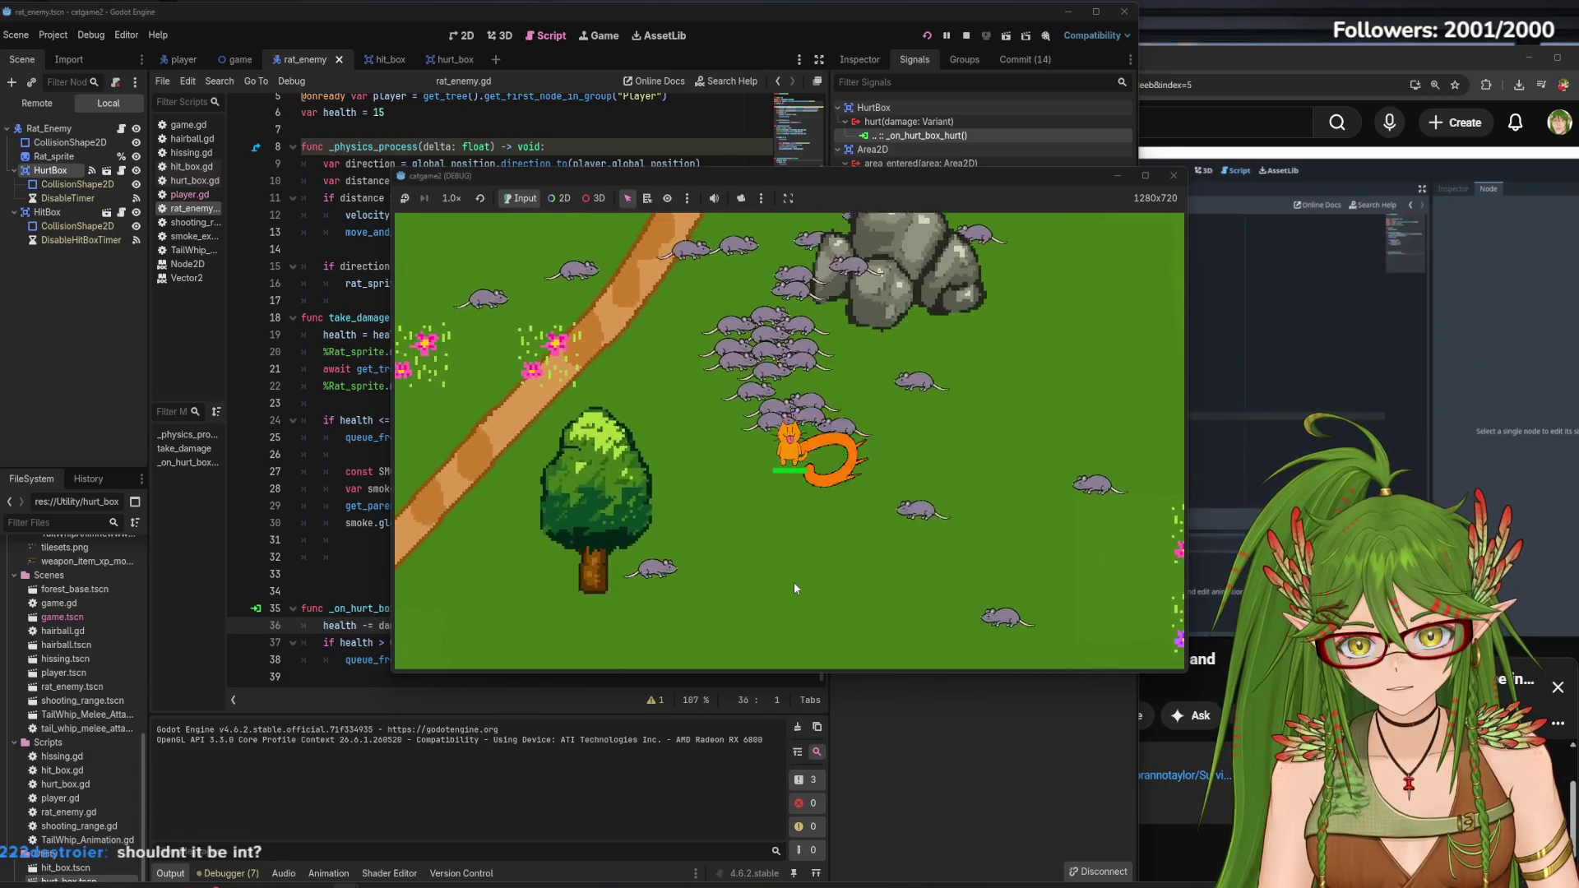
key(d)
key(s)
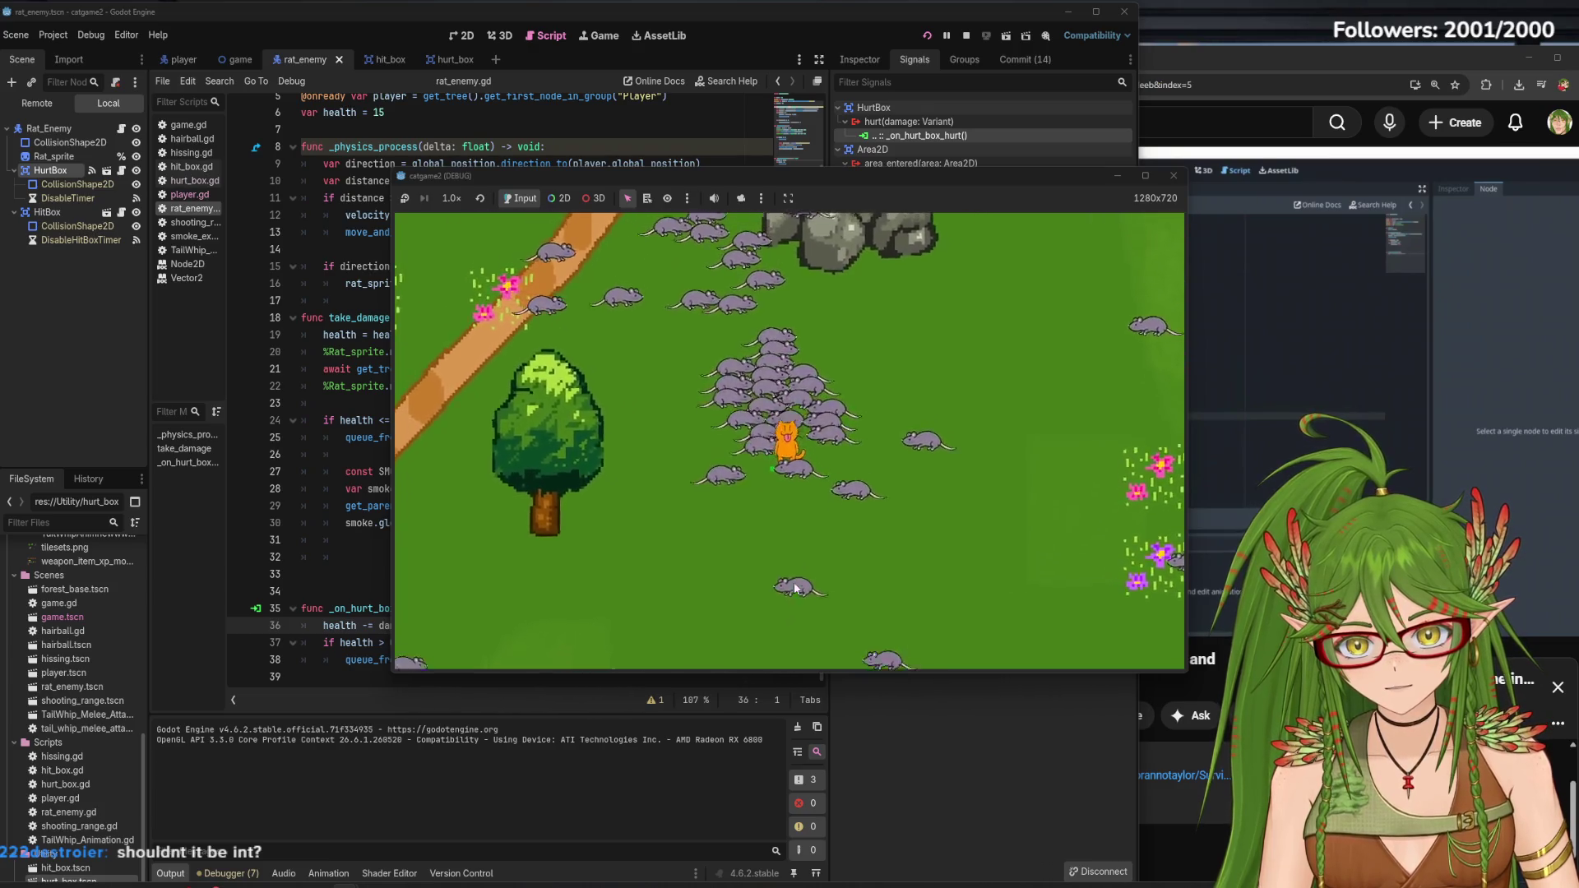
key(a)
key(s)
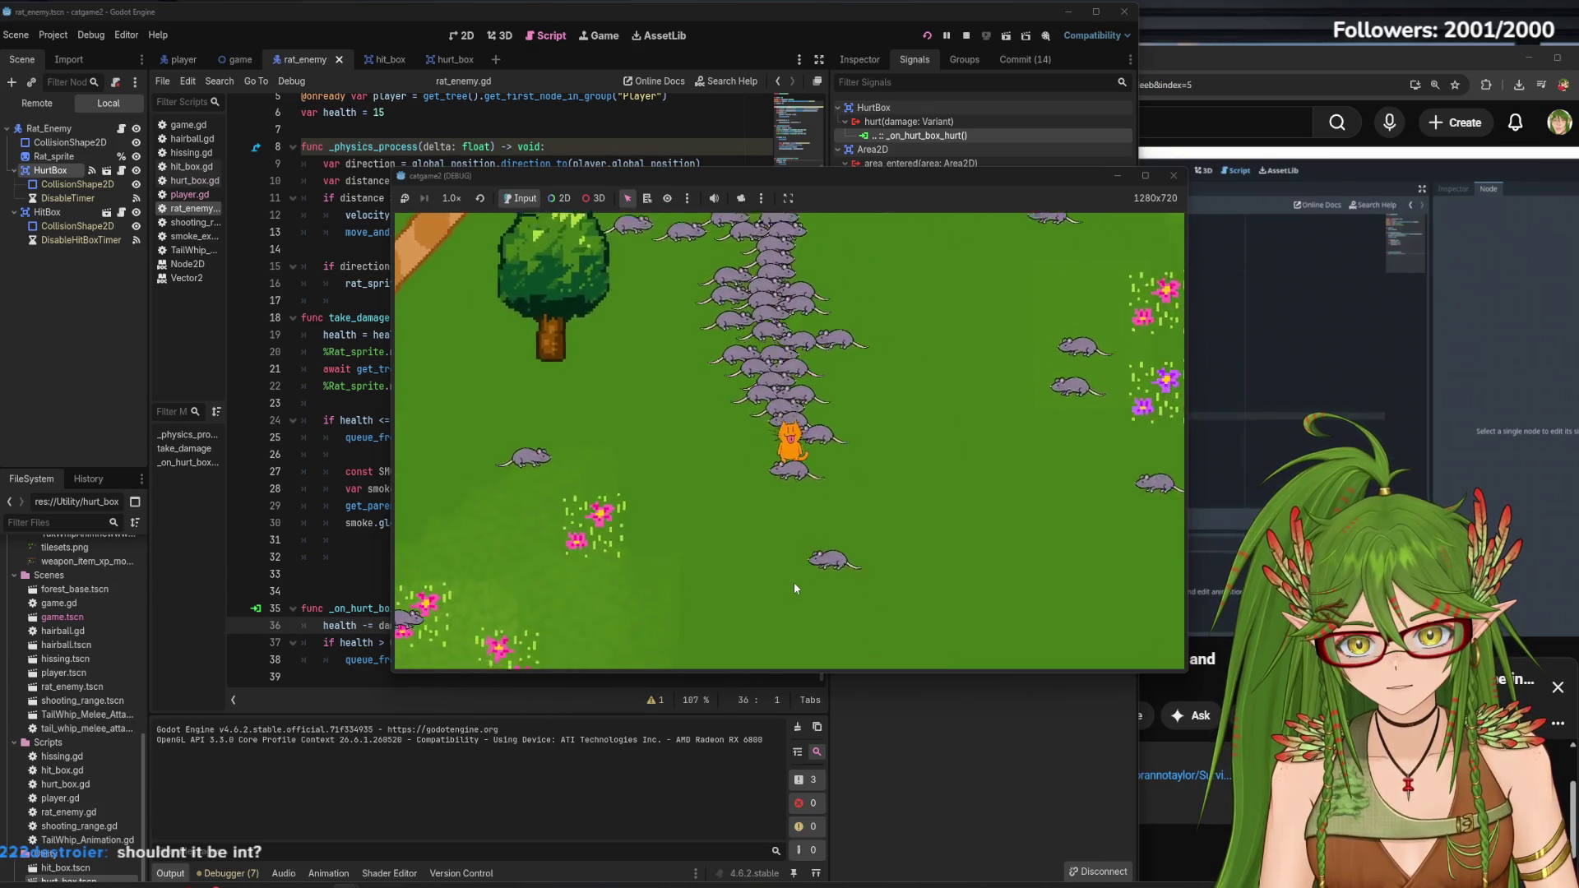
key(s)
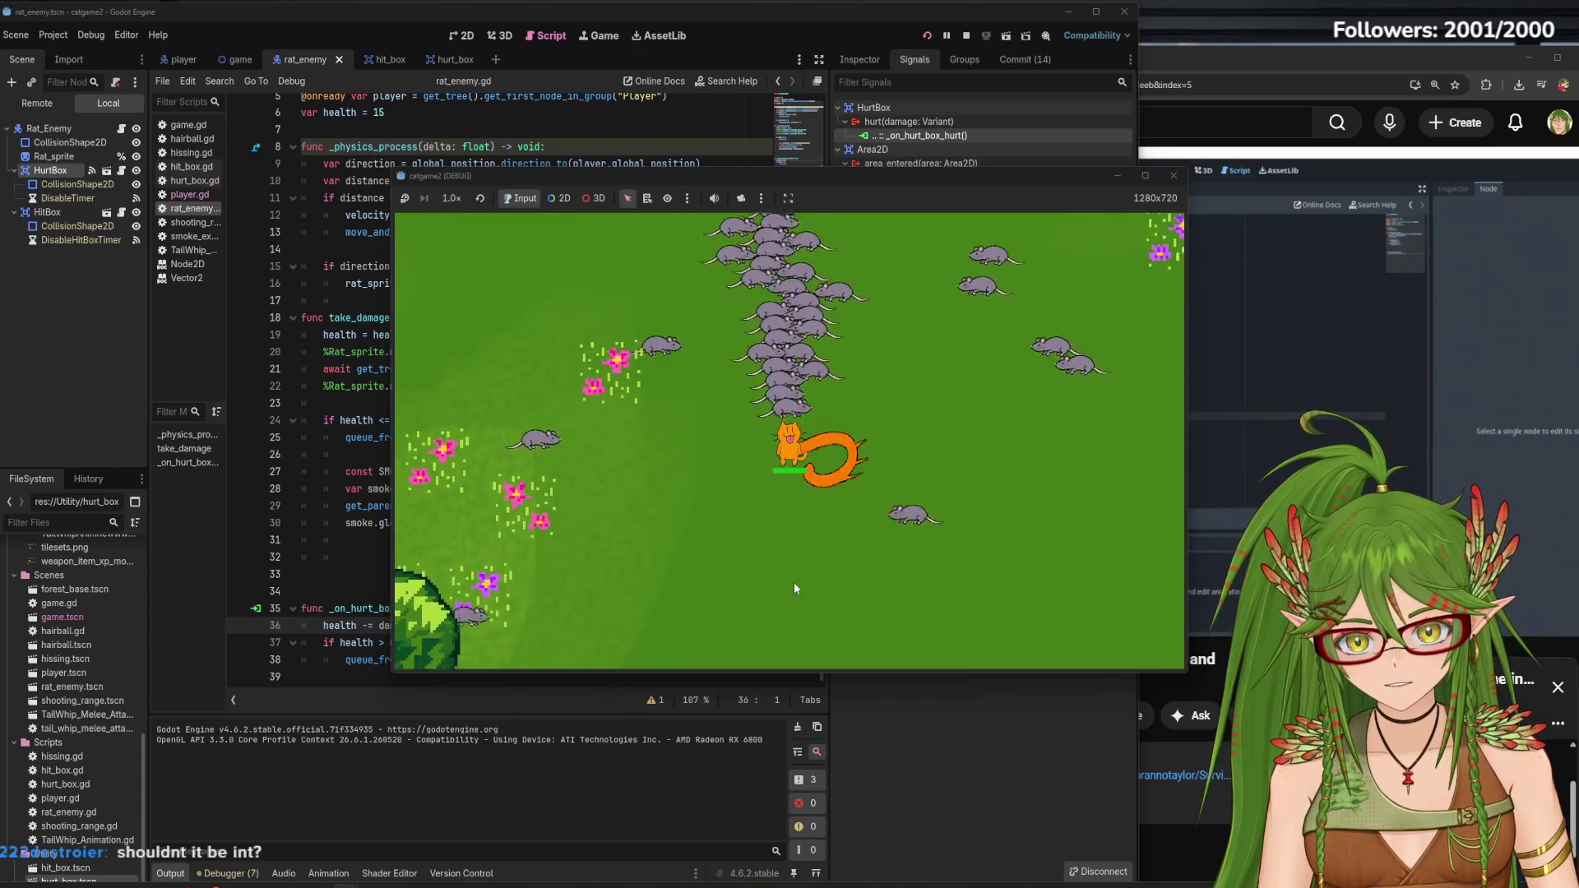
key(F8)
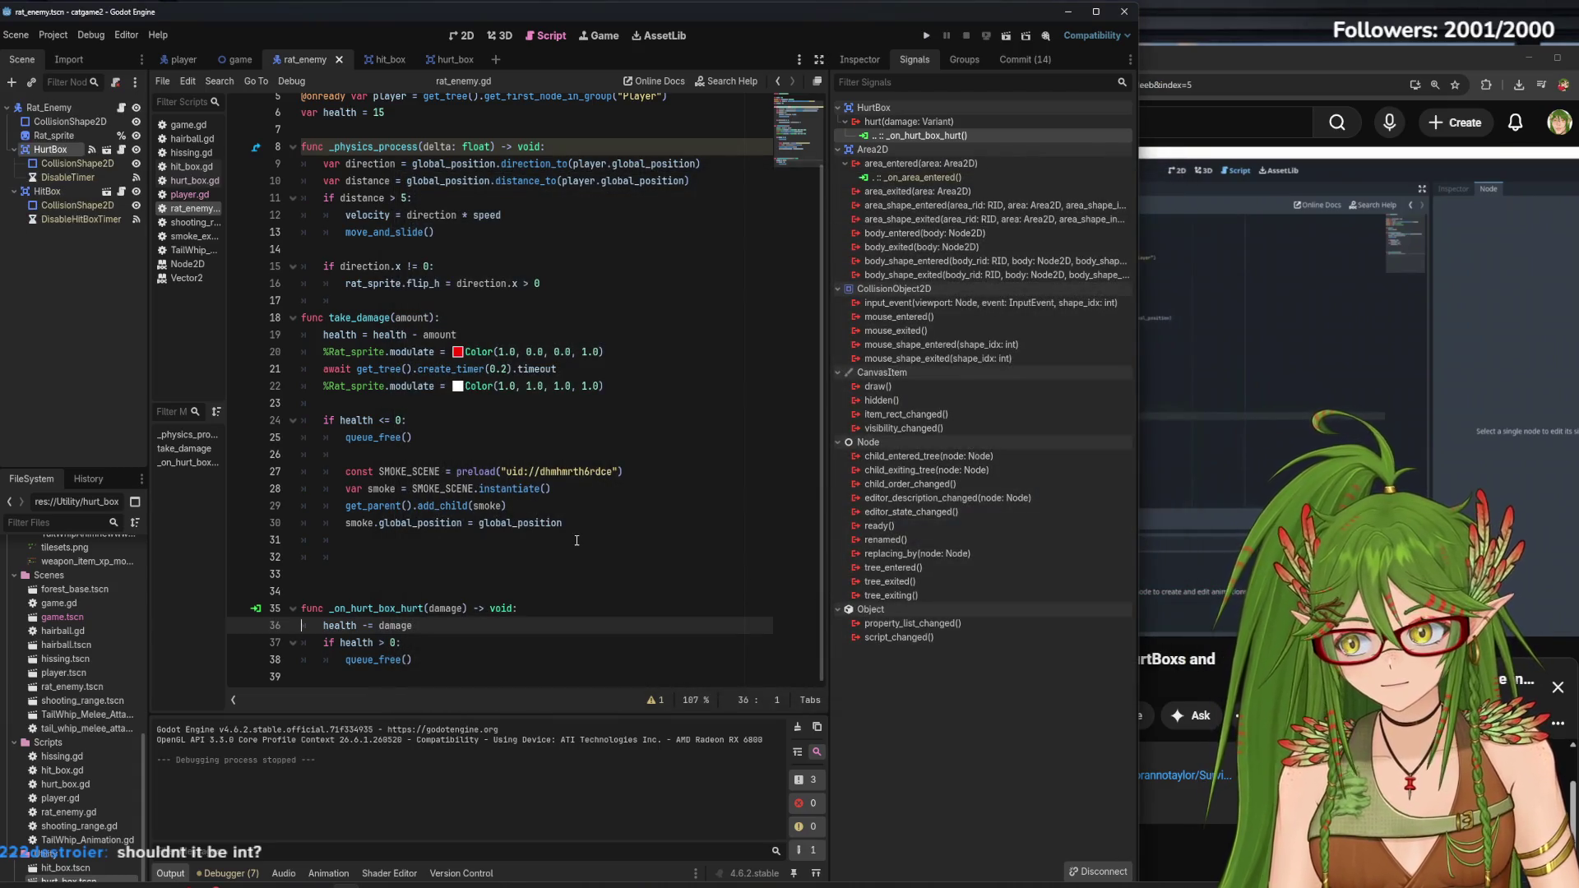
In rat_enemy.gd, type the _on_hurt_box_hurt damage parameter as int
click(462, 607)
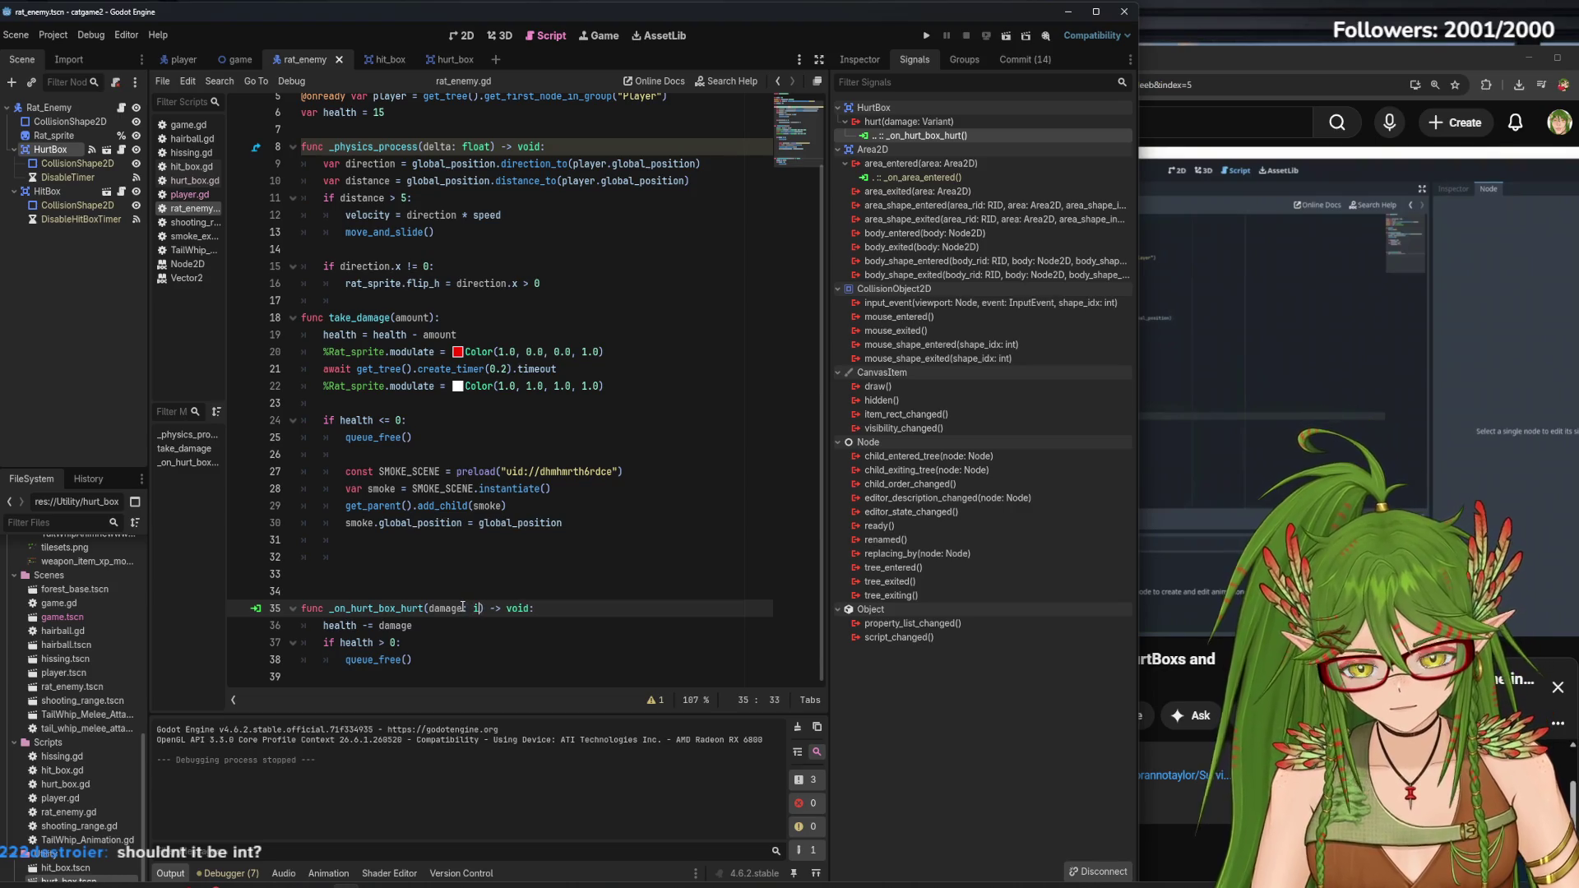
text(nt)
click(486, 655)
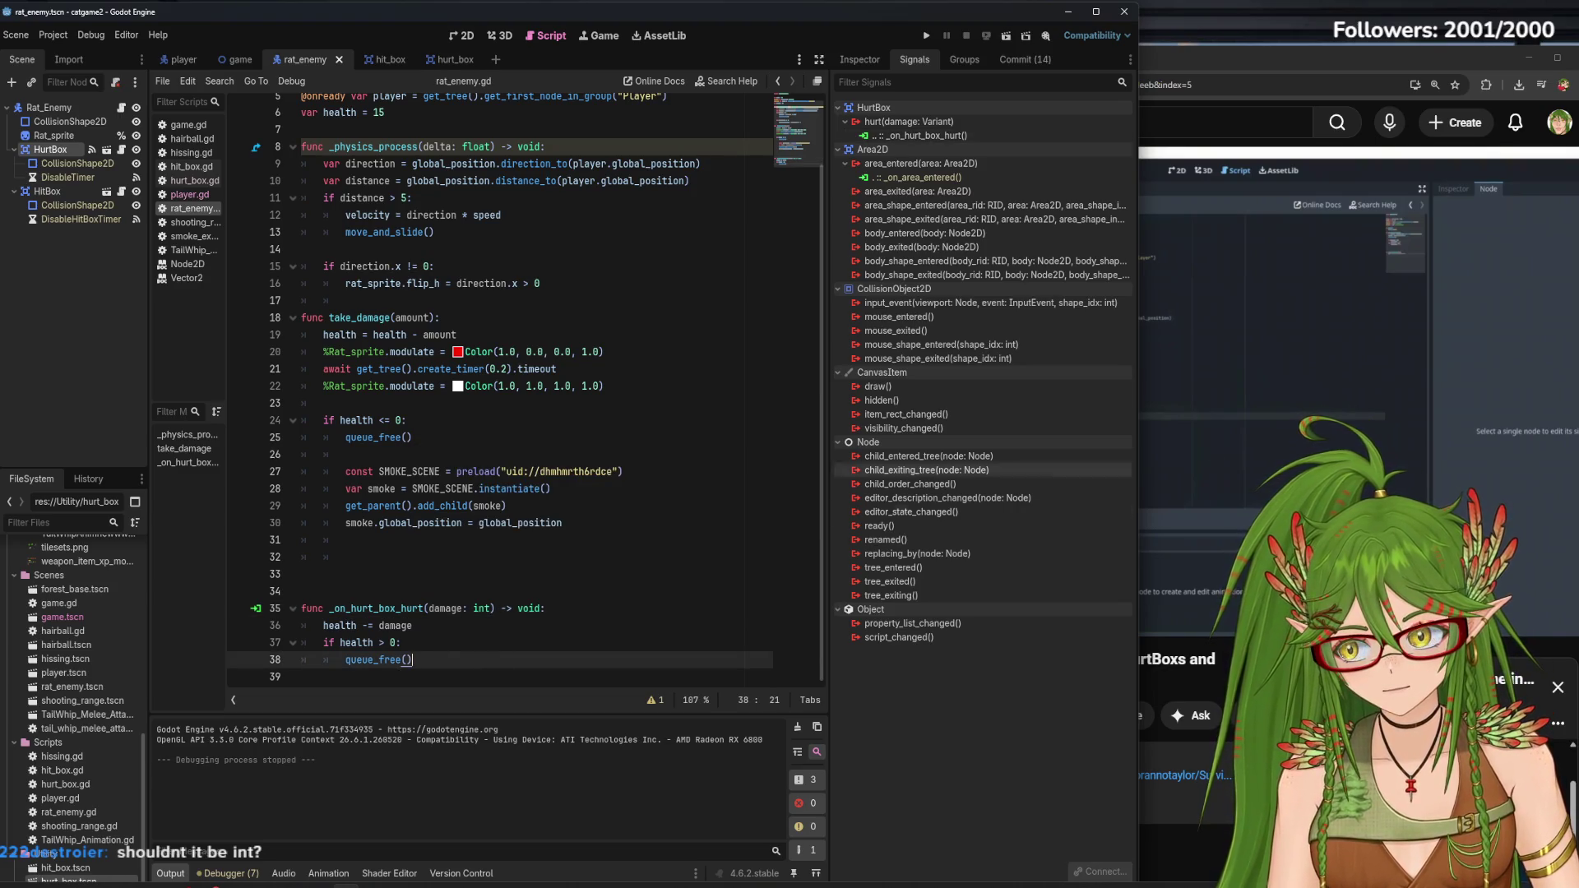
click(1234, 426)
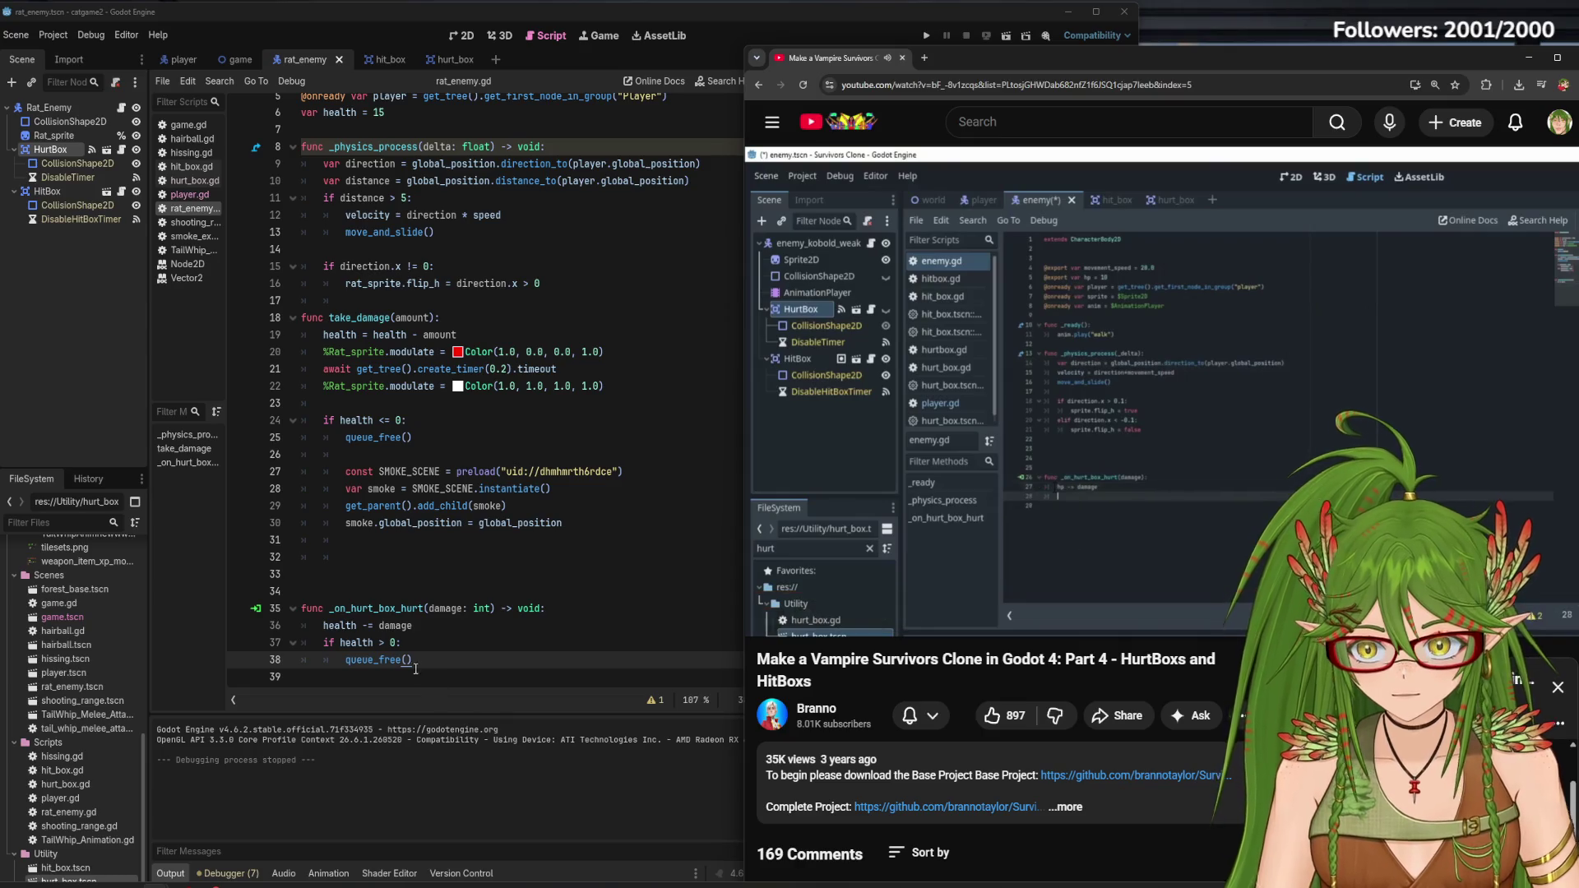
Check the tutorial's health check and change line 37 to 'if health <= 0:'
click(1130, 553)
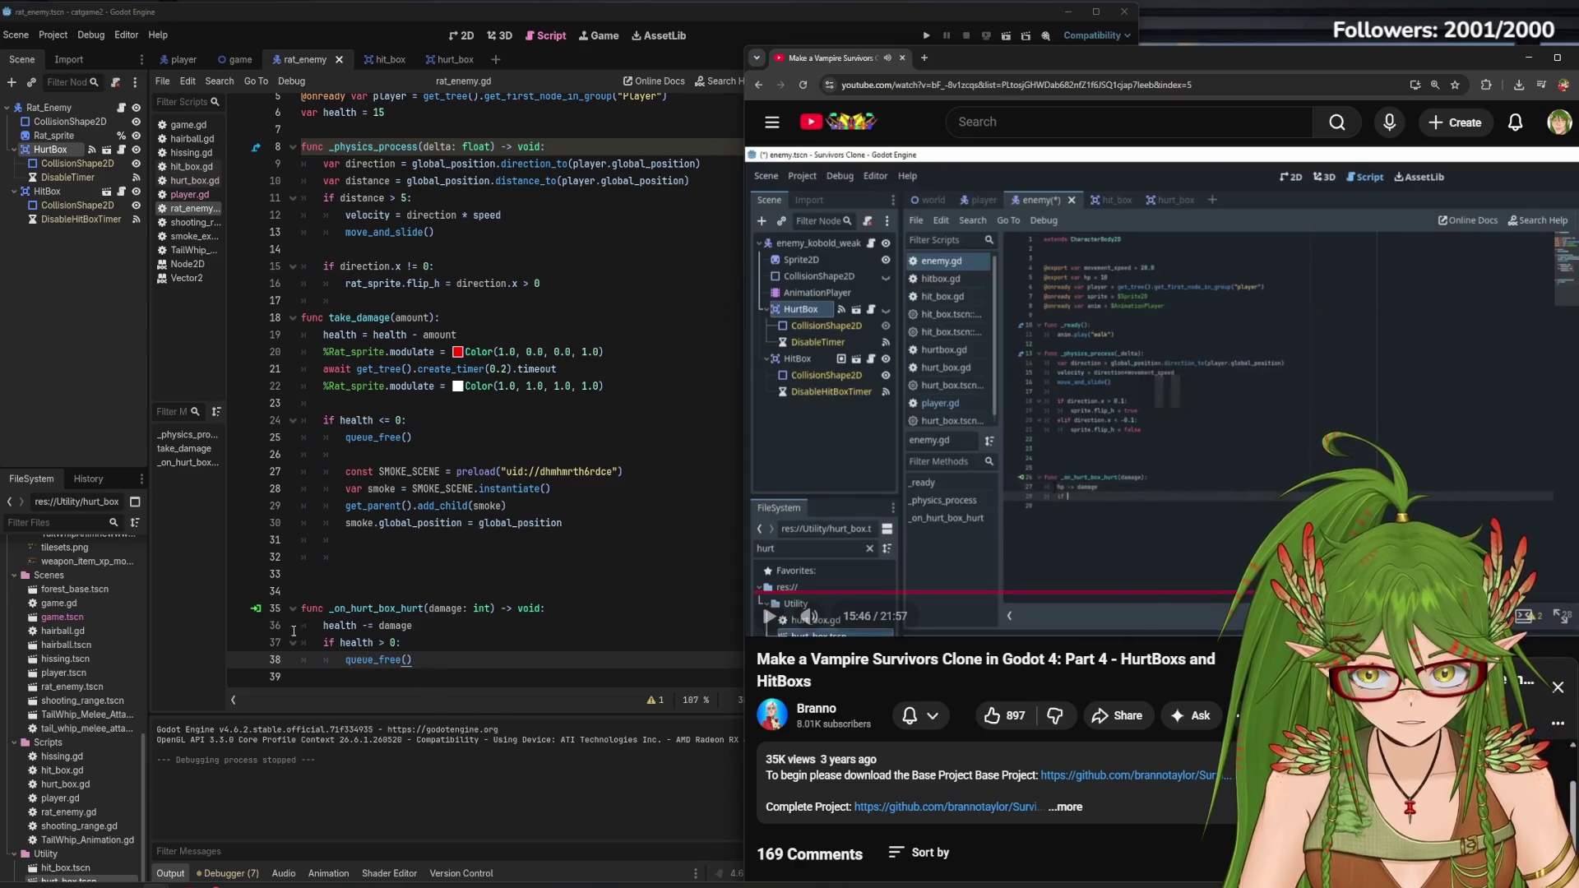
click(1064, 532)
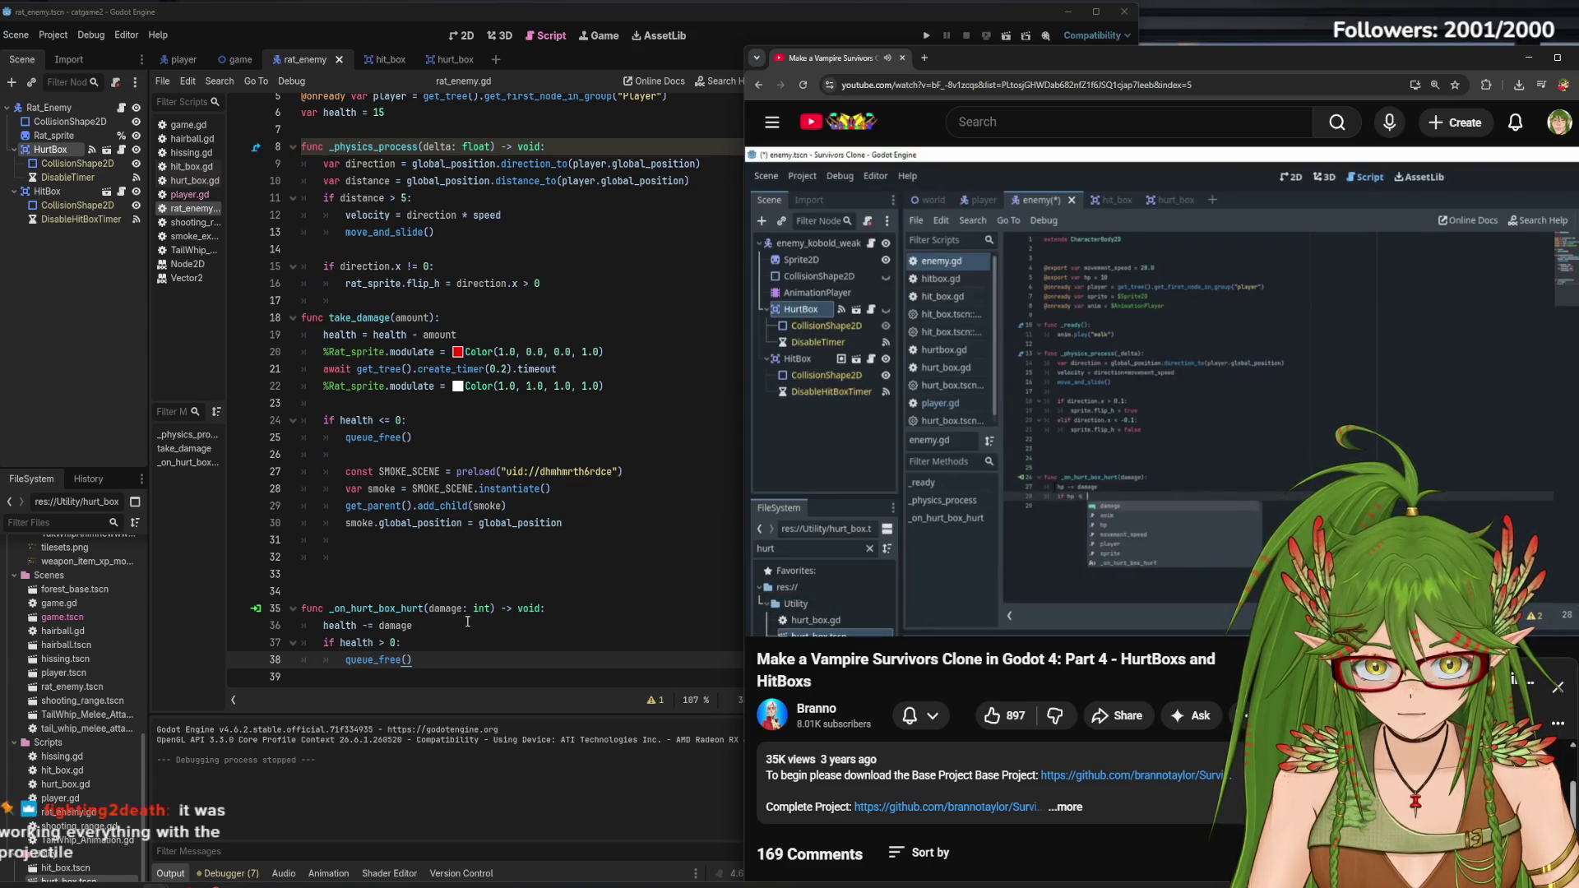
click(1045, 482)
click(378, 646)
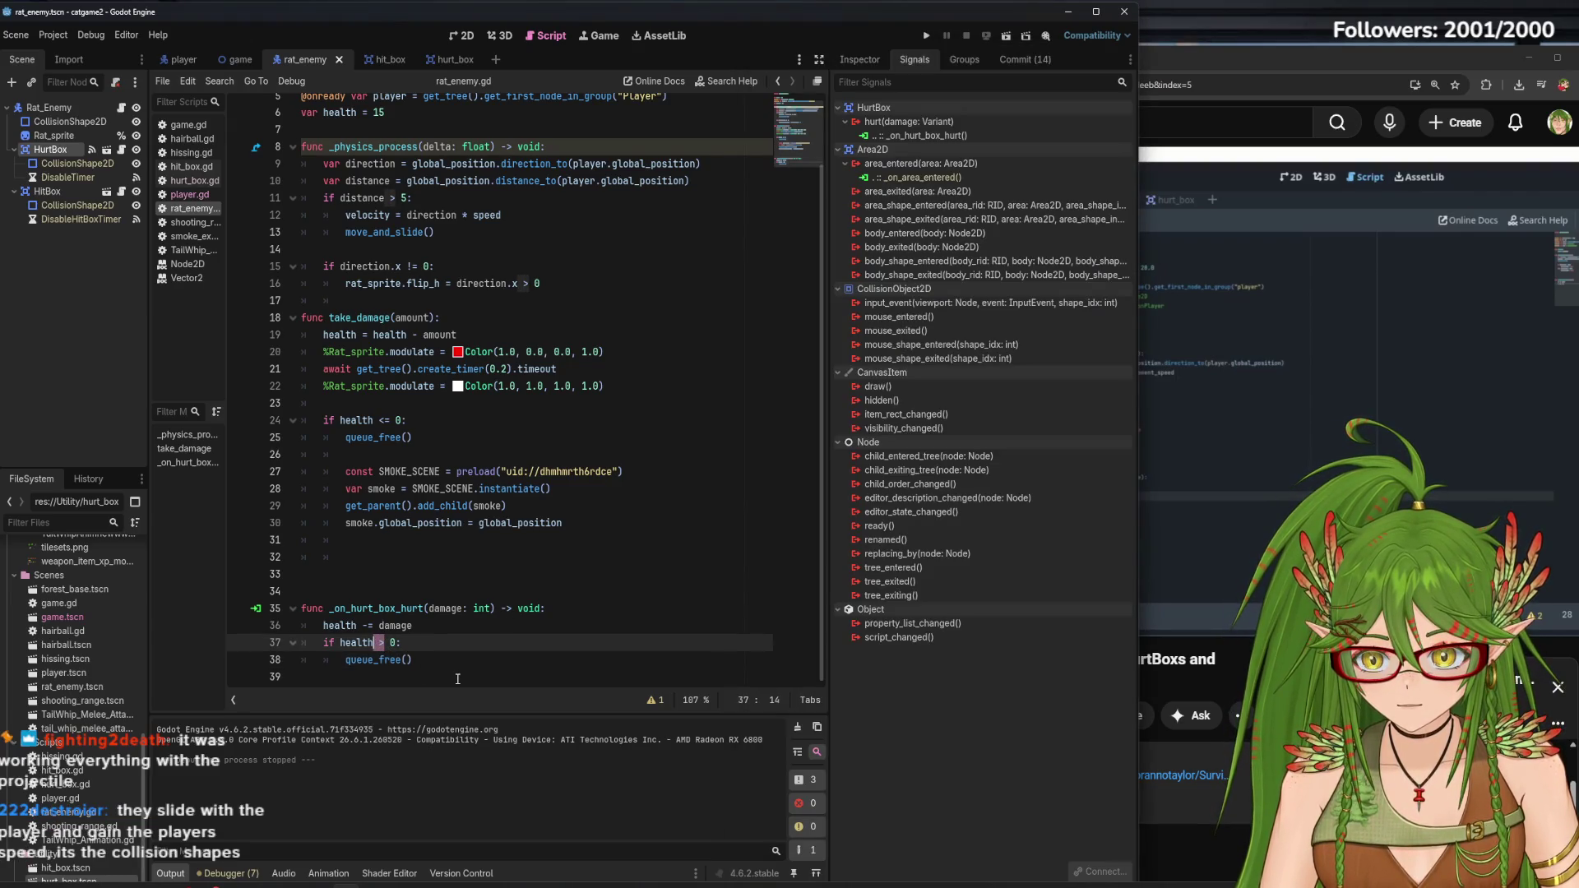
click(1229, 673)
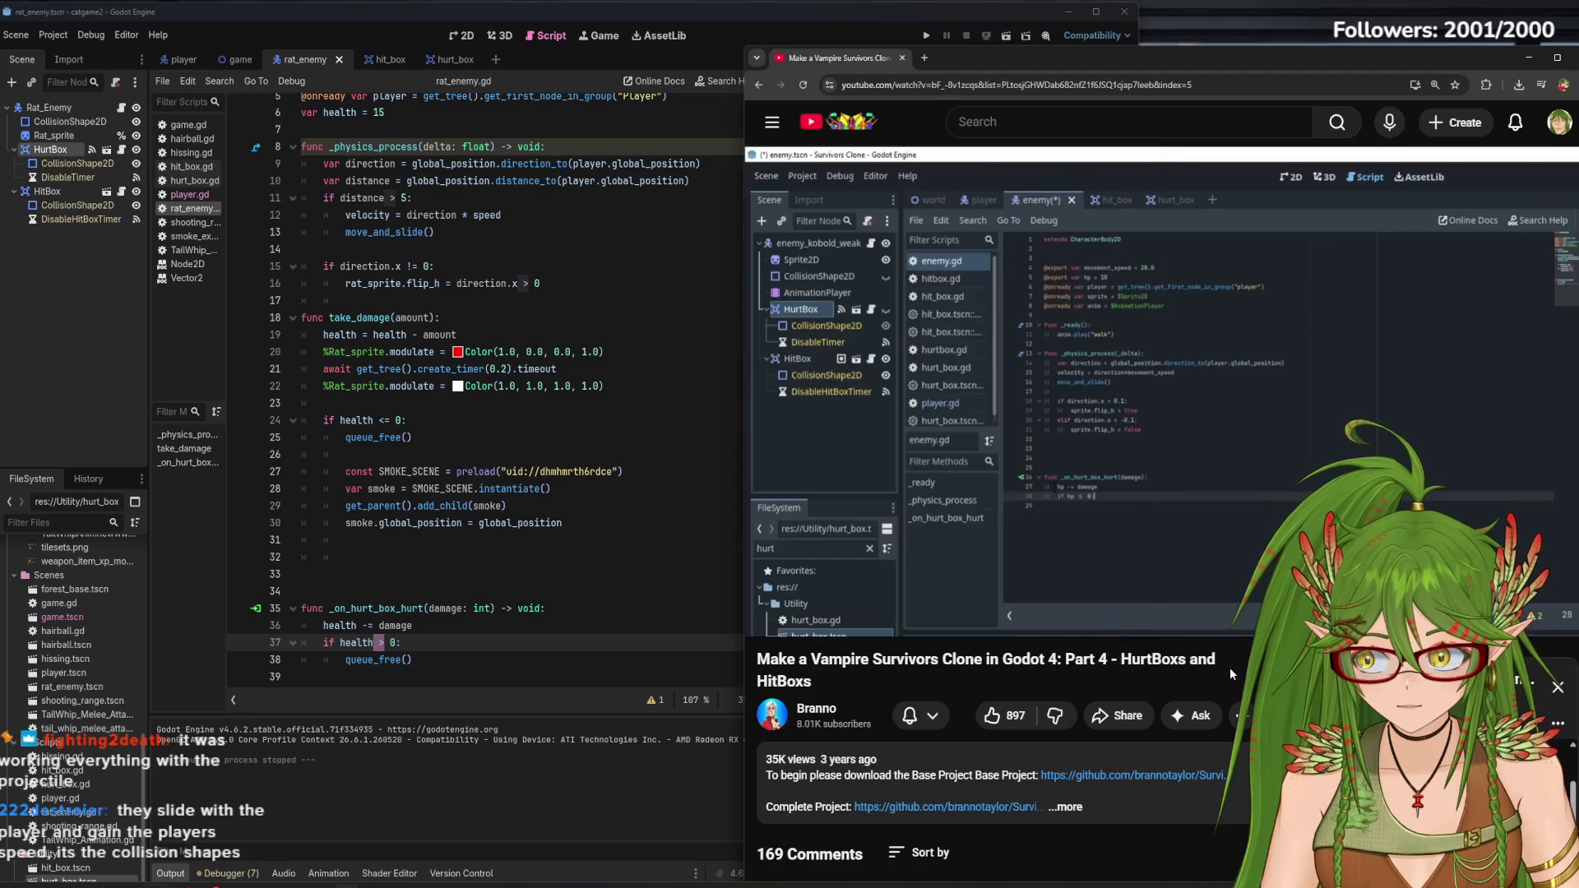
click(382, 642)
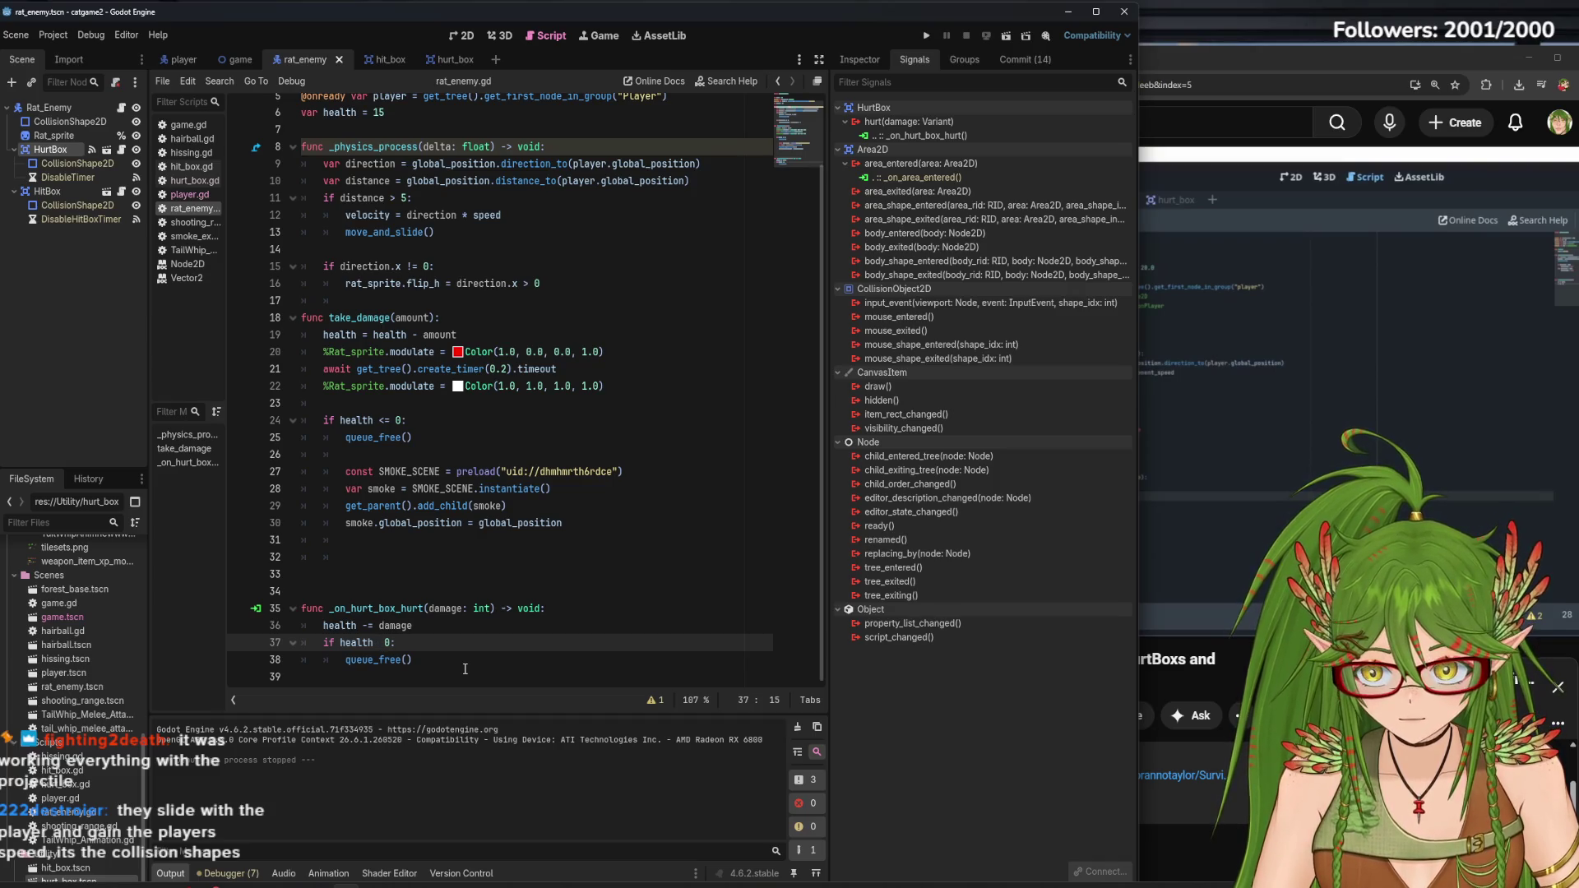
text(<=)
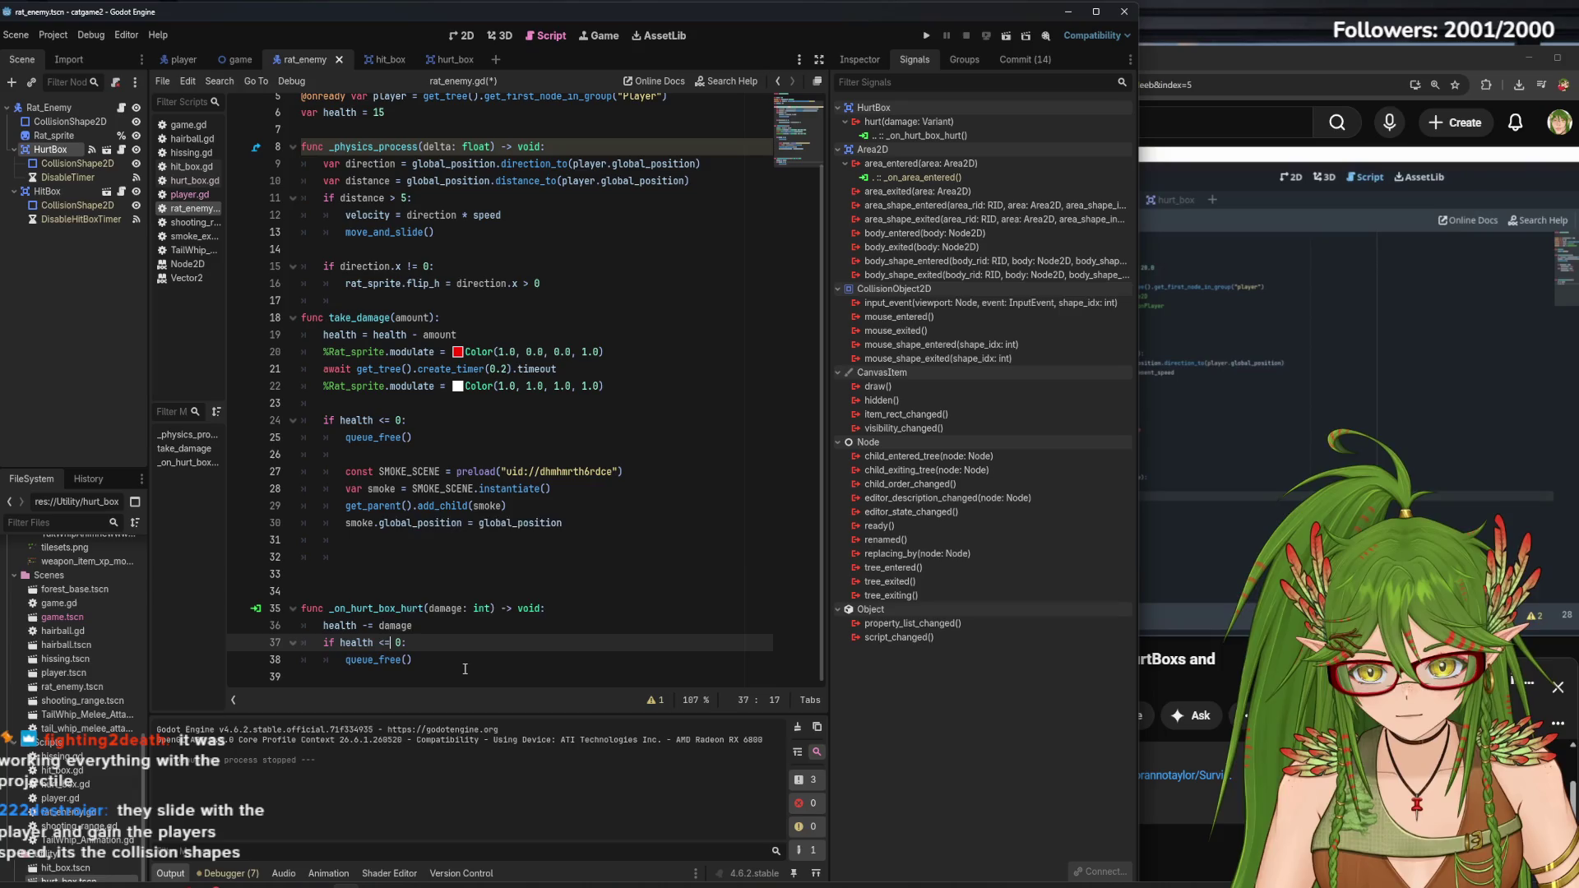
click(464, 676)
Recheck the tutorial, save rat_enemy.gd with Ctrl+S, and run the project
click(1208, 360)
click(1207, 360)
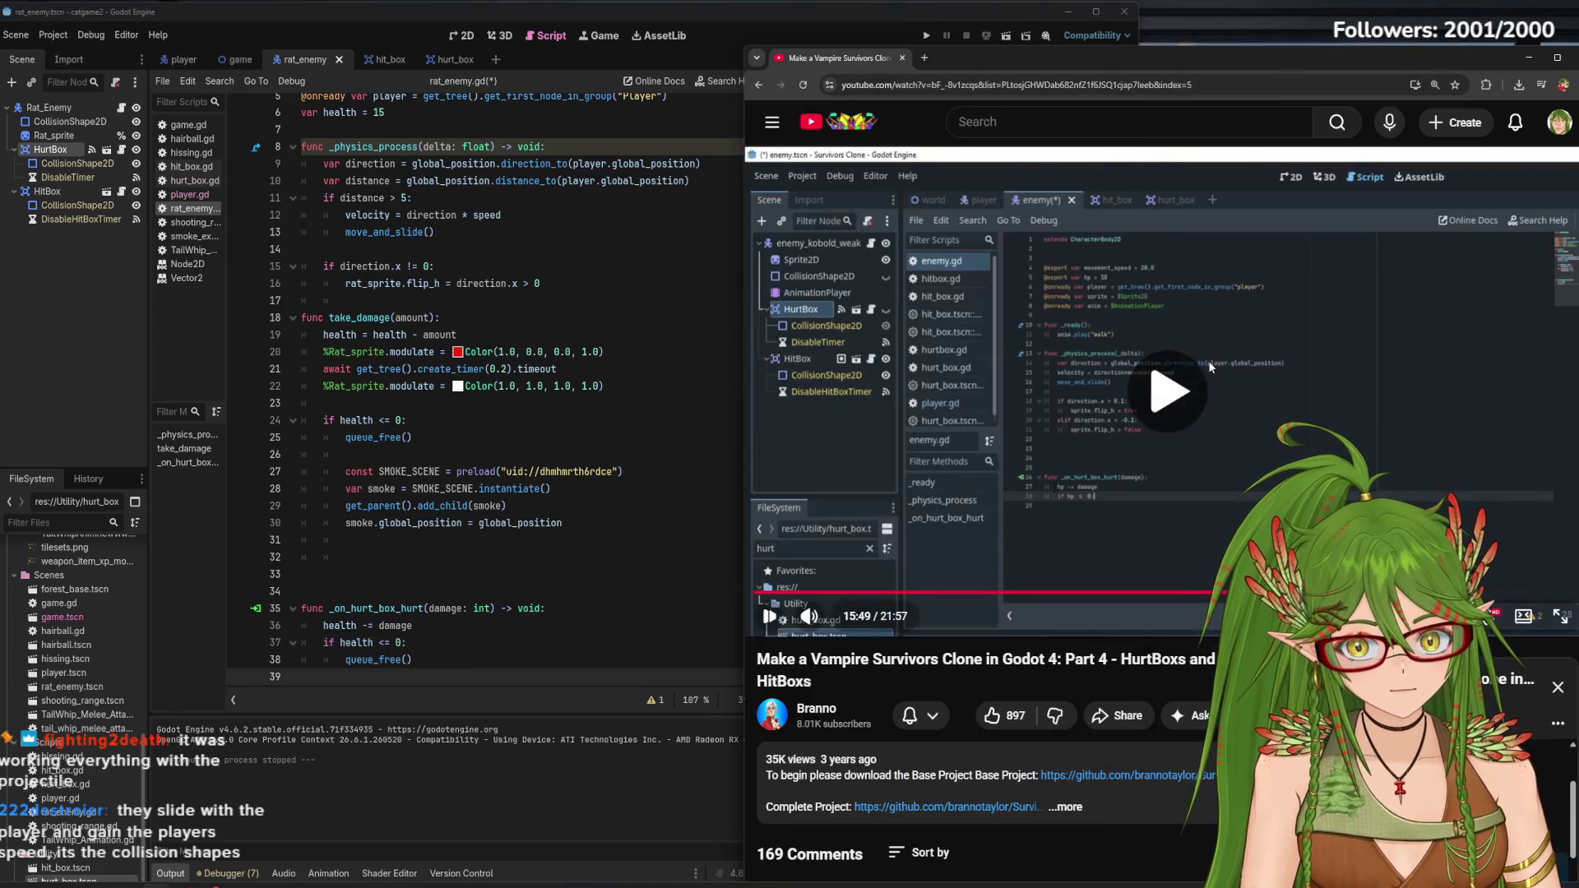
click(1120, 525)
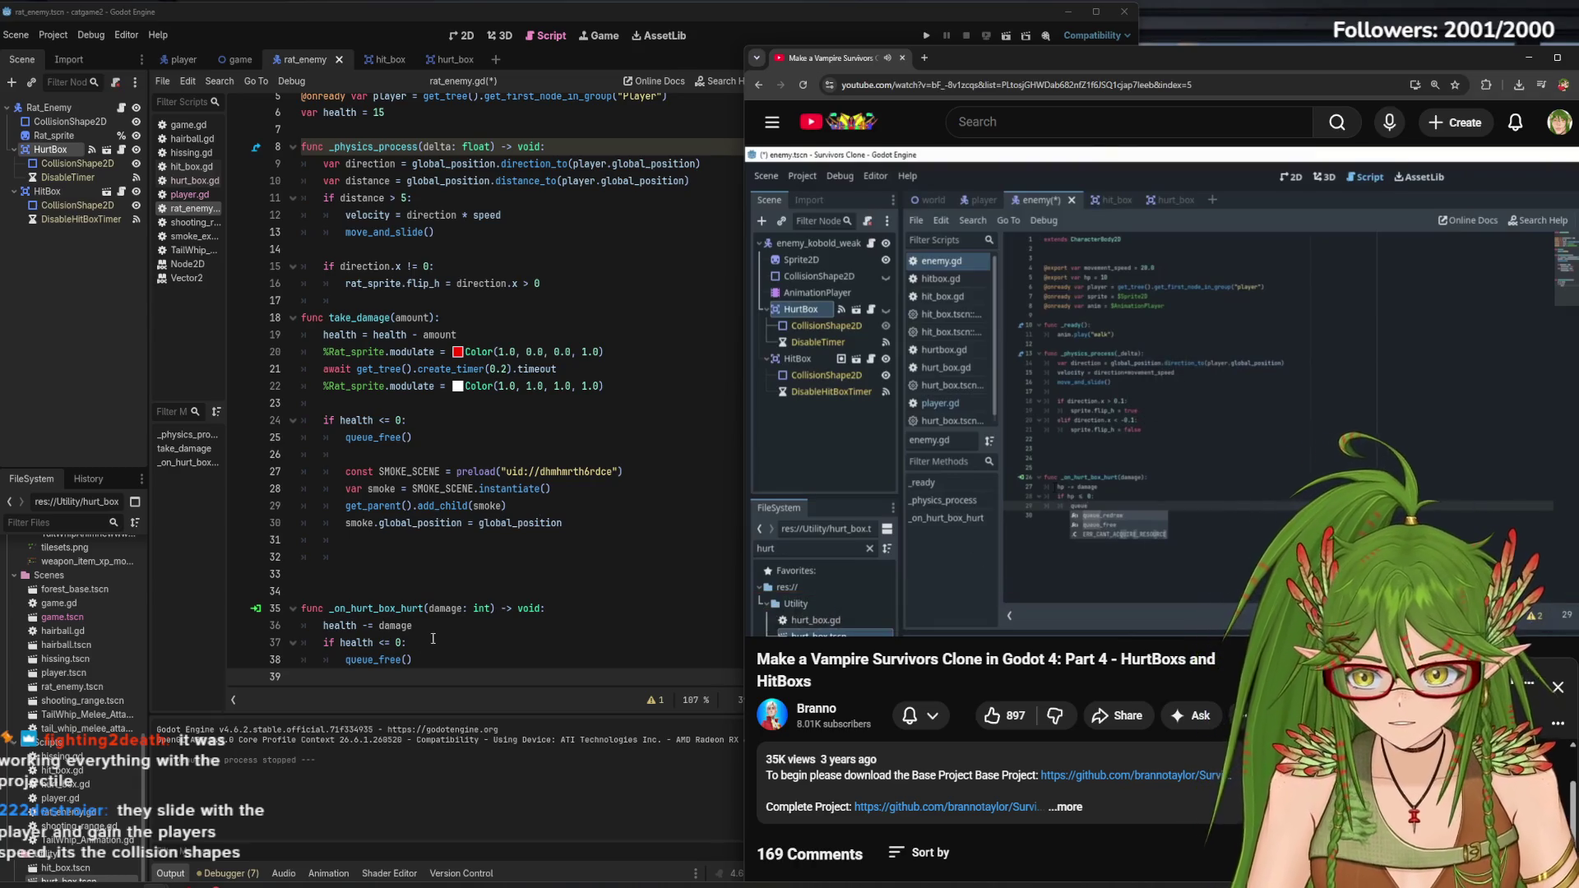
click(390, 643)
key(ctrl+s)
click(921, 35)
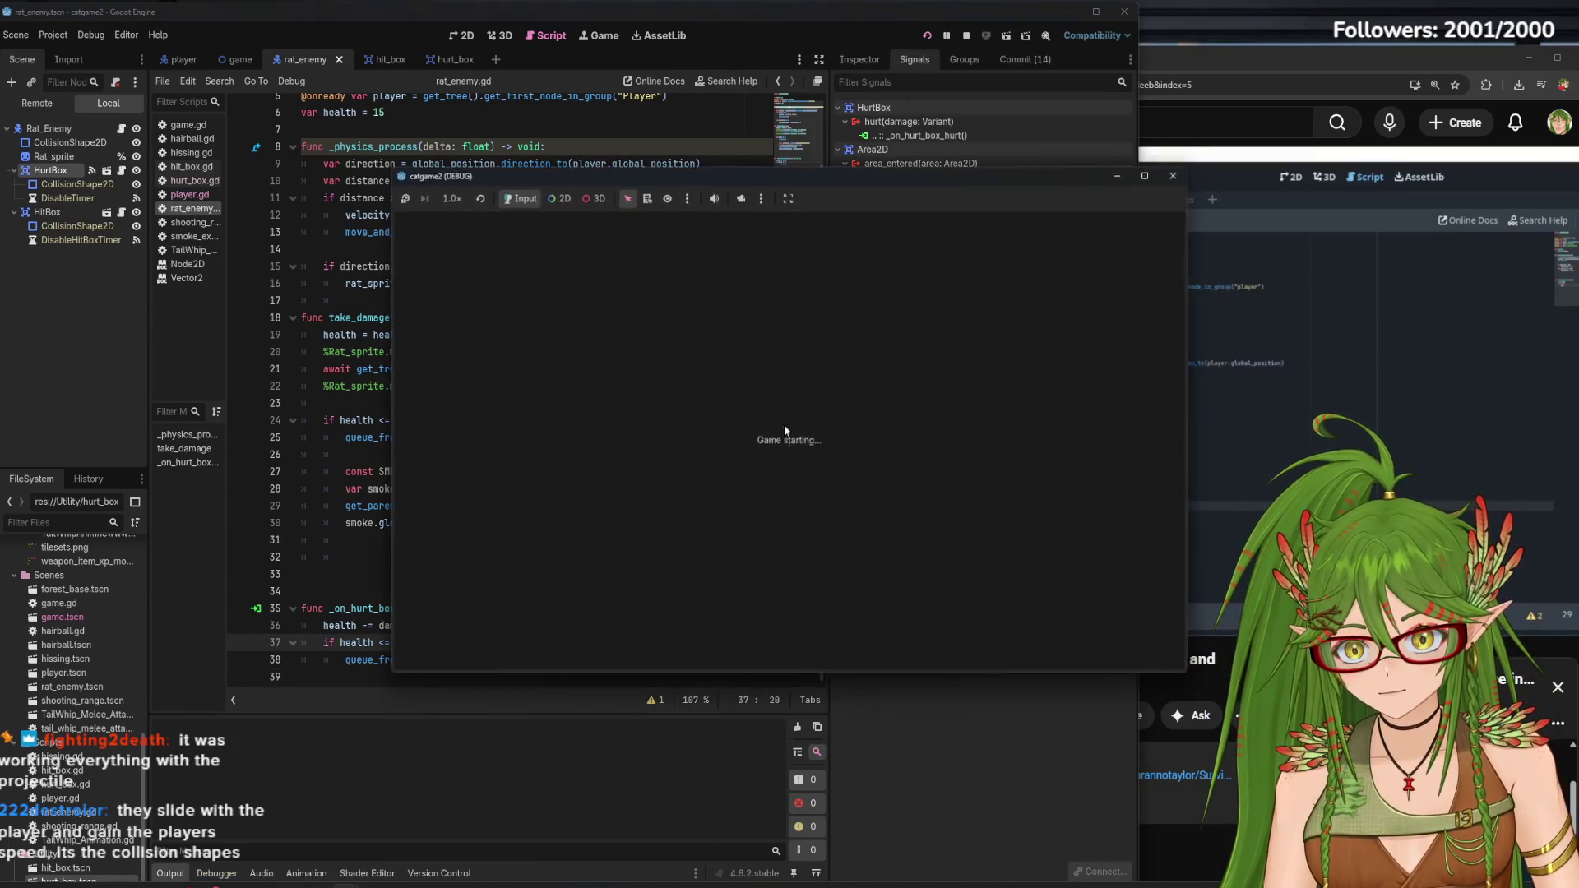
Walk the cat down and right along the path into the rat swarm
key(s)
key(a)
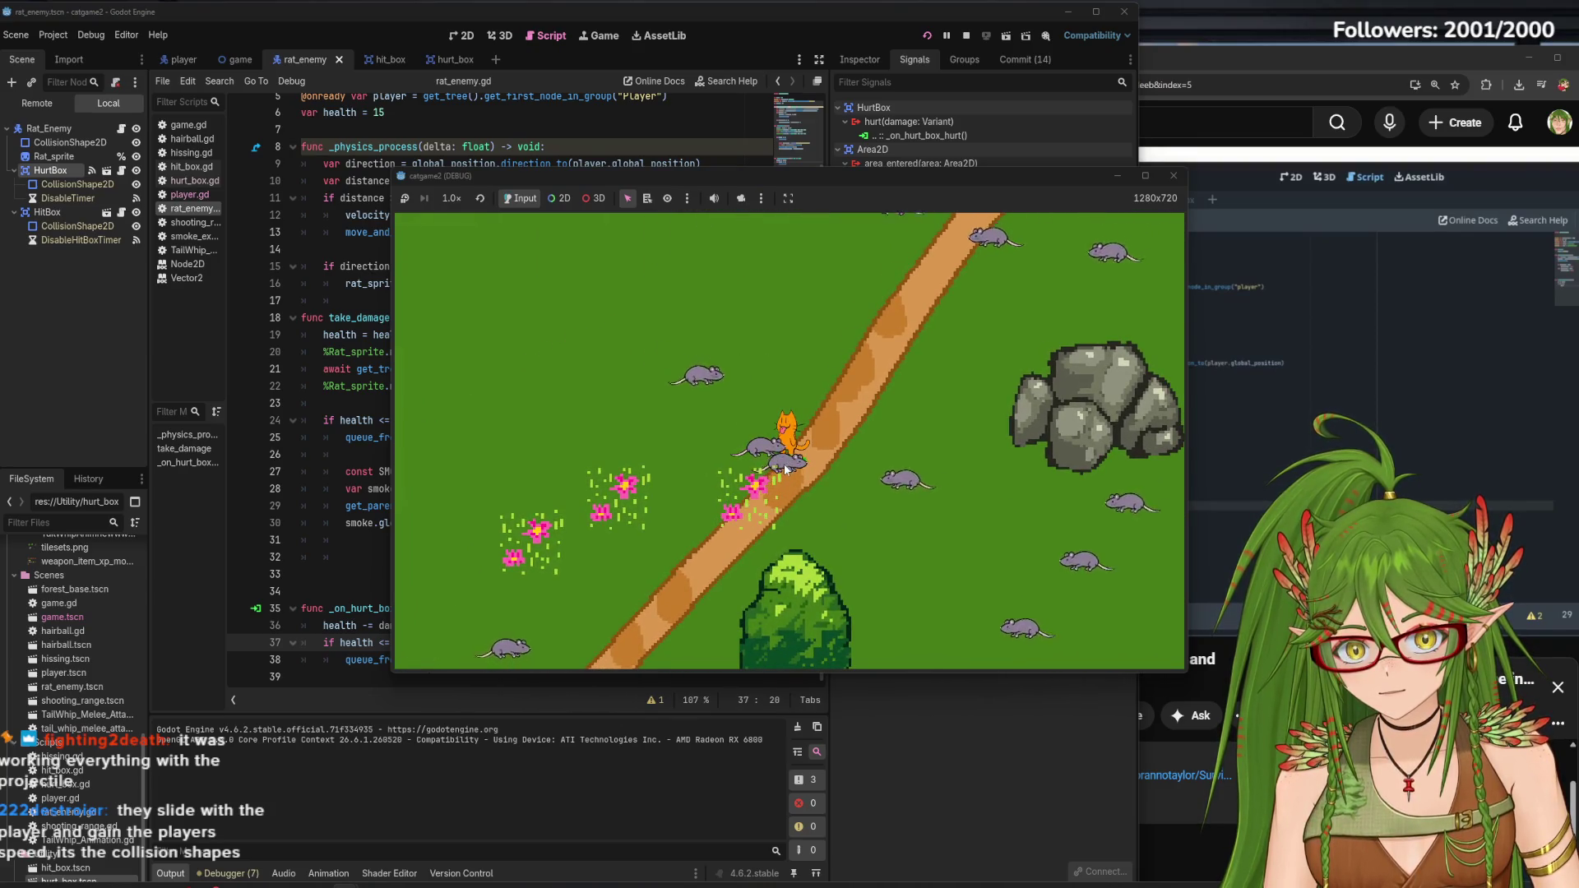
key(d)
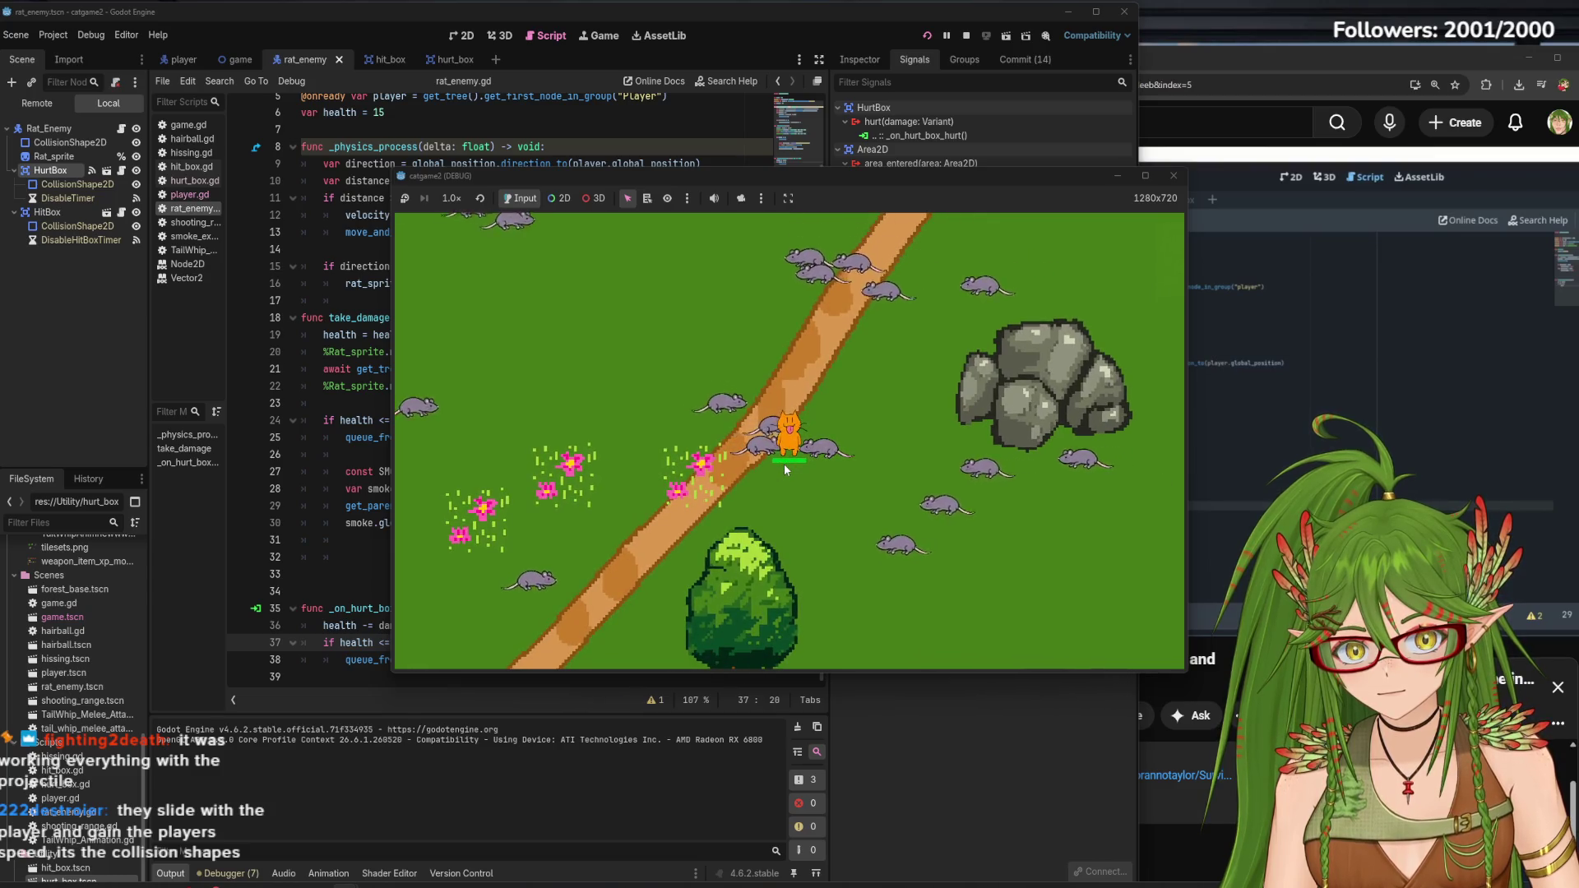
key(s)
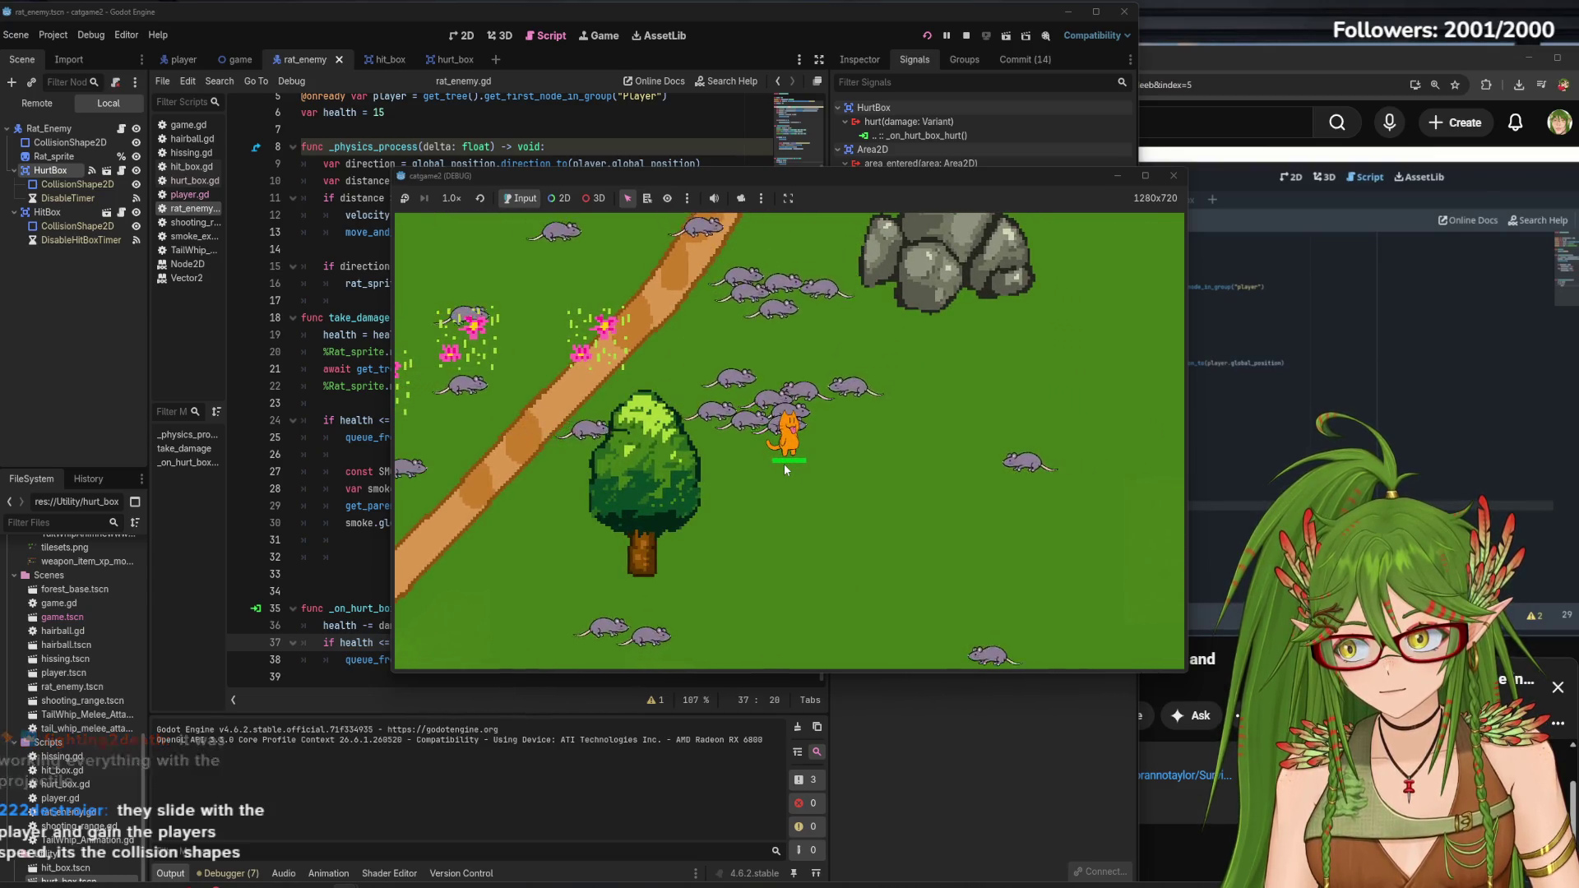
key(d)
key(s)
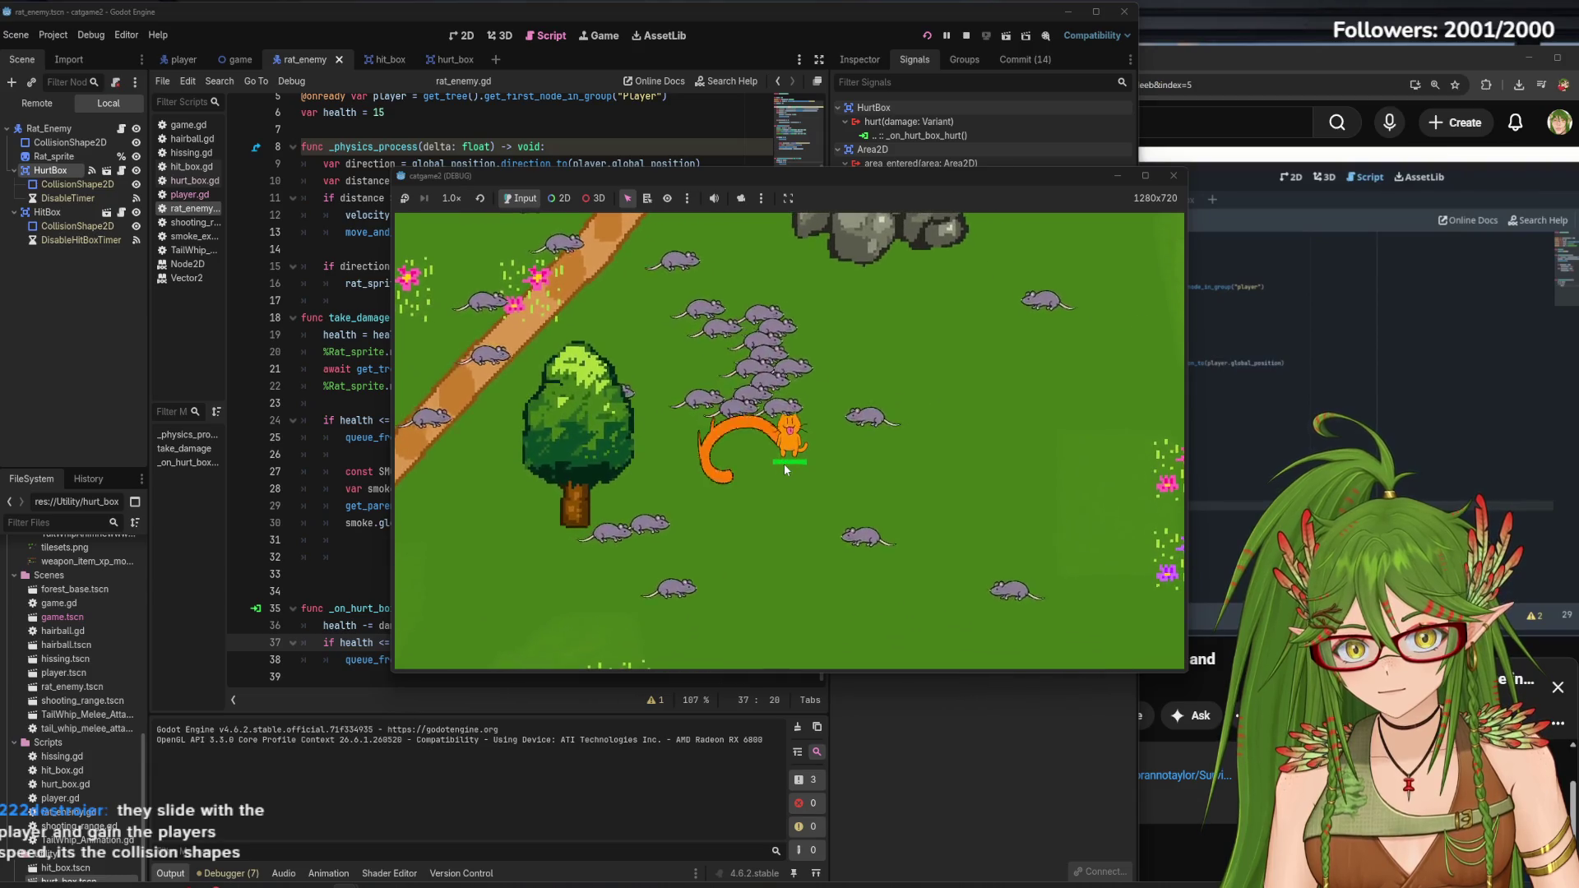
key(s)
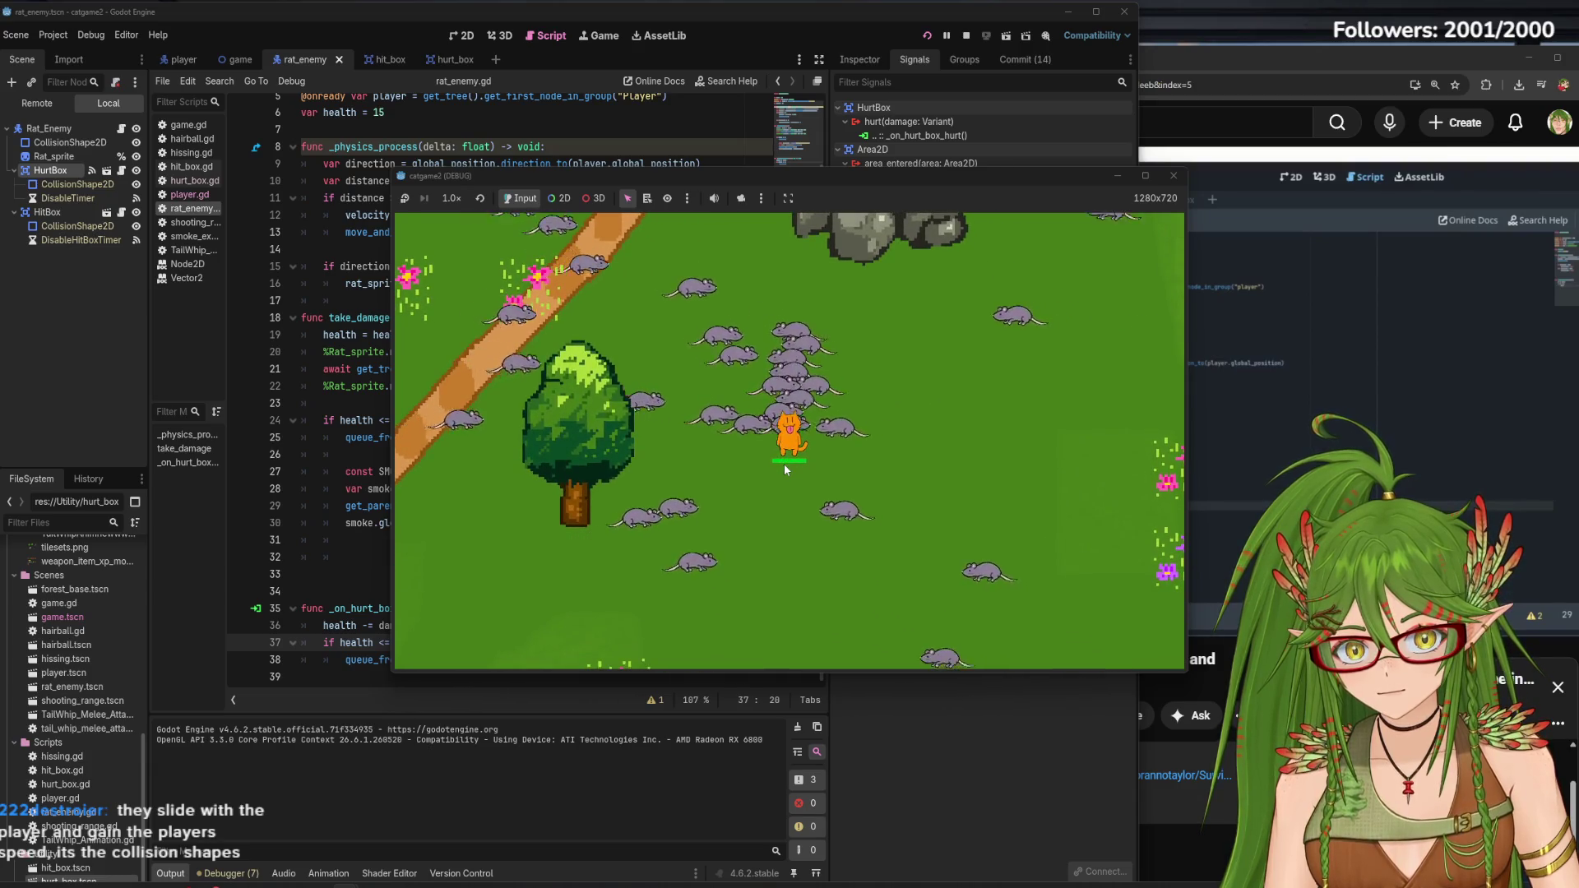
key(s)
key(d)
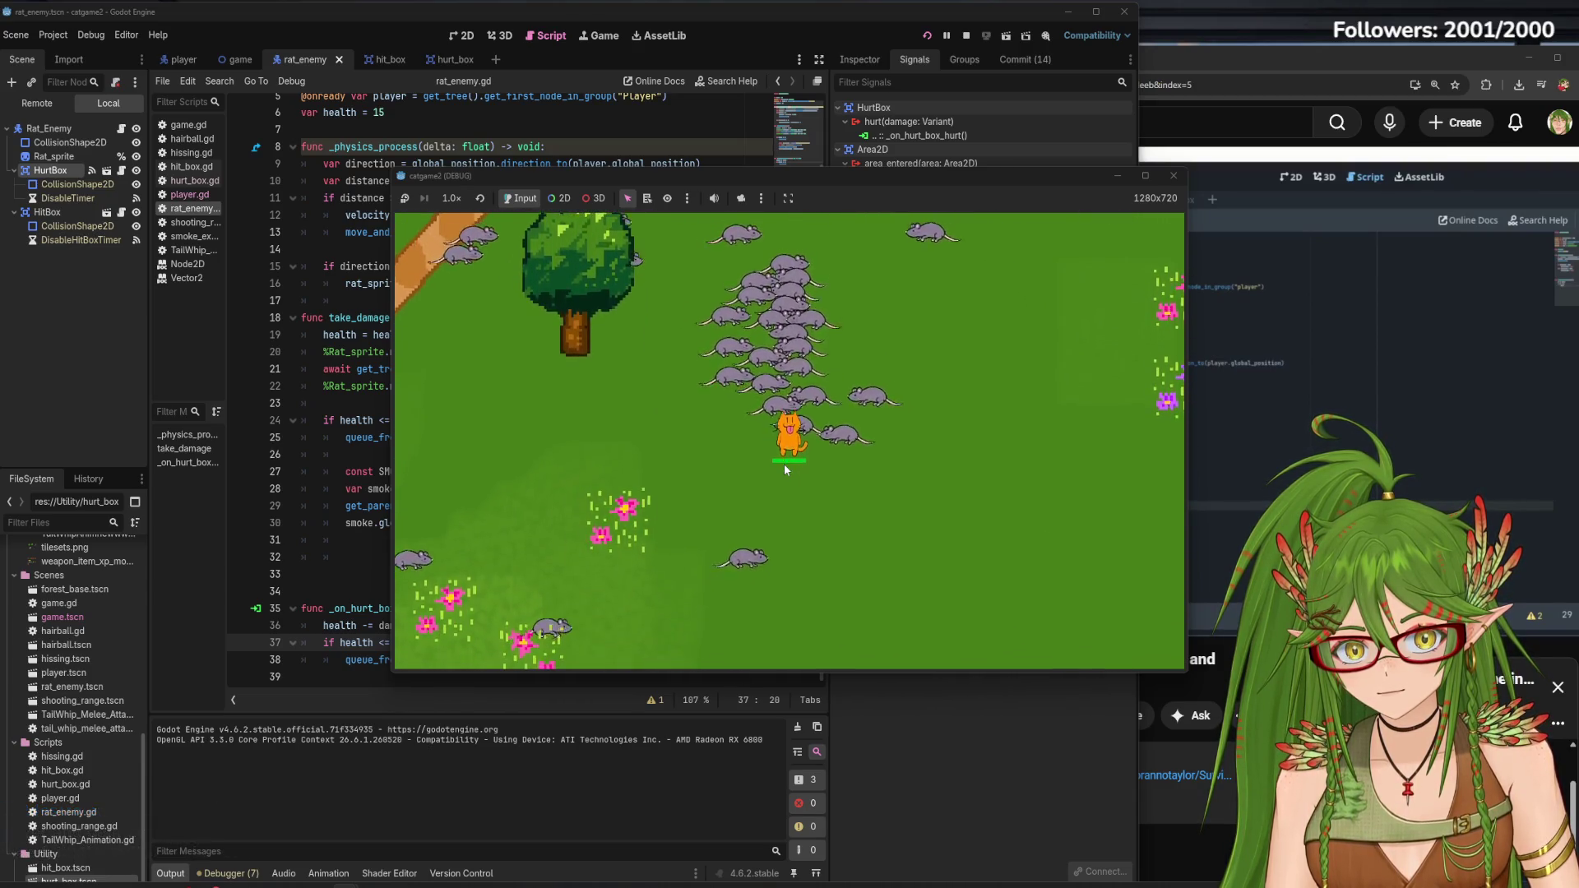
key(s)
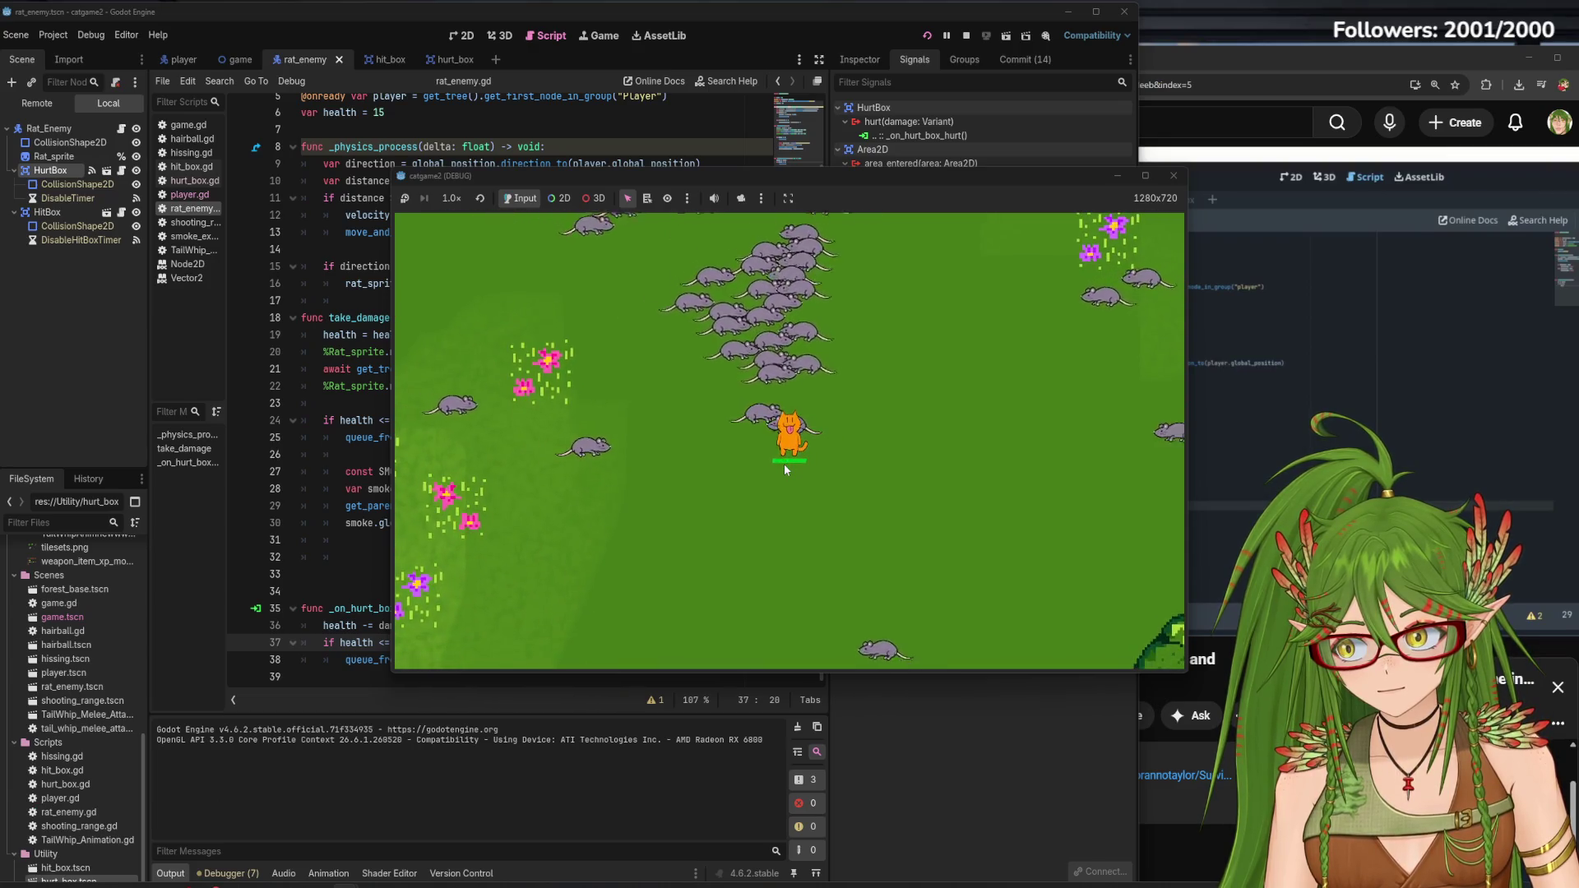
Move the cat up through the swarm and away from the rats, then stop the game with F8
key(w)
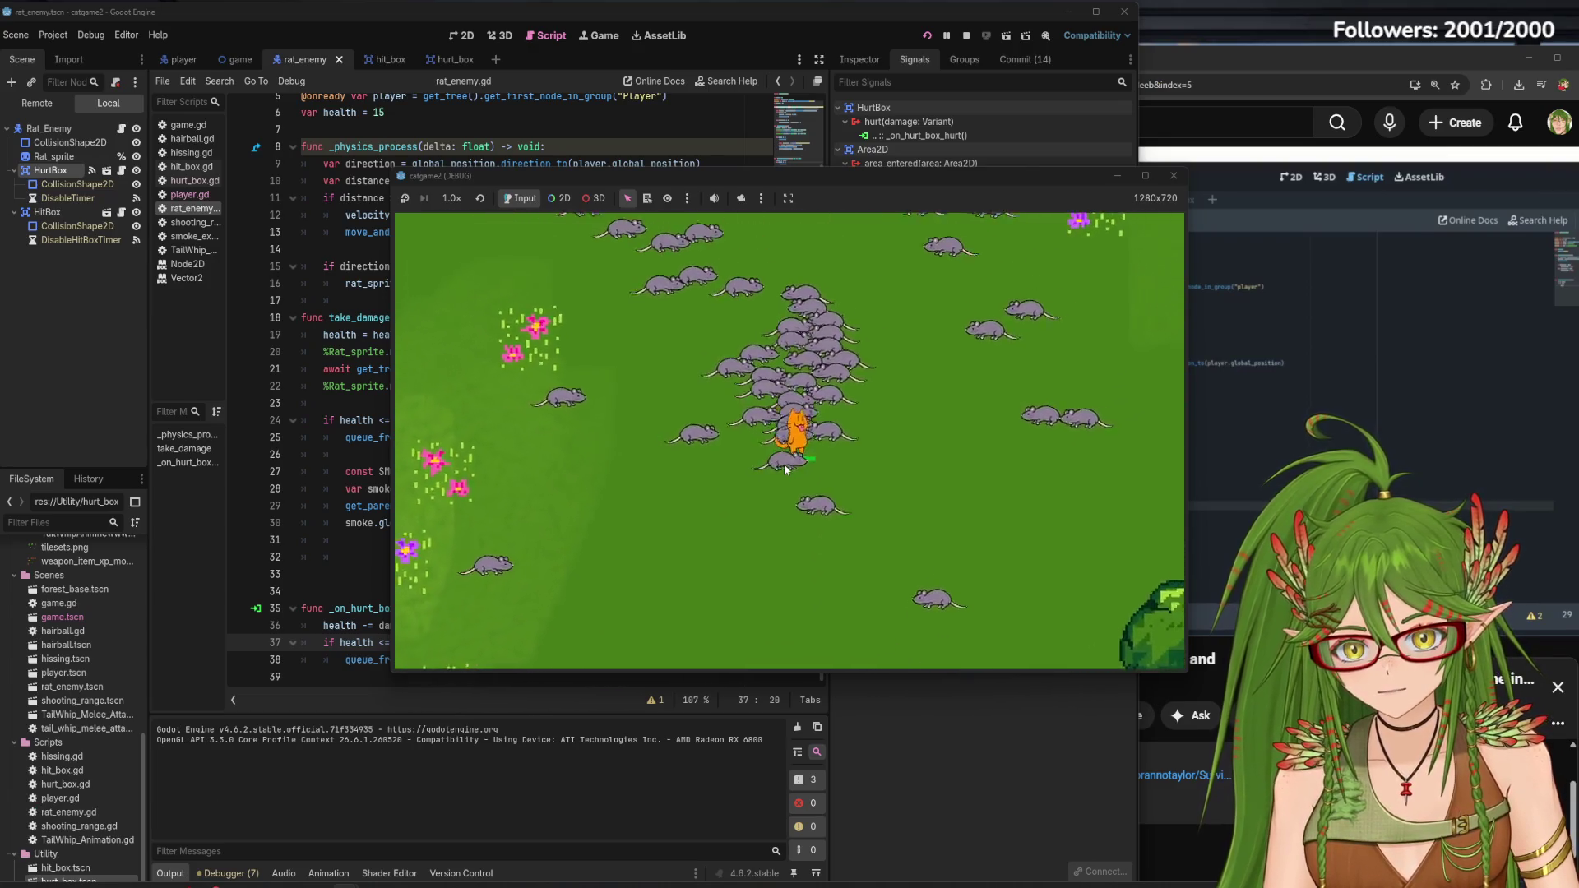
key(w)
key(a)
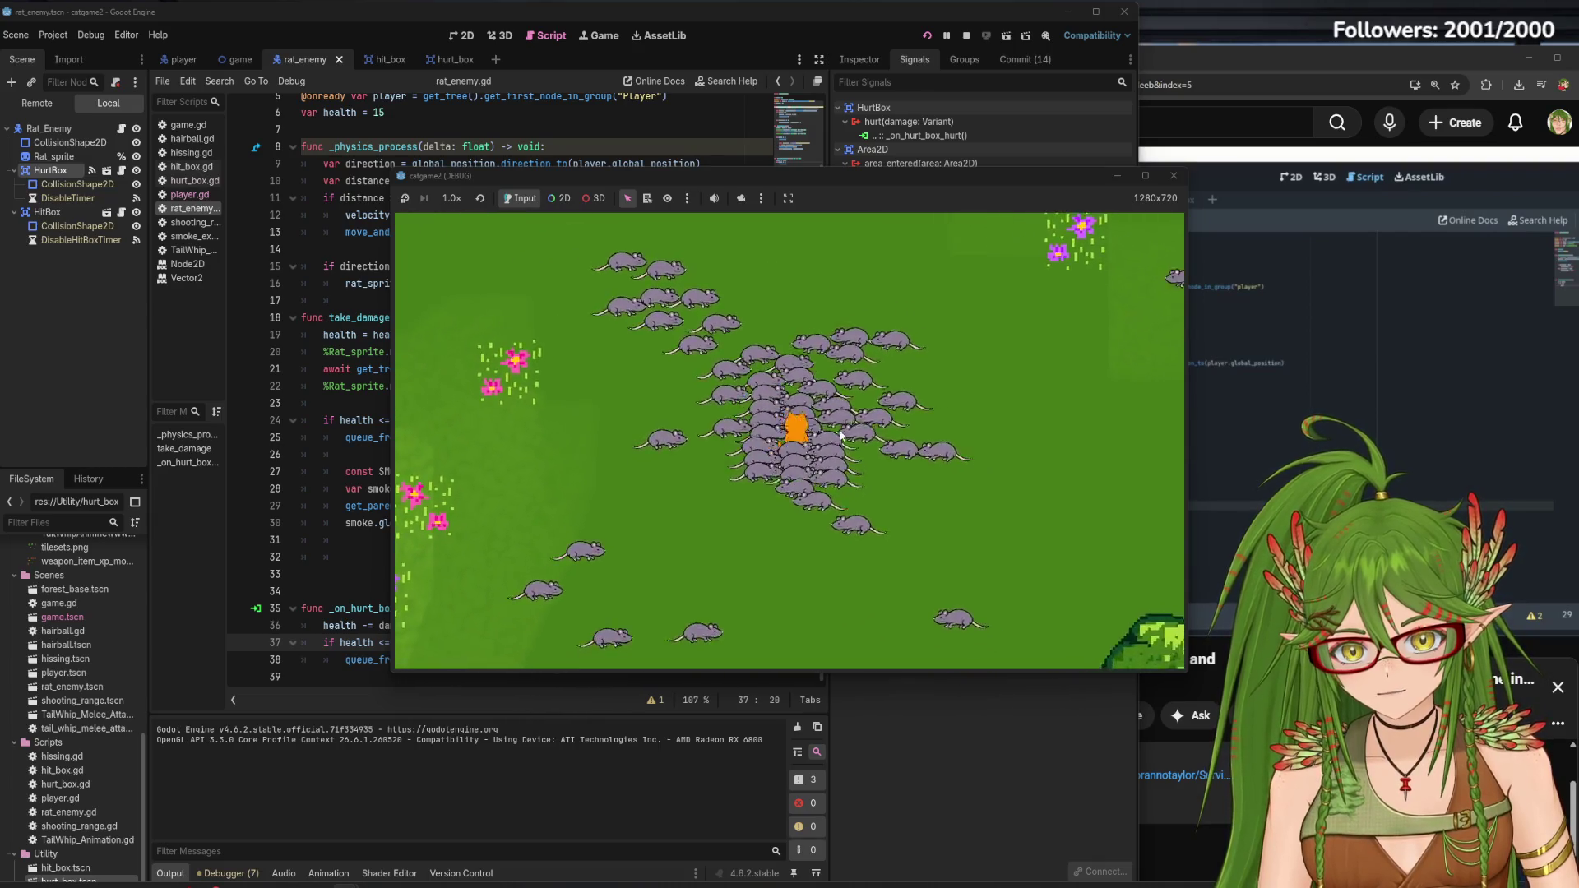
key(s)
key(d)
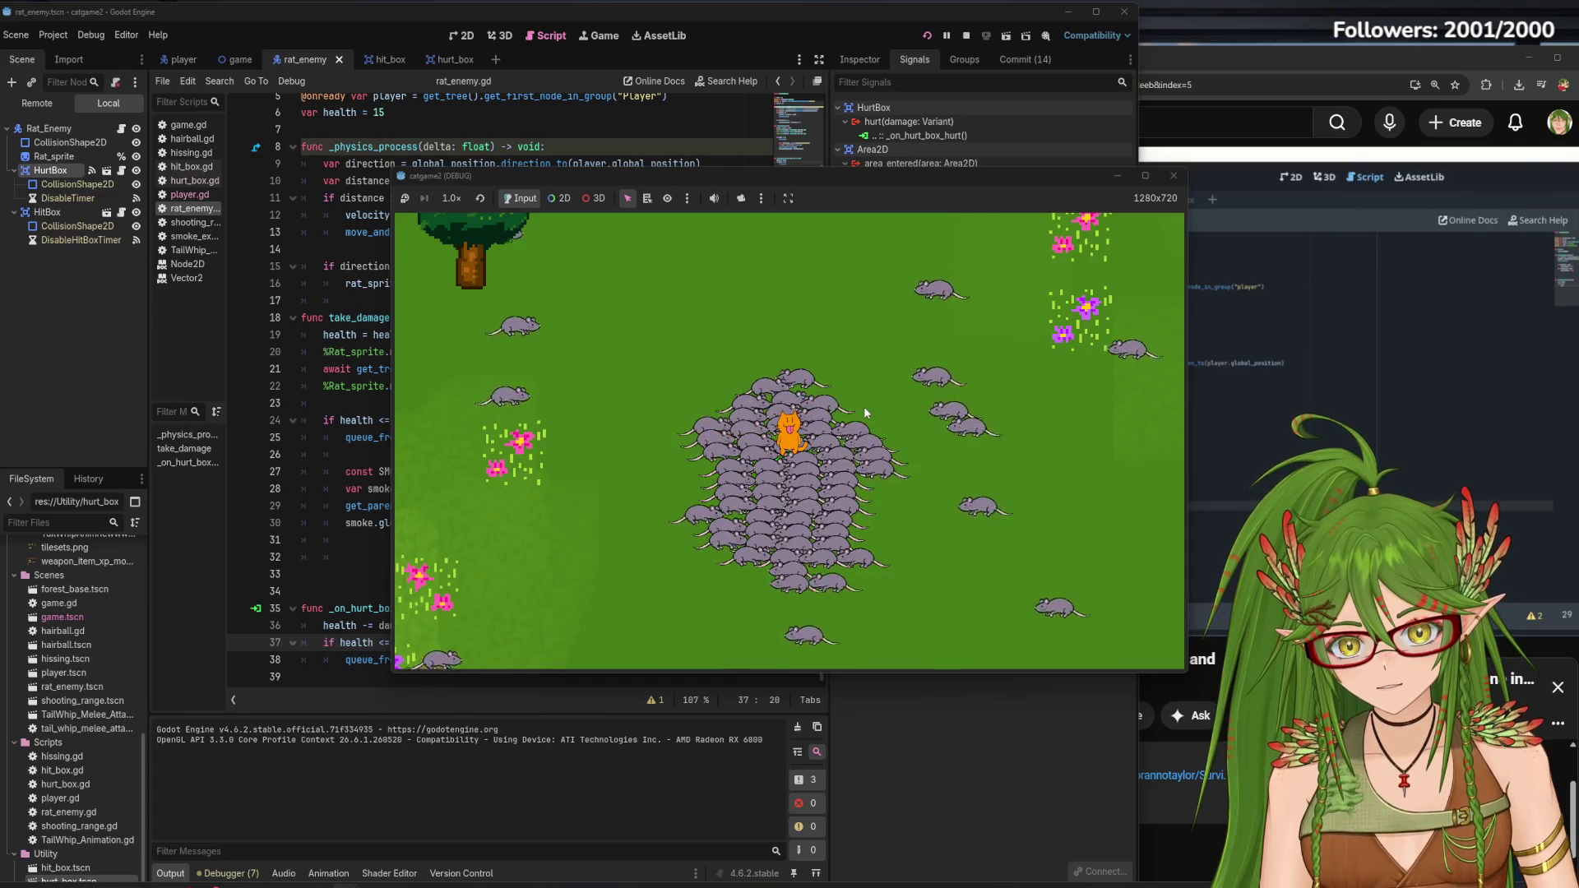
key(w)
key(a)
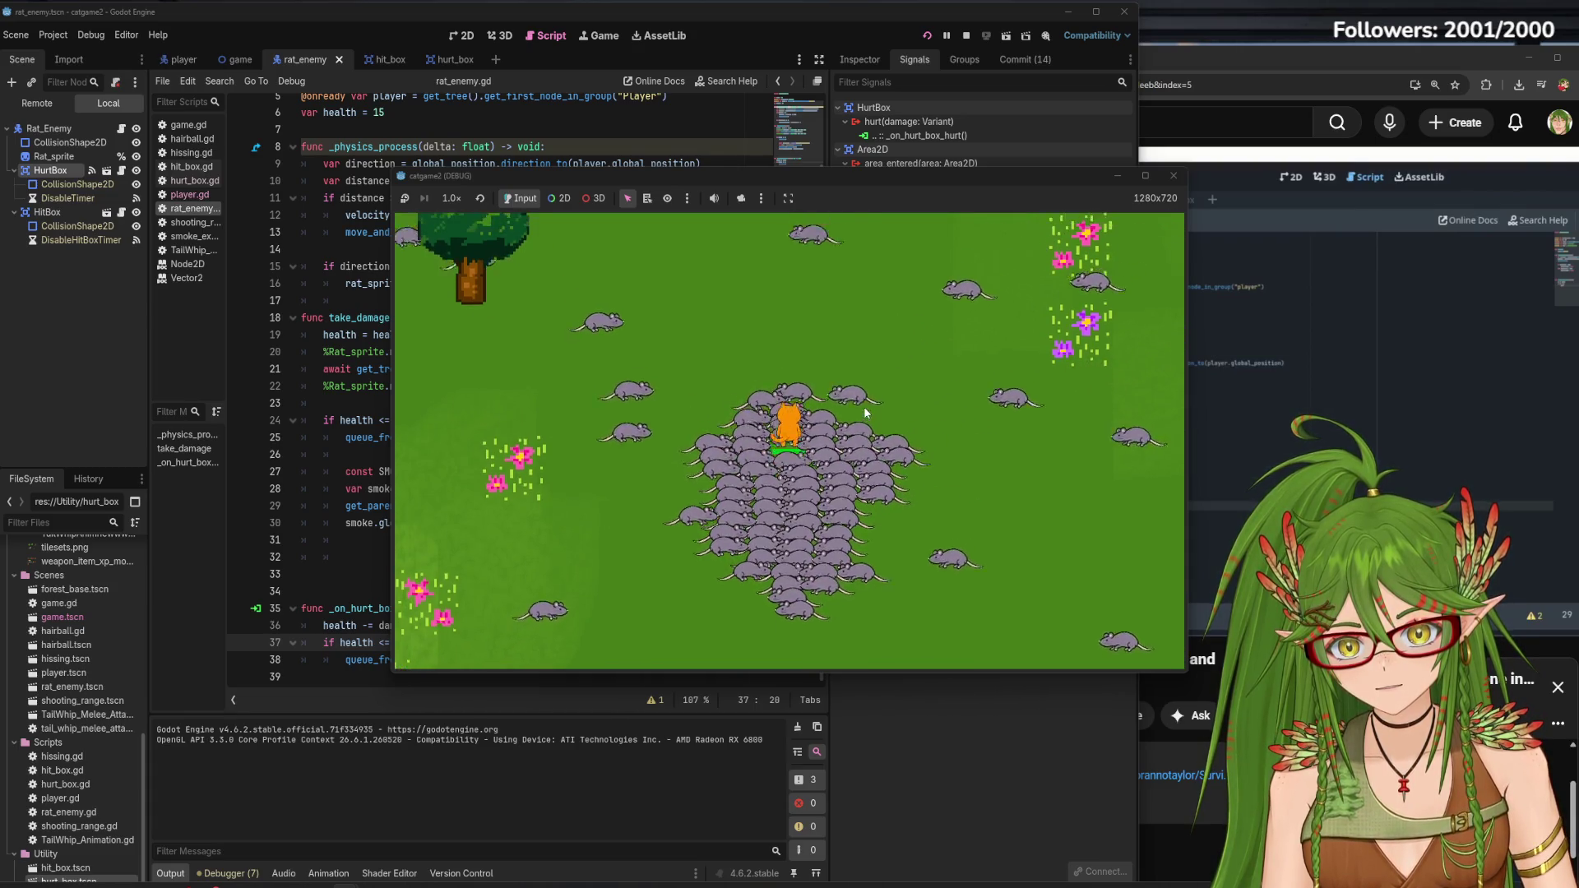
key(w)
key(d)
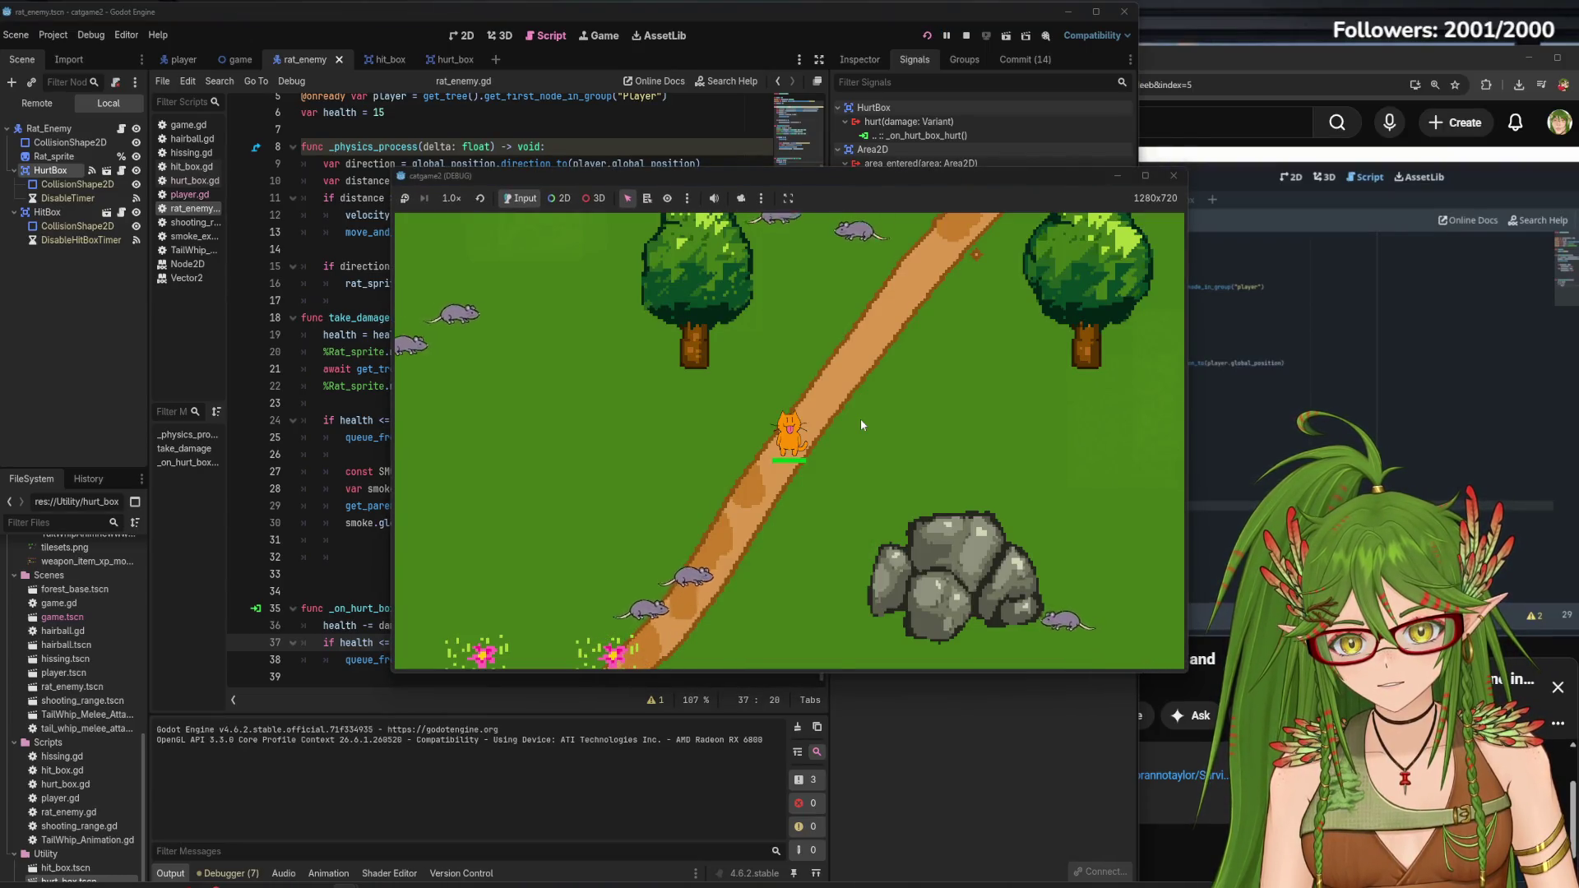
key(d)
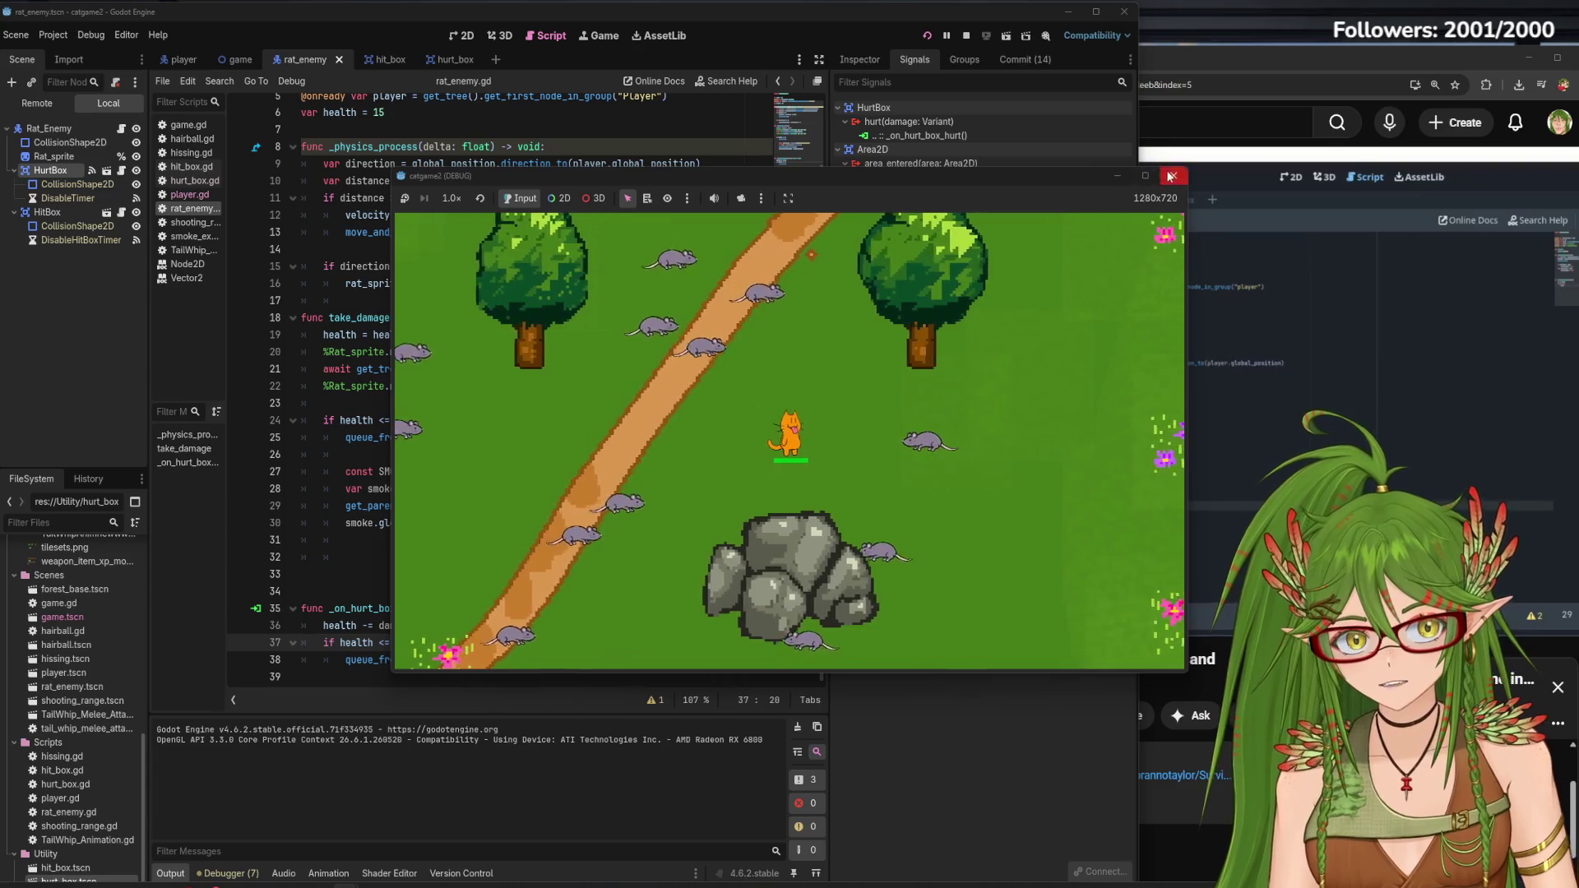
key(F8)
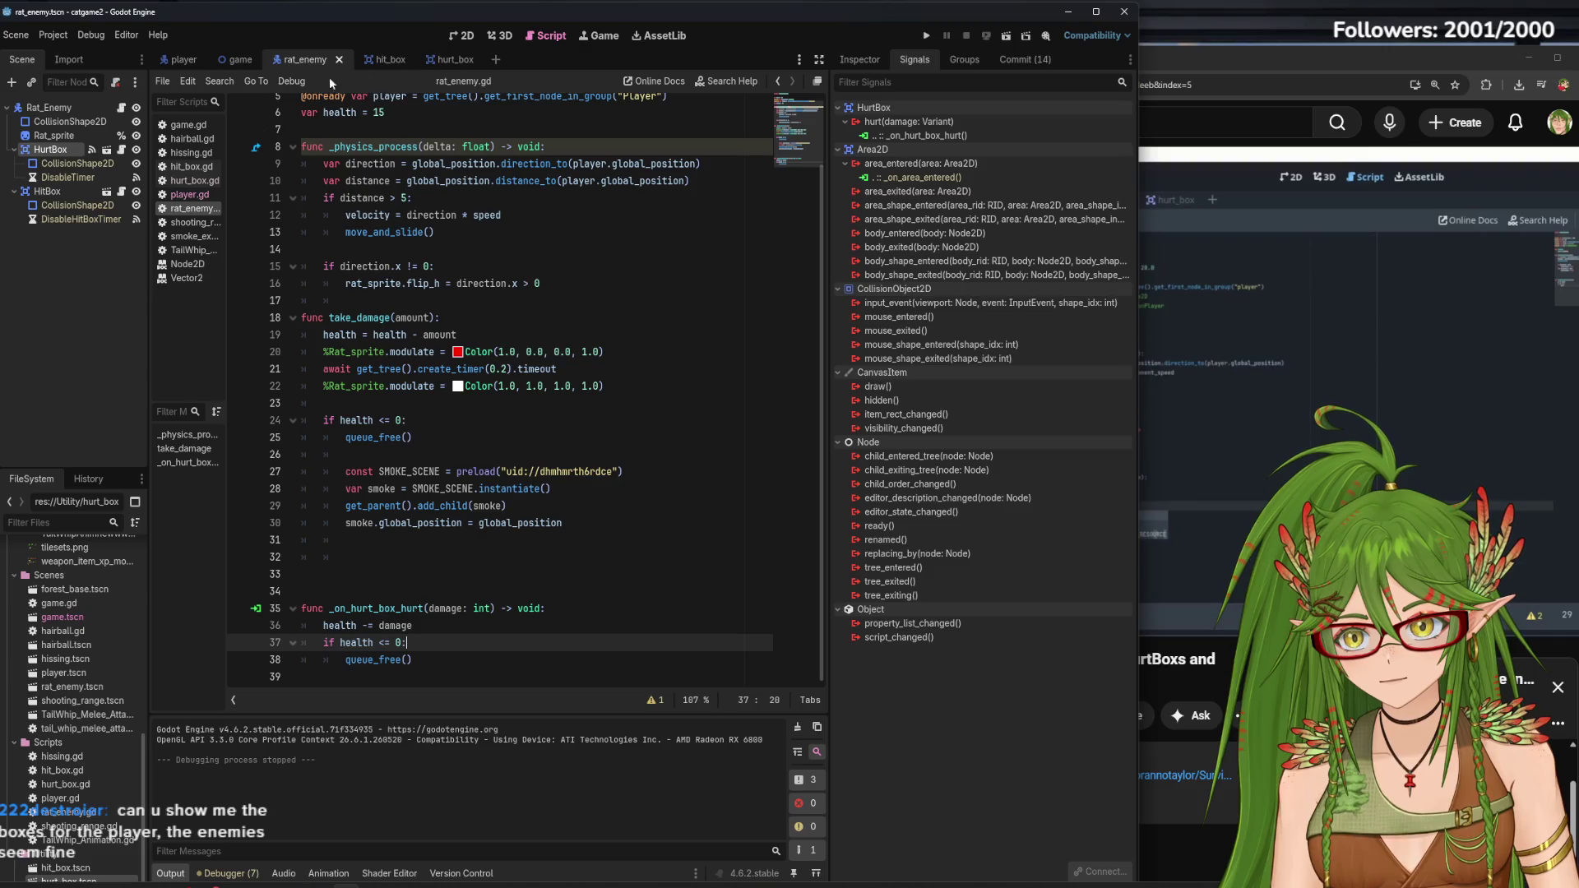
Inspect the Player scene's OLDHurtBox collision shape, clear the selection, and run catgame2
click(177, 59)
click(461, 36)
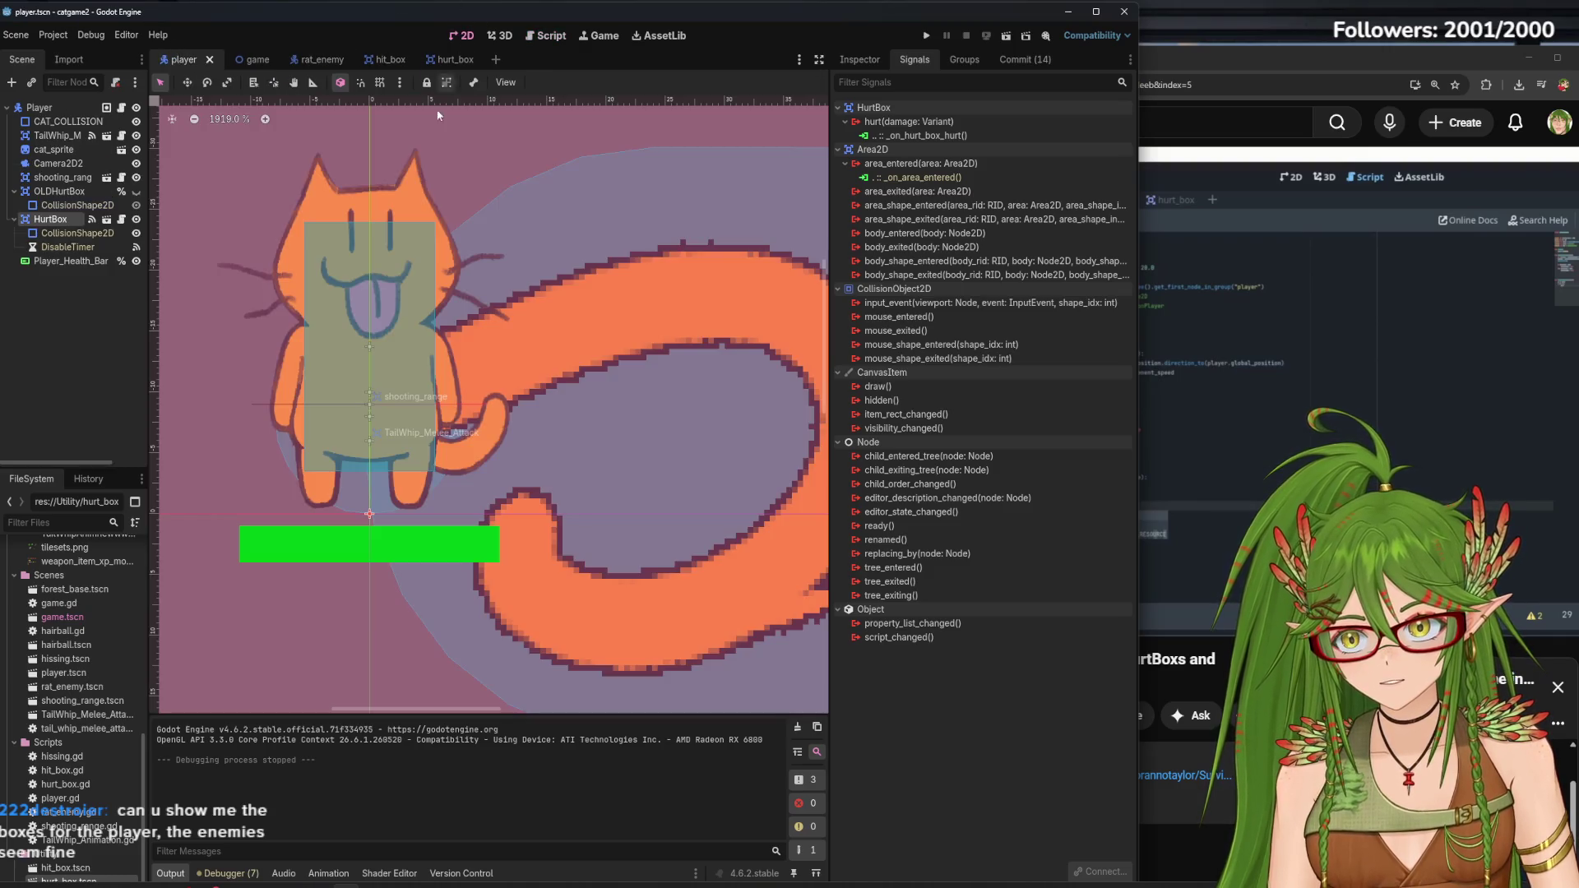
scroll(522, 463, down, 2)
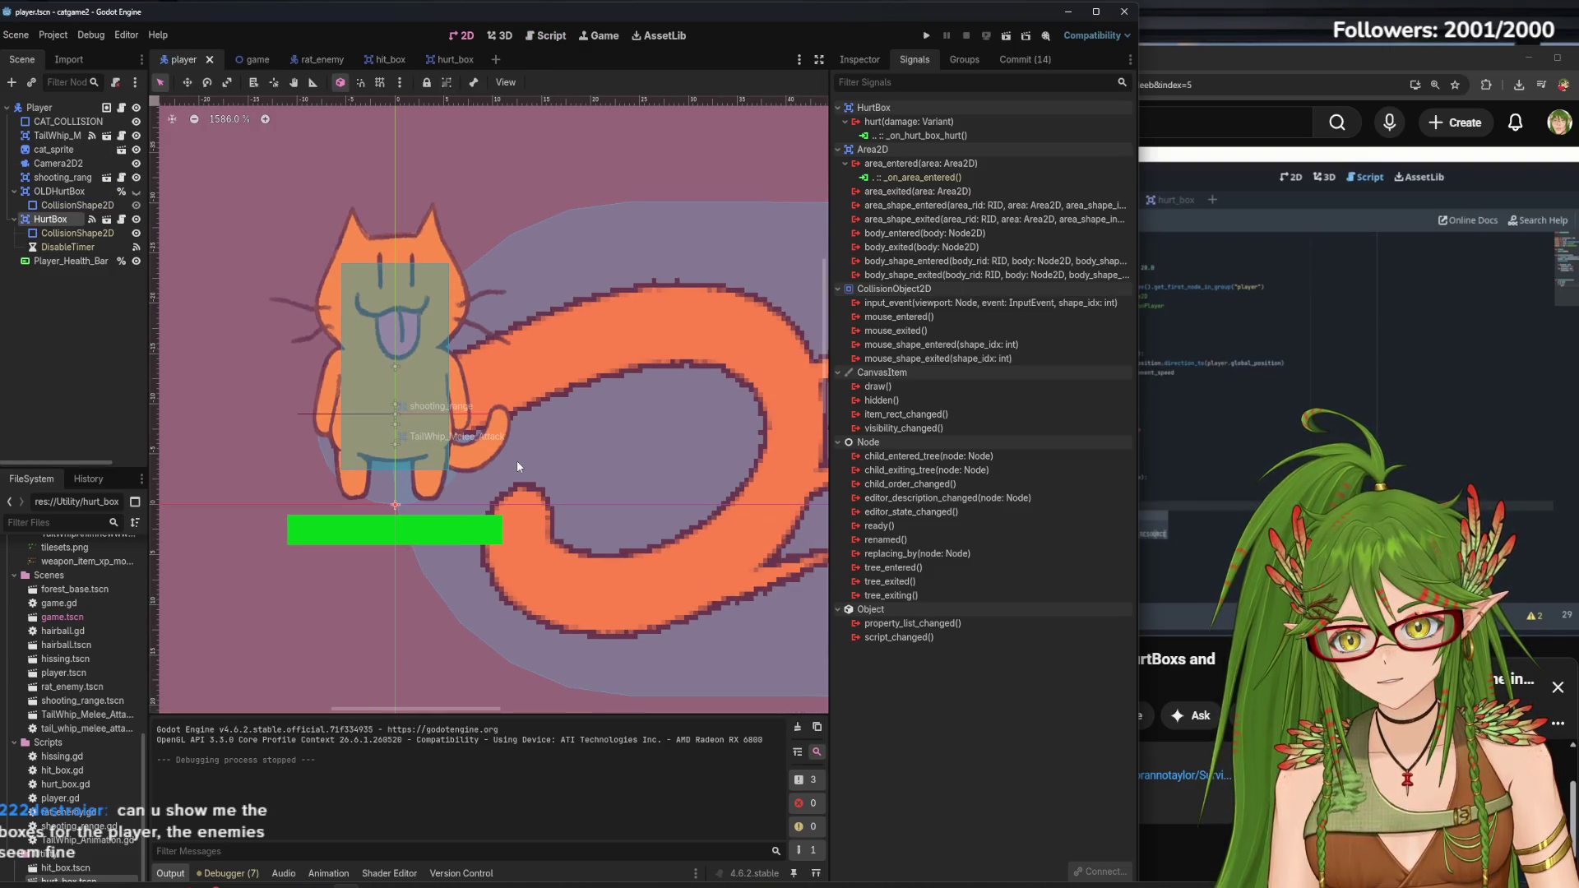
click(74, 194)
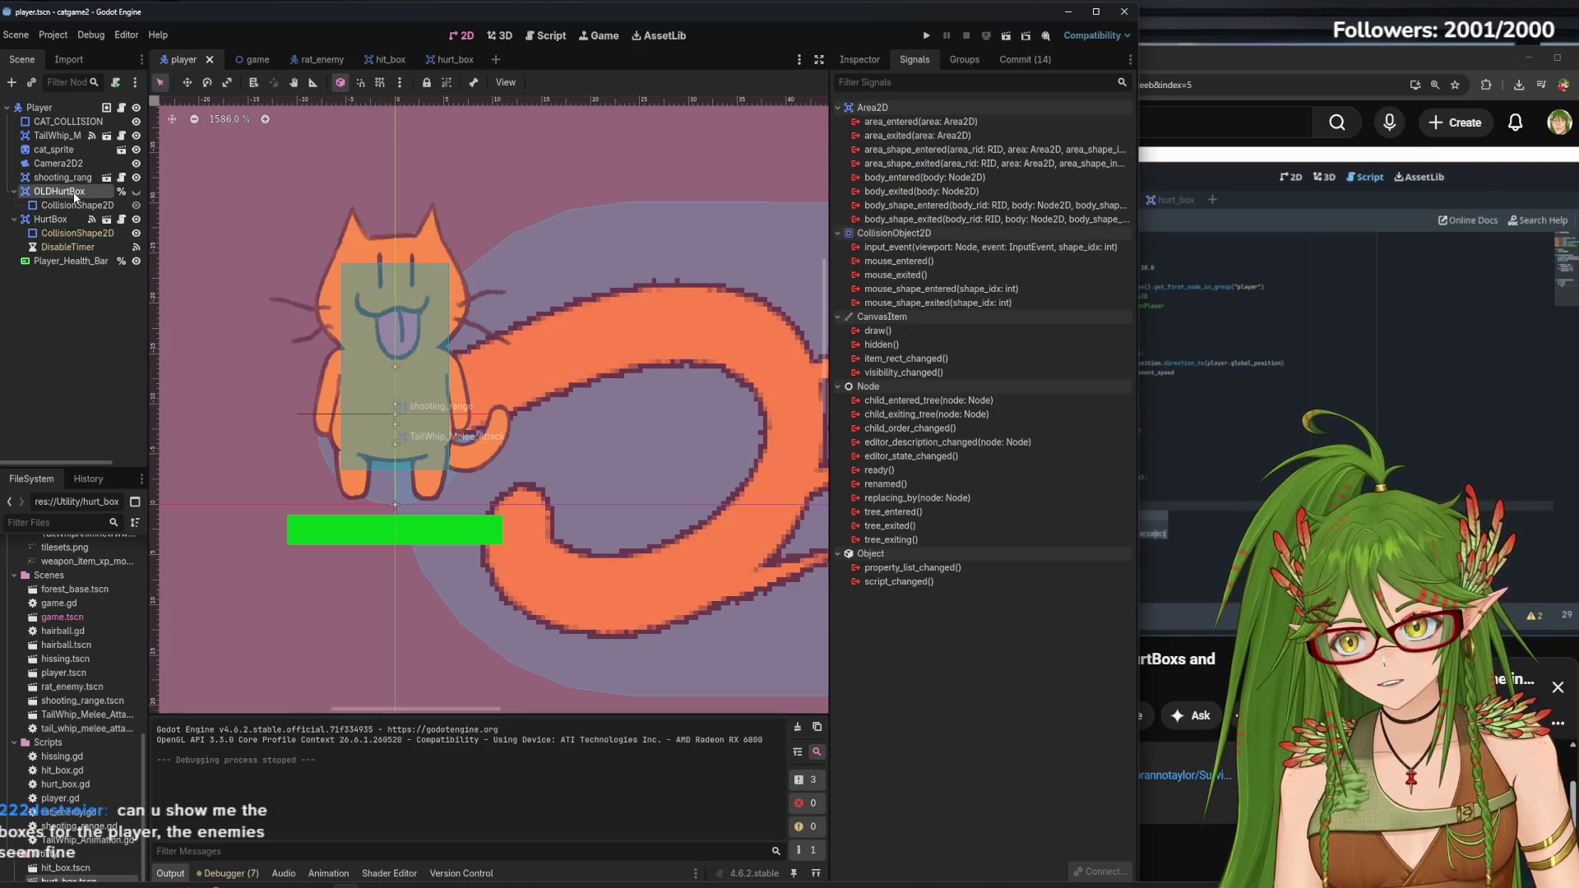
click(119, 206)
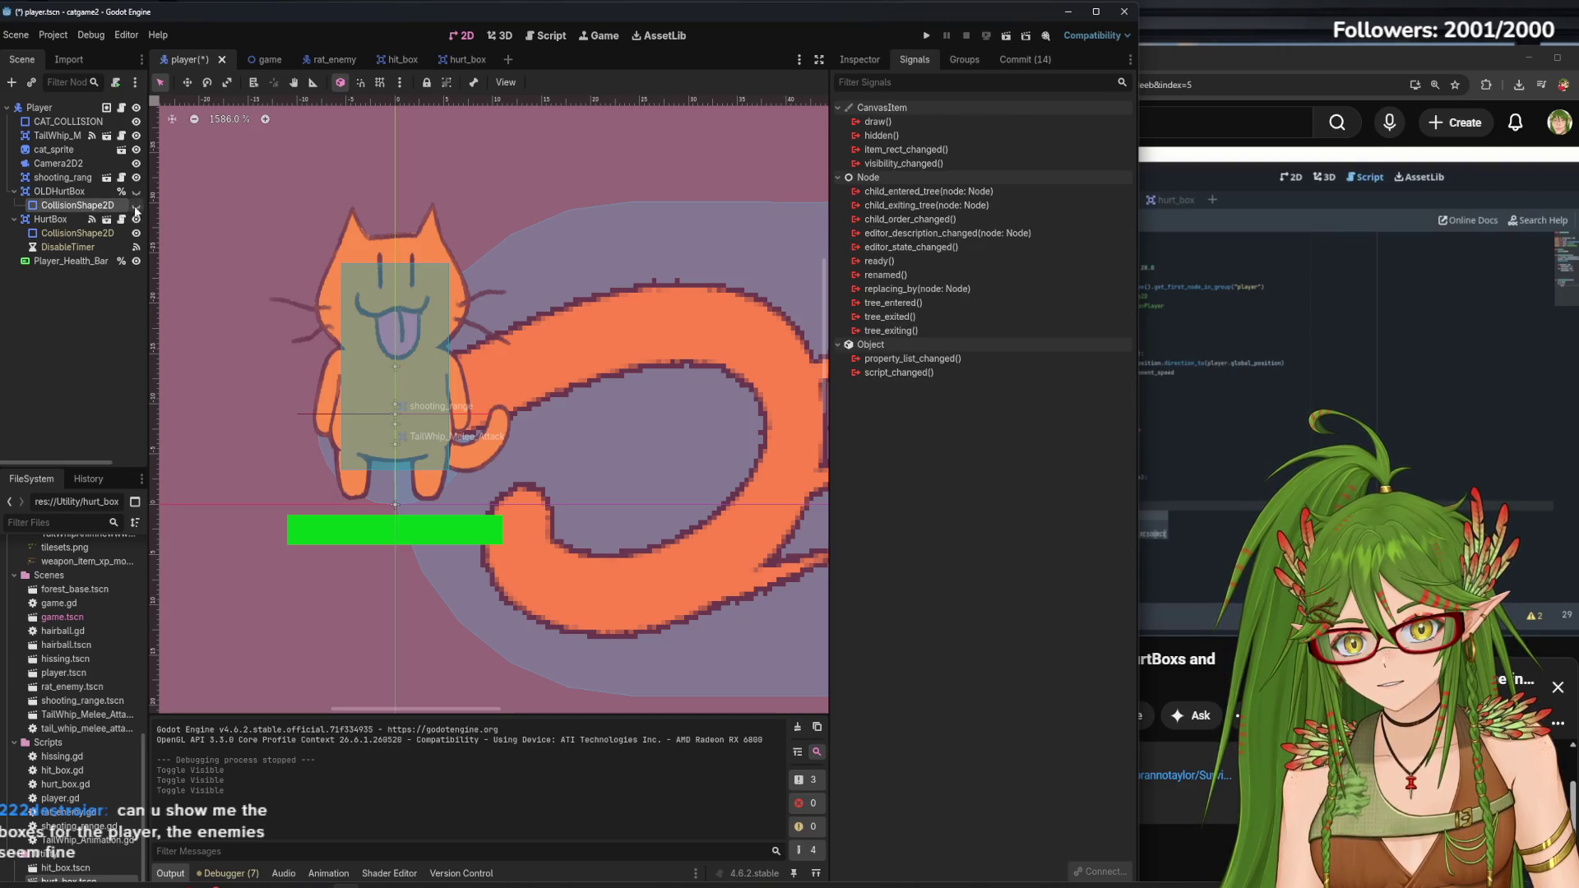
click(857, 61)
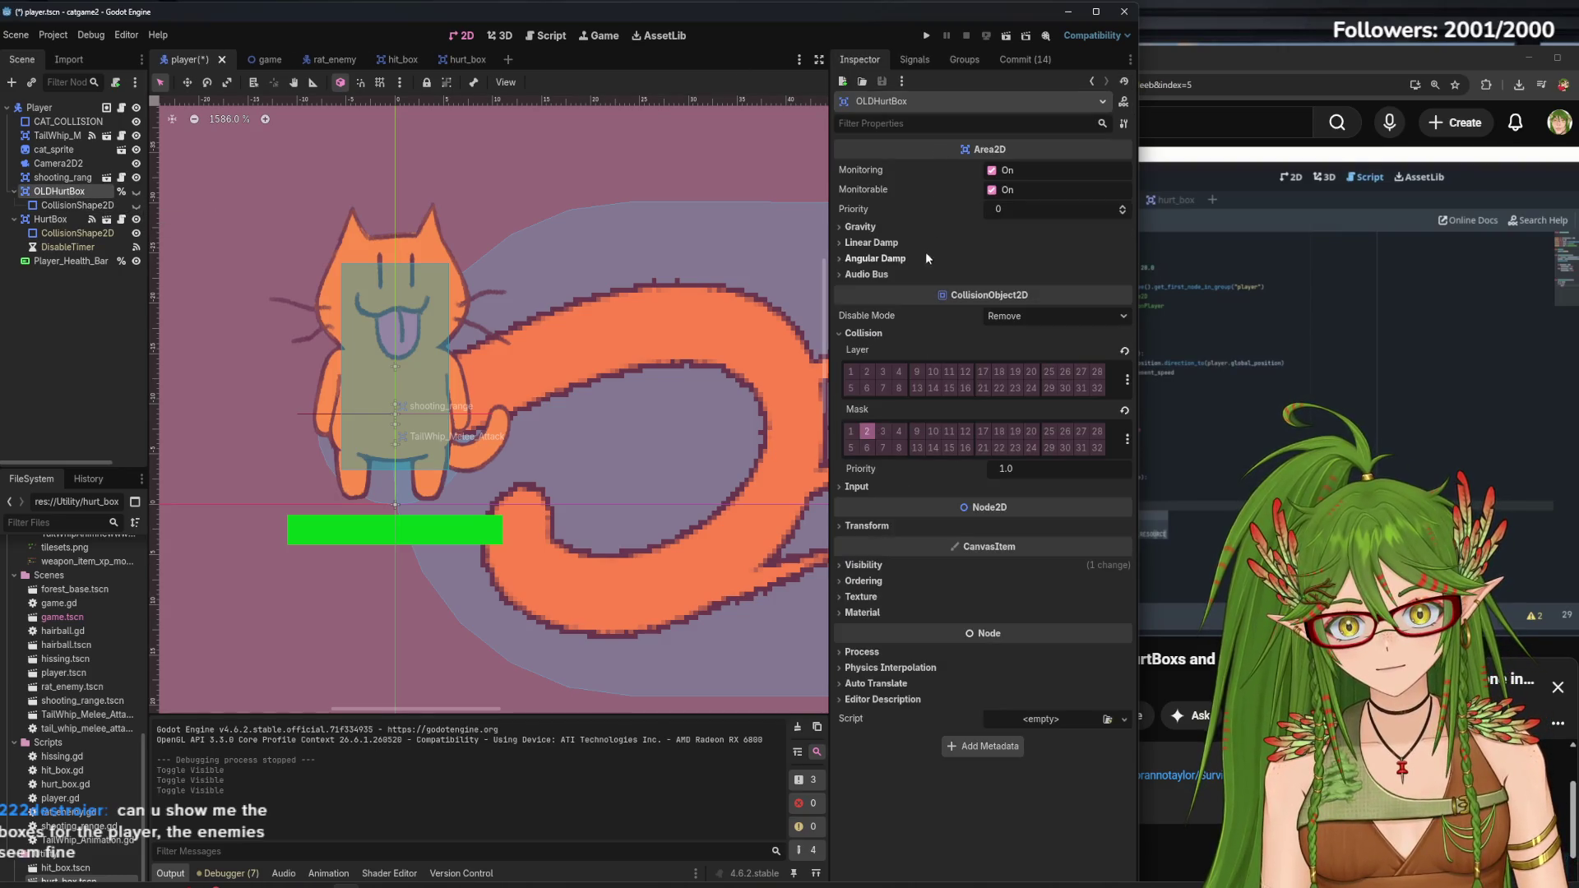
click(51, 206)
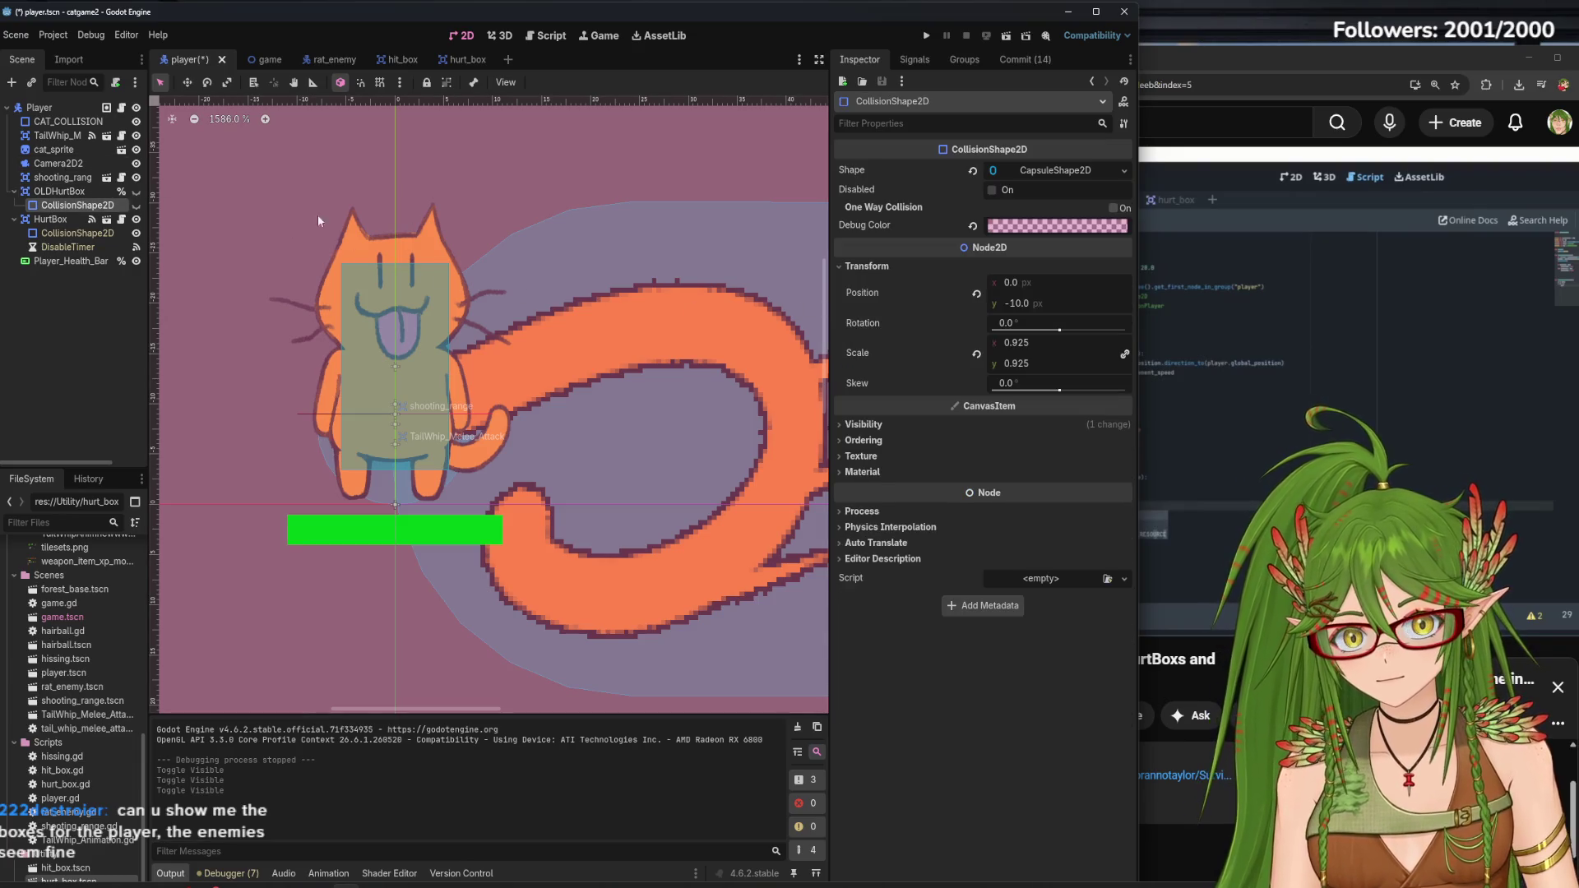
click(68, 340)
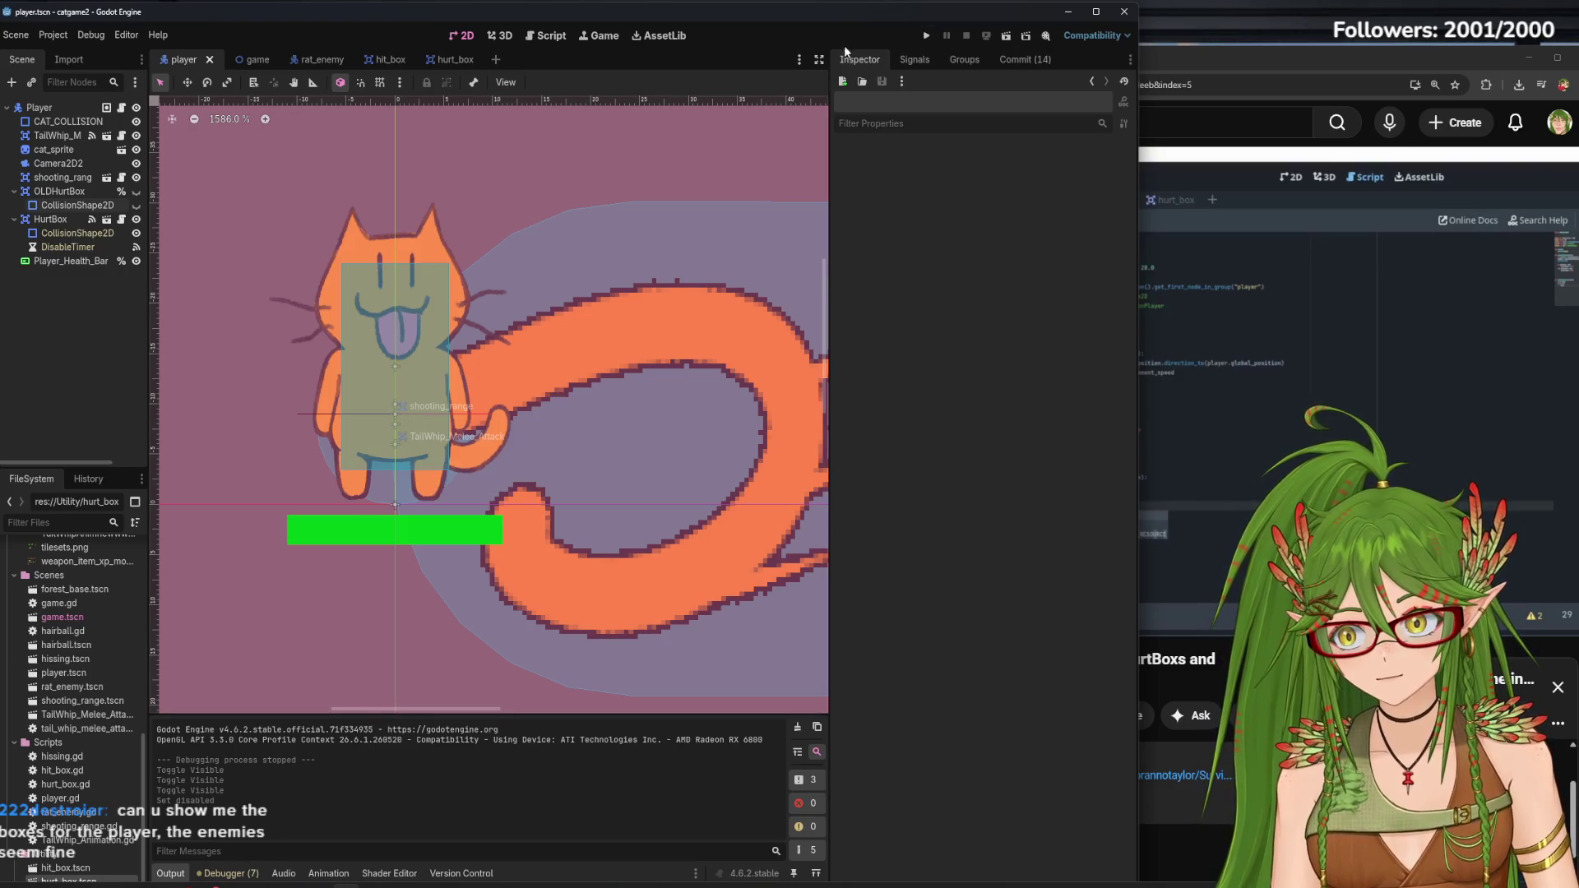
click(938, 35)
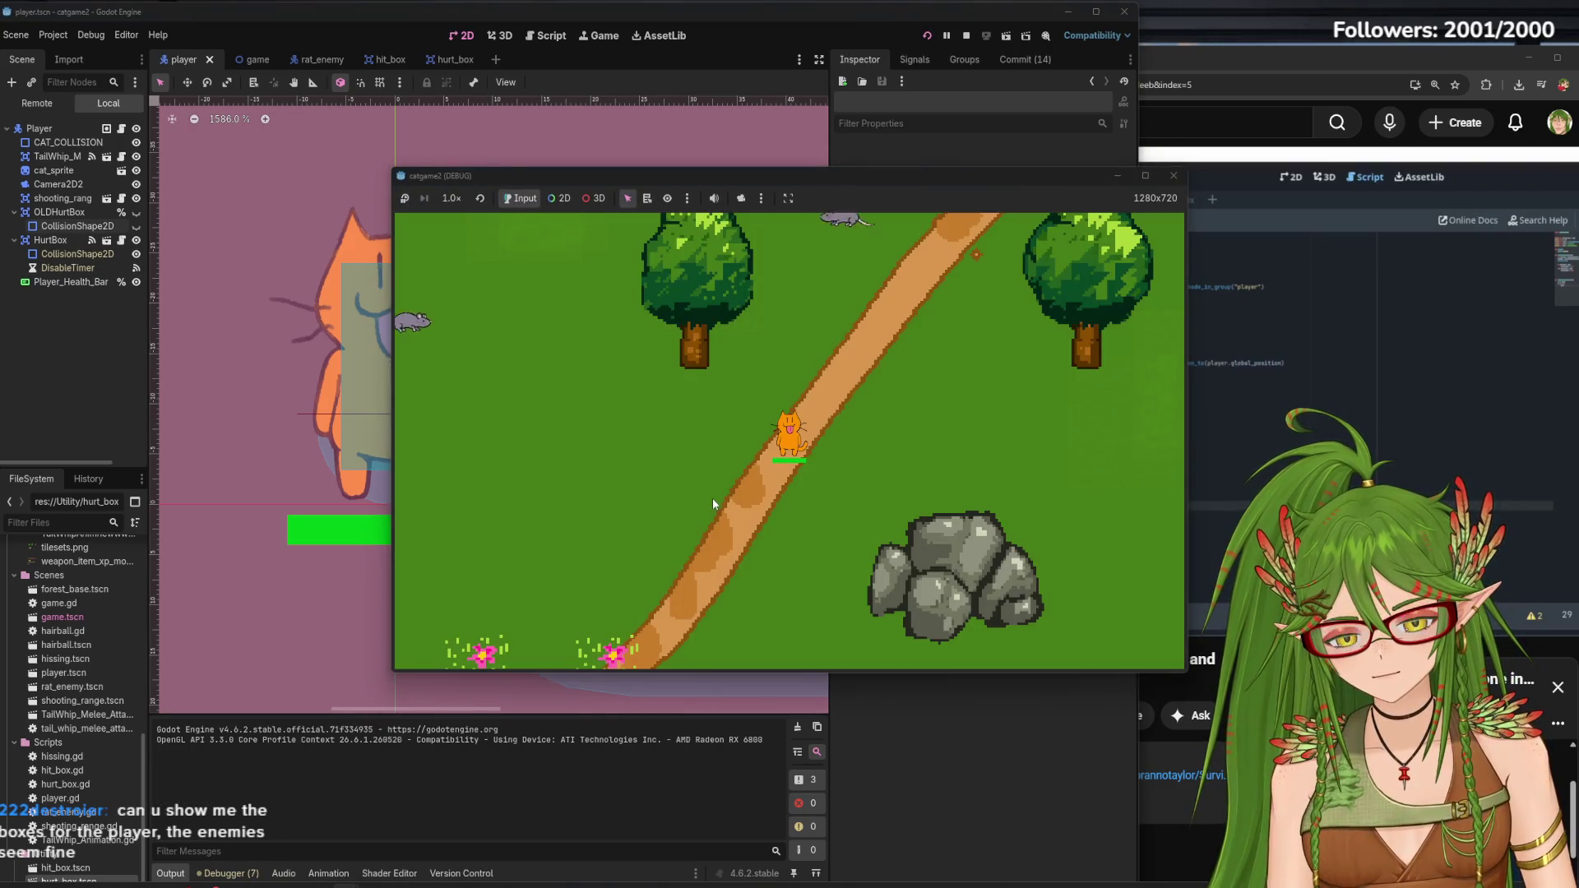
Walk the cat around among the rats, then stop the running game
key(w)
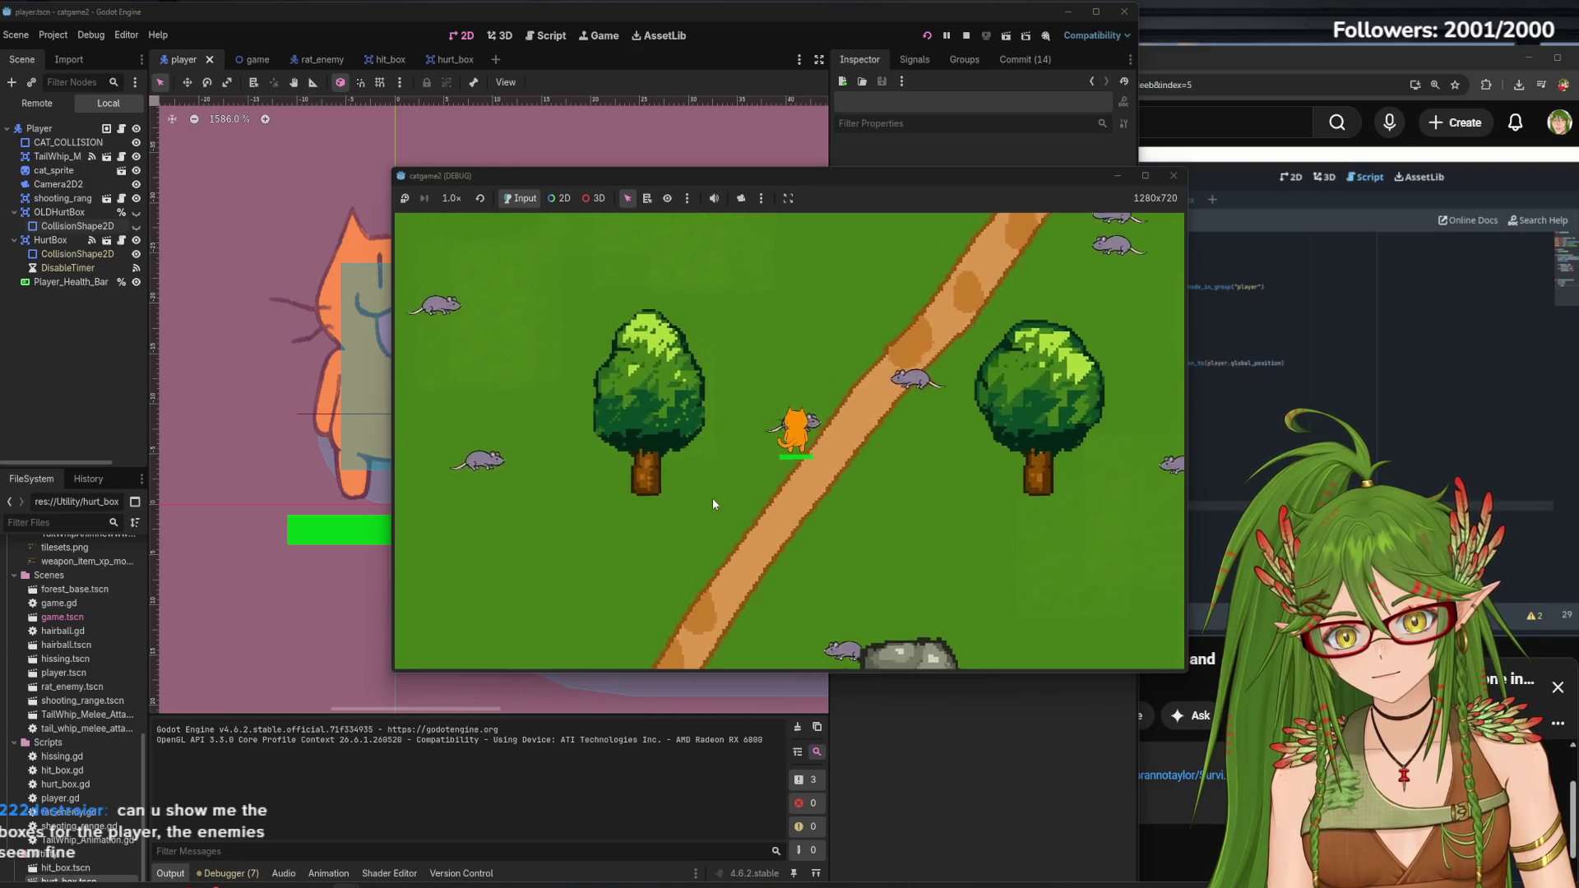
key(d)
key(s)
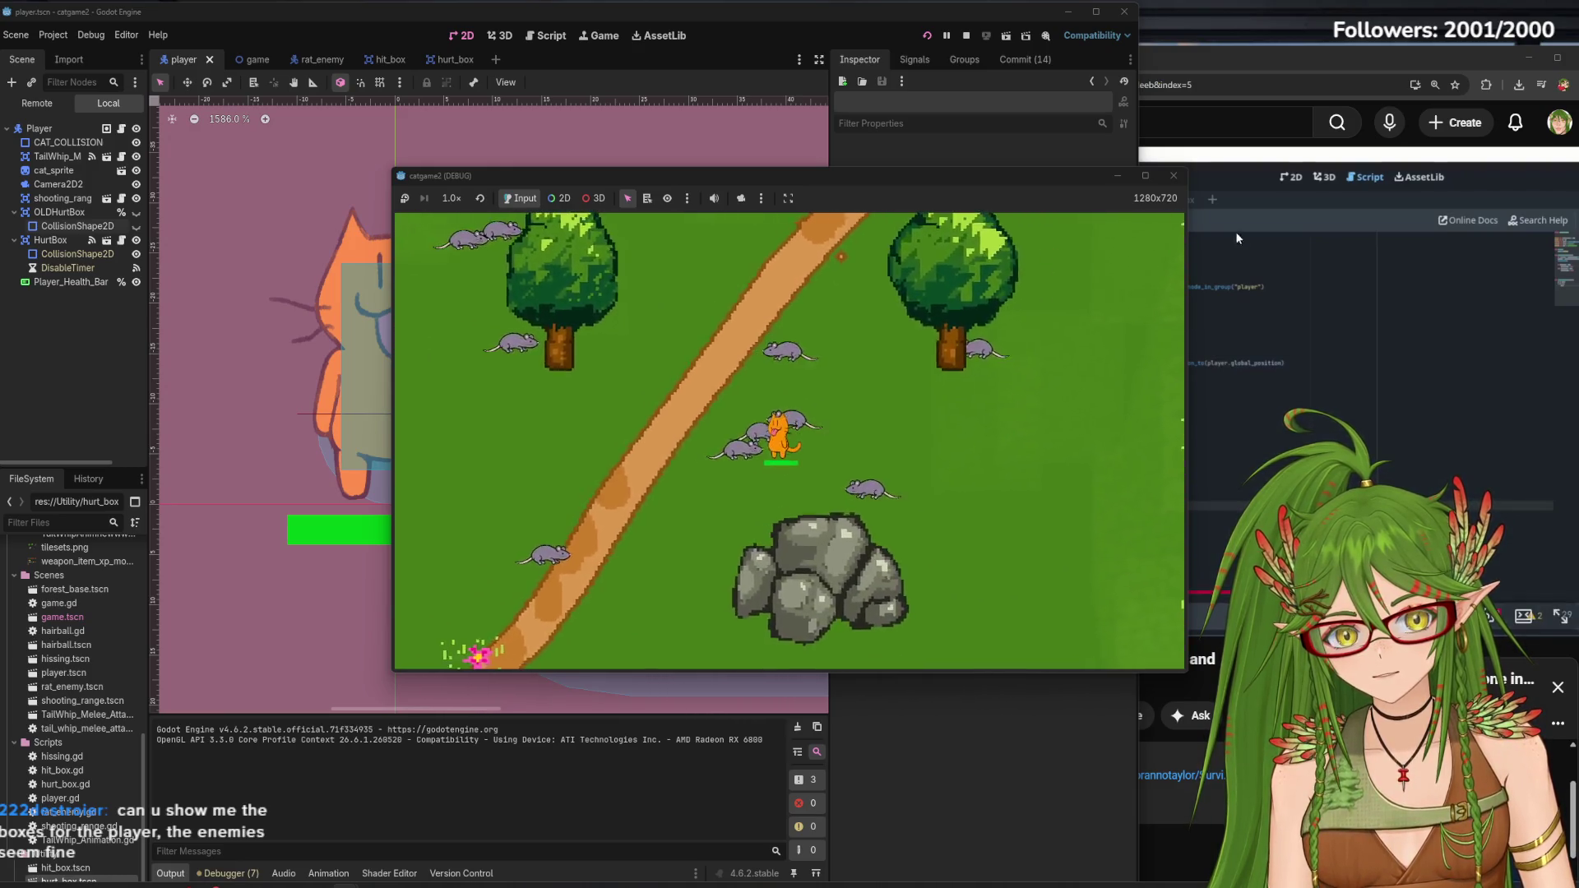
key(a)
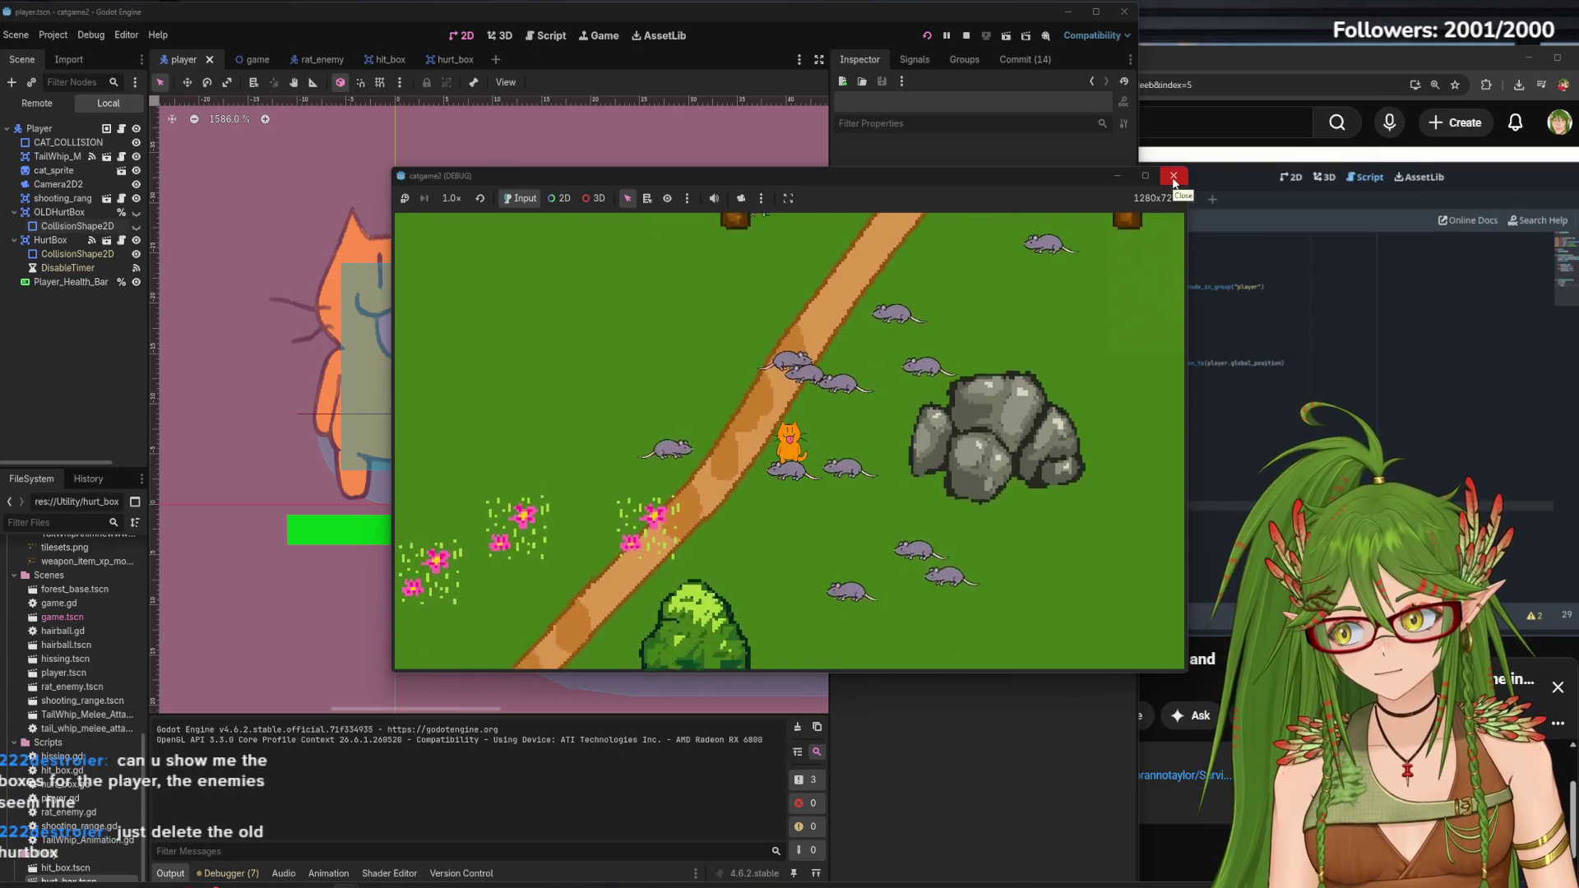
click(1174, 178)
Cut the OLDHurtBox node and its collision shape from the Player scene
click(59, 191)
right_click(72, 208)
key(Escape)
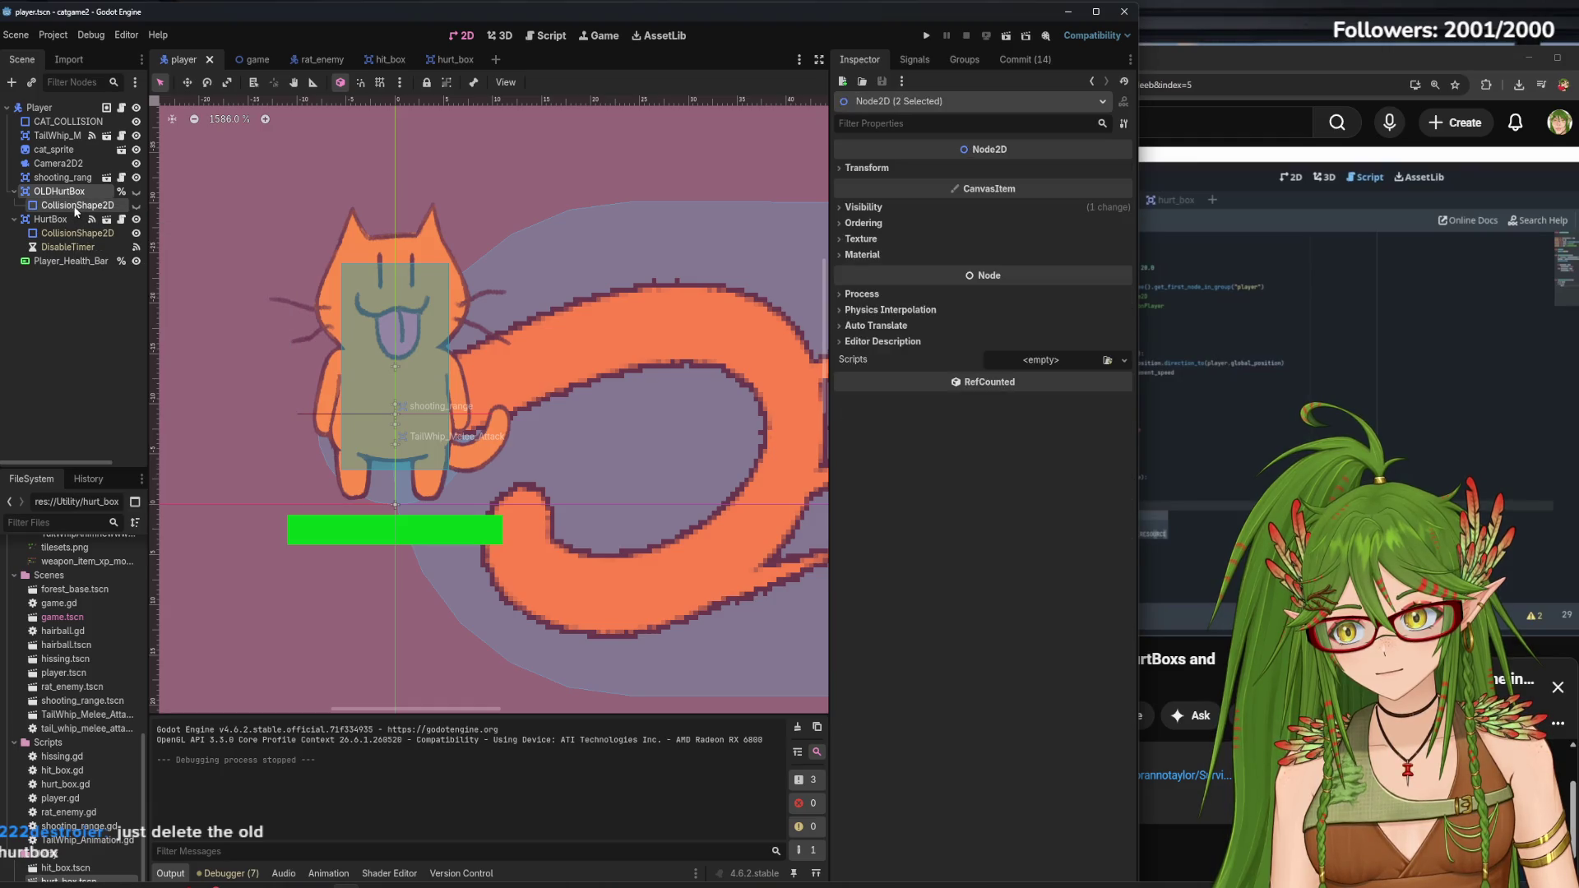
click(46, 403)
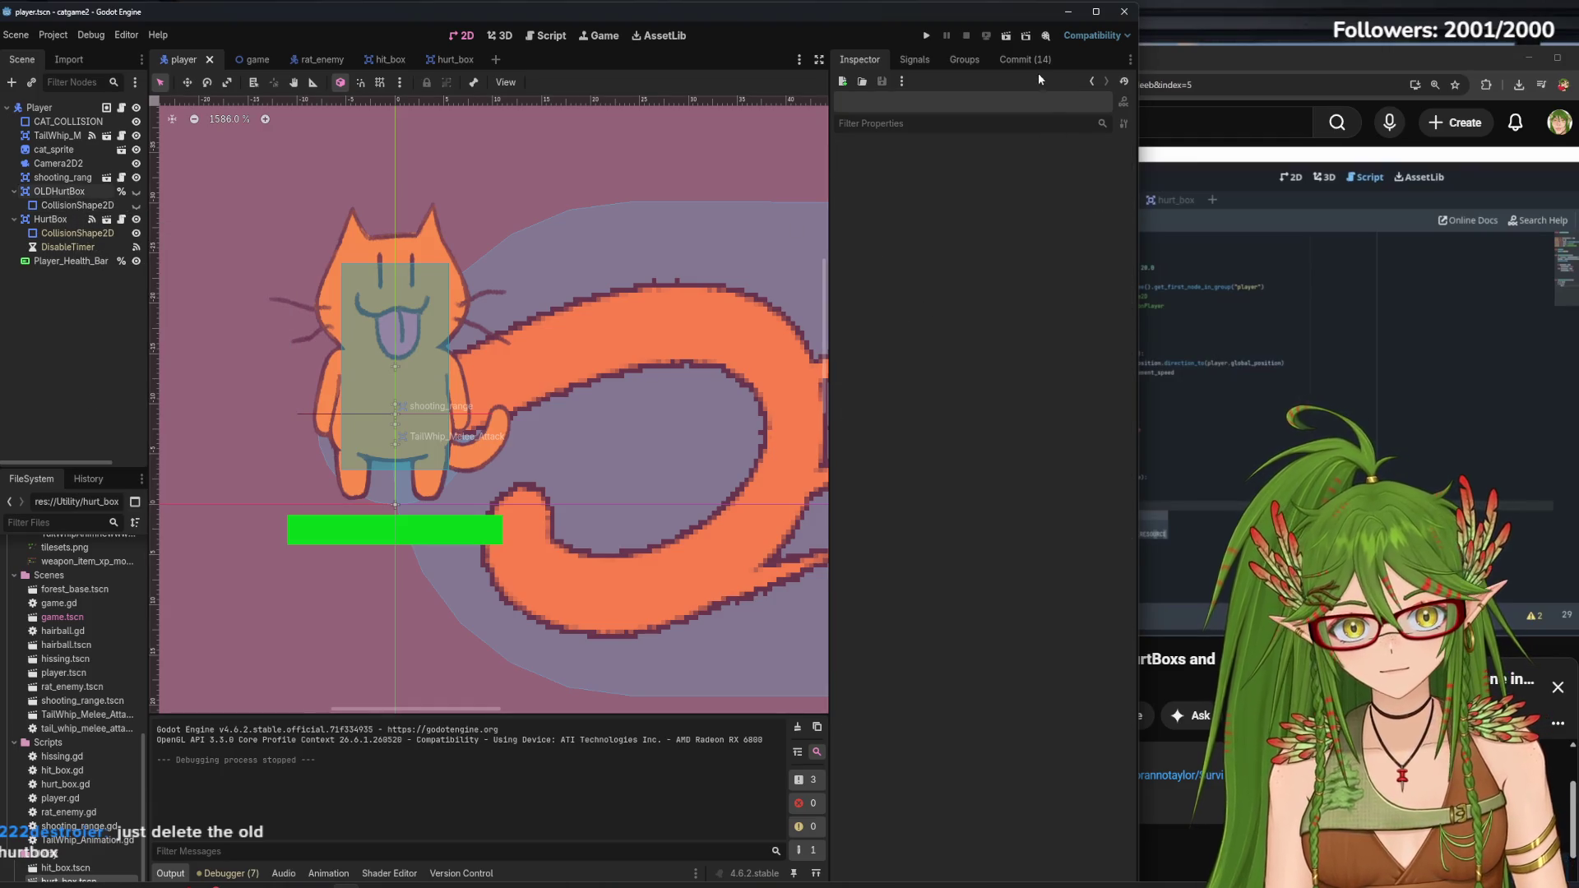
click(68, 207)
click(59, 191)
right_click(69, 196)
click(125, 259)
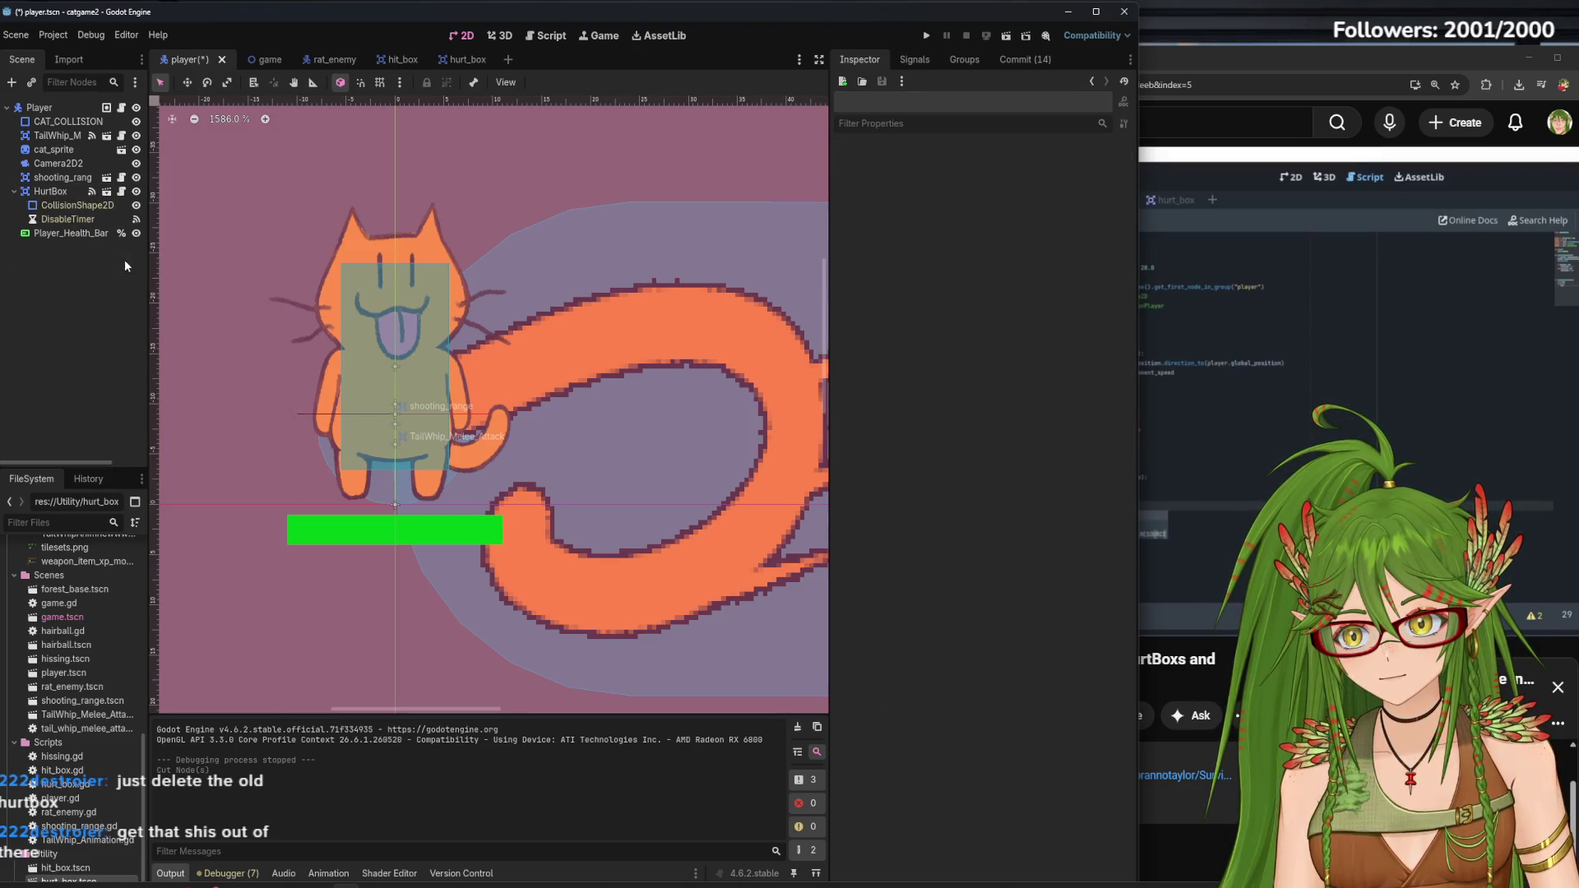
Save and run the game with F5, walk the cat among the rats, then stop it
key(F5)
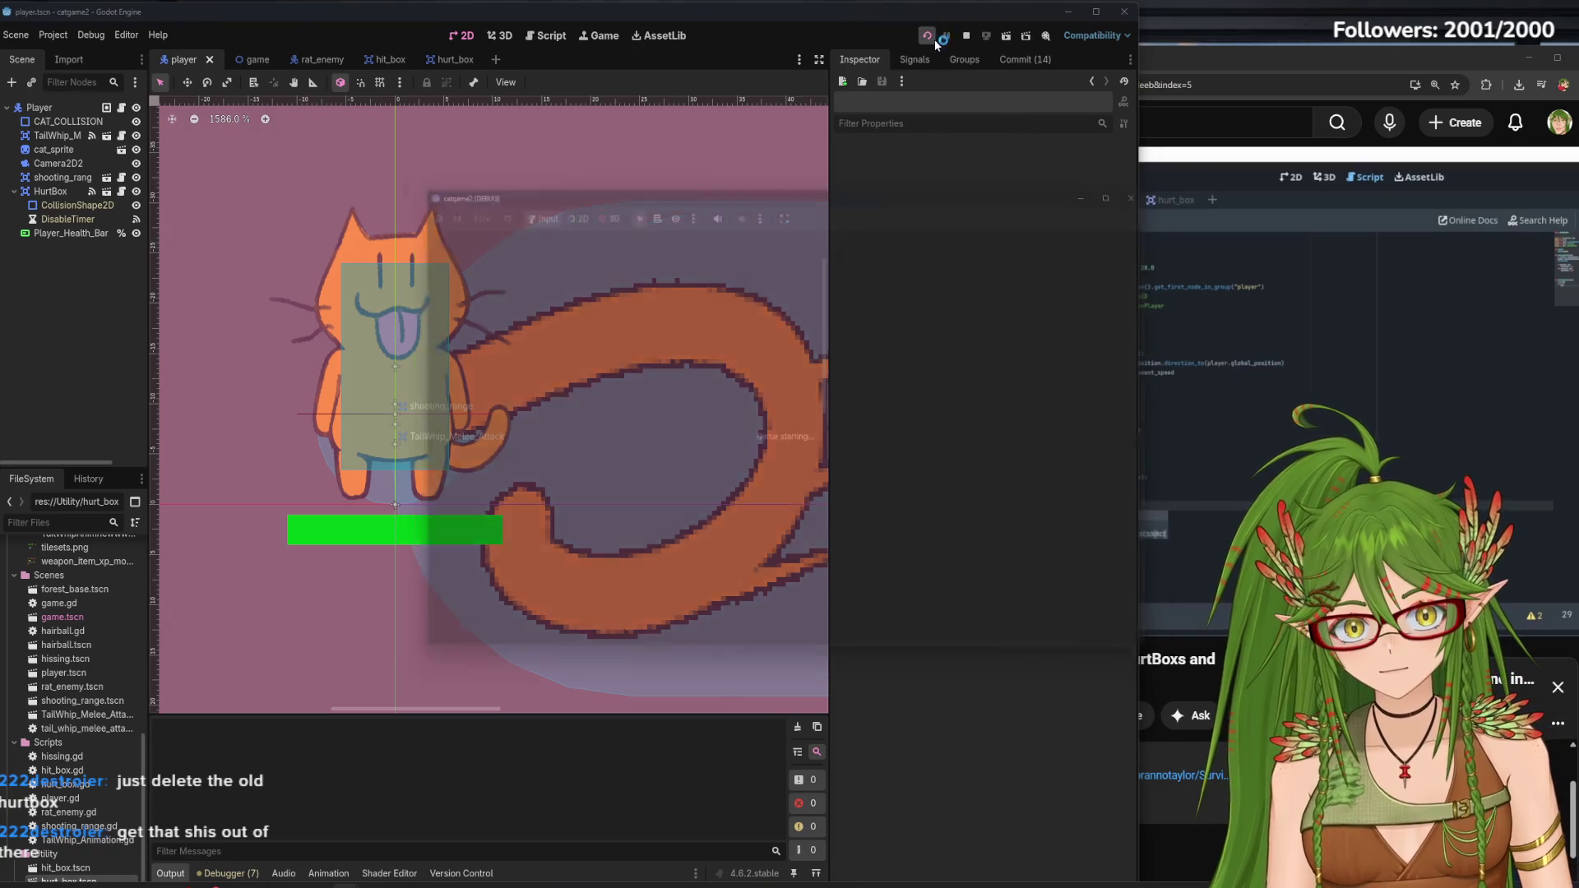
key(Left+Down)
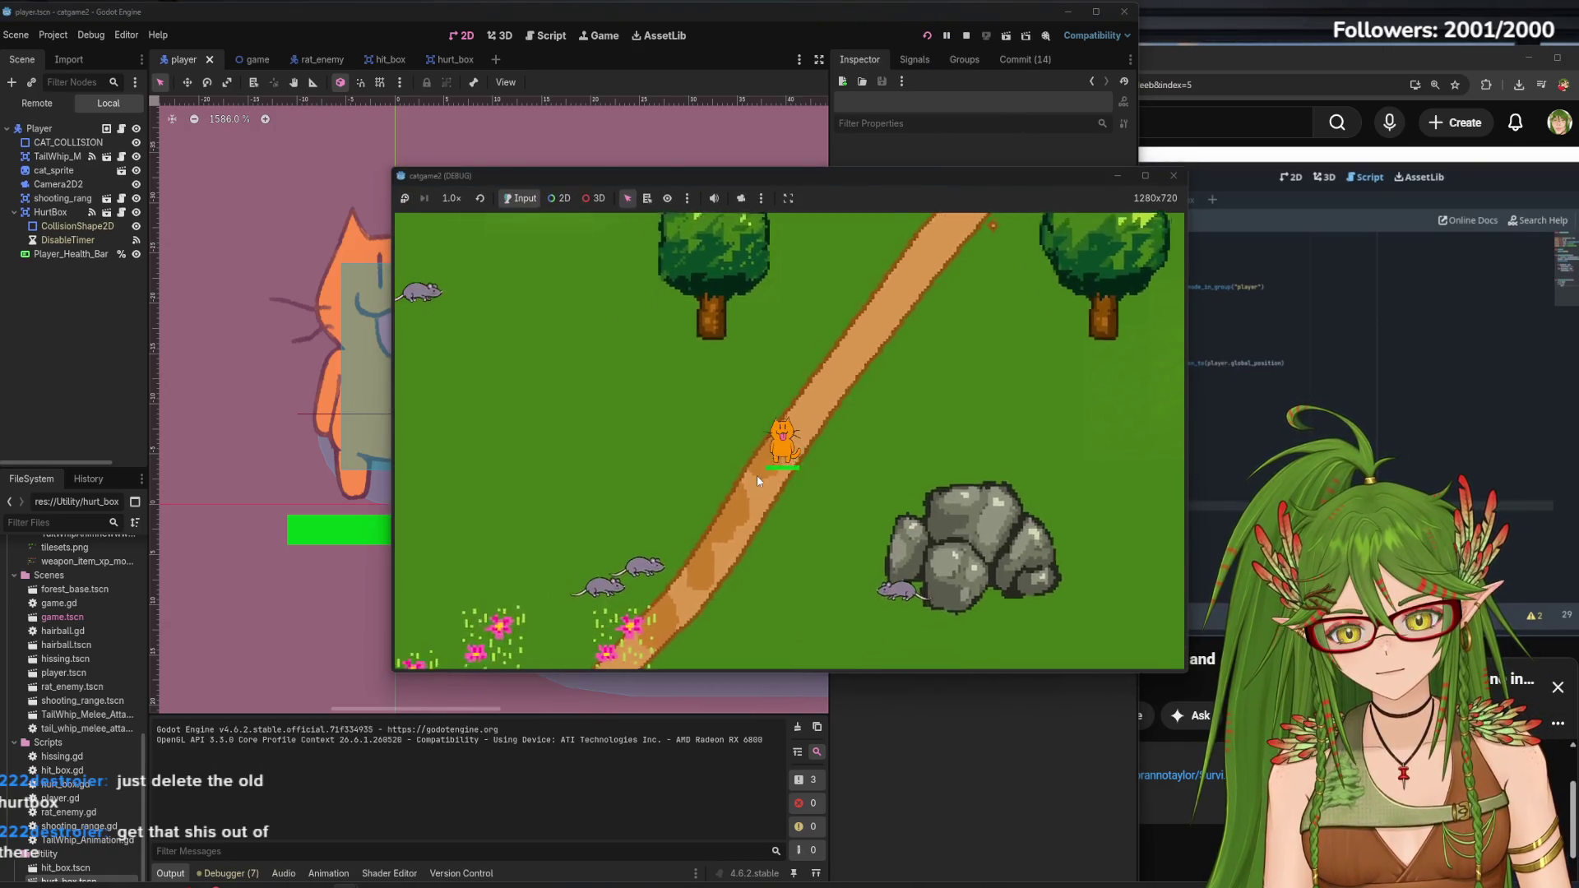
key(Down)
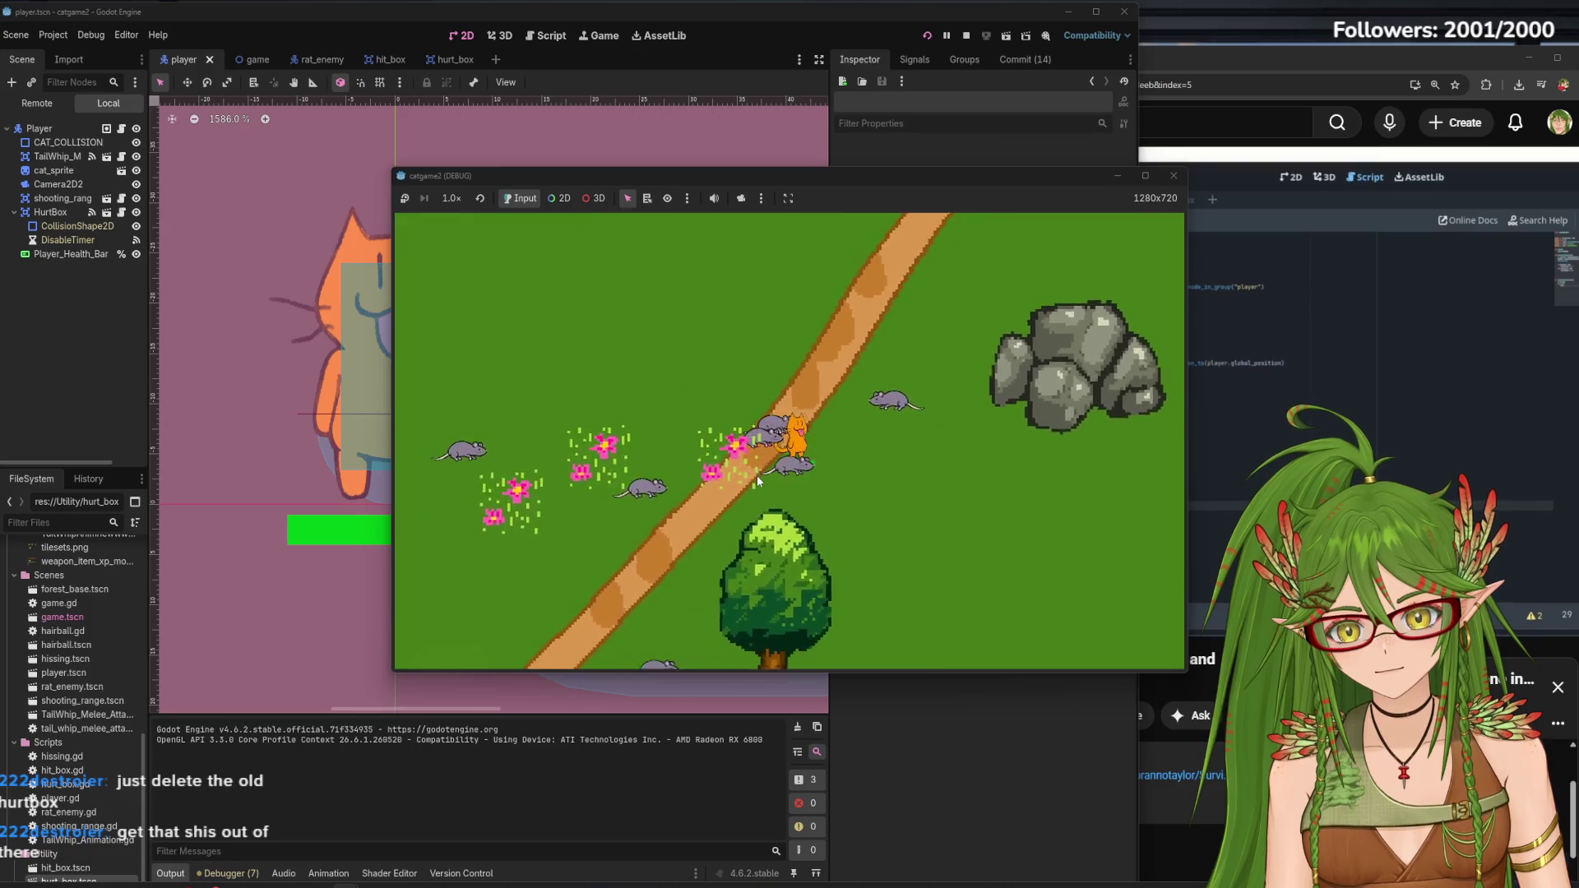
key(Right)
key(Up)
key(s)
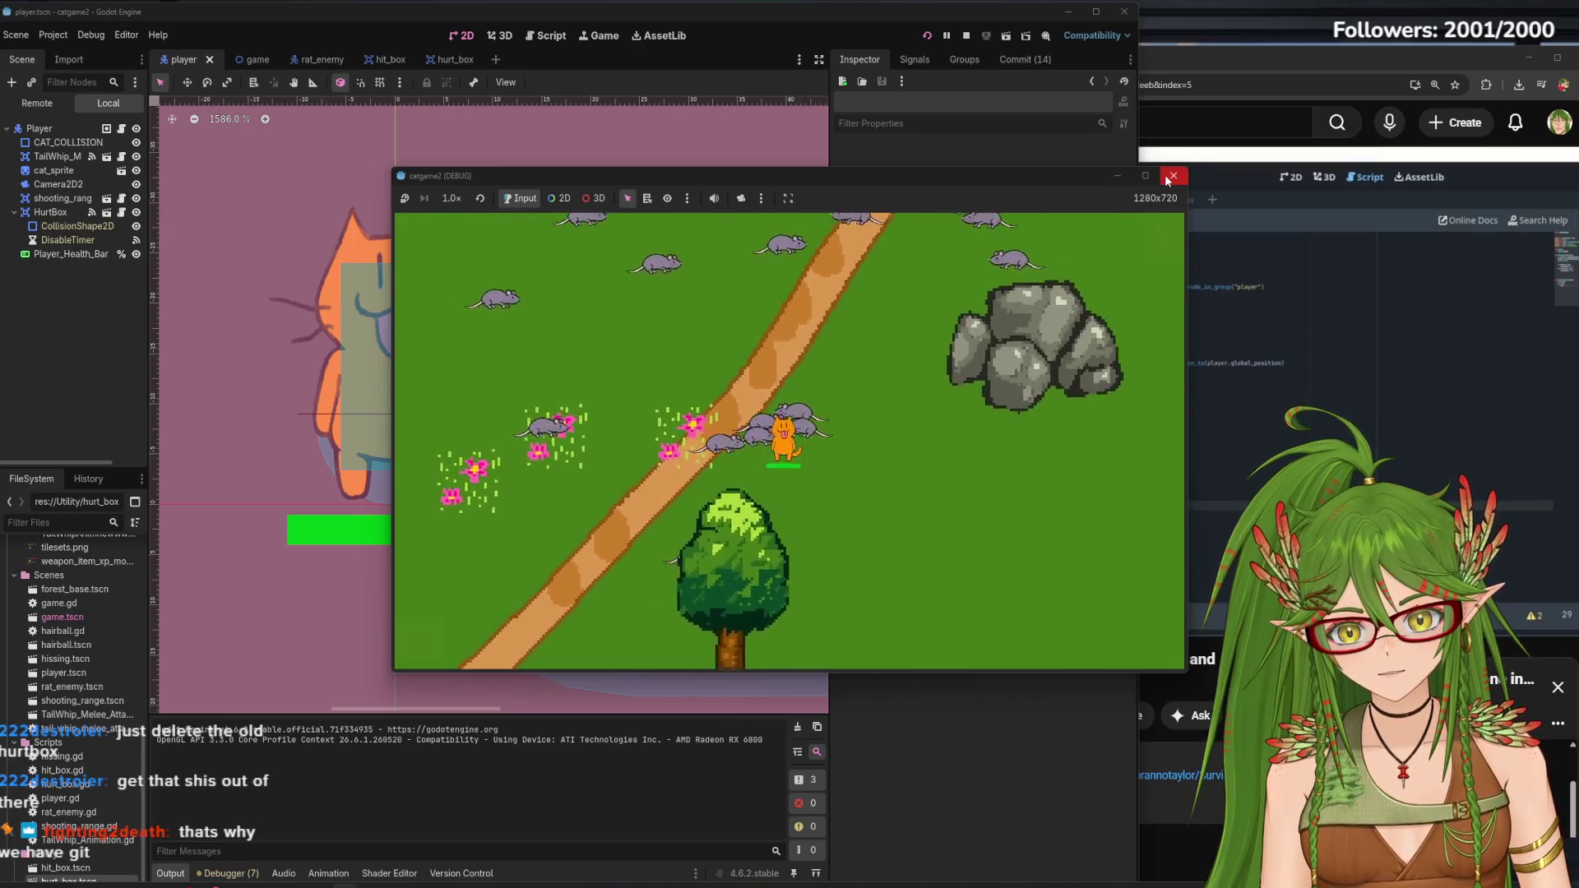
click(1173, 176)
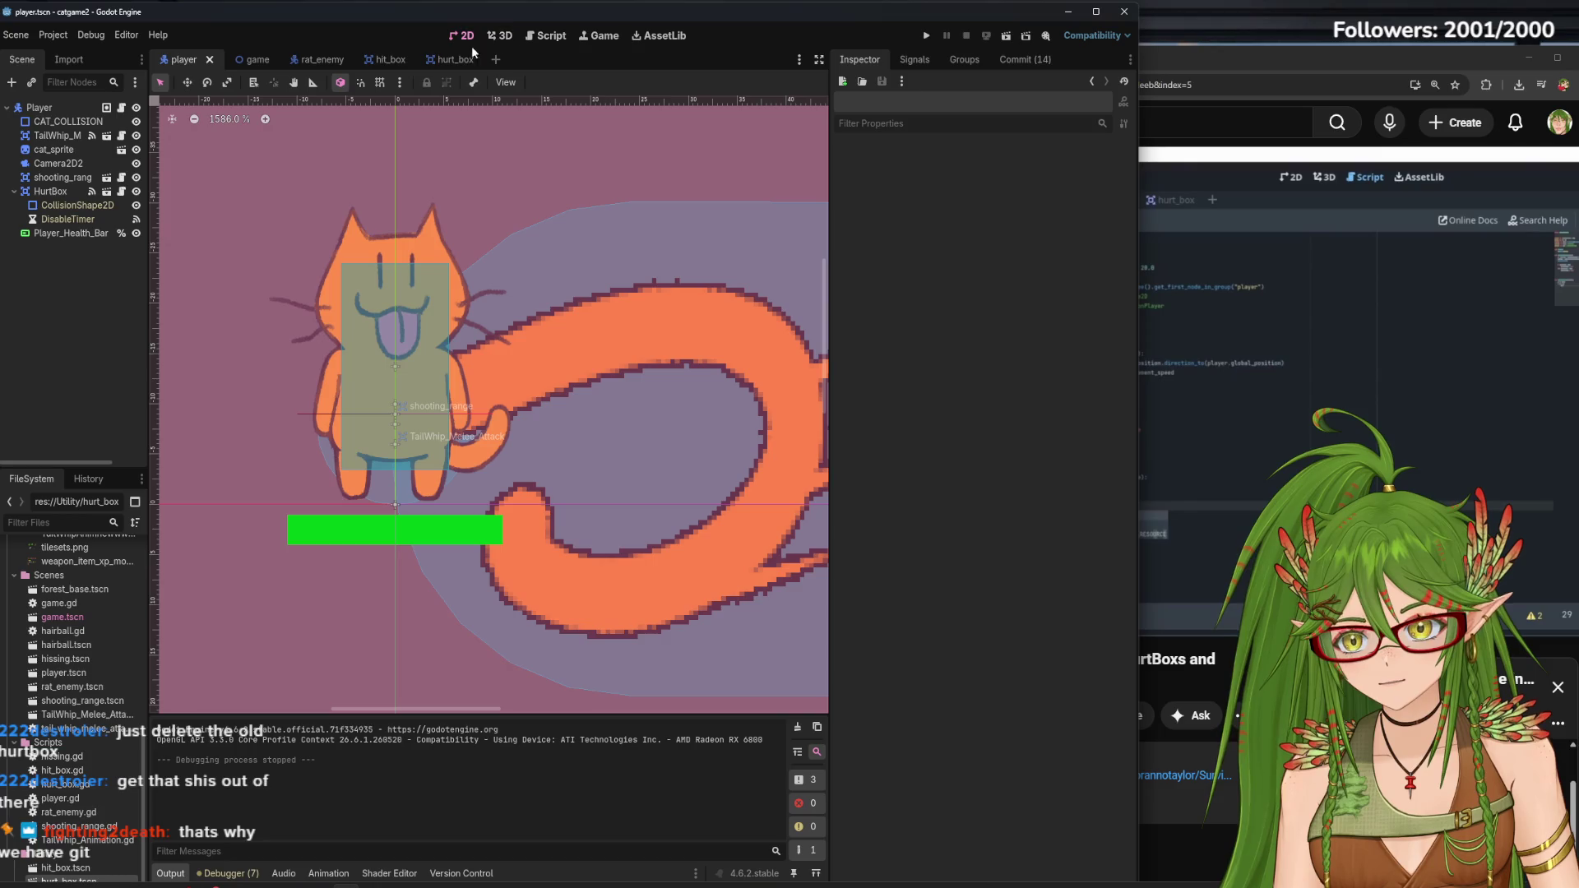
Review the rat_enemy.gd and player.gd scripts, then return to the Player scene
click(548, 36)
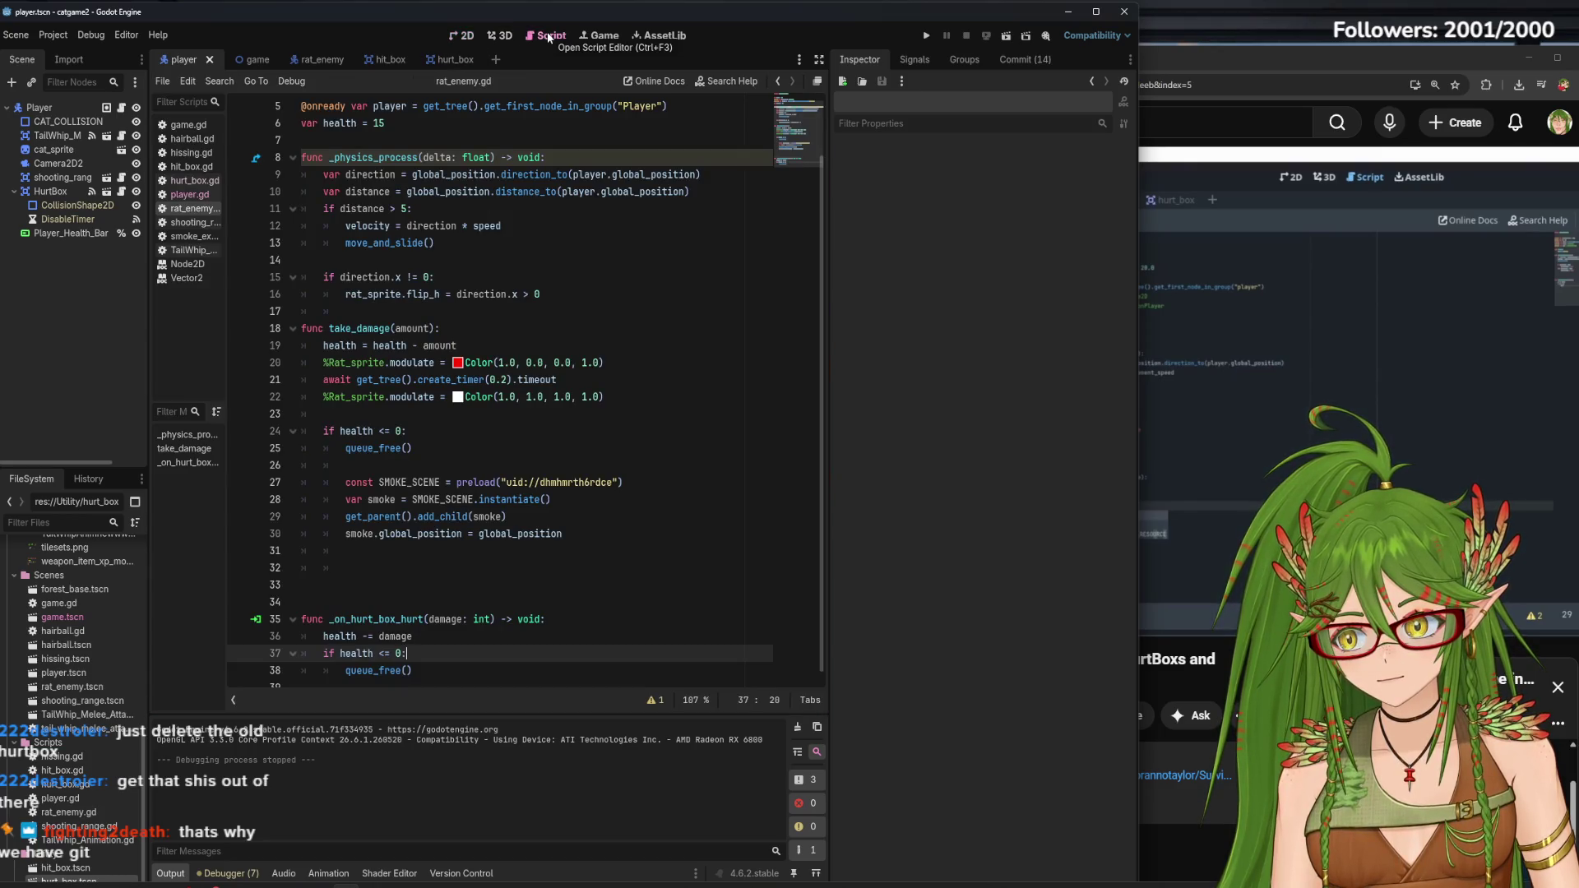
scroll(526, 388, down, 1)
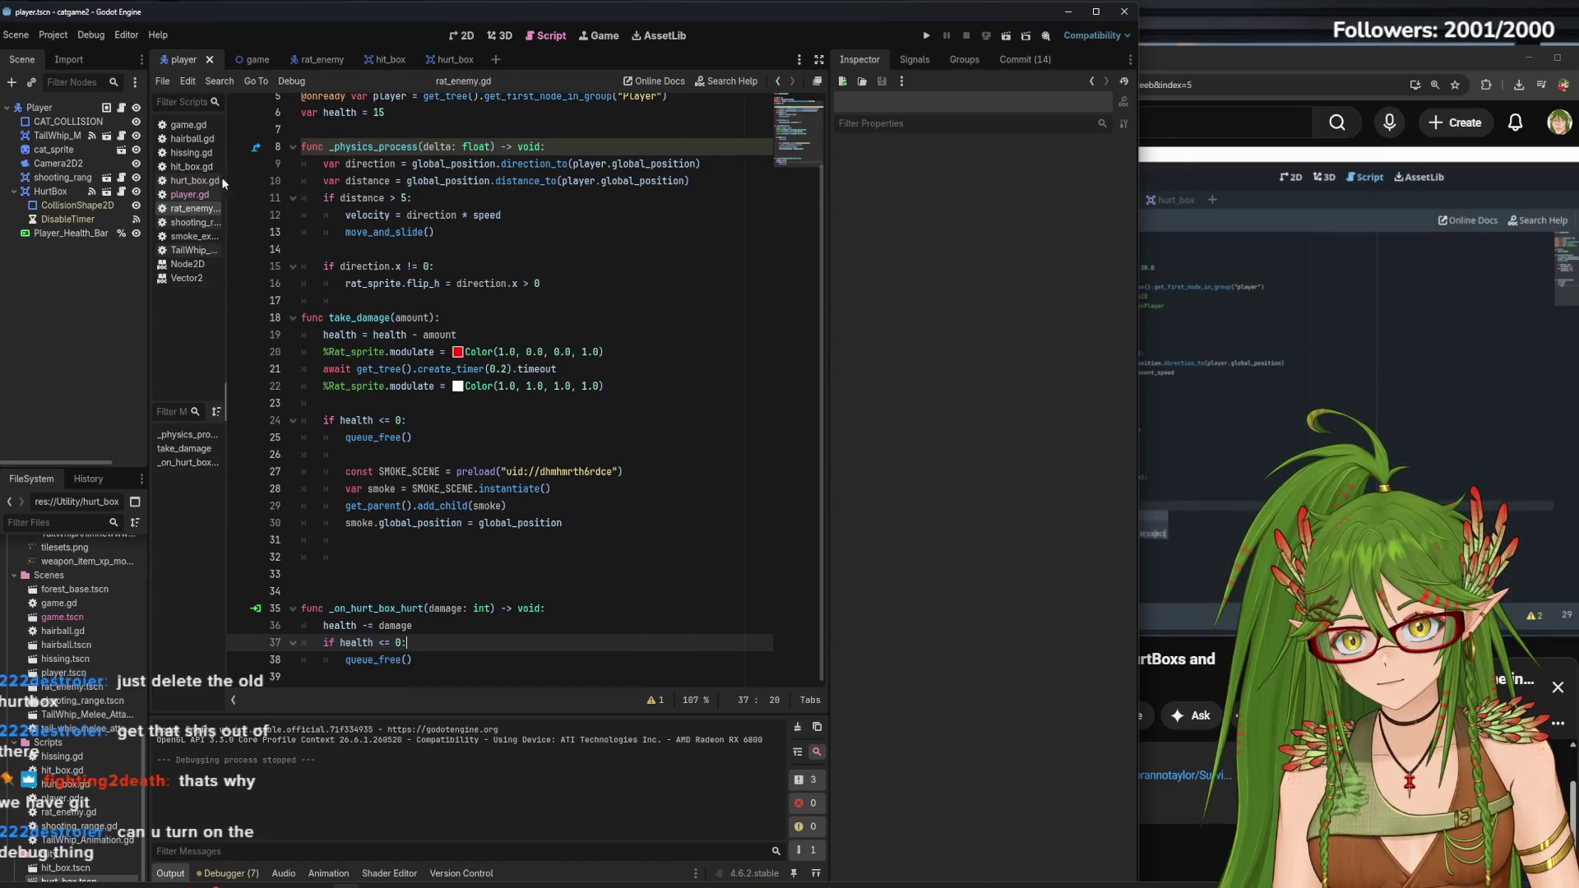
click(200, 195)
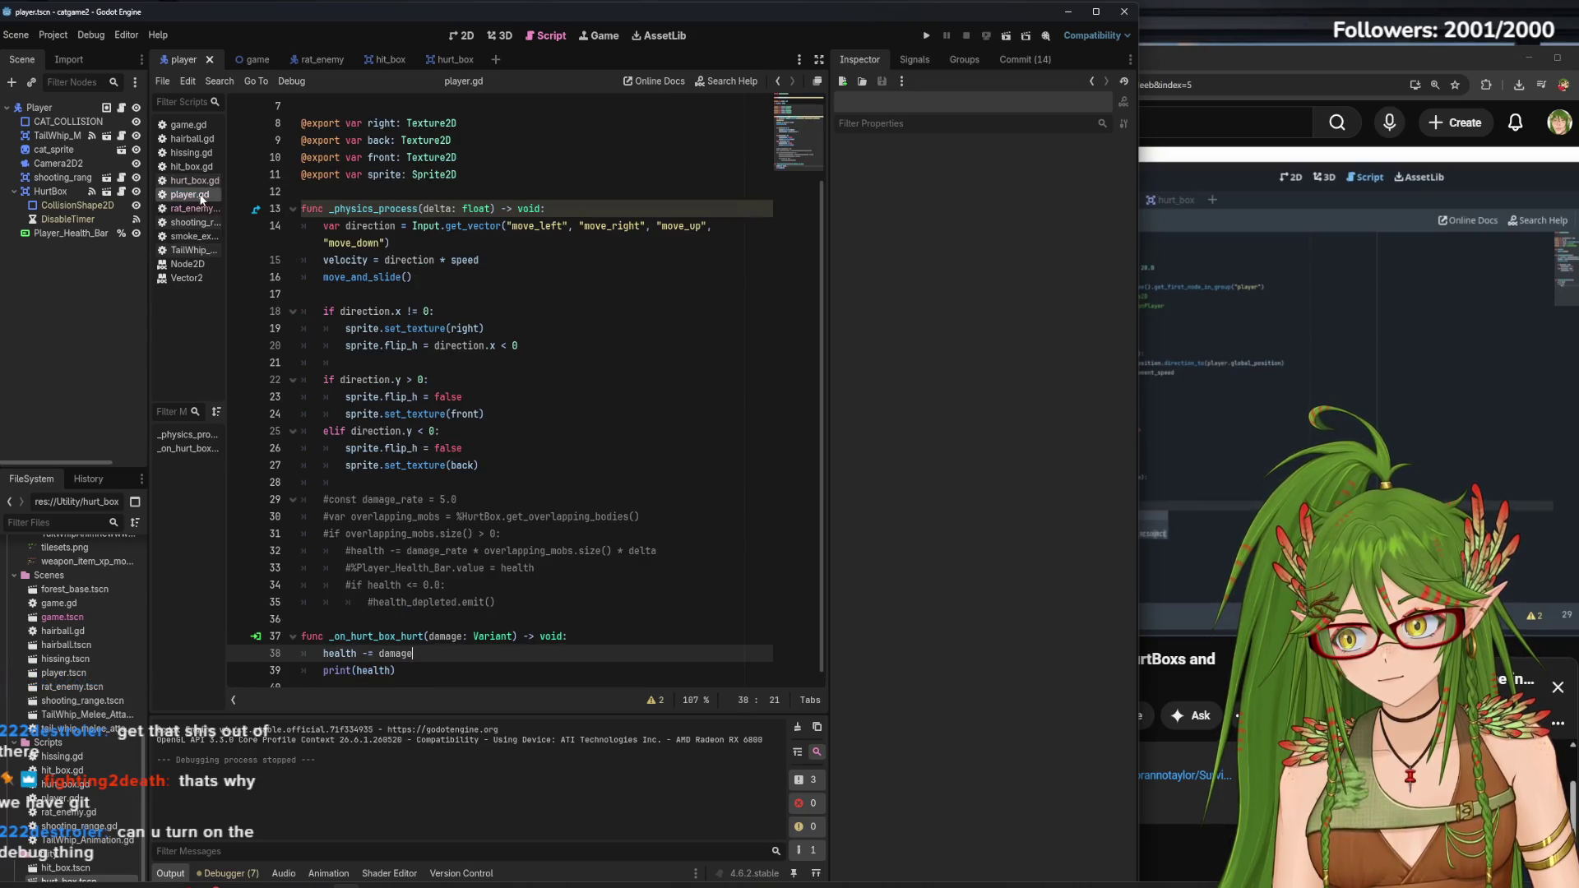
click(465, 35)
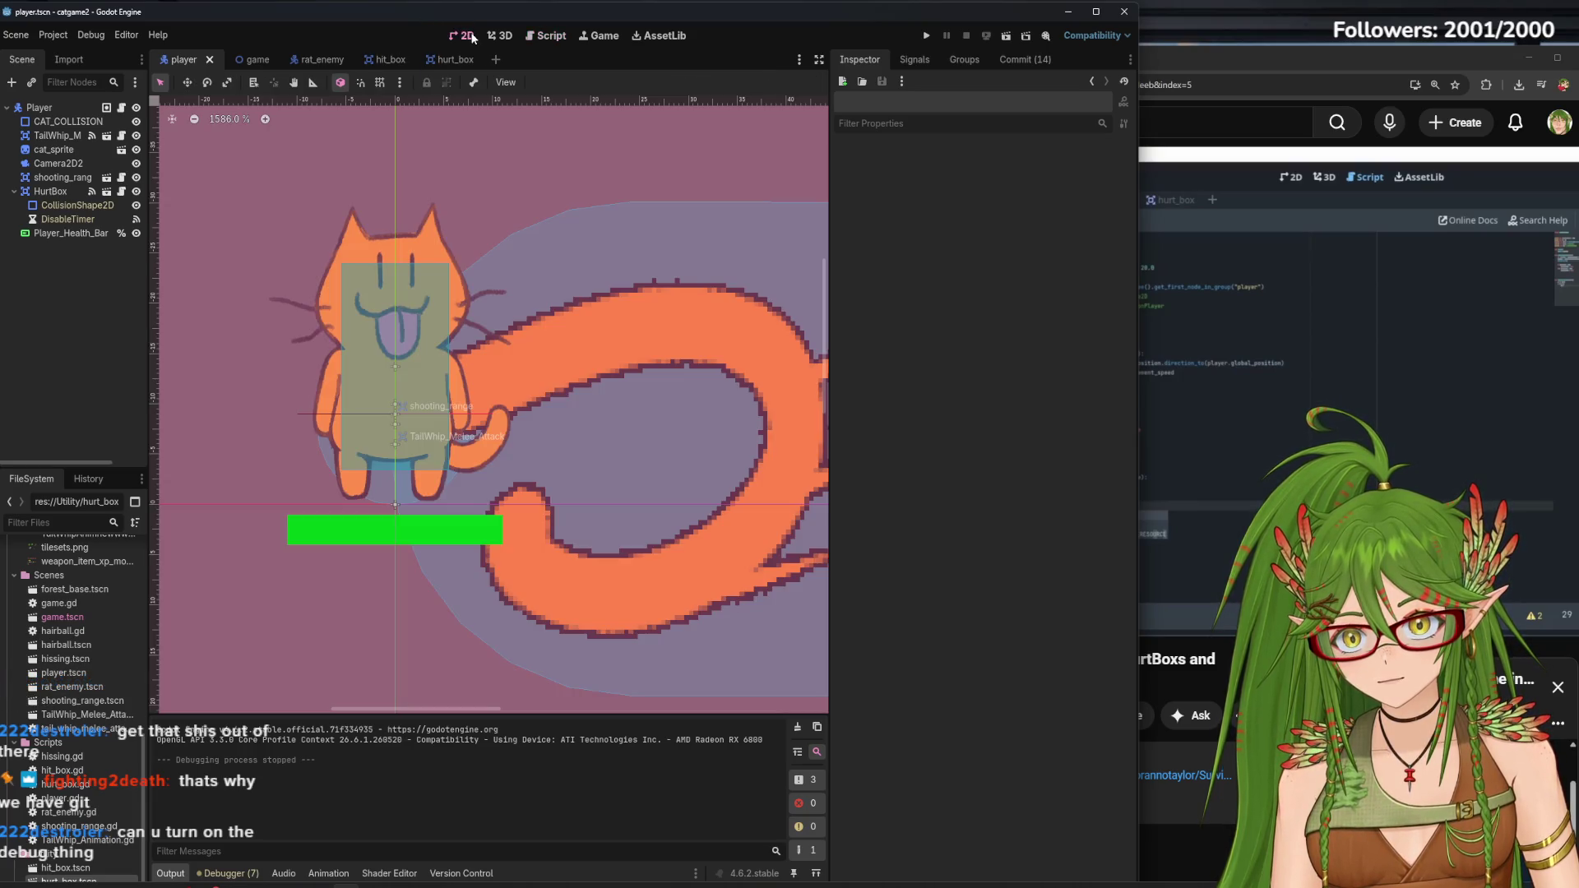
Enable Debug > Visible Collision Shapes and run the game, walking the cat right among the rats
click(105, 40)
click(138, 90)
click(926, 35)
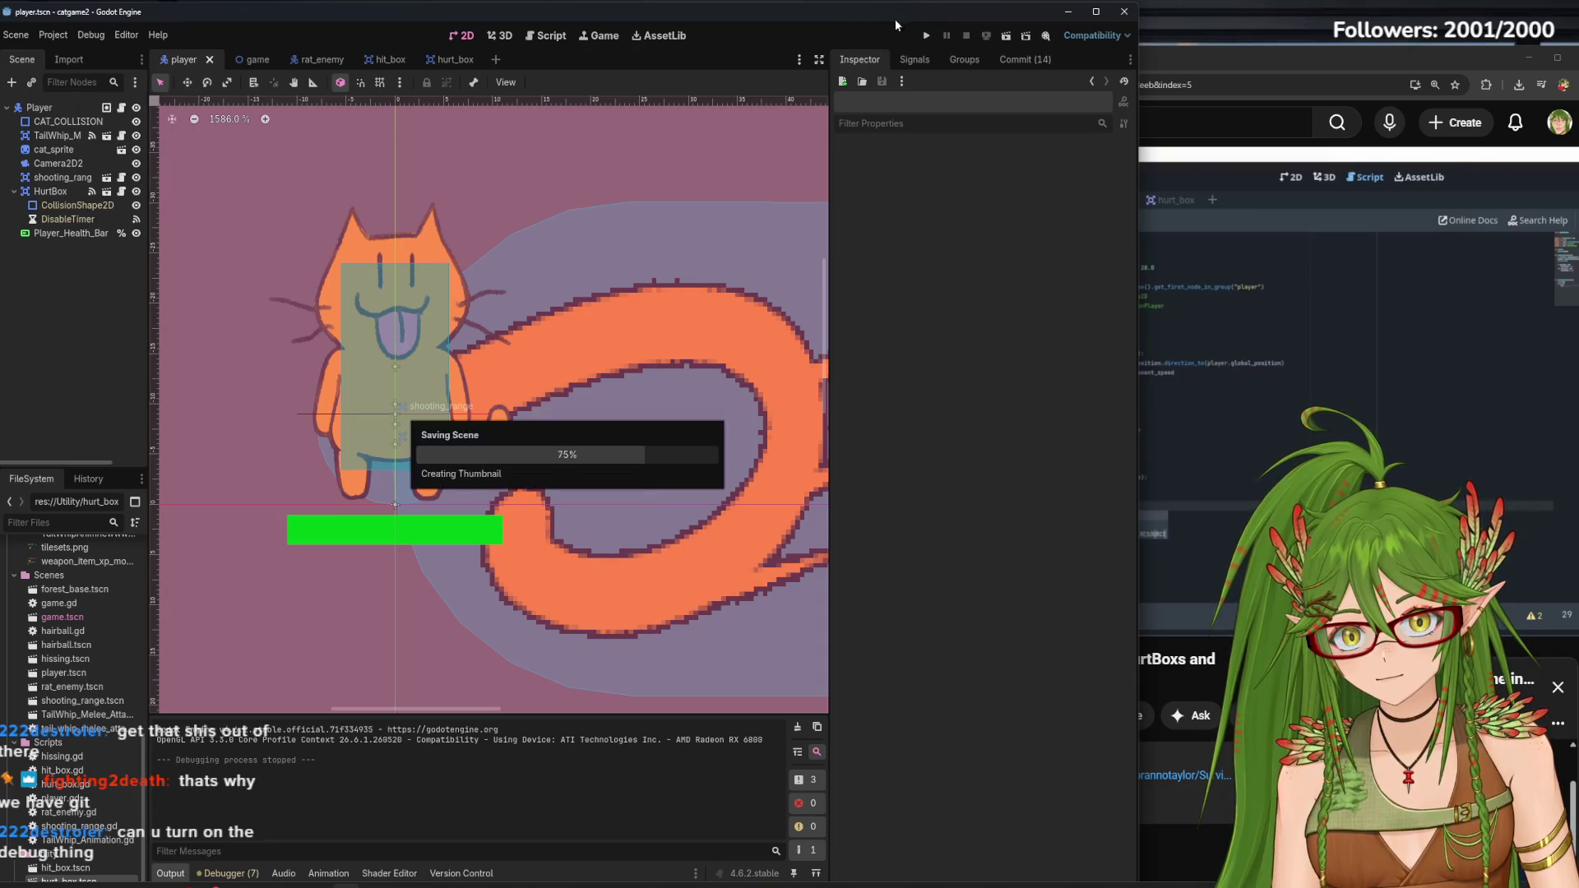
key(d)
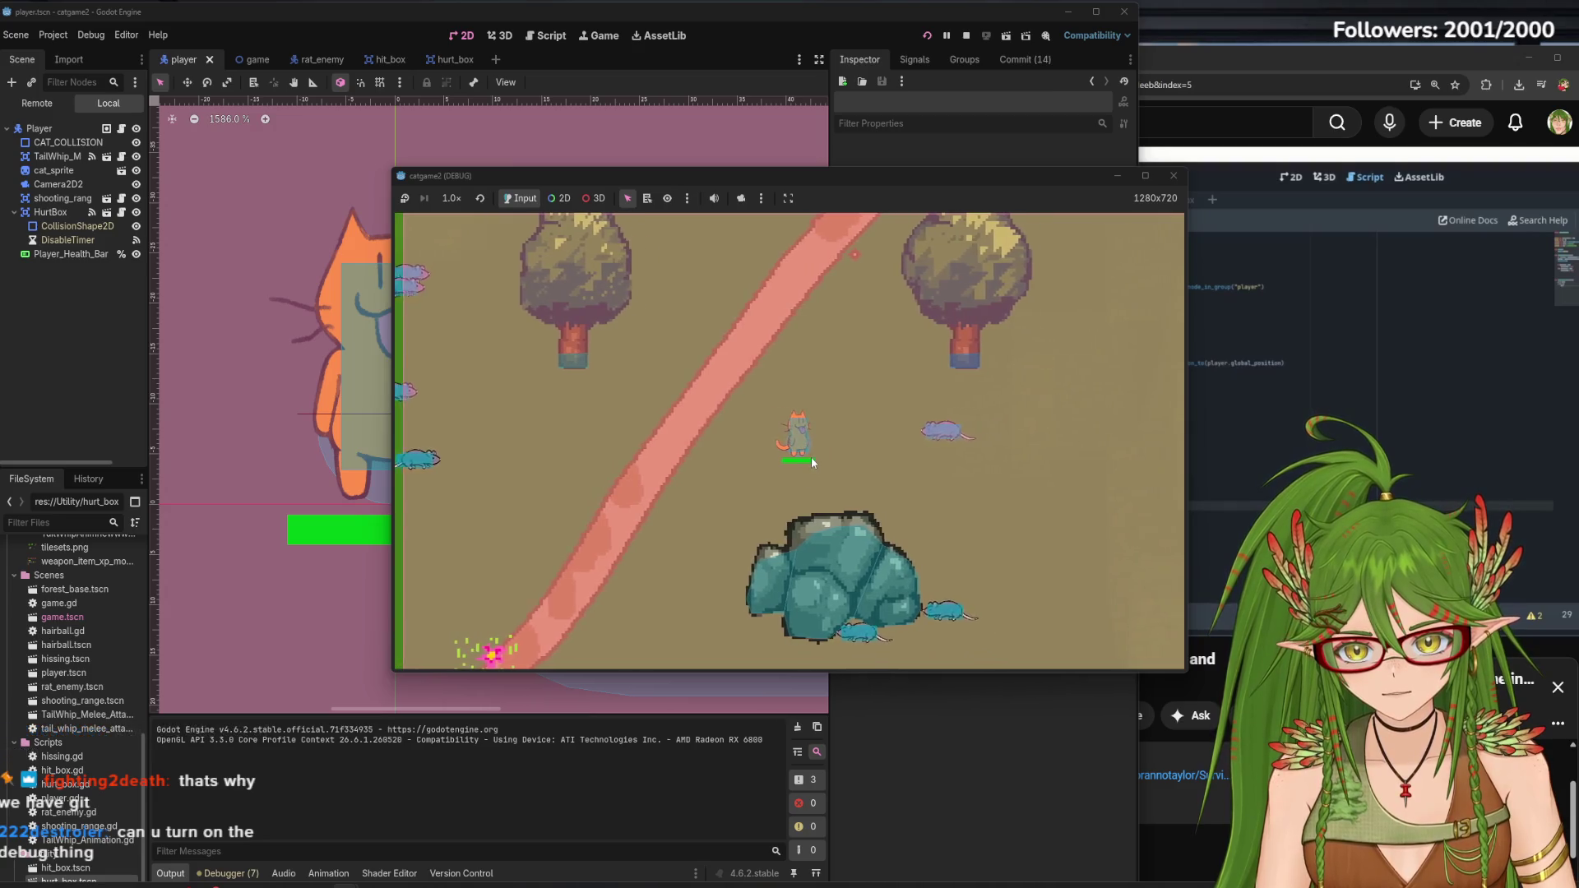
key(d)
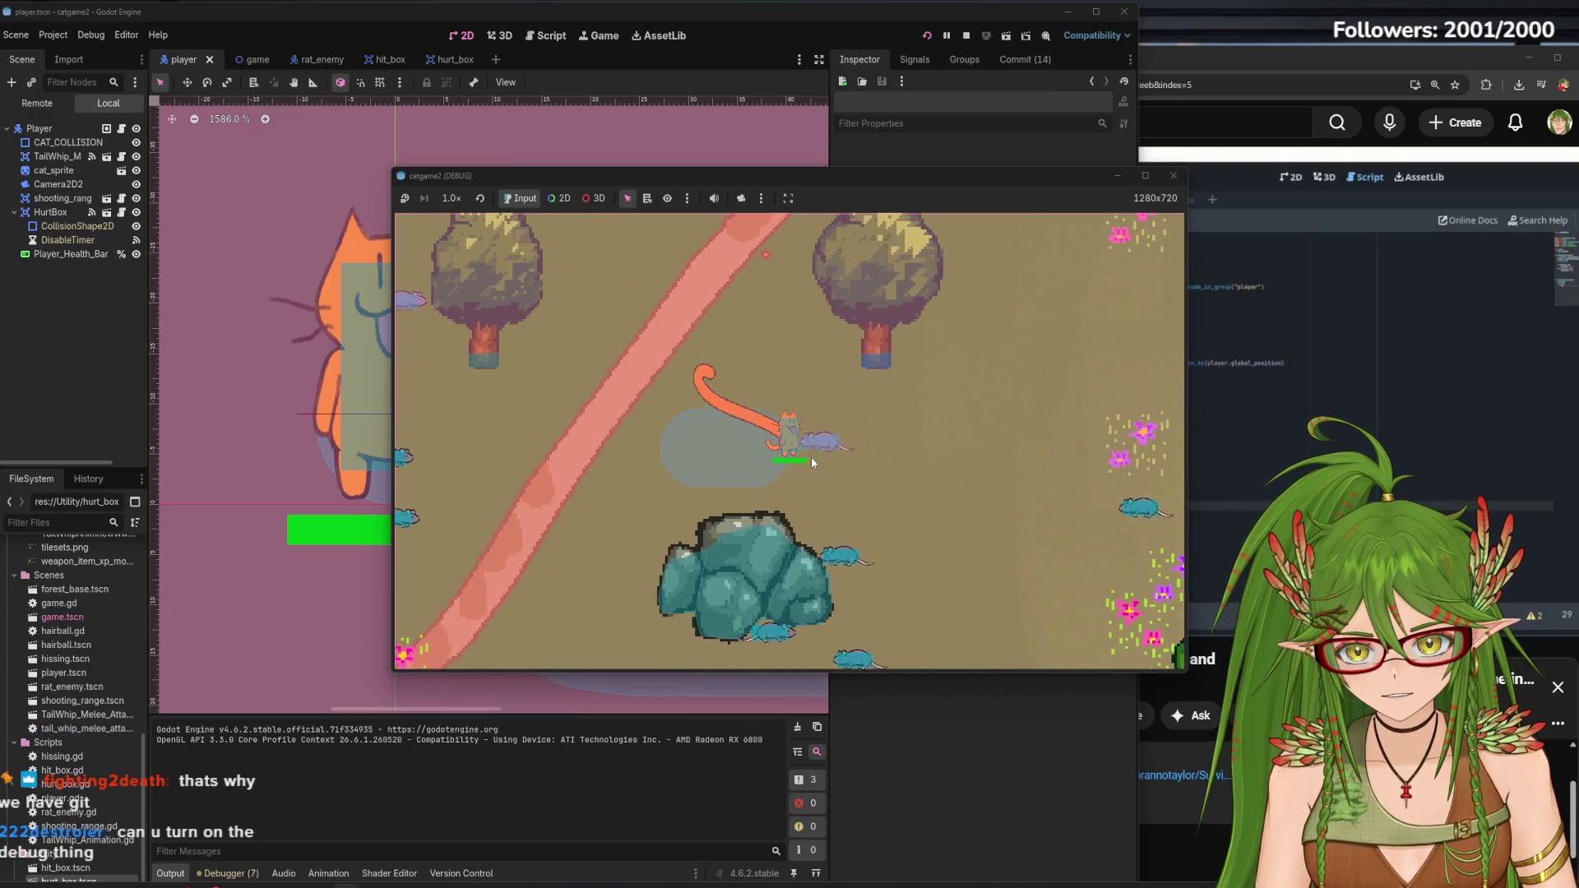
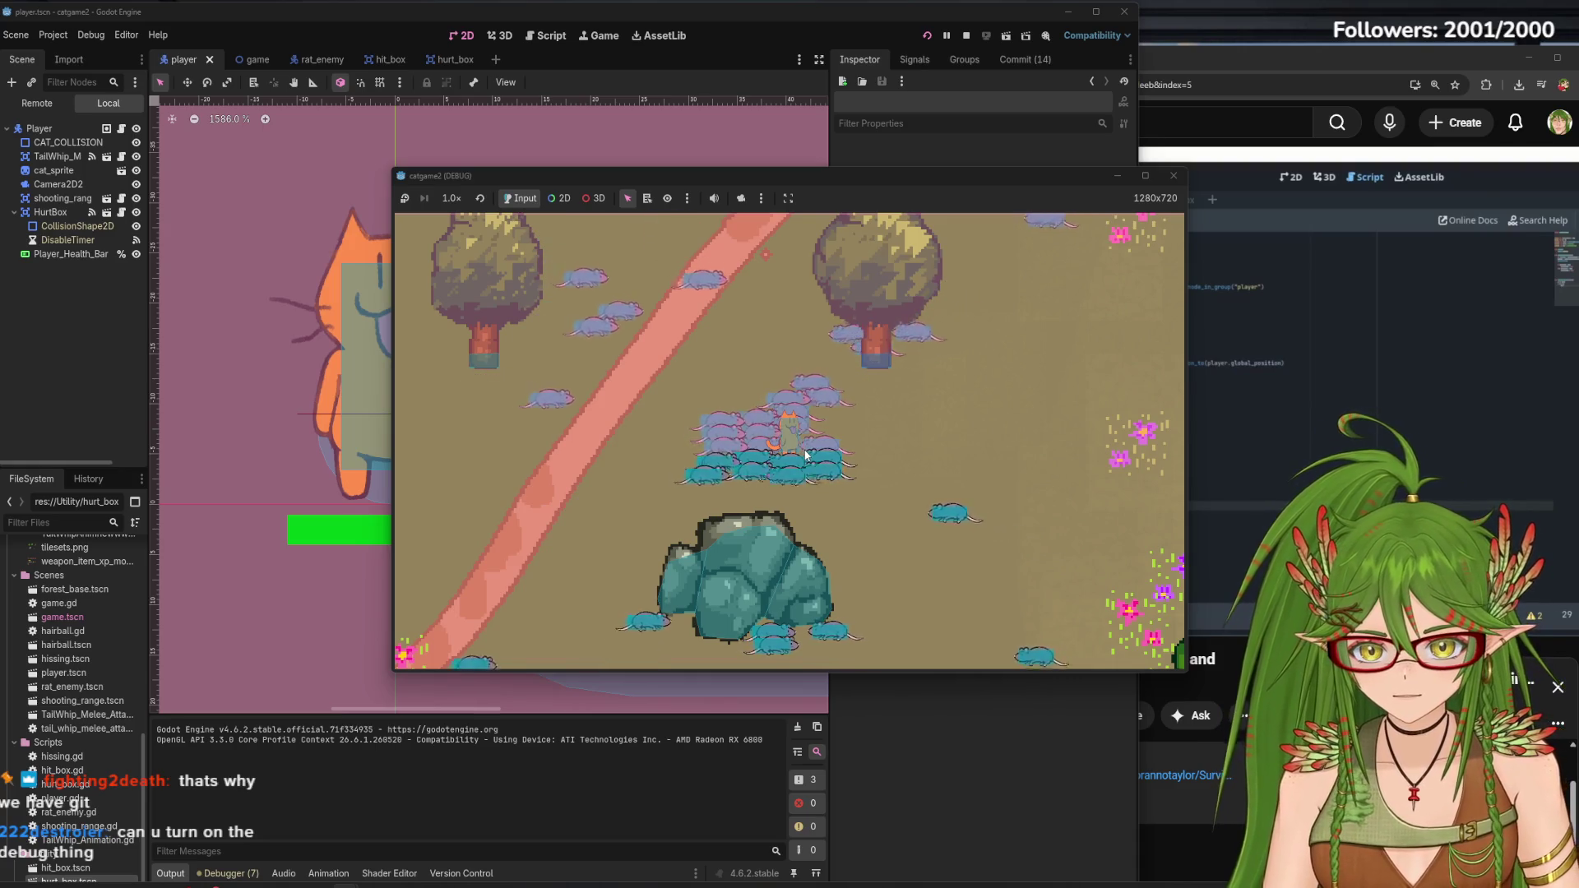
Stop the running game, then trial-move the shooting_range area and undo the move
click(1173, 175)
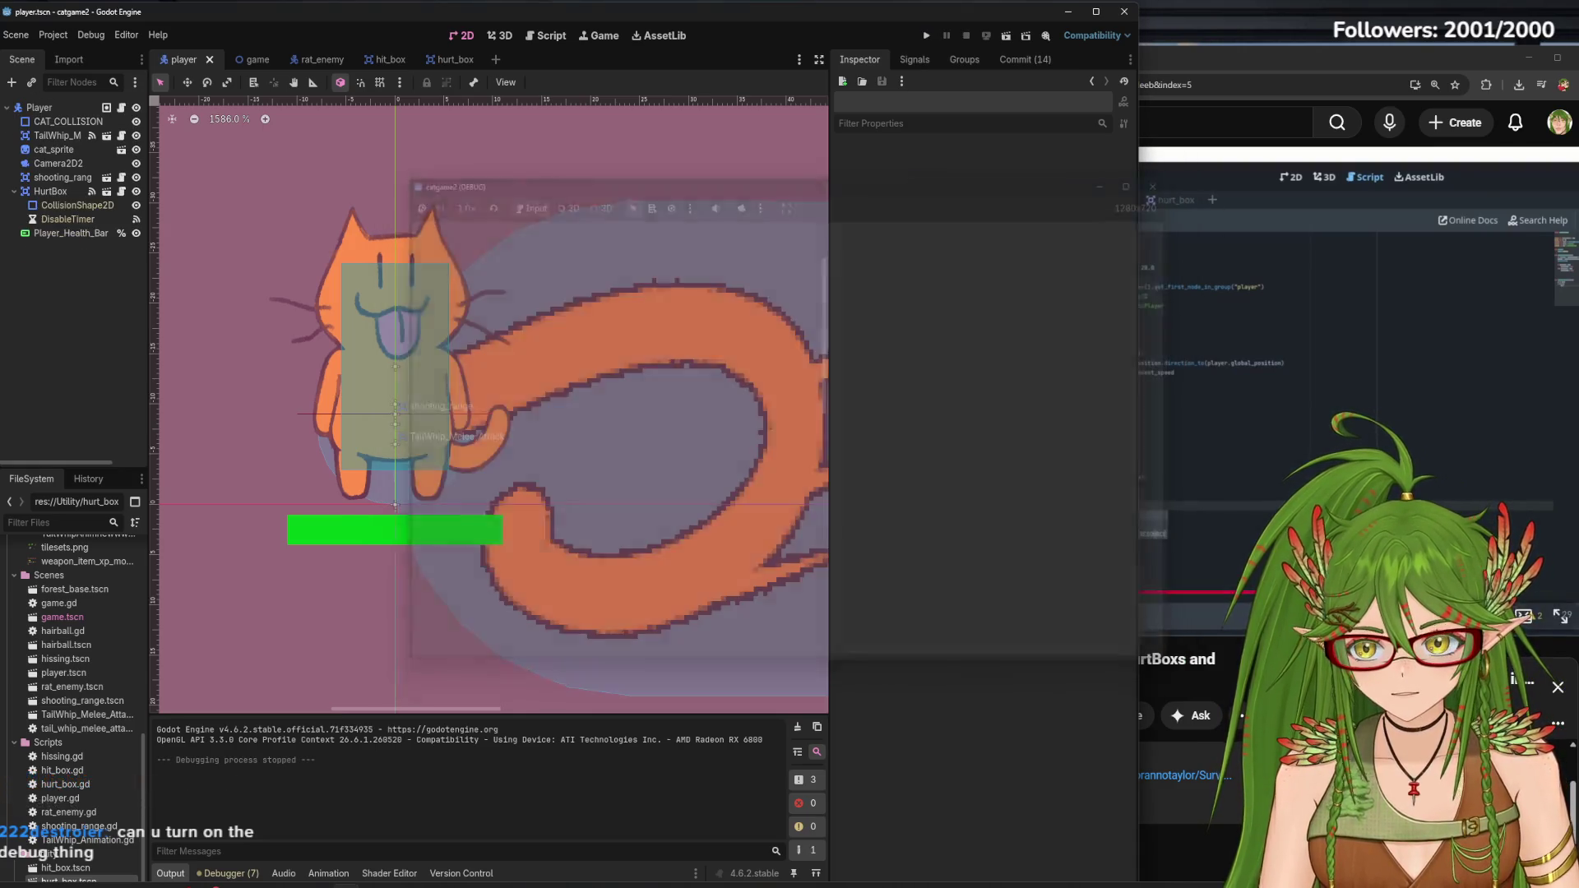
click(68, 123)
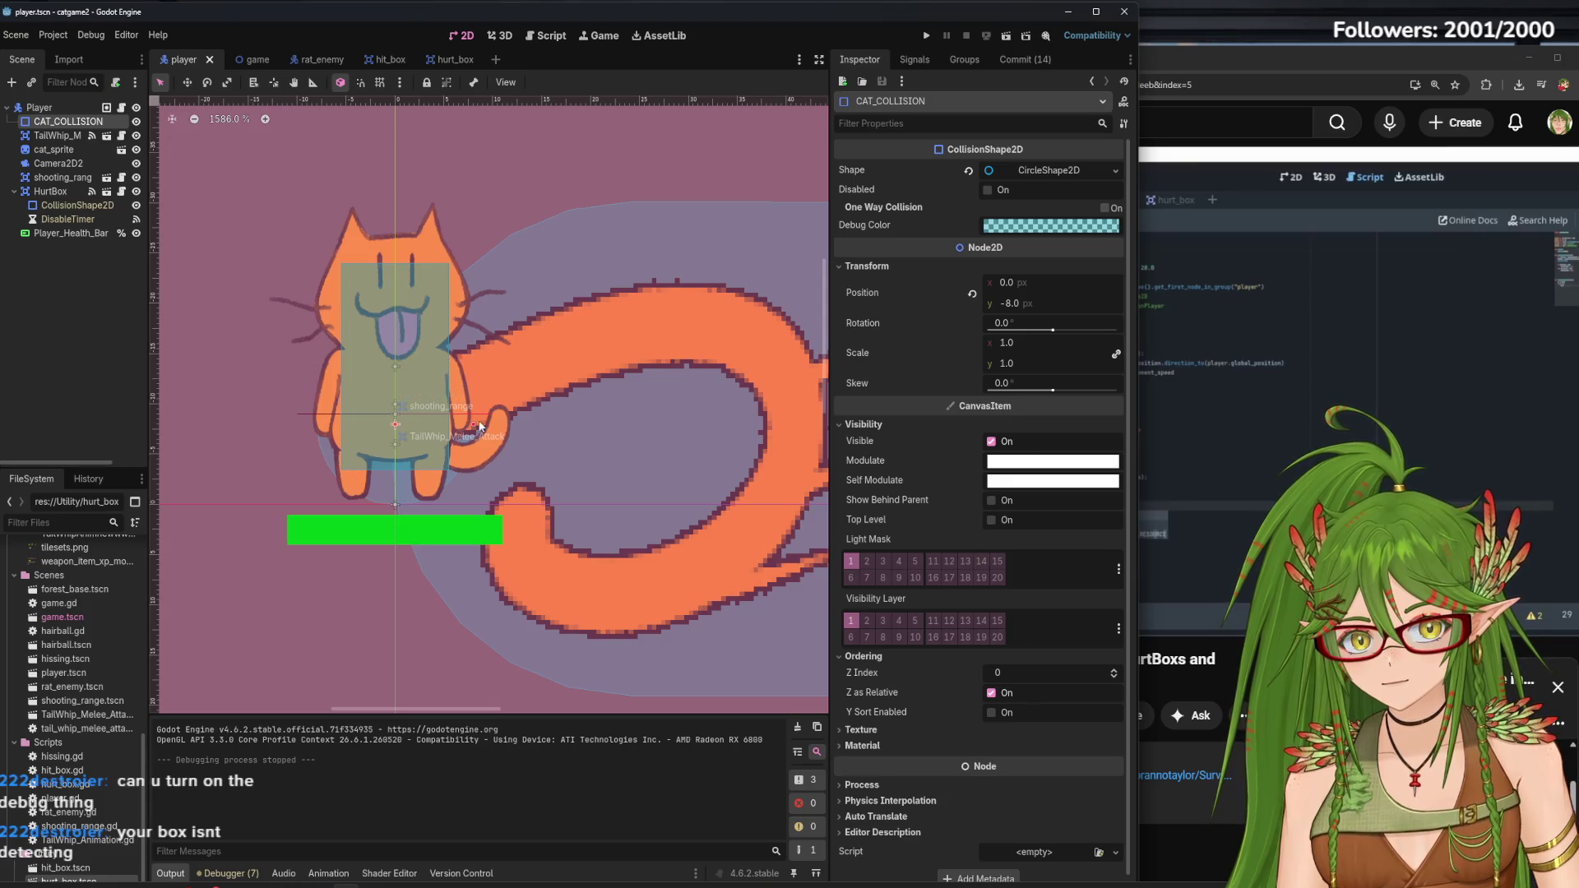
drag(384, 492, 296, 461)
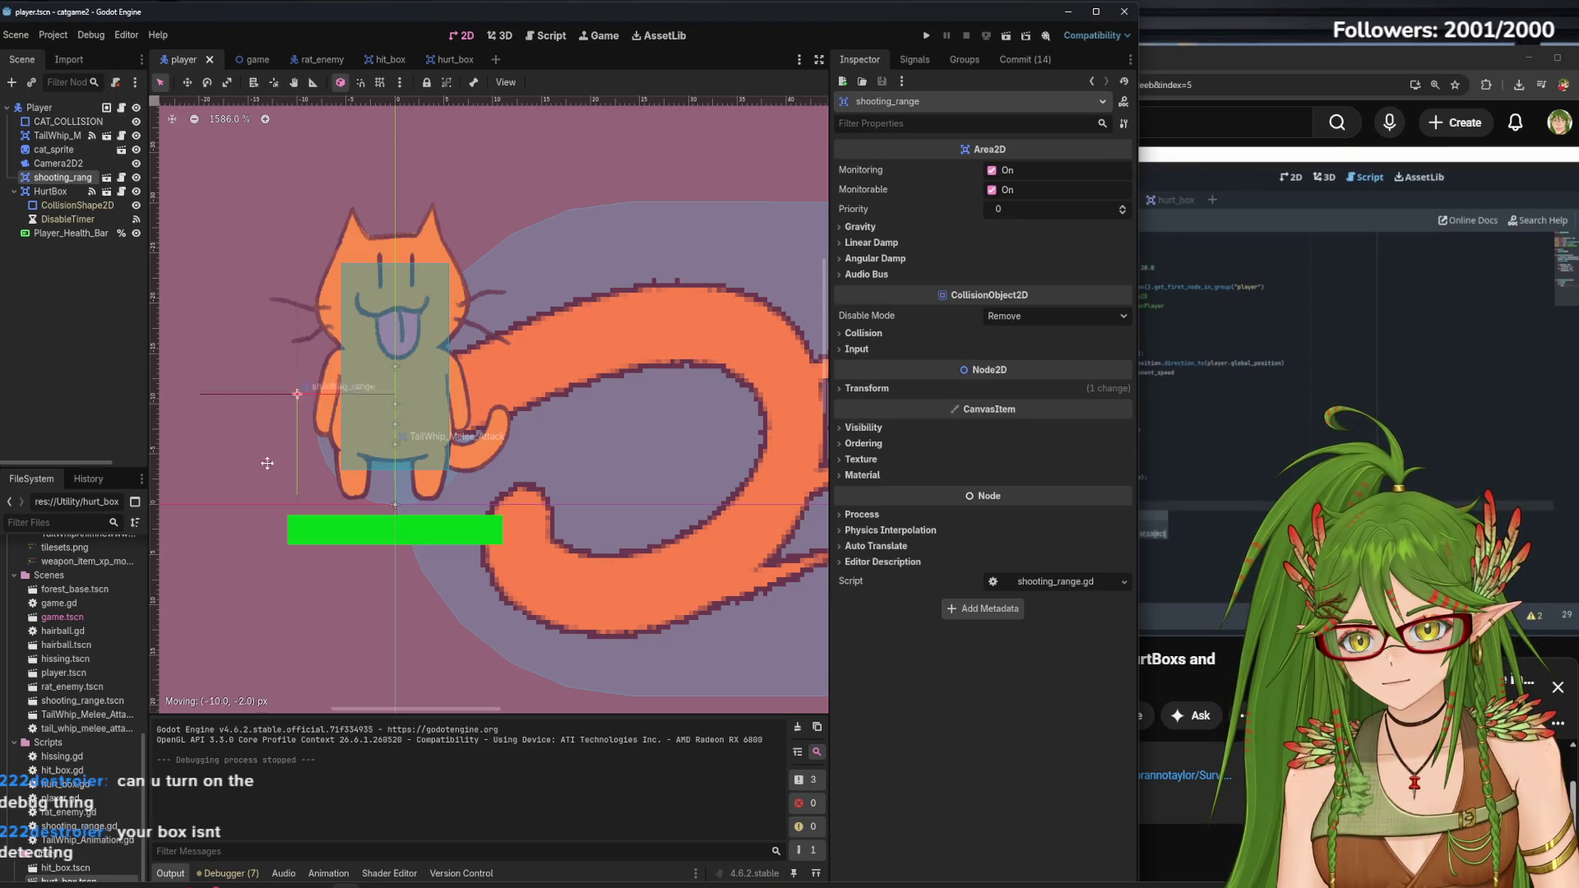
key(ctrl+z)
Trial-move CAT_COLLISION with the Move tool, then undo so it stays at (0, -8)
click(80, 124)
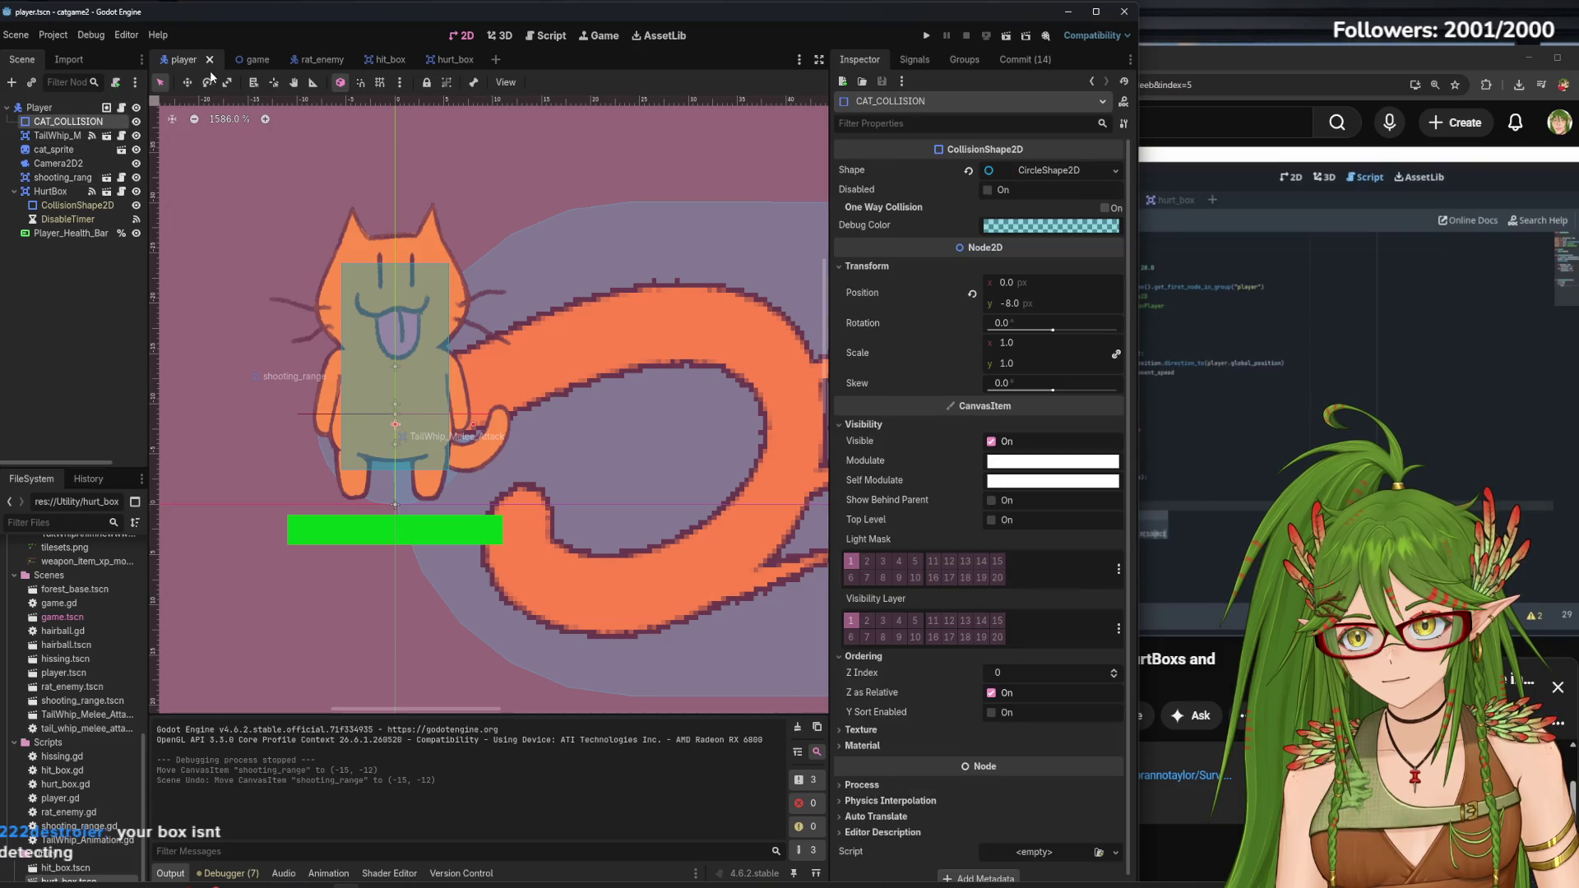
click(188, 82)
drag(382, 479, 218, 436)
key(ctrl+z)
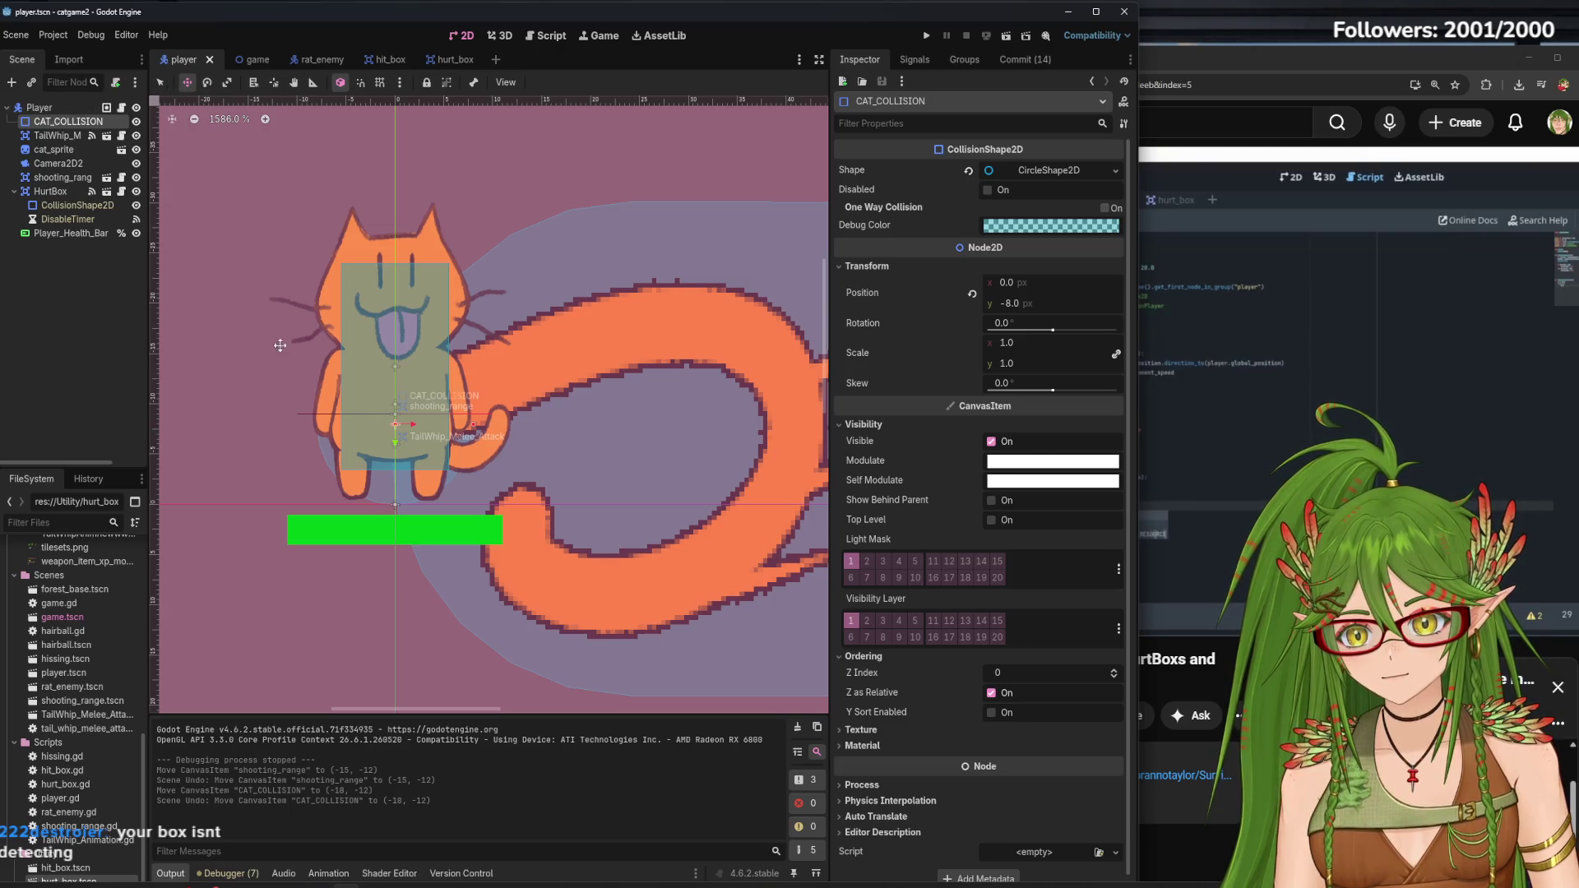
Make CAT_COLLISION a RectangleShape2D, resize it over the cat's body, then save and run with F5
click(1116, 170)
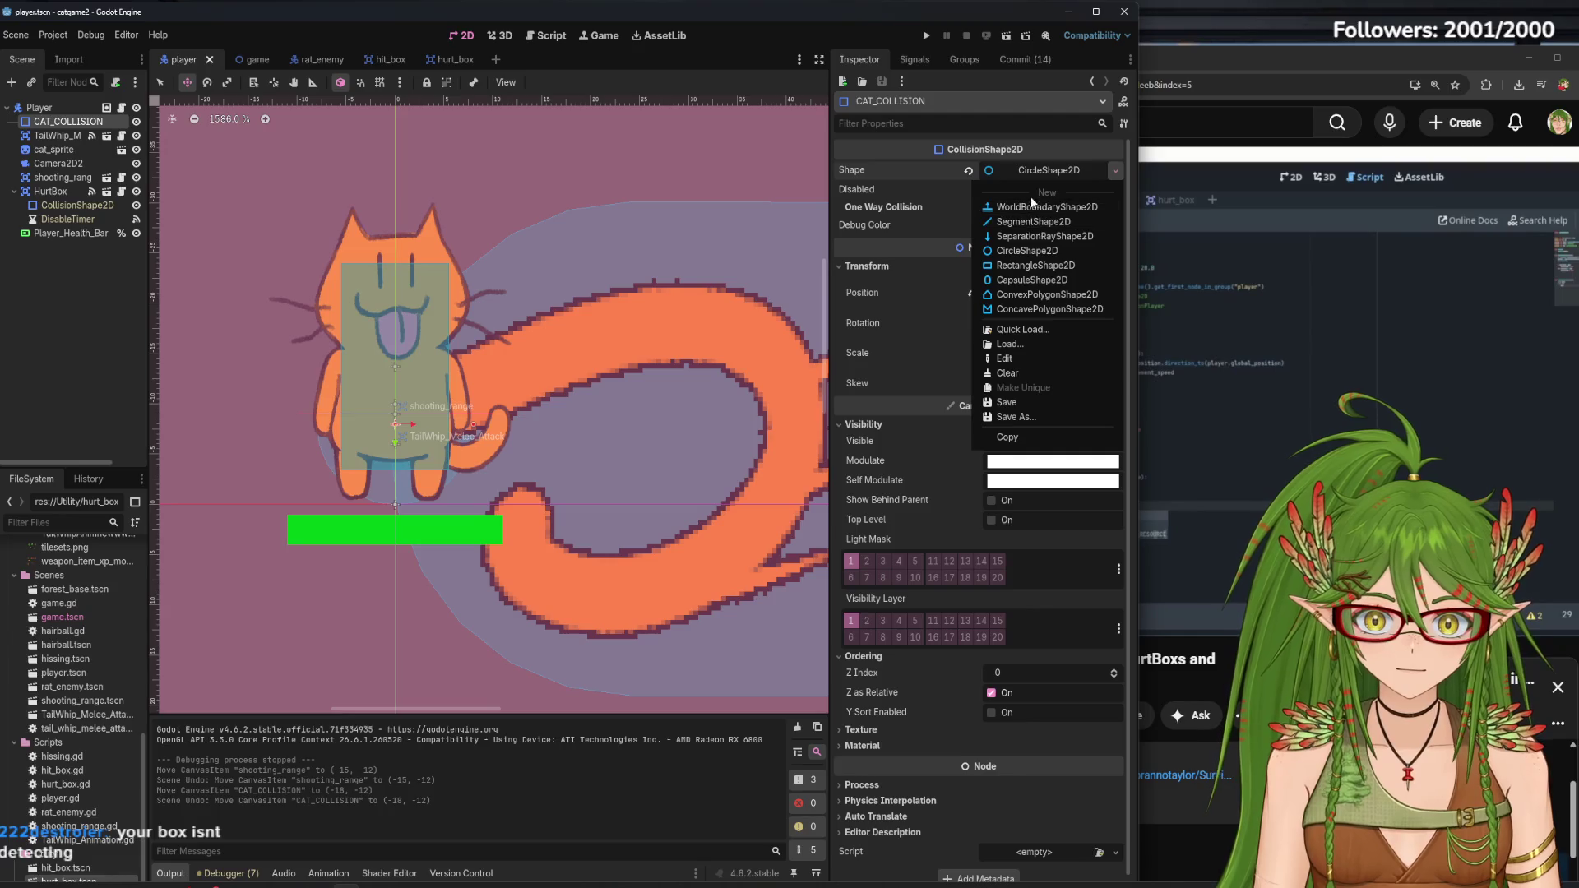
click(1032, 265)
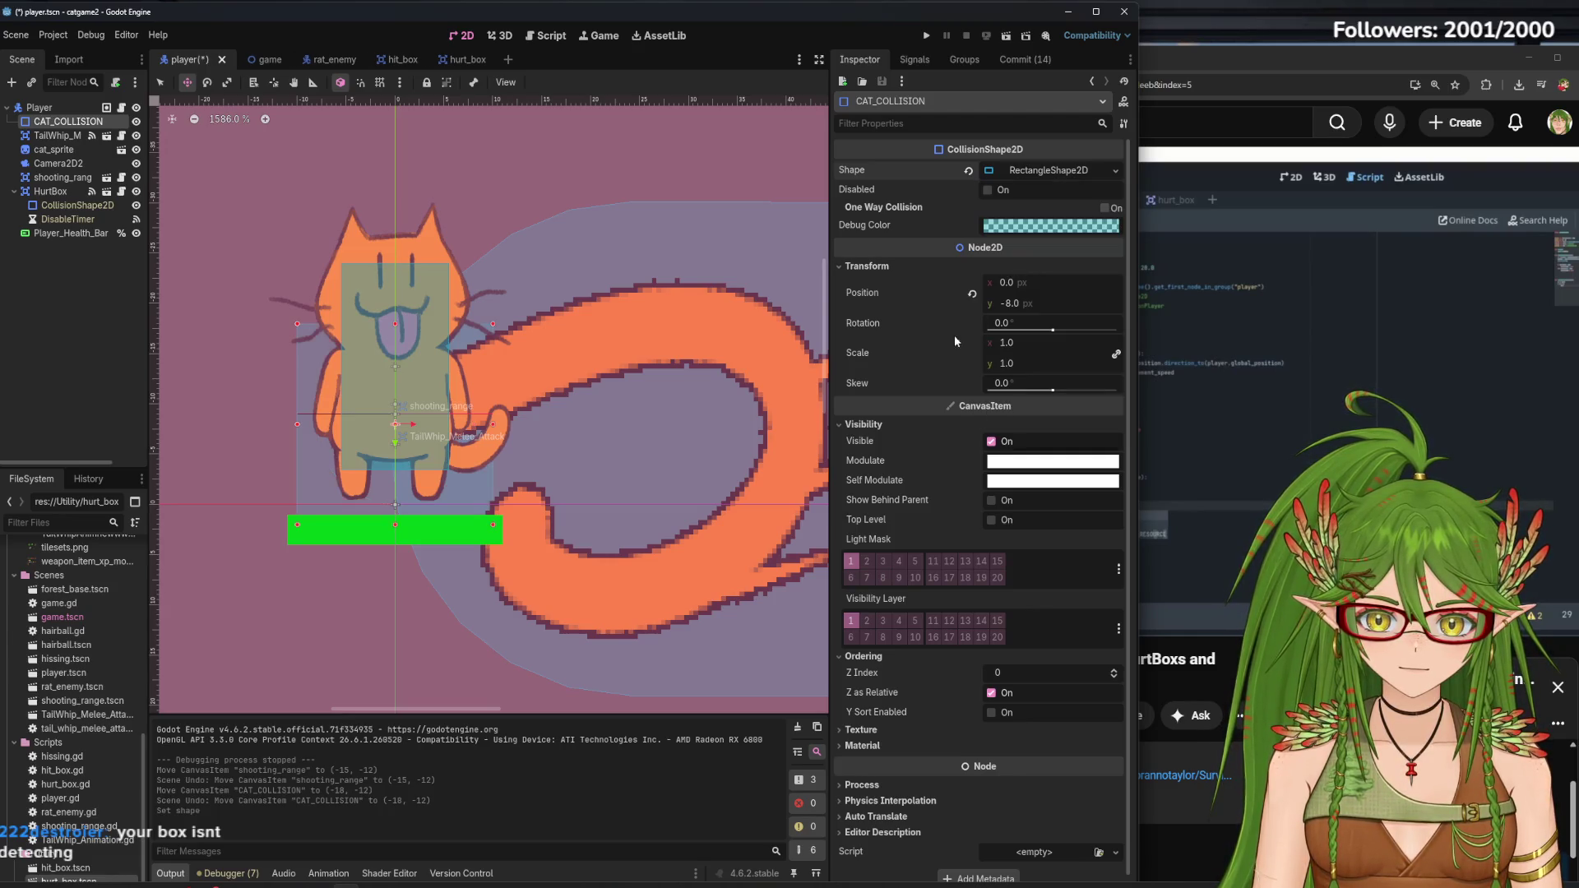
drag(296, 525, 333, 483)
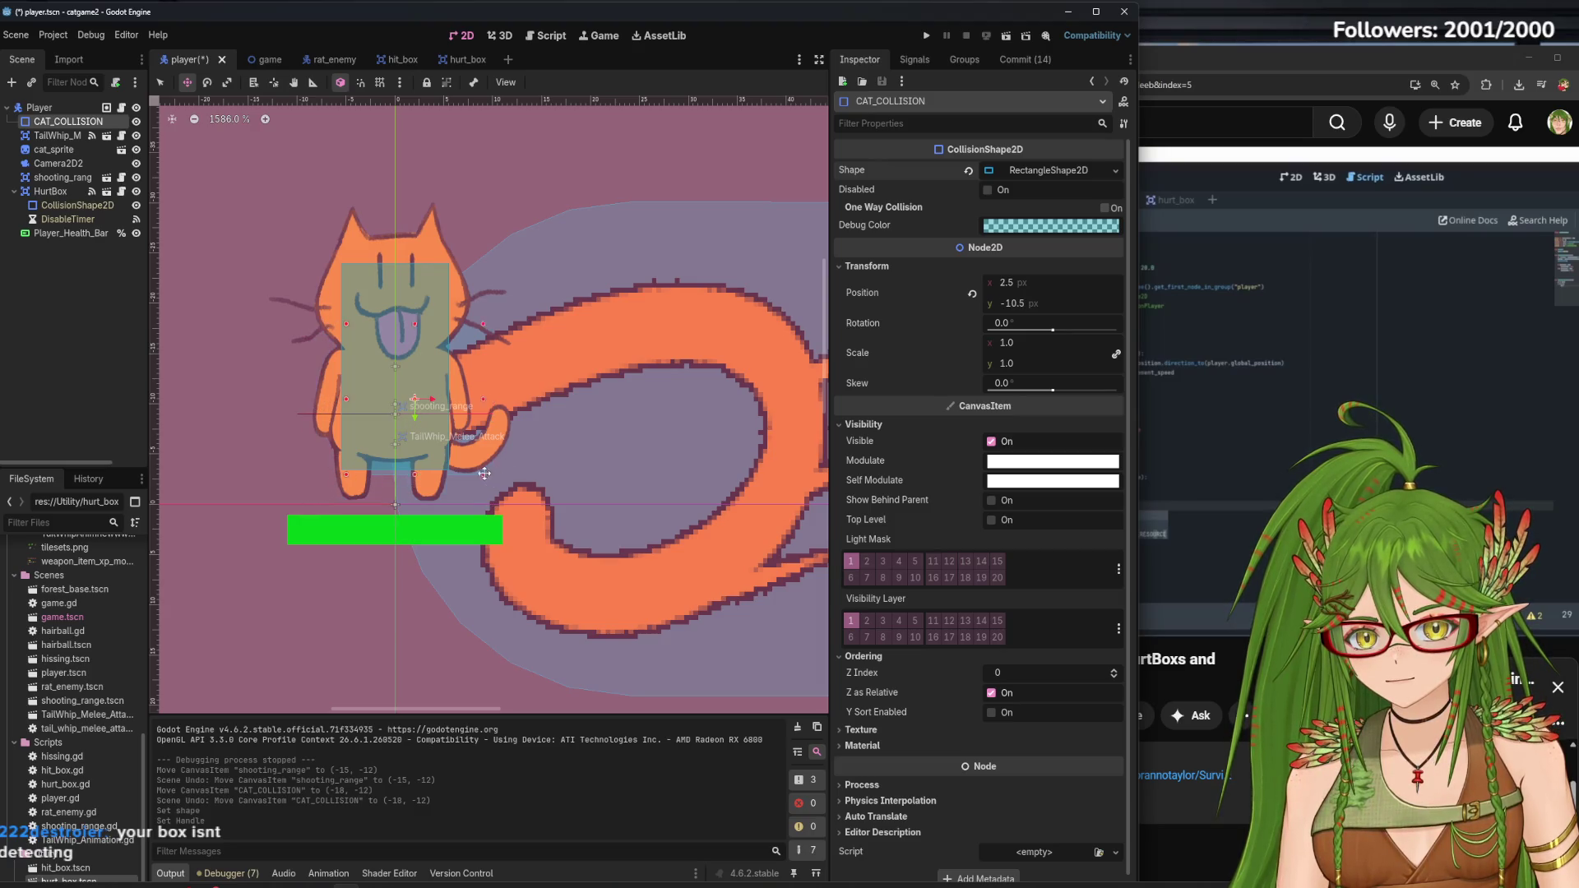
drag(488, 474, 438, 470)
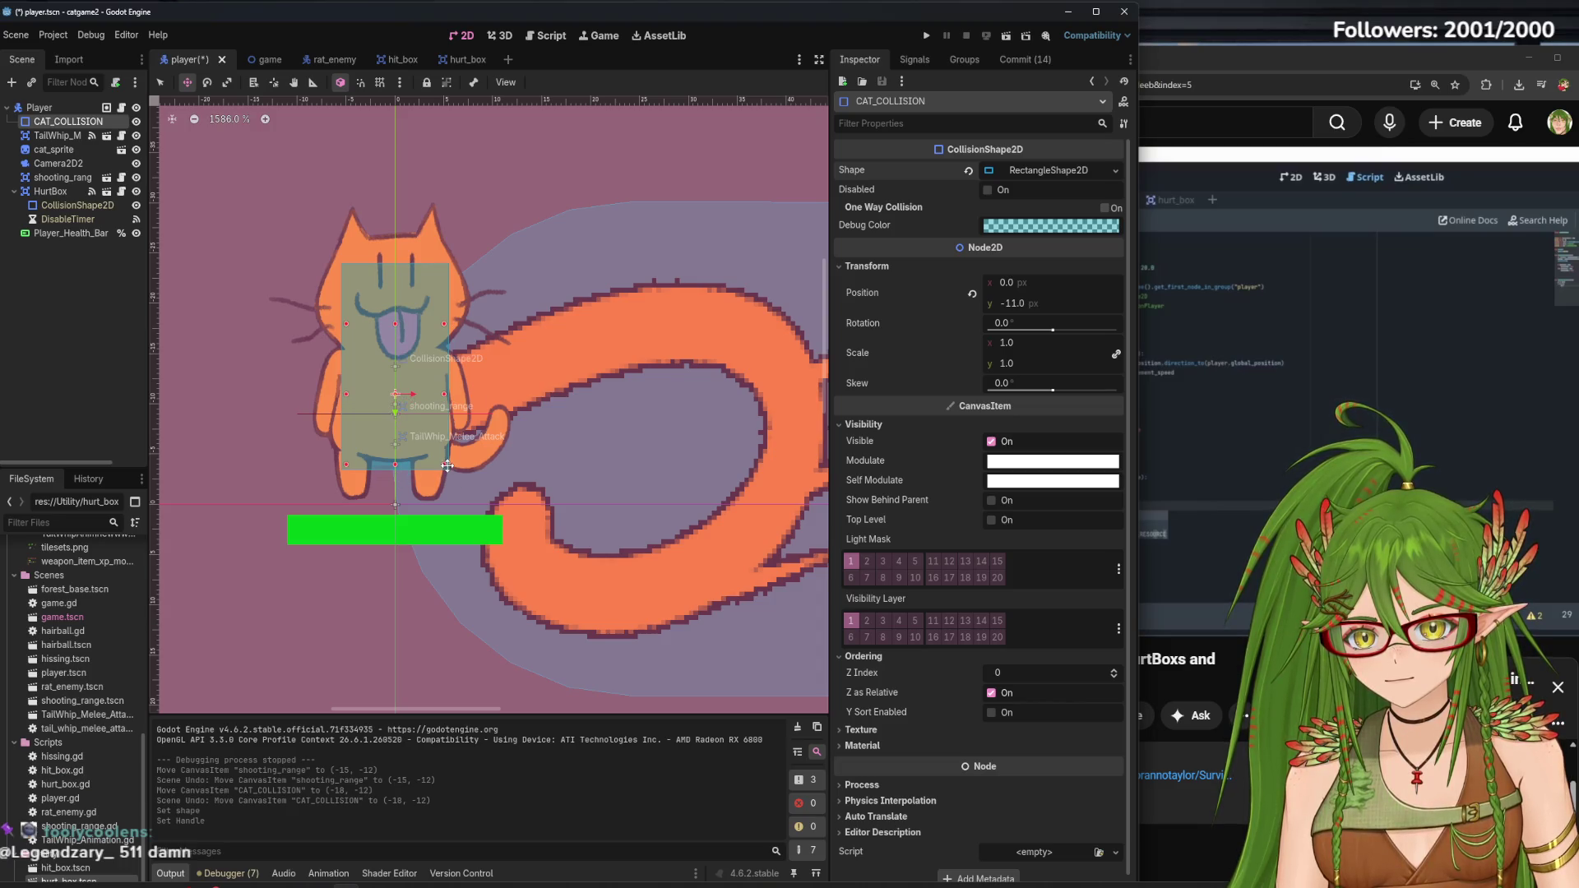
click(447, 466)
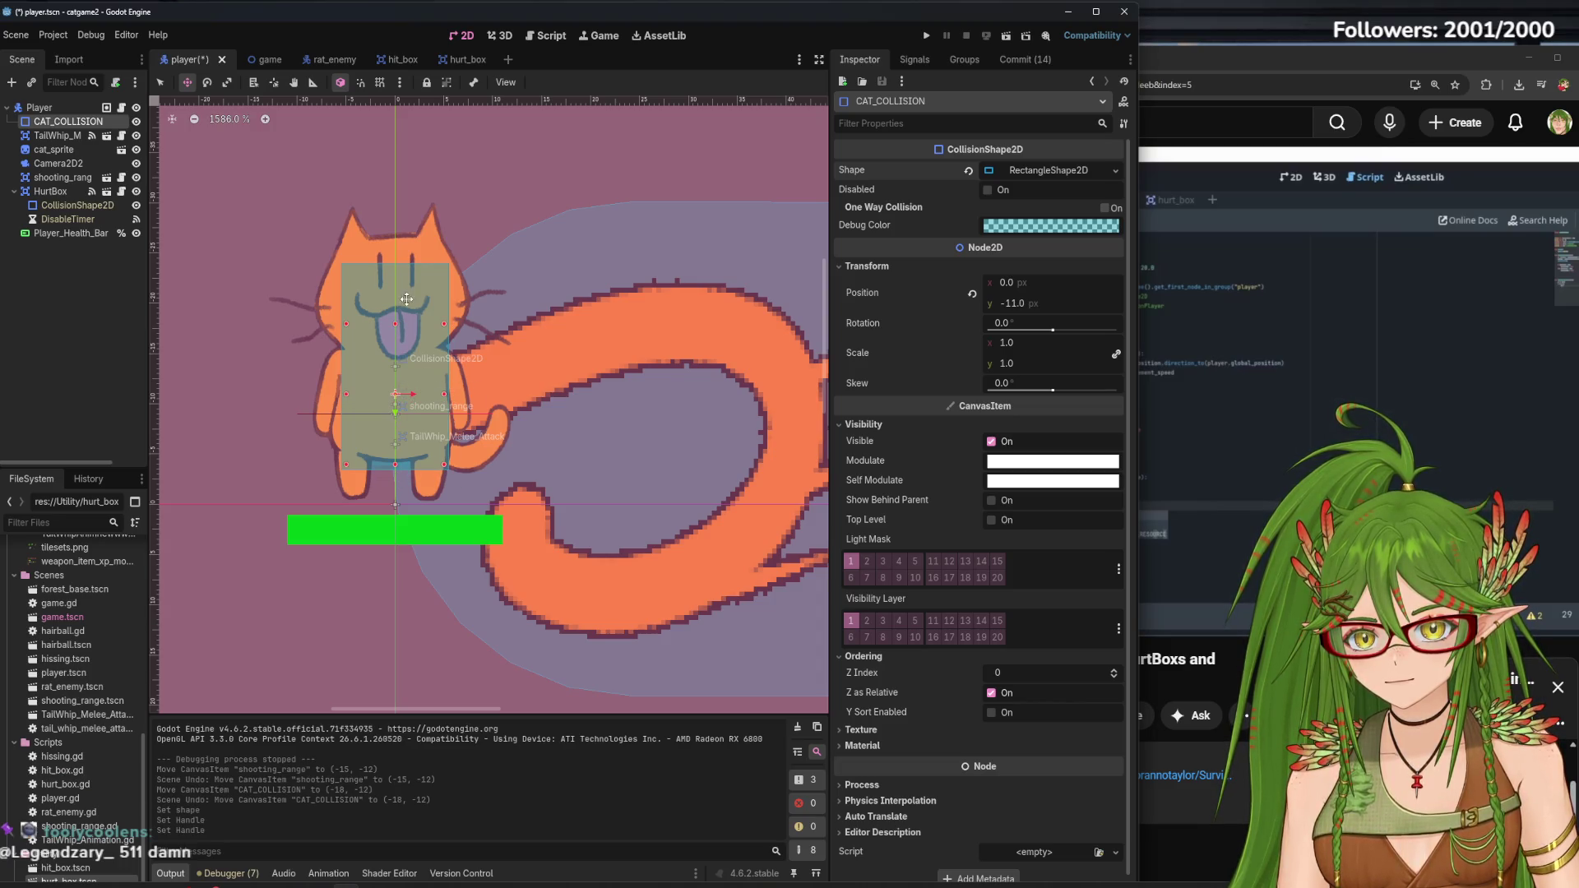
drag(395, 347, 396, 352)
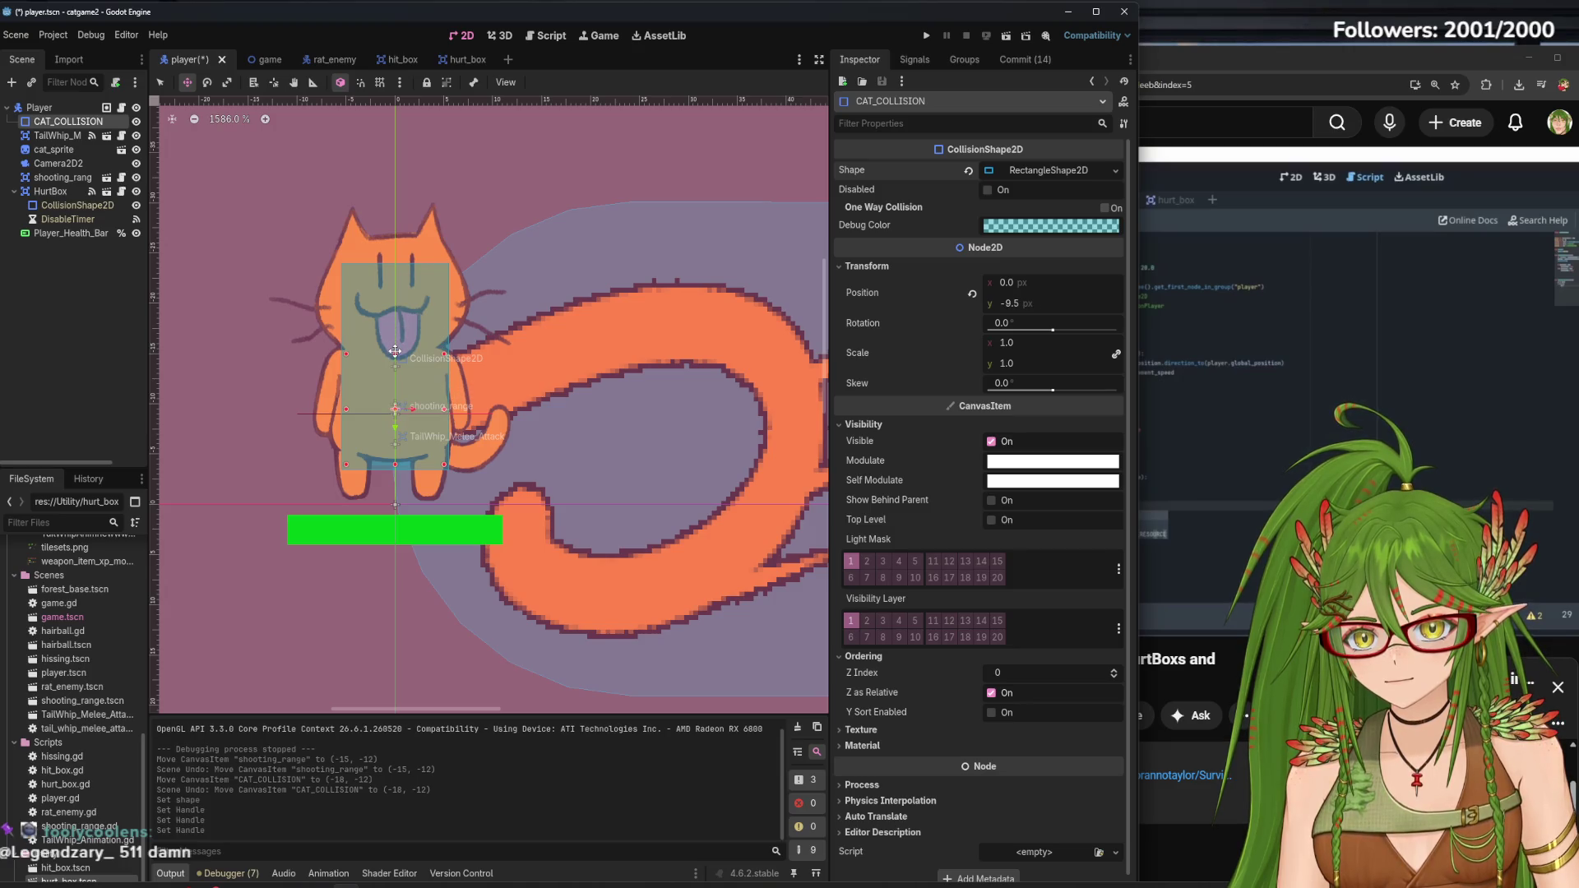
key(F5)
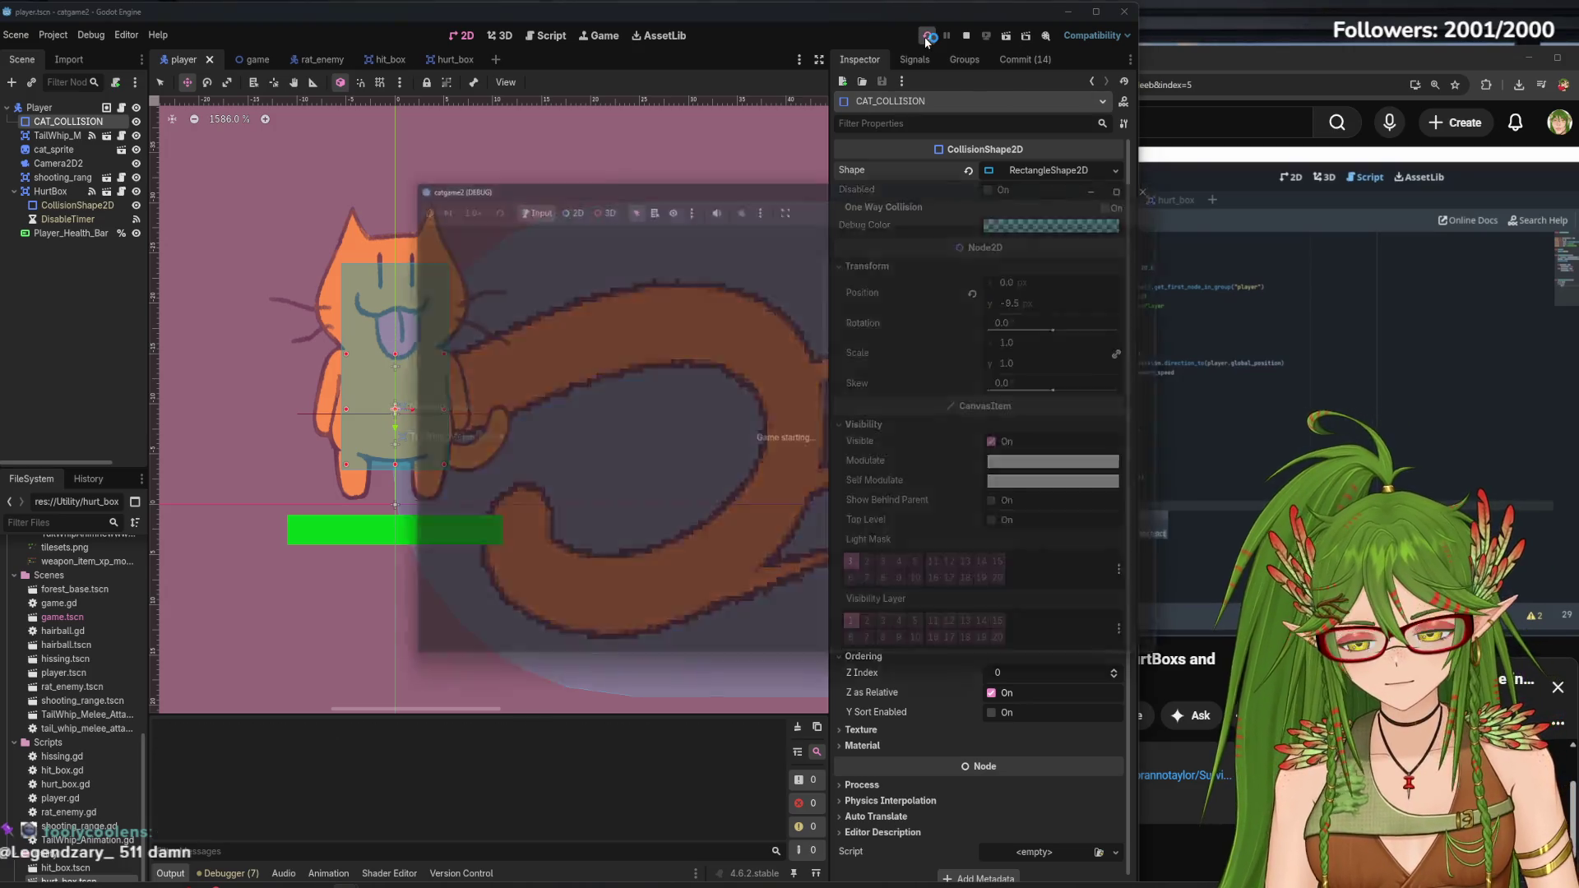
Walk the cat around with WASD to test the new collision, then close the game
key(a)
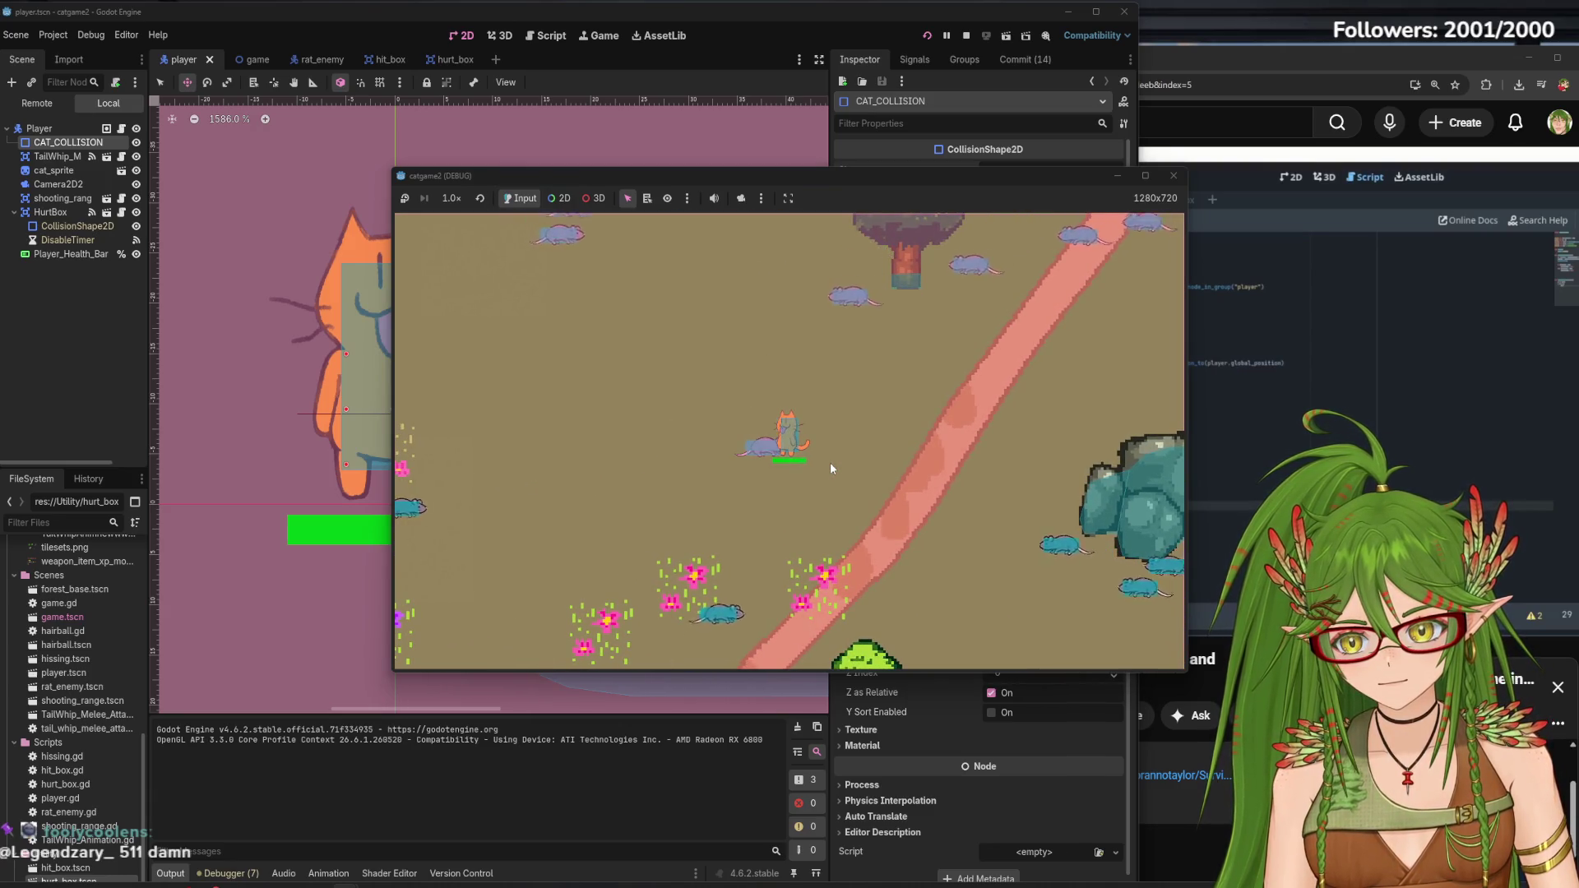
key(d)
key(w)
key(d)
key(w)
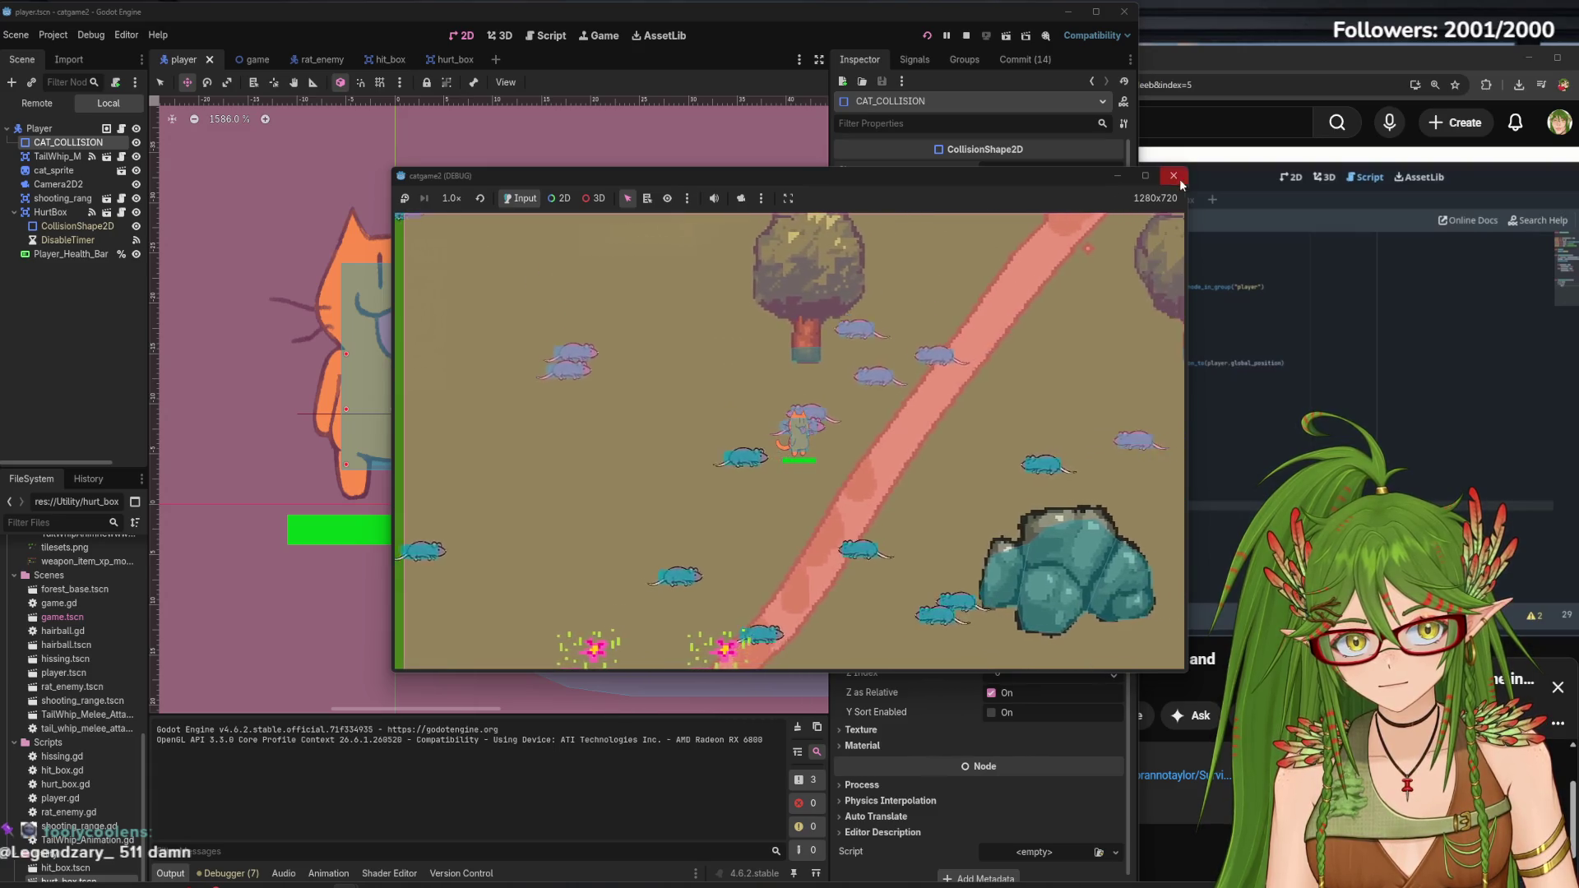
click(1174, 177)
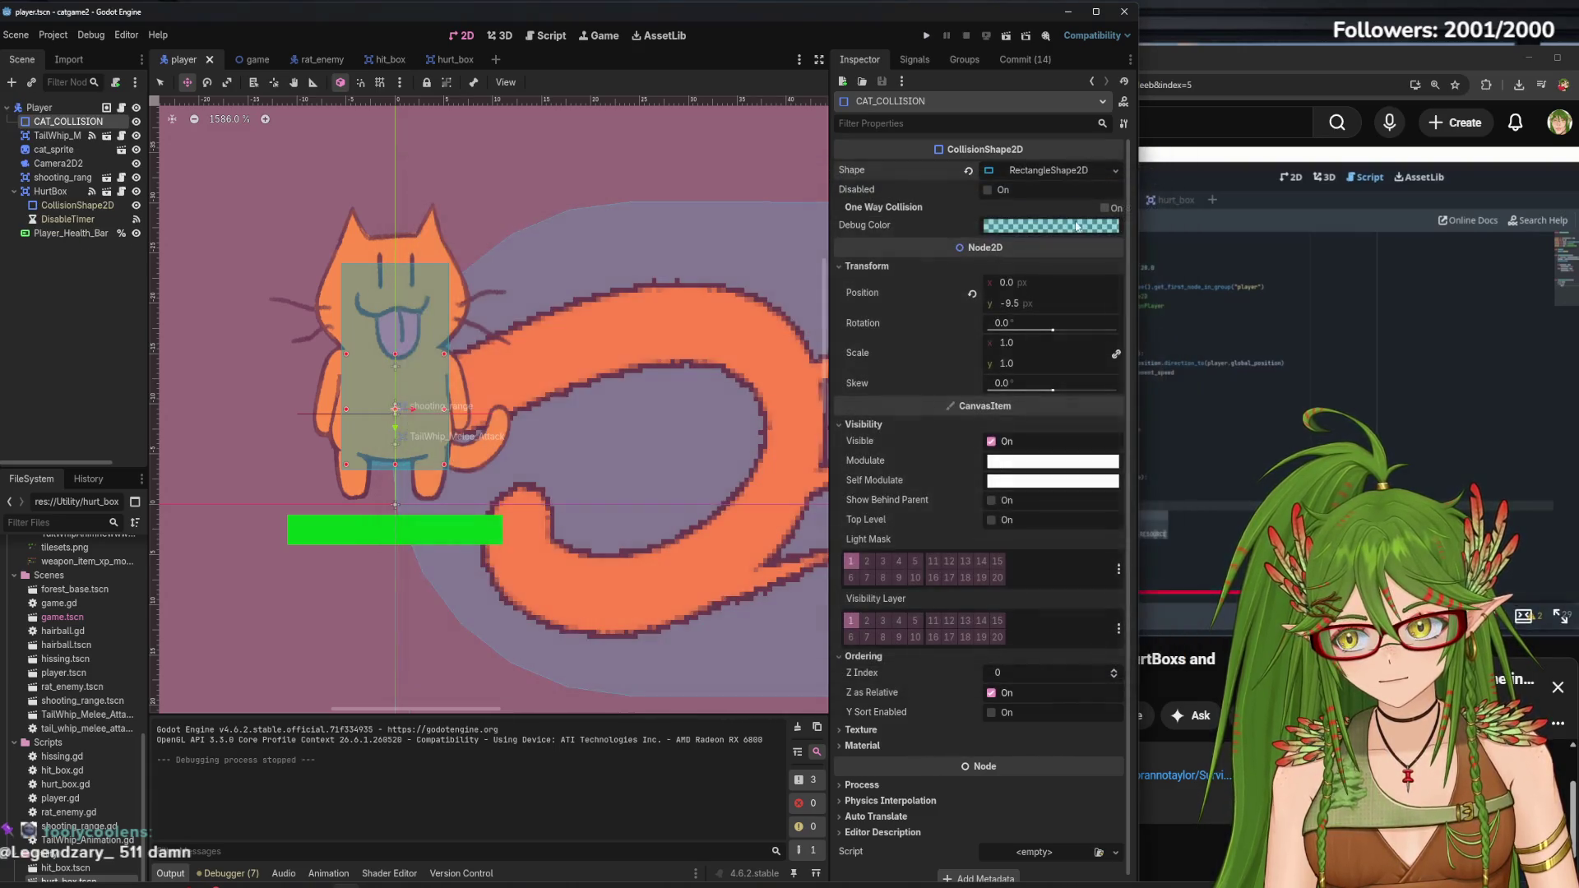
Widen the HurtBox CollisionShape2D rectangle slightly to the right and save the scene
click(51, 192)
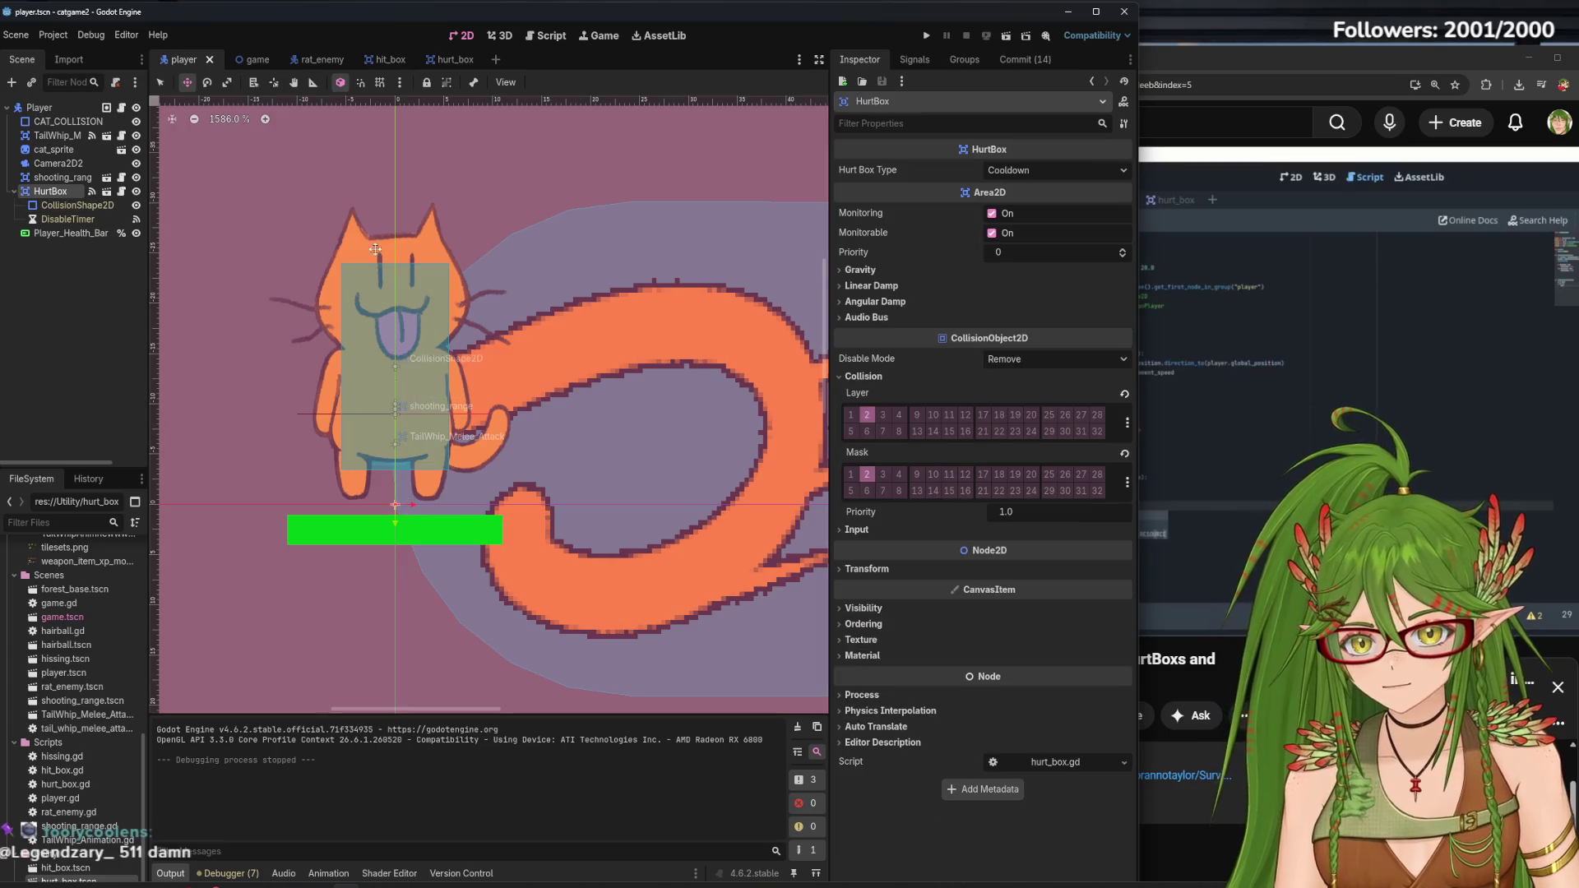
click(77, 205)
drag(445, 368, 454, 368)
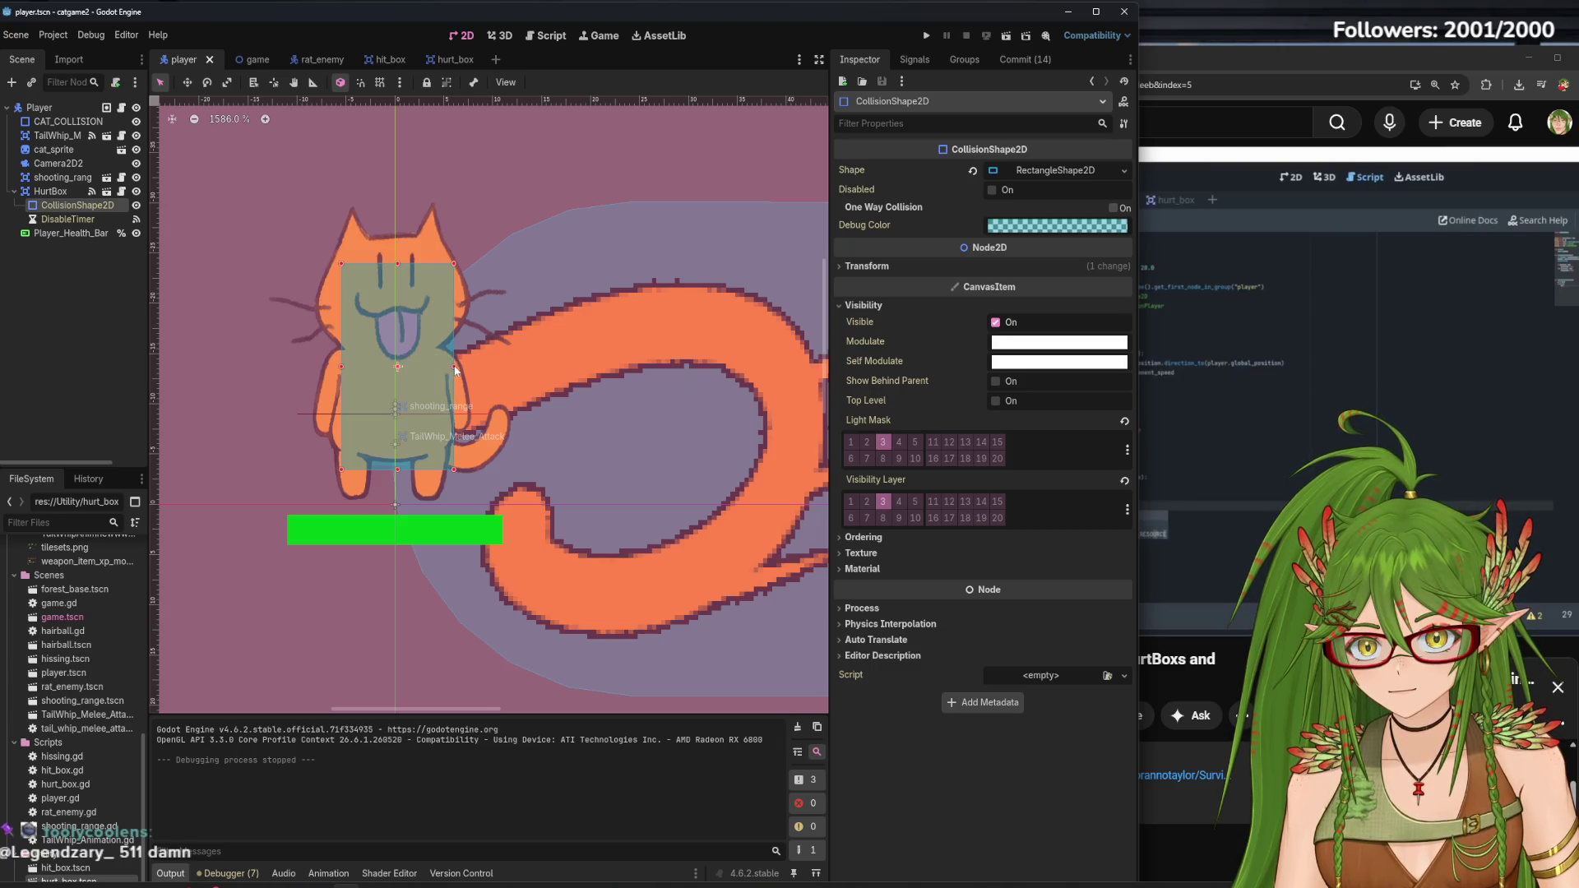
click(337, 367)
key(ctrl+s)
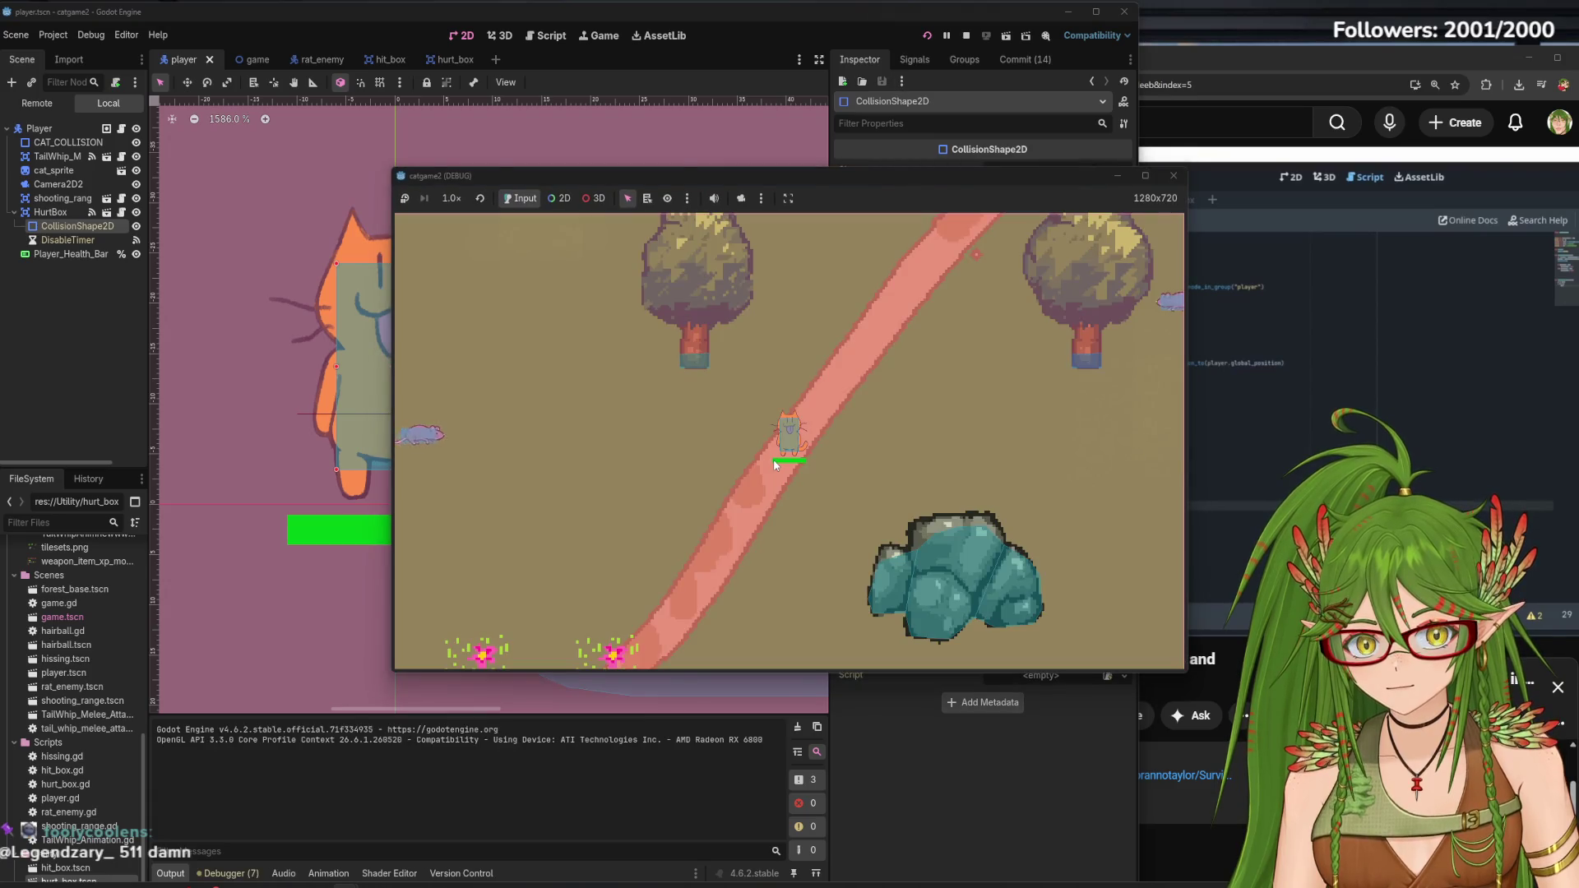
Walk the cat with WASD through the rat swarm and up toward the rock, then close the game
key(a)
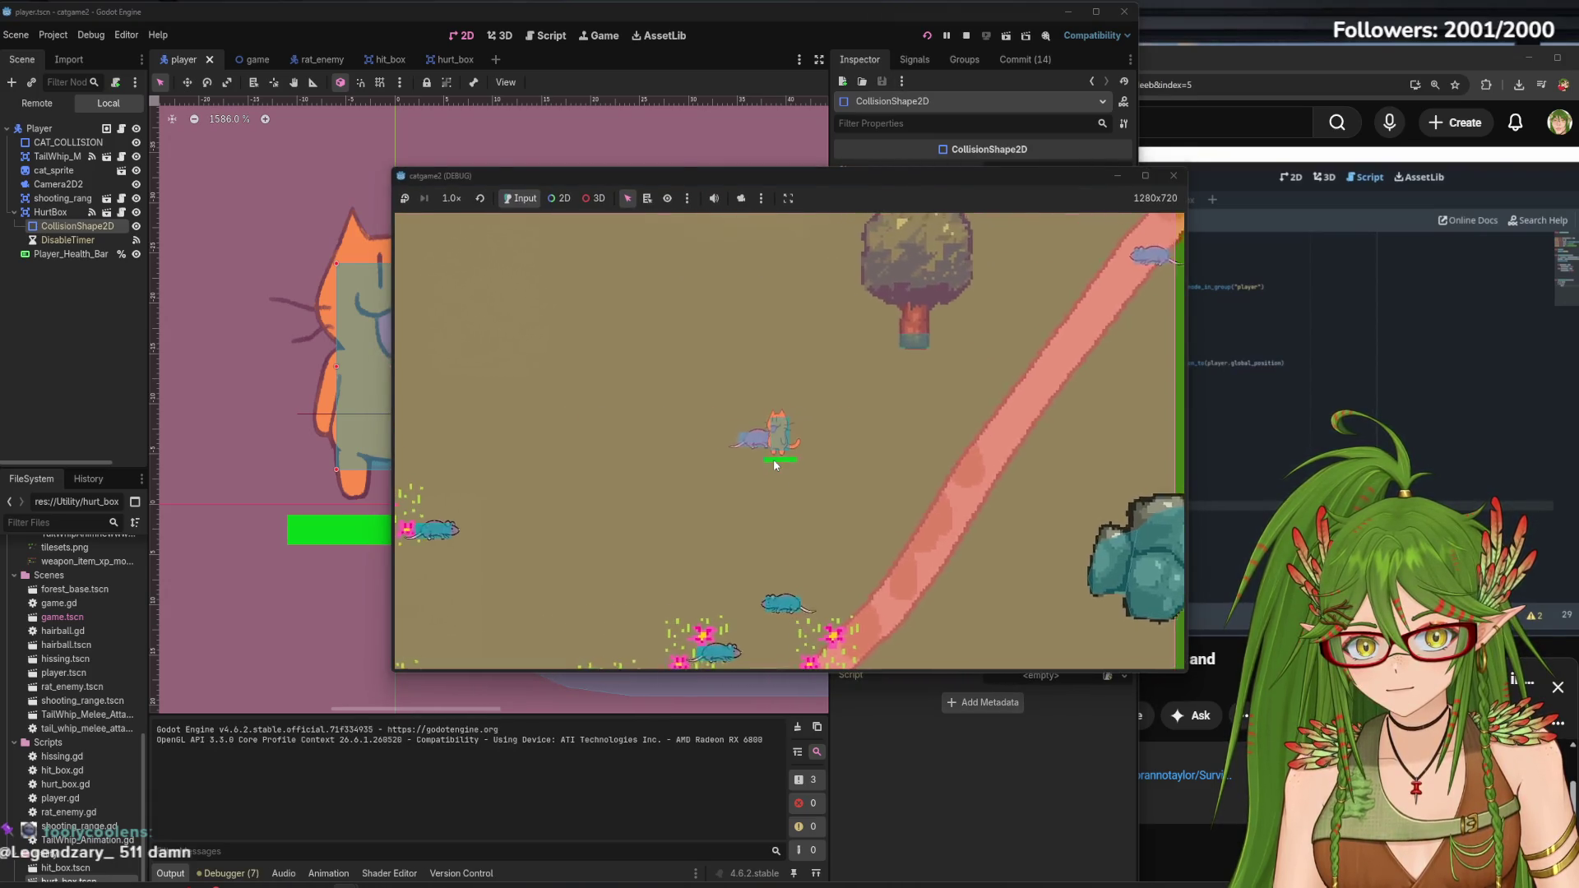
key(s)
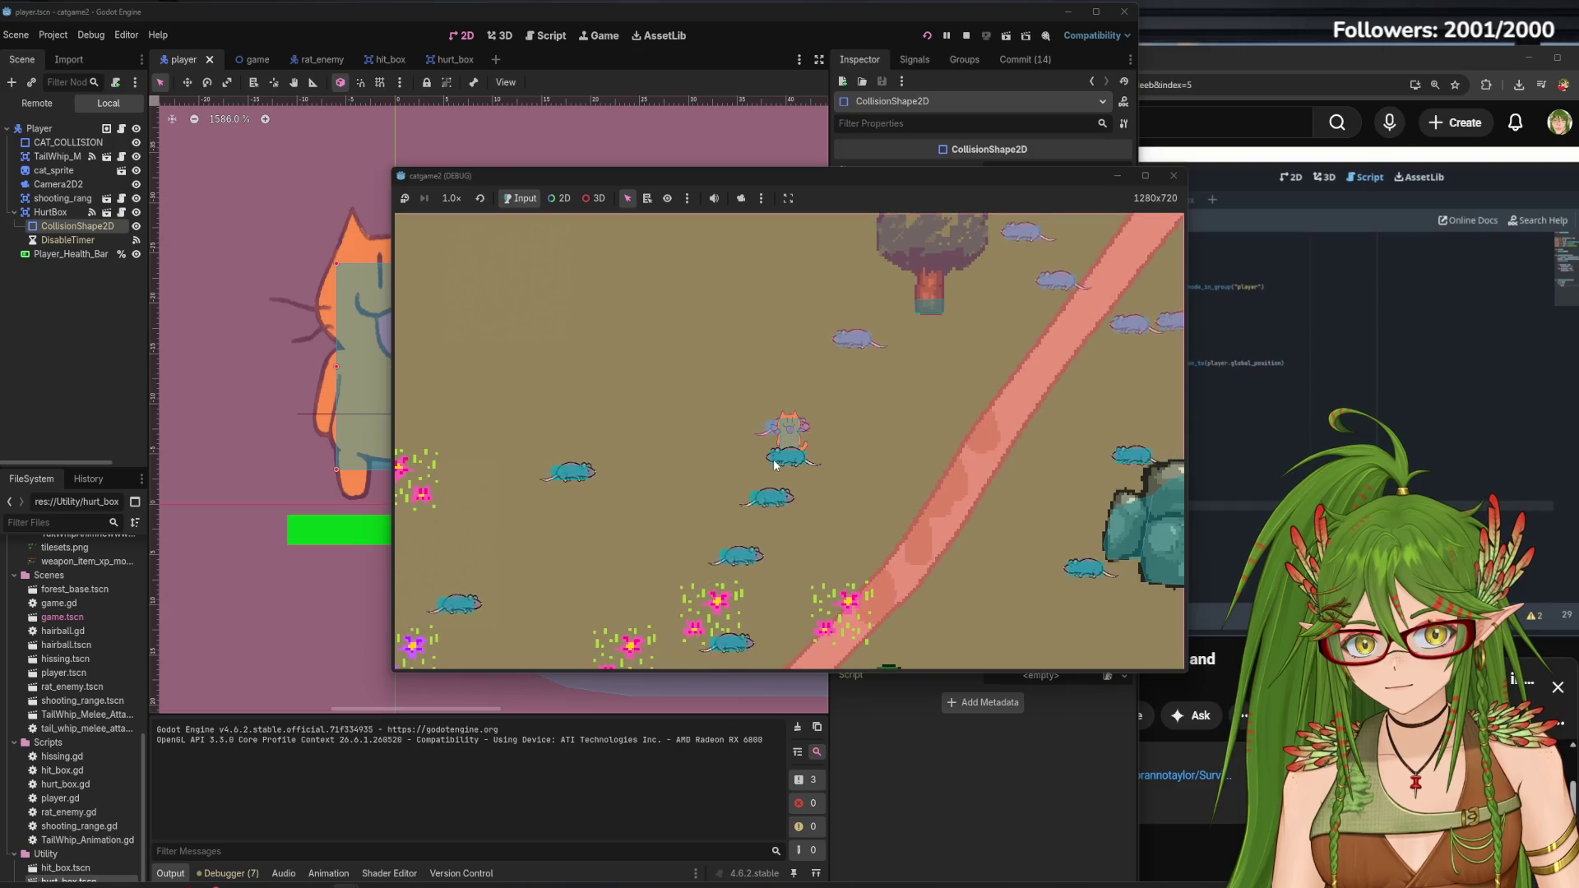
key(a)
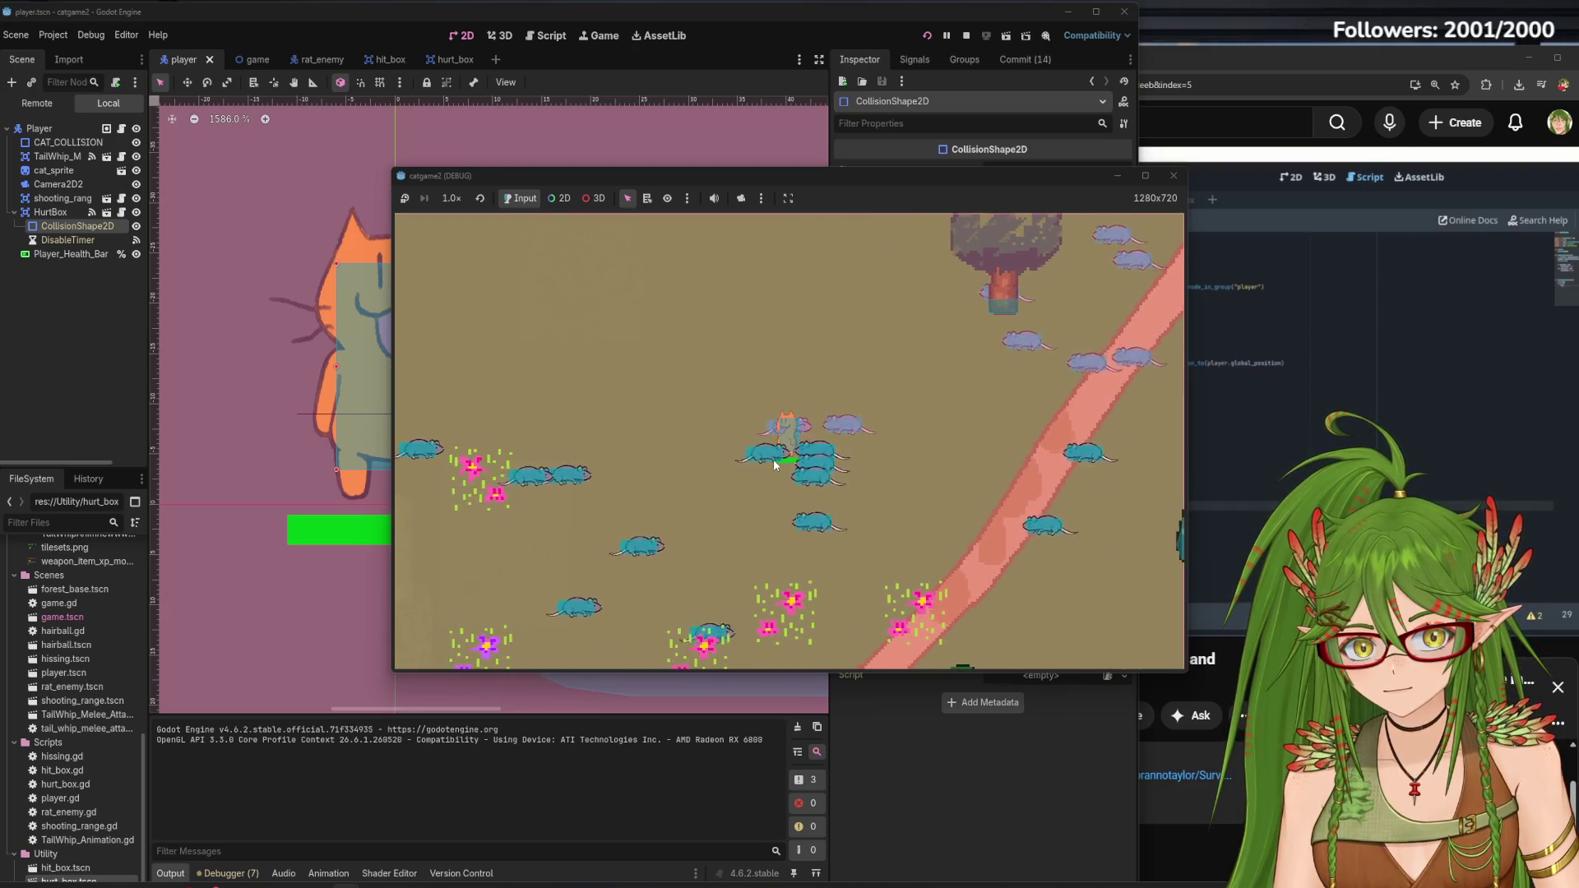
key(d)
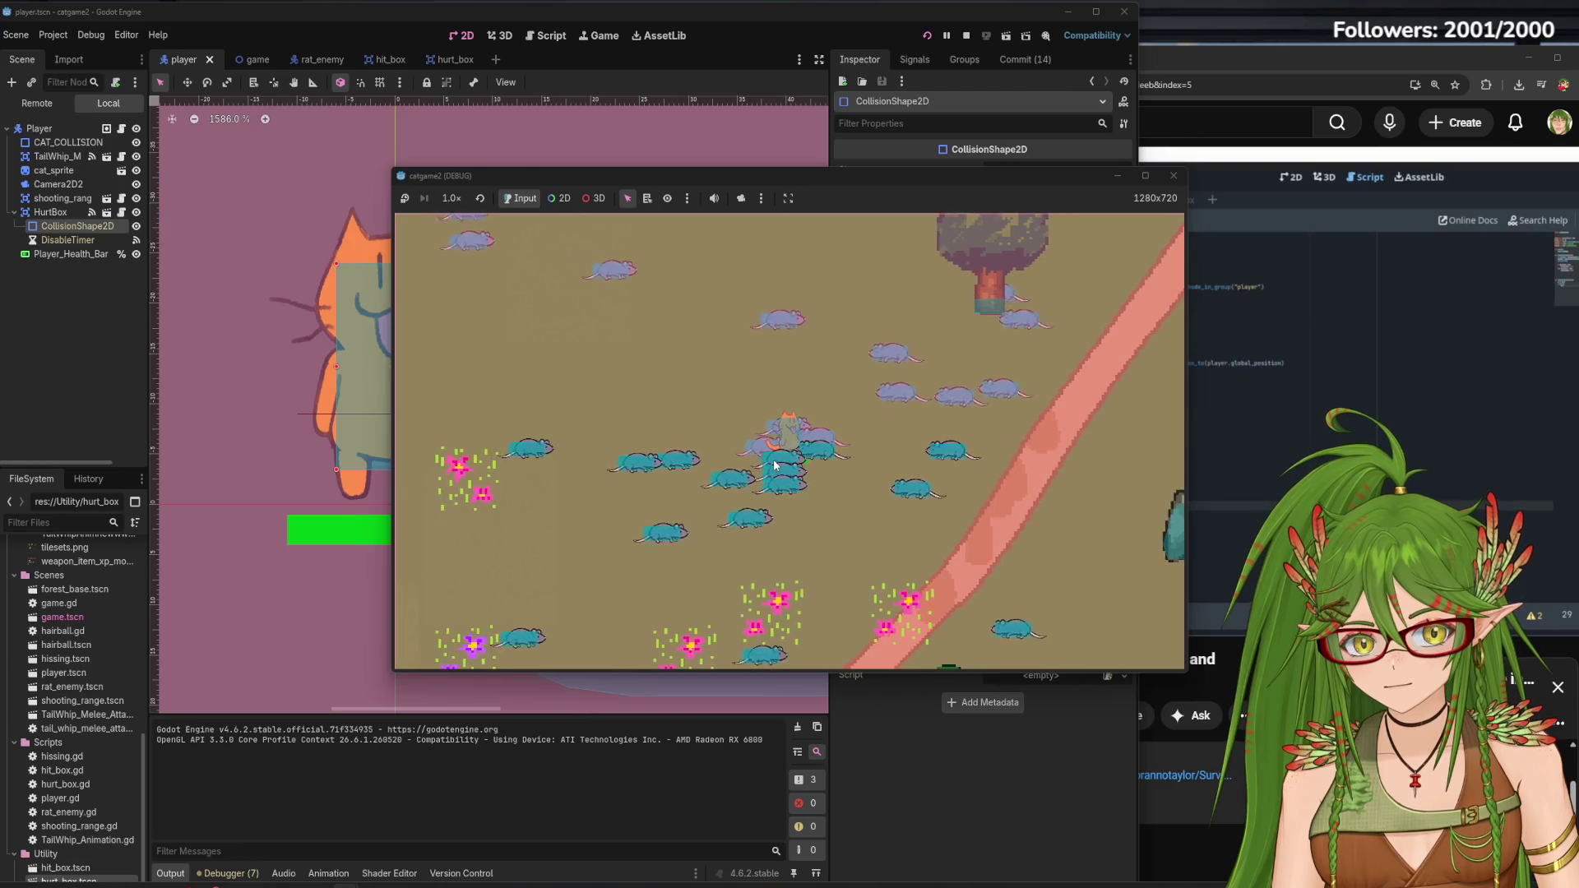
key(w)
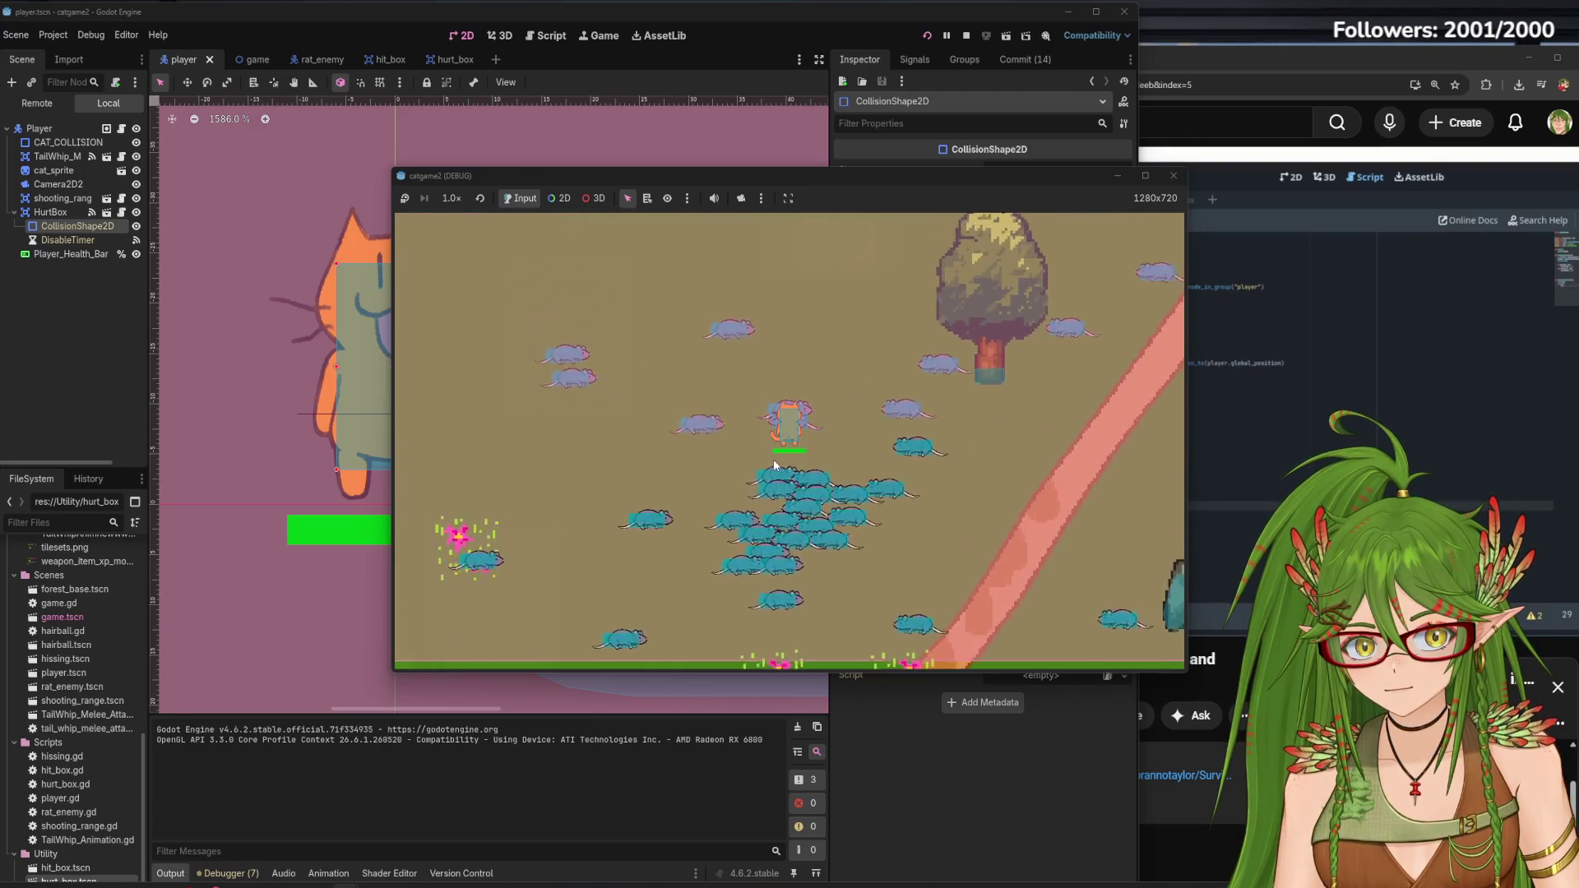
key(d)
key(s)
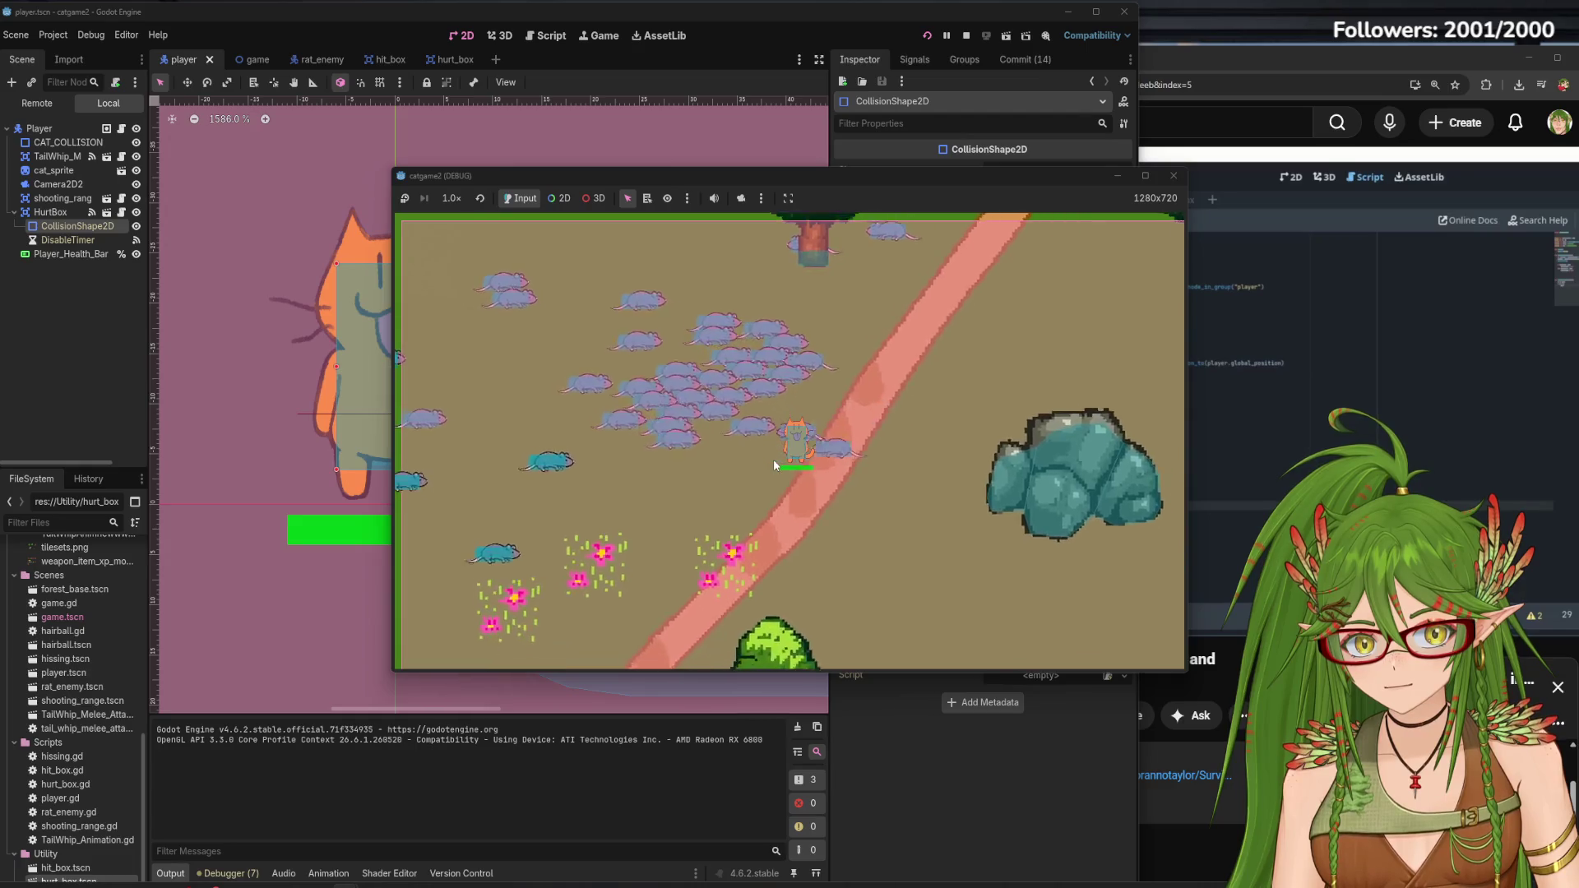
key(d)
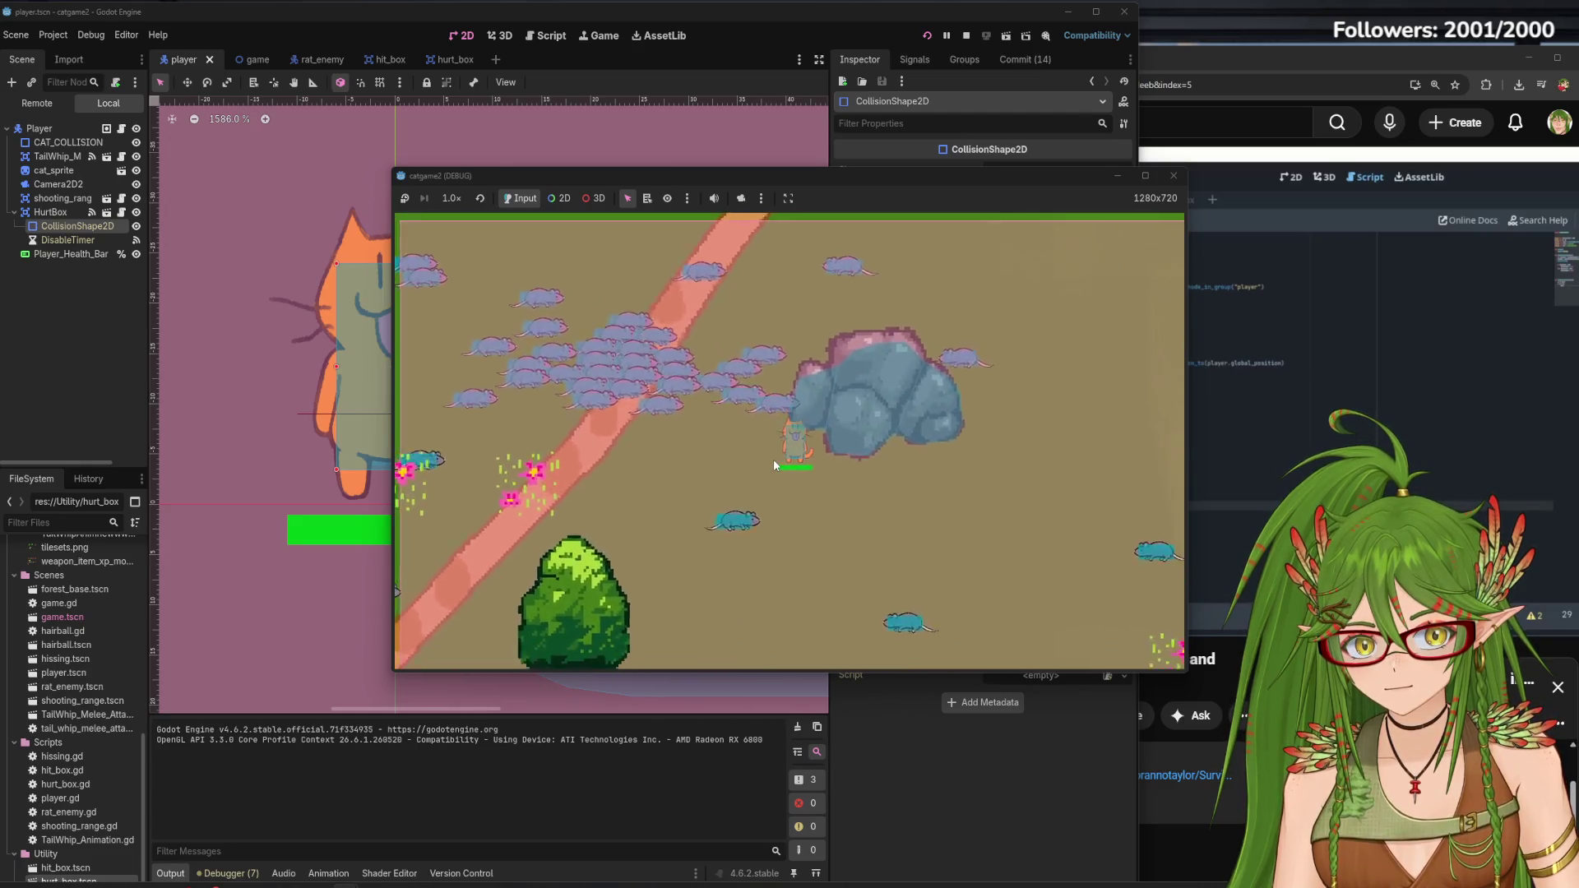
key(d)
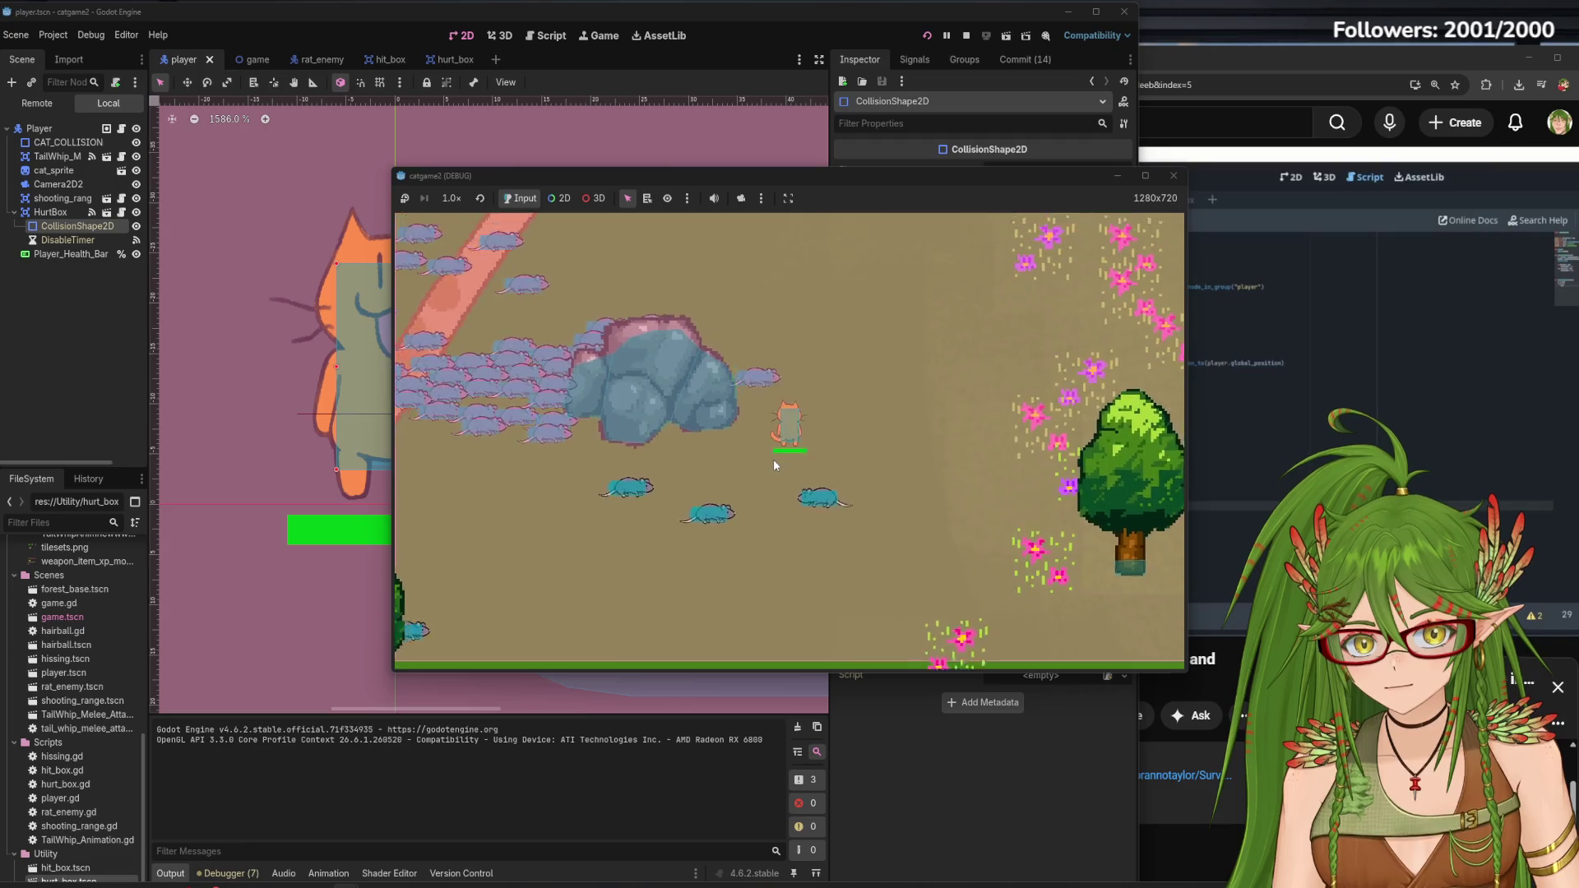
key(d)
key(s)
key(a)
key(a)
key(s)
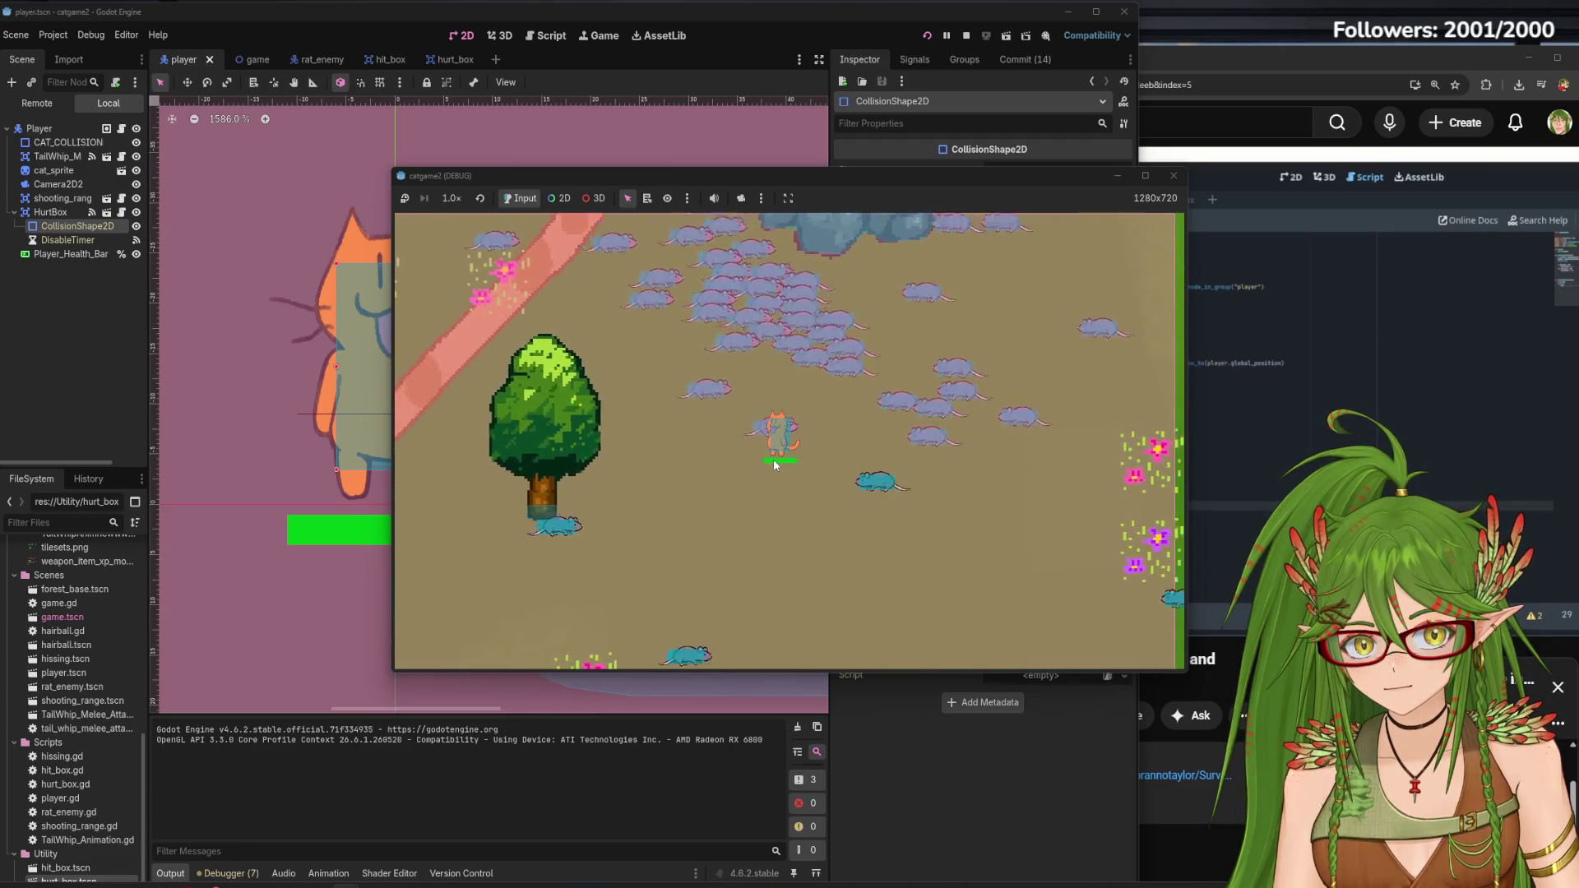
key(a)
key(w)
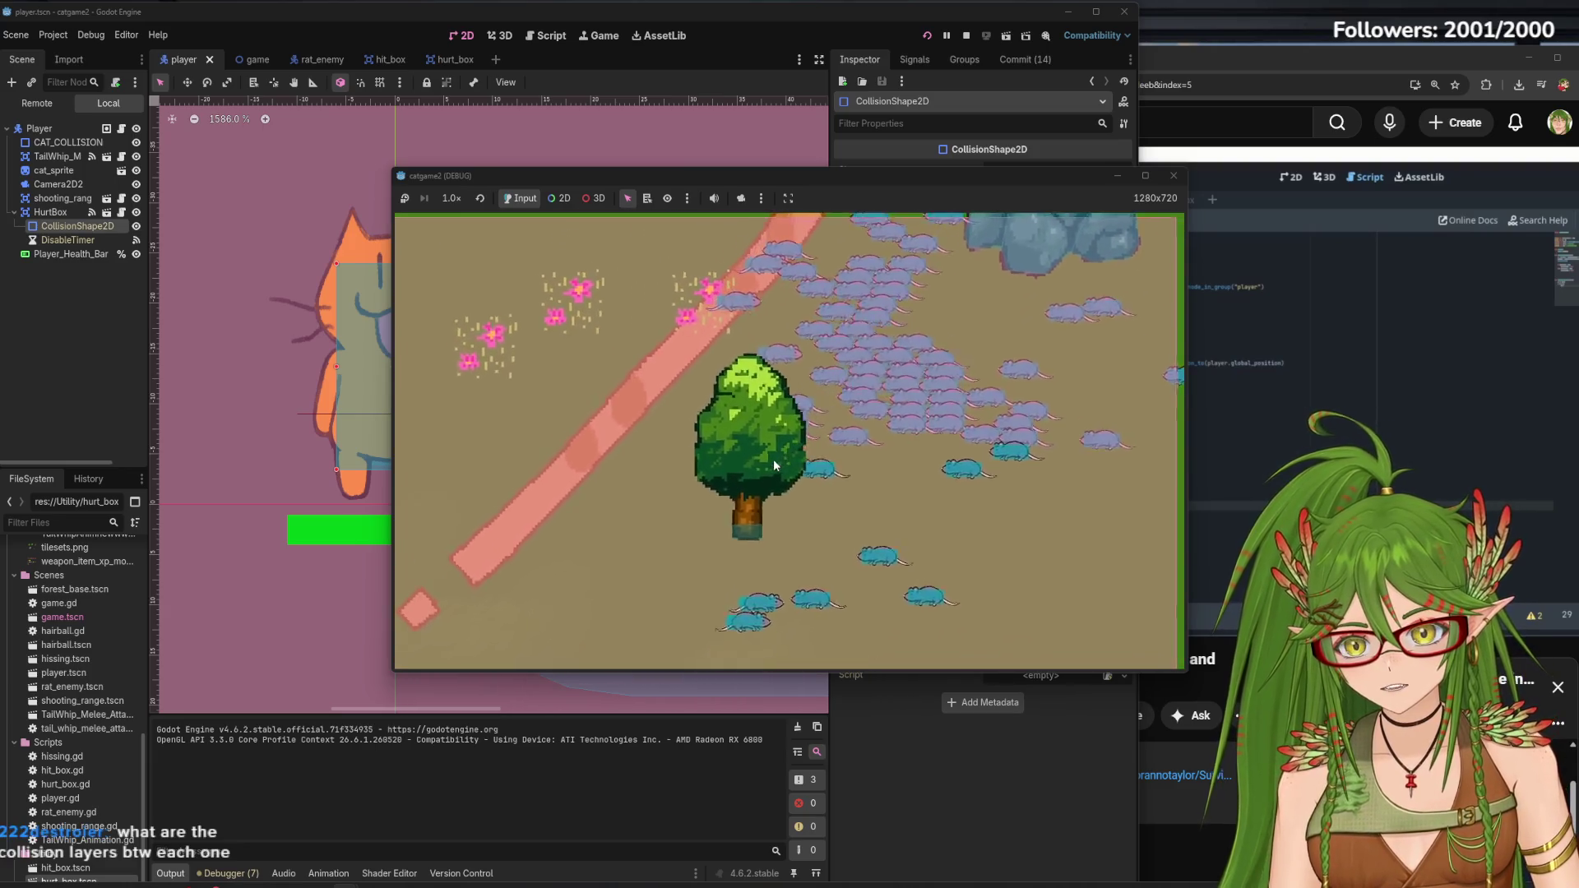
key(w)
key(d)
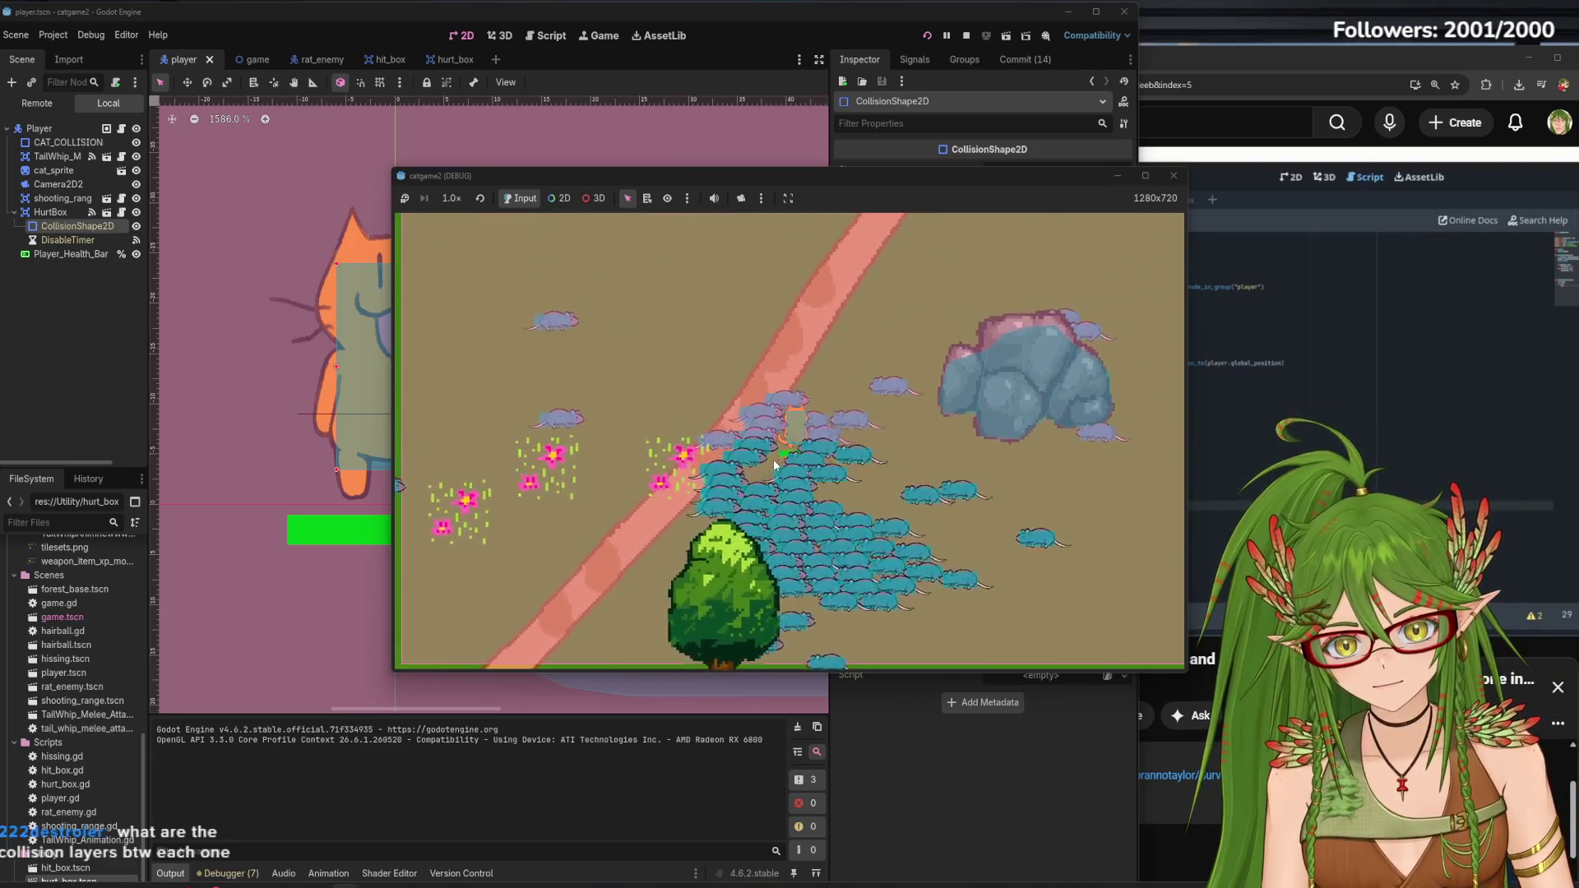
key(w)
key(d)
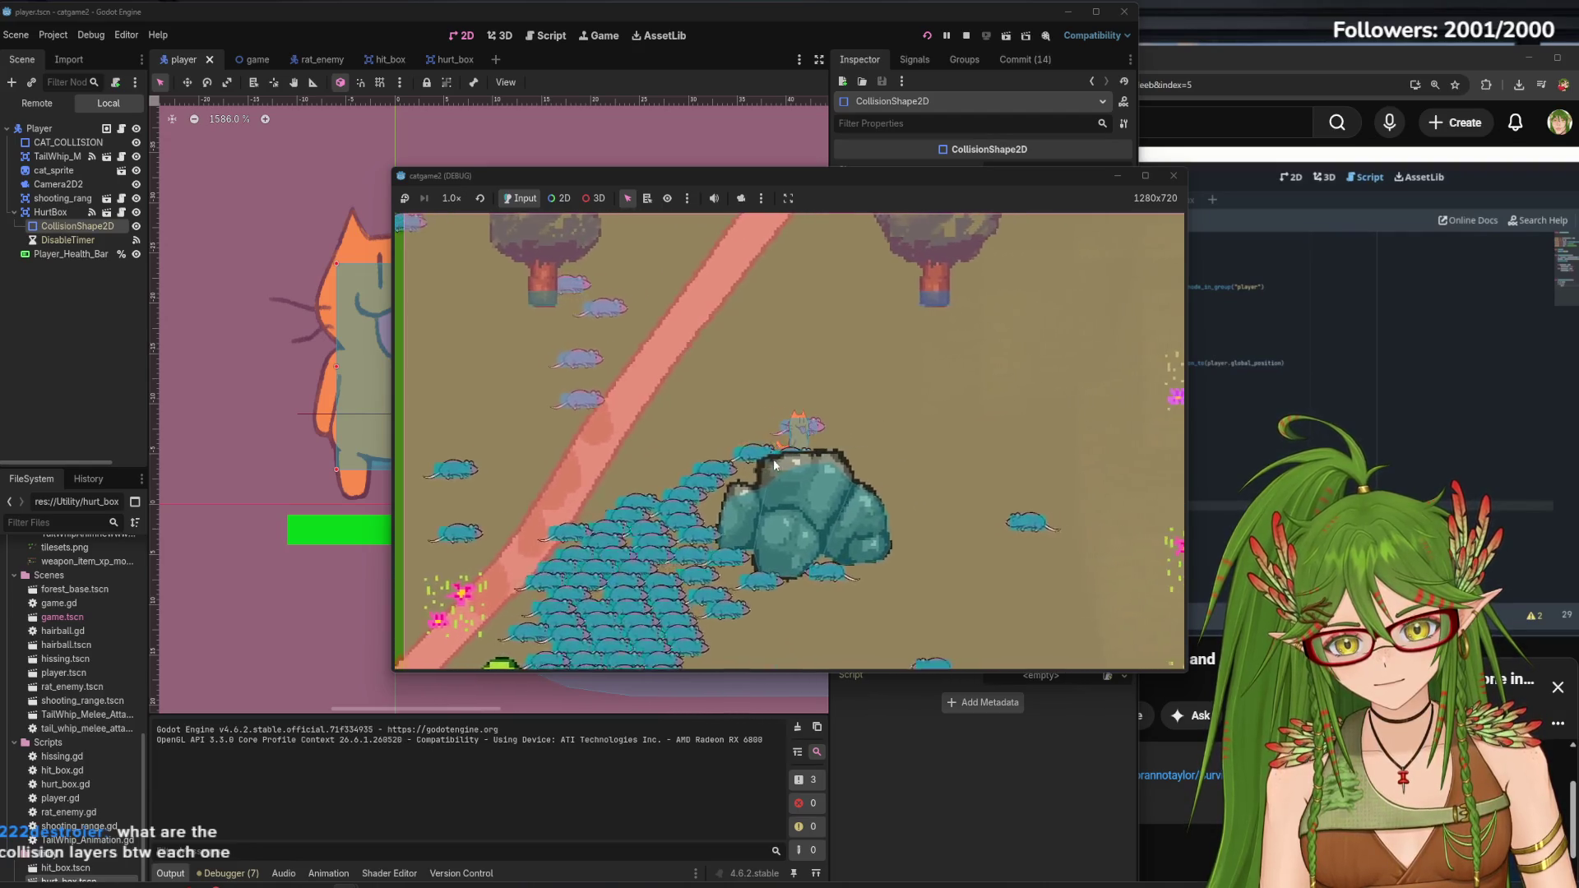
key(d)
key(s)
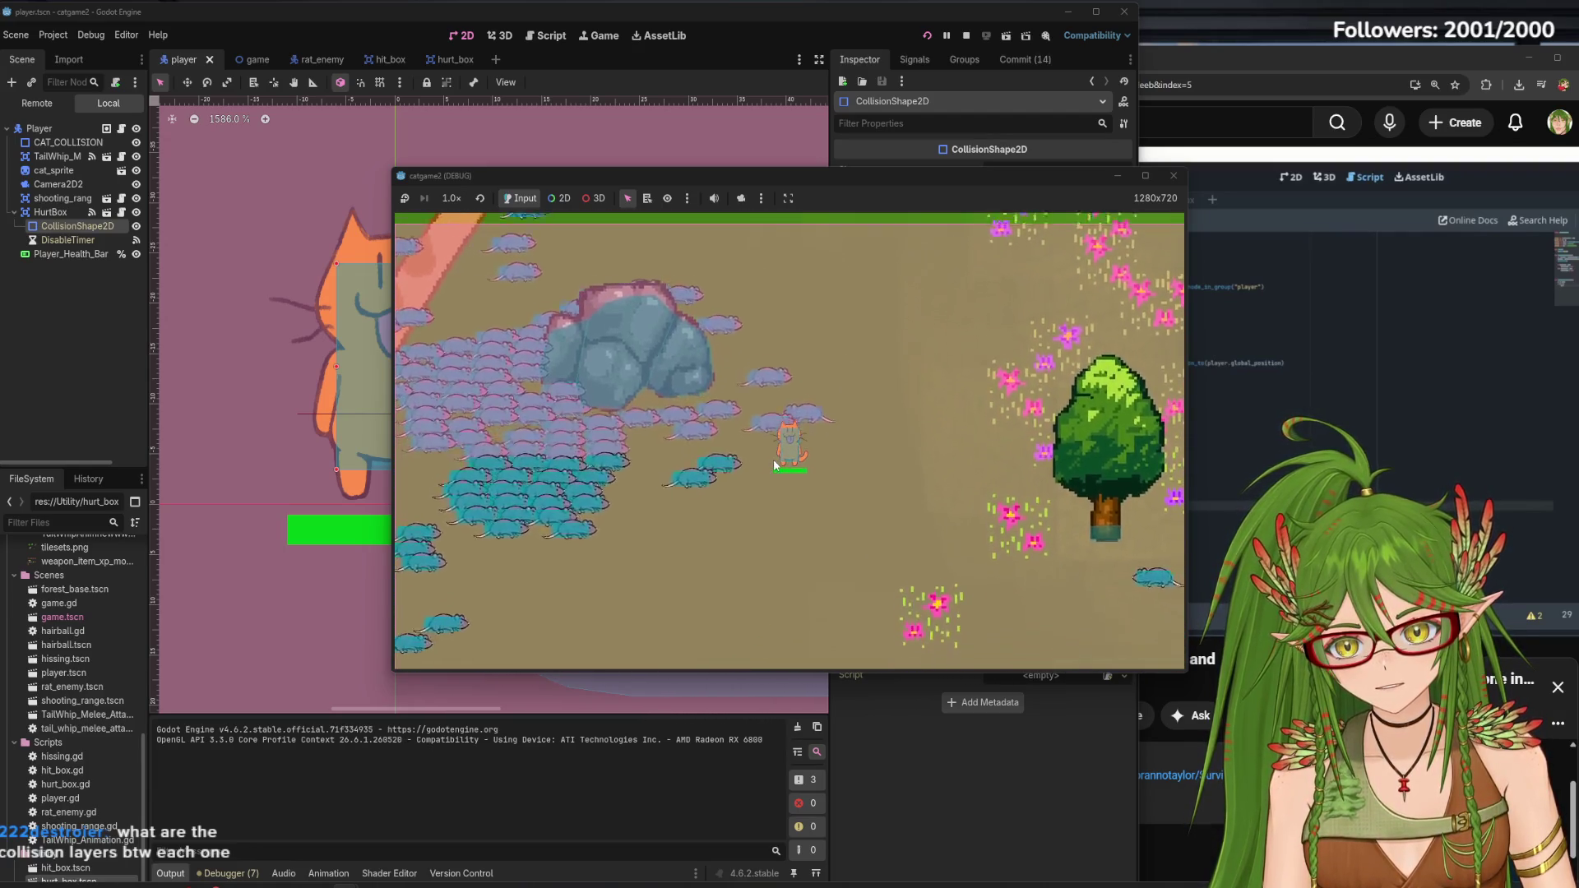
key(s)
key(a)
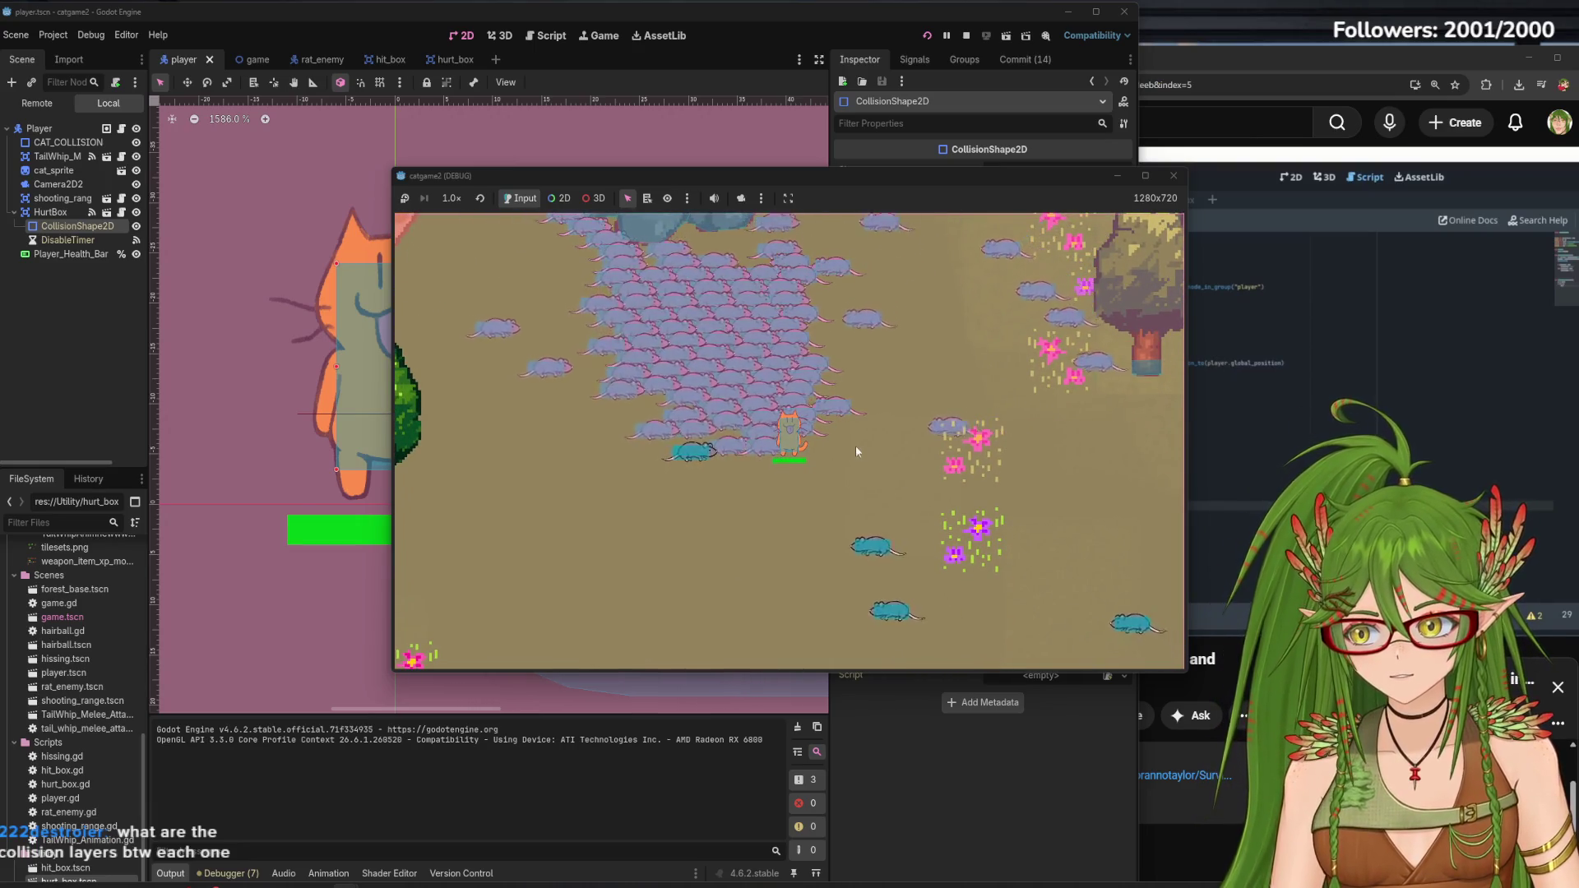
click(1174, 175)
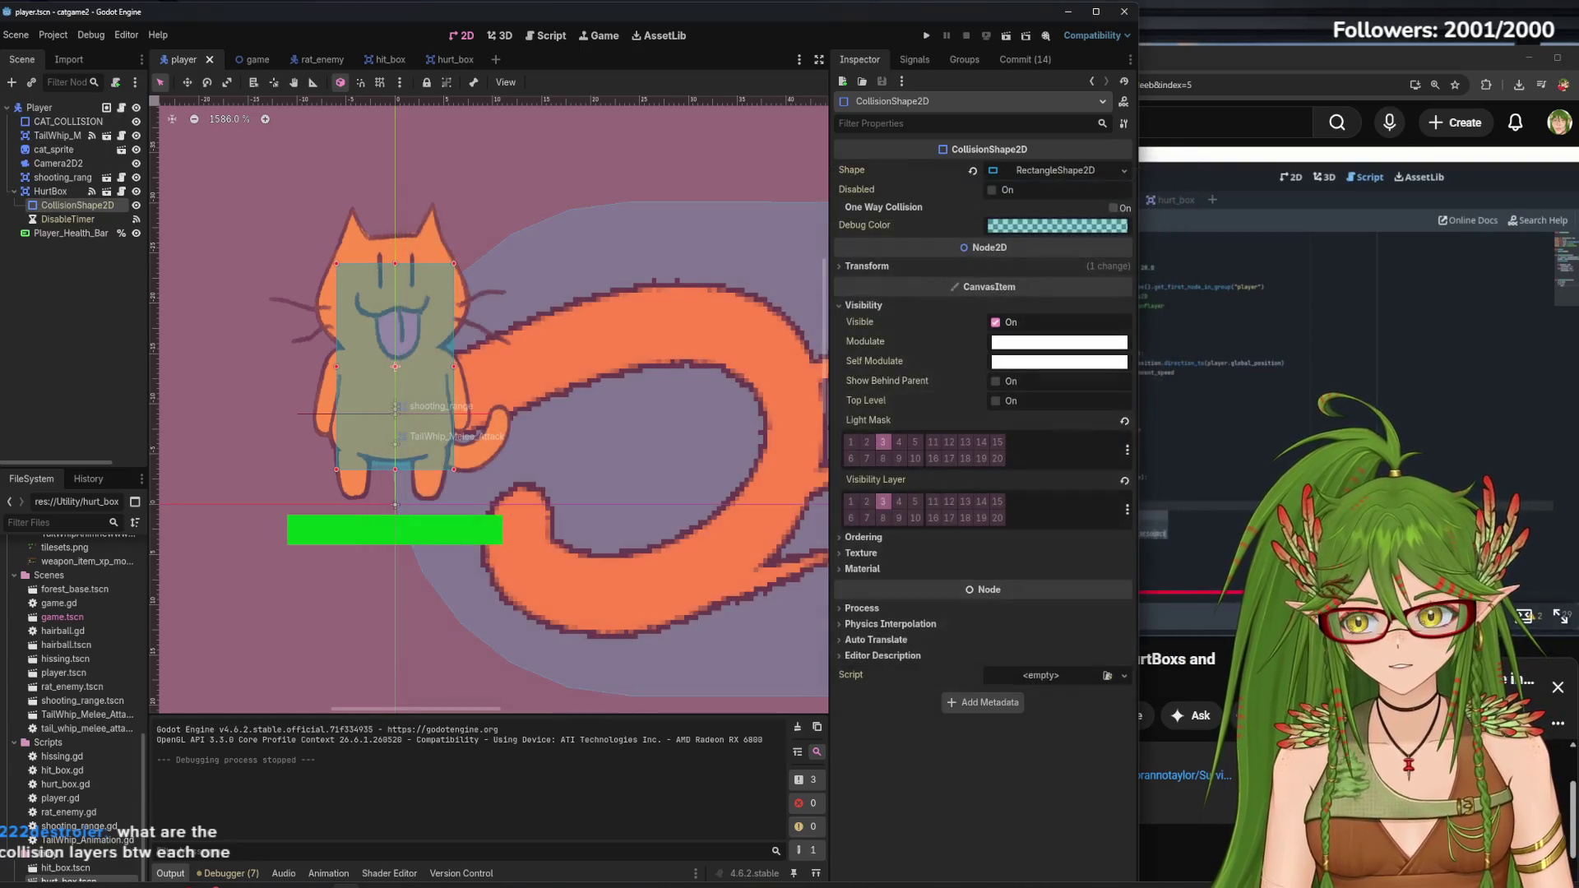
Enable light mask layer 1 on the hurt box shape and save the player scene
mouse_move(885, 480)
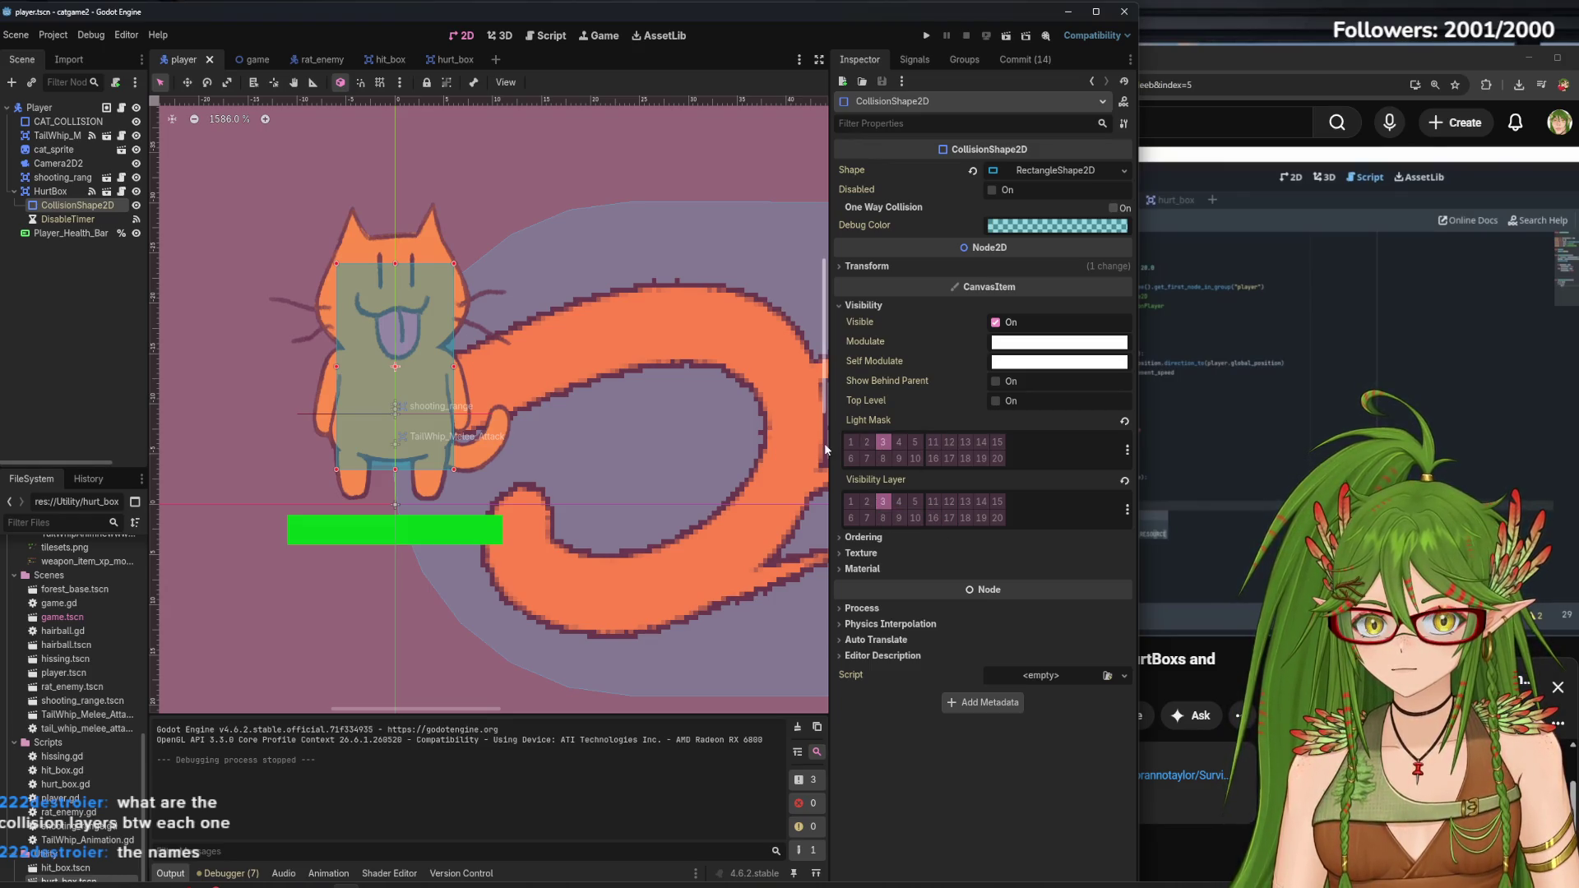
click(851, 444)
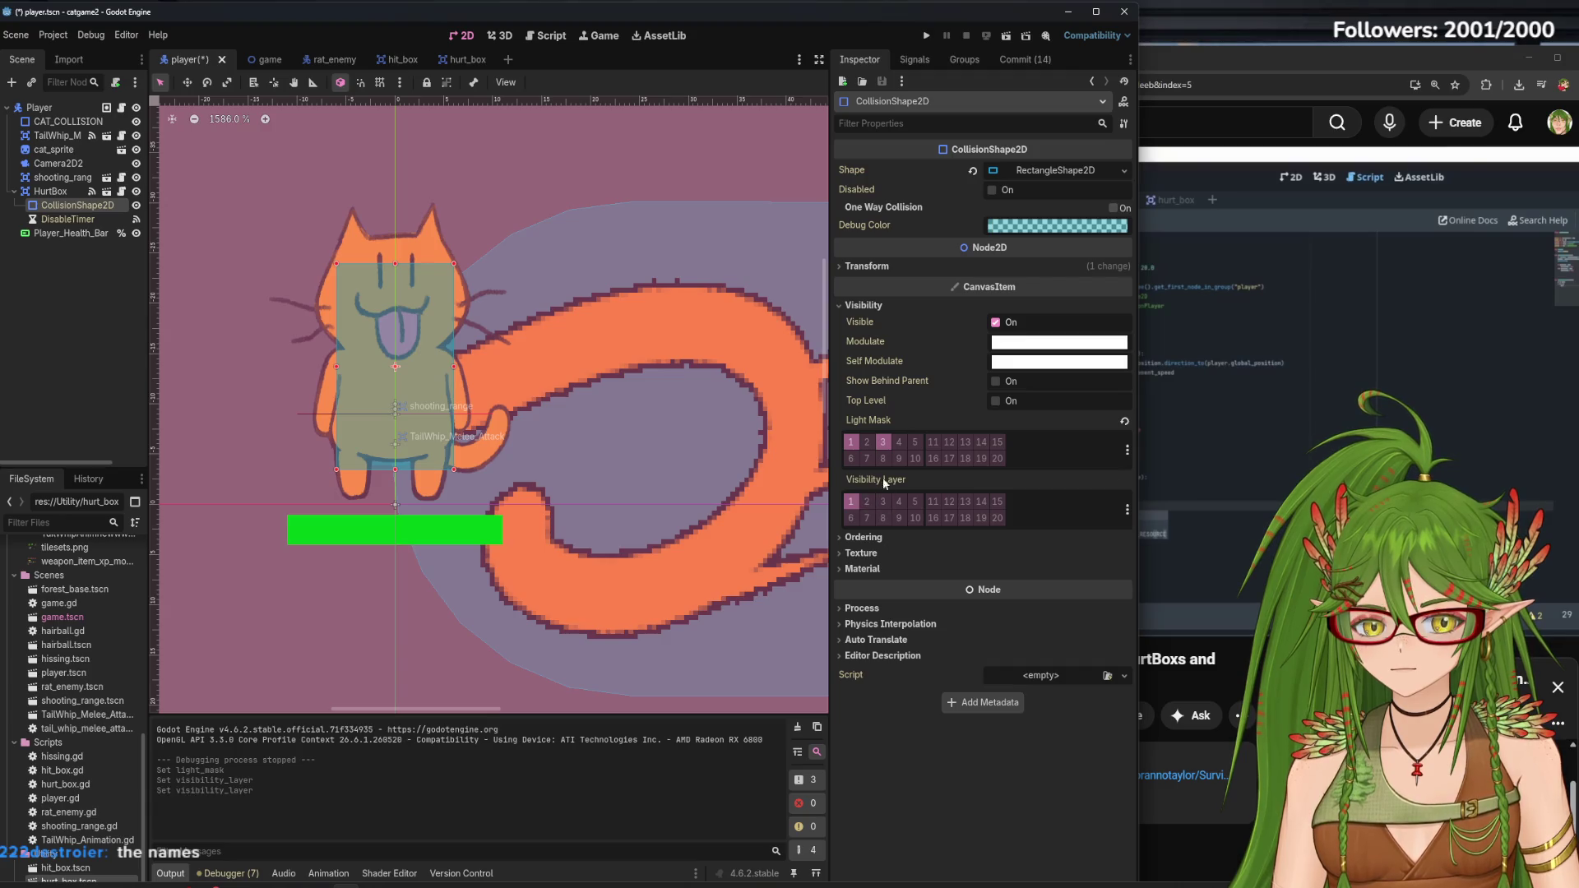
click(110, 326)
key(ctrl+s)
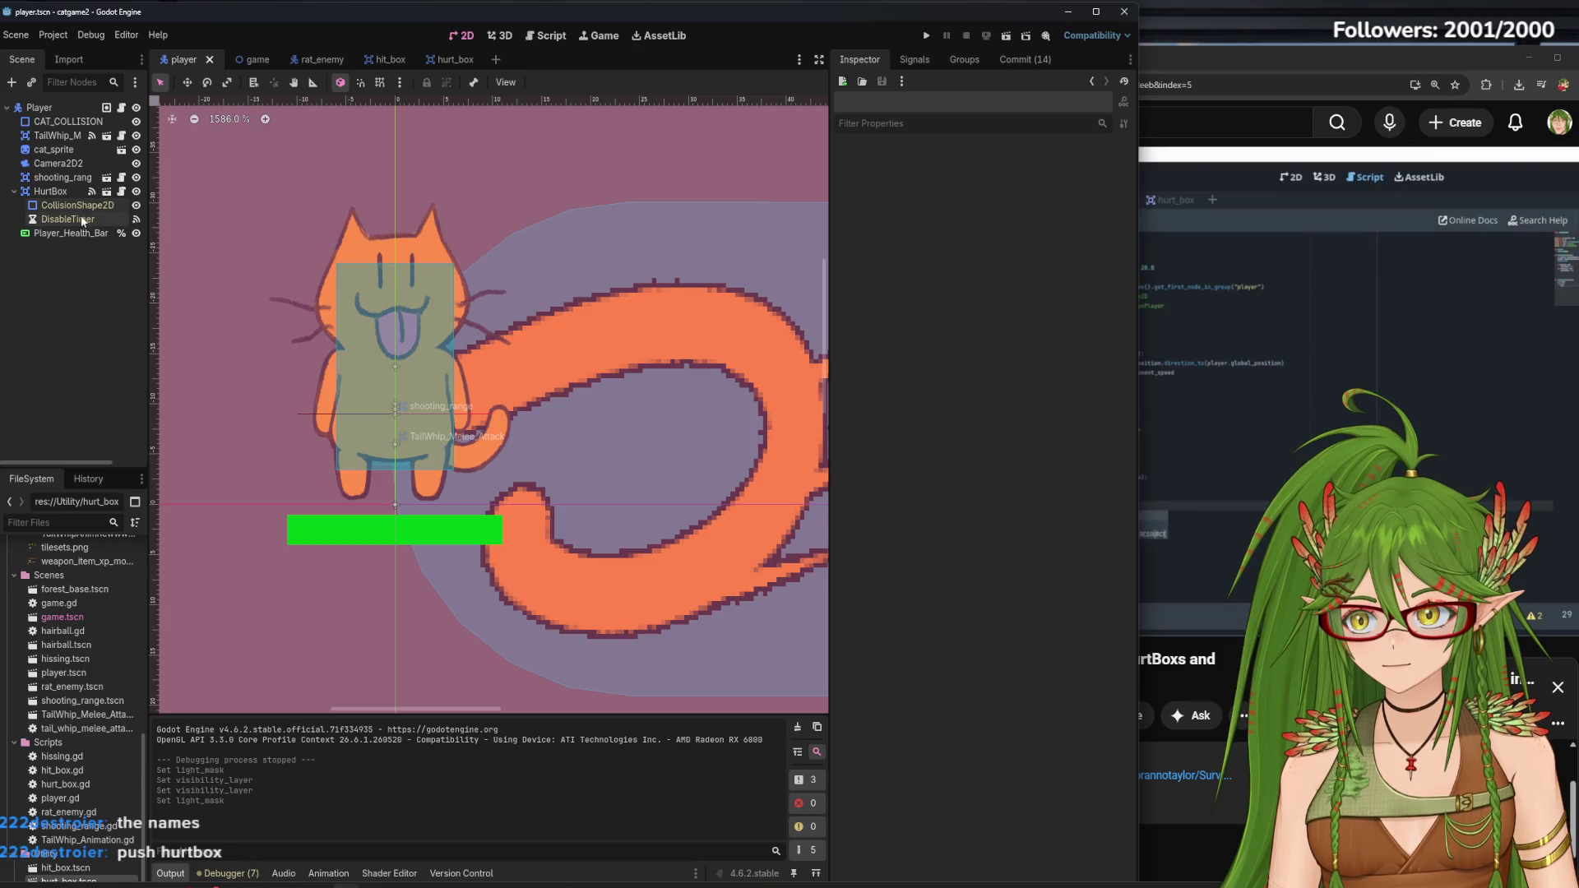
Compare the HurtBox and its CollisionShape2D settings, then launch the game with Run Project
click(76, 205)
click(72, 191)
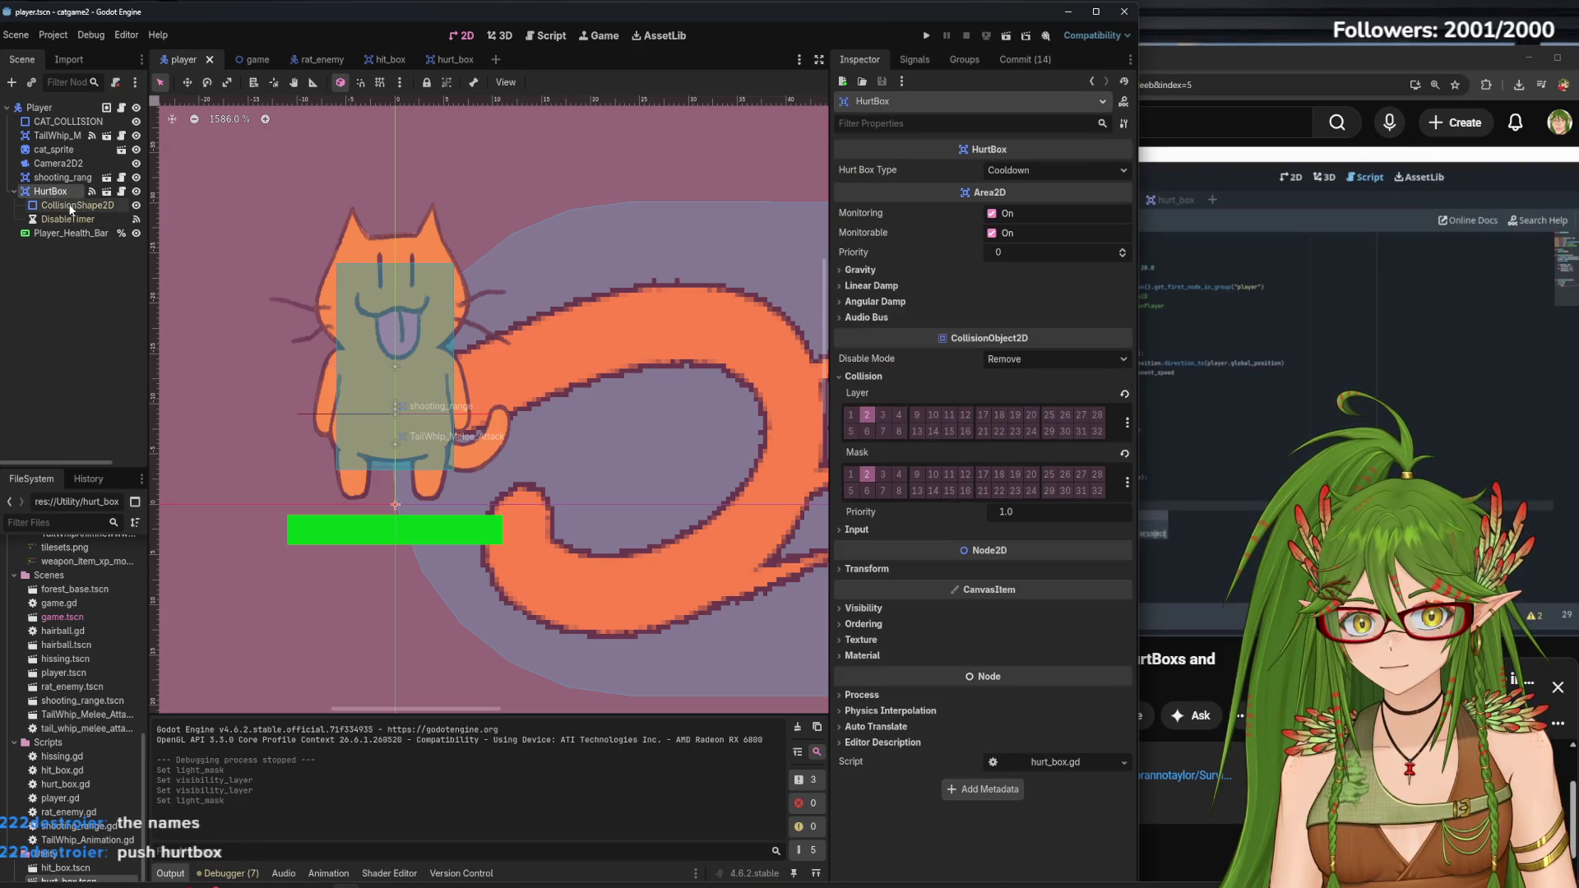
click(70, 208)
click(68, 190)
click(63, 207)
click(68, 191)
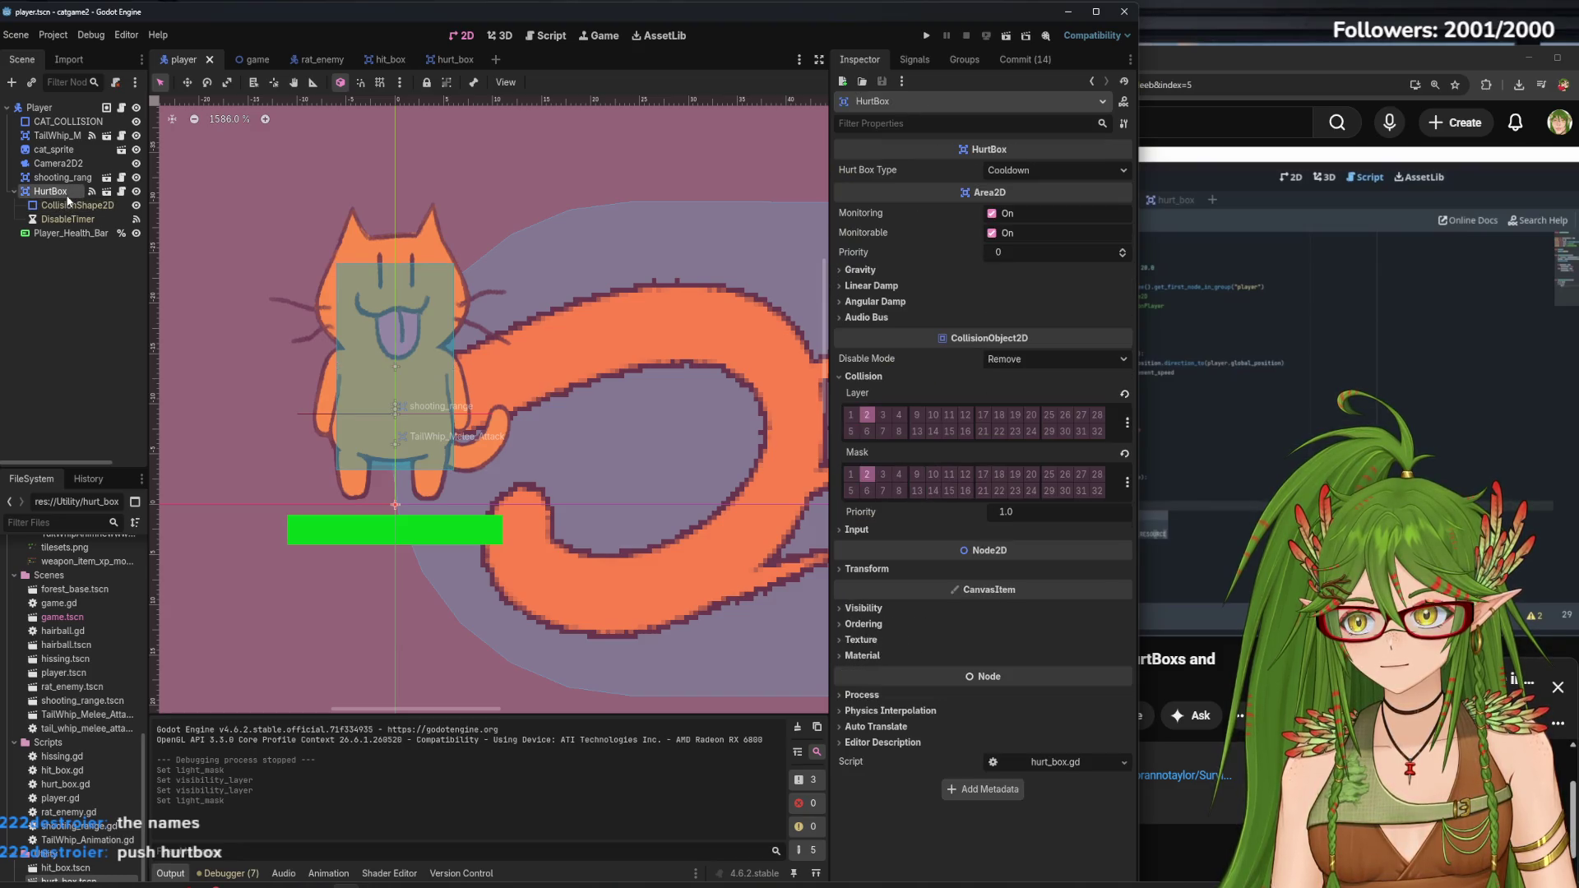
click(65, 207)
click(926, 36)
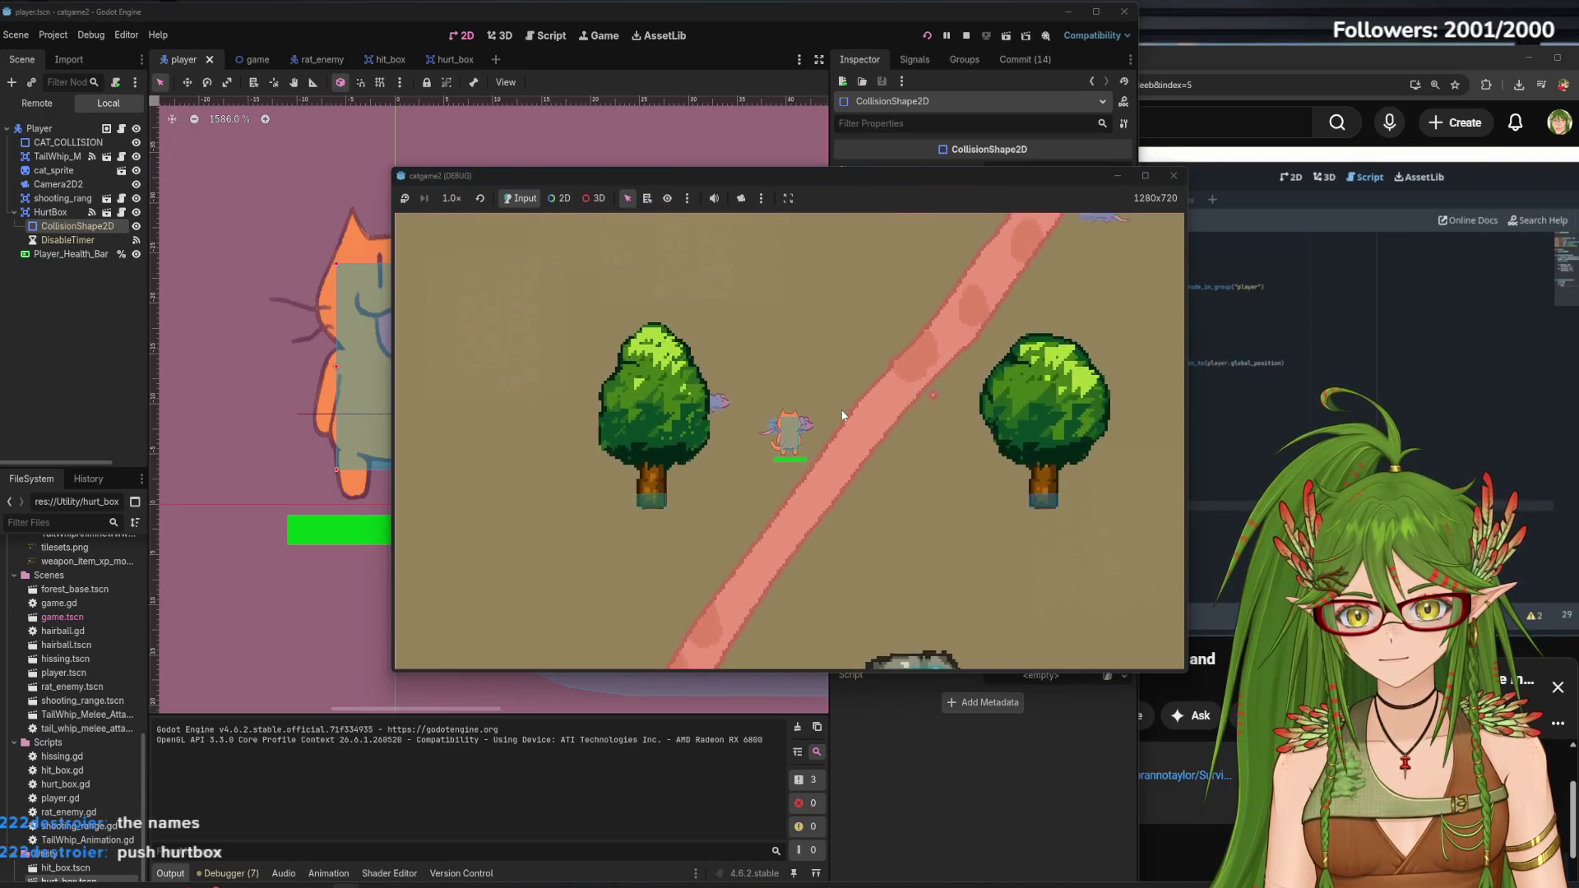
Steer the cat down and right away from the chasing rats with WASD
key(d)
key(s)
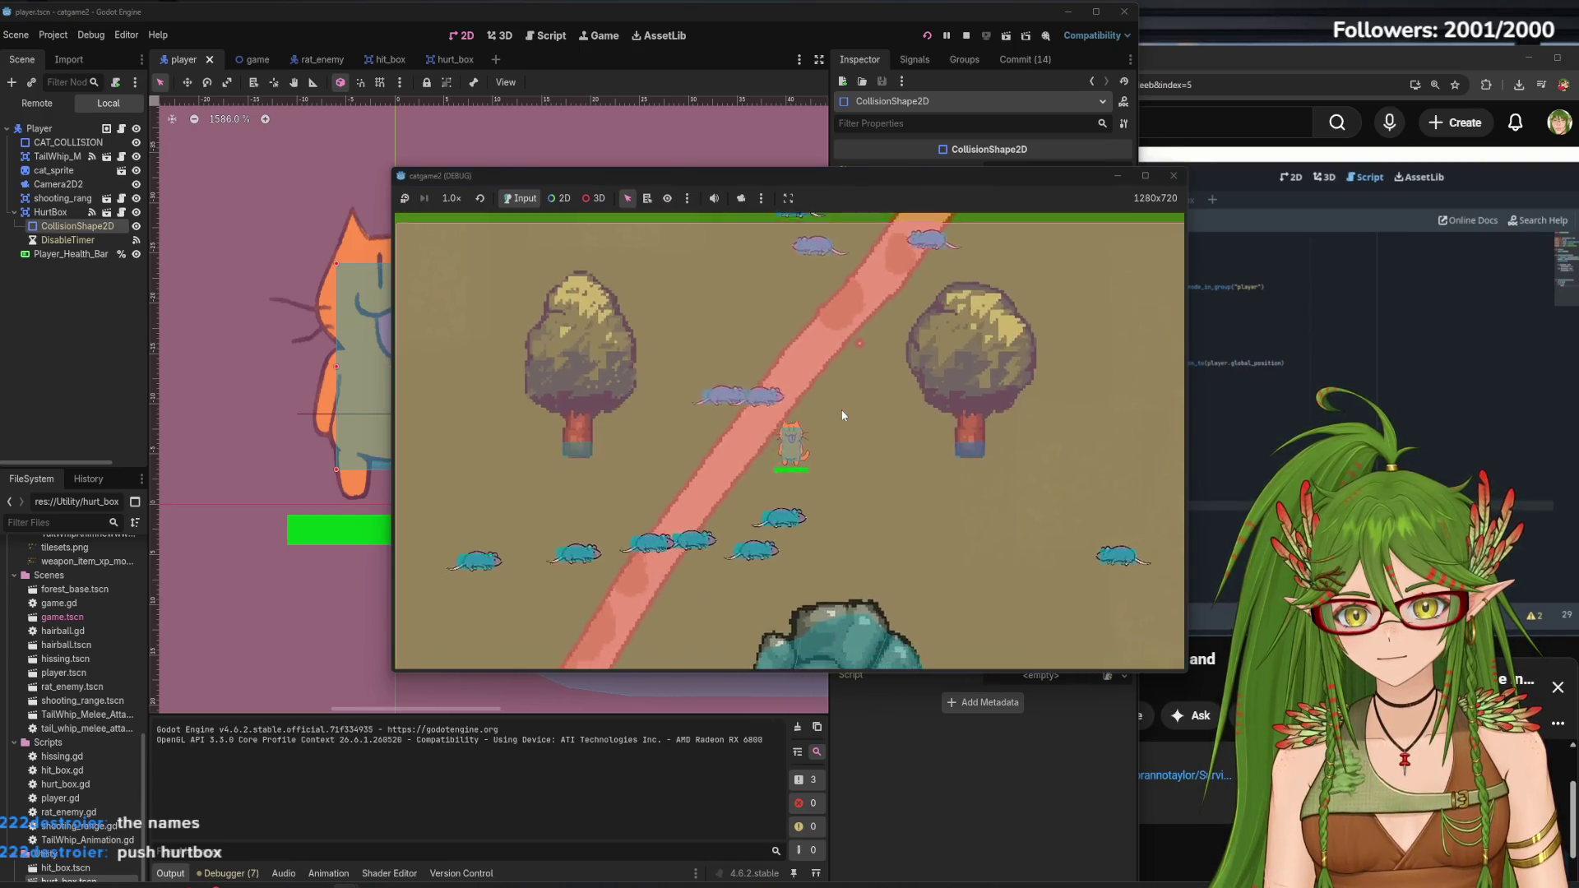
key(a)
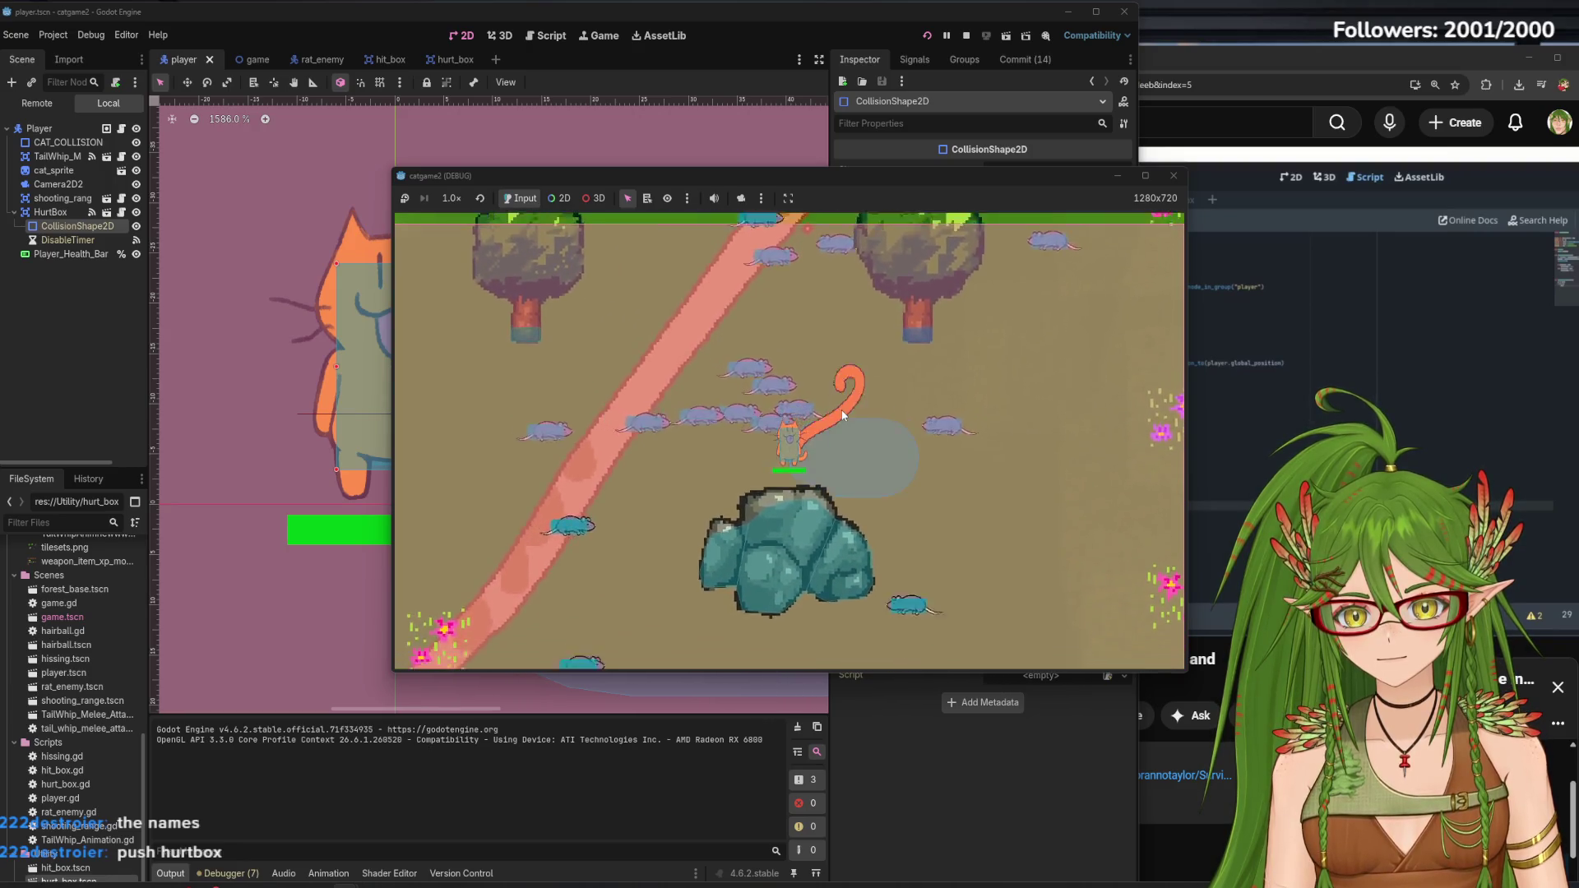
key(d)
key(s)
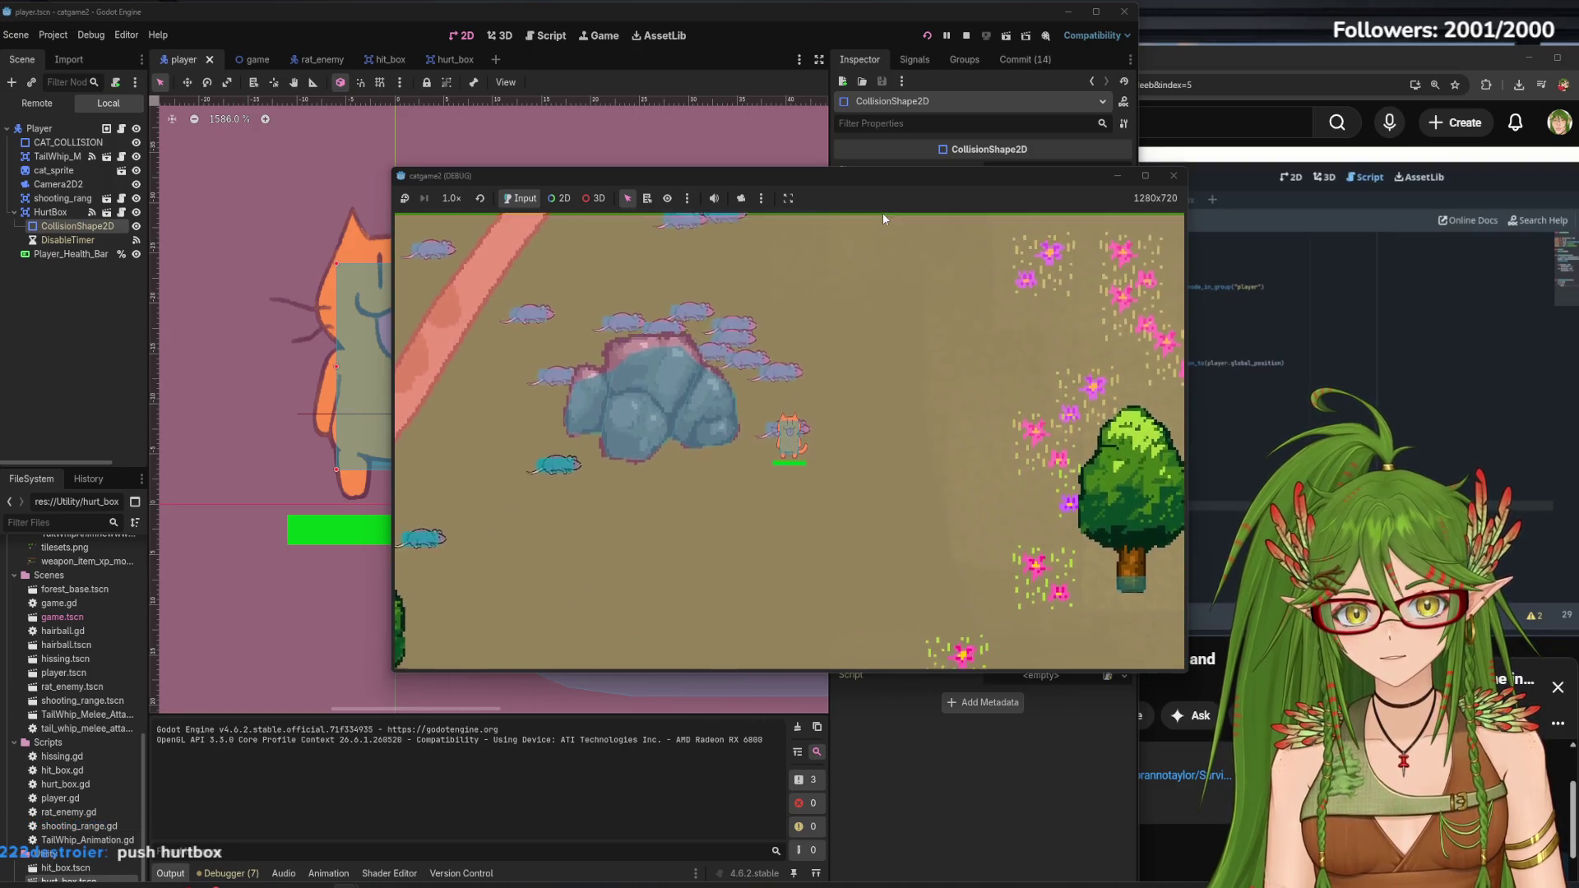
key(s)
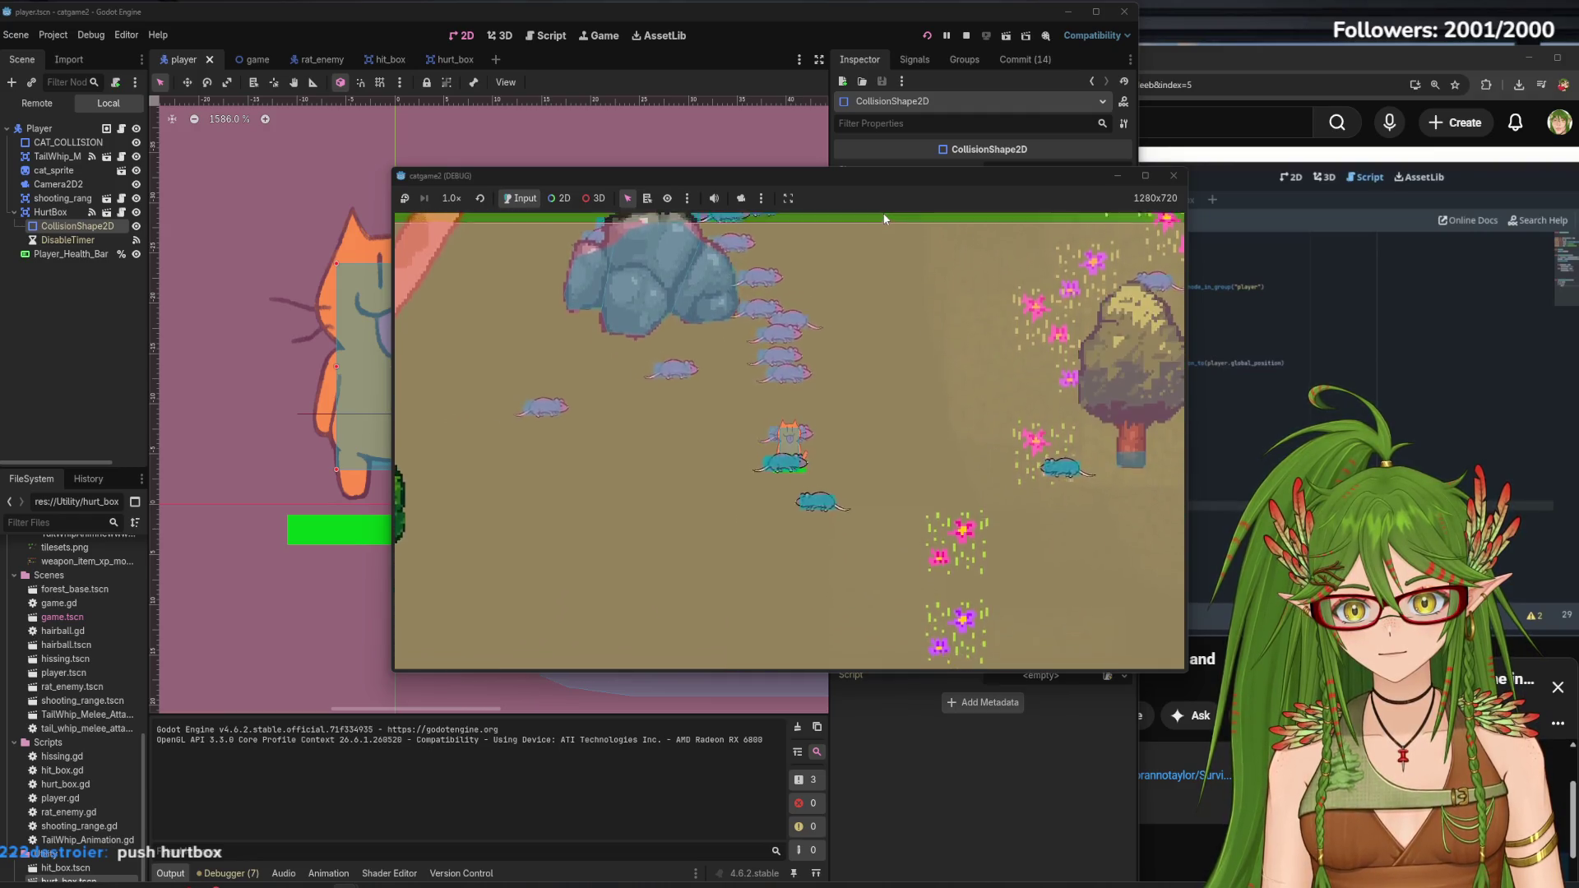
key(d)
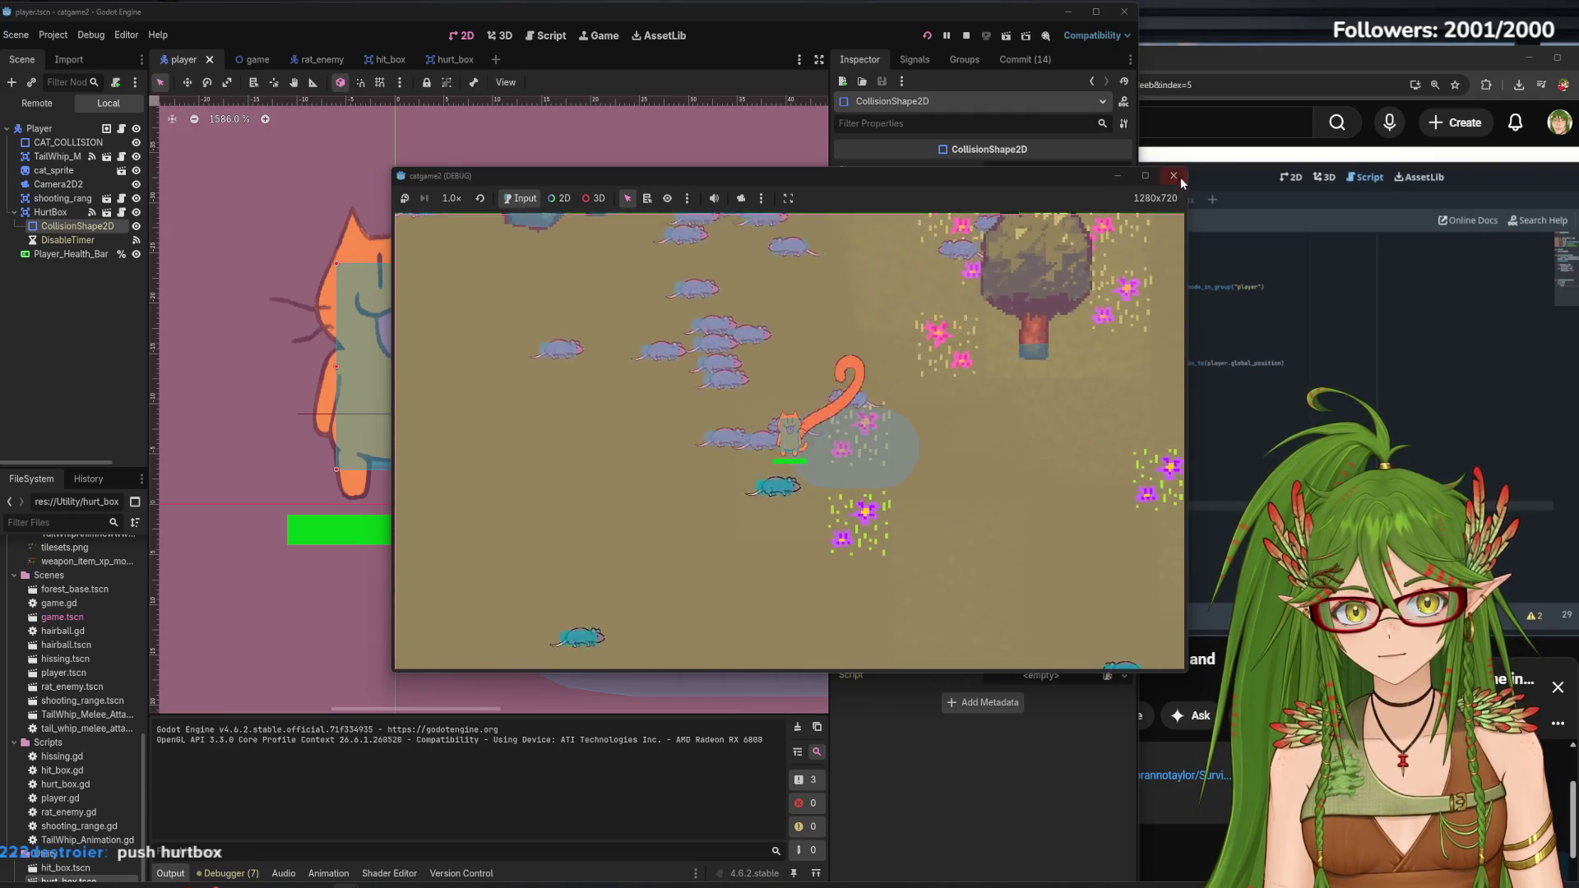
Stop the game with F8 and save the player scene
key(F8)
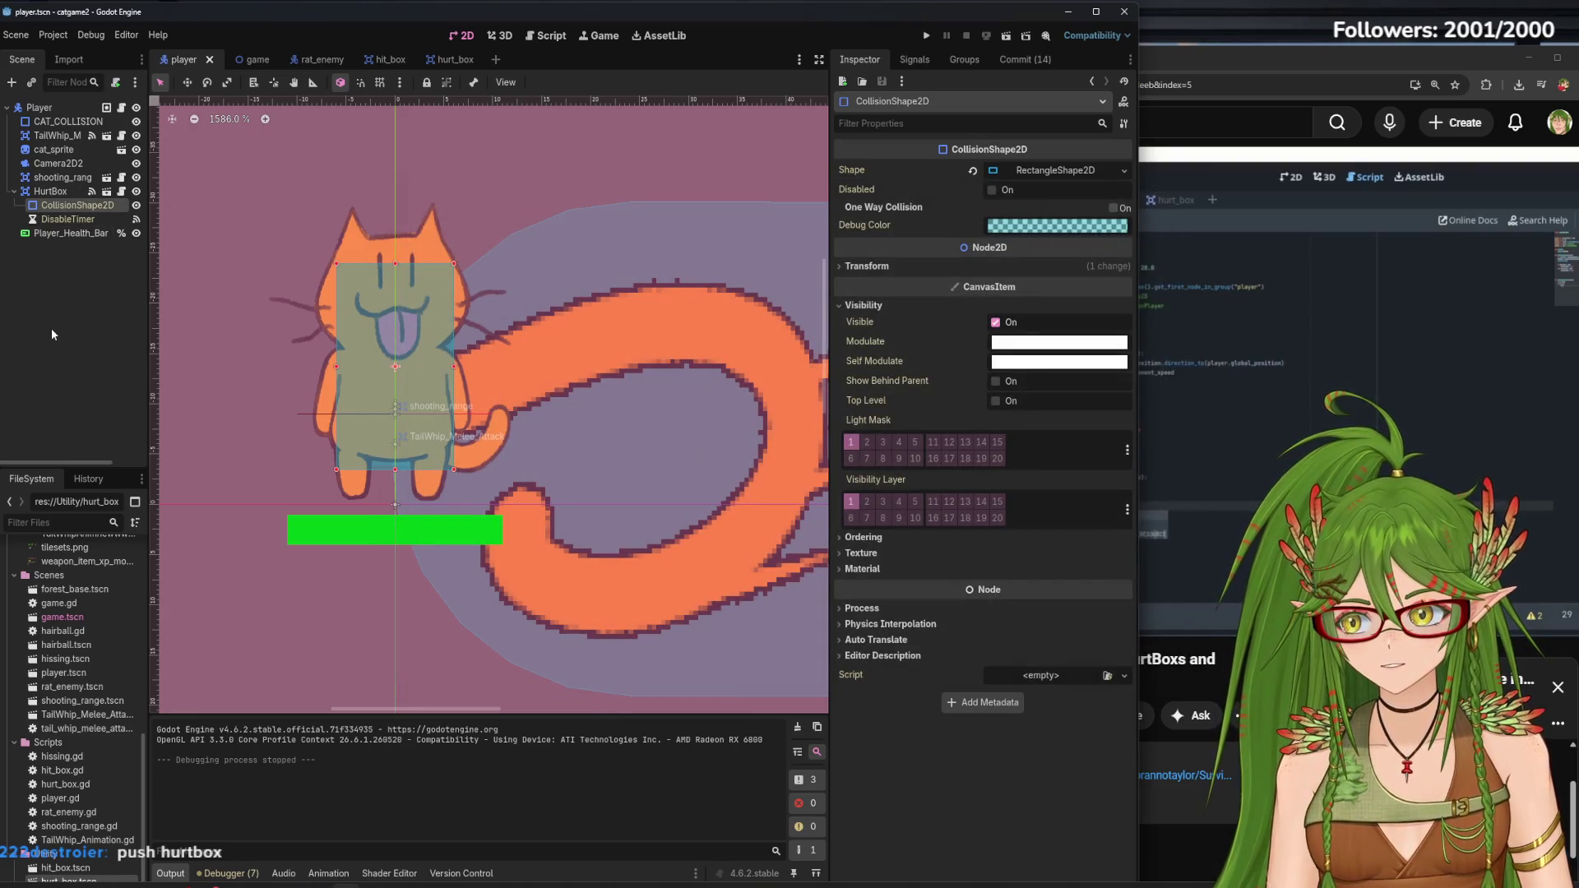
key(ctrl+s)
ctrl+click(78, 206)
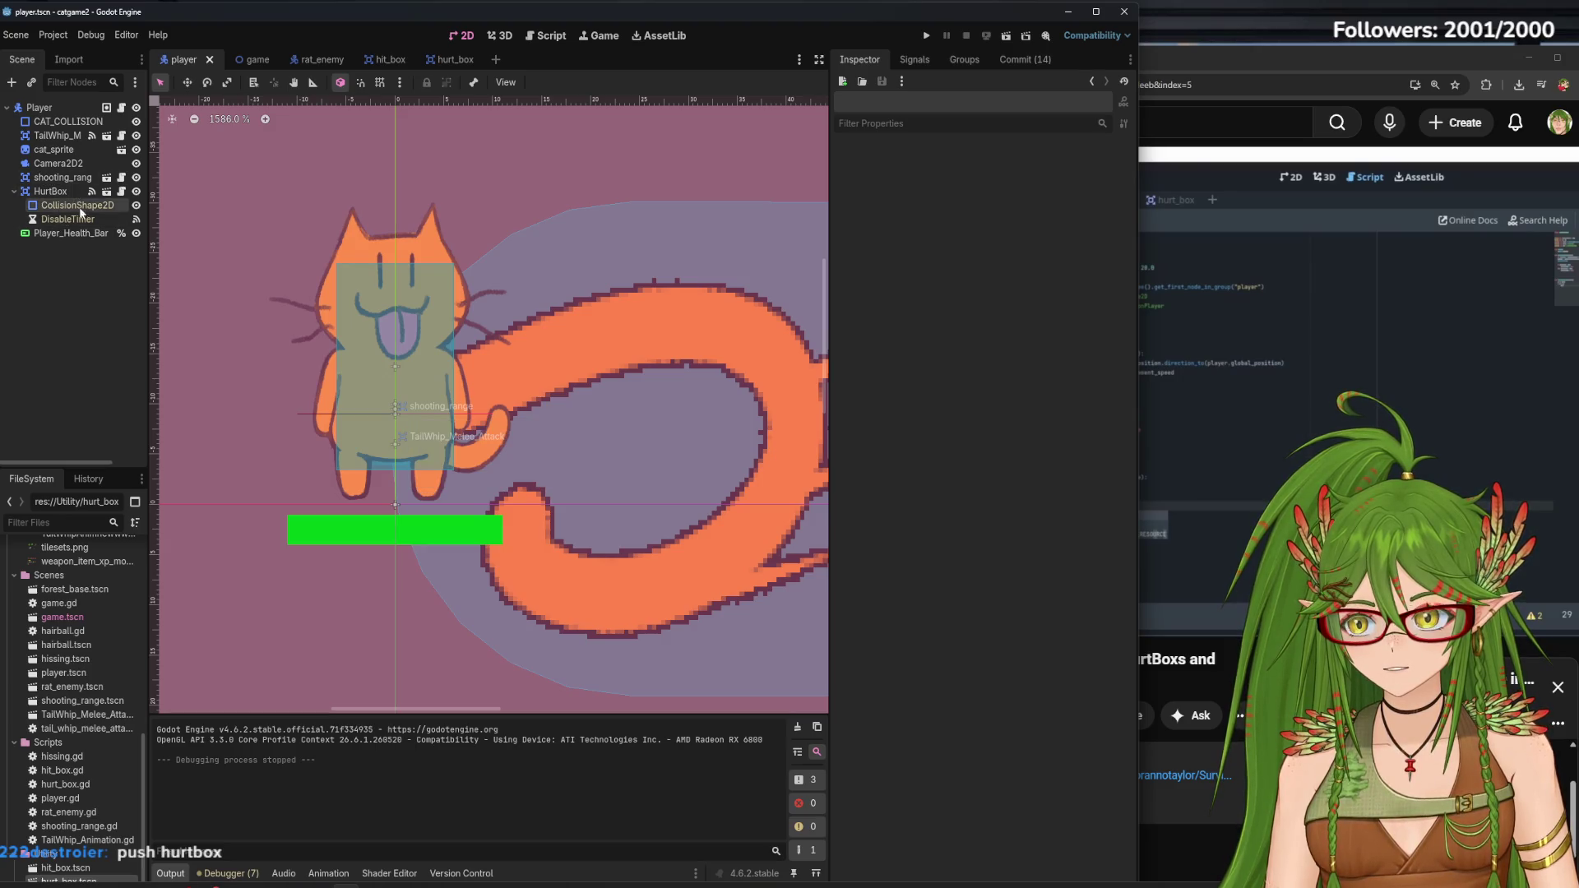
Switch to rat_enemy and expand the Visibility settings of the hurt box's collision shape
click(57, 192)
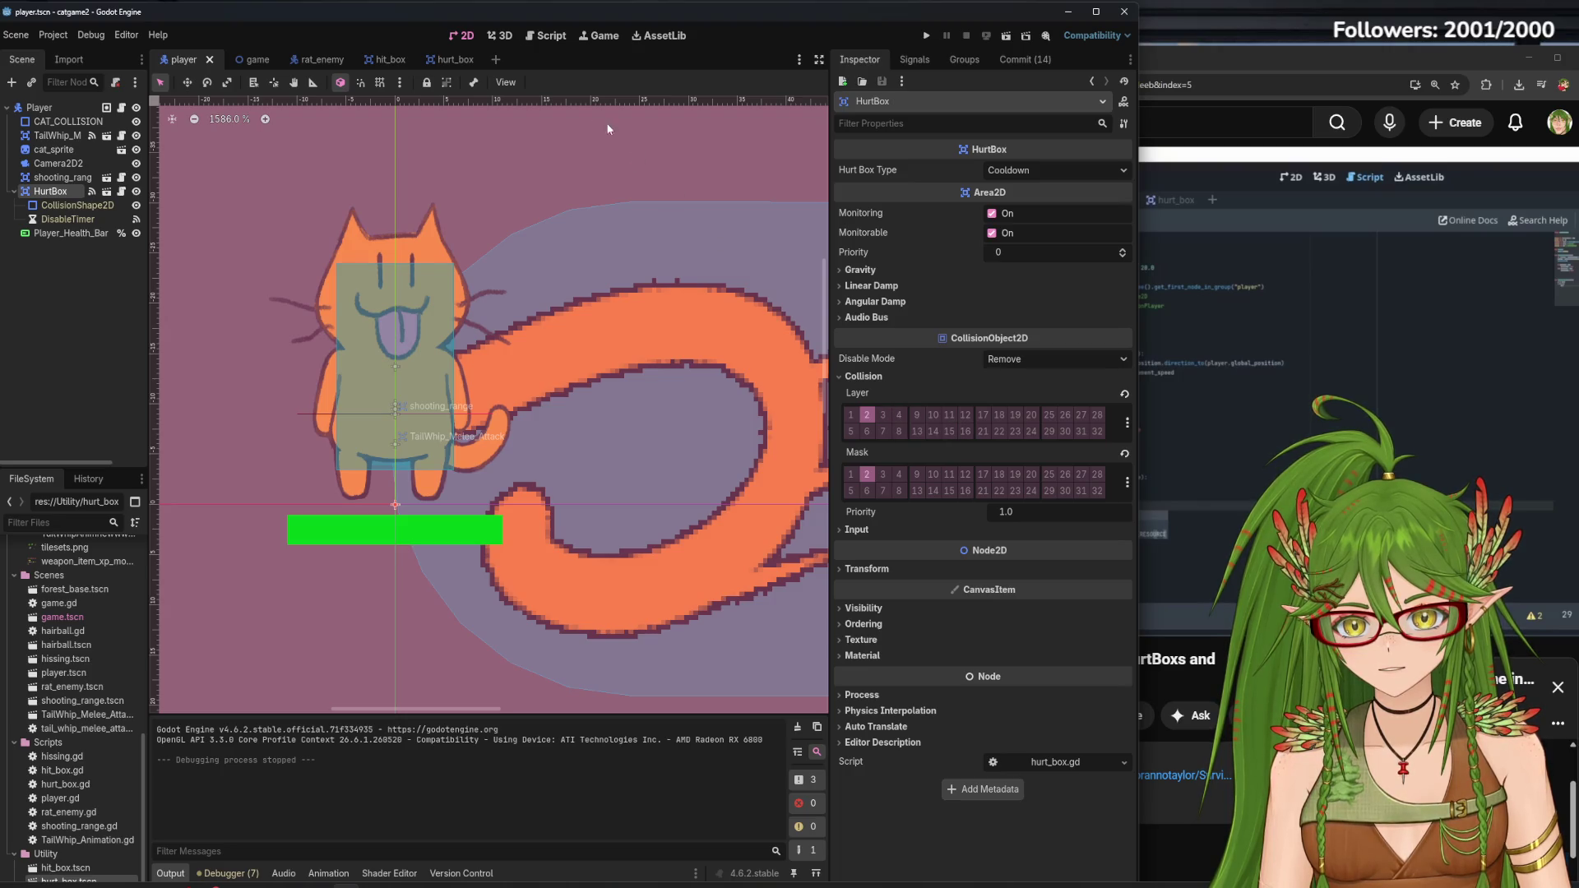
click(311, 59)
click(74, 163)
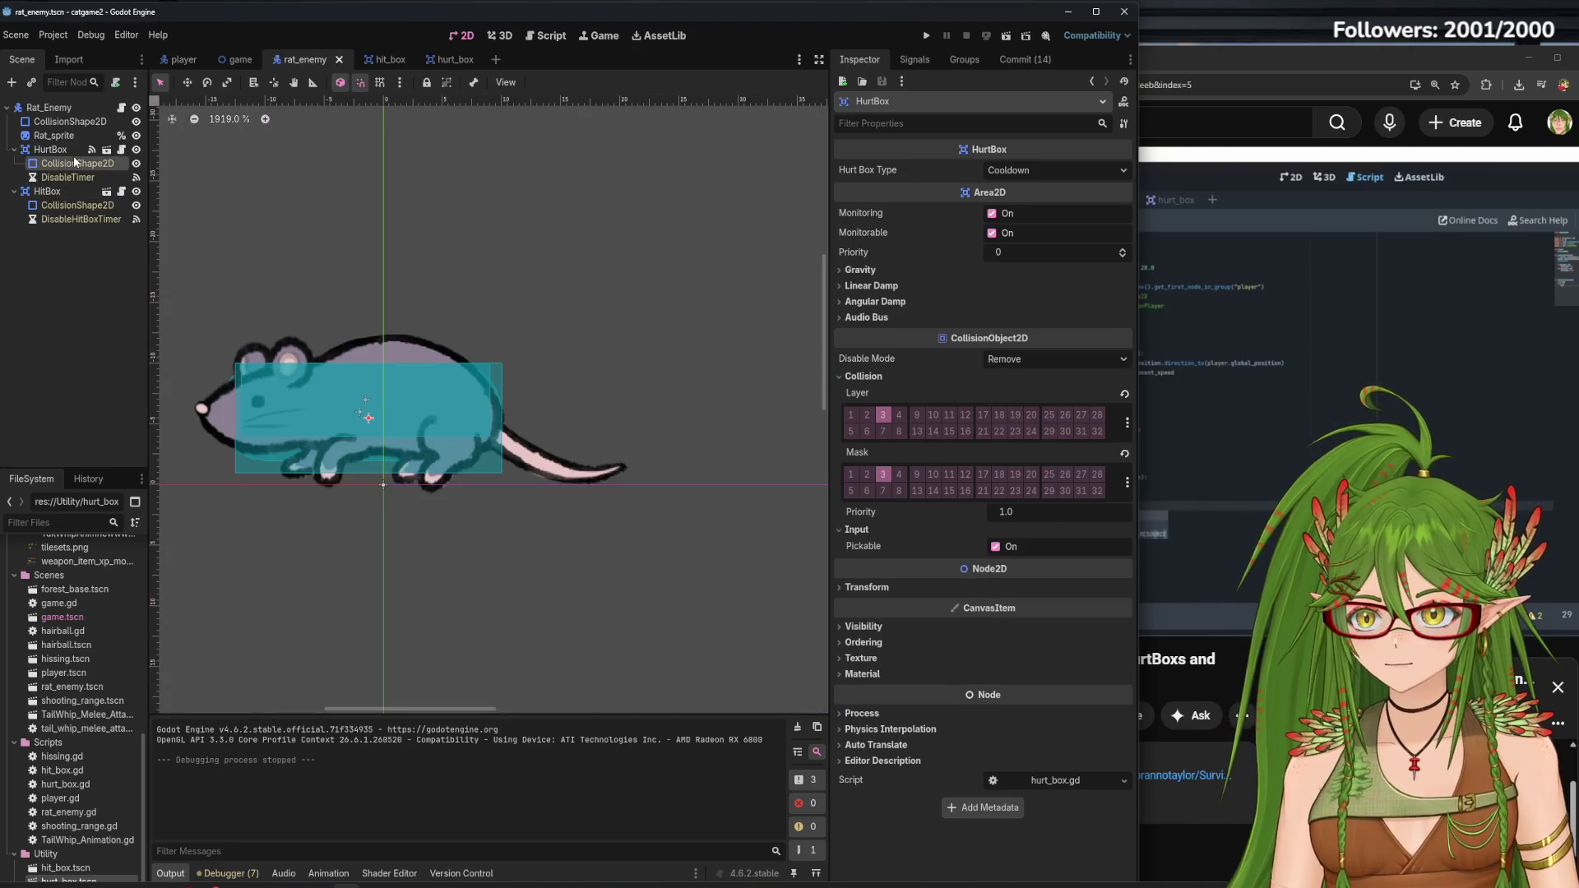
click(863, 305)
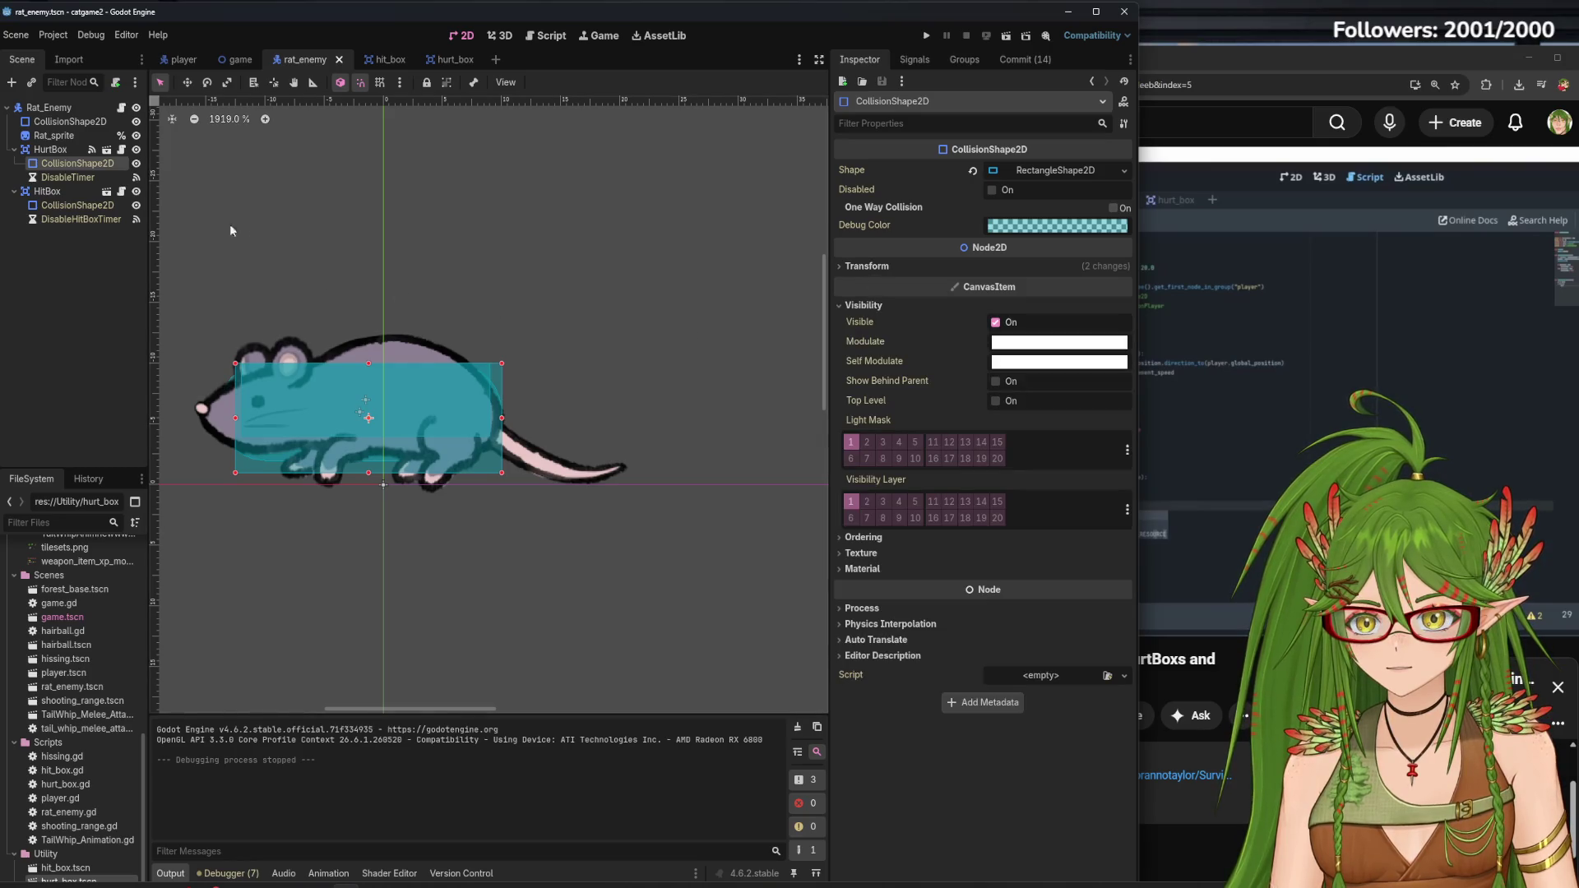
Set the HitBox CollisionShape2D's Light Mask and Visibility Layer to layer 1 only, then save
click(74, 204)
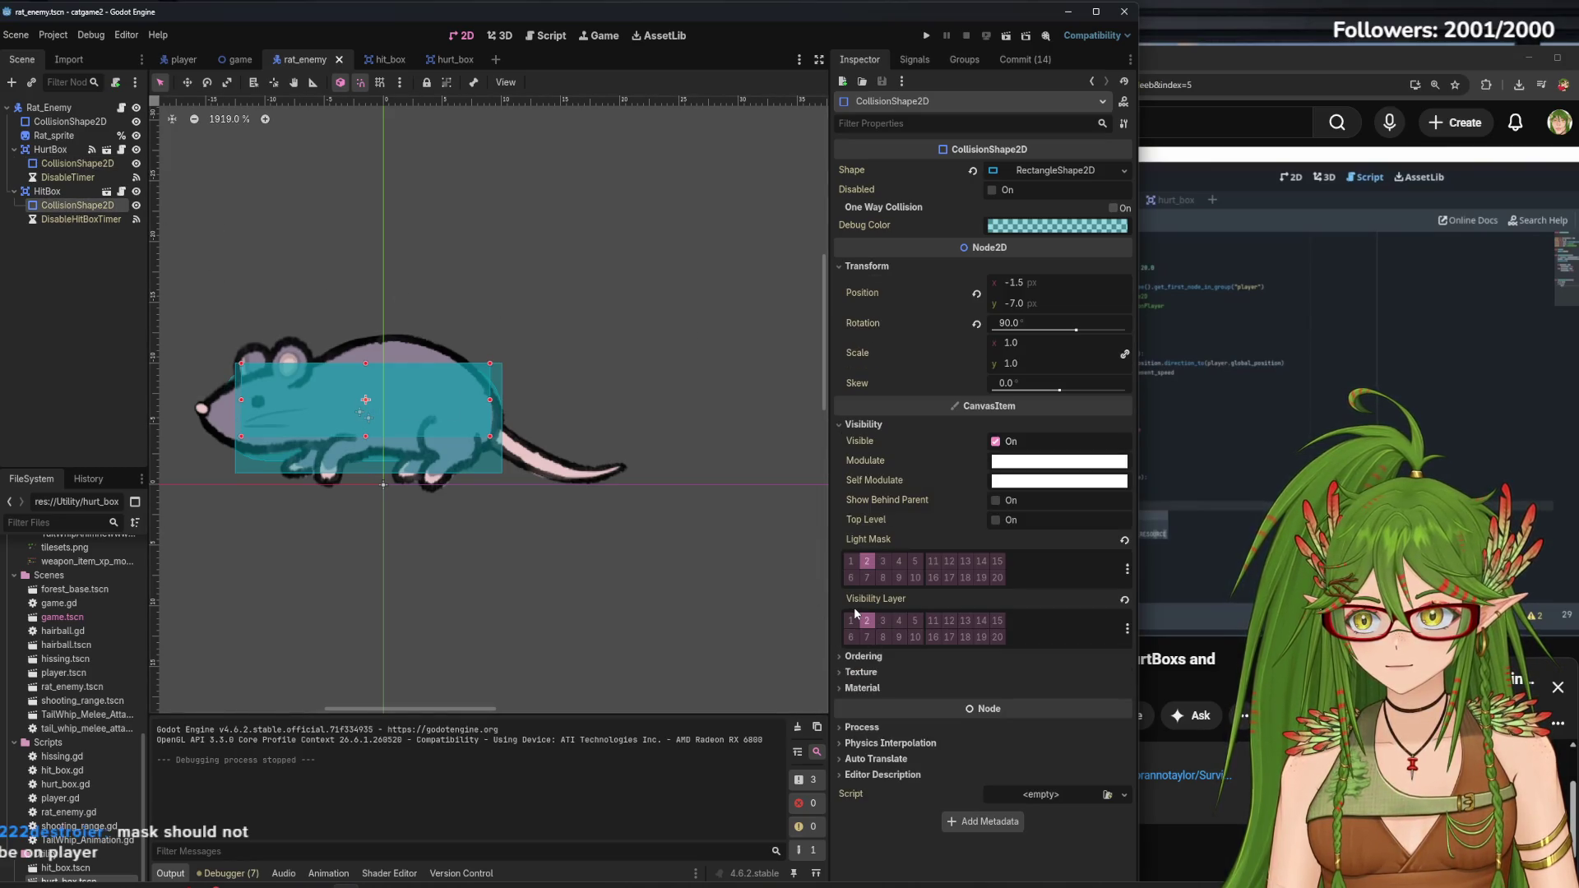
mouse_move(854, 610)
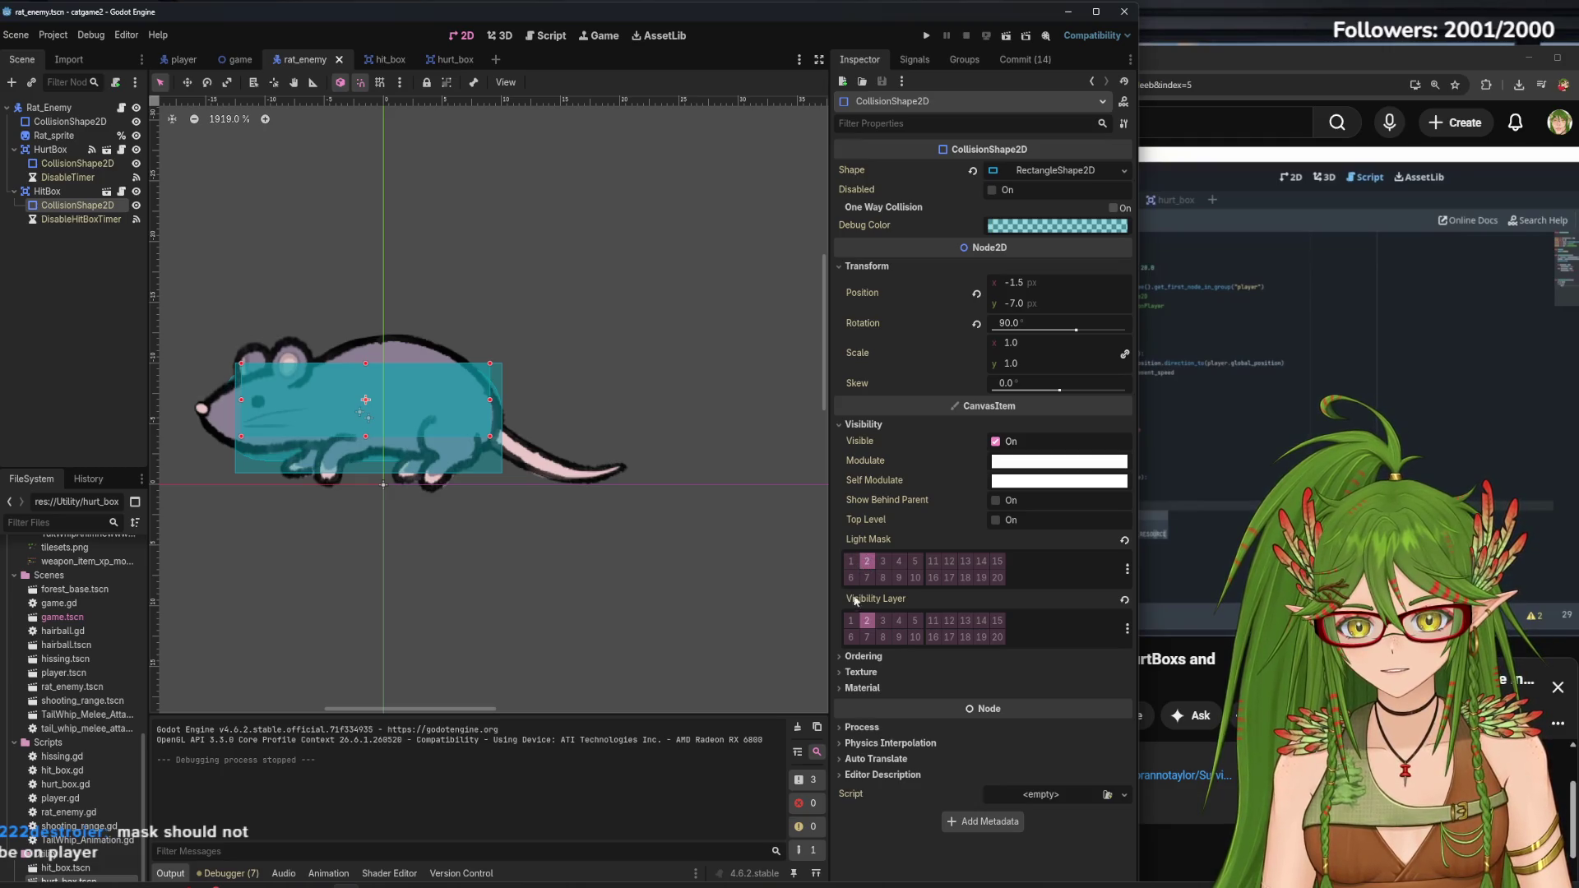
click(855, 622)
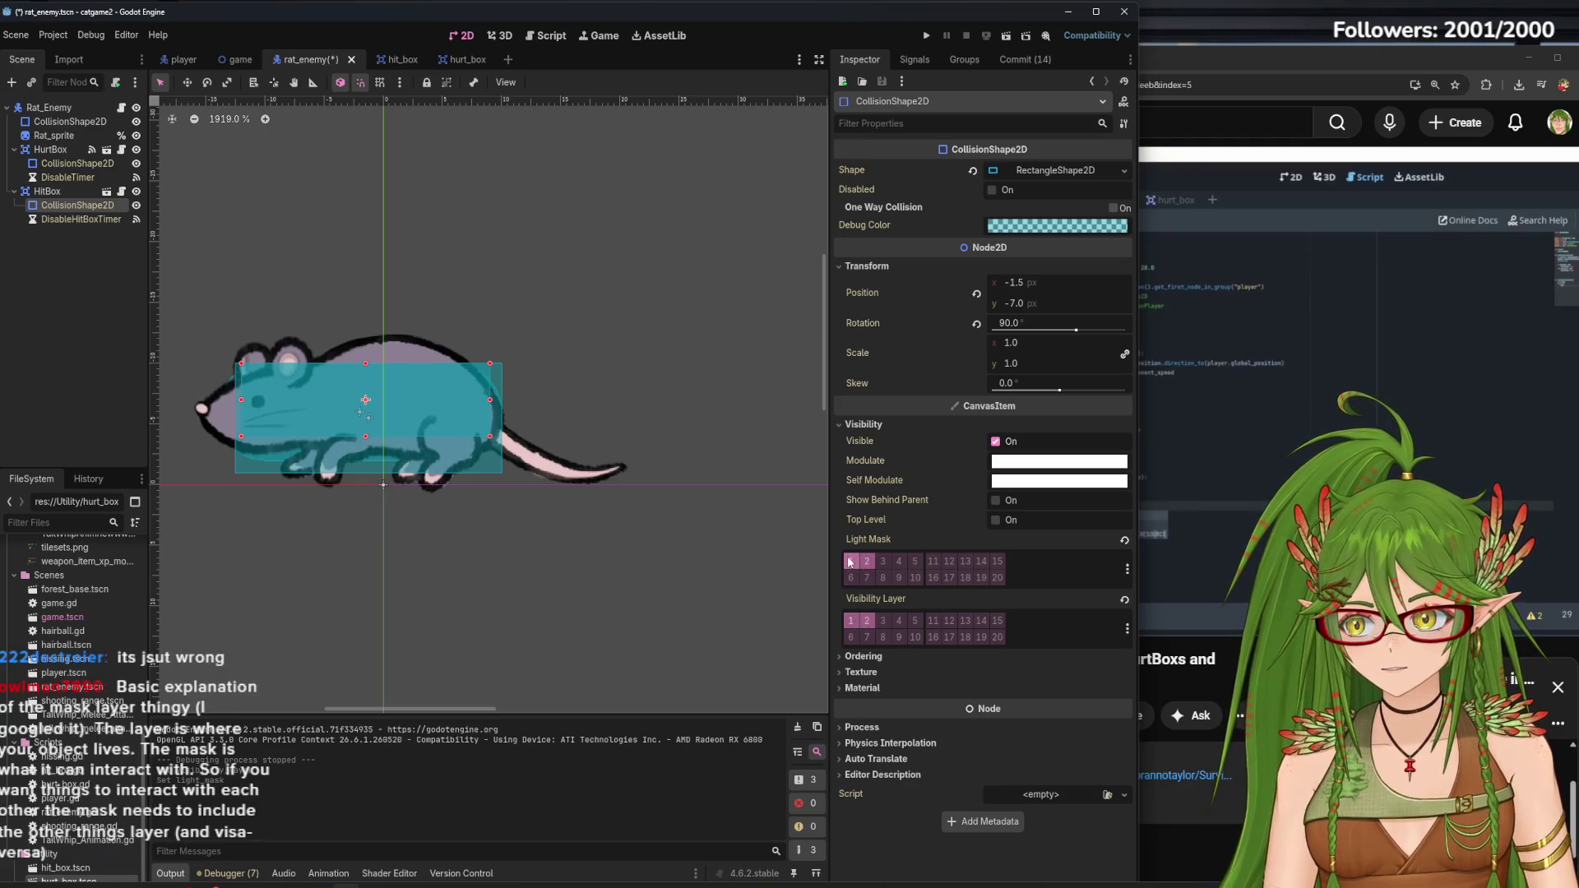
click(870, 563)
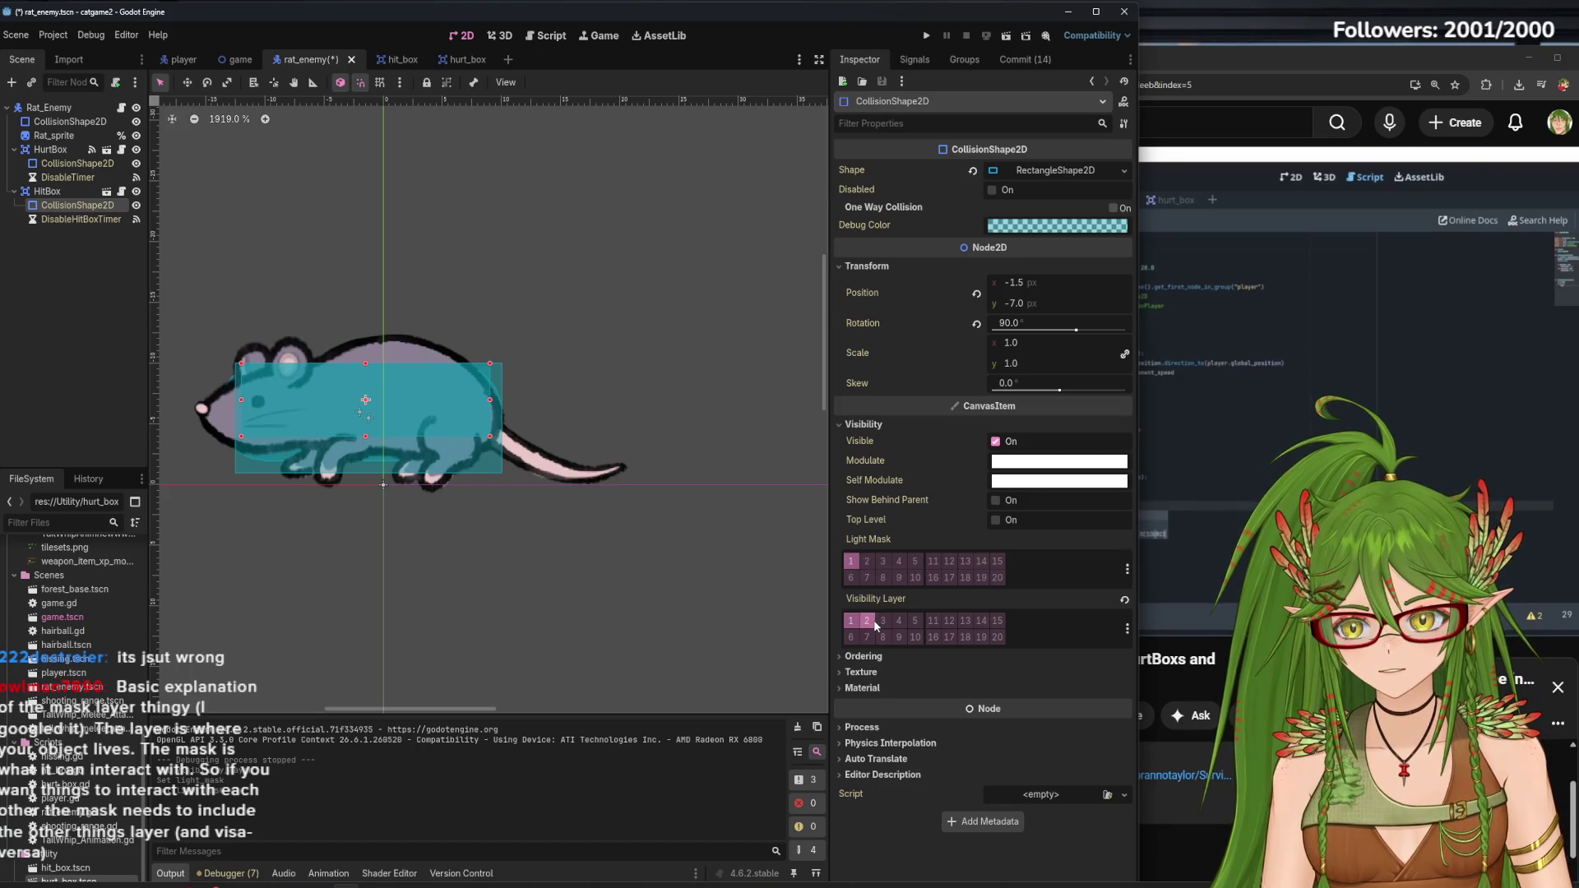
click(121, 346)
key(ctrl+s)
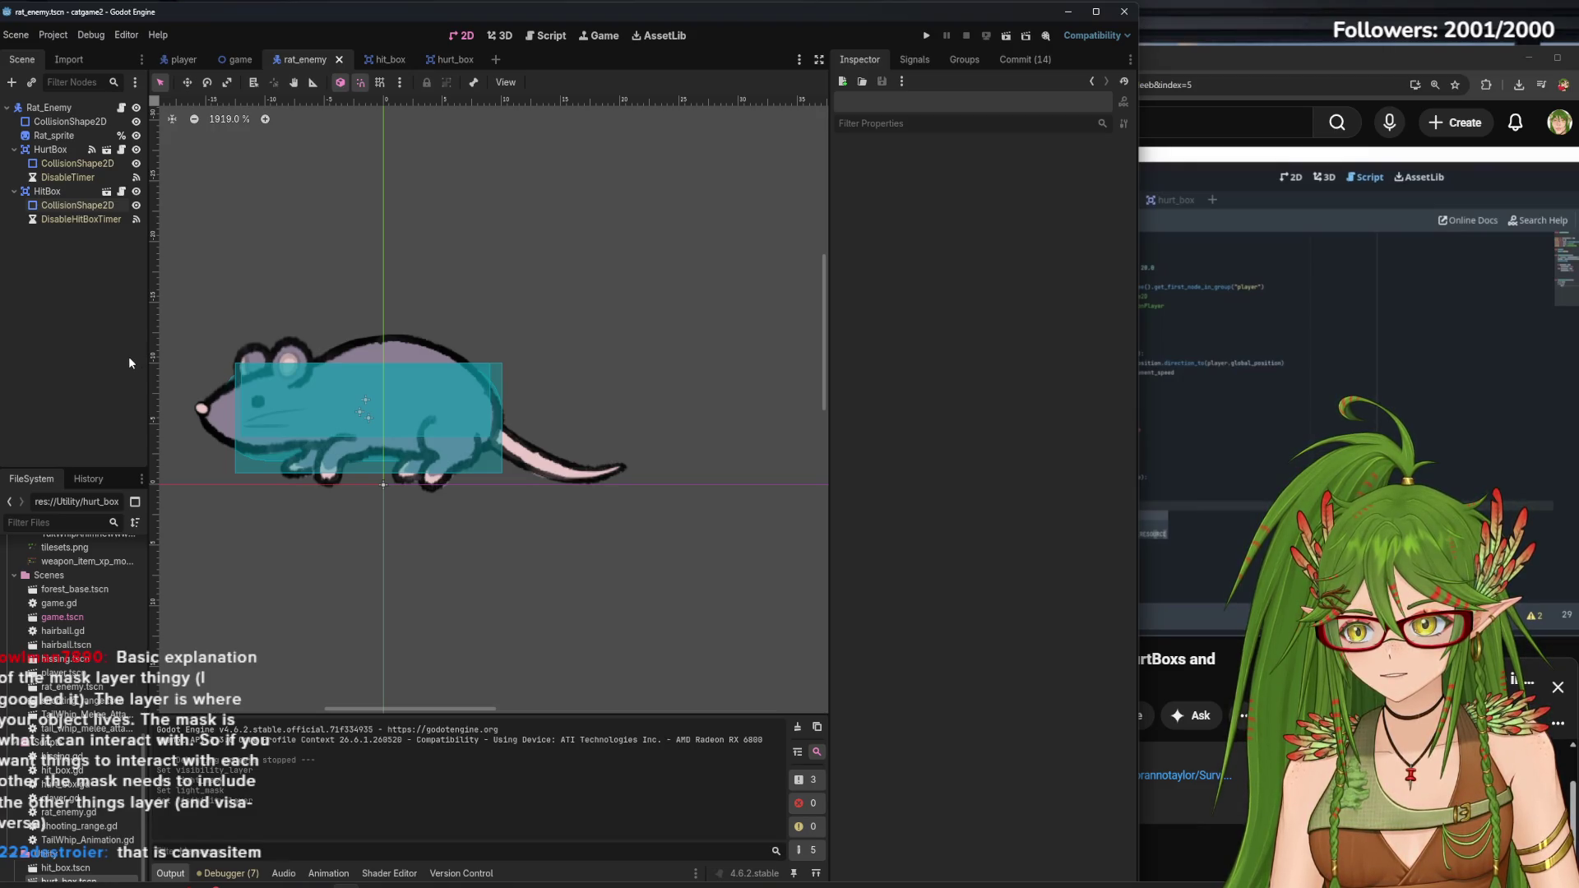
click(82, 207)
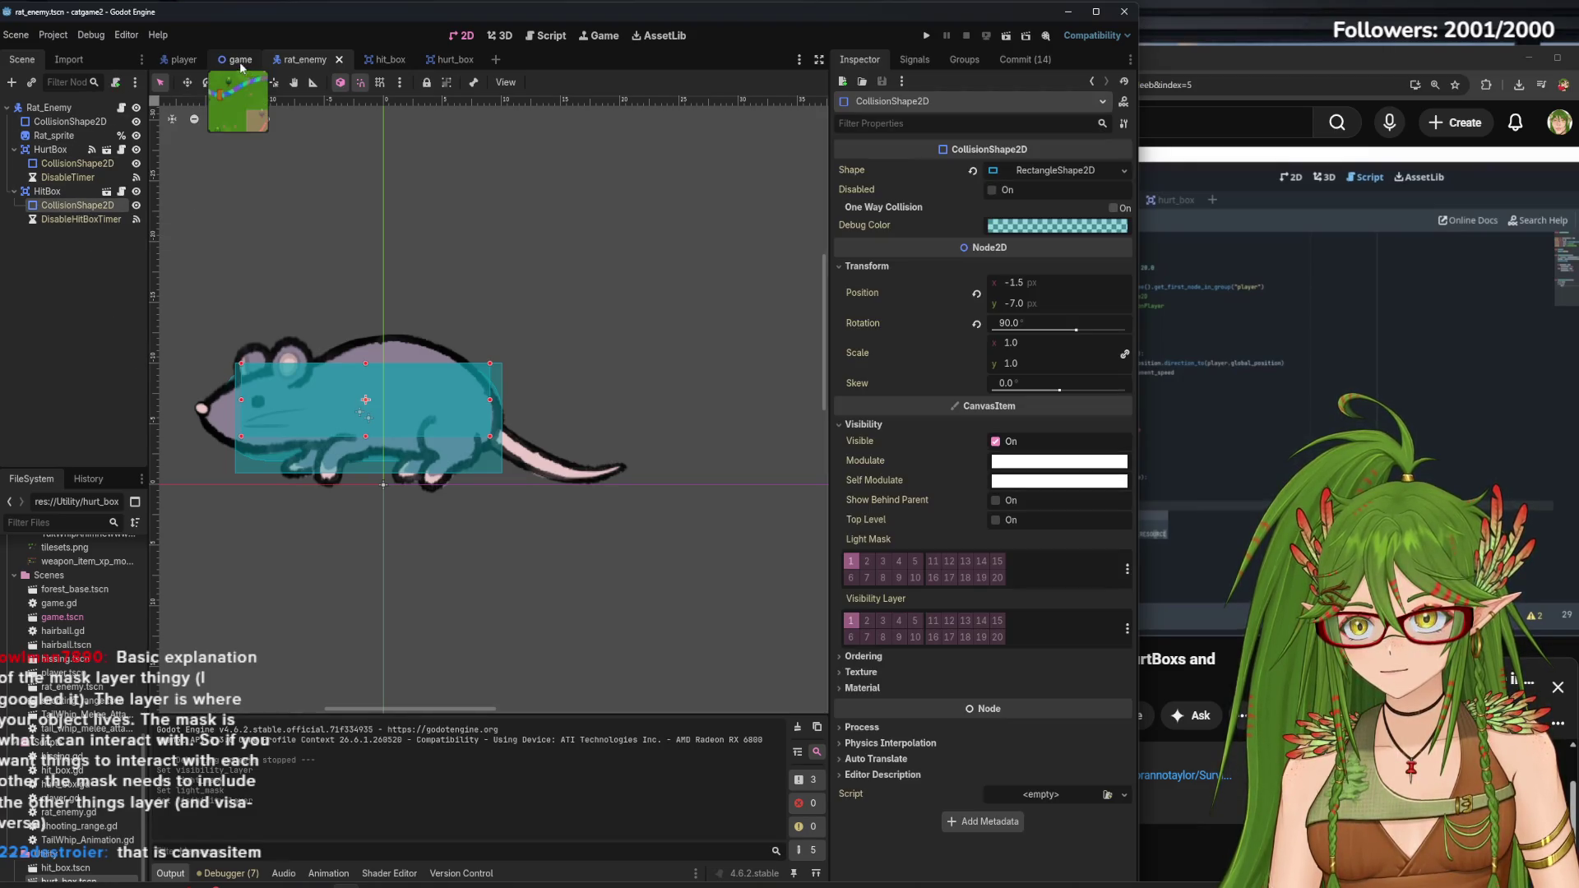
In the player scene, tick HurtBox Mask bit 3 (Enemy) and save
click(241, 59)
click(184, 60)
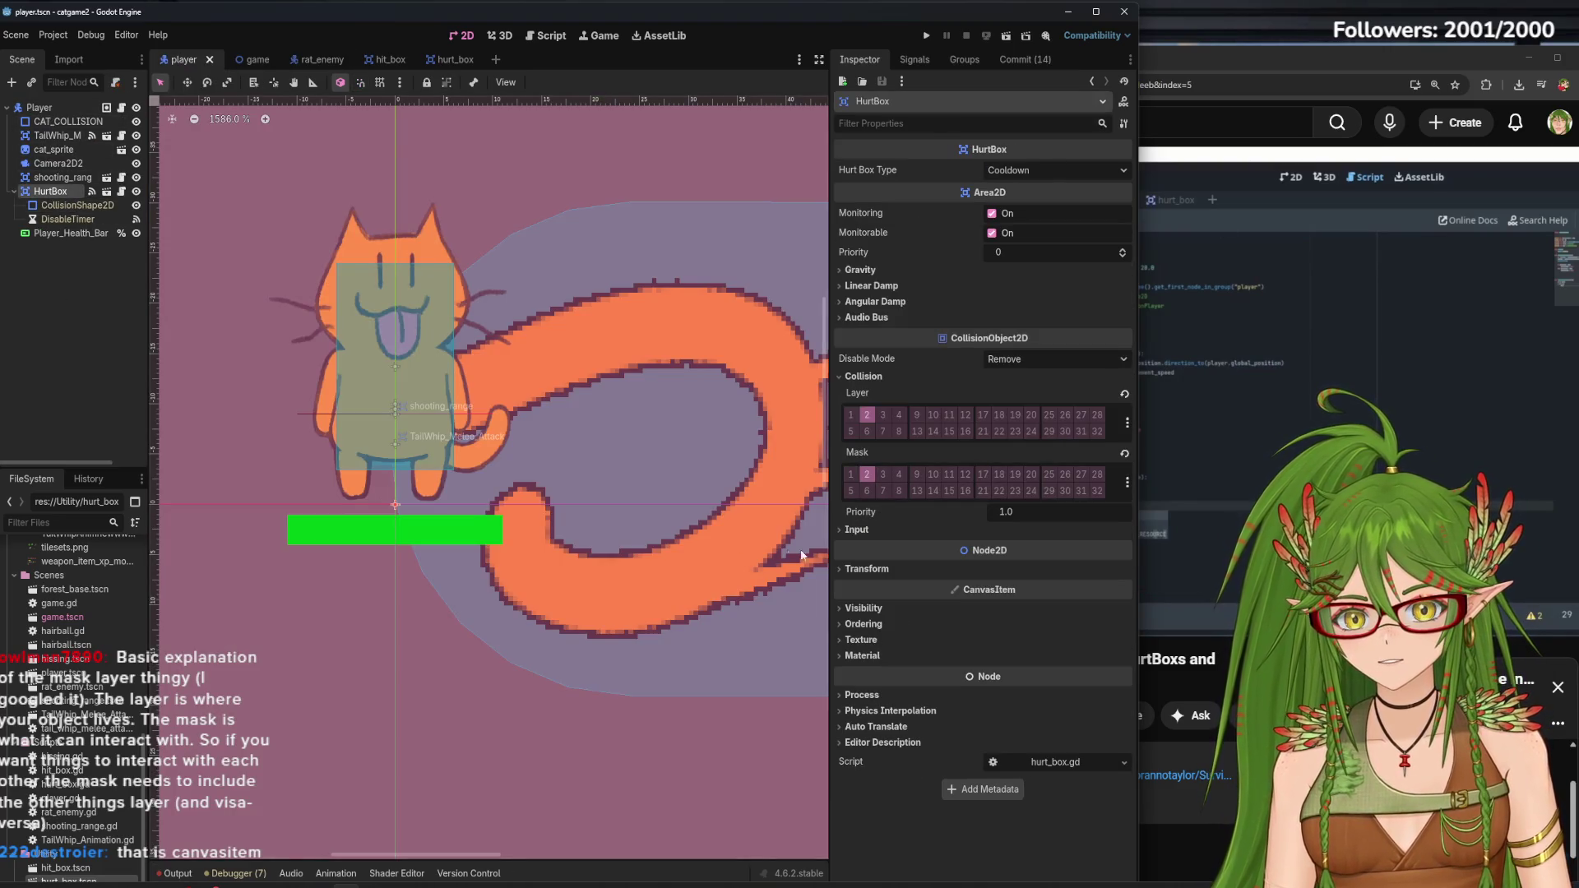
click(882, 476)
key(ctrl+s)
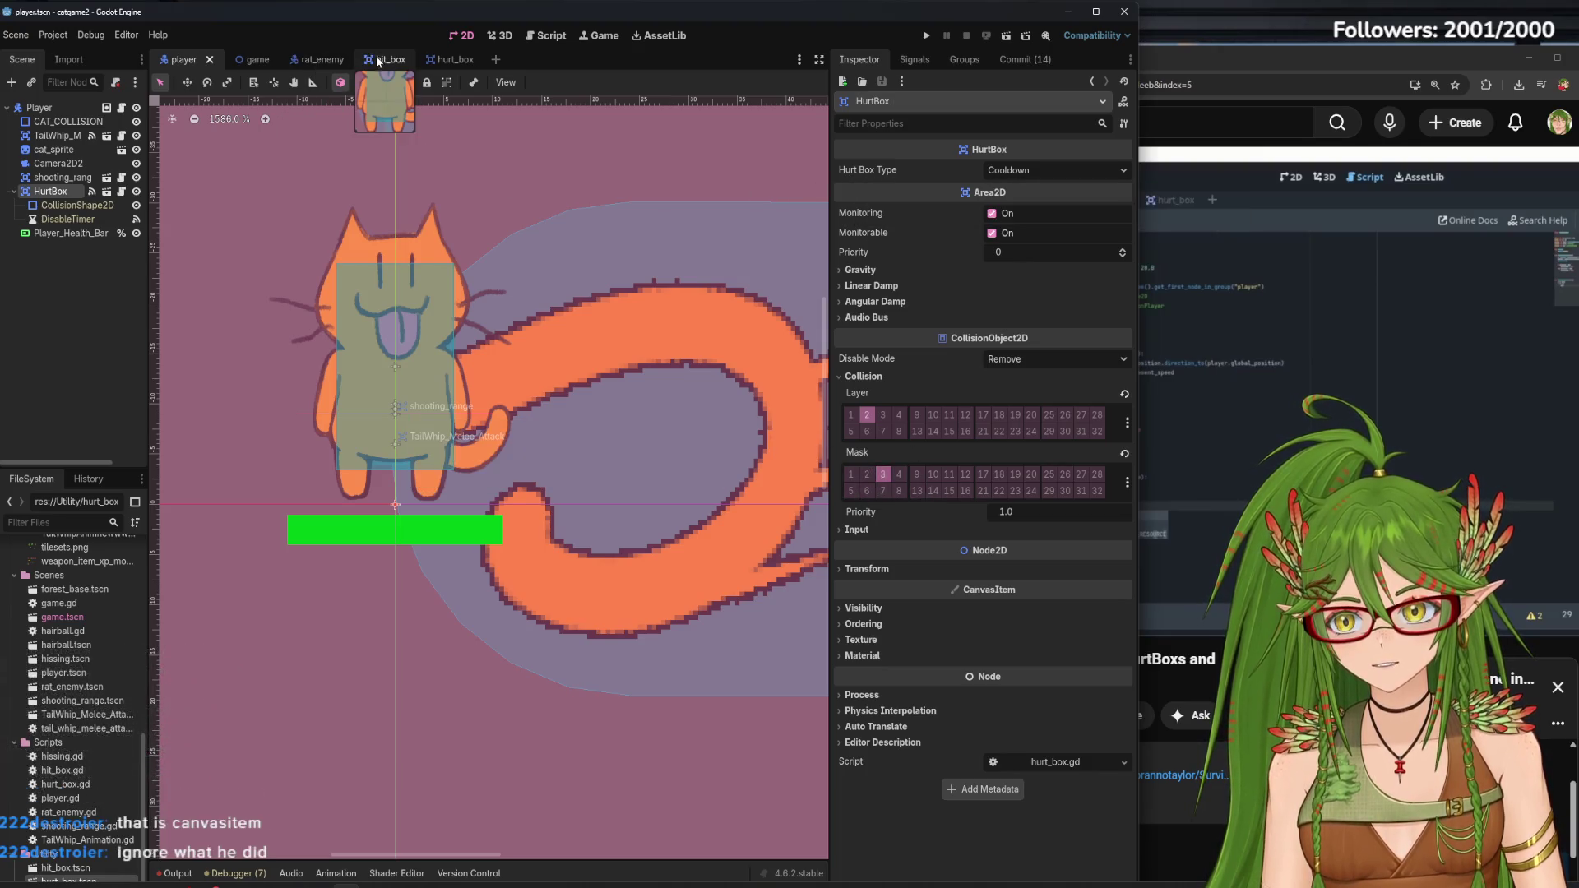
In rat_enemy, tick the rat HurtBox Mask bit 2 (Player) and save
click(308, 58)
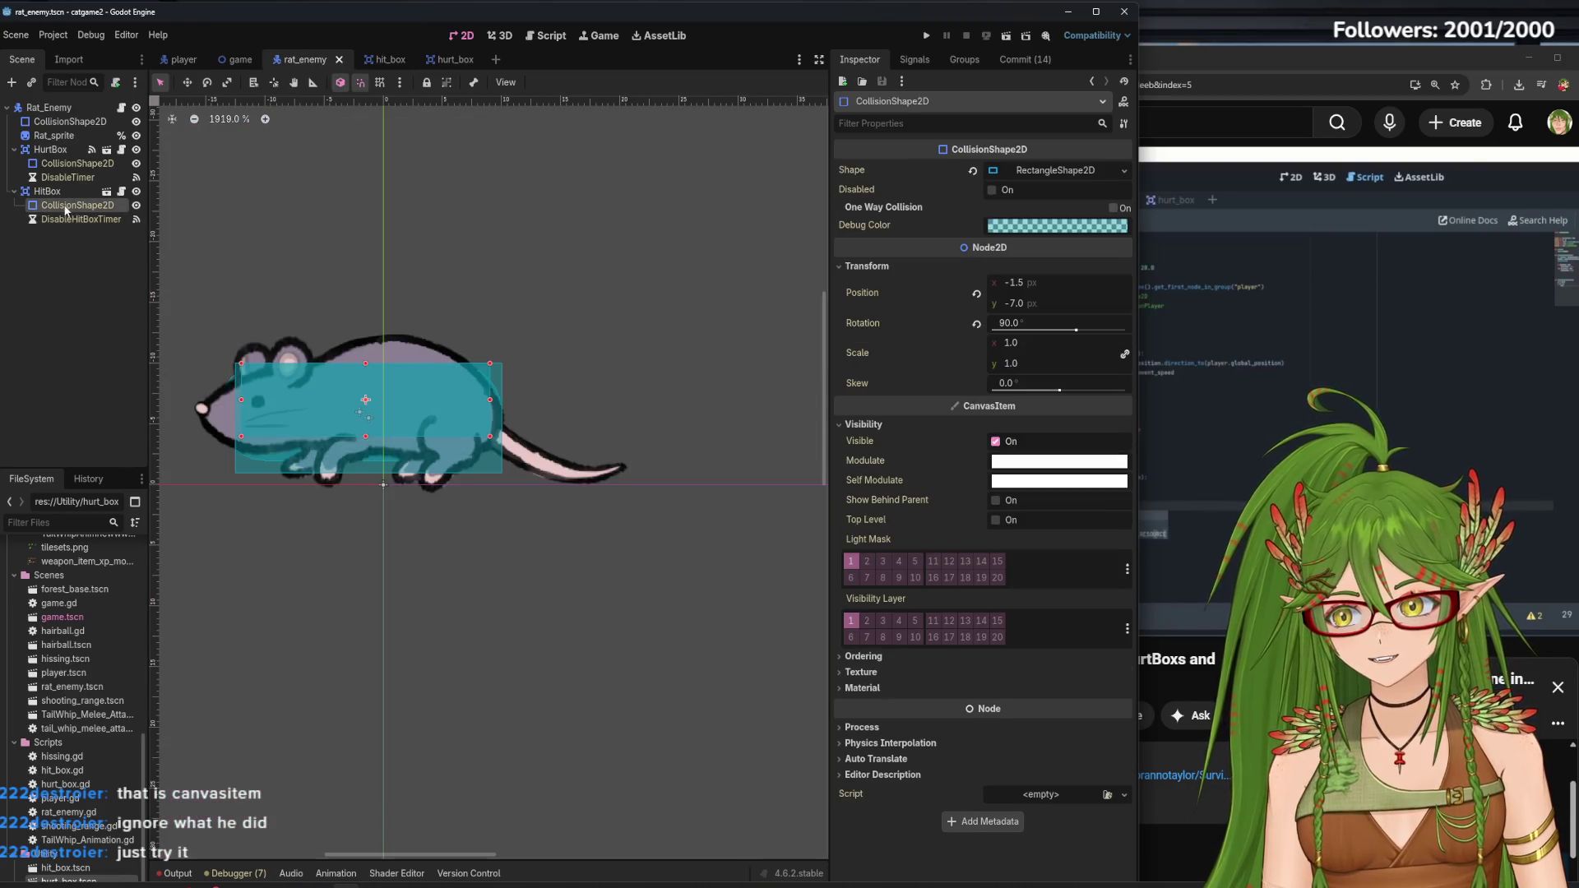
click(59, 162)
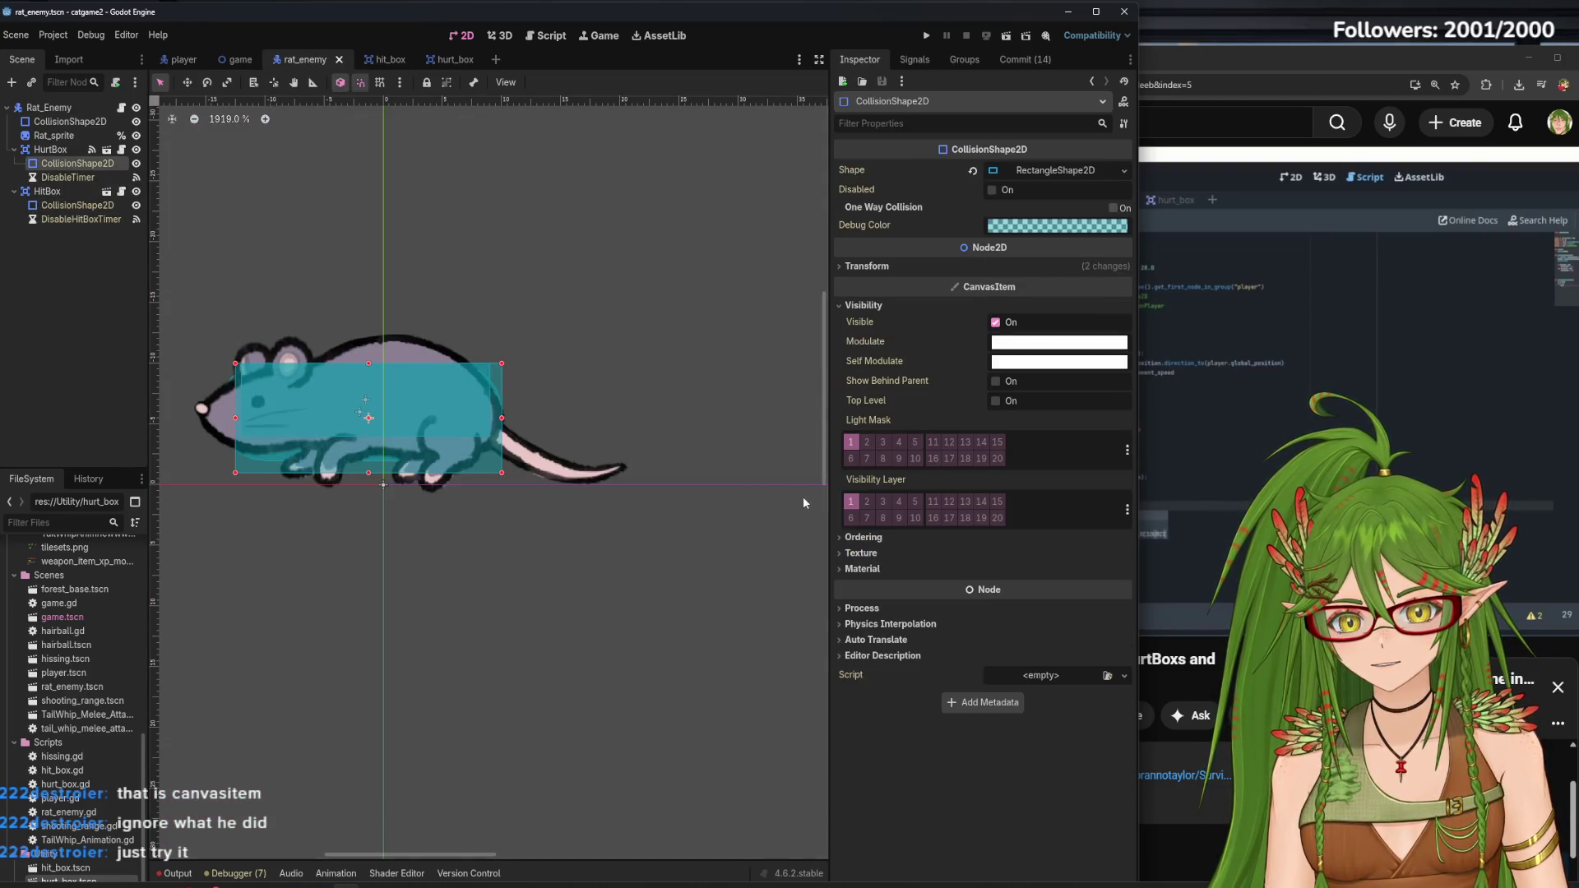
click(69, 154)
click(869, 477)
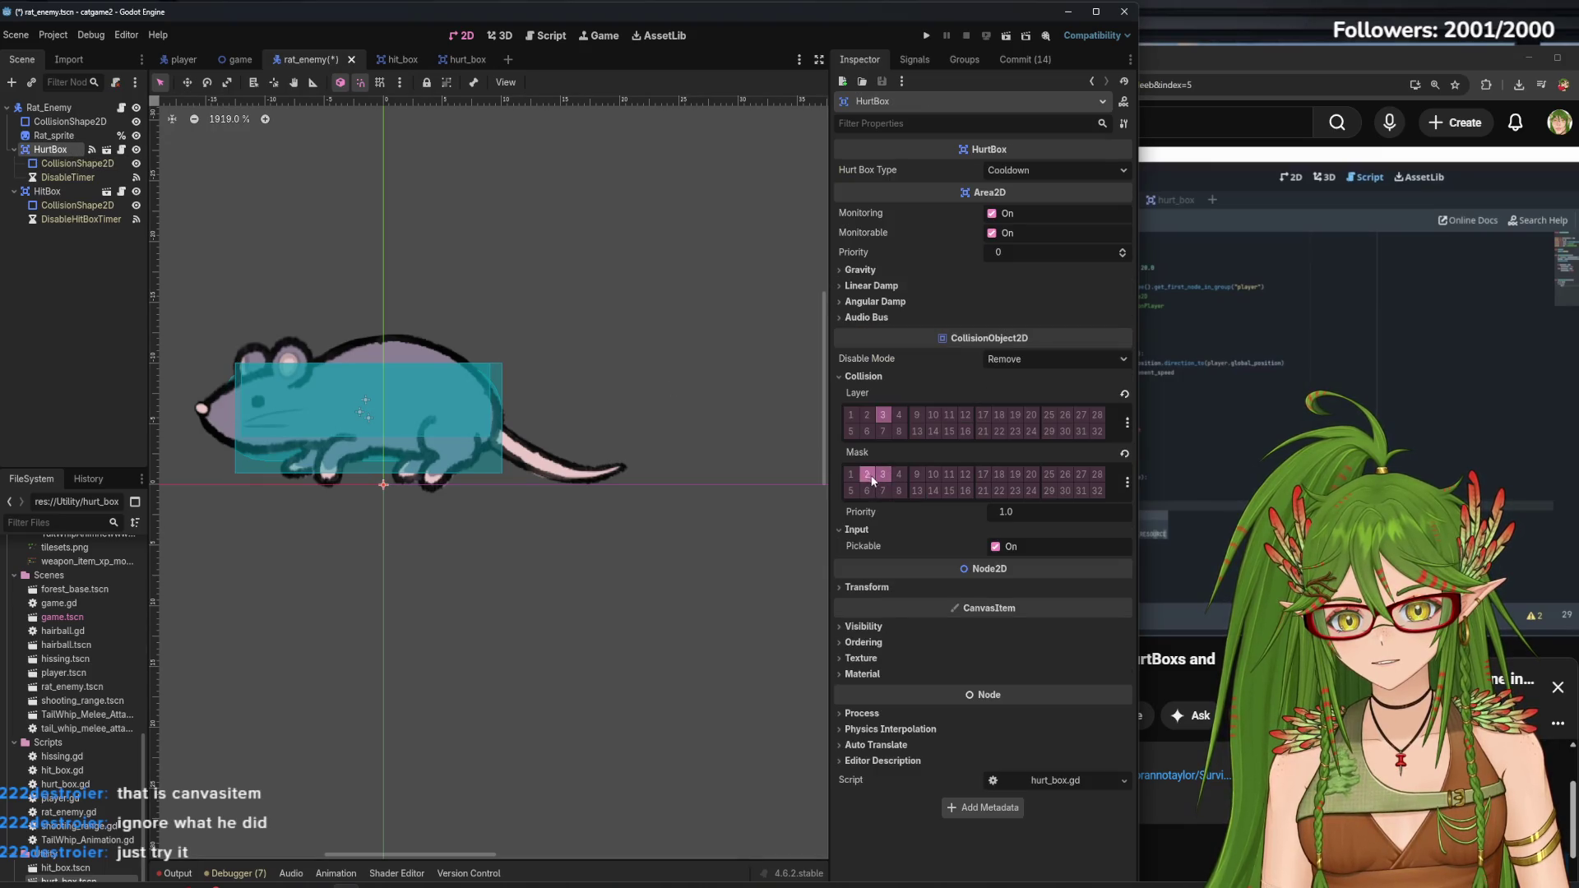
click(115, 337)
key(ctrl+s)
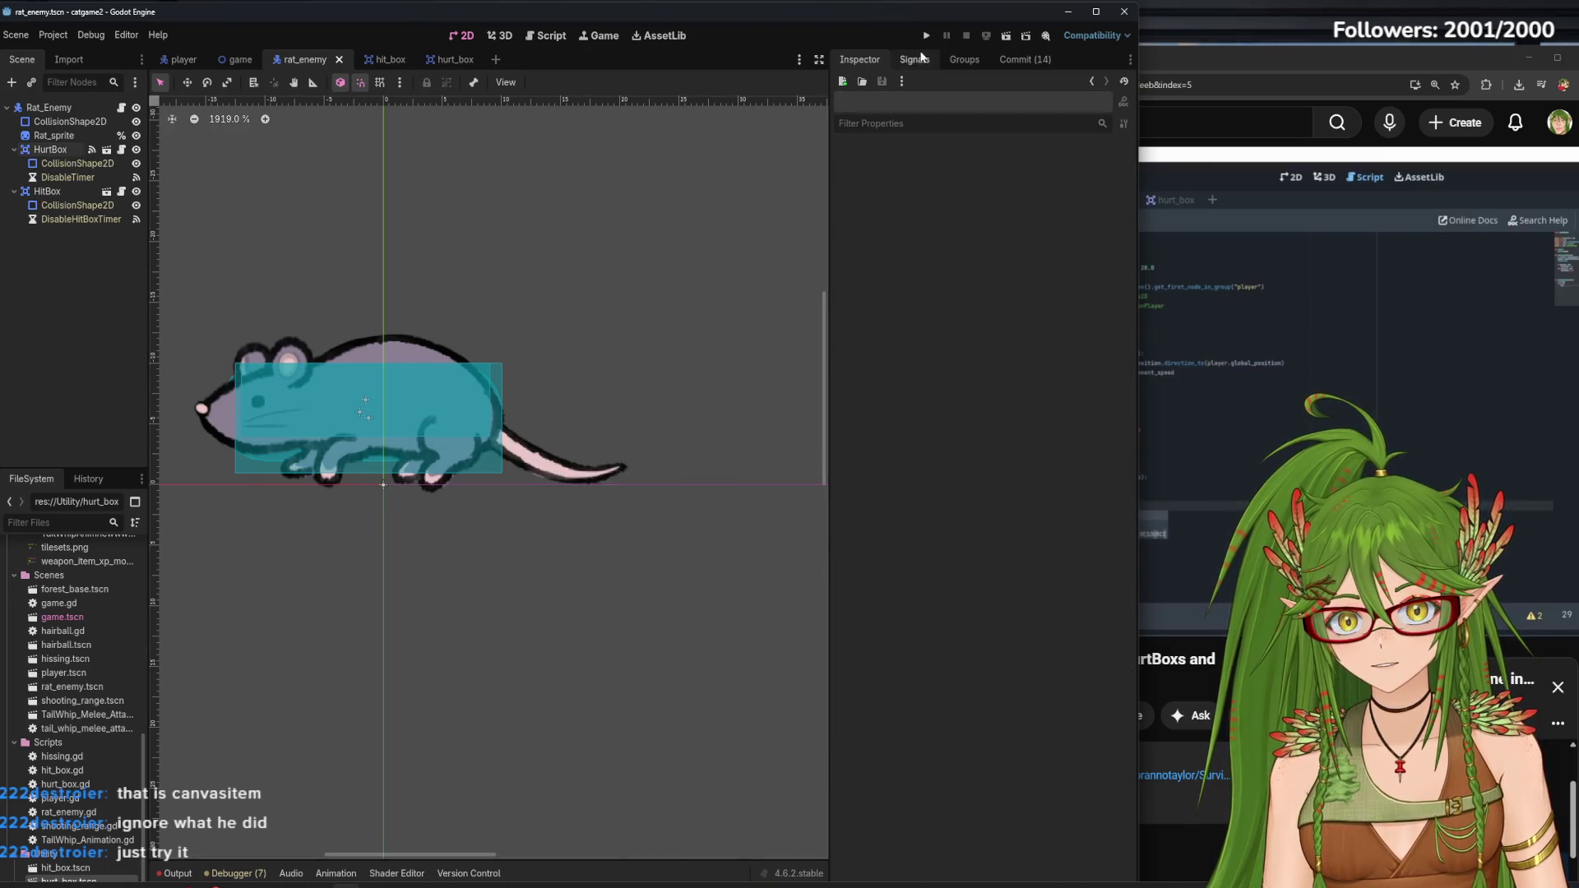
Add the rat HitBox to collision layer 3 (Enemy) and run the project
click(65, 193)
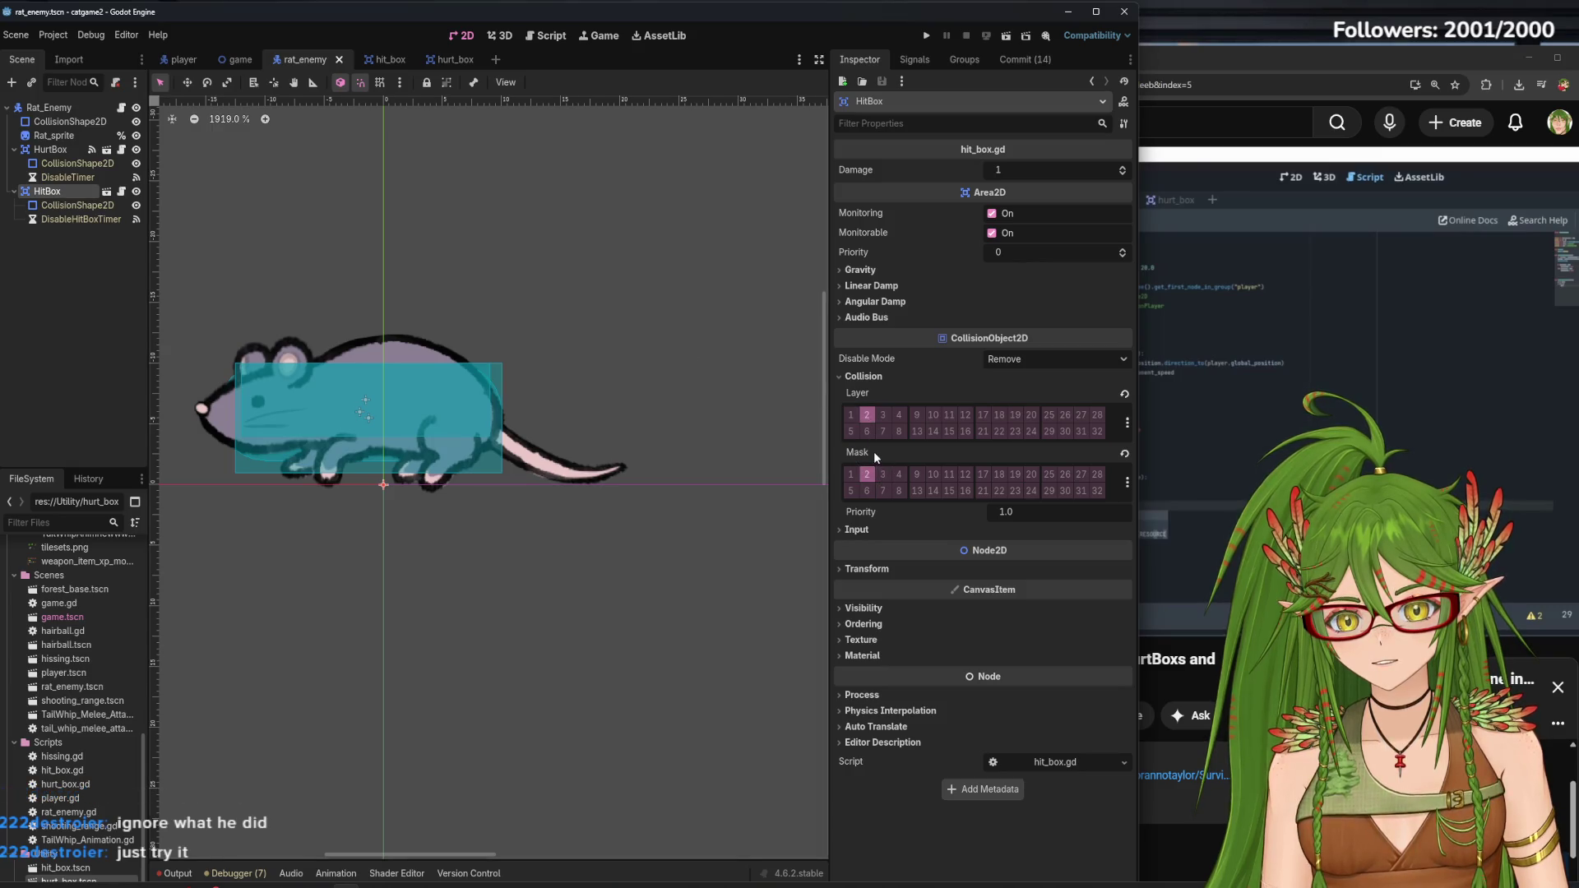
click(885, 419)
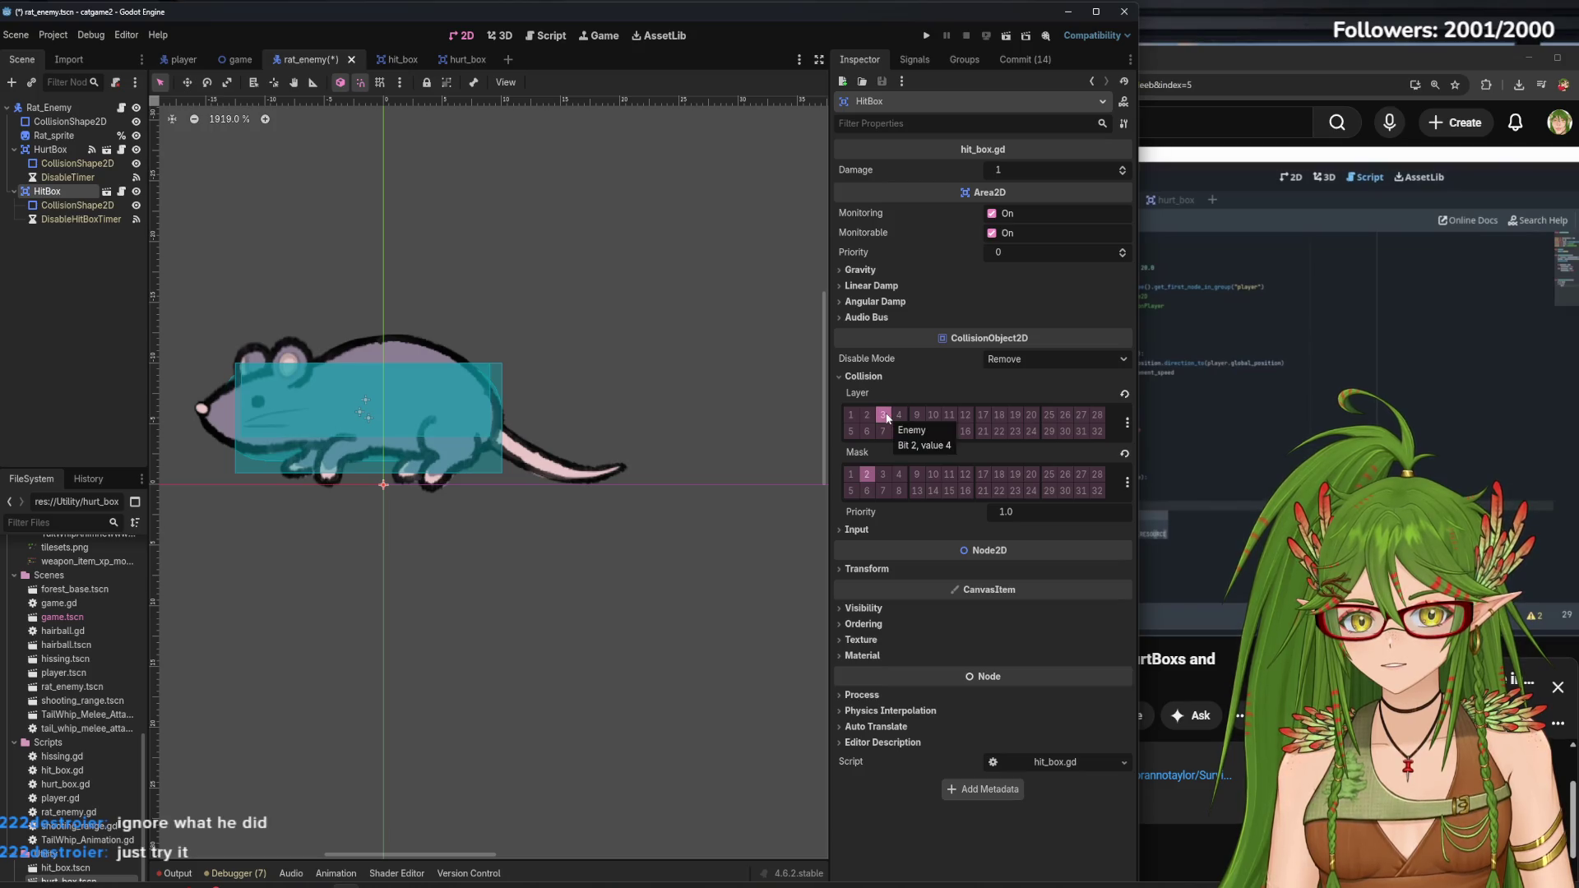
click(927, 36)
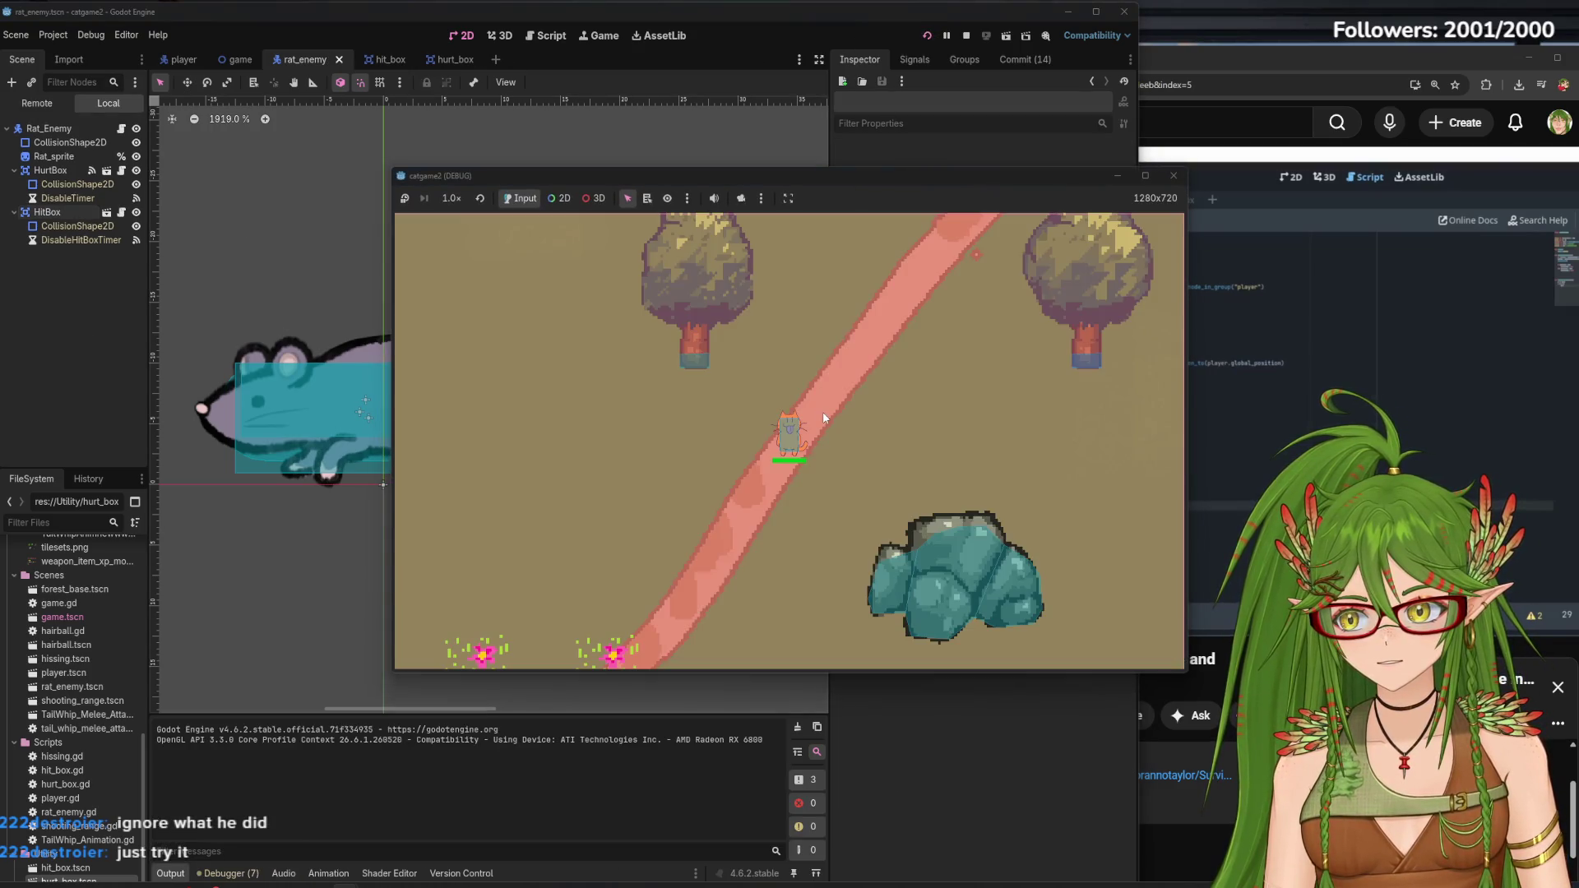
Walk the cat up and down among the rats, then close the game
key(w)
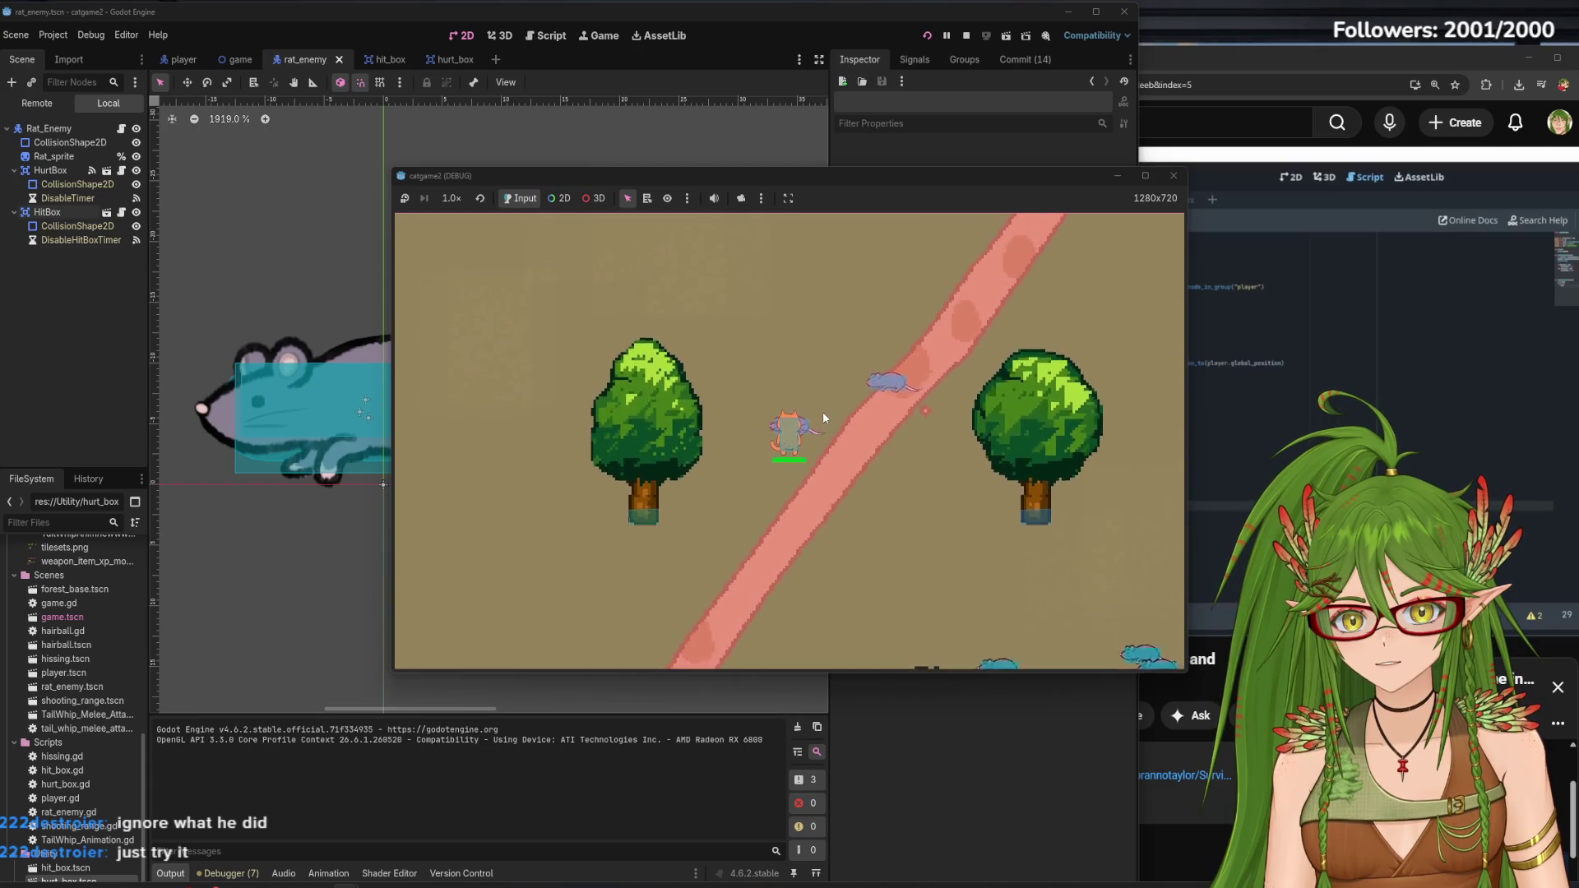
key(s)
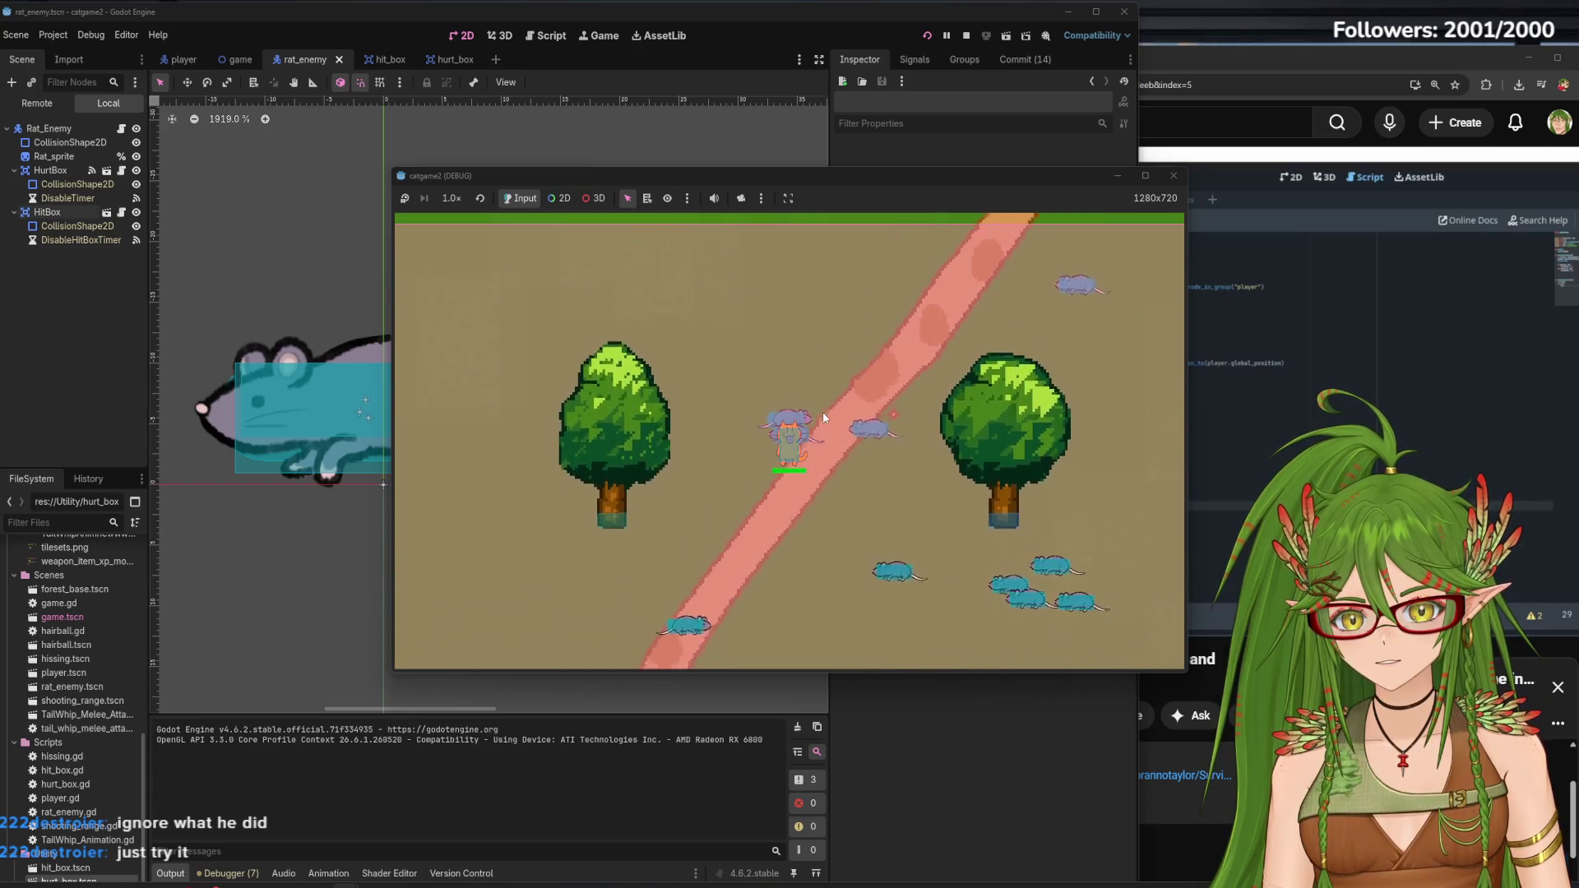
click(1173, 176)
Set the rat HitBox's collision mask to layer 2 and rerun the game with F5
click(49, 192)
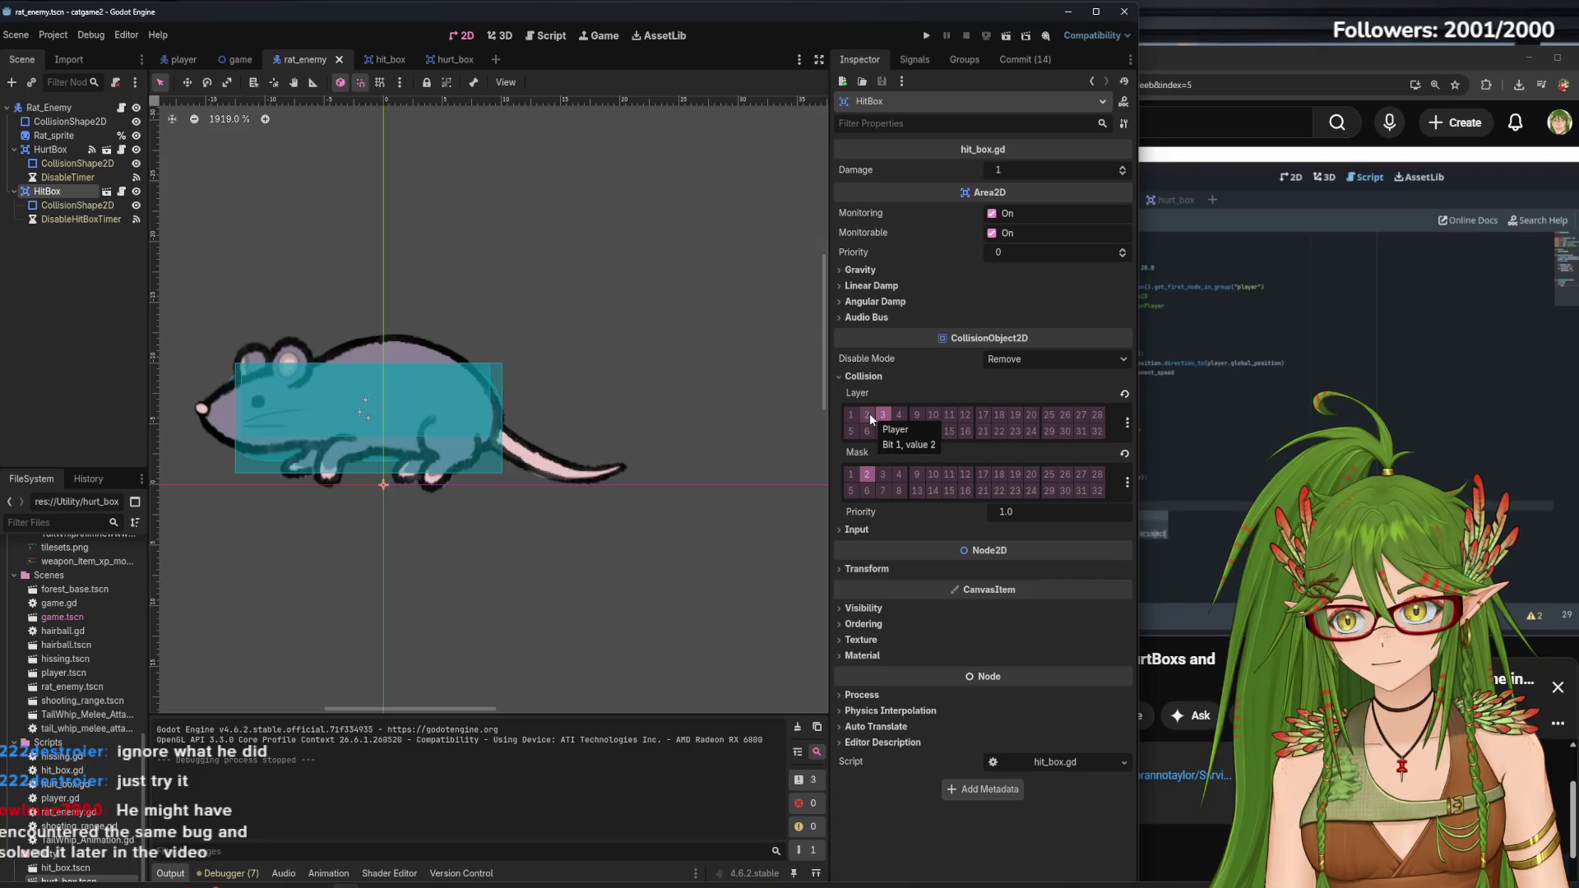
click(867, 476)
key(F5)
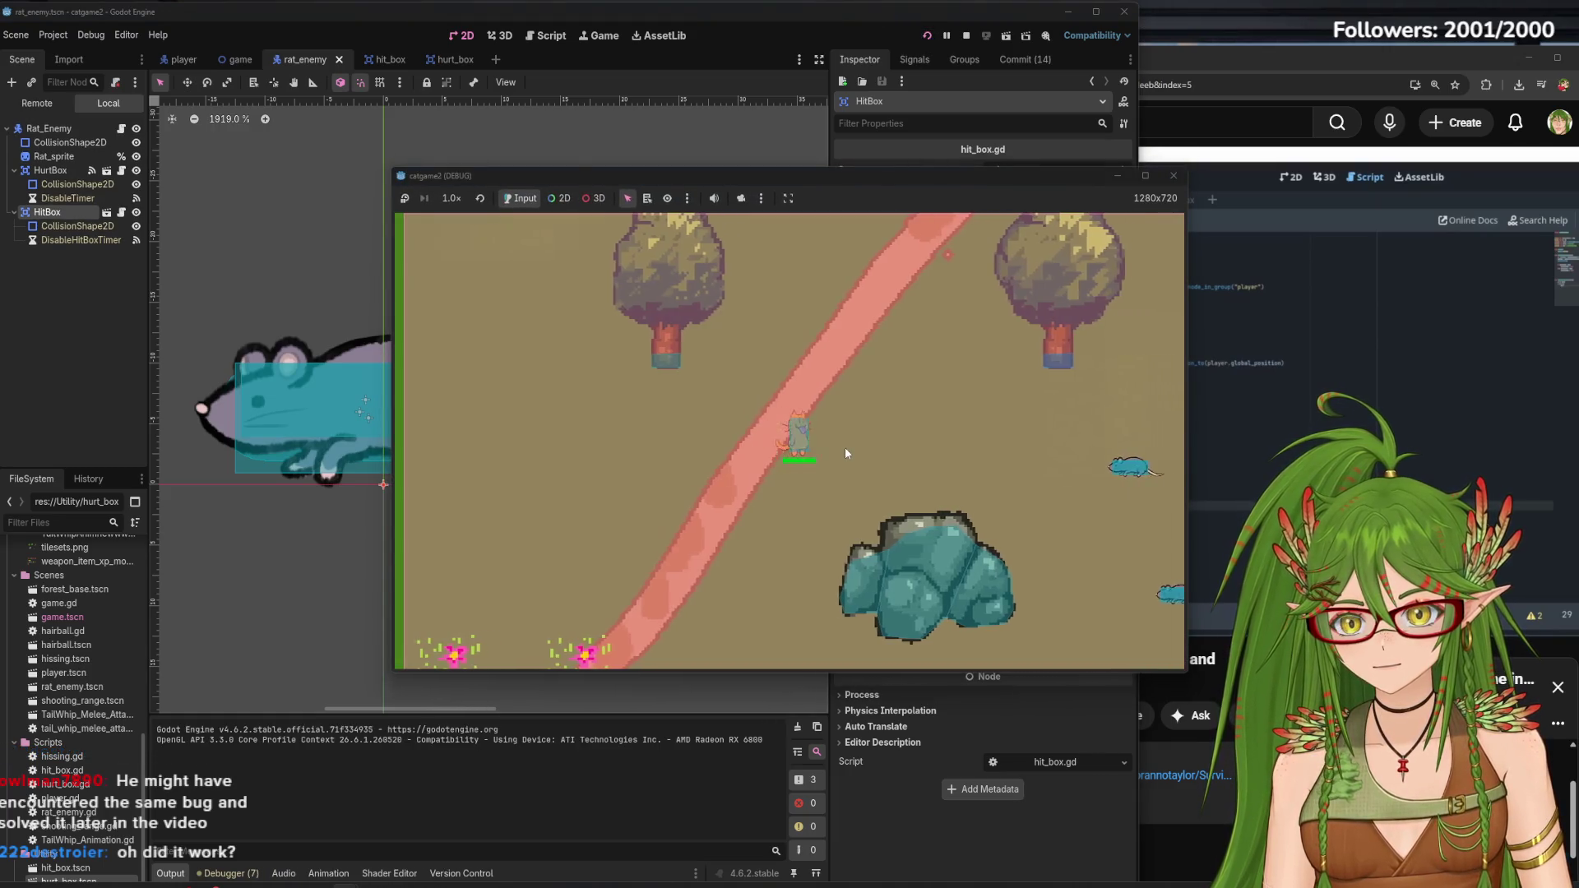
Walk the cat down past the flowers and tree into the rats, then stop the game
key(d)
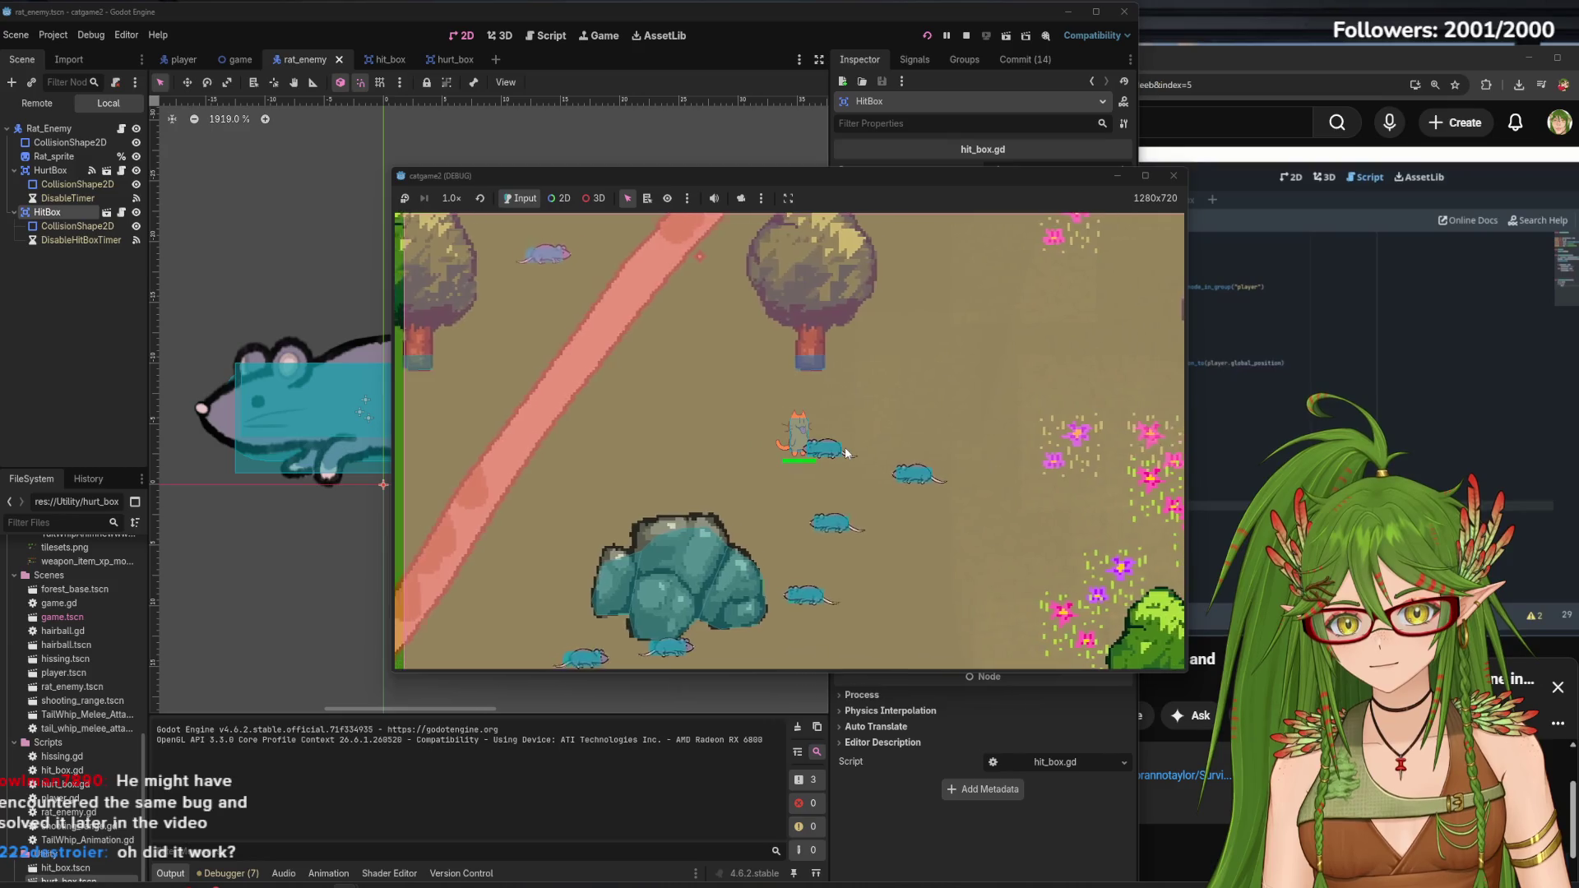
key(s)
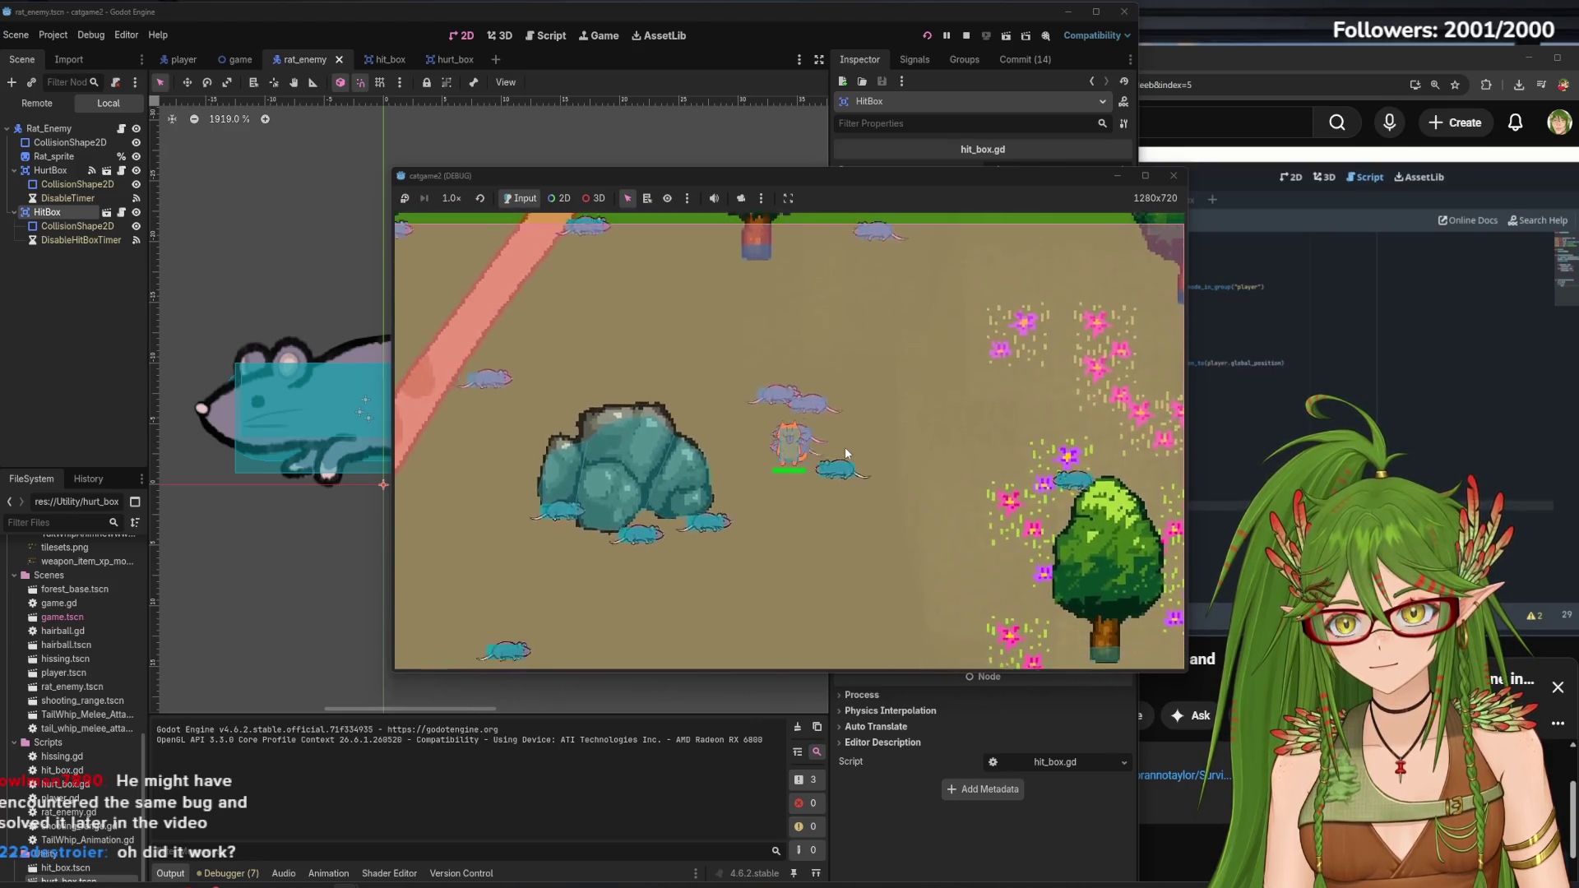
key(s)
key(s)
key(s)
key(a)
key(s)
key(s)
key(s)
key(d)
key(s)
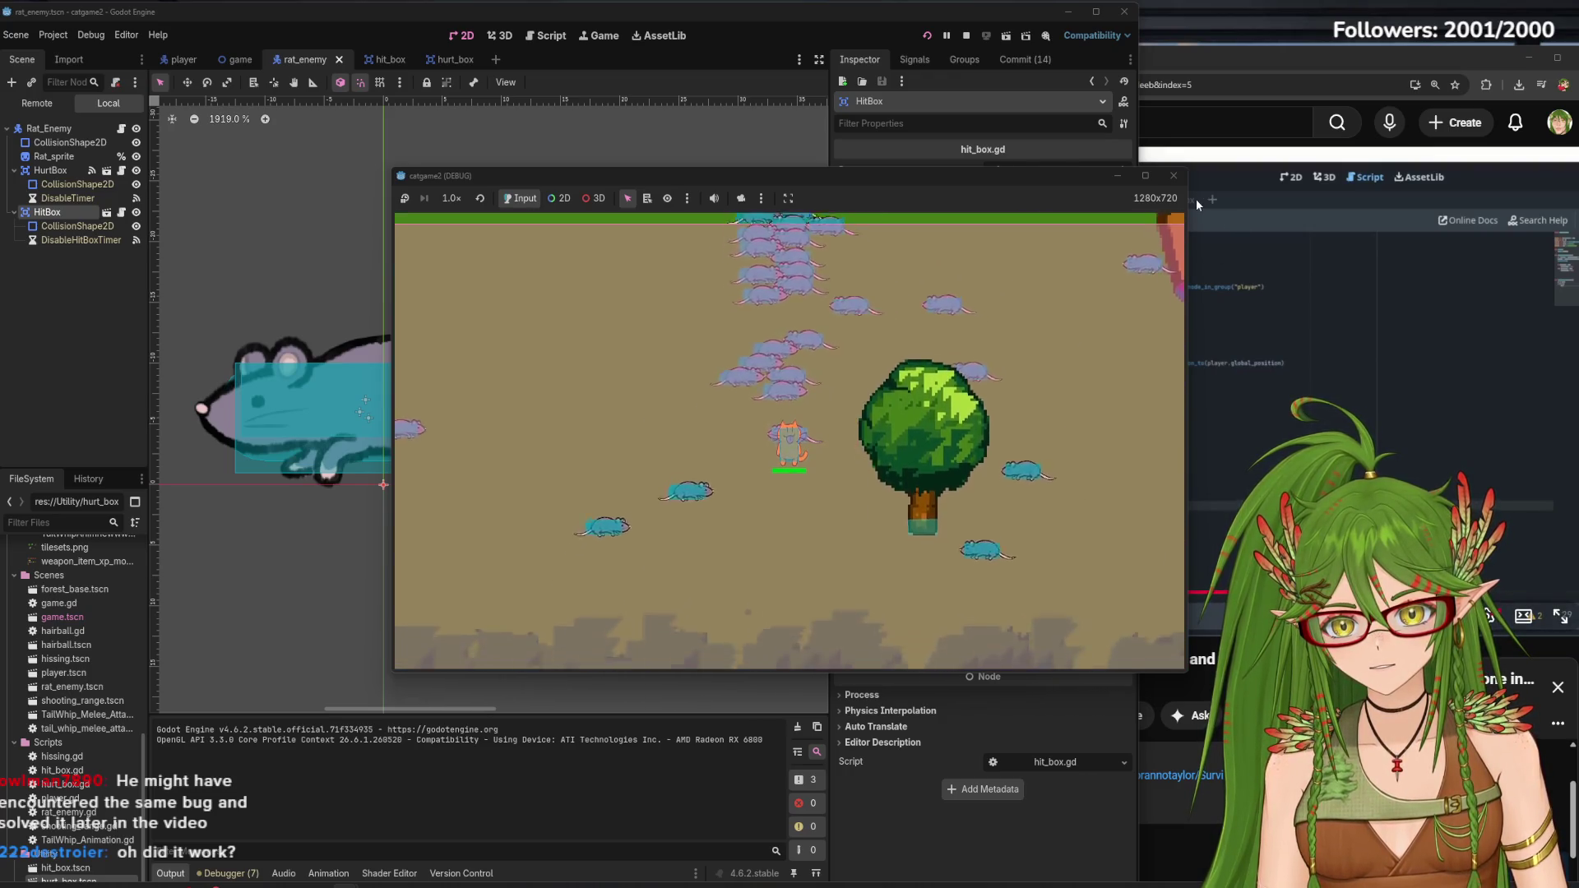
click(1174, 175)
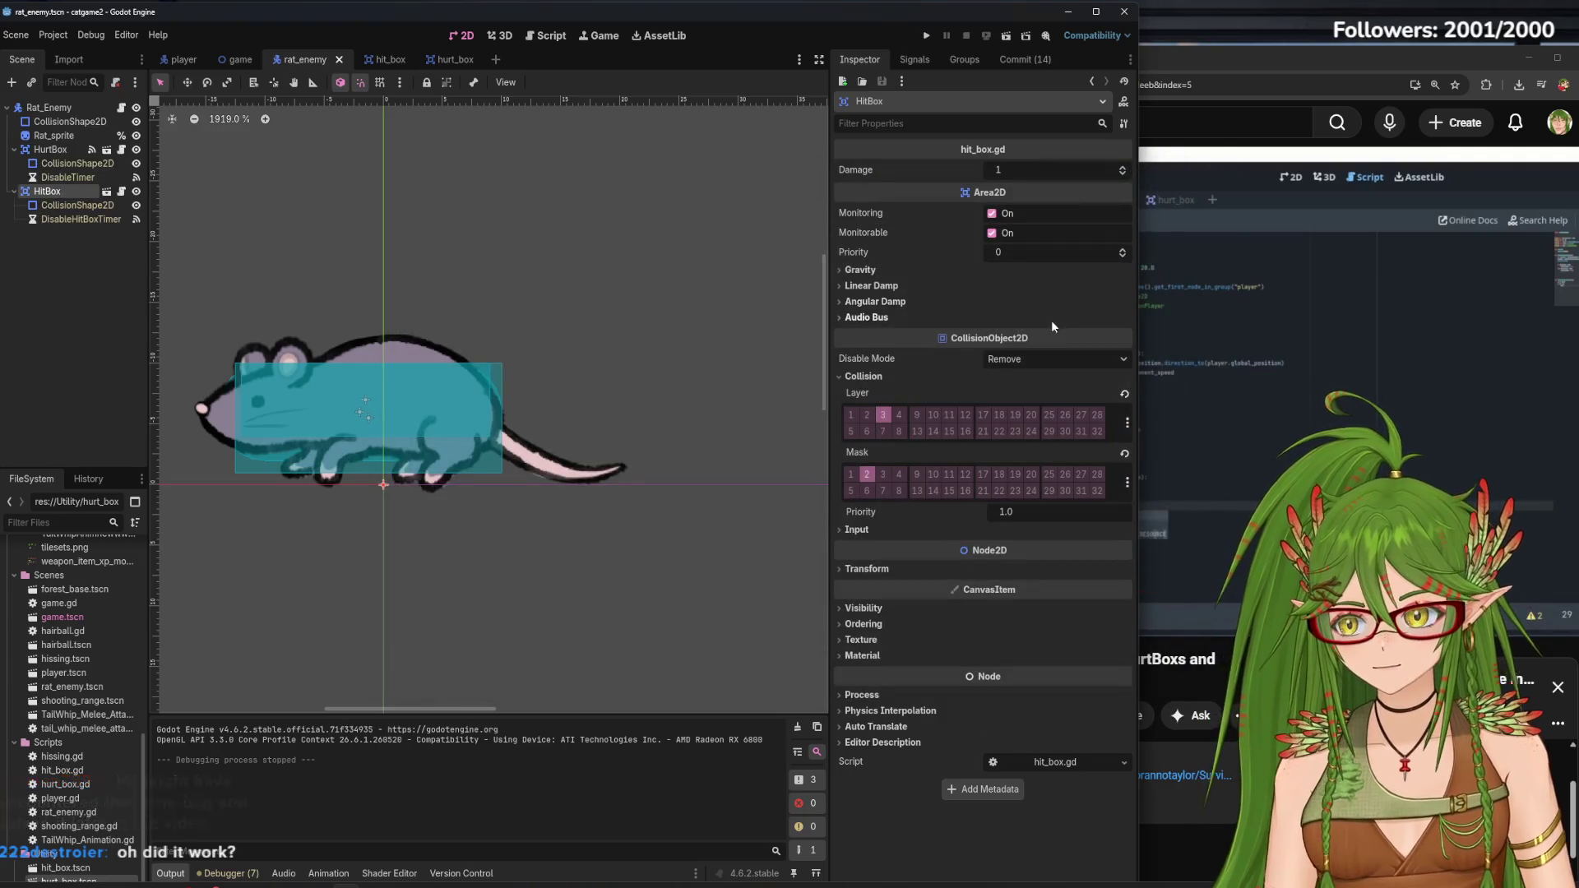
Skip the HurtBoxes tutorial ahead and pause at 16:21 where the player's health values print
click(1405, 313)
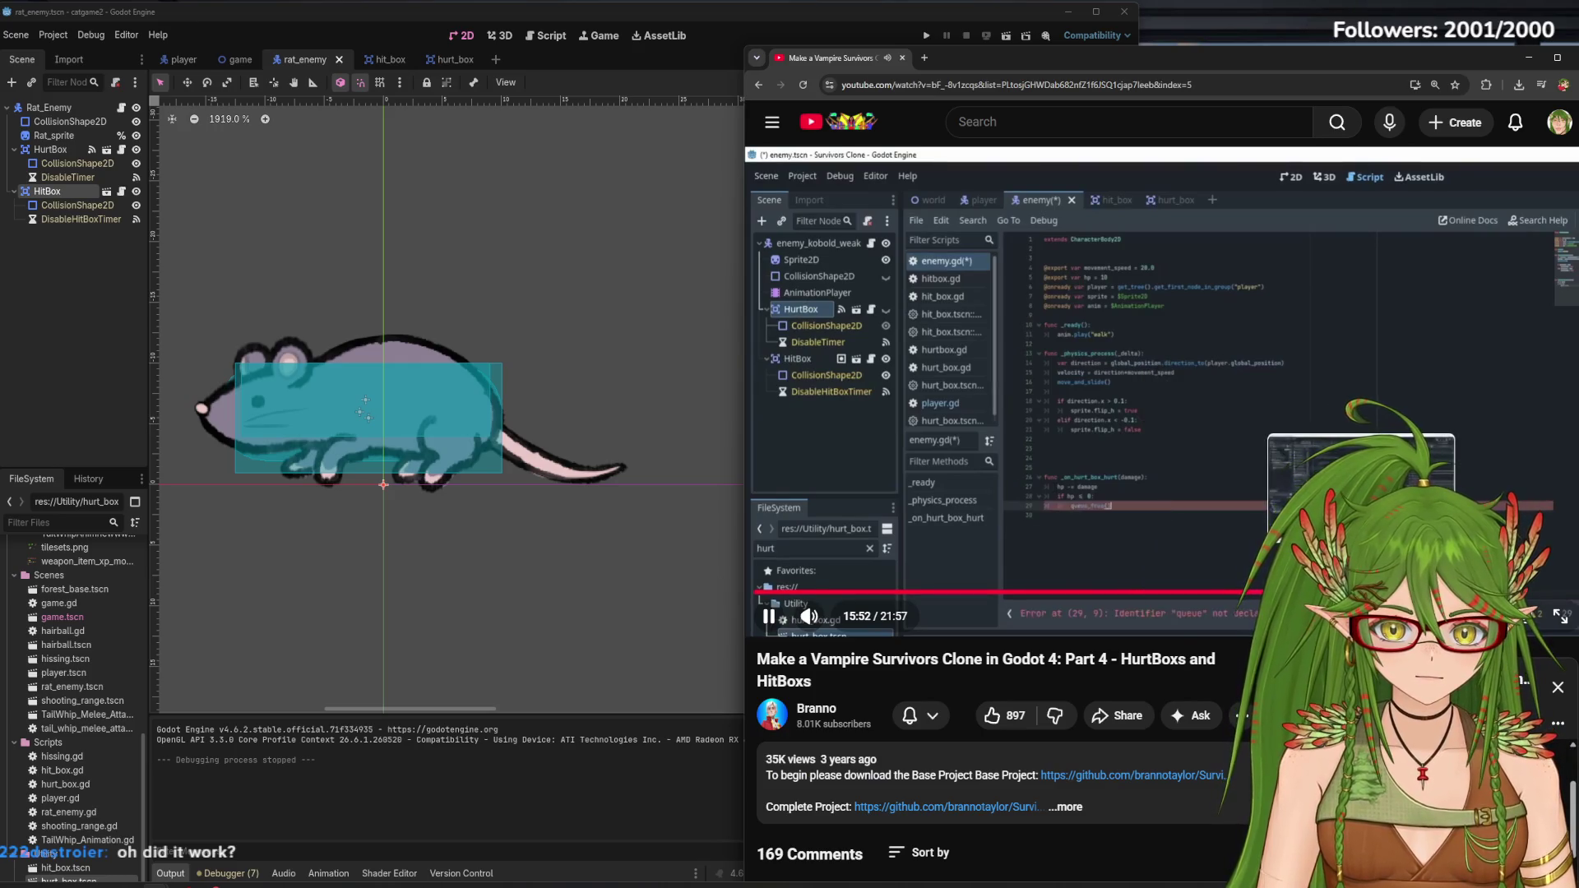
key(Right)
key(Right)
key(Right)
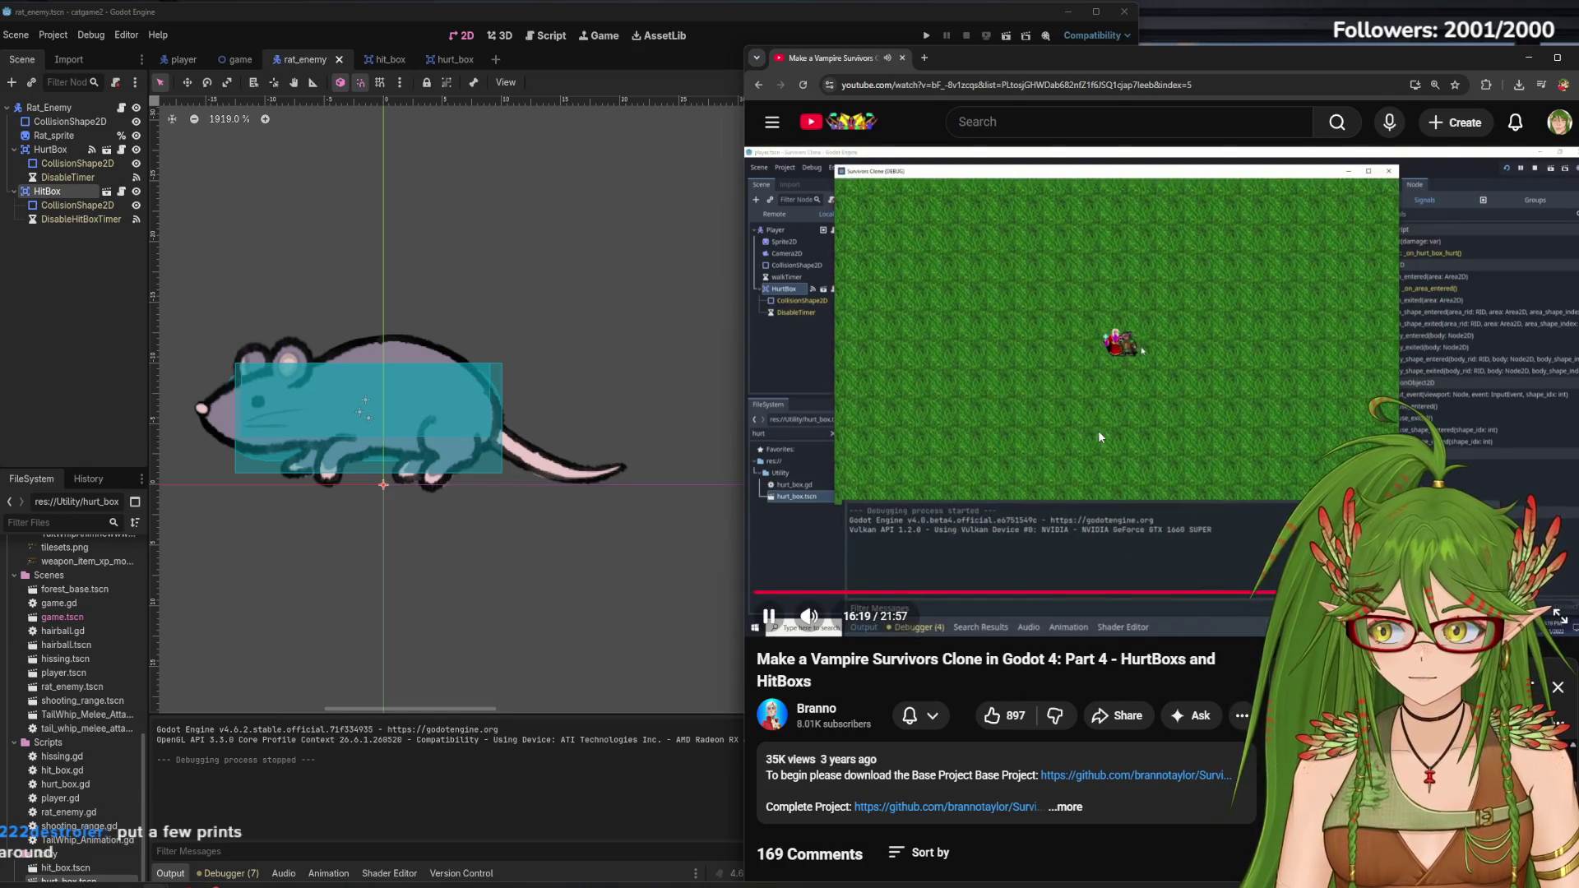
click(1063, 409)
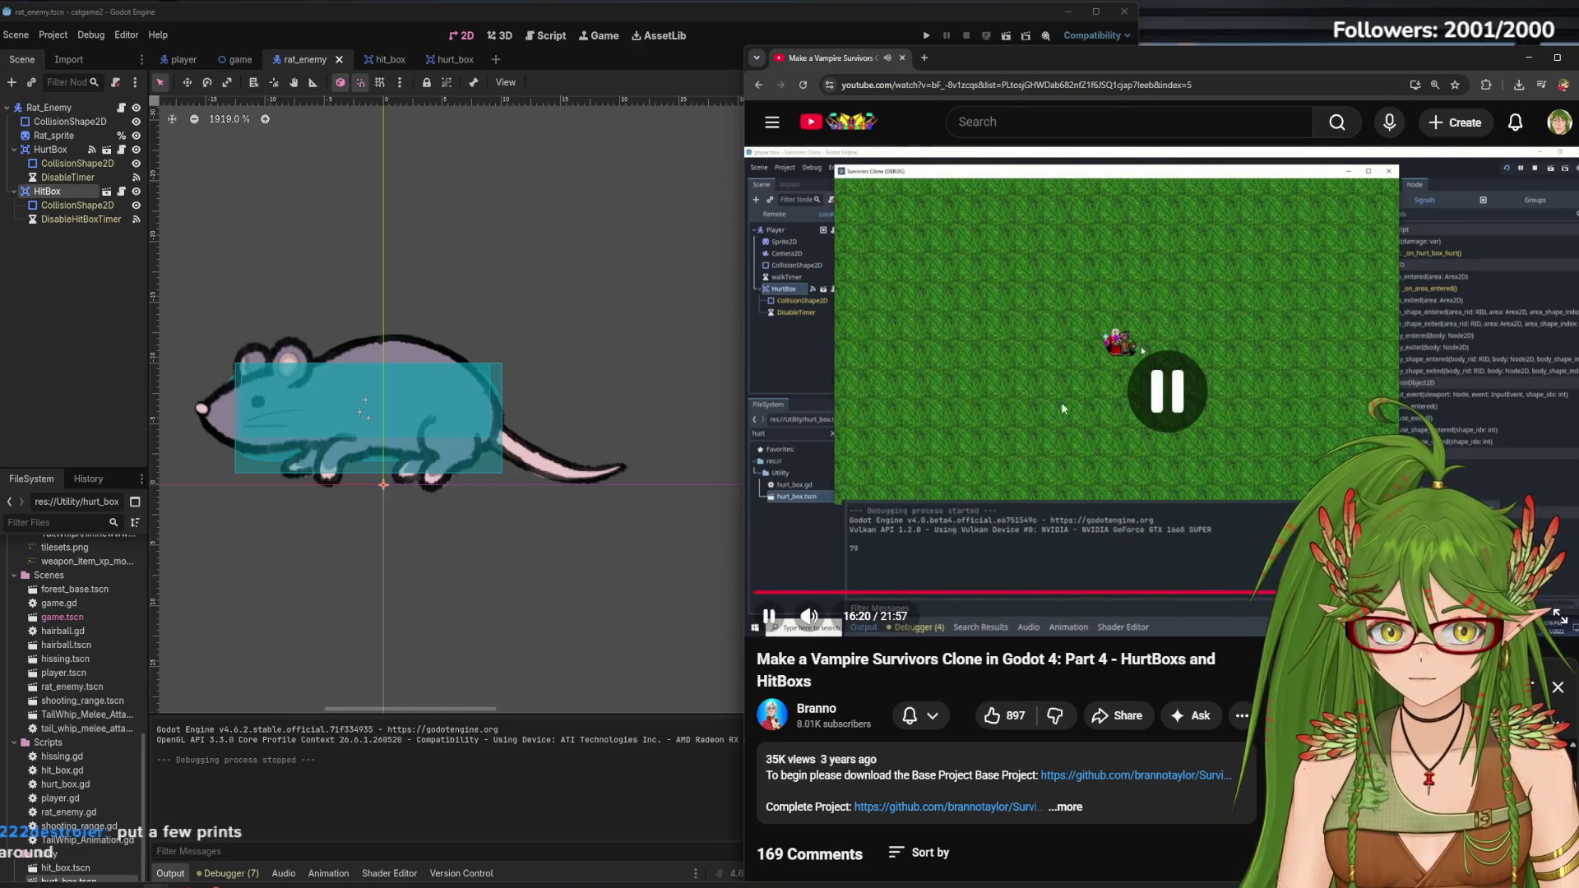
click(1001, 308)
click(1008, 500)
click(547, 35)
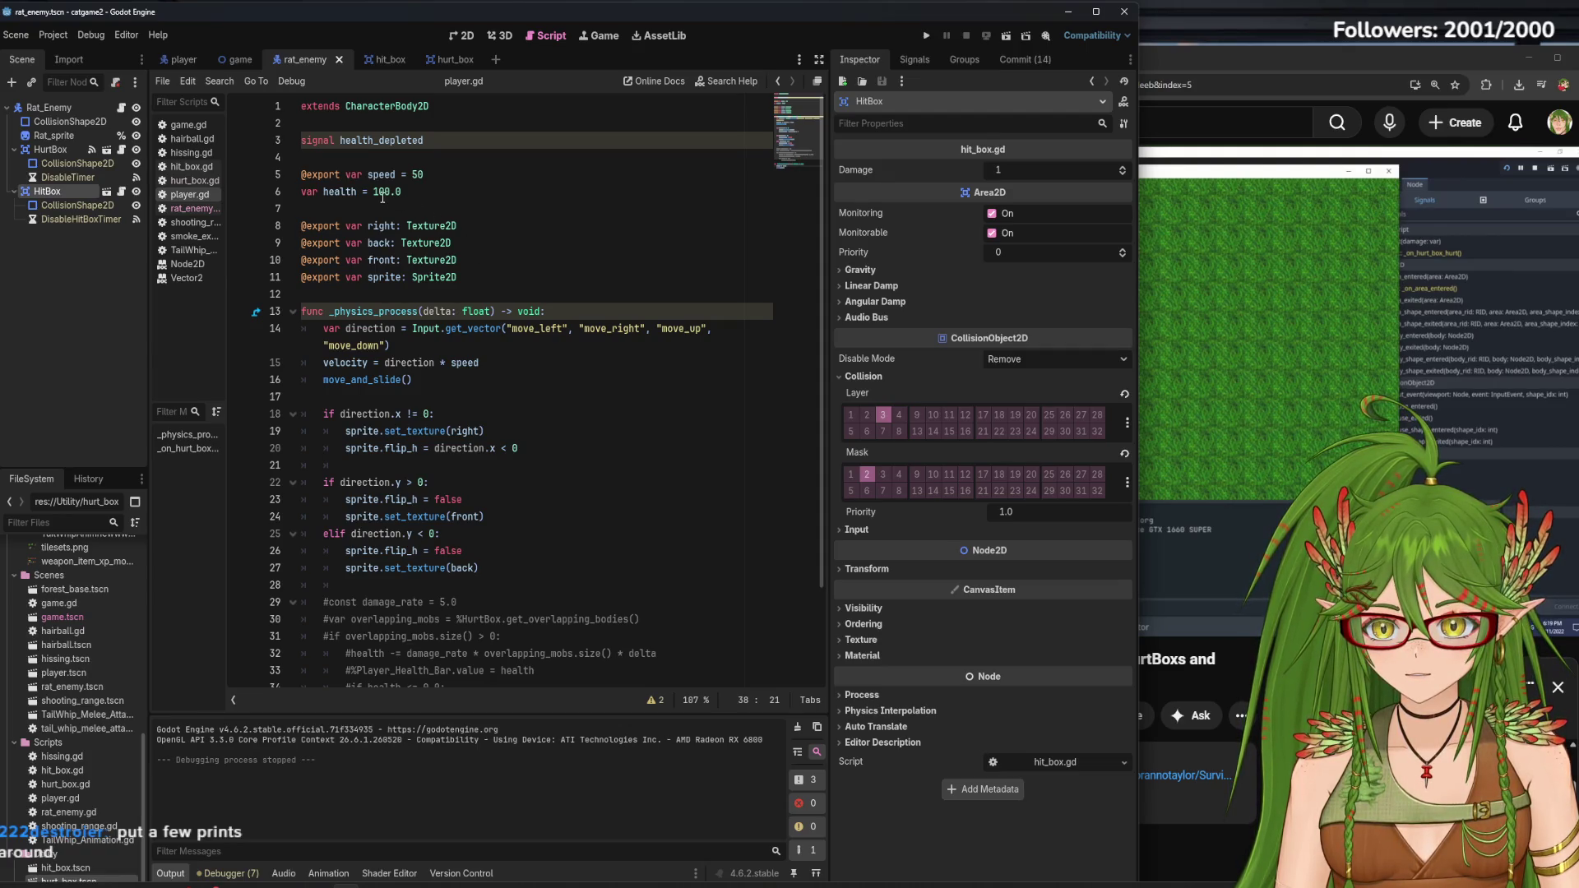
Change the _on_hurt_box_hurt damage parameter in player.gd from Variant to int and save
scroll(520, 462, down, 3)
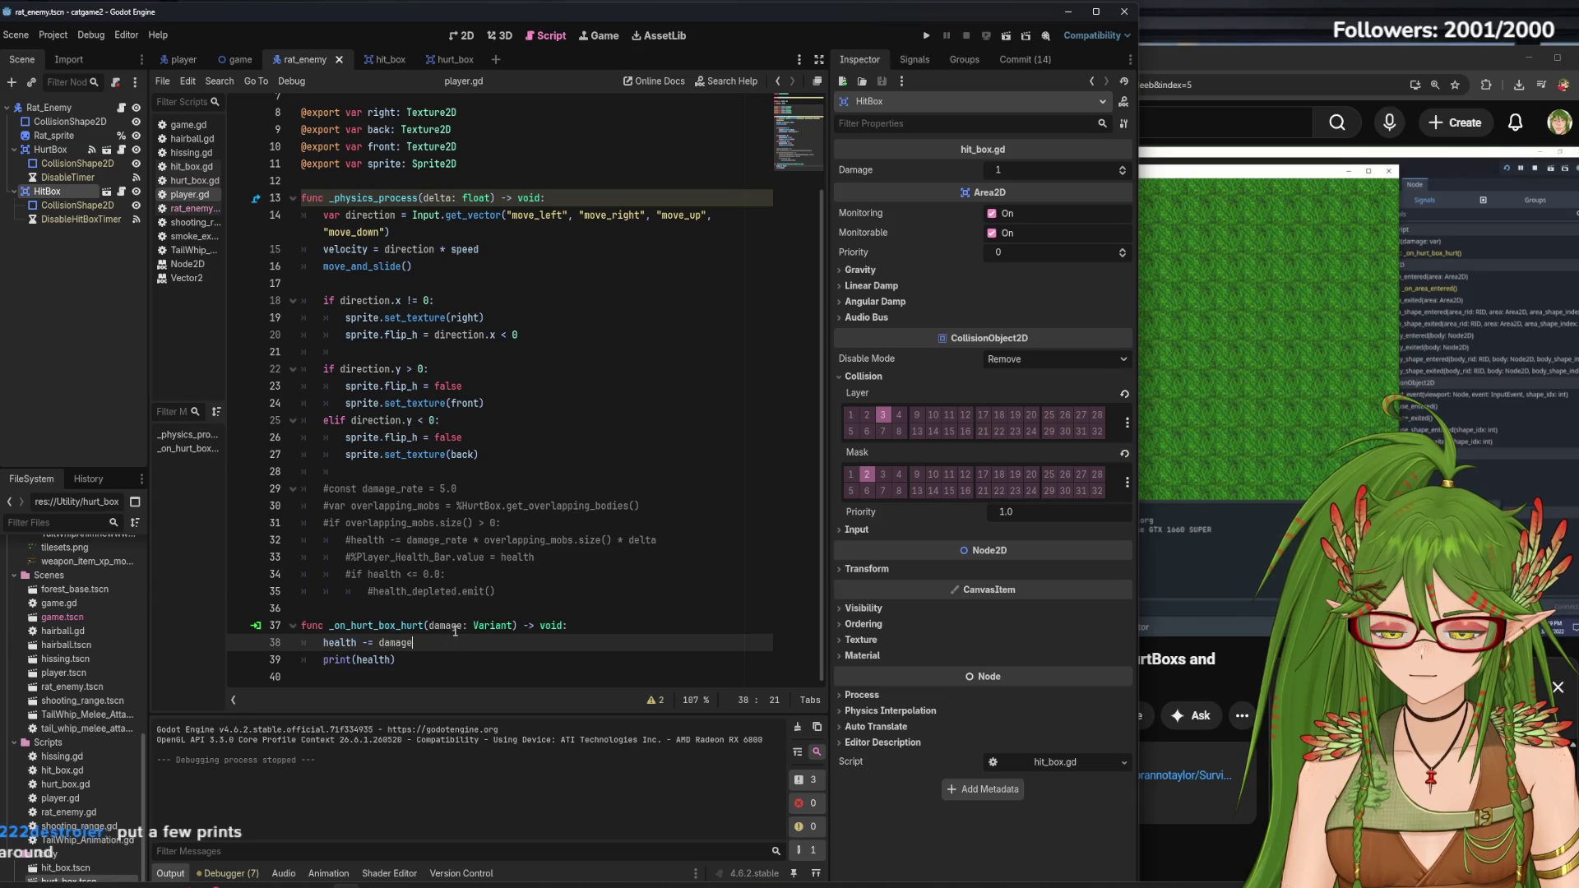
scroll(455, 631, up, 3)
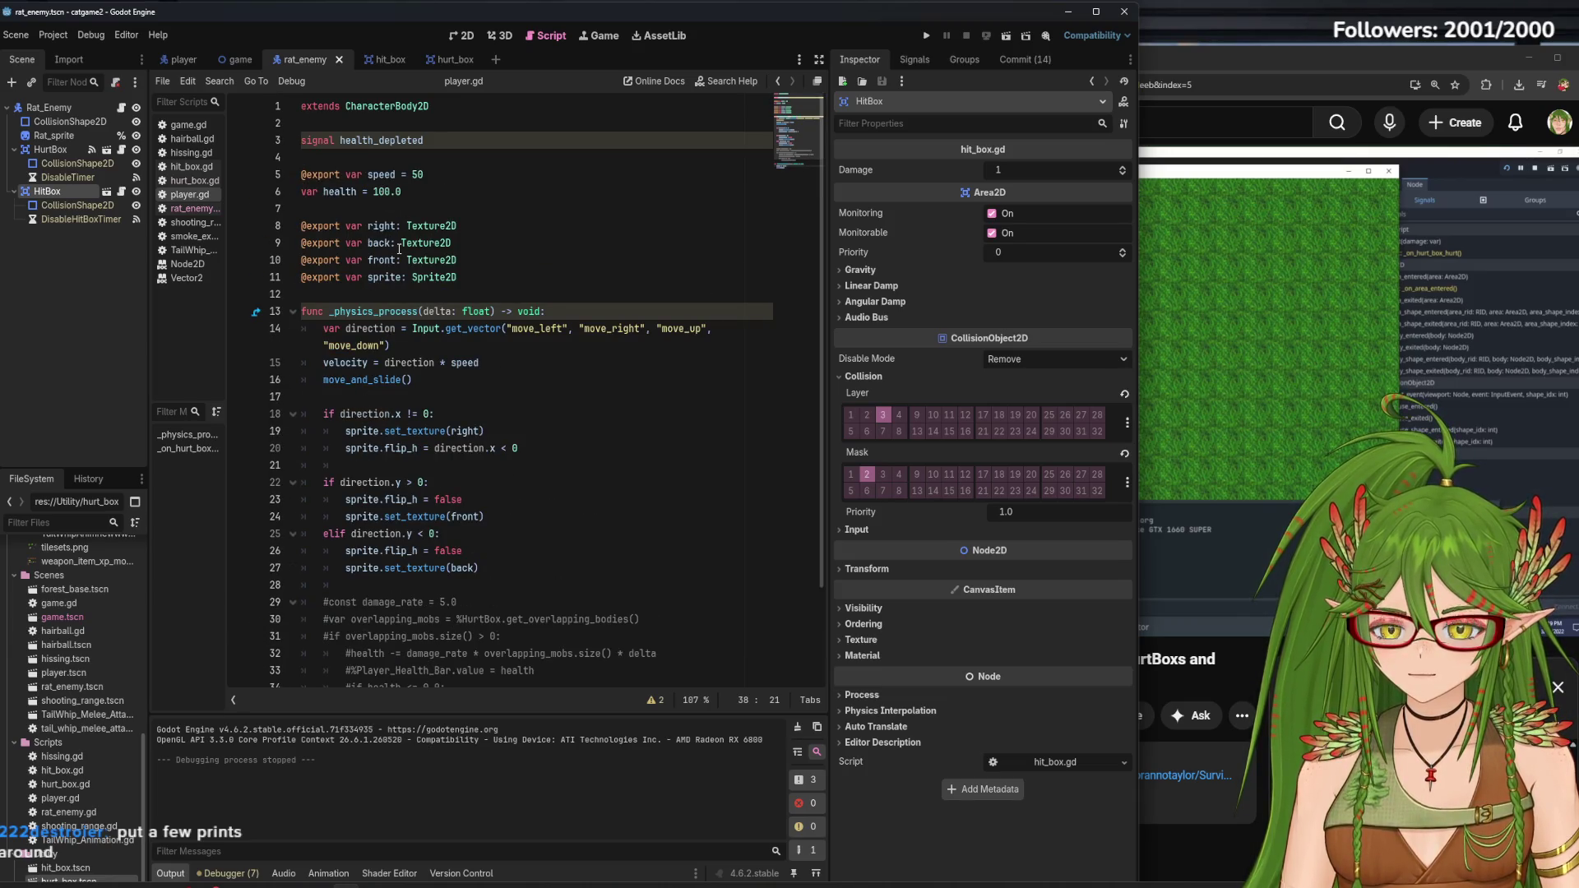
scroll(349, 490, down, 3)
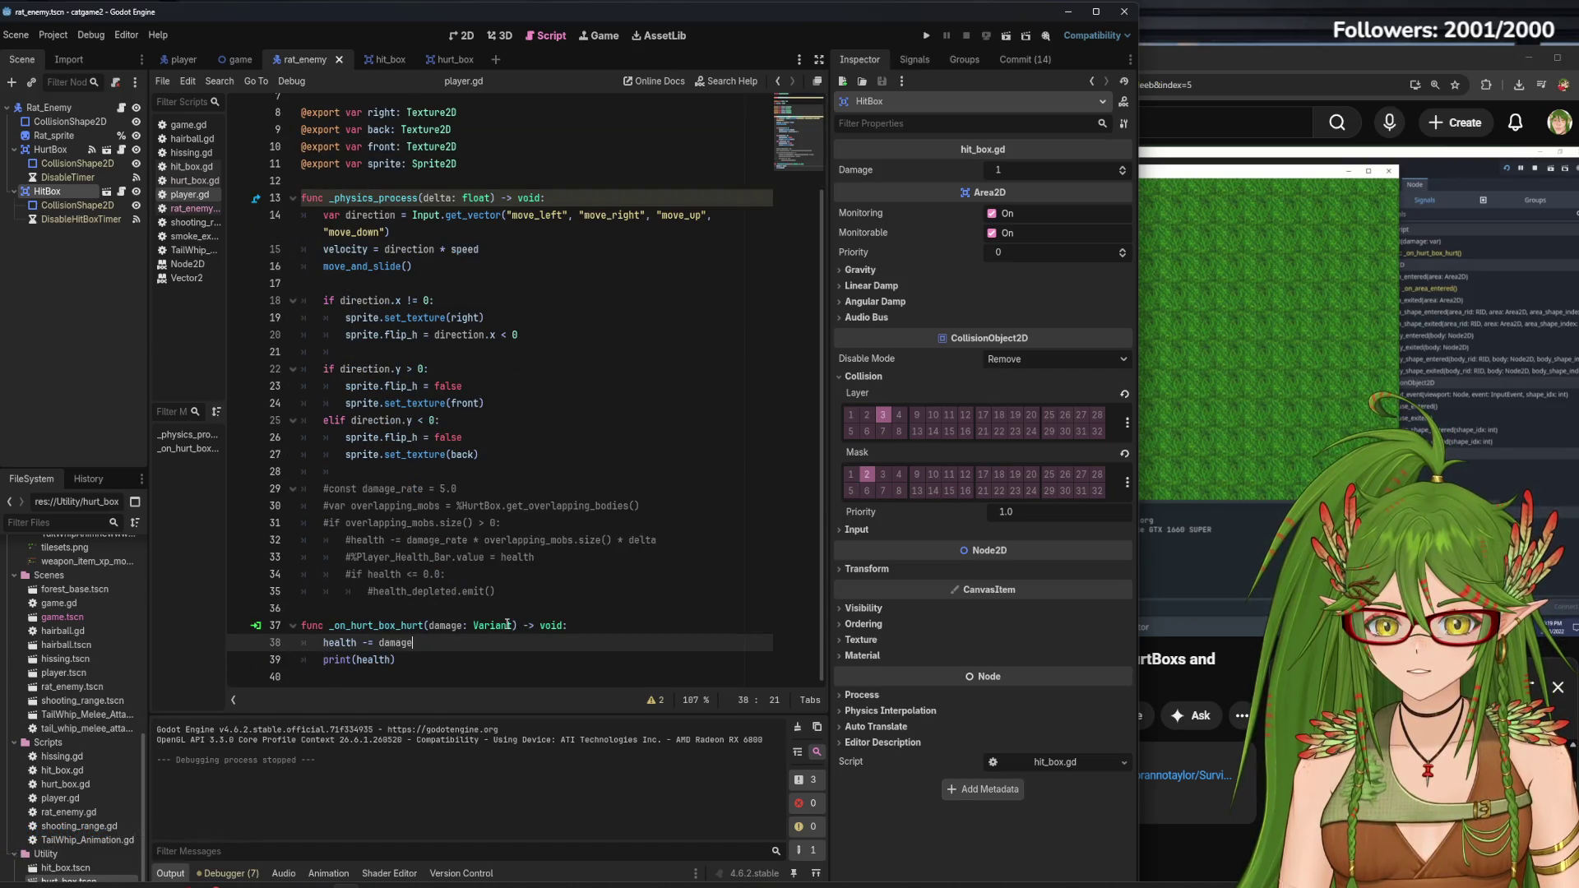
mouse_move(507, 625)
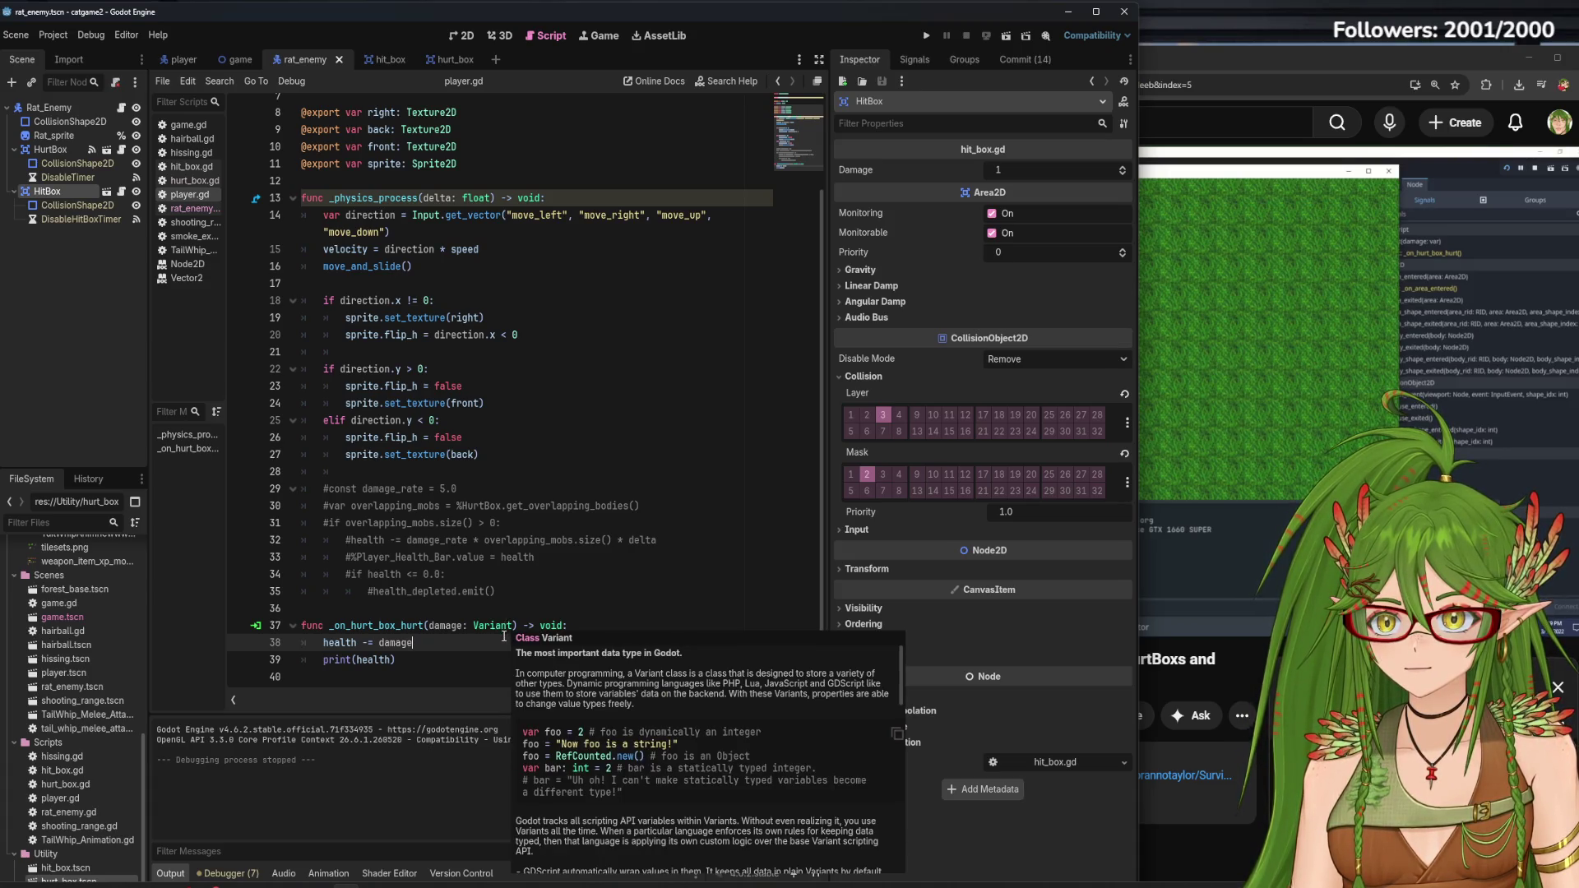
click(511, 626)
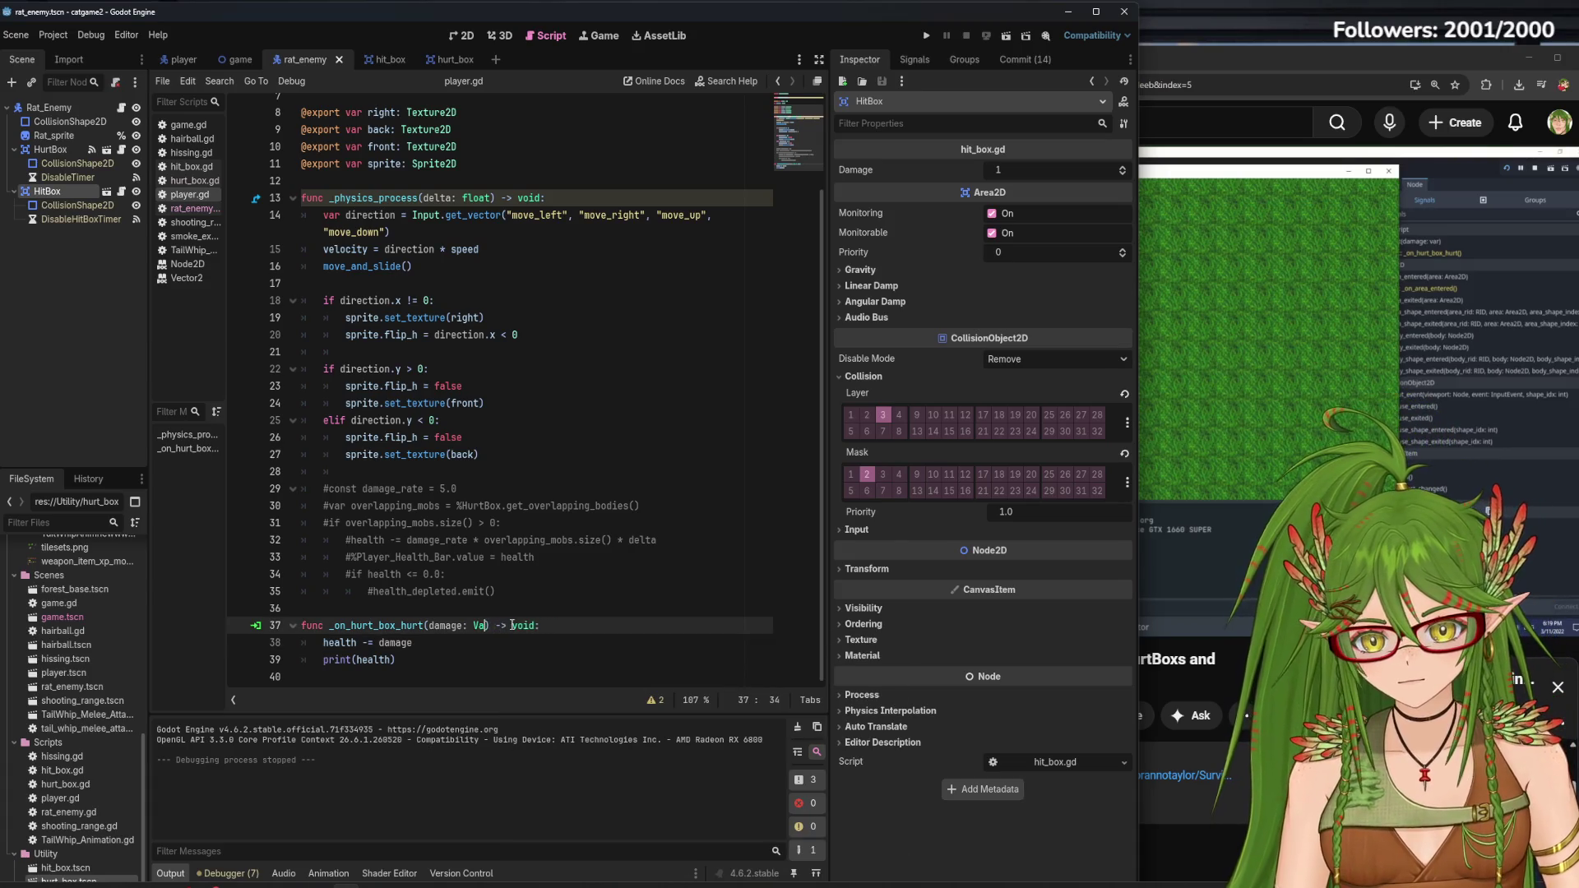
text(int)
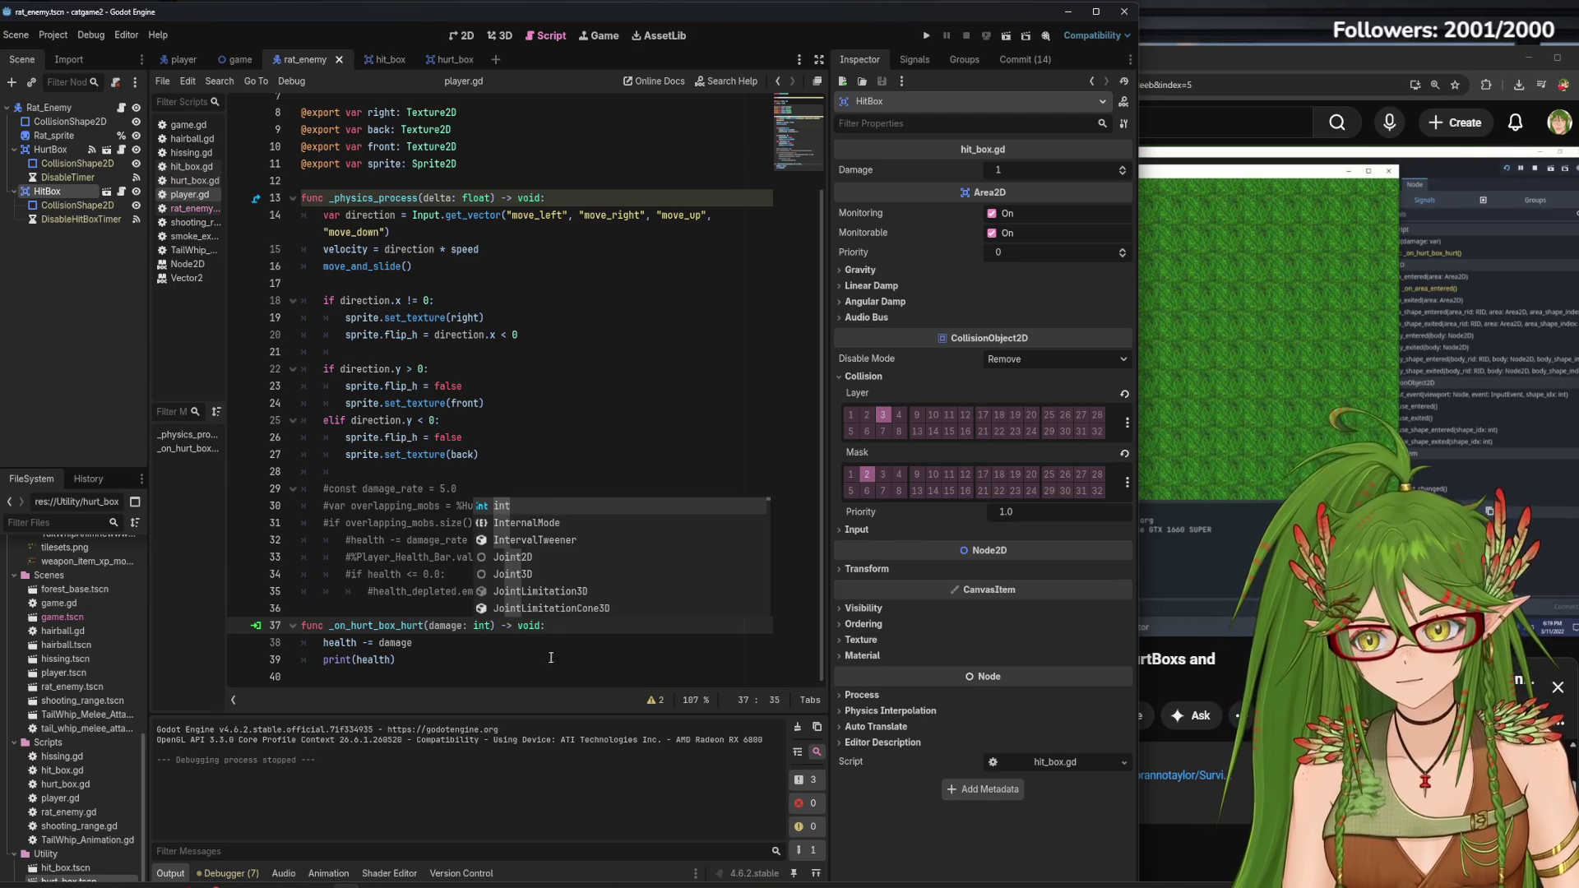
click(550, 655)
key(ctrl+s)
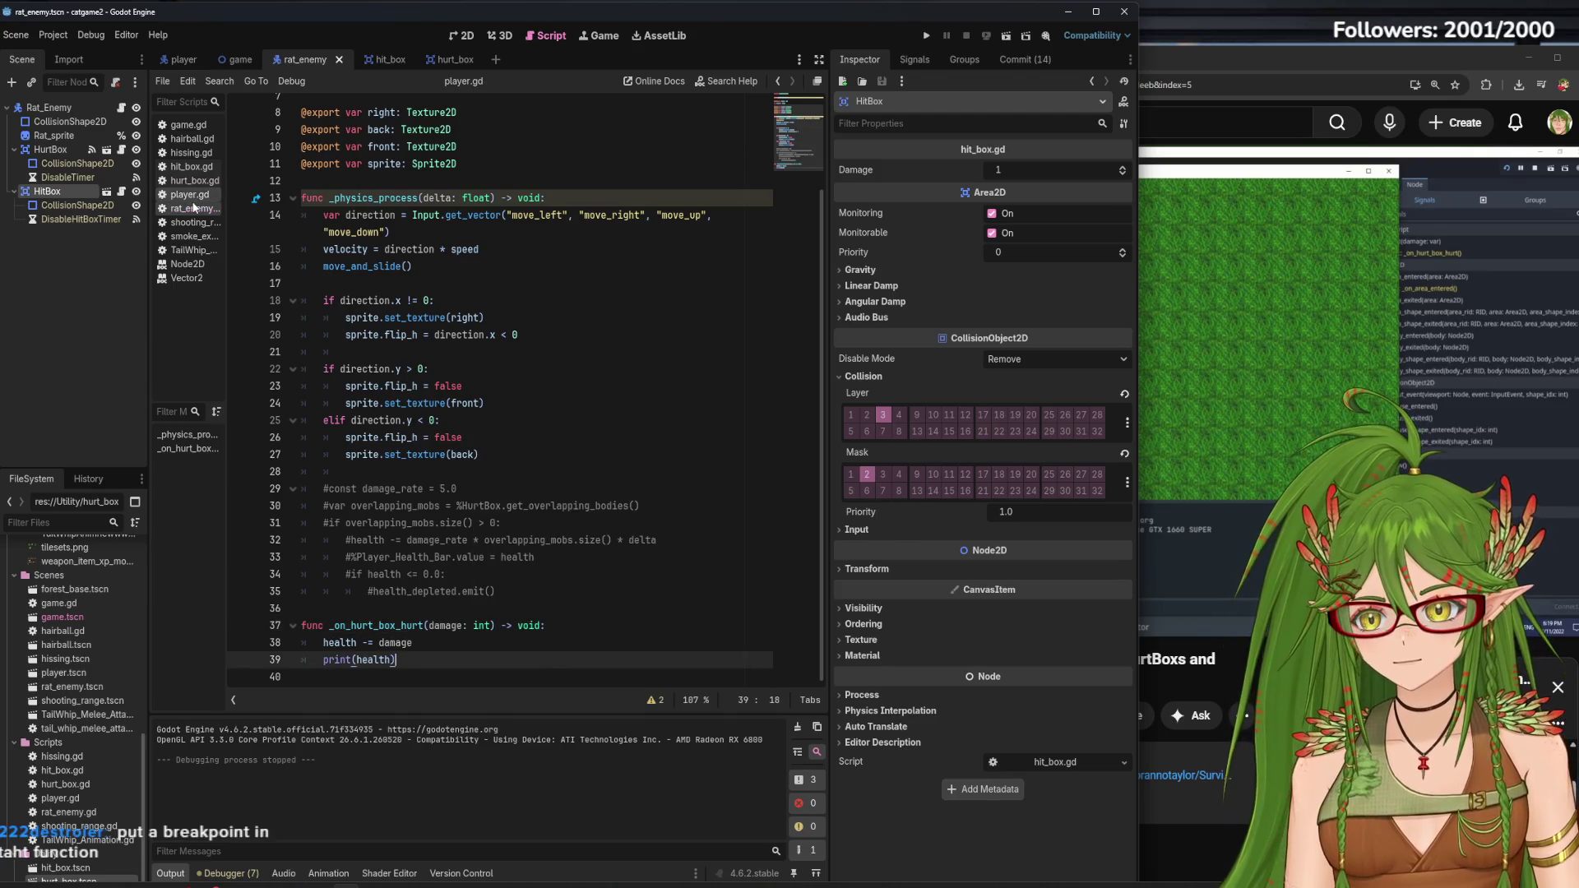
Open rat_enemy.gd and launch the project to test the change
click(192, 211)
scroll(463, 558, down, 1)
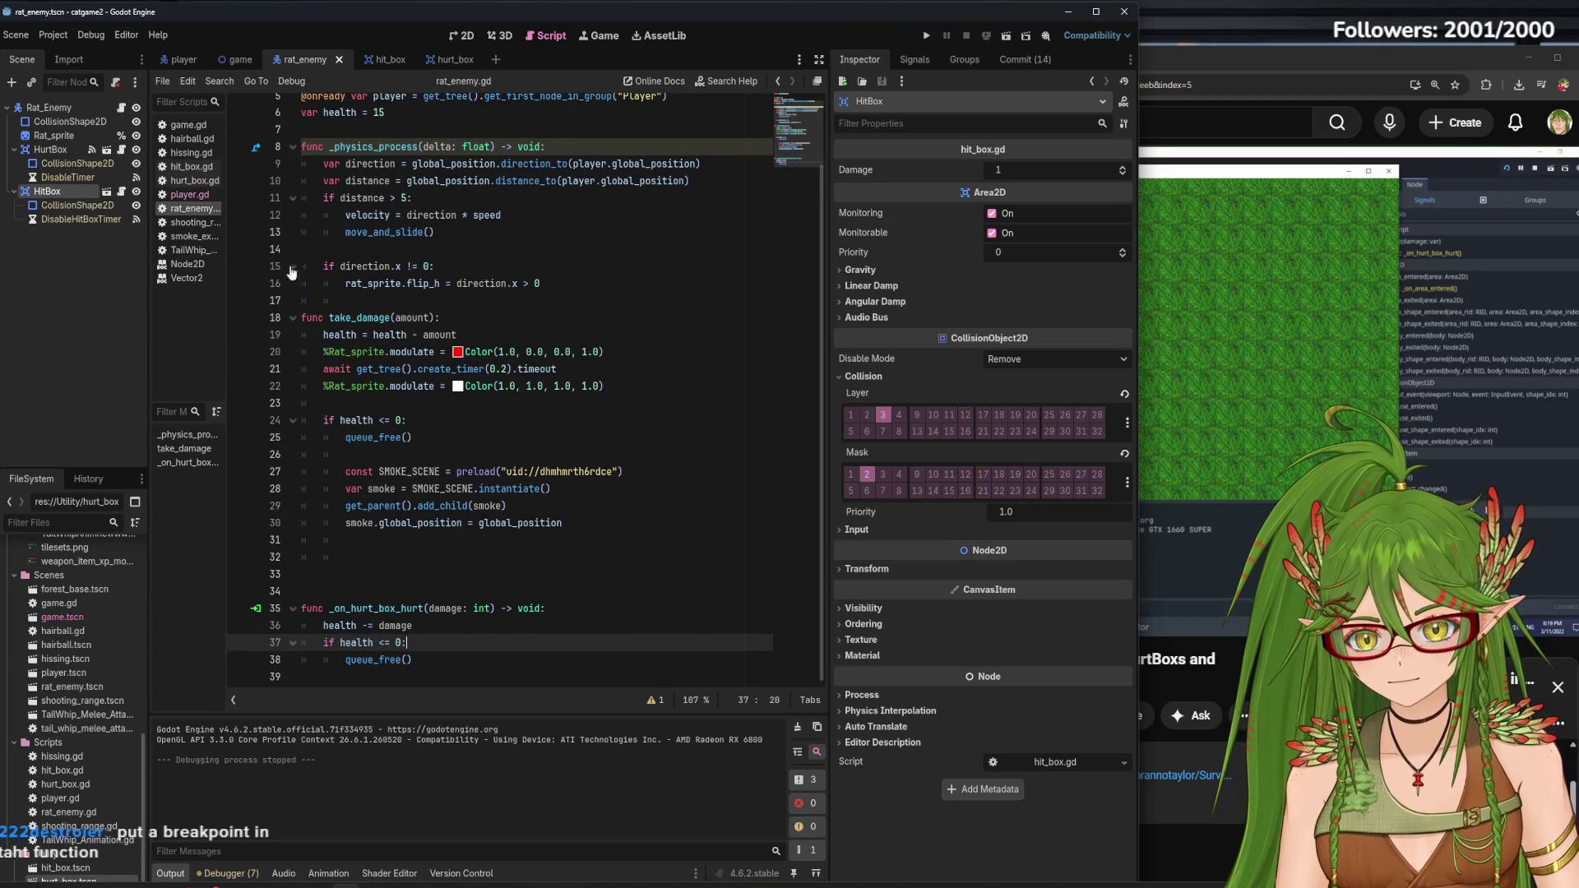
click(922, 35)
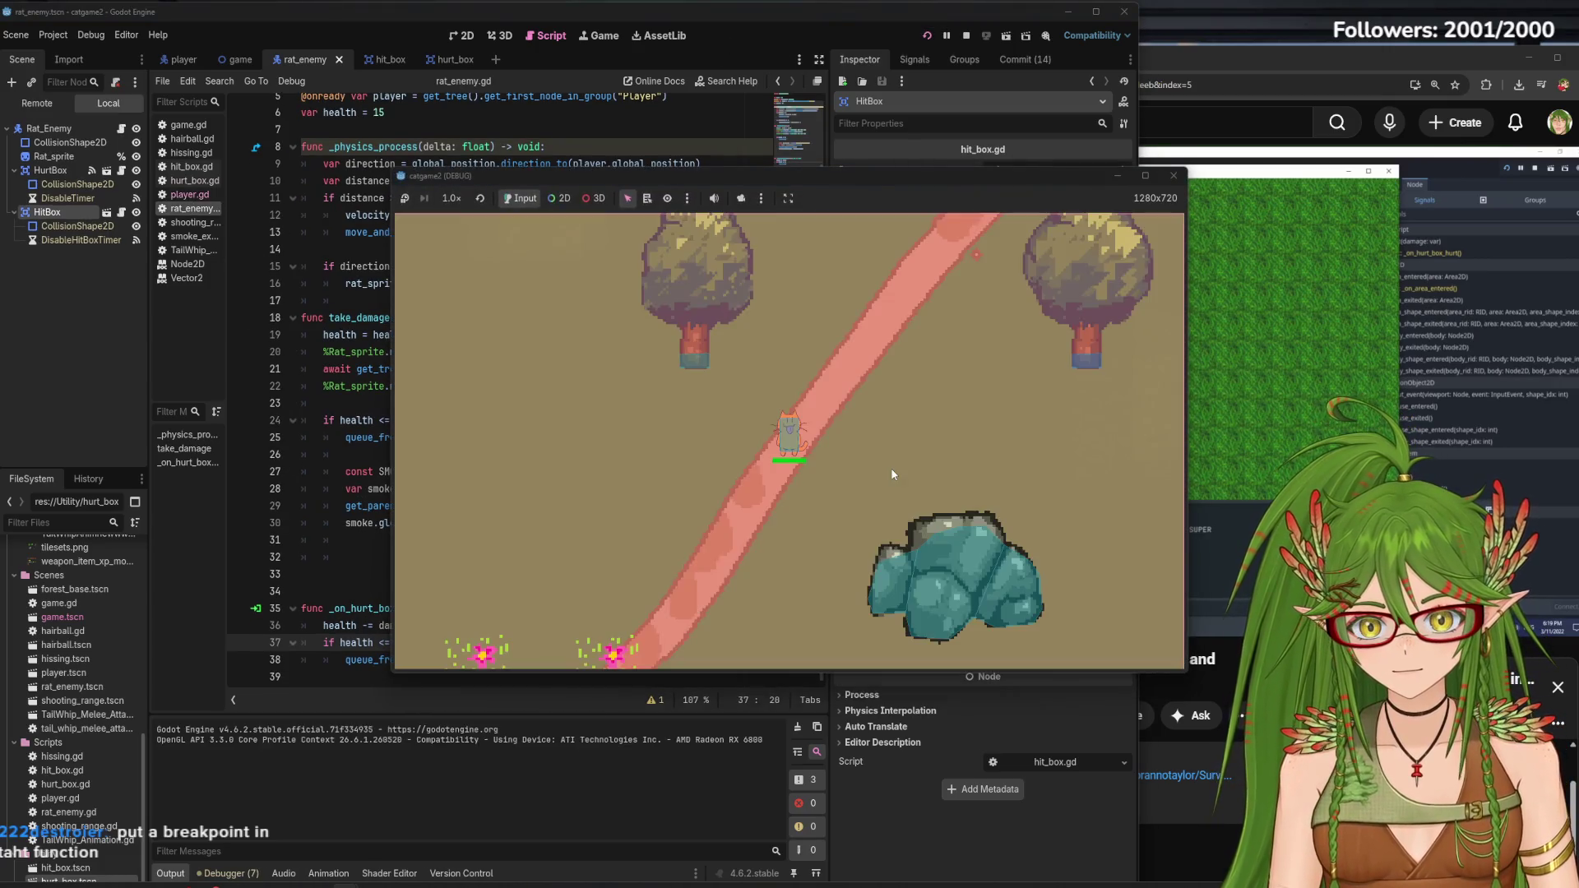
Playtest by walking the cat among the rats, then end the run with F8
key(w)
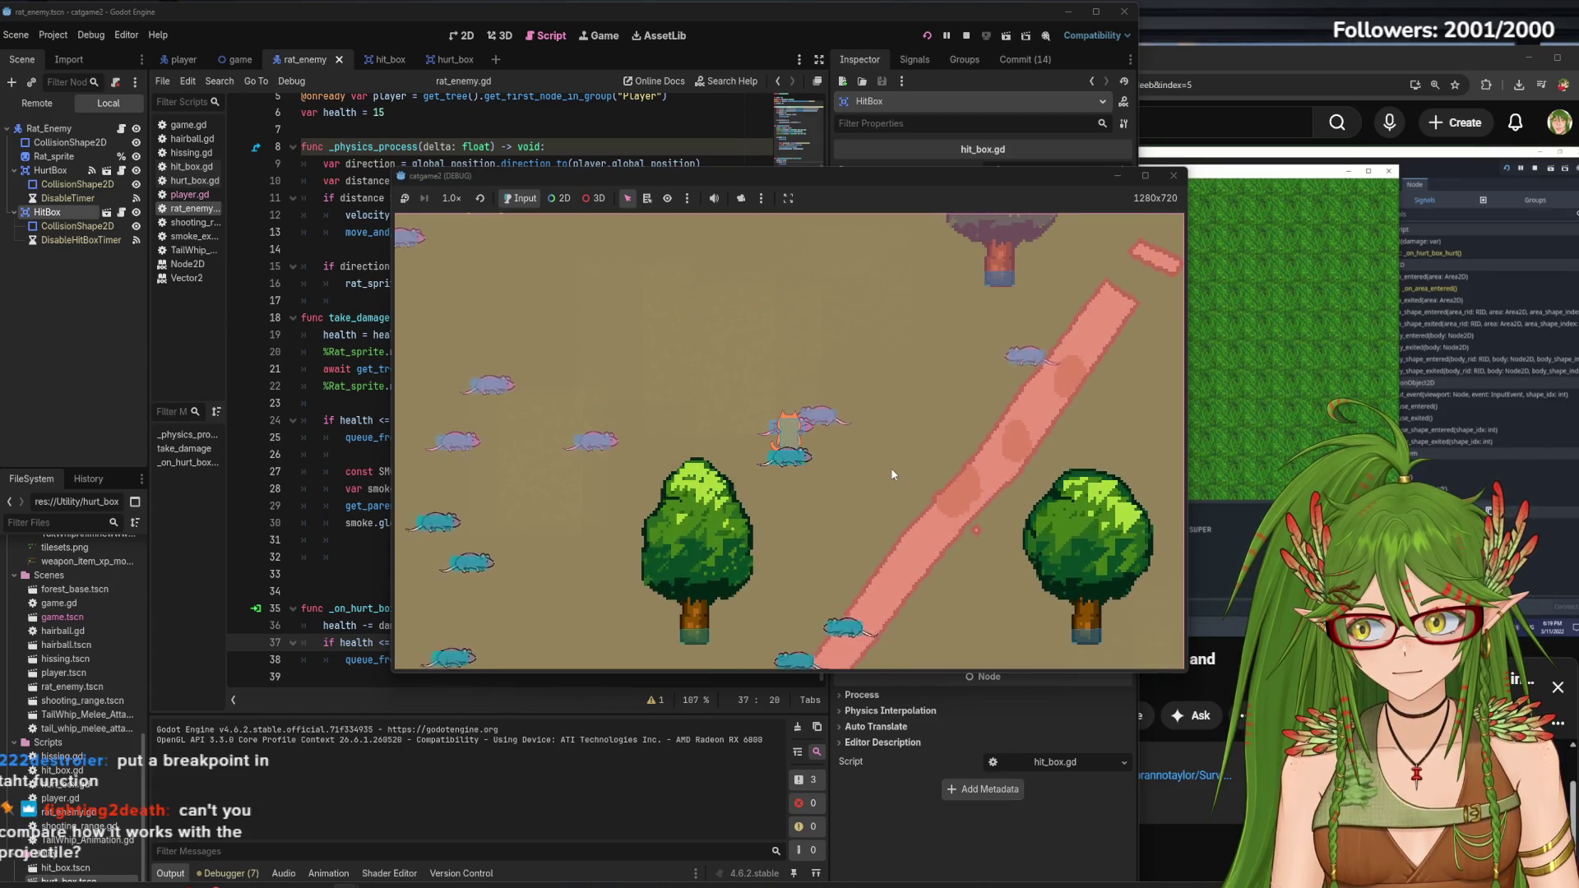
key(w)
key(s)
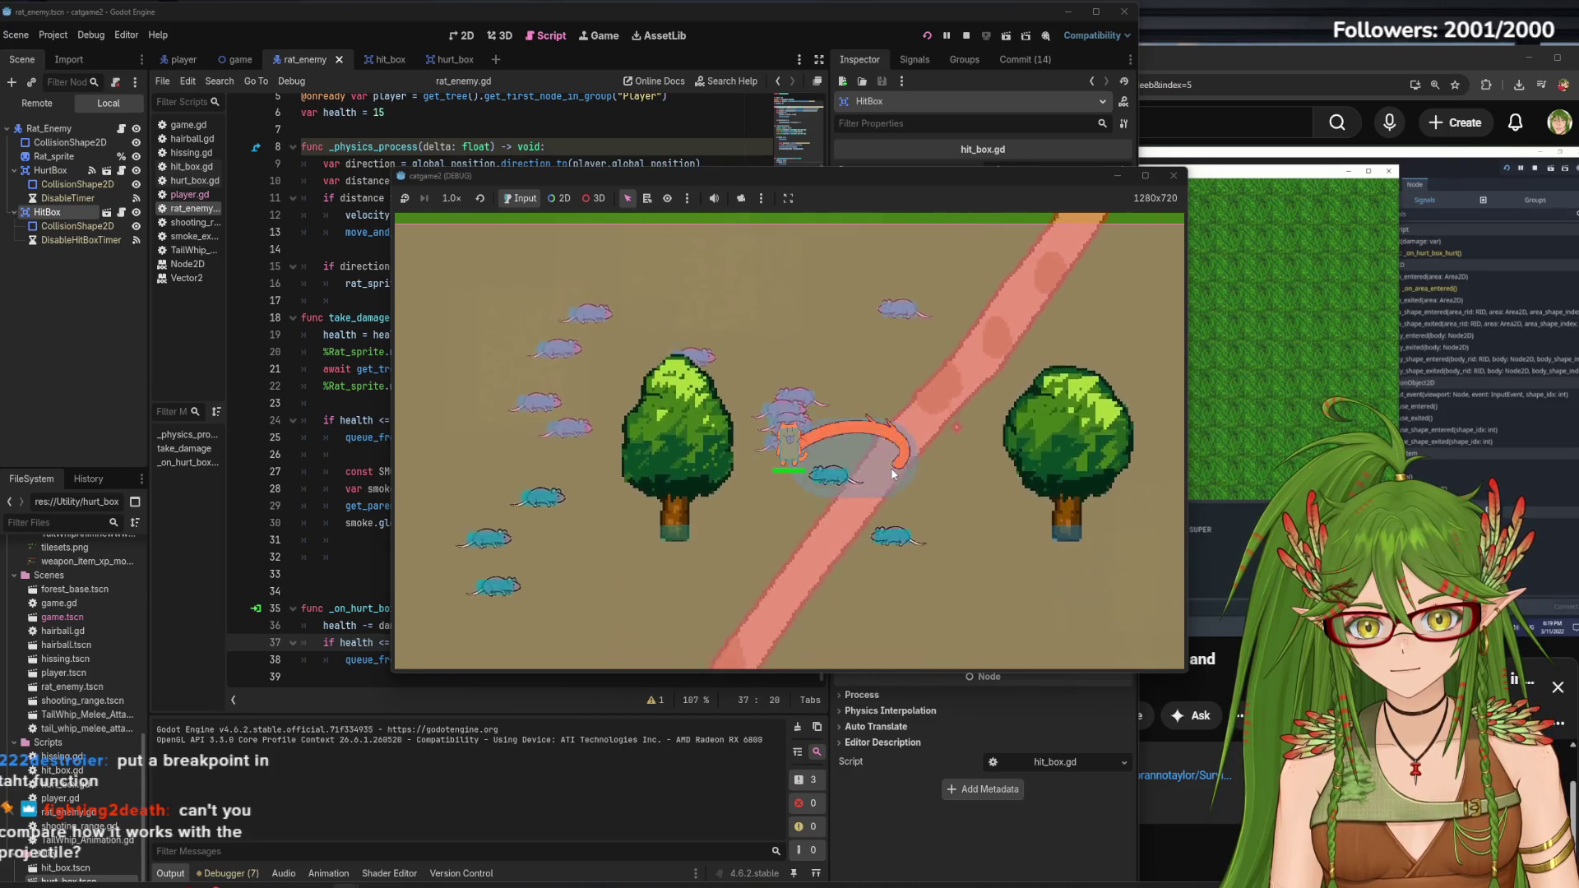
key(d)
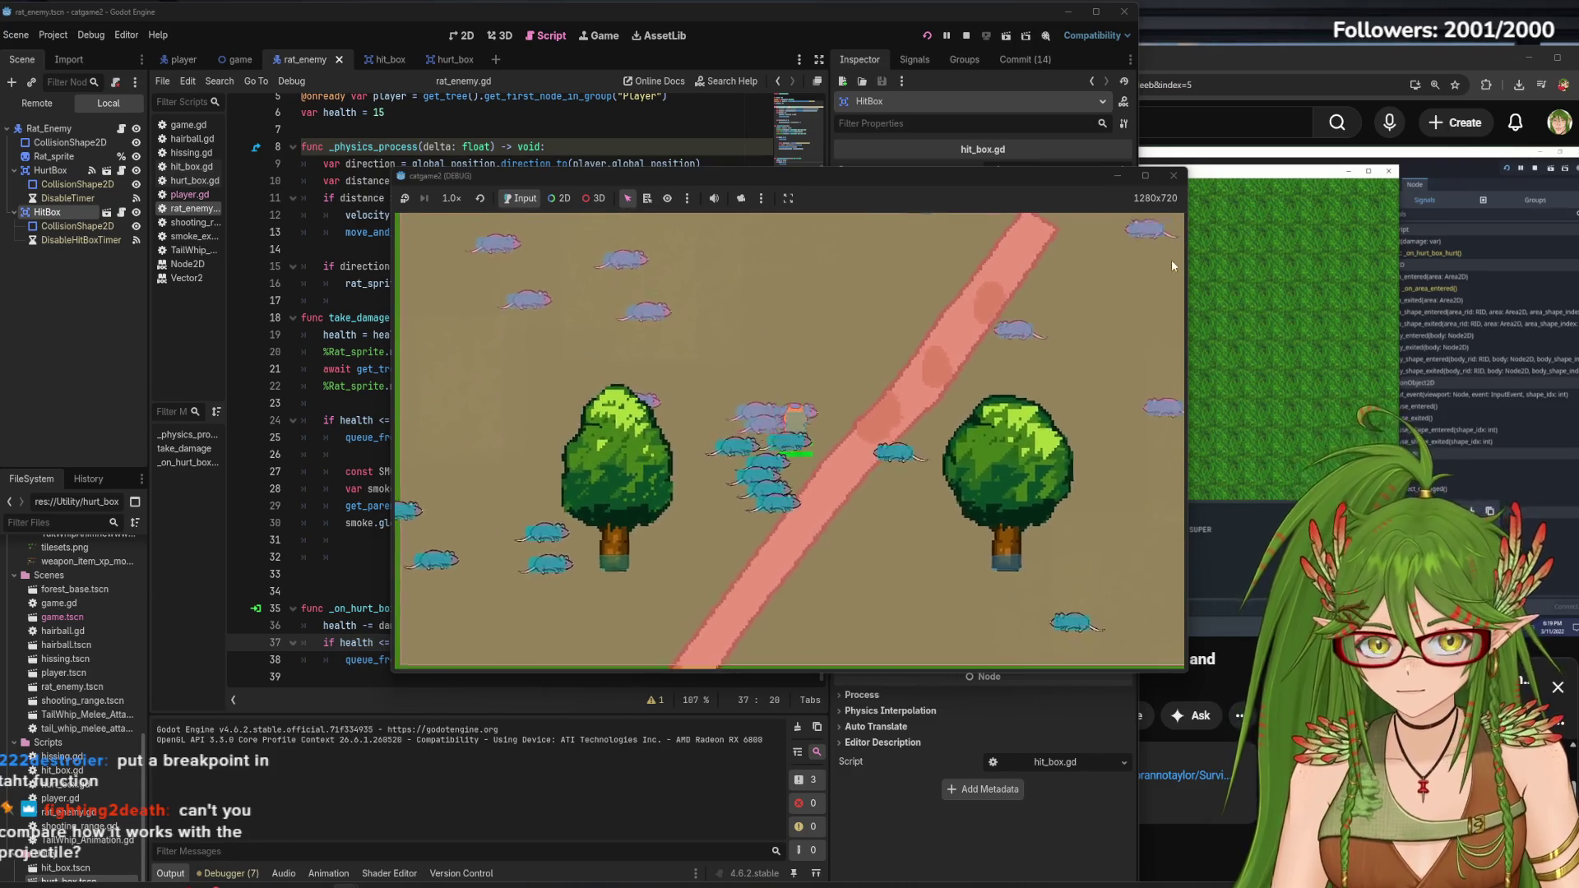
key(F8)
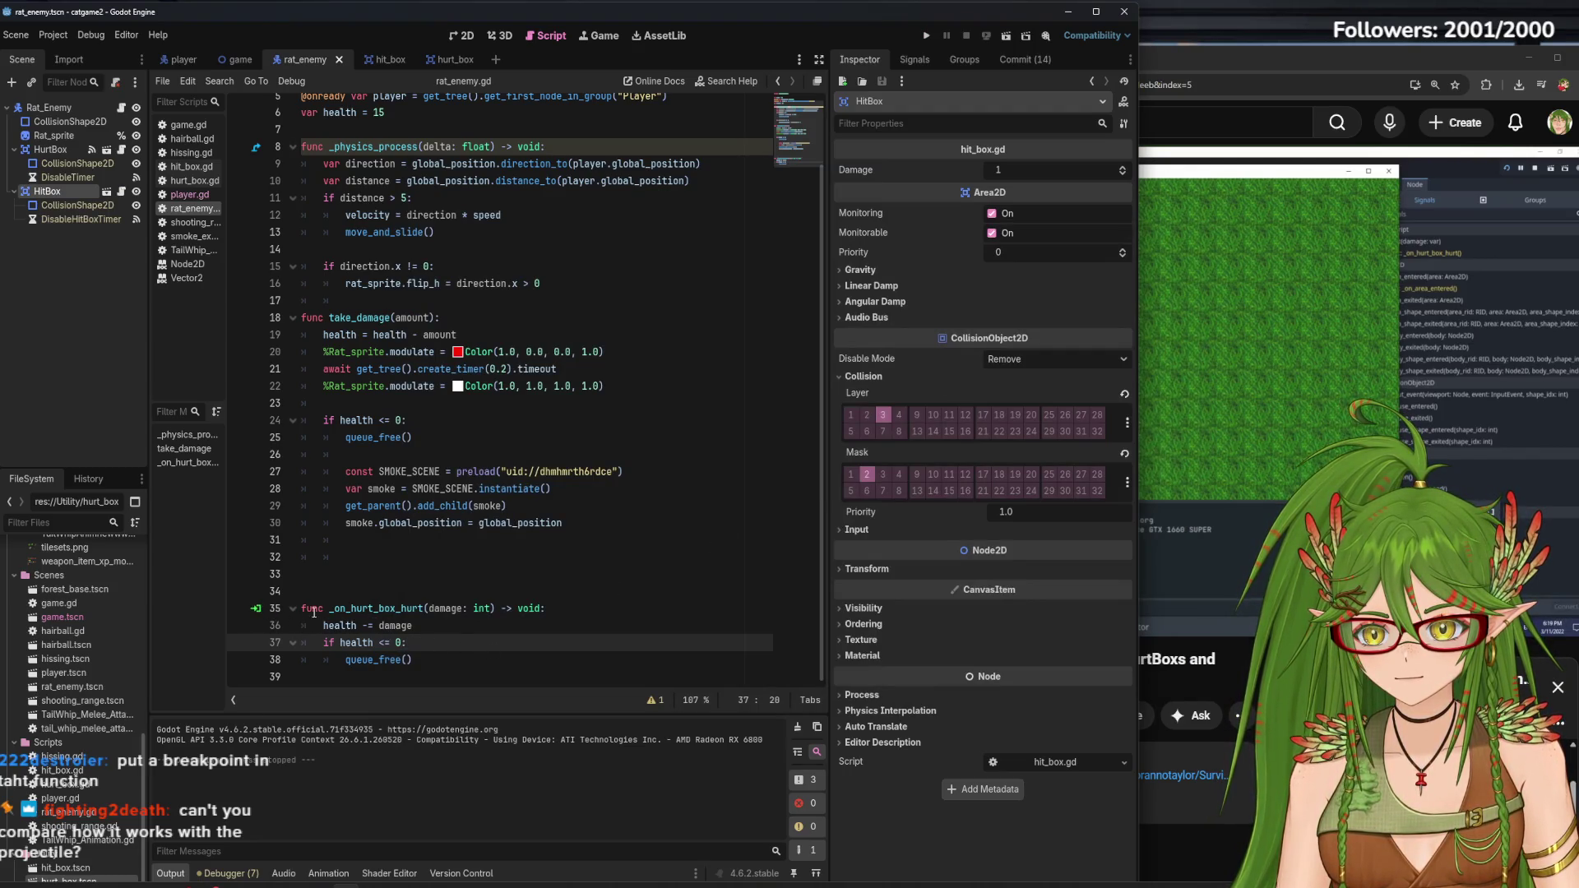
Add a breakpoint on line 35's _on_hurt_box_hurt, replay the game, close it, and clear the breakpoint
right_click(259, 615)
click(244, 615)
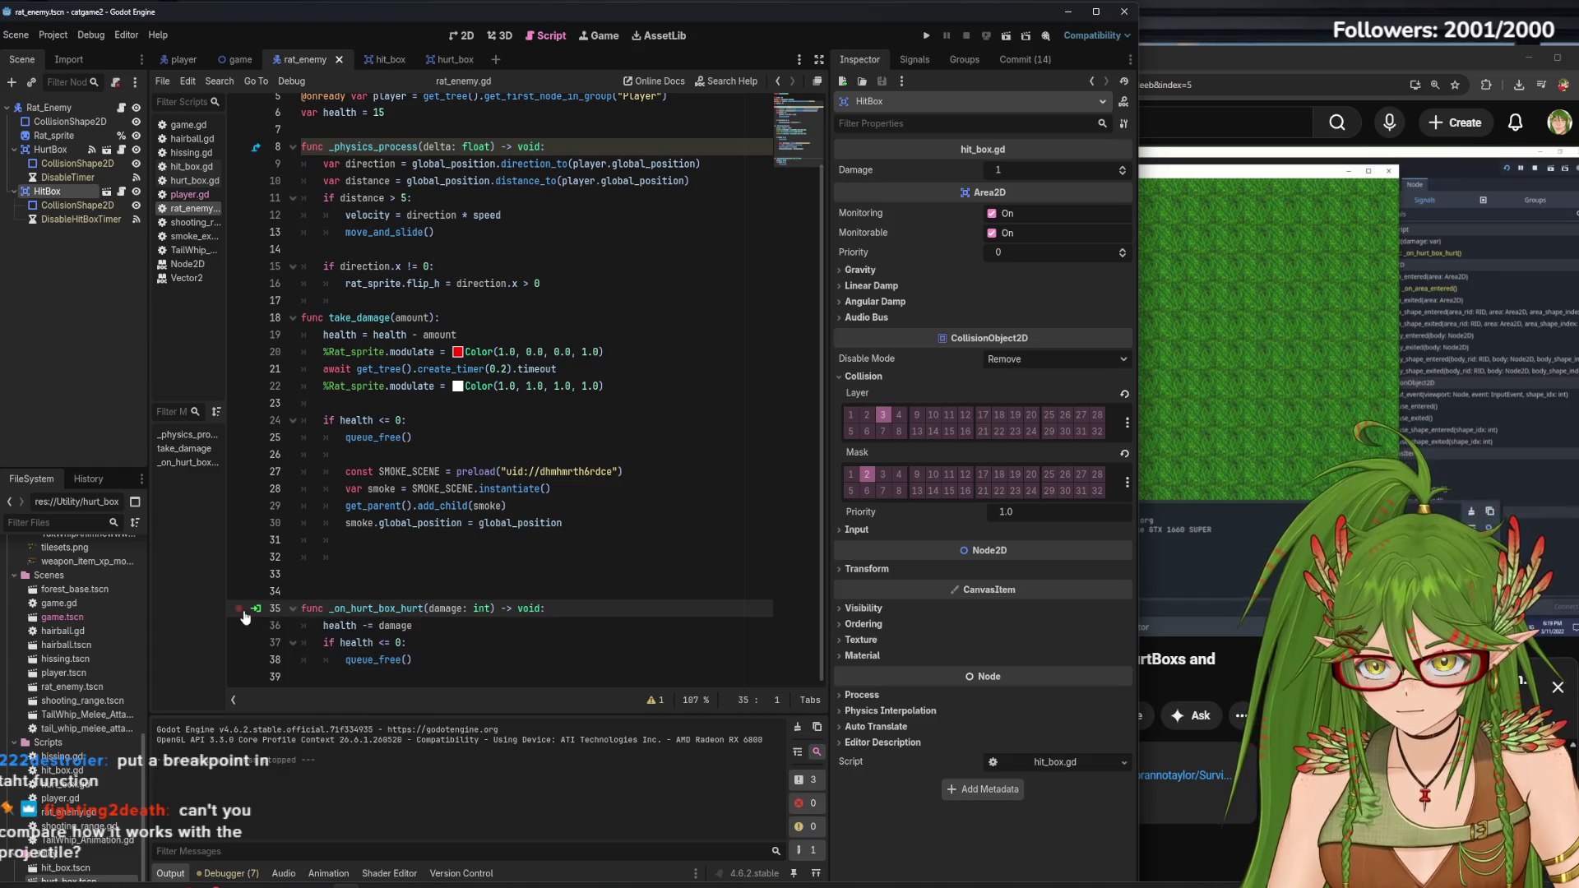
click(926, 36)
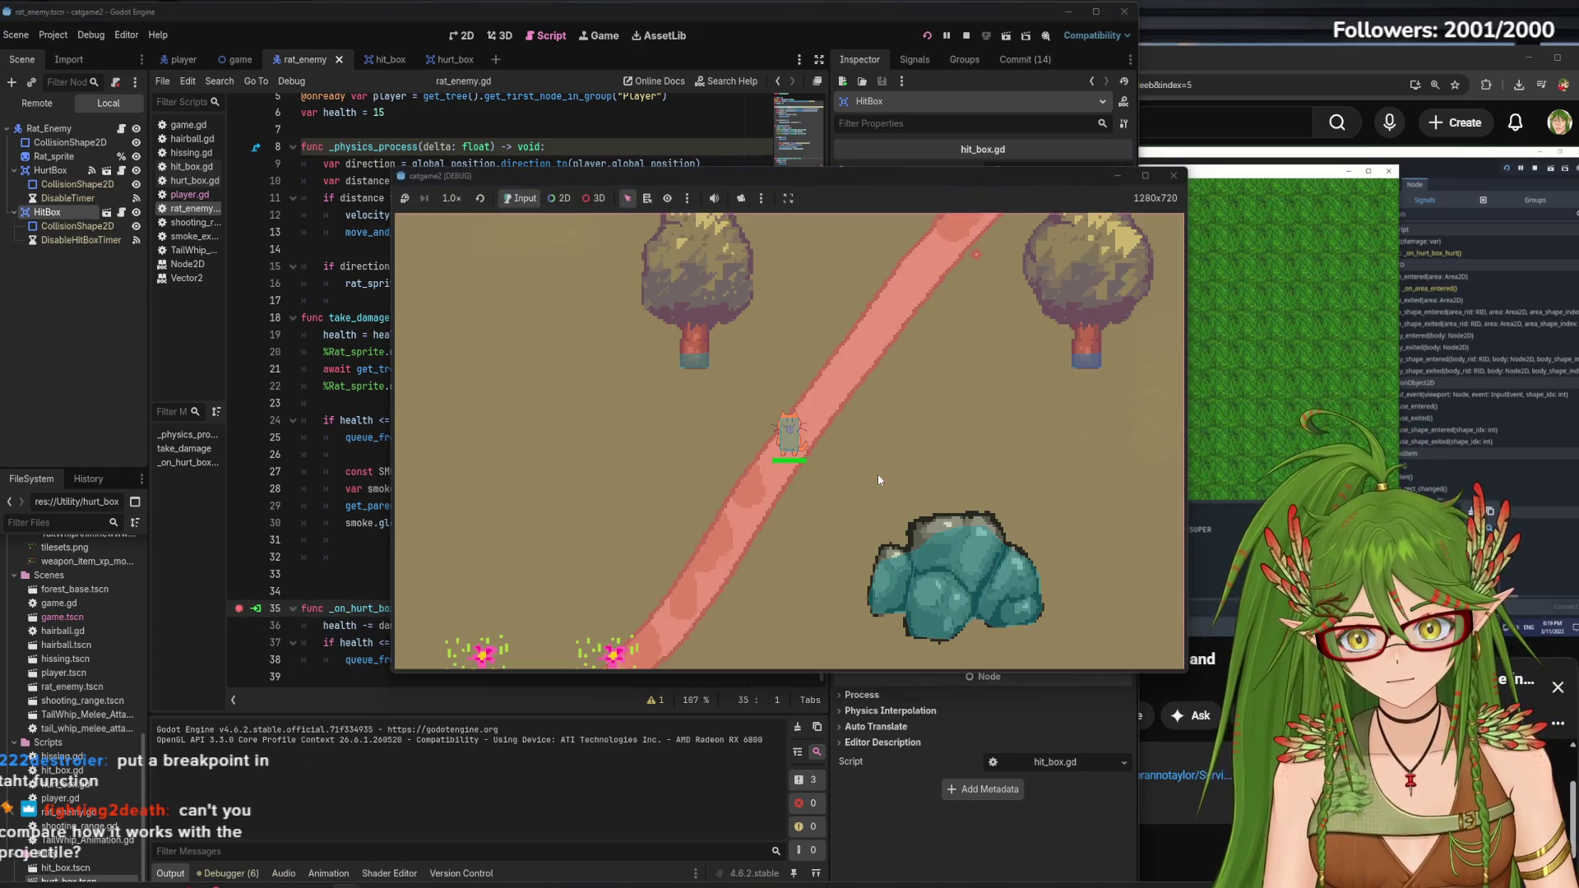
key(d)
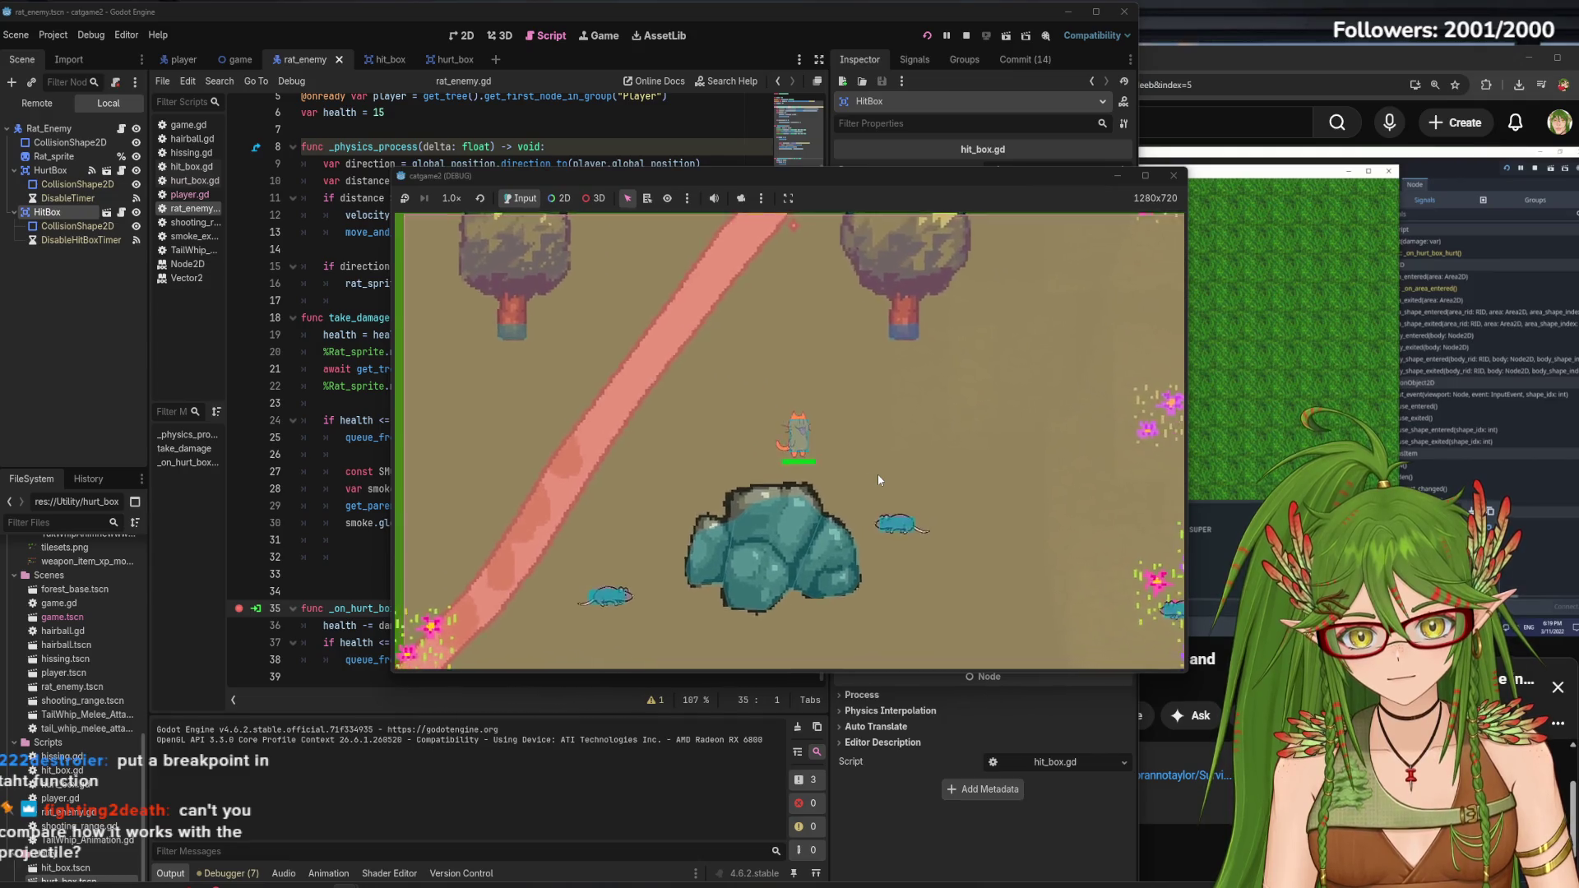
key(d)
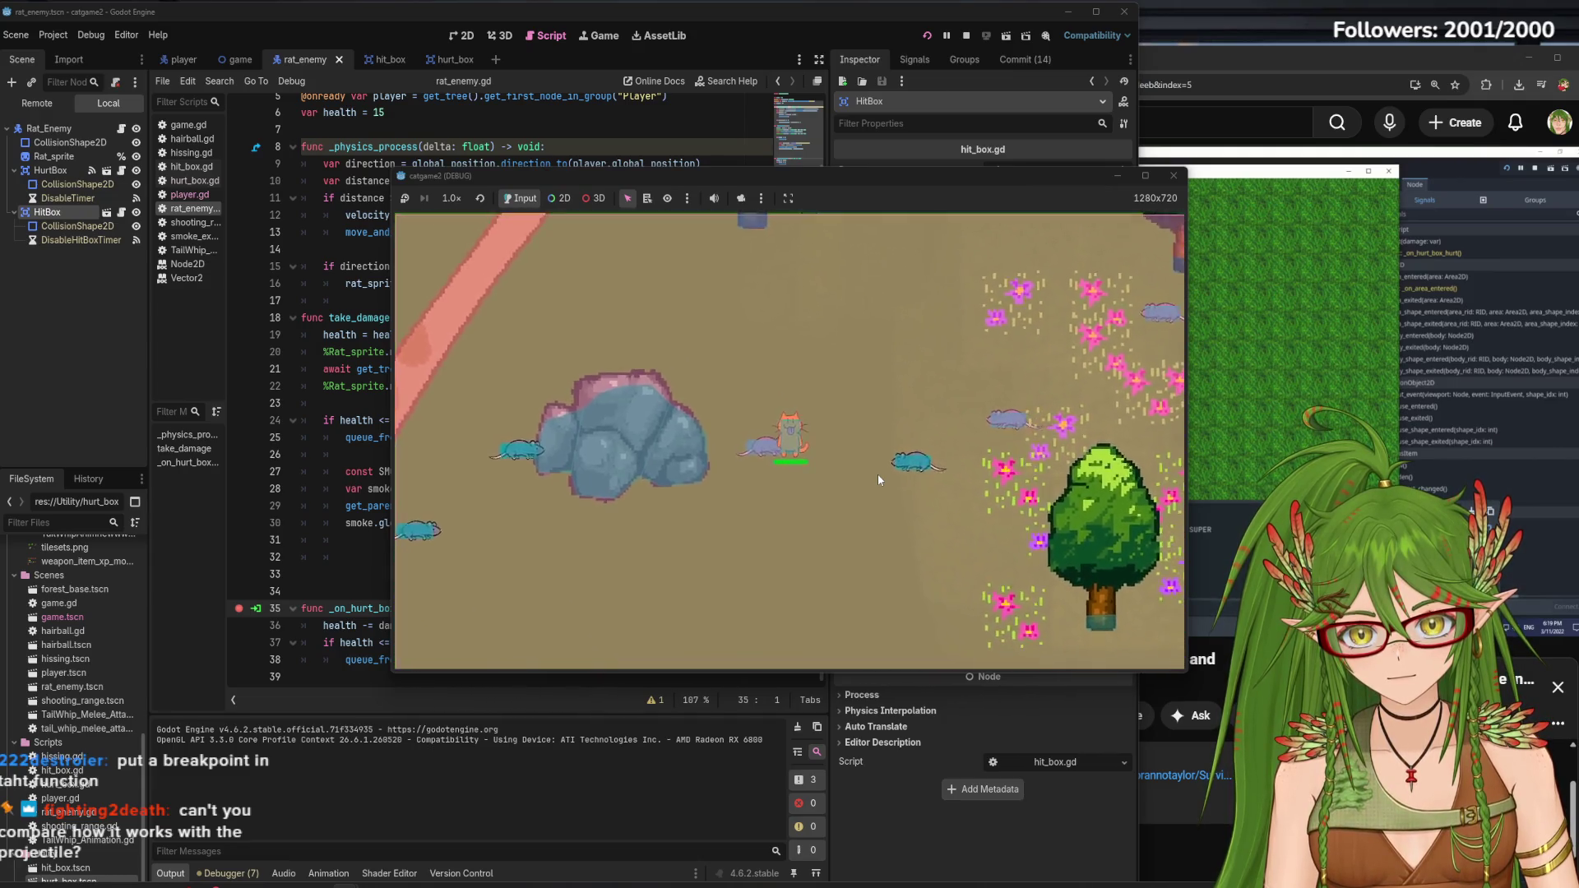
key(w)
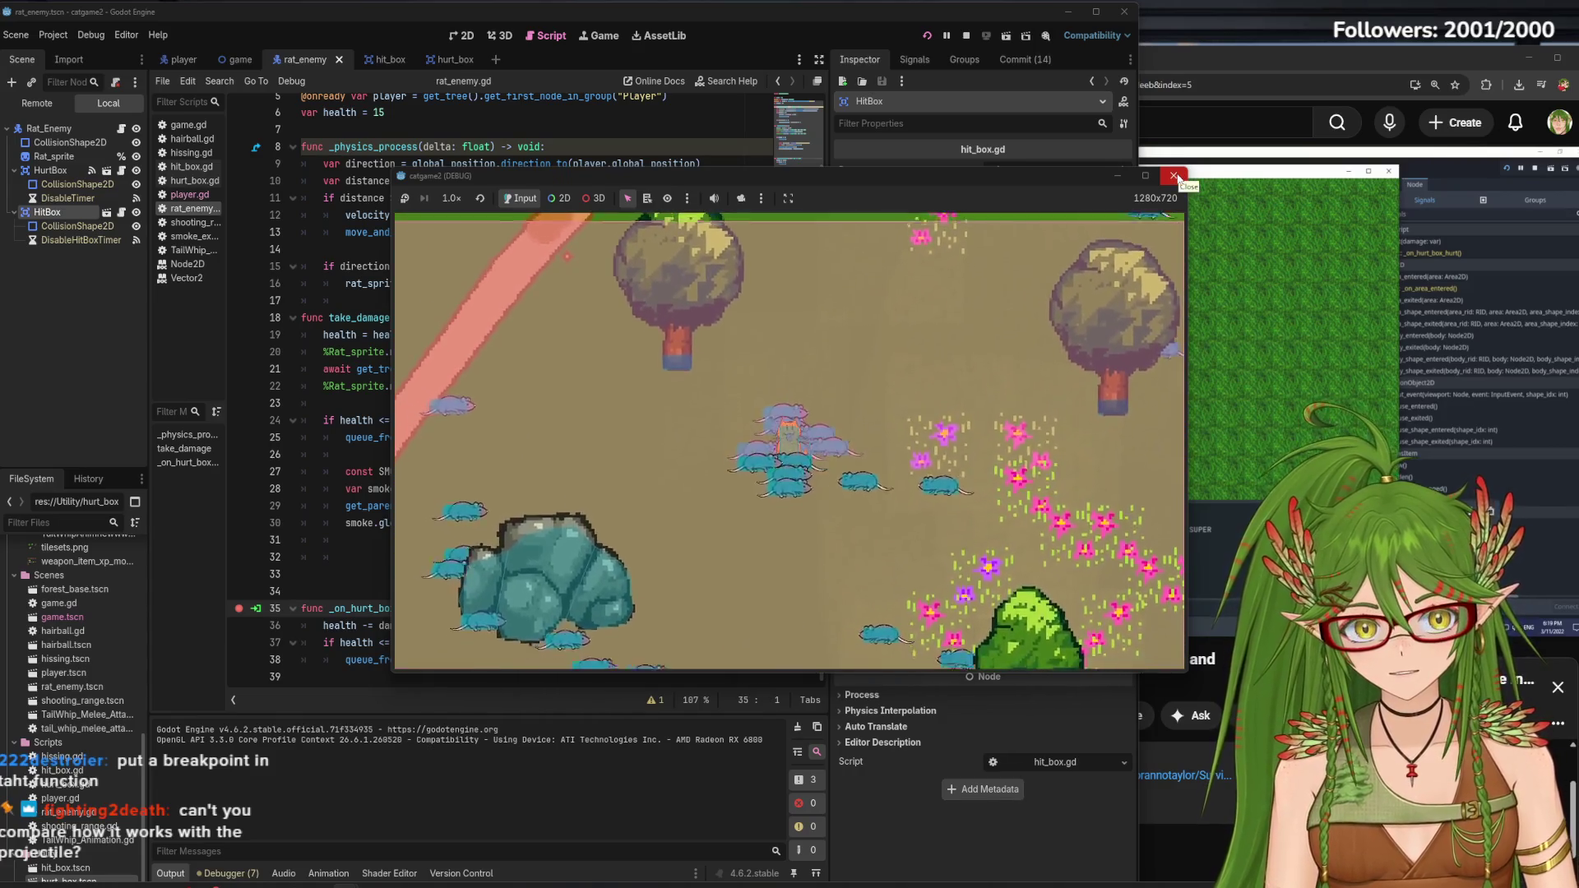
click(1176, 175)
click(238, 608)
right_click(242, 686)
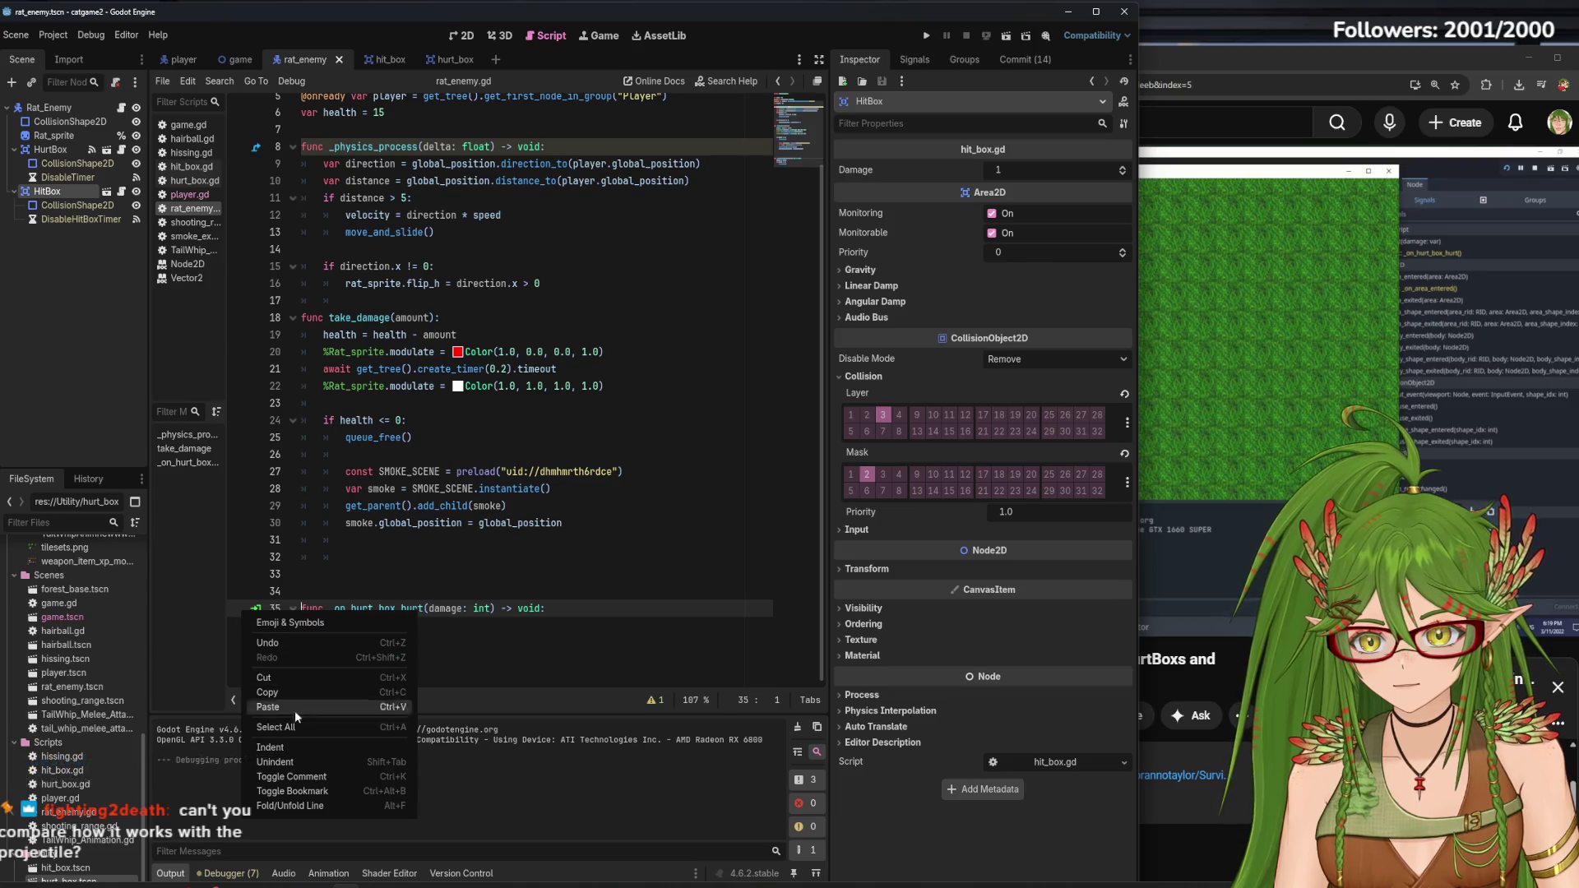
Remove the blank lines above _on_hurt_box_hurt in rat_enemy.gd
click(231, 665)
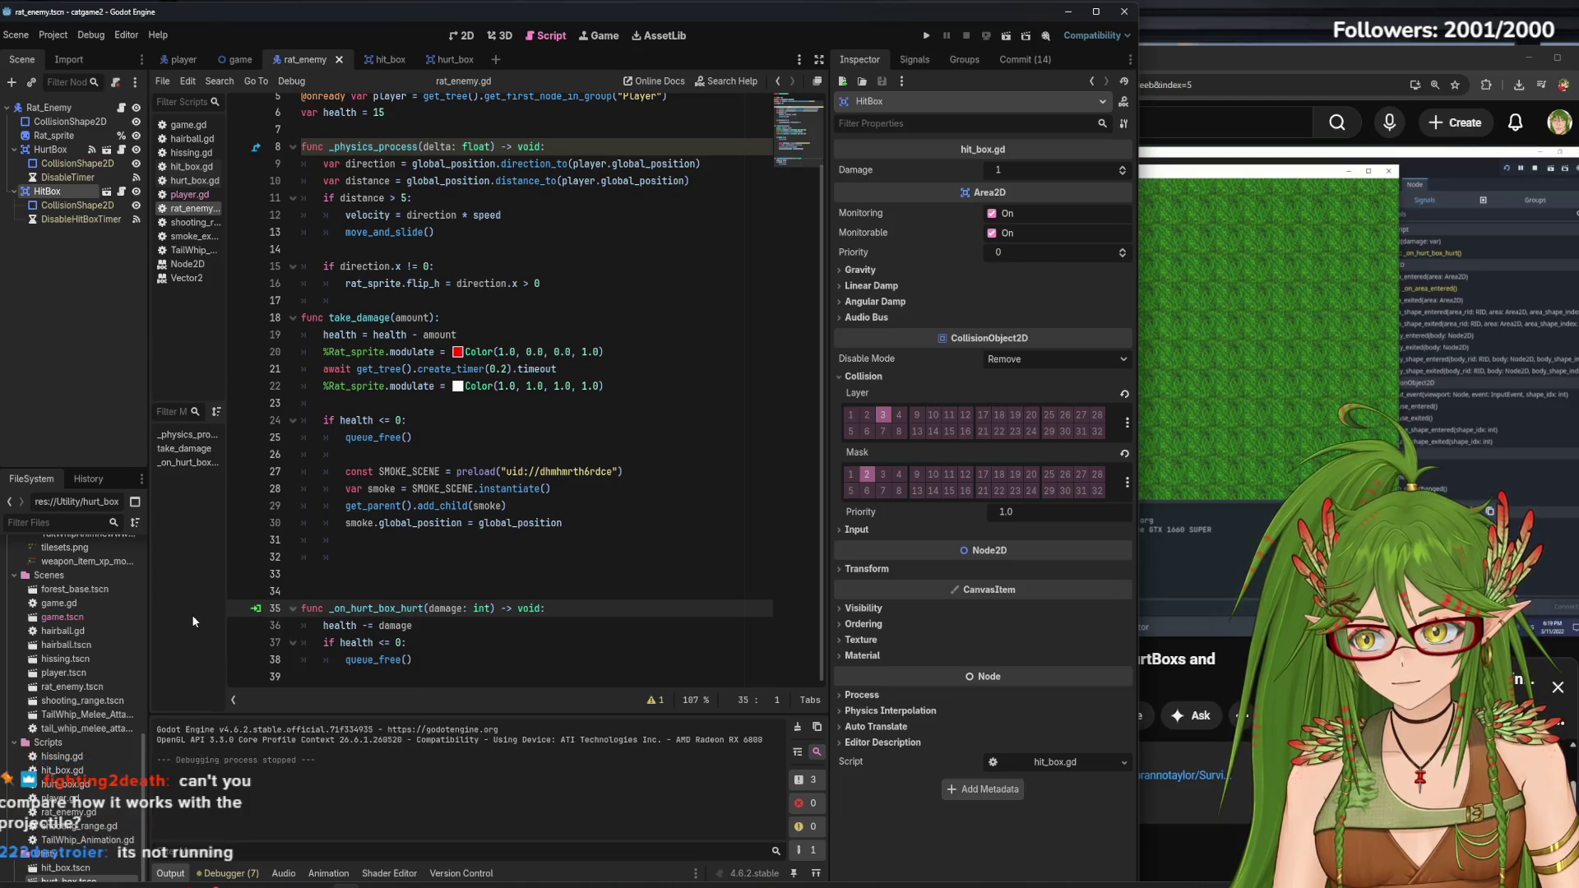
click(452, 559)
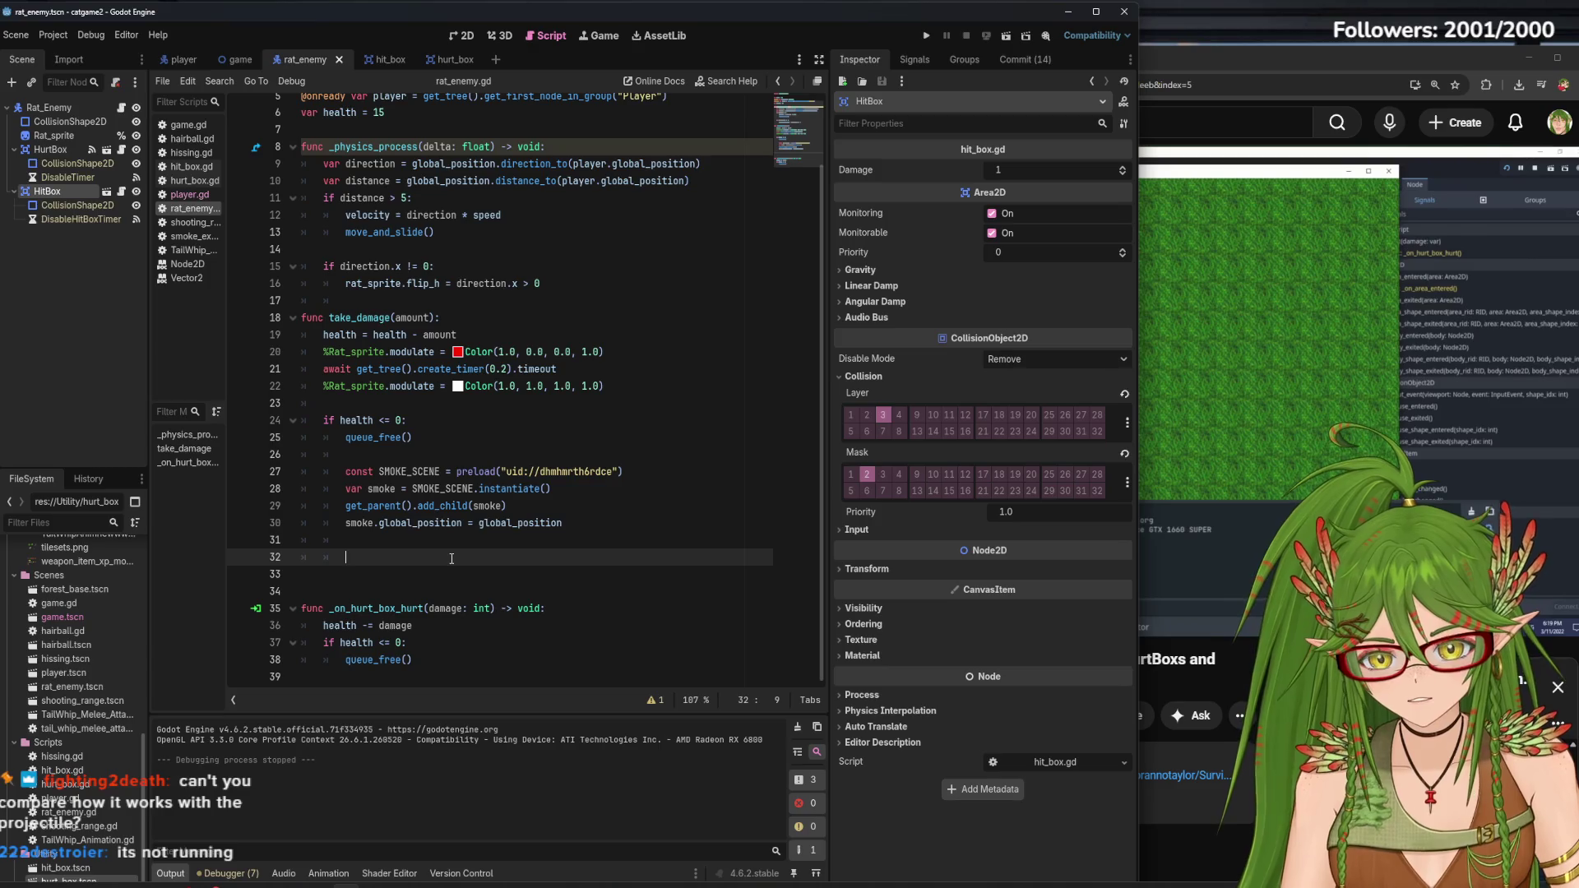
key(BackSpace)
key(BackSpace)
key(BackSpace)
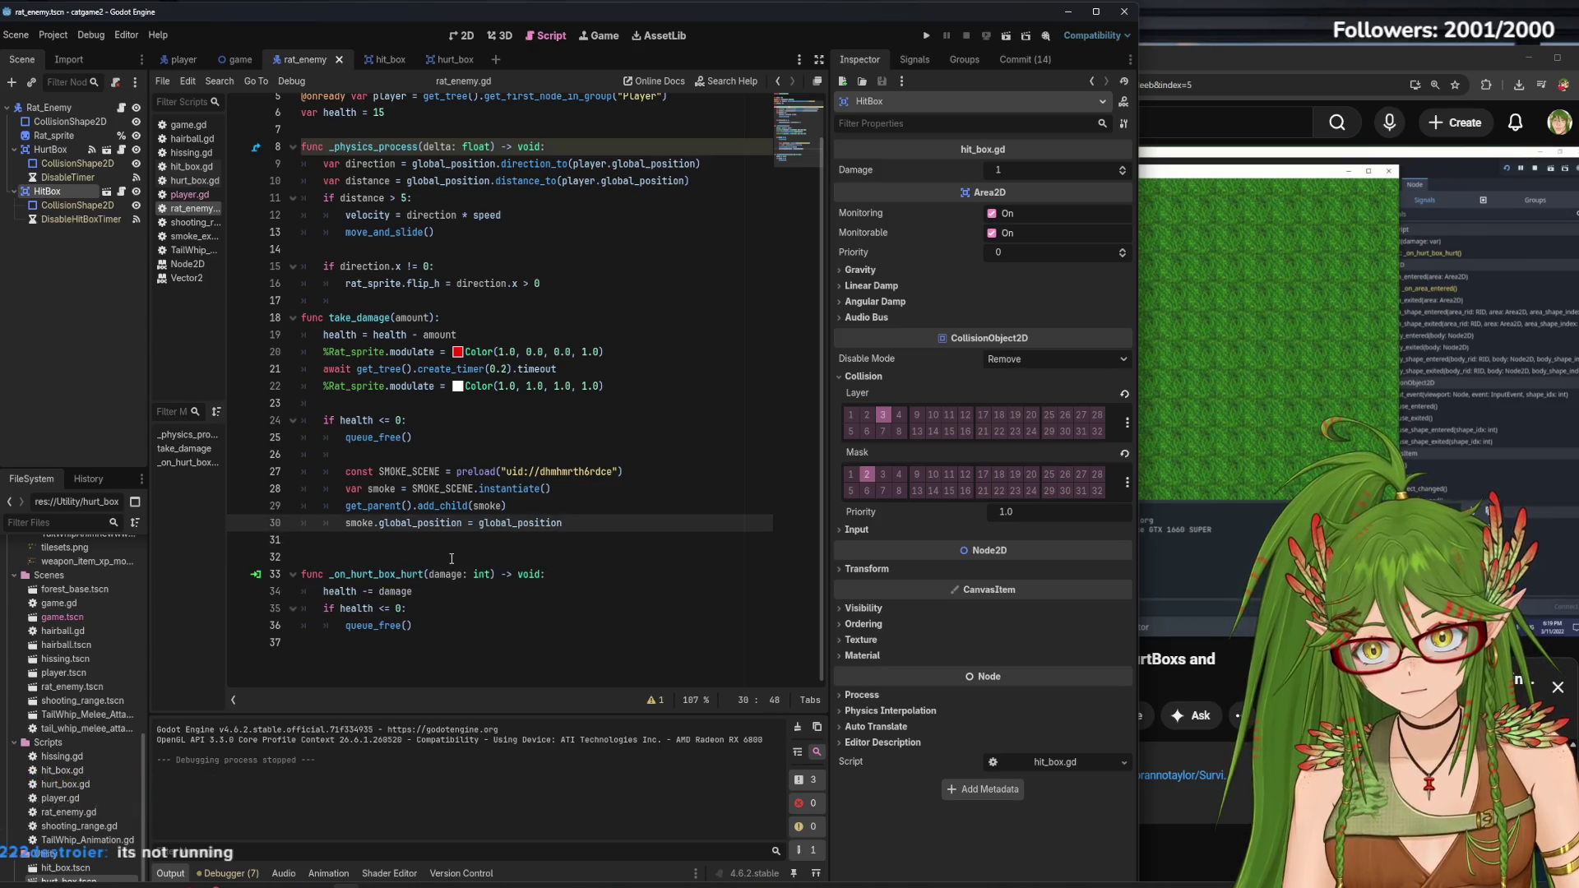
In player.gd, select the _on_hurt_box_hurt line and show the HitBox's signals
click(190, 196)
scroll(352, 644, down, 1)
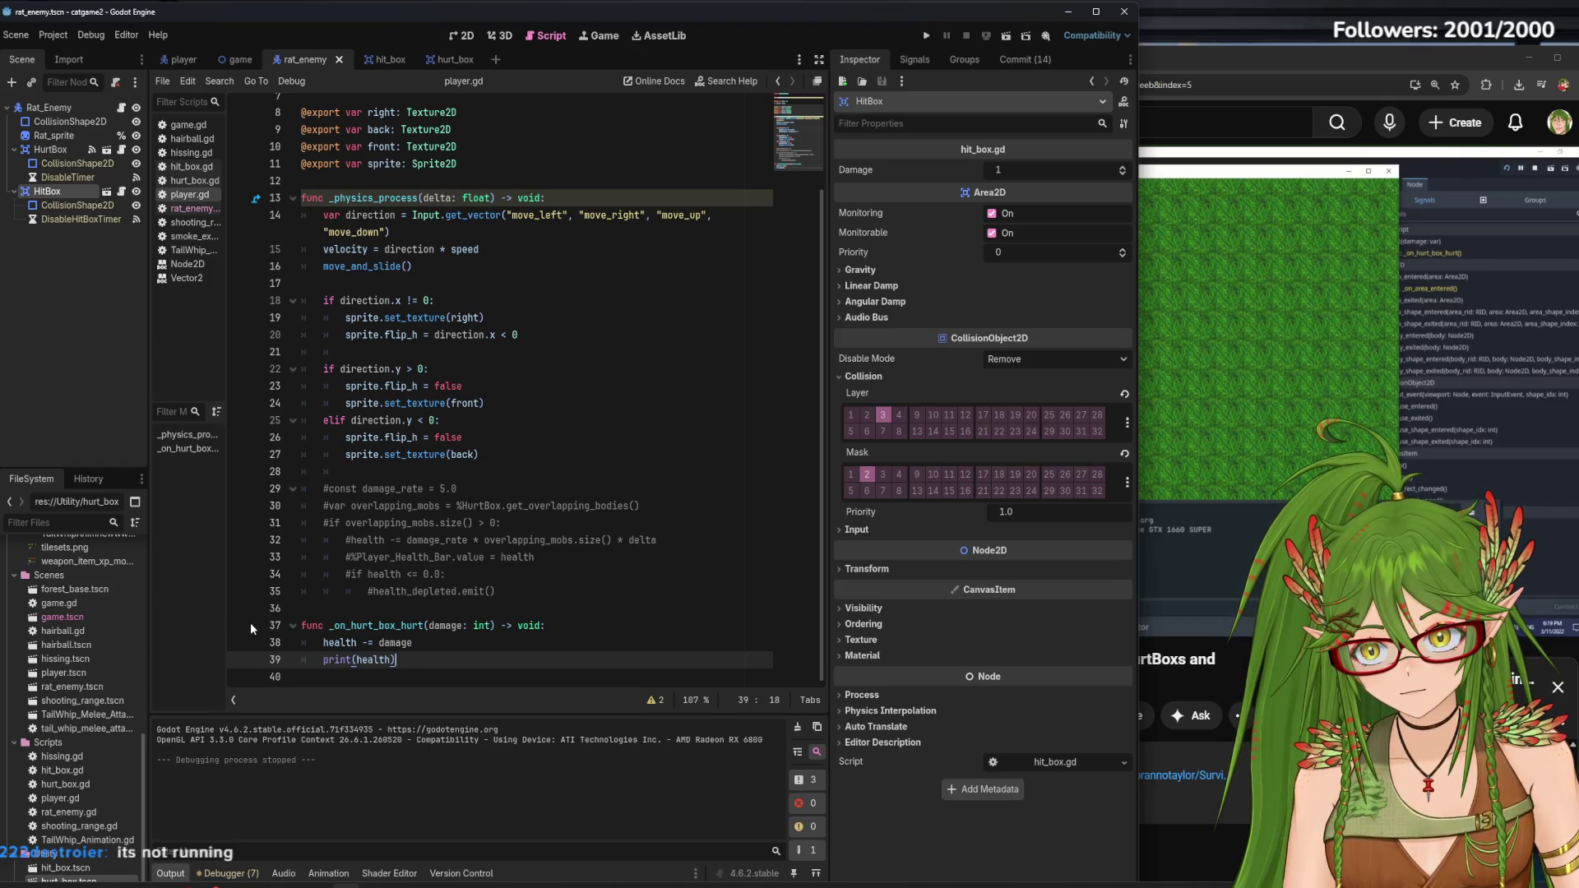
click(273, 629)
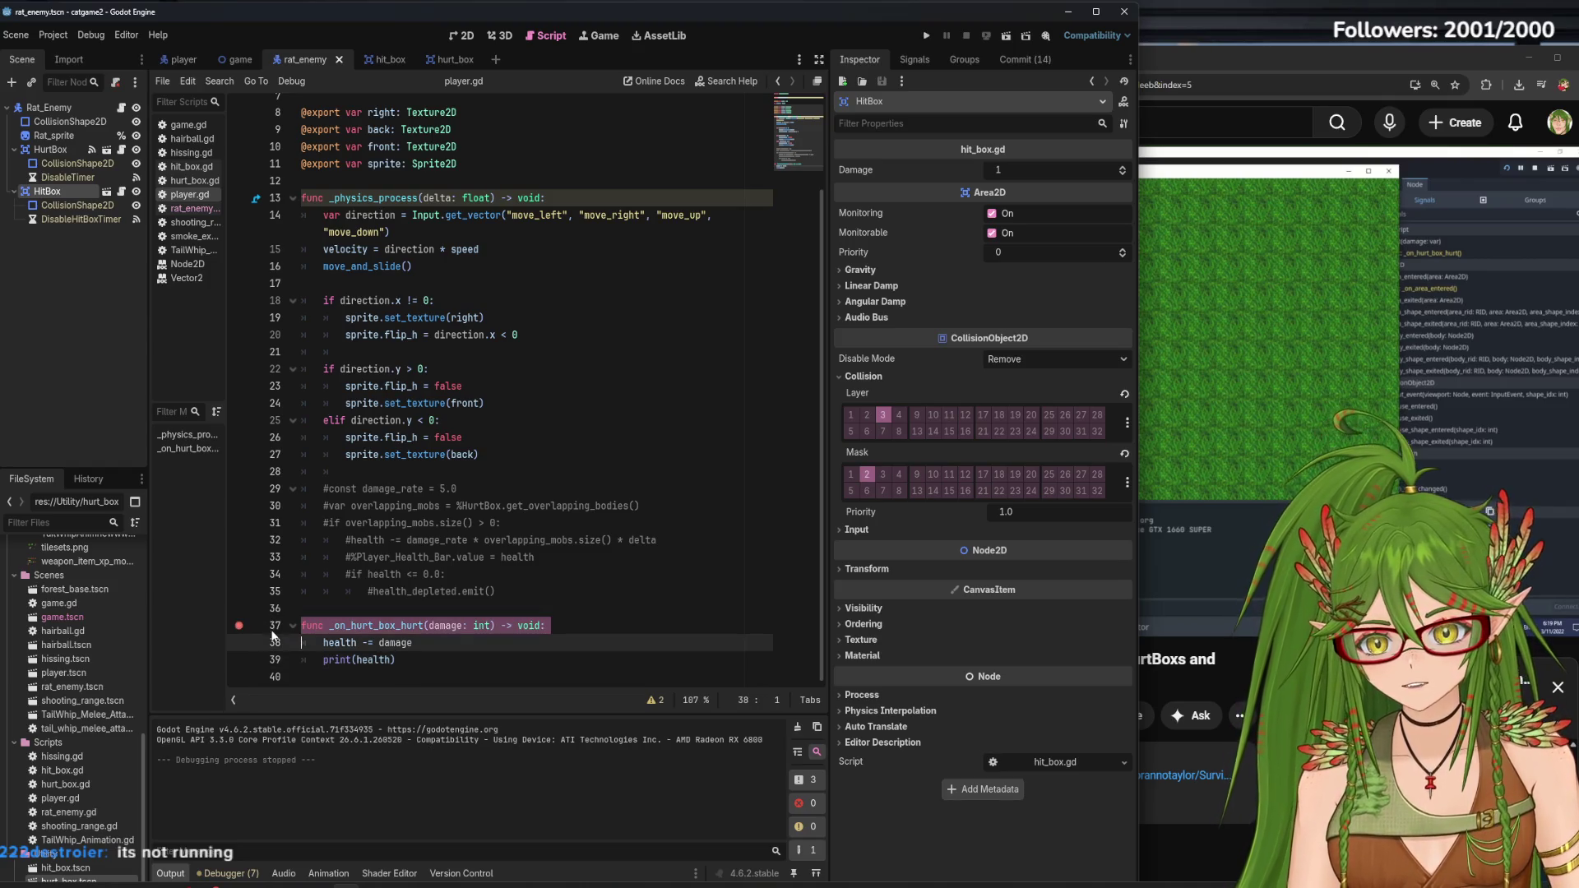
click(922, 61)
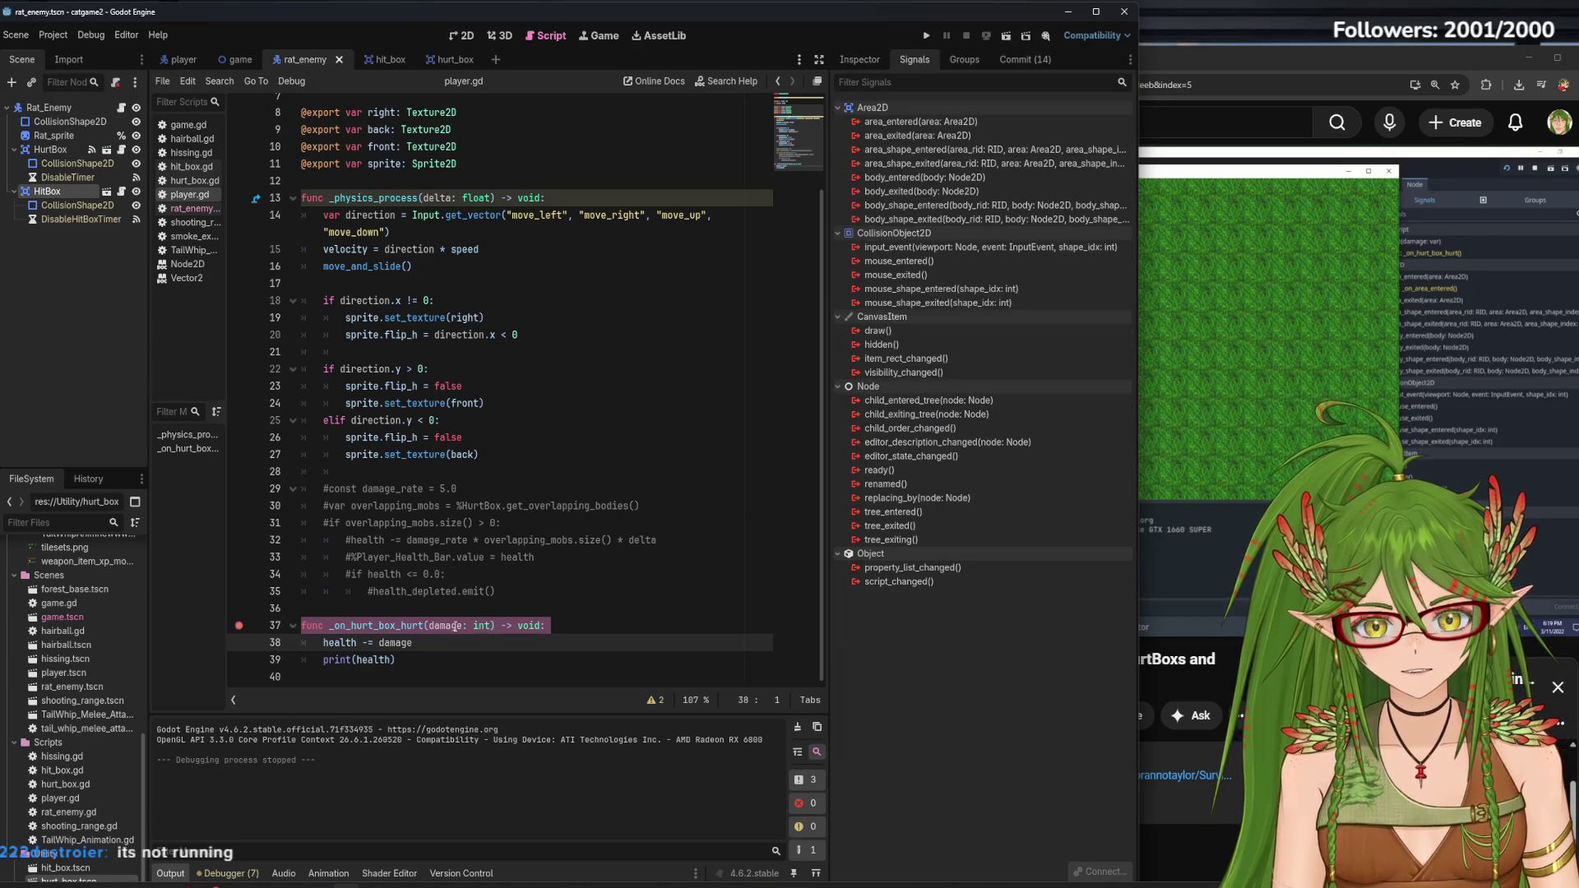
Select Rat_Enemy, then HurtBox, and edit its hurt signal's connection to _on_hurt_box_hurt
click(53, 108)
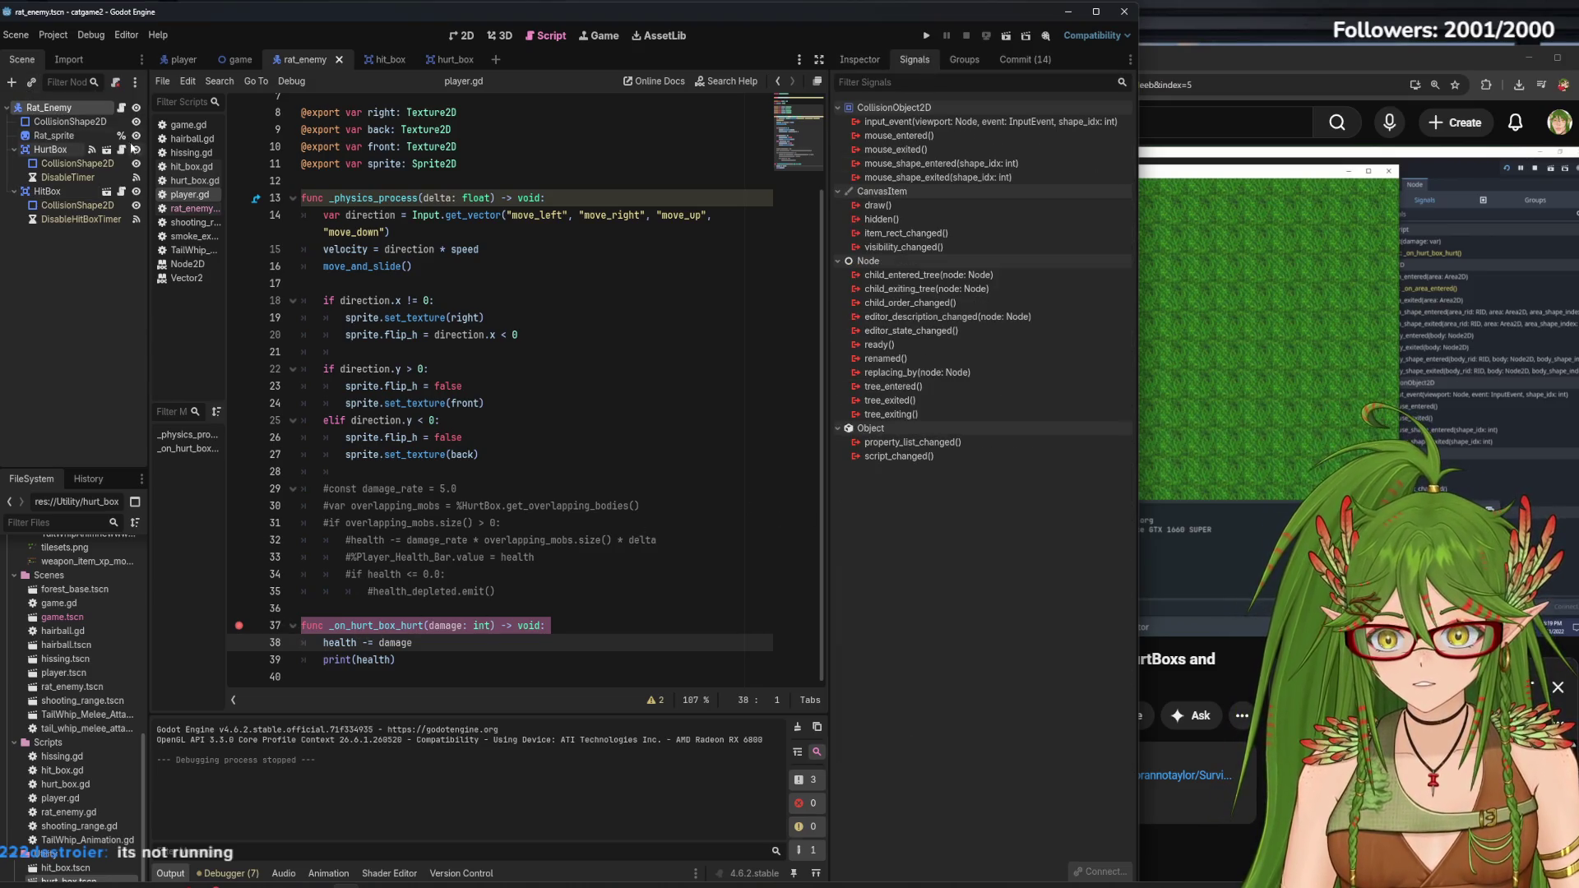
click(58, 151)
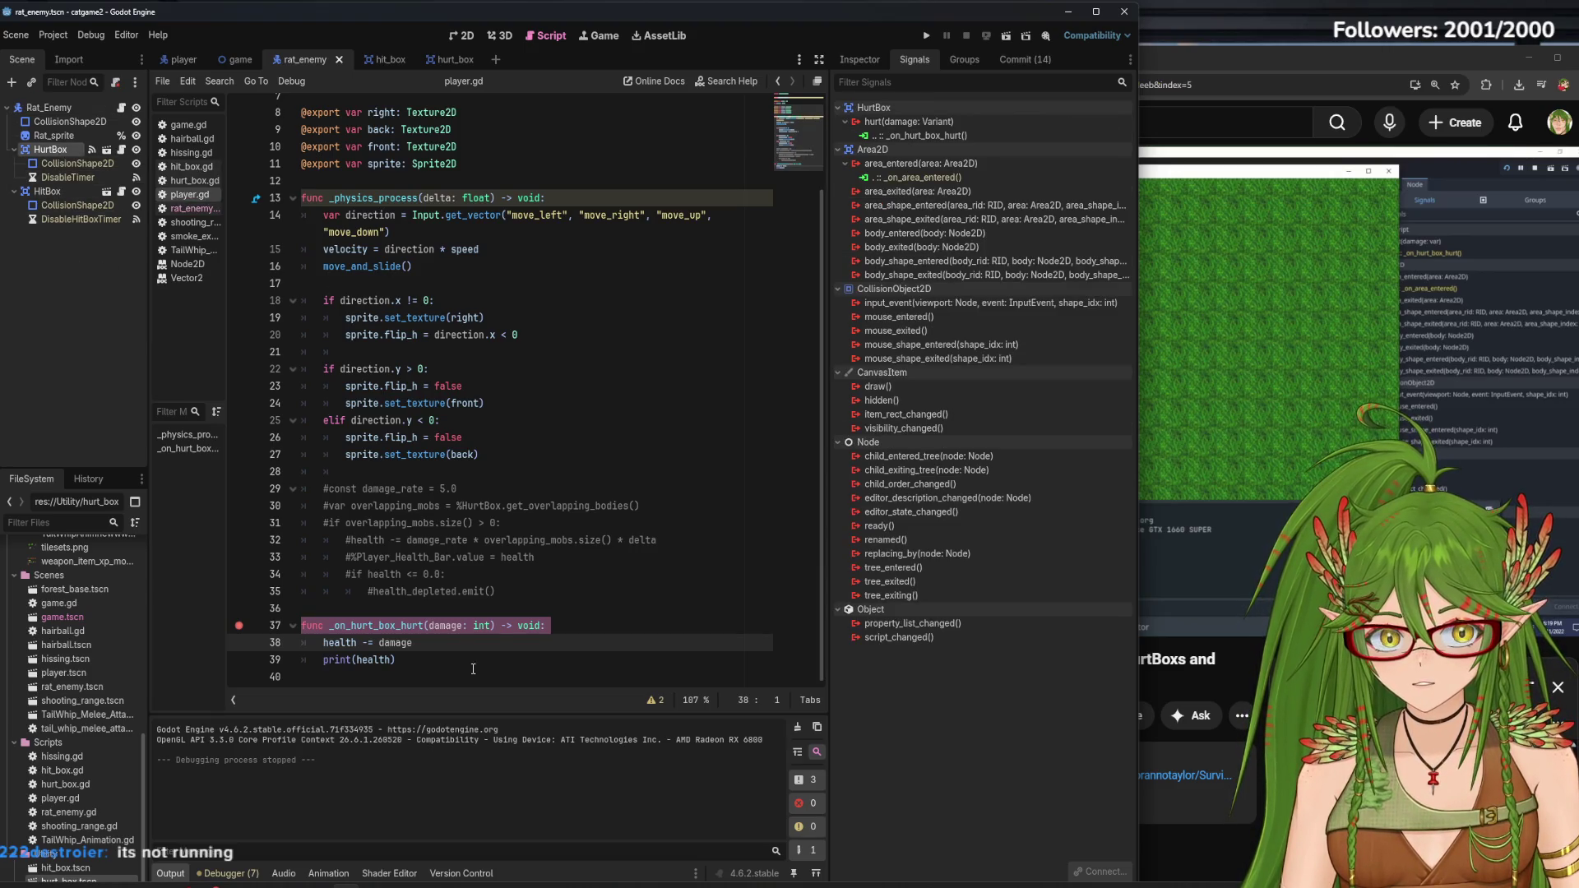
click(947, 137)
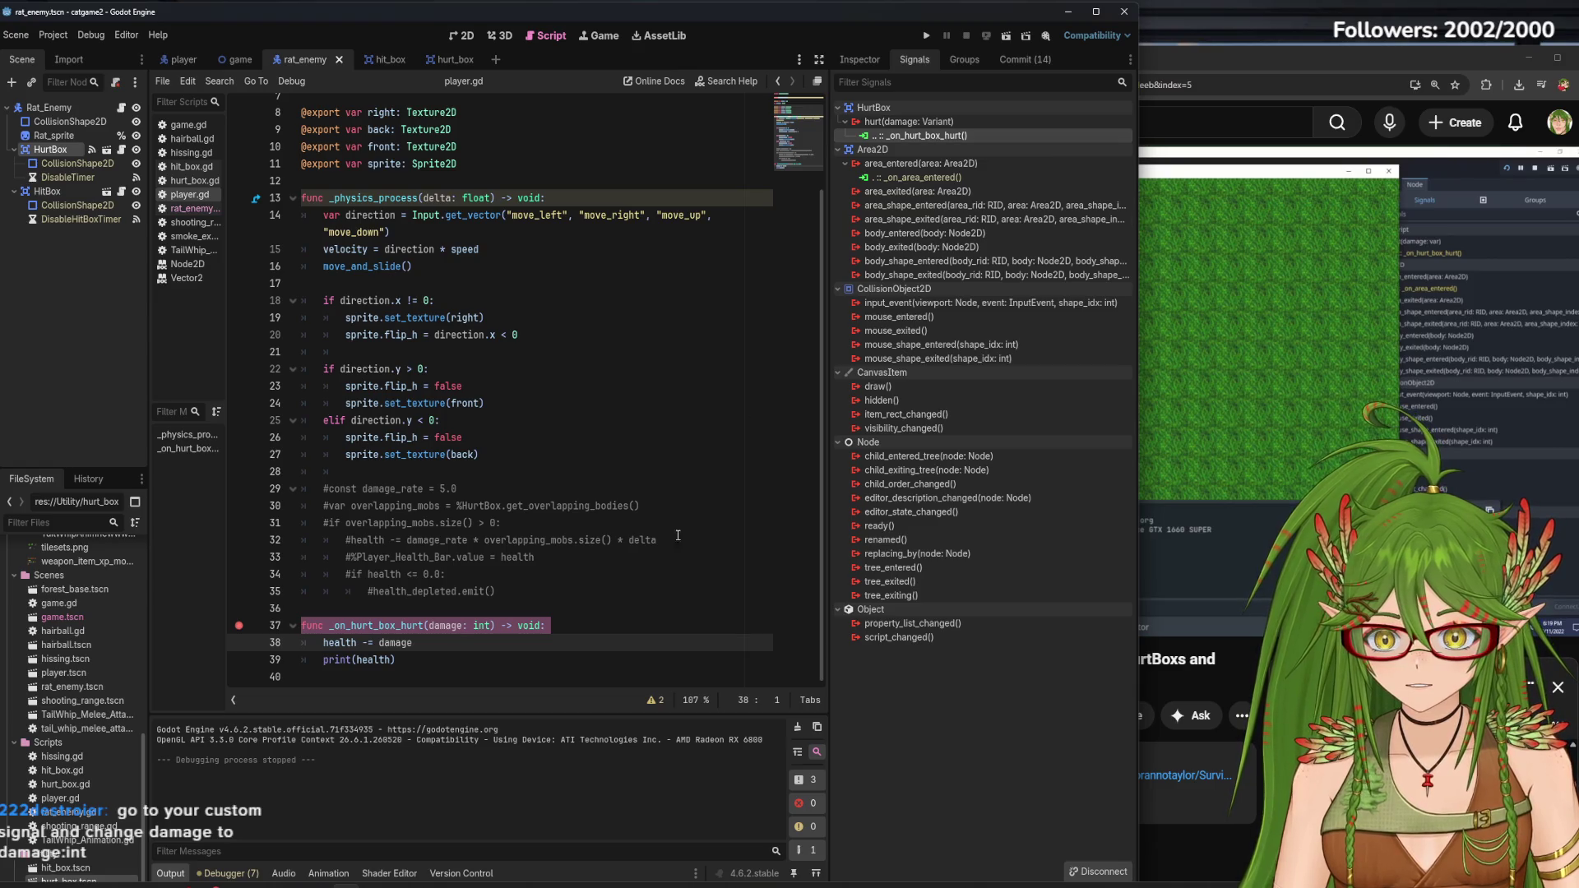
right_click(941, 137)
click(979, 152)
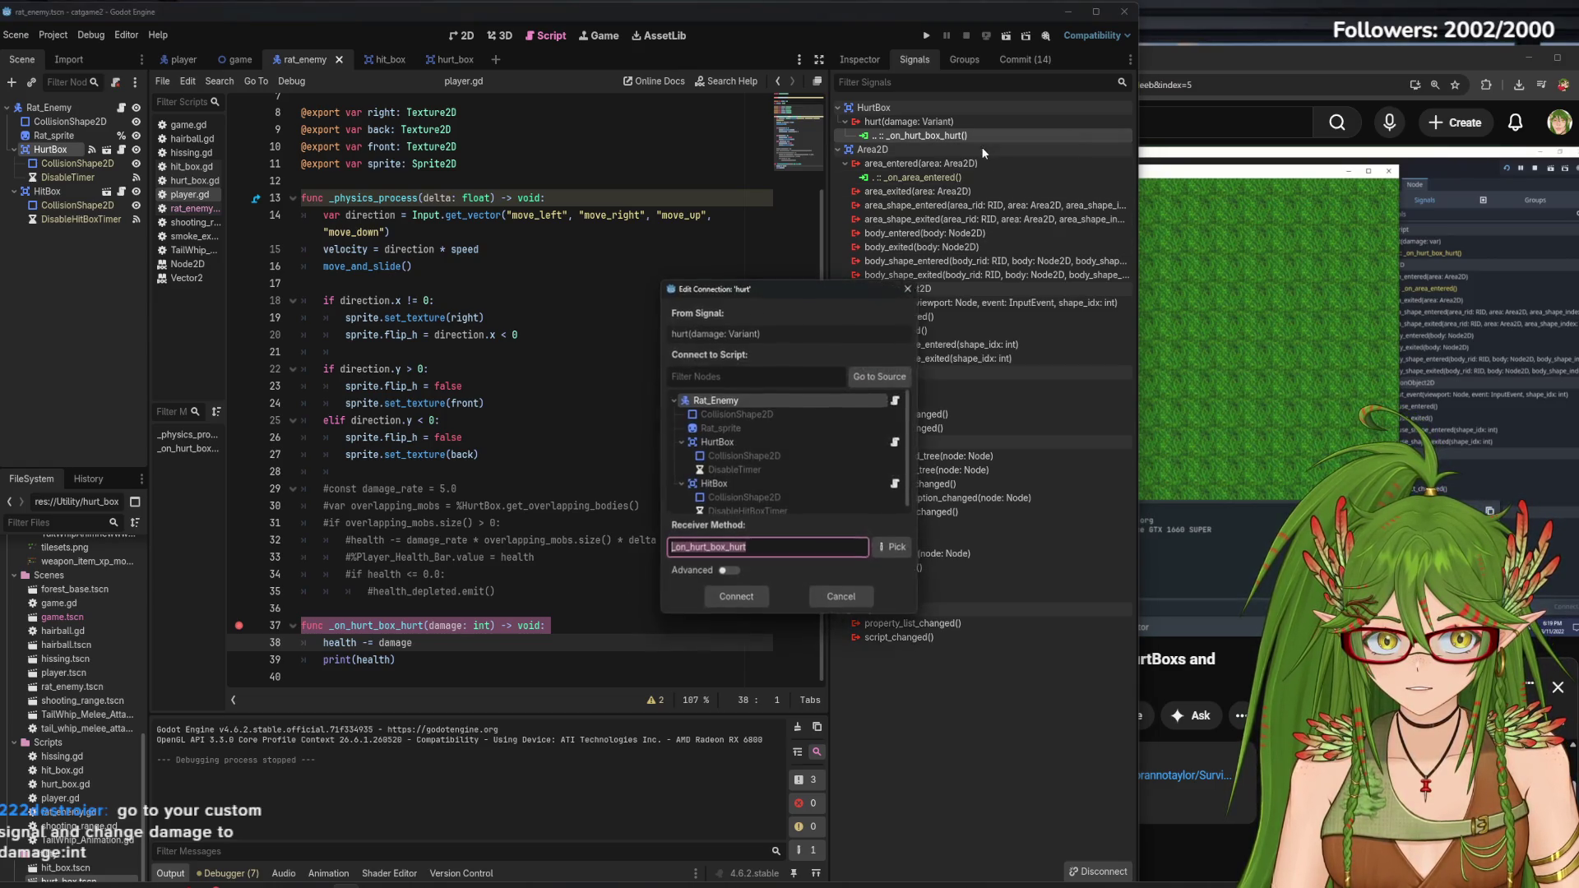
Inspect the hurt(damage: Variant) connection's advanced extra-argument types, closing without changes
click(759, 333)
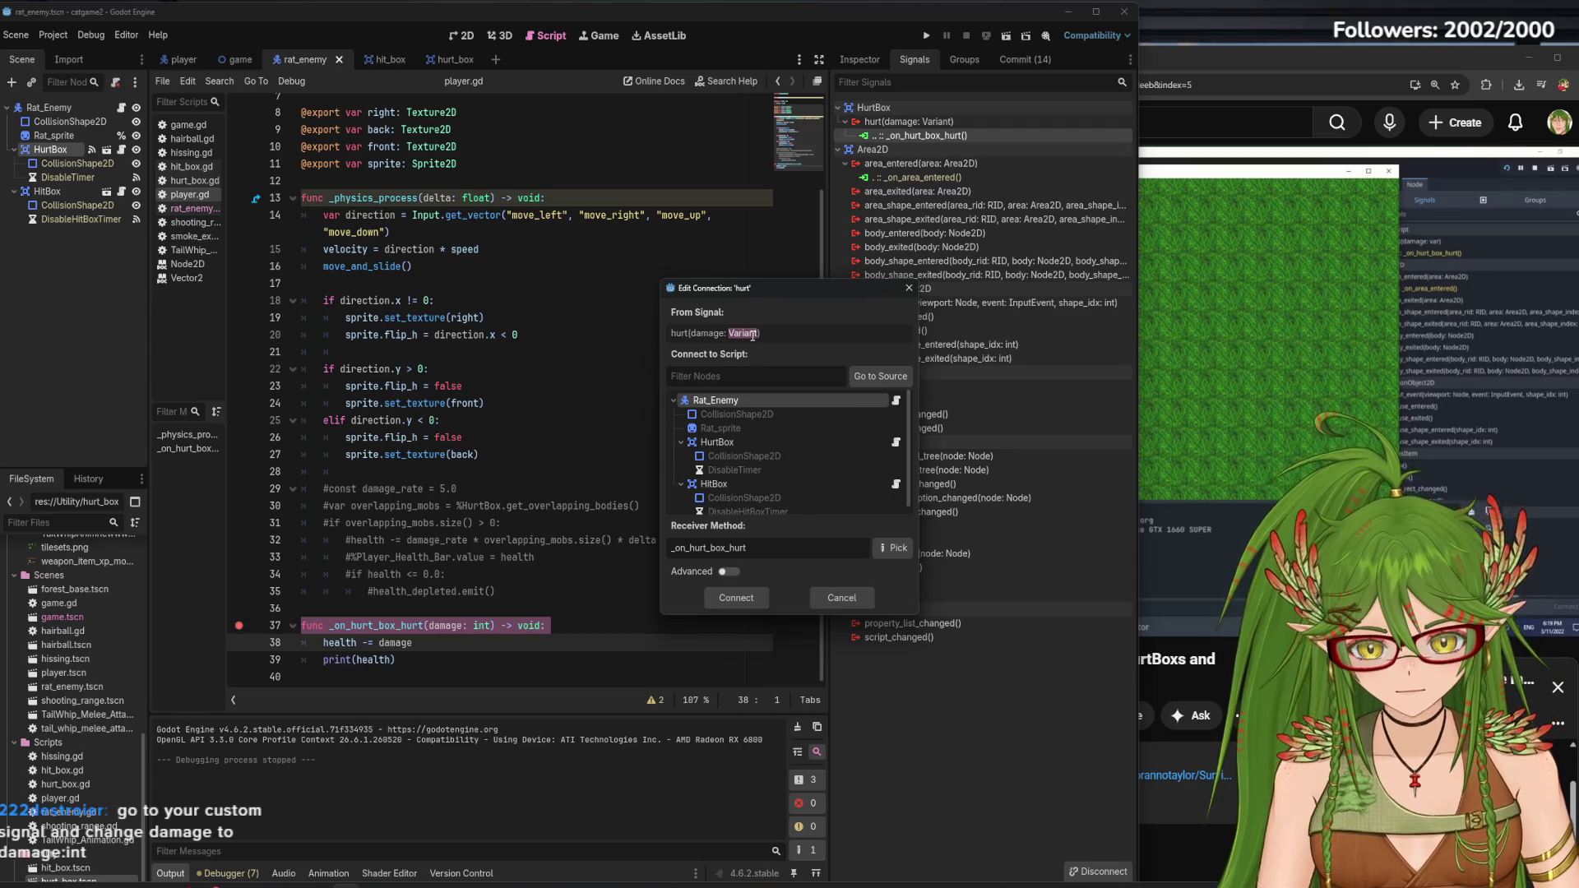
click(728, 572)
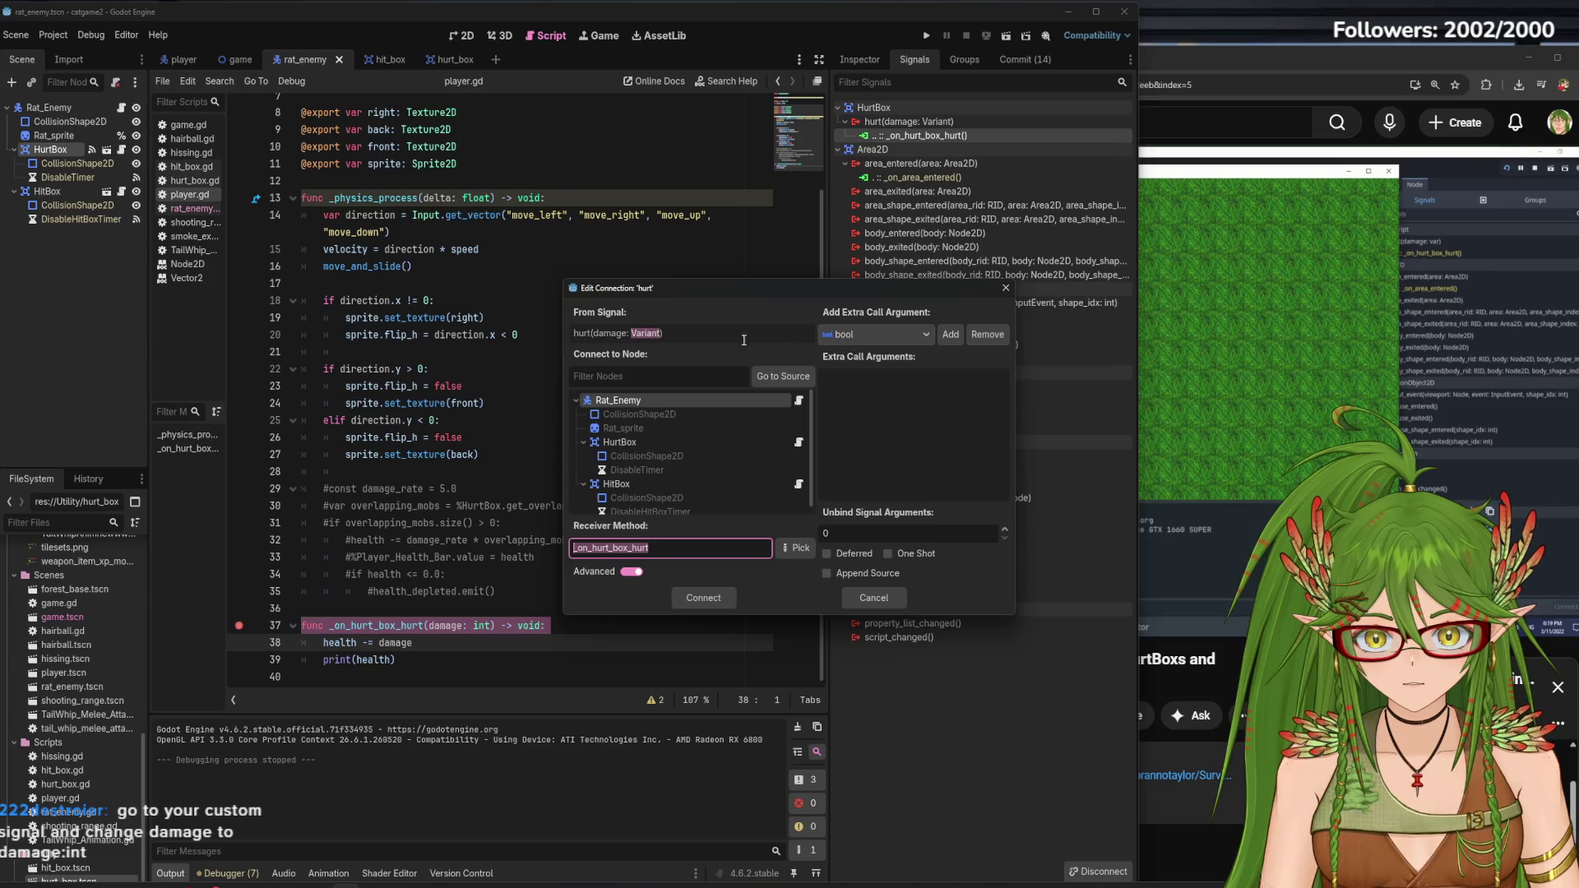
click(656, 333)
click(868, 327)
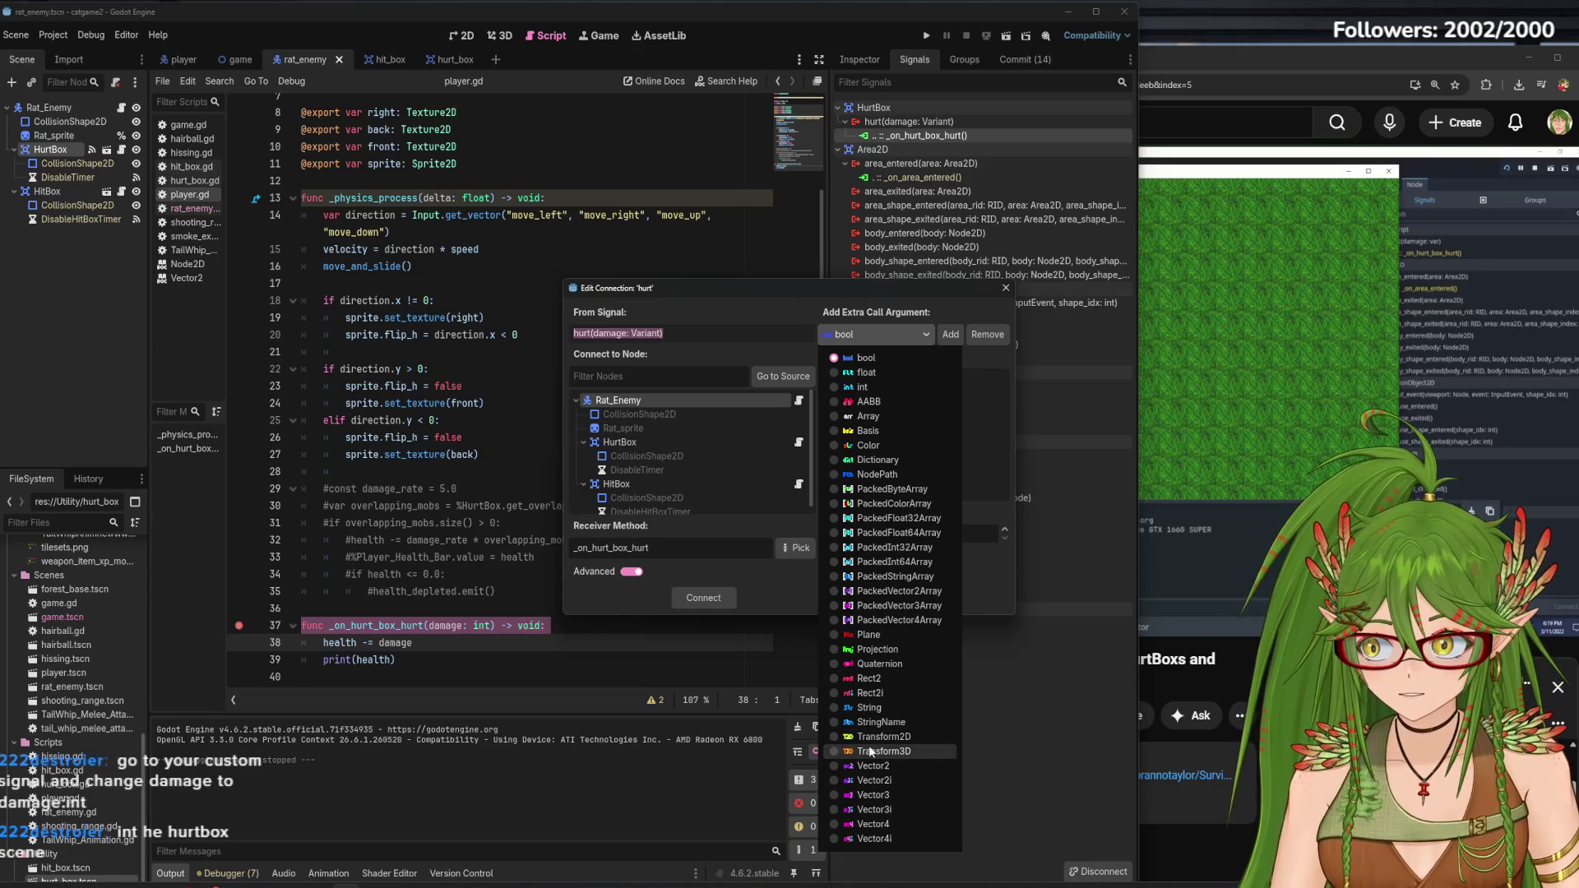
click(689, 331)
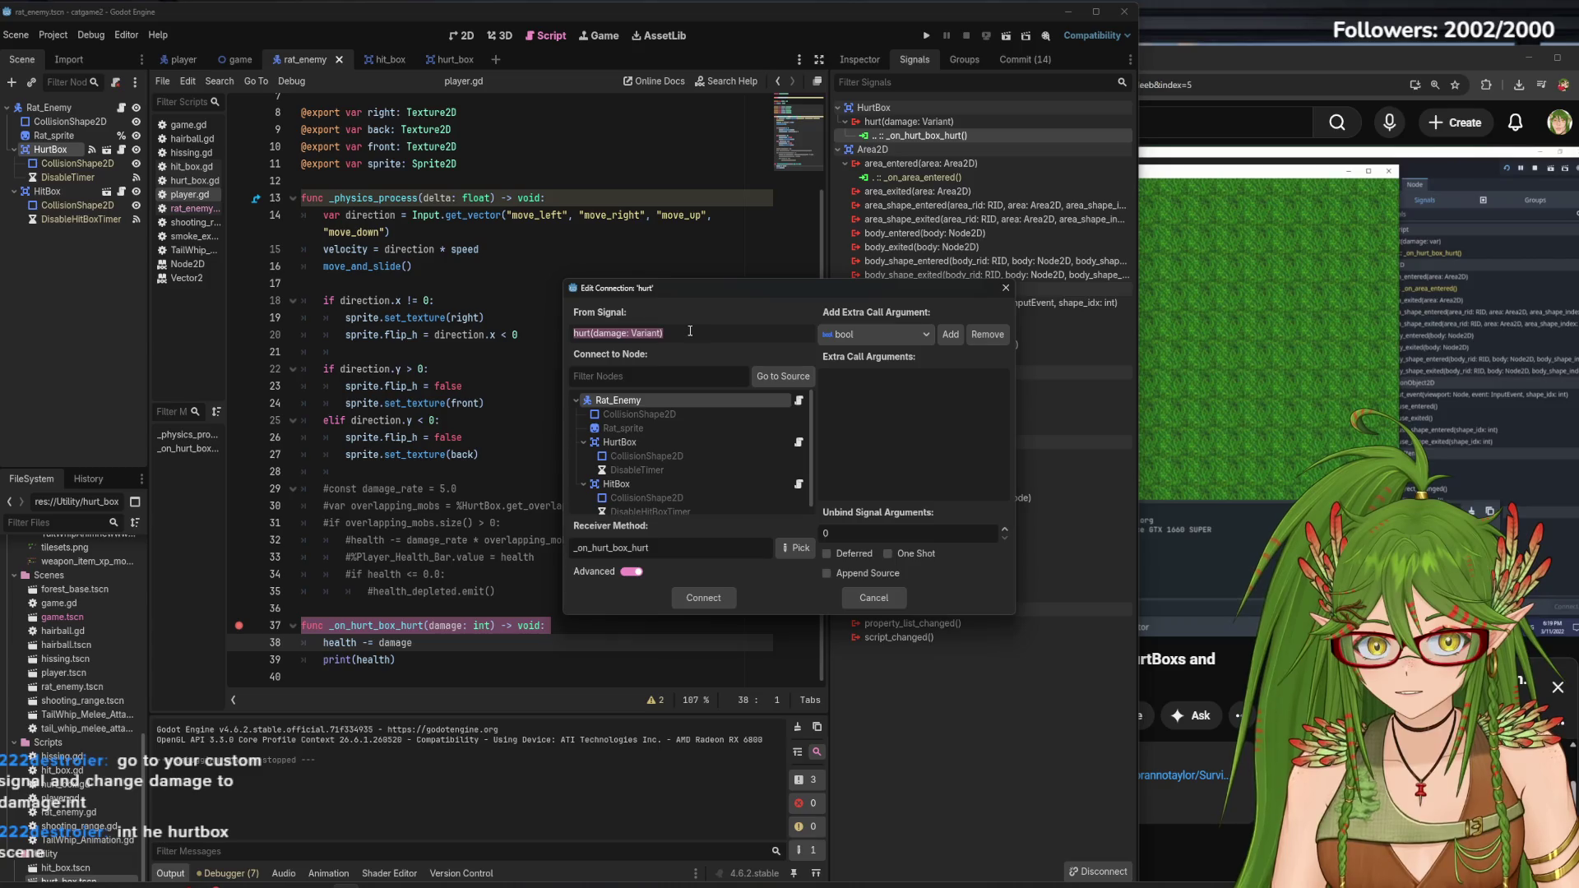
click(999, 288)
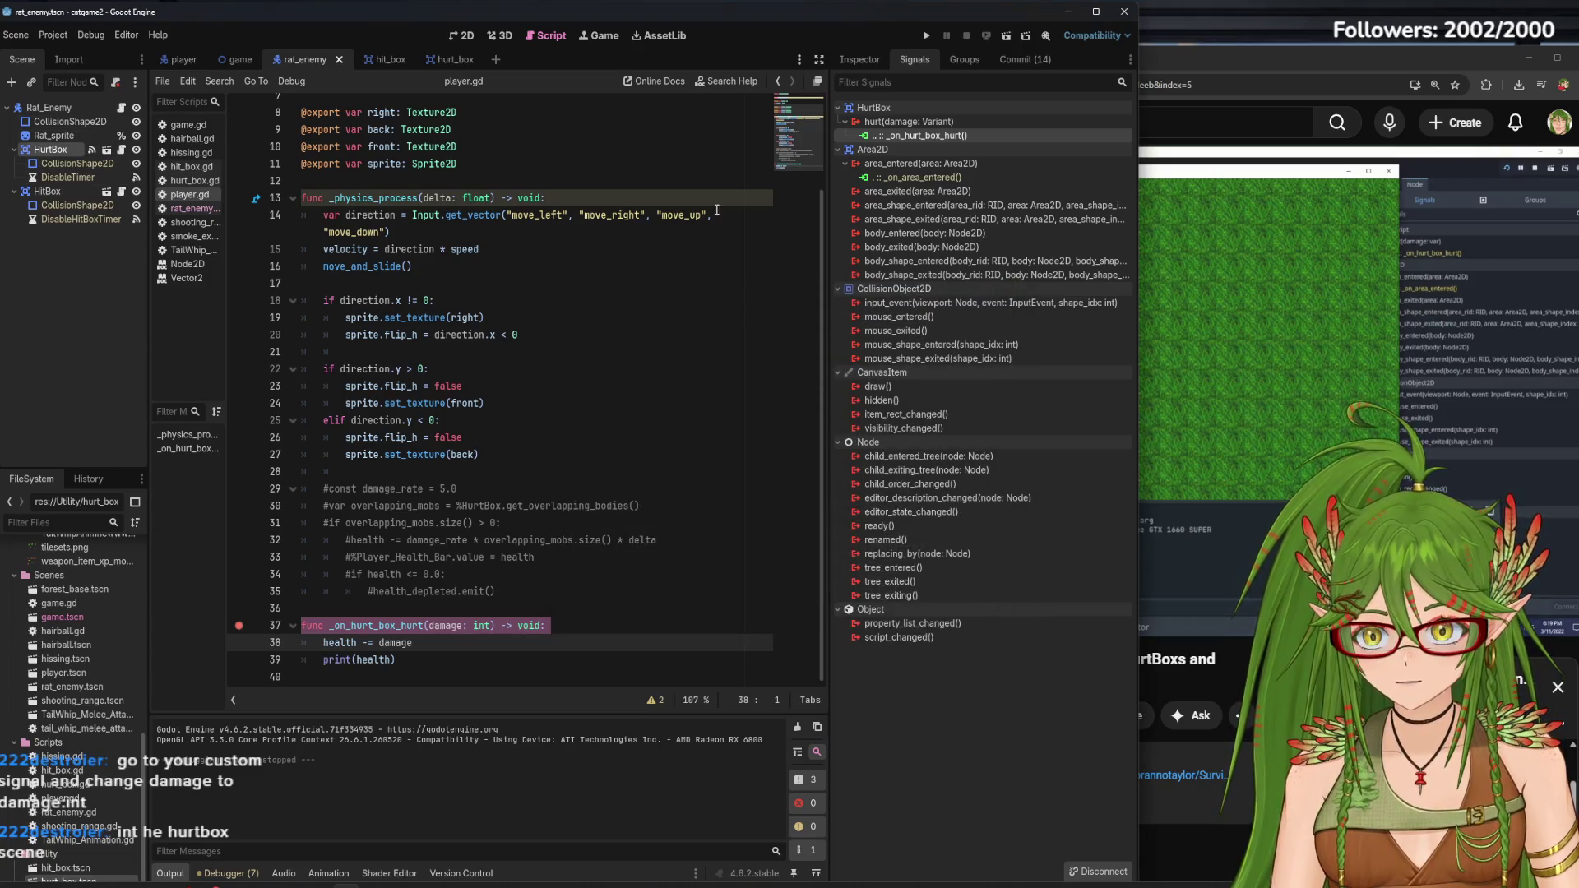
Recheck the connection's extra-argument types, dismiss the editor, and switch to the hurt_box scene
right_click(60, 156)
click(23, 350)
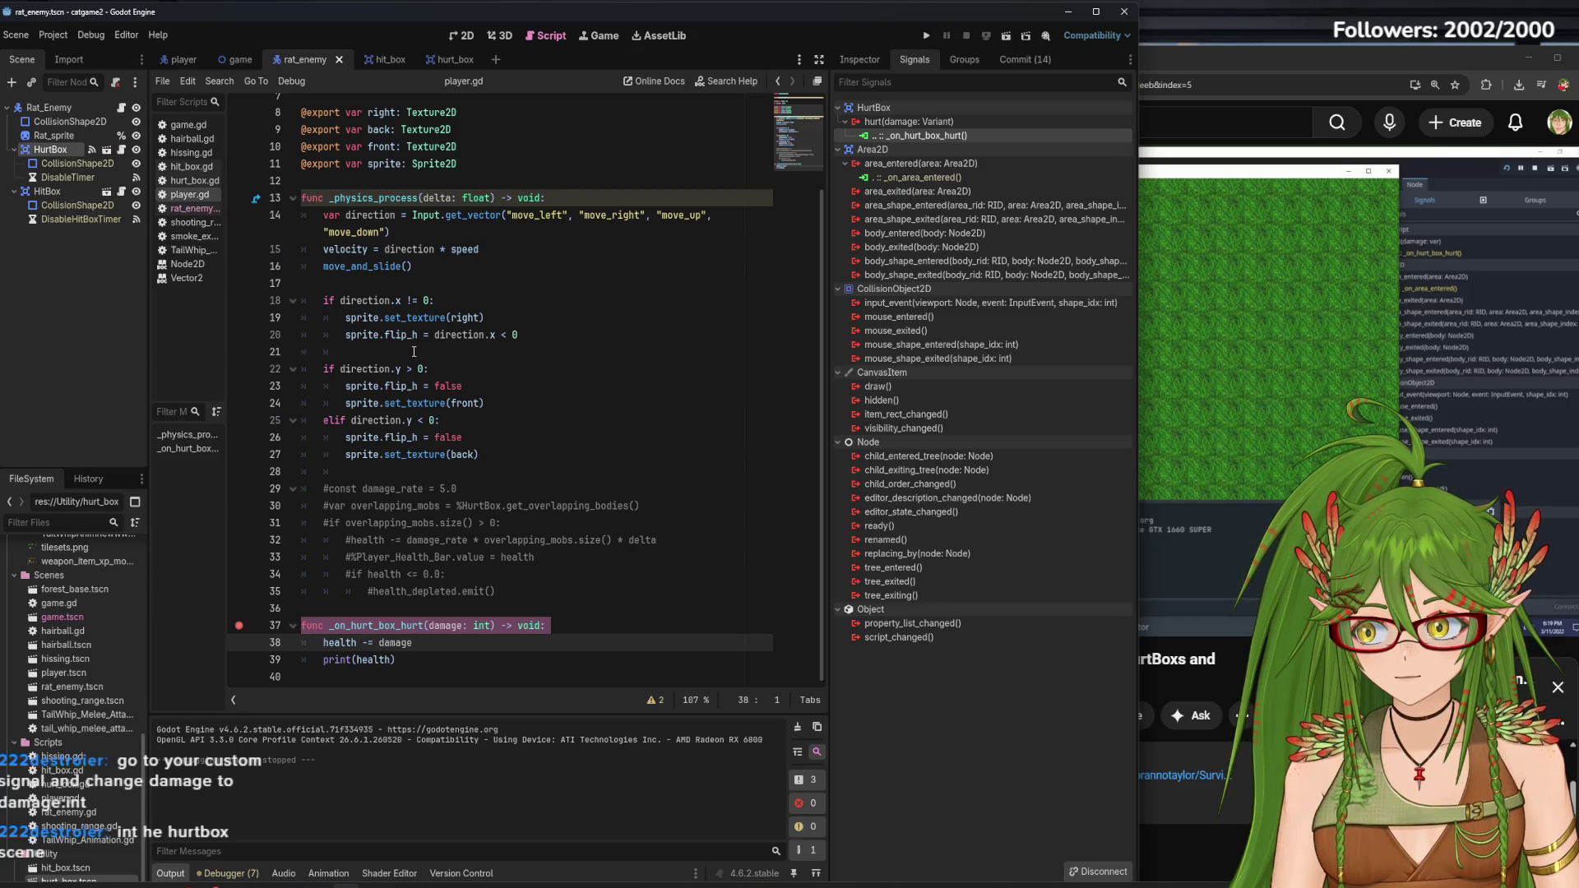
right_click(912, 136)
click(946, 148)
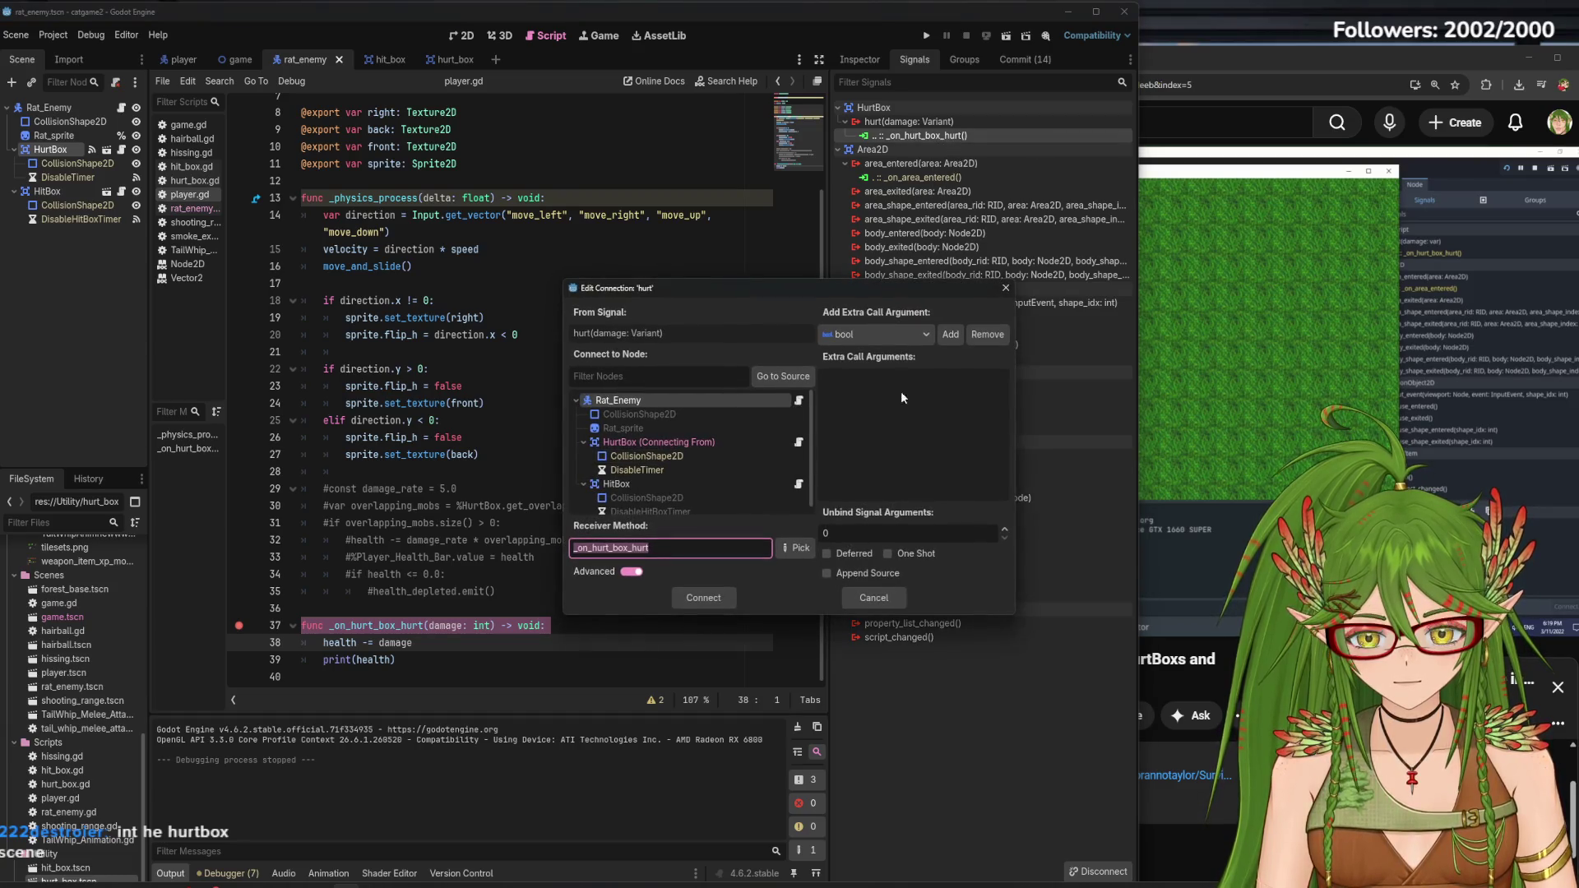
click(911, 334)
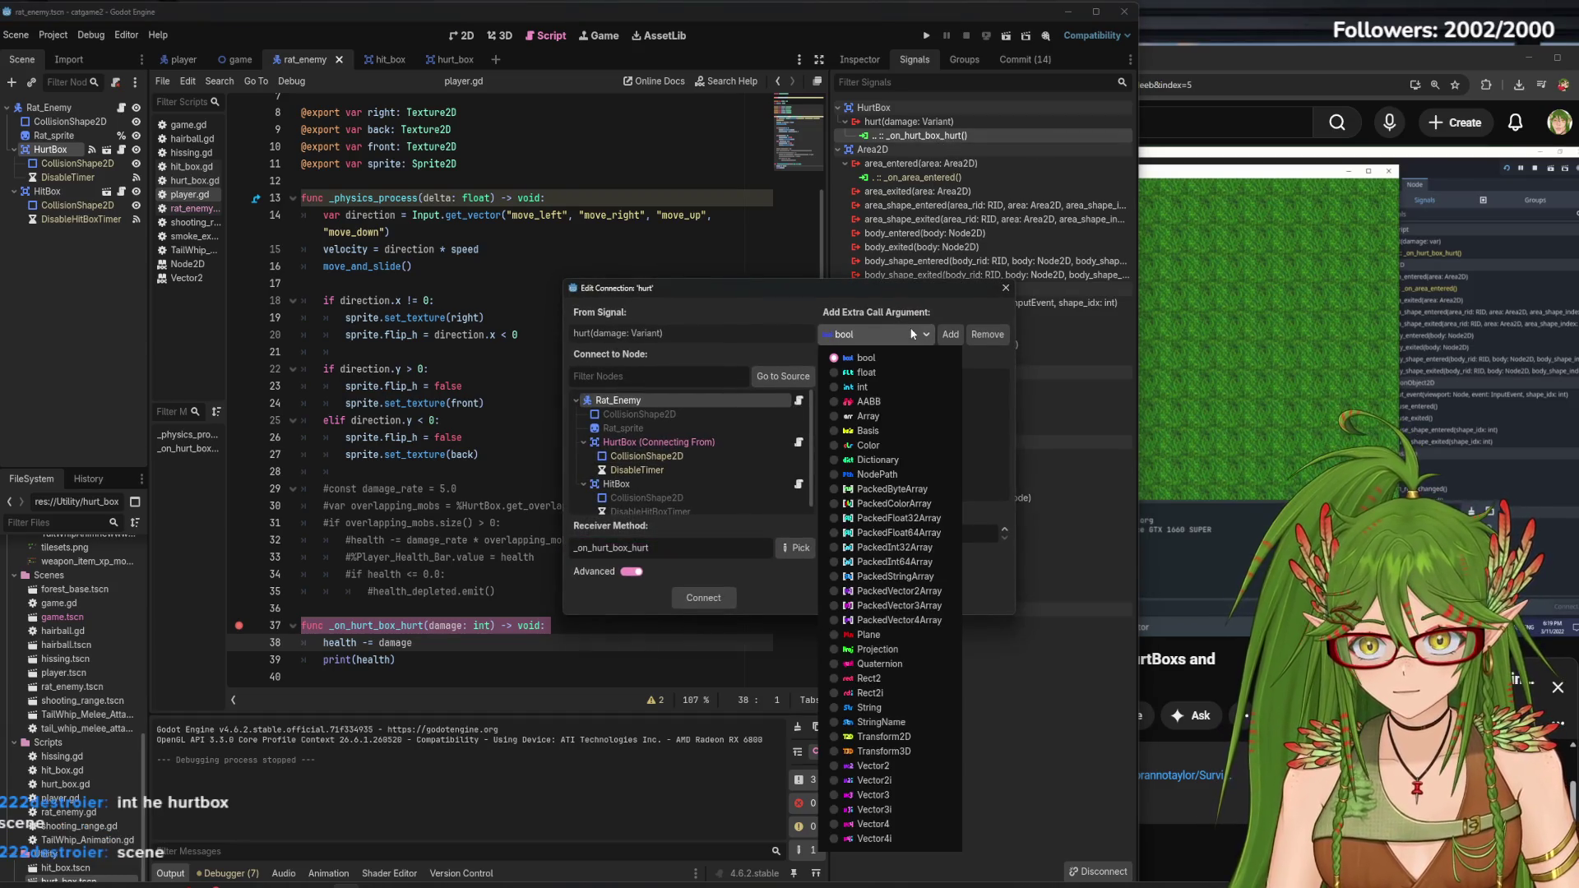
key(Escape)
key(Escape)
click(443, 63)
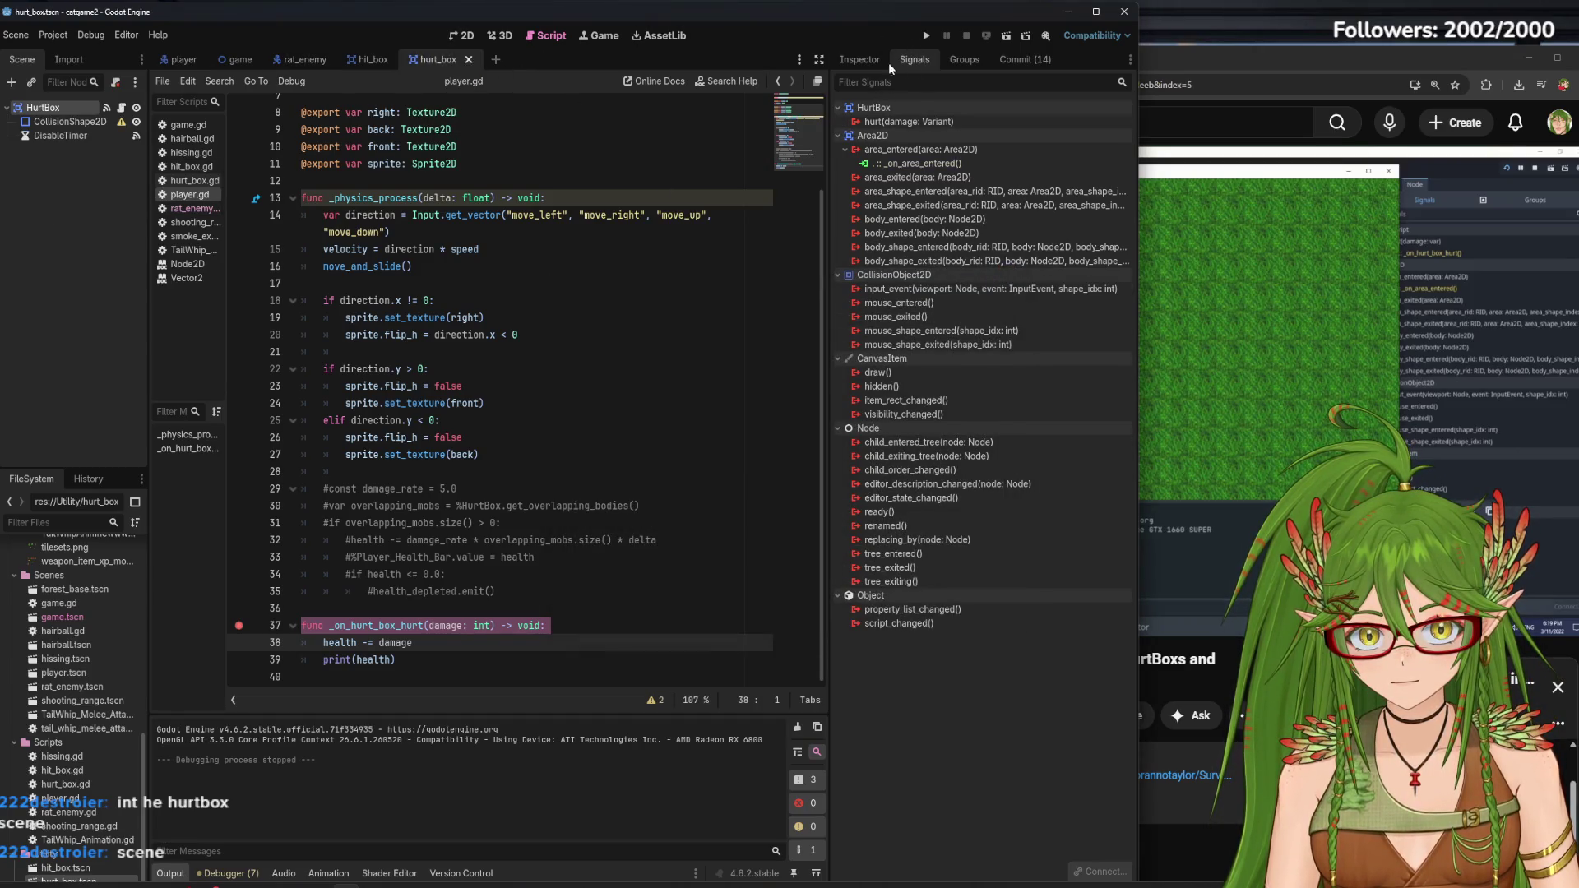
View the hurt_box scene in 2D, check the HurtBox's hurt signal, and open hurt_box.gd
click(461, 36)
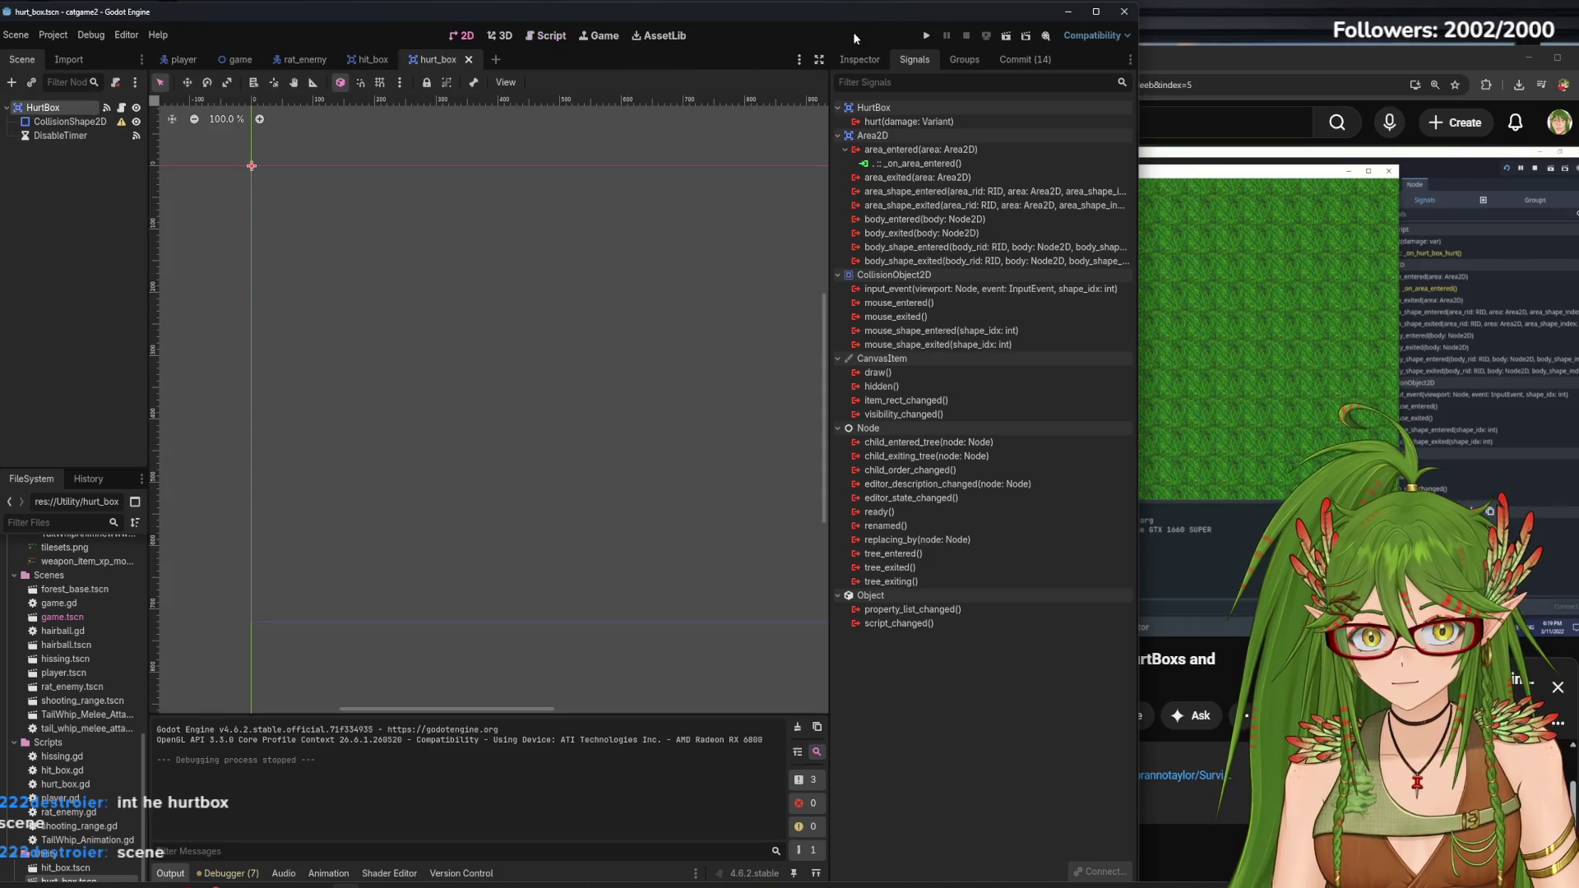
click(860, 61)
scroll(531, 431, down, 6)
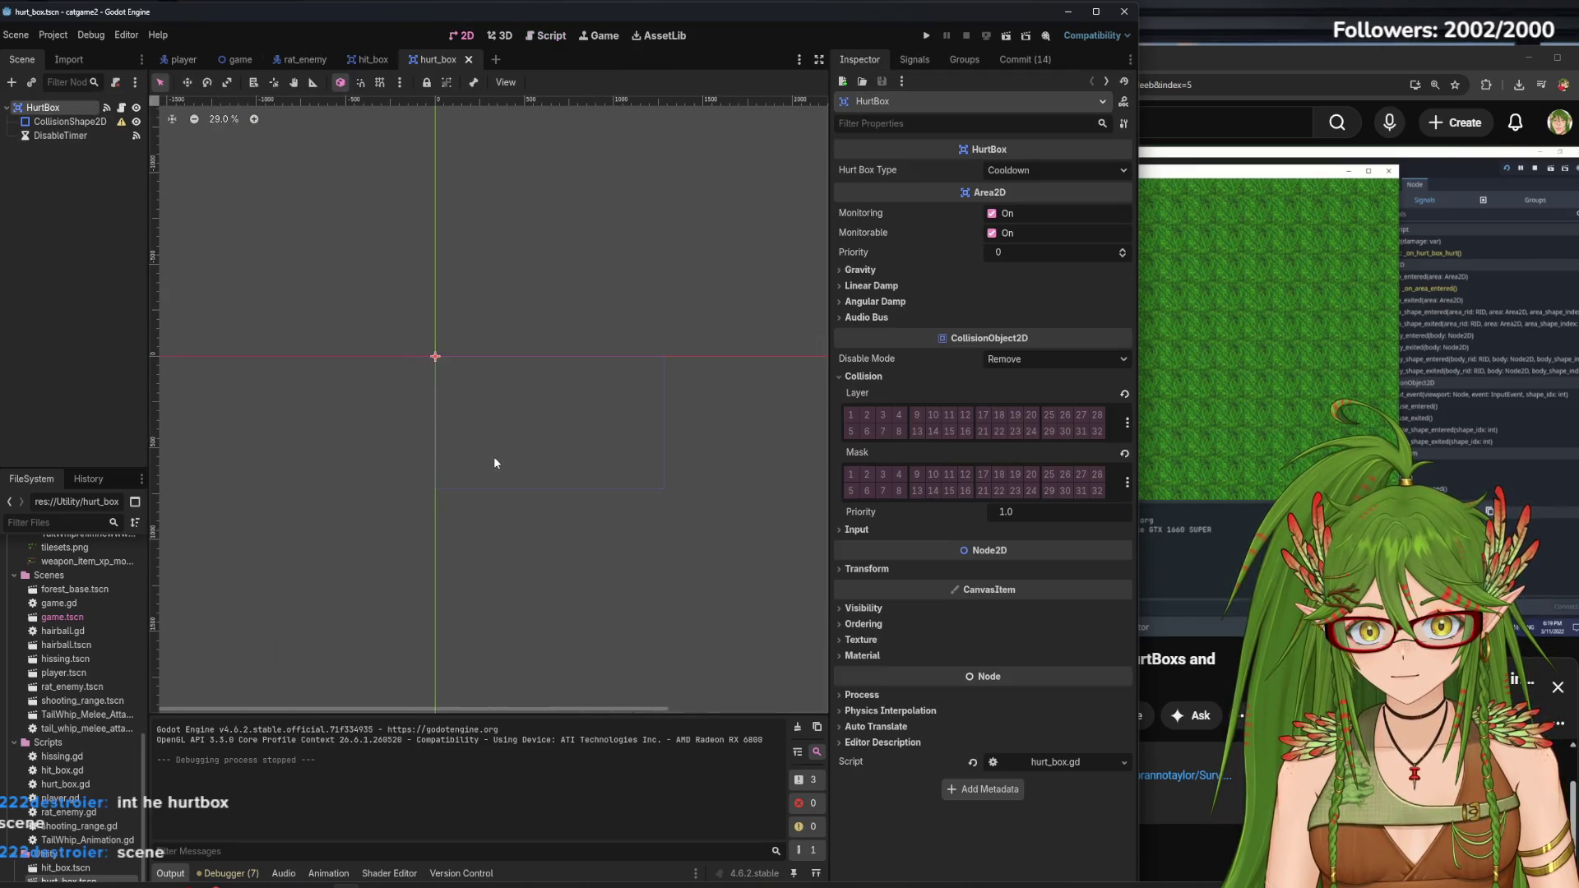
scroll(457, 362, up, 8)
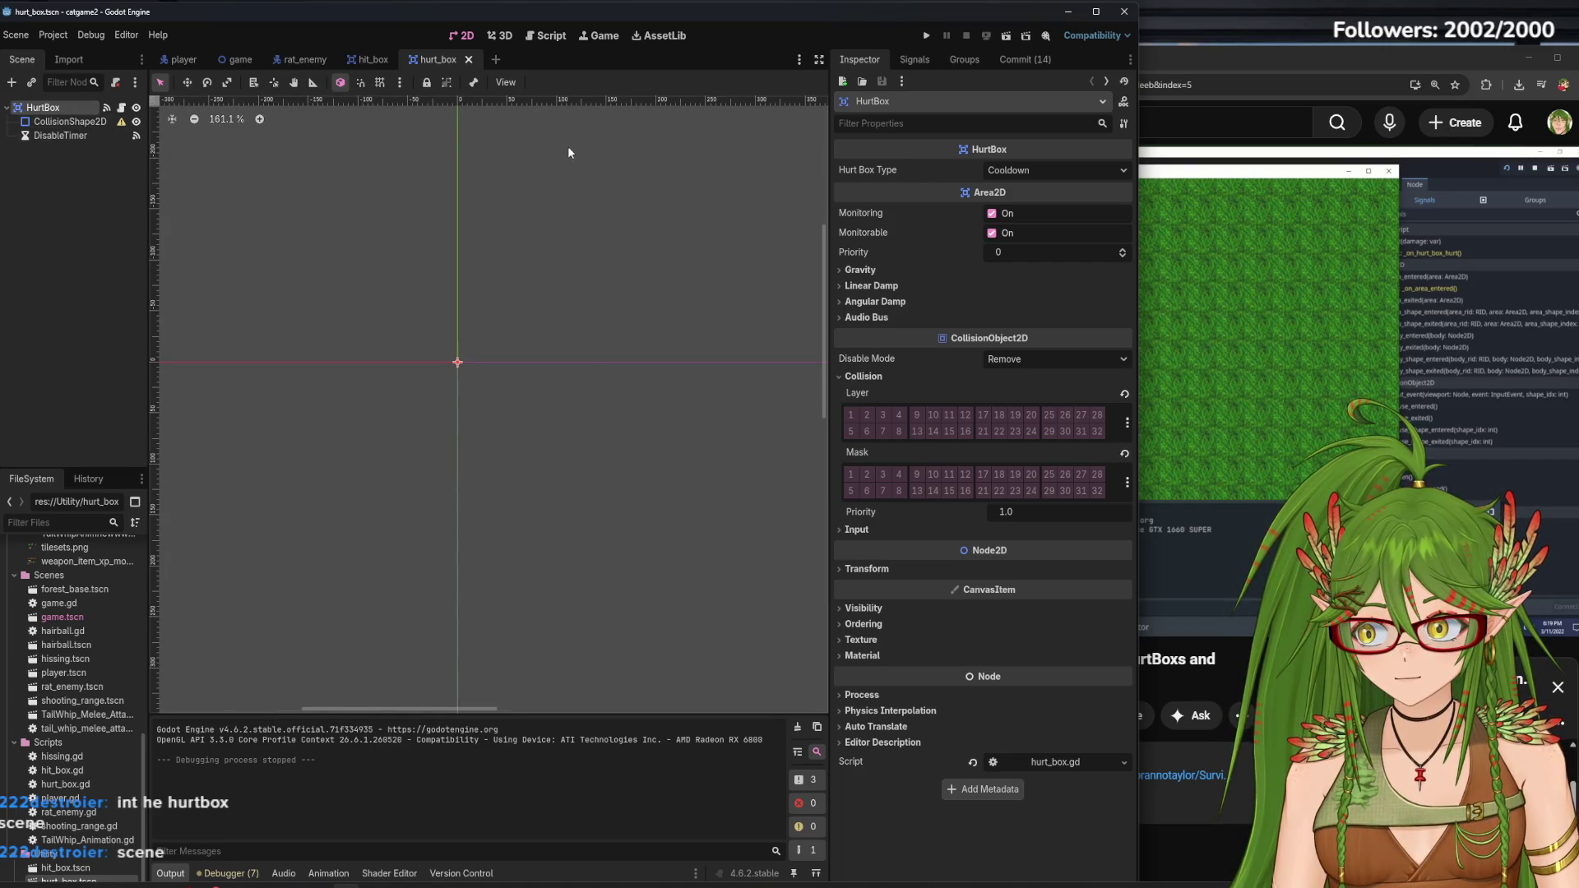
click(543, 38)
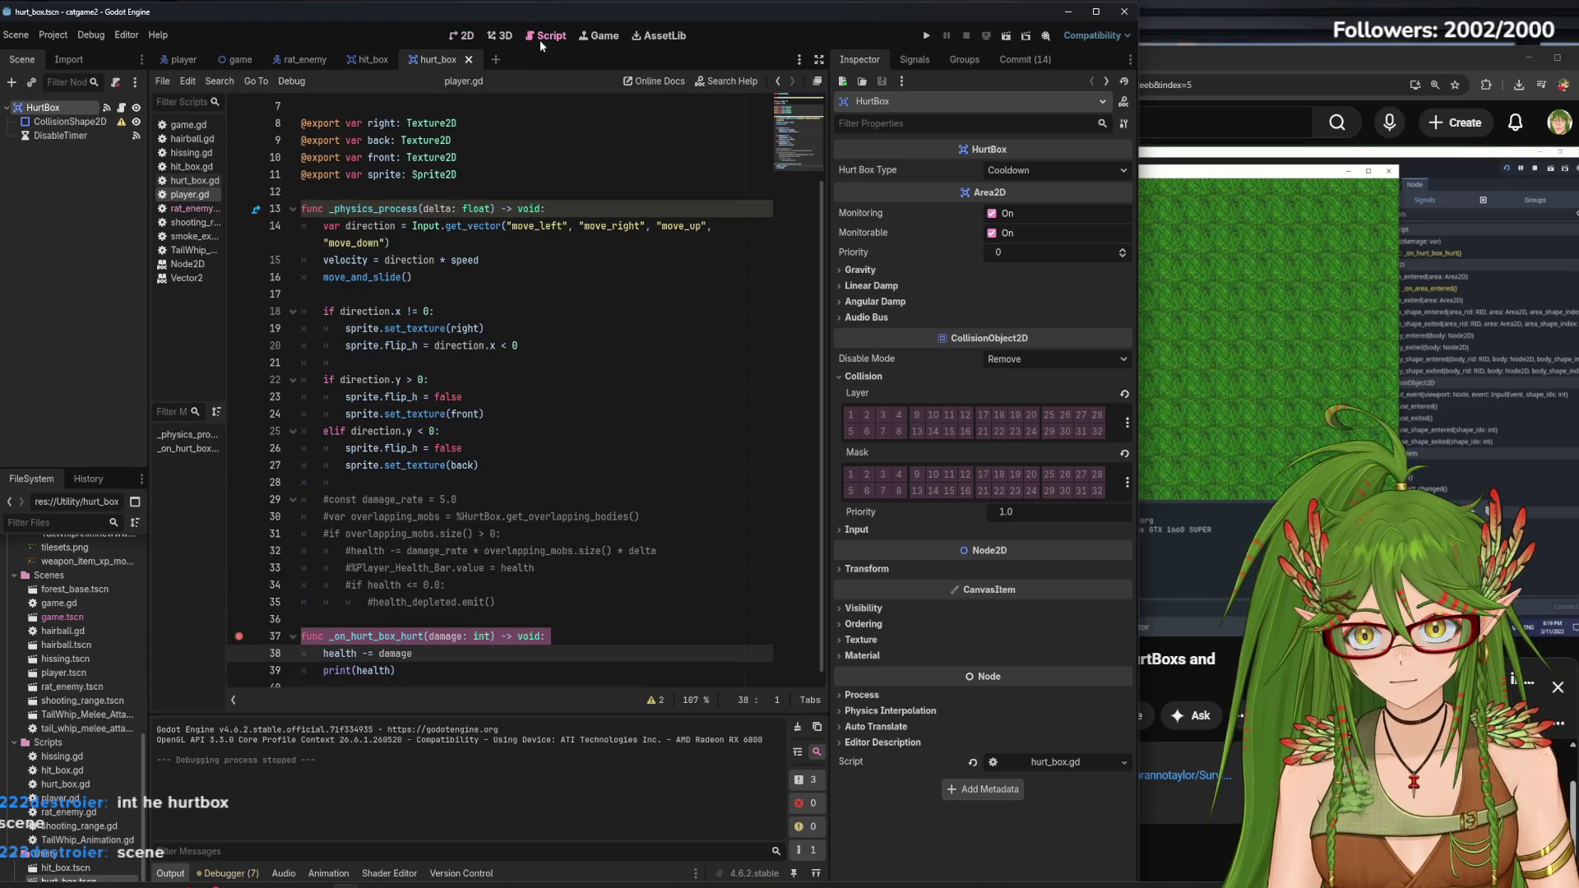
click(918, 60)
right_click(915, 122)
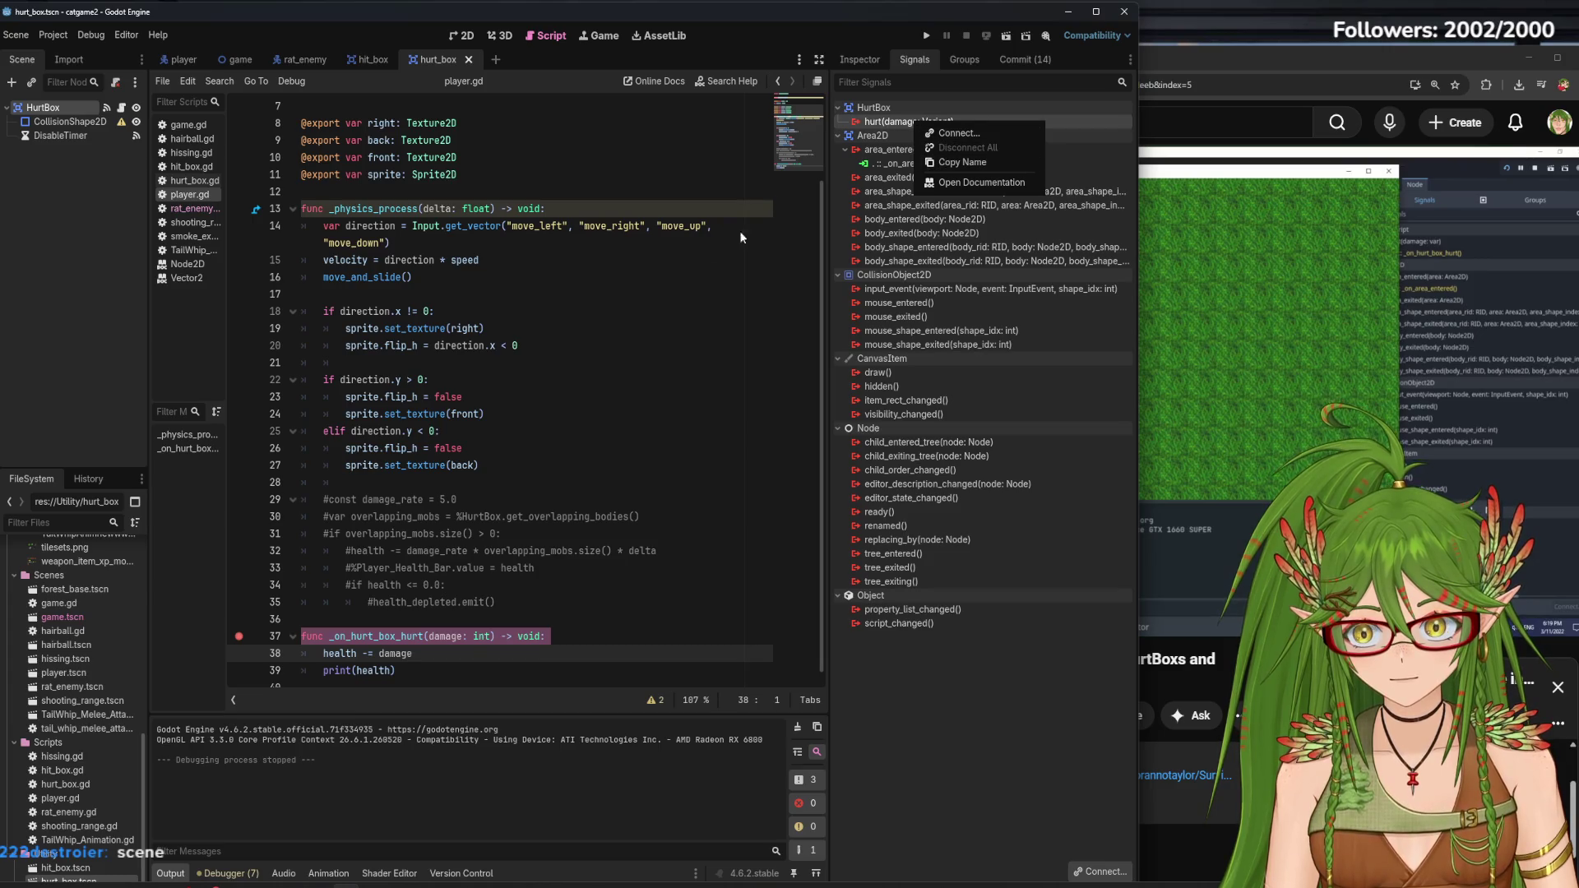
click(195, 181)
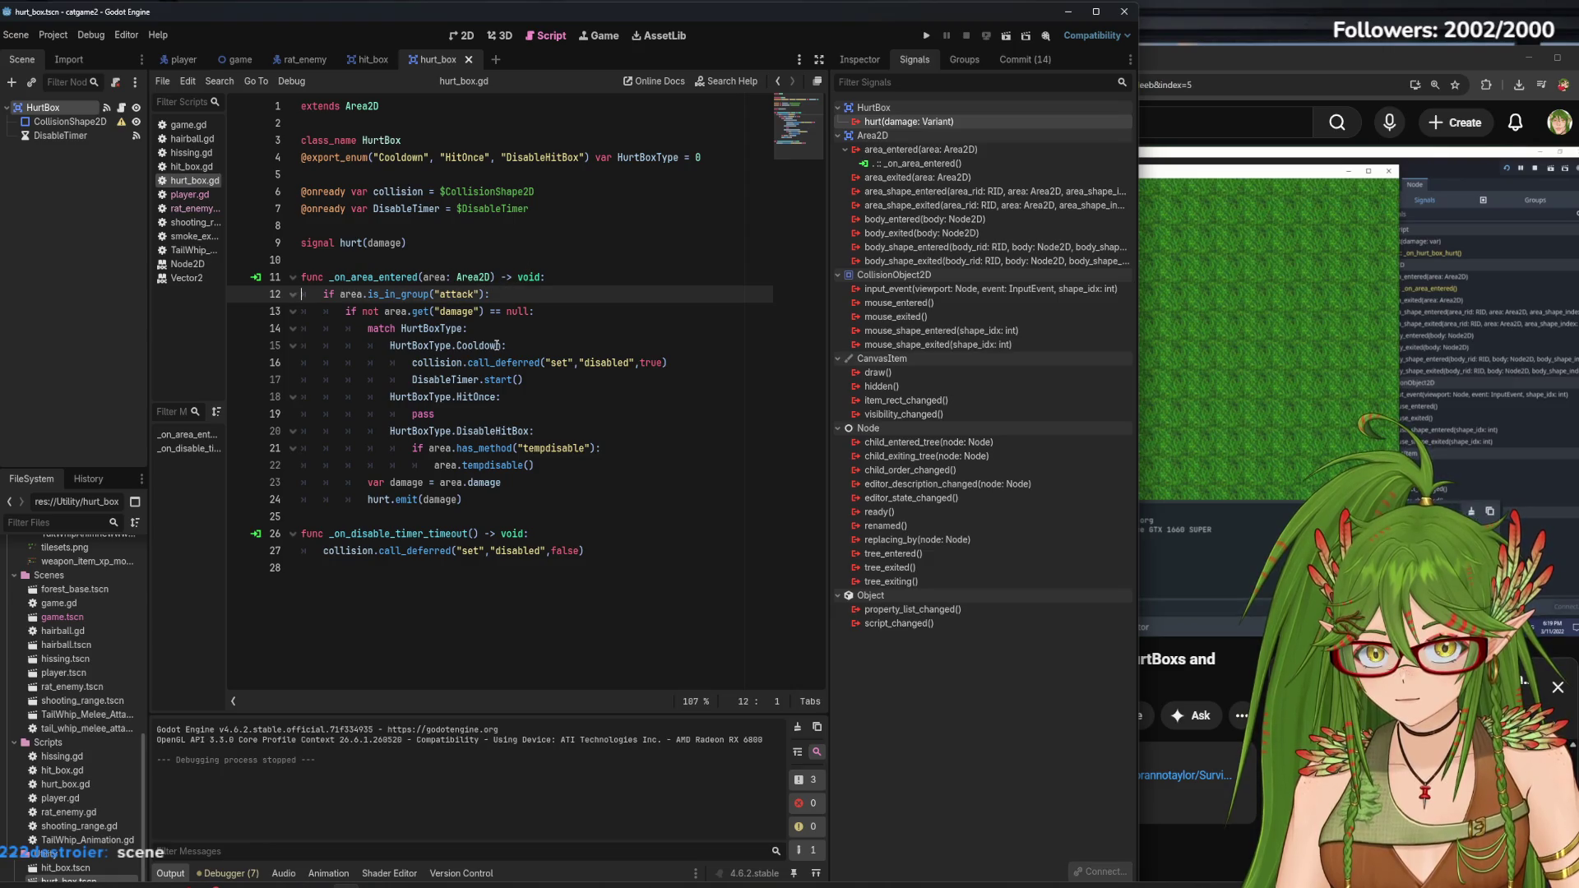
Delete the empty line 11 in hit_box.gd
right_click(904, 121)
click(537, 618)
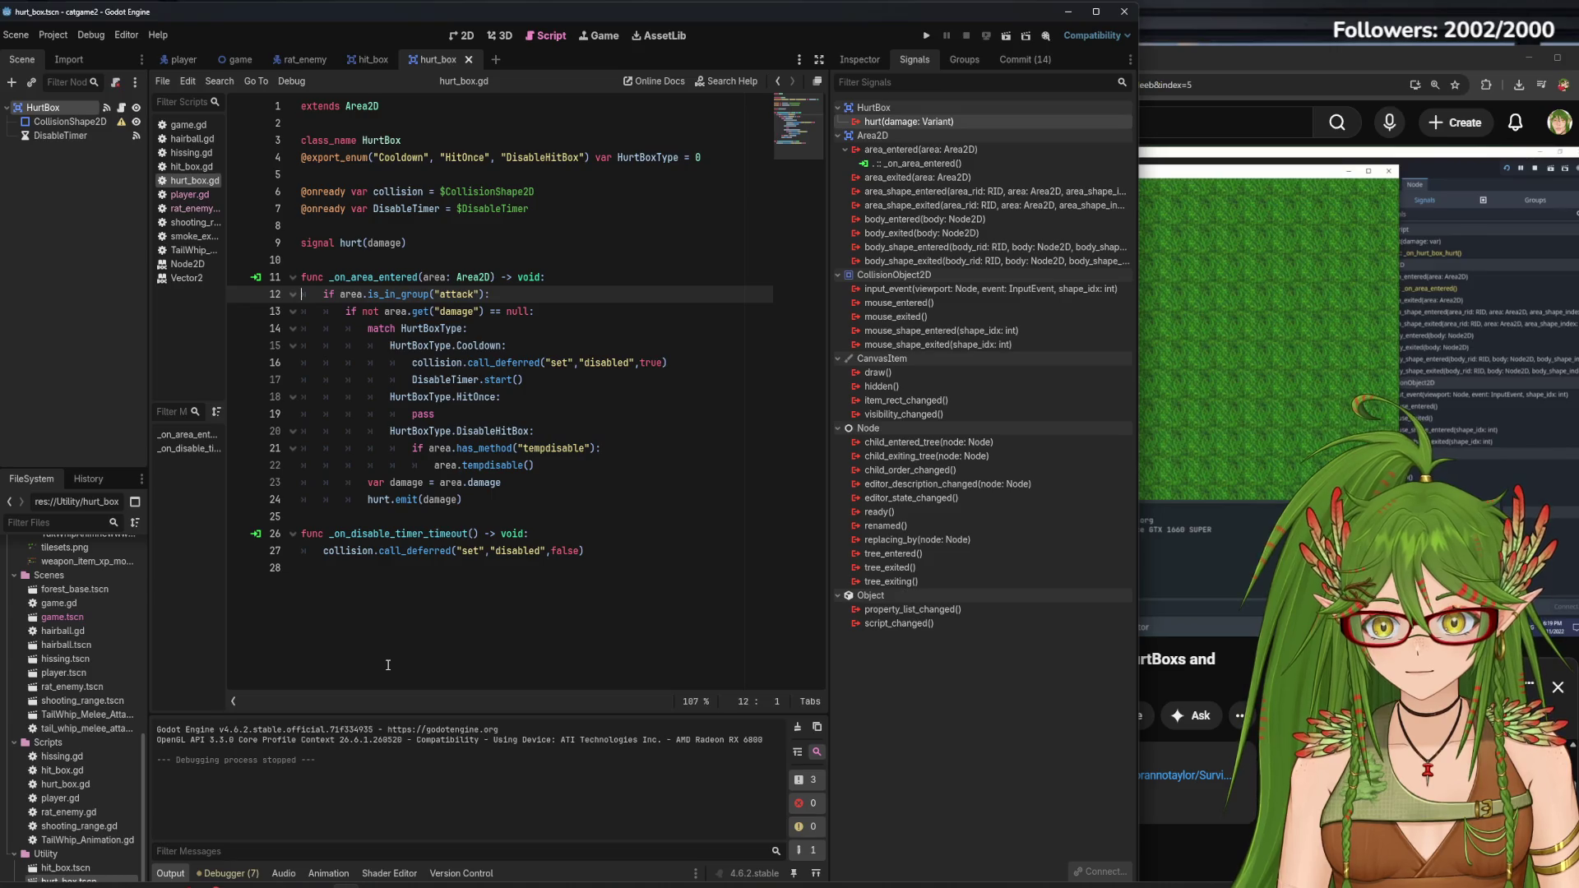
click(191, 166)
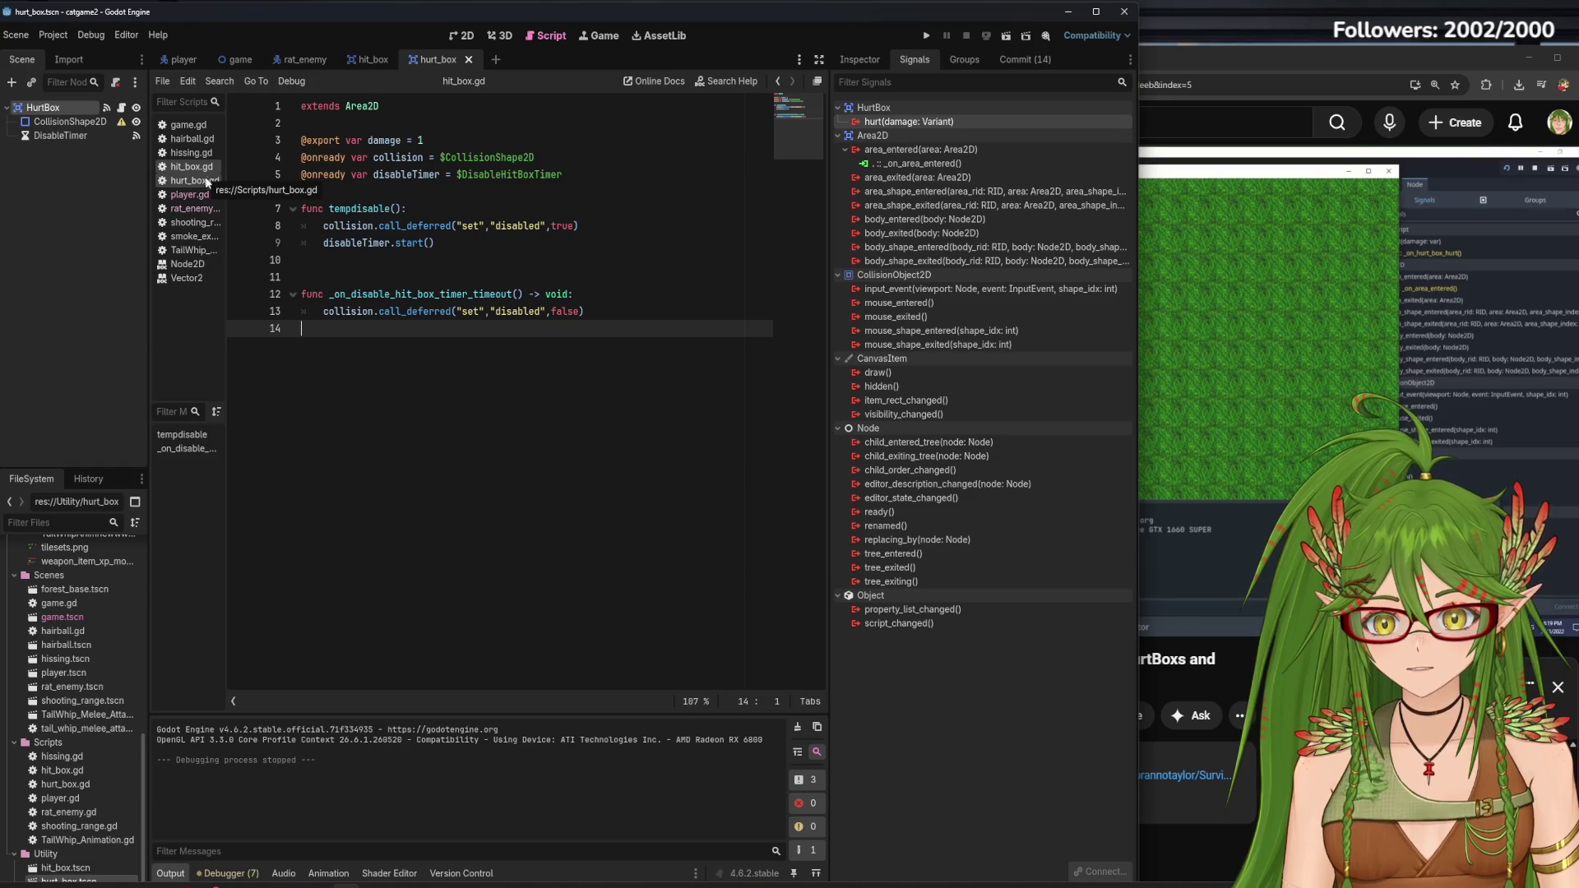
click(330, 277)
key(BackSpace)
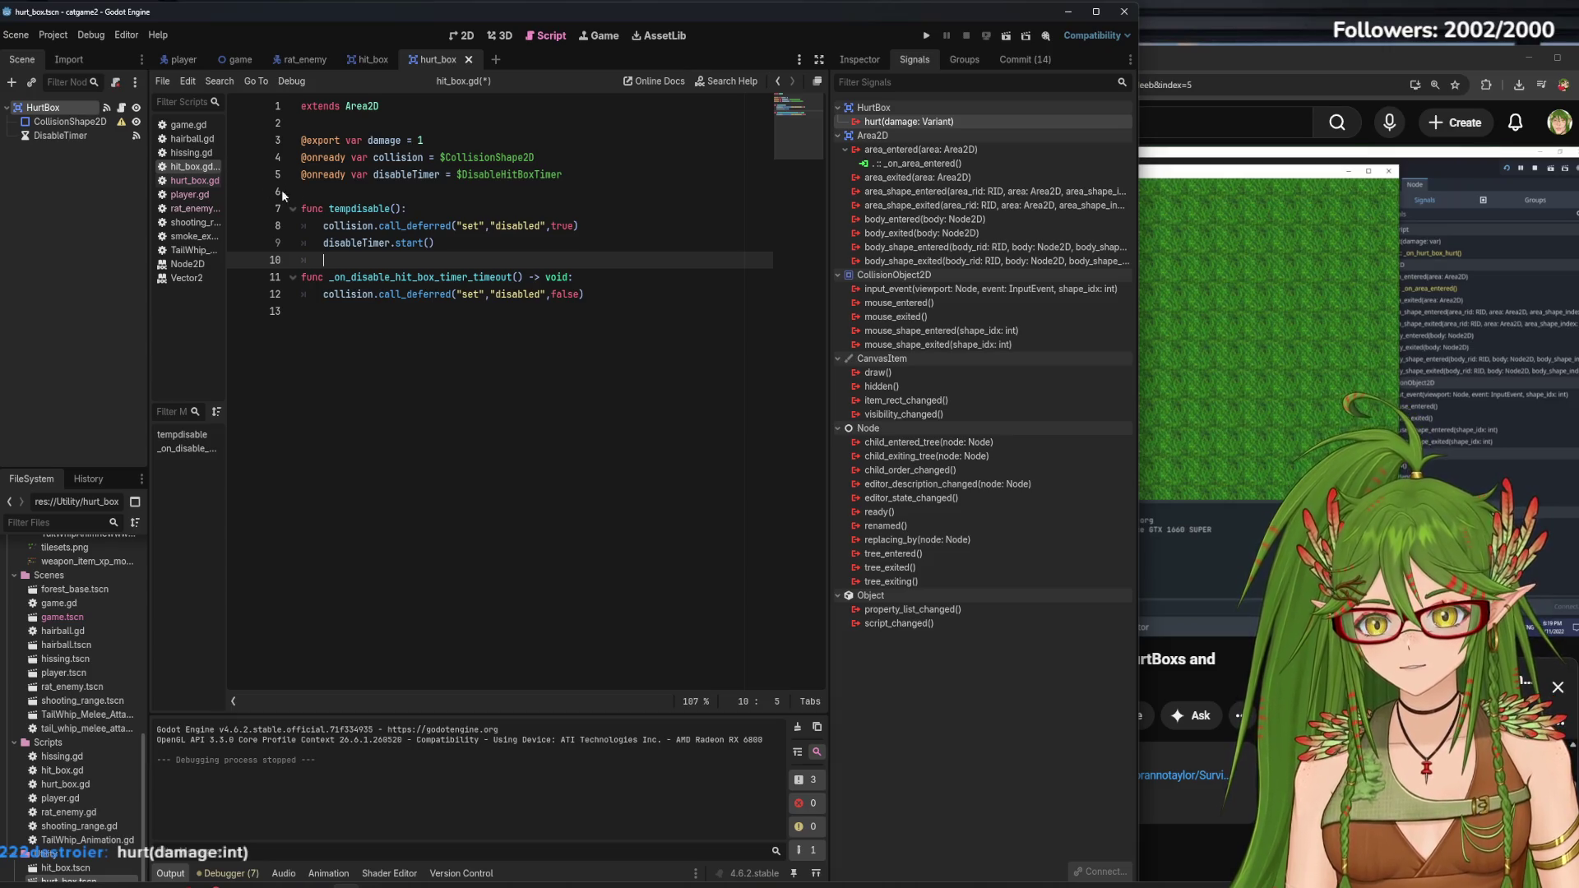
In hurt_box.gd, change the declaration to signal hurt(damage: int)
click(195, 181)
click(403, 243)
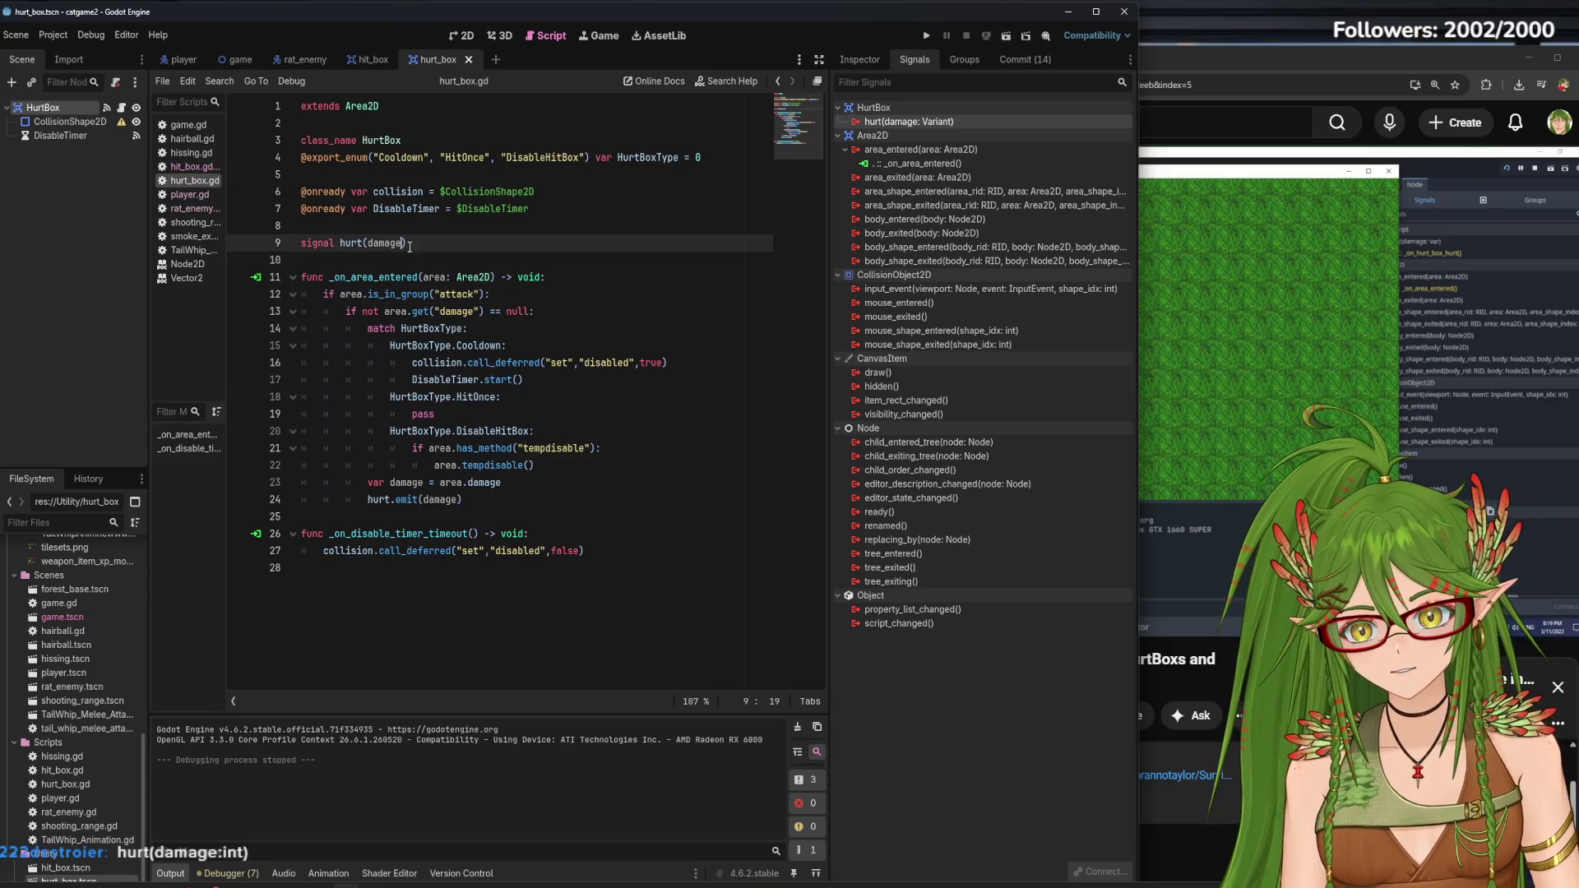
text(: int)
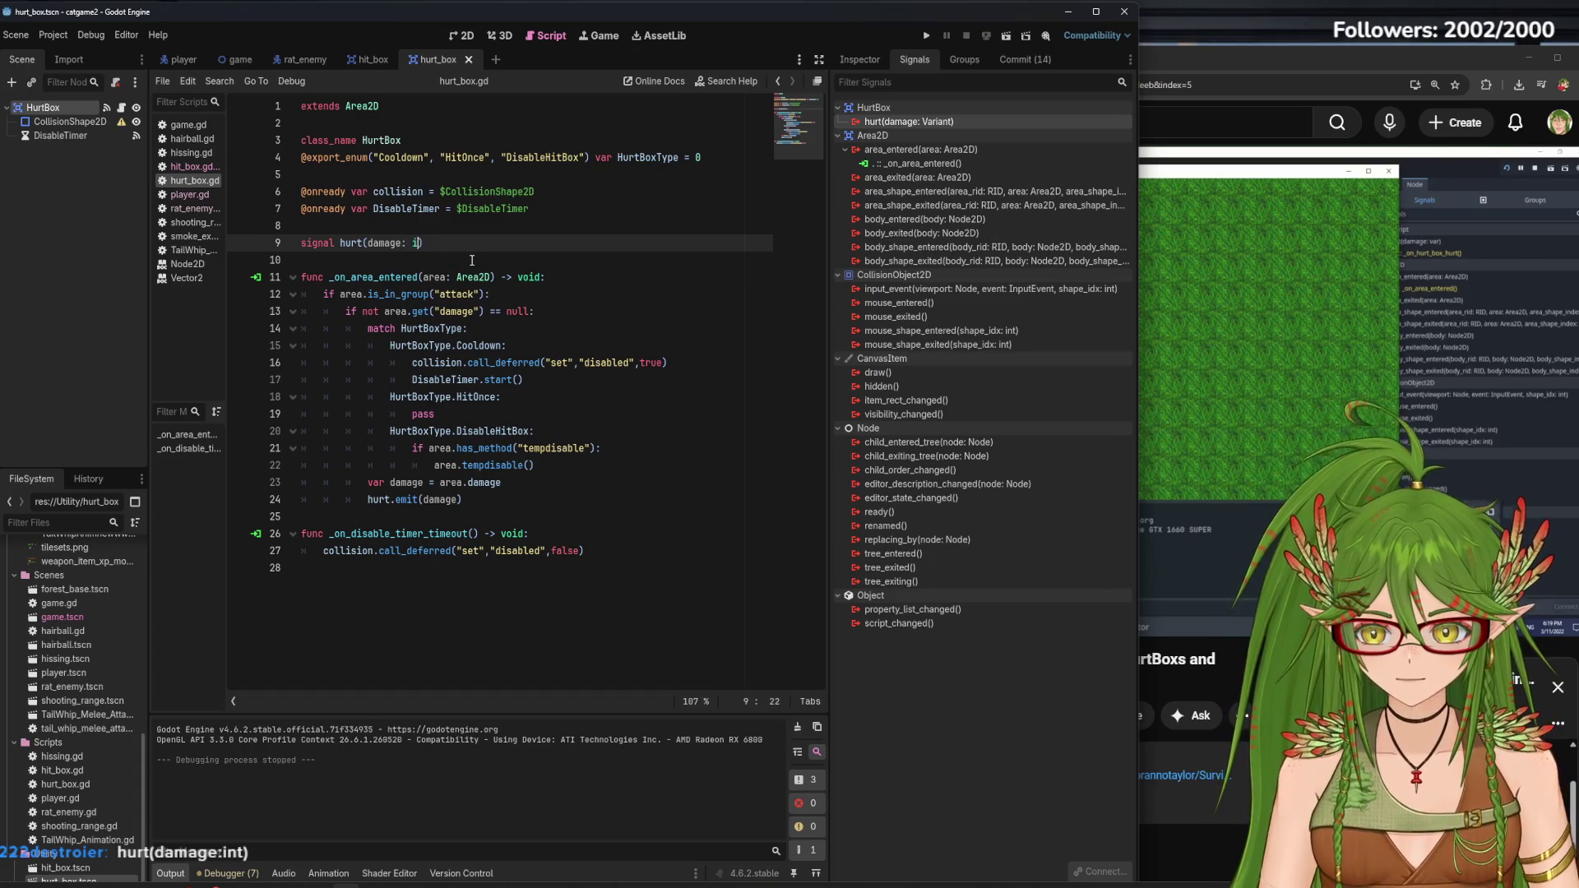
text())
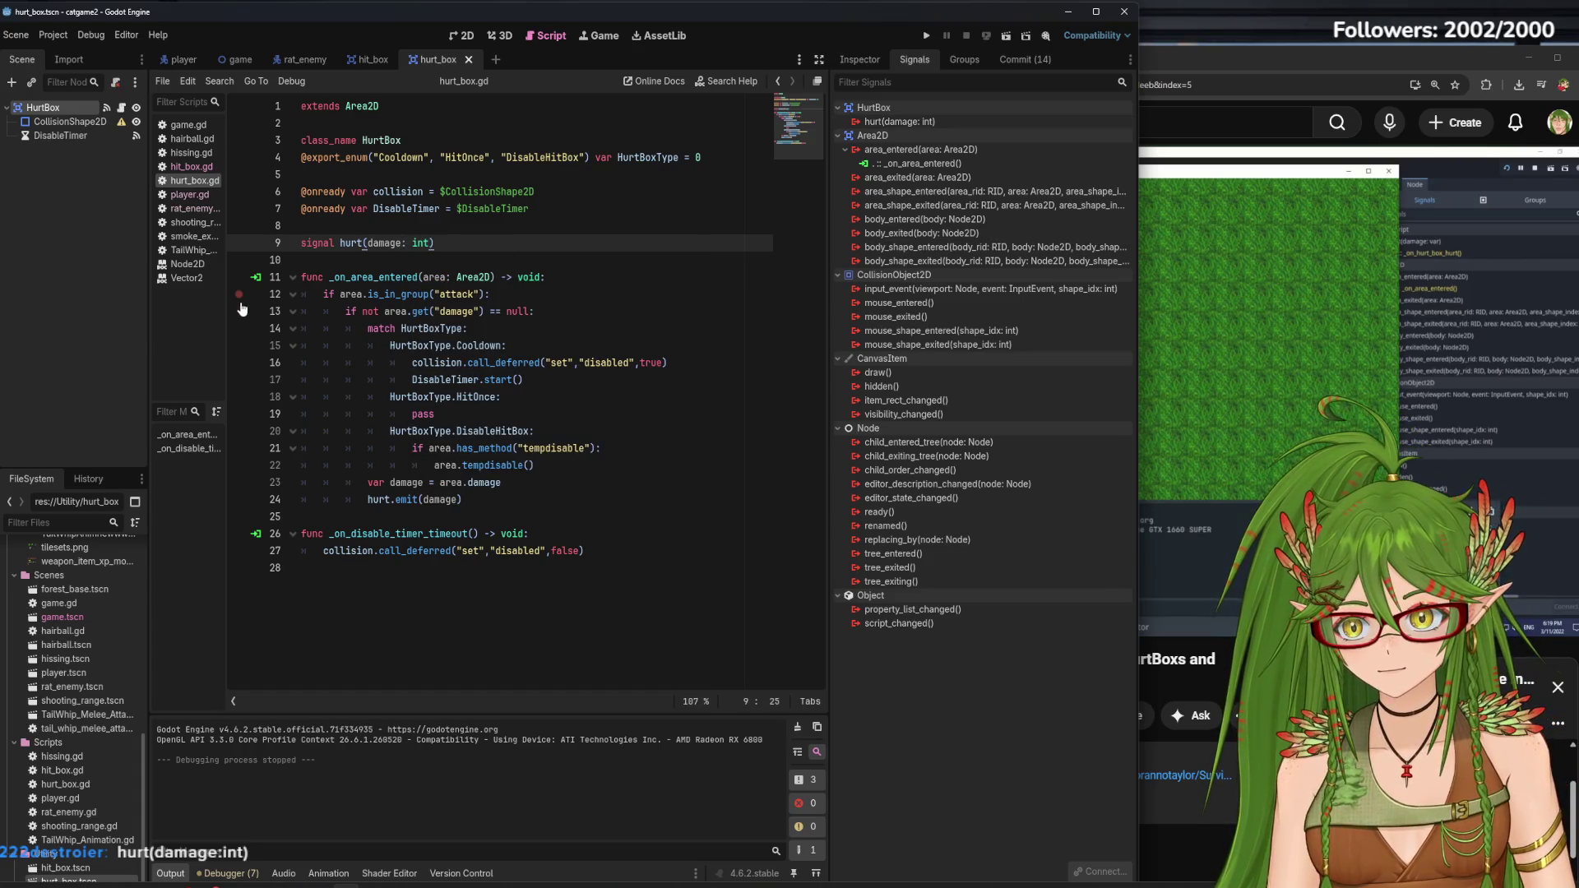
Review player.gd and switch to the player scene
click(189, 194)
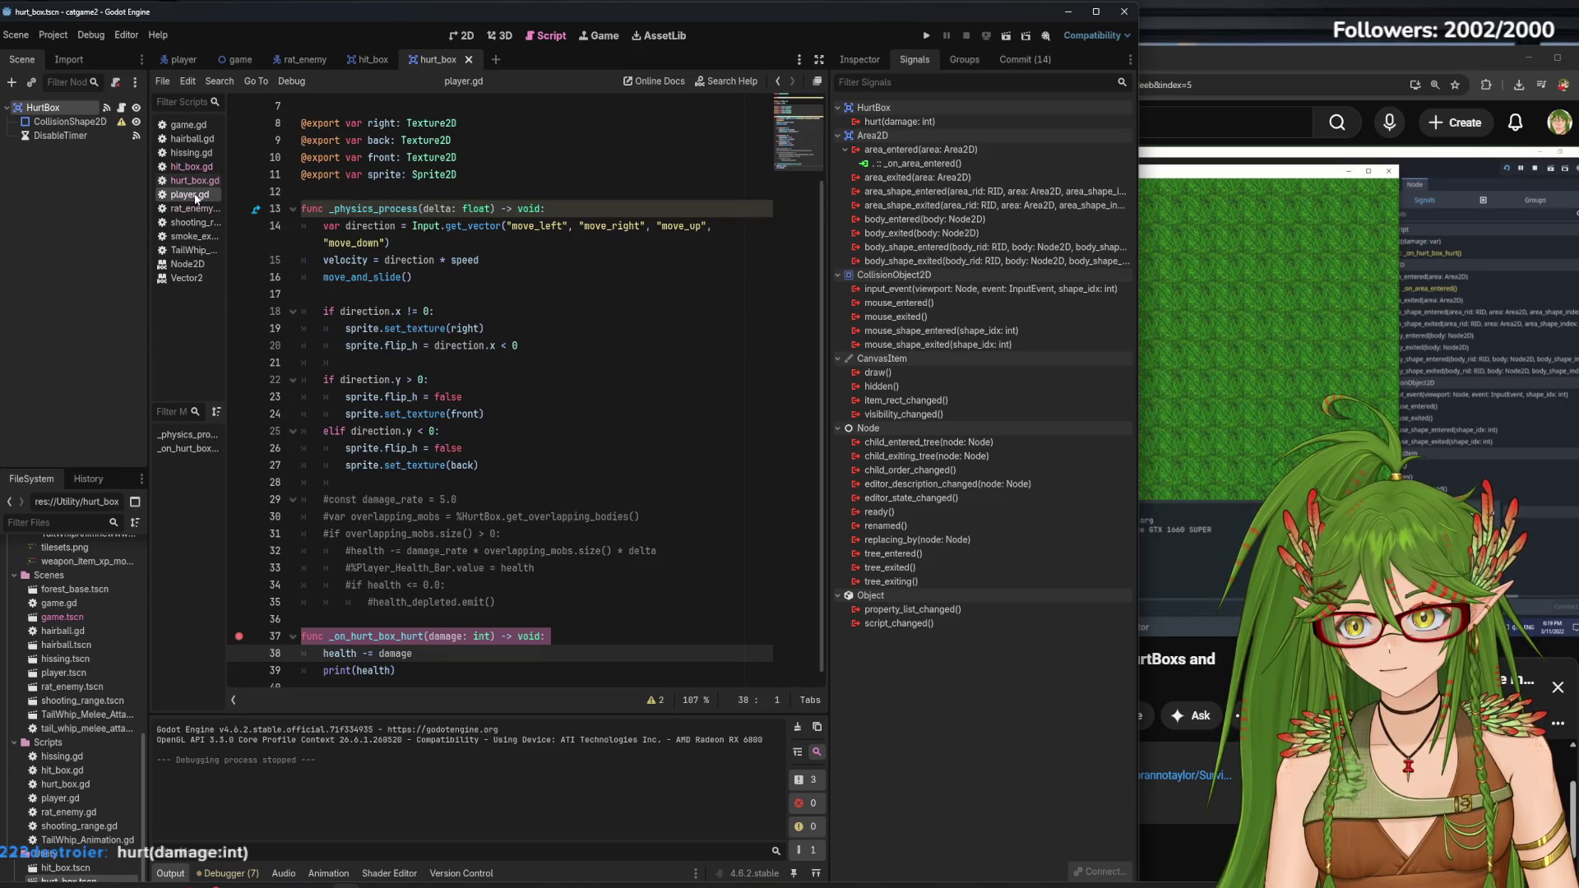
click(239, 636)
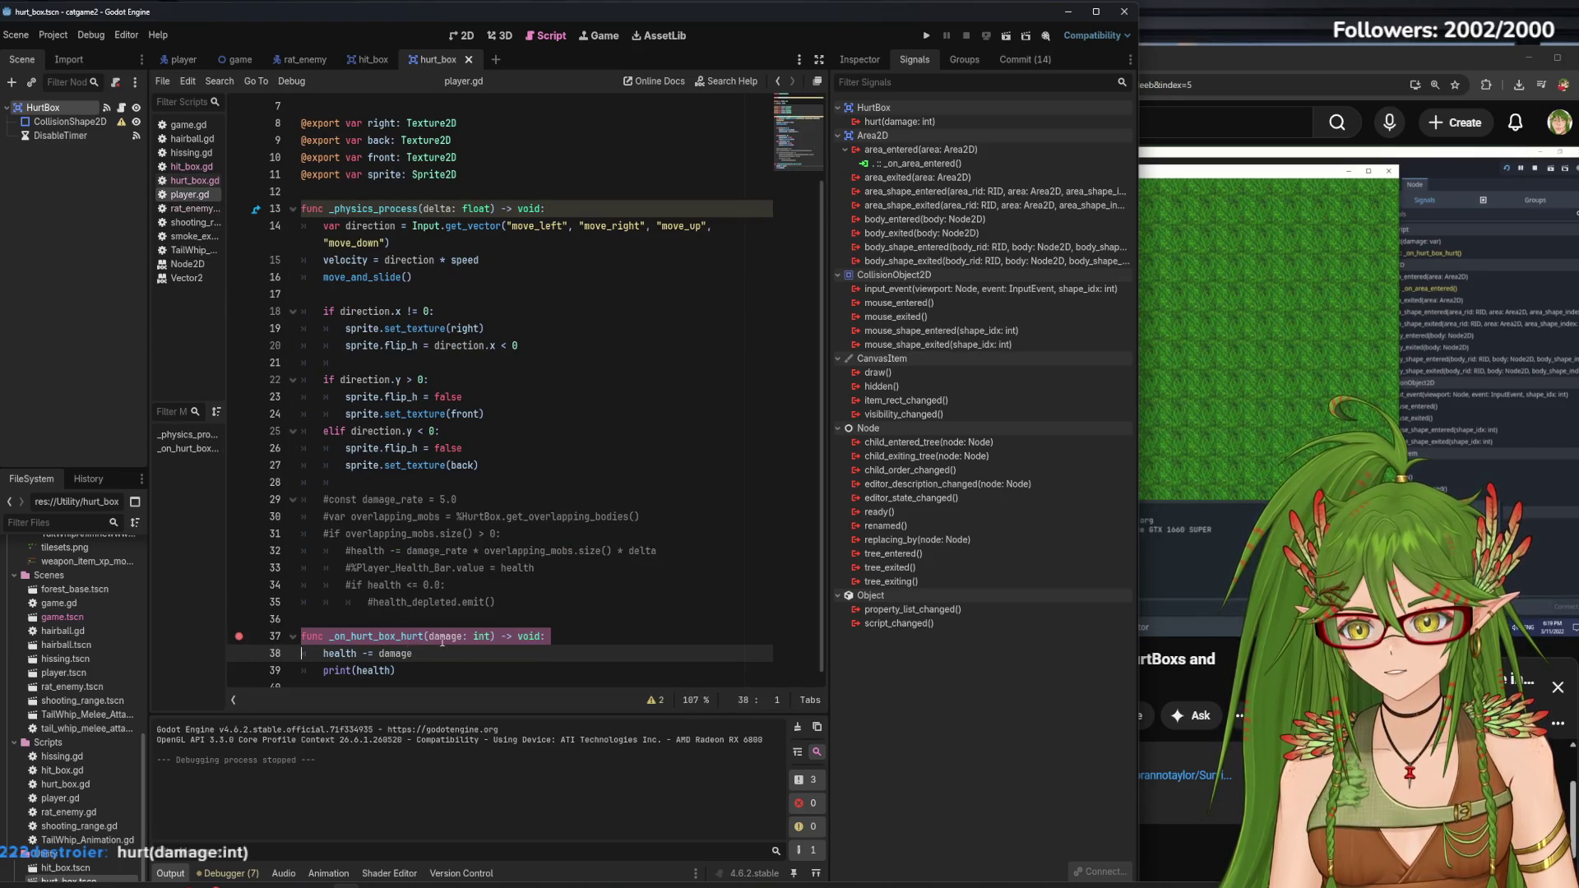
scroll(485, 640, down, 1)
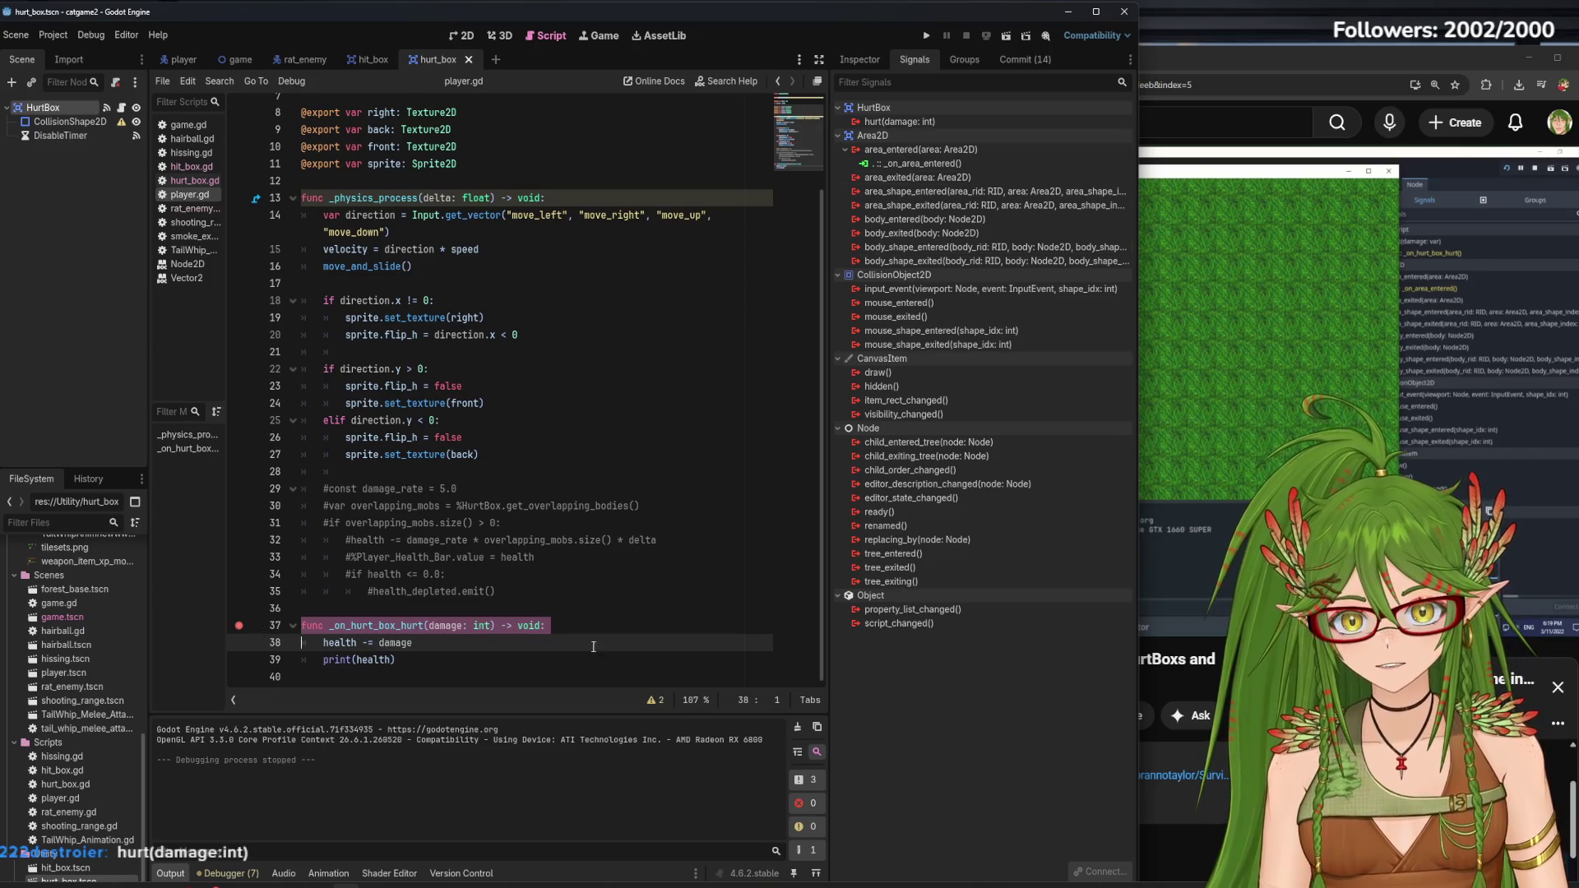
click(200, 58)
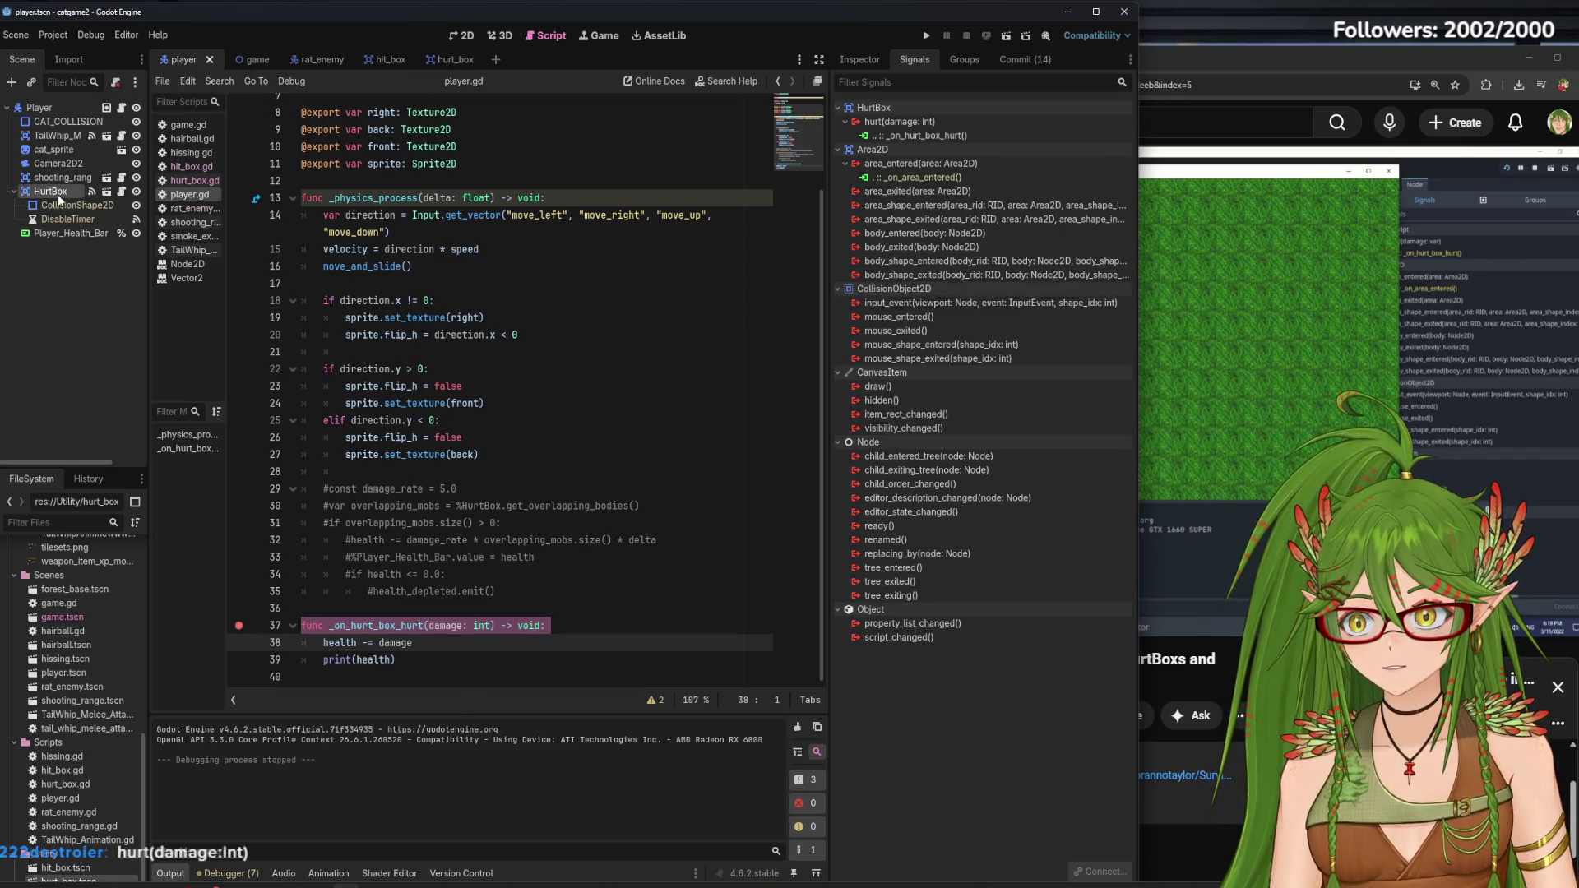
click(925, 135)
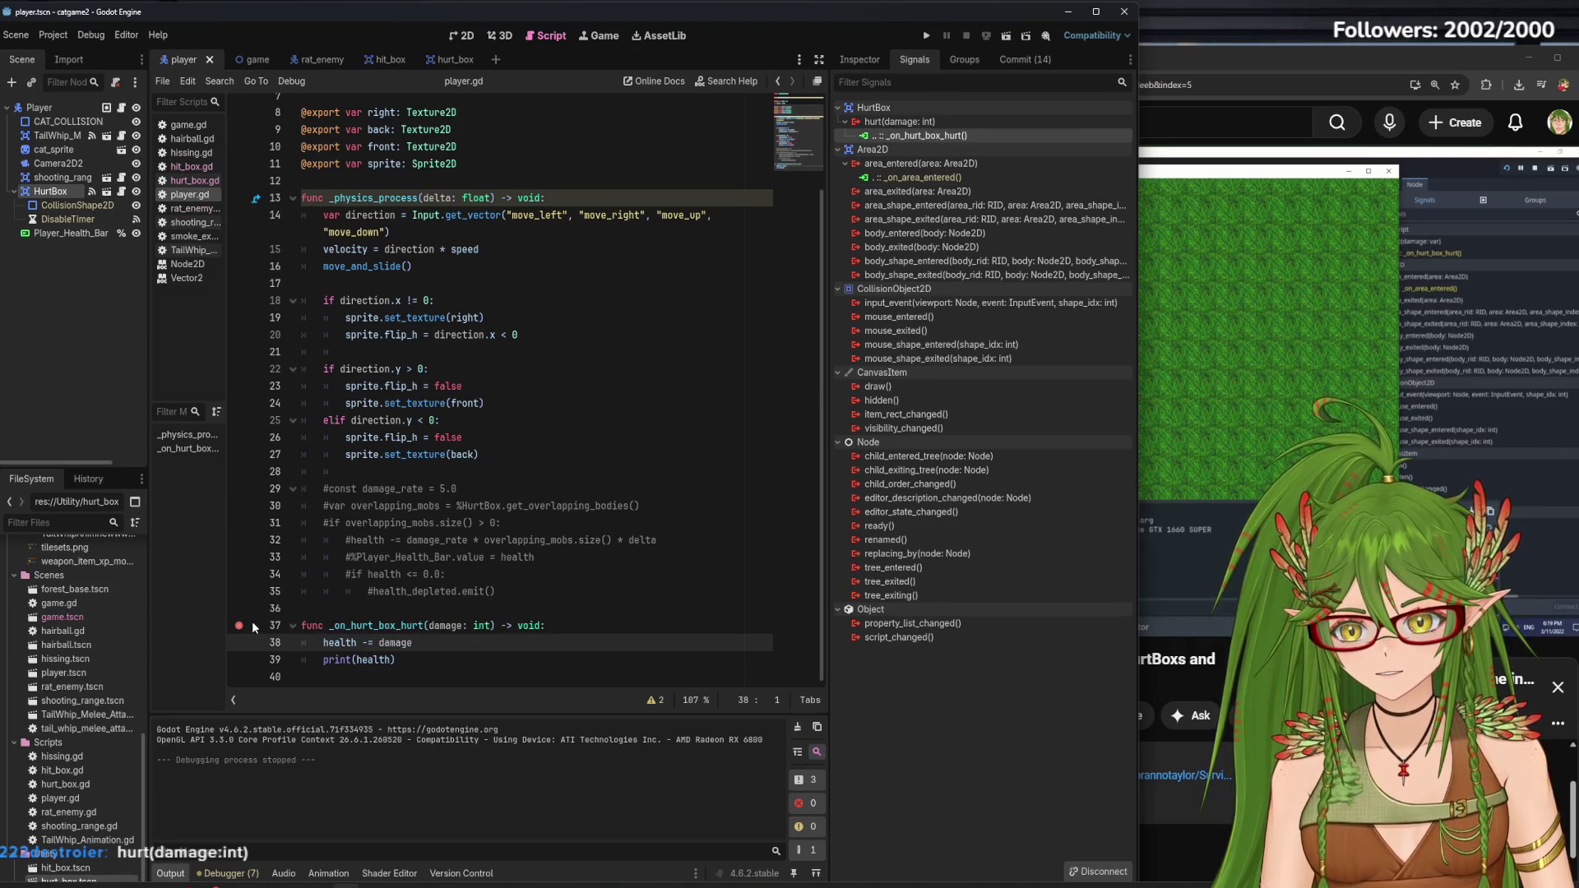
click(415, 659)
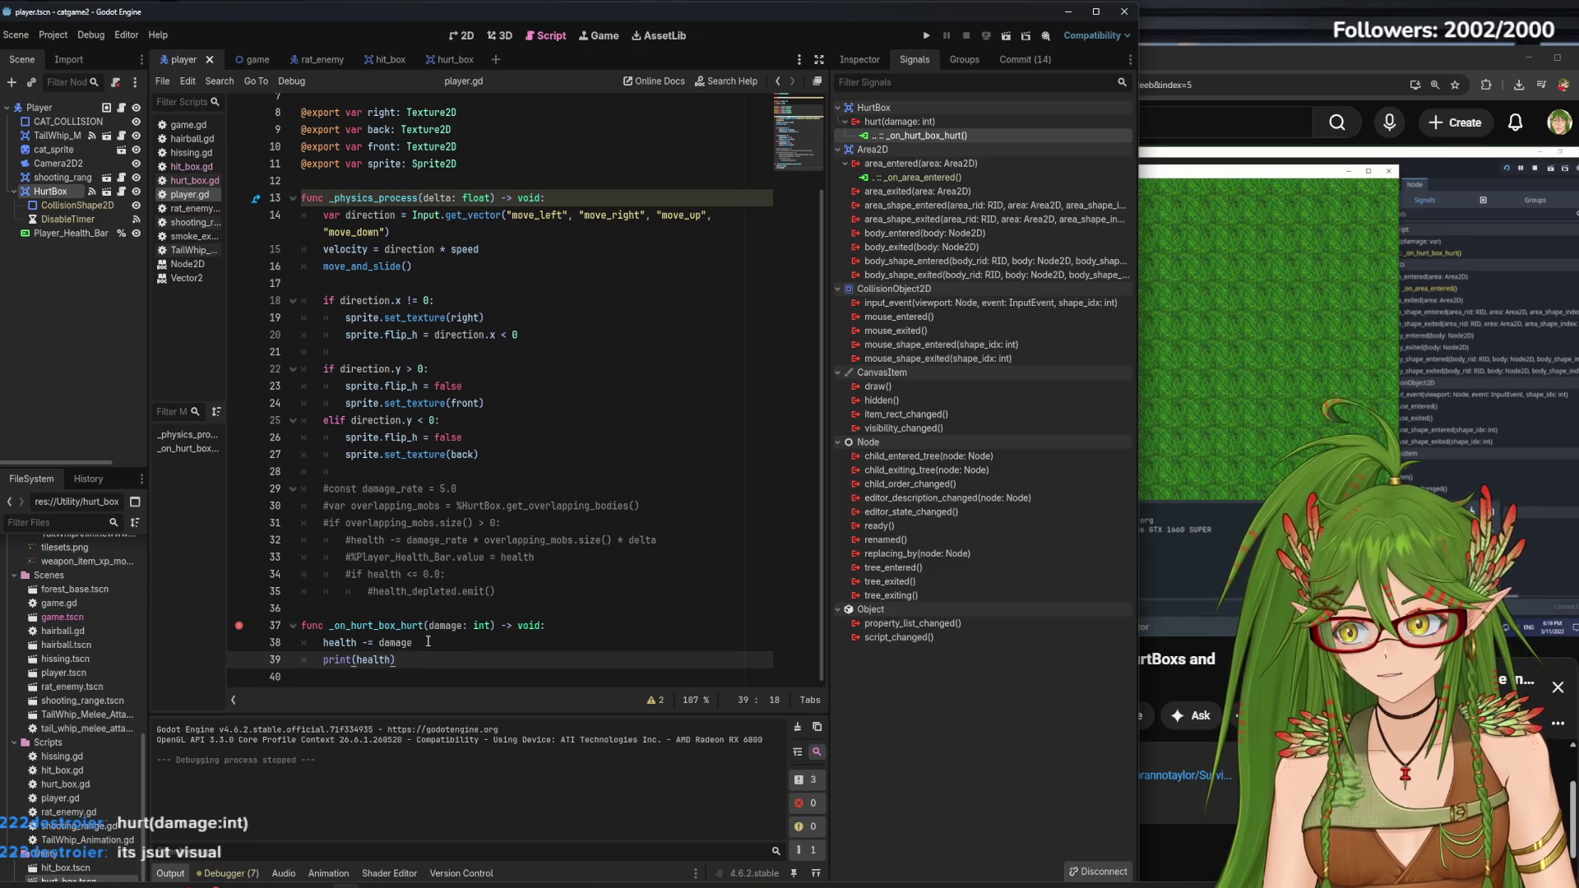
click(928, 36)
key(s)
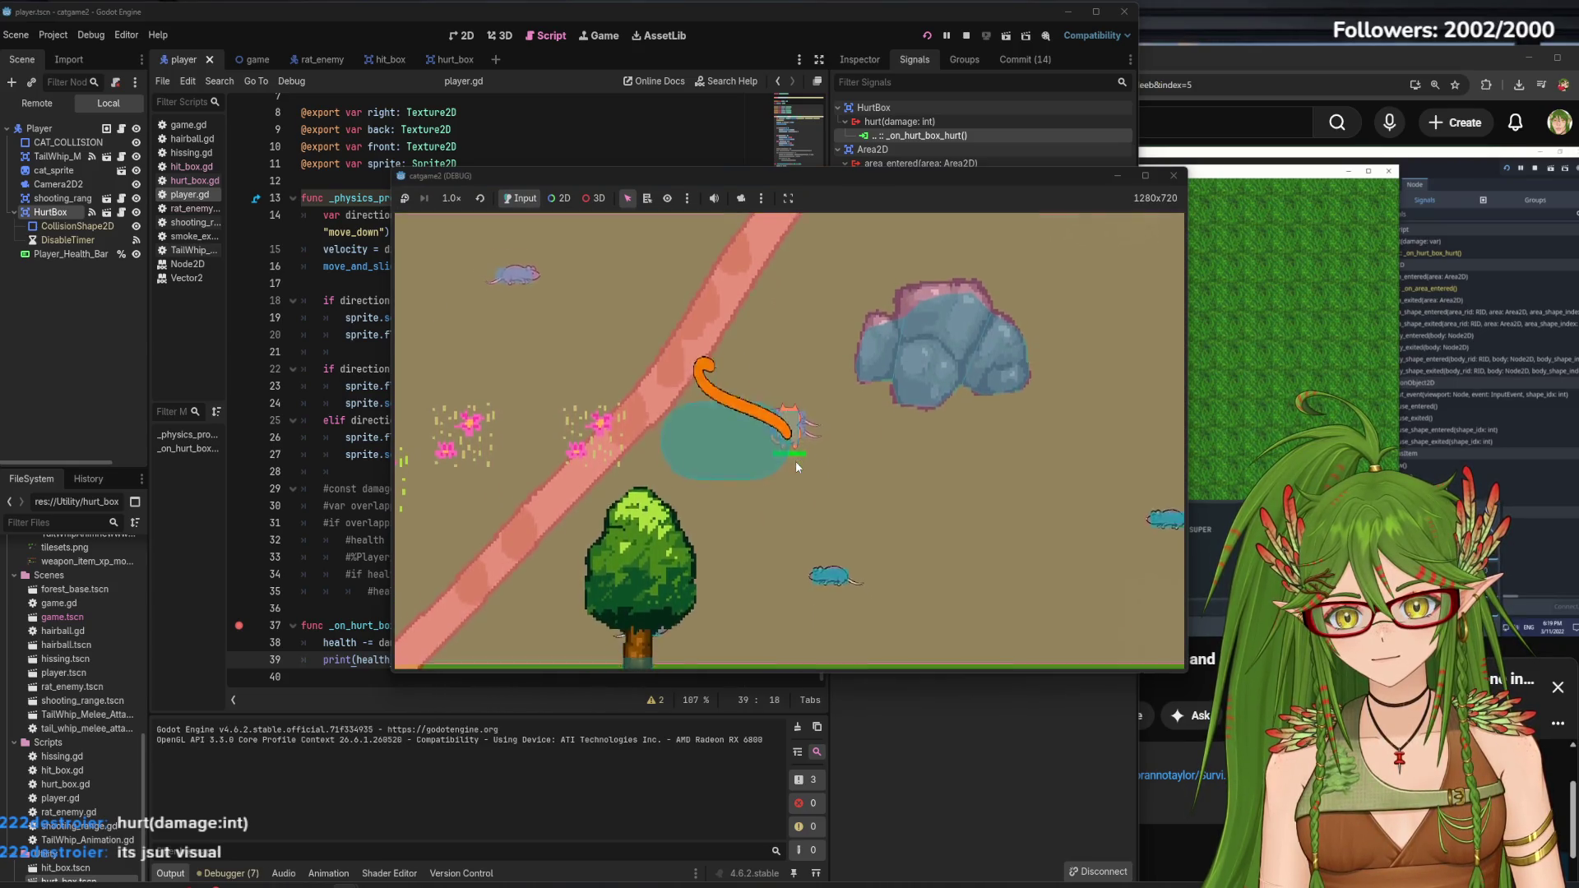
key(w)
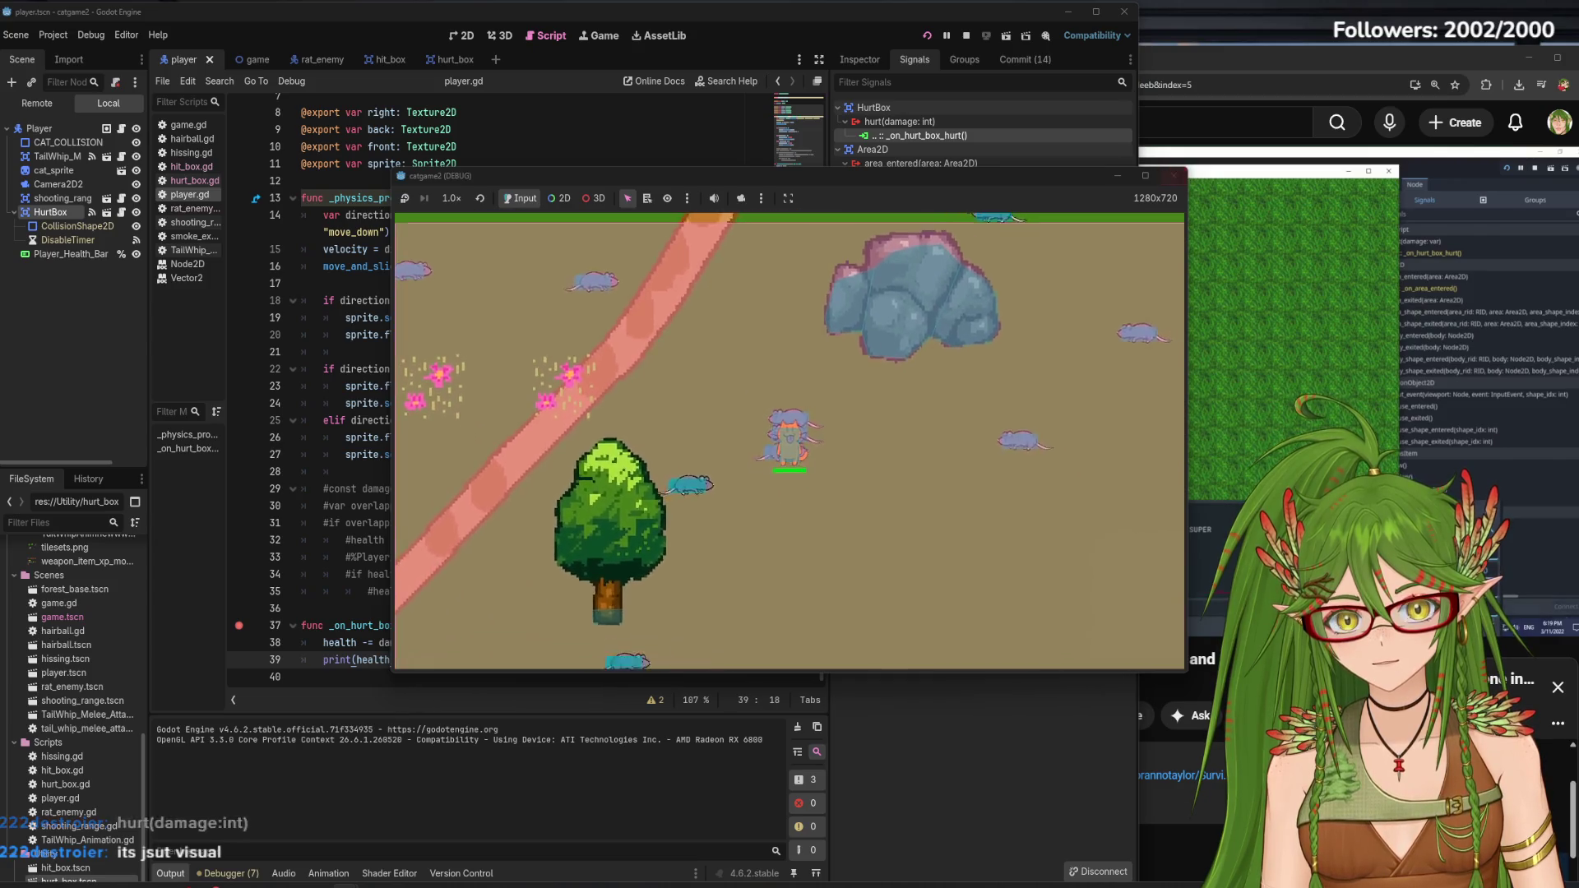
click(1173, 175)
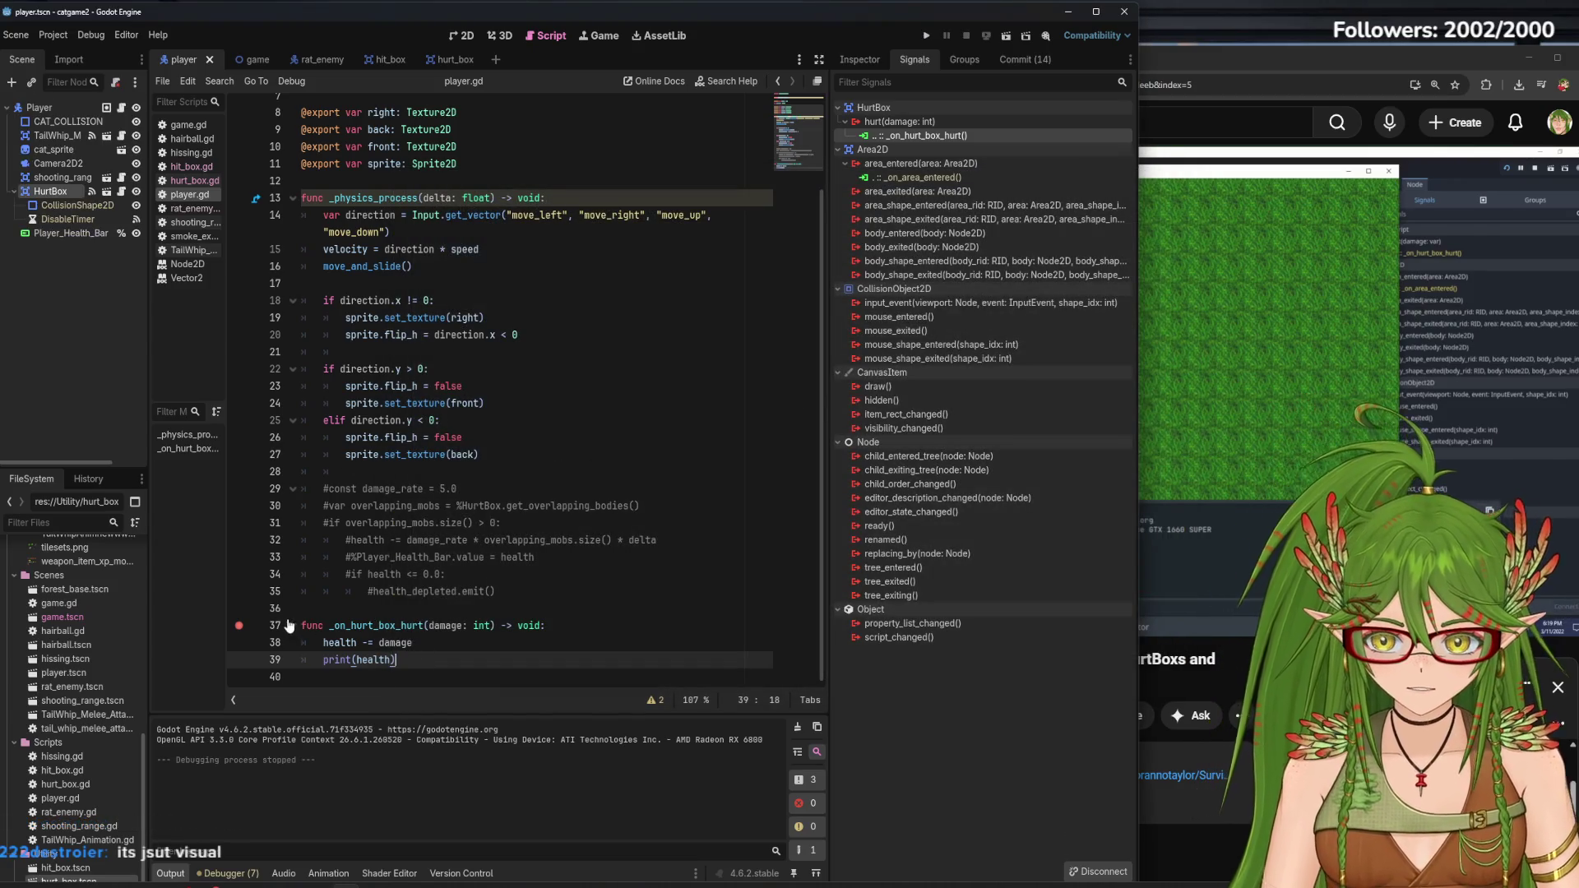
right_click(945, 137)
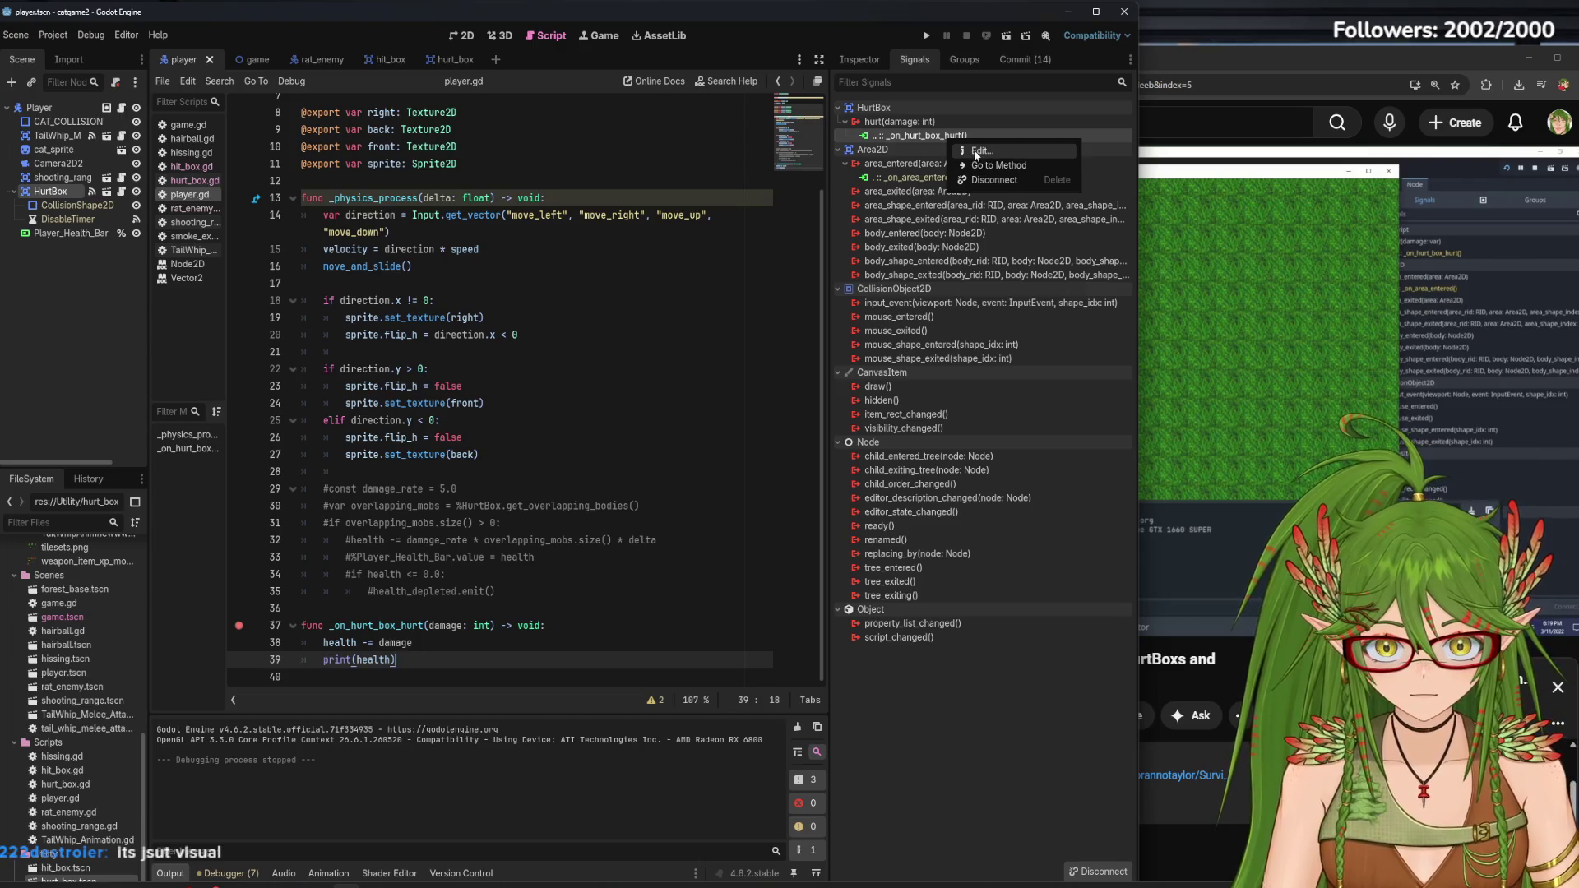
click(978, 150)
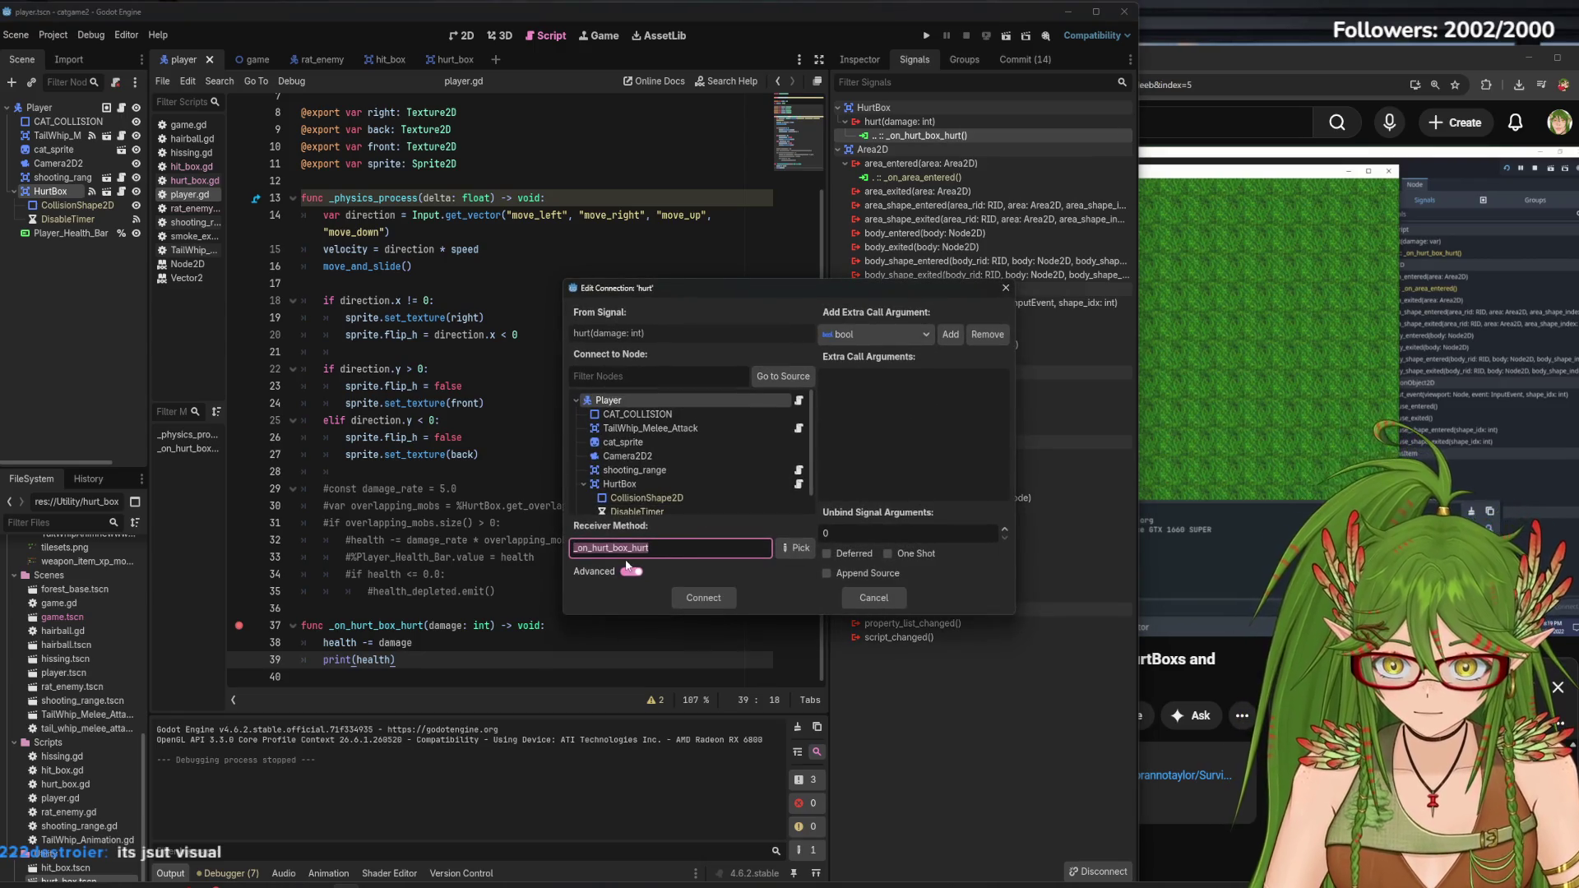
click(905, 333)
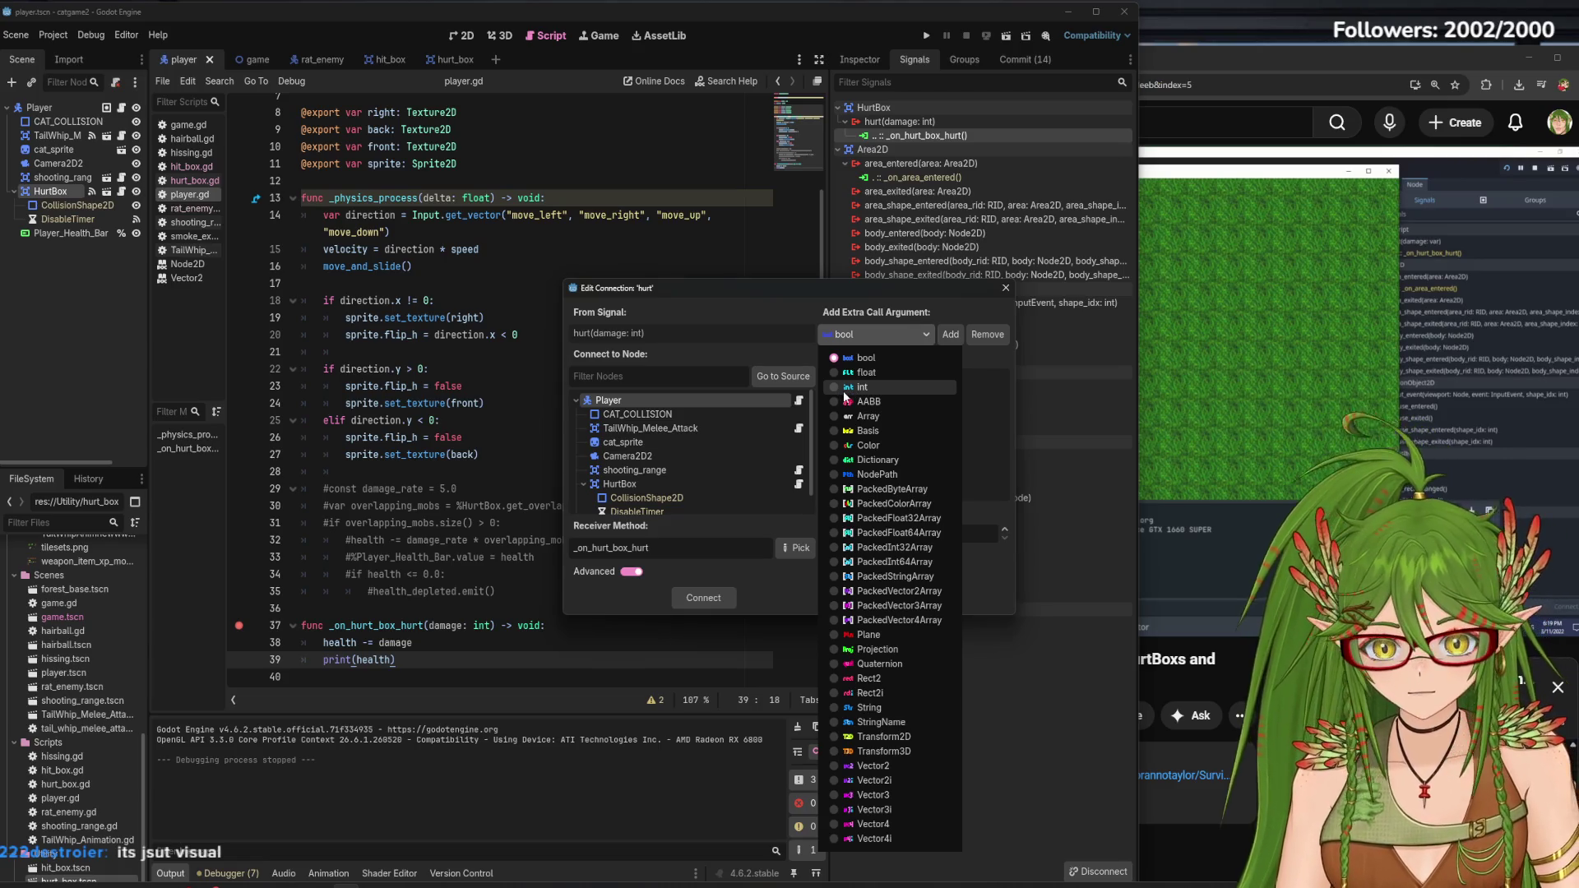
click(833, 388)
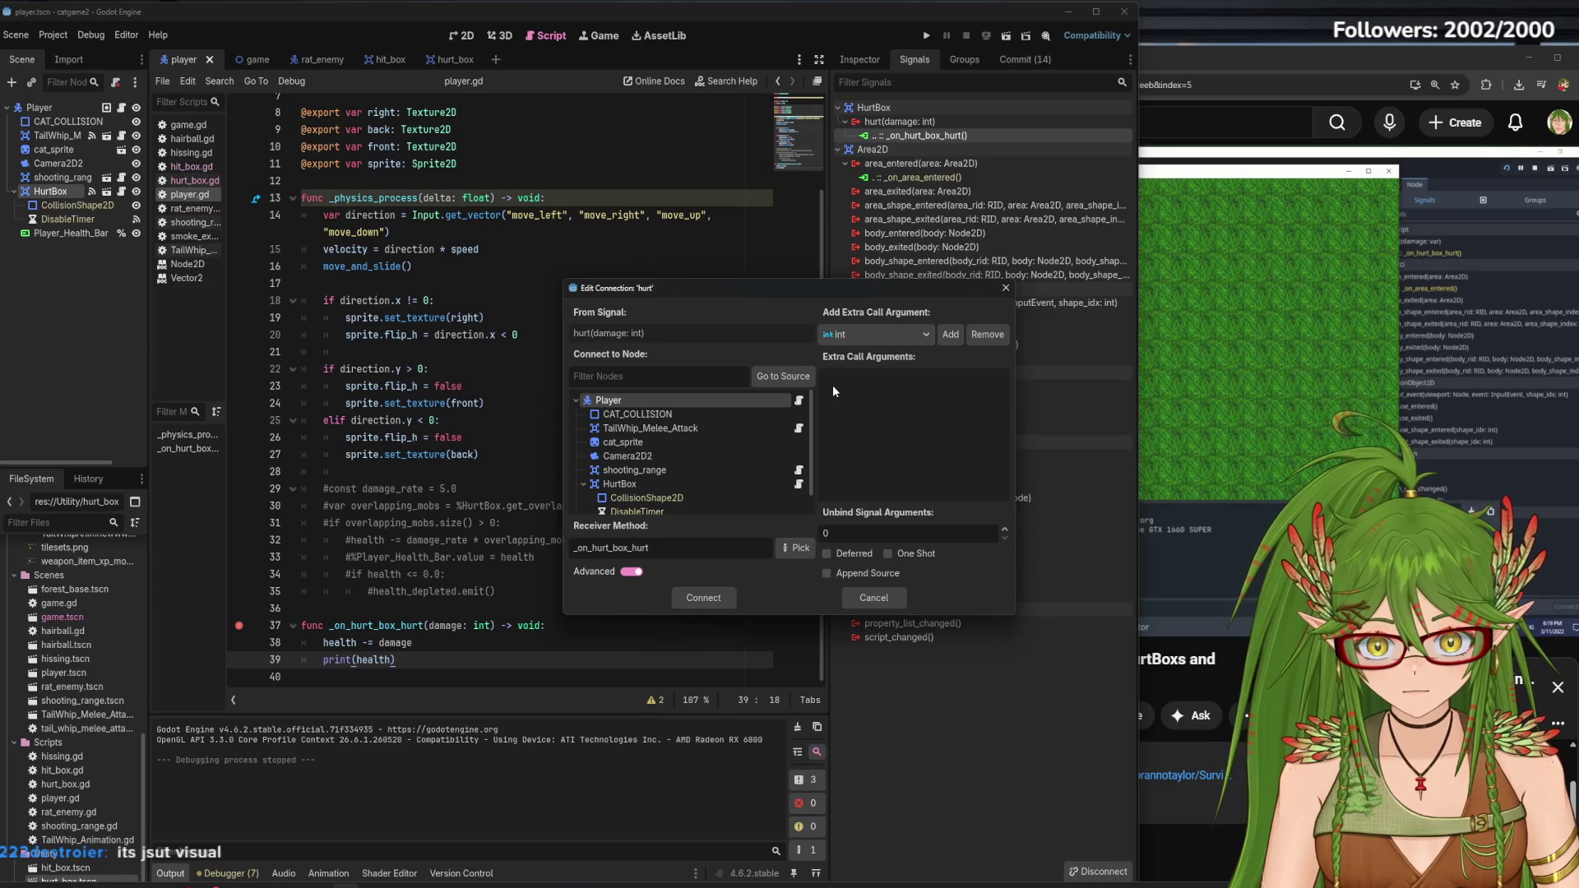
click(883, 340)
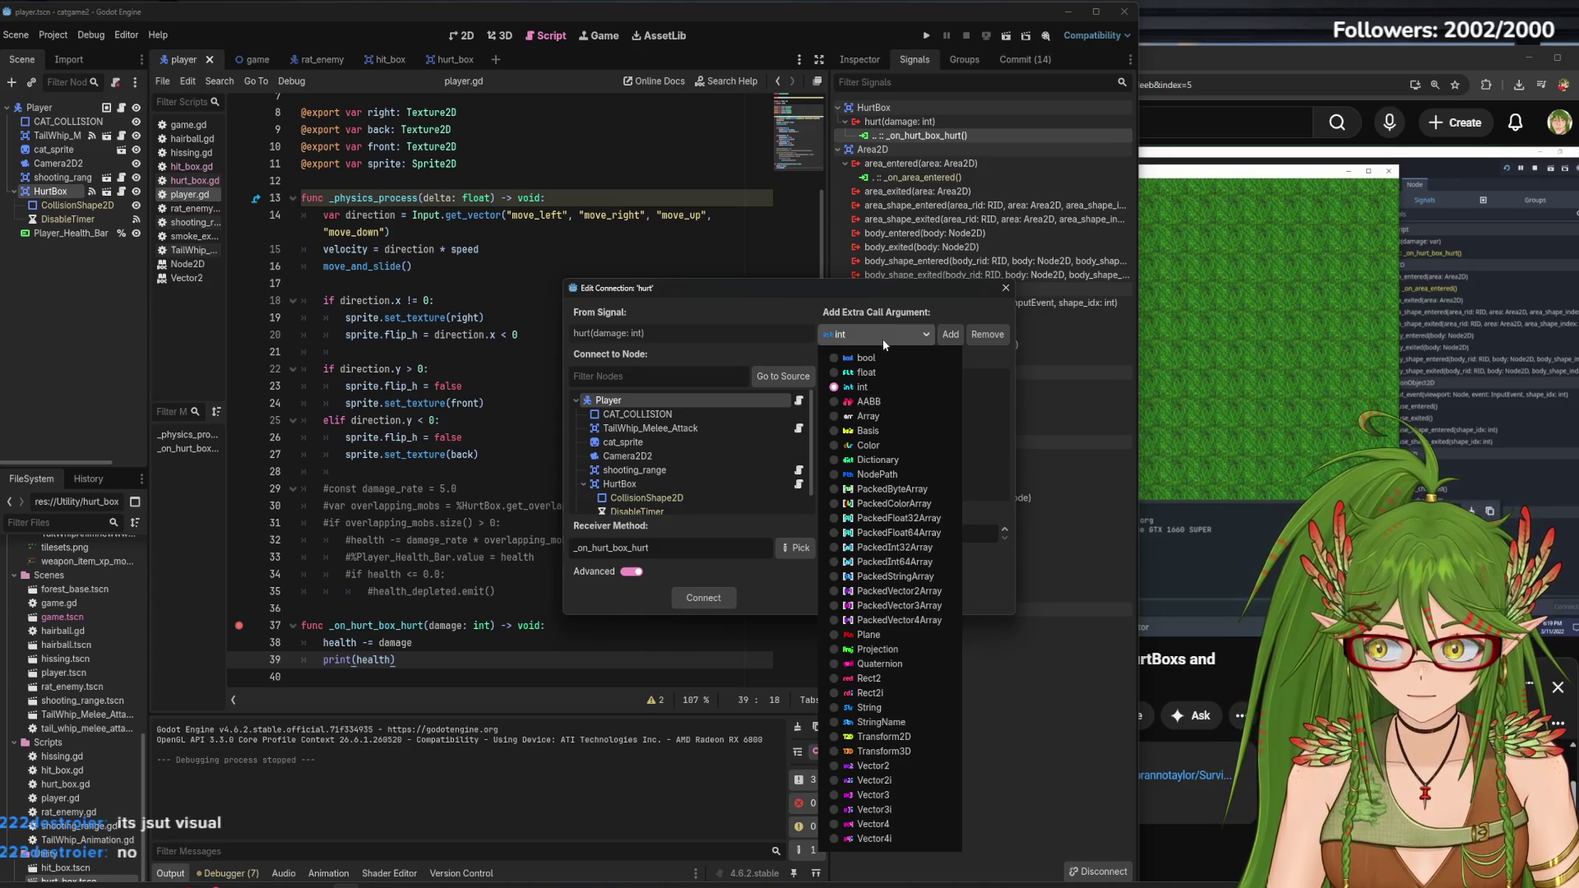
click(882, 358)
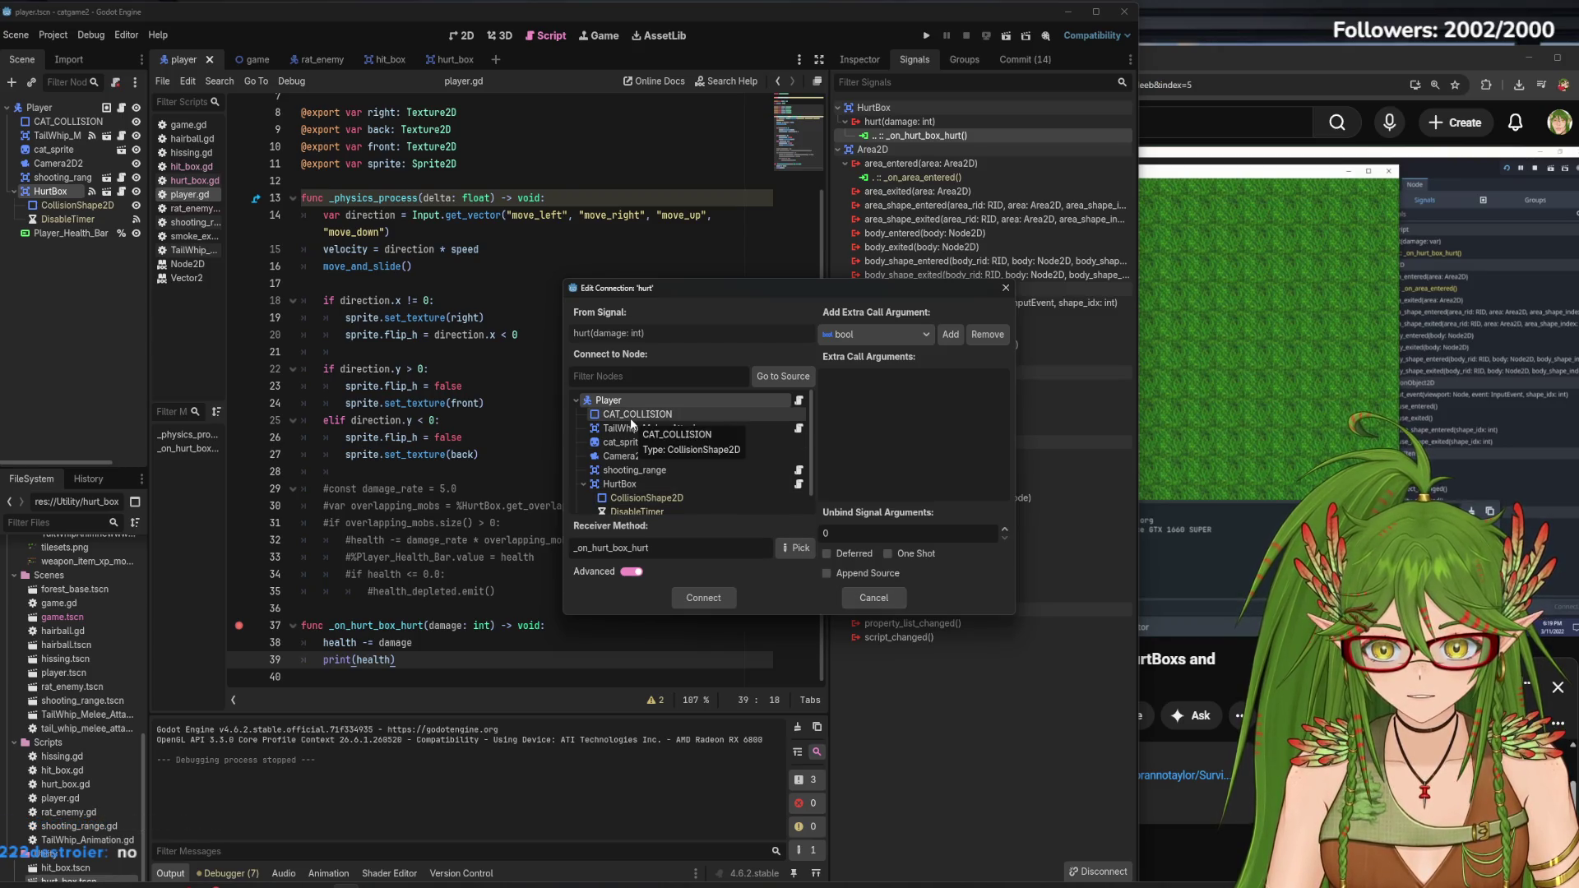
click(633, 485)
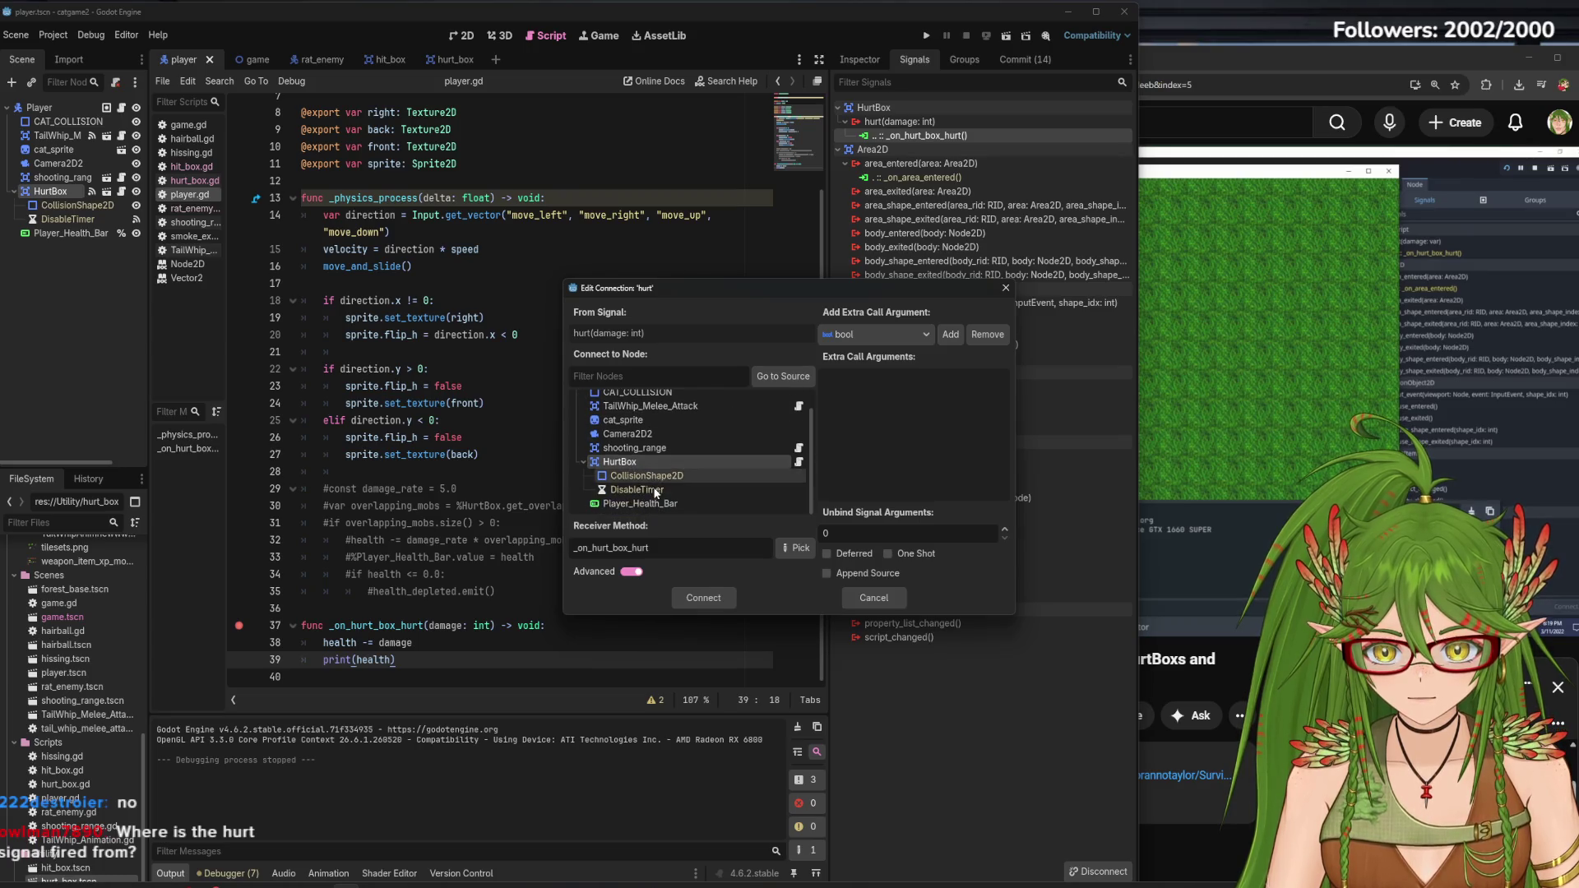
click(632, 403)
click(622, 483)
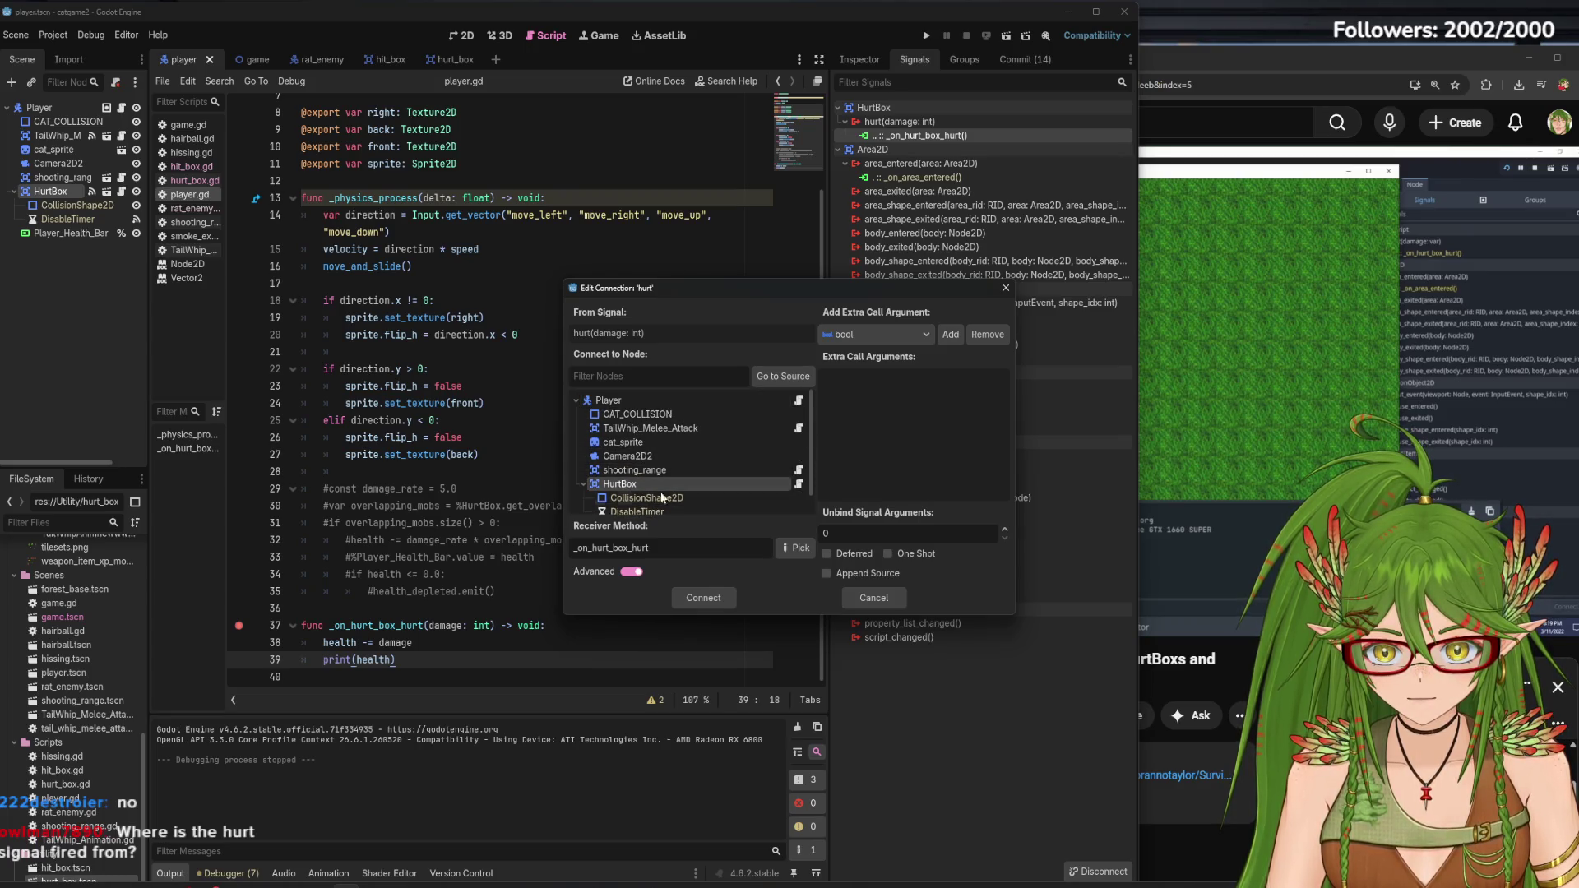
scroll(700, 496, down, 1)
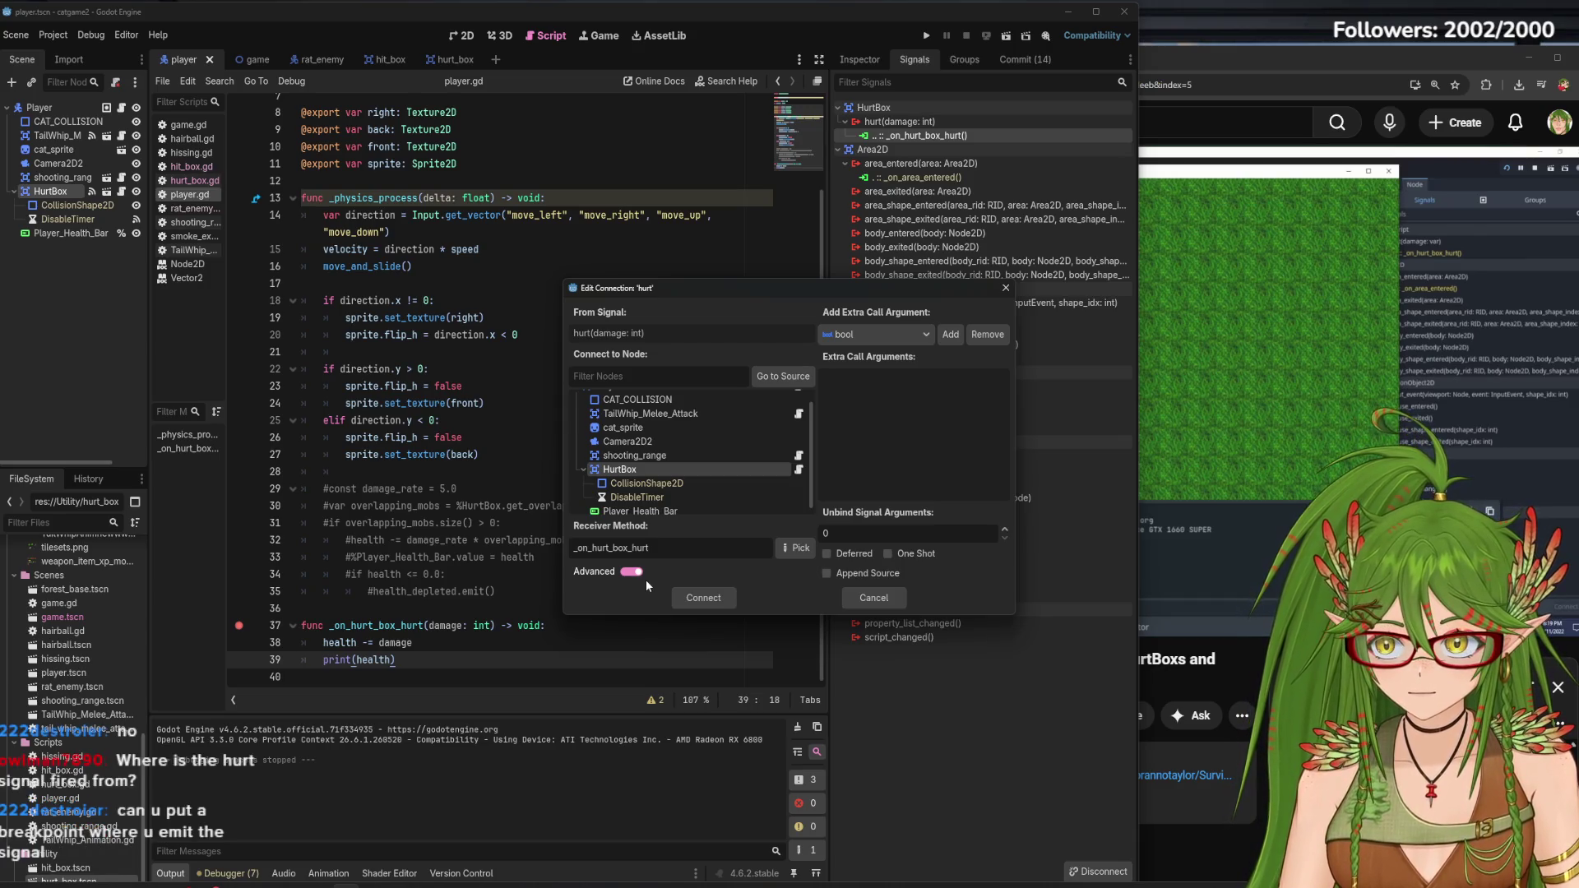
click(1242, 63)
click(1185, 358)
key(j)
key(j)
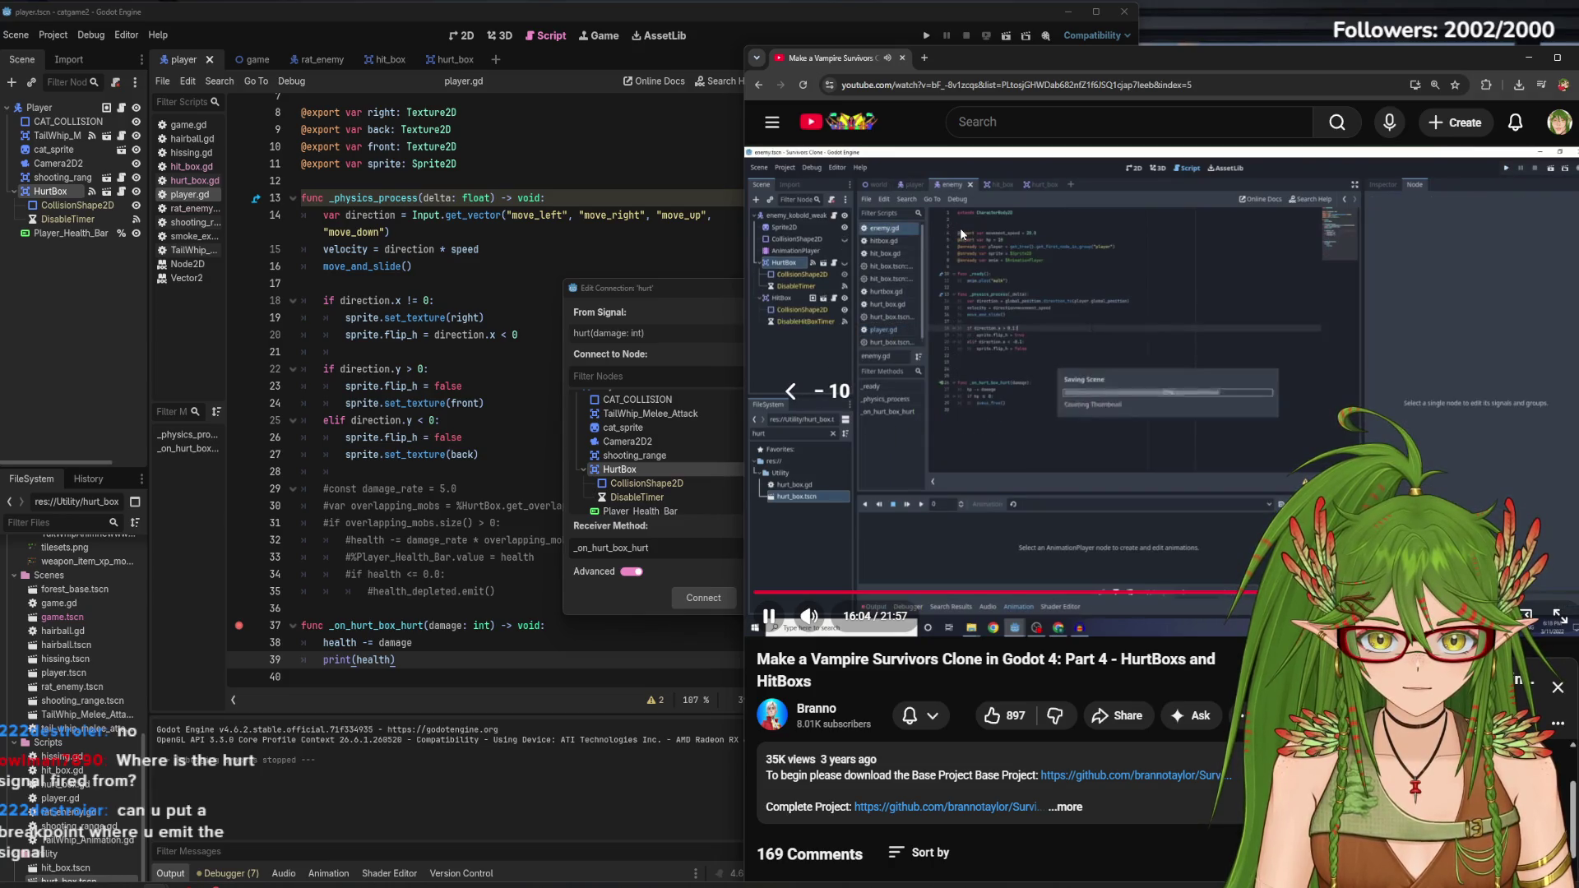
key(Left)
key(Left)
key(j)
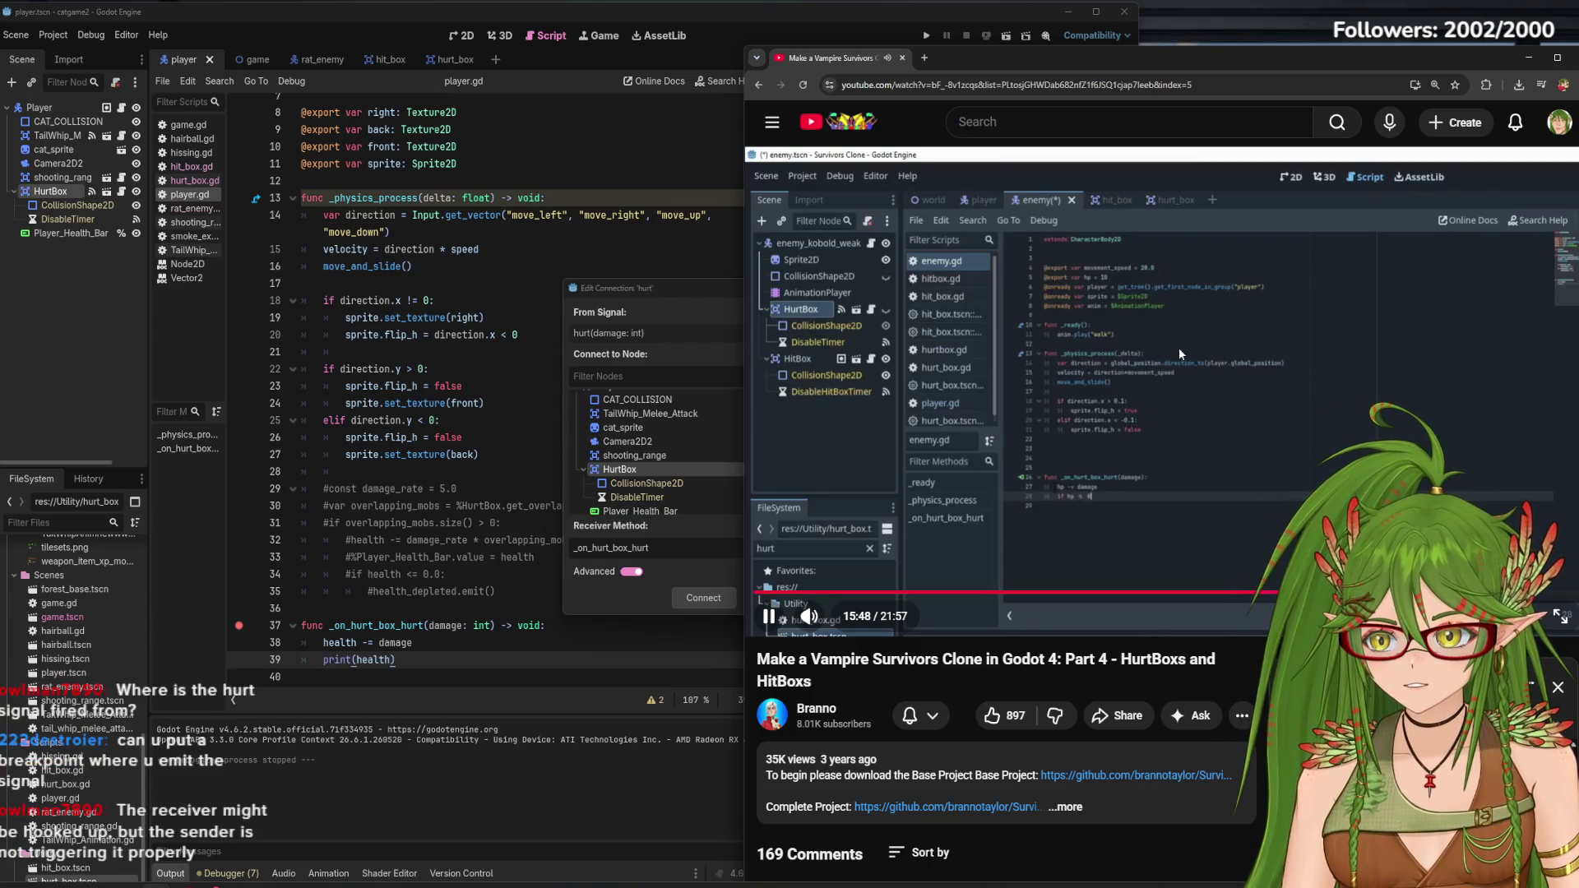
key(k)
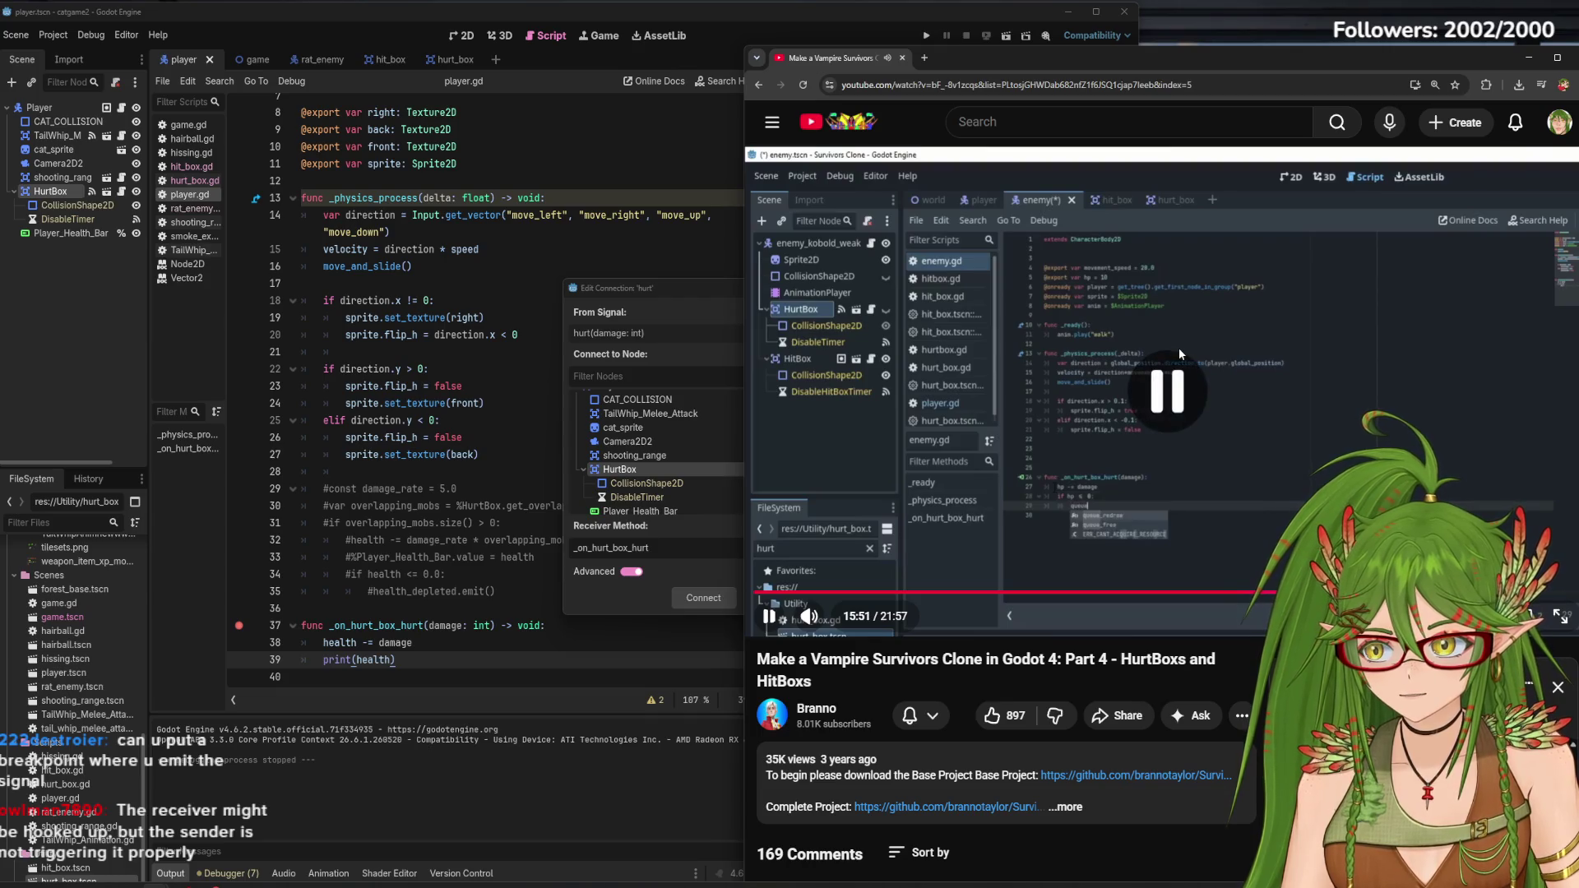
click(487, 658)
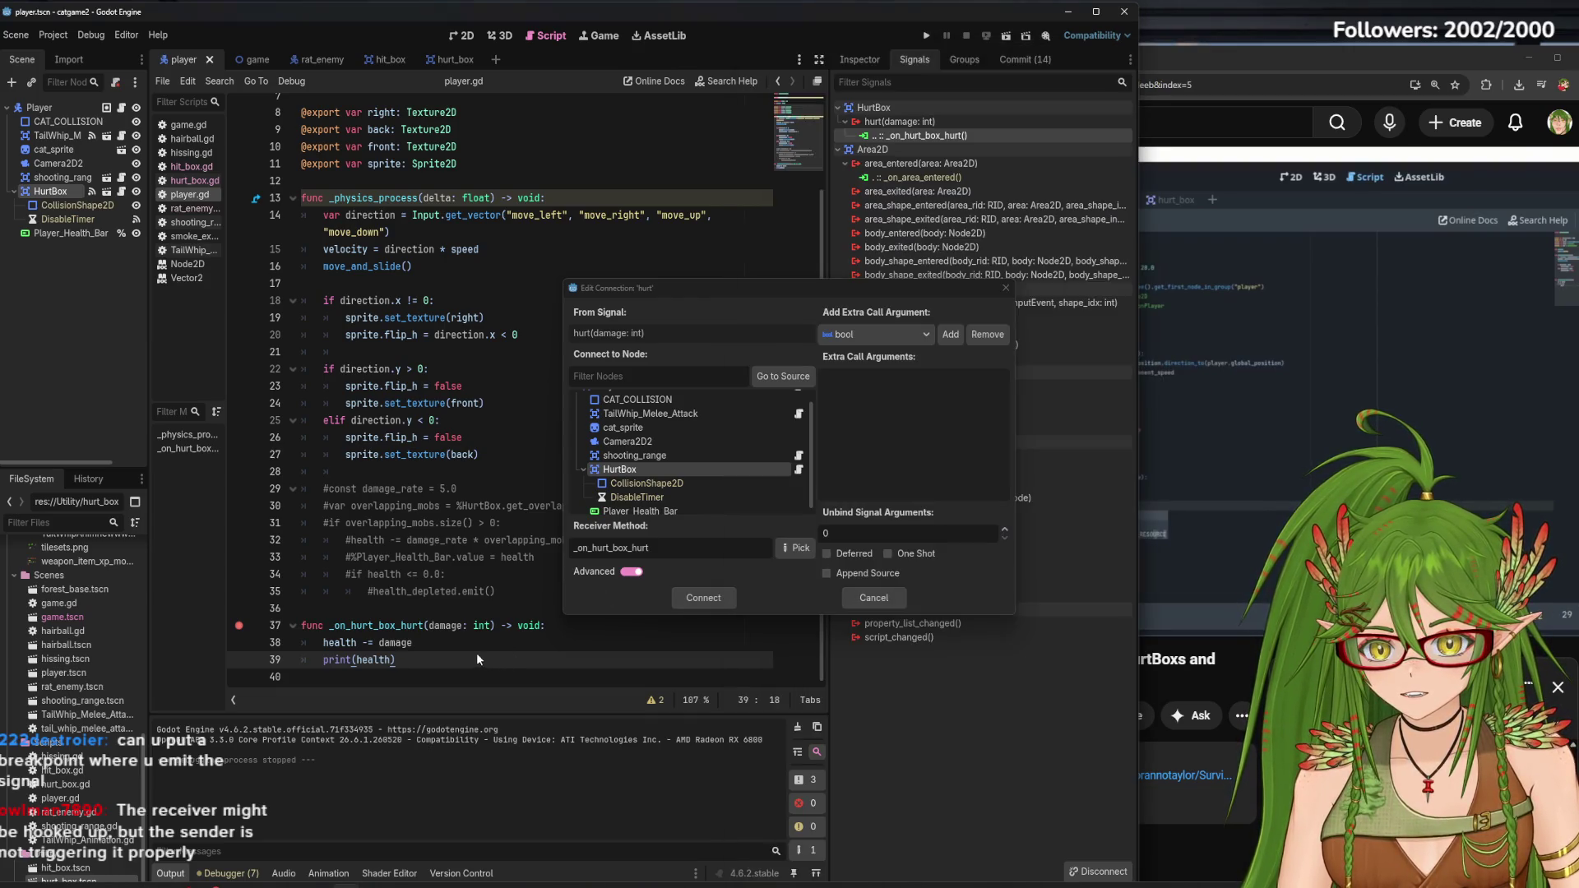
click(1005, 288)
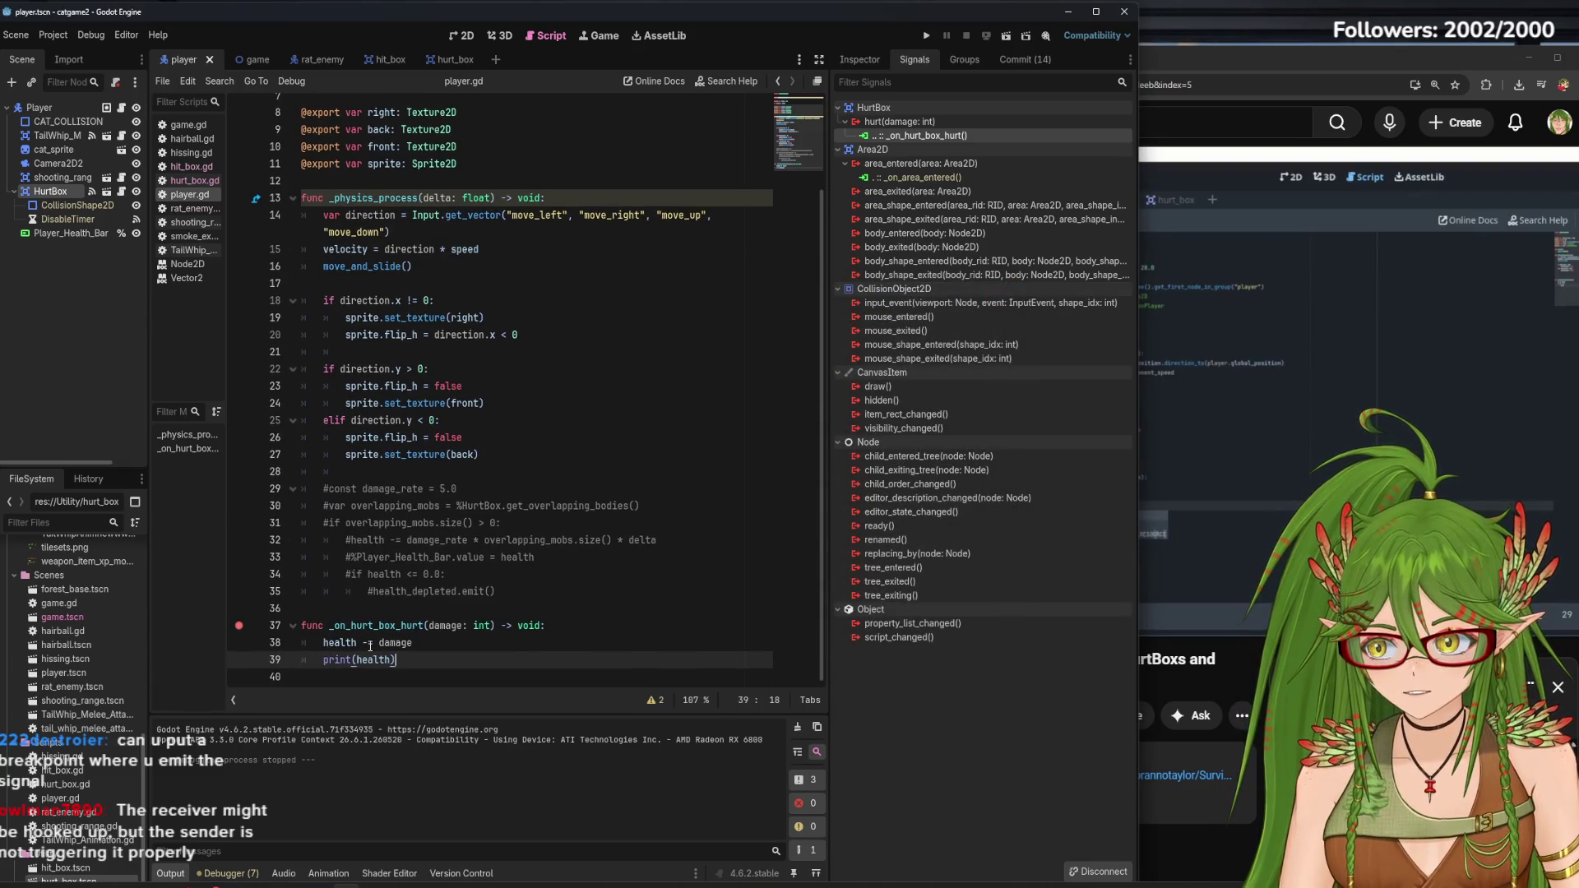
In hurt_box.gd, add breakpoints on the hurt signal line 9 and hurt.emit(damage) line 24
click(451, 64)
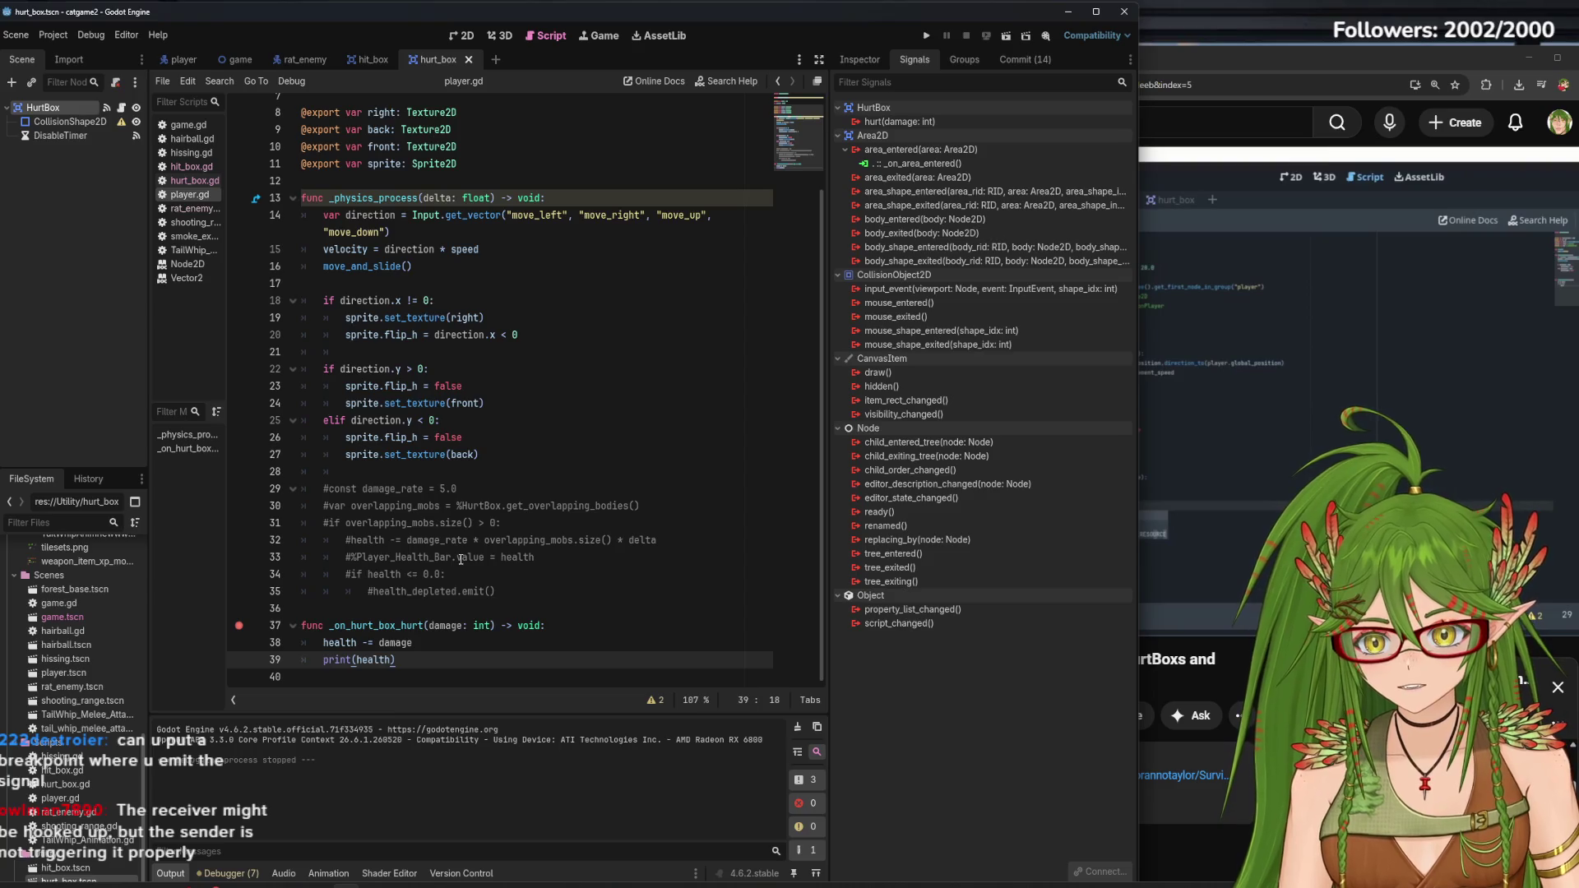
click(183, 182)
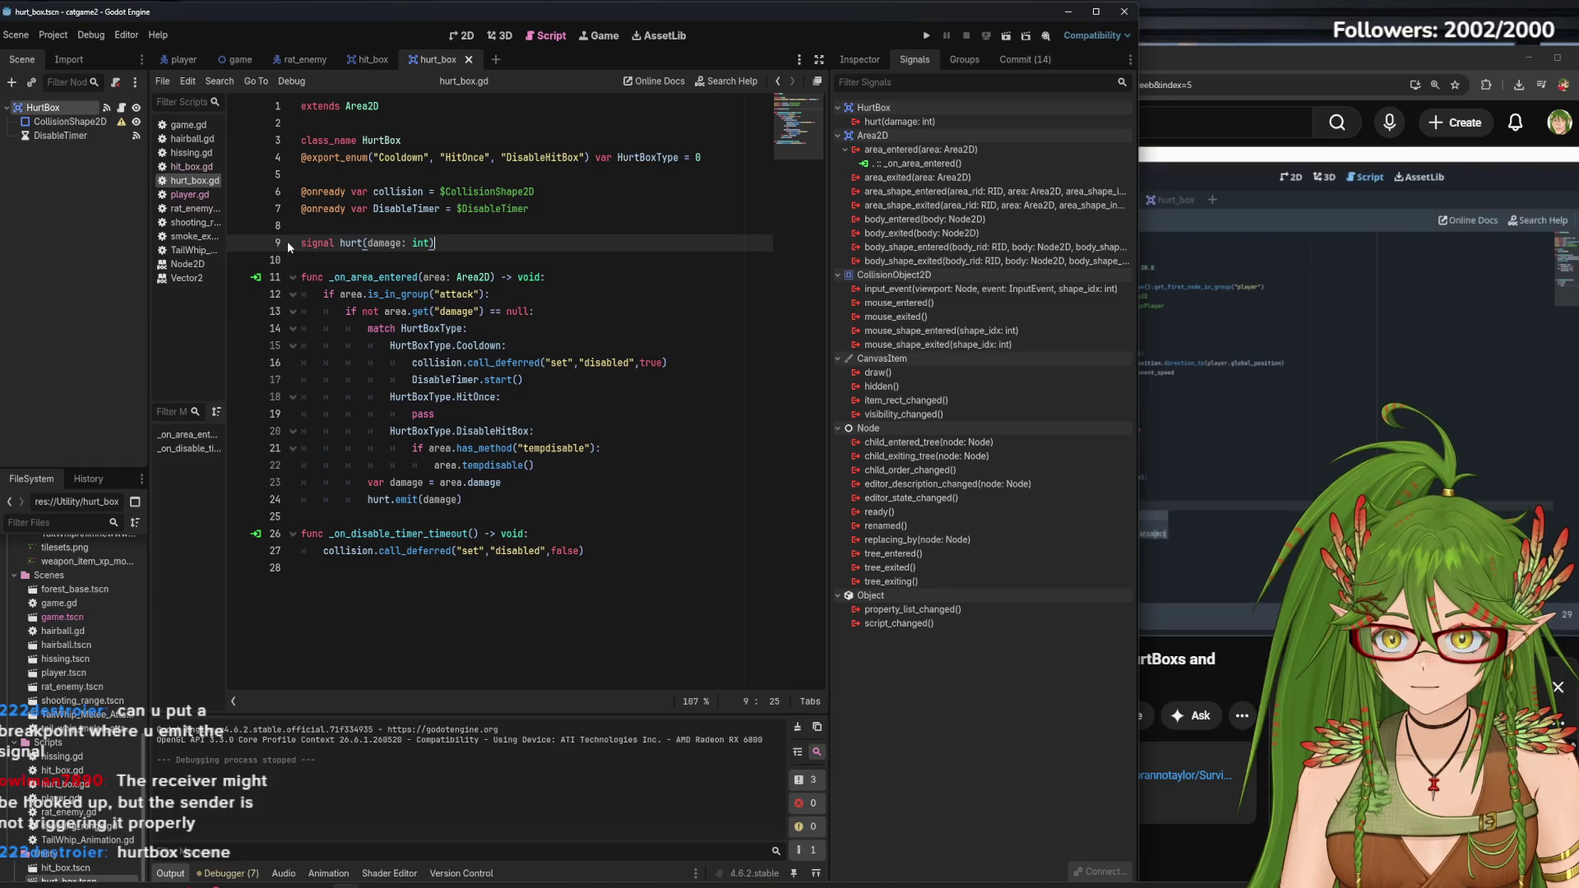
click(239, 243)
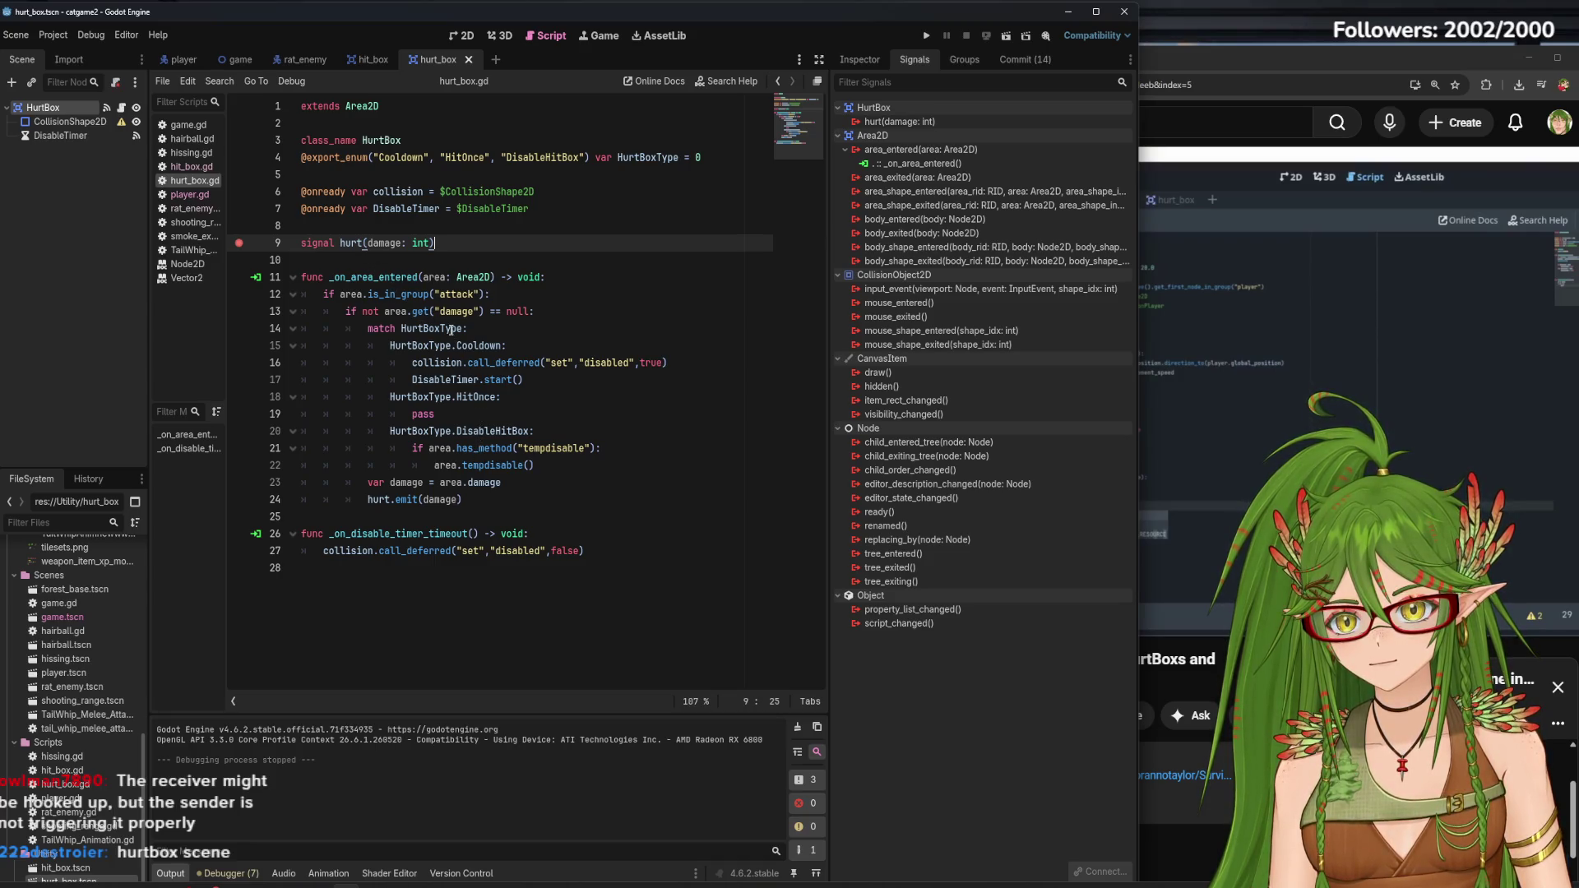
drag(465, 499, 369, 502)
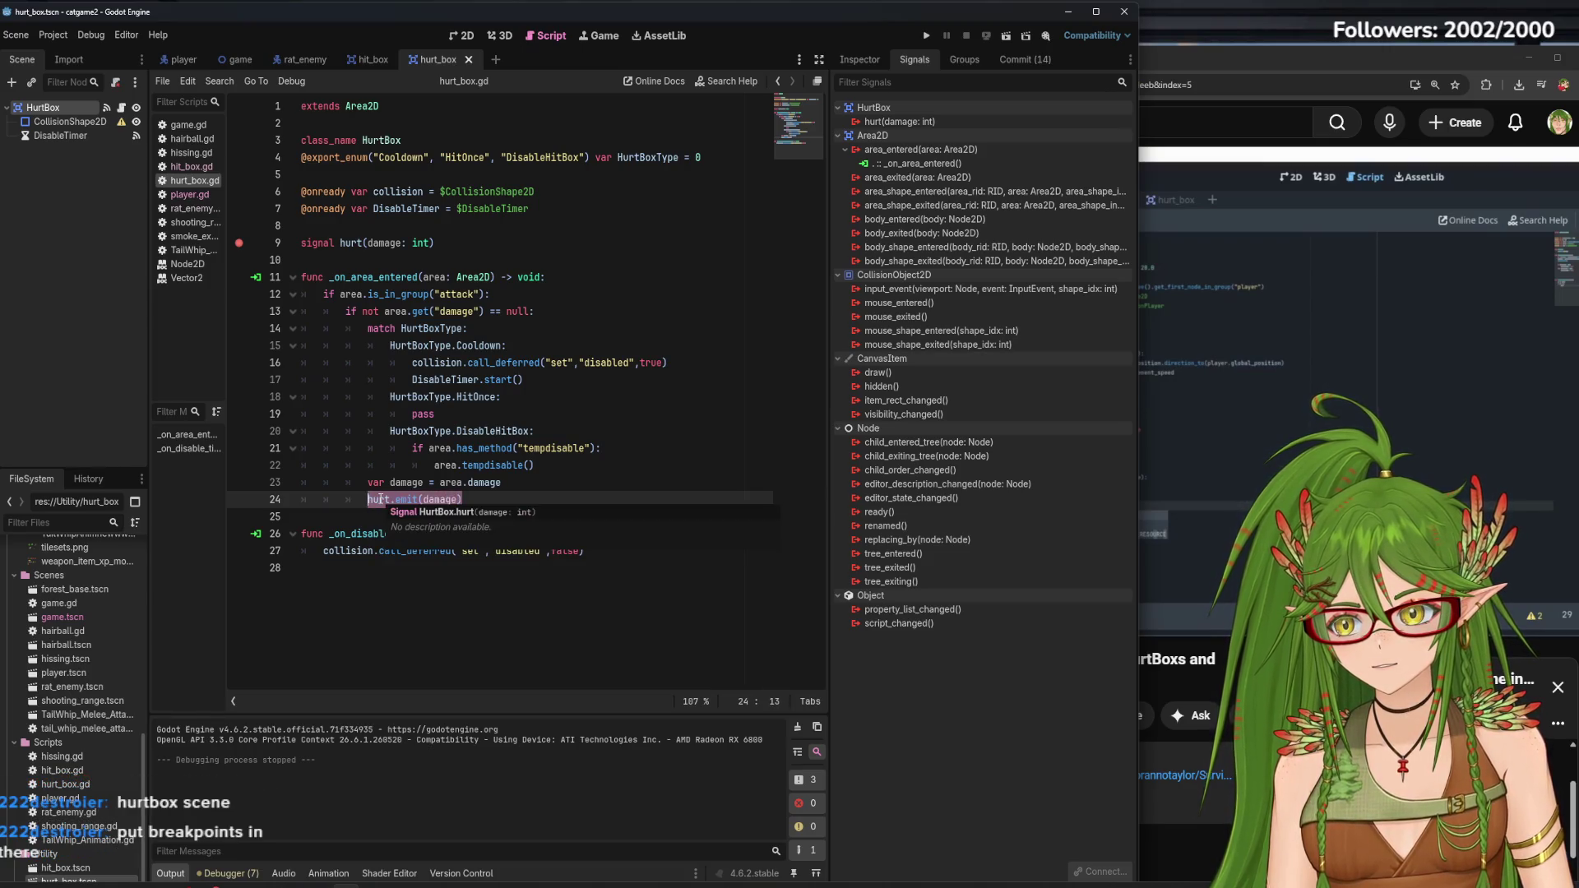
click(240, 501)
click(646, 582)
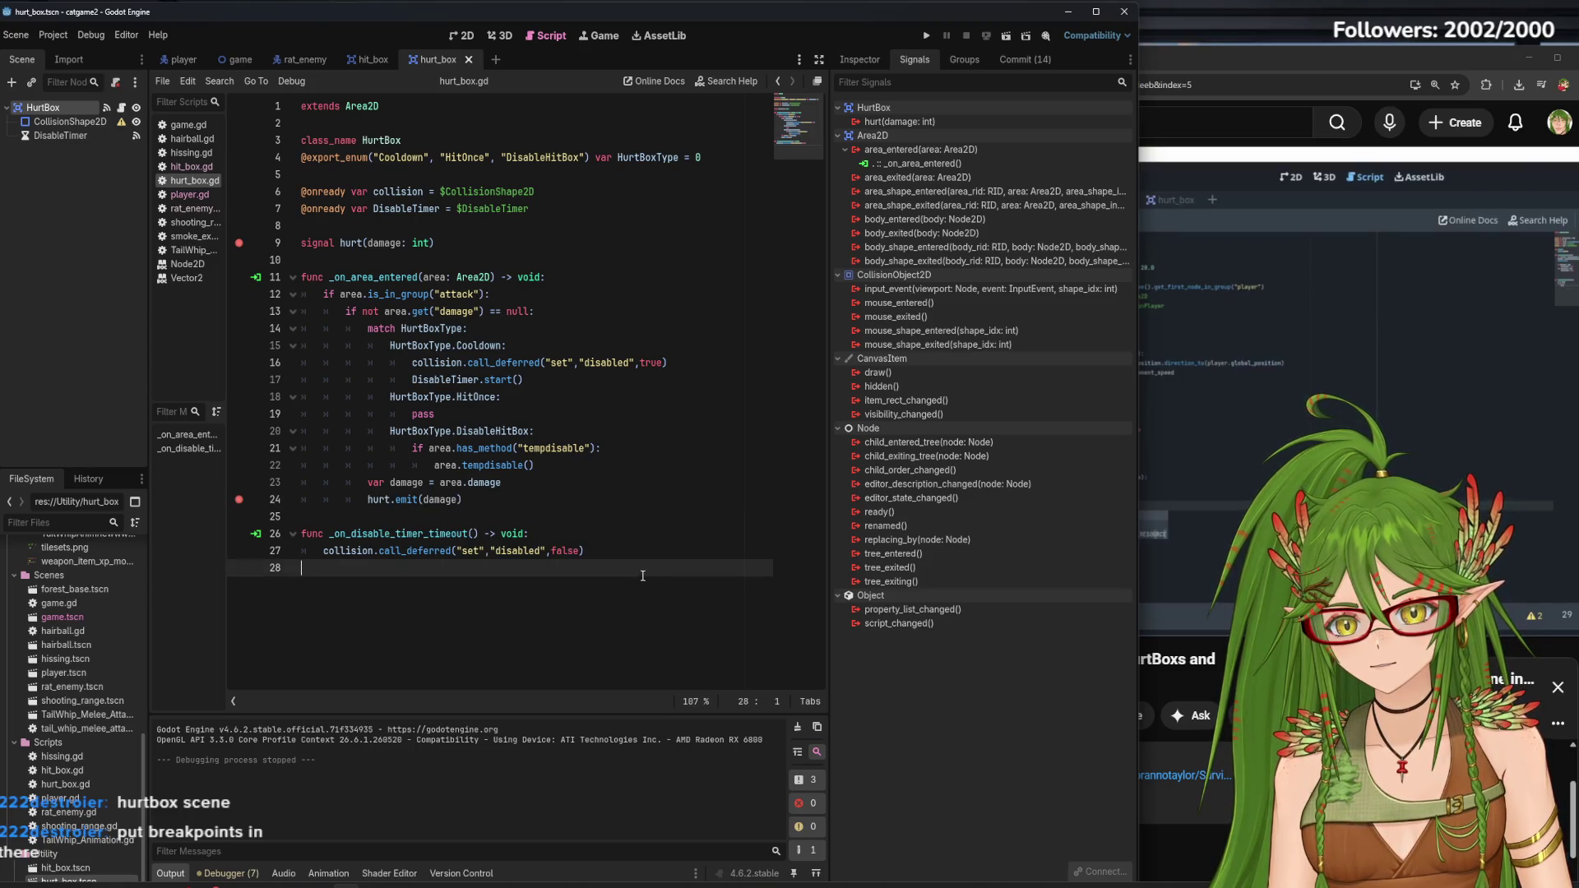
Run the game with F5, walk the cat into the rats, then stop it
key(F5)
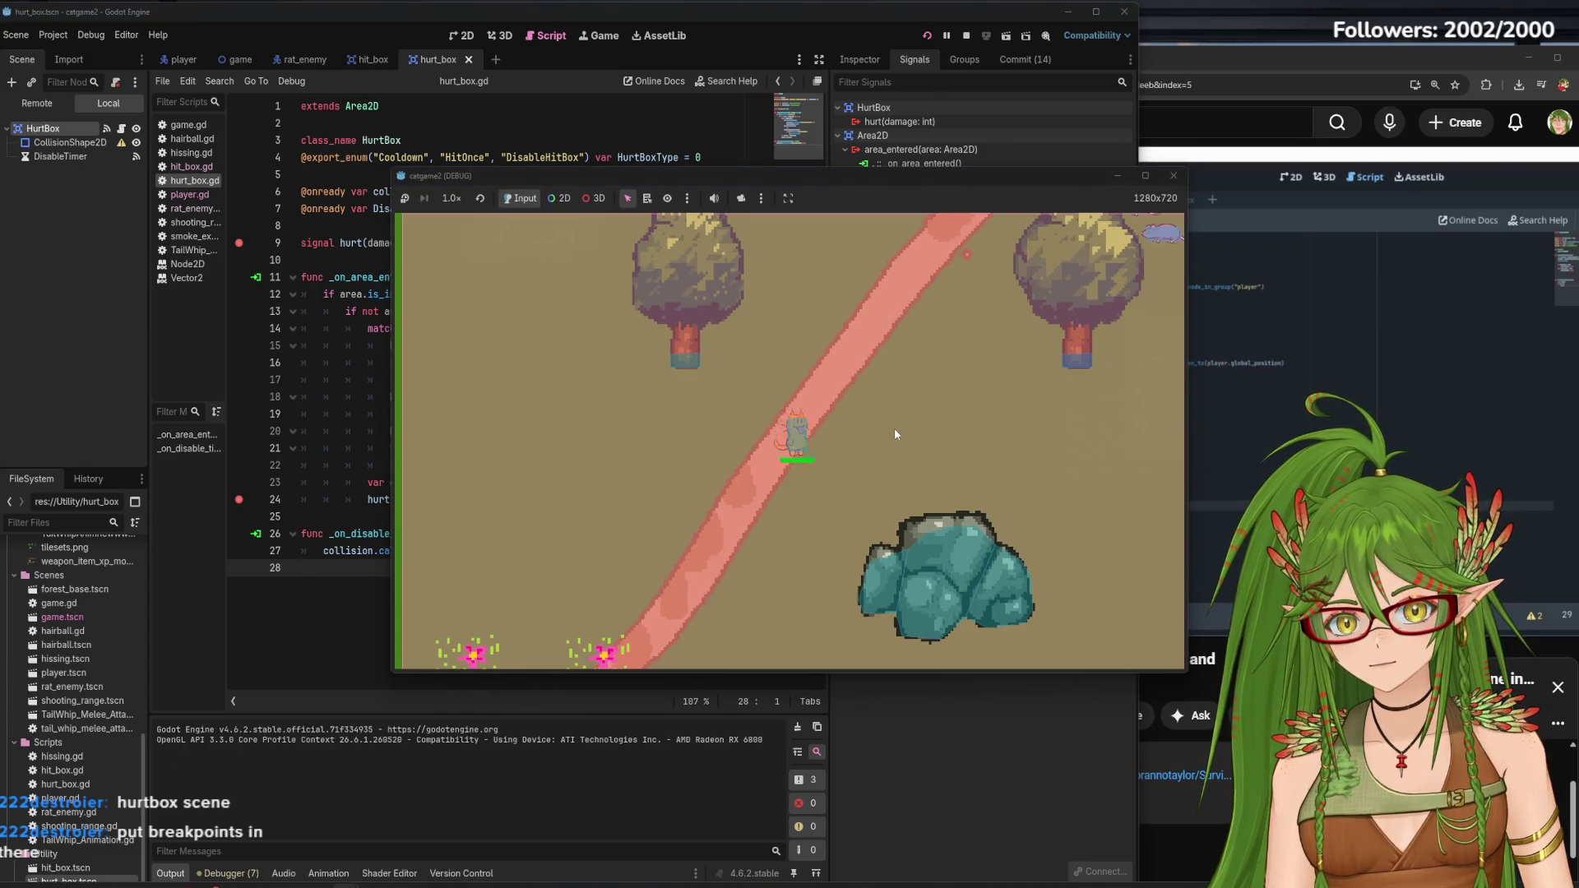
key(w)
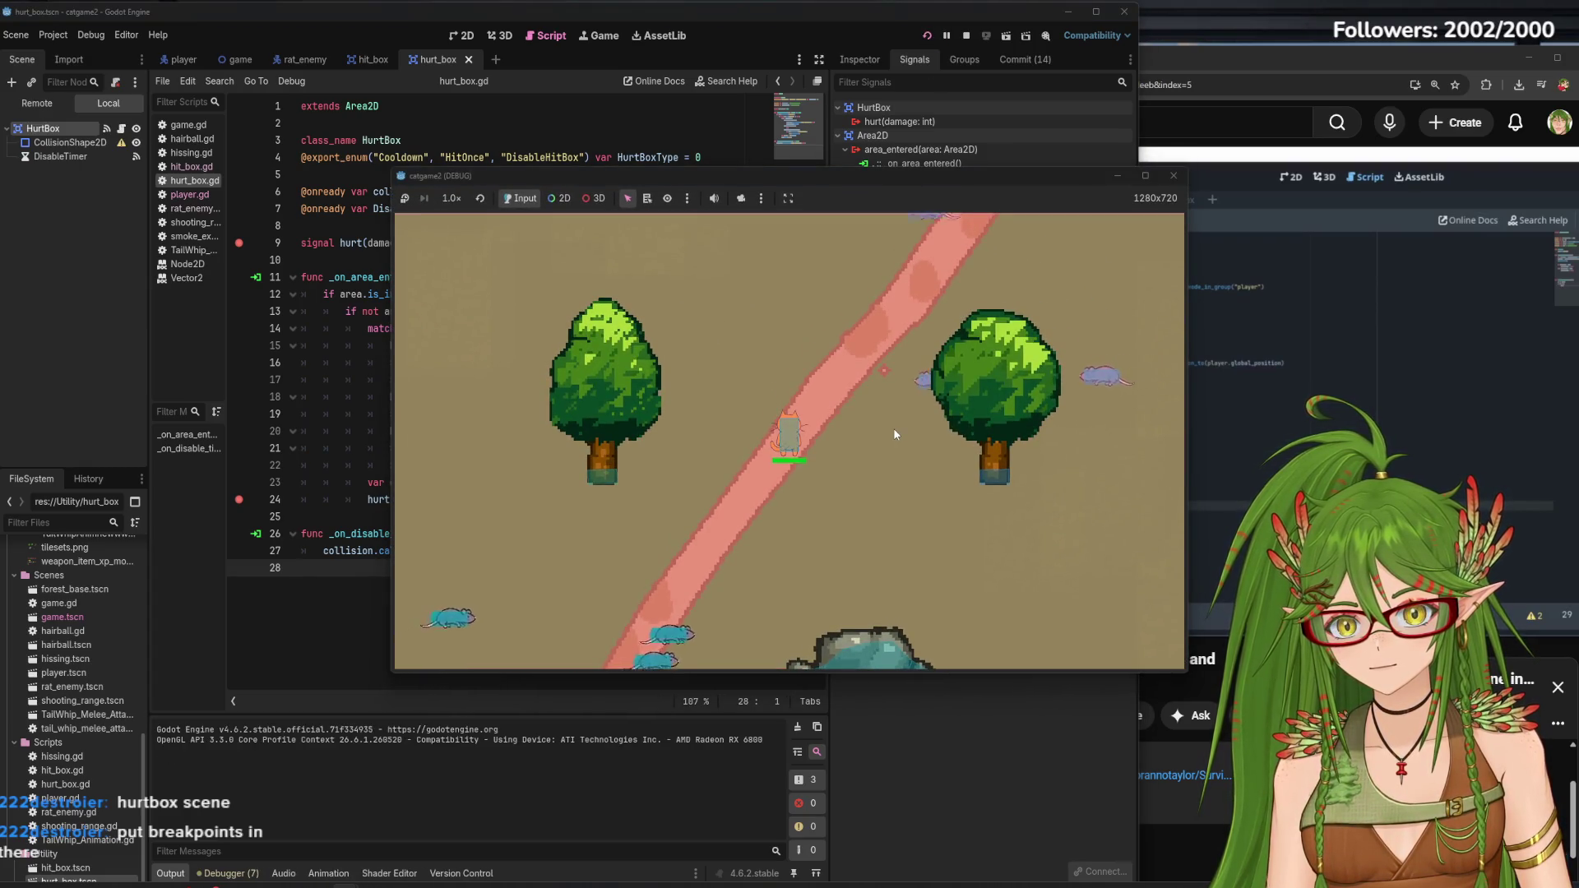
key(d)
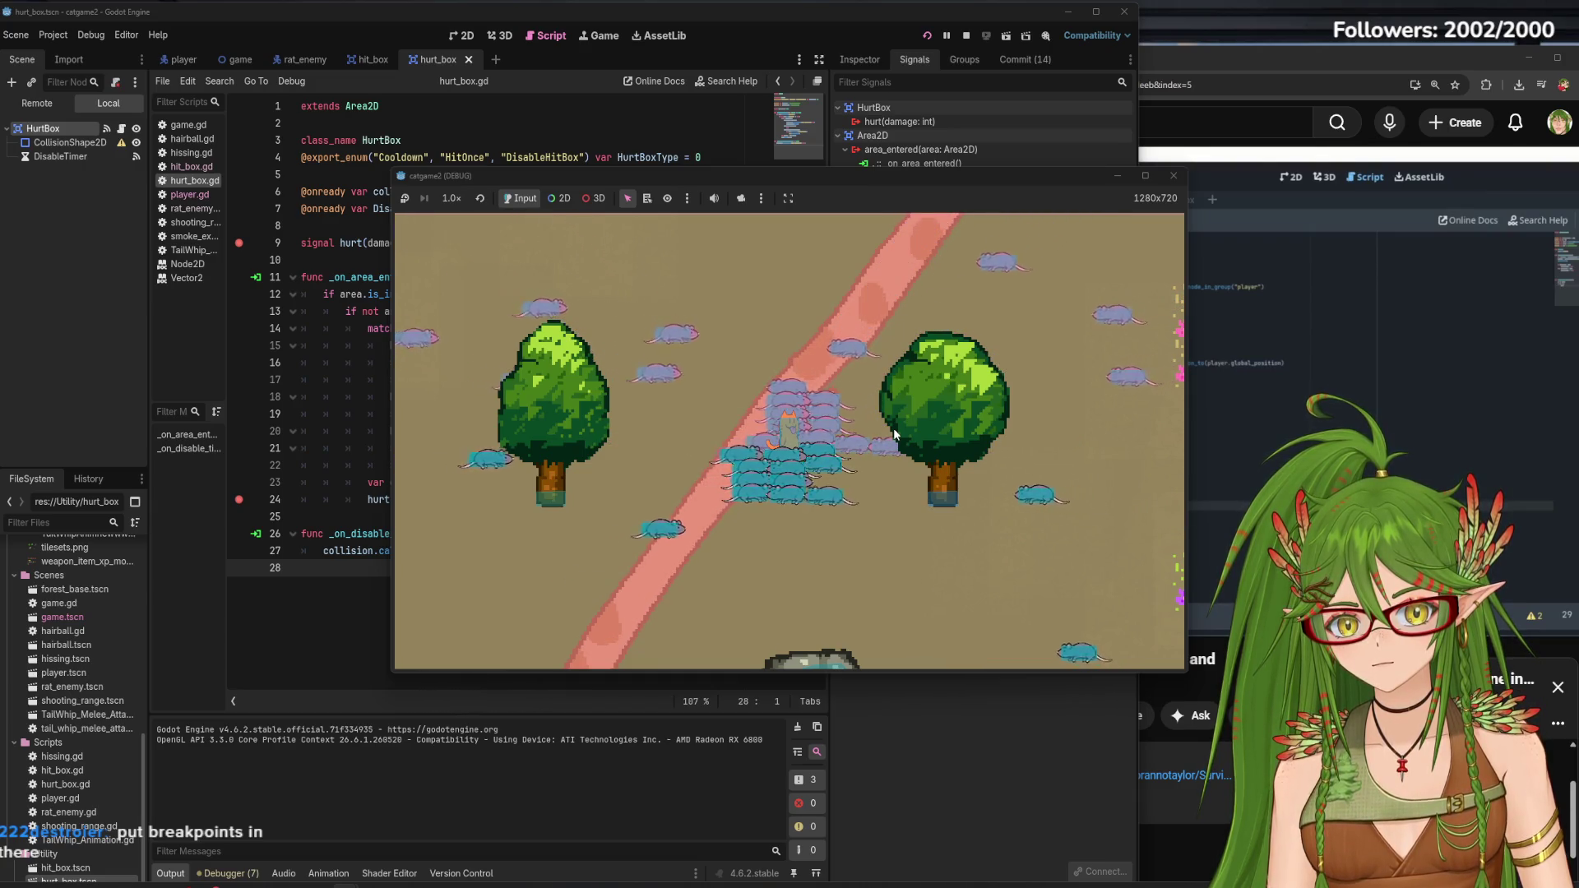
click(1173, 176)
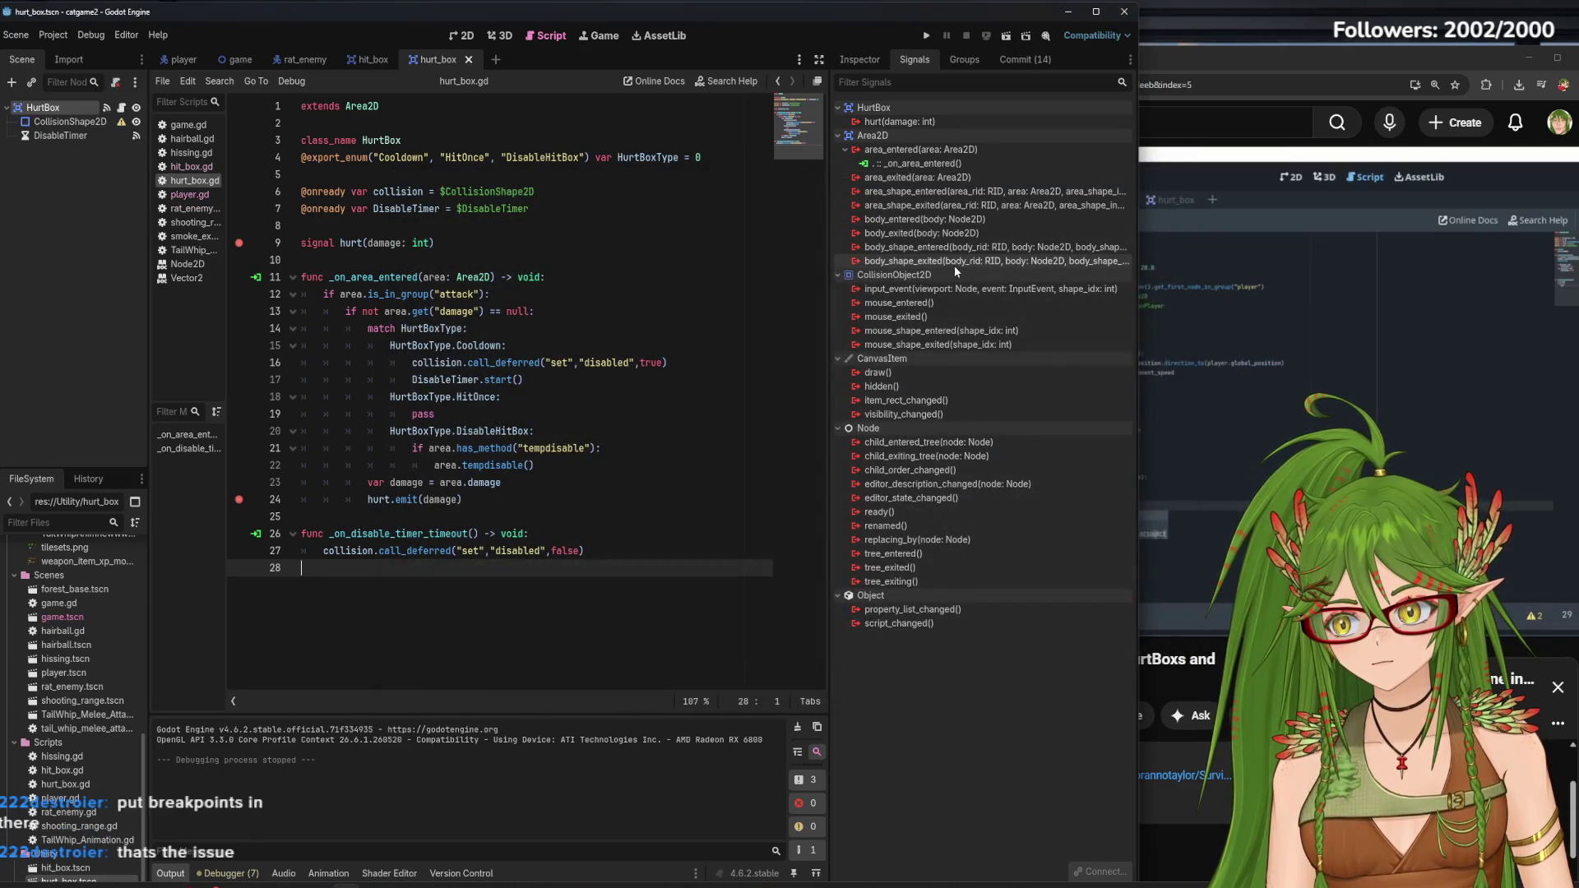
View the HurtBox node's properties in the Inspector, then bring the YouTube tutorial to the front
mouse_move(483, 450)
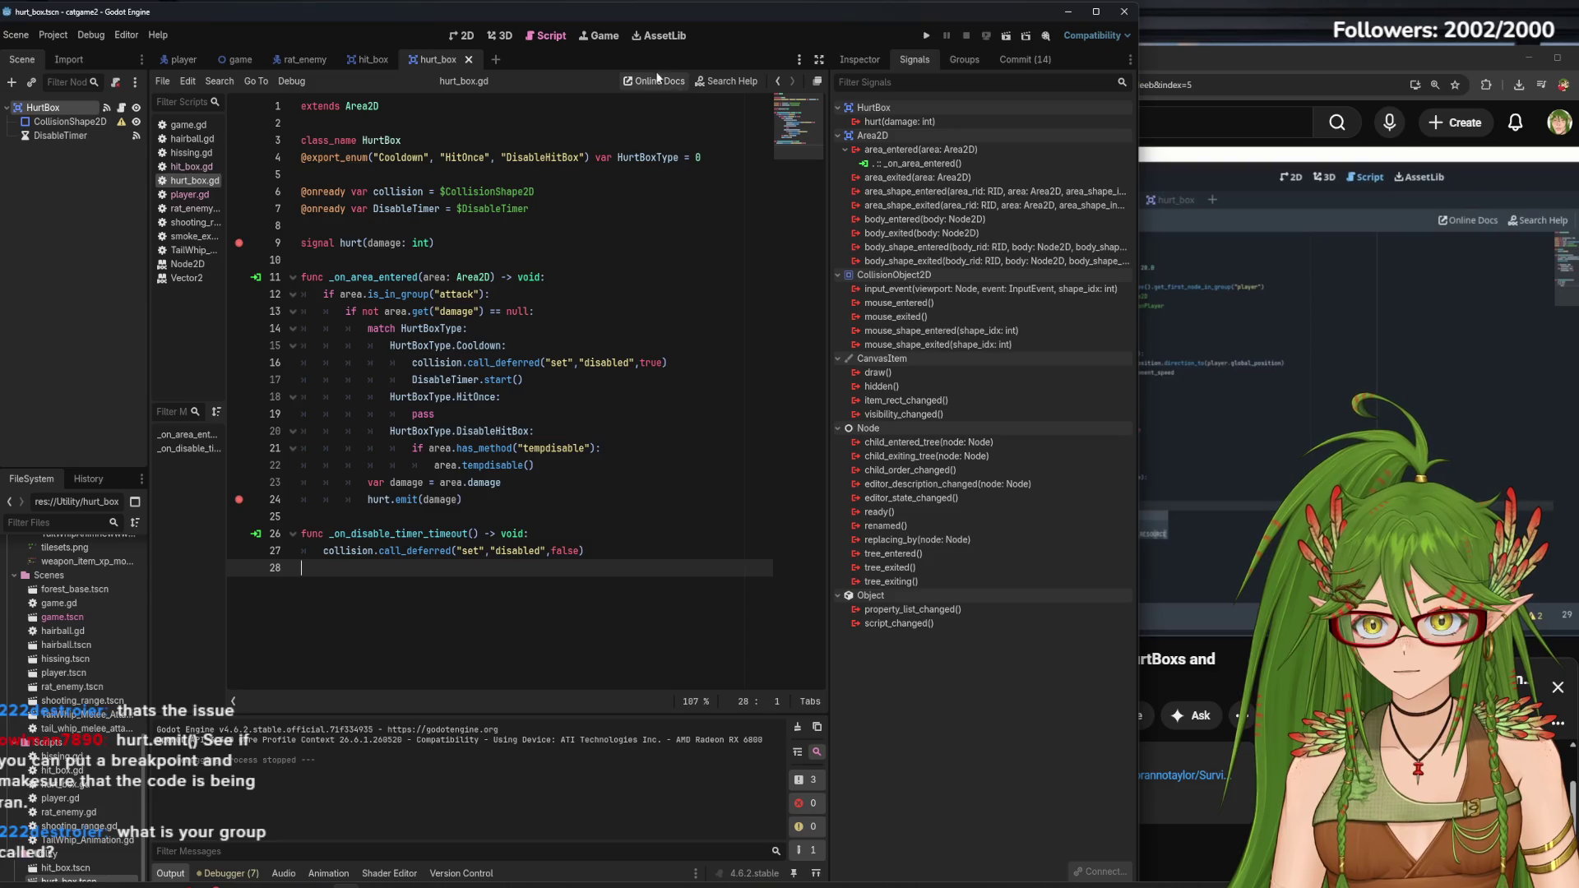
click(859, 59)
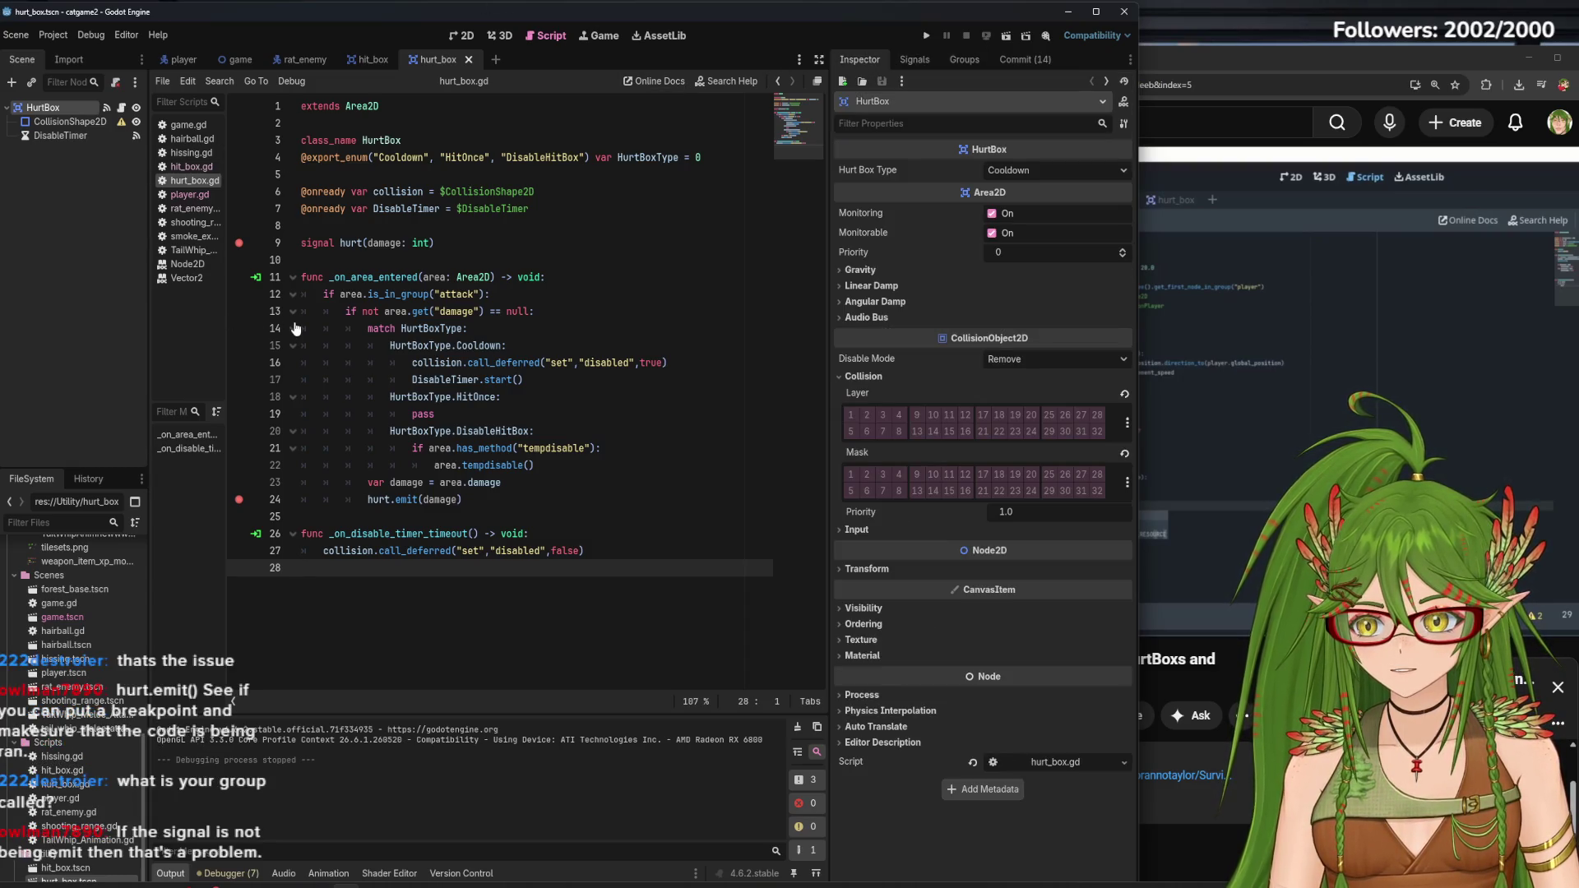
click(1343, 289)
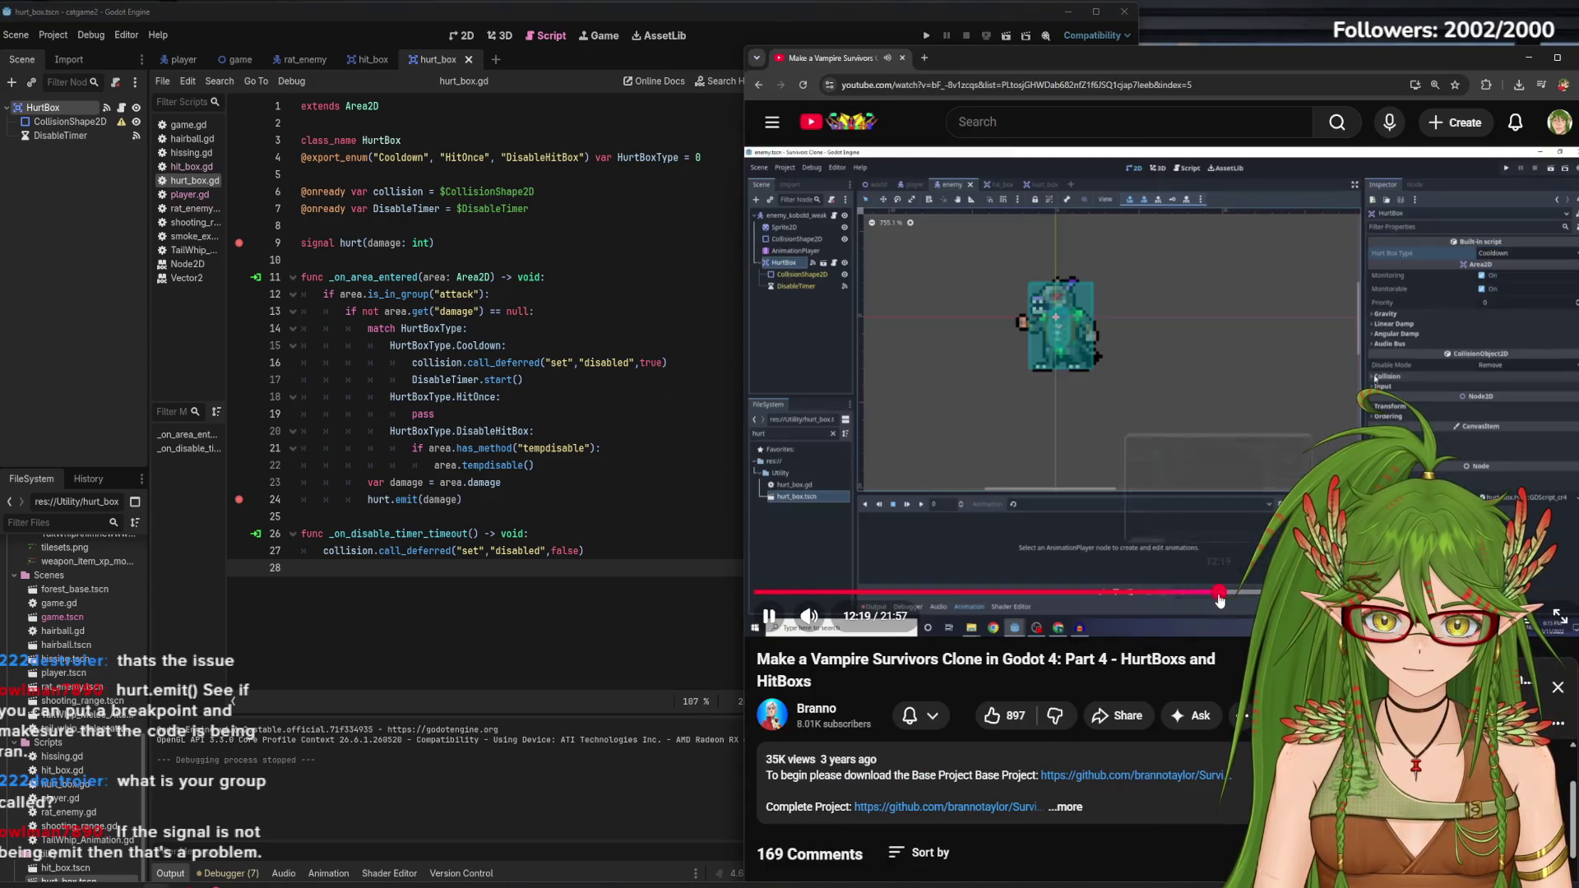
Seek the tutorial to about 9:14, pause on the hurt box code, and select line 24's hurt.emit(damage) in Godot
click(1219, 592)
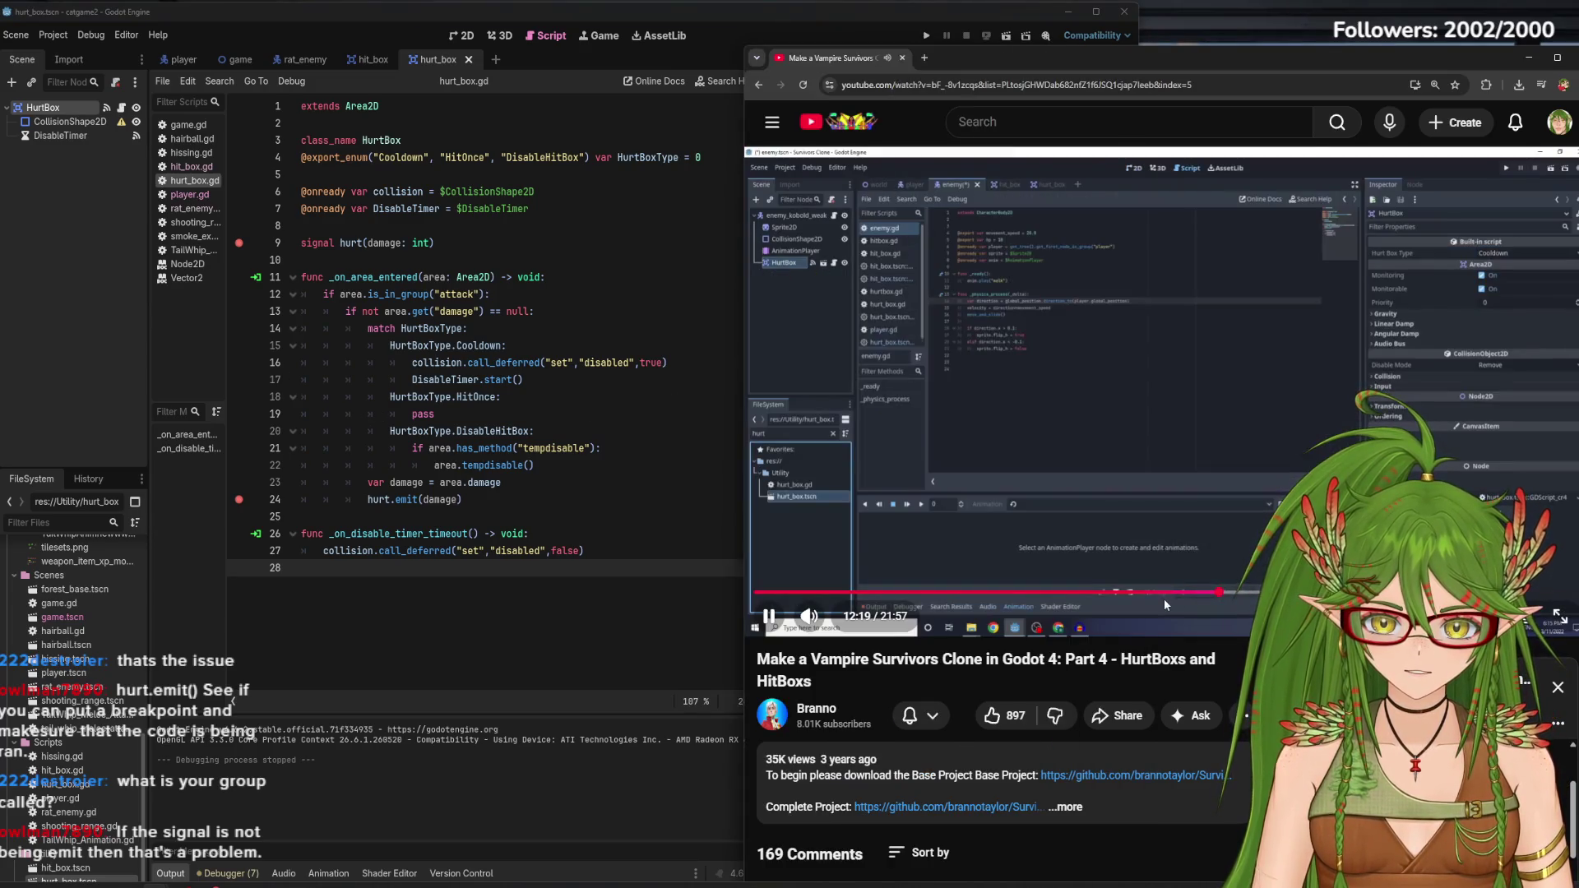
click(1109, 592)
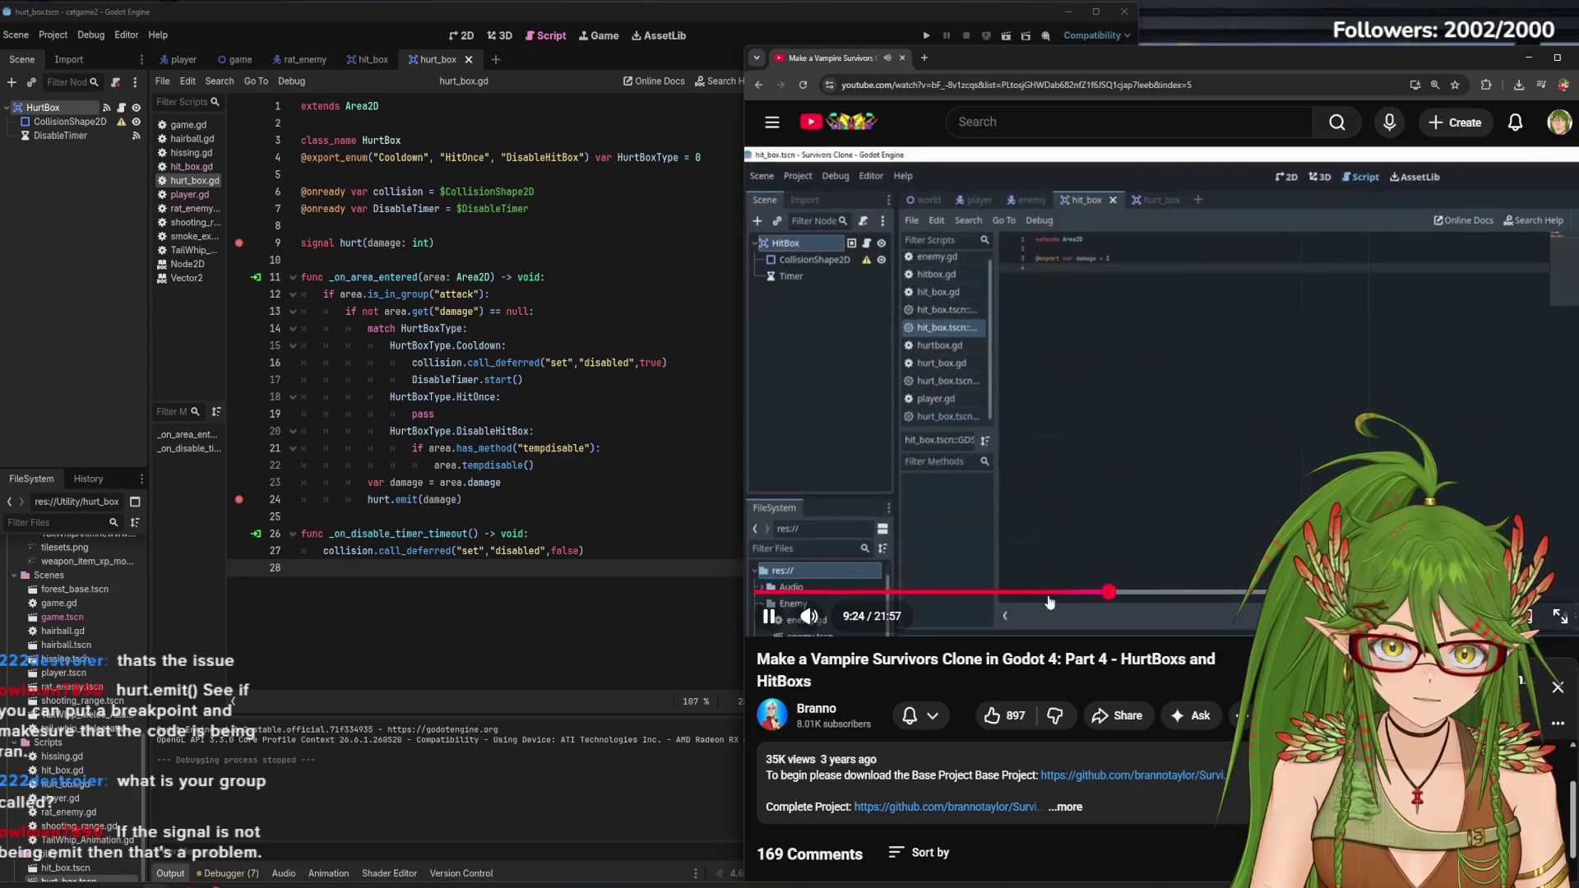
click(1038, 593)
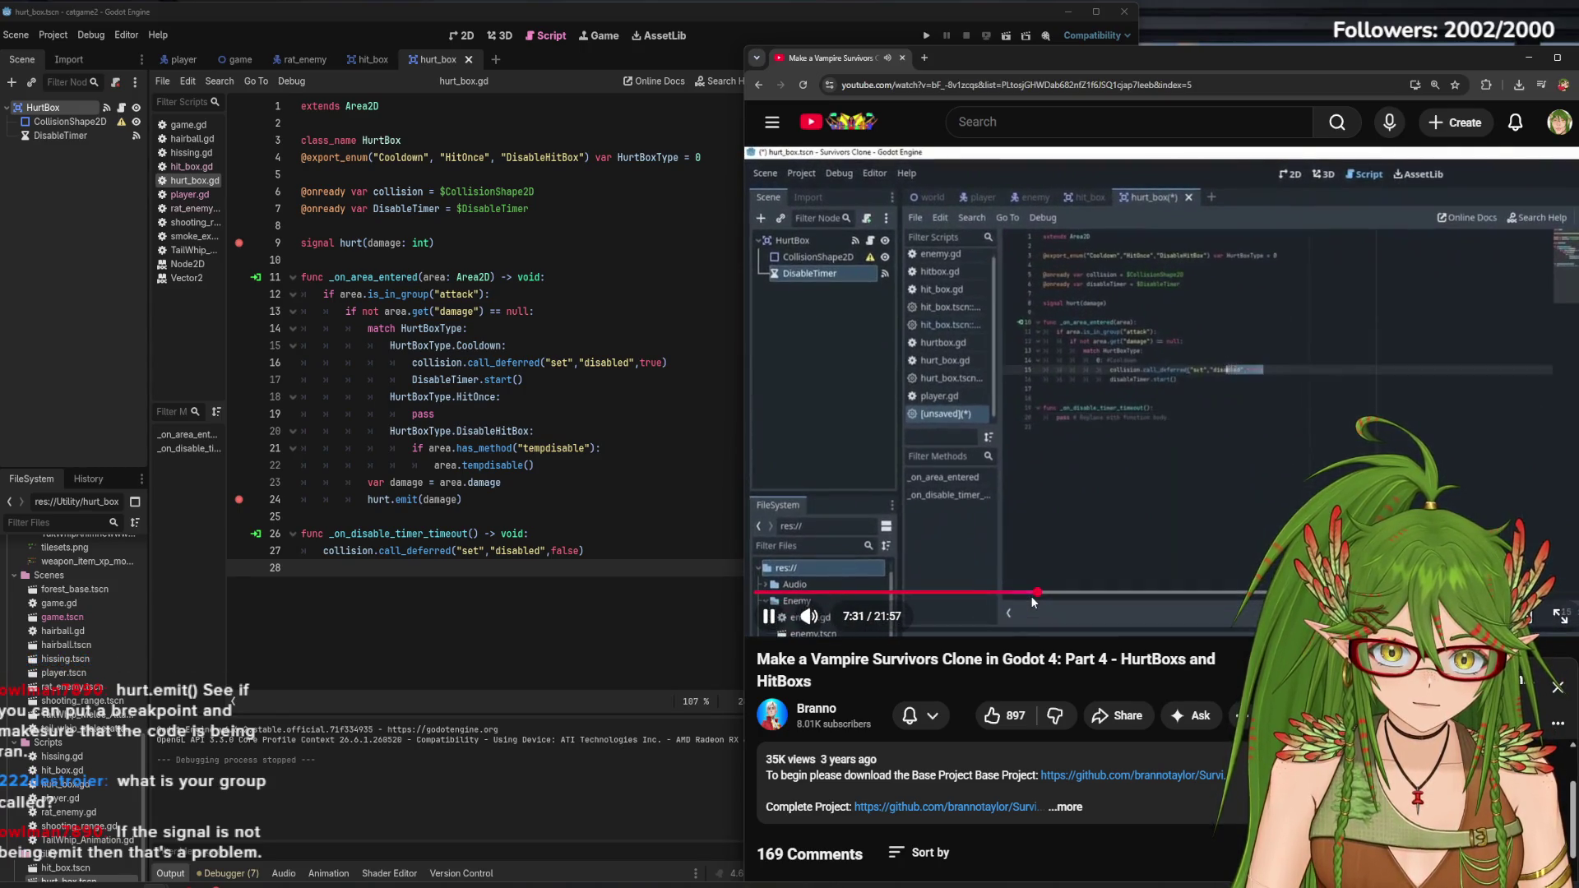
click(1063, 593)
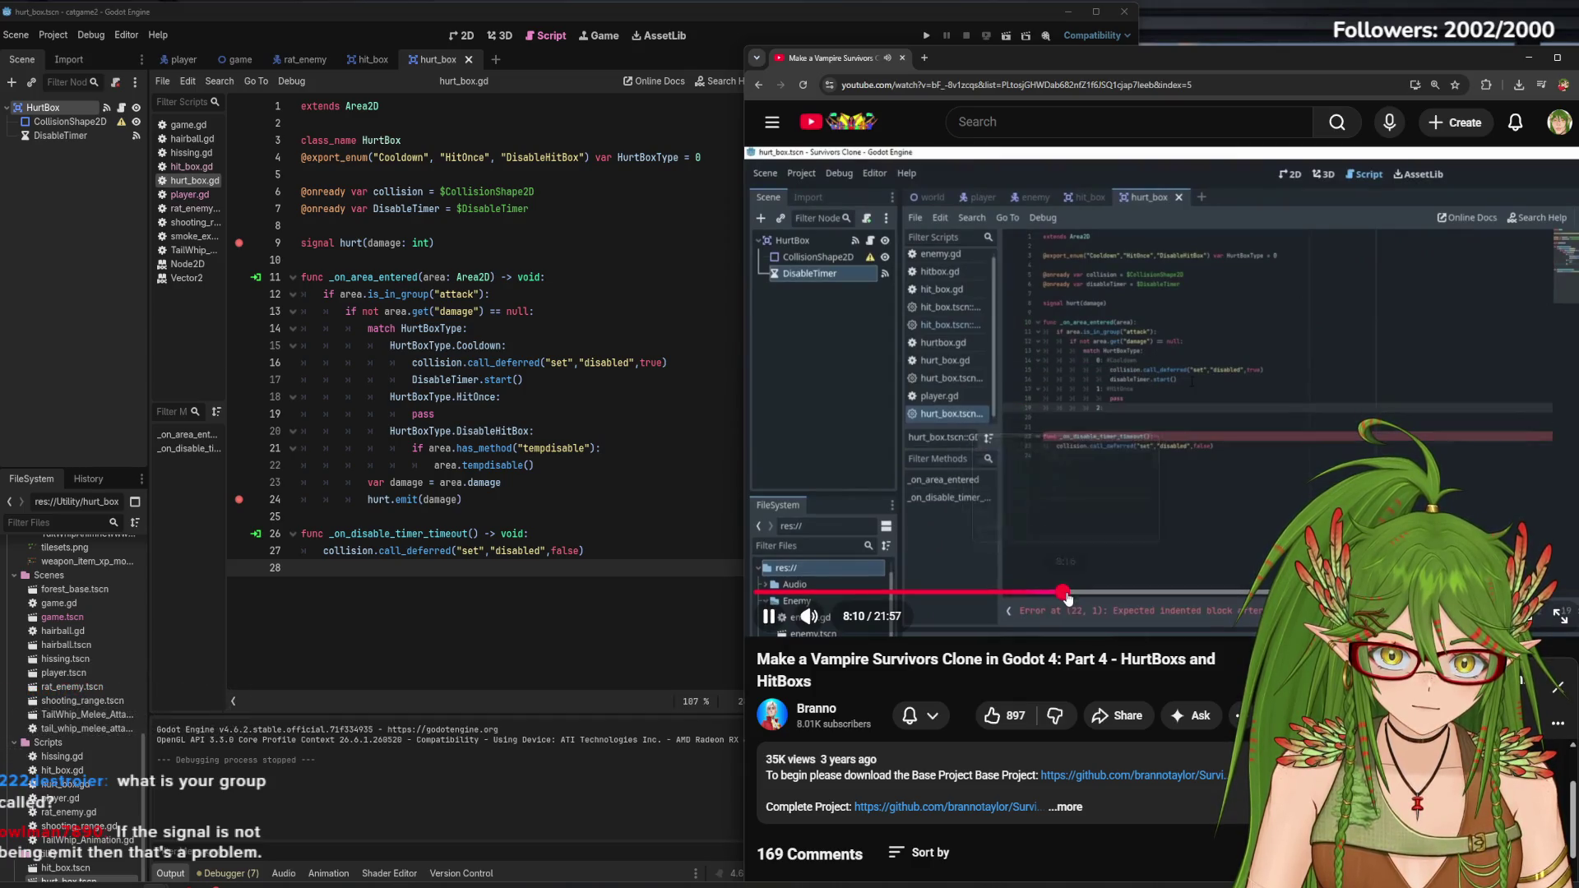
click(1103, 593)
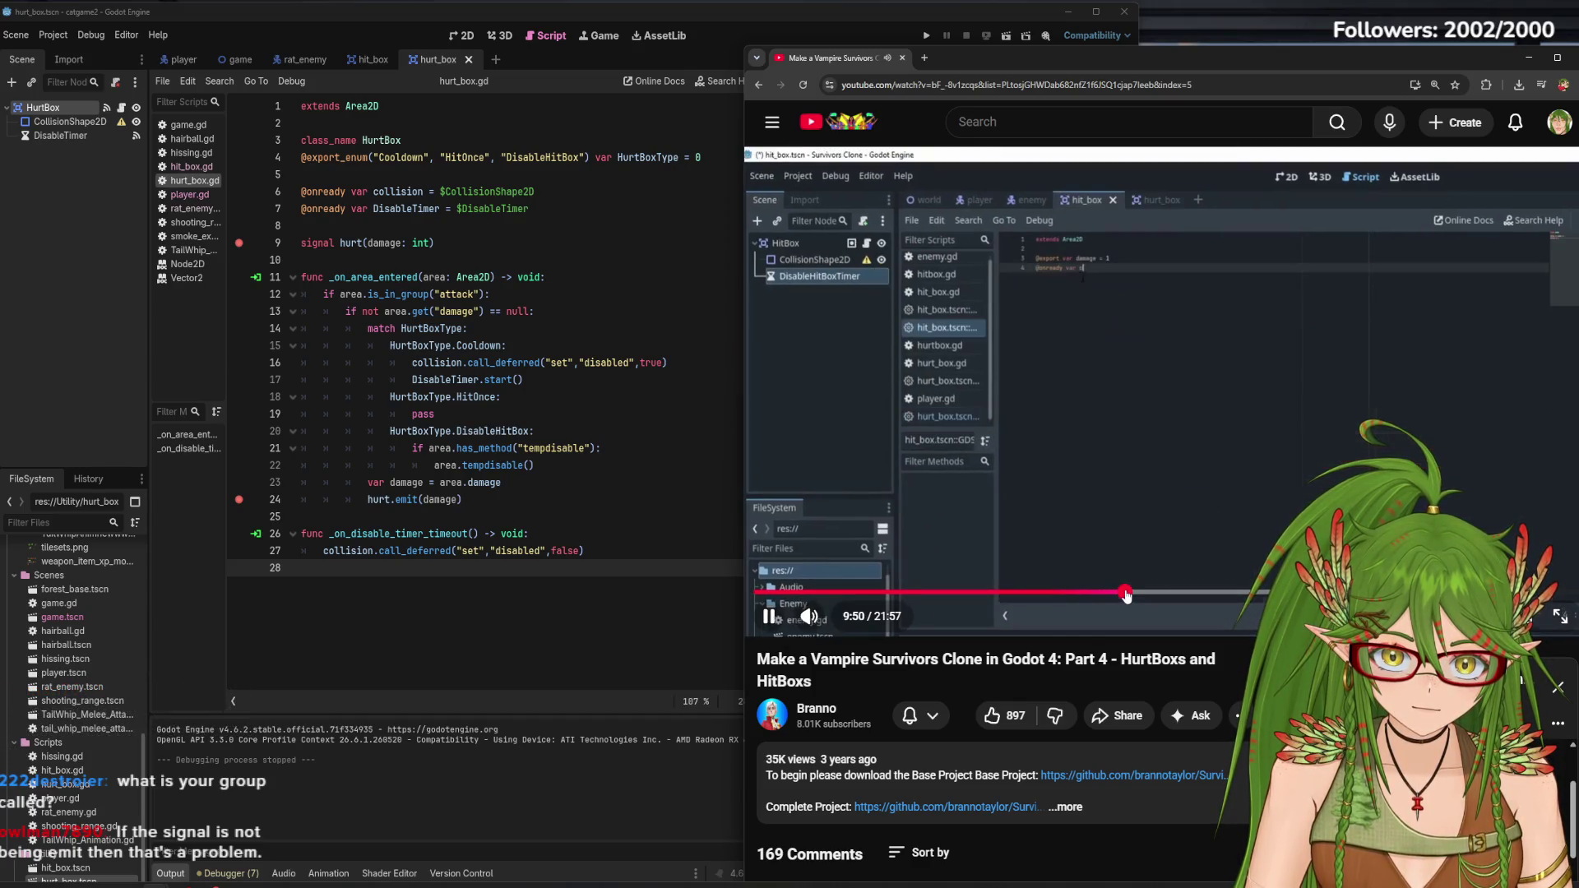
click(1094, 534)
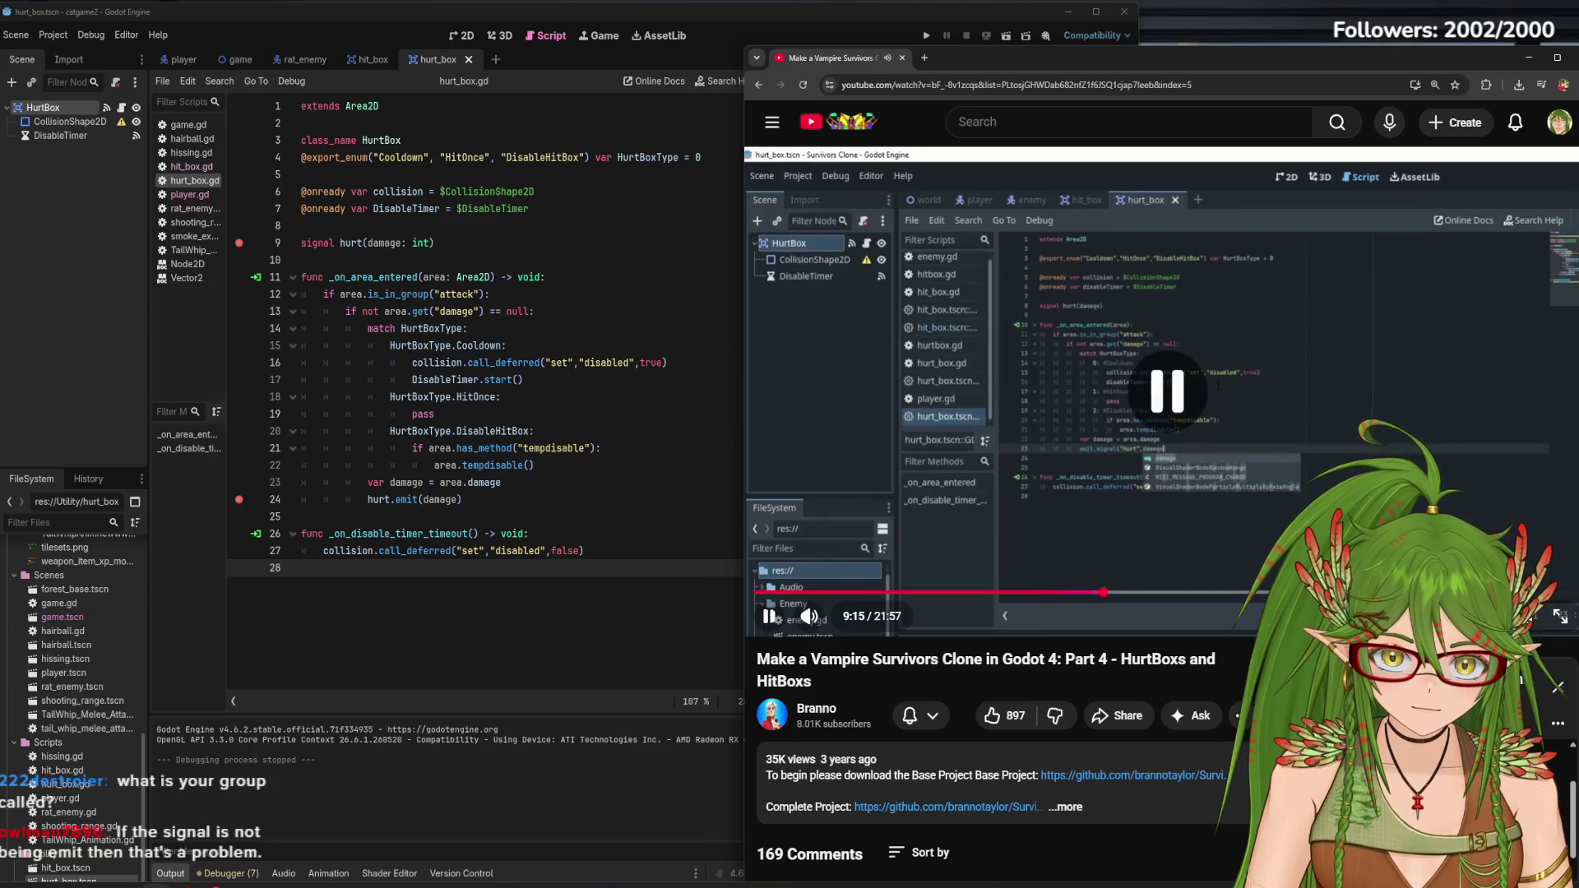
click(547, 504)
key(shift+Home)
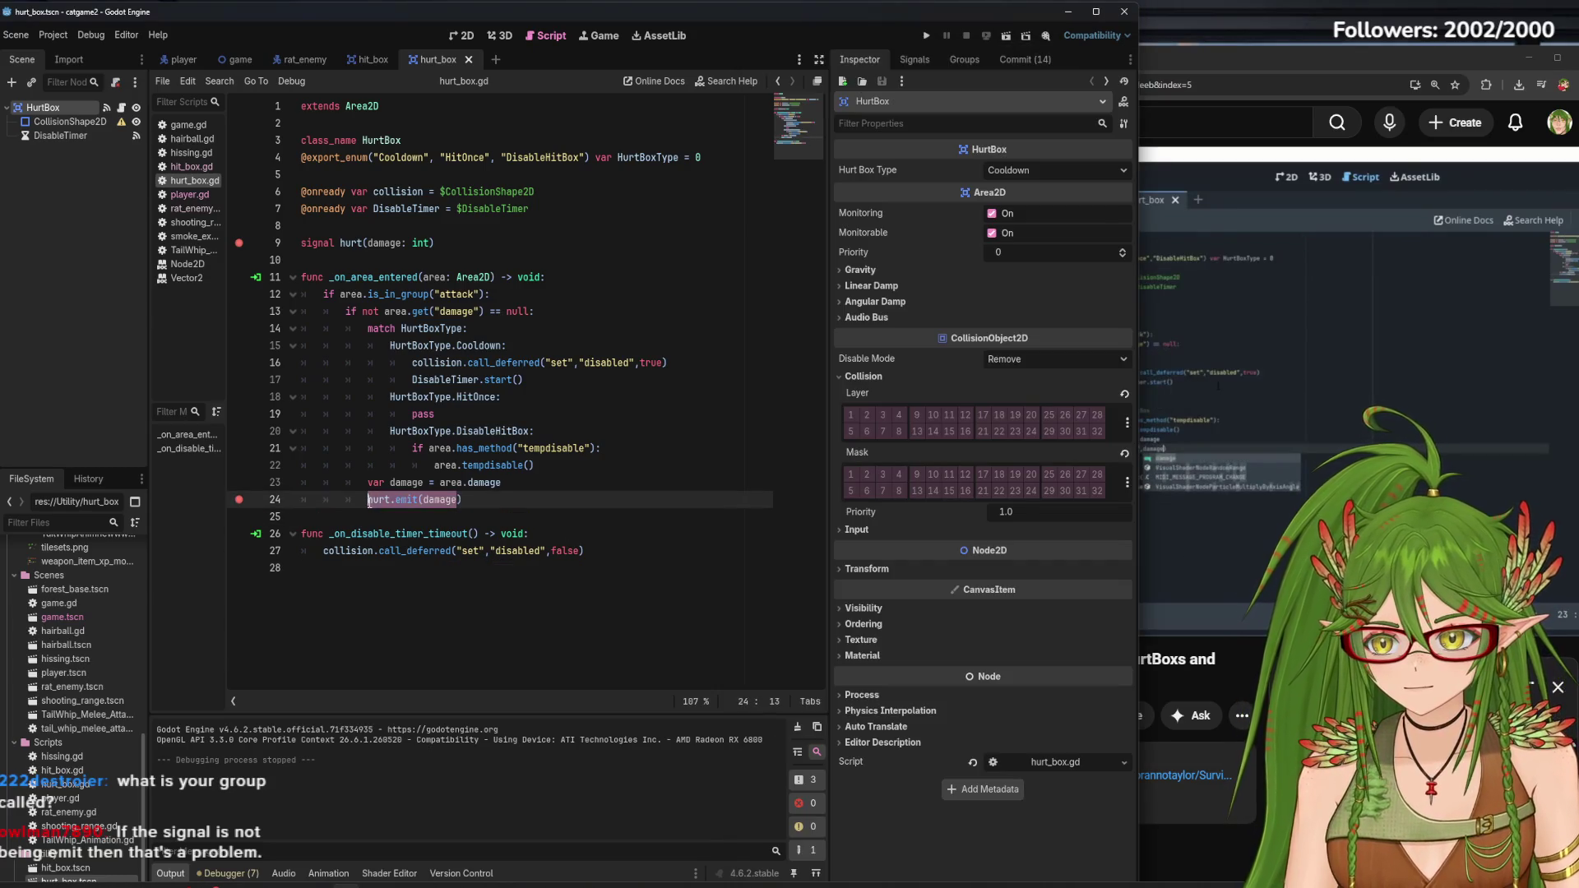
Rewrite line 24 of hurt_box.gd as emit_signal("hurt",damage), save, and switch to the hit_box scene
text(emit)
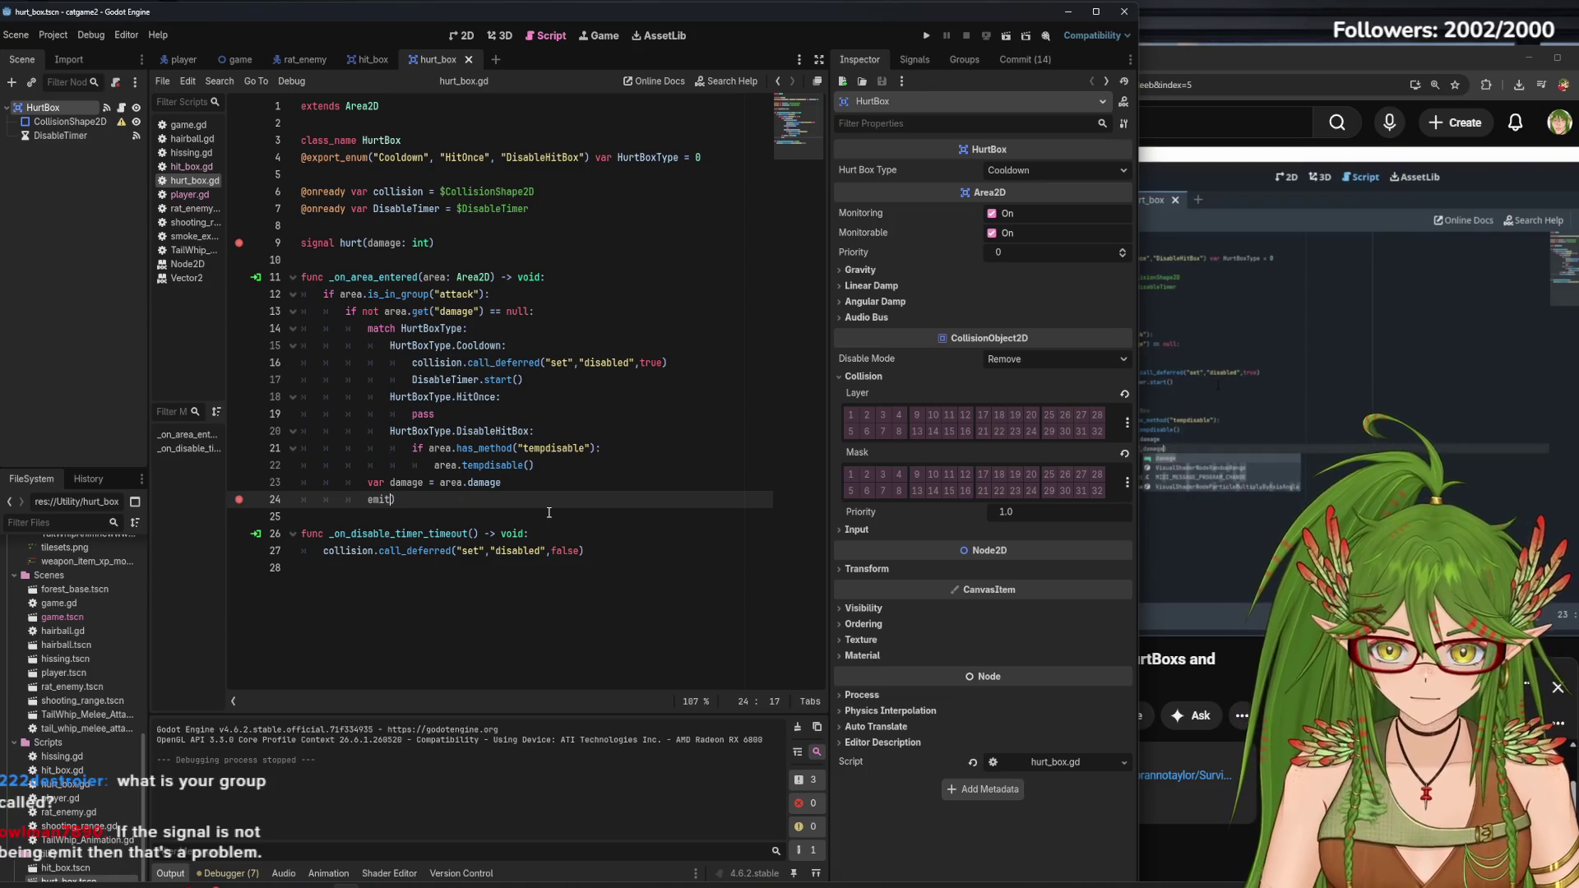
drag(1137, 117, 891, 123)
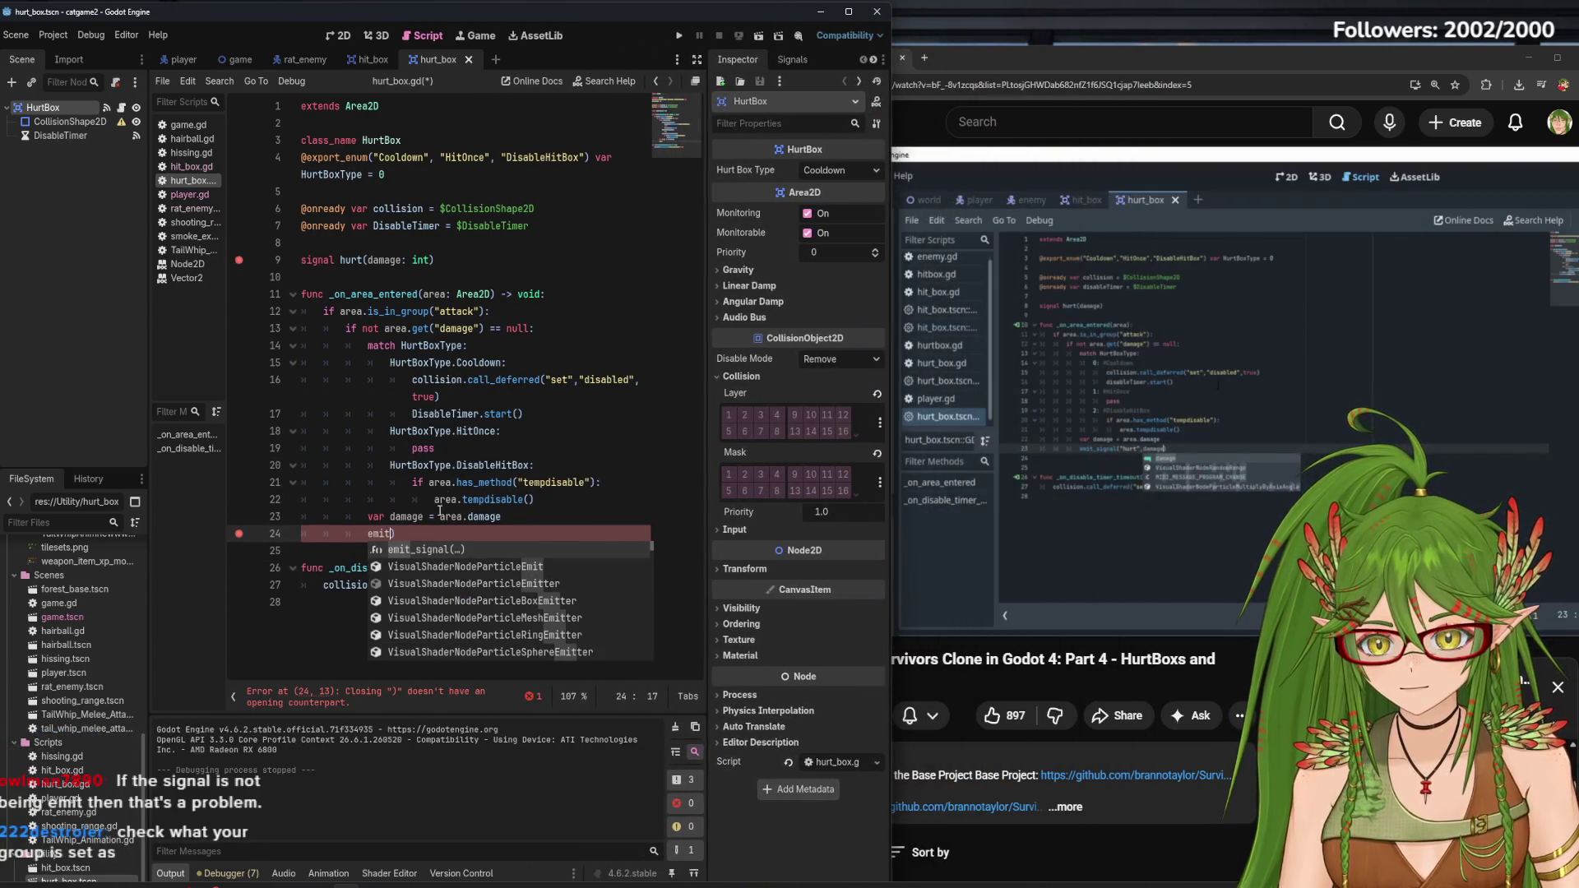
click(412, 549)
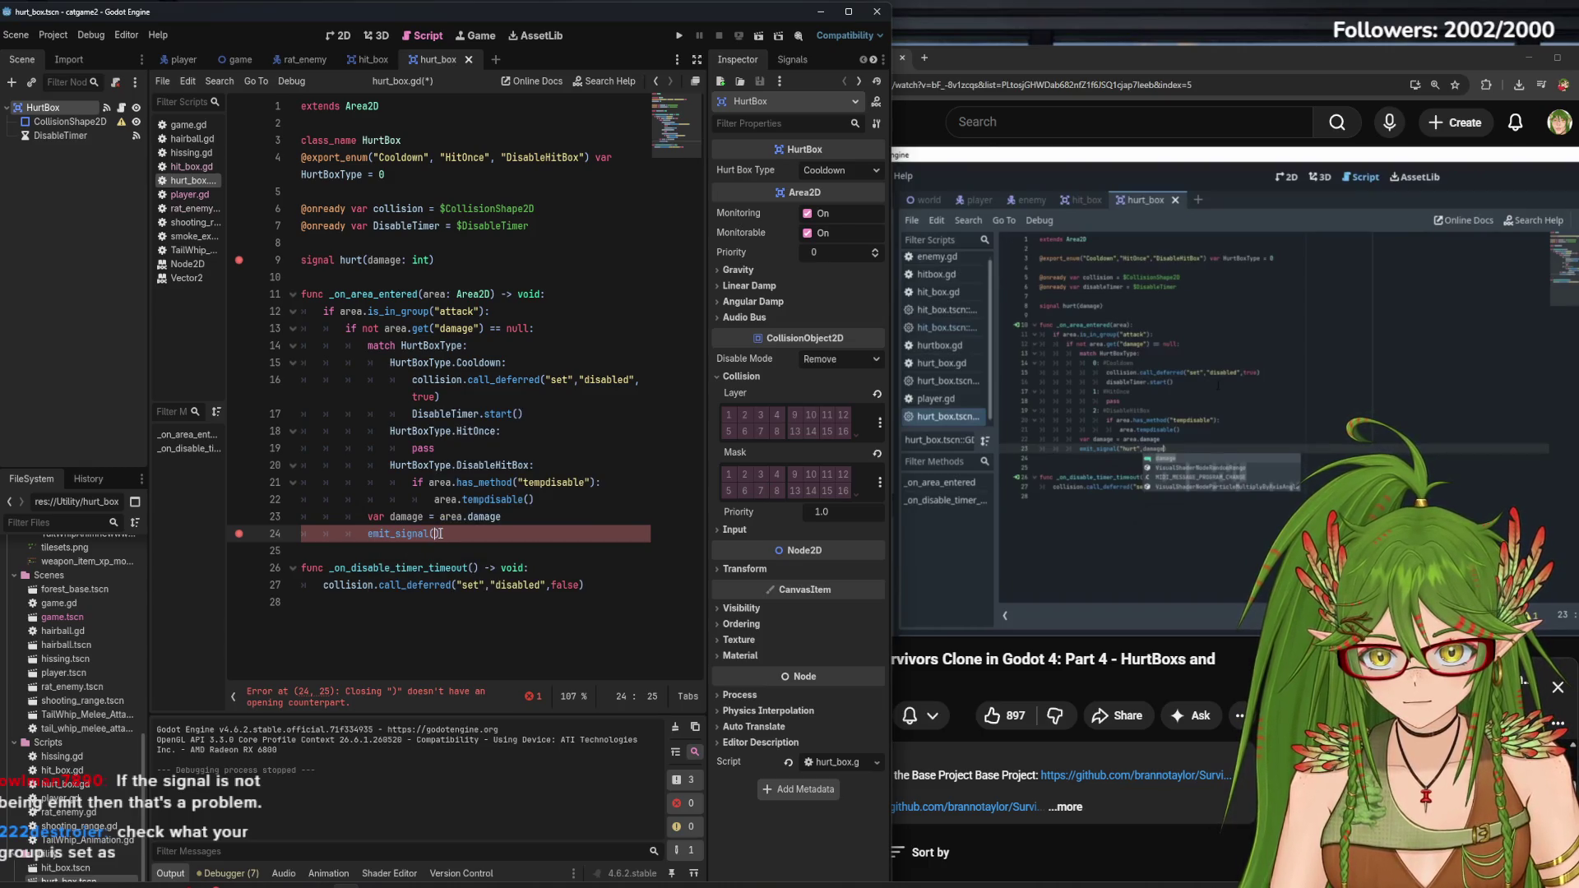
text("hurt)
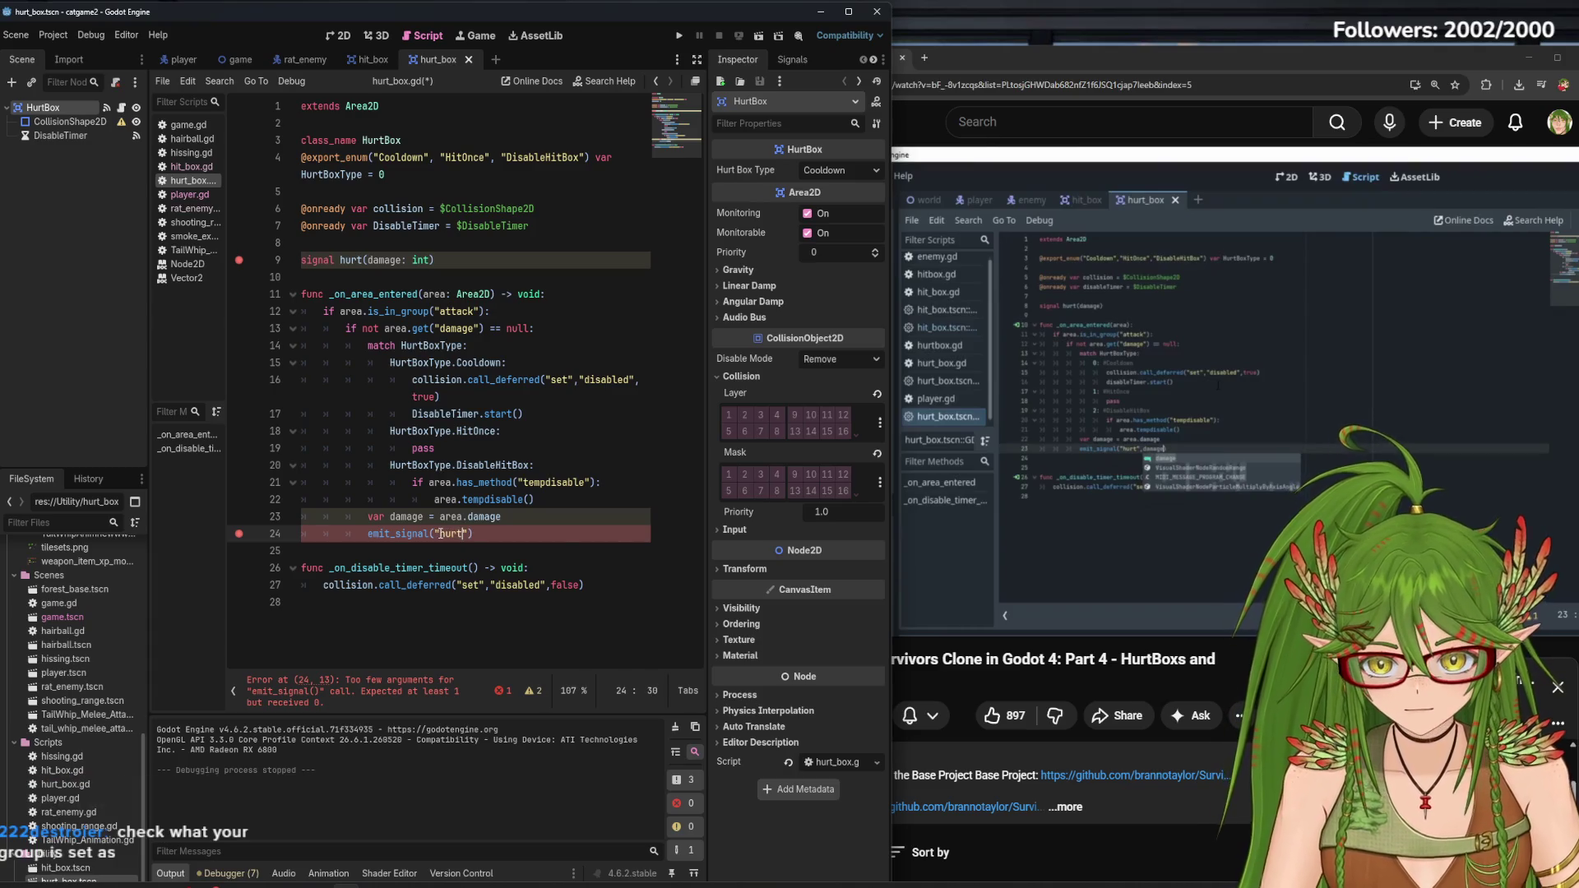
text(")
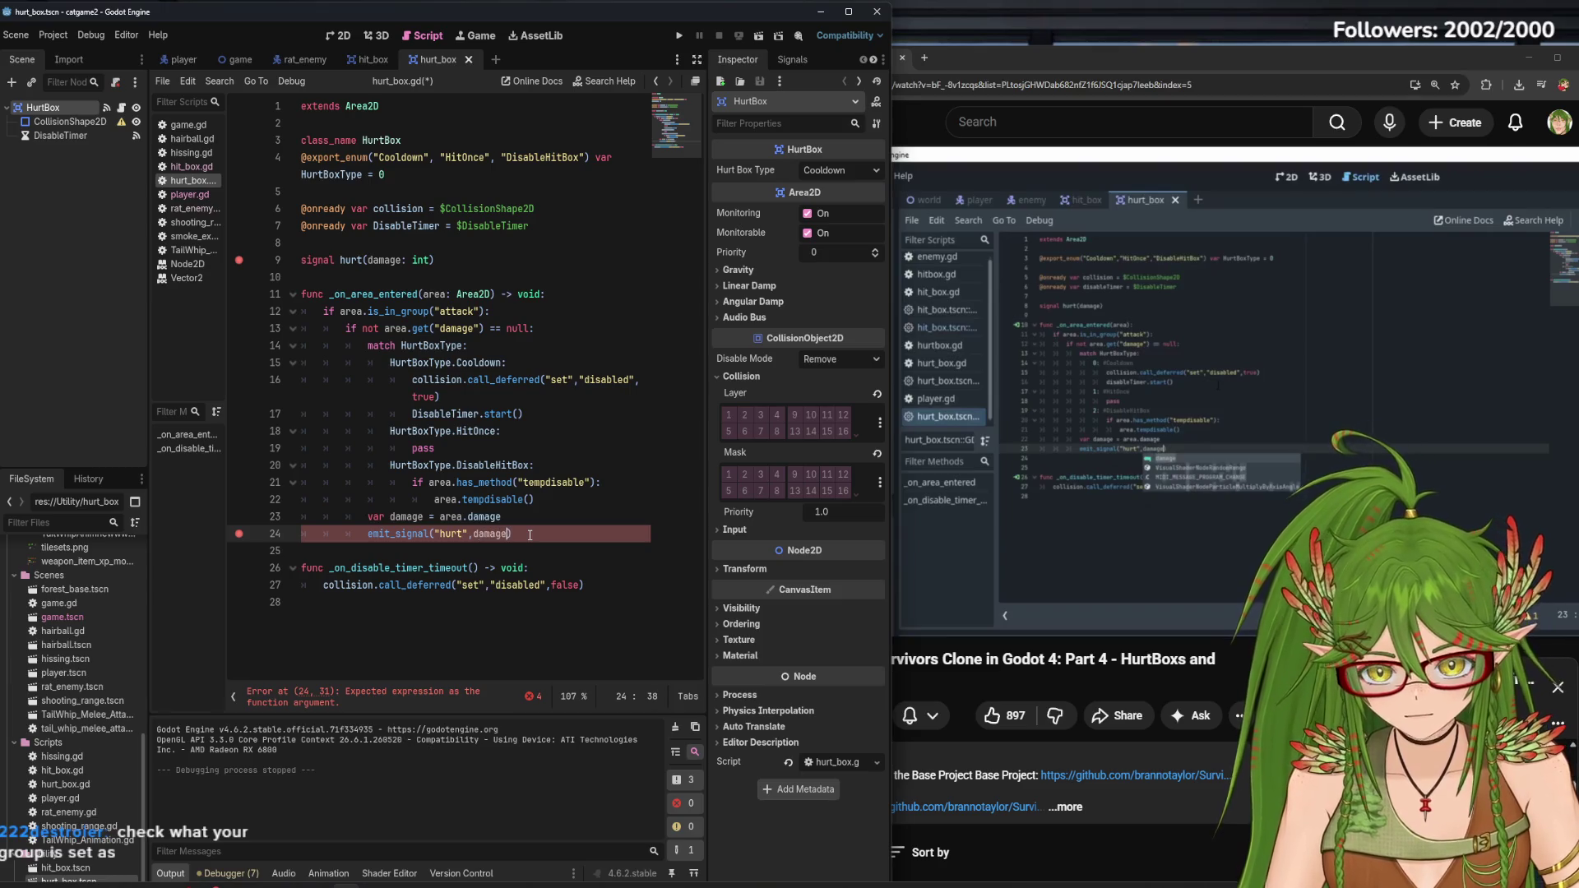
click(1186, 437)
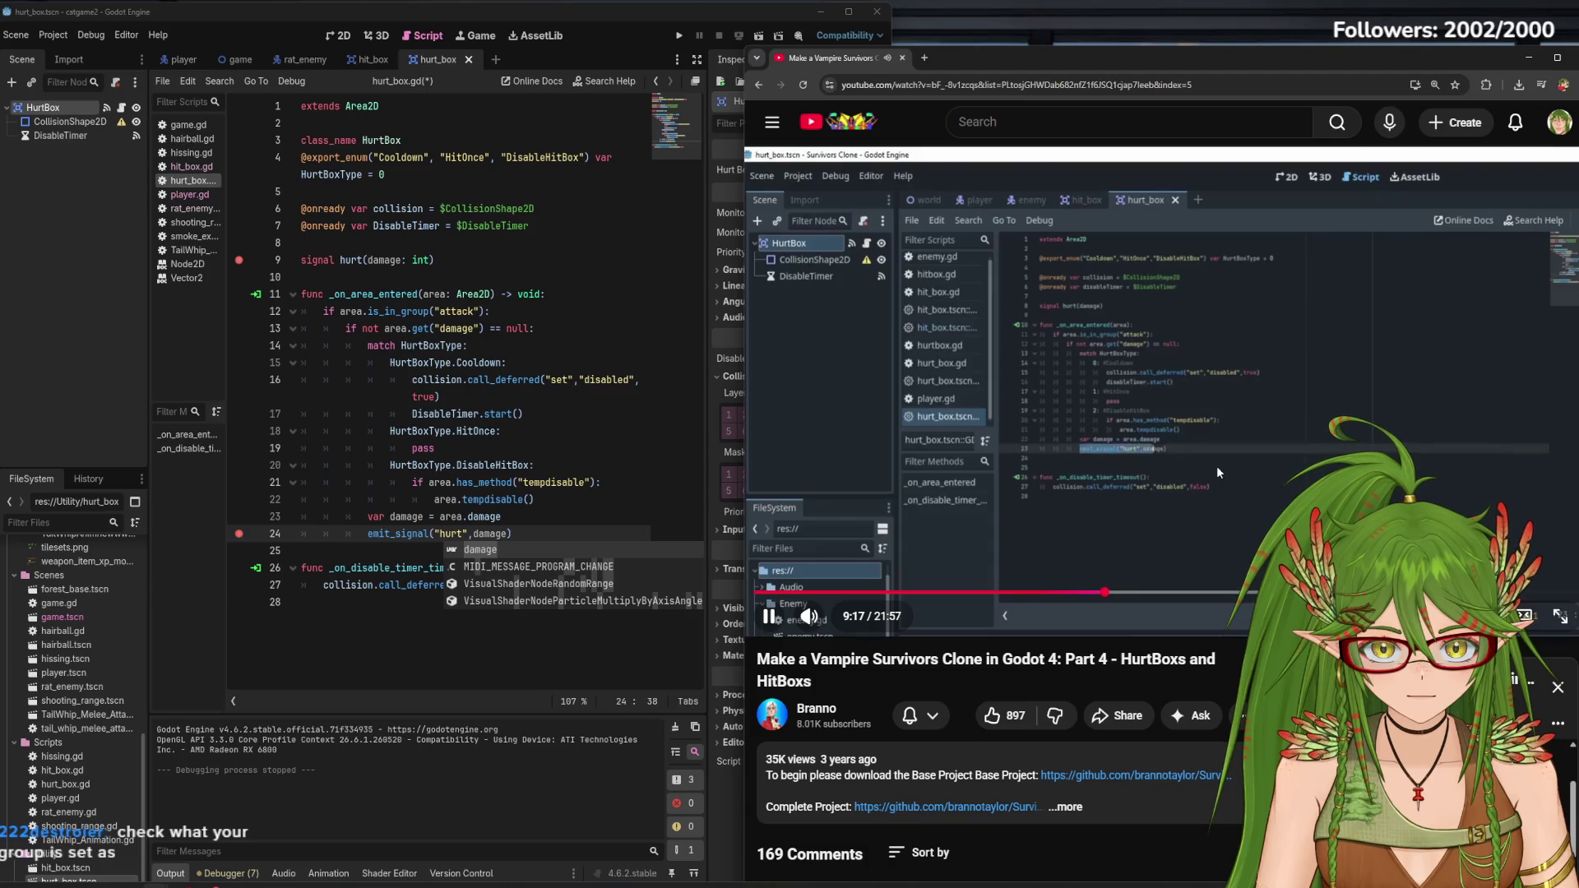
click(542, 529)
key(ctrl+s)
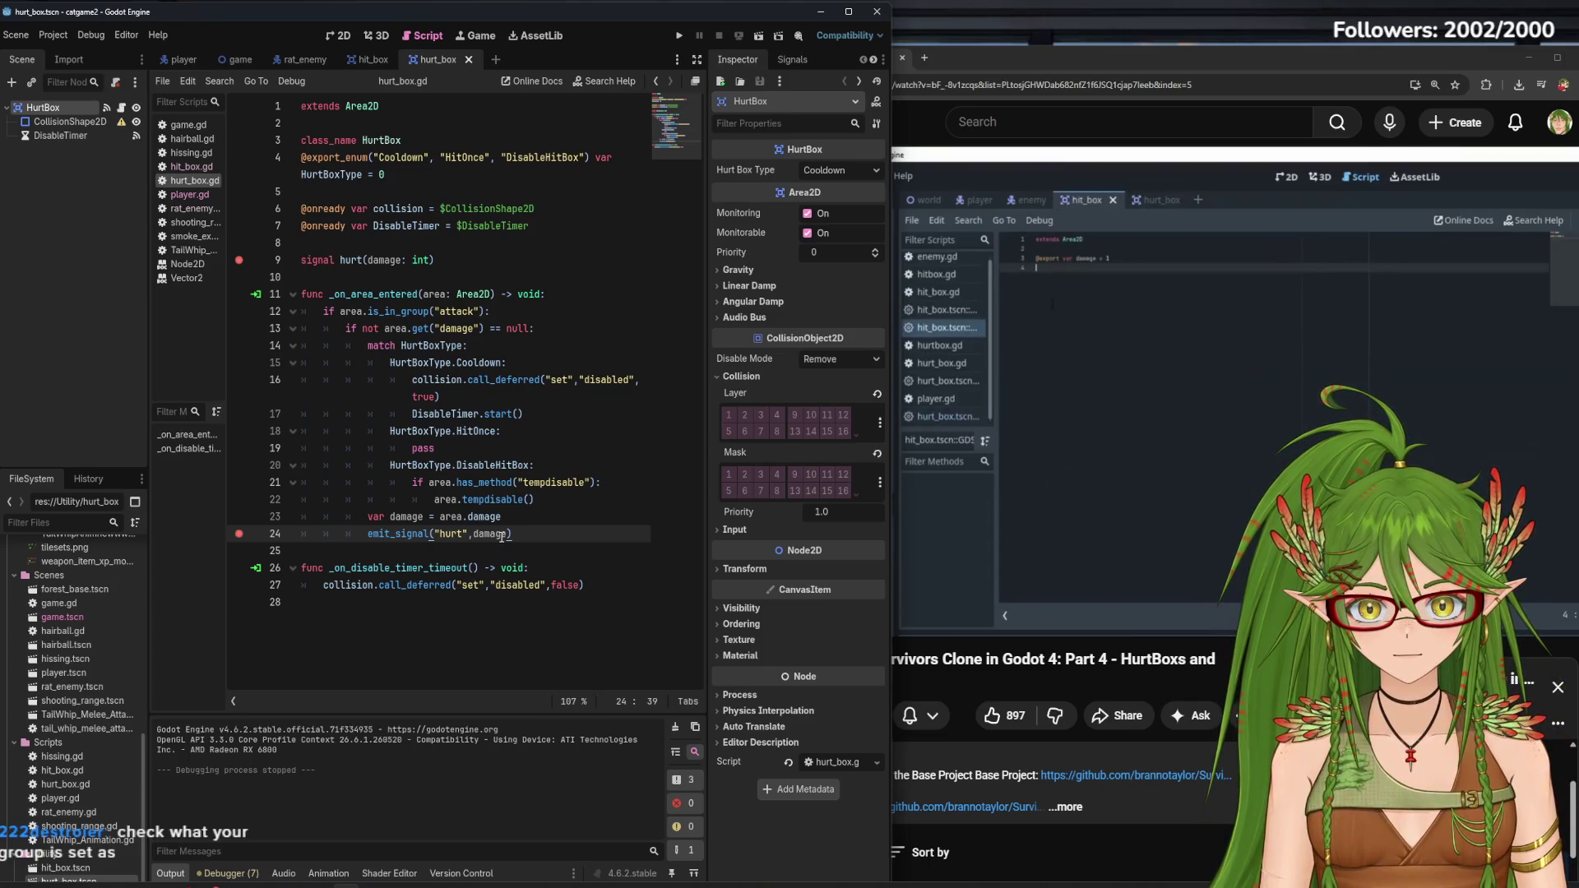
click(366, 61)
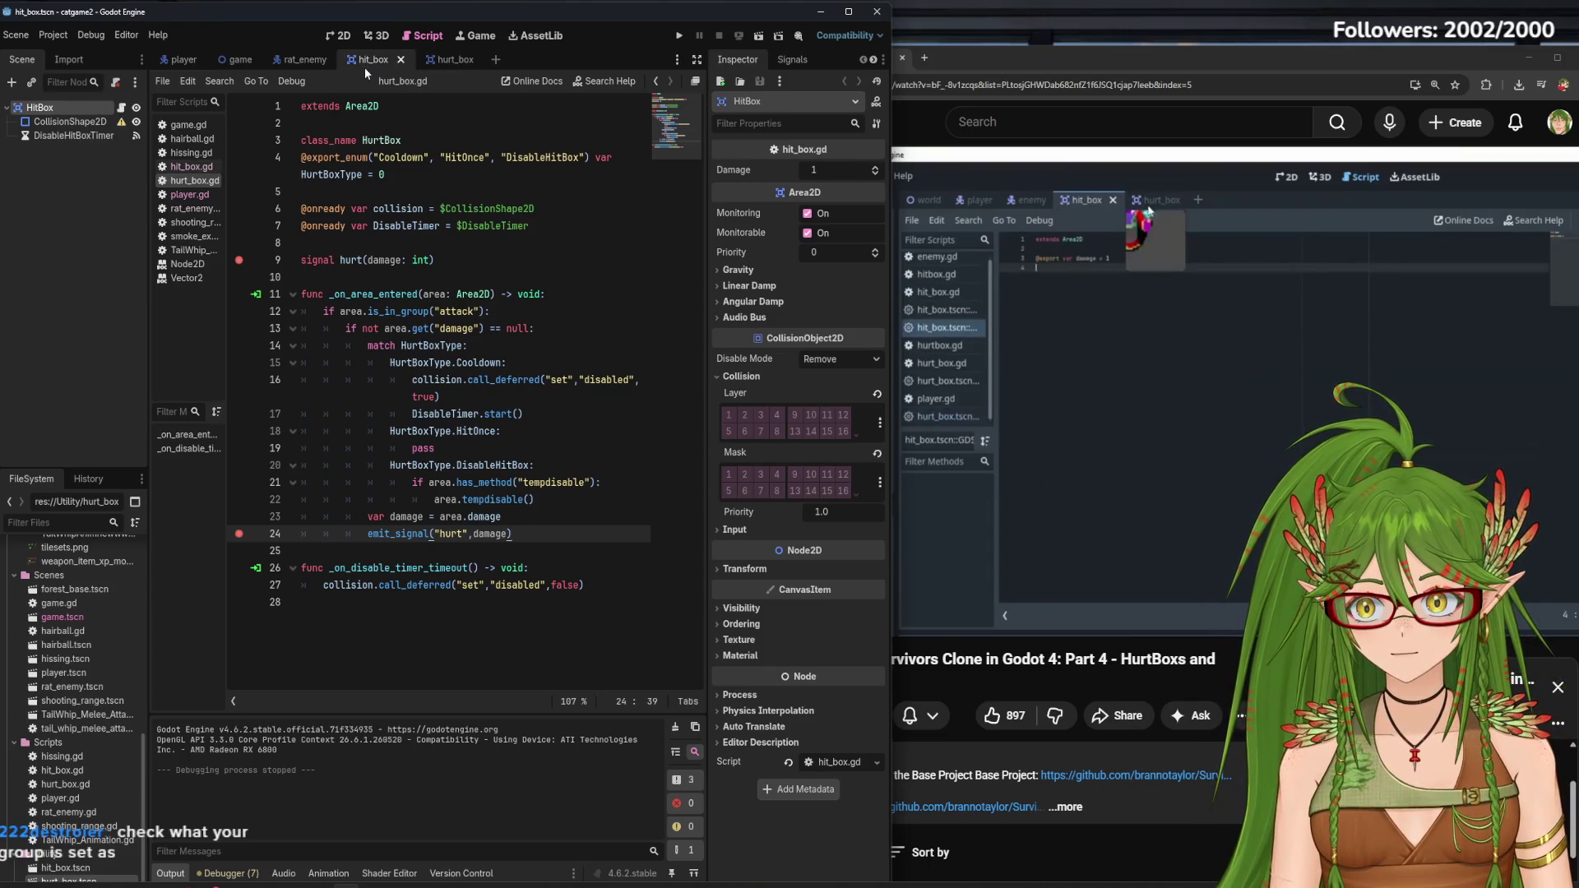
Compare hit_box.gd with hurt_box.gd and check the DisableHitBoxTimer node's settings
click(450, 60)
click(195, 166)
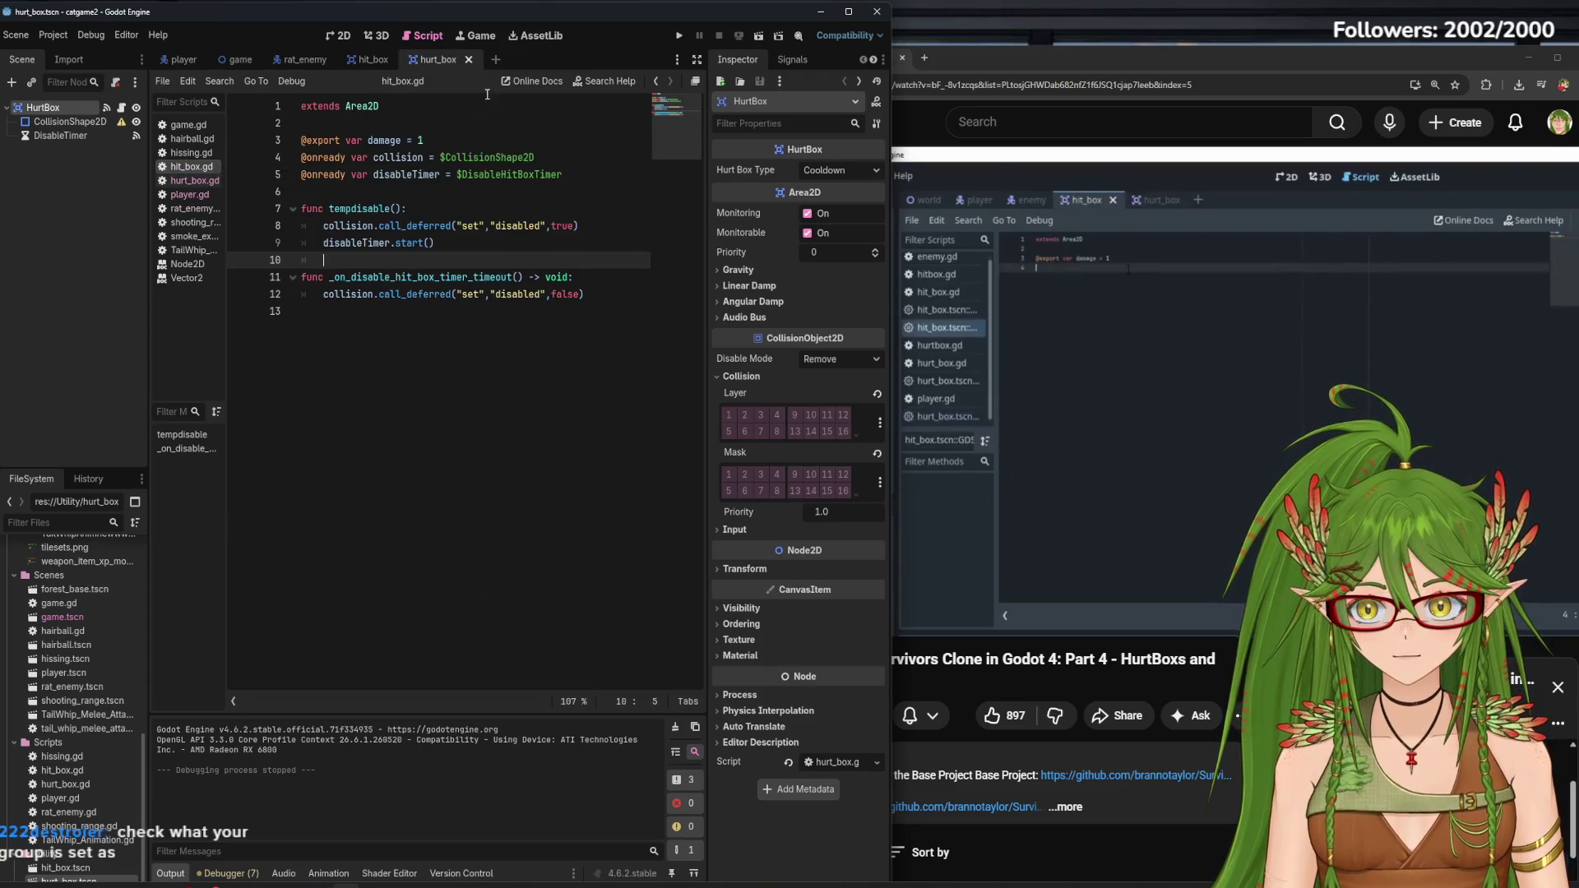
click(195, 180)
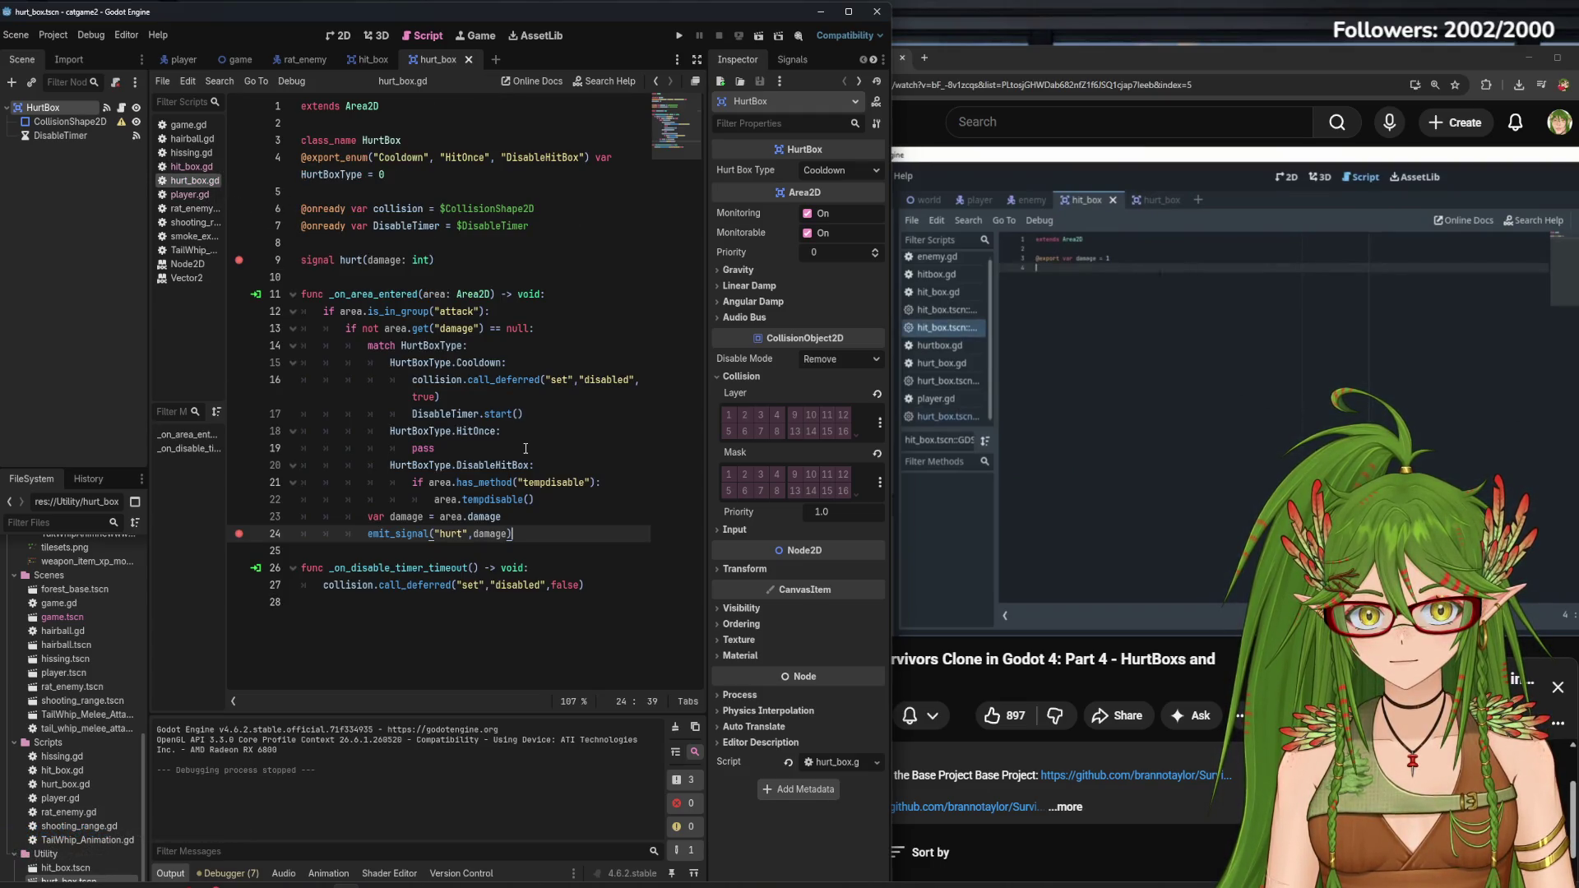
click(200, 167)
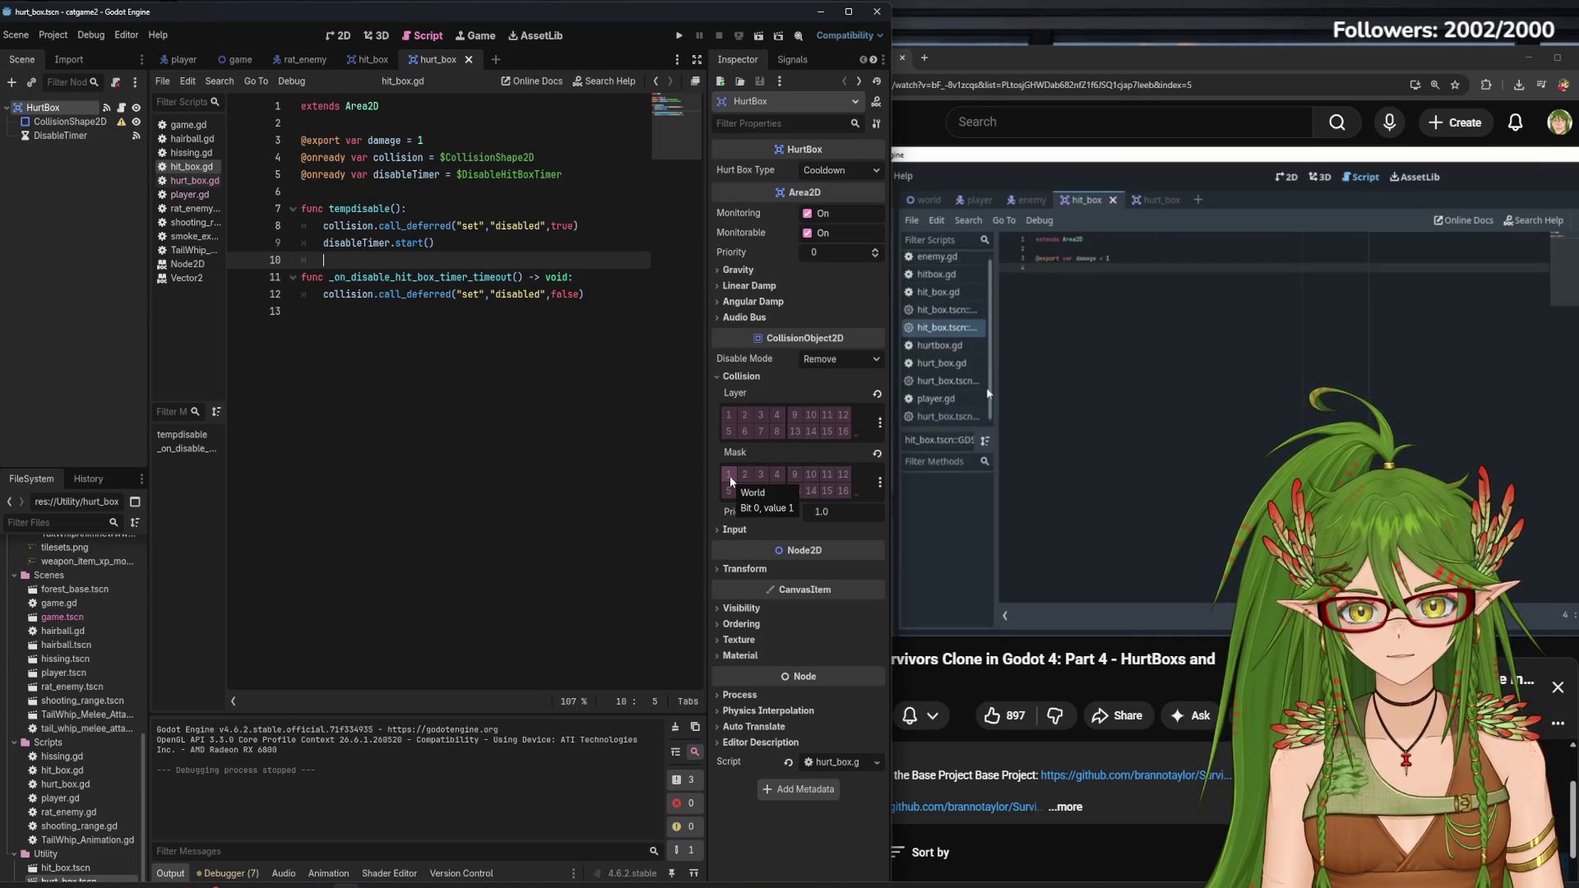
mouse_move(1221, 58)
mouse_down()
mouse_move(837, 66)
mouse_move(1065, 37)
mouse_move(1214, 64)
mouse_up()
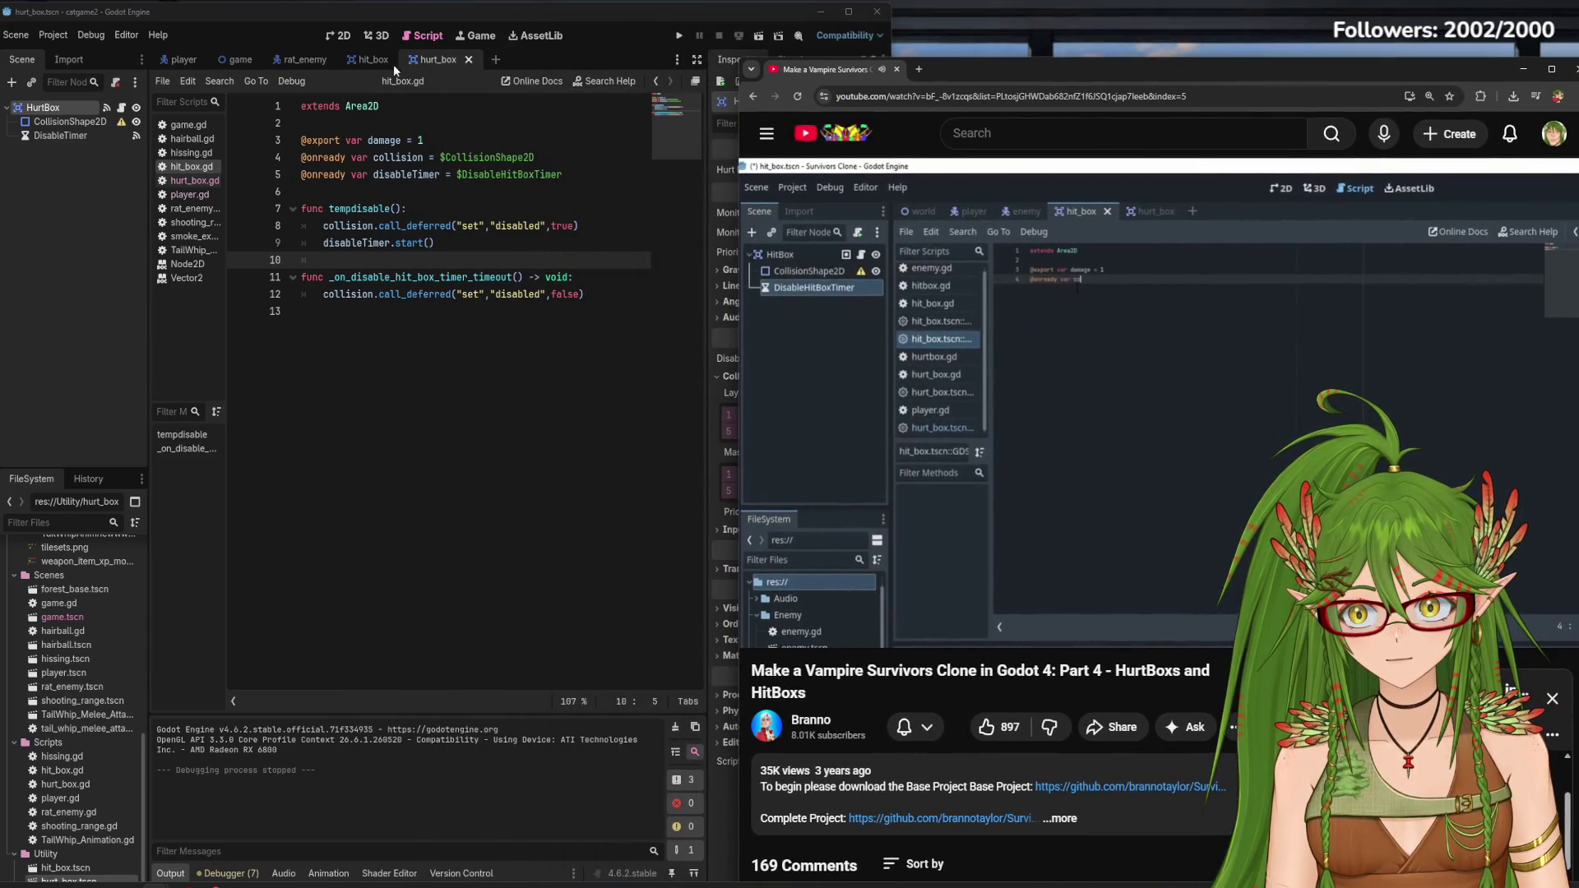
click(370, 59)
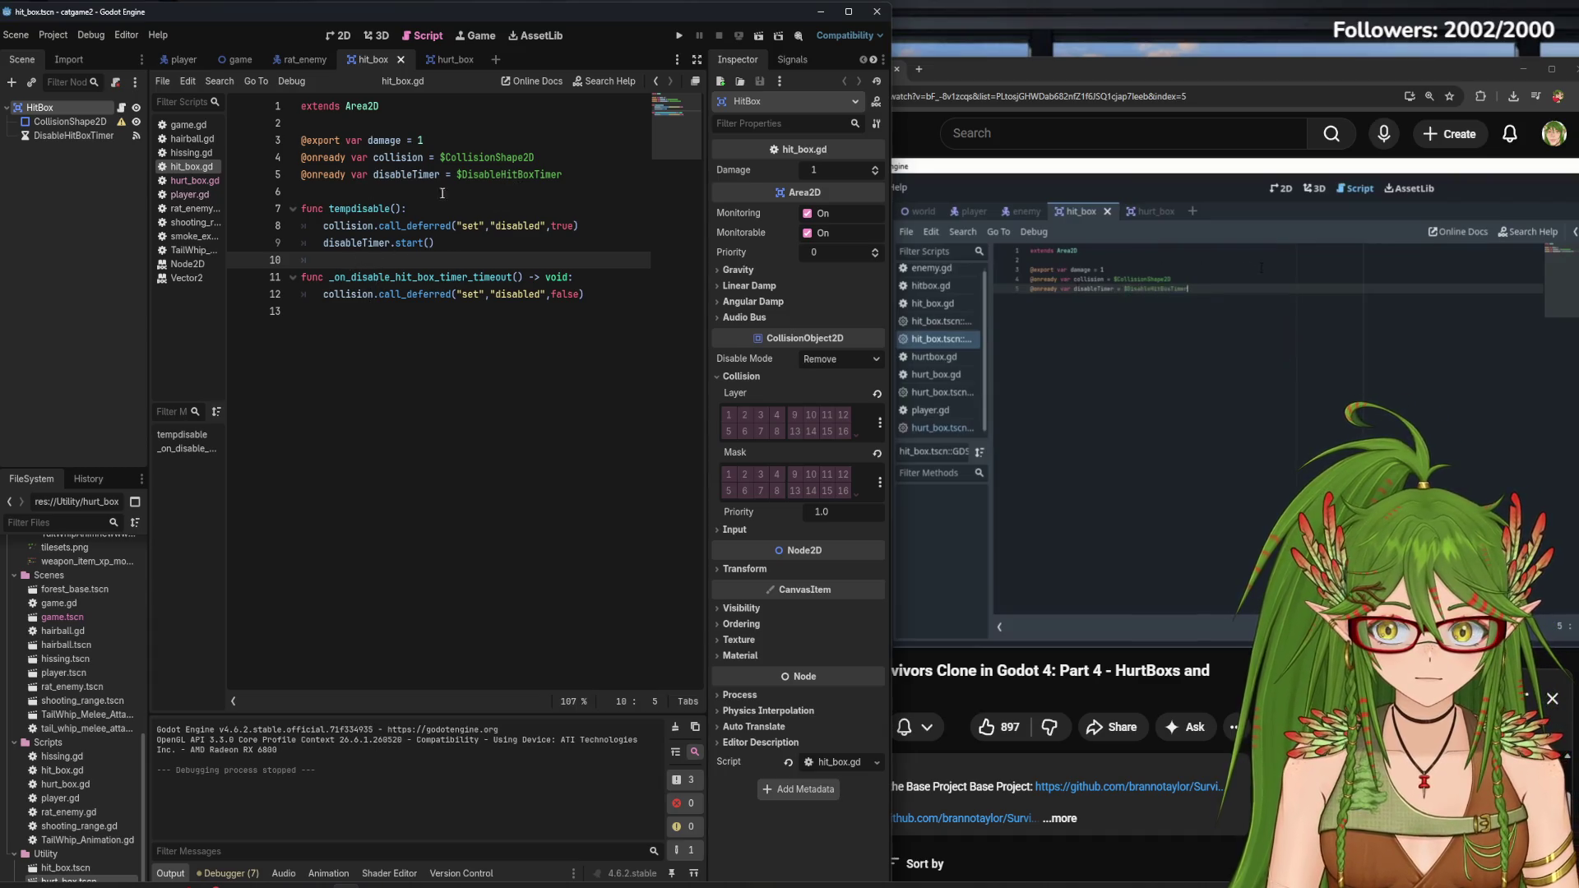
click(70, 138)
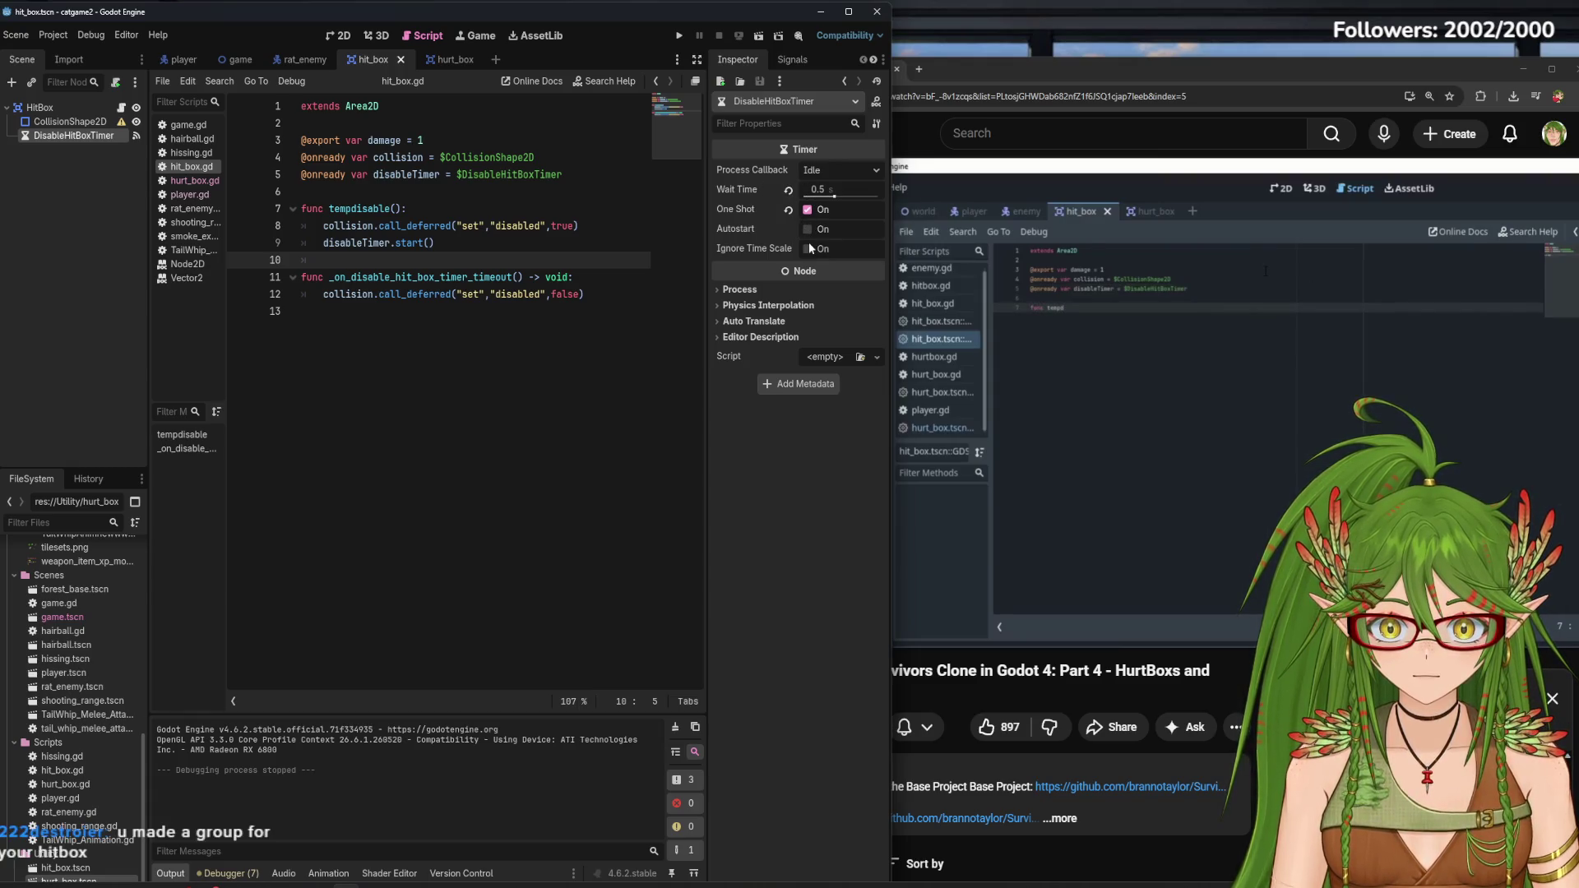
click(1097, 327)
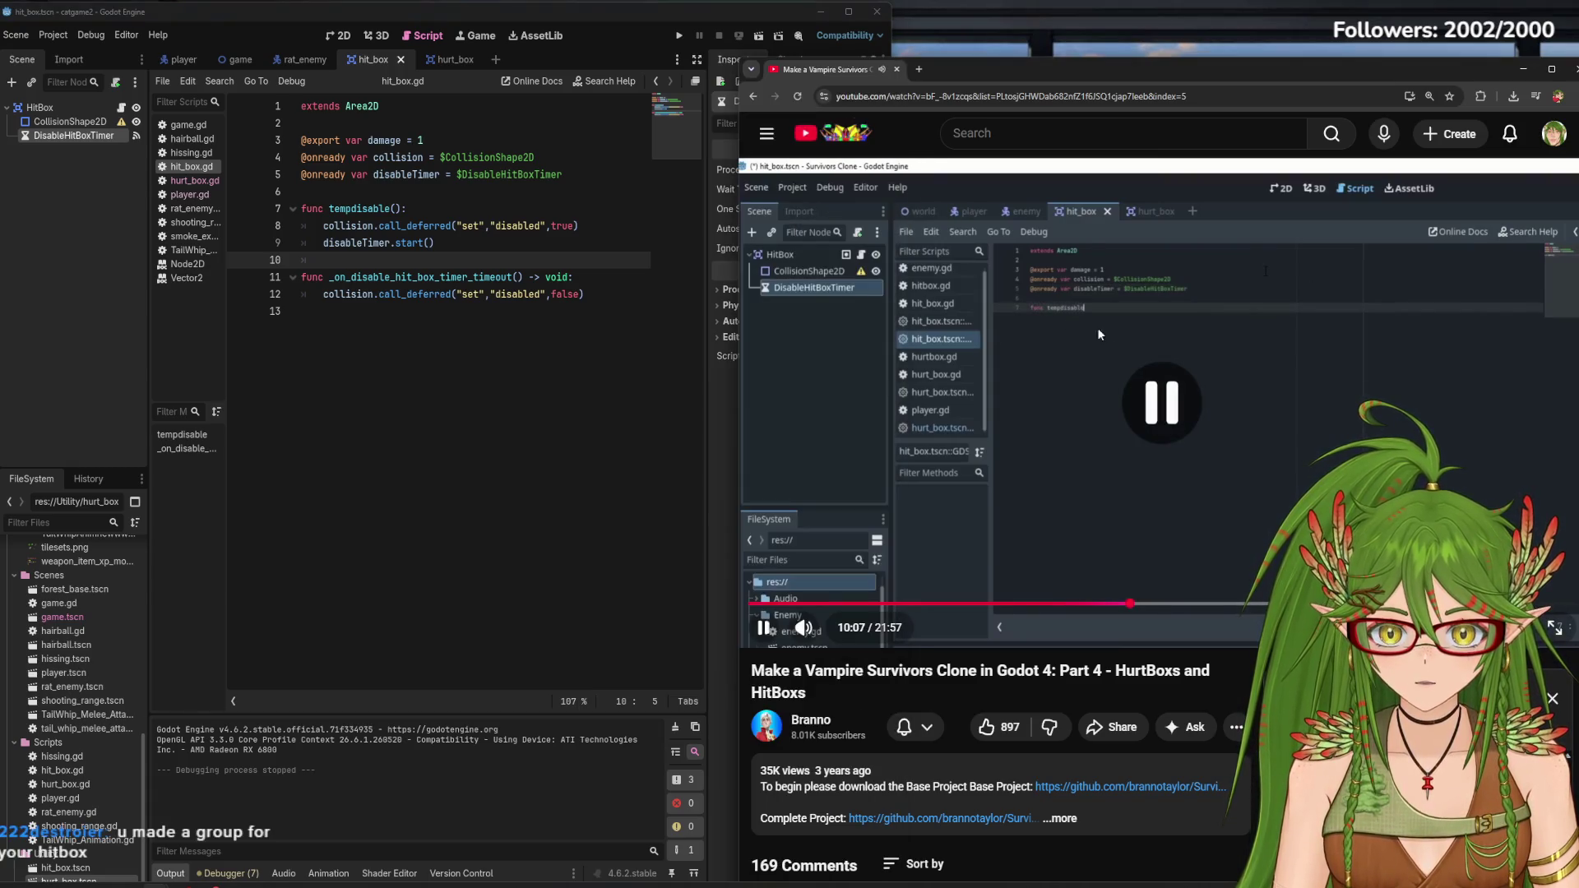
click(592, 445)
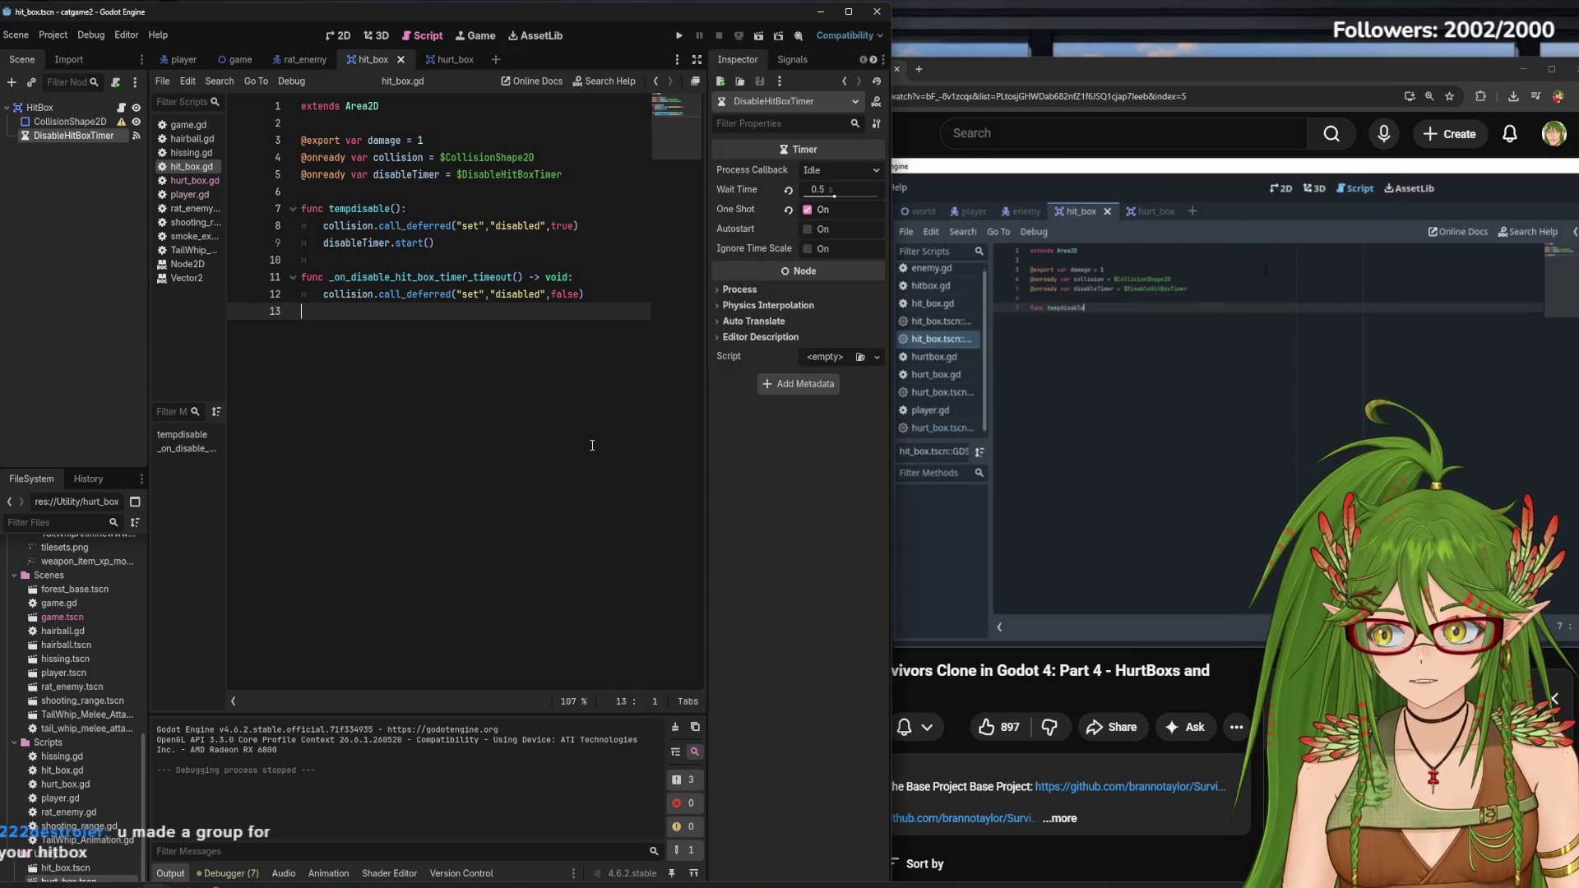
Make the hurt_box DisableTimer a One Shot timer, then save and run the game
click(444, 60)
click(68, 136)
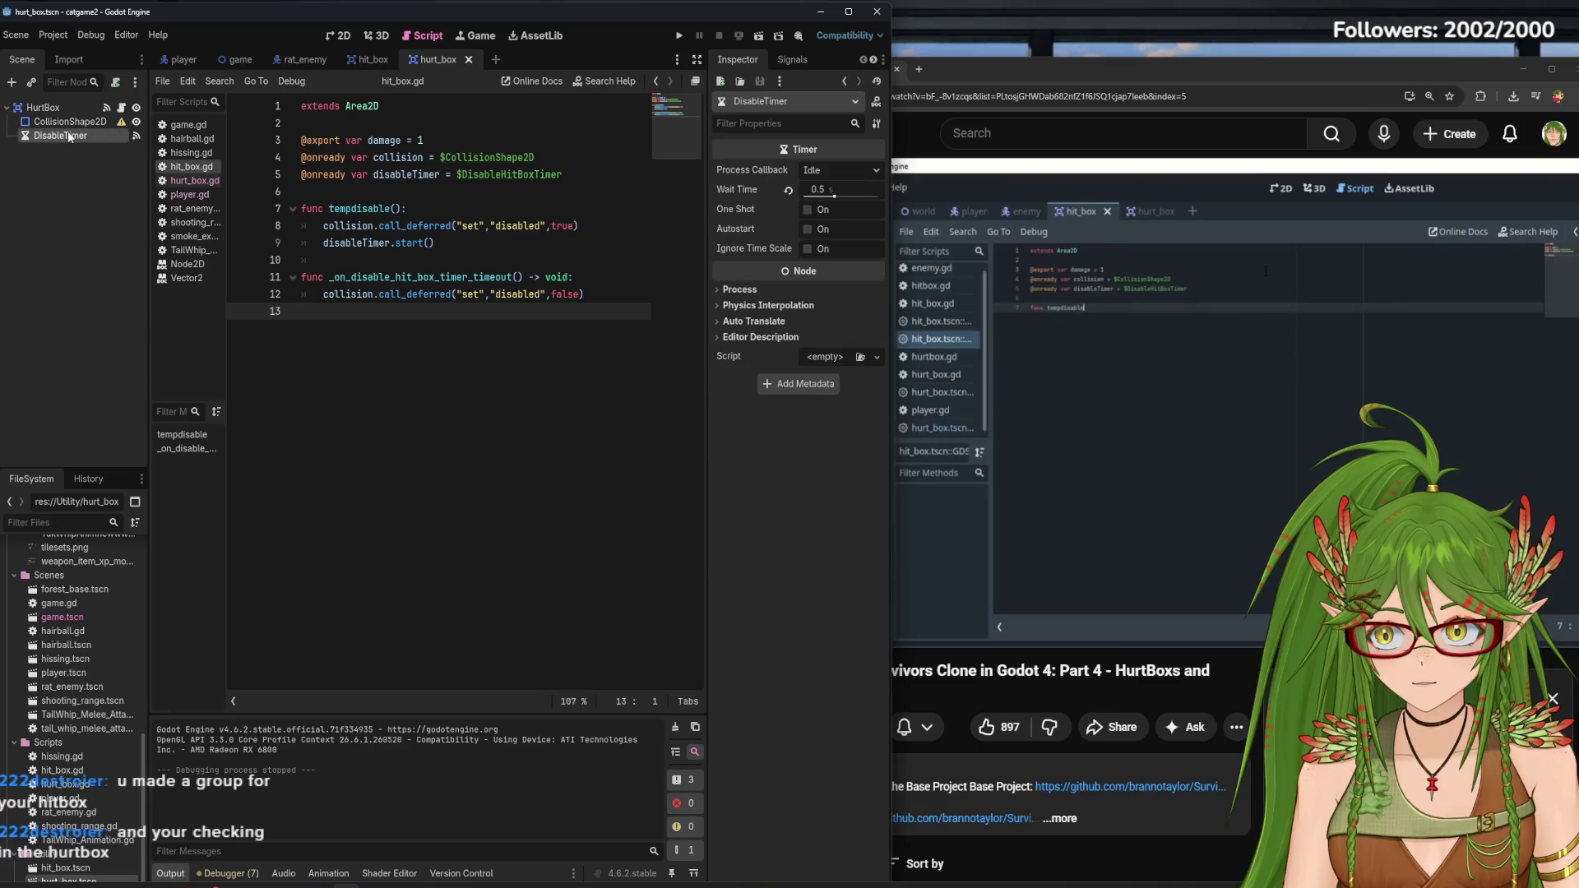
click(807, 210)
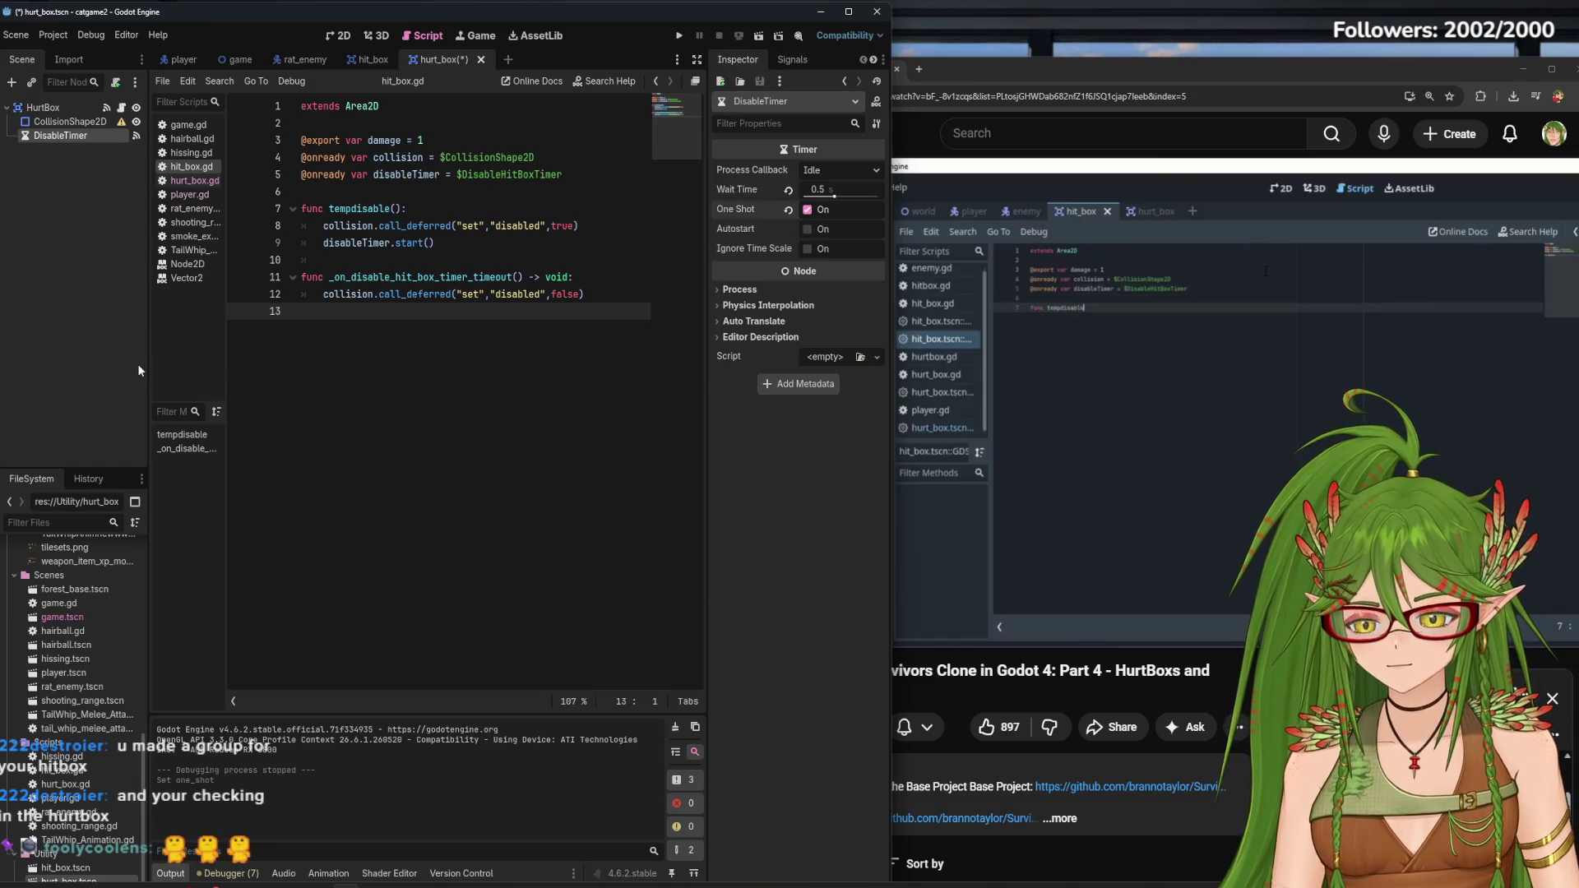
key(F5)
Steer the cat right and down among the rats, then close the game
key(d)
key(s)
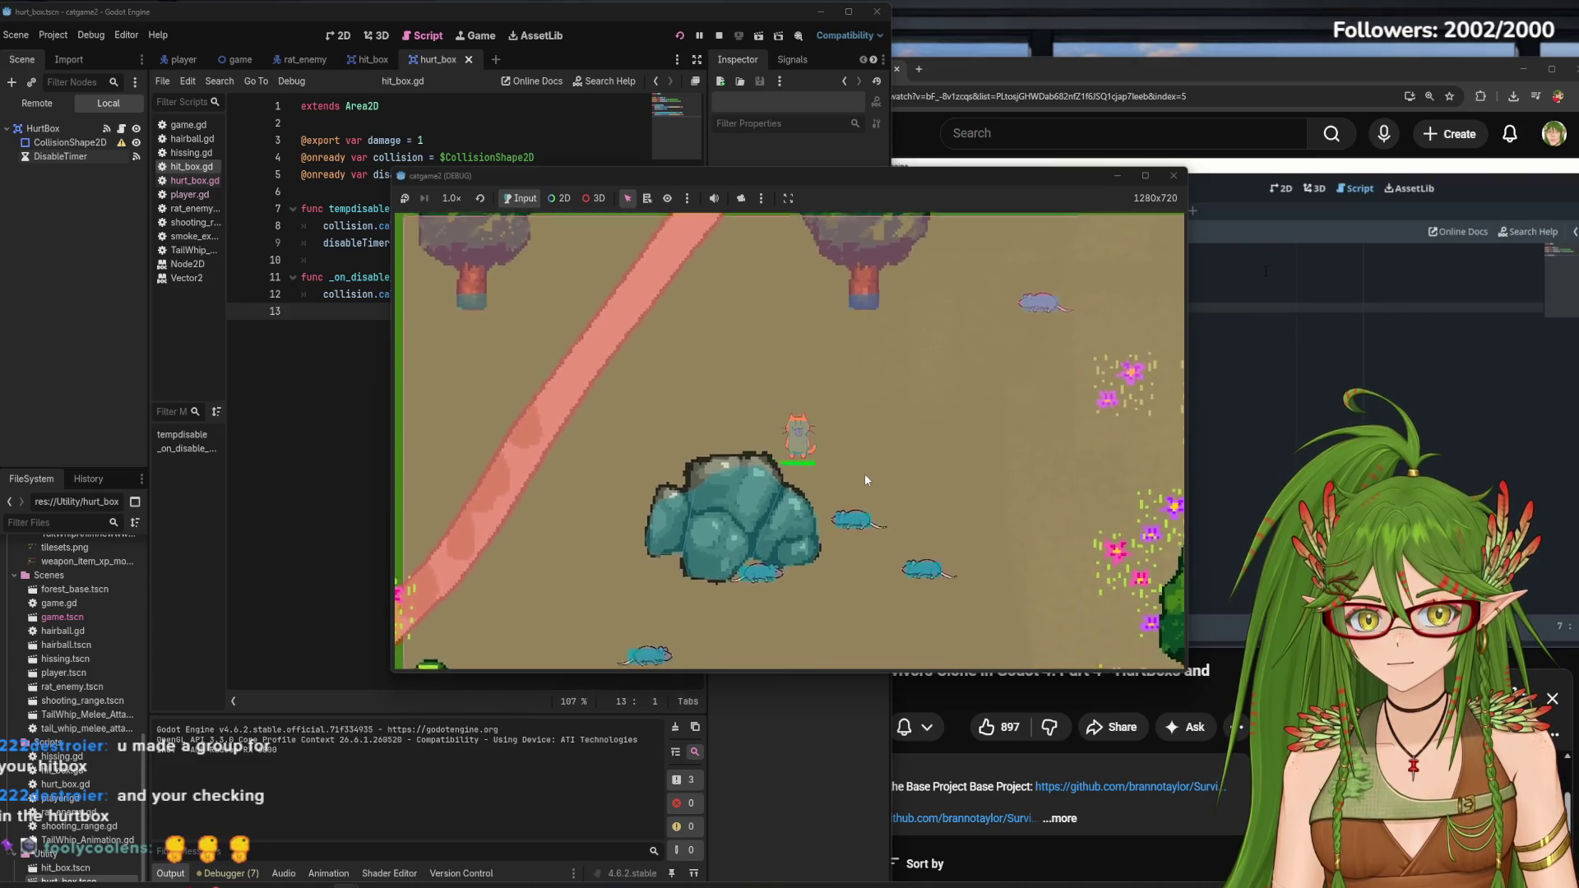
key(d)
key(s)
key(s)
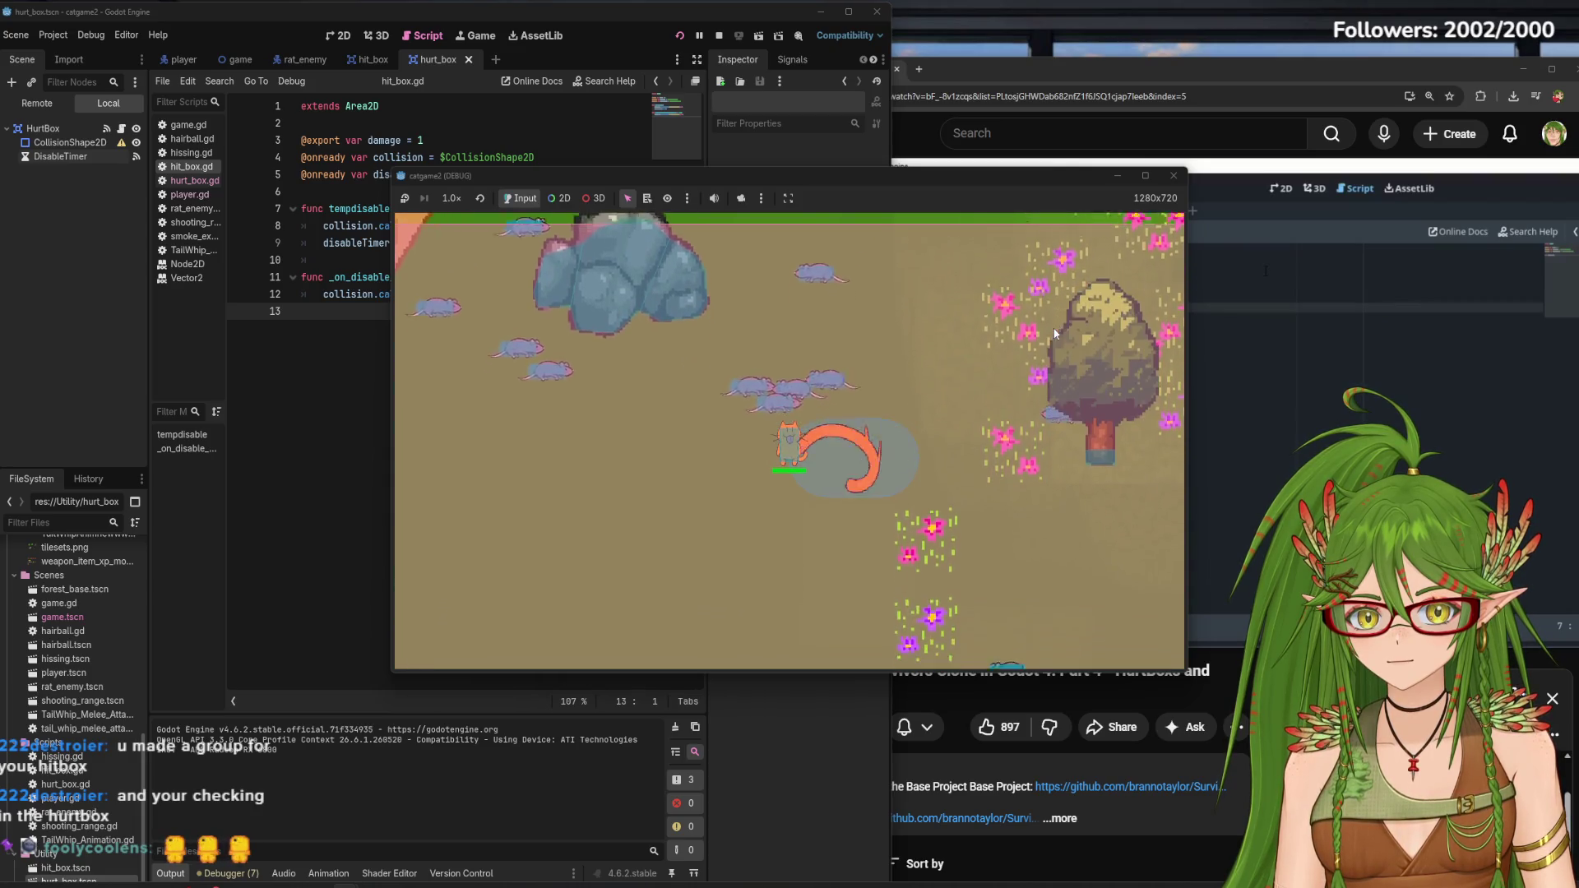
key(s)
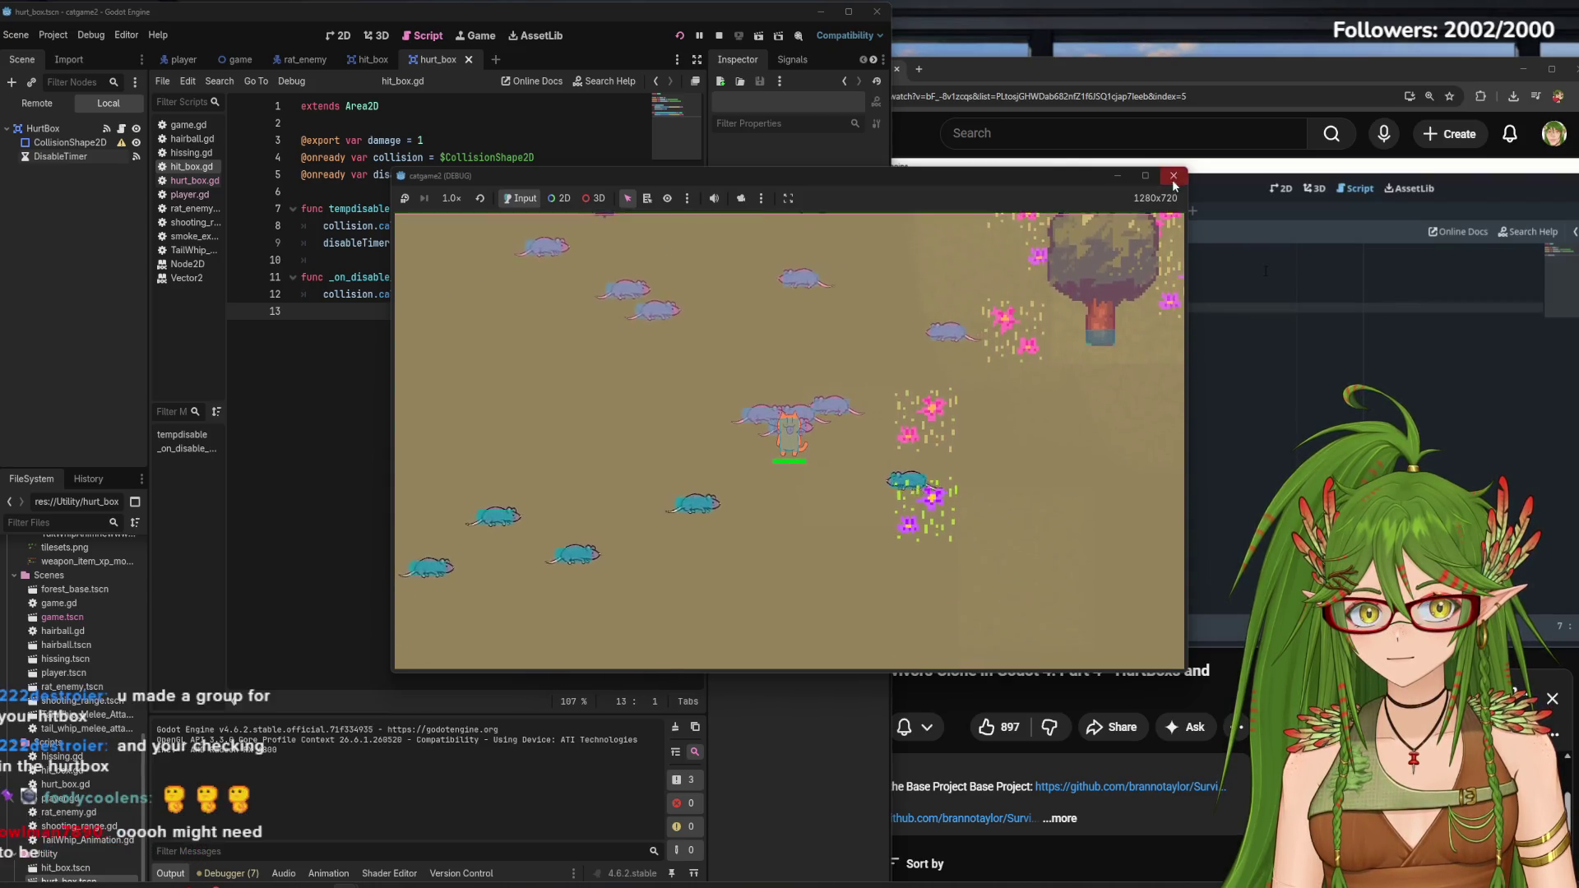
click(1174, 176)
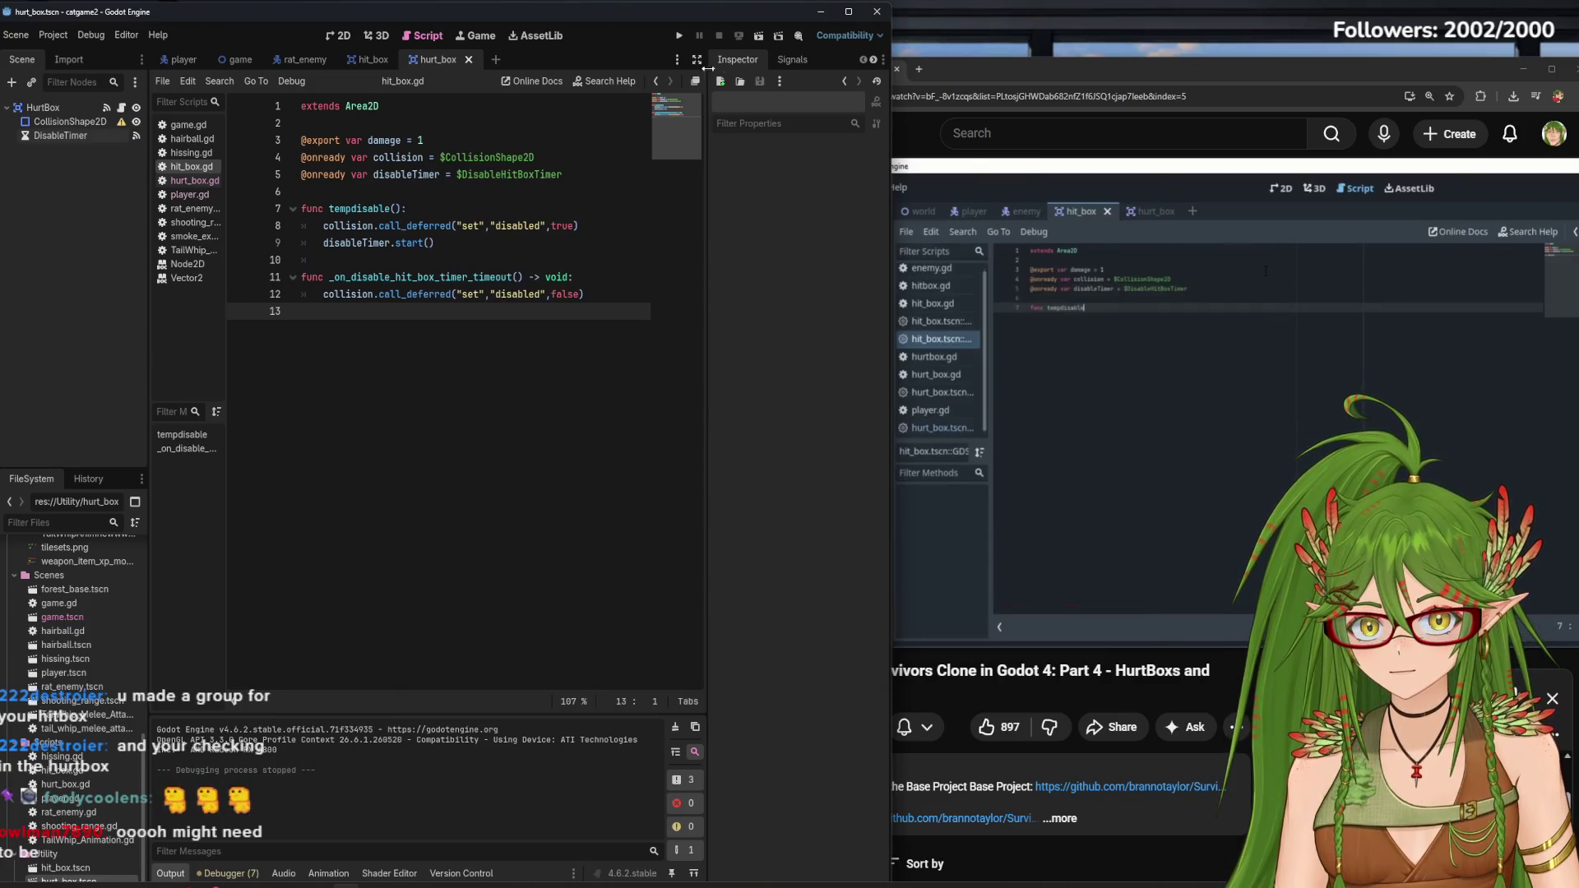
Inspect the hurt box's CollisionShape2D and DisableTimer, then go to the hit_box scene
click(70, 120)
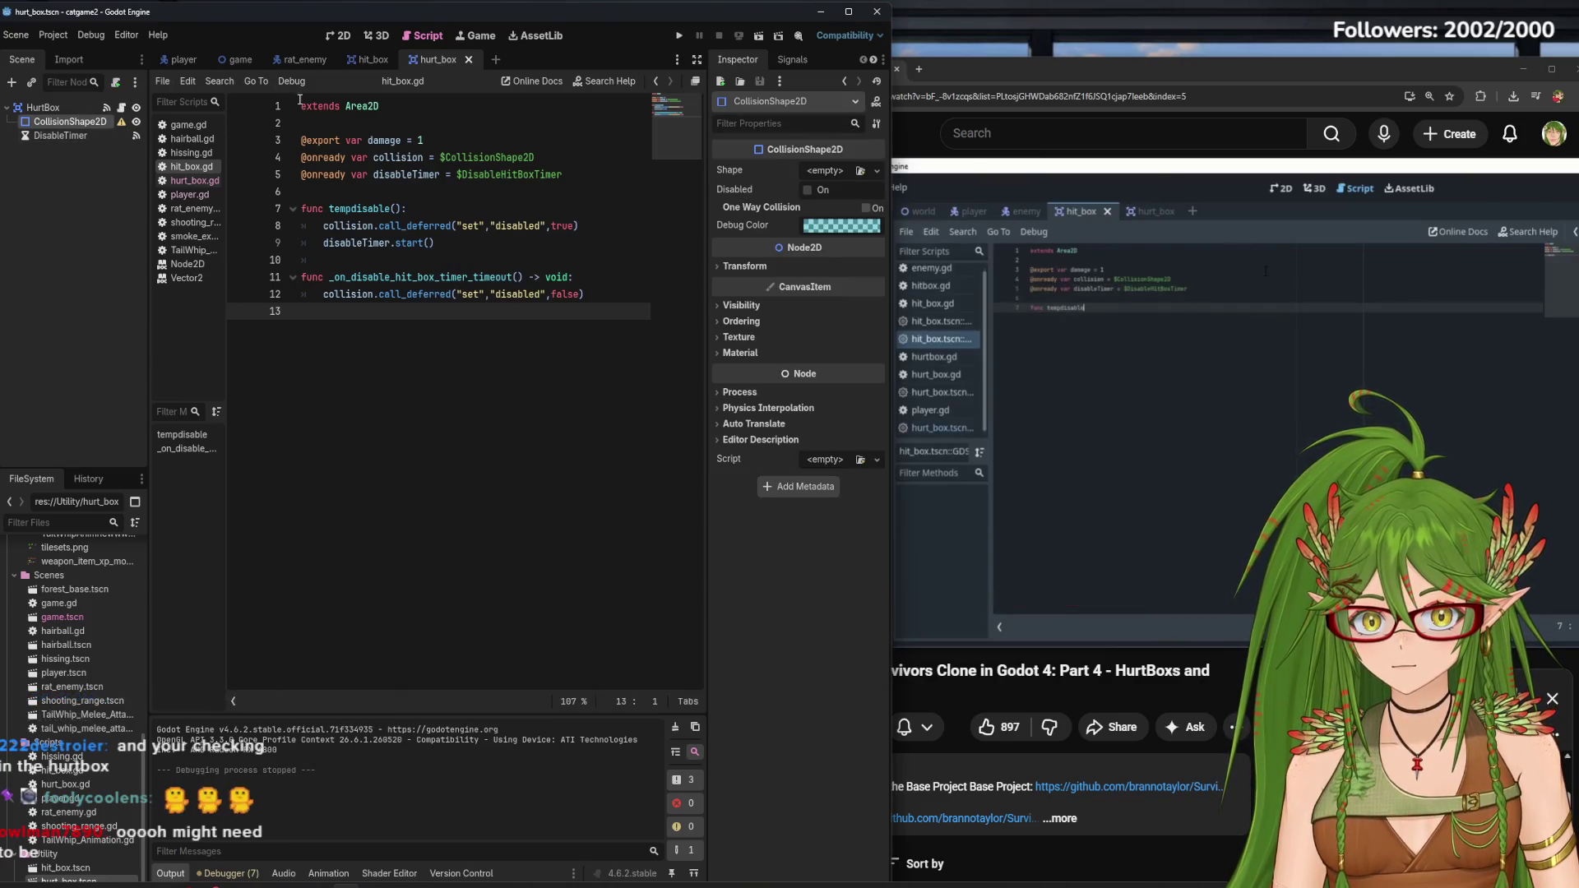
click(41, 107)
click(60, 134)
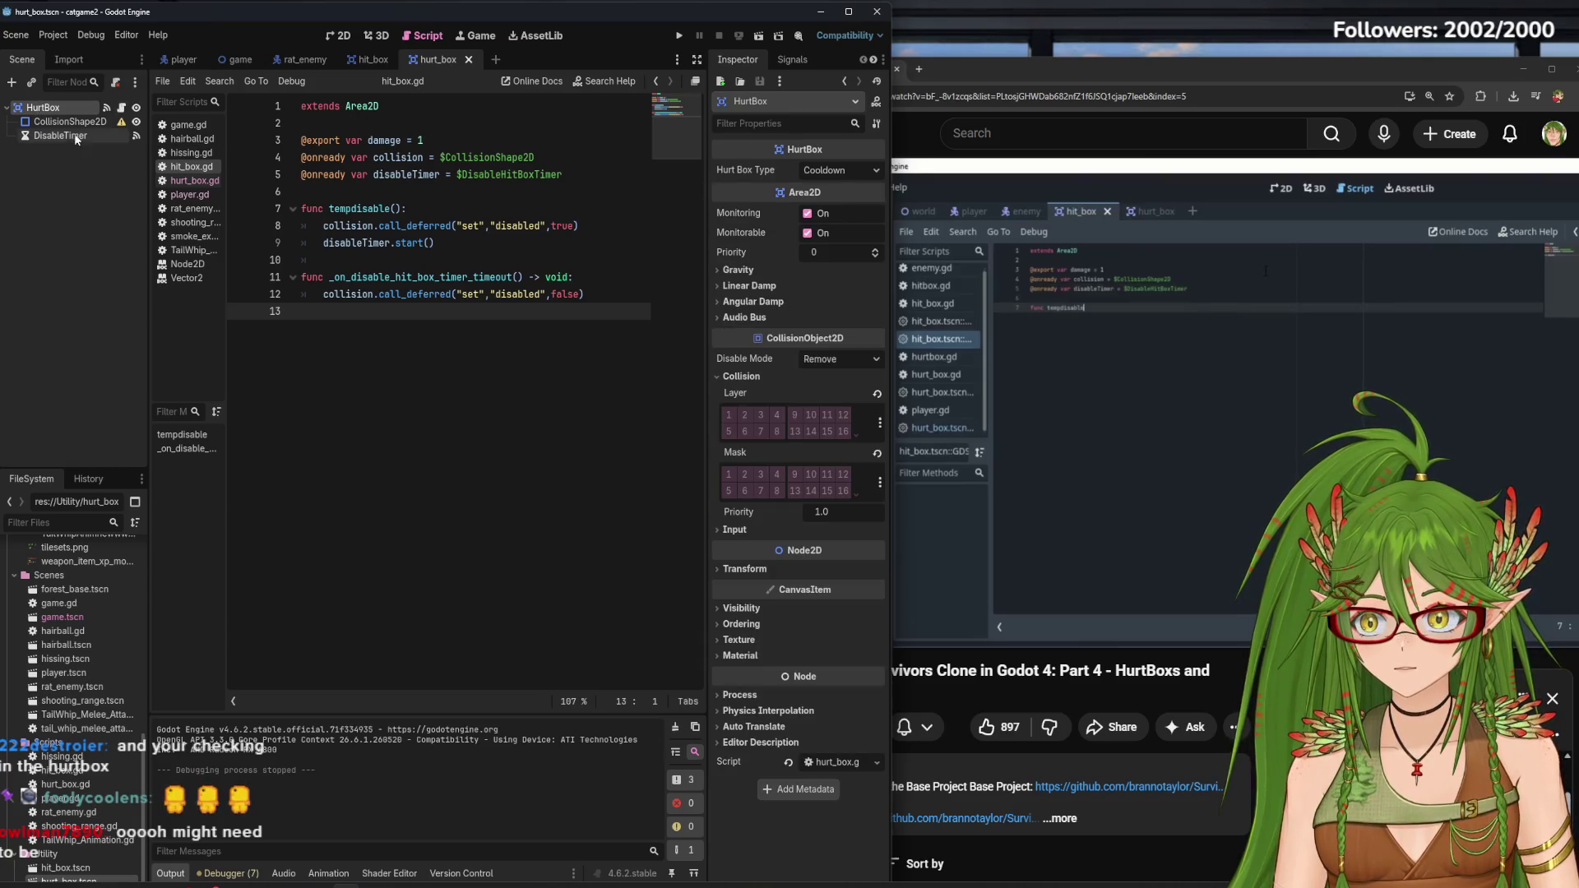
click(372, 59)
click(420, 80)
Save all scenes and rerun the game, steering the cat left, down and right
key(F5)
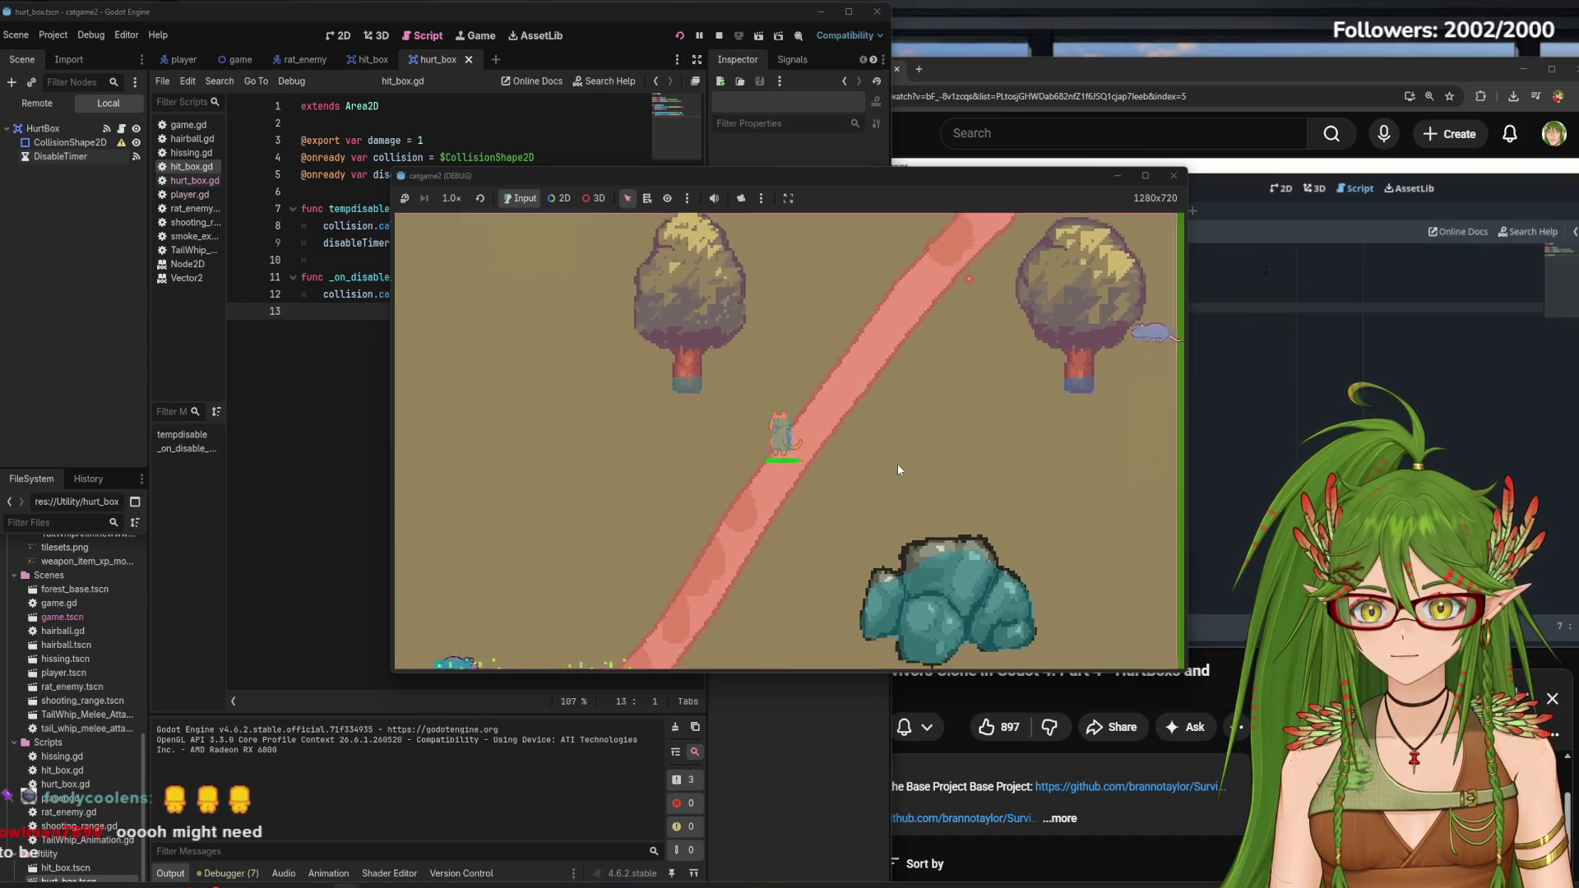
key(a)
key(s)
key(a)
key(s)
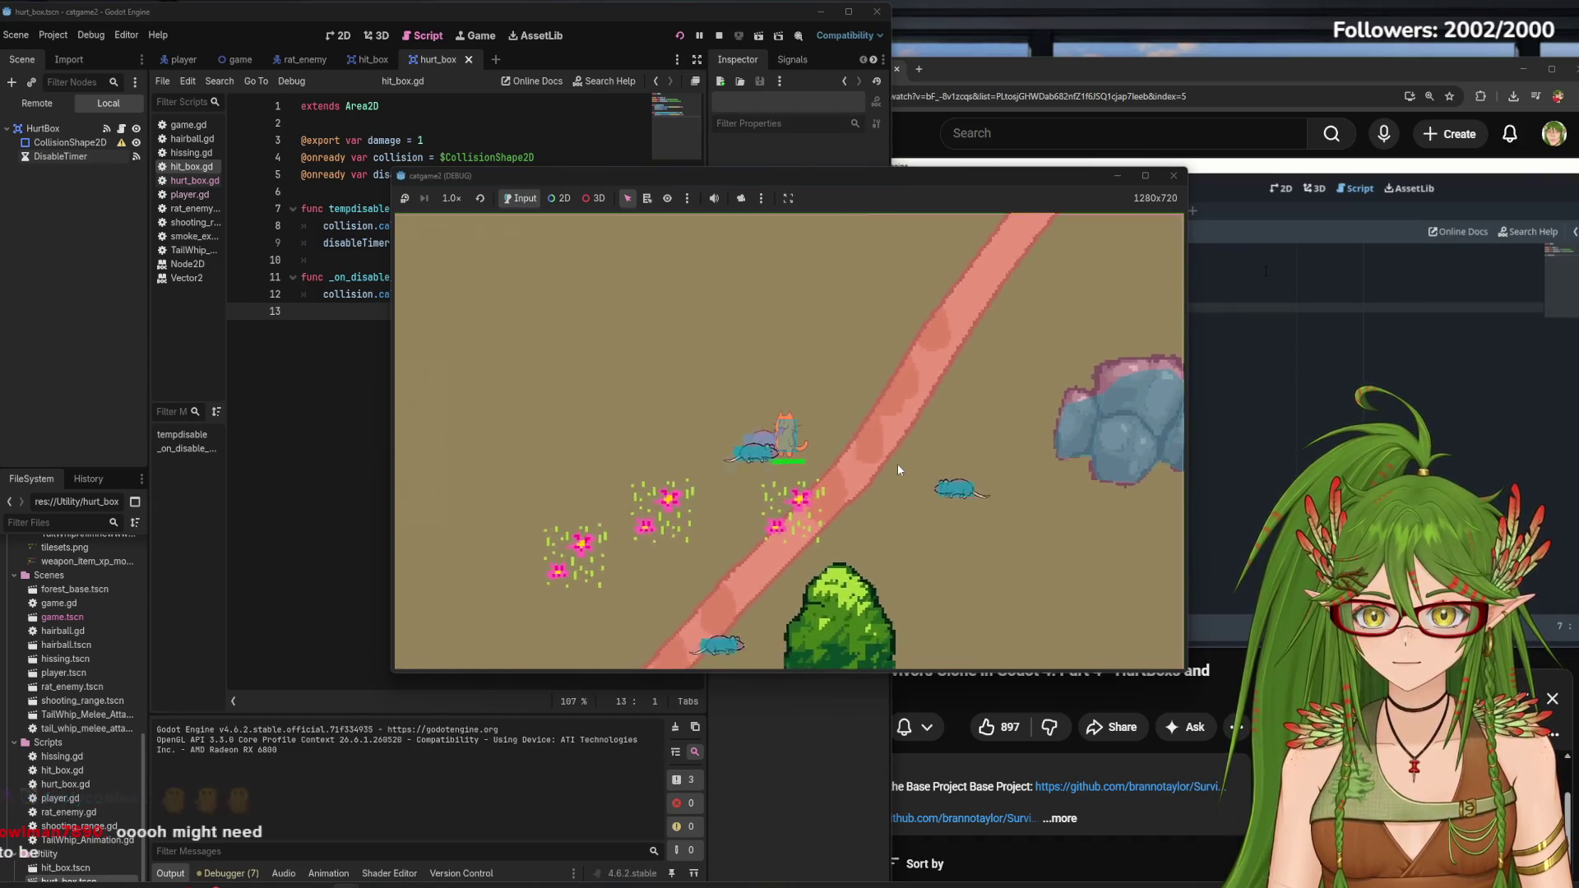
key(d)
key(s)
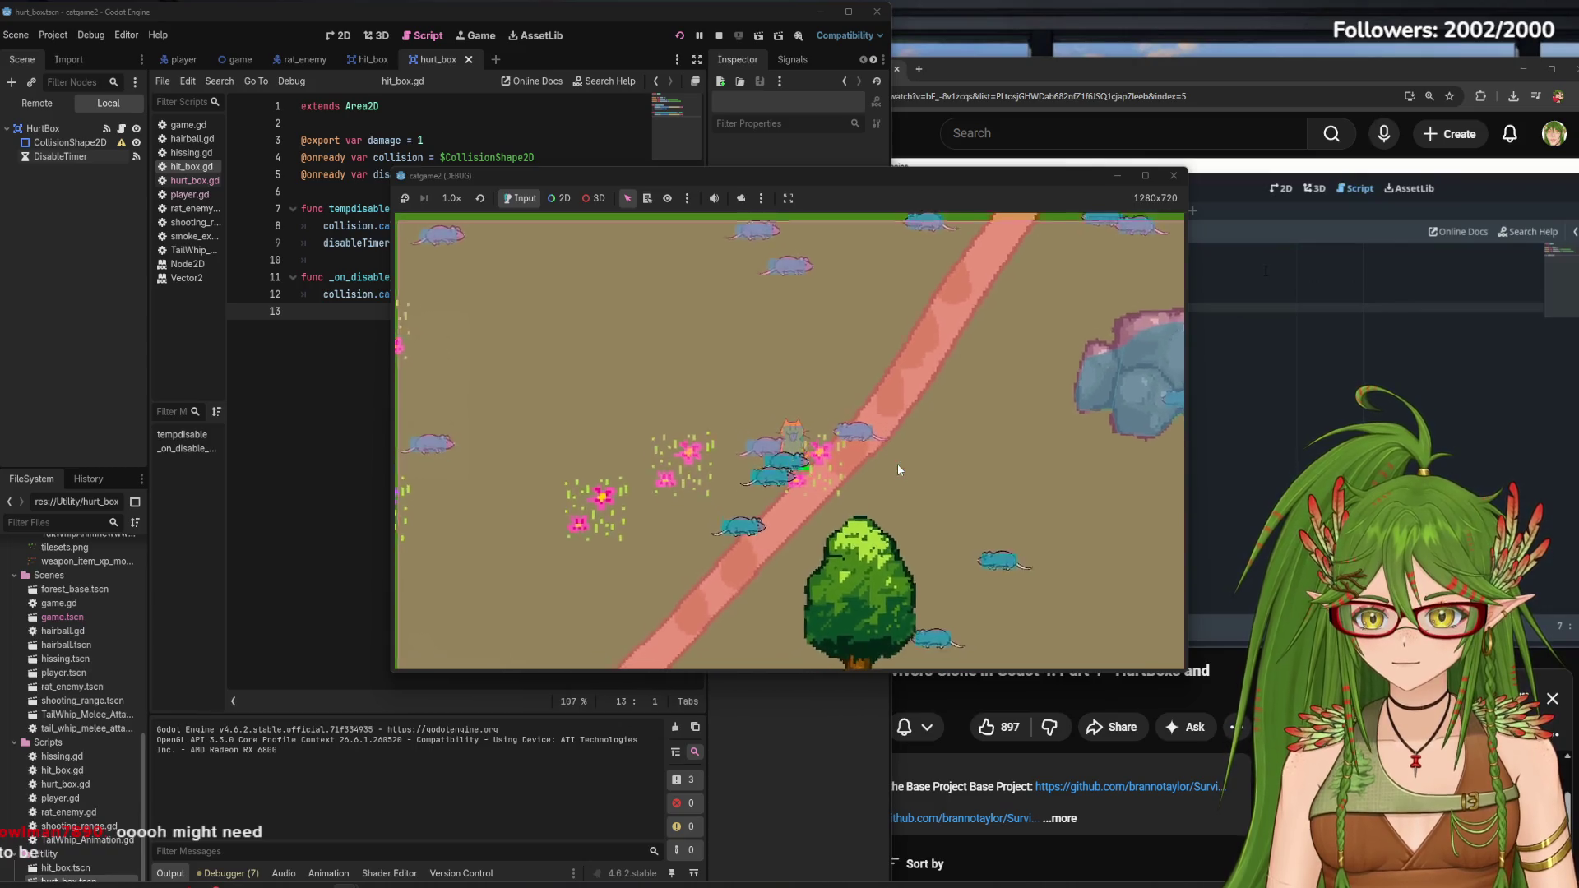
key(d)
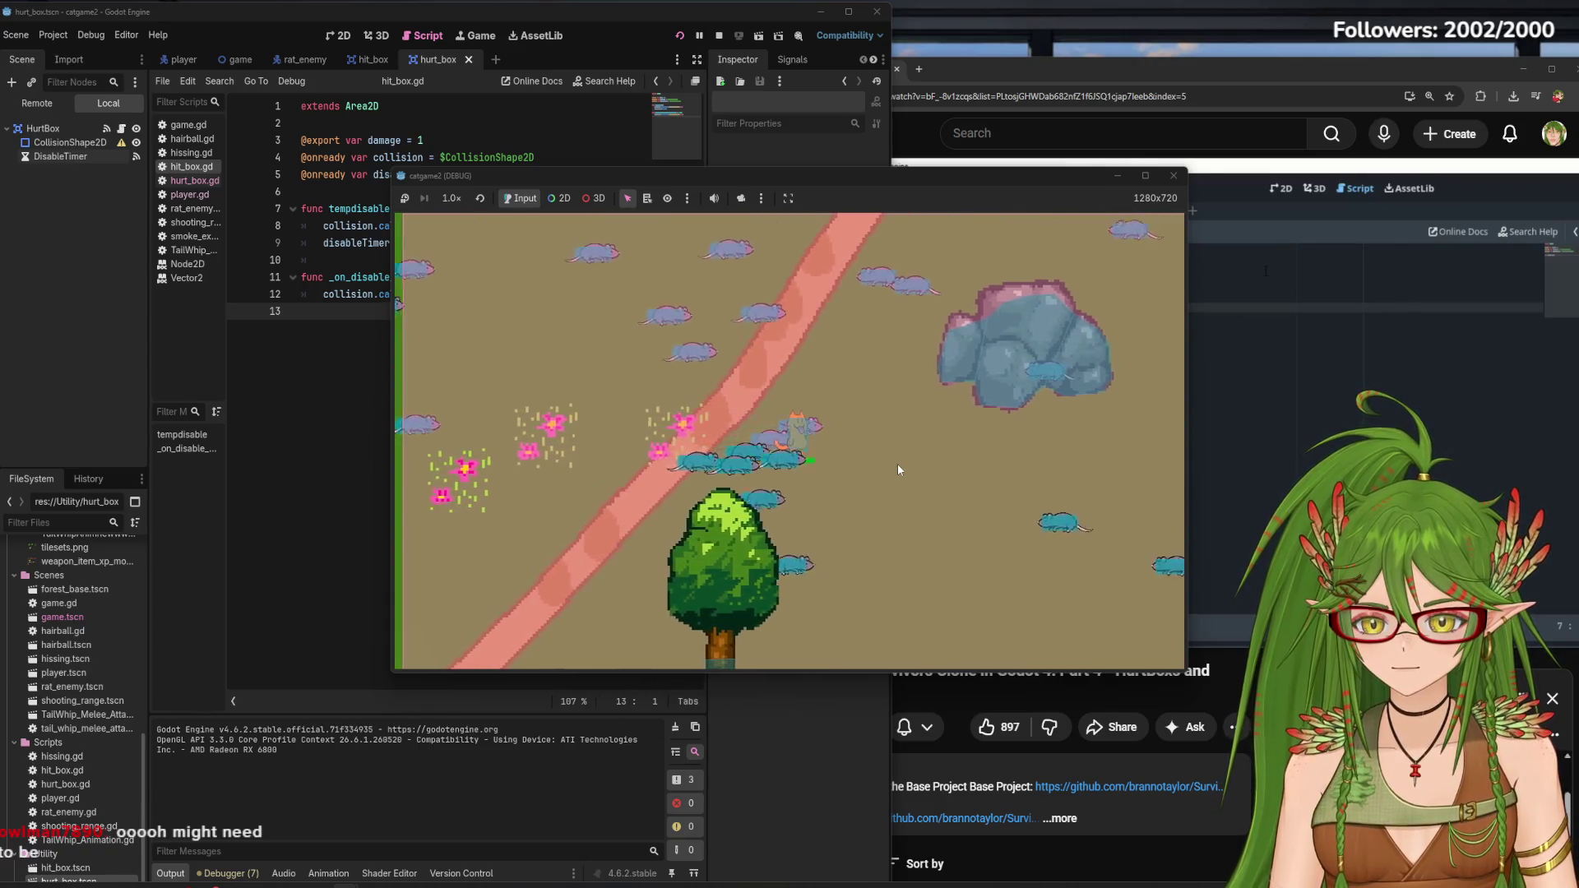
key(s)
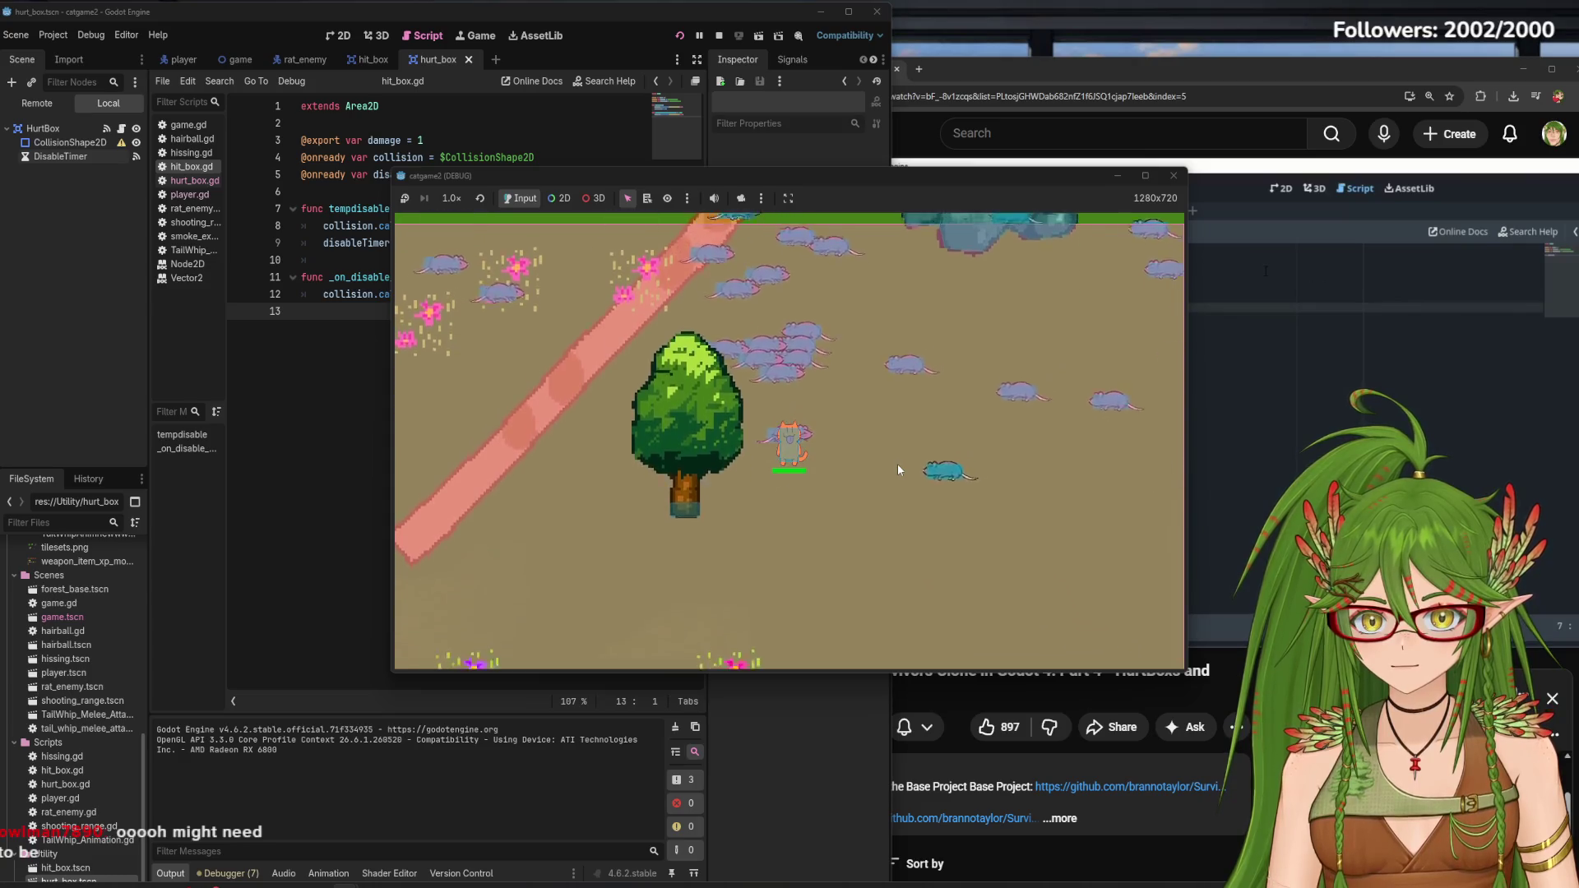
click(1271, 357)
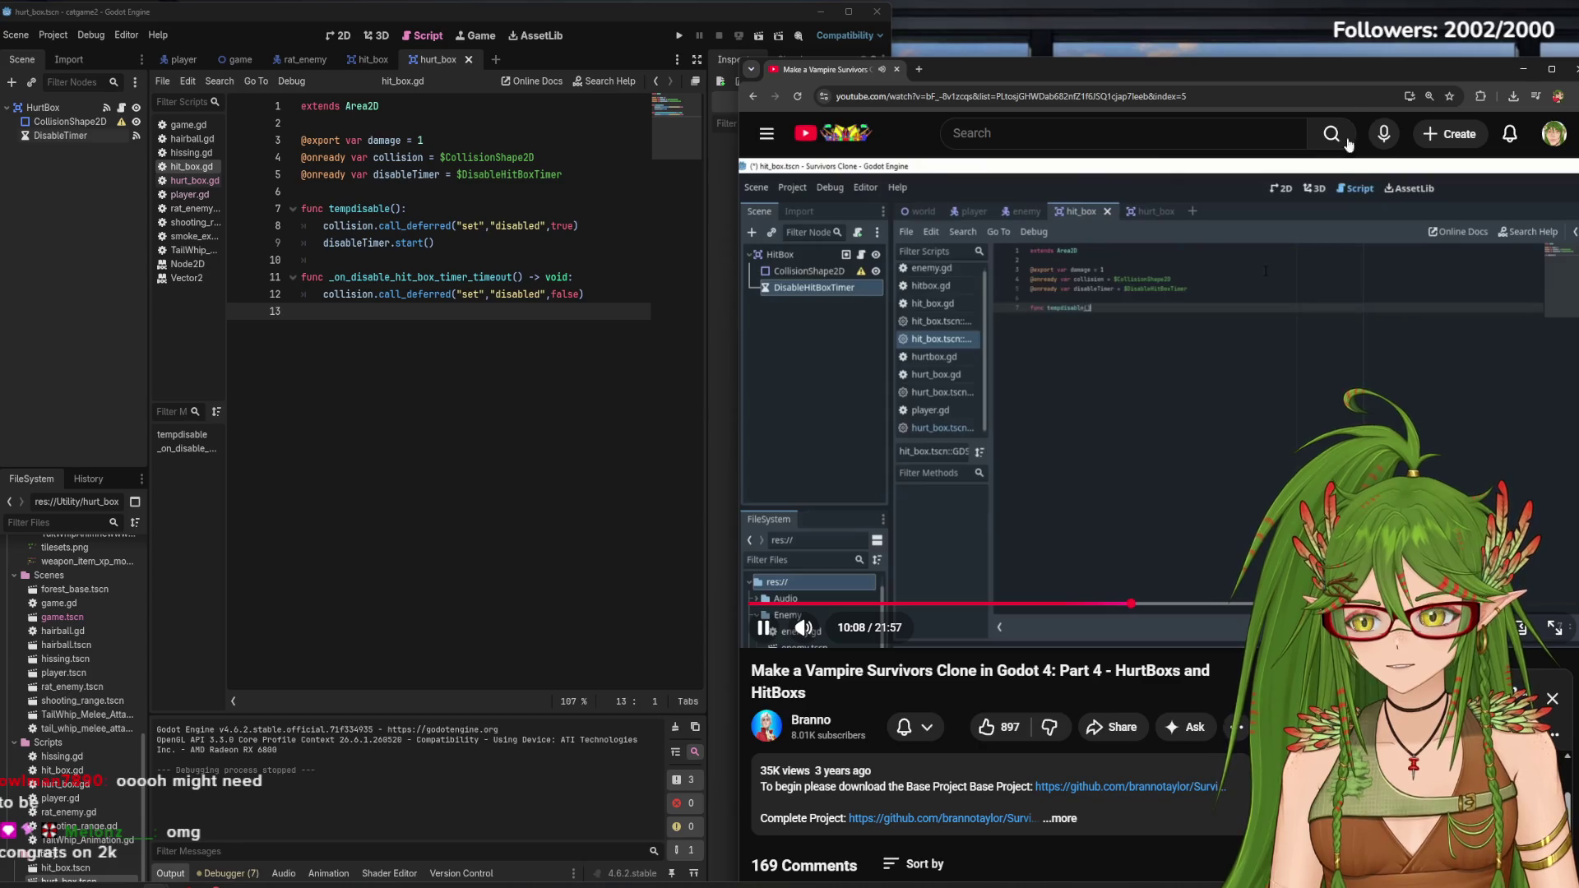
Play the tutorial to about 10:44, where the timer's timeout signal is connected, and pause
mouse_move(1331, 67)
mouse_down()
mouse_move(1128, 81)
mouse_move(1311, 57)
mouse_move(1281, 57)
mouse_up()
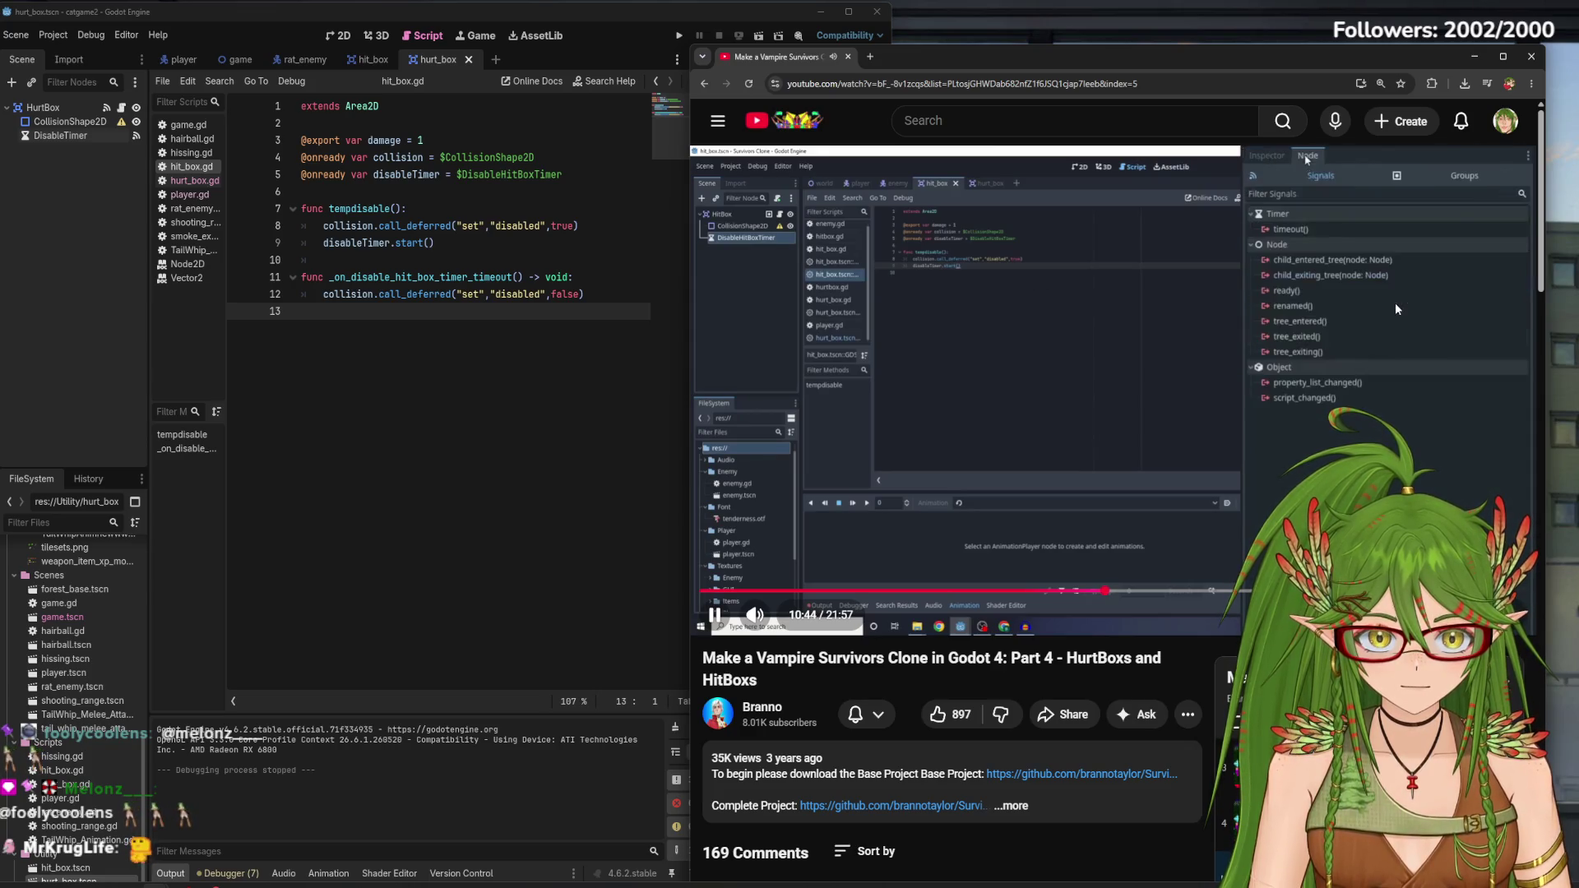
click(1382, 306)
click(349, 398)
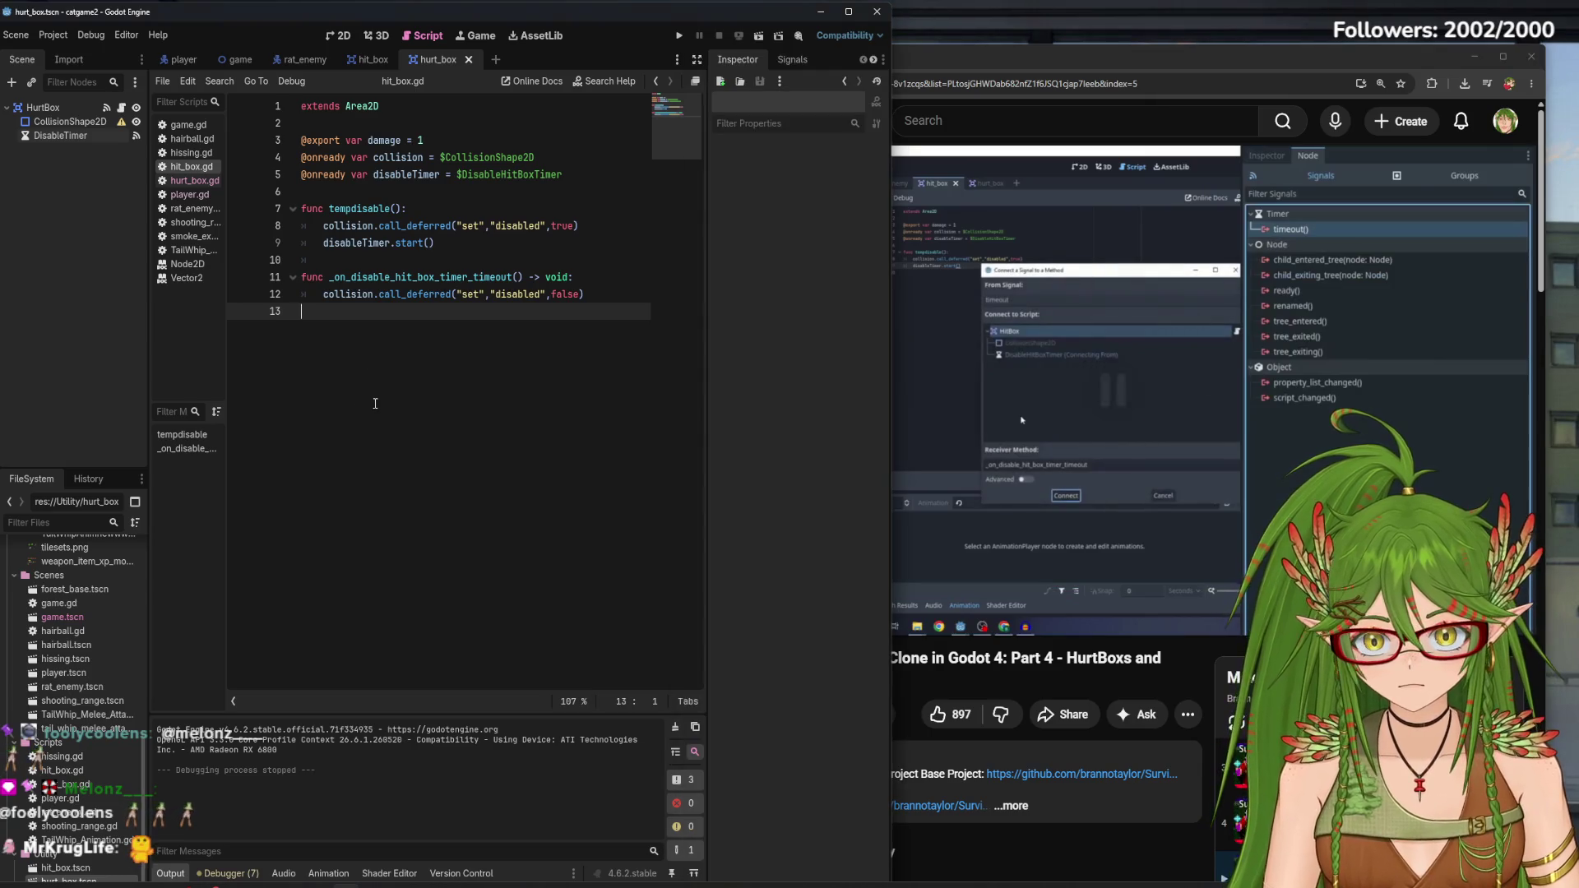
Turn off Autostart on the hurt_box DisableTimer node
click(50, 137)
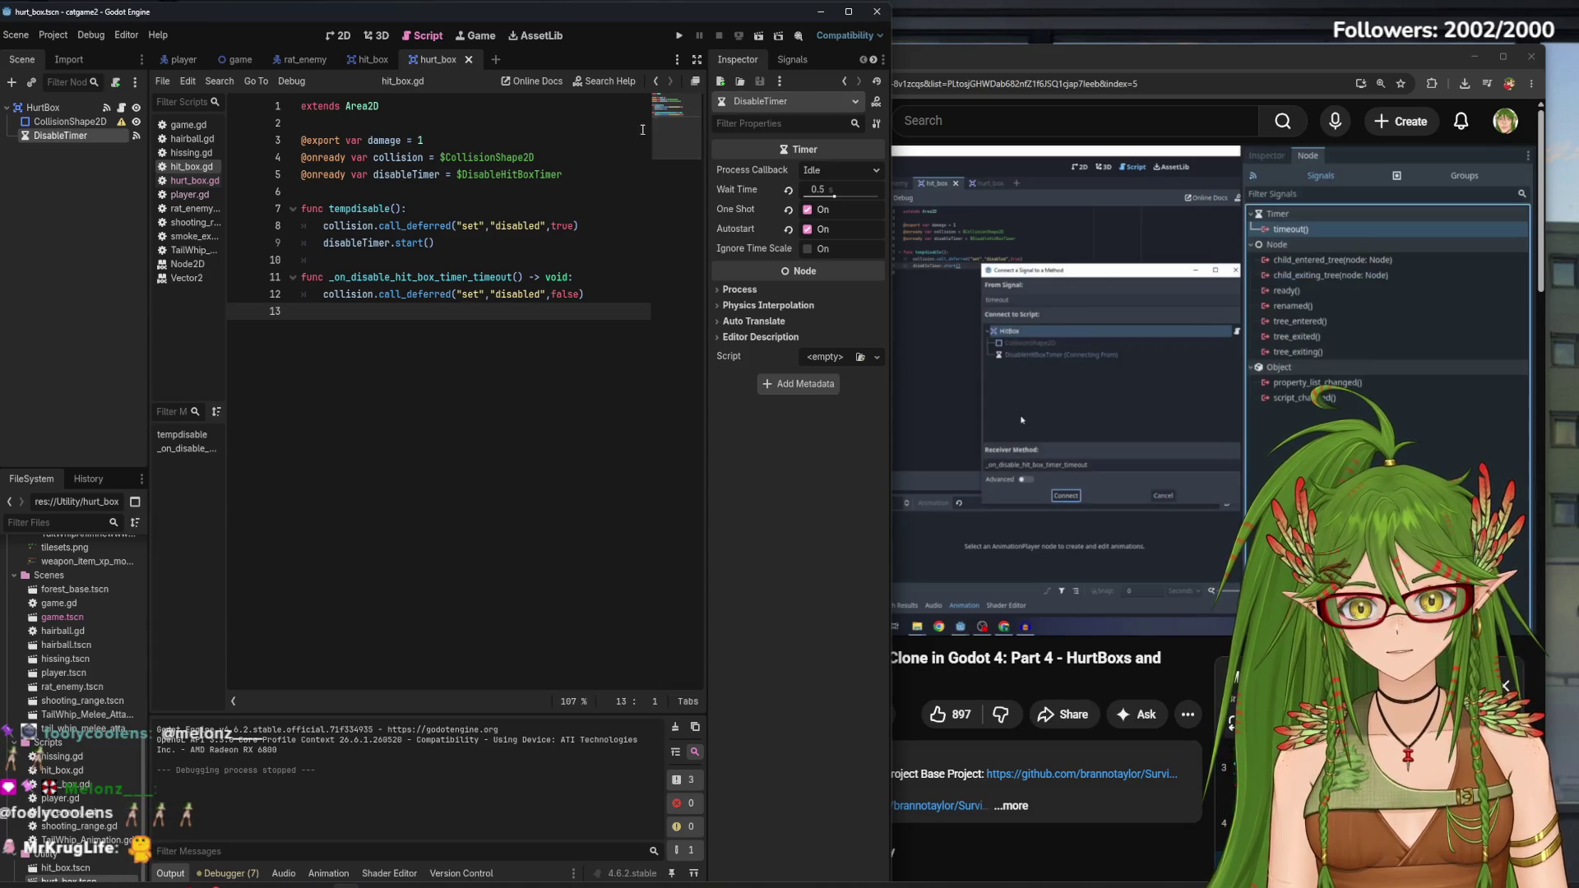
click(792, 61)
click(731, 61)
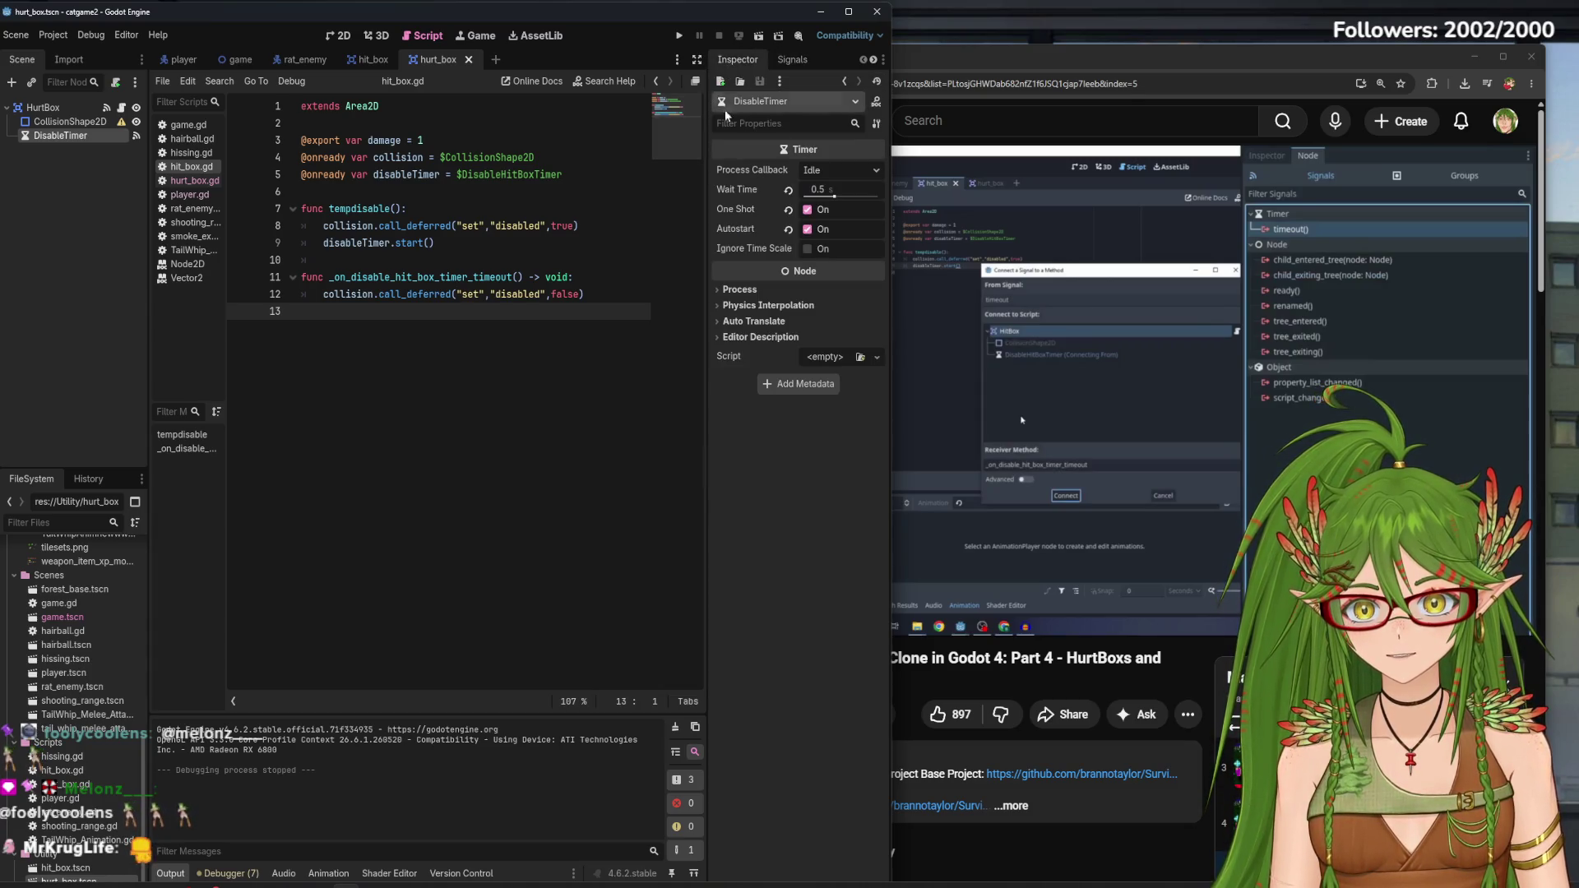
click(808, 229)
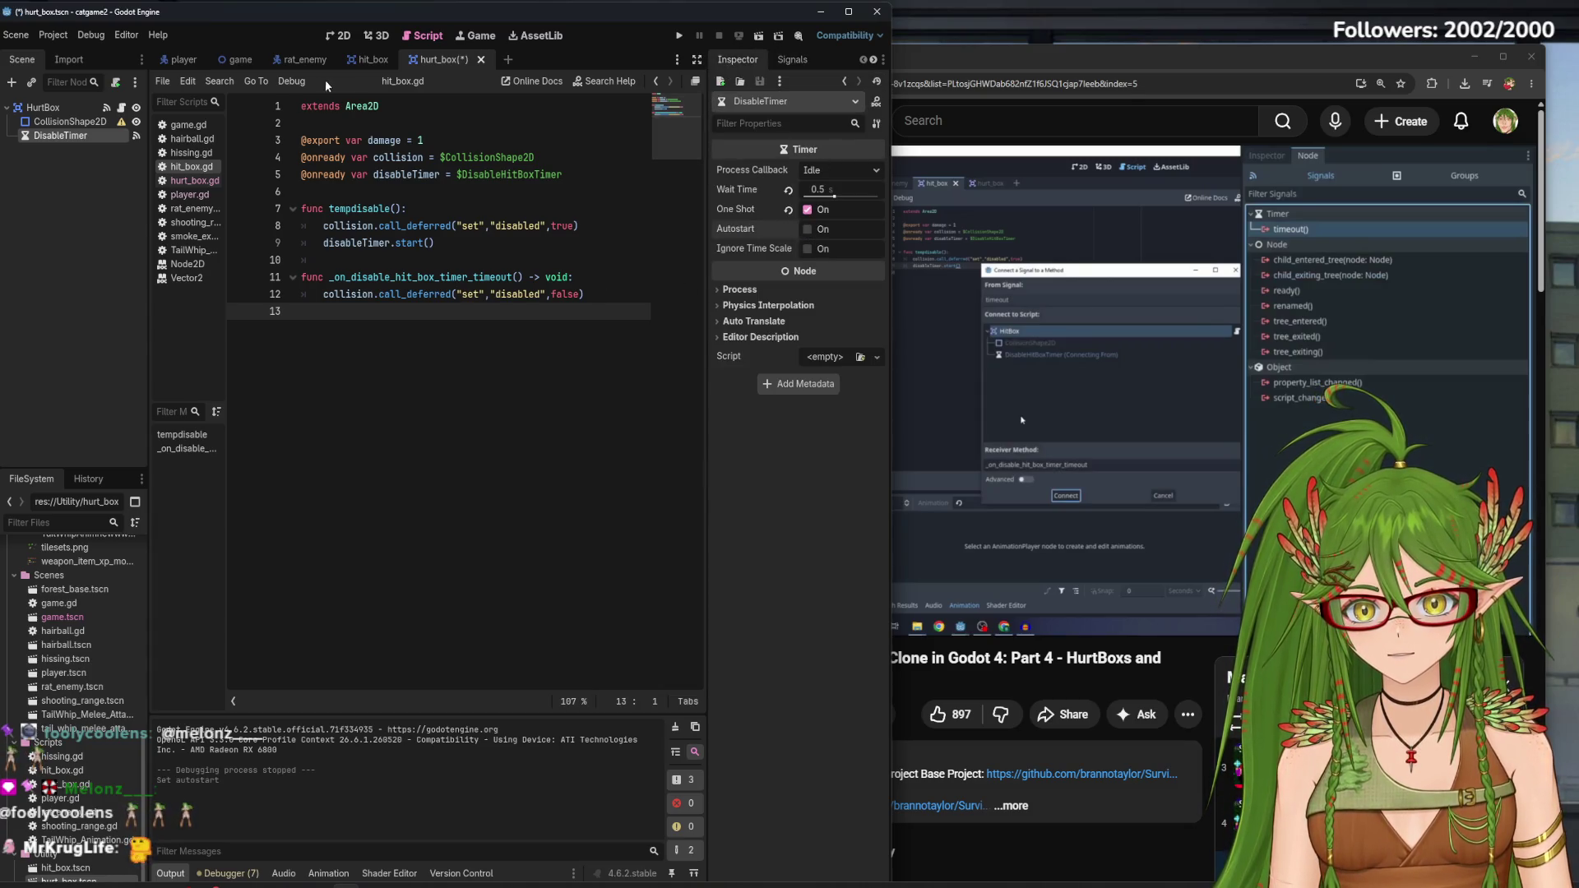
Turn off Autostart on DisableHitBoxTimer, save, and view its timeout() signal connection
click(372, 60)
click(807, 228)
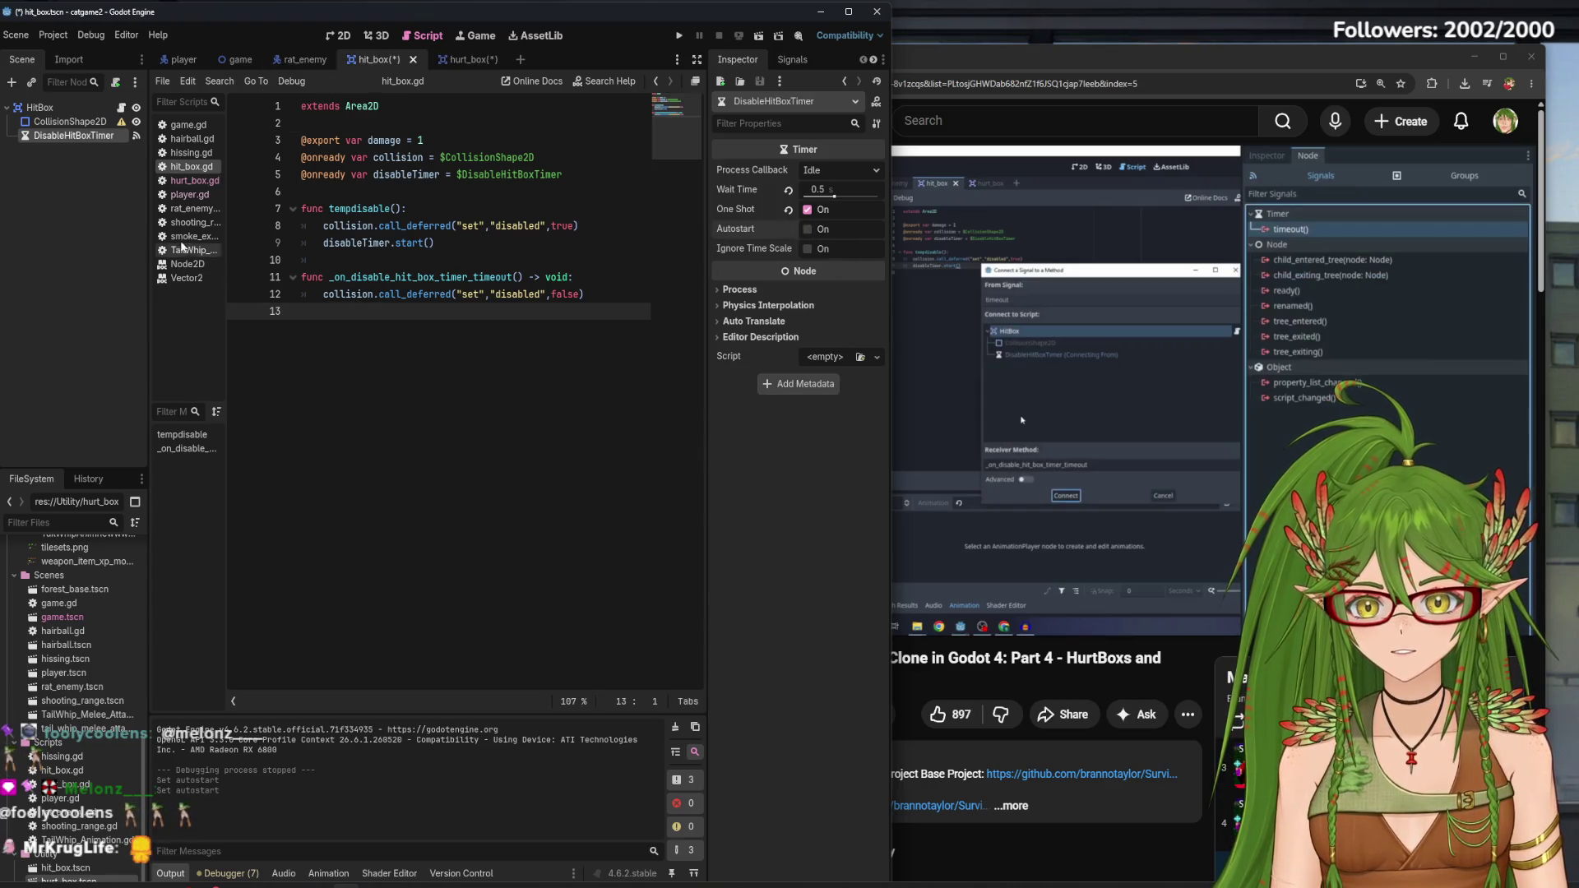
key(ctrl+s)
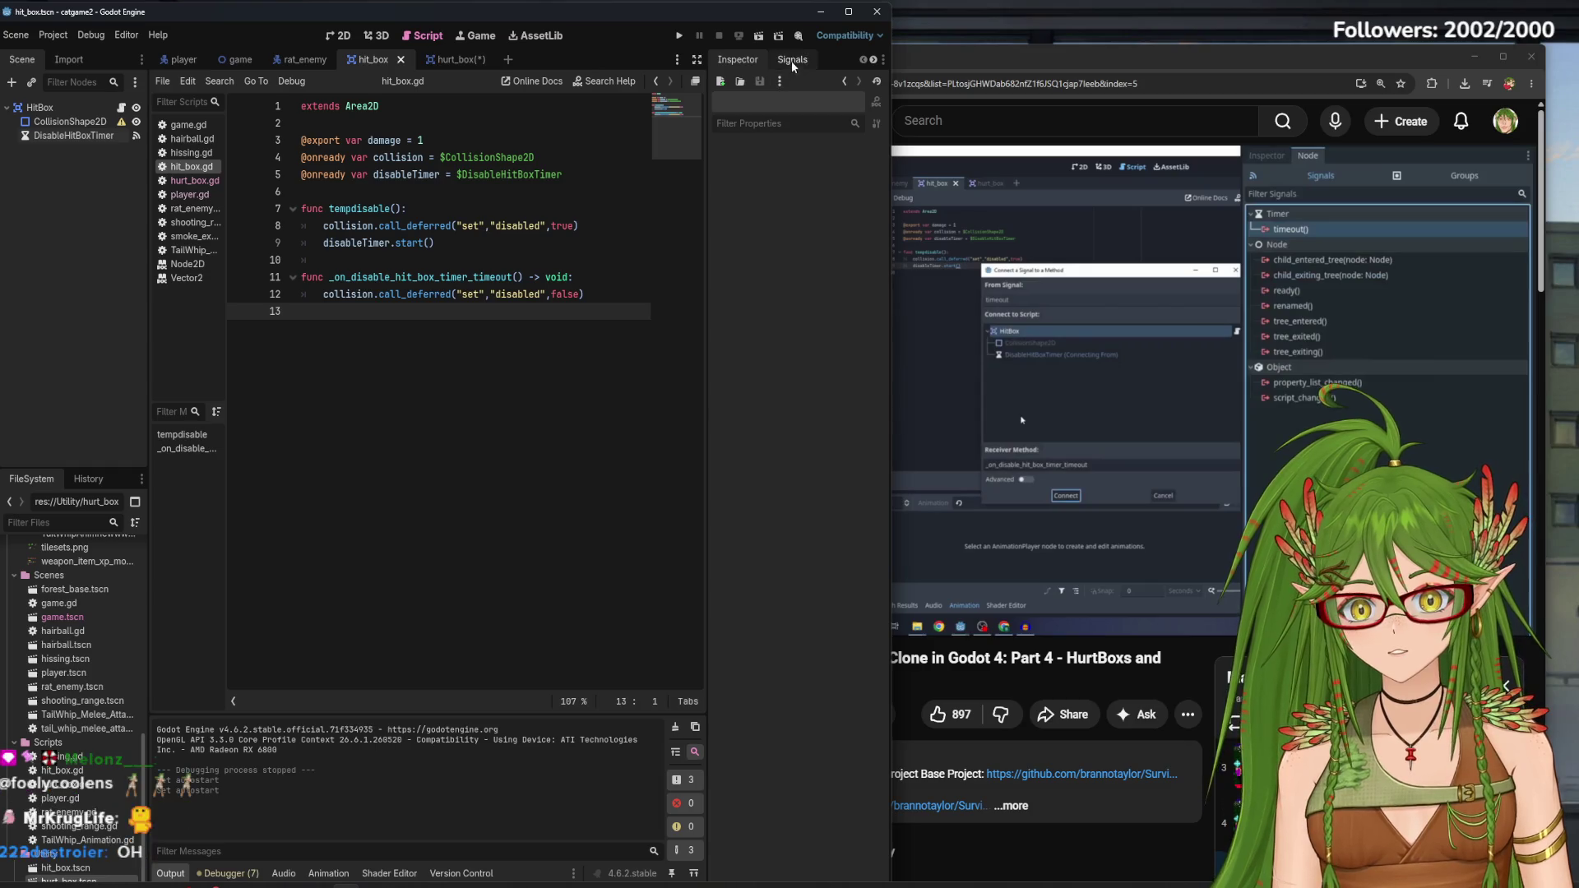
click(67, 140)
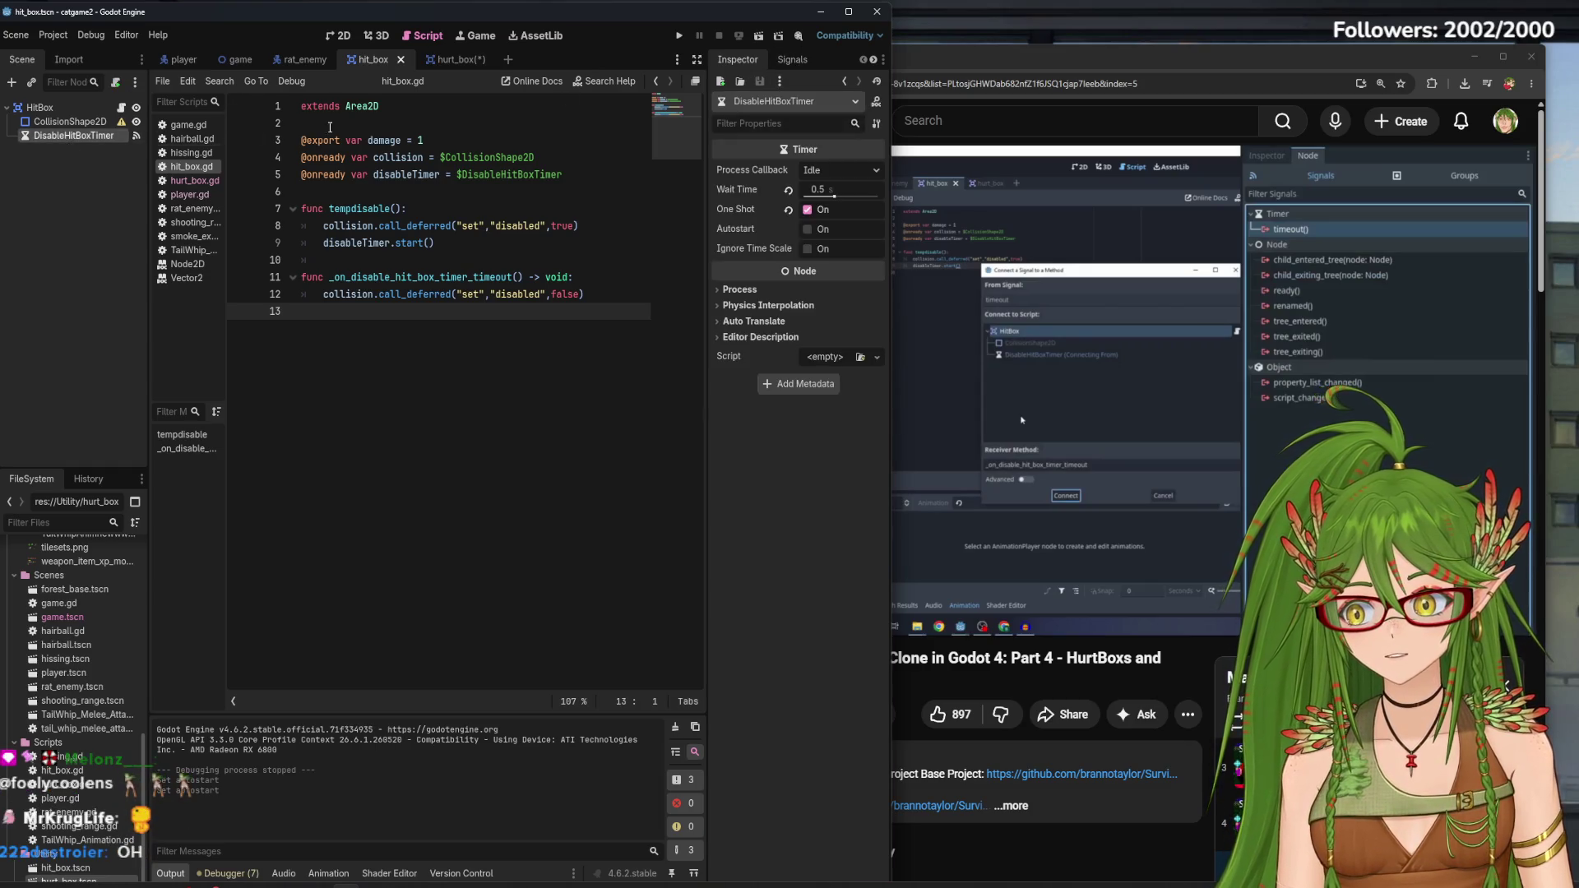
click(797, 61)
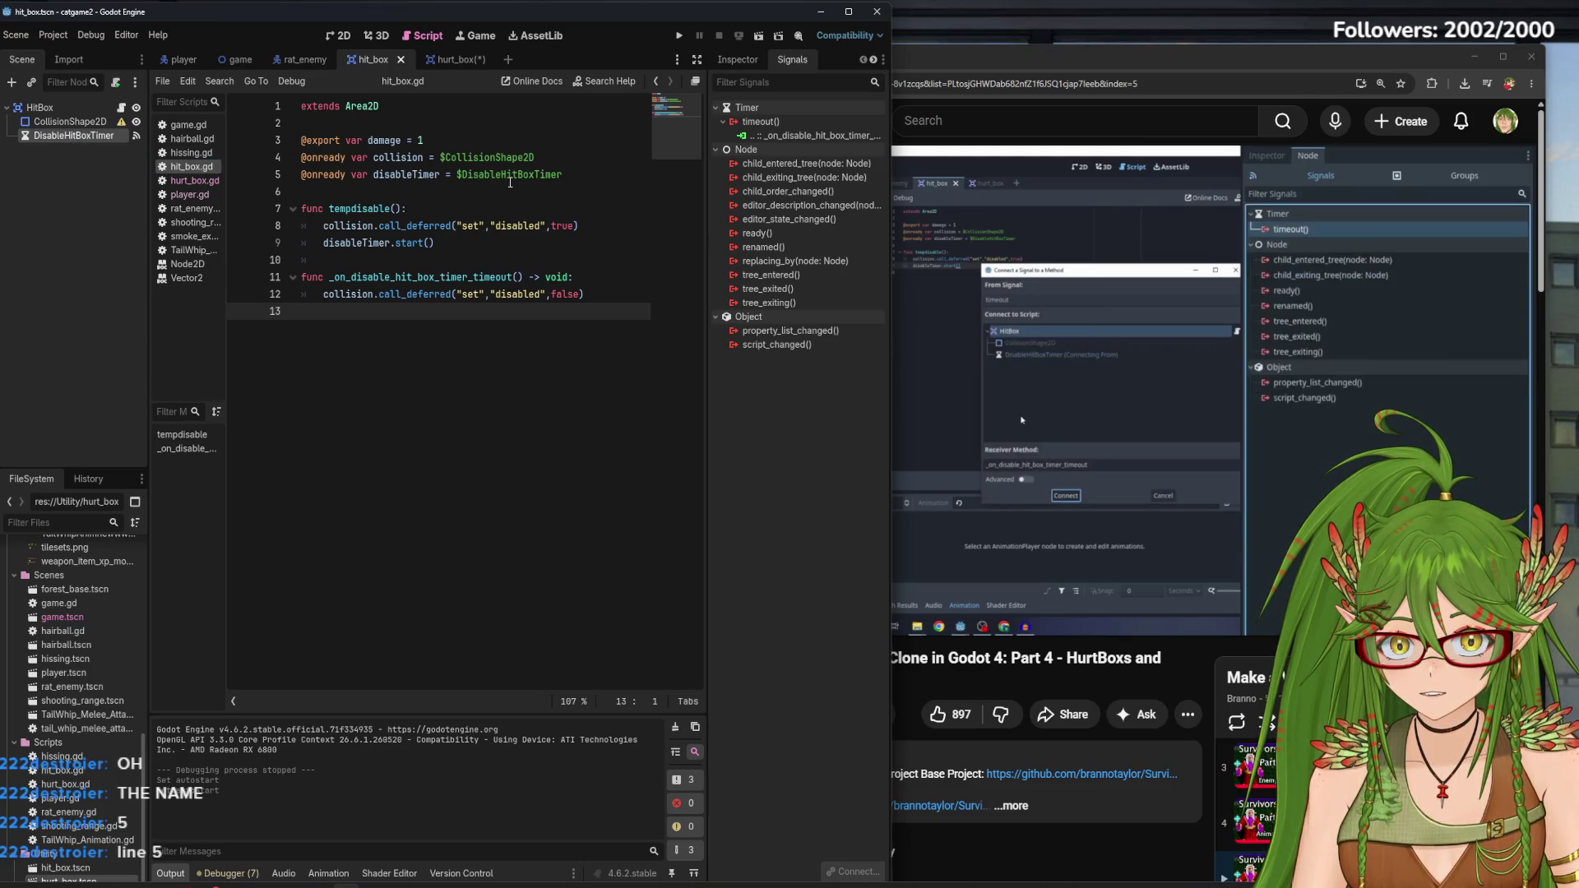
Delete 'HitBox' from line 5 so disableTimer references $DisableTimer, and save
click(450, 59)
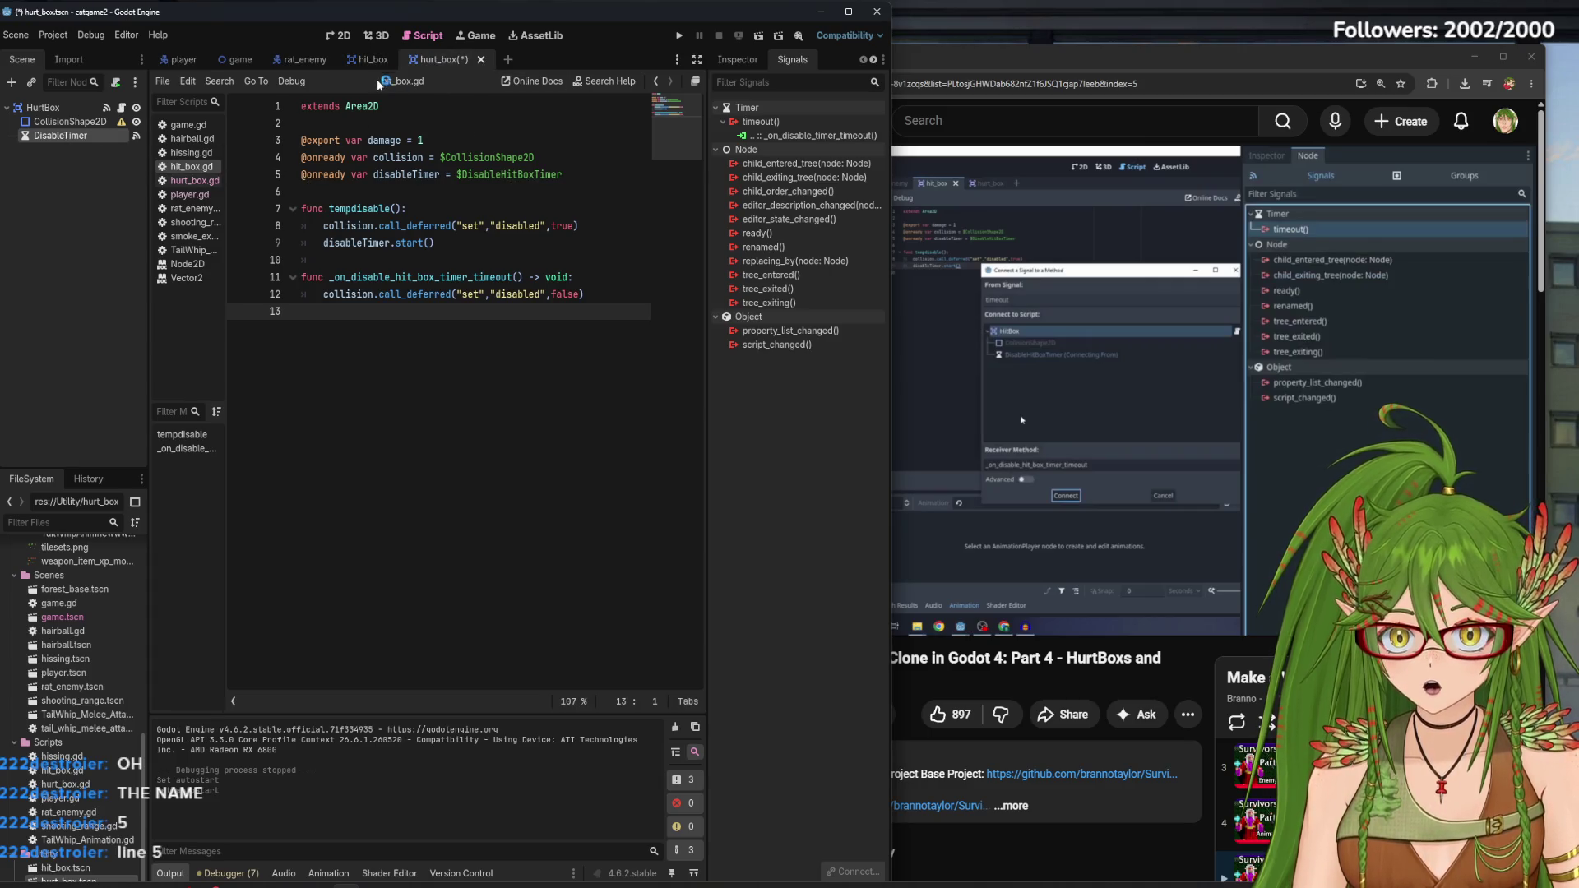
click(532, 176)
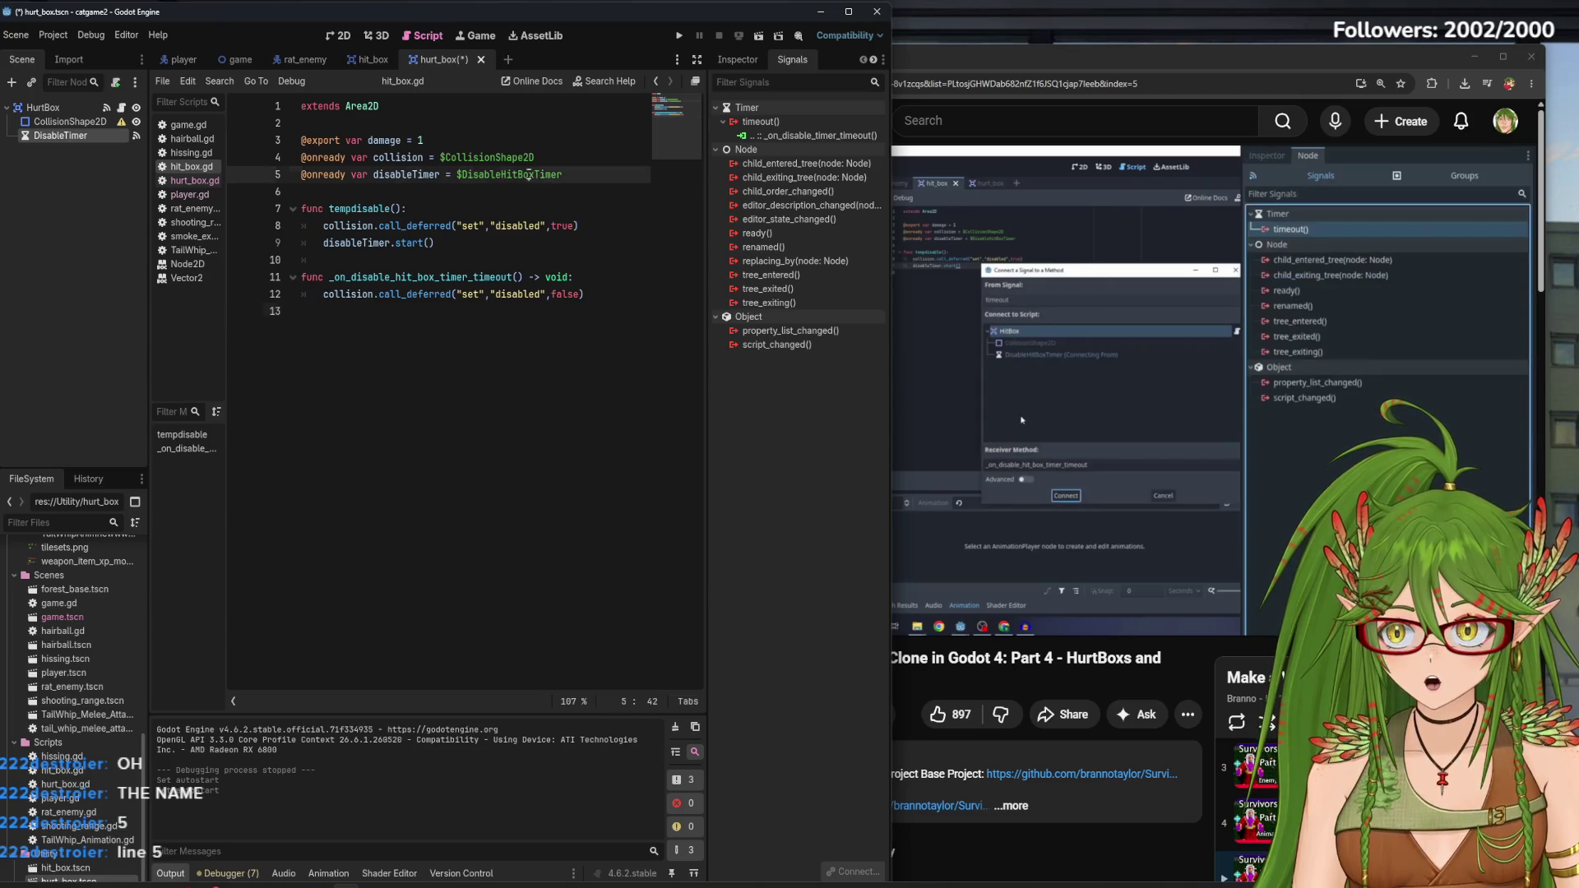
key(BackSpace)
key(BackSpace)
key(BackSpace)
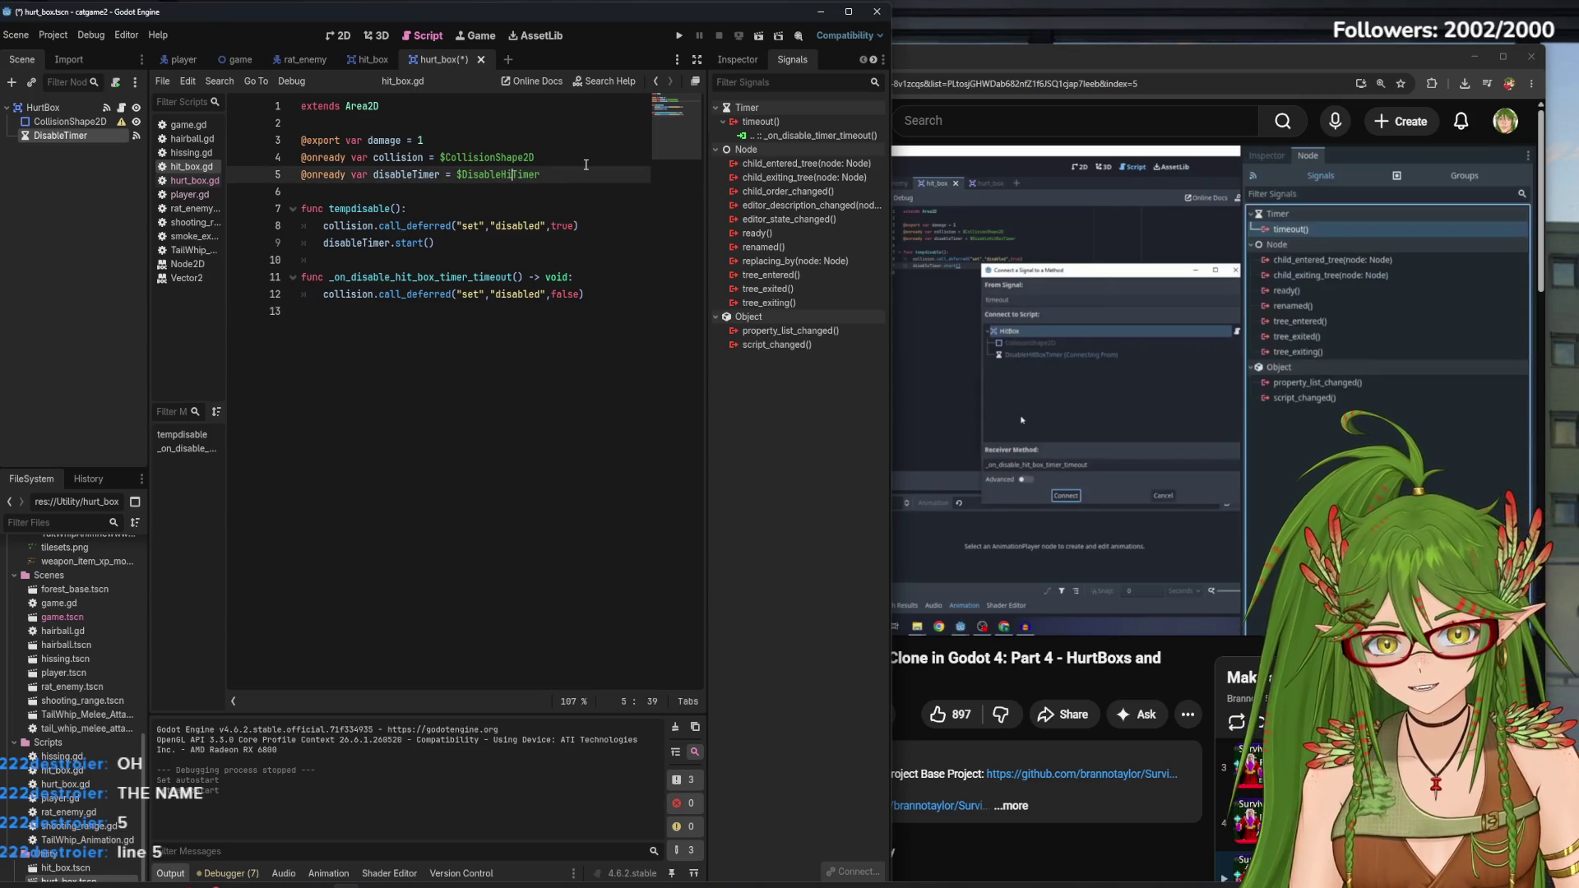
click(587, 169)
key(ctrl+s)
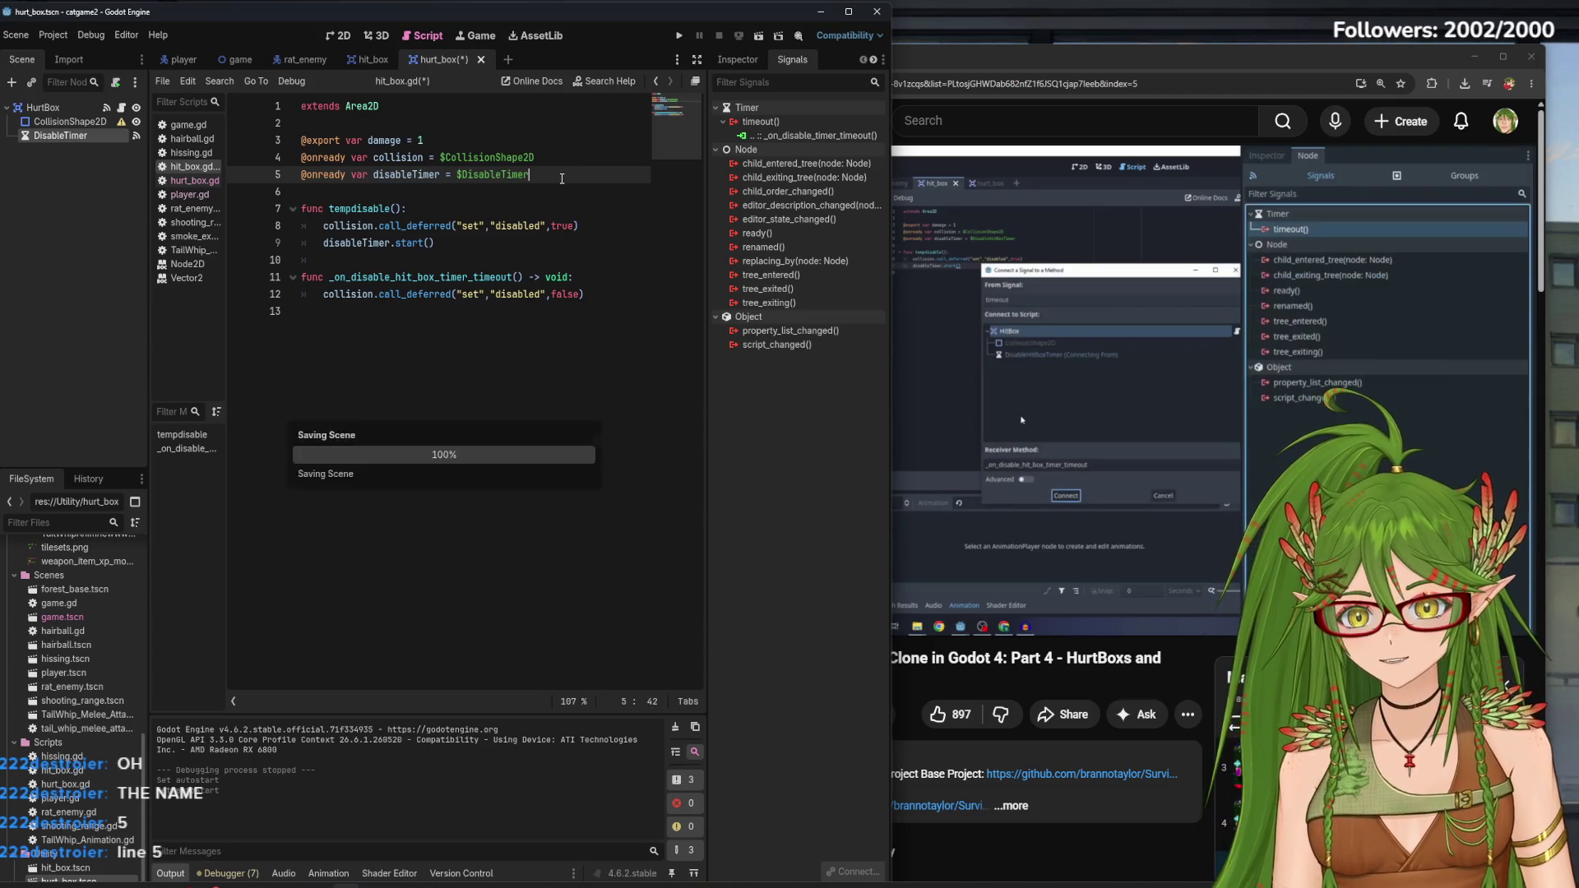
Run the game, move the cat around among the rats, and stop it with F8
click(679, 35)
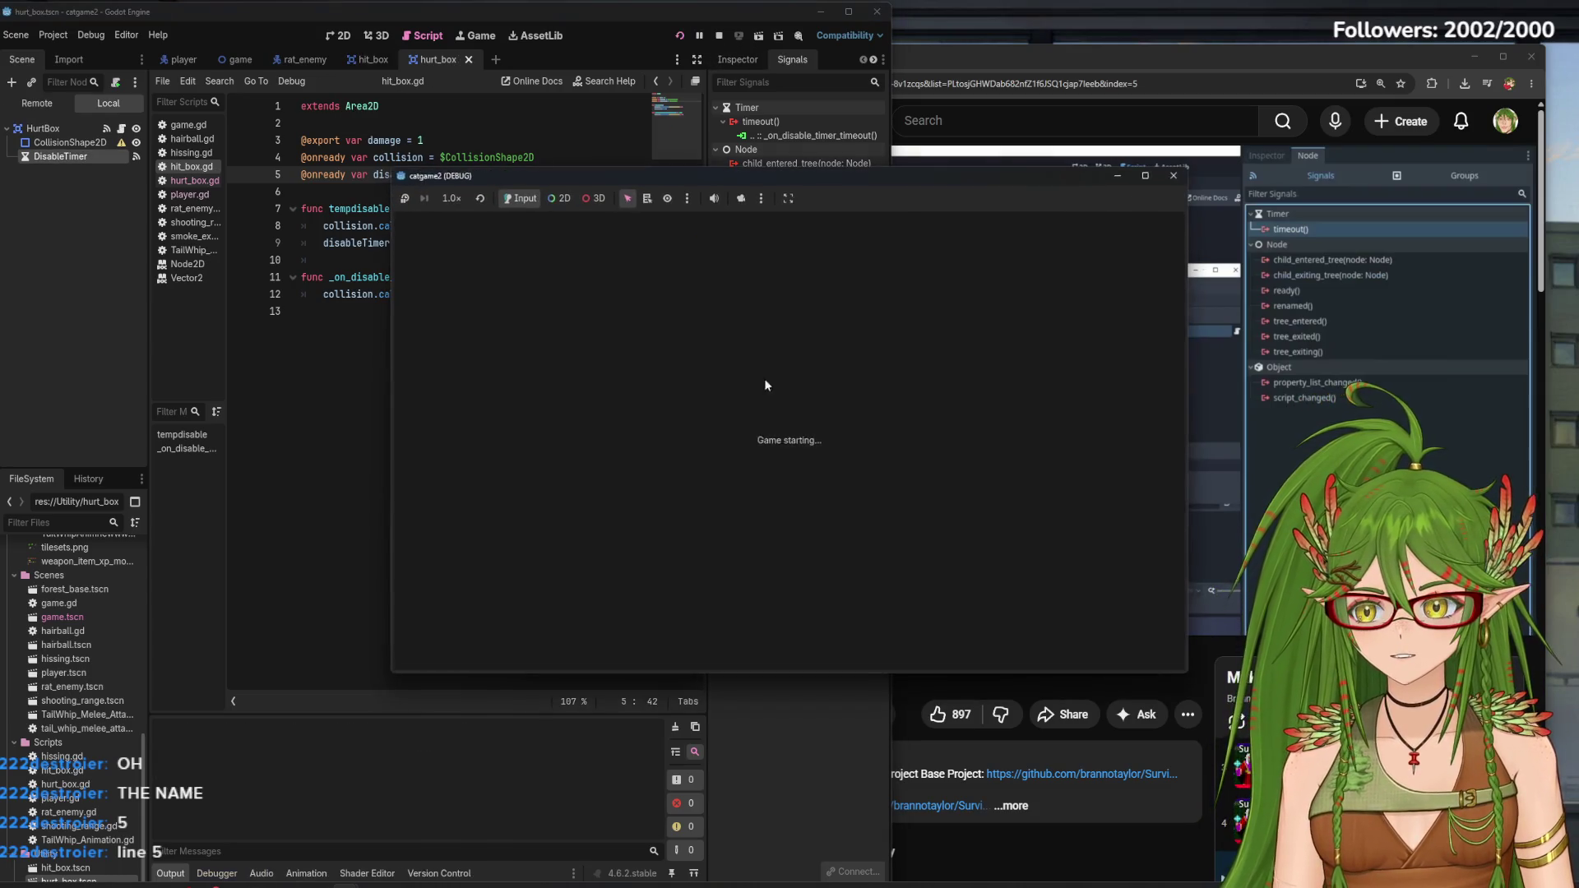
key(d)
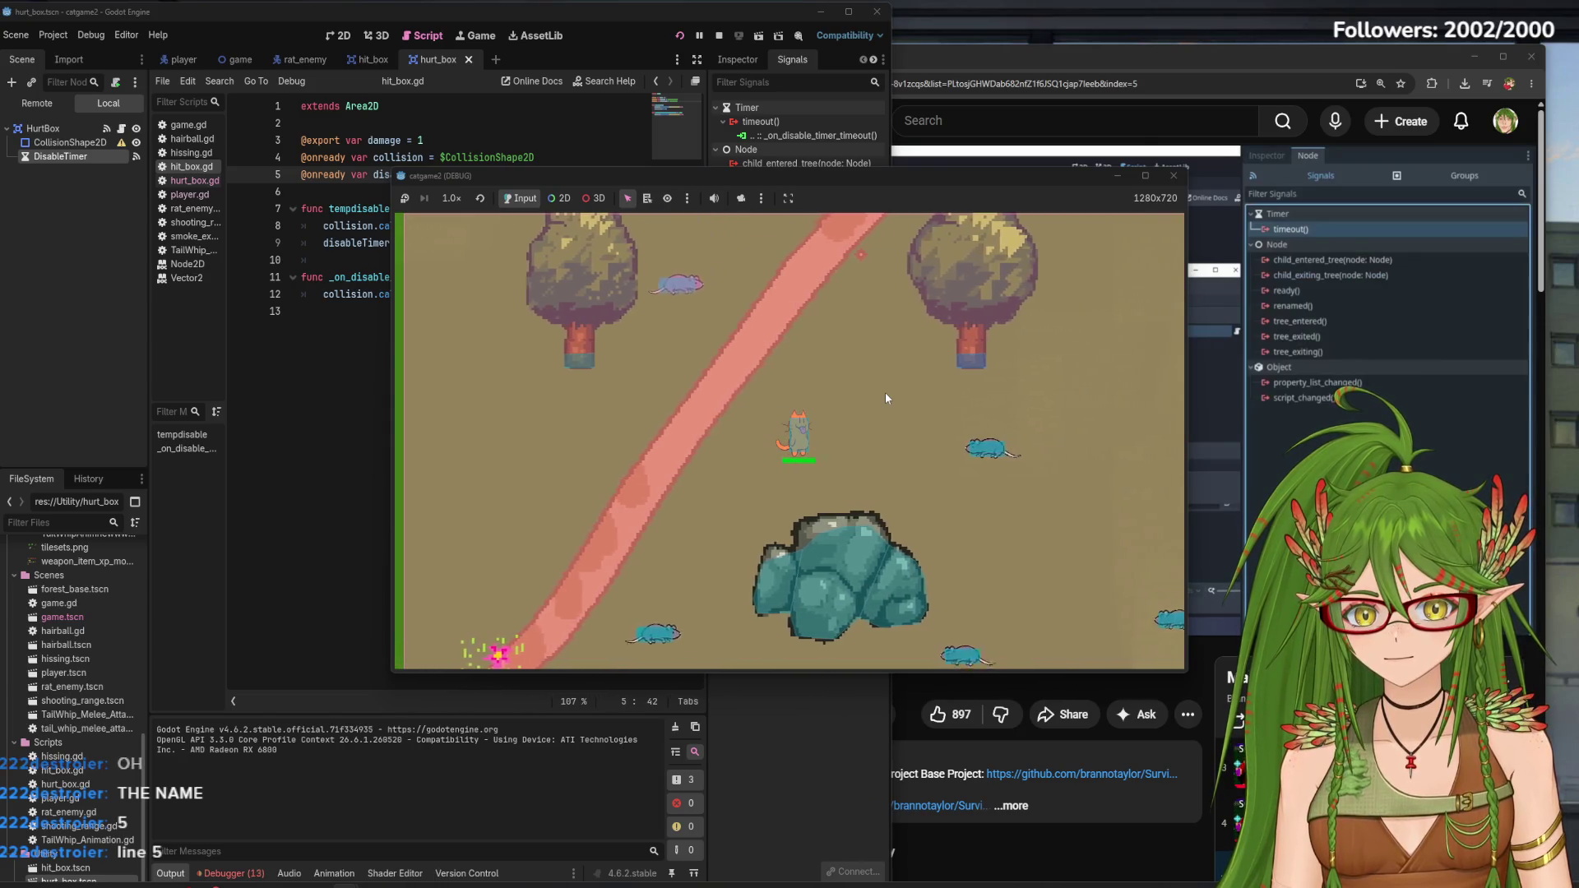
key(s)
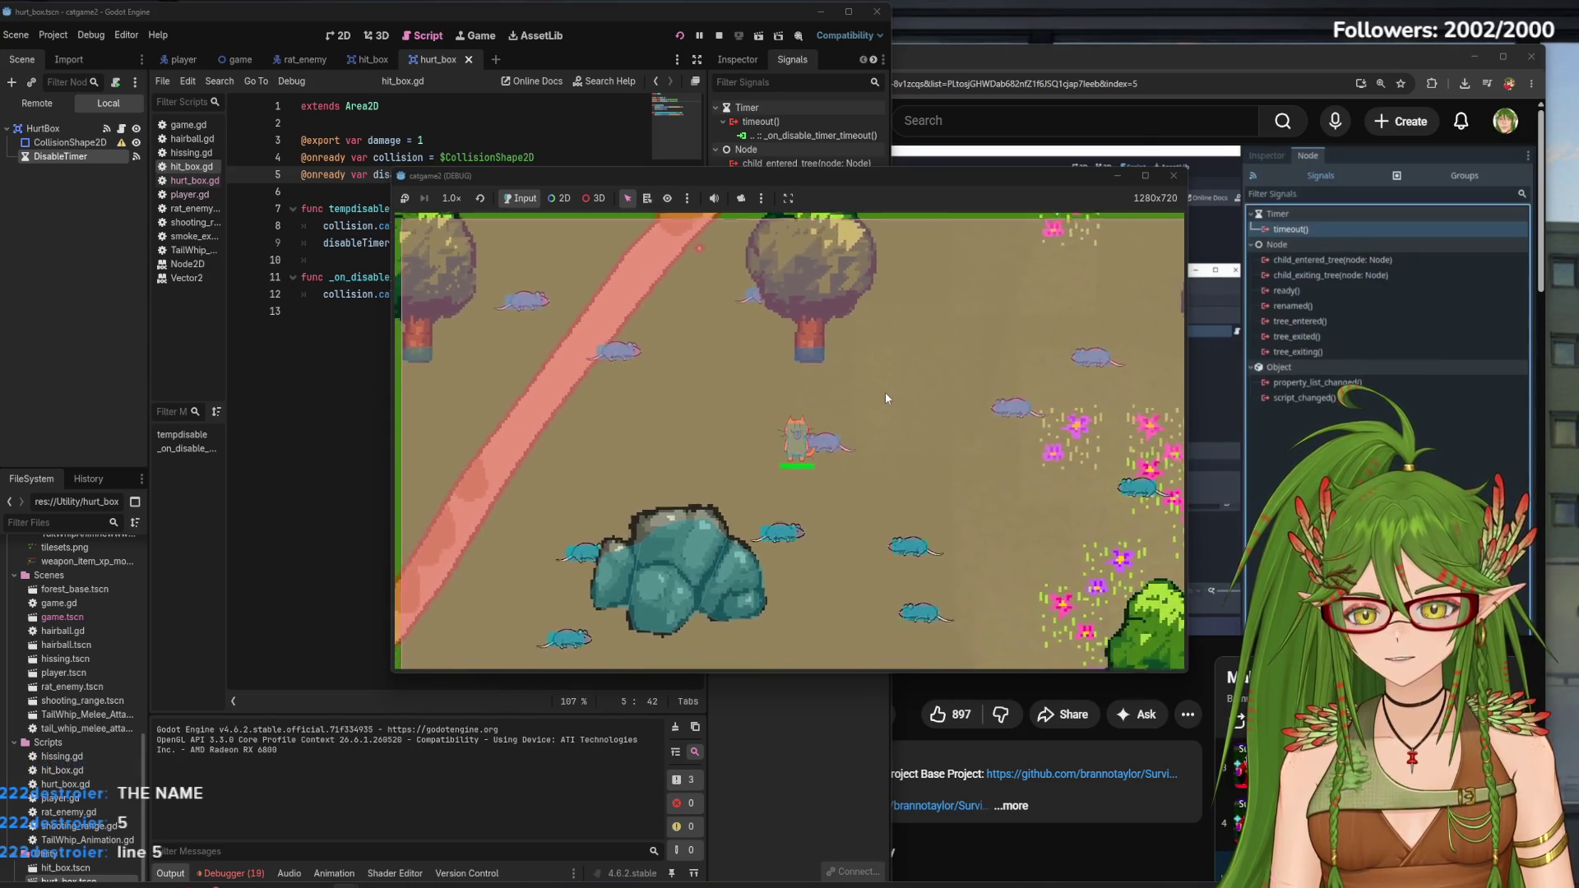
key(d)
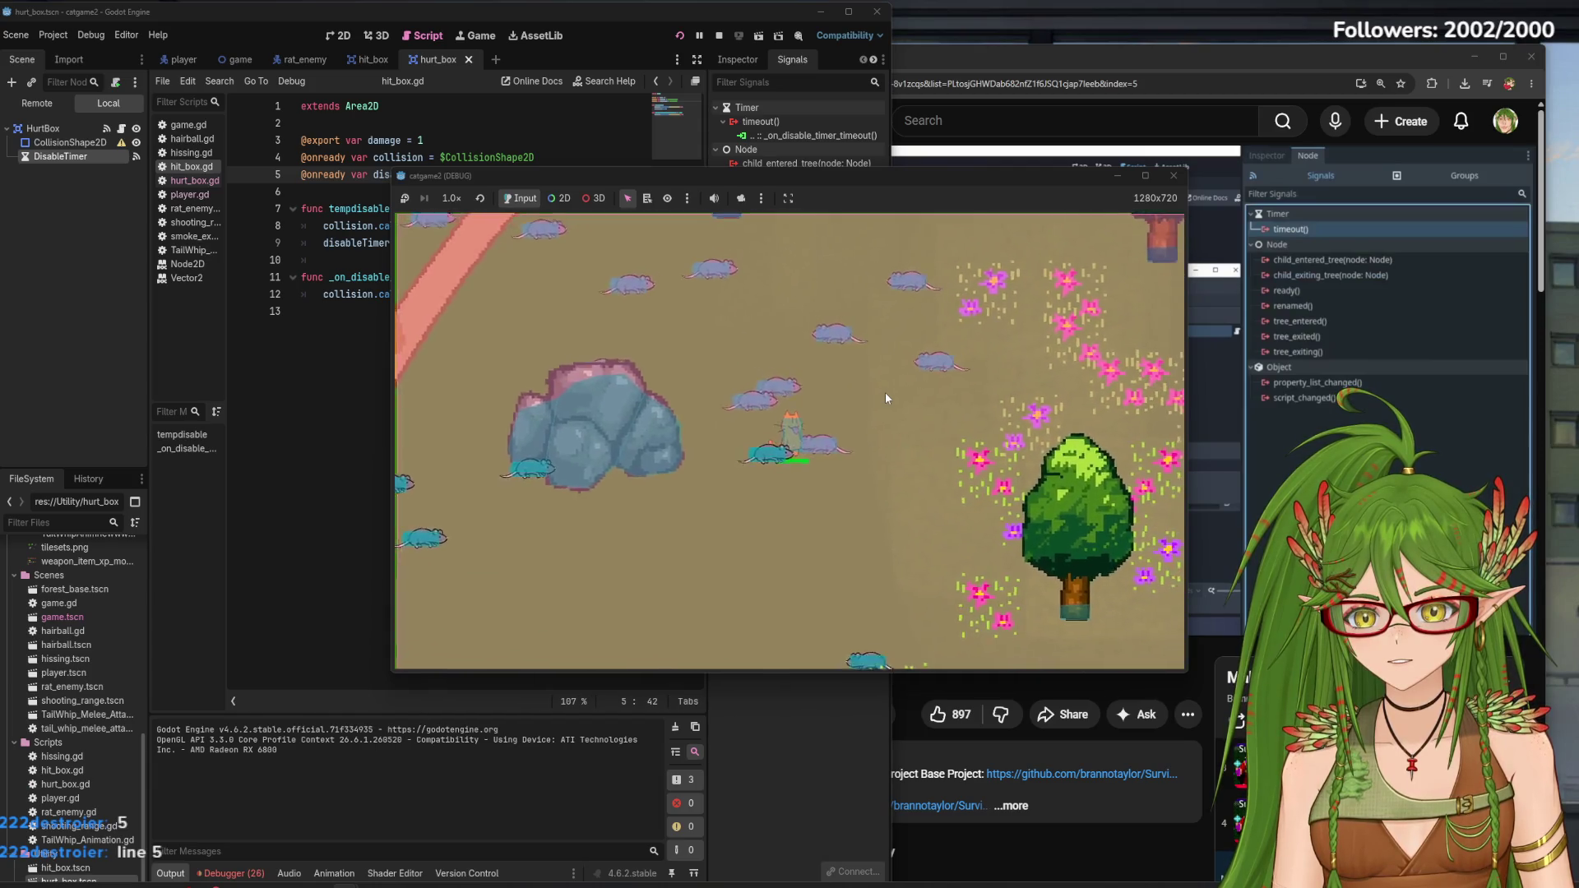
key(a)
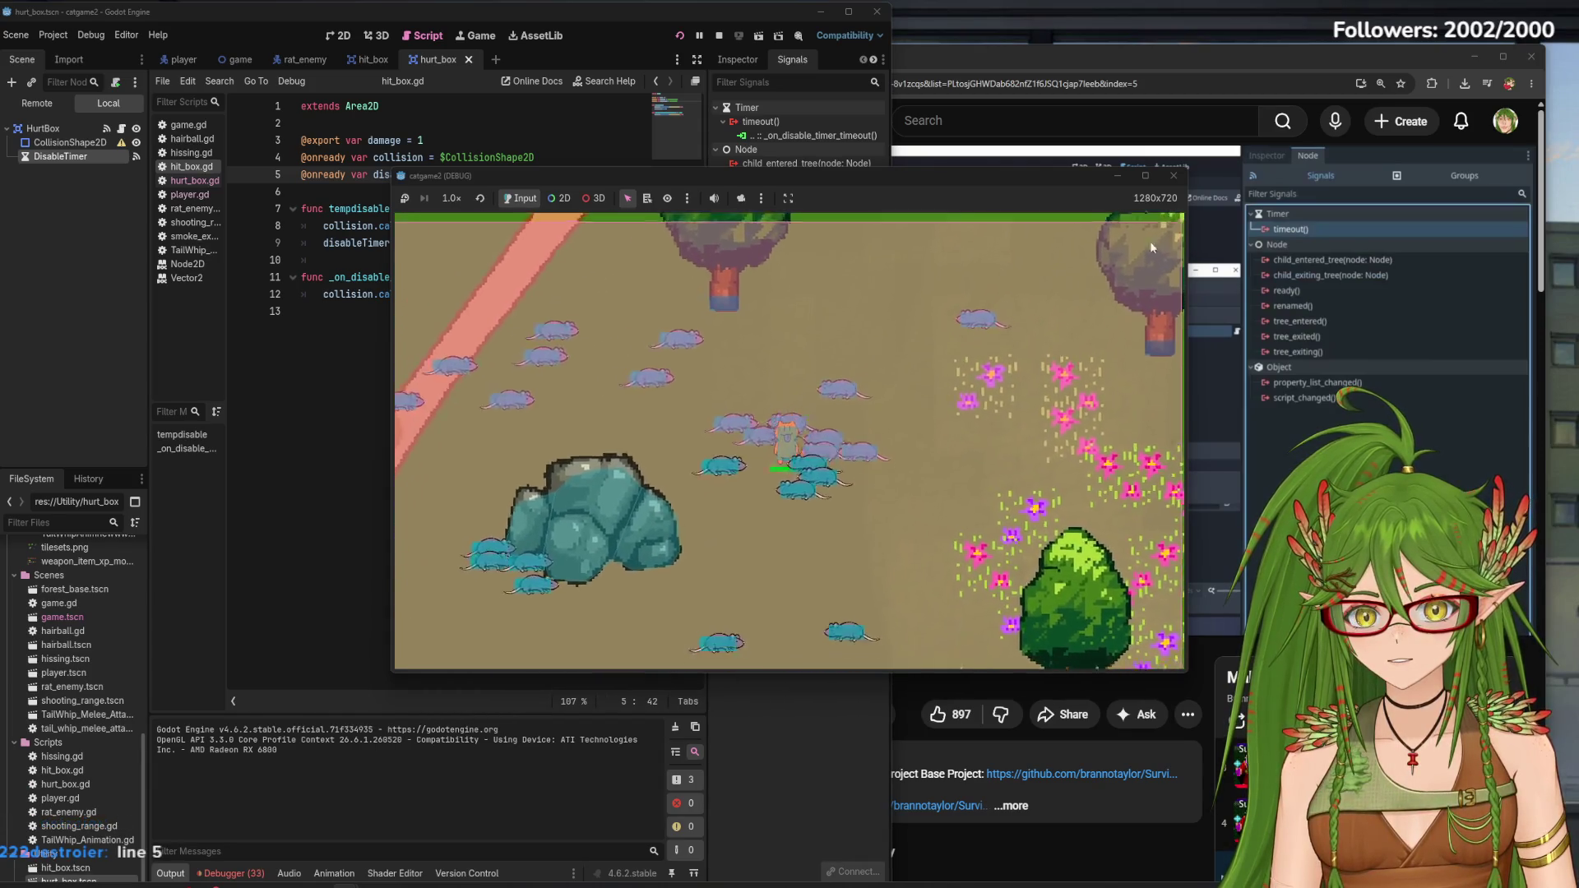
key(F8)
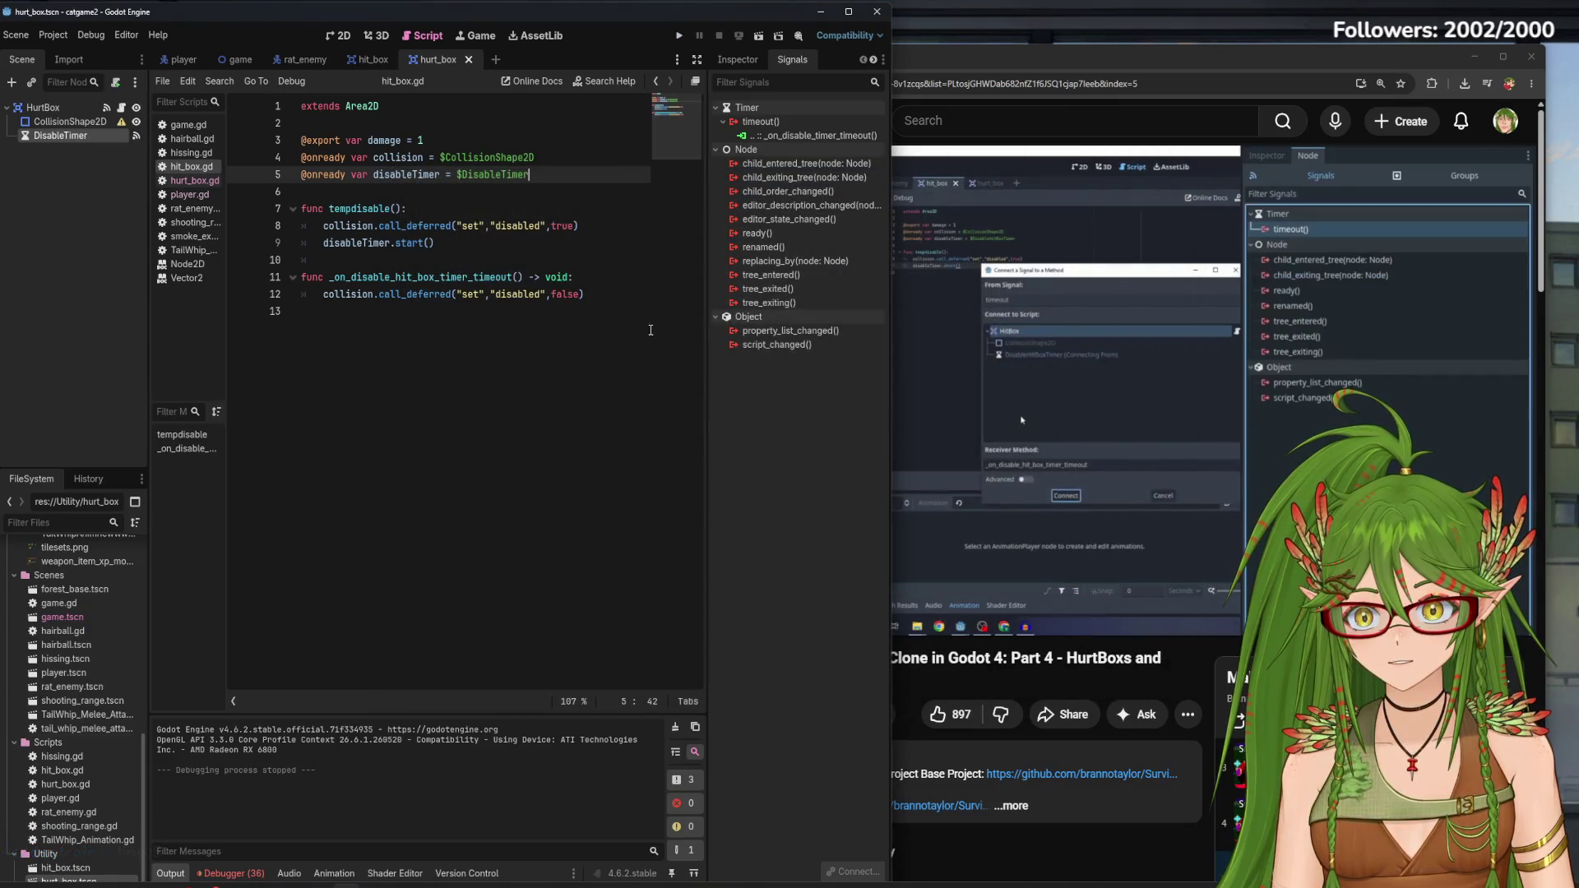
click(1044, 338)
Pause the tutorial on its hit box code to read it
click(971, 291)
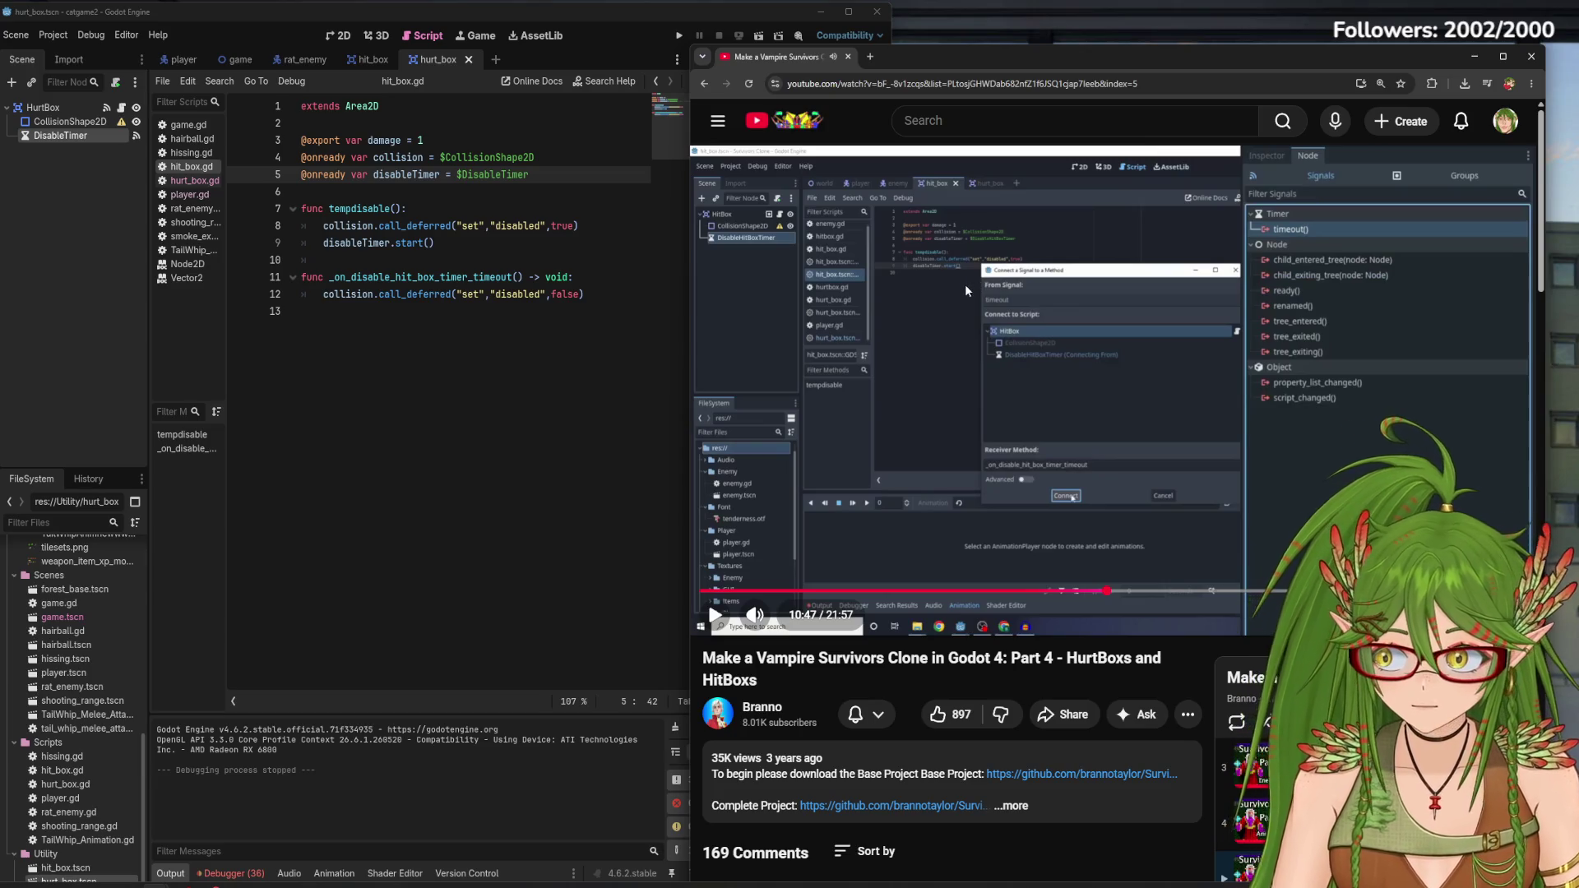
click(928, 307)
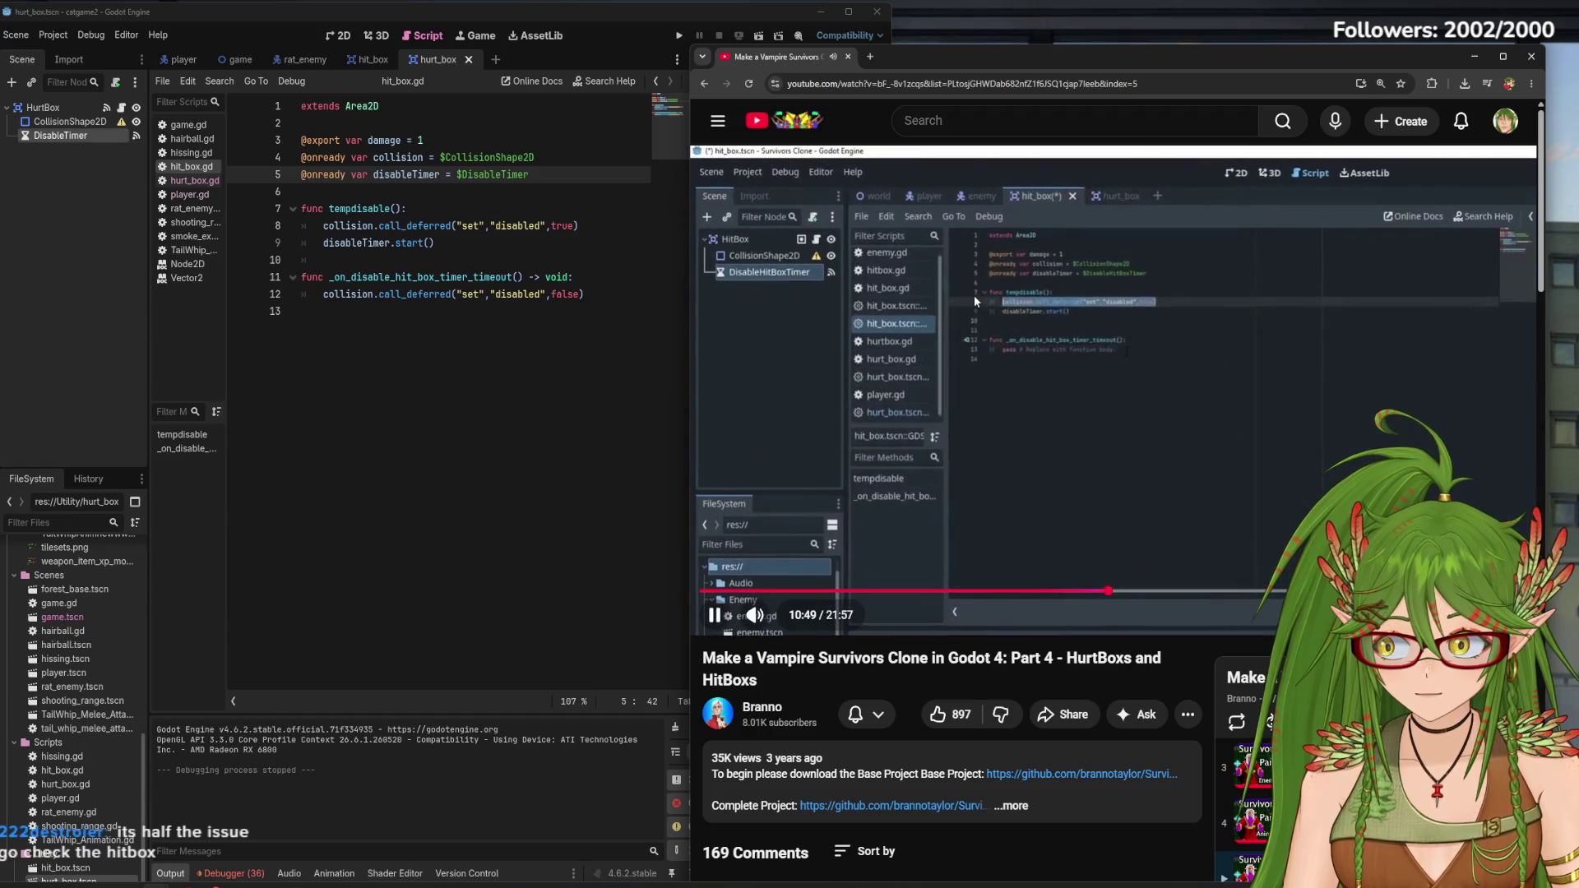
click(974, 295)
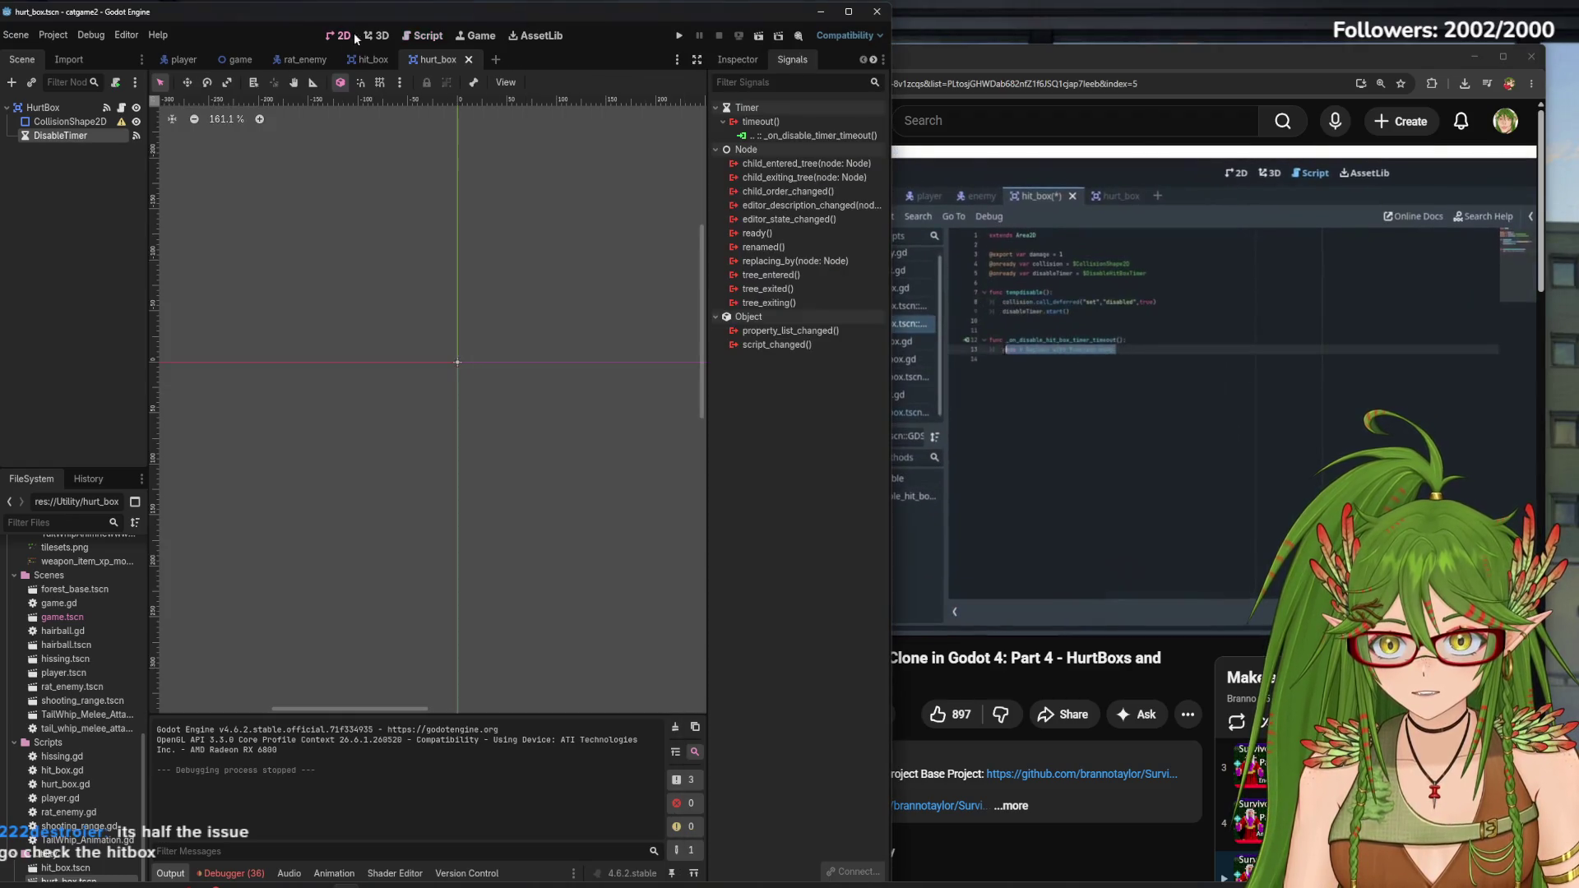
Rerun the game, steer the cat up, right and down, then close it
click(344, 34)
key(F5)
key(w+d)
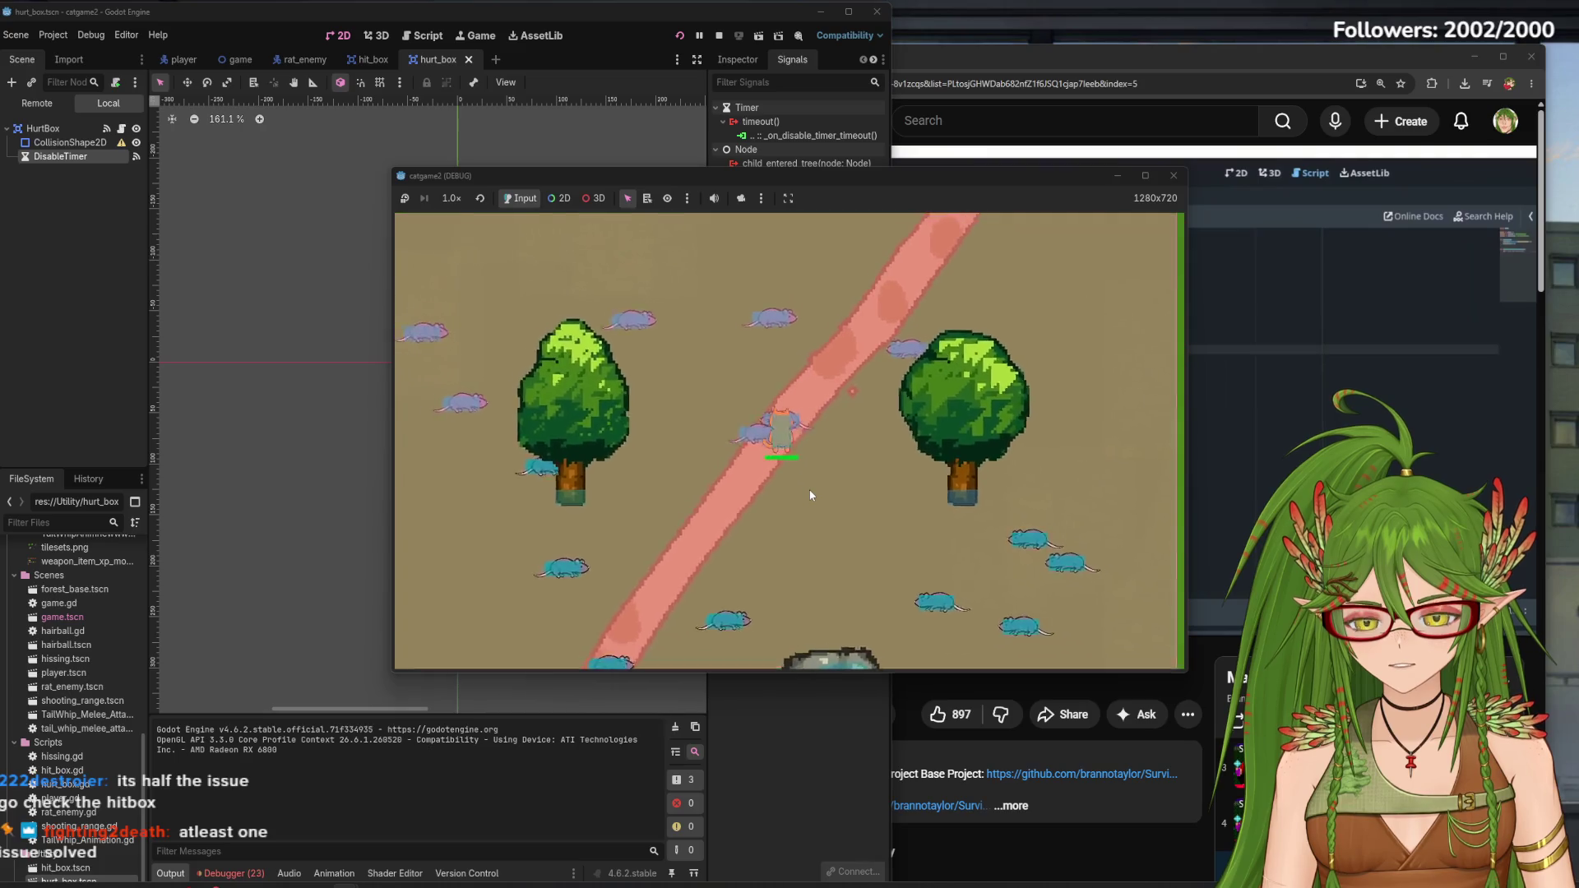
key(d+s)
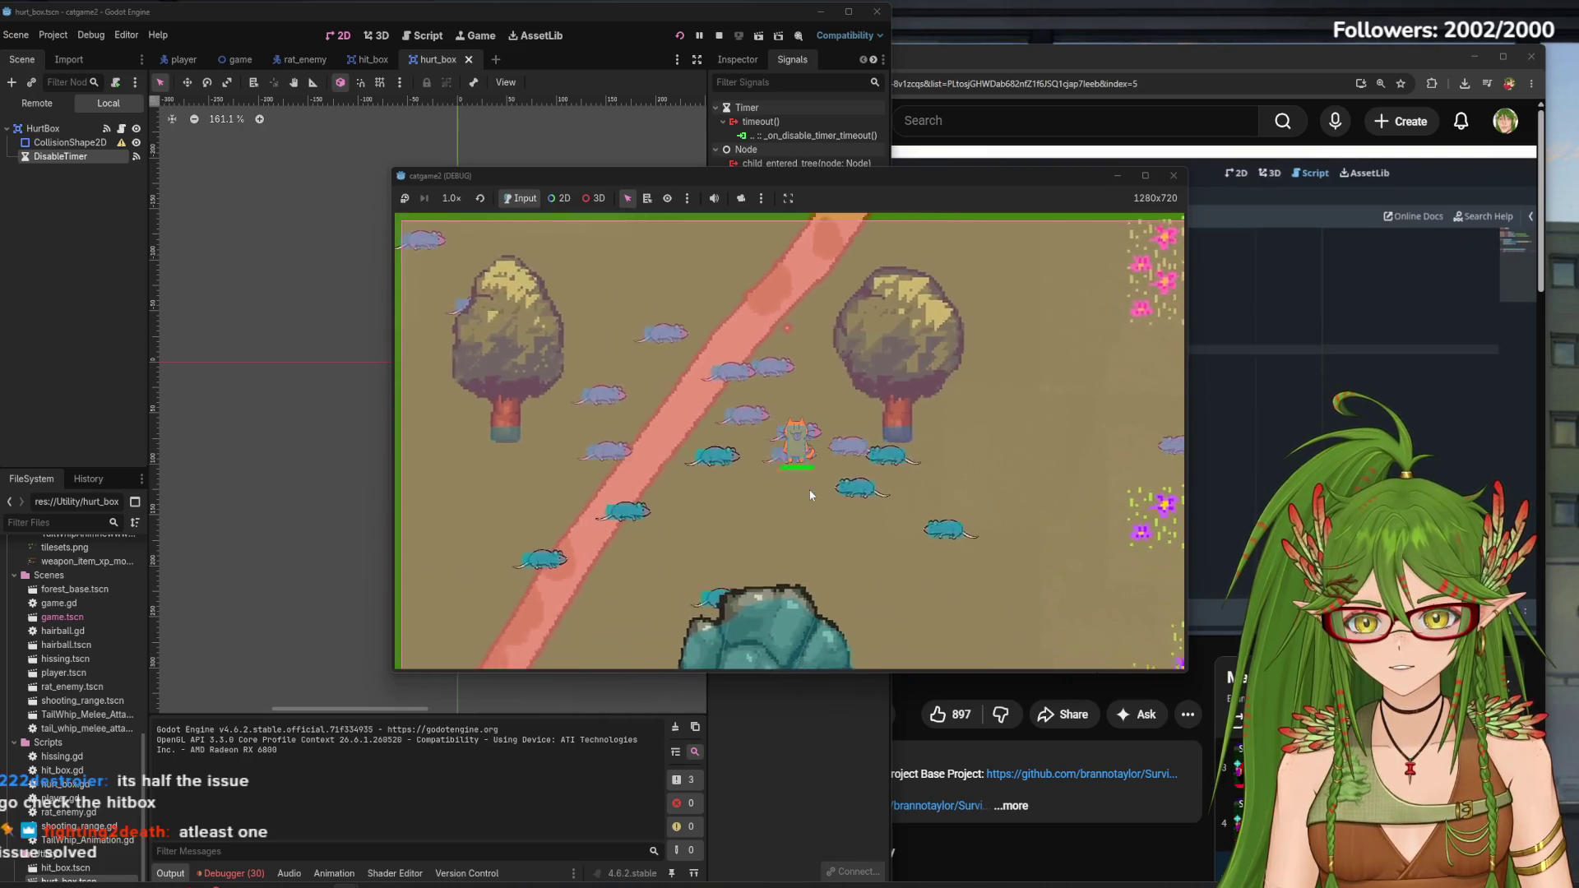
key(a+s)
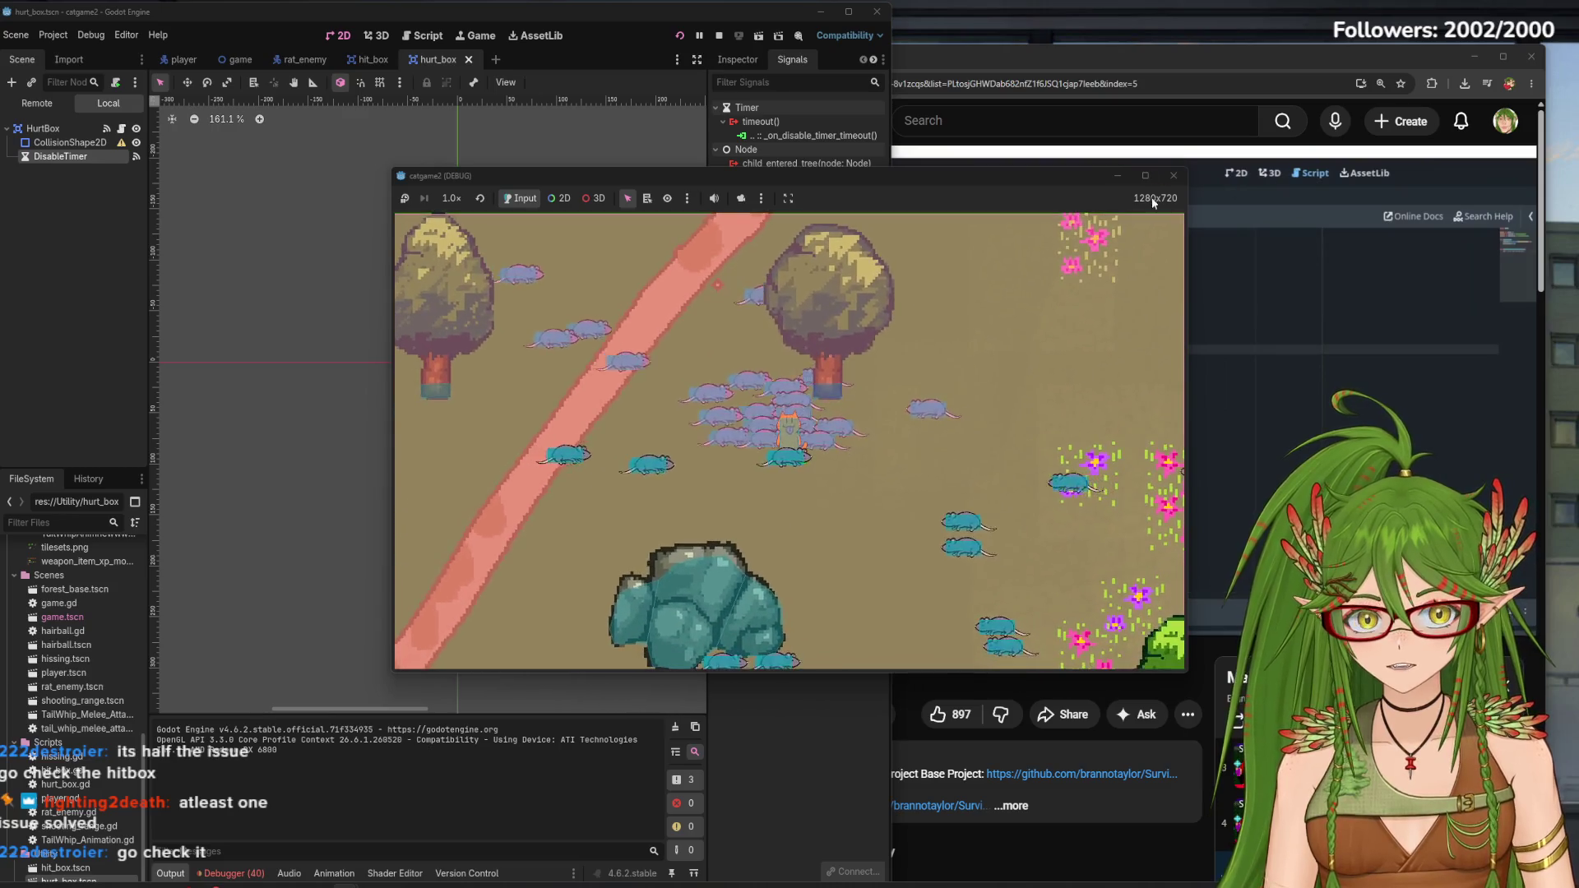
click(1173, 175)
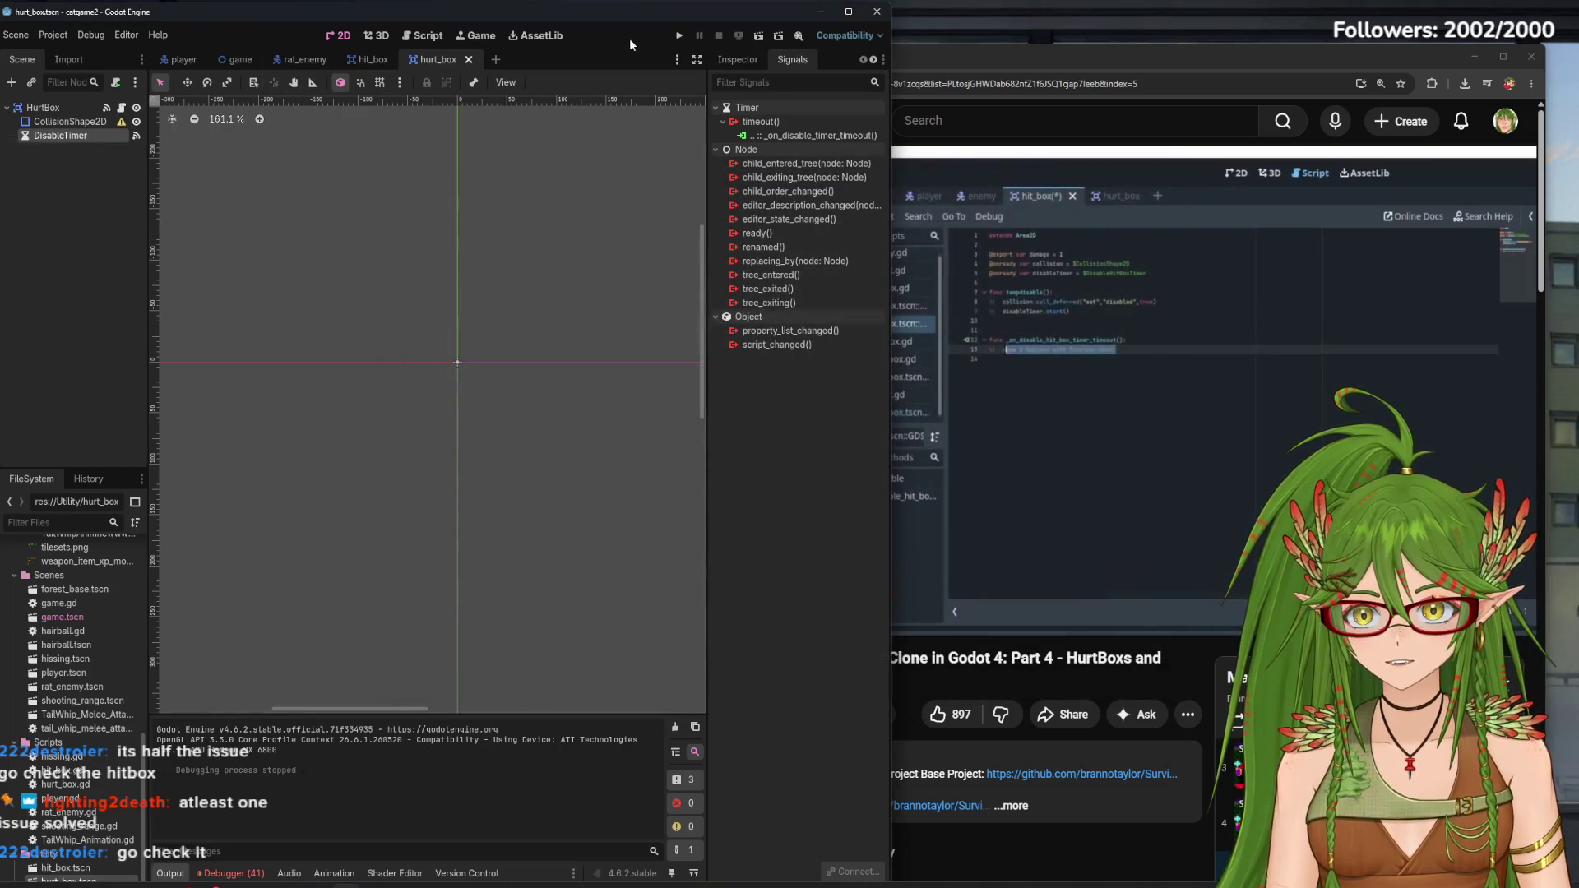
Cycle through the player, game, rat_enemy and hurt_box scenes, ending on hit_box with hit_box.gd shown
click(185, 60)
scroll(437, 396, down, 4)
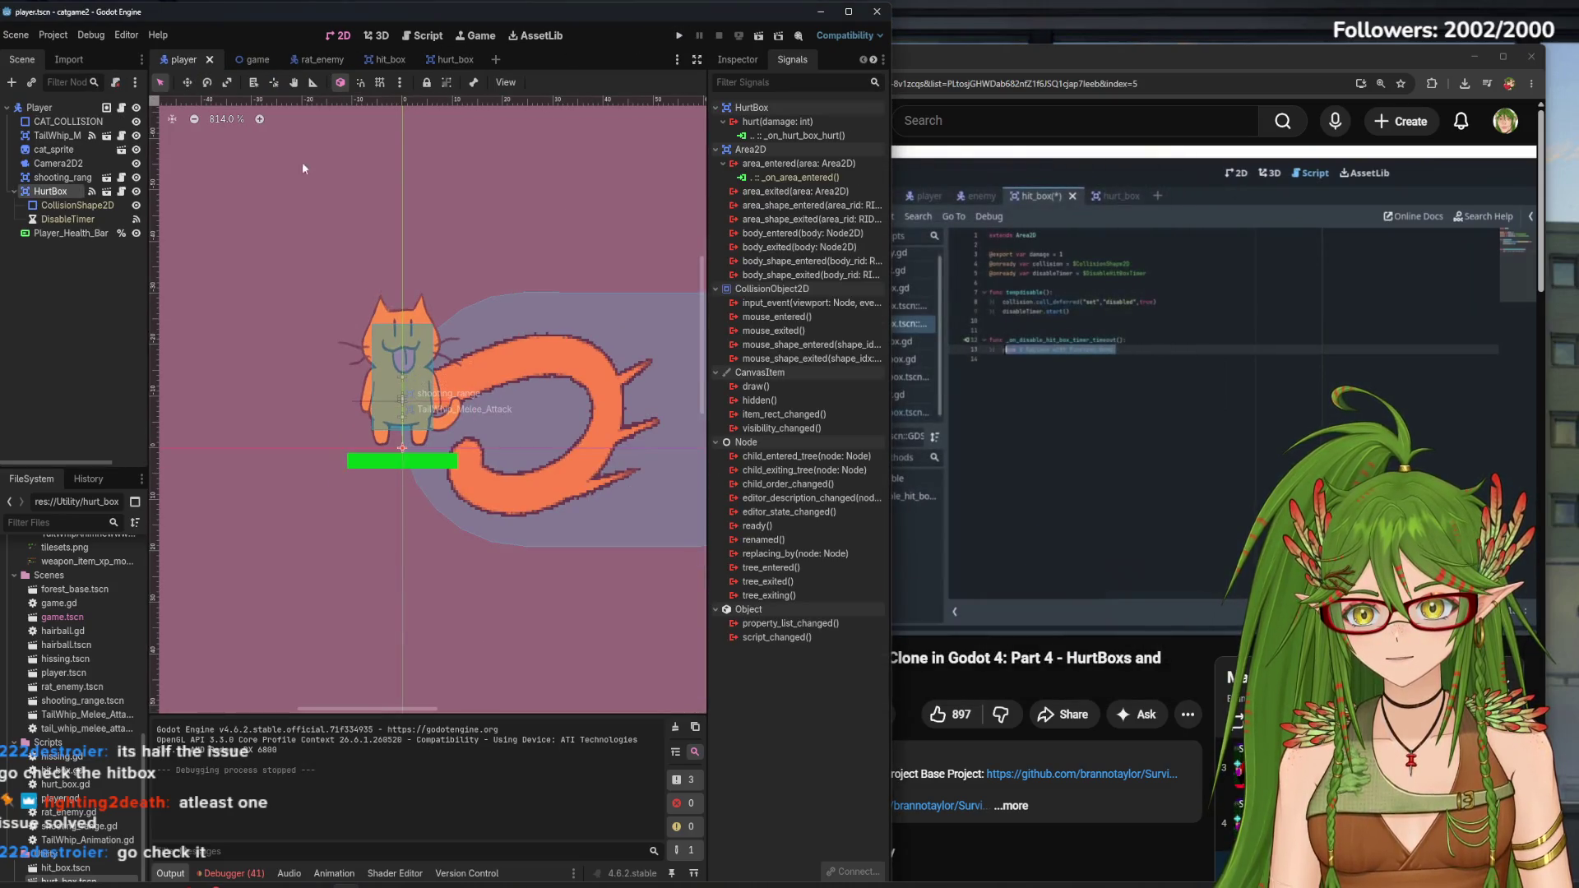
click(245, 59)
click(306, 60)
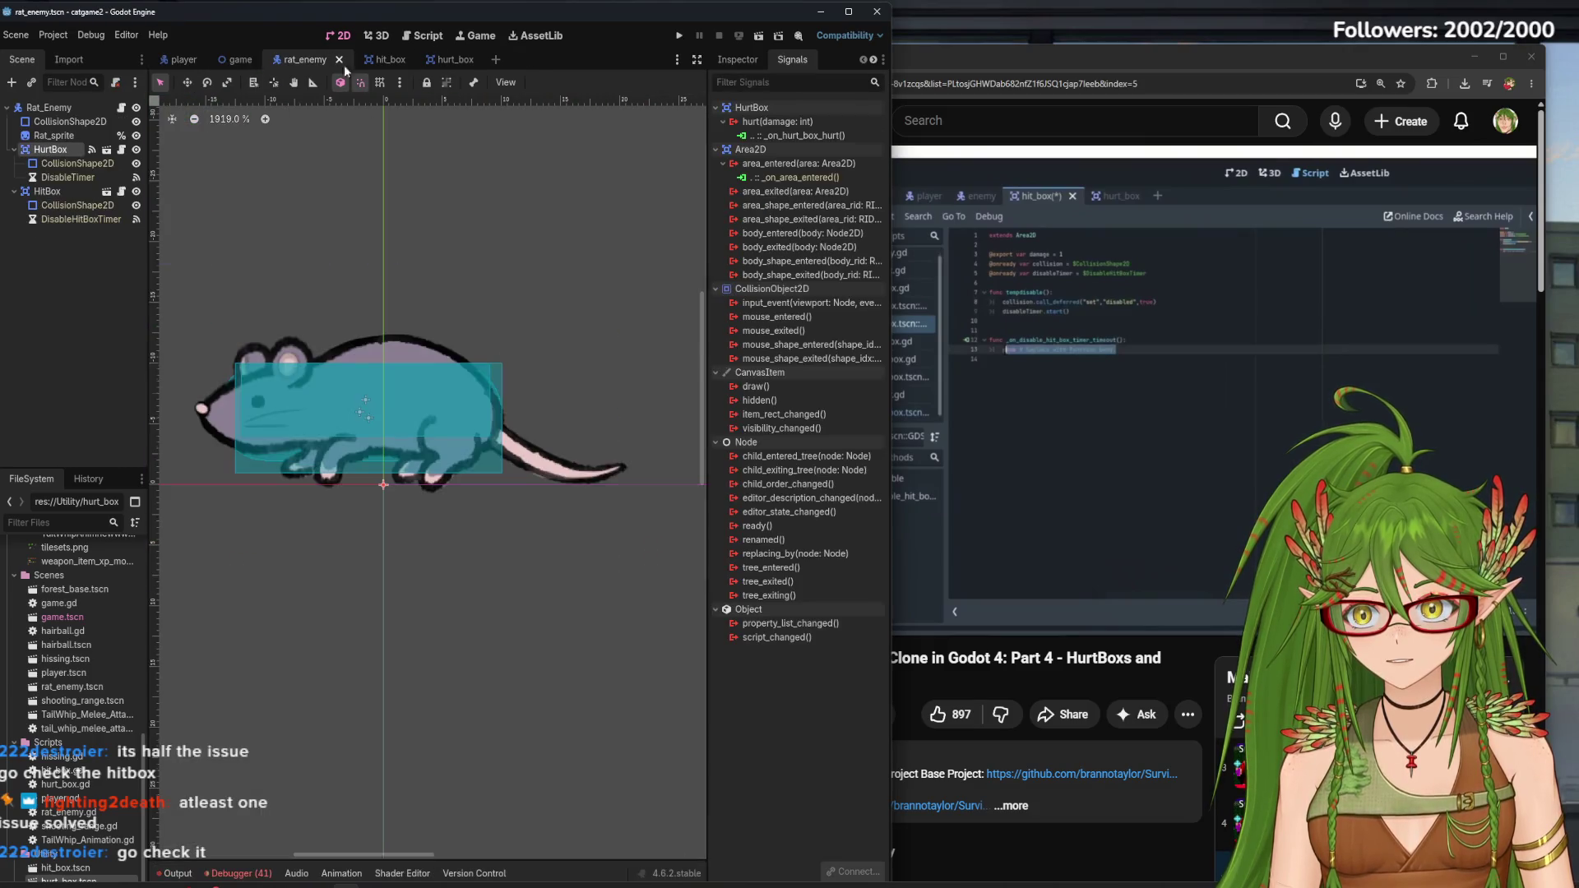
scroll(404, 399, left, 2)
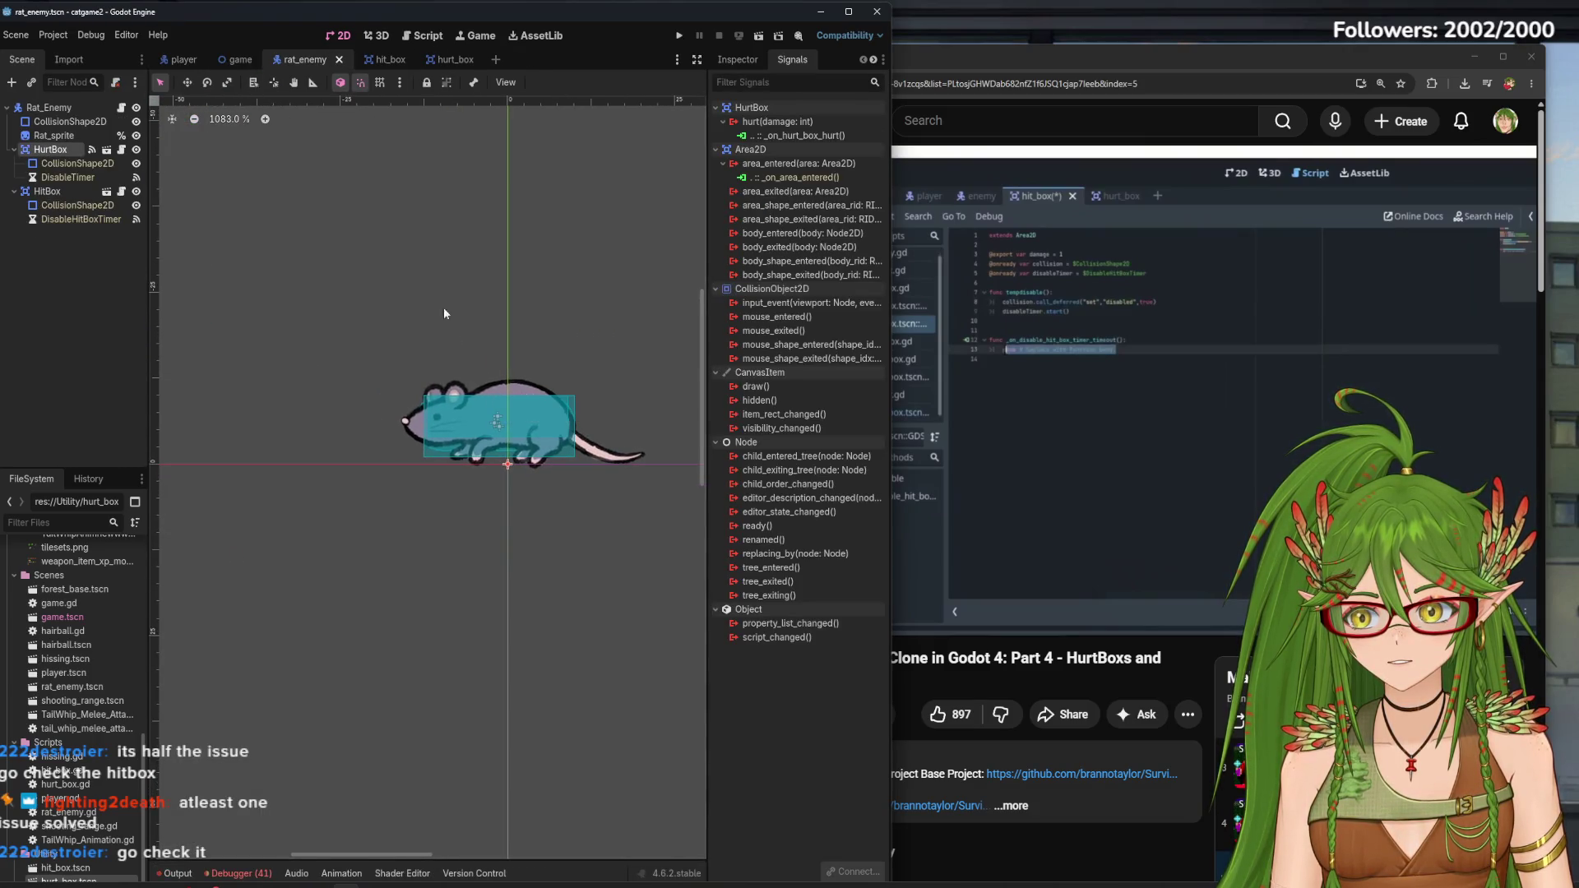
click(376, 66)
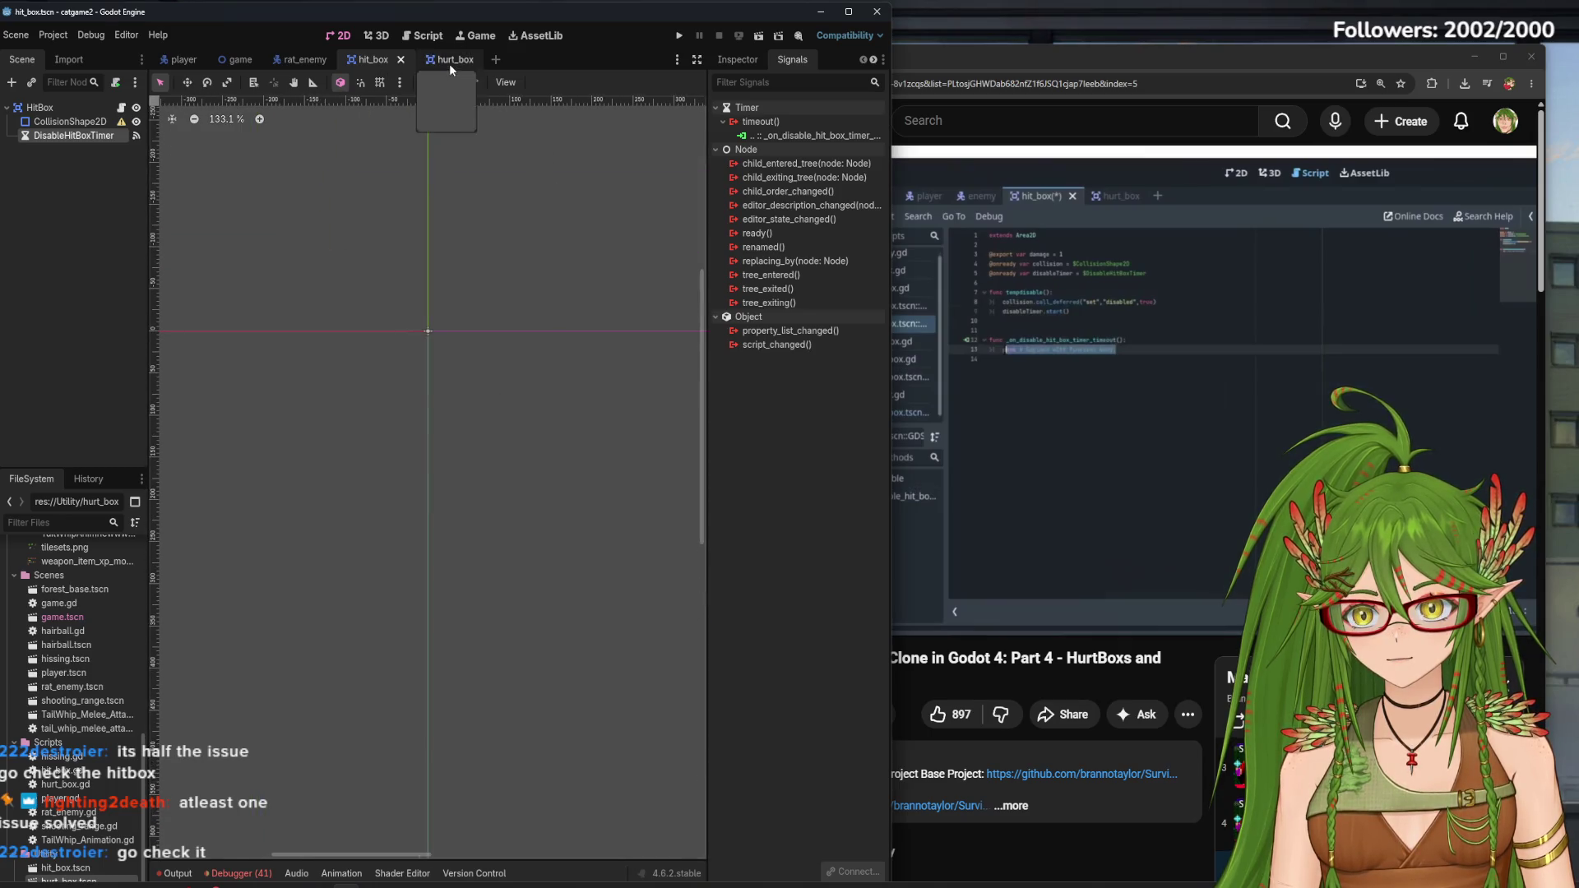
click(449, 65)
click(177, 60)
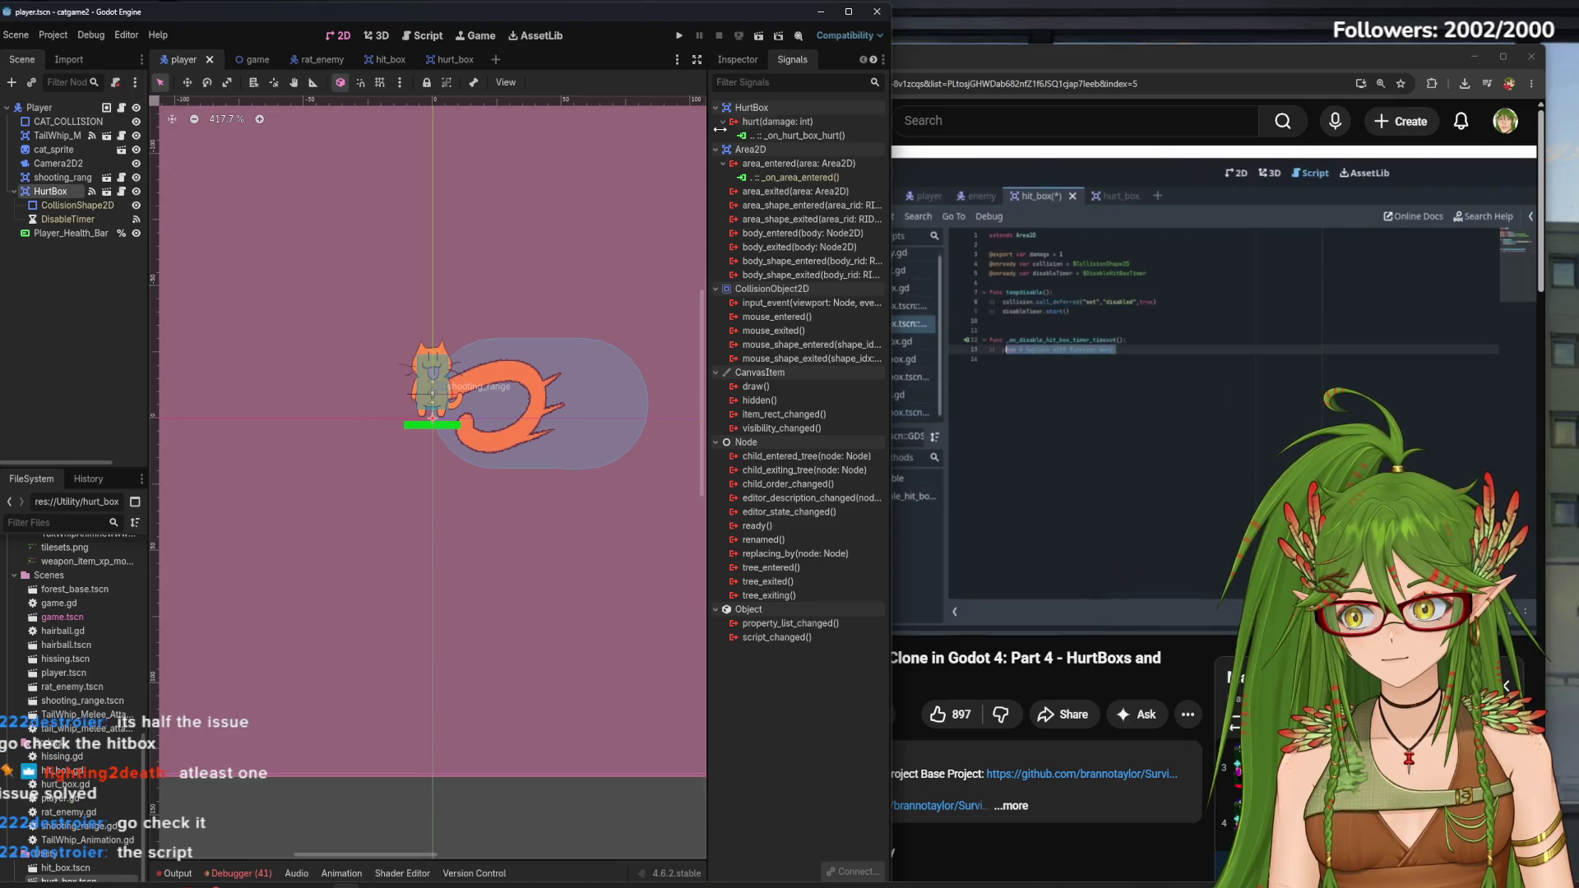
click(423, 35)
click(456, 61)
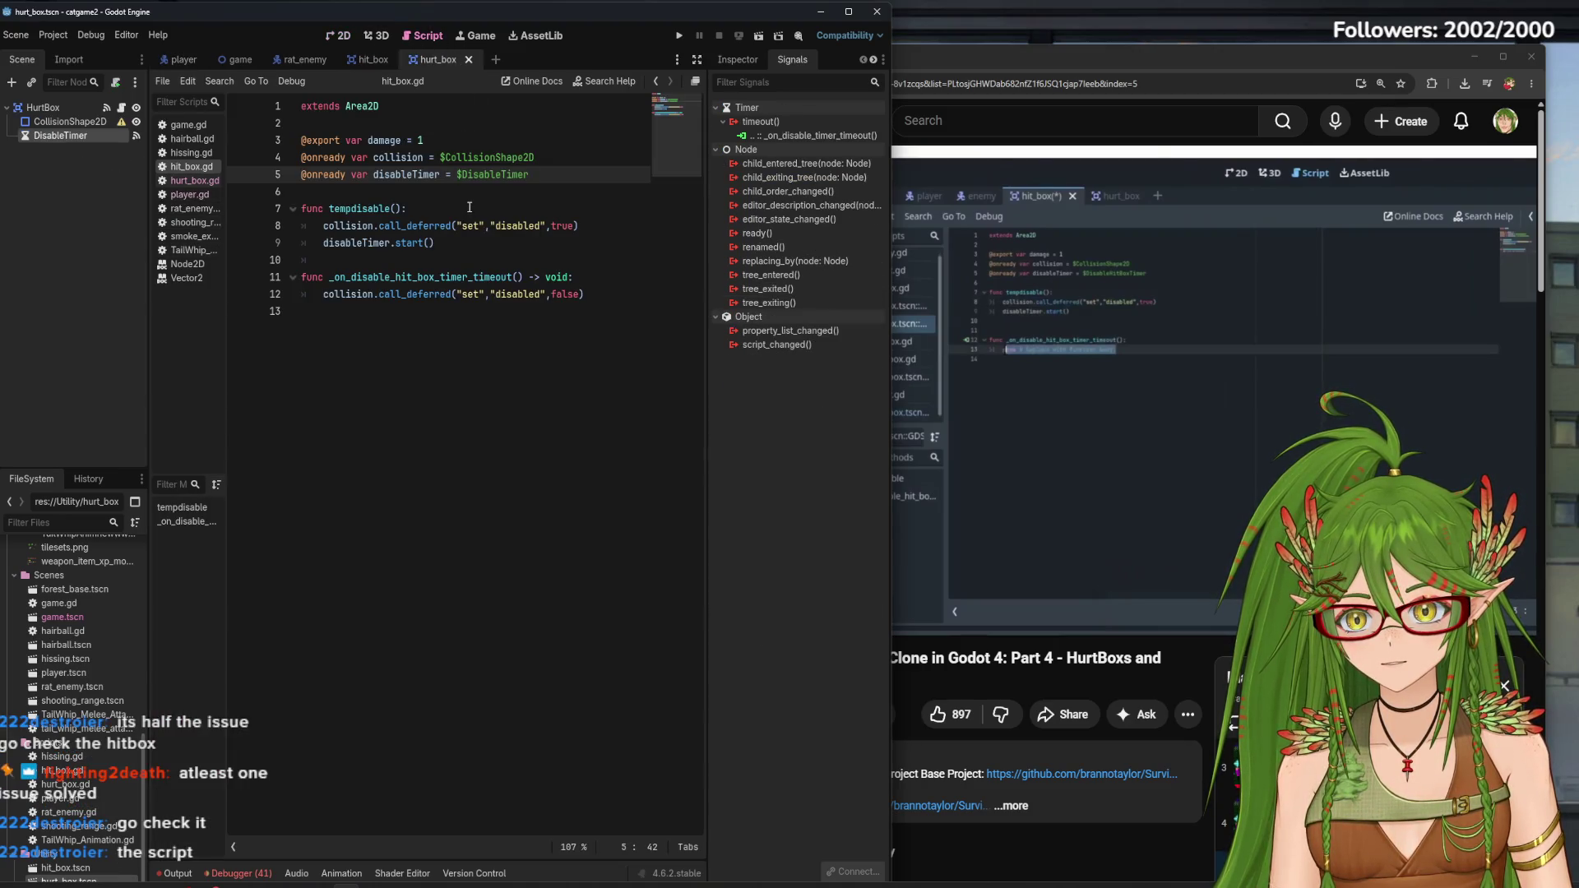
click(372, 62)
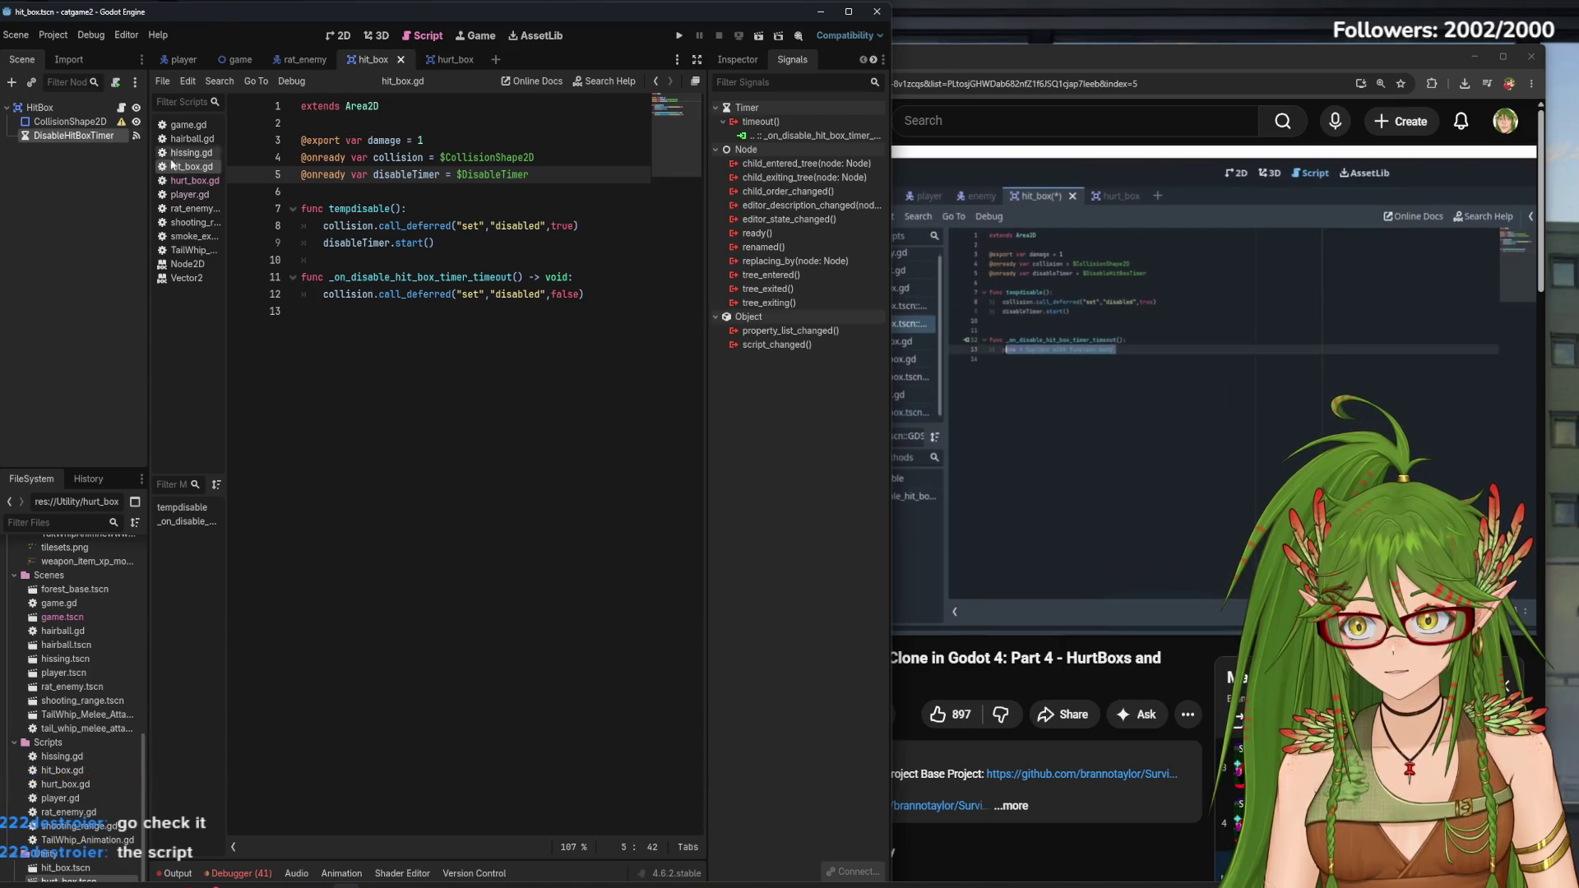
click(195, 180)
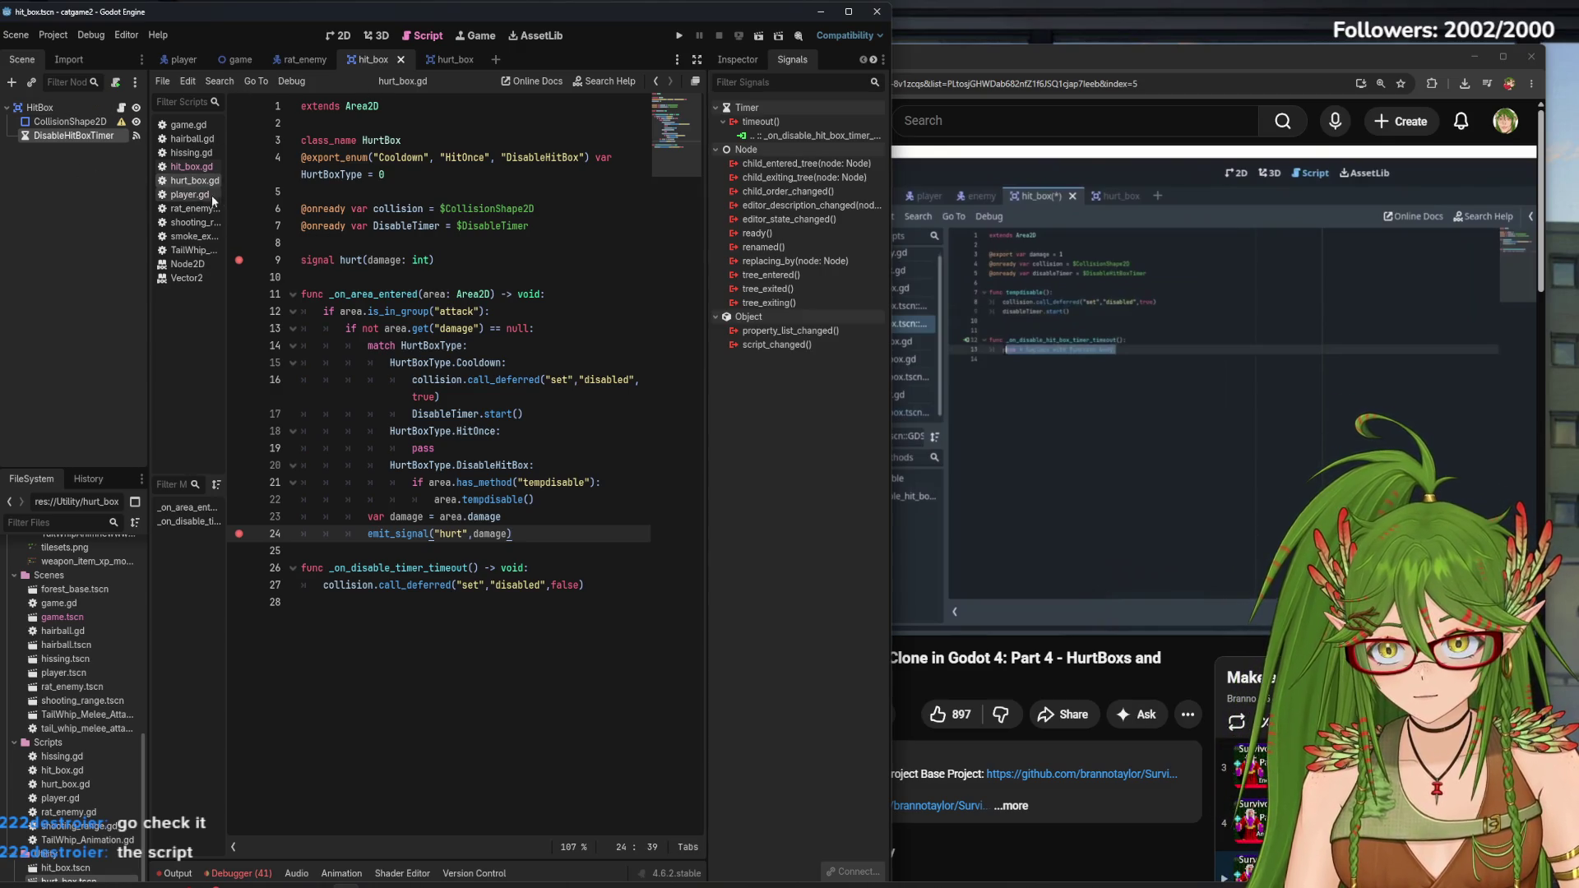
click(431, 65)
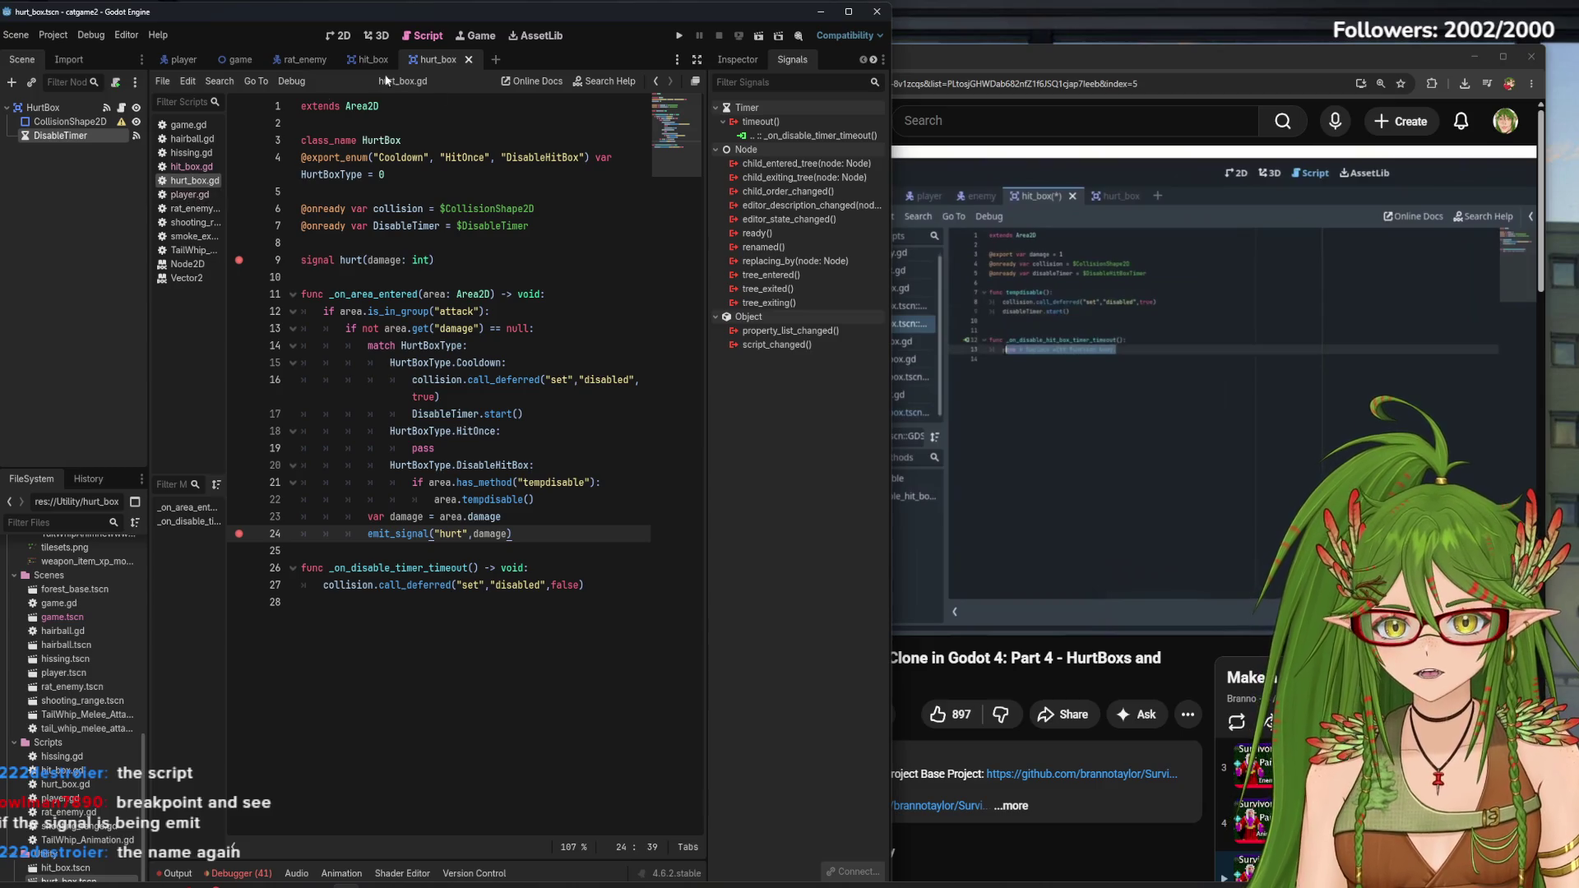
click(1083, 51)
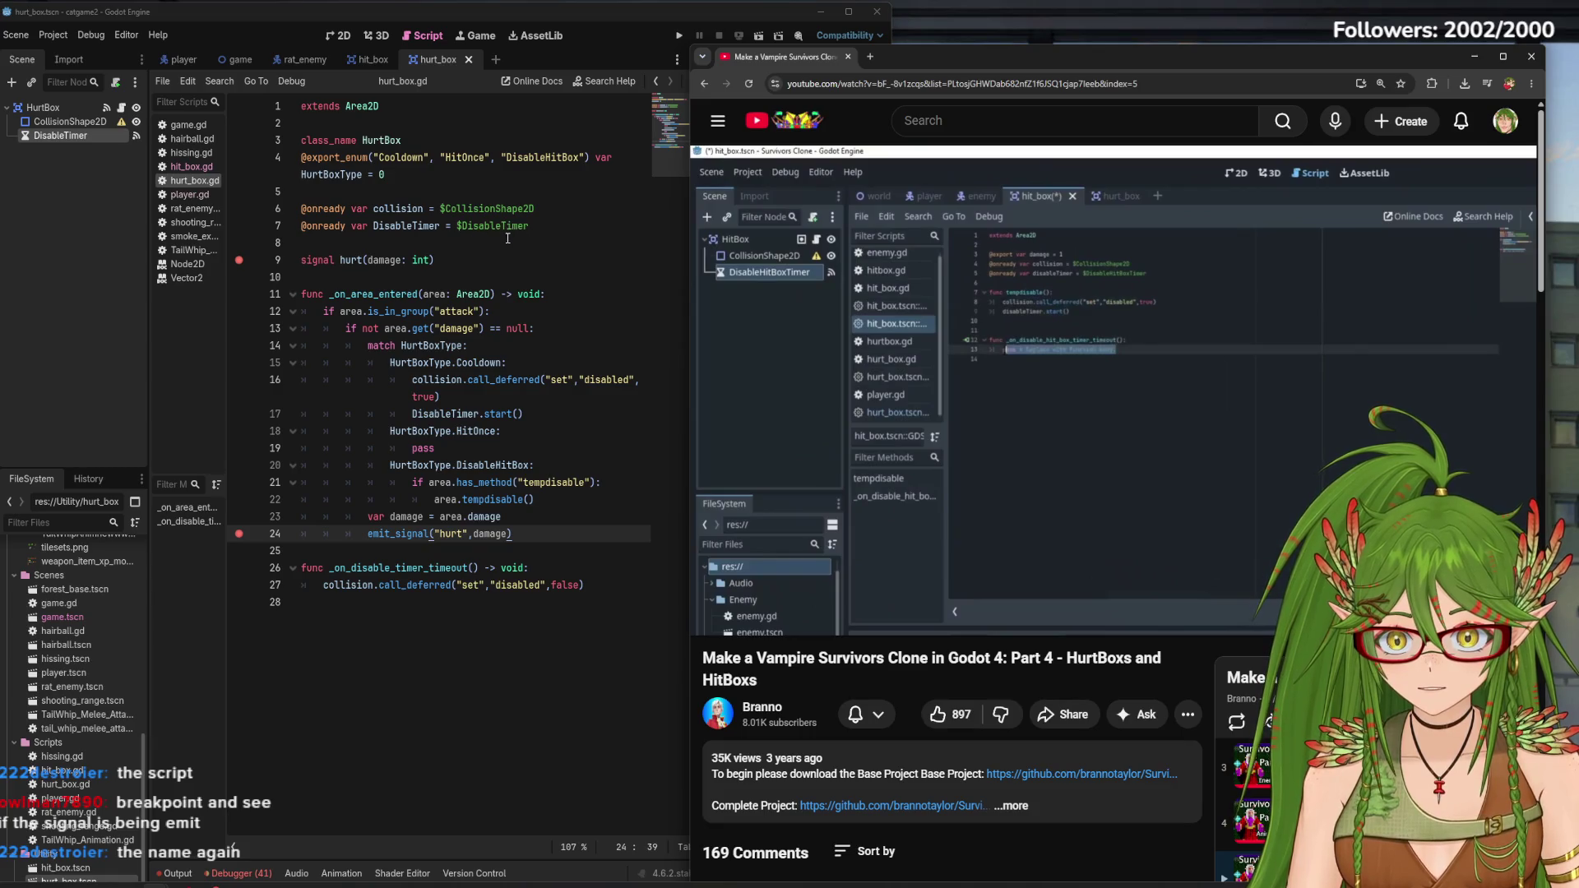
click(354, 62)
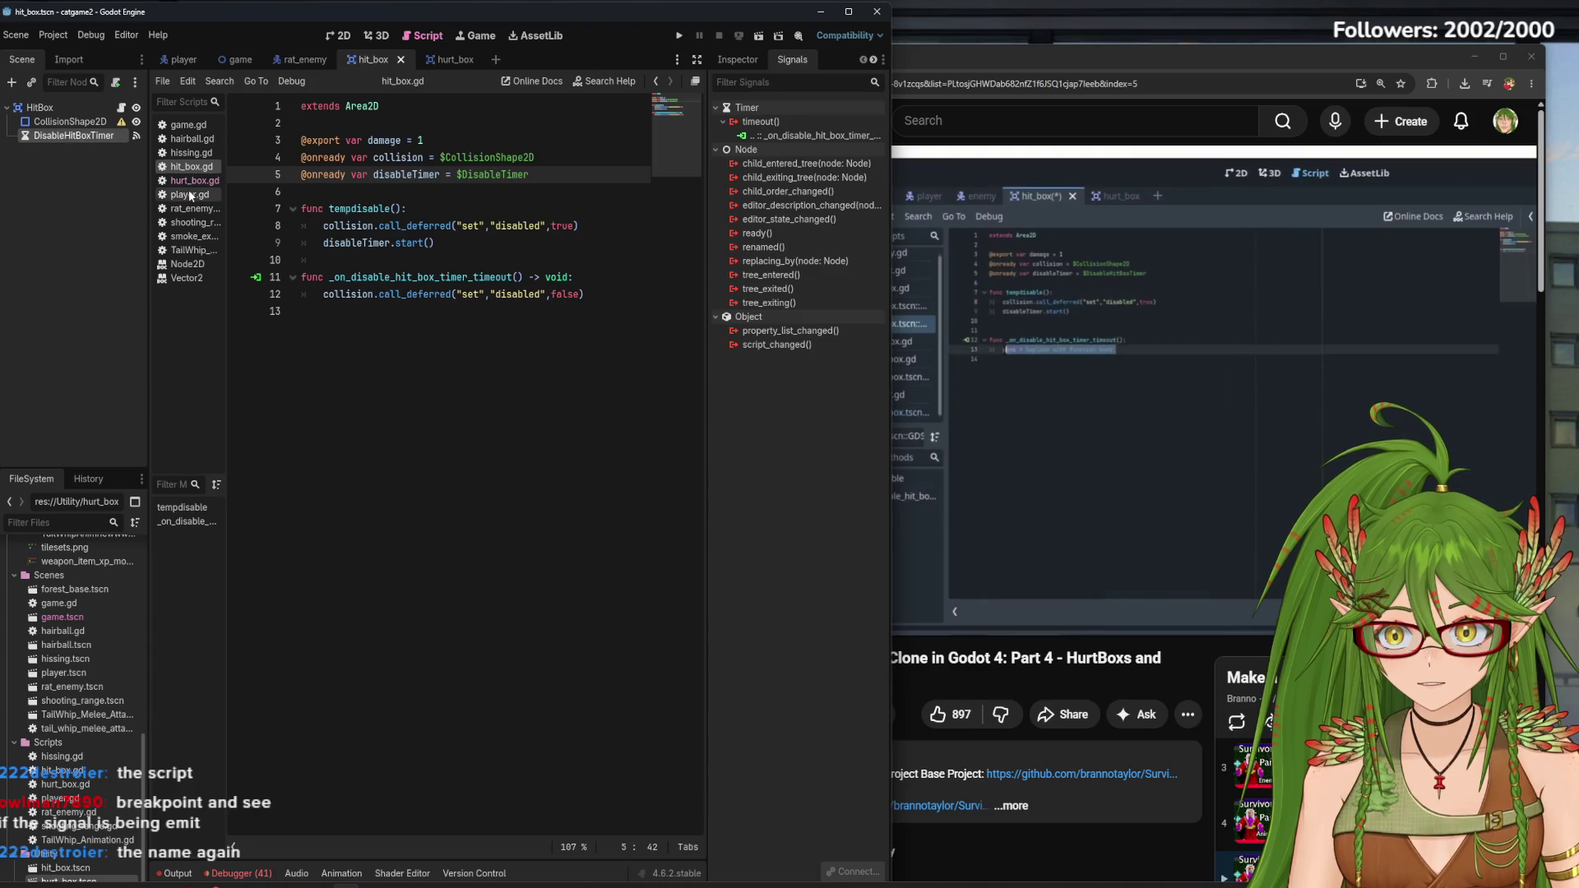
click(507, 174)
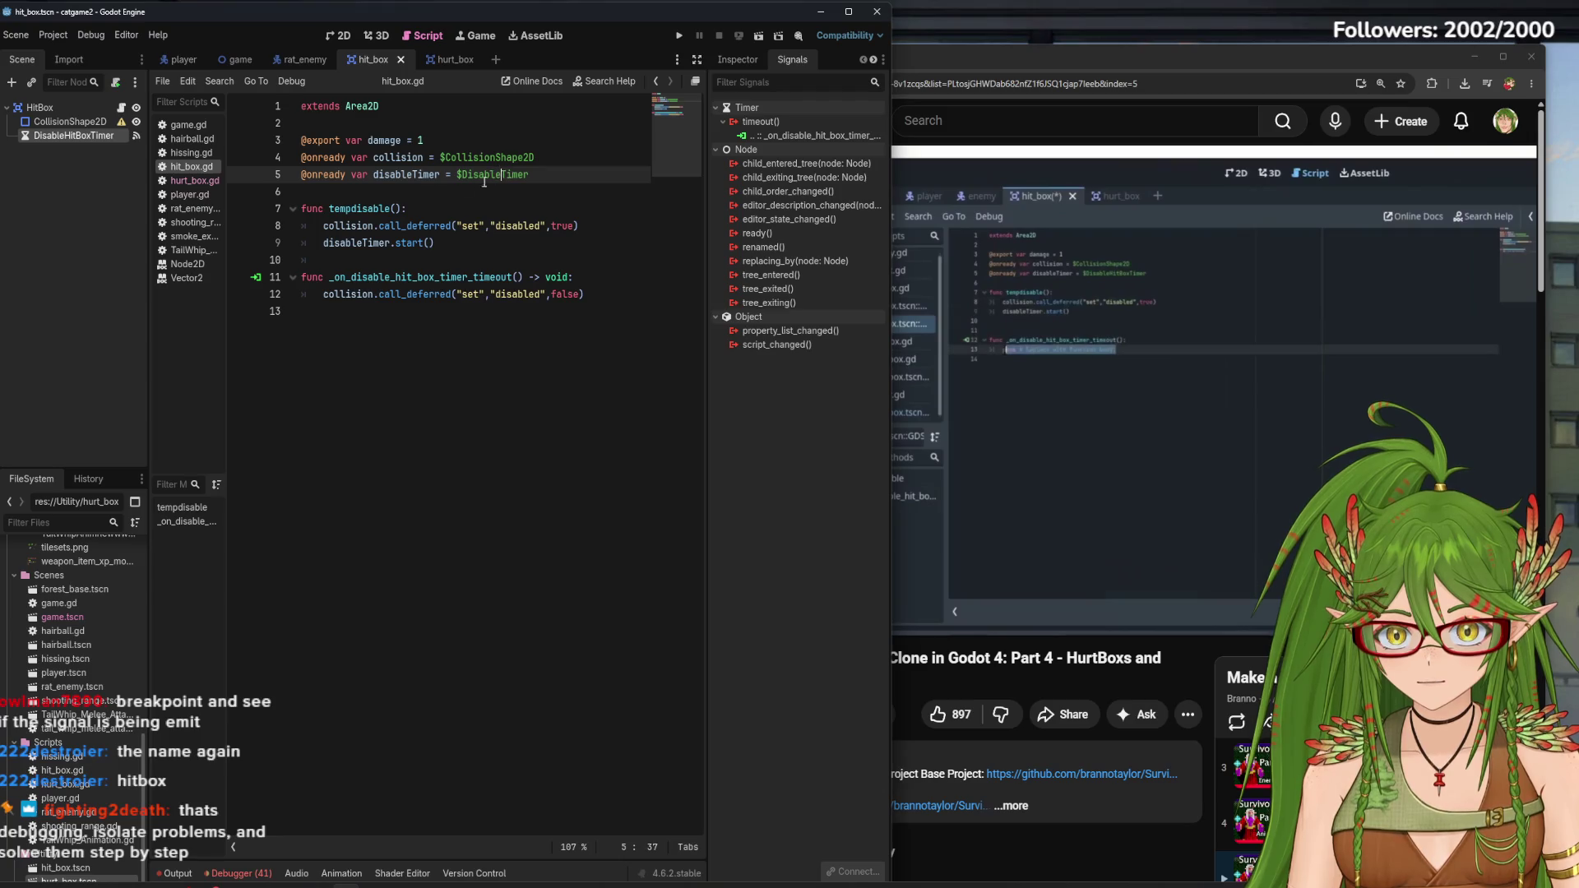
Insert 'HitBox' on line 5 so disableTimer points at $DisableHitBoxTimer
text(HitBox)
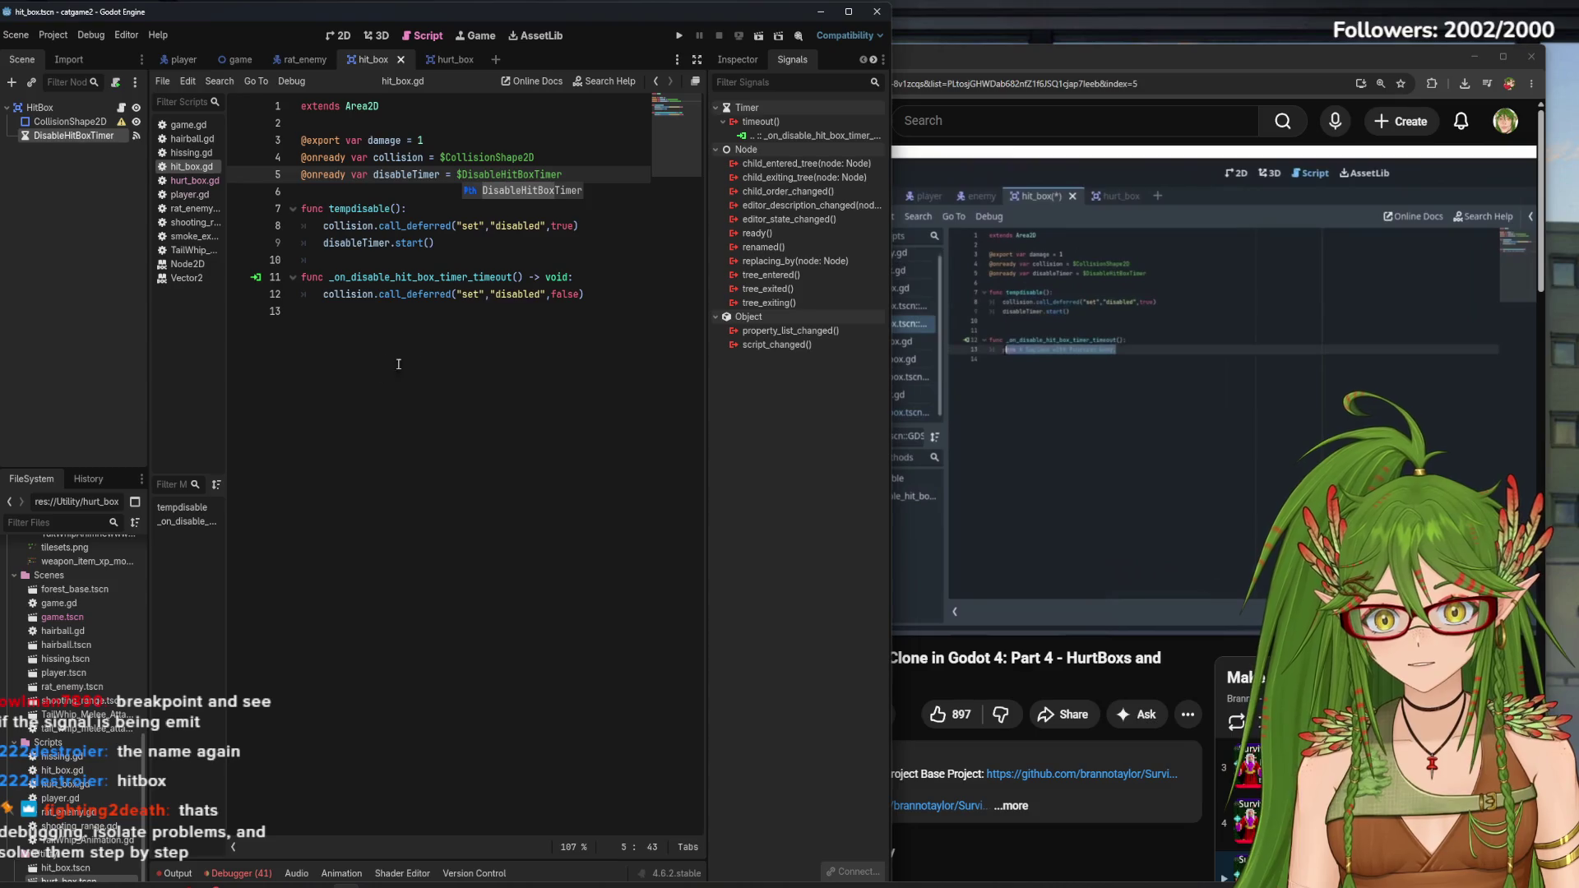
click(518, 345)
click(454, 61)
click(370, 59)
click(193, 181)
click(191, 167)
Flip through hit_box.gd, player.gd and hurt_box.gd, ending on the hurt_box scene
click(193, 180)
click(191, 168)
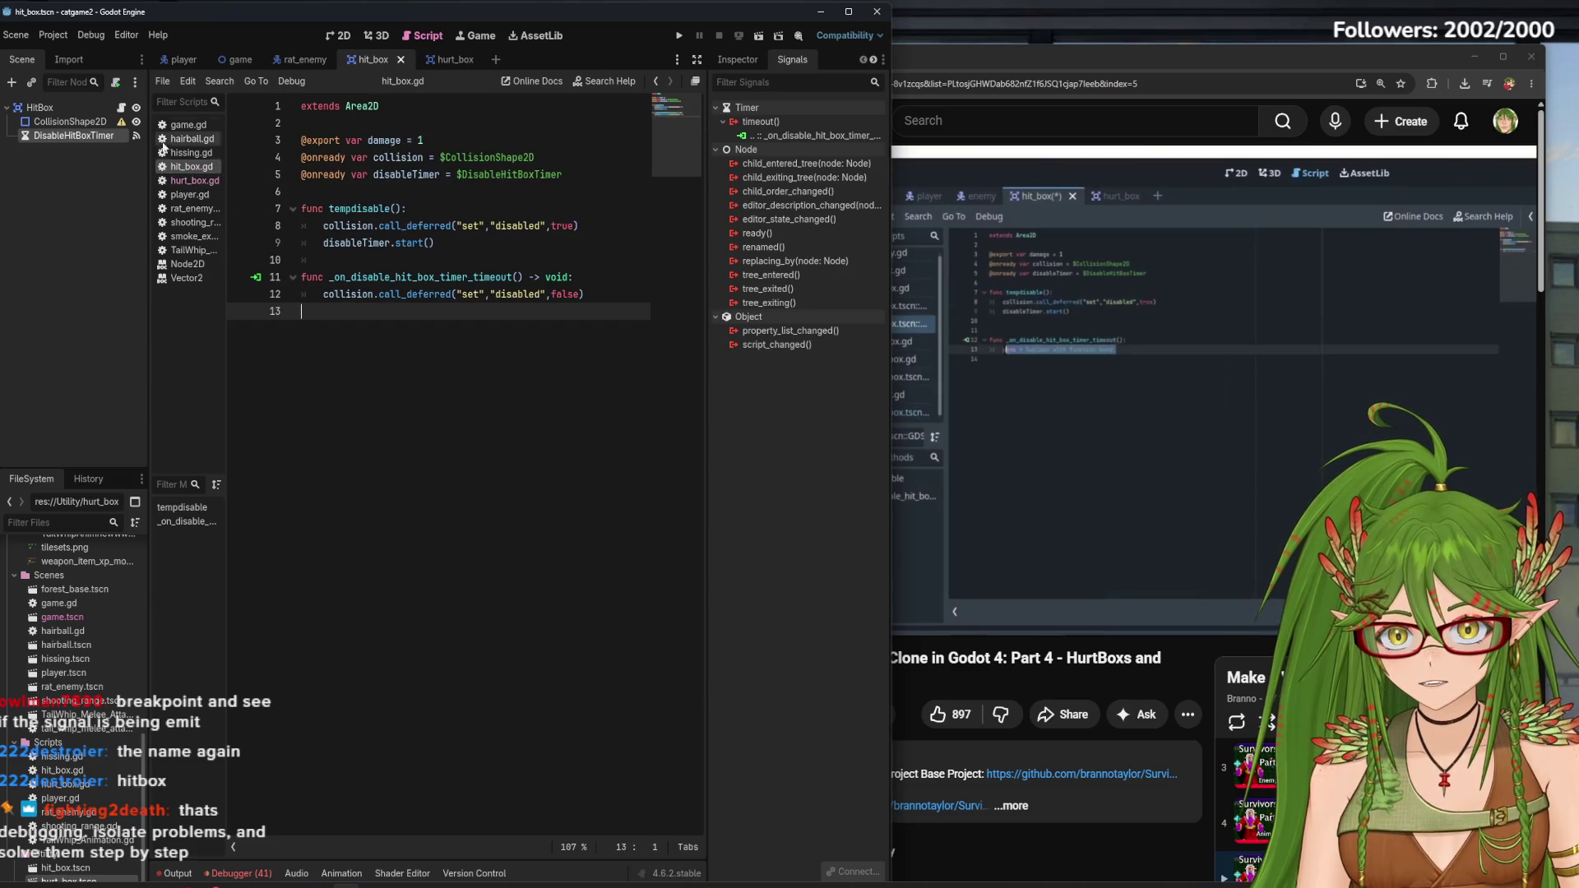
click(184, 194)
click(190, 181)
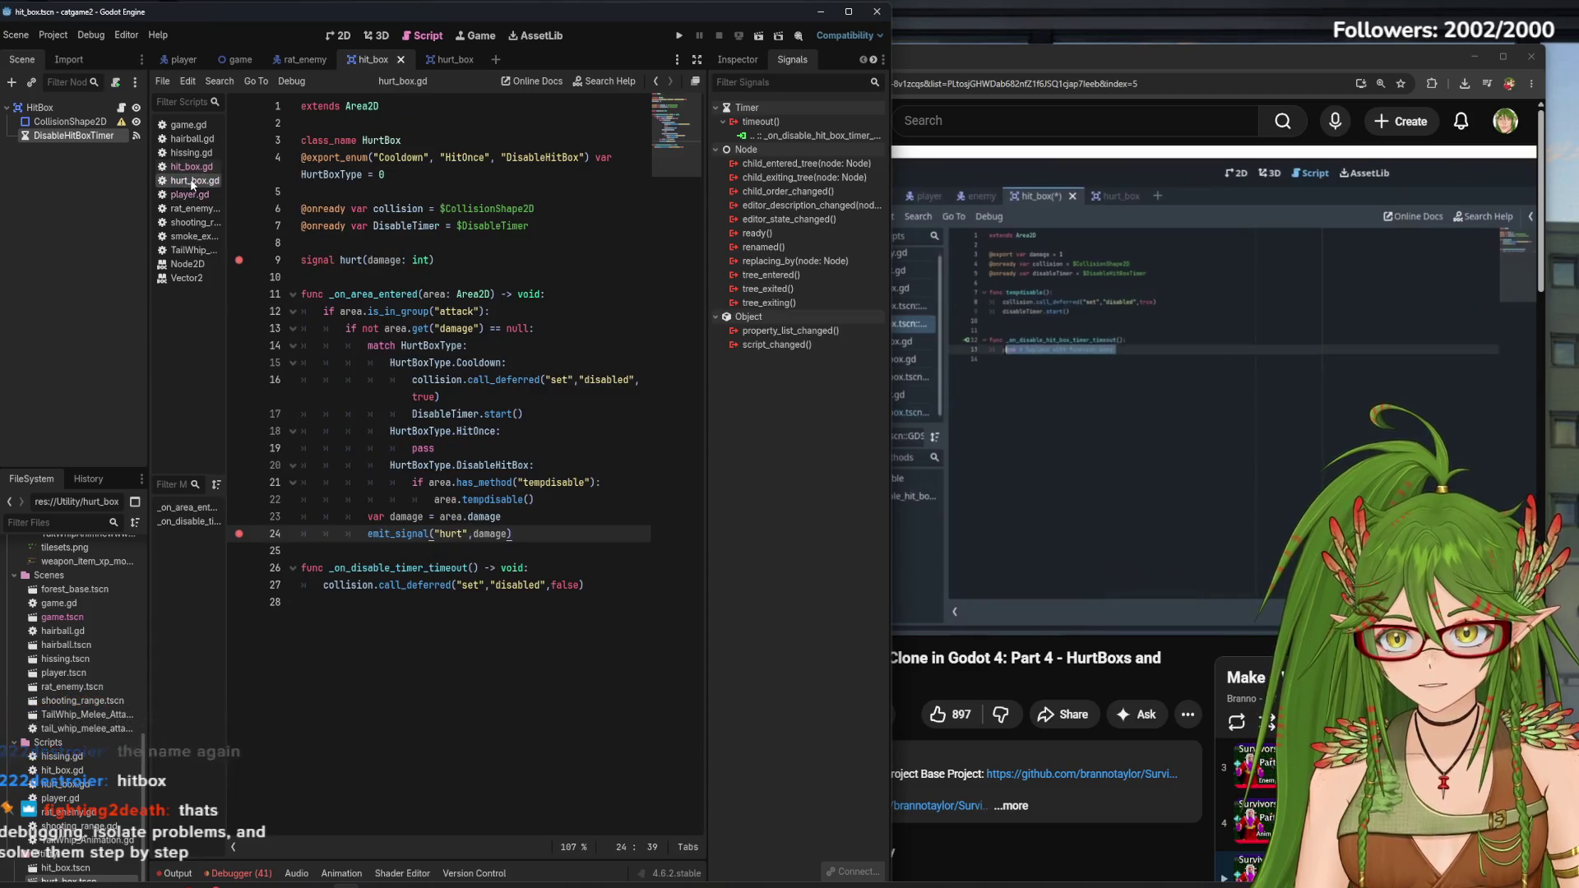
click(467, 66)
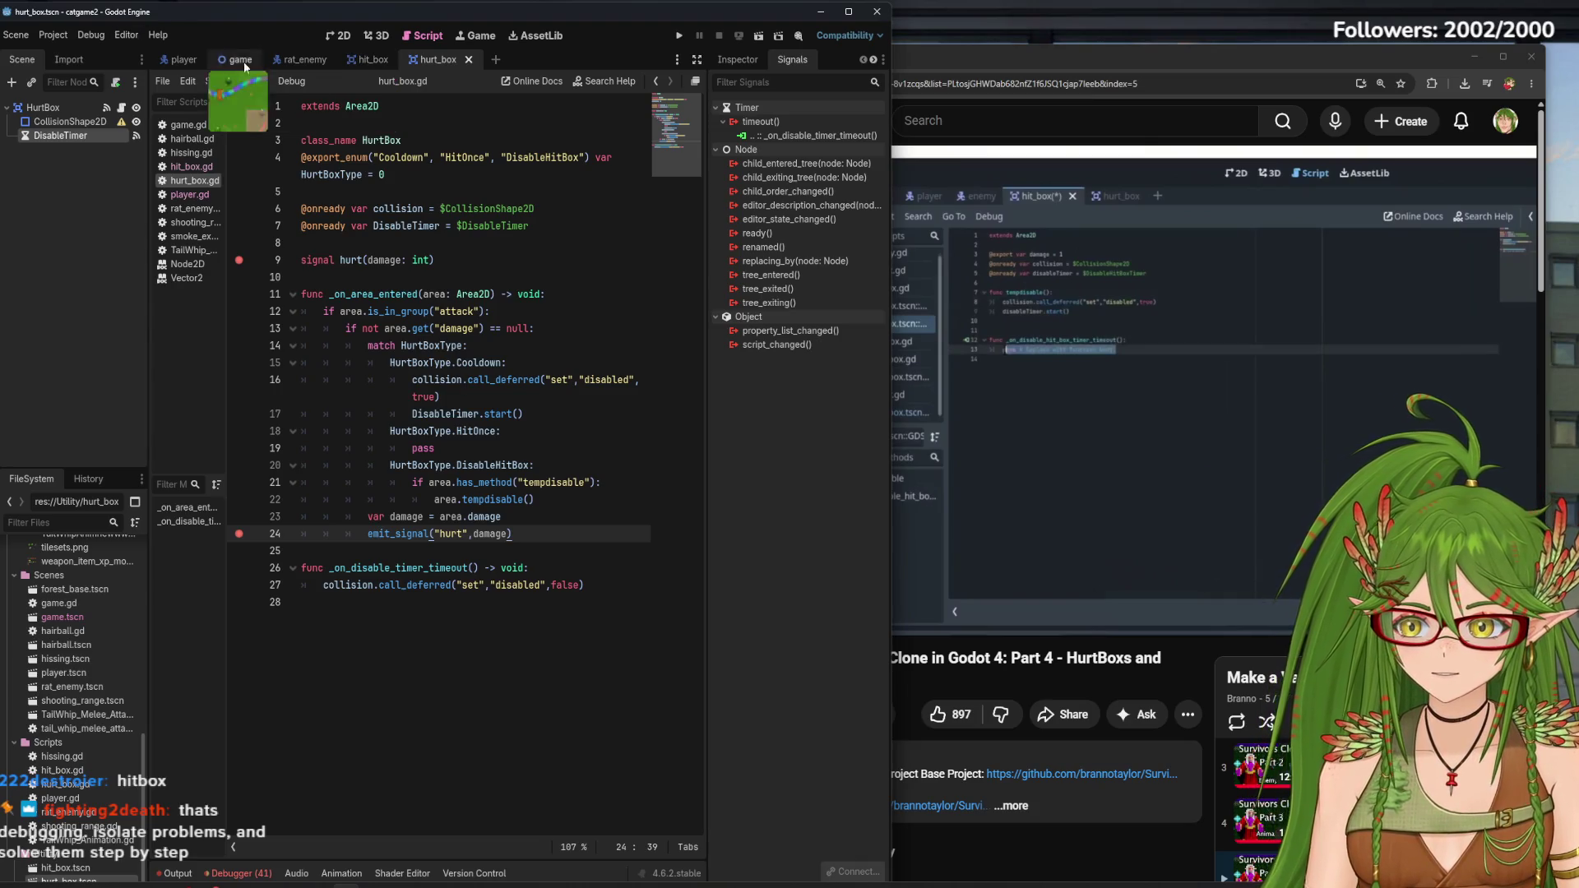
Enable Text Editor > Behavior > Open Dominant Script on Scene Change, then show the hit_box script
right_click(437, 68)
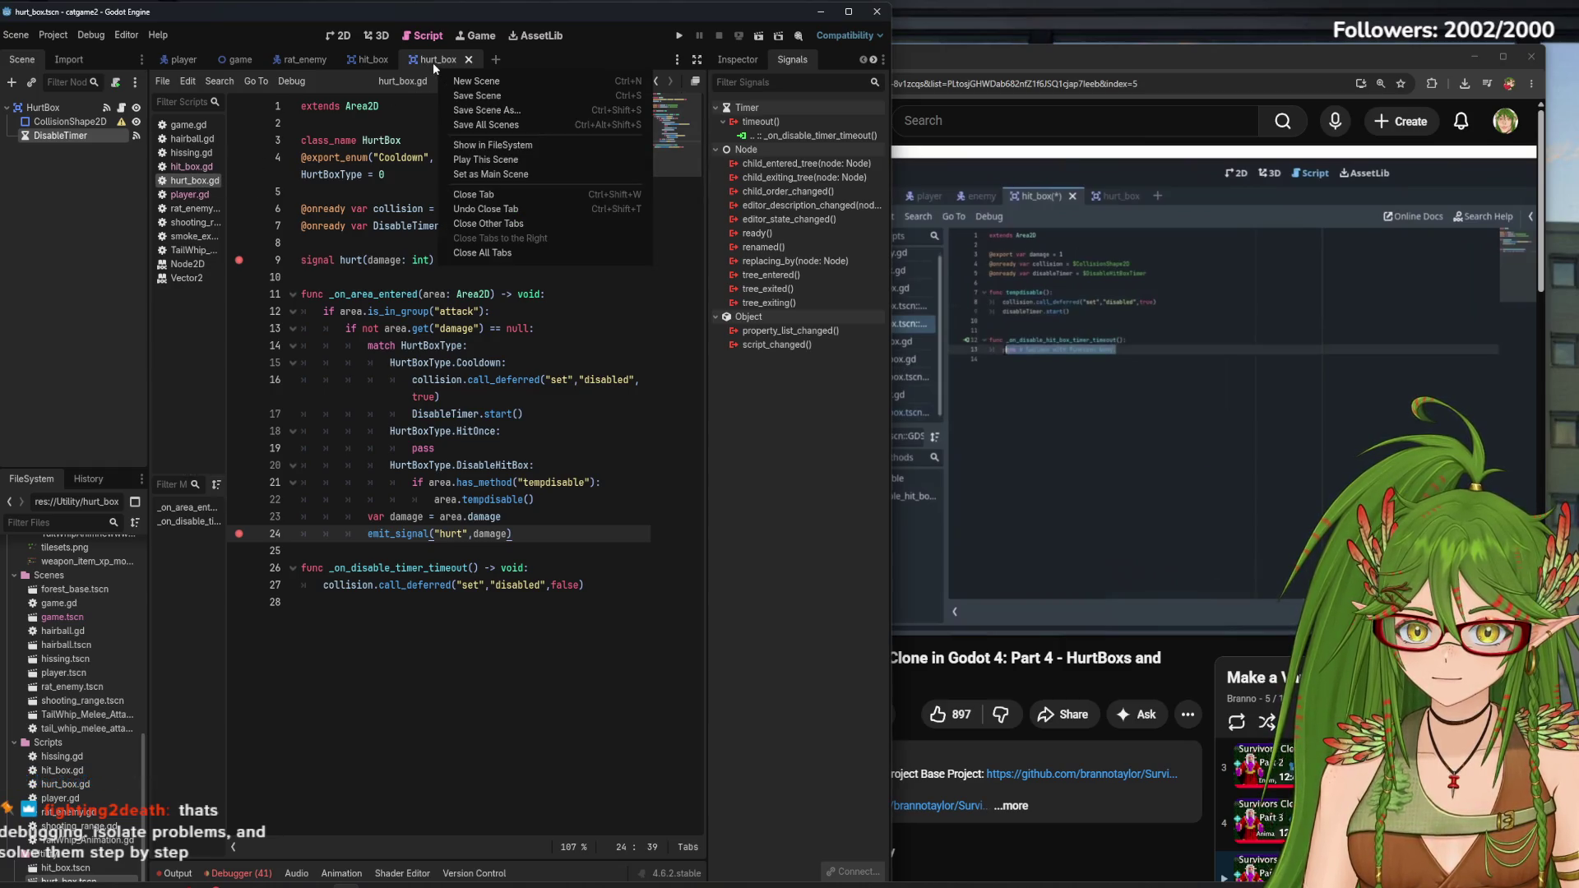
click(433, 62)
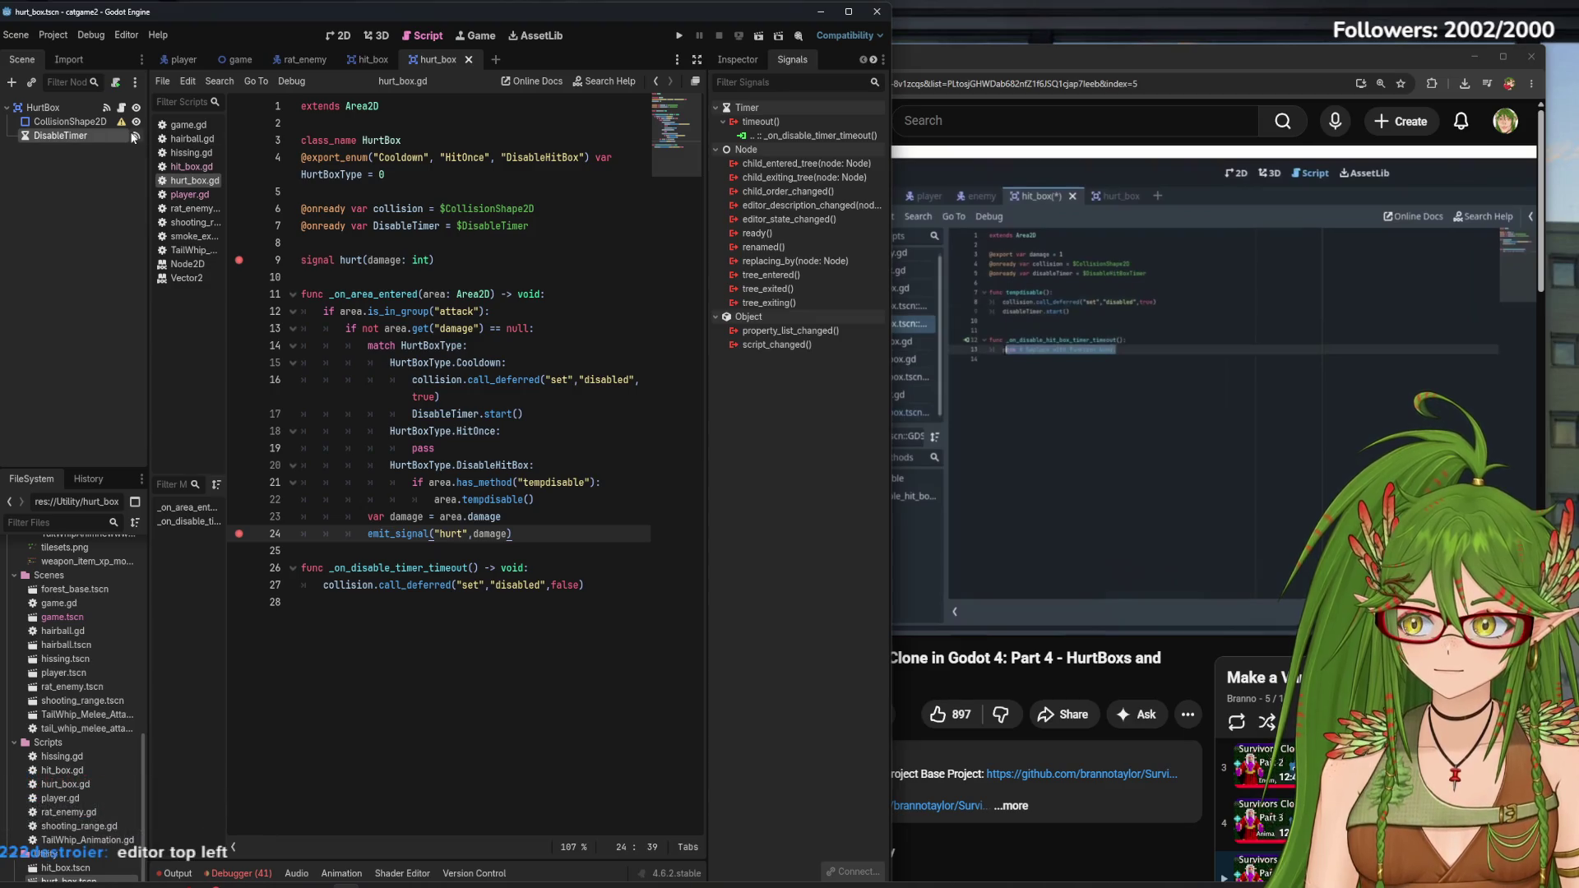
click(120, 38)
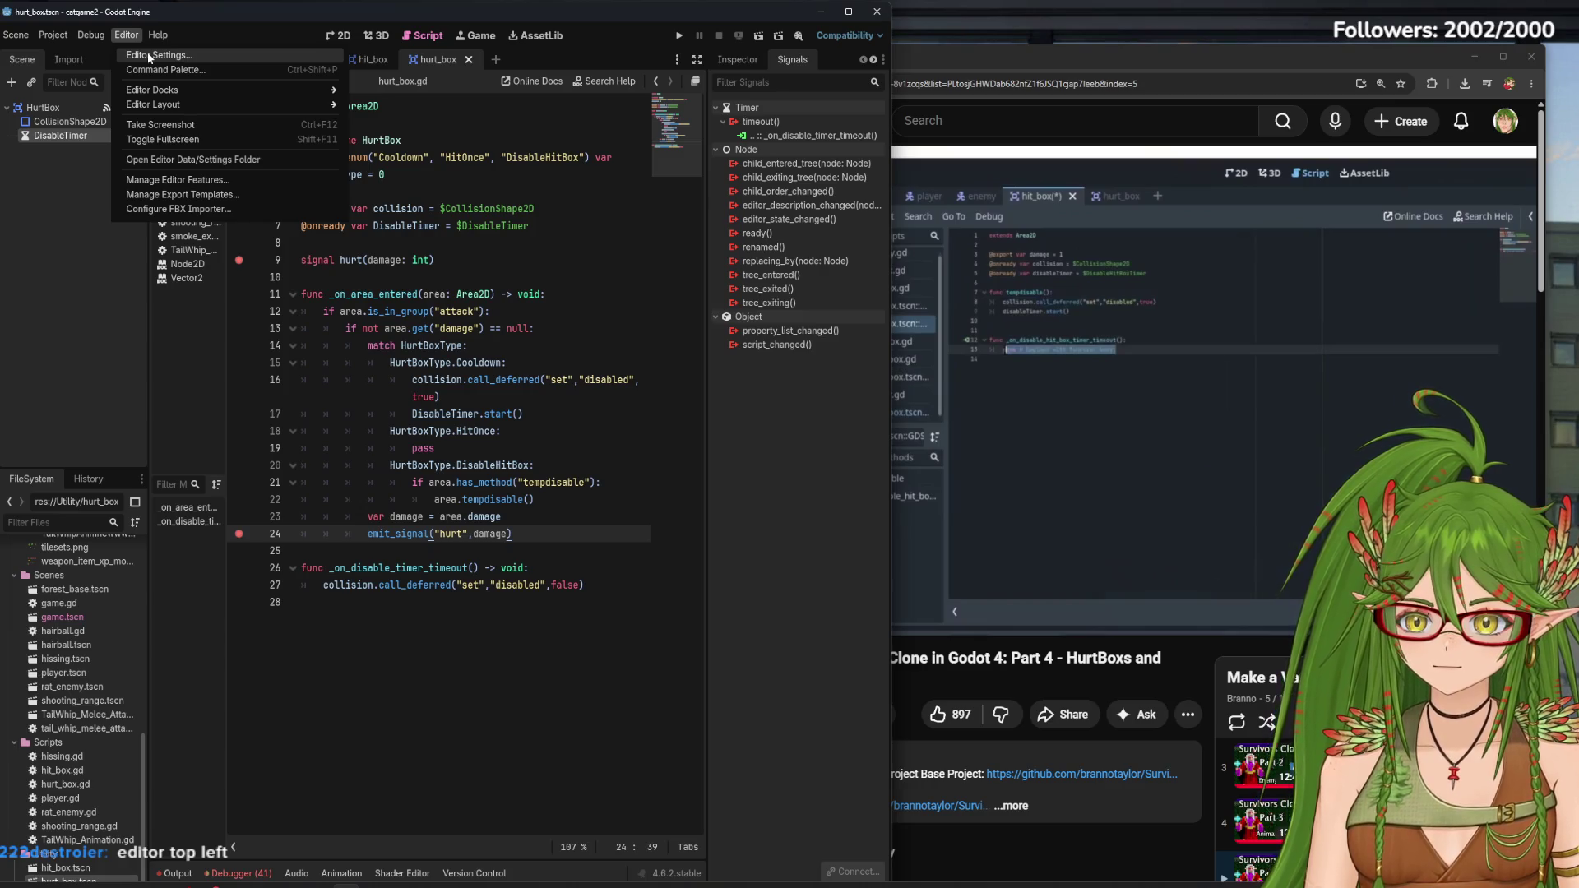
click(148, 55)
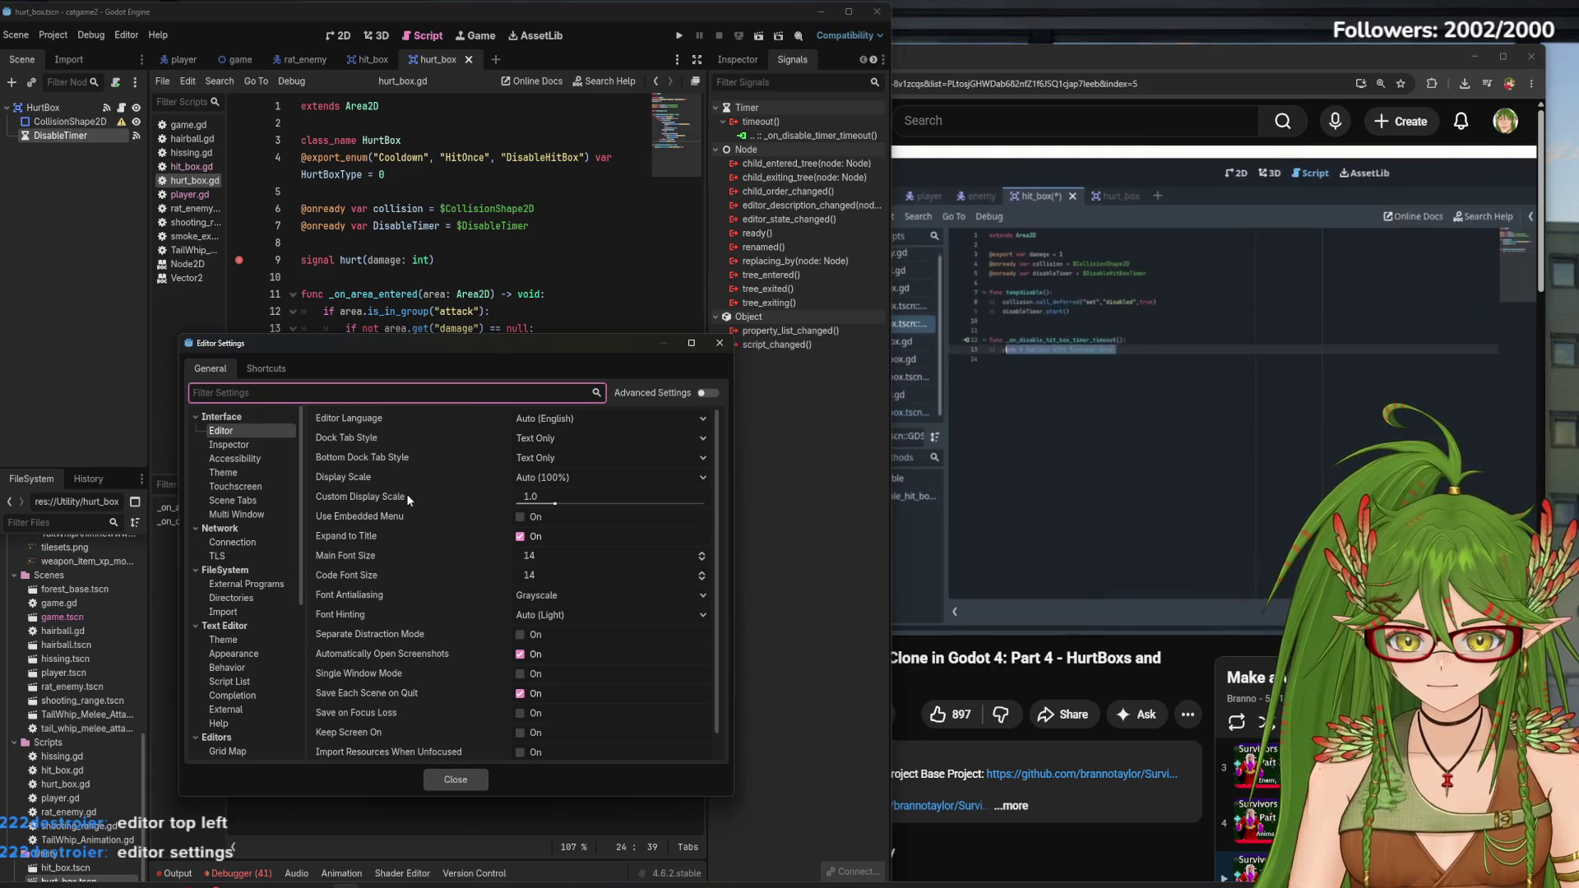
click(238, 445)
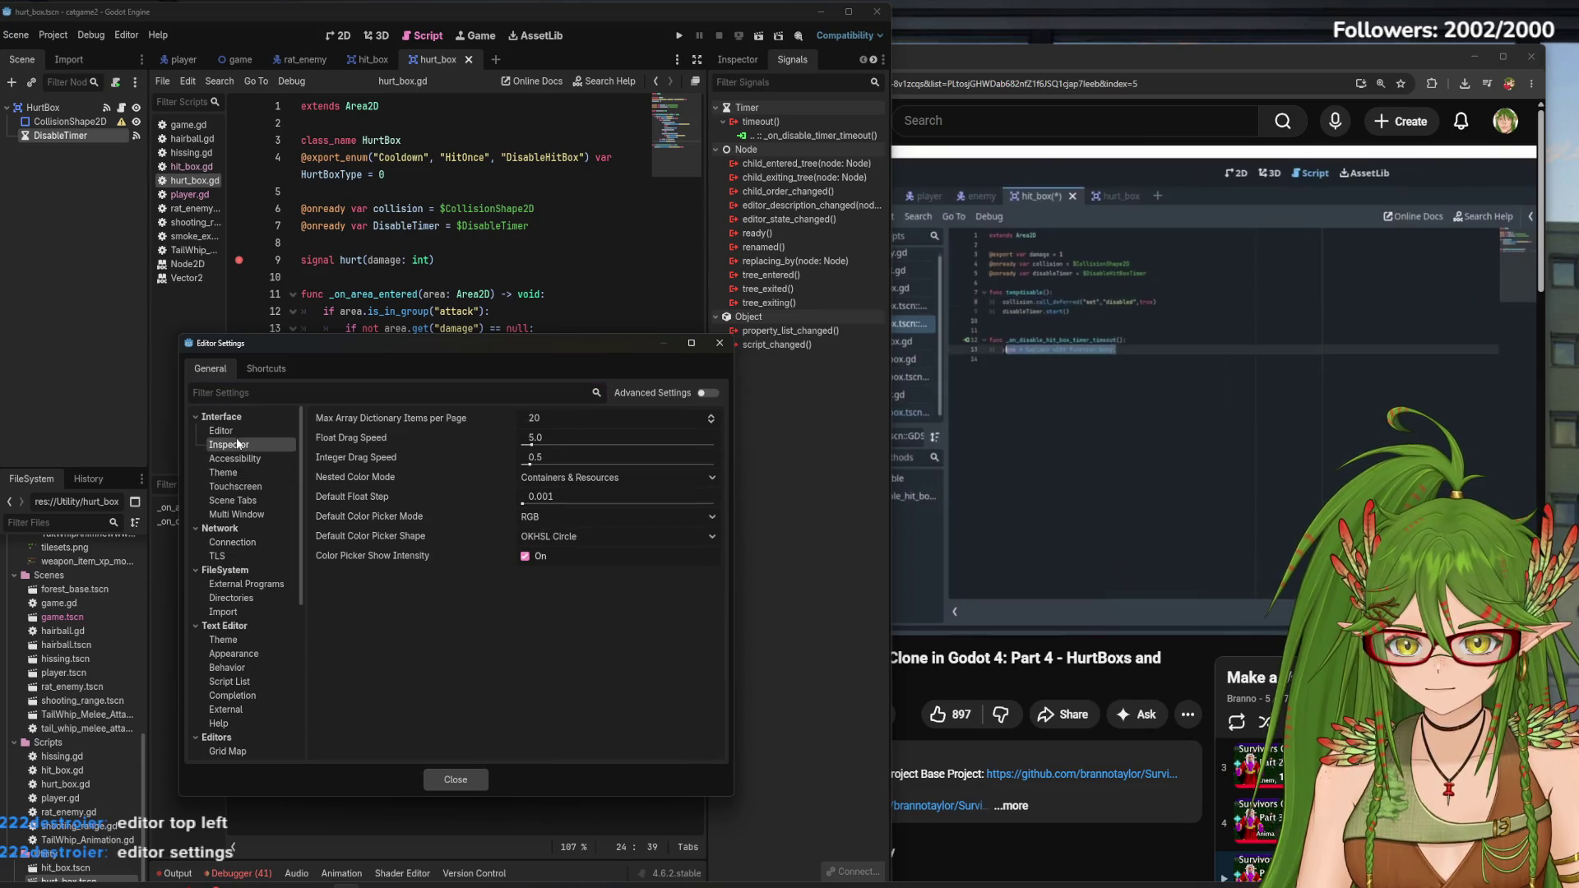
click(255, 502)
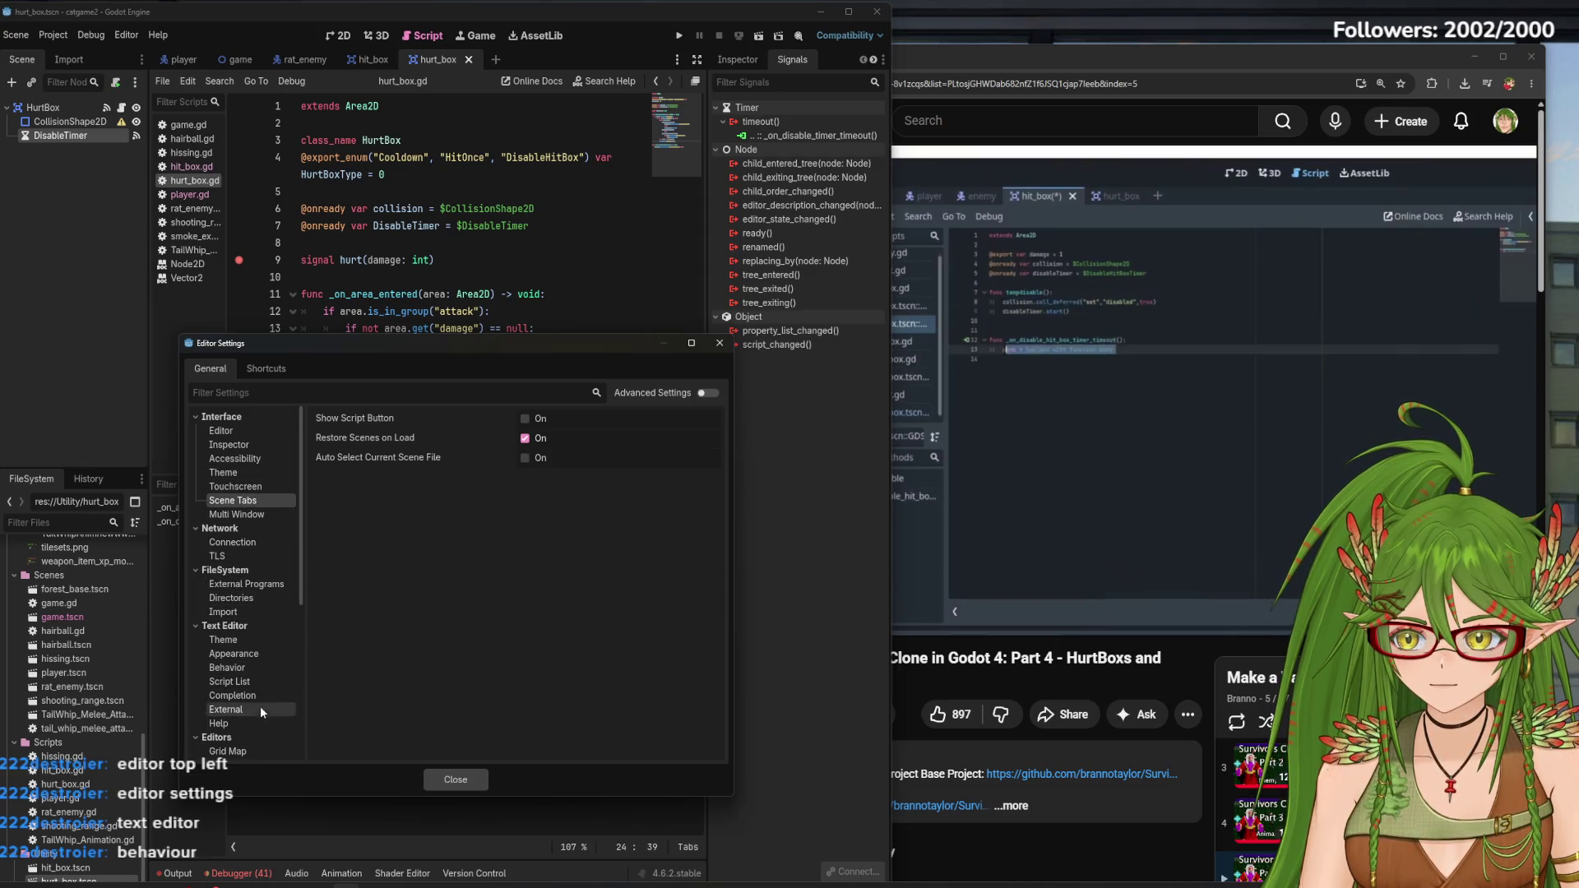
click(241, 669)
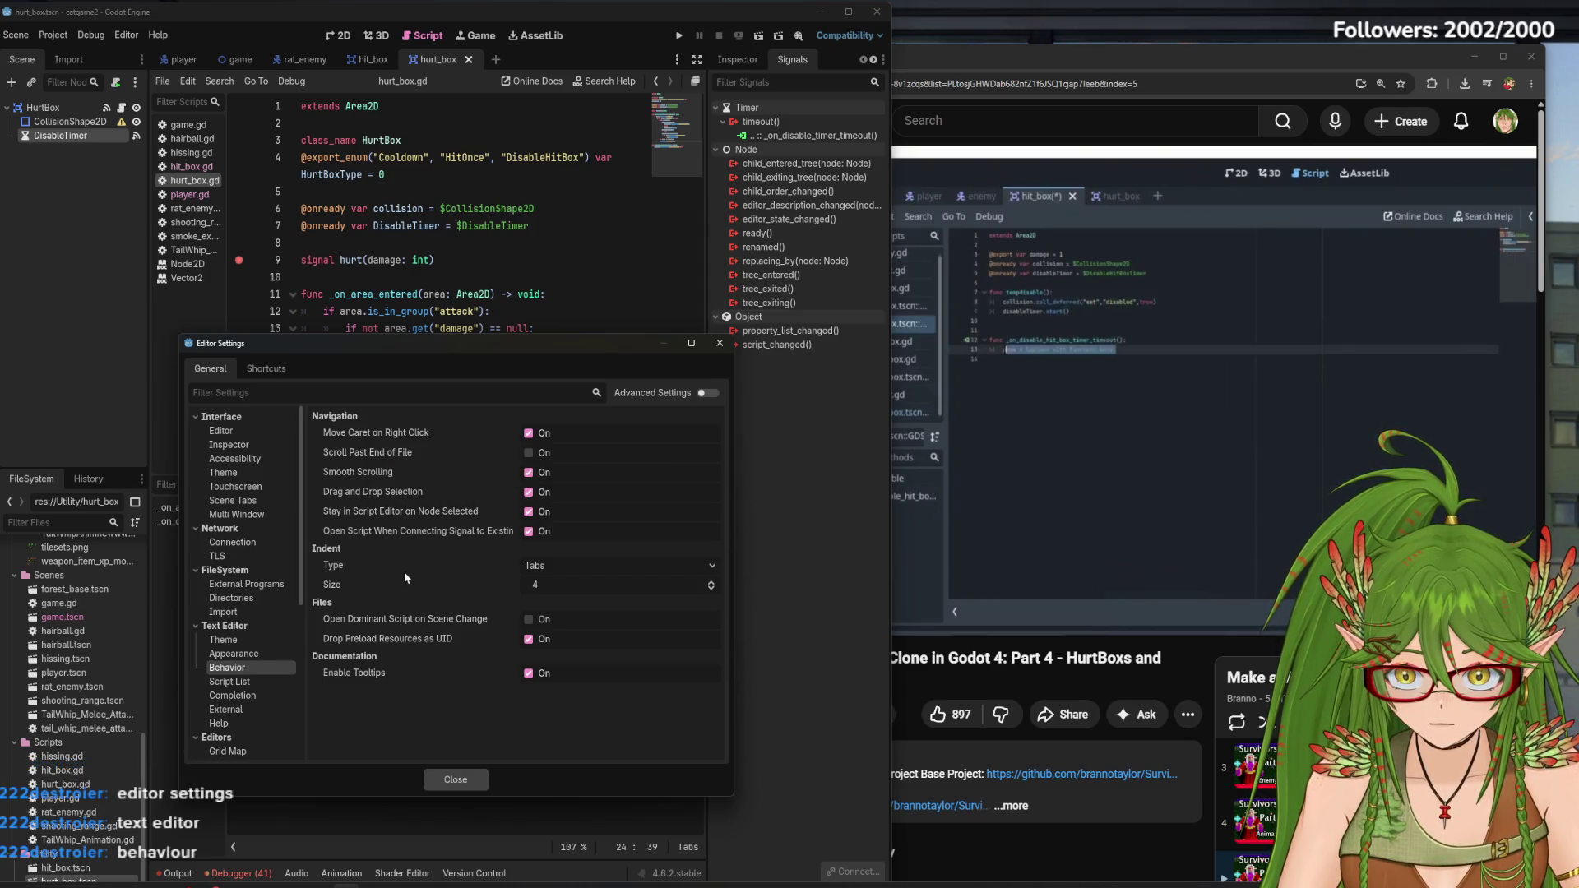
click(528, 619)
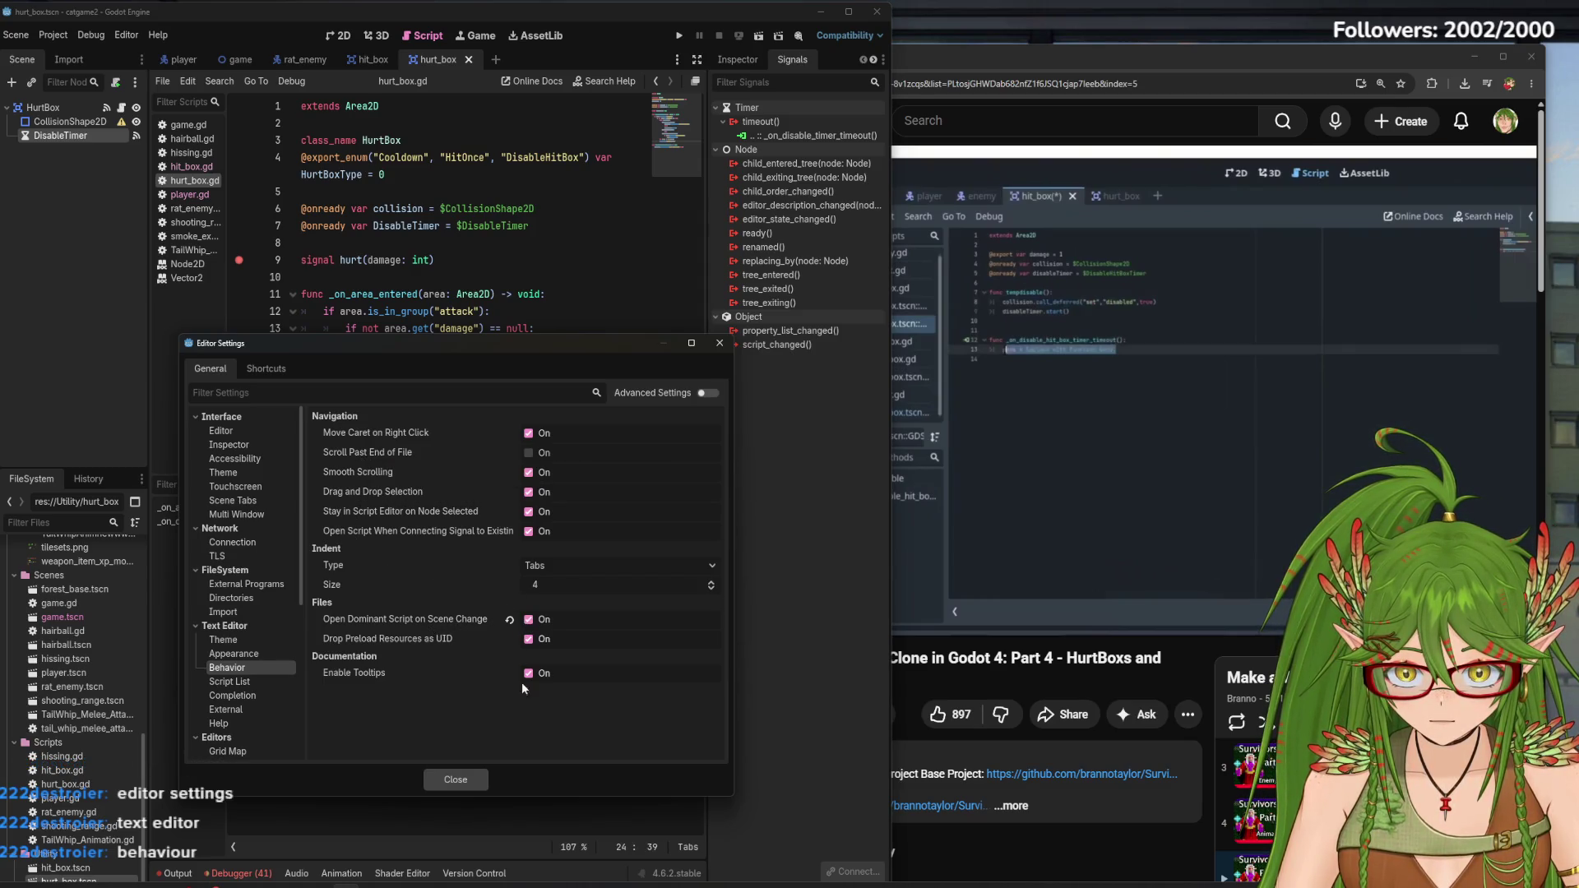
click(458, 779)
click(388, 61)
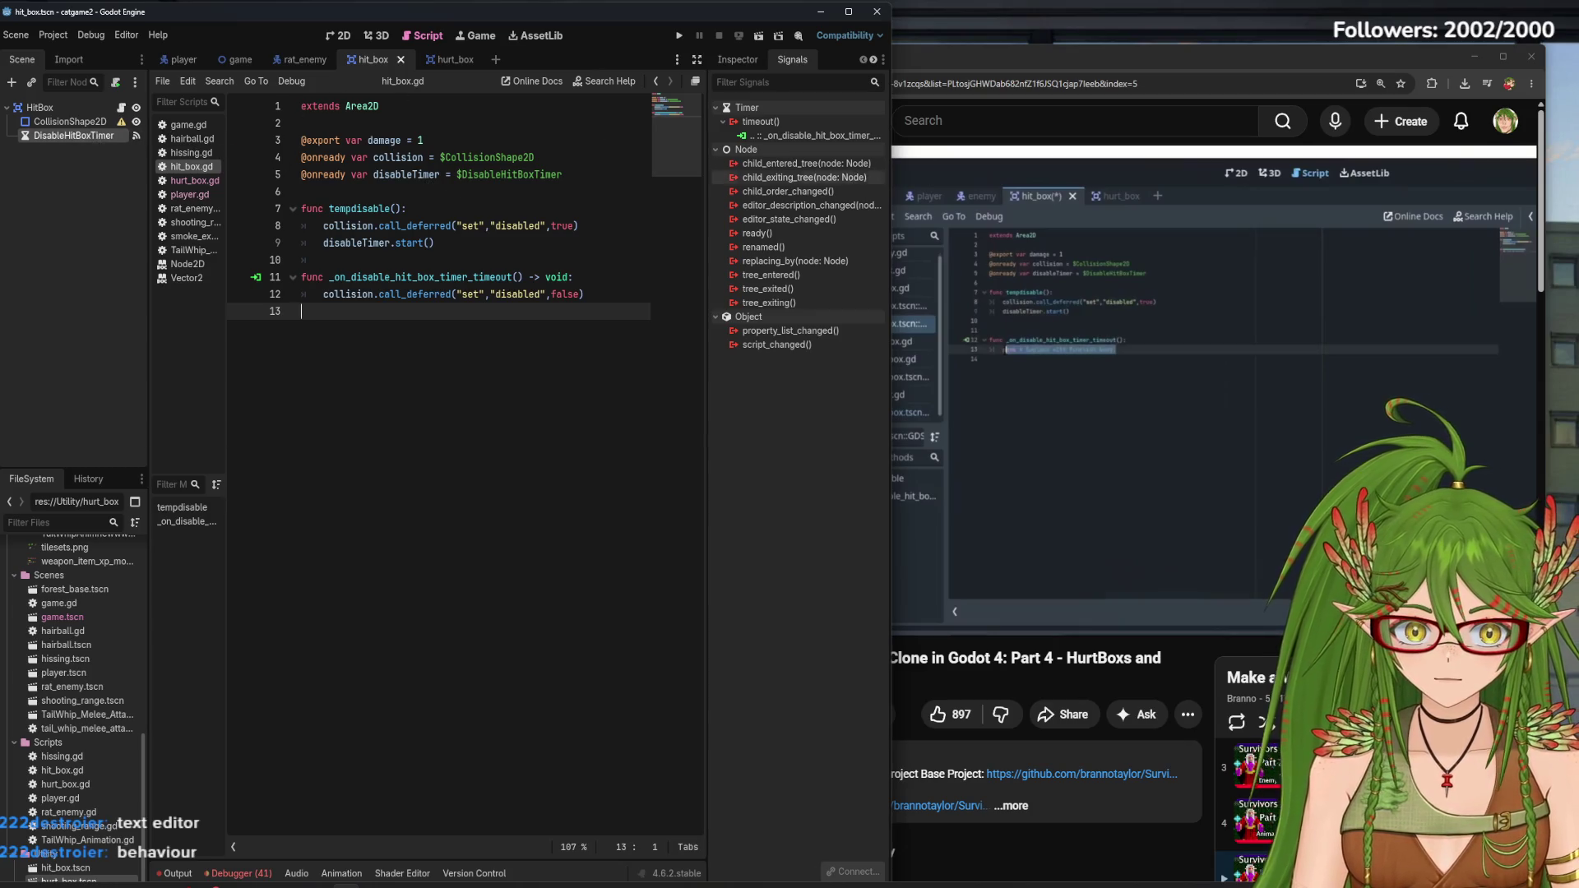
In hurt_box.gd line 7, rename the DisableTimer variable to lowercase disableTimer
click(1073, 56)
click(451, 61)
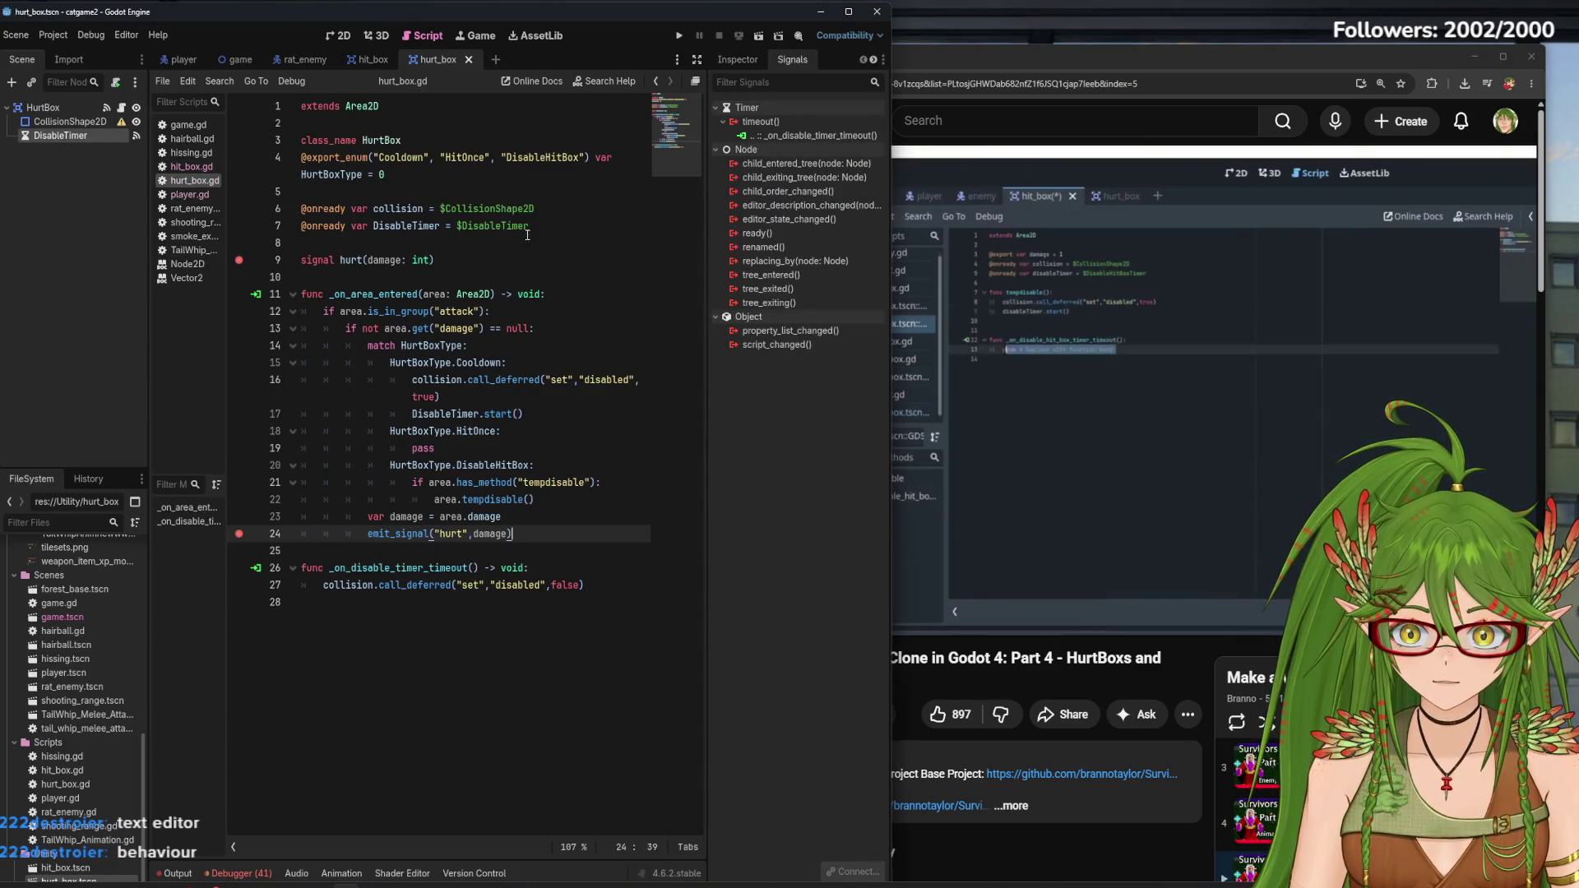
click(374, 227)
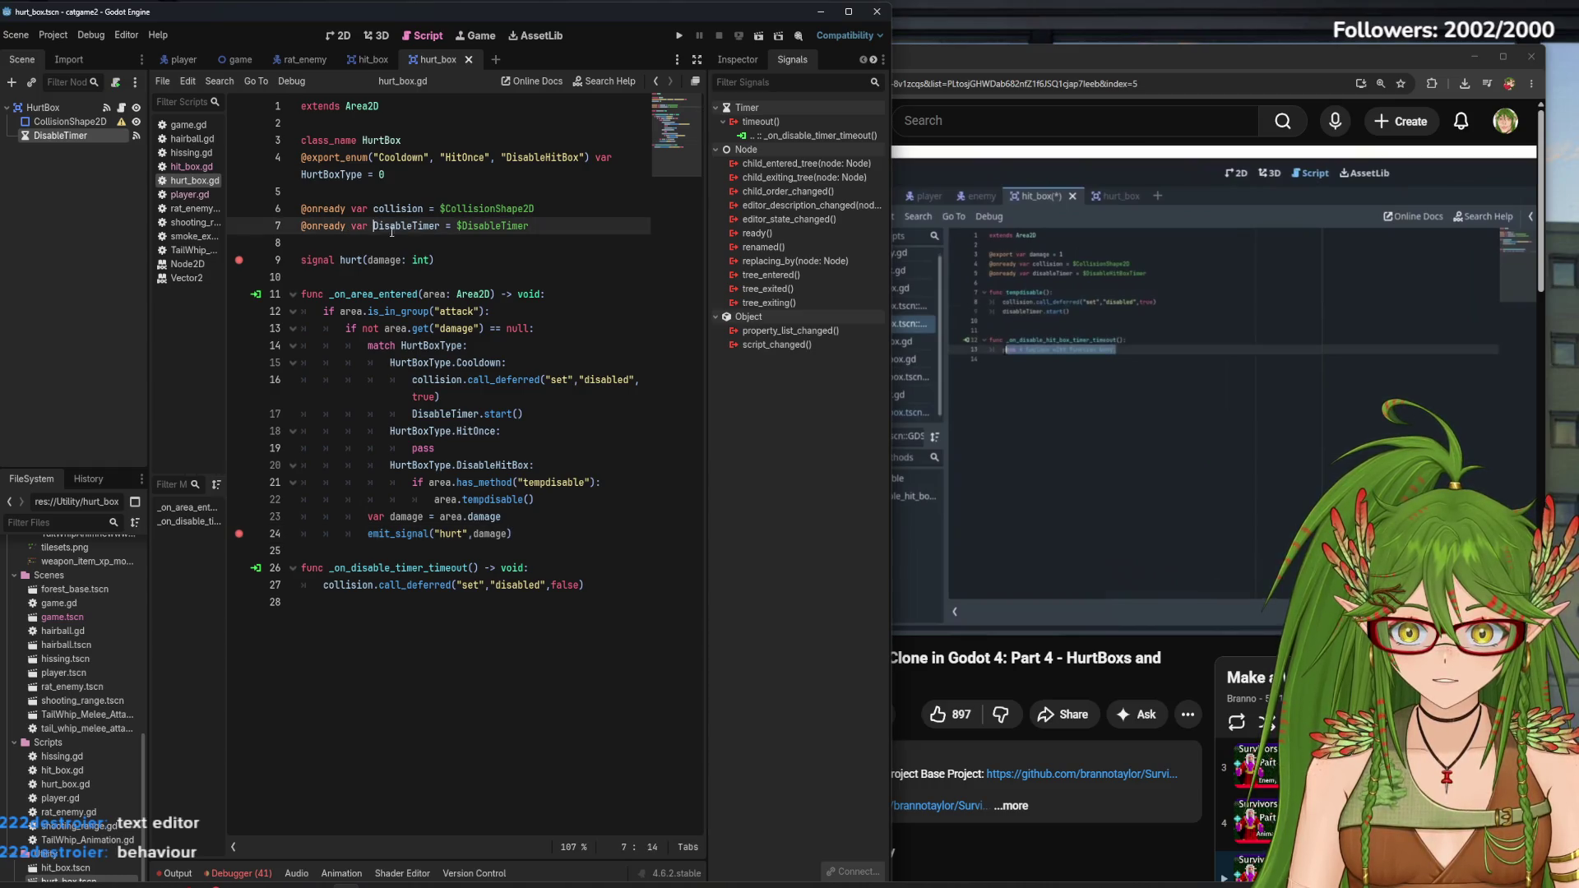
key(BackSpace)
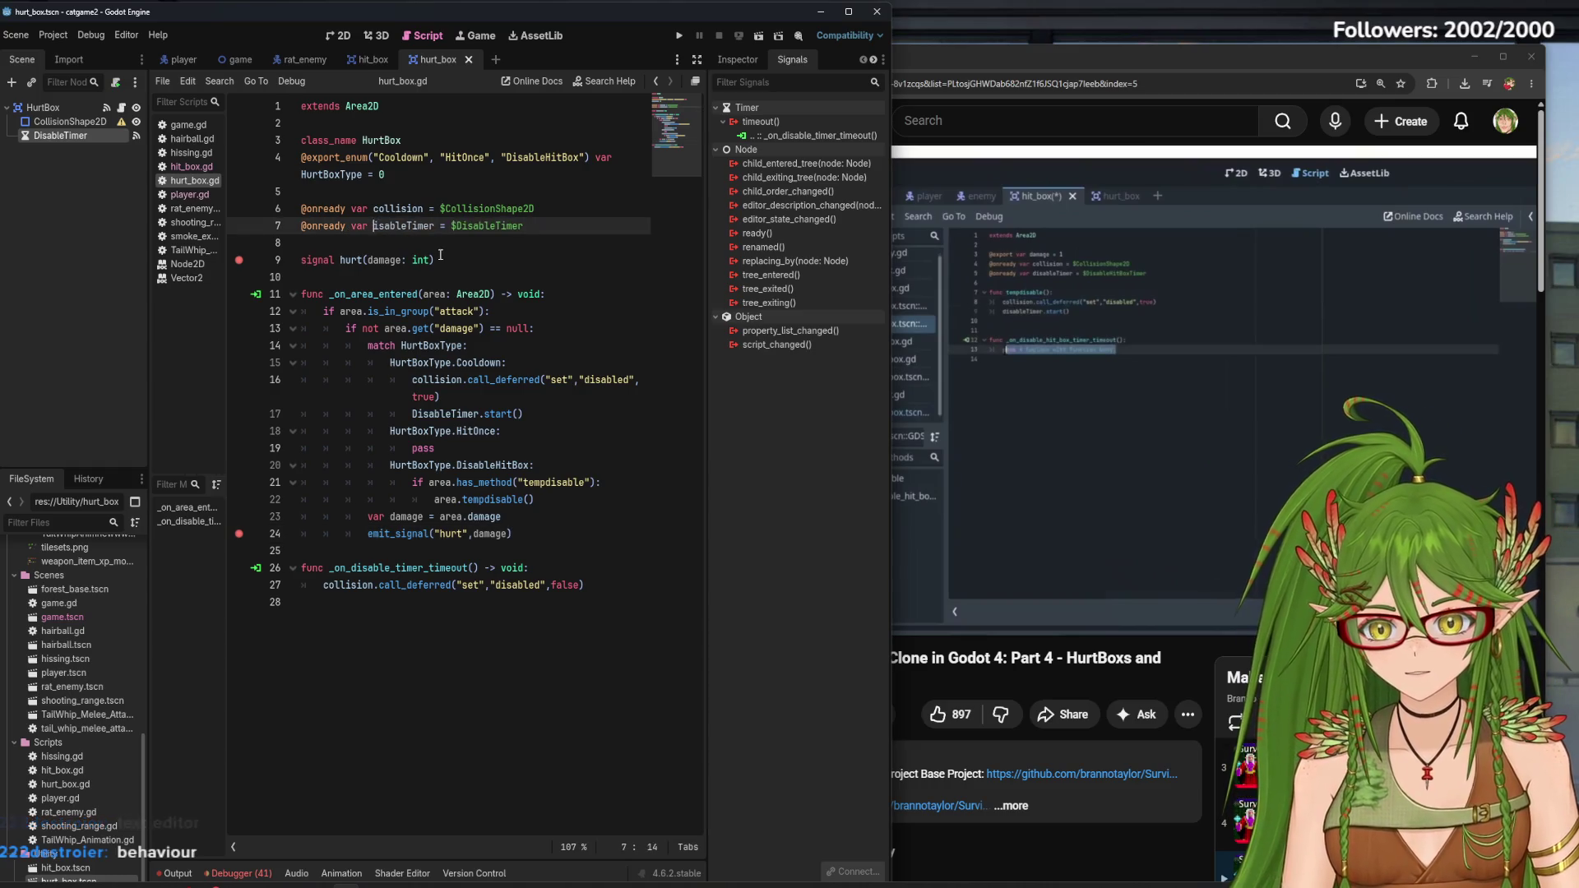
text(d)
click(480, 592)
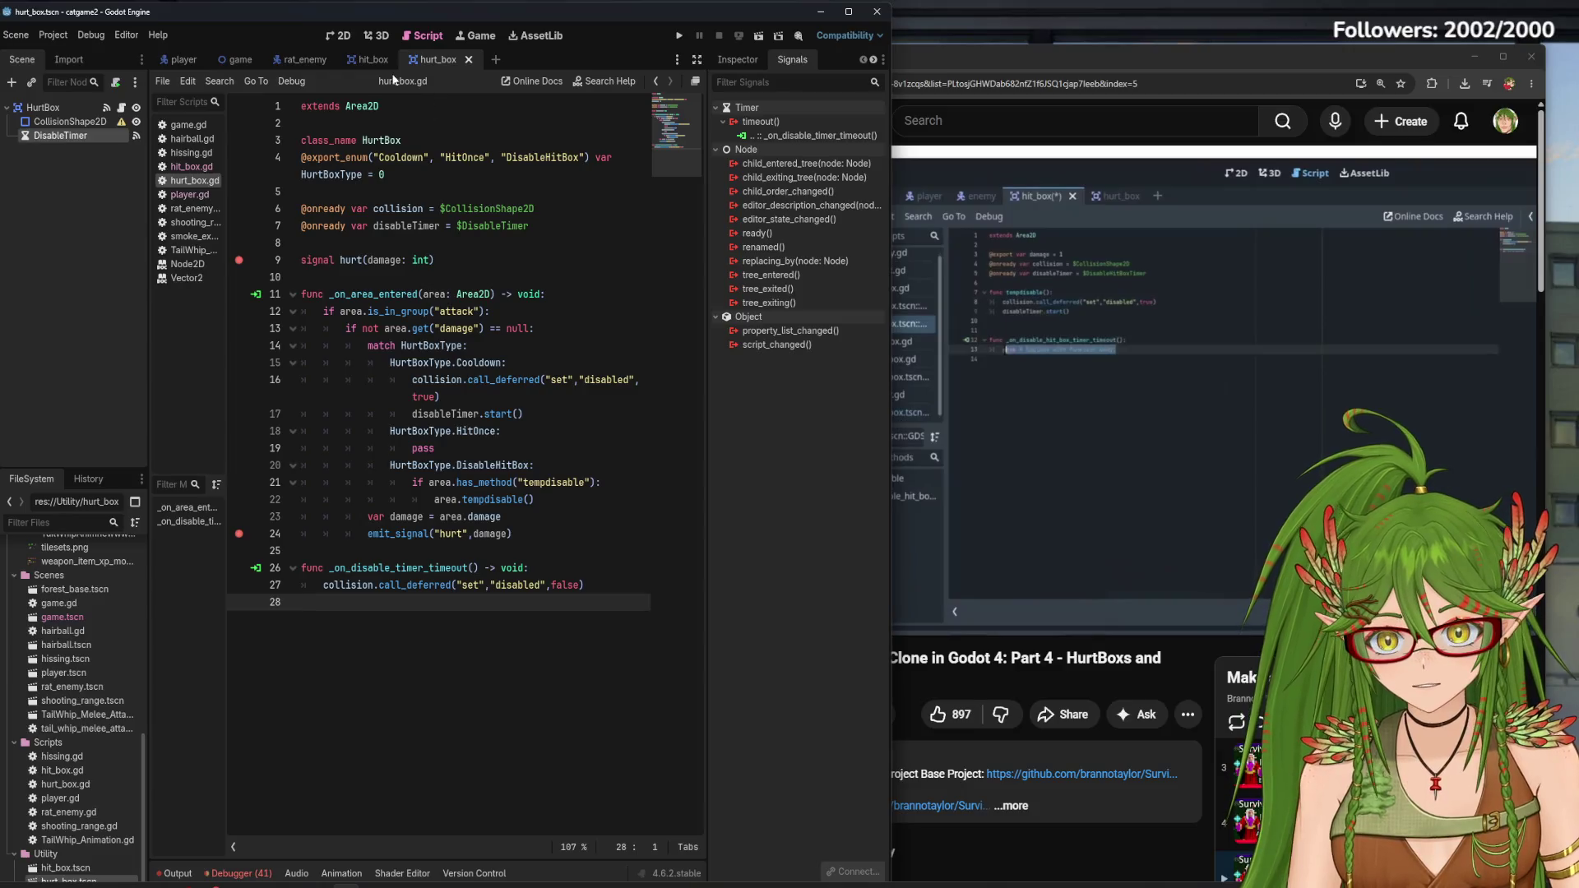
Compare against the DisableHitBoxTimer name on hit_box.gd line 5, then return to hurt_box.gd
click(366, 59)
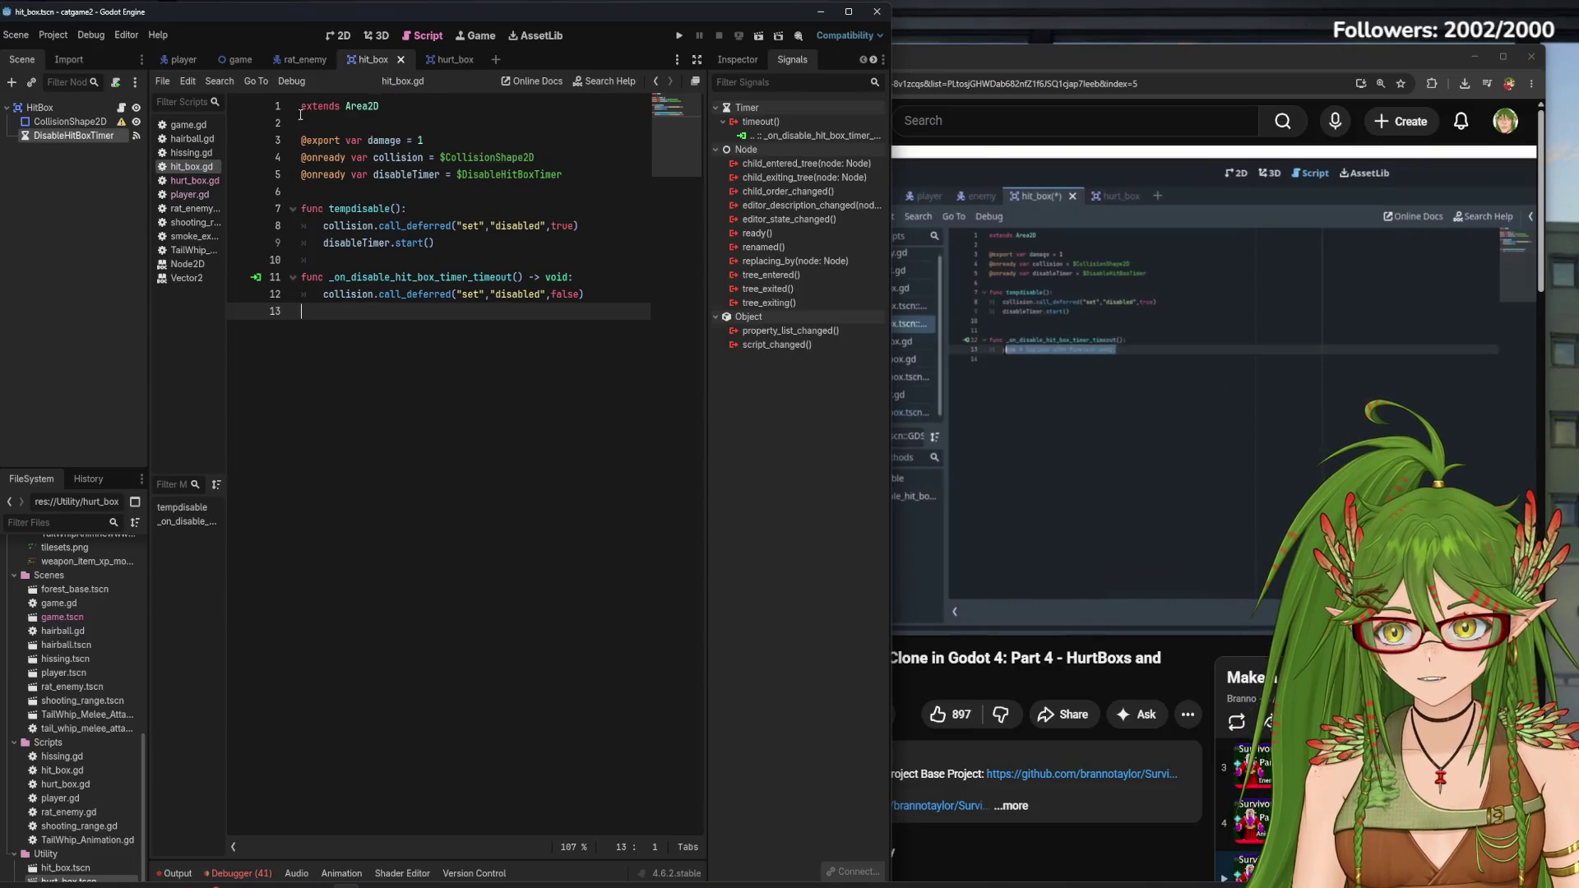
double_click(493, 175)
click(555, 179)
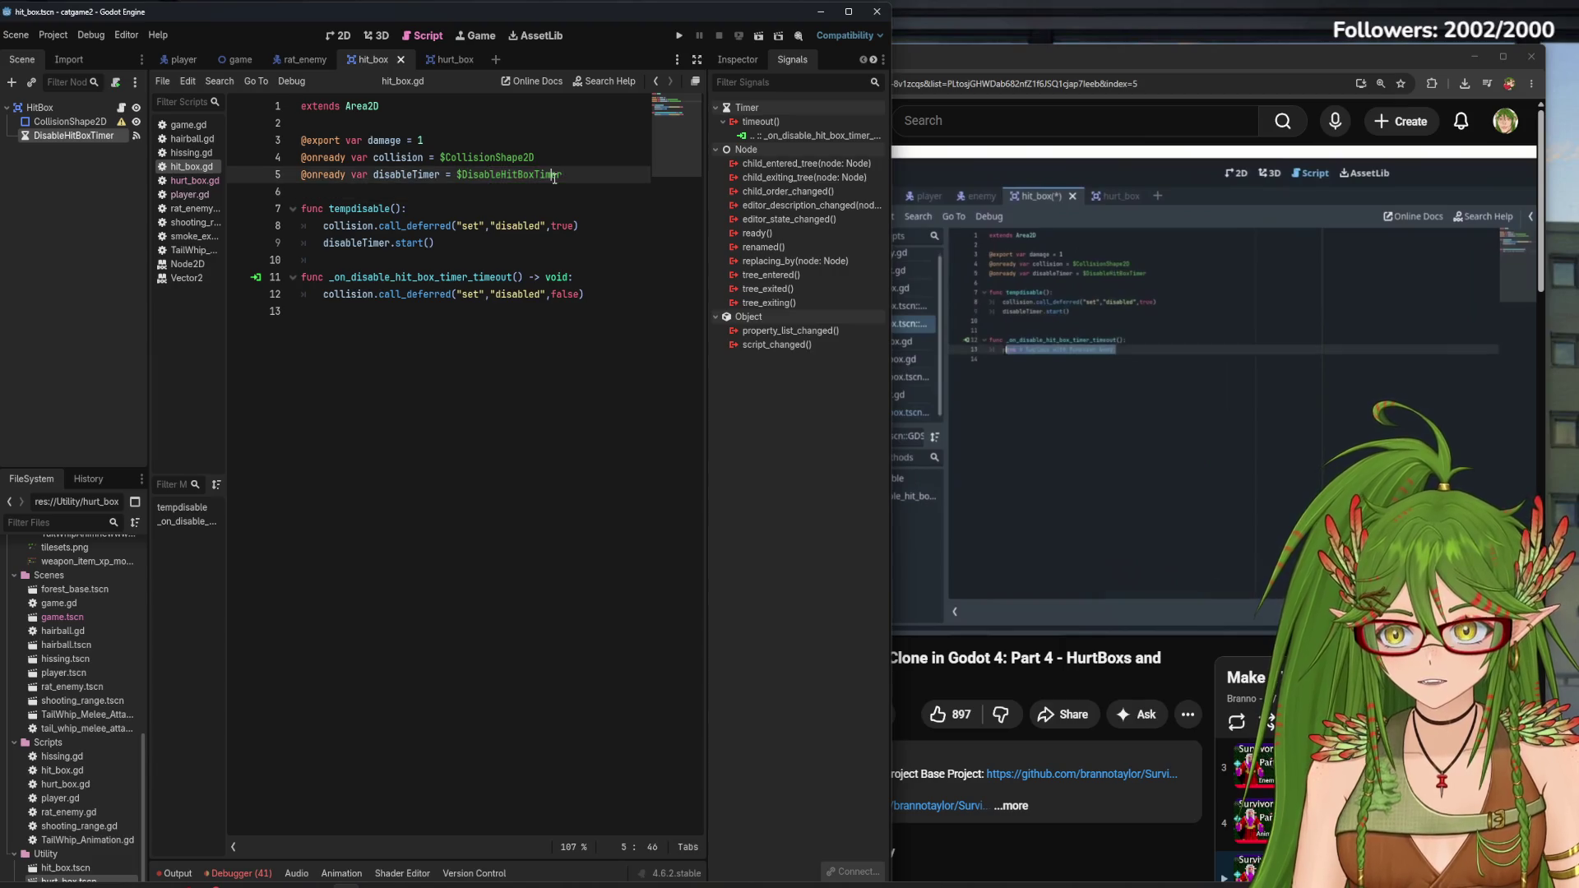
click(453, 59)
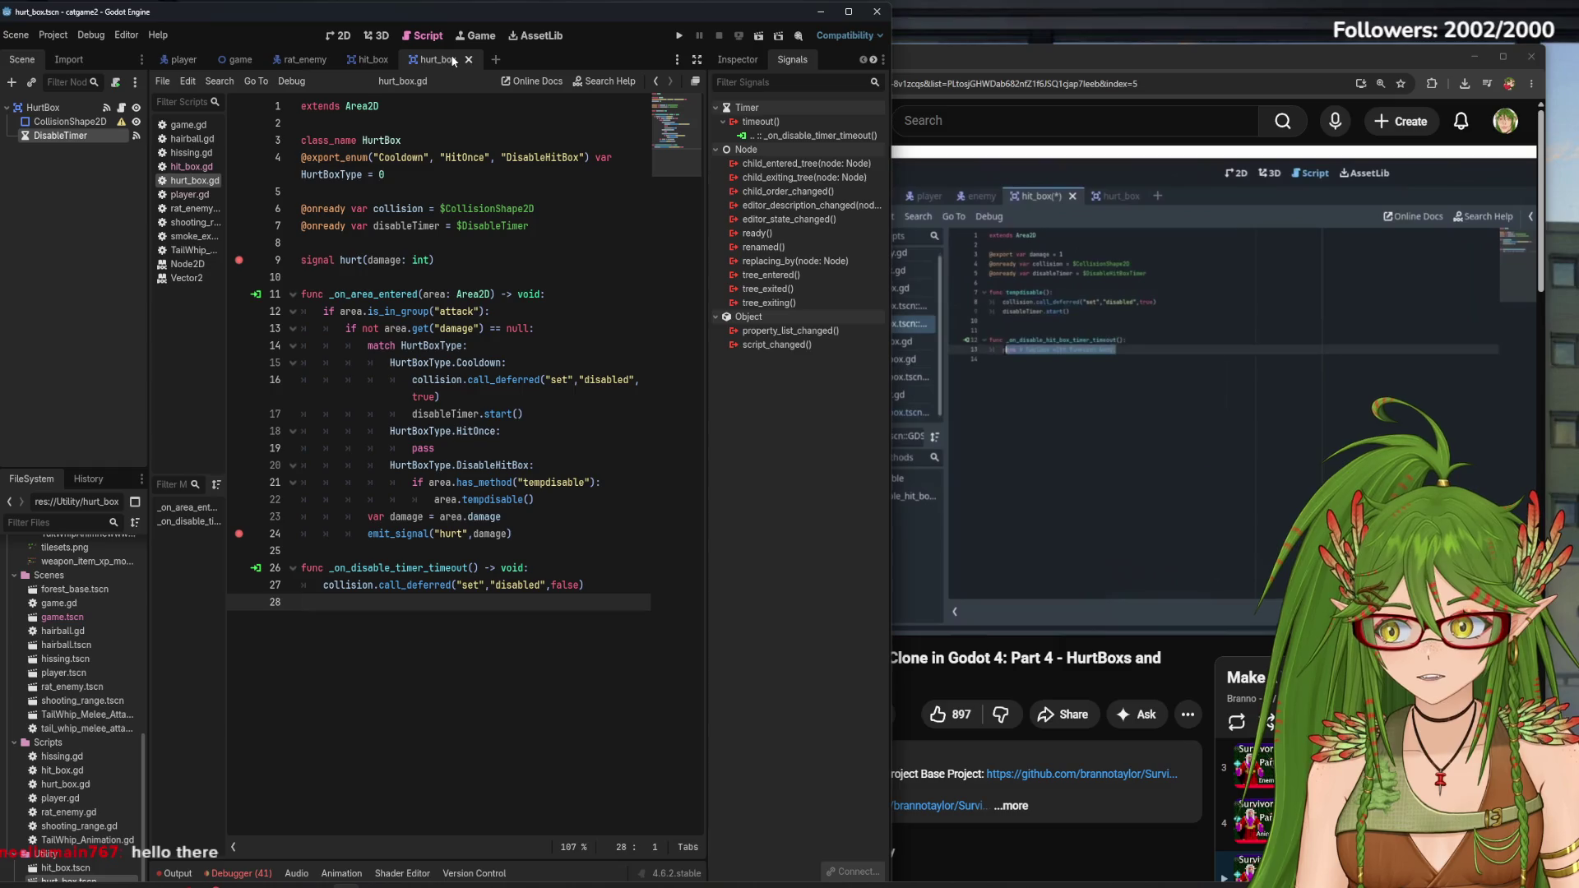
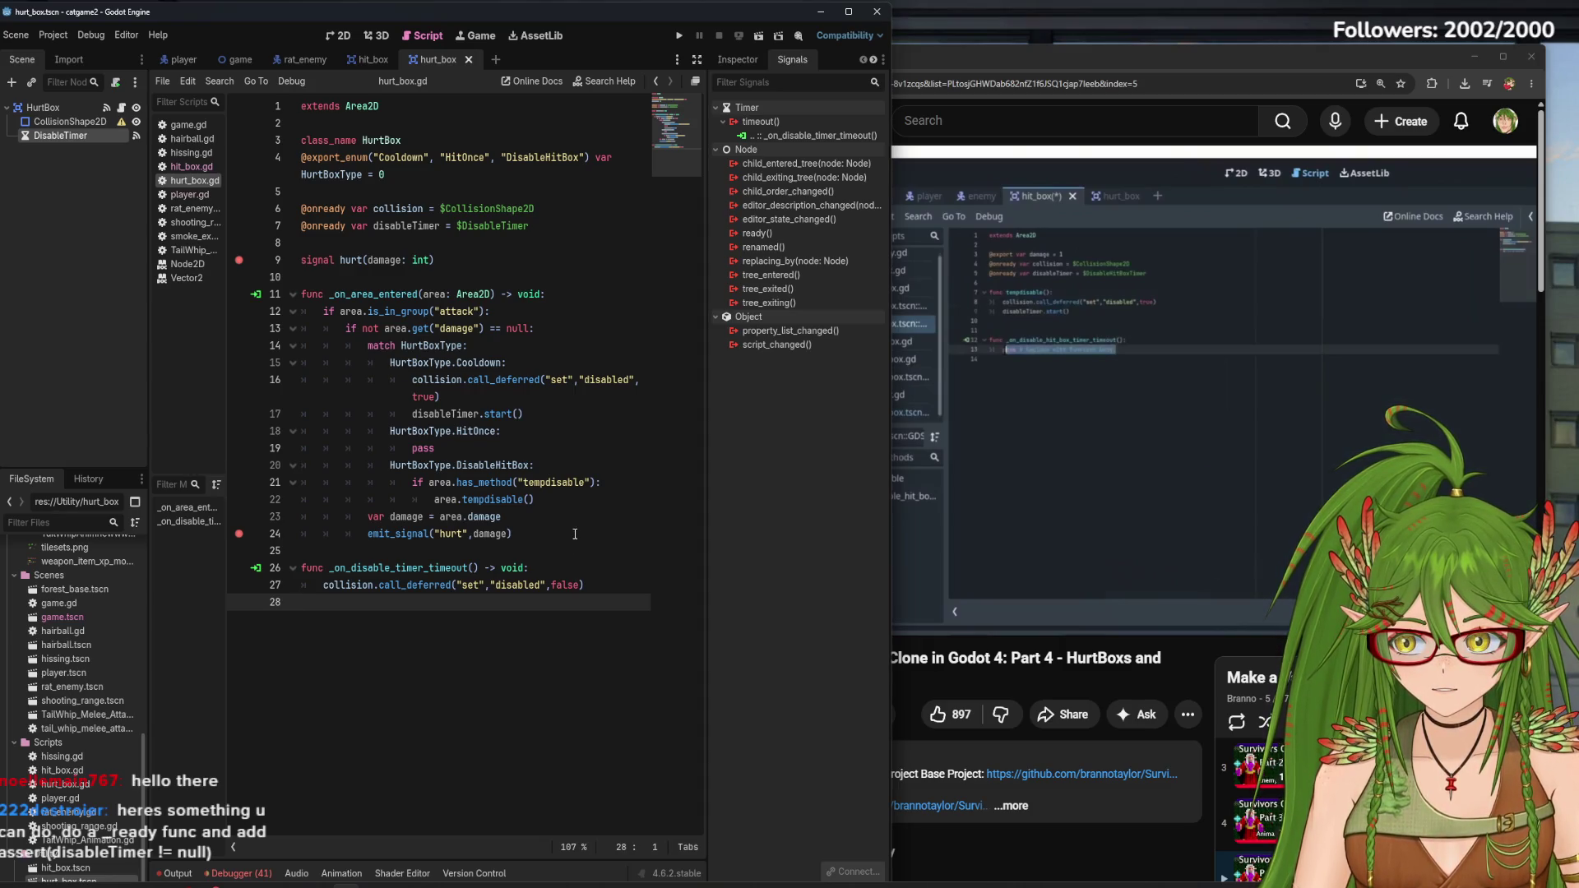
Playtest the game, walking the cat down-left and up among the rats, then stop it
click(680, 35)
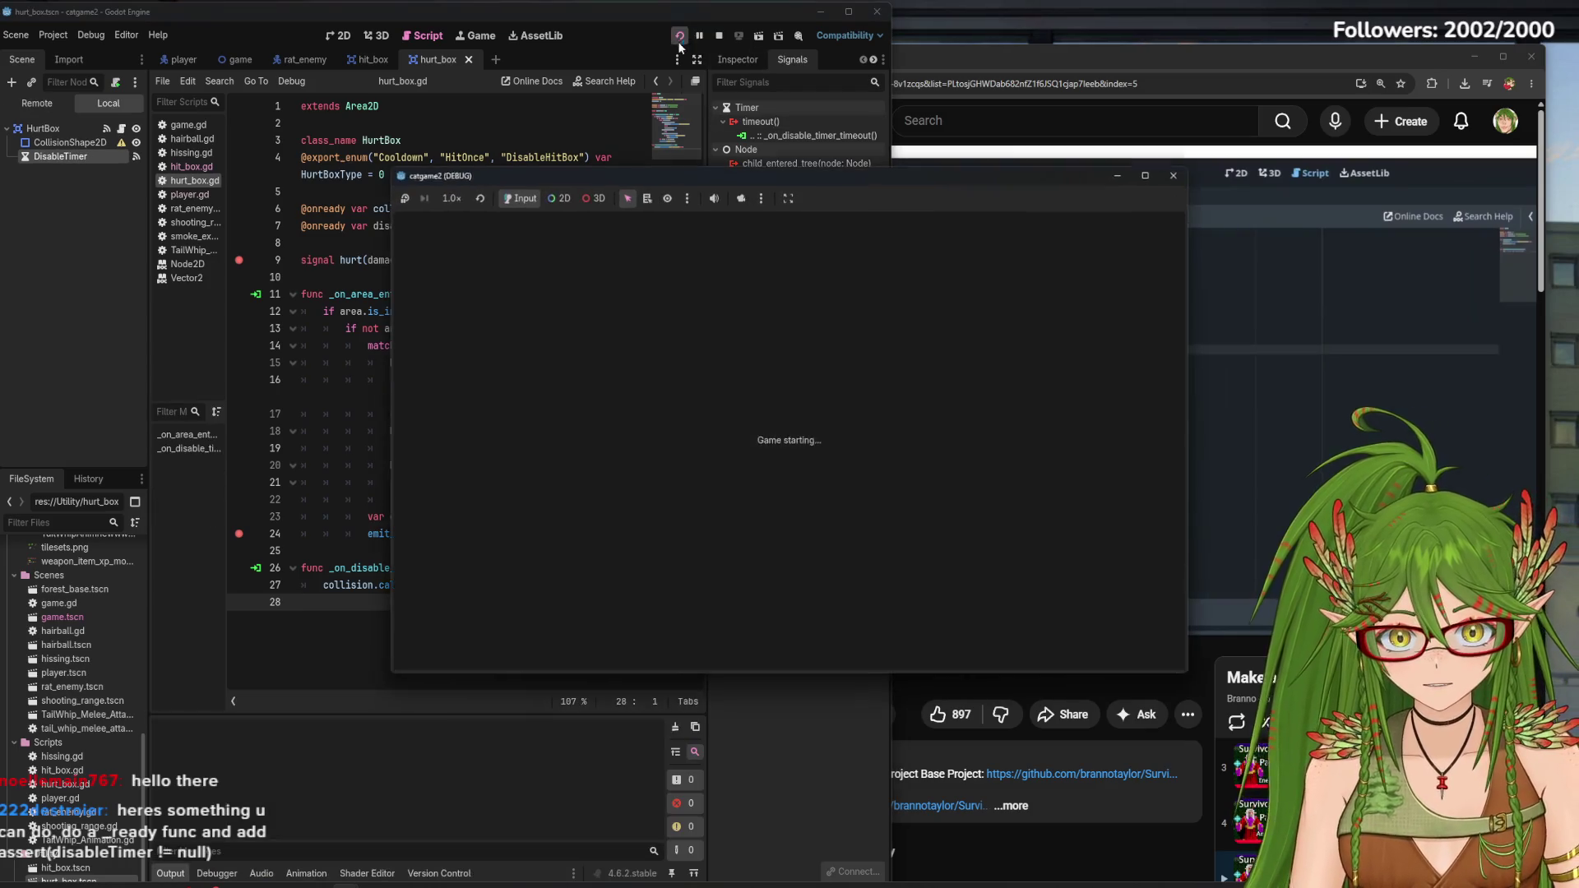
key(Down)
key(Left)
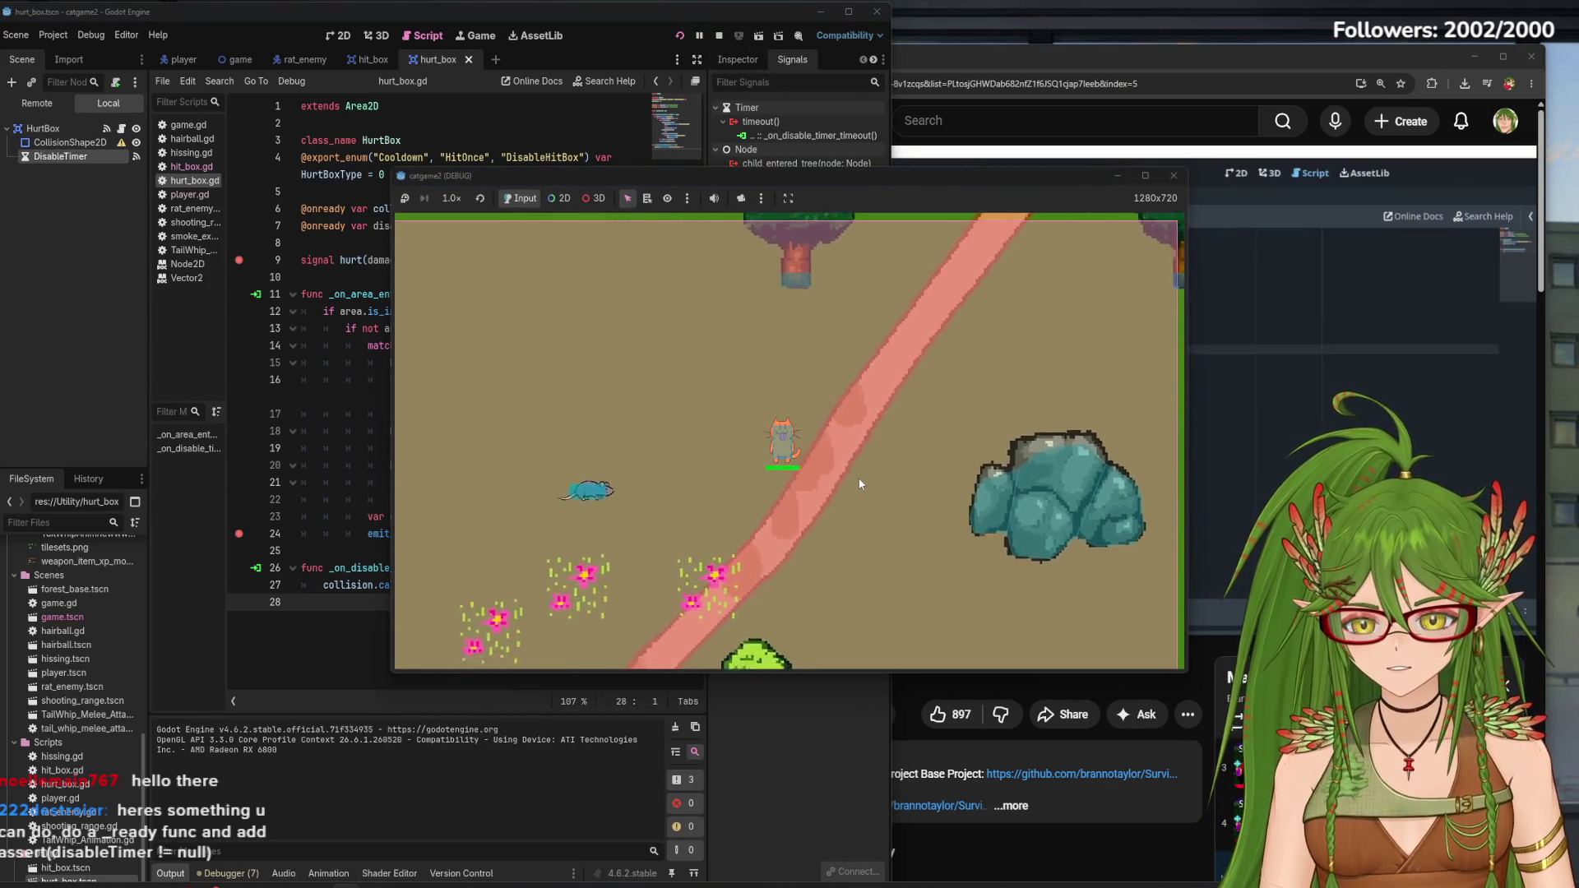
key(Down)
key(Left)
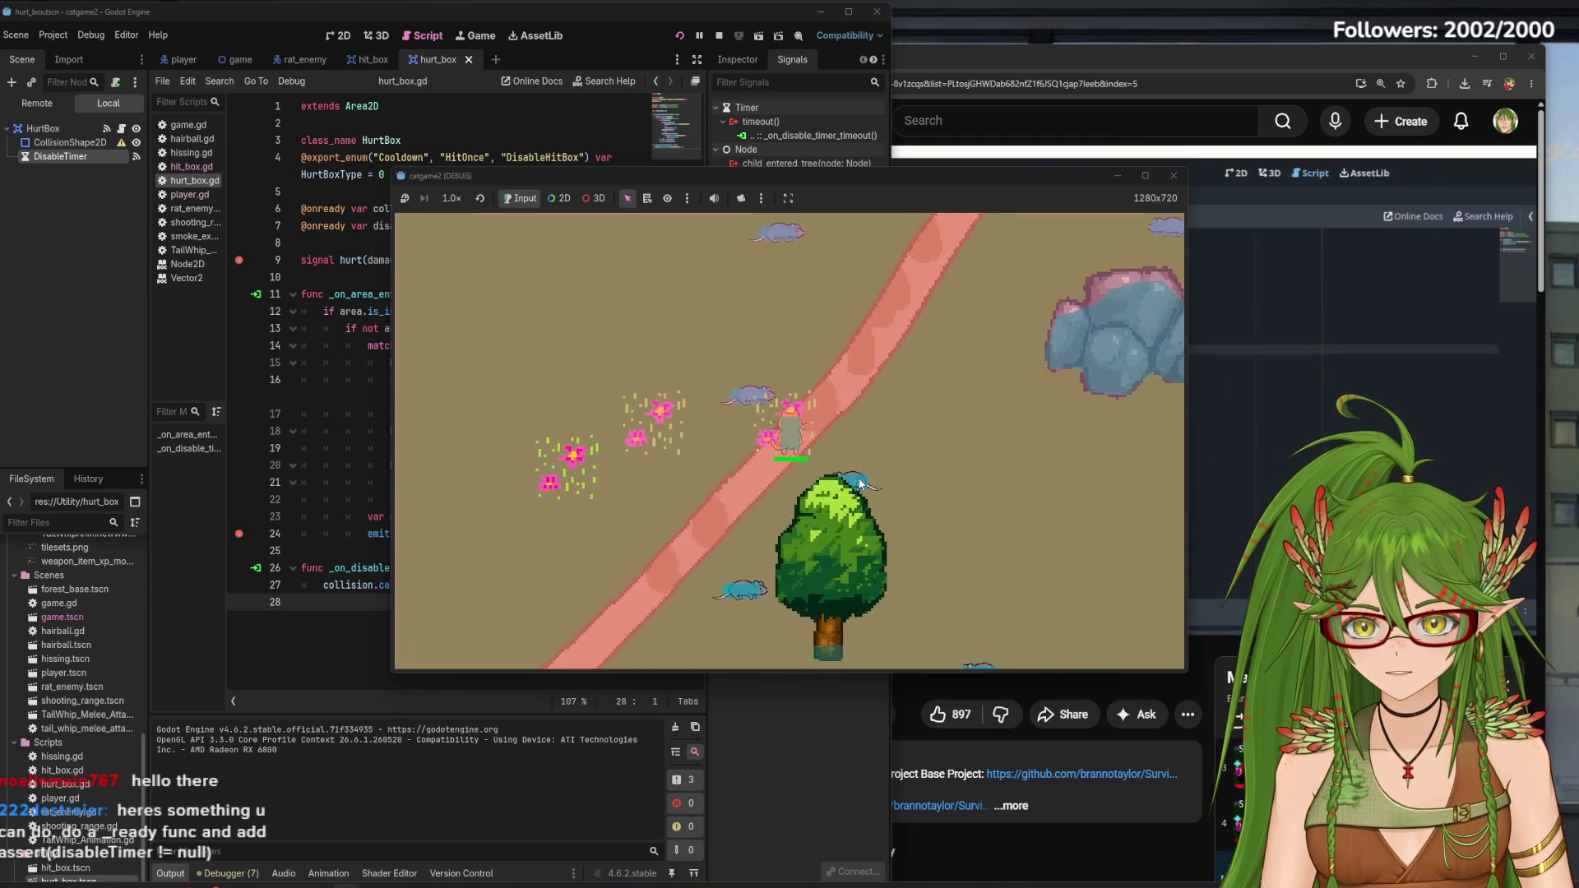
key(Up)
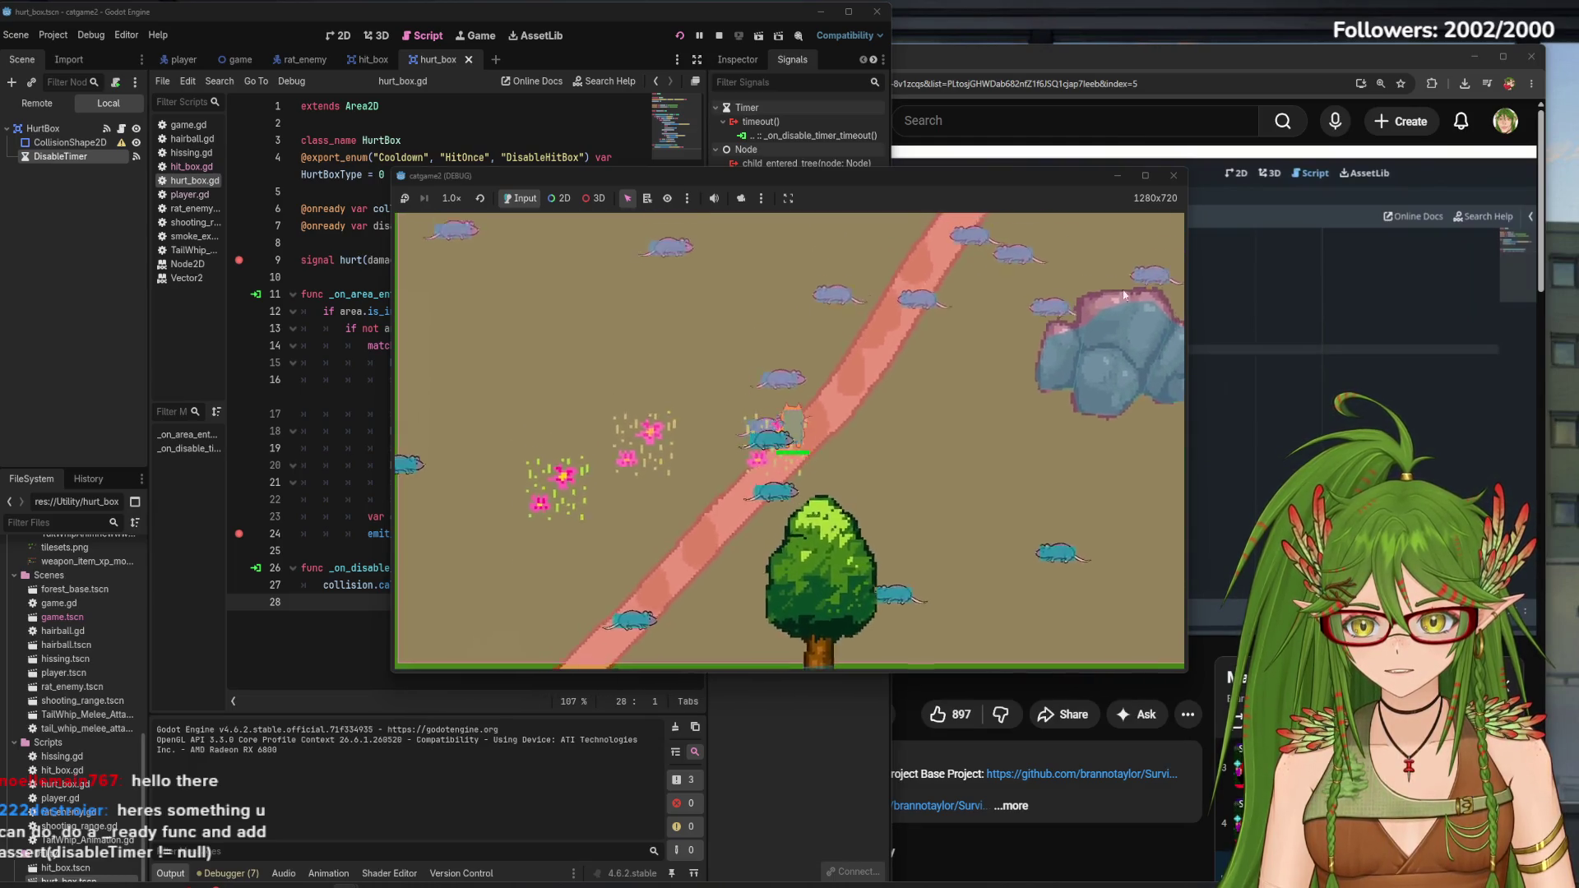
click(1174, 175)
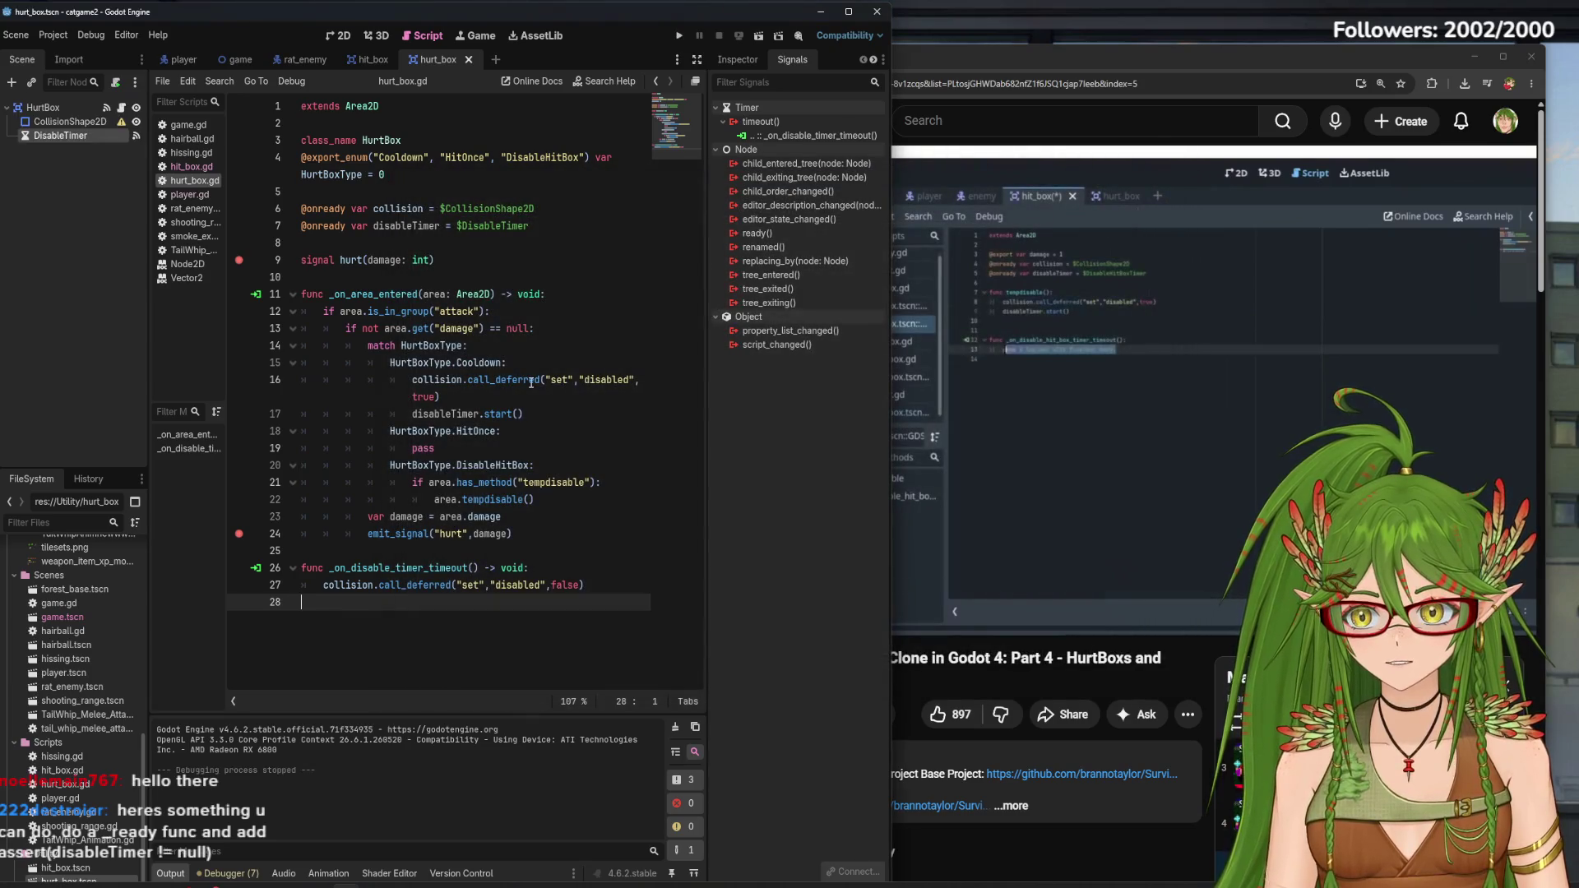
Review the HurtBox's Hurt Box Type options in the Inspector, then resume the tutorial video
mouse_move(532, 382)
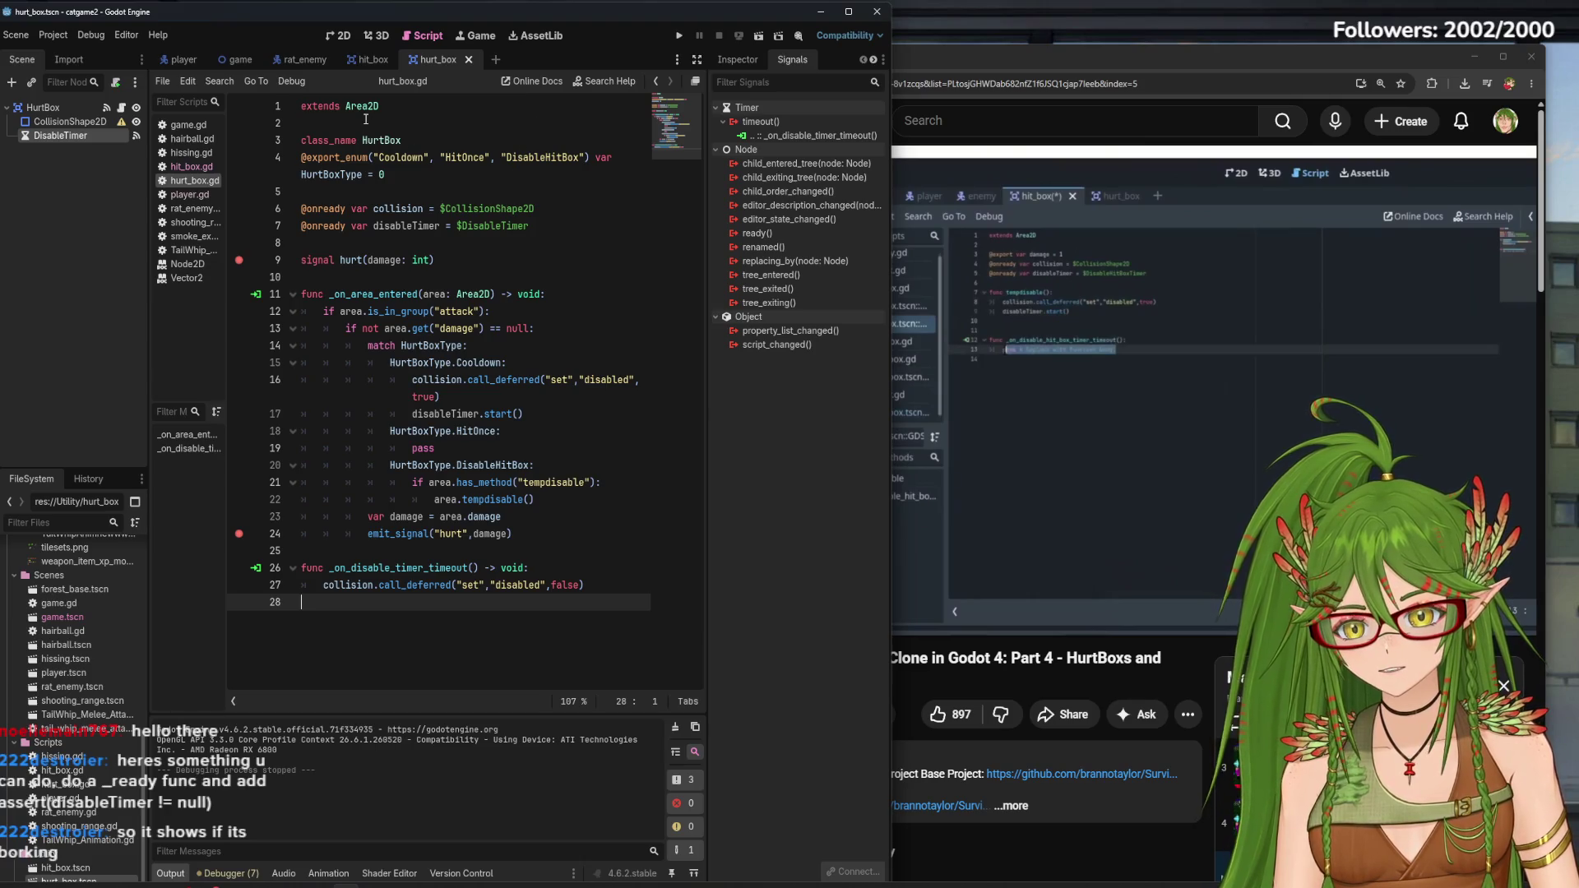
click(182, 60)
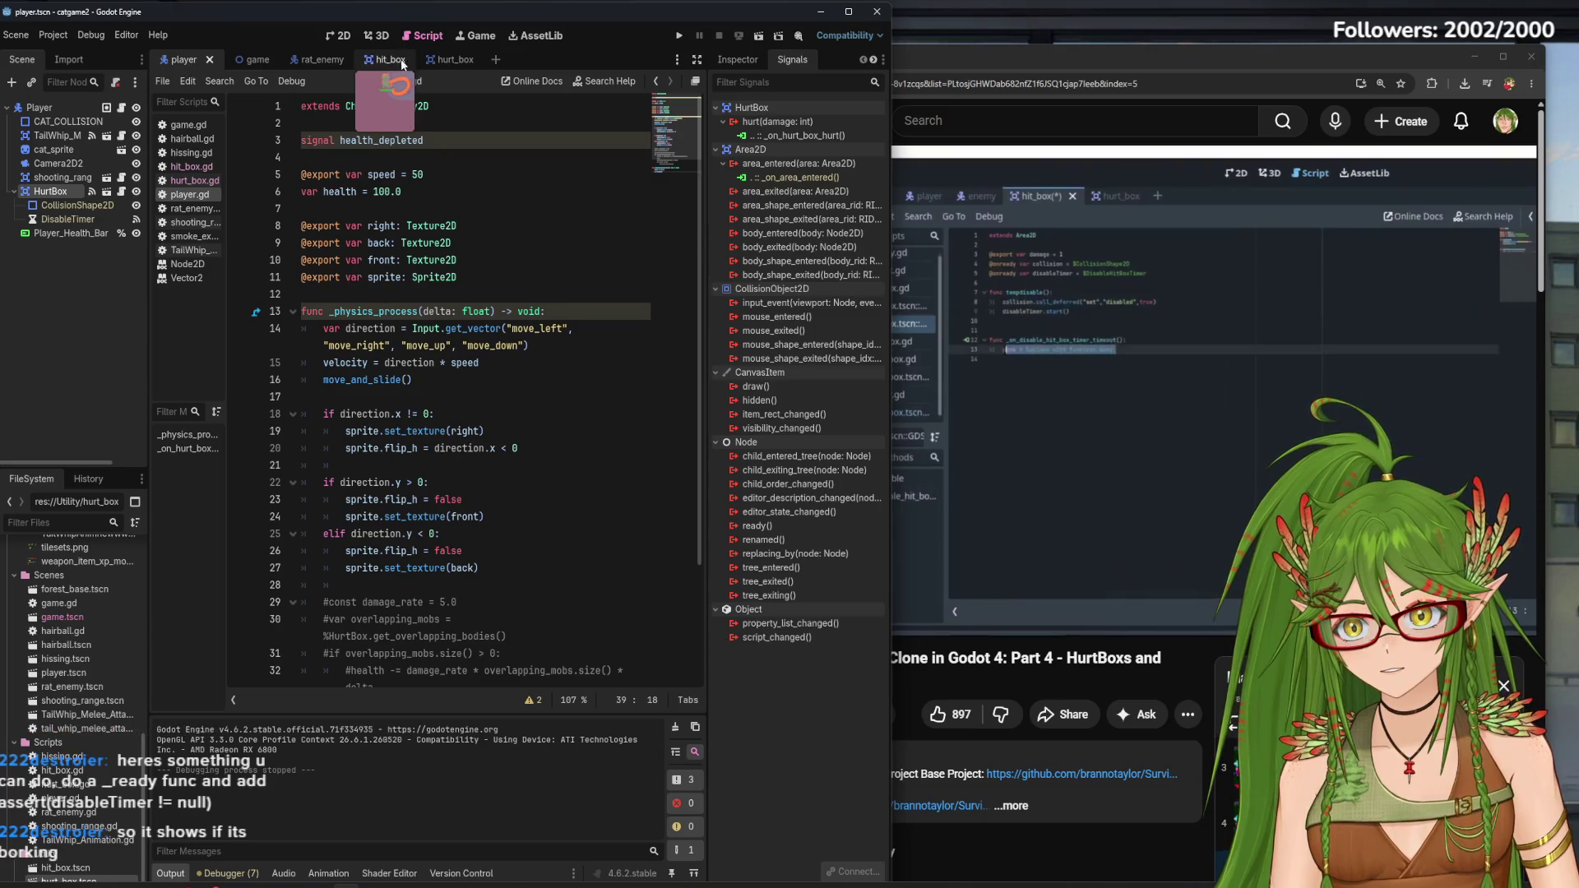
click(423, 61)
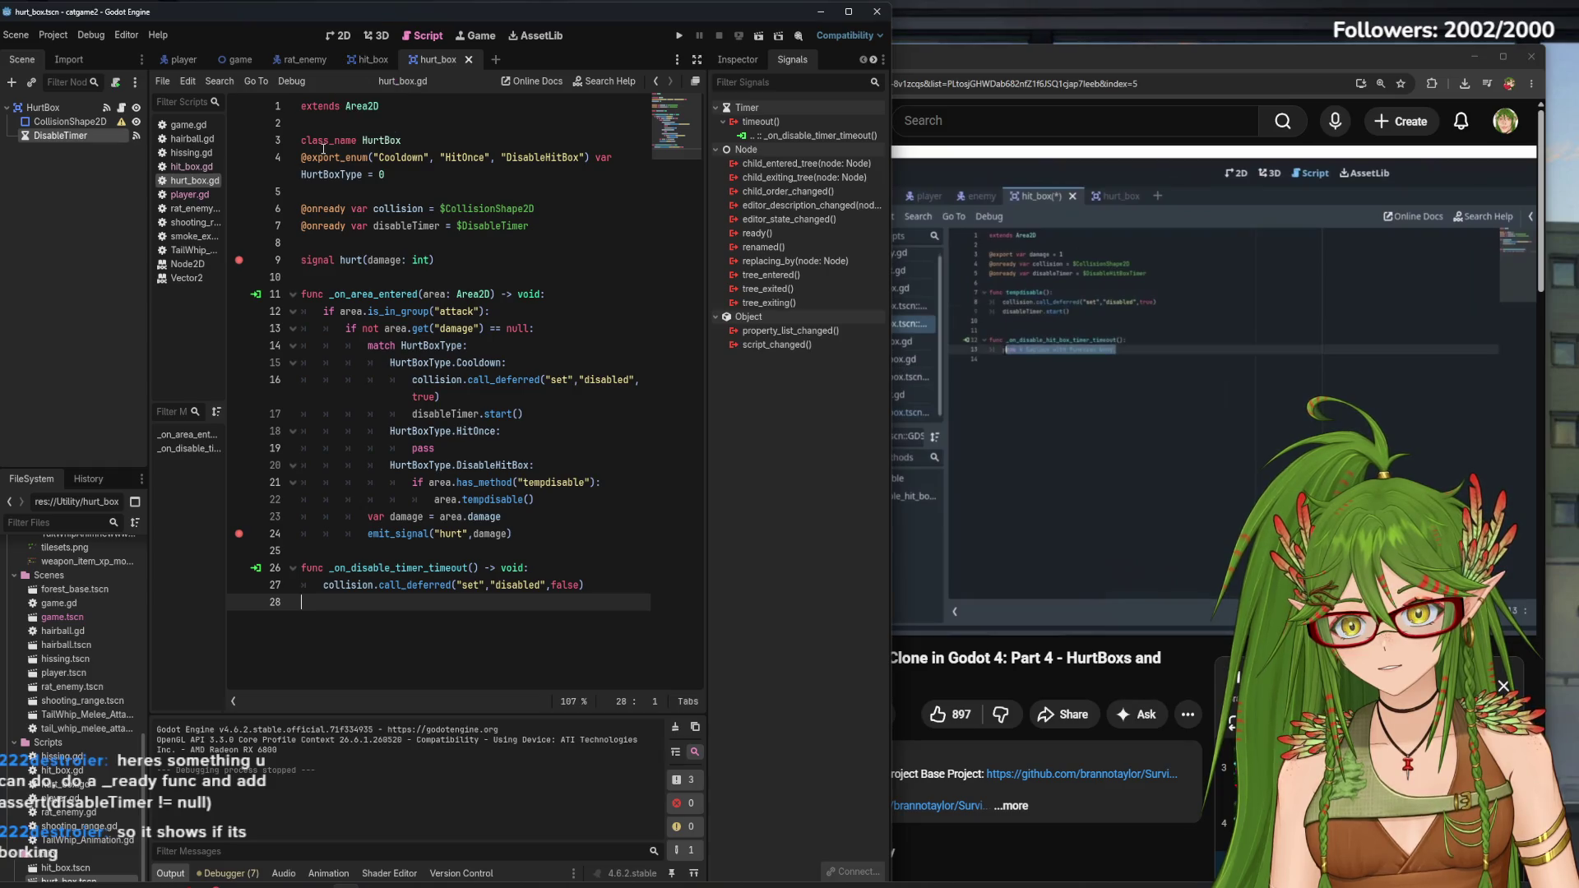
click(738, 60)
click(42, 108)
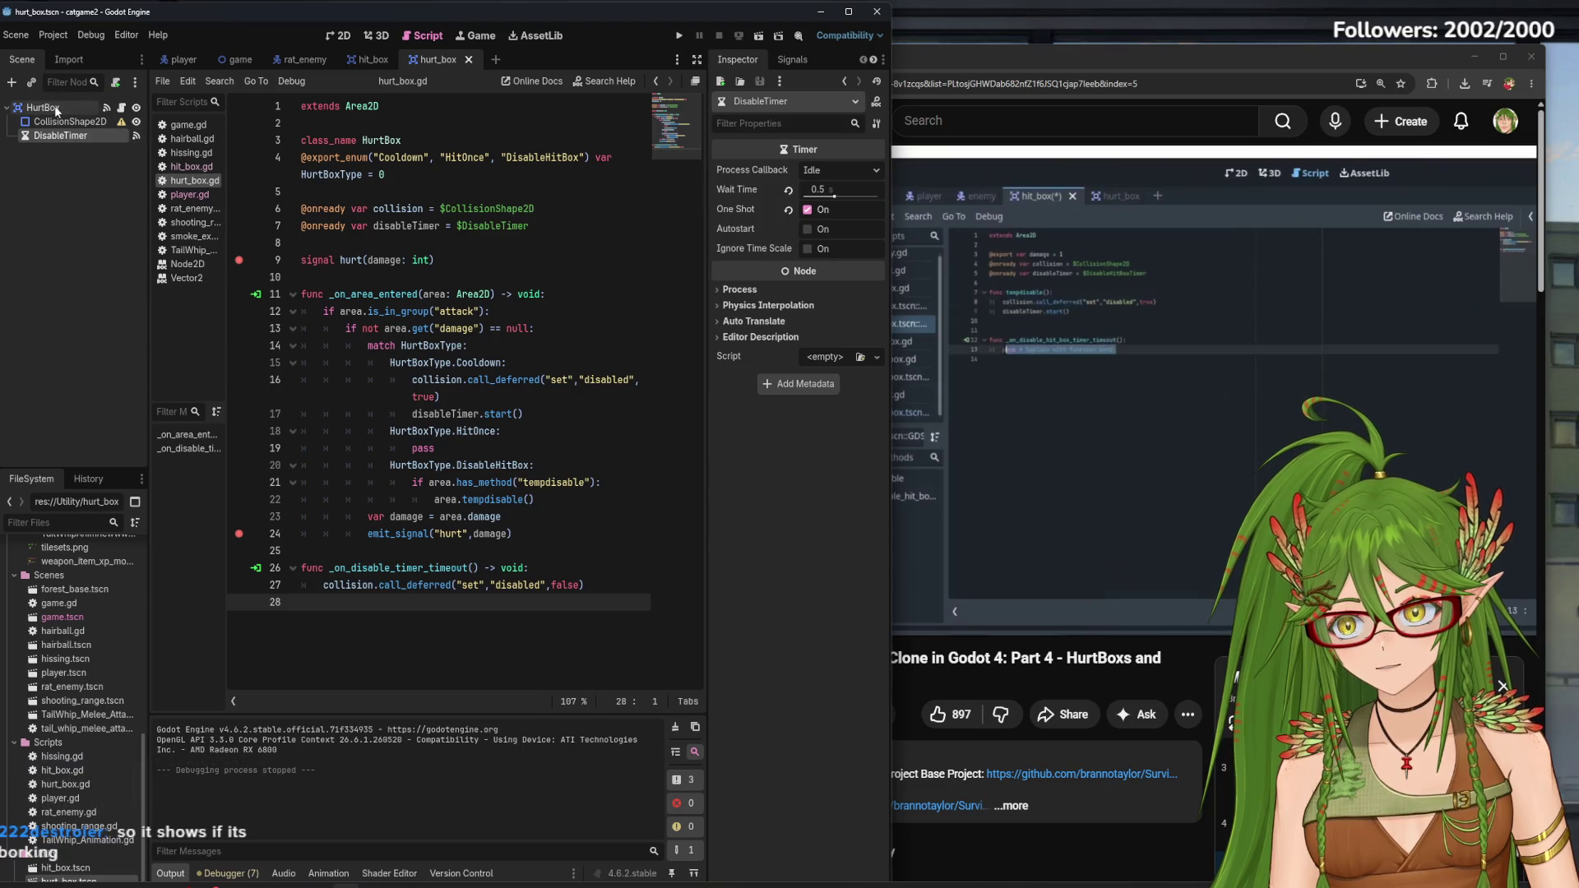
click(854, 171)
click(1175, 320)
click(1176, 319)
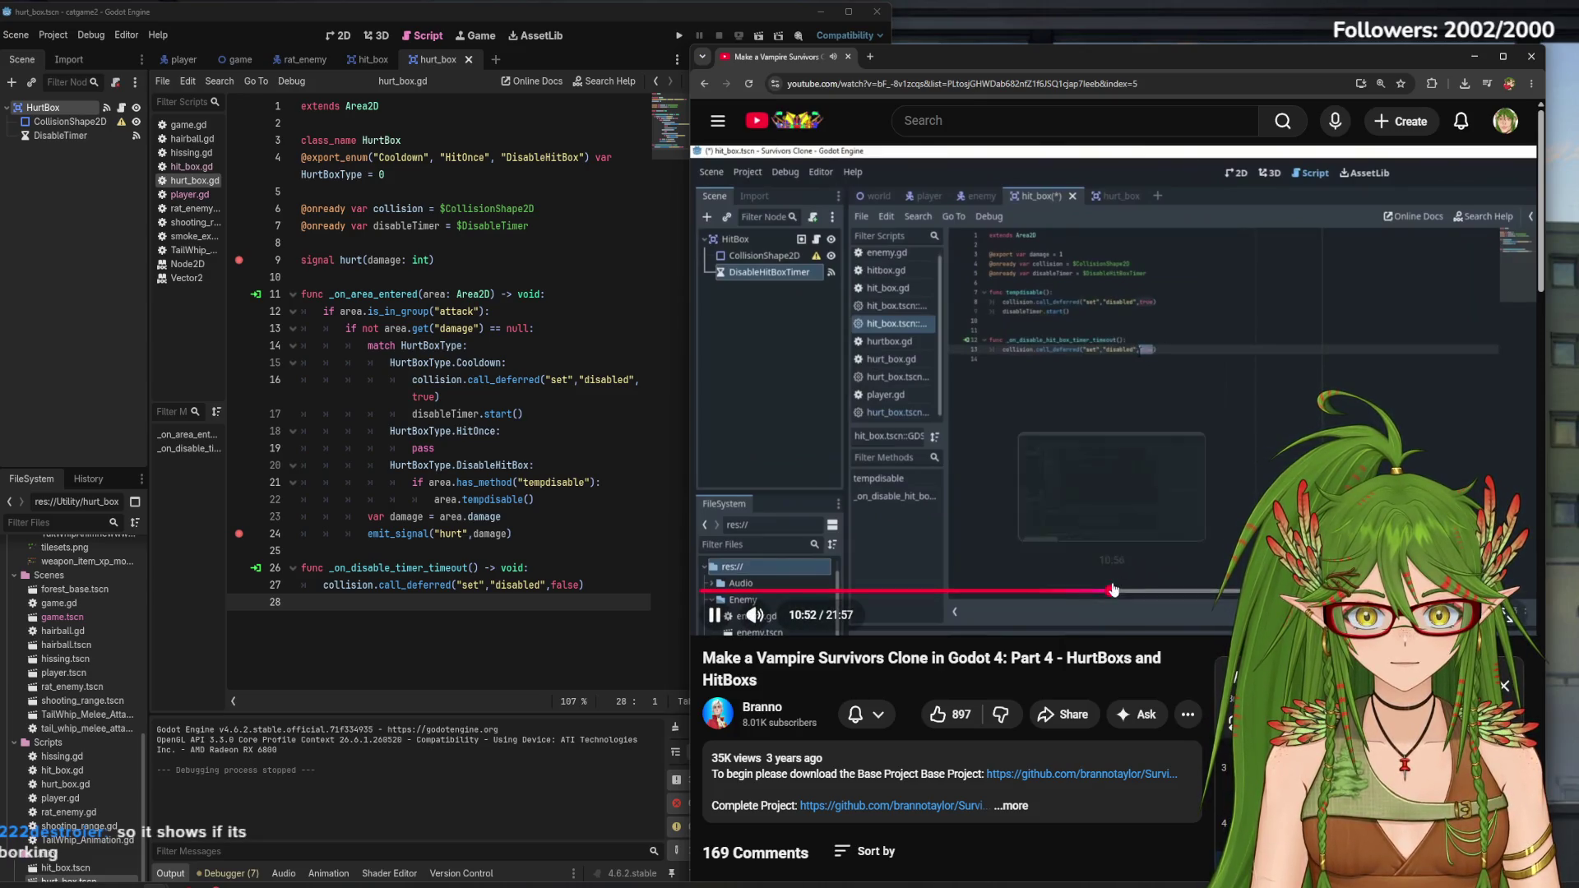
Check the video's playback speed options and switch to the hit_box scene
click(1481, 615)
click(1316, 493)
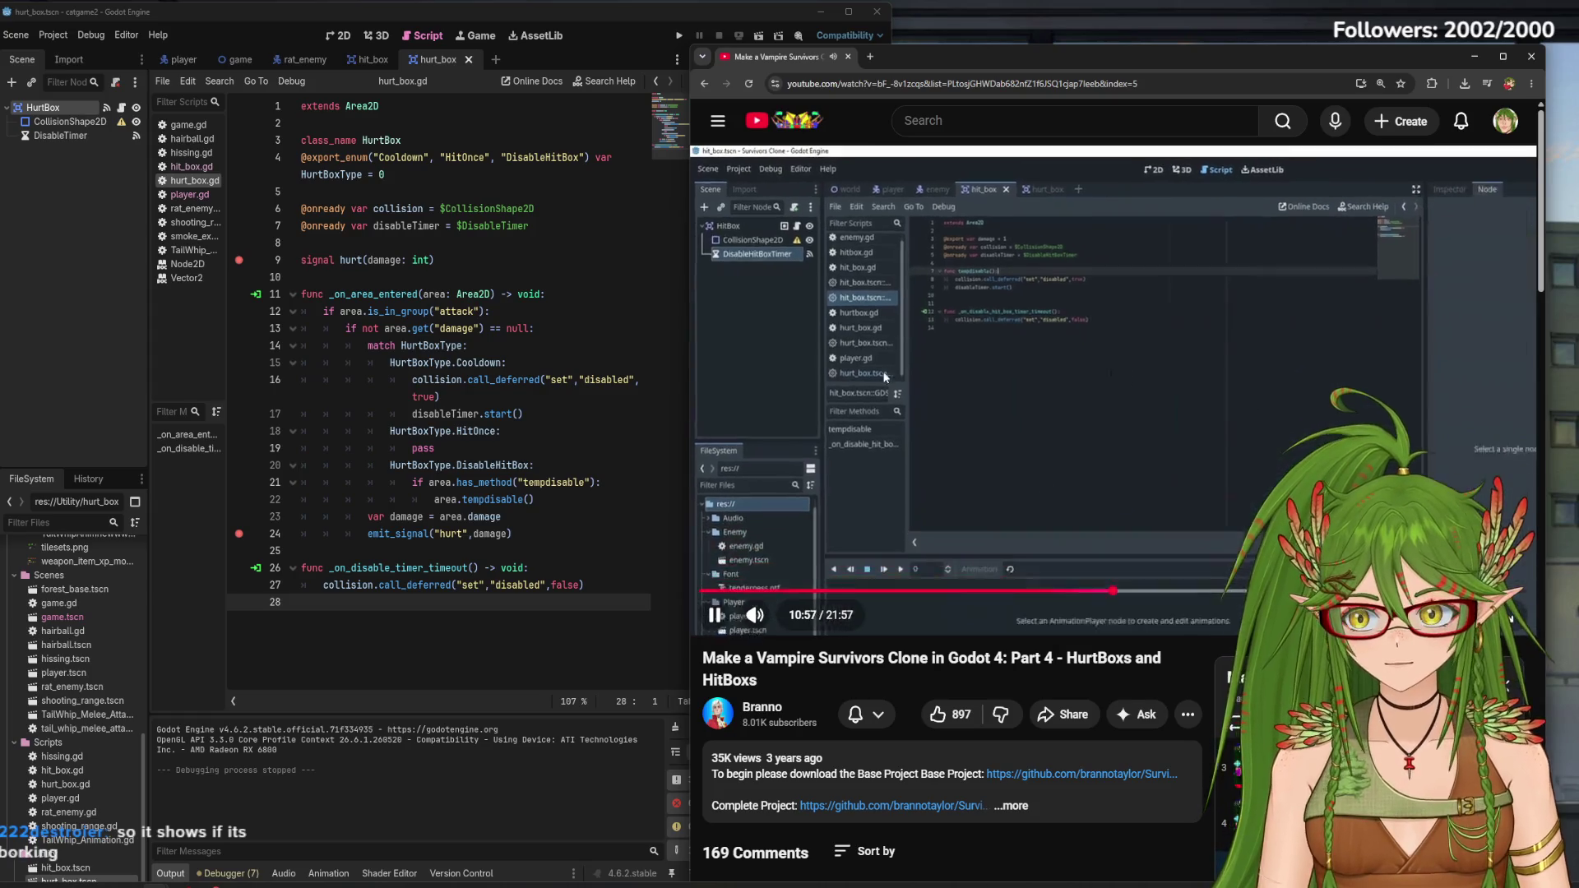
click(374, 59)
Narrow the tutorial window beside the editor and select the HitBox node
click(1124, 64)
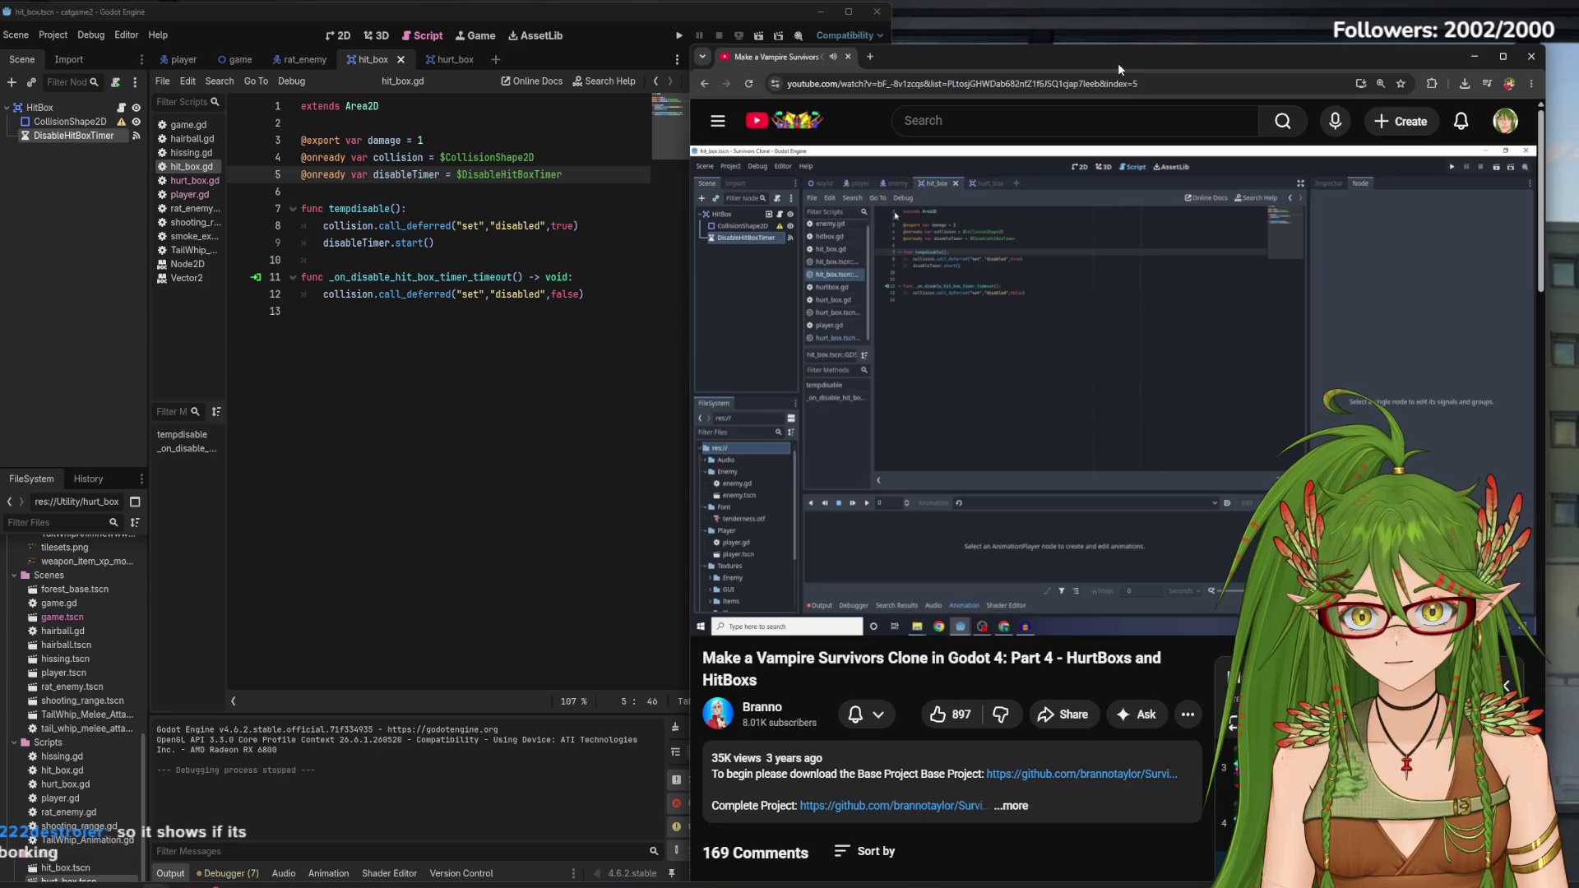
drag(688, 329, 825, 329)
drag(1053, 56, 1098, 23)
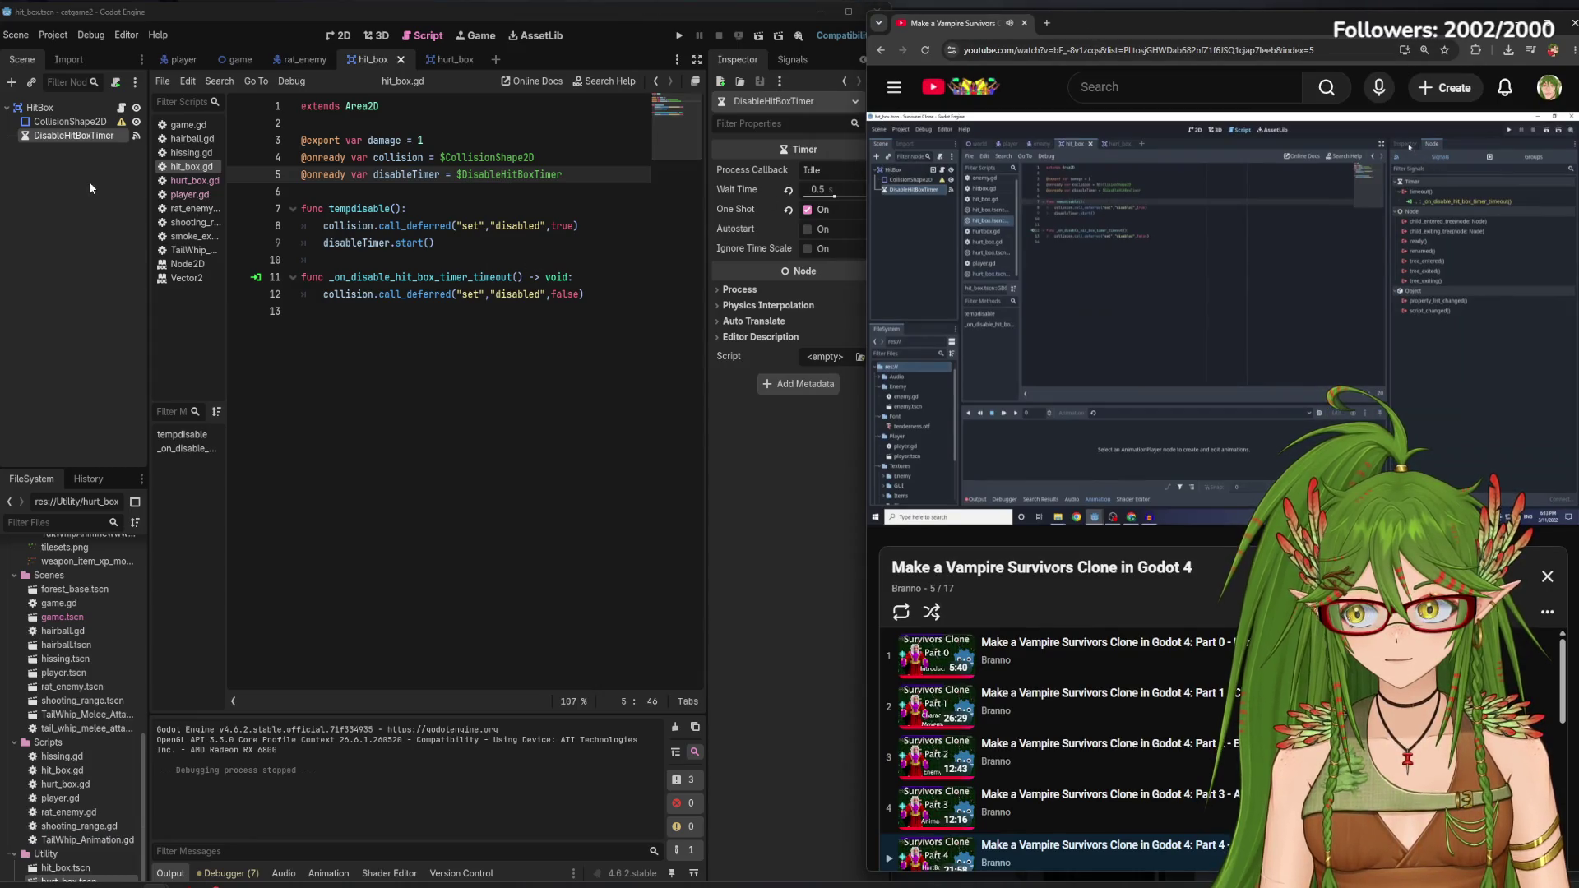
click(39, 108)
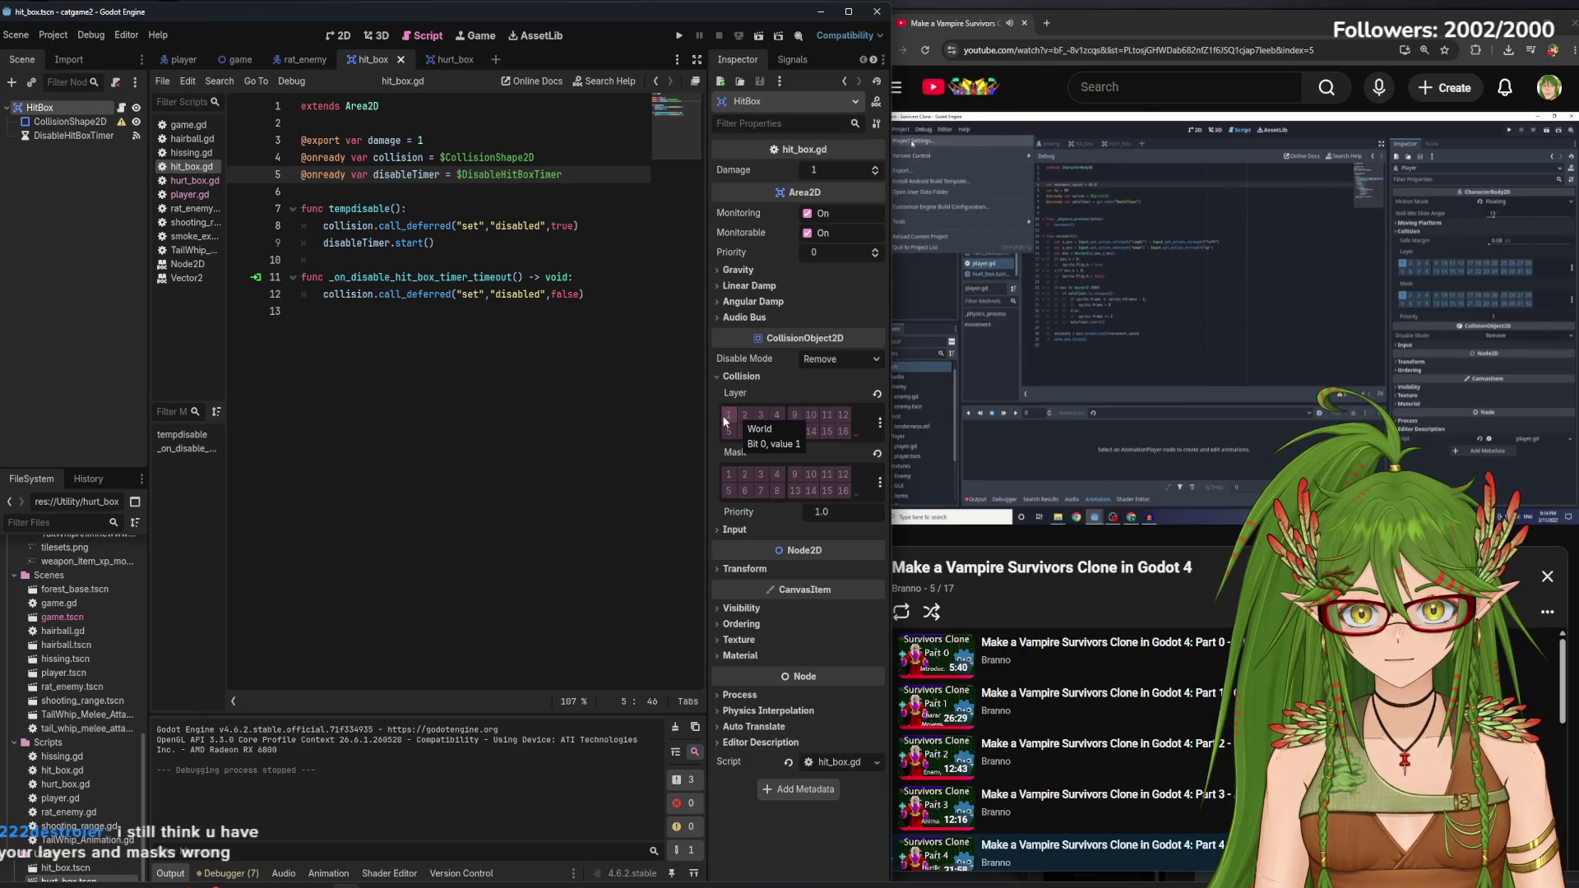
Put both the HitBox and the HurtBox on collision layer 1
click(727, 417)
click(456, 59)
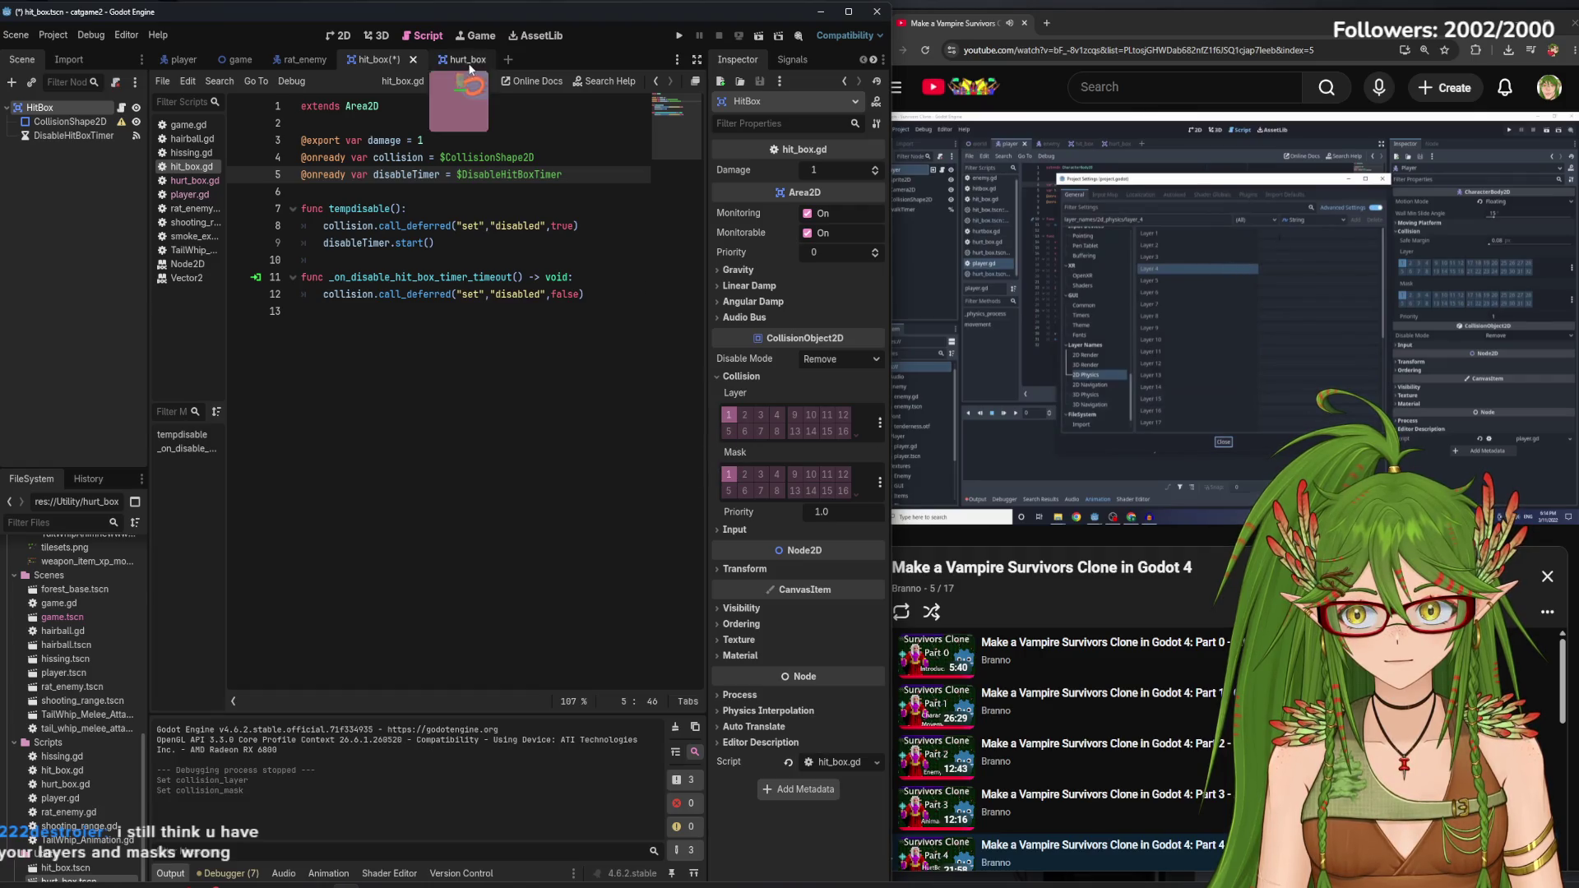
click(732, 419)
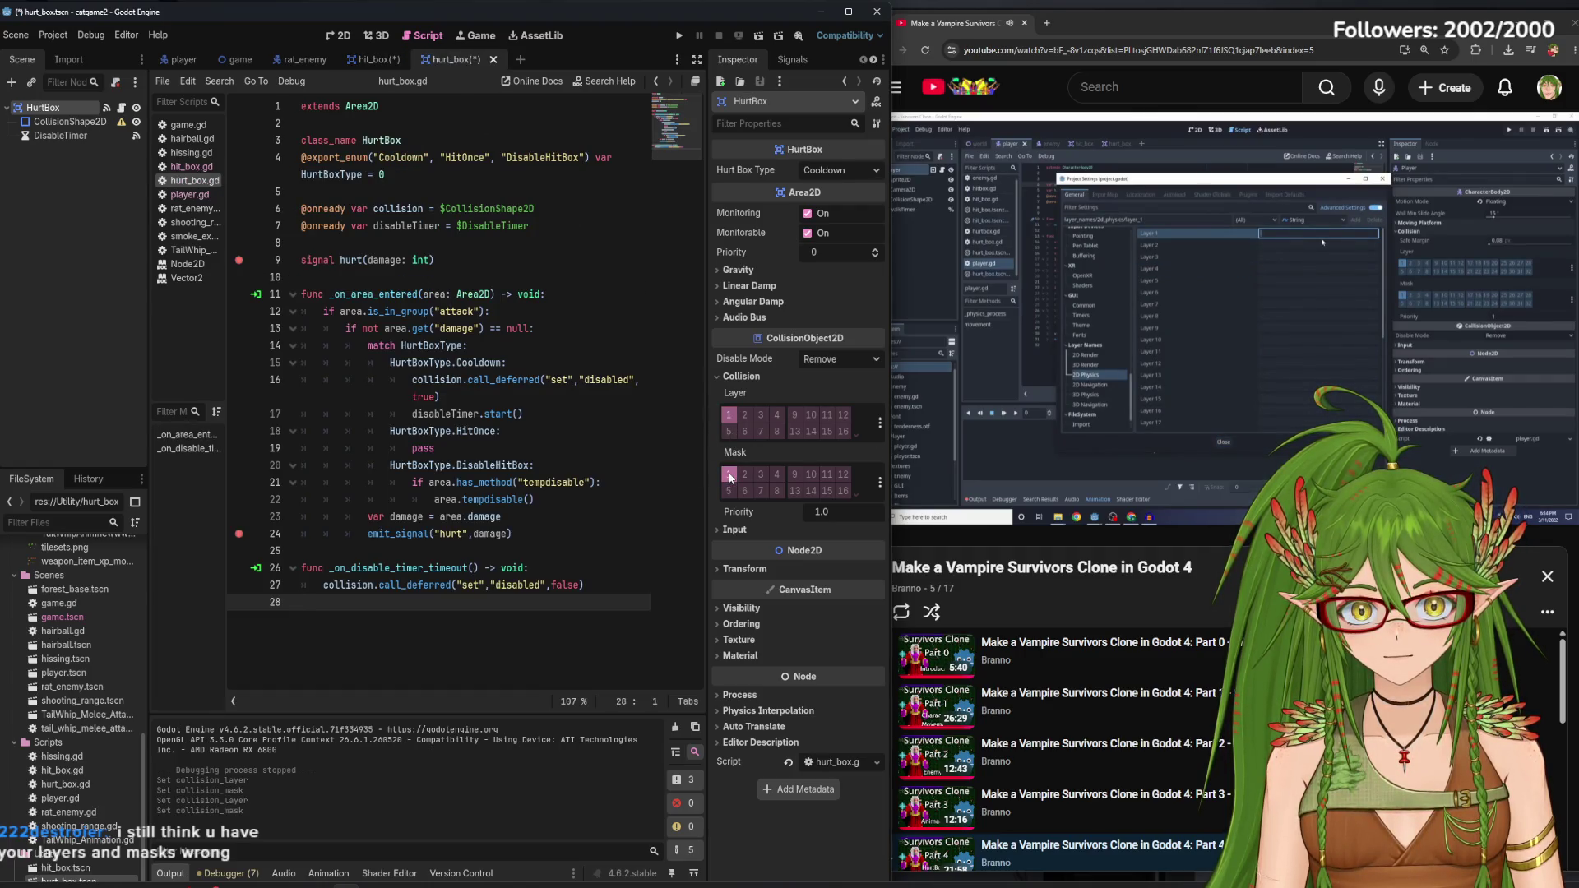
Playtest among the rats, then take the HurtBox off layer 1 and save
click(680, 36)
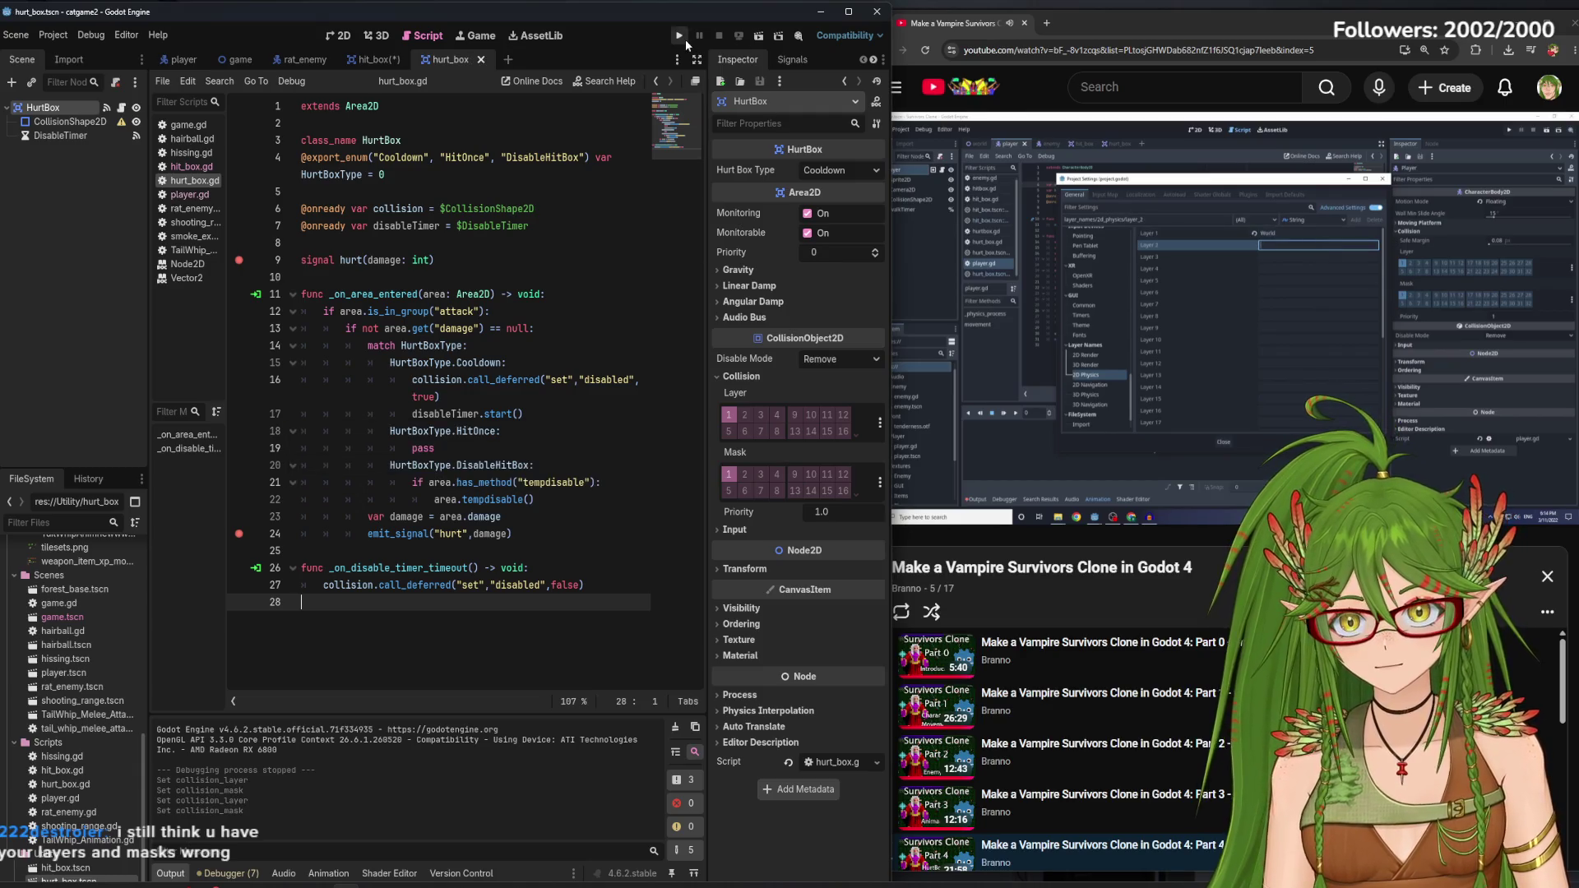
key(Down)
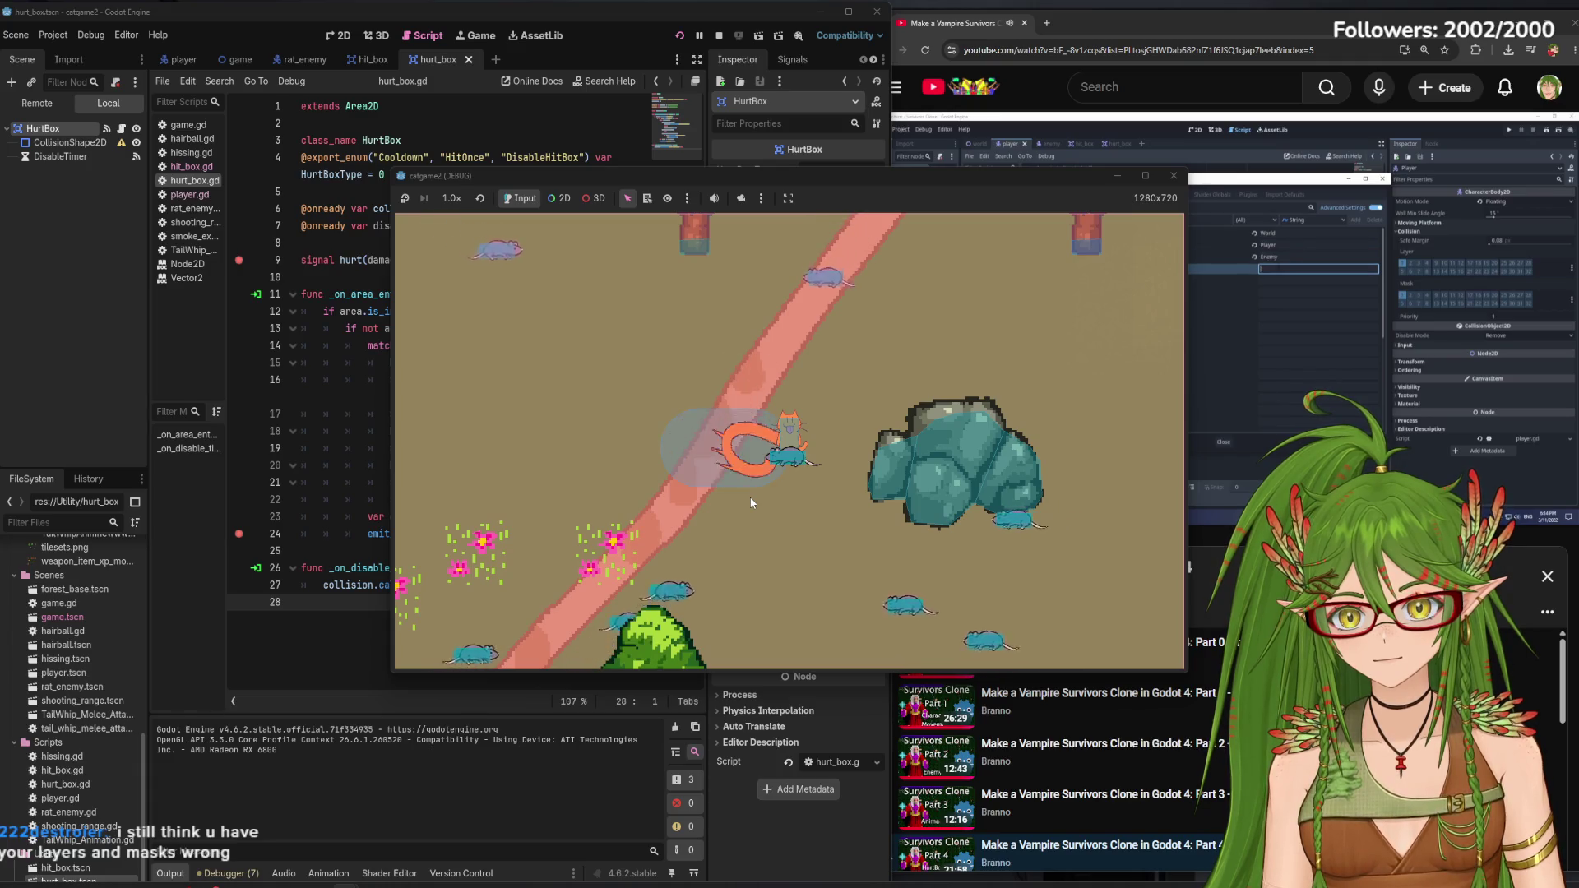
key(Up)
key(Up)
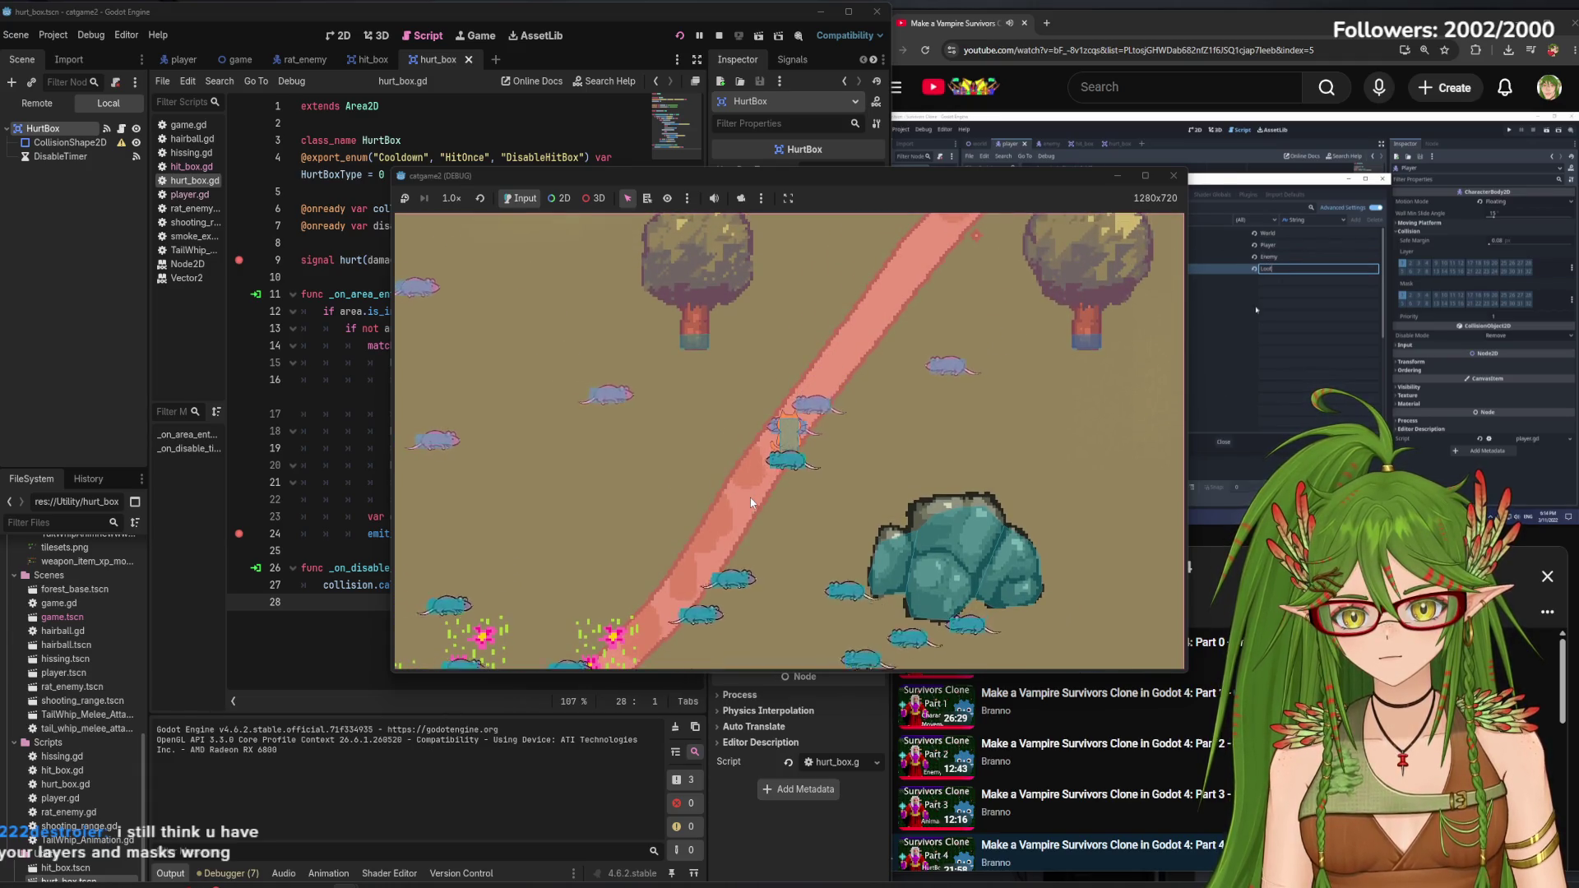
key(Down)
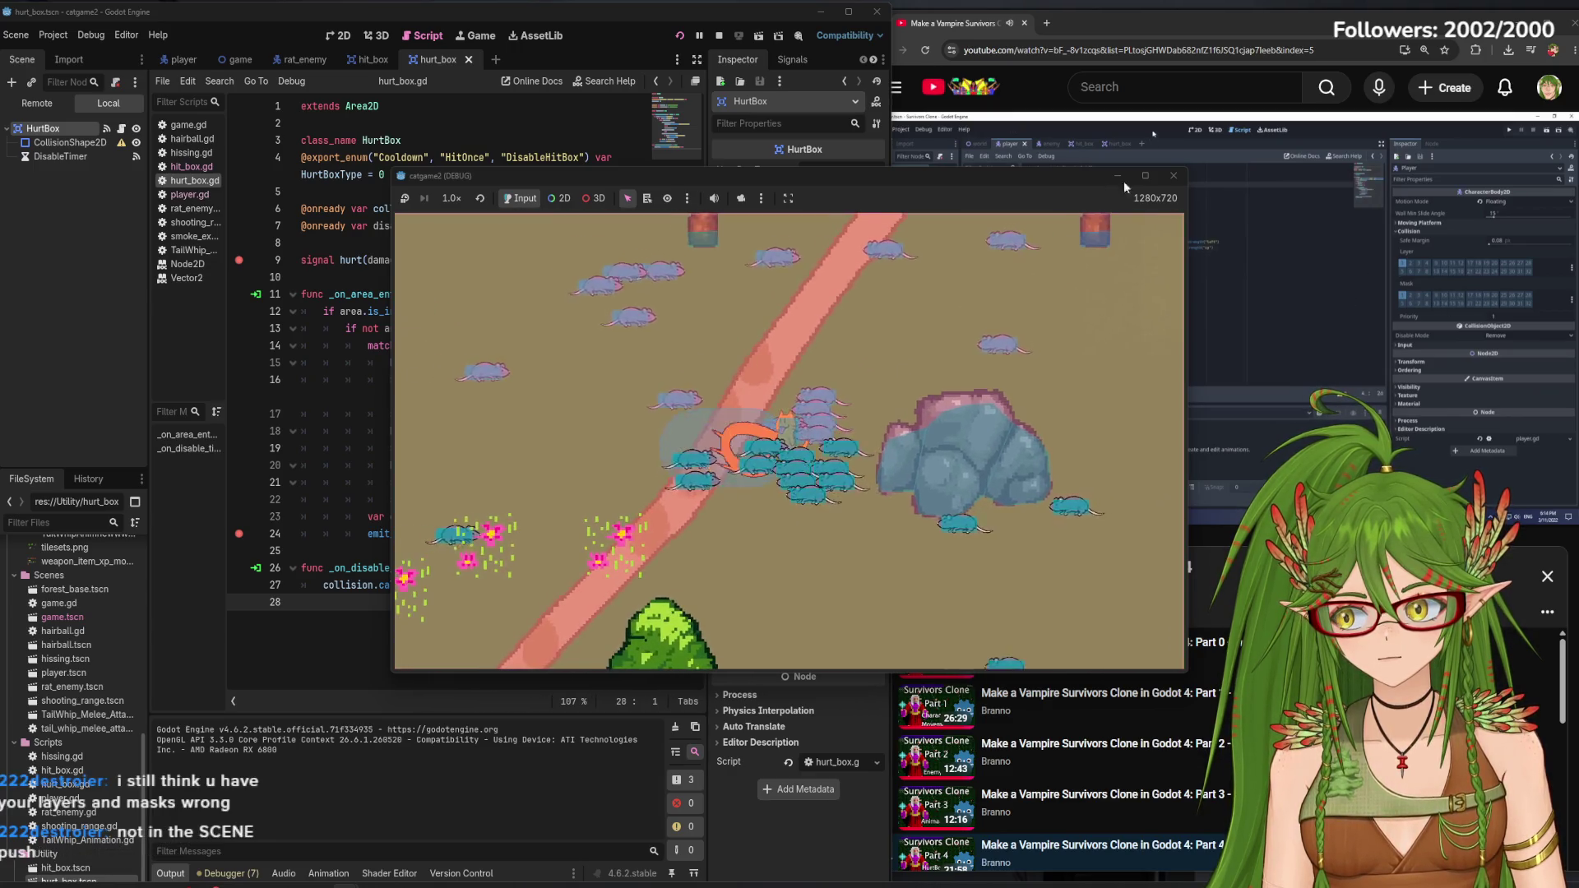
click(729, 415)
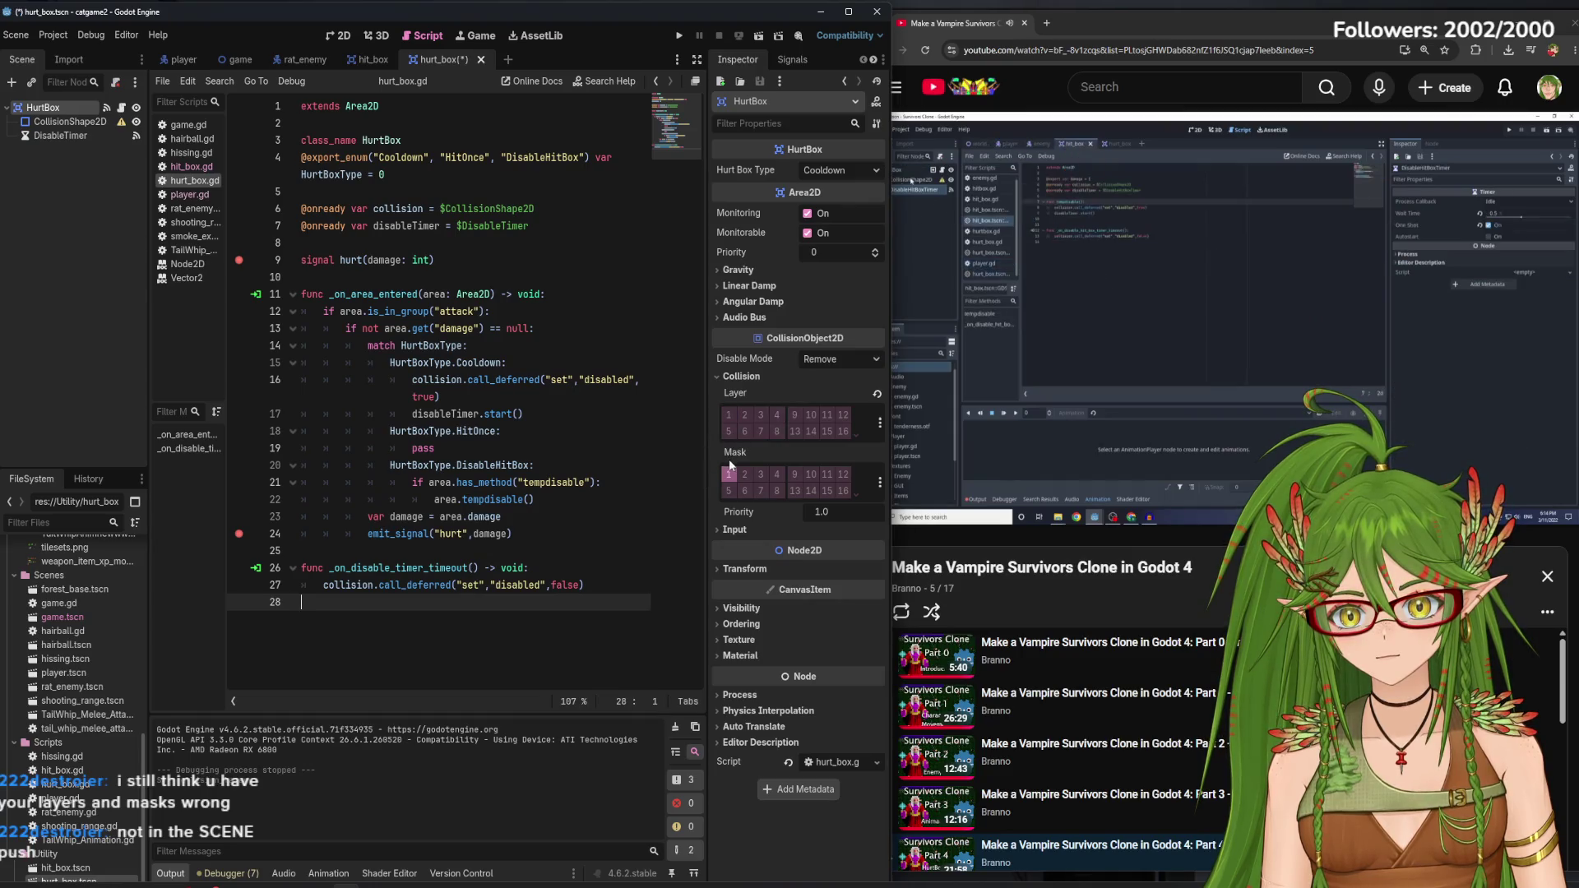
key(ctrl+s)
Clear collision layer and mask bit 1 on the hit_box scene's HitBox
key(ctrl+shift+Tab)
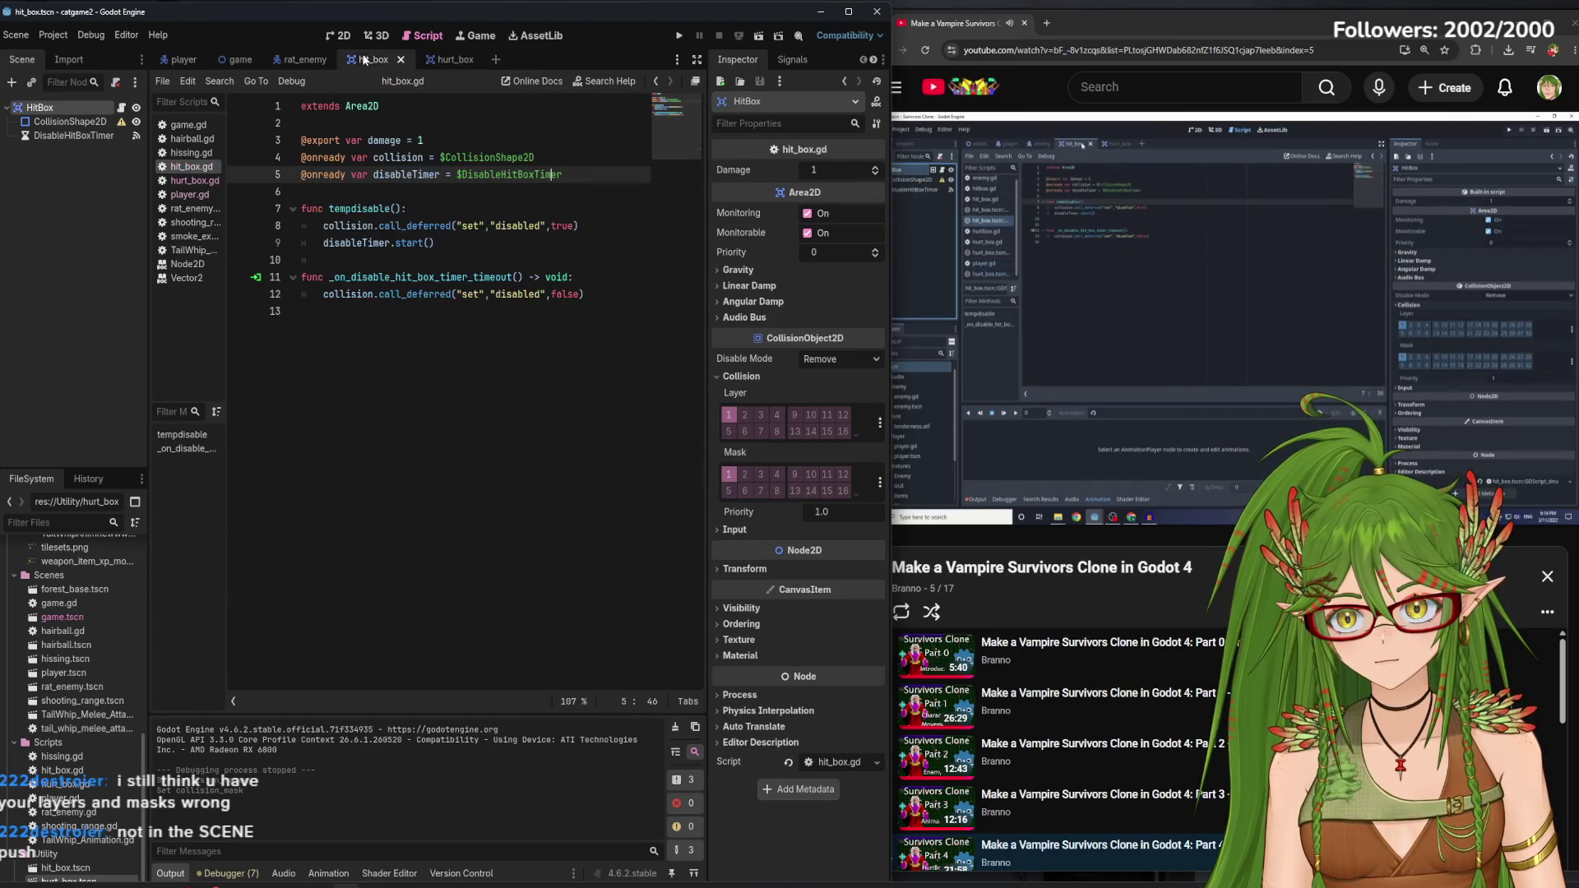
click(729, 414)
click(729, 474)
click(460, 311)
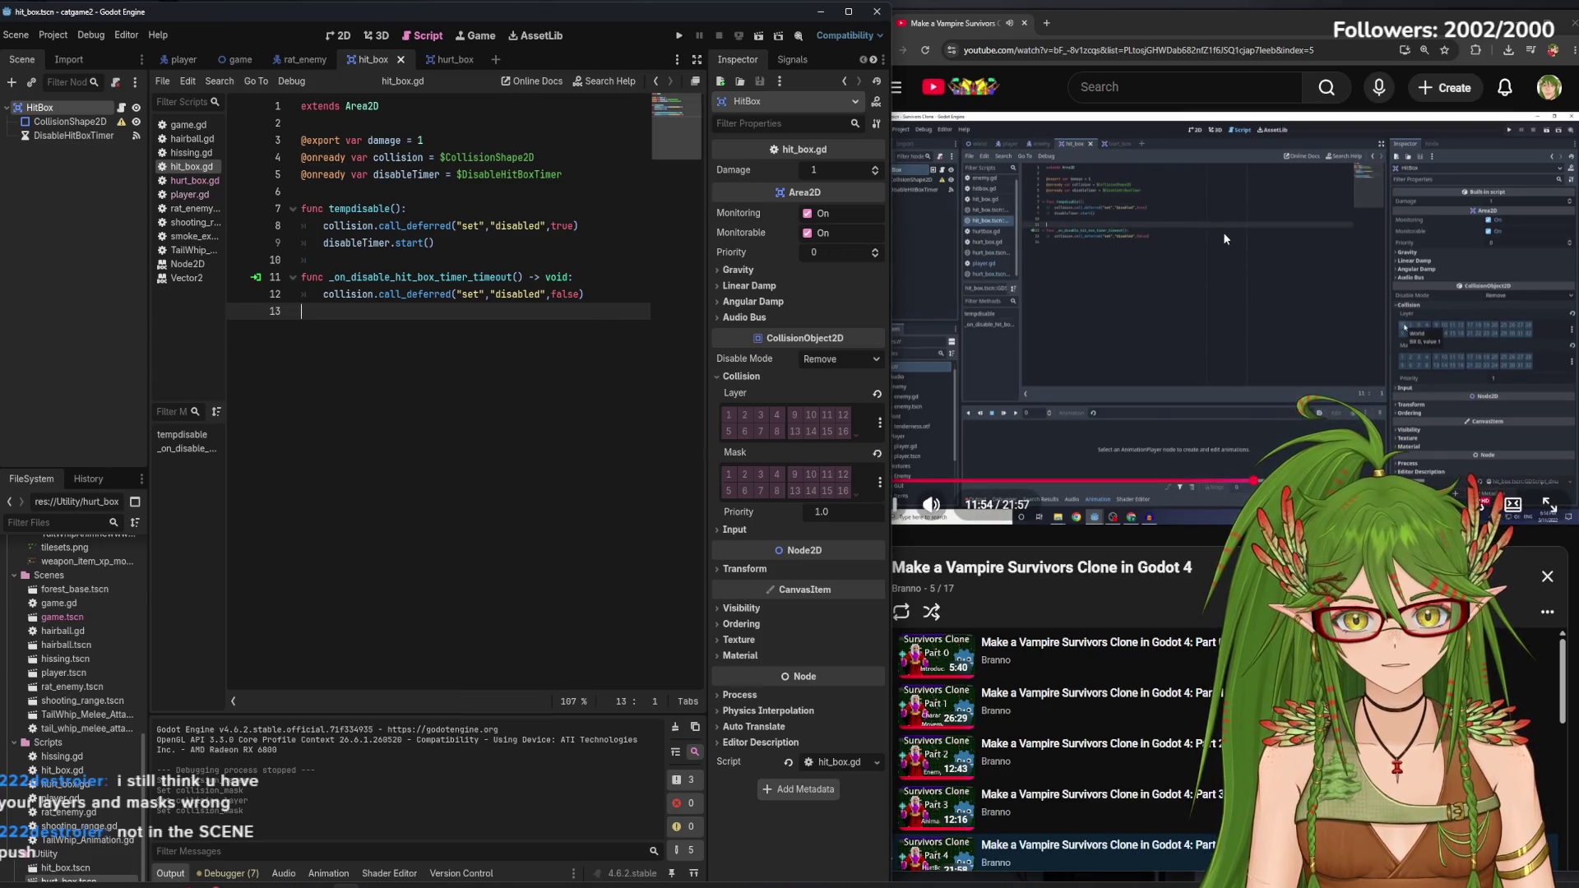
Inspect the rat_enemy scene's Rat_Enemy and HurtBox collision settings in the 2D view
click(319, 61)
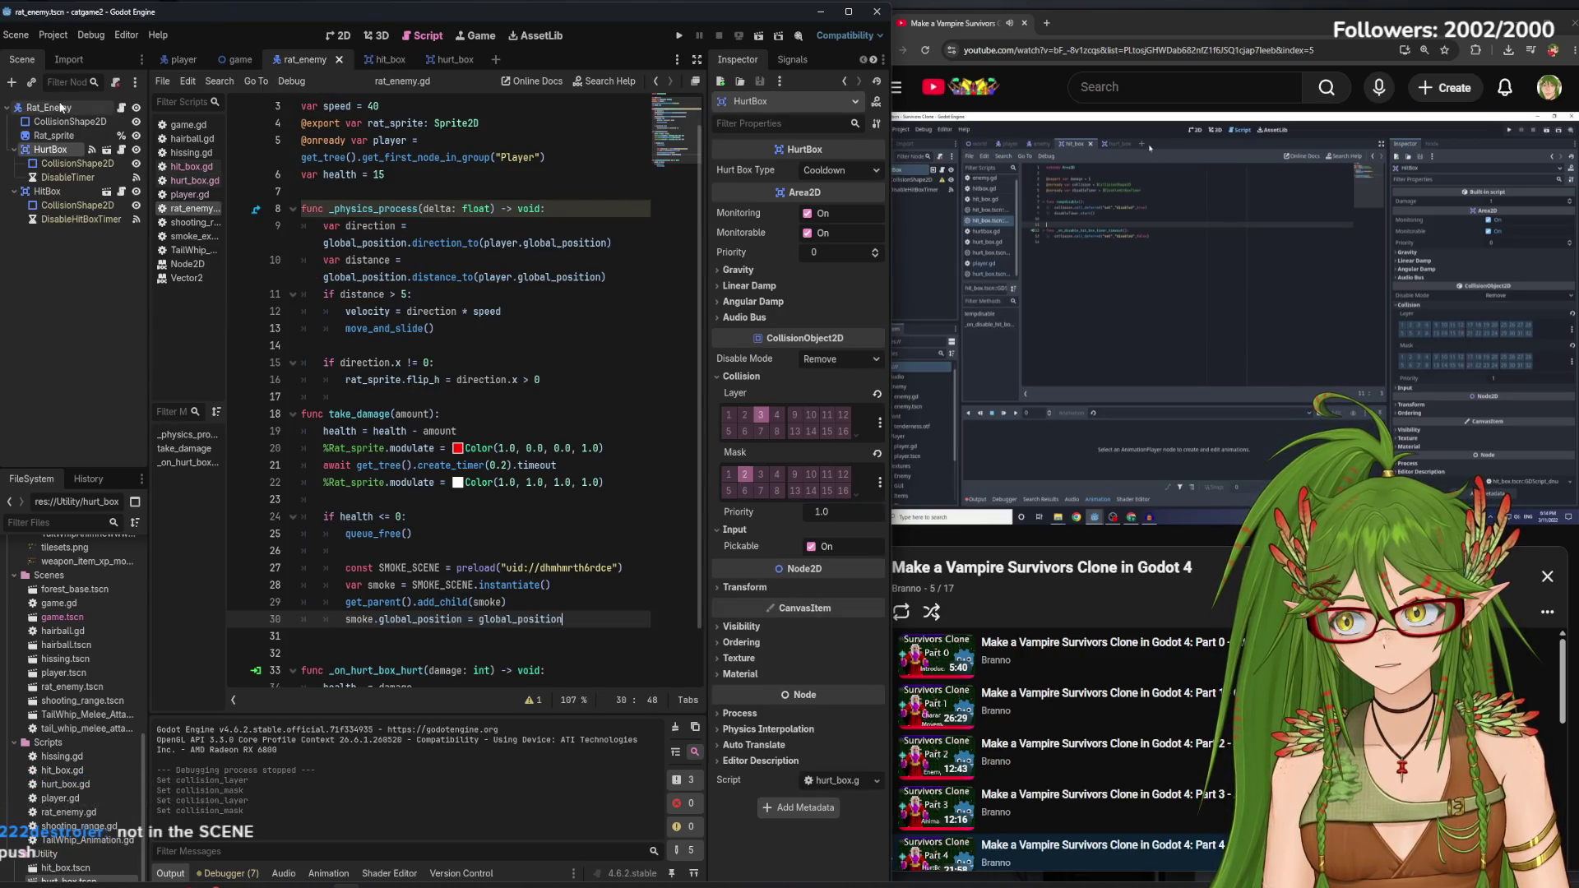
click(1124, 27)
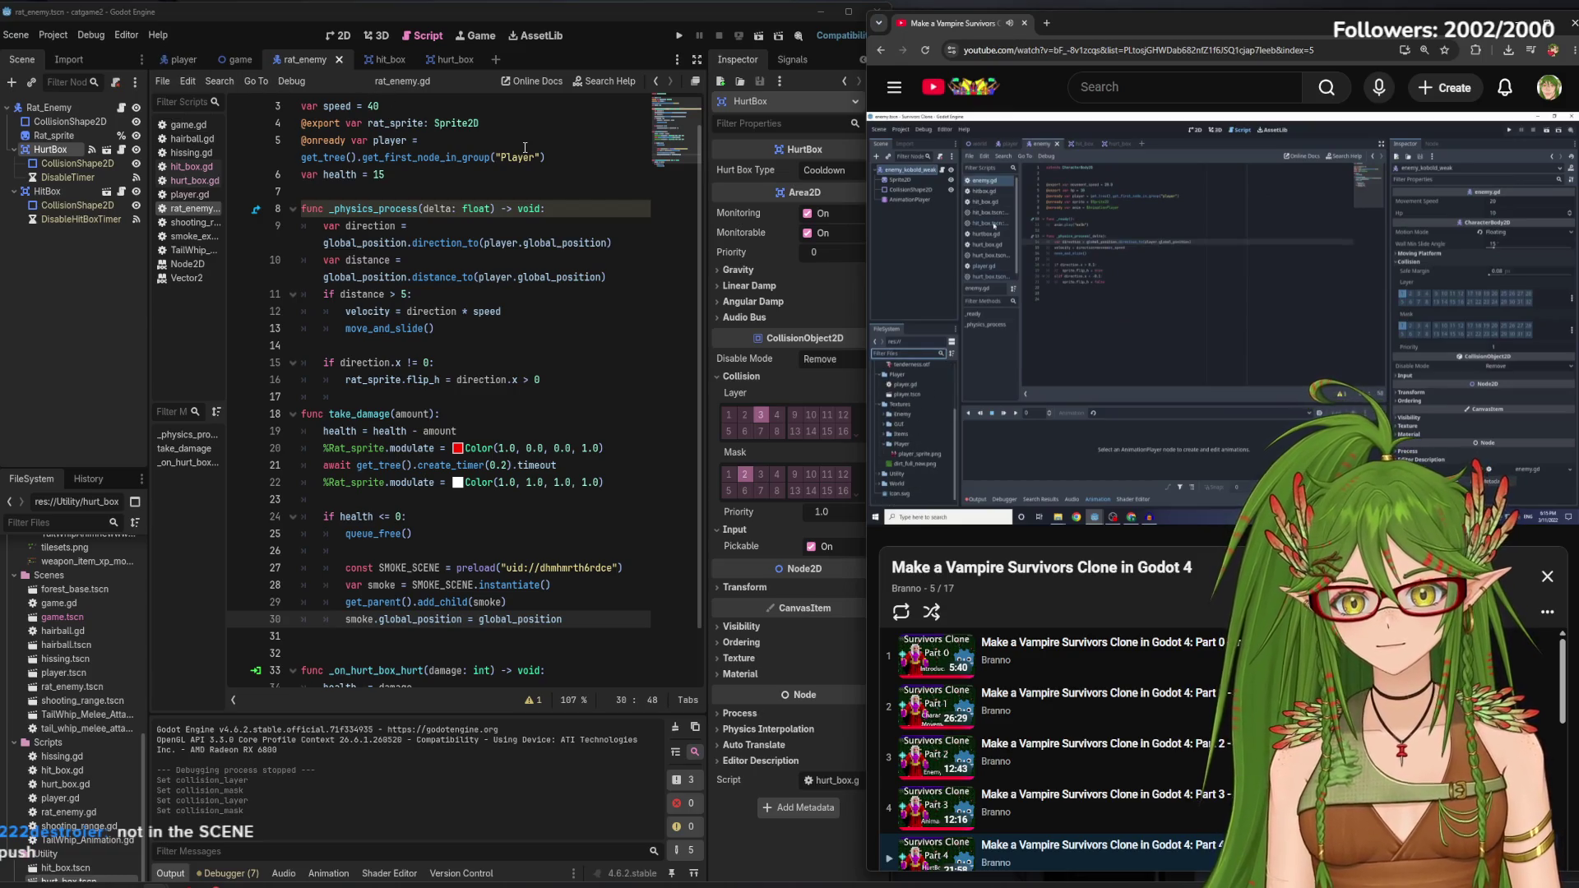
click(50, 108)
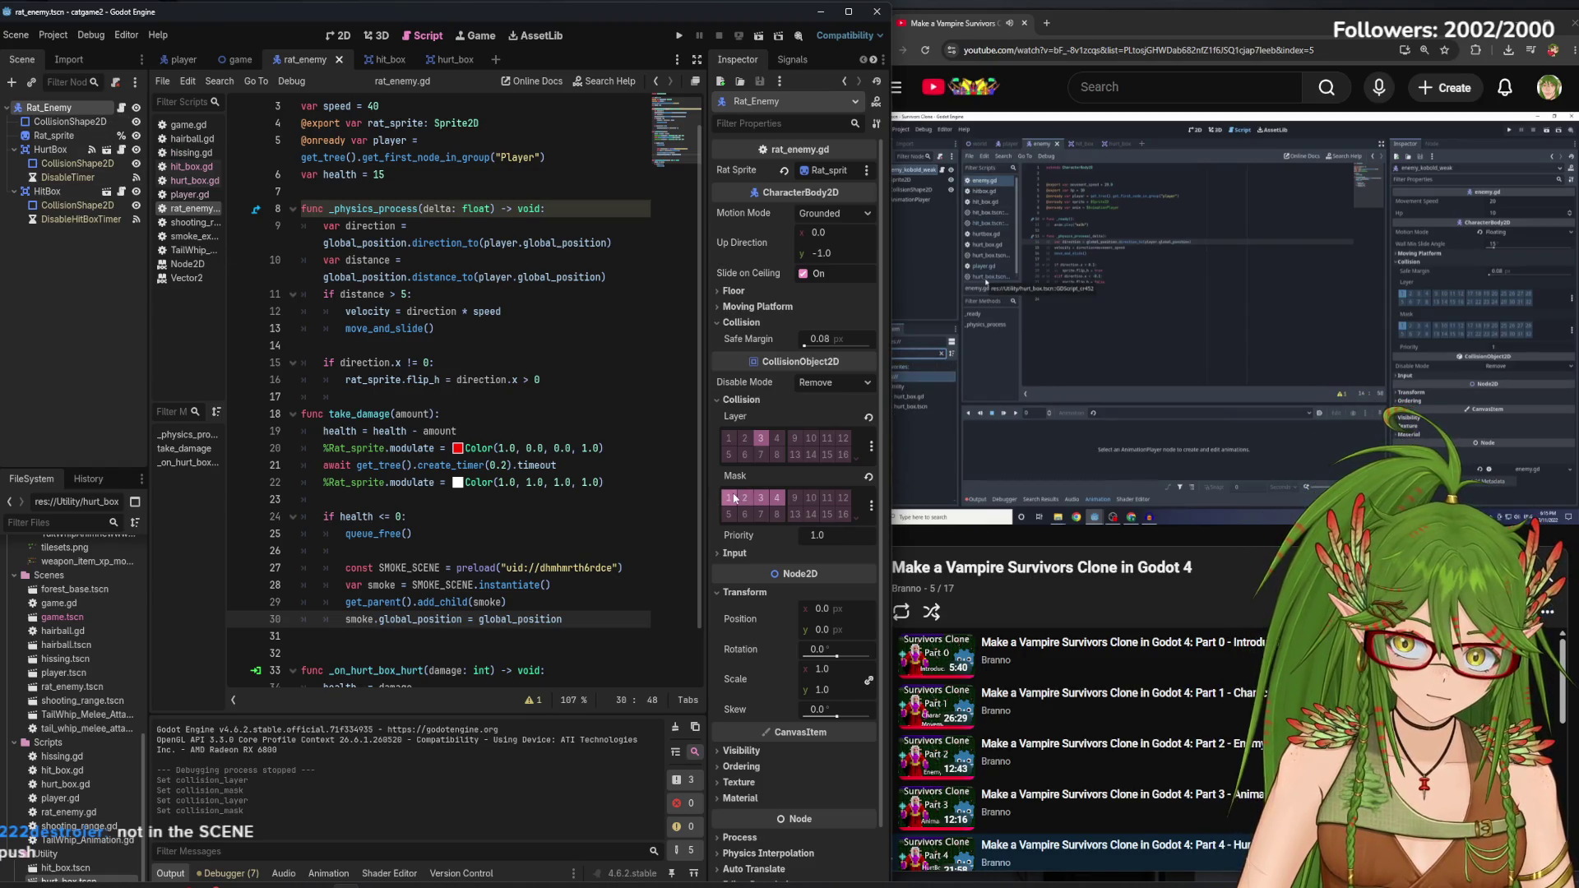
click(1093, 28)
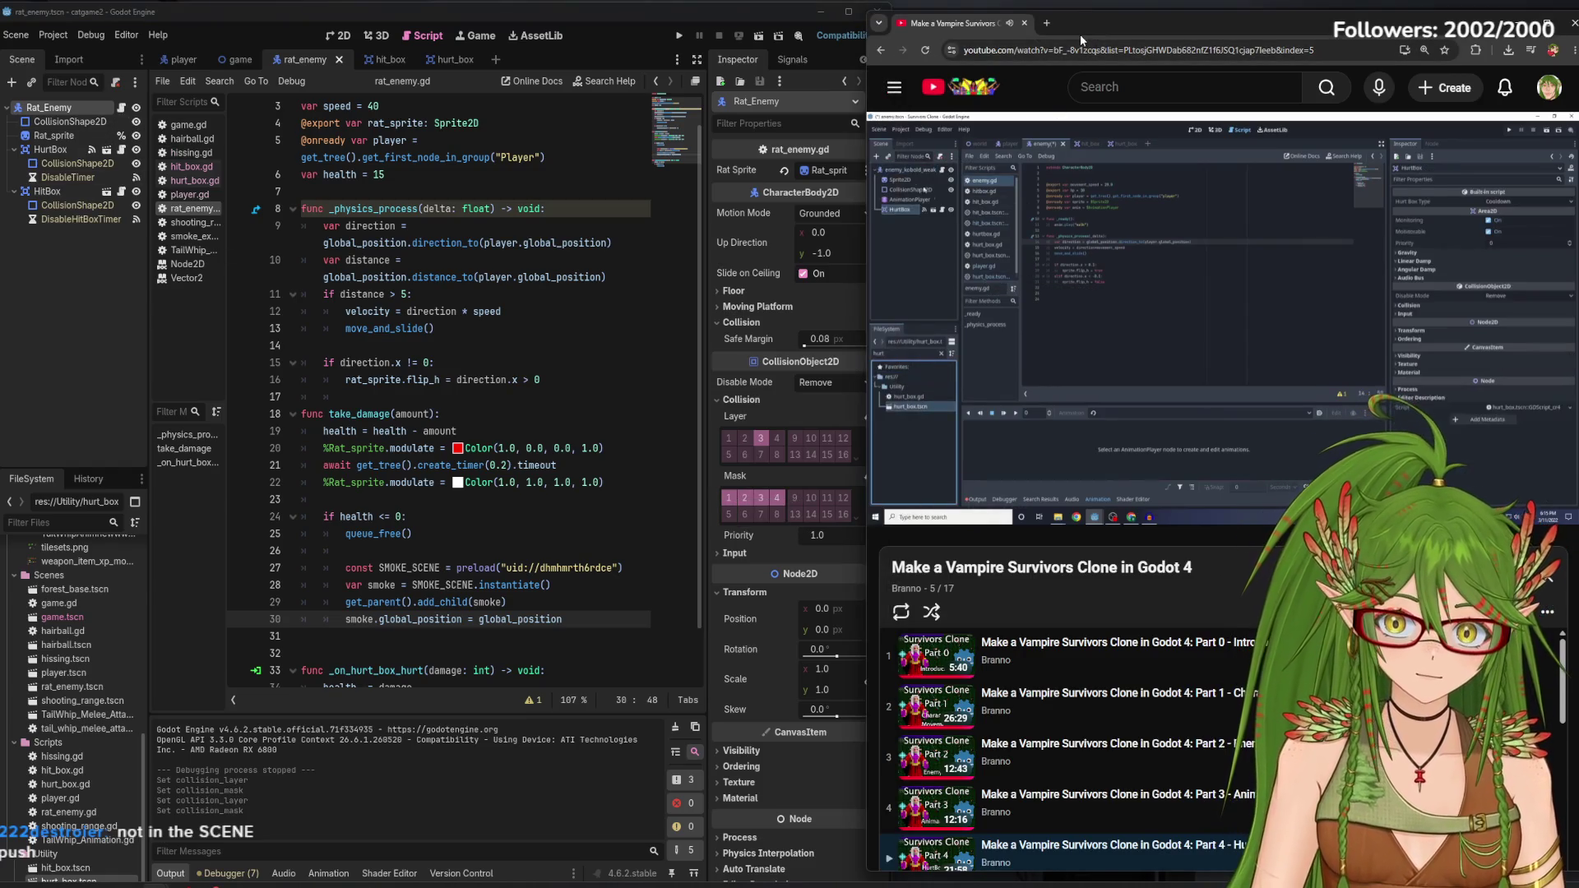
click(70, 146)
click(336, 34)
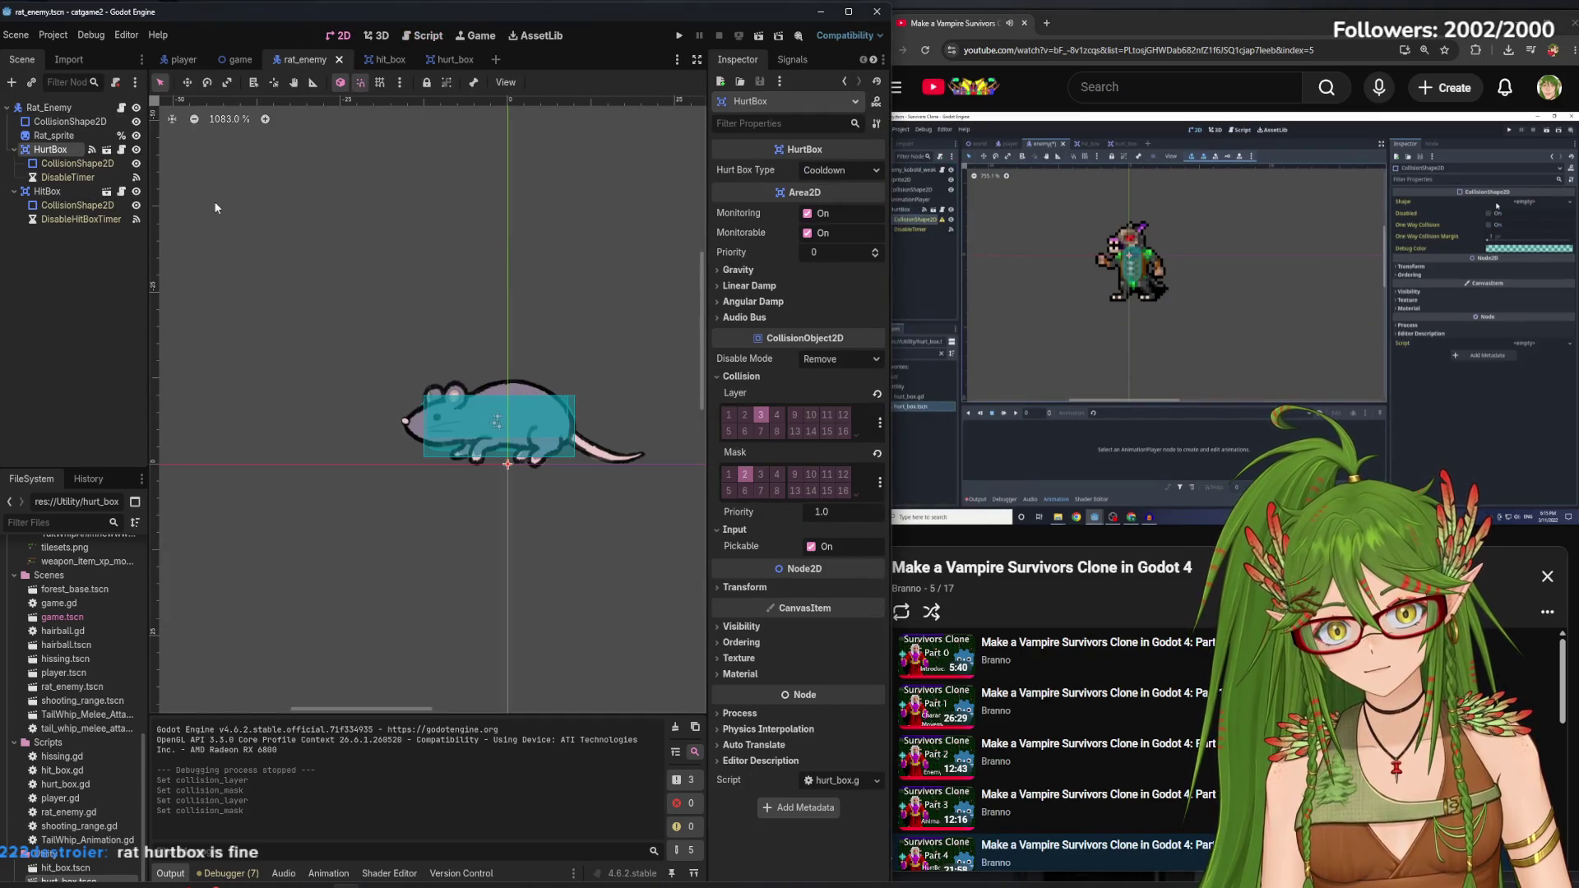
Raise the top edge of the rat's HurtBox collision shape and save
click(51, 163)
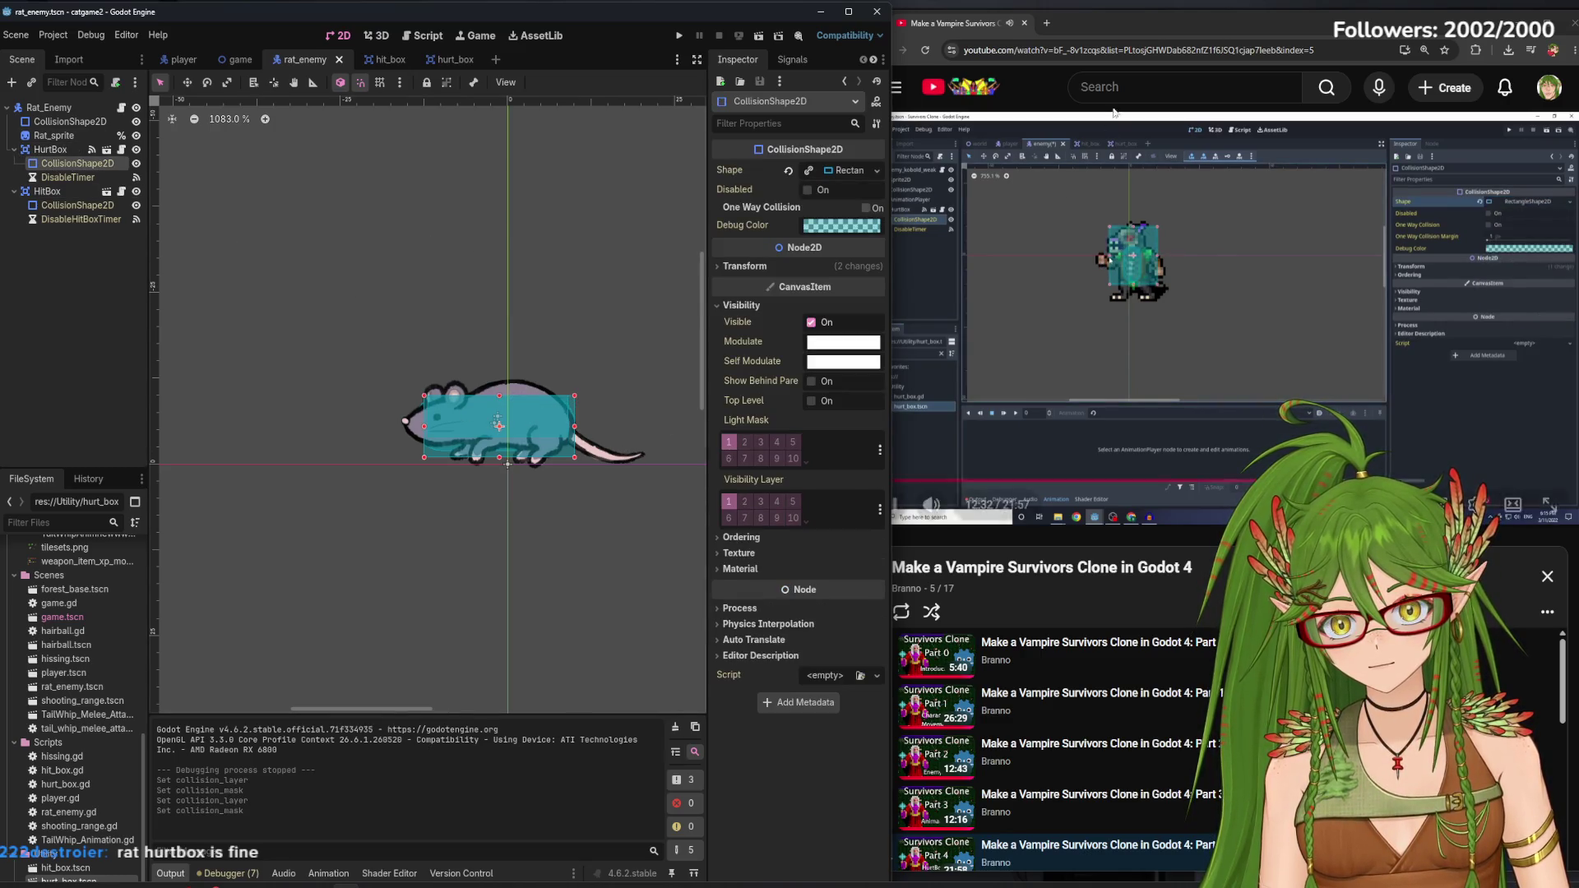
click(1122, 18)
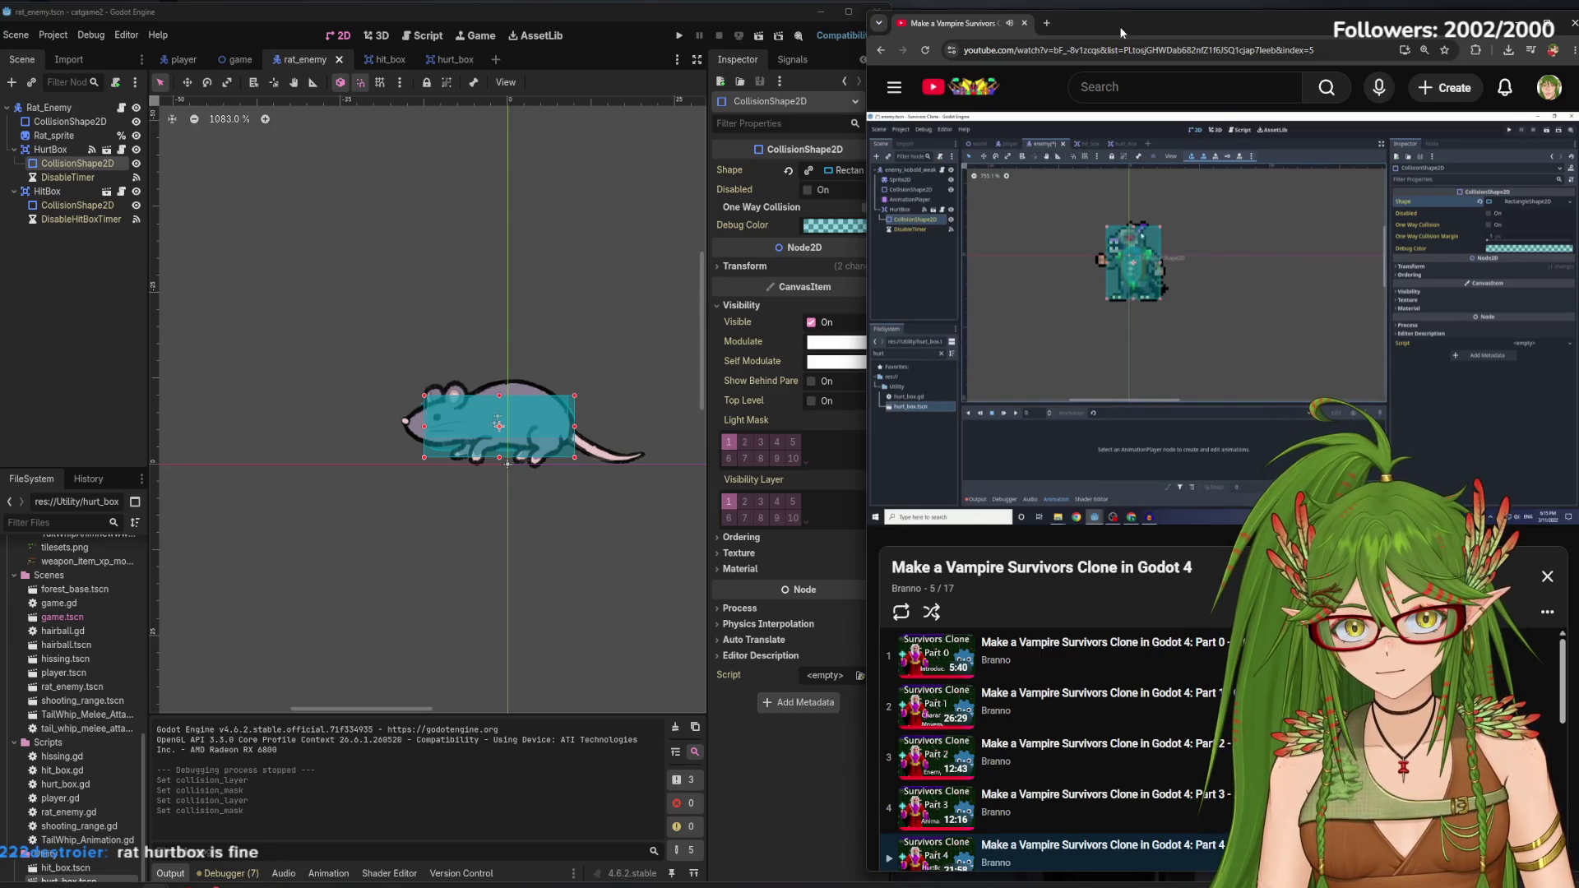
drag(499, 403, 420, 423)
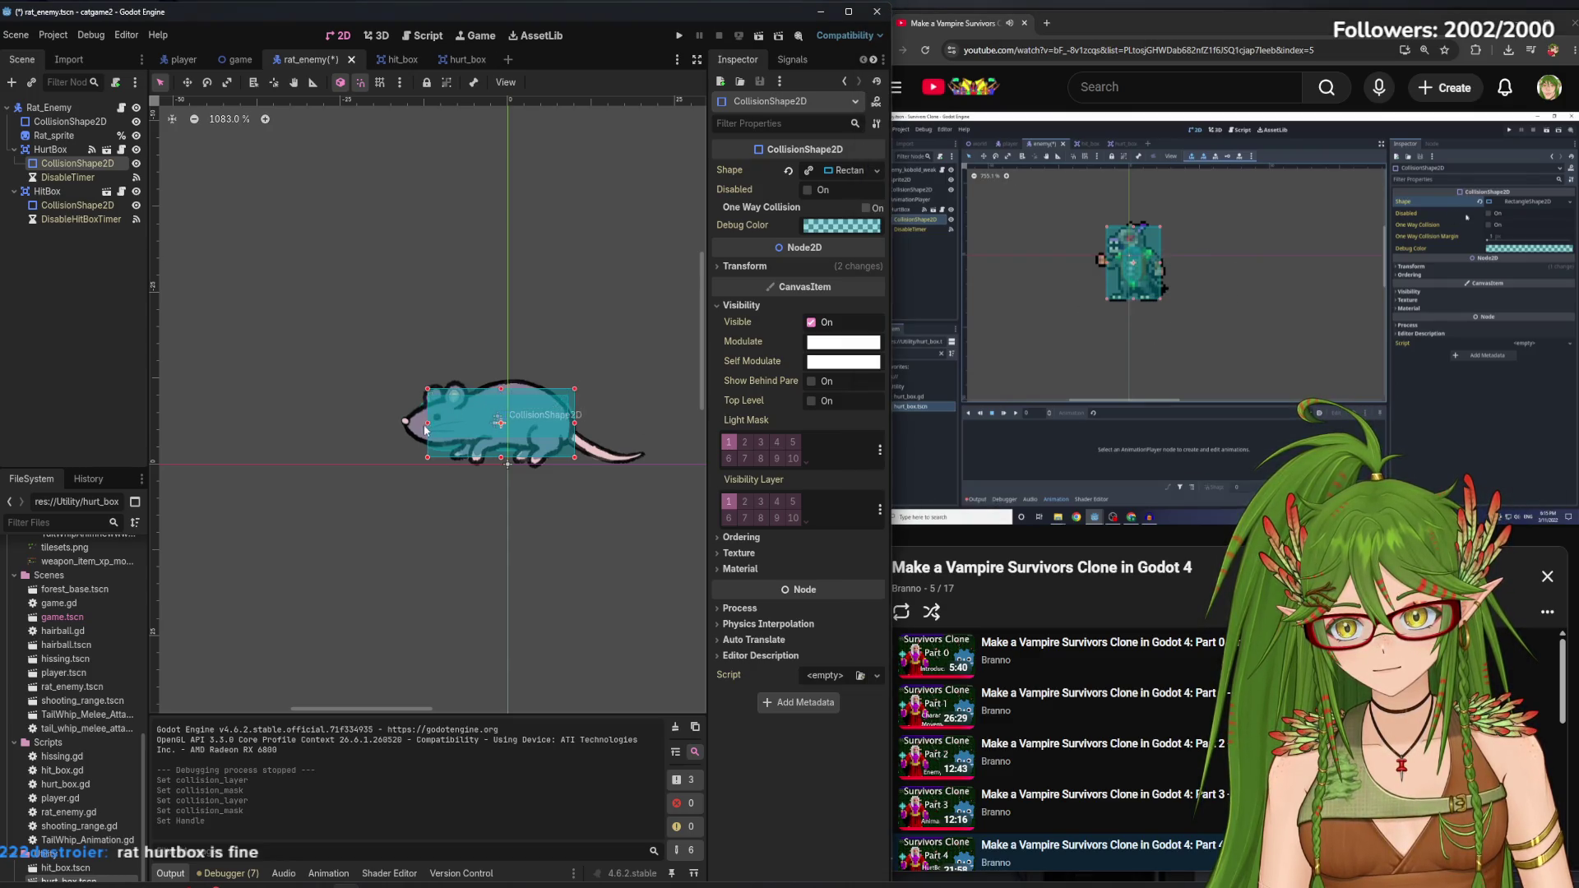
key(ctrl+s)
click(94, 357)
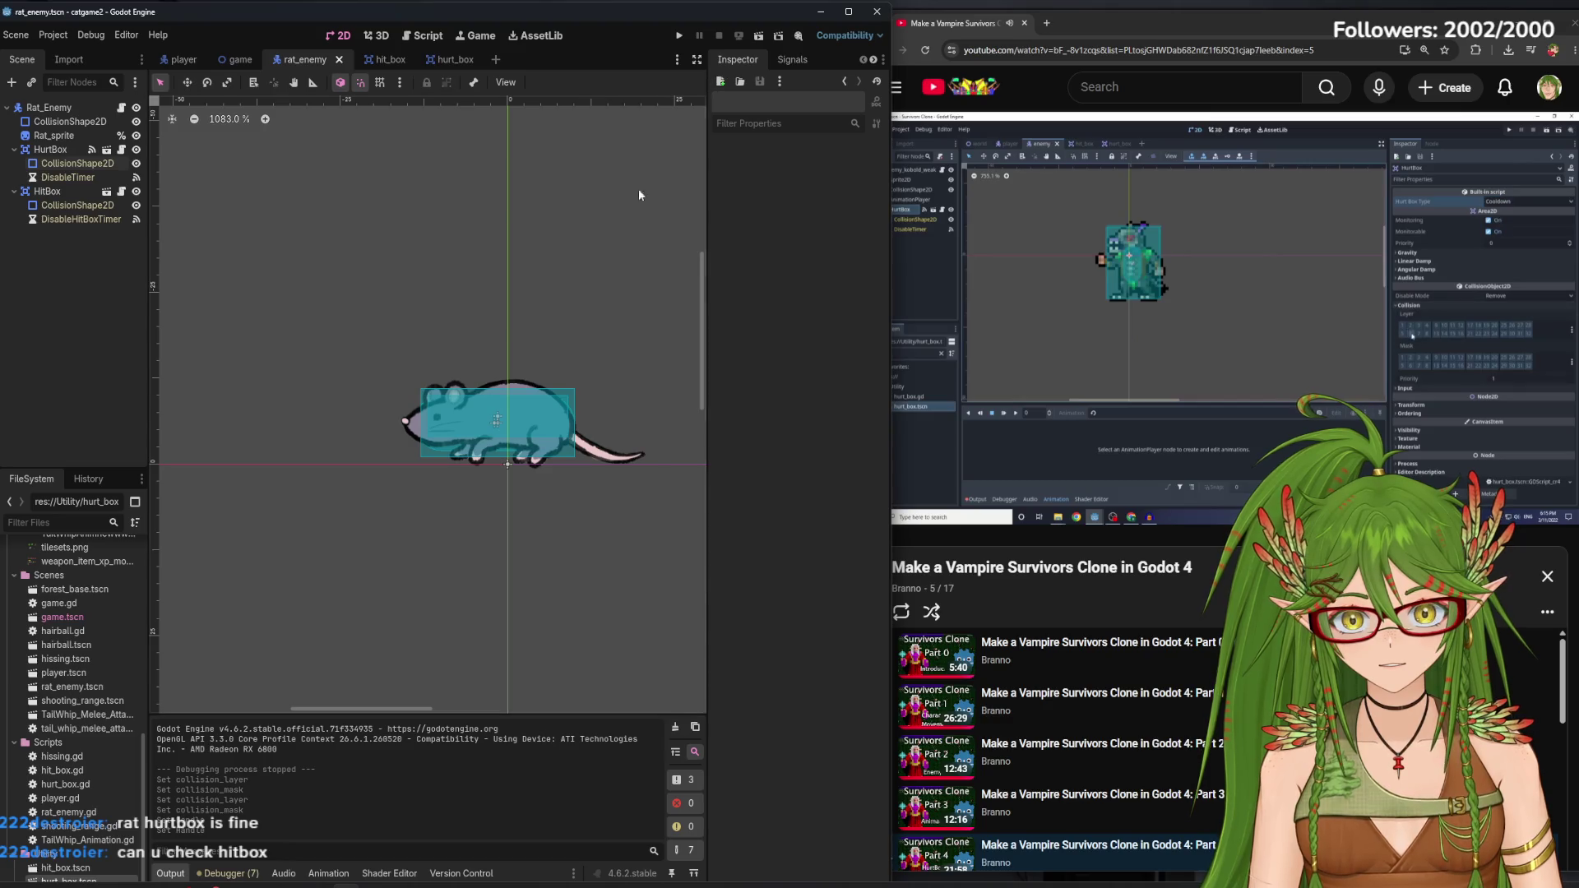
Enable collision mask bit 3 on the rat's HurtBox
click(54, 153)
mouse_move(1054, 381)
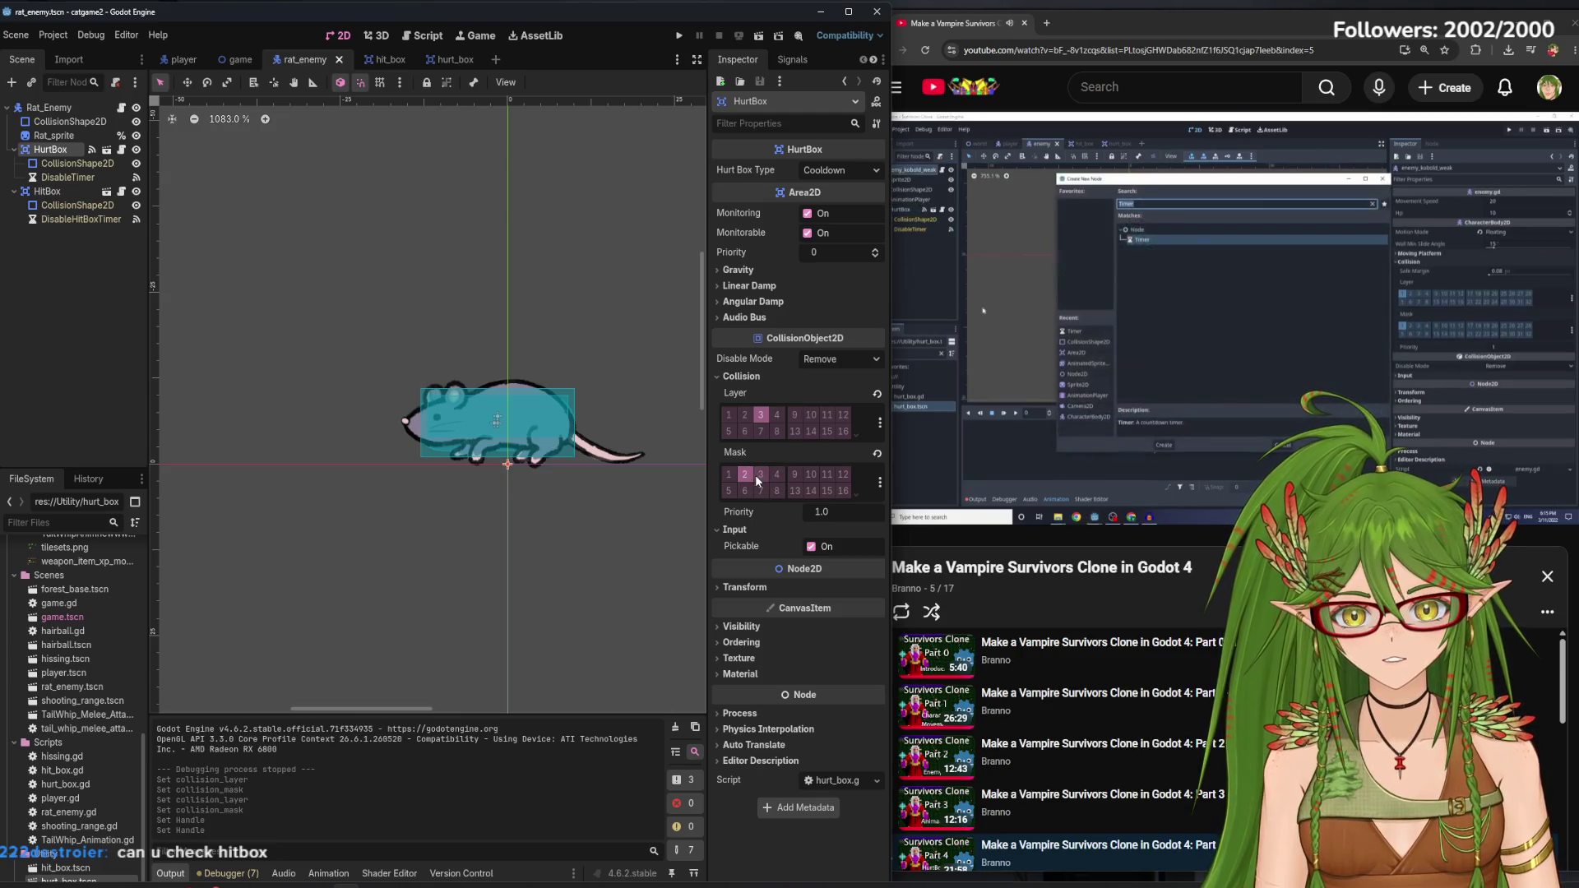
click(63, 191)
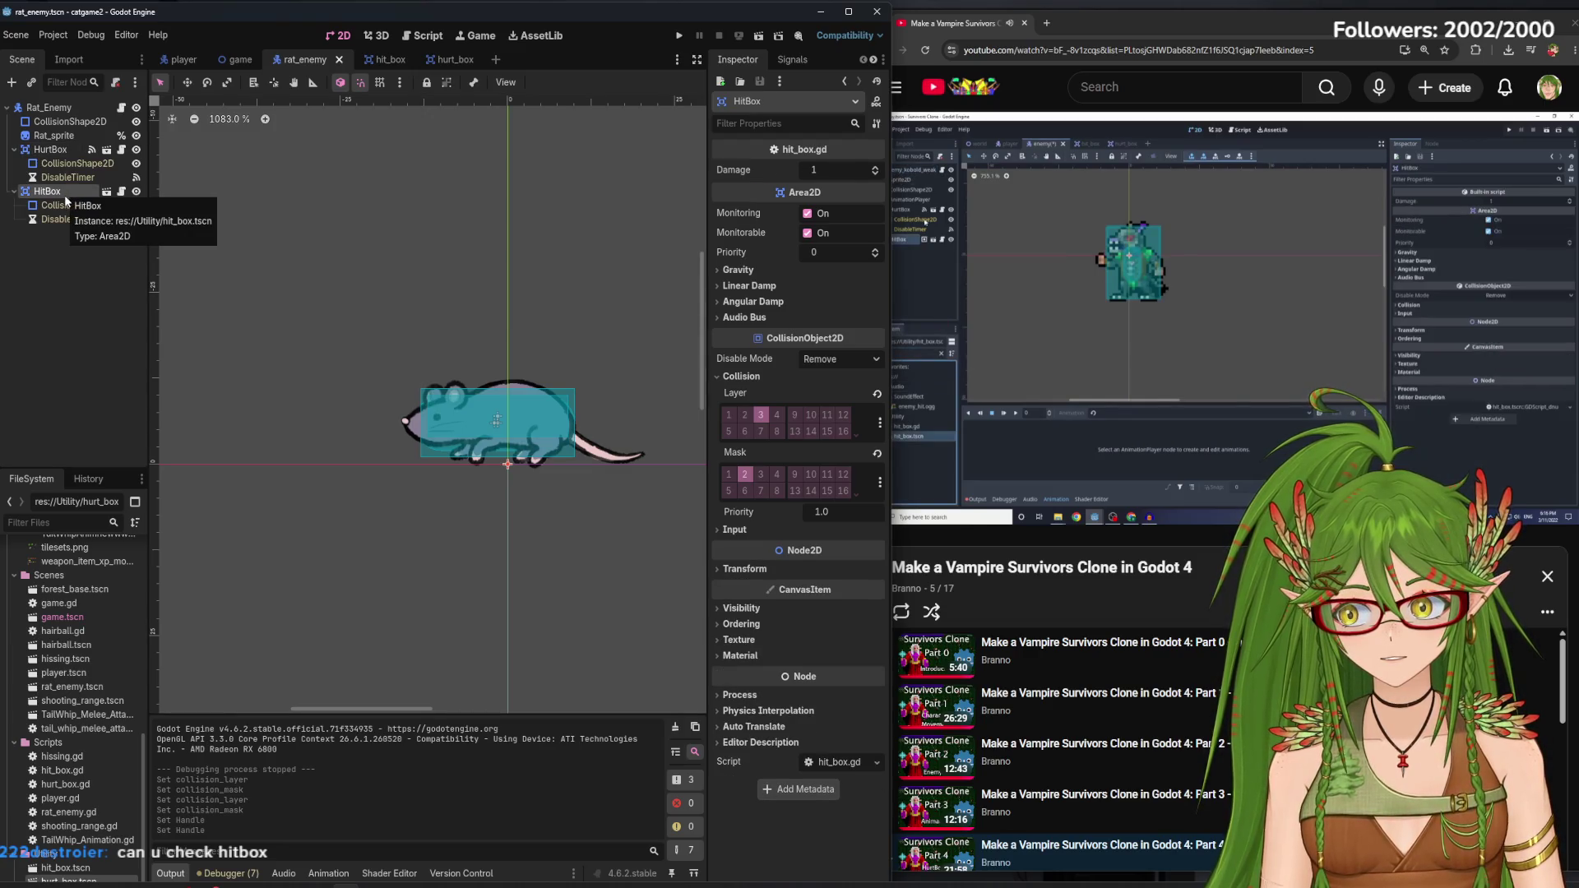
click(78, 151)
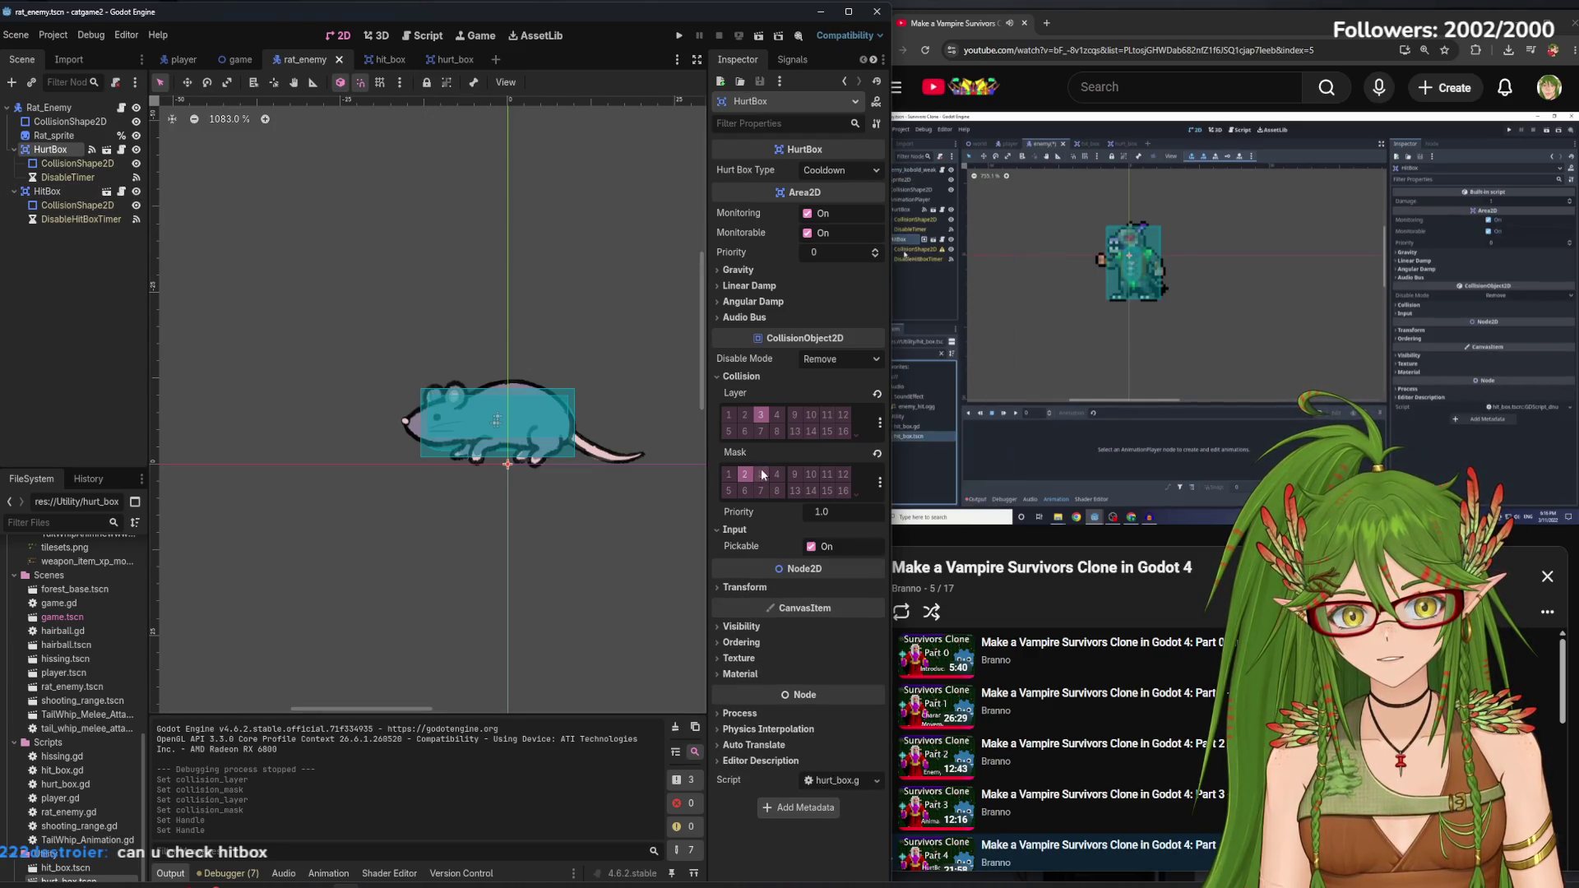
click(761, 474)
click(72, 190)
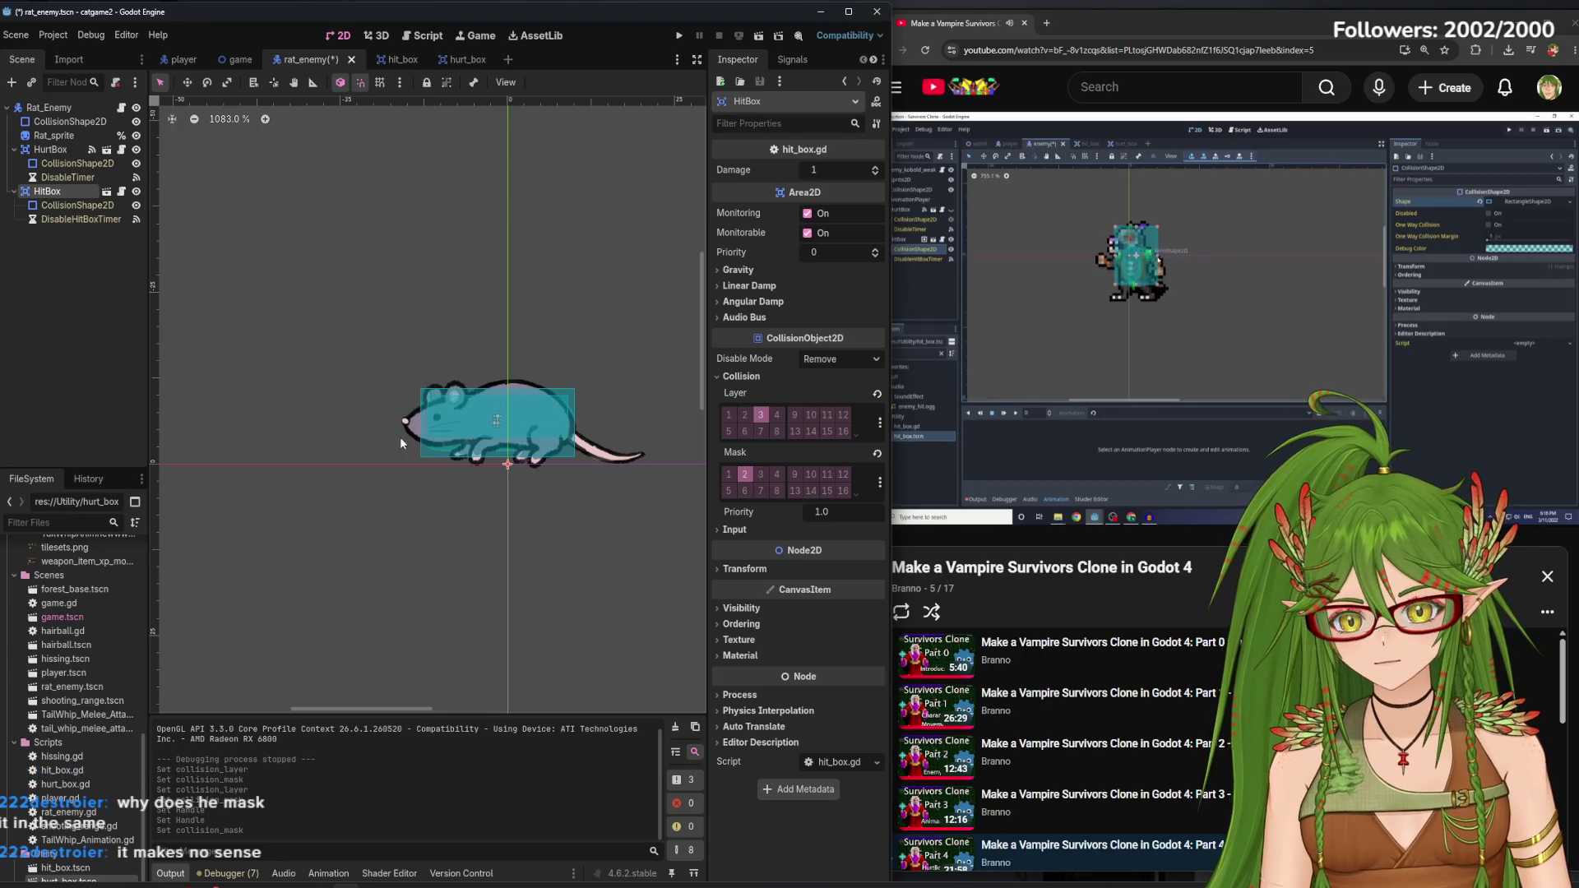
Undo an accidental move of the HitBox shape and save the rat scene
click(189, 83)
mouse_move(475, 415)
mouse_down()
mouse_move(503, 422)
mouse_move(481, 434)
mouse_up()
key(ctrl+z)
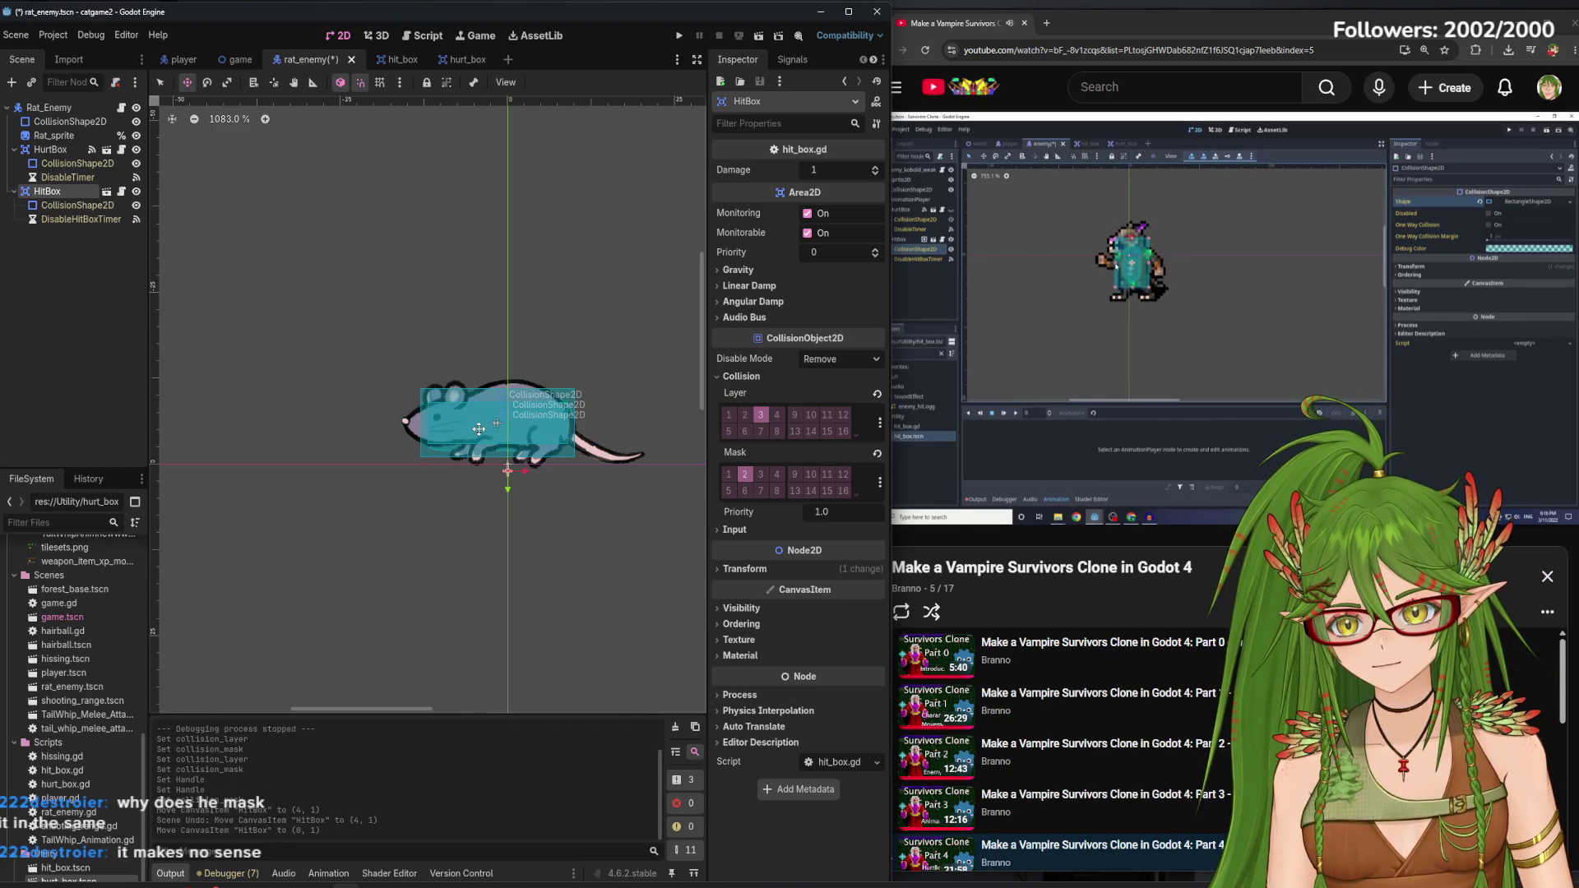
key(ctrl+z)
key(ctrl+s)
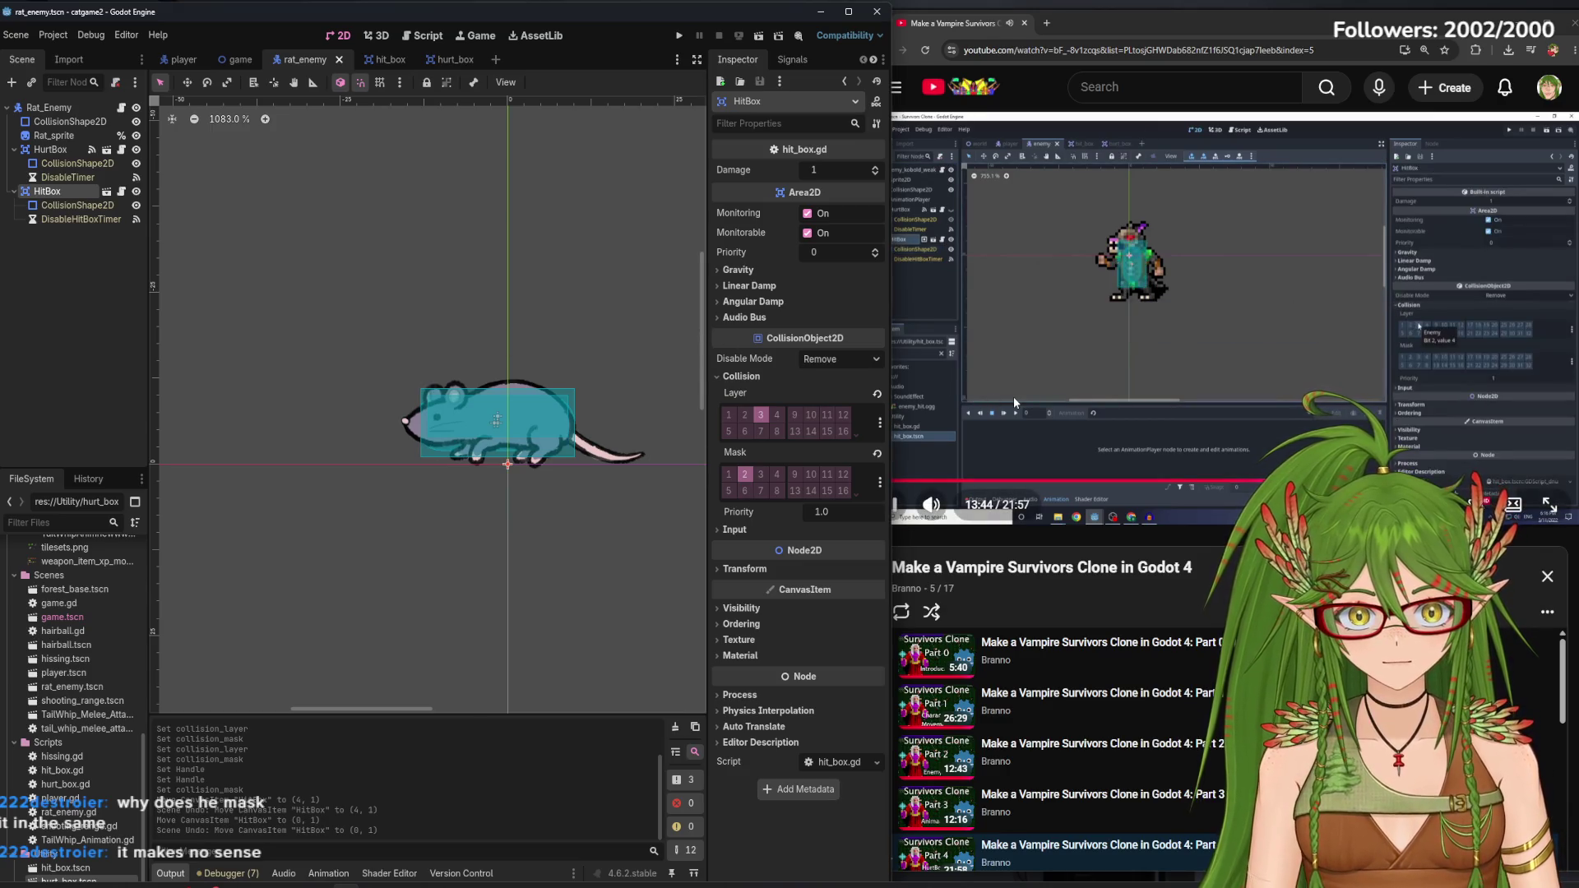
click(113, 322)
key(ctrl+s)
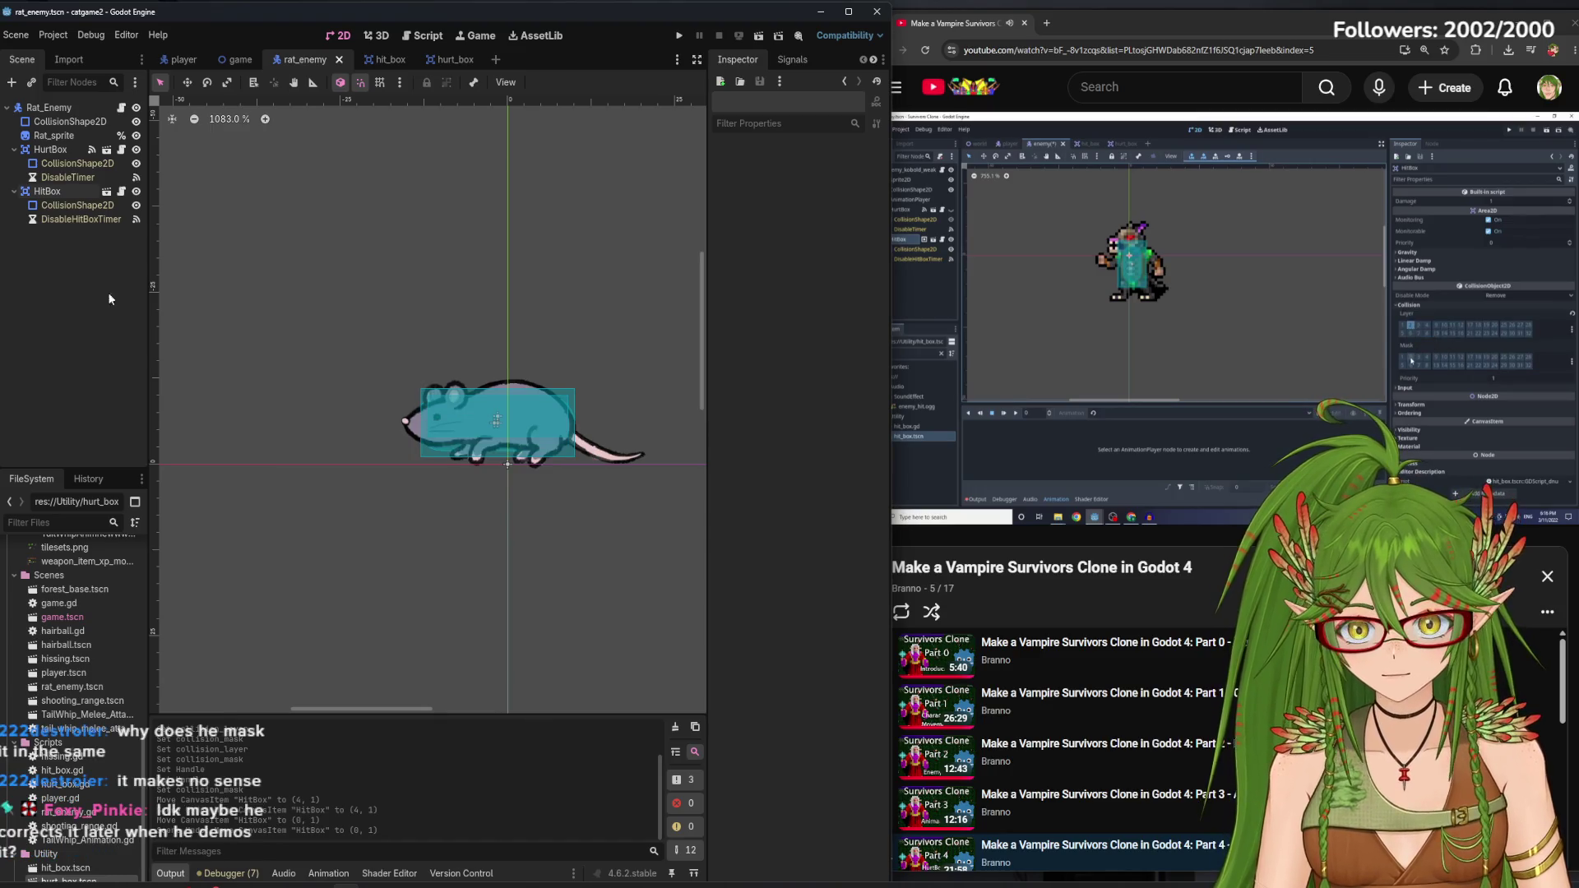
Put the rat's HitBox on collision layer 2 and run the game with F5
click(54, 192)
key(ctrl+z)
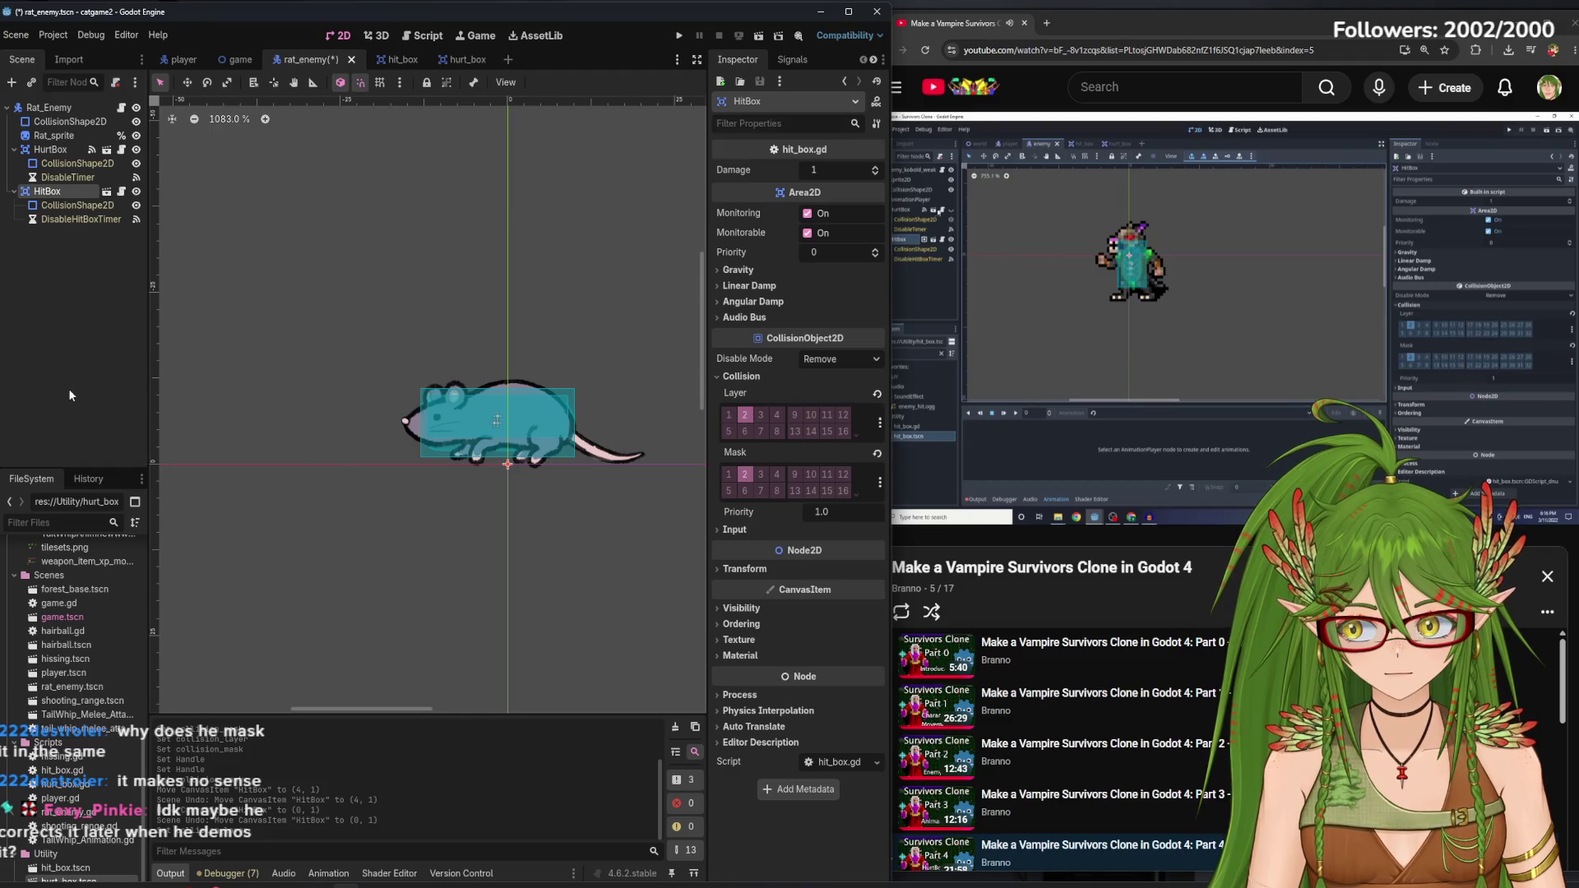
key(F5)
click(1118, 265)
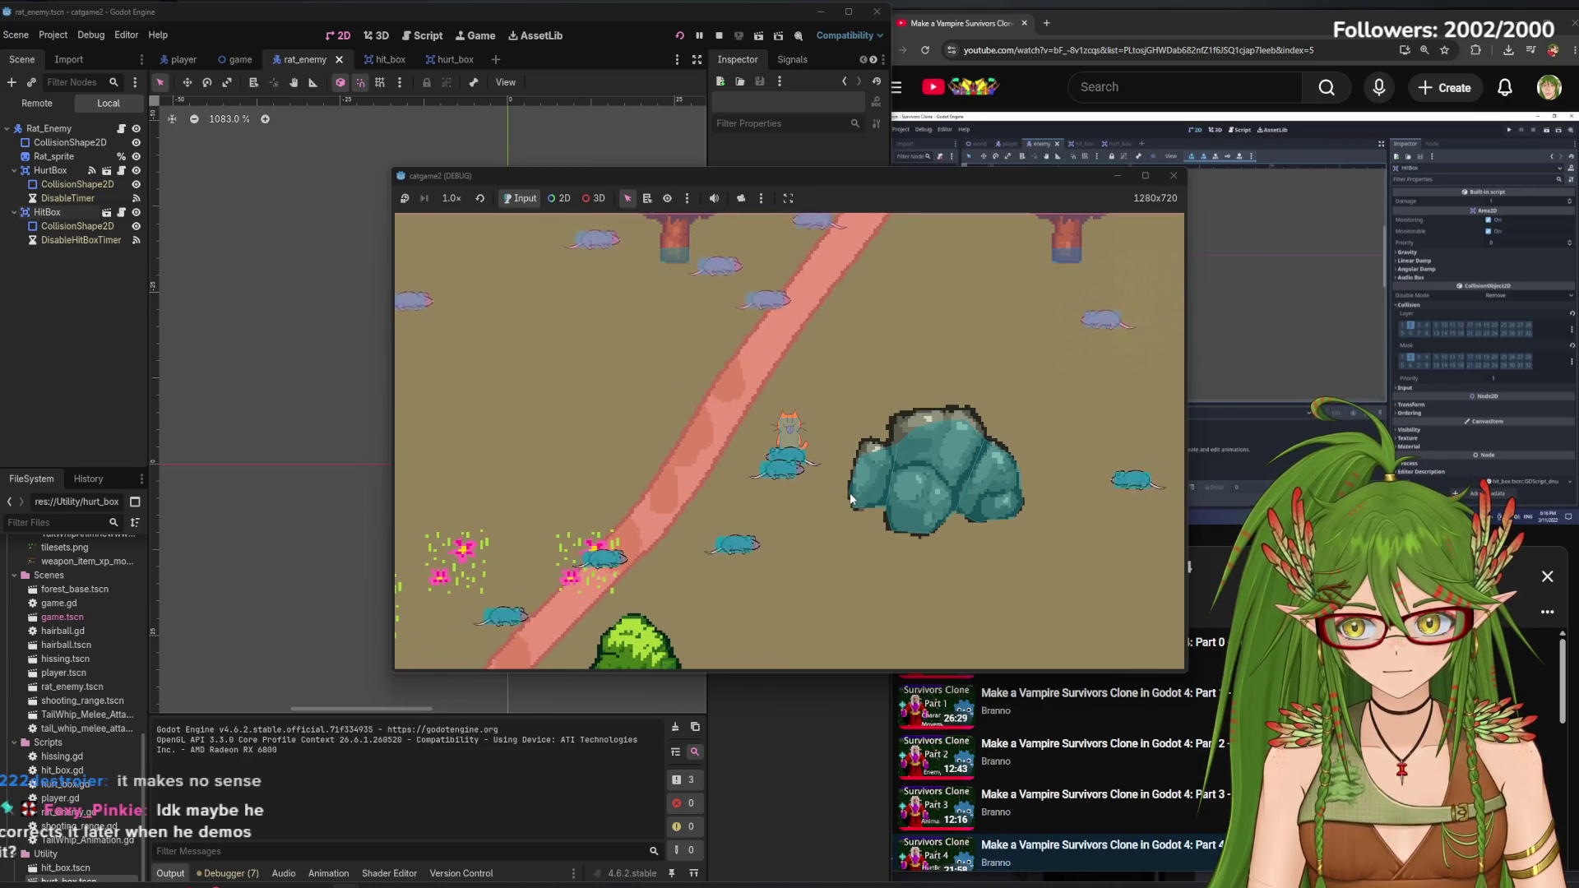
Stop the game, glance at player and hit_box, then hide the rat's body collision shape
key(F8)
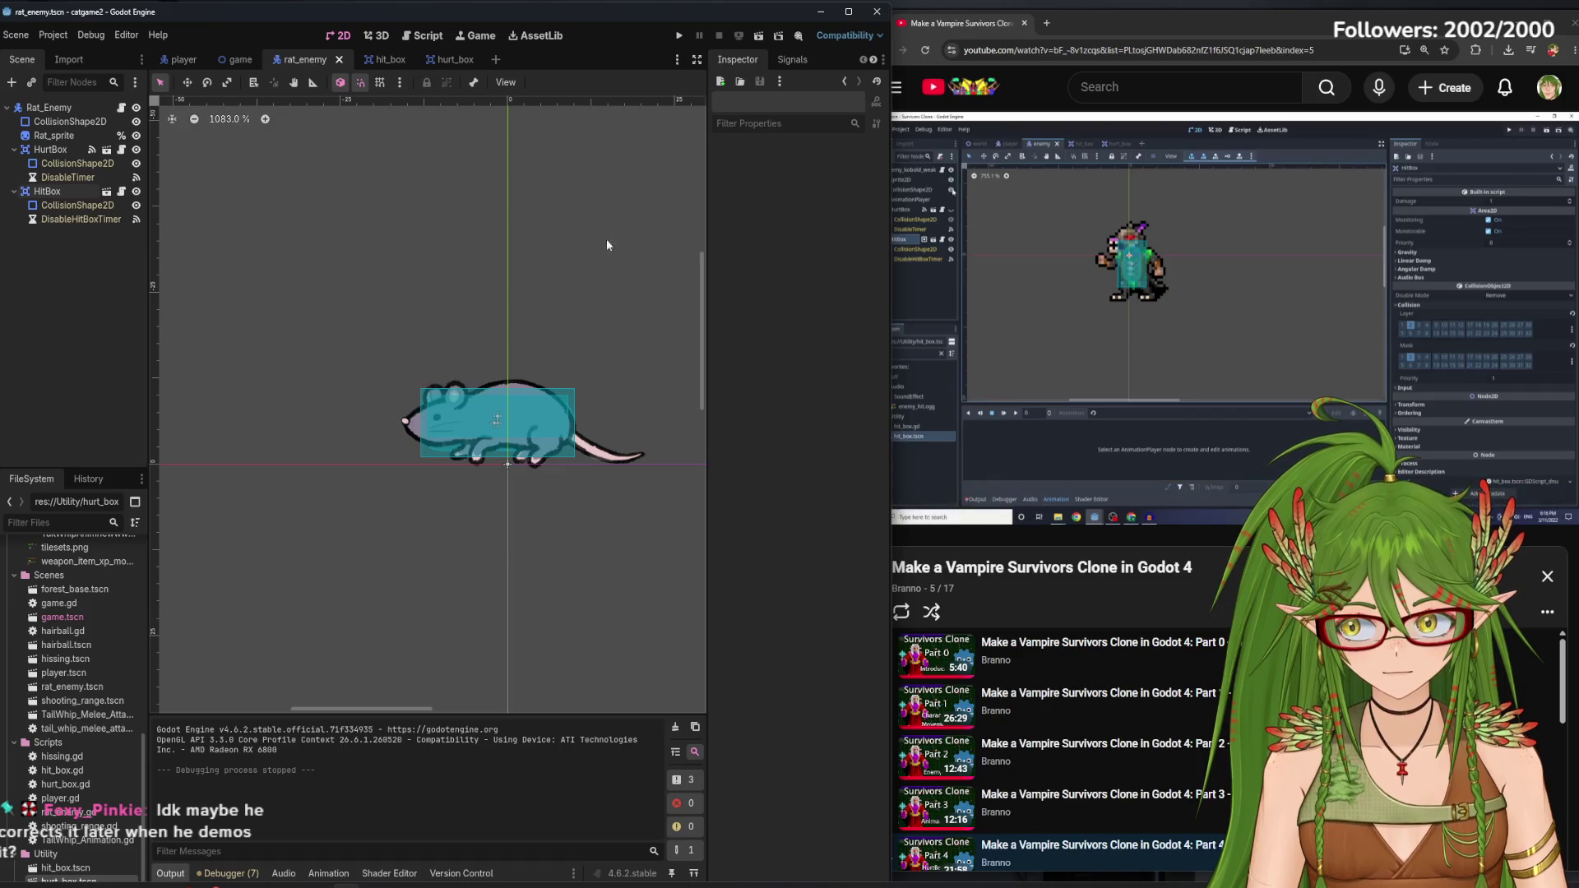
click(184, 60)
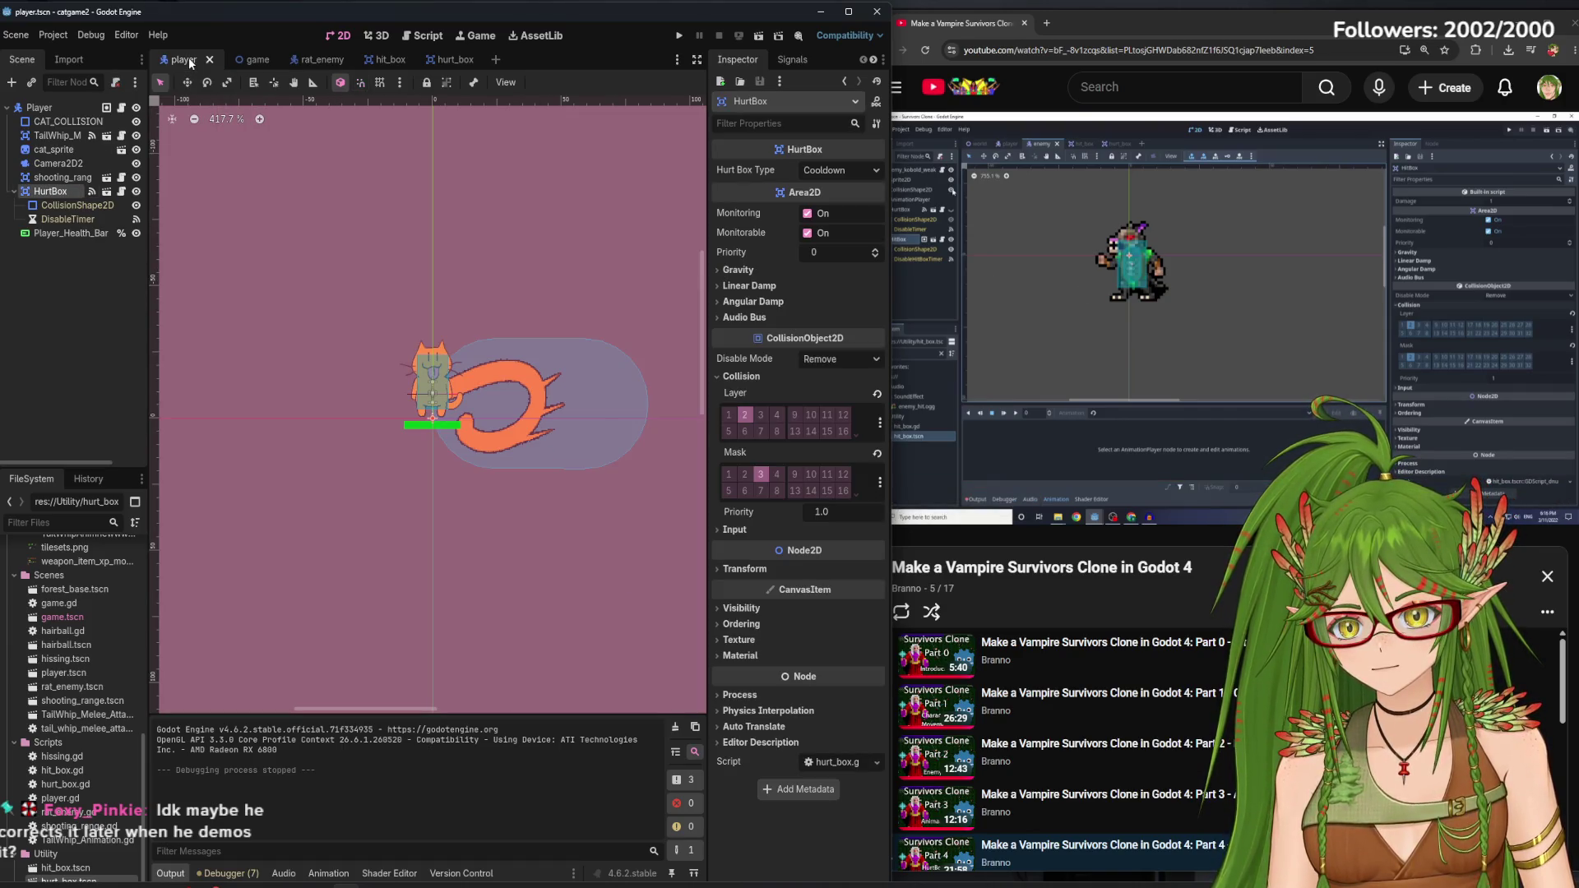
click(394, 63)
click(305, 59)
click(1128, 319)
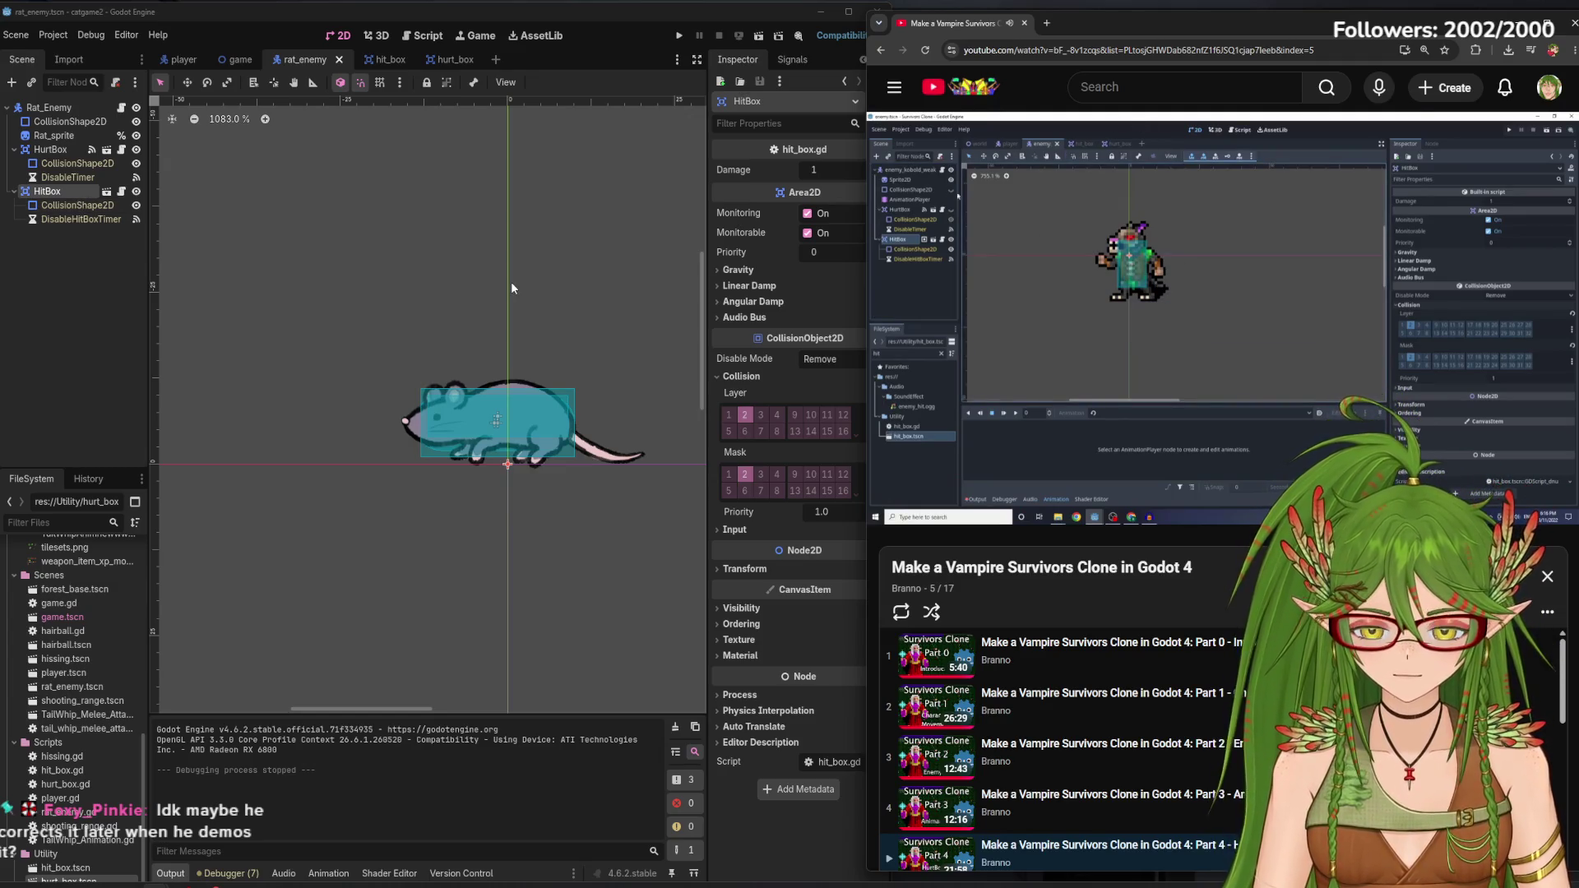
click(136, 121)
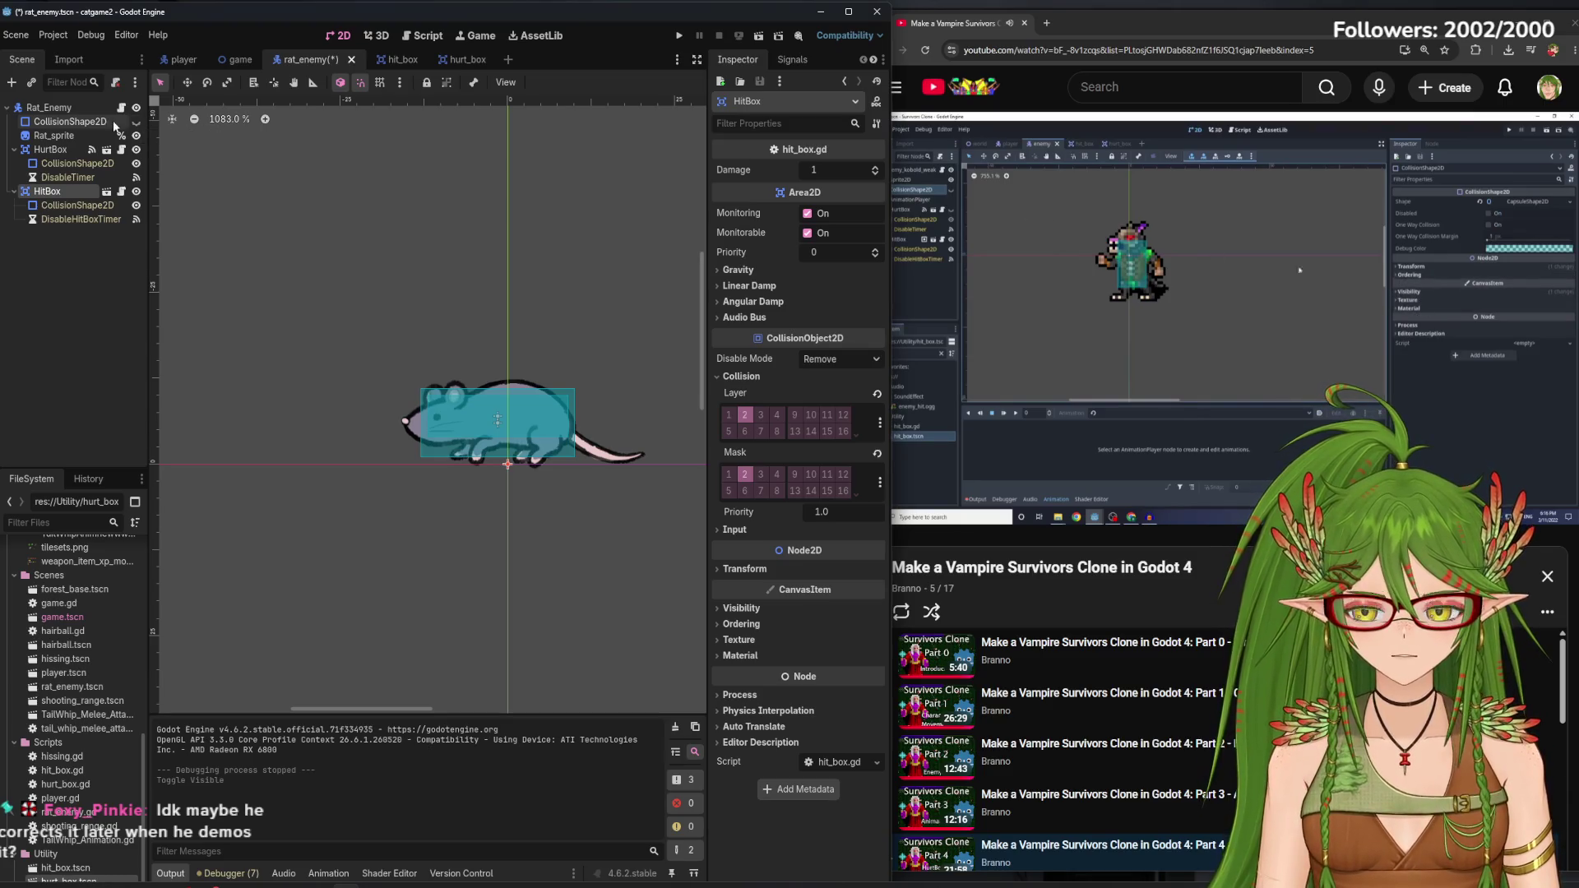
Enable collision layer 1 on the Rat_Enemy root body
key(alt+Tab)
key(space)
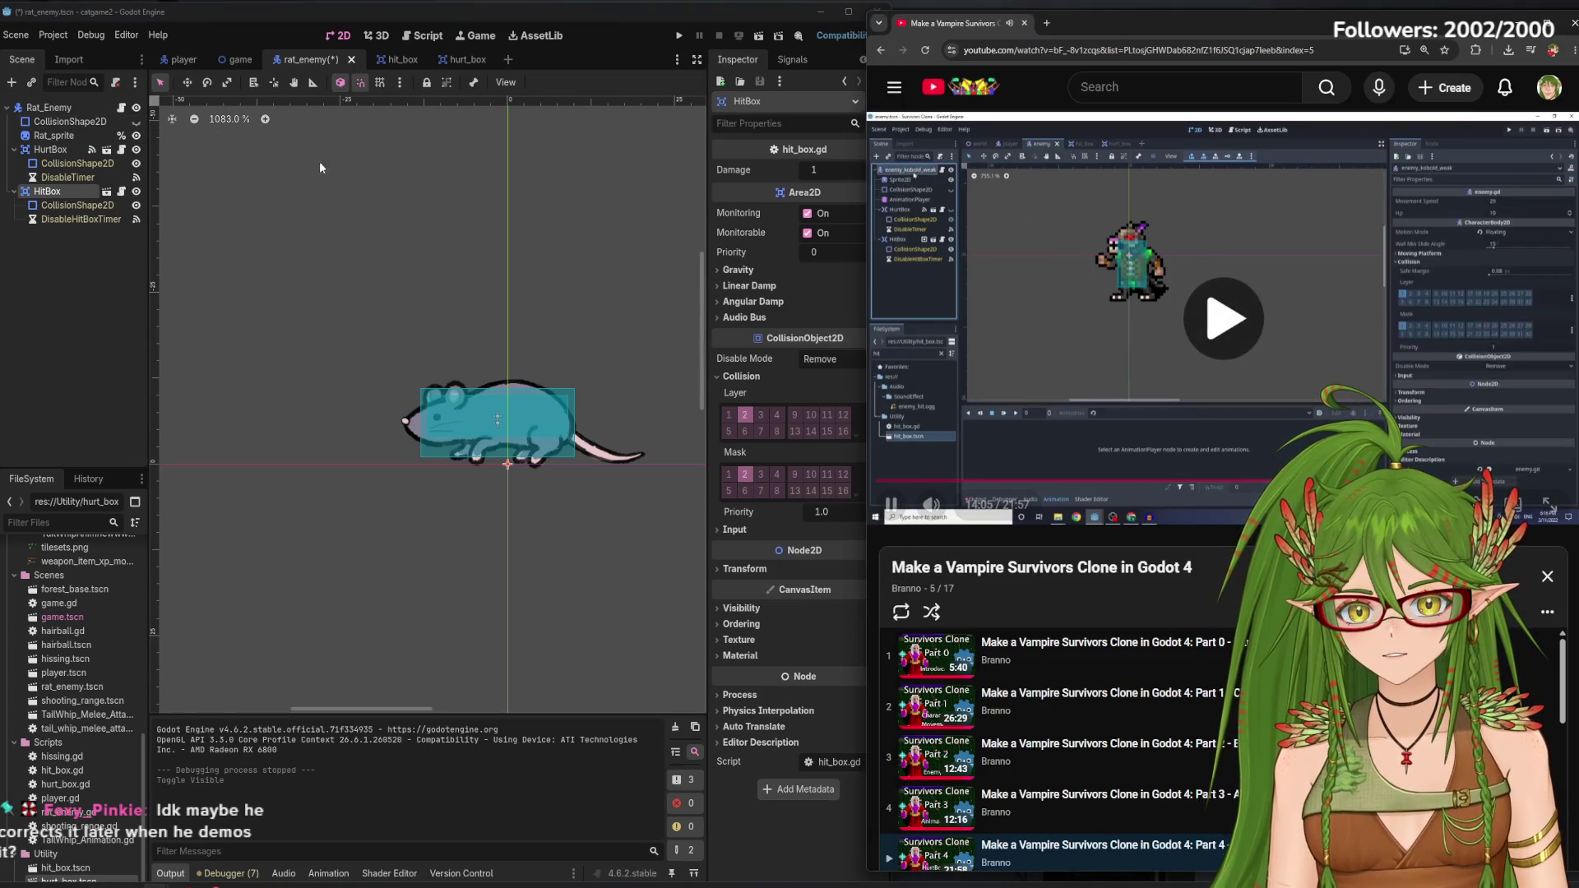
click(50, 108)
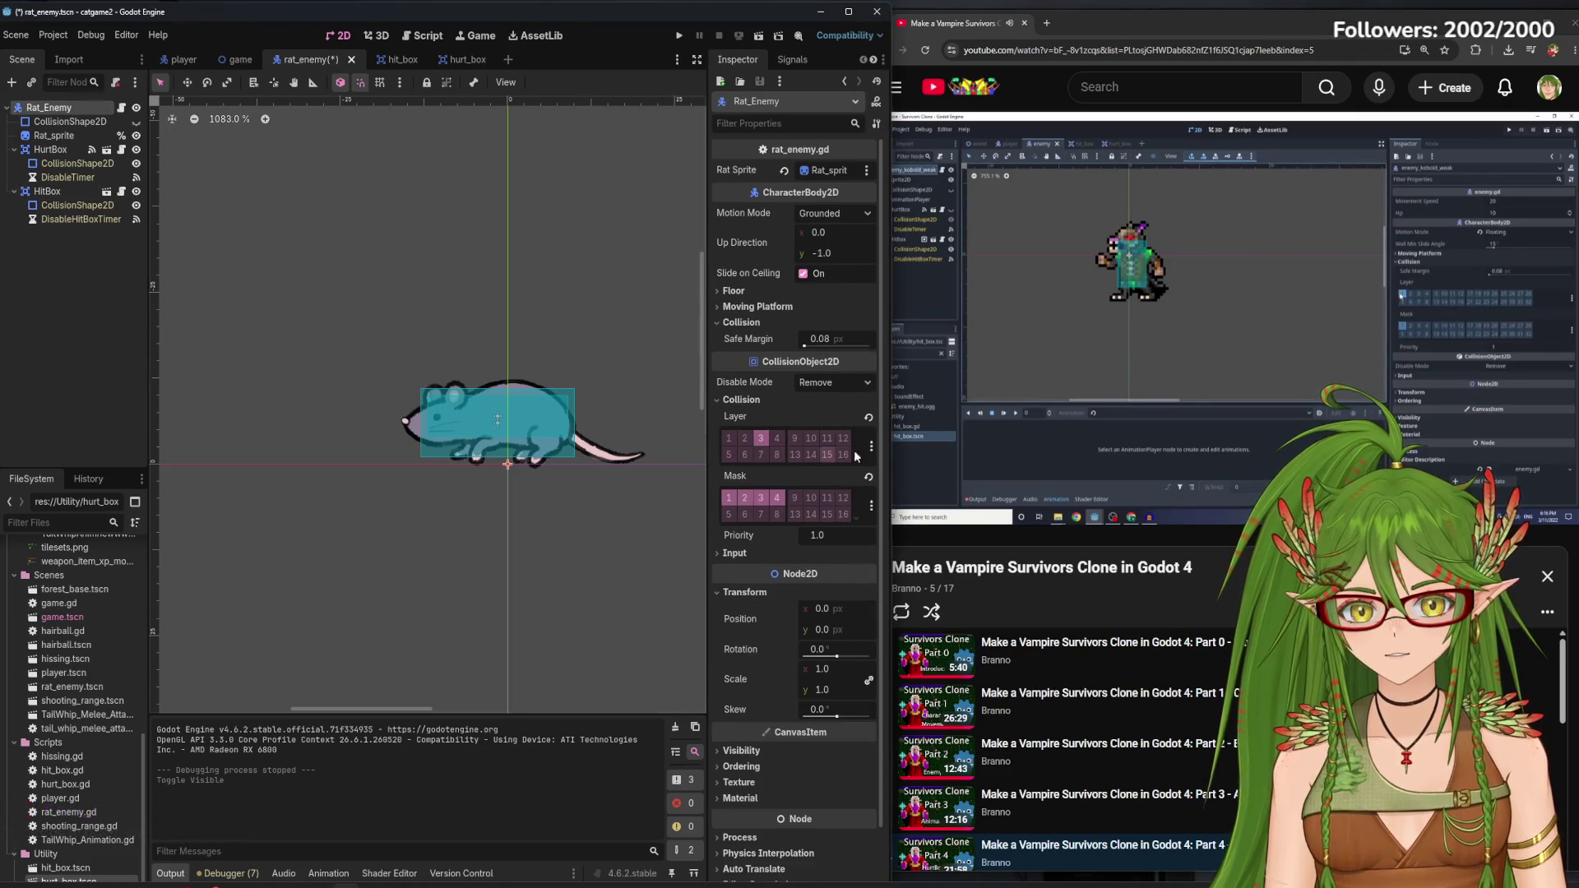
click(1089, 360)
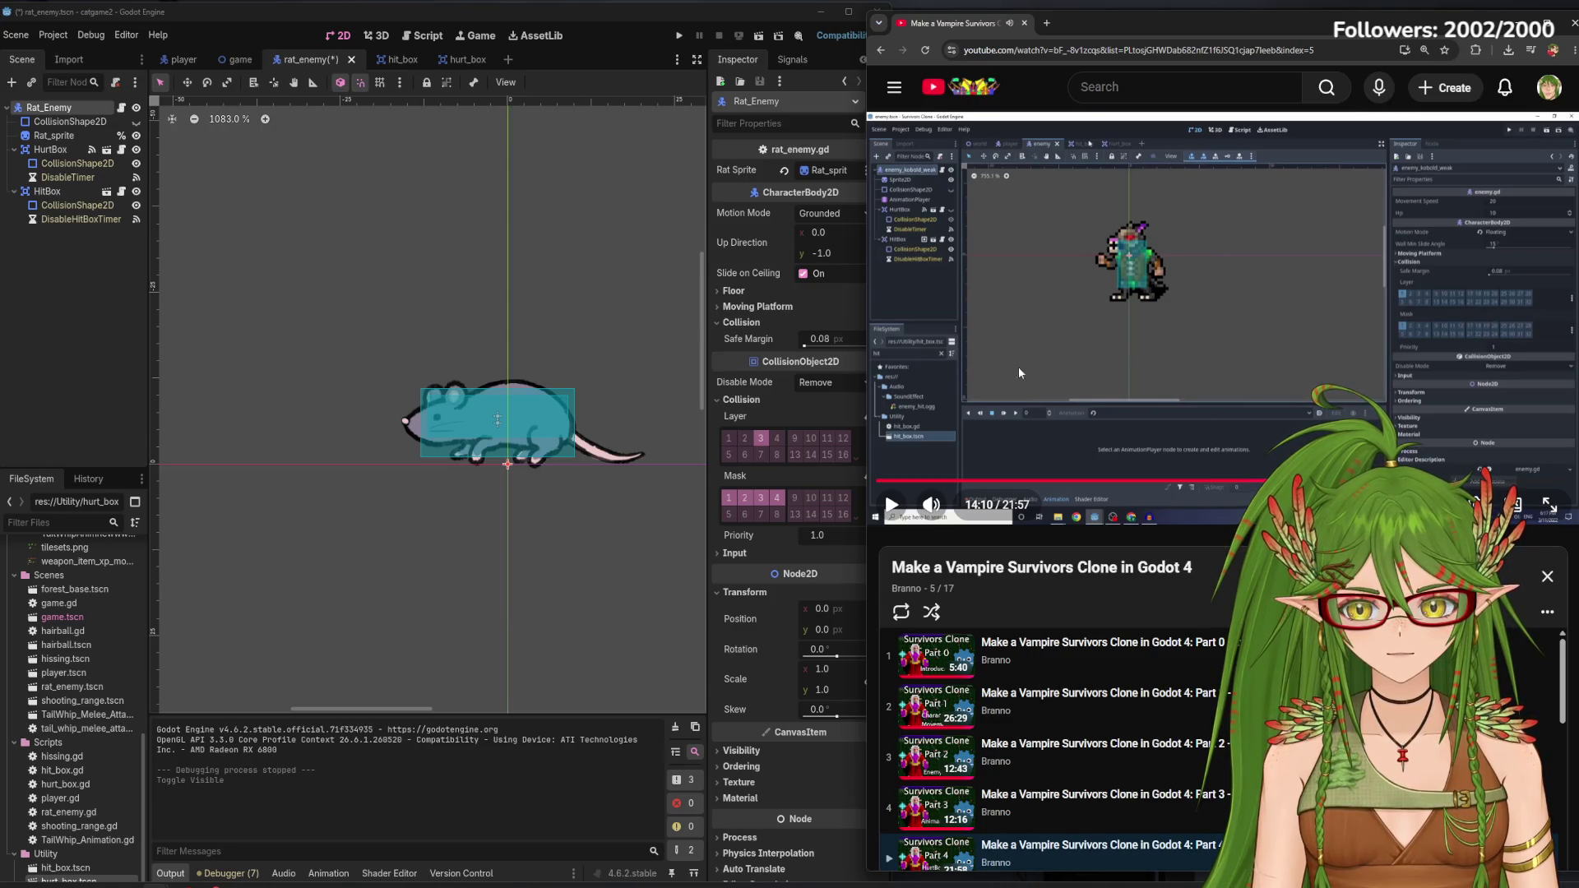
click(728, 442)
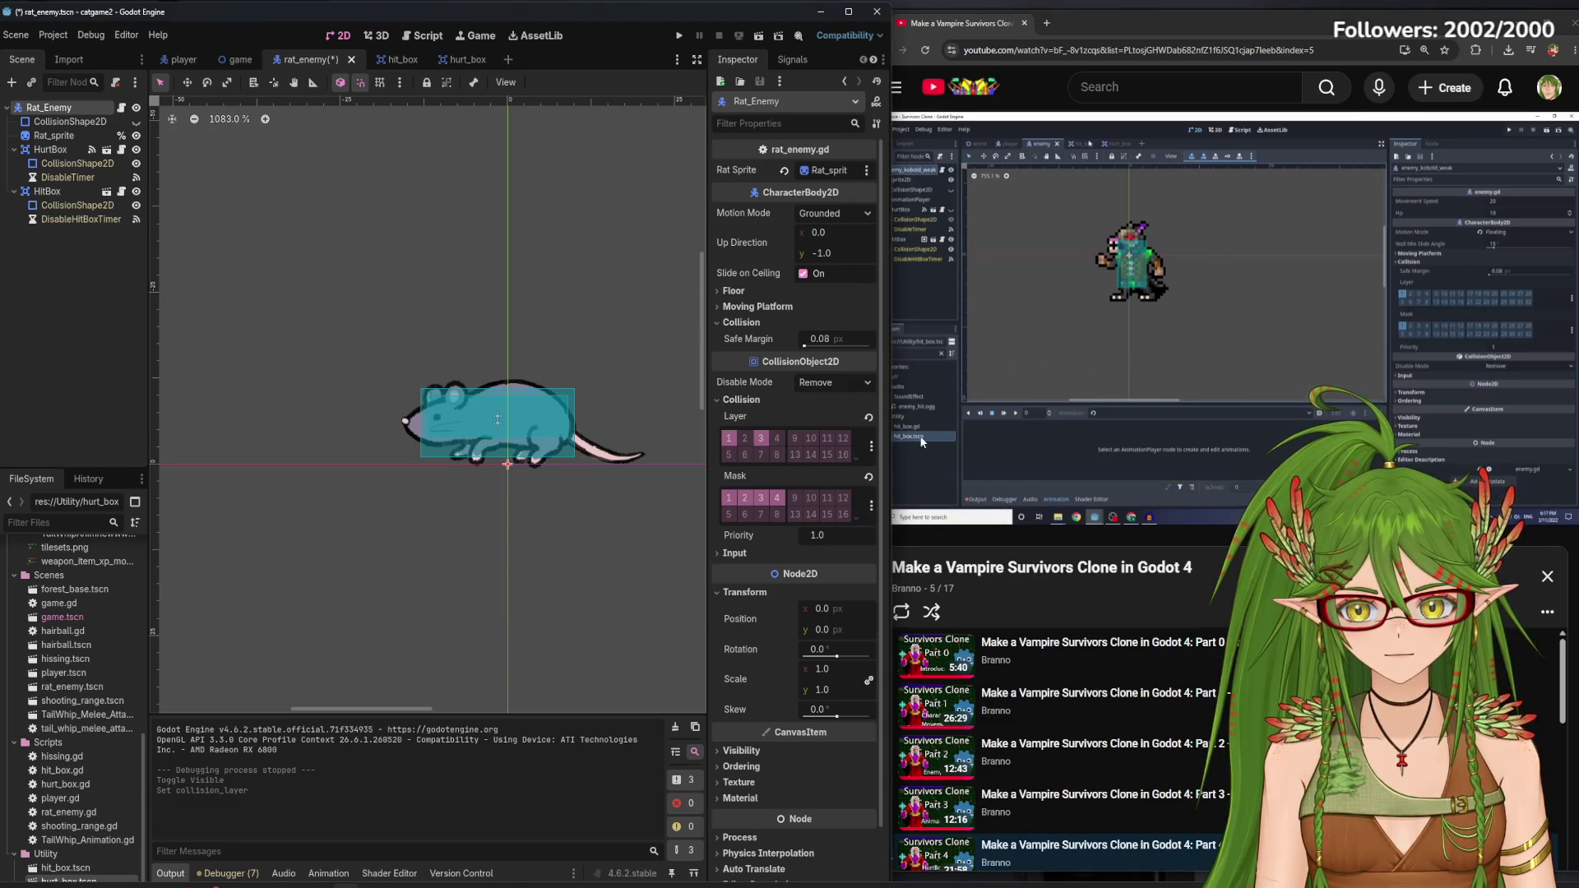
click(1035, 358)
click(1035, 358)
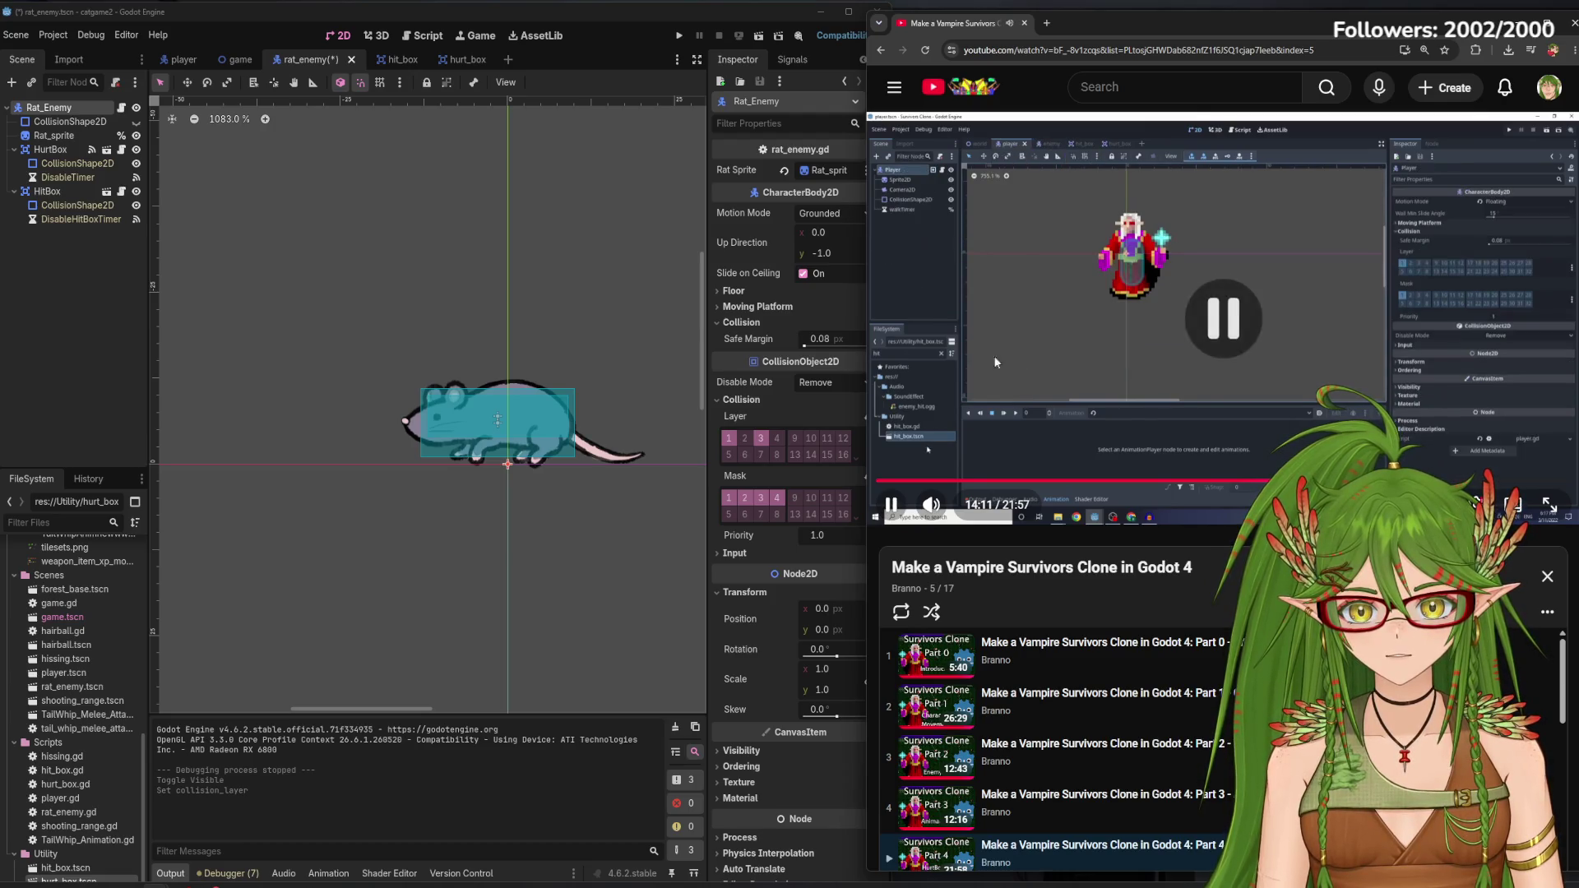
click(90, 332)
Save and run the game, moving the cat left before closing it
click(678, 35)
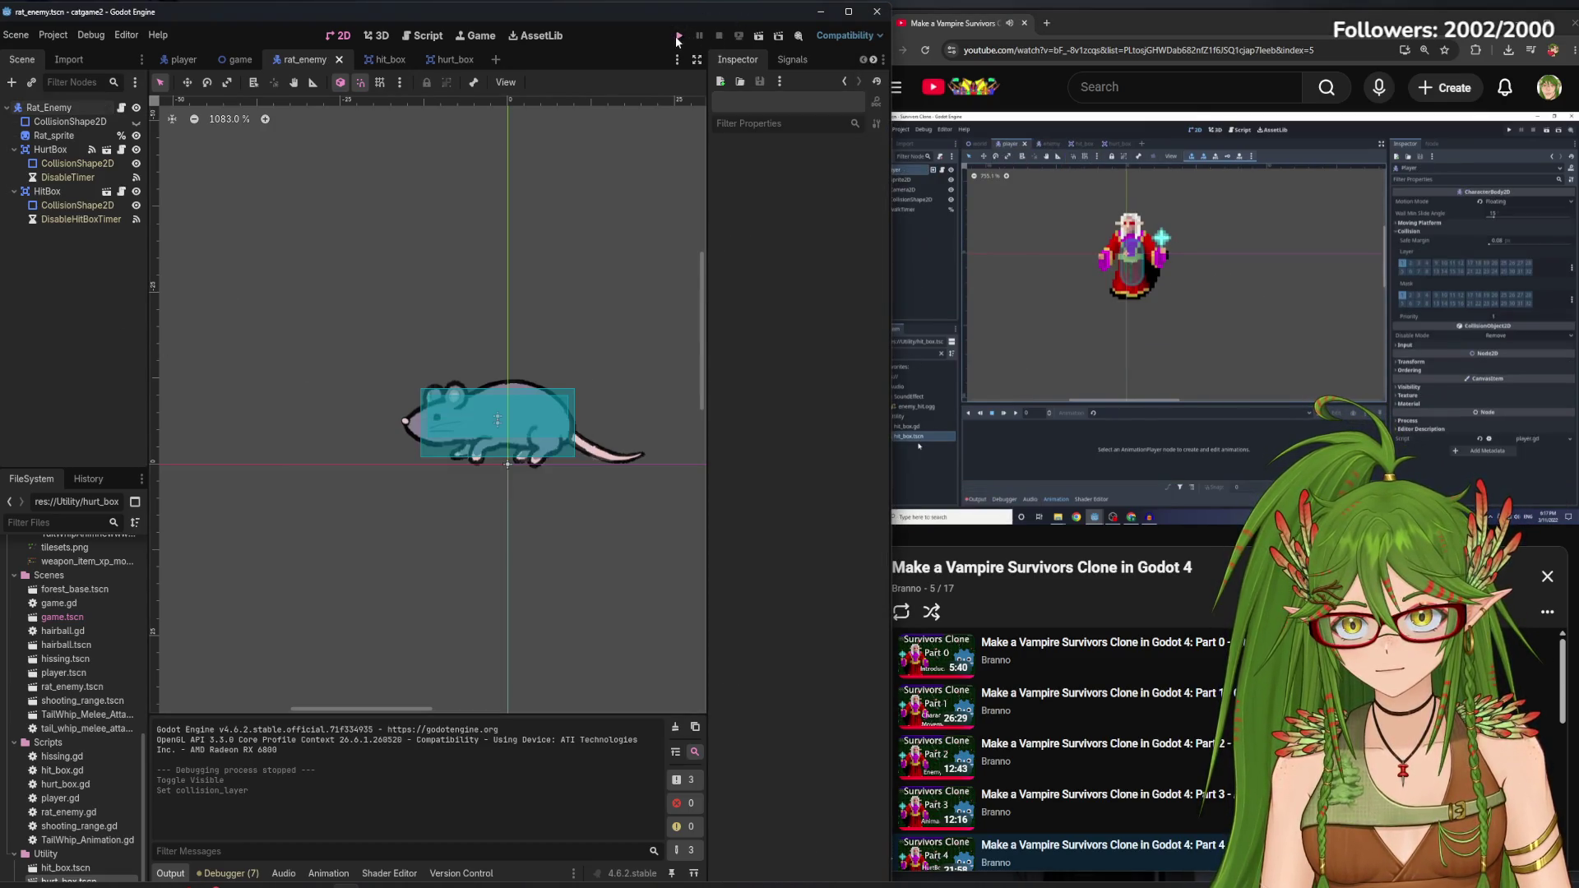
key(Left)
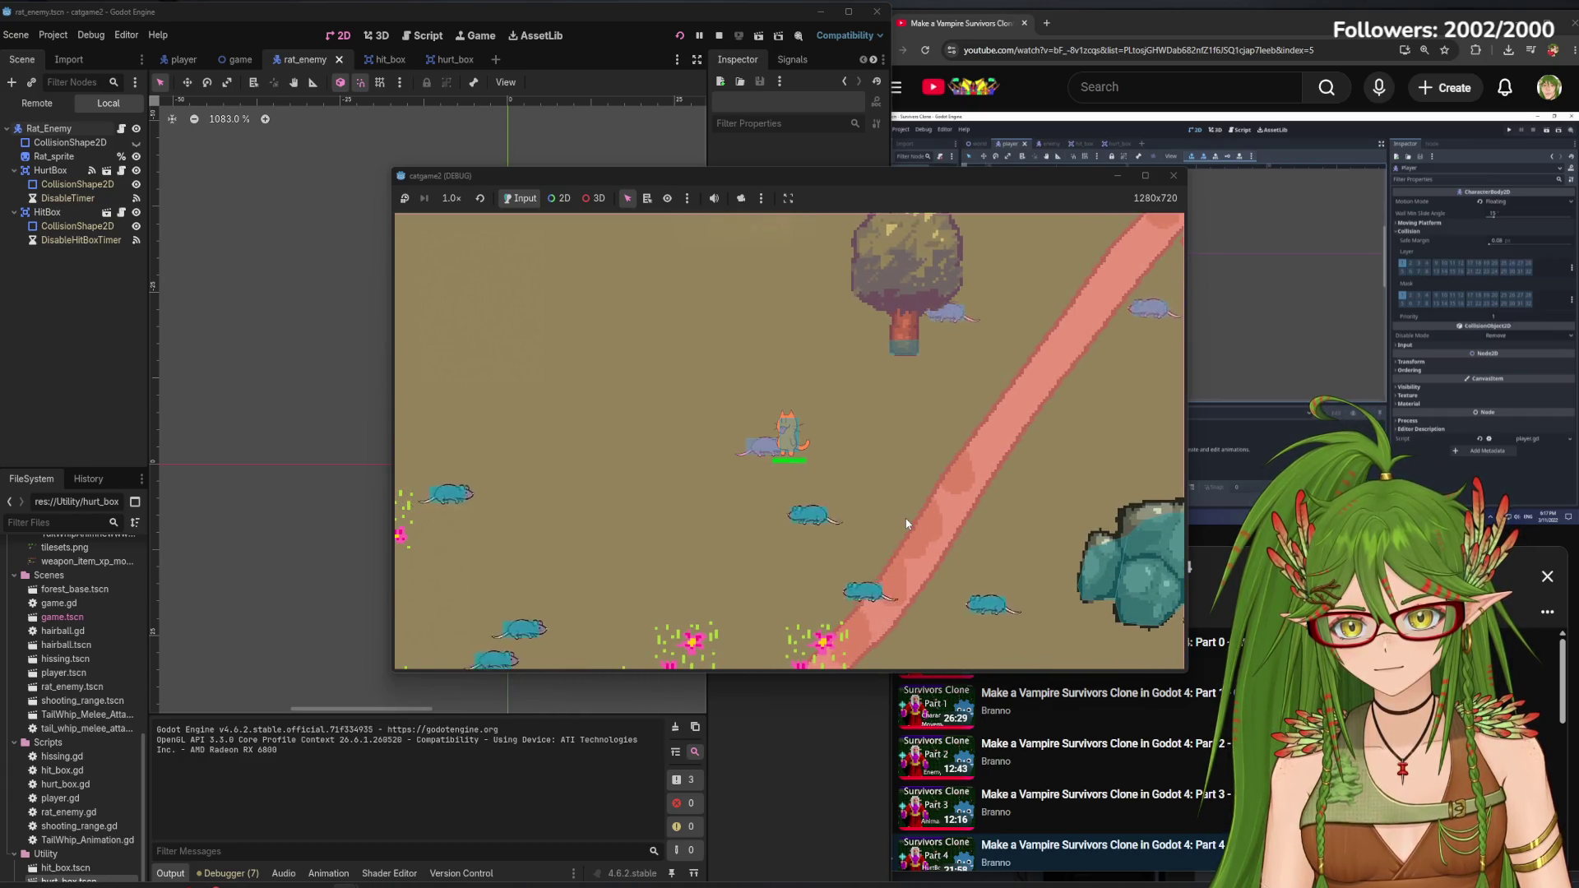
click(1173, 177)
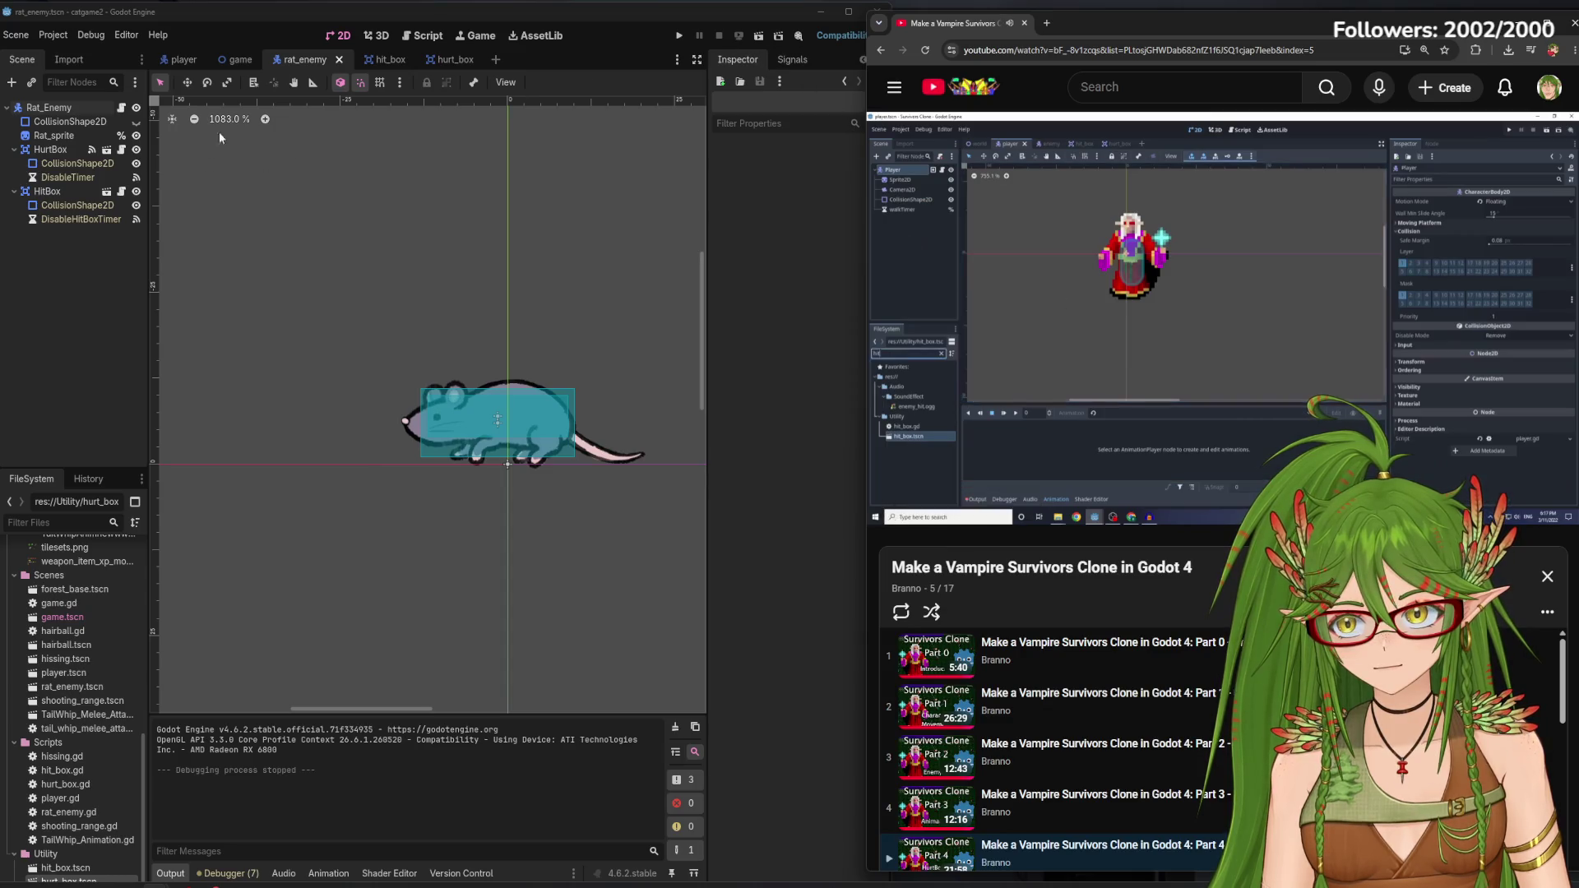
Turn collision layer 1 back off on the Rat_Enemy body
click(60, 108)
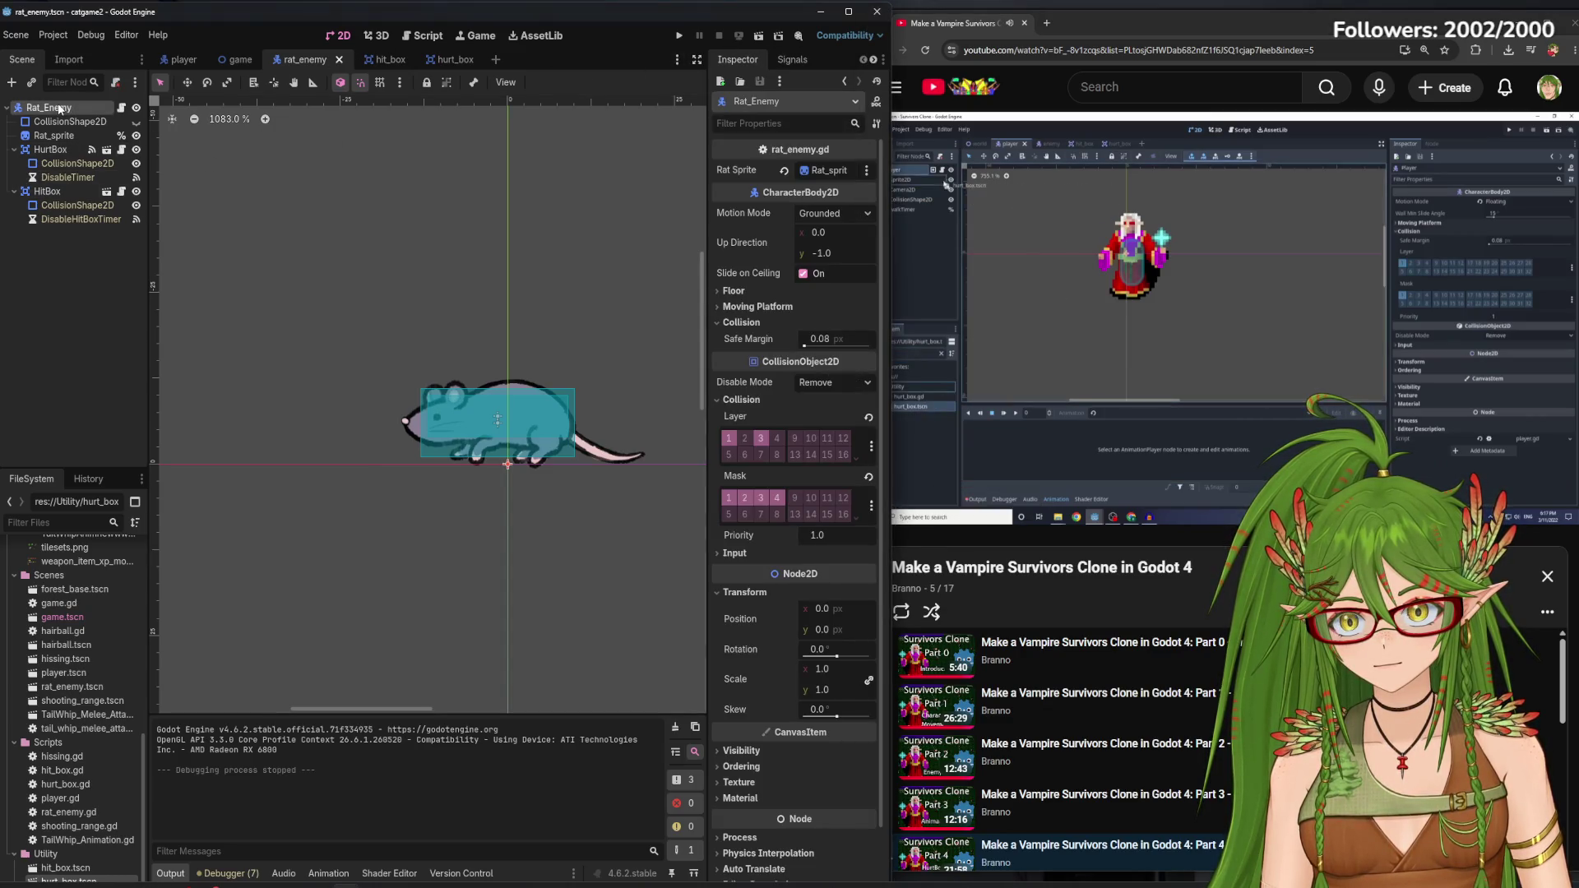
click(729, 439)
click(200, 330)
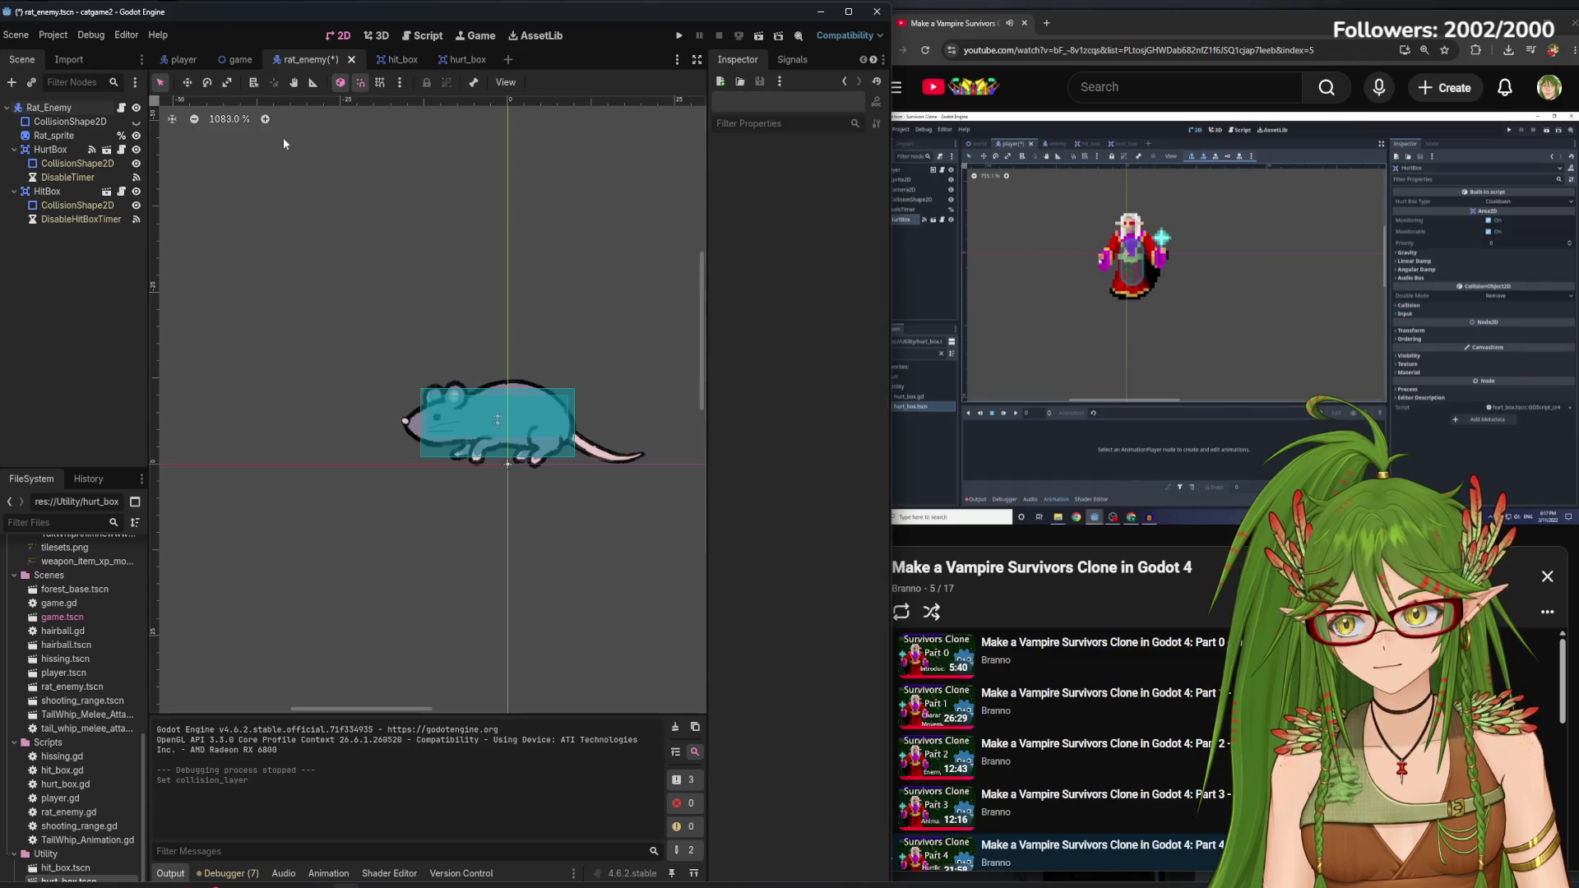
In the player scene, restore a node's visibility, select CAT_COLLISION, and save
click(162, 64)
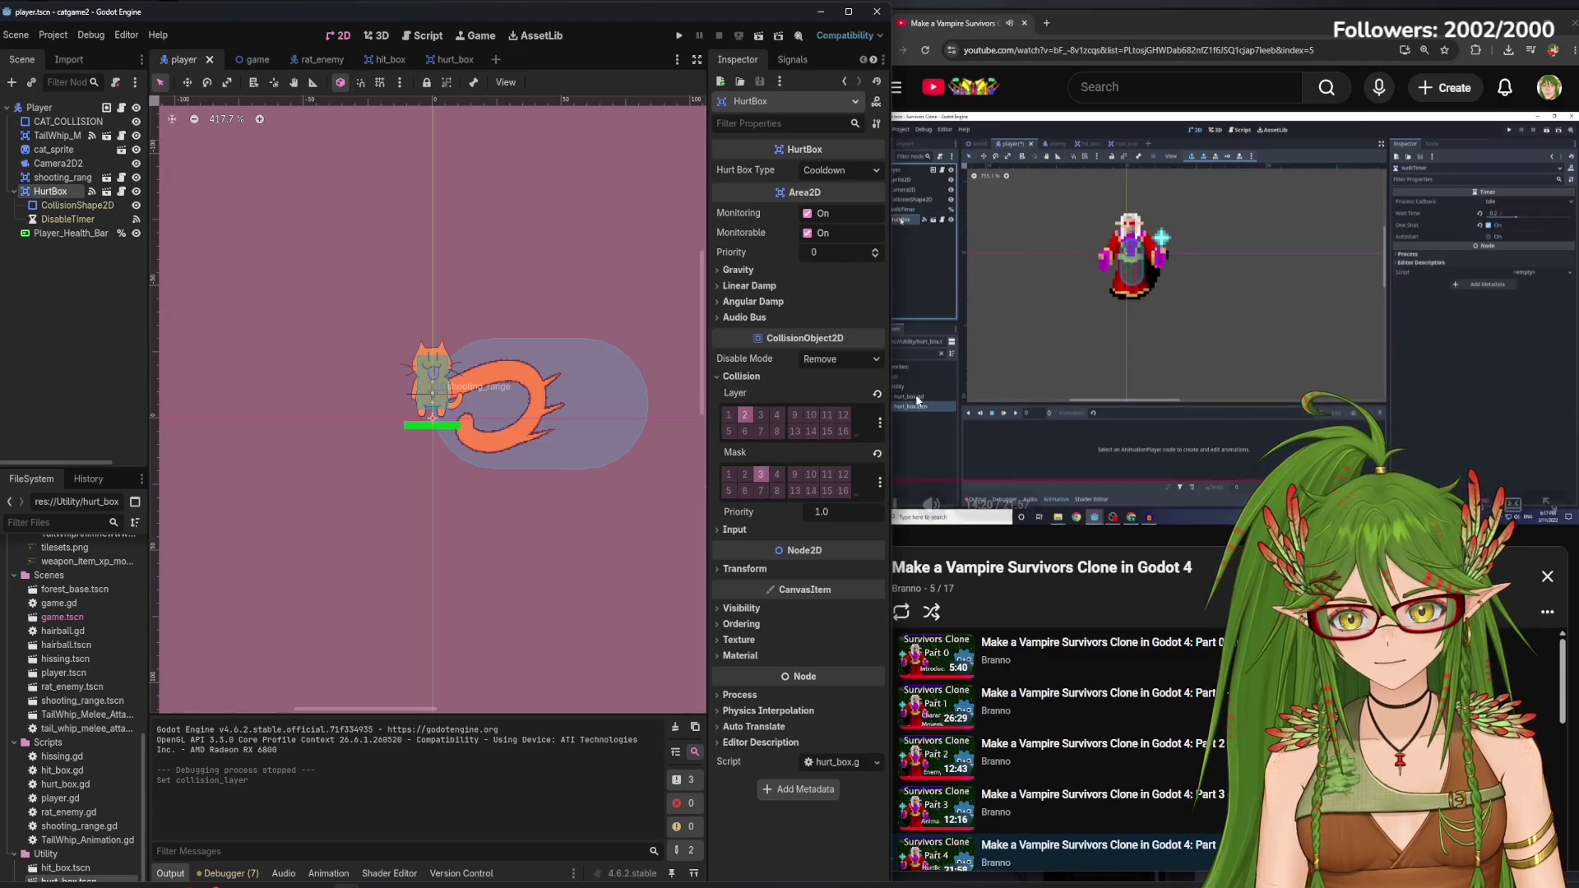
click(1080, 21)
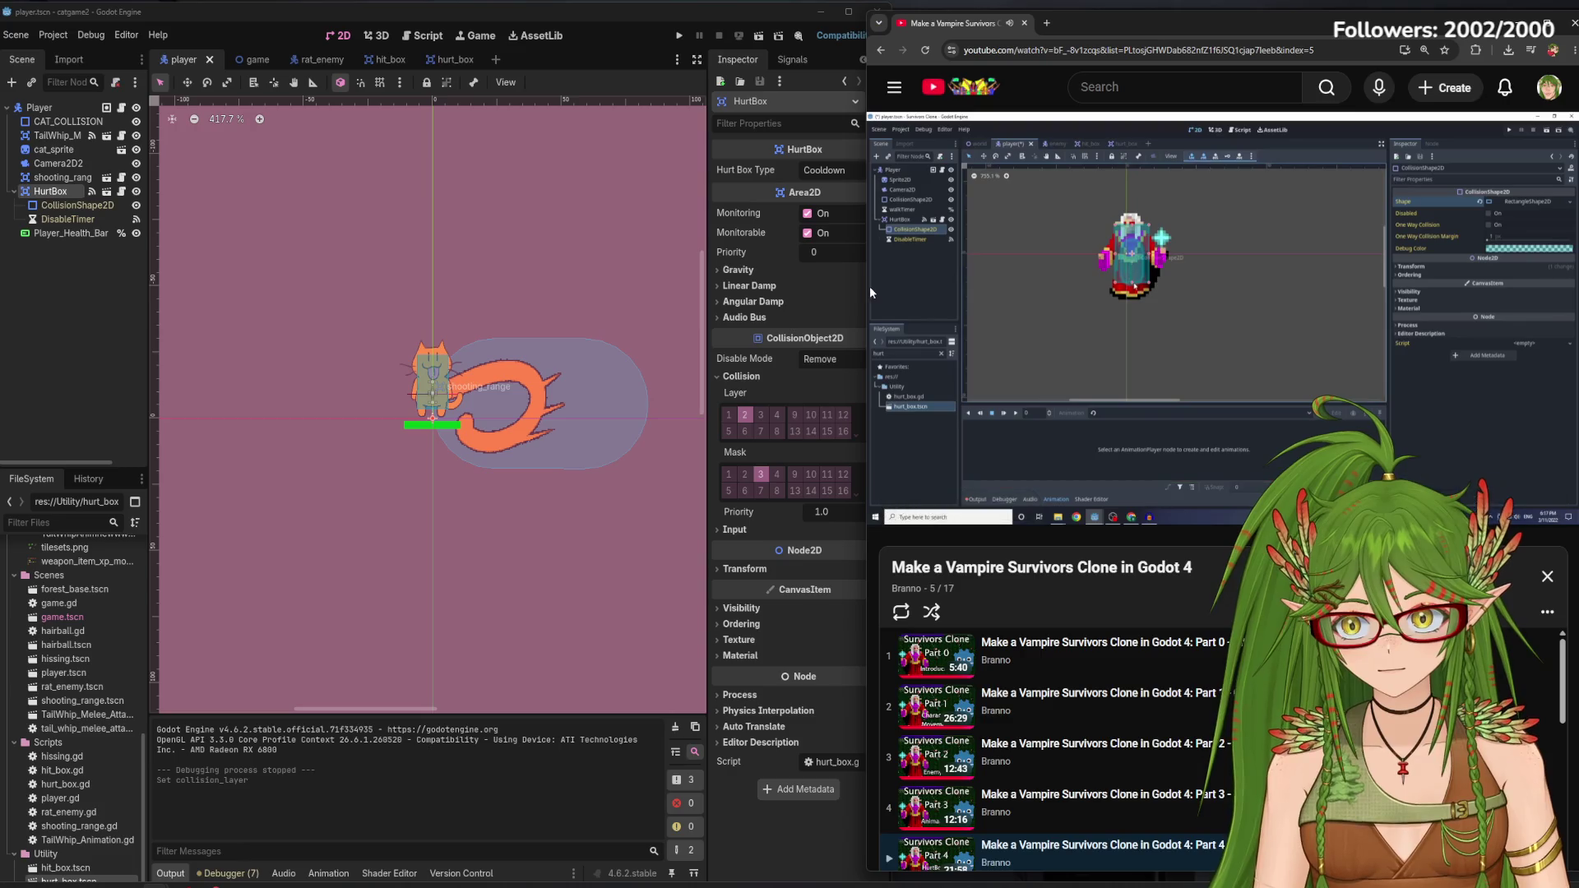
scroll(437, 392, up, 5)
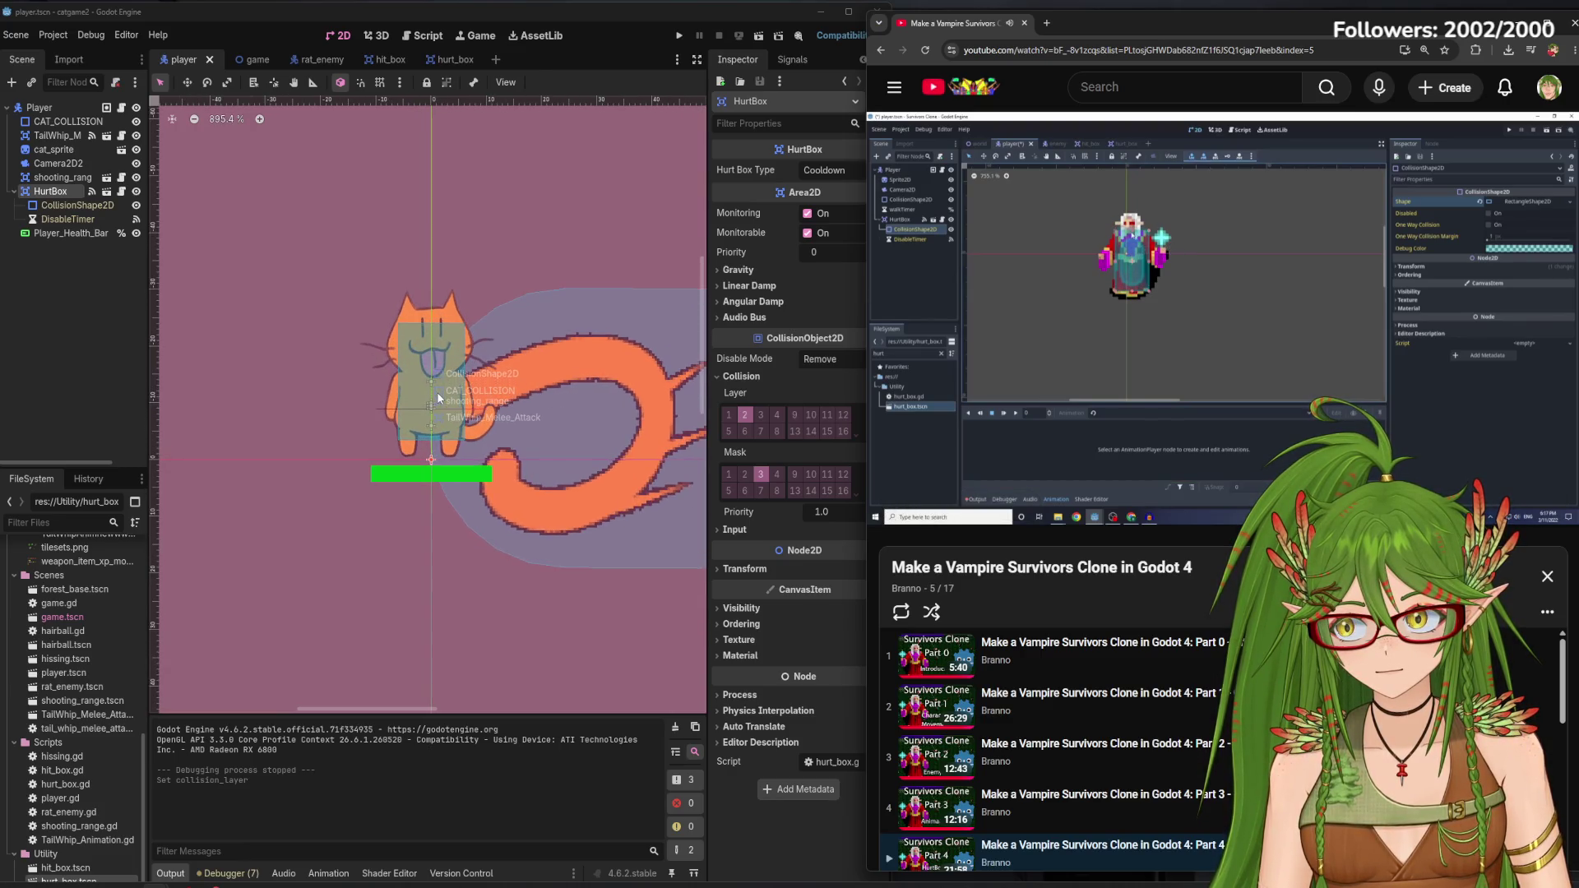
scroll(437, 398, up, 5)
click(68, 121)
click(137, 129)
click(137, 129)
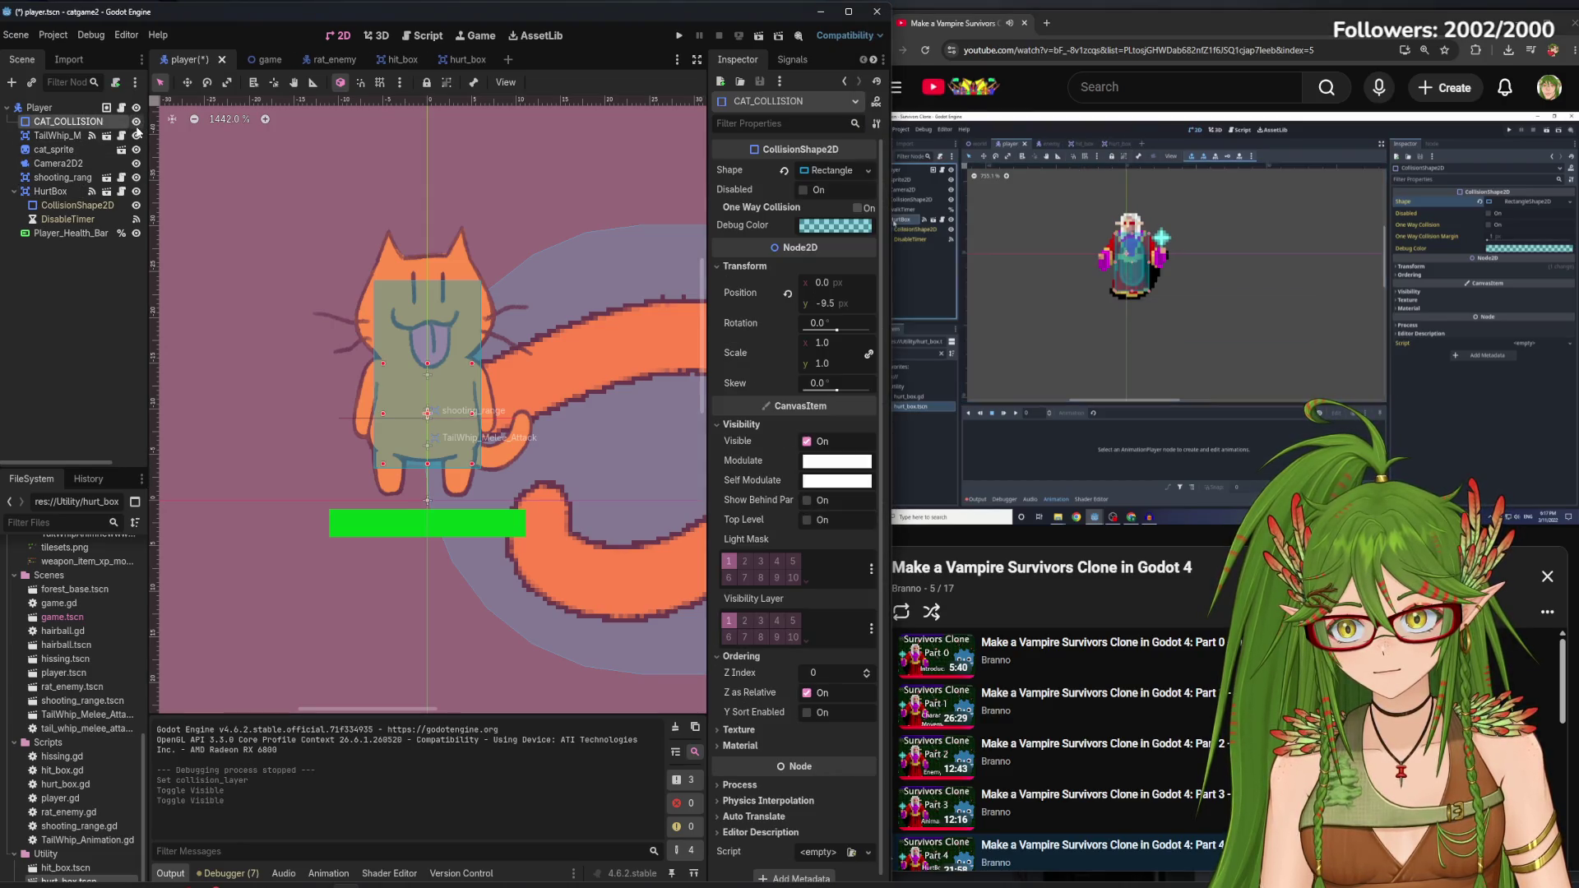
click(84, 310)
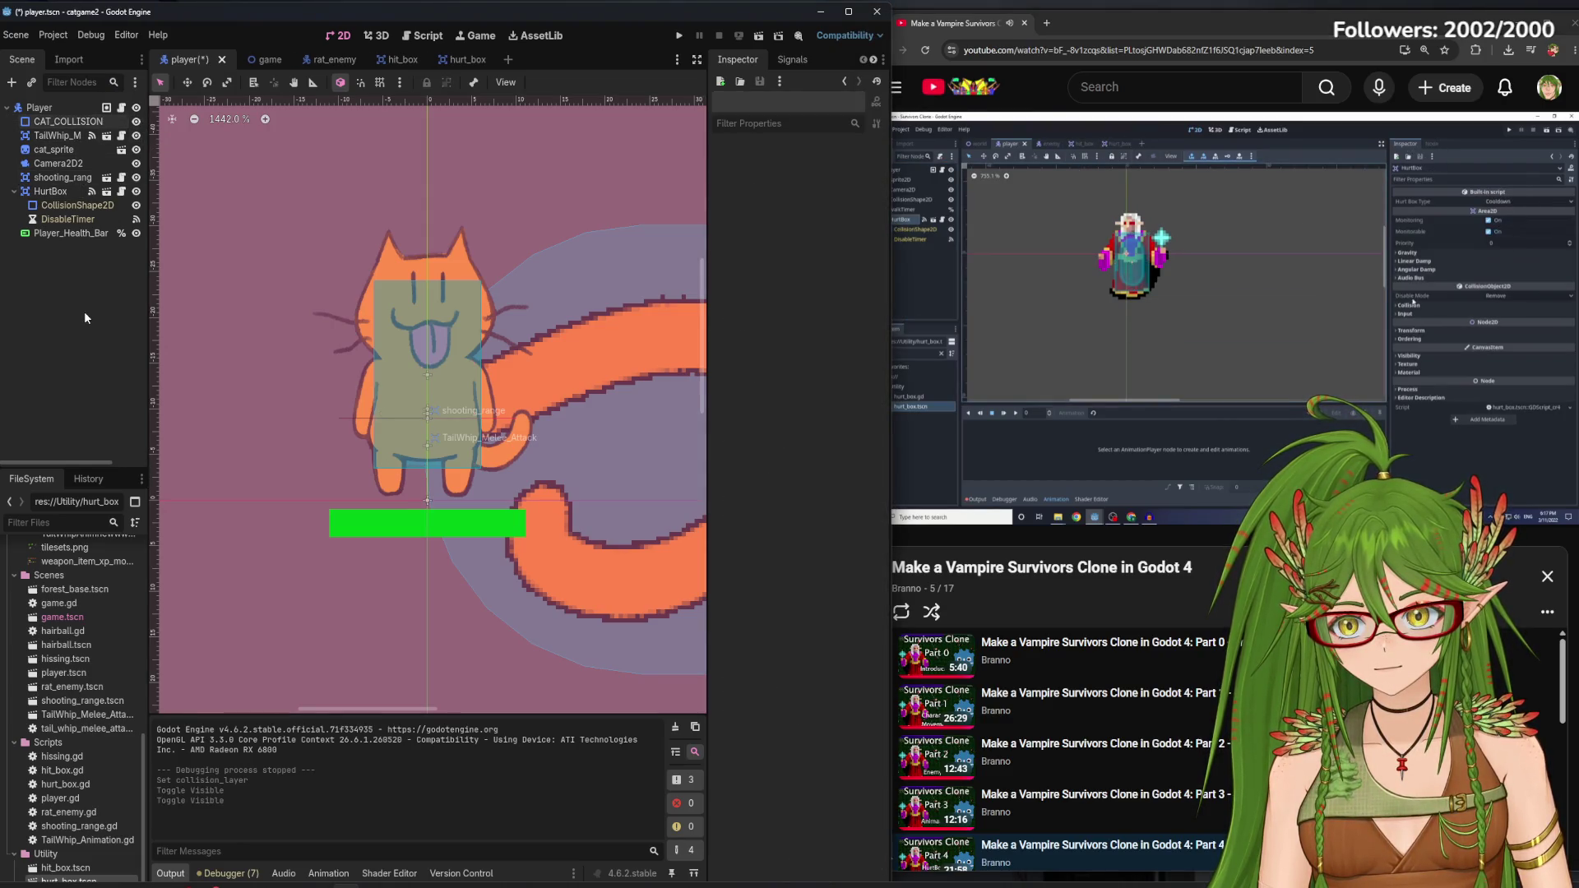
key(ctrl+s)
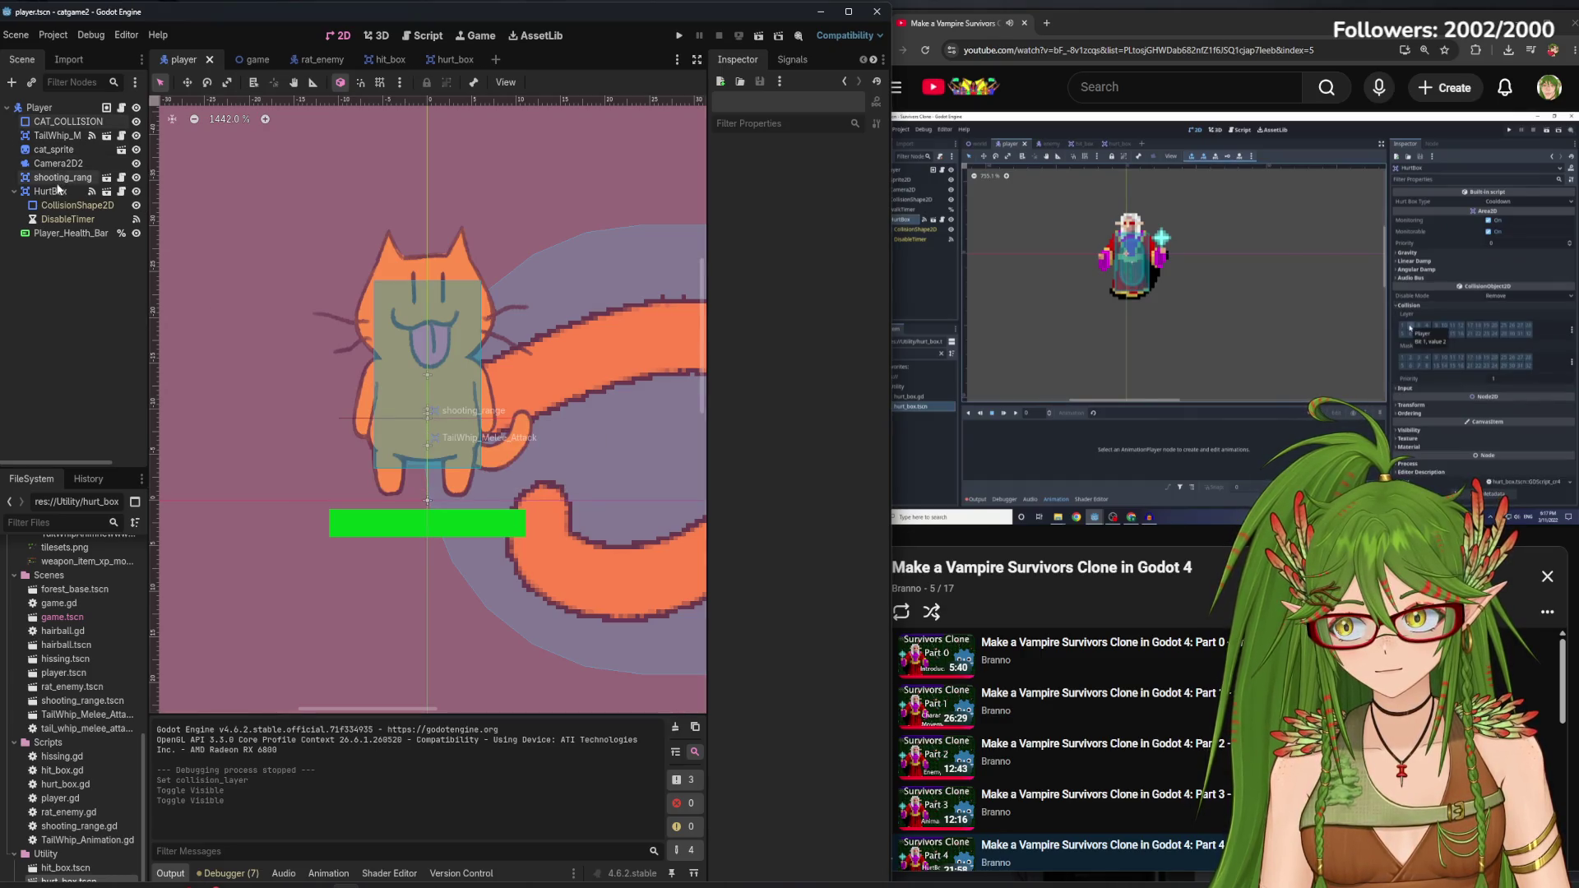
Set the player's HurtBox collision layer and mask to 2 and save
click(60, 188)
mouse_move(1390, 356)
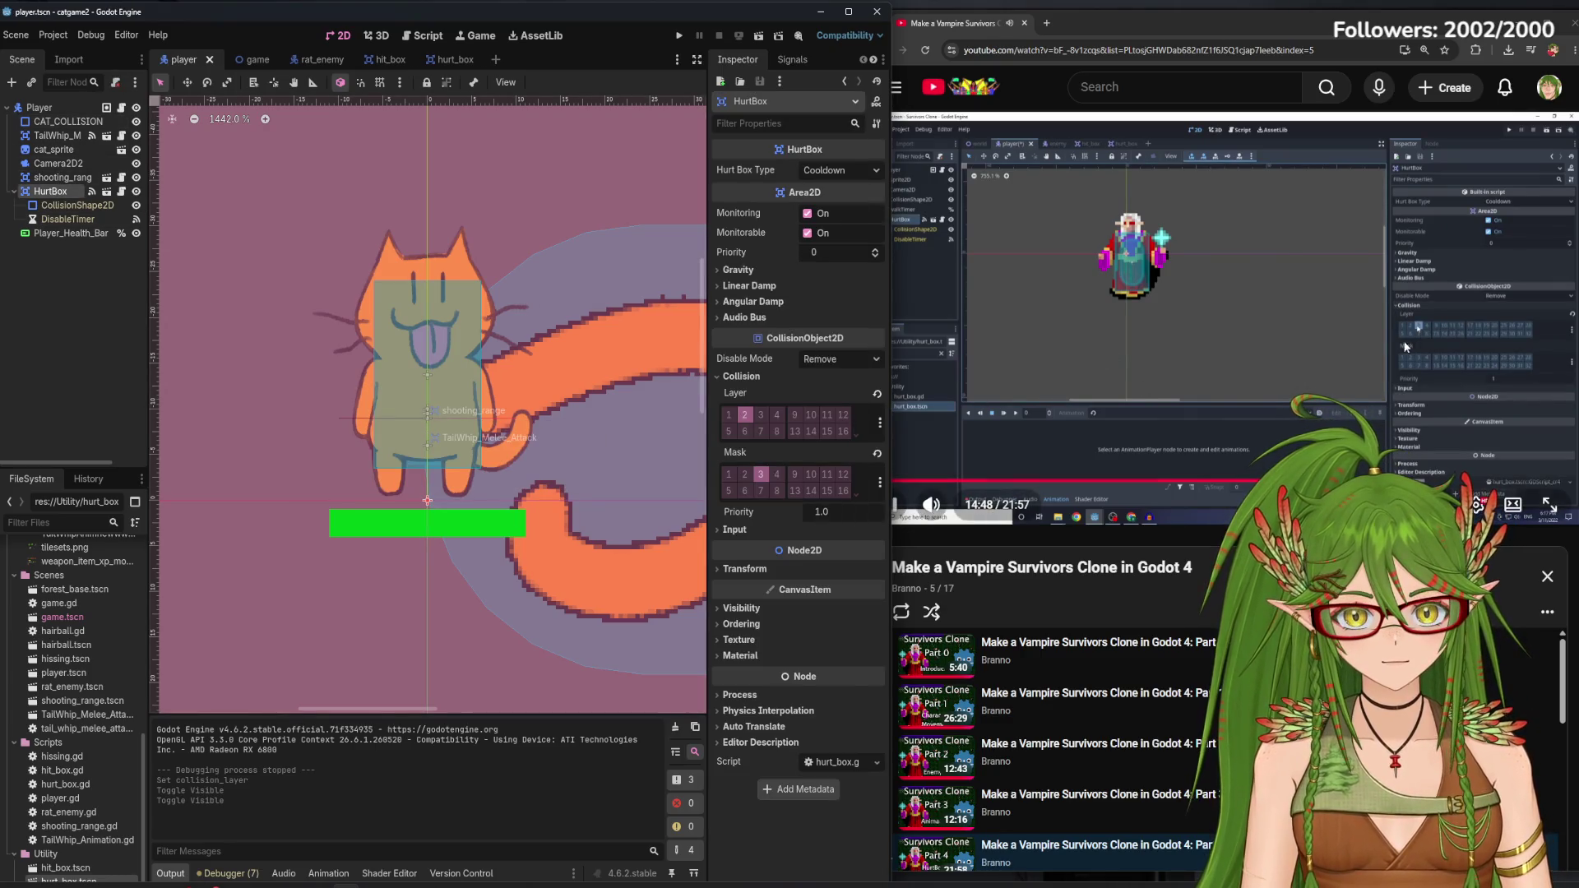
click(757, 418)
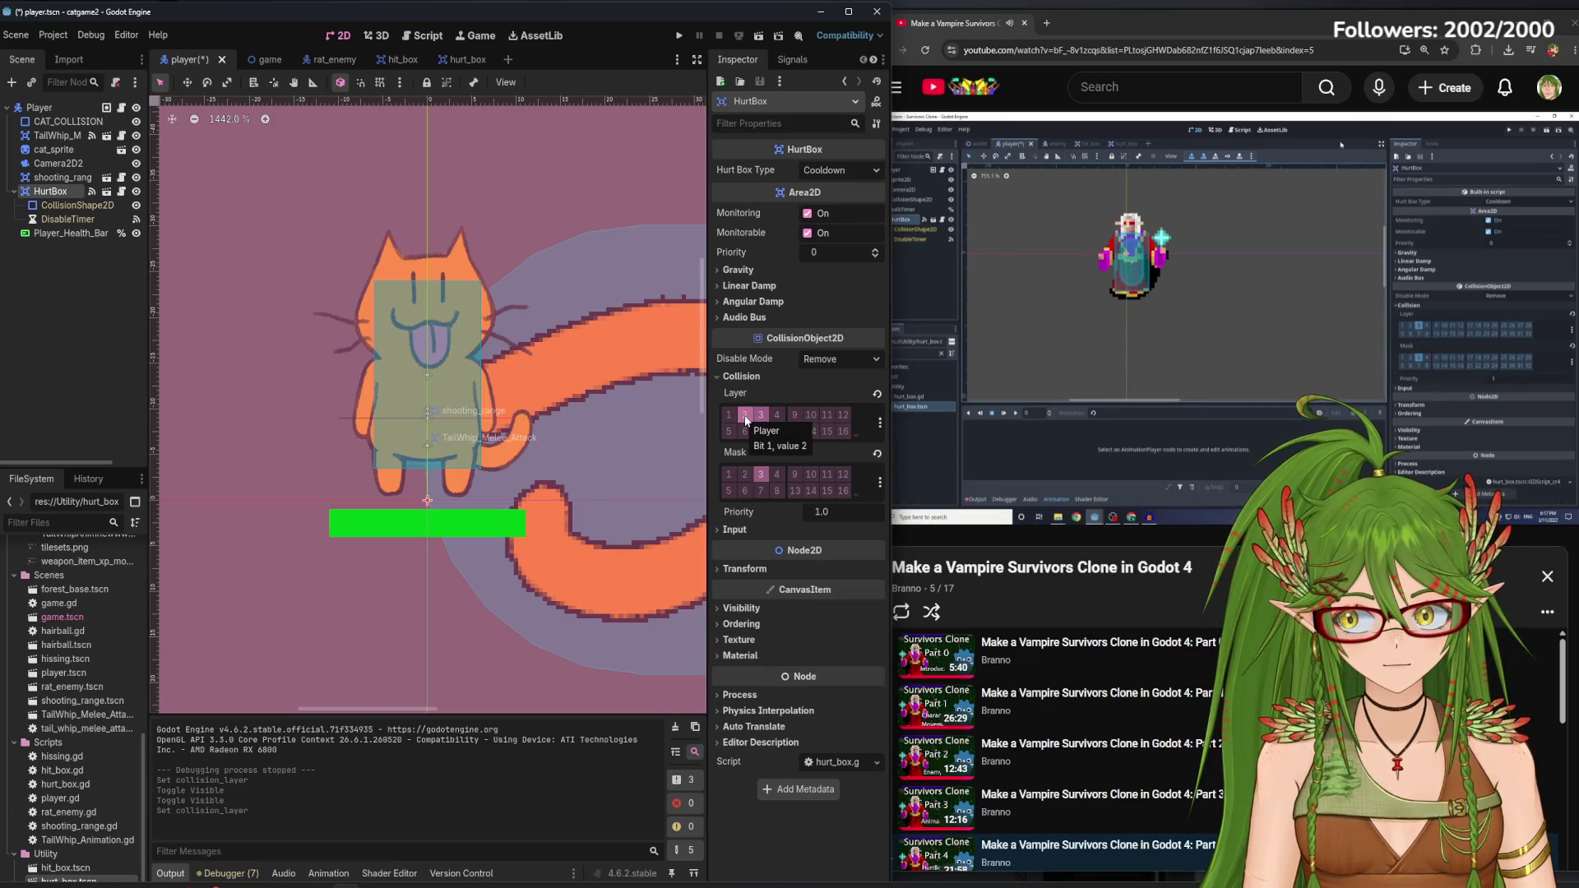
click(744, 474)
click(744, 414)
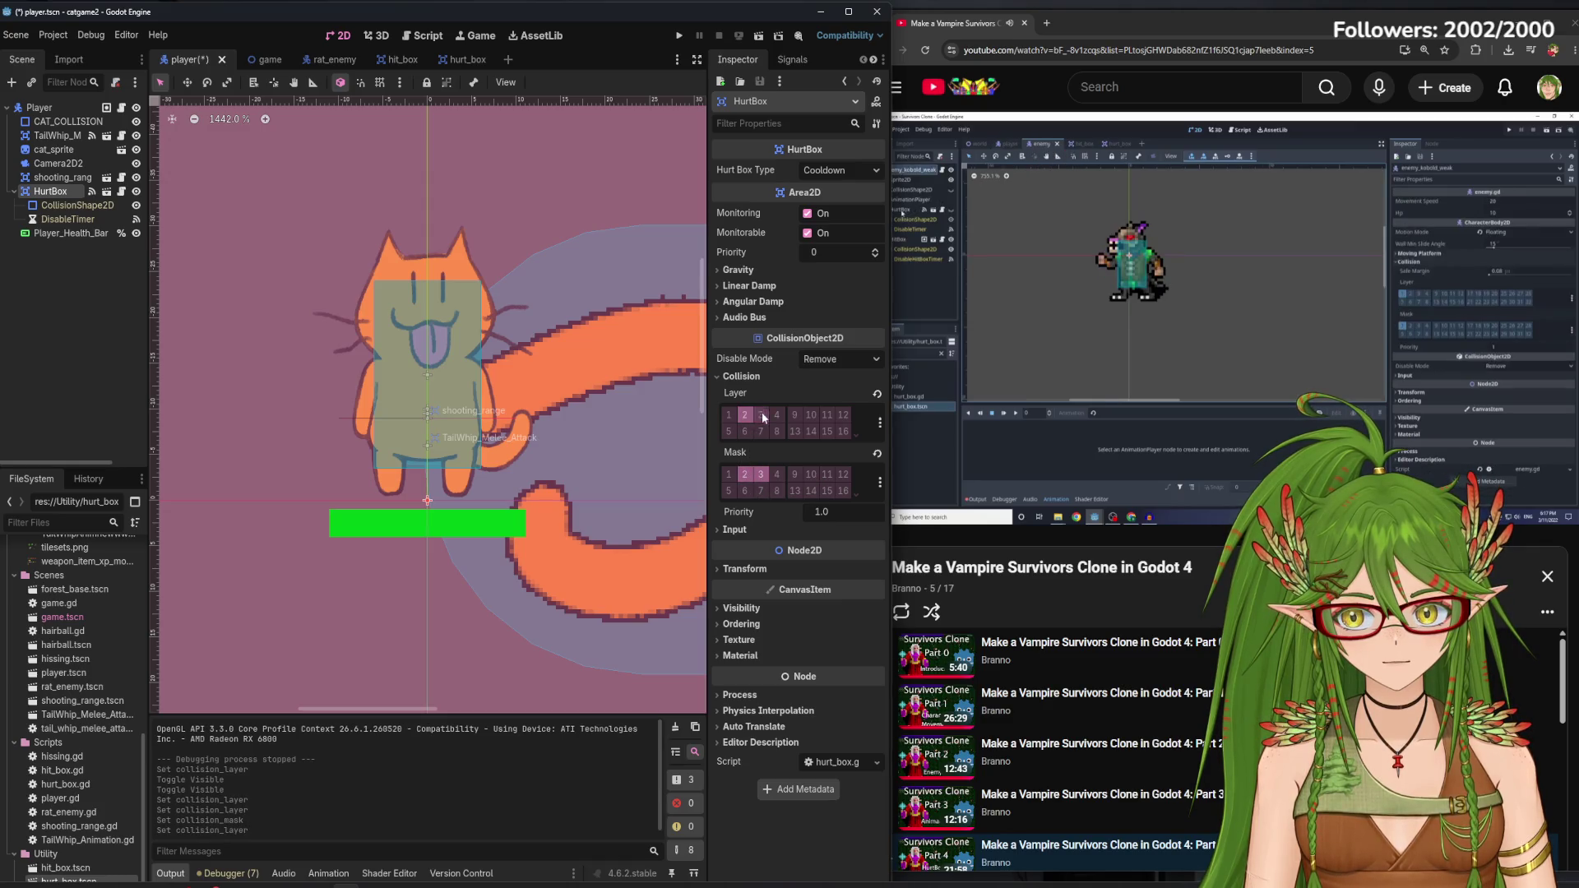
click(760, 414)
click(761, 474)
click(1091, 319)
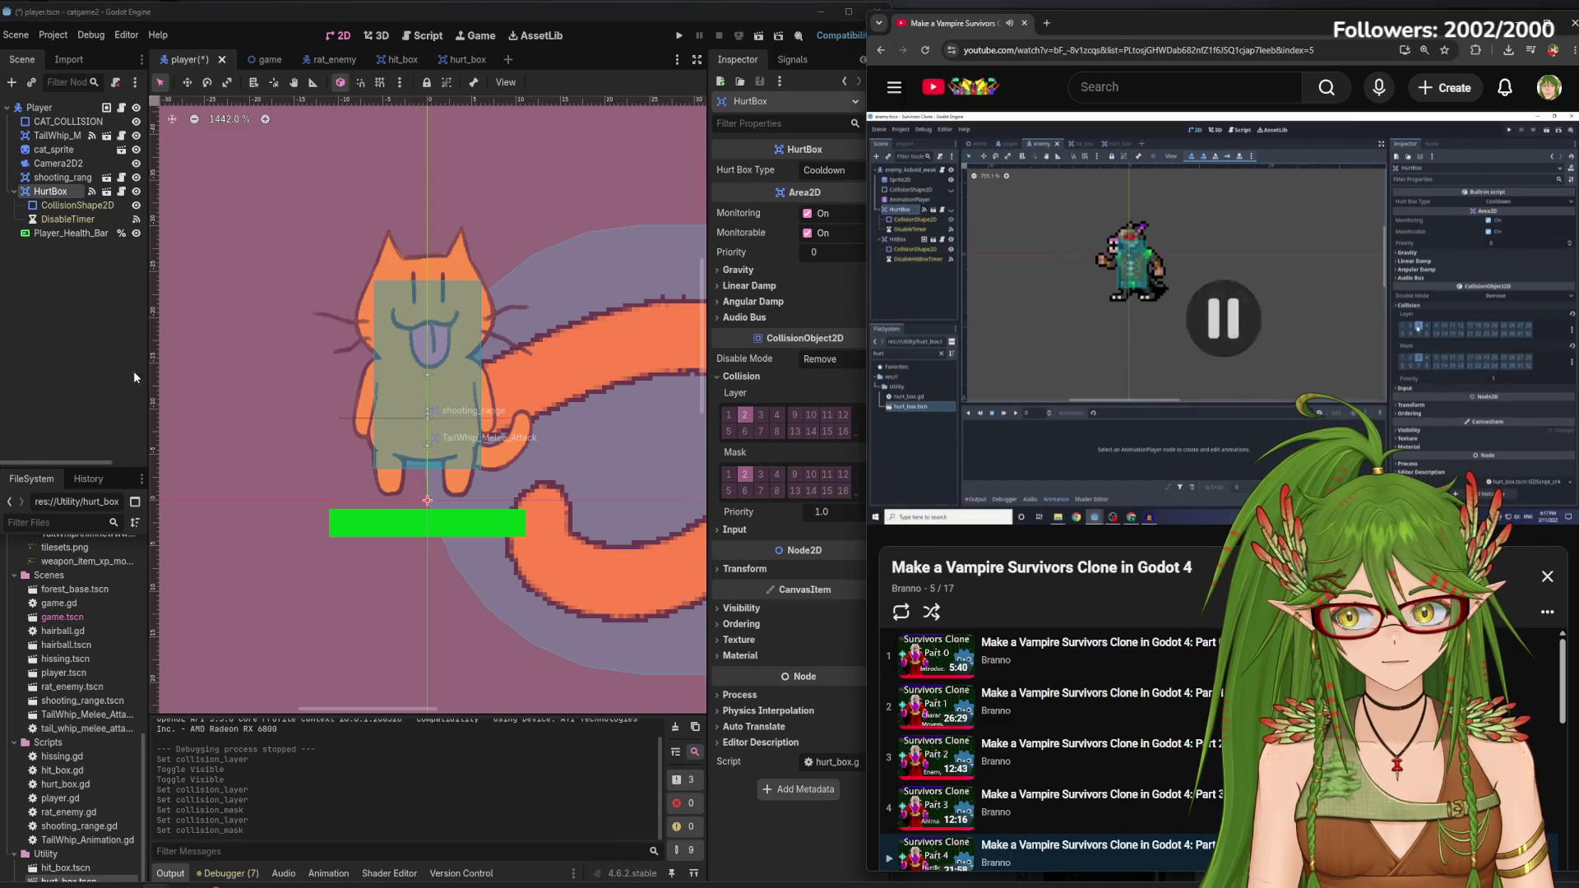
click(75, 359)
key(ctrl+s)
Compare with the rat_enemy scene, then return to the player scene
click(311, 59)
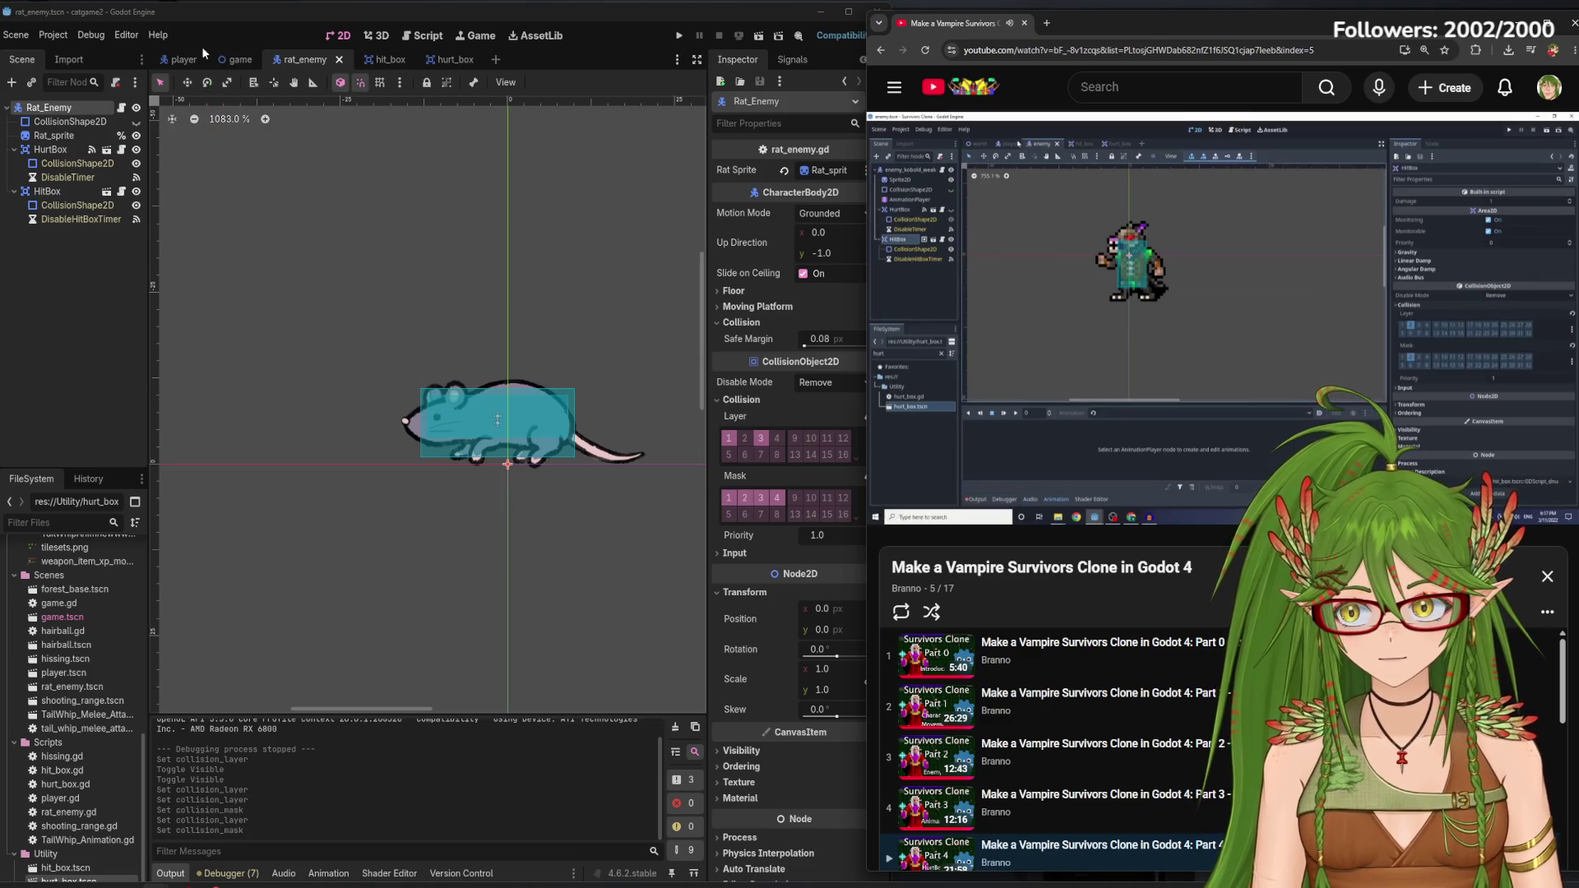
click(176, 60)
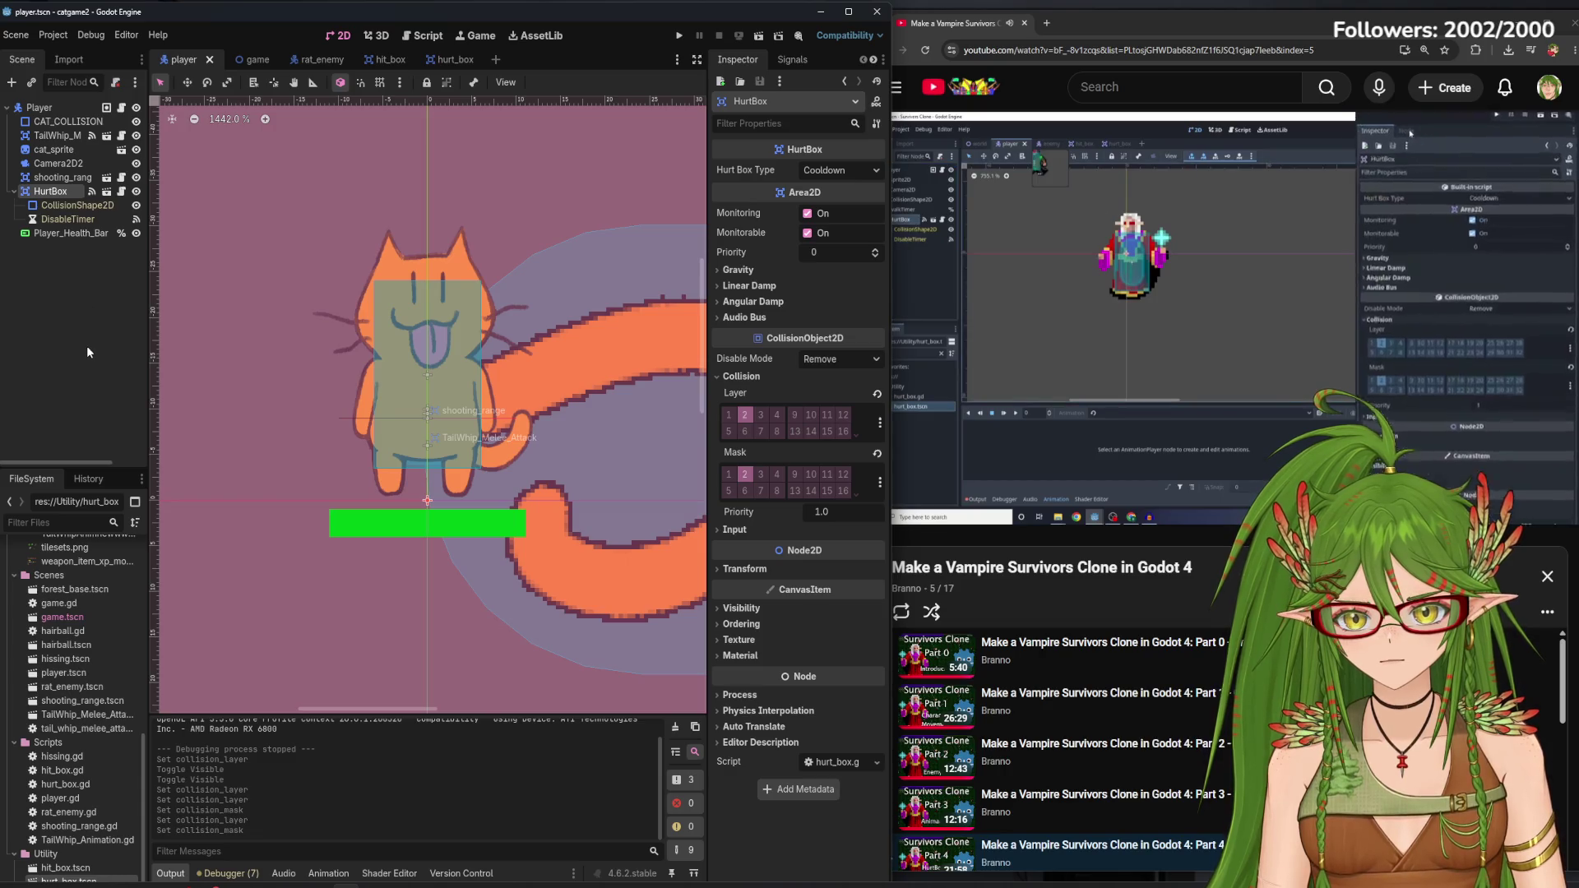
click(1096, 284)
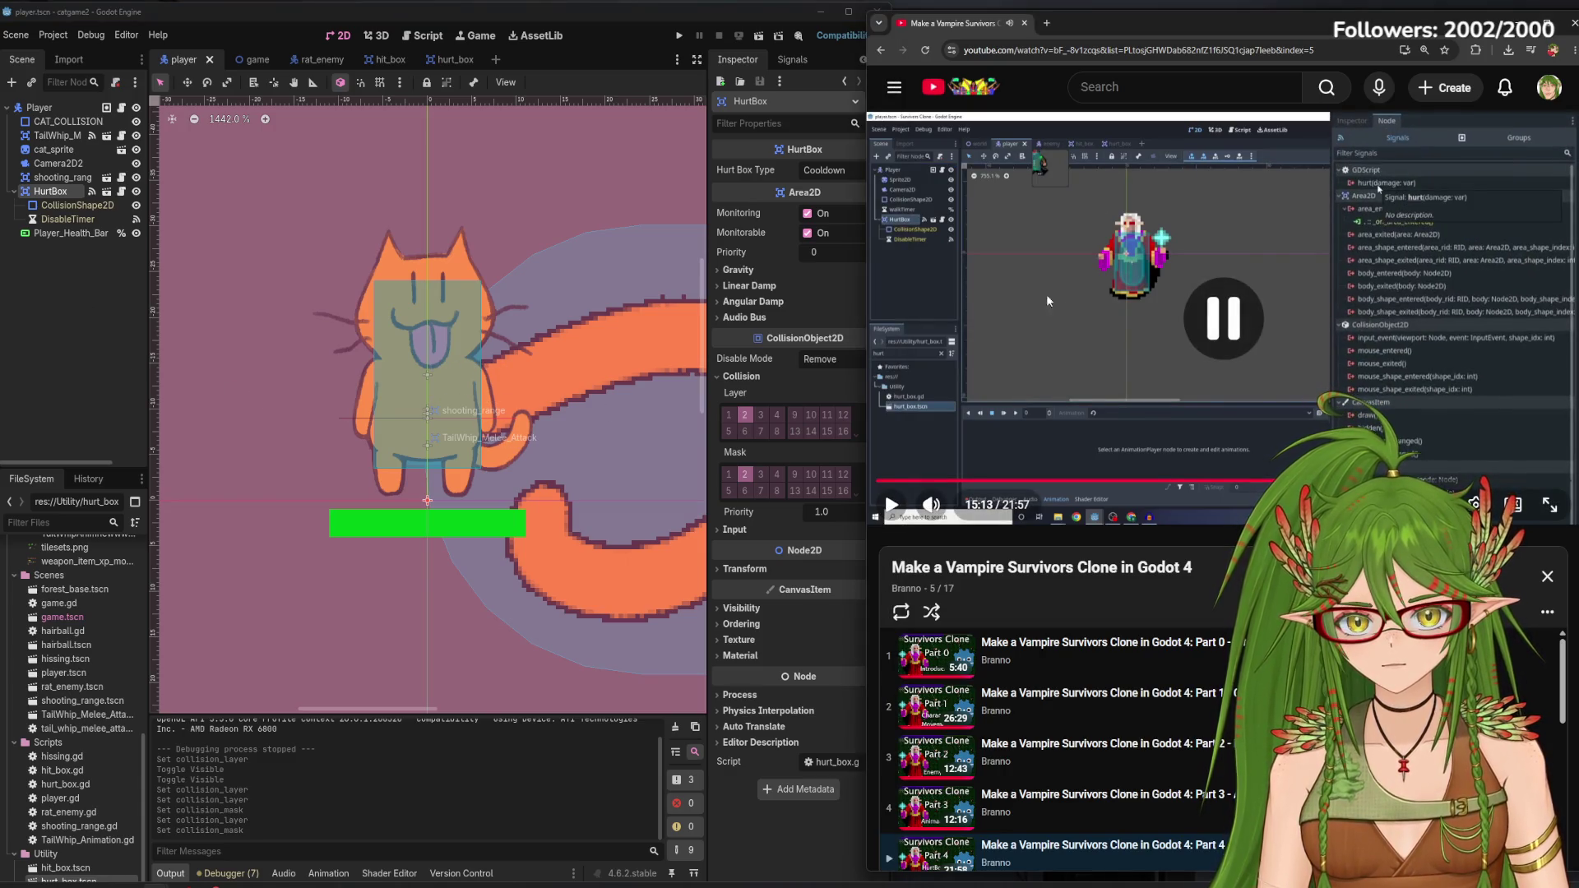
click(679, 37)
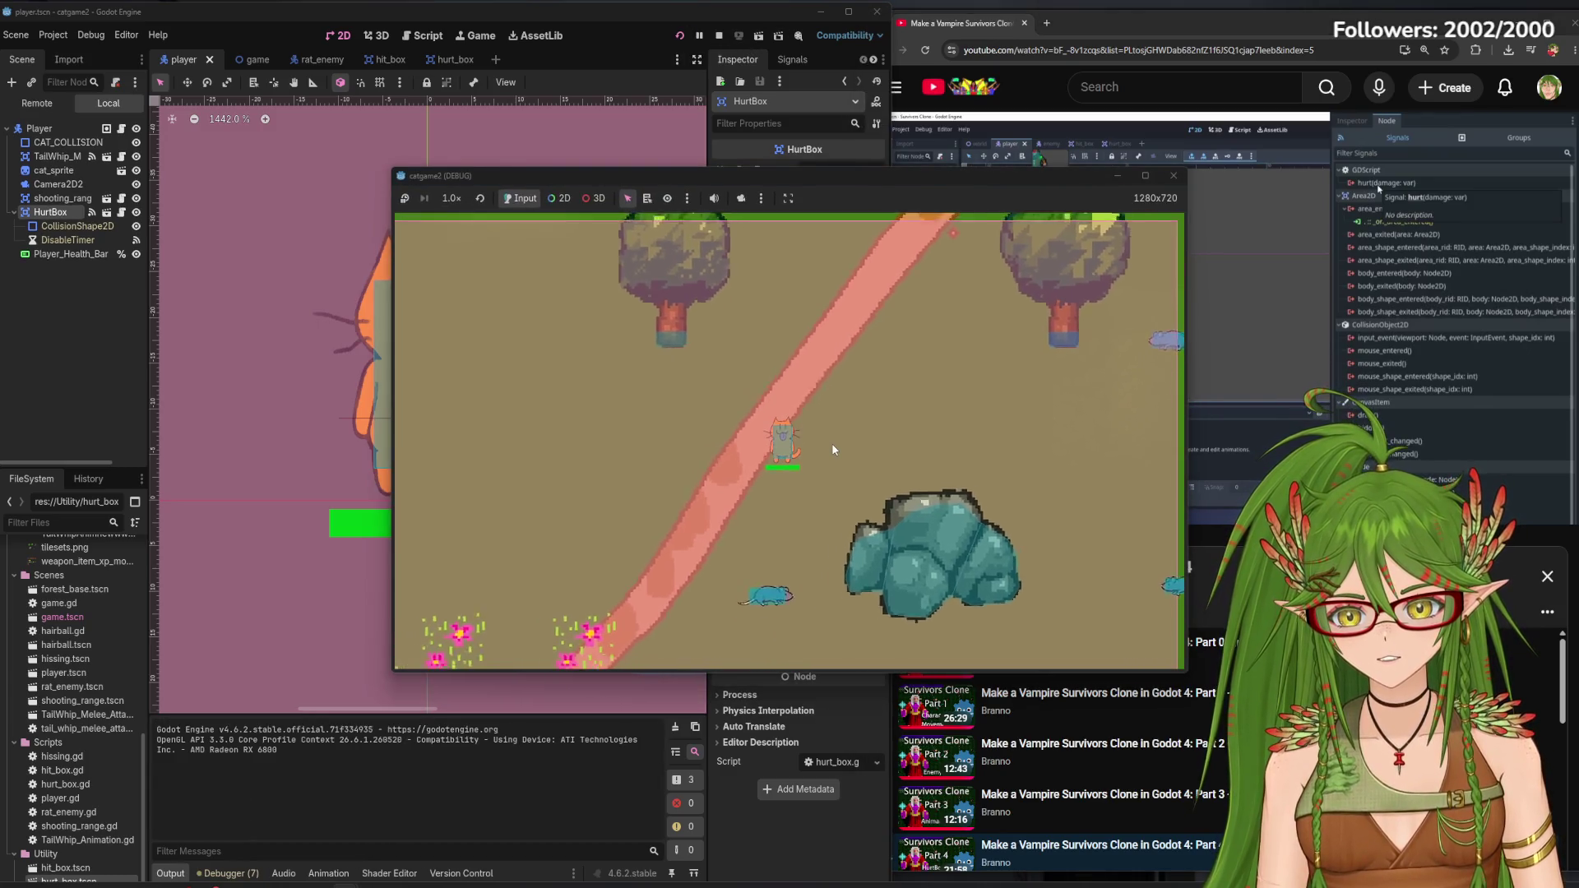
key(s)
key(s)
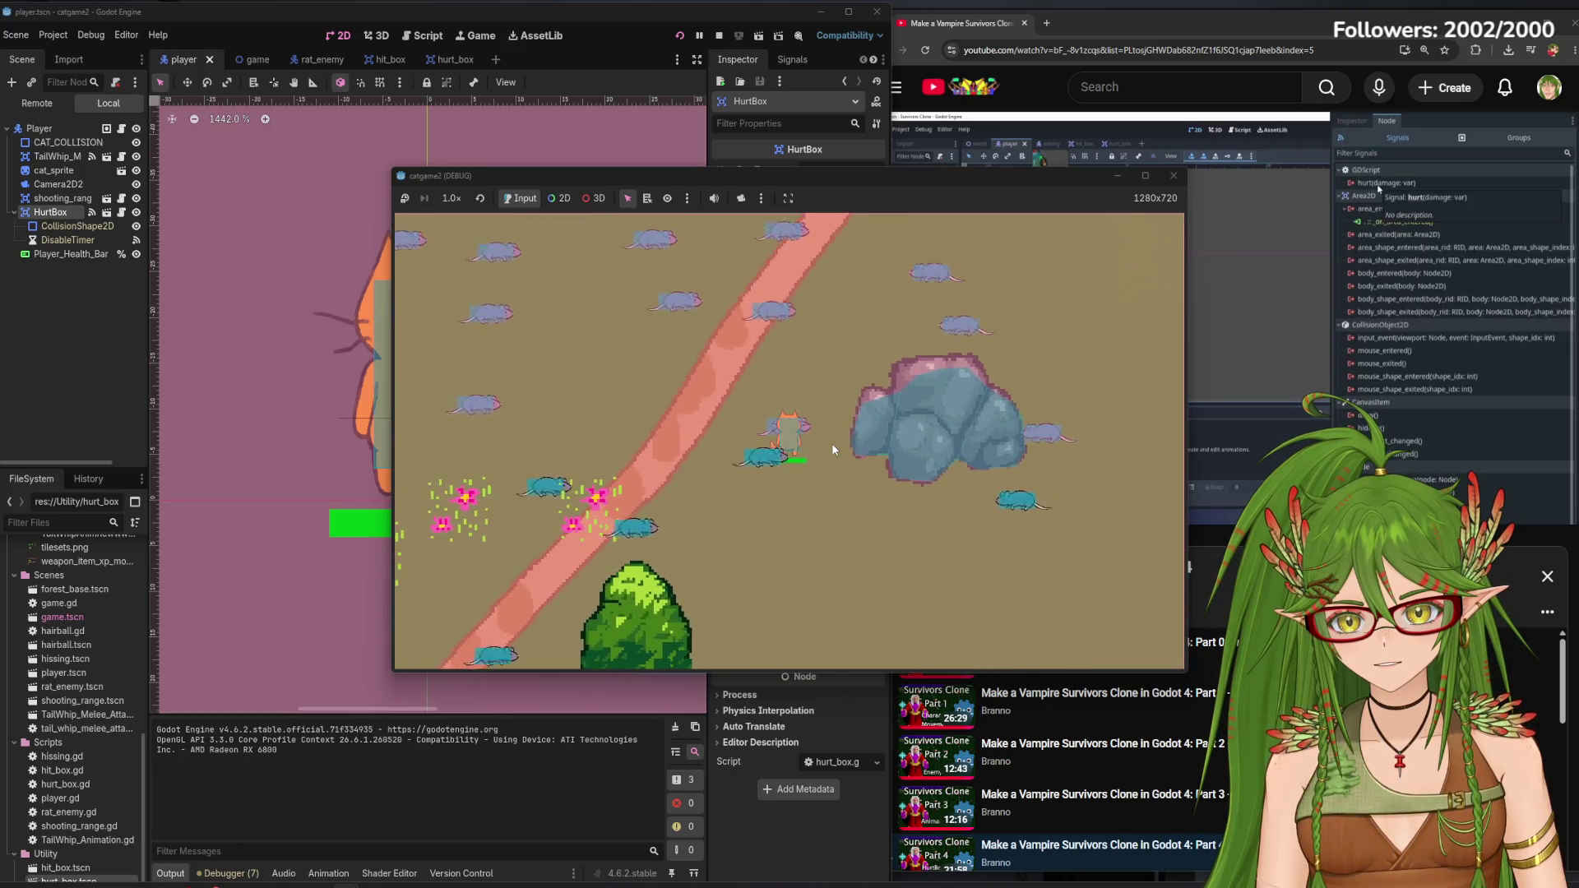
key(s)
key(a)
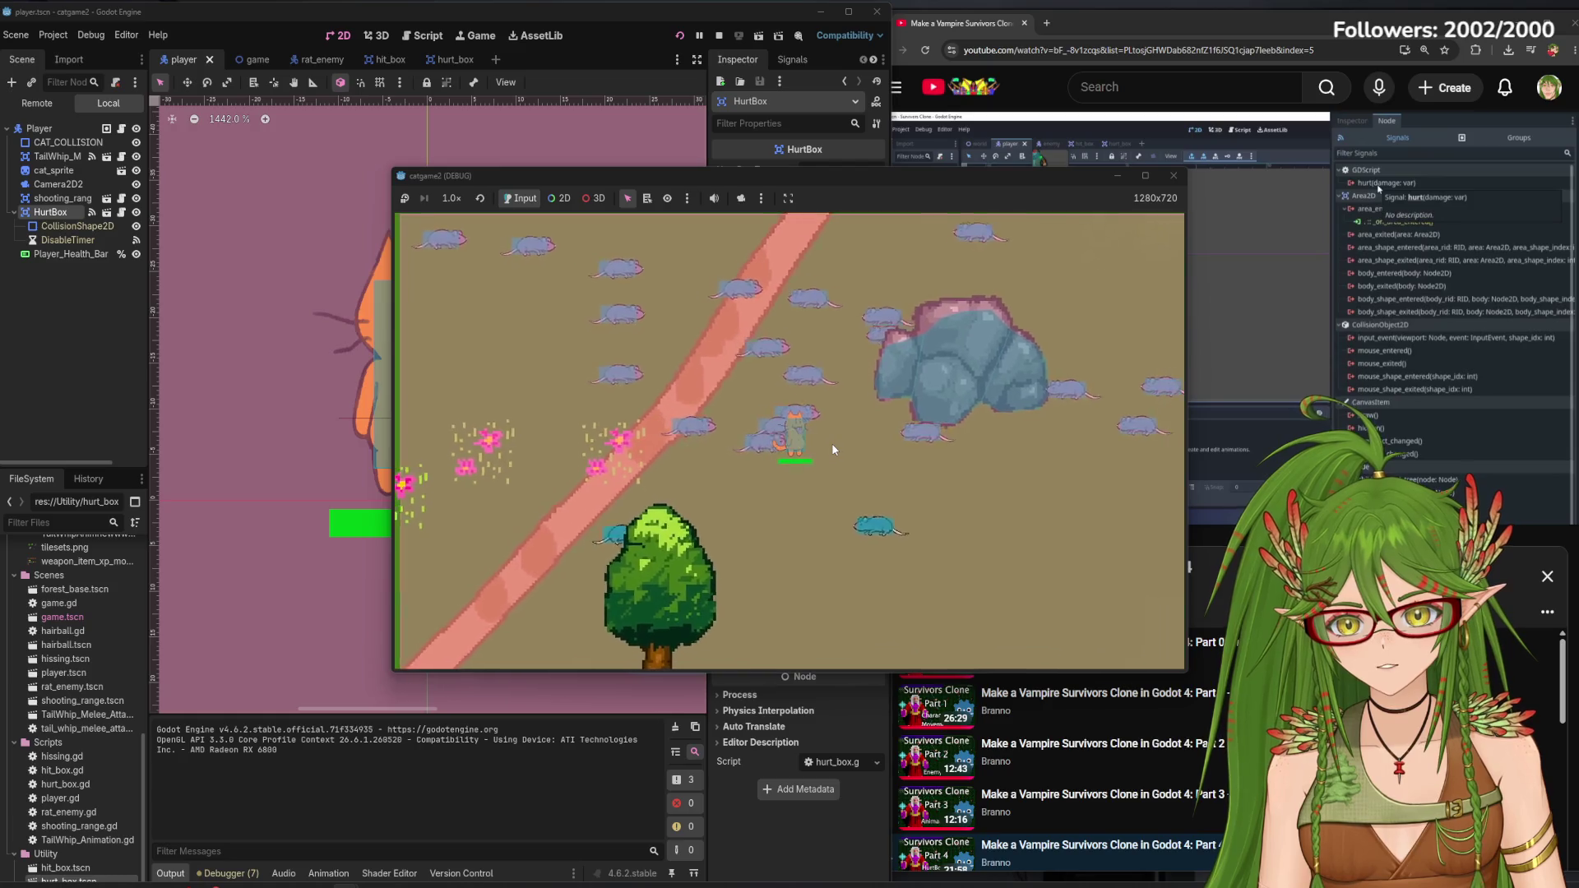
key(d)
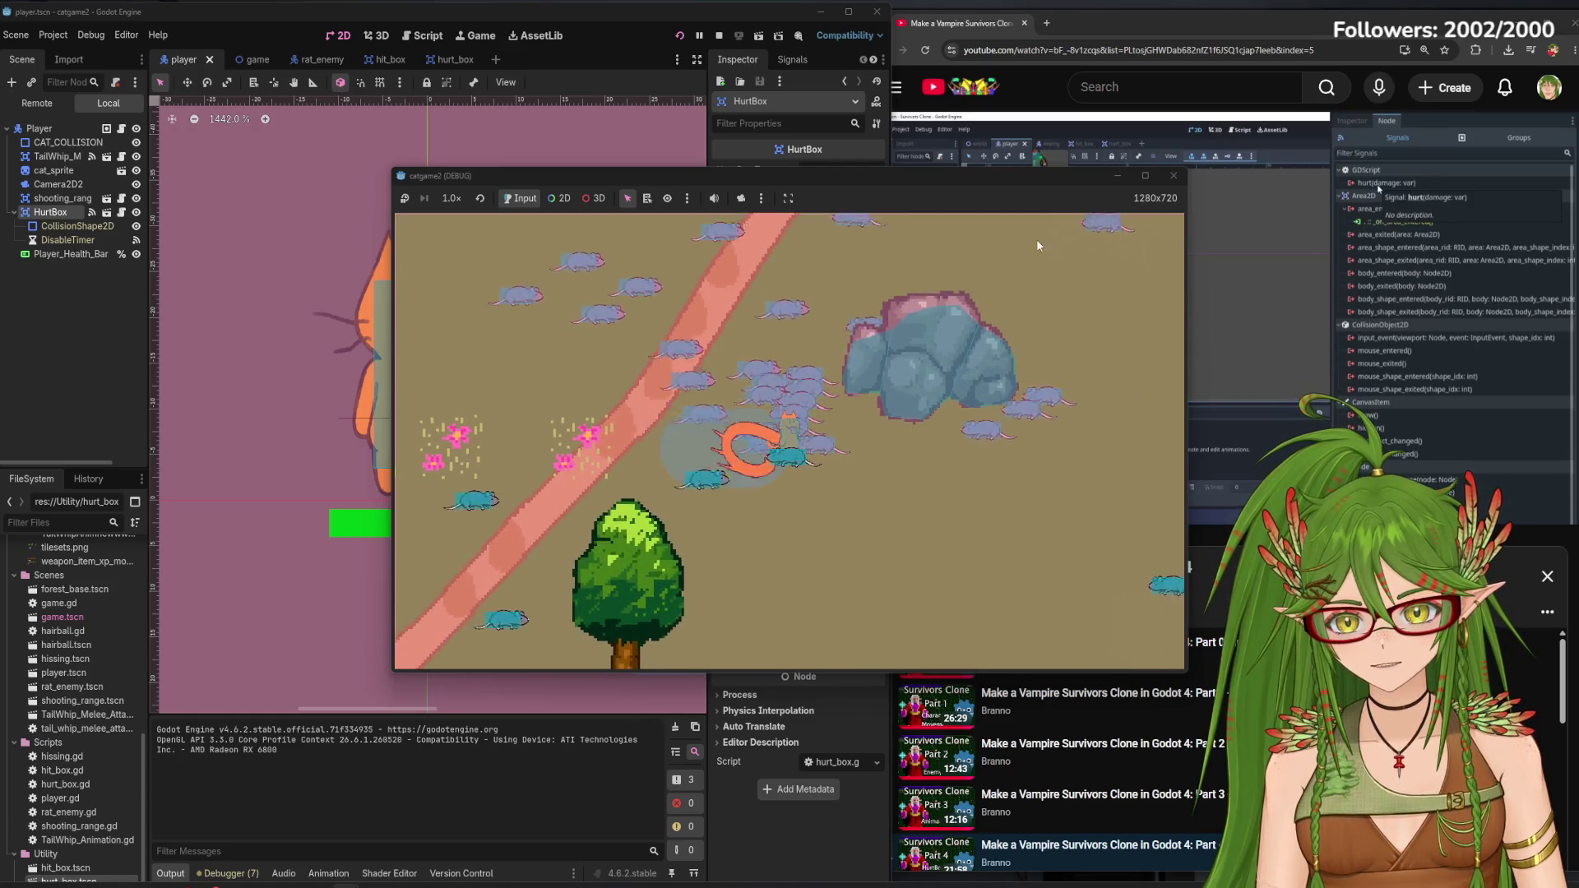
click(1174, 175)
click(1147, 362)
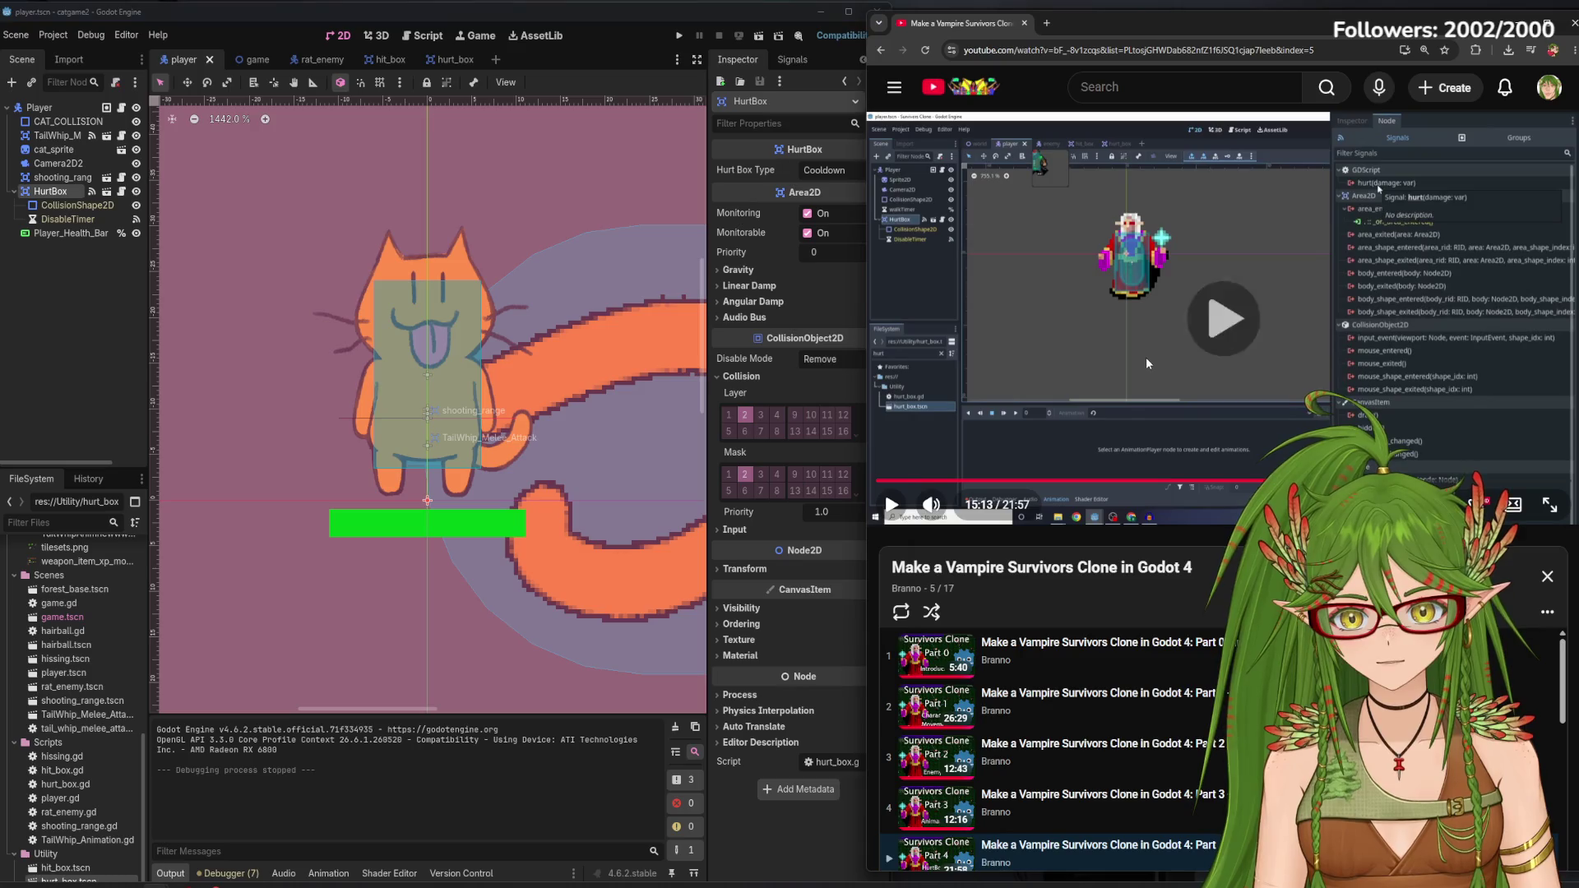
key(Left)
key(Left)
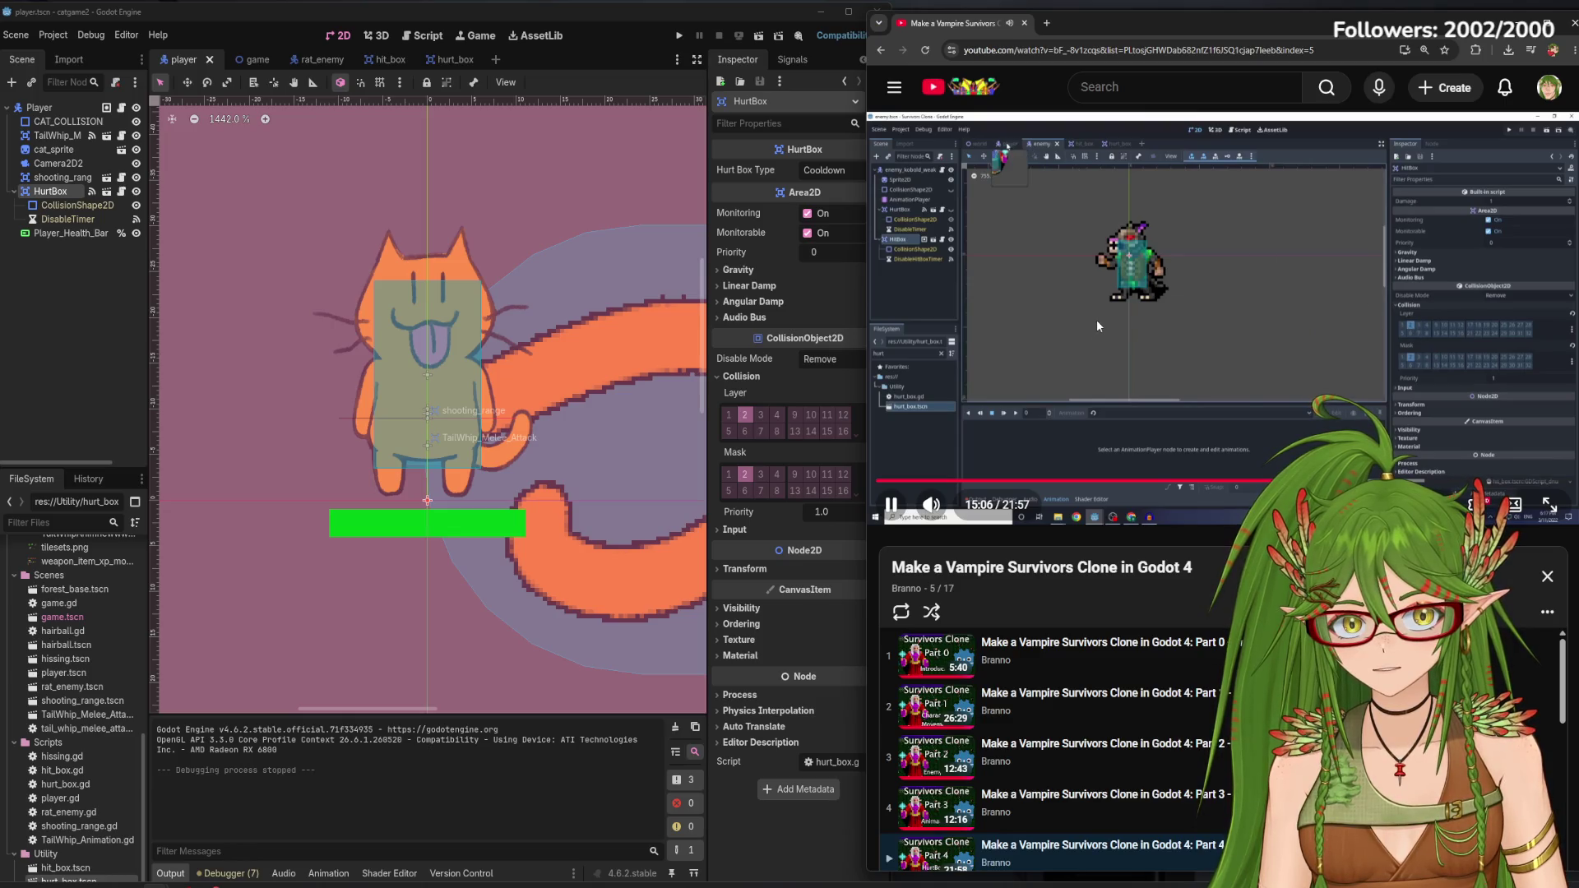
click(1097, 319)
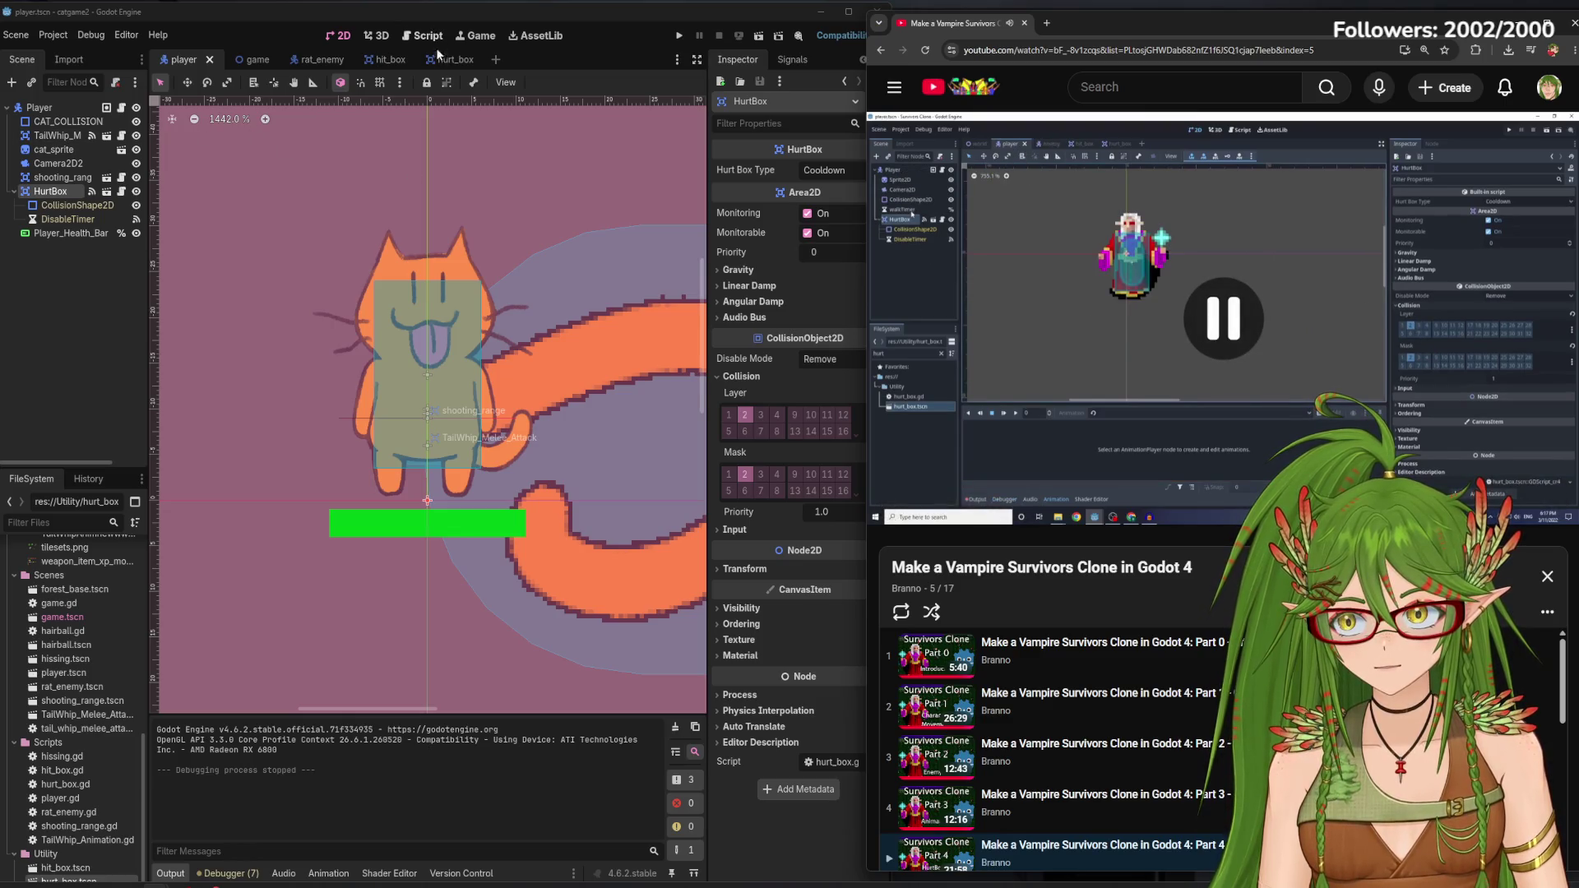
click(387, 60)
click(303, 60)
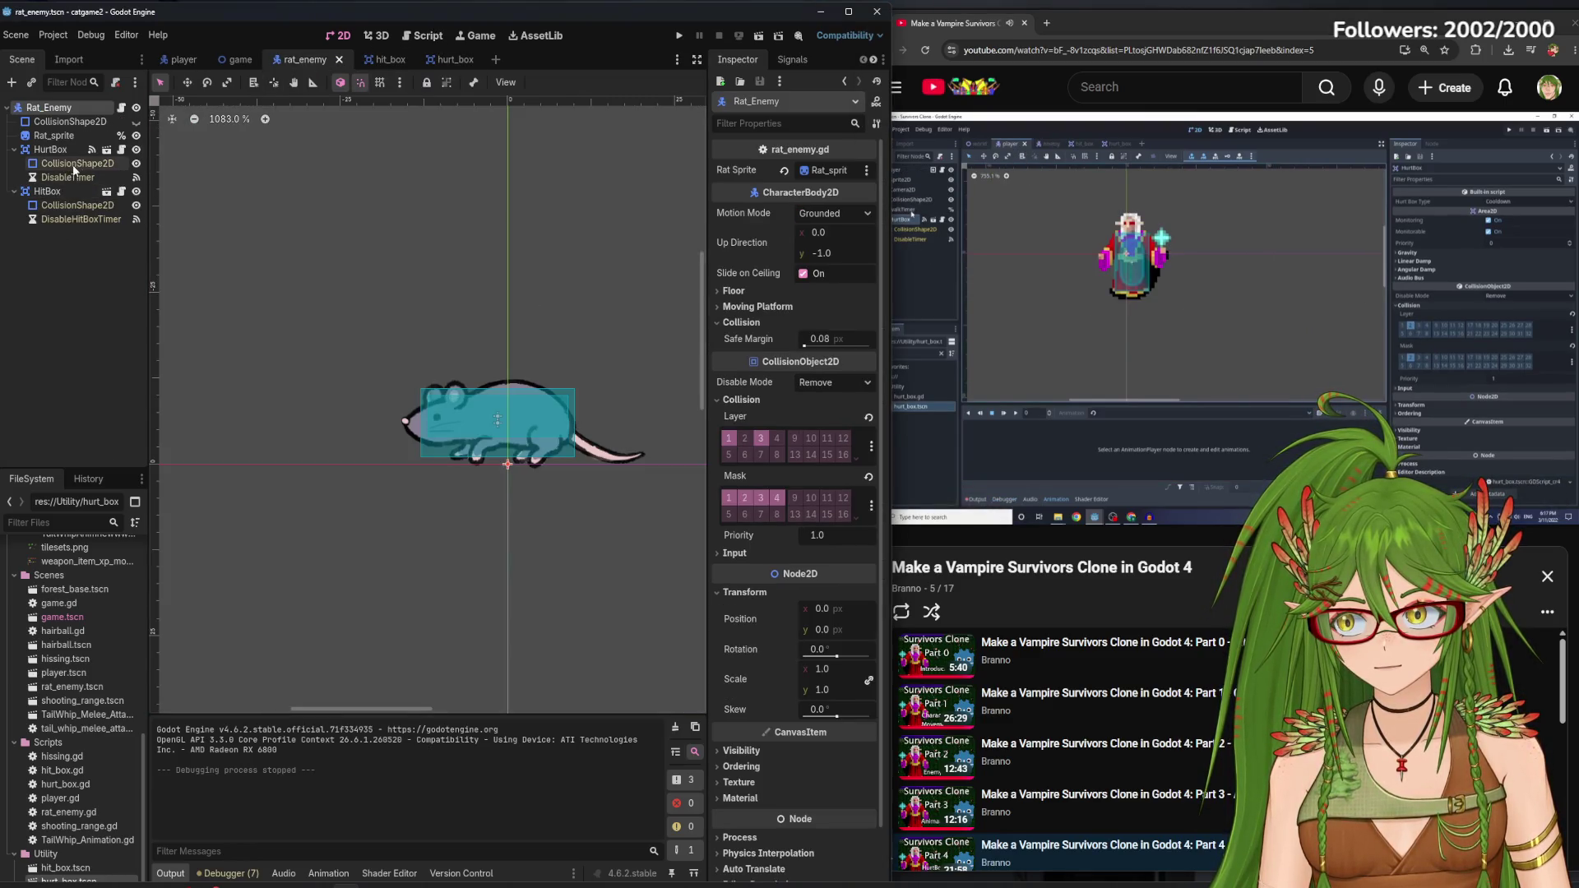
click(57, 149)
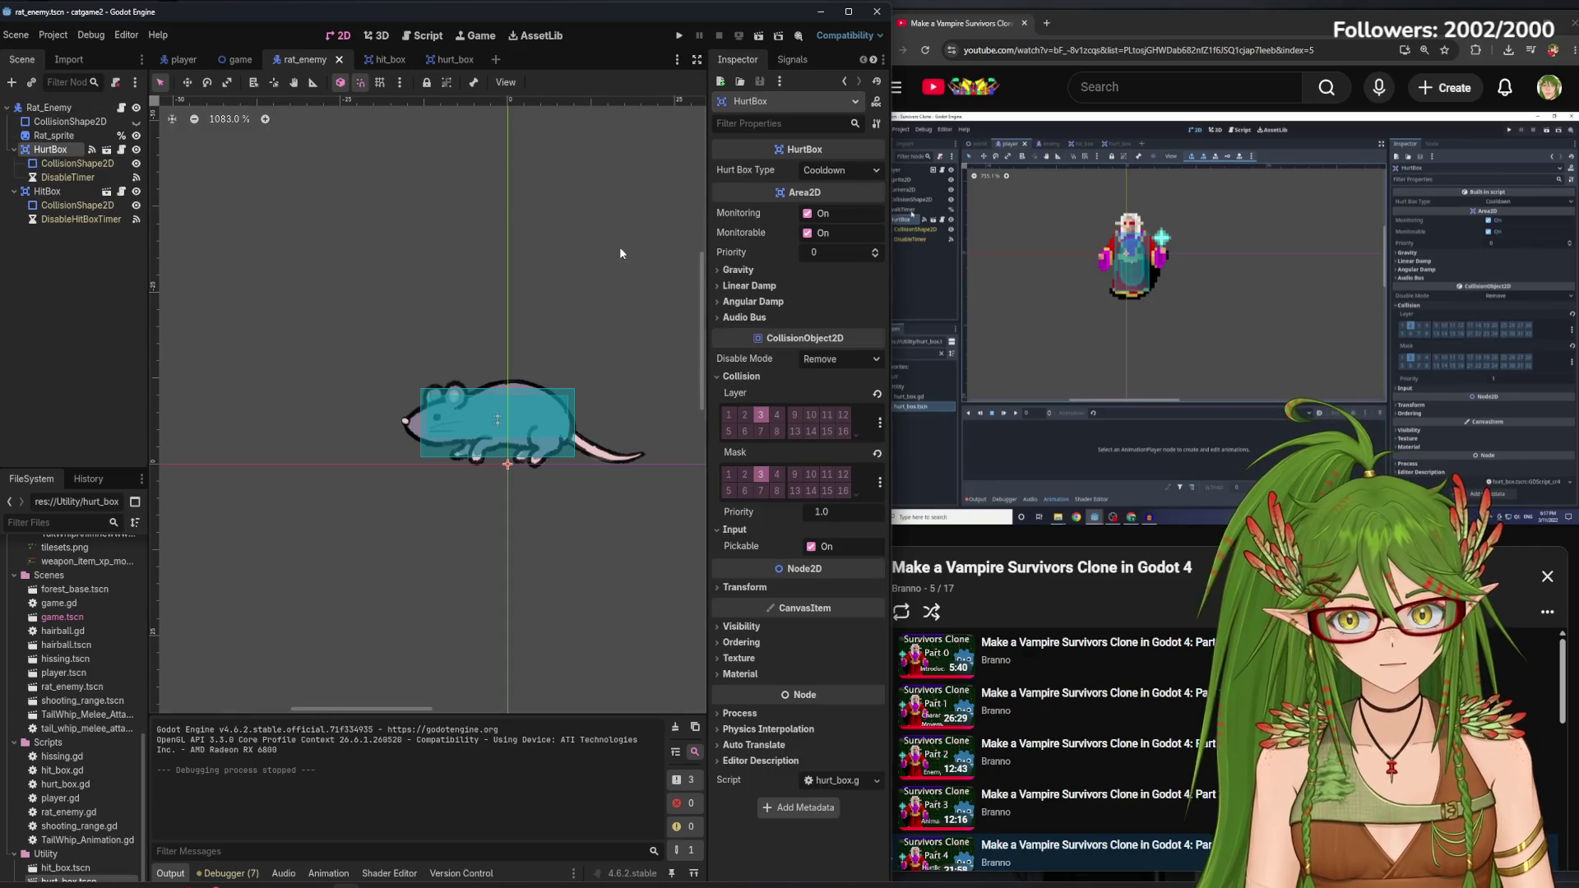
click(1079, 321)
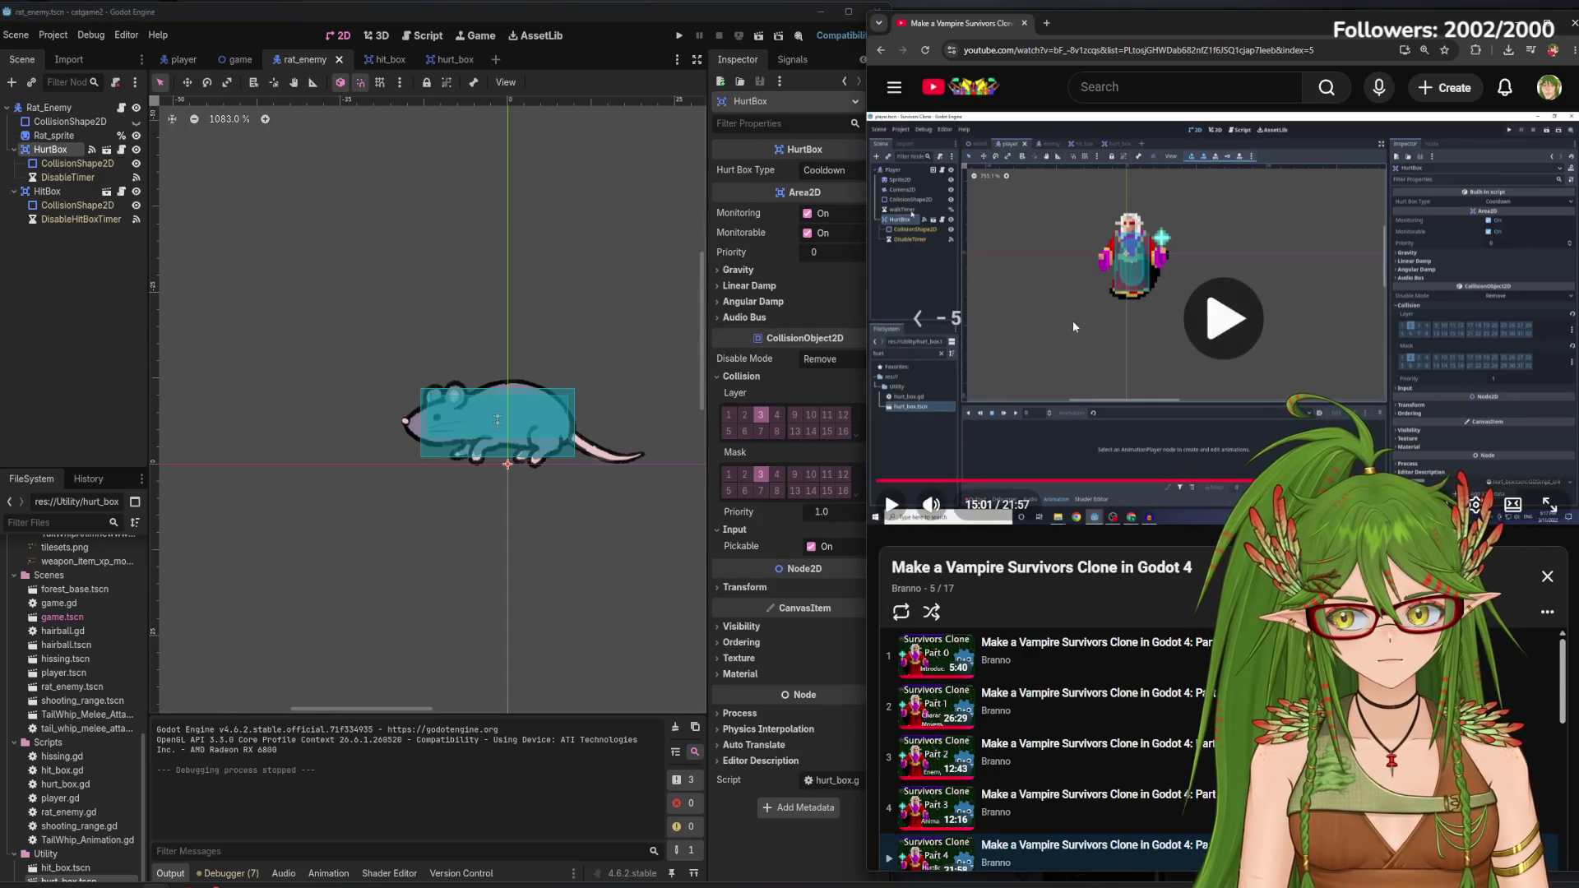
key(Left)
click(608, 22)
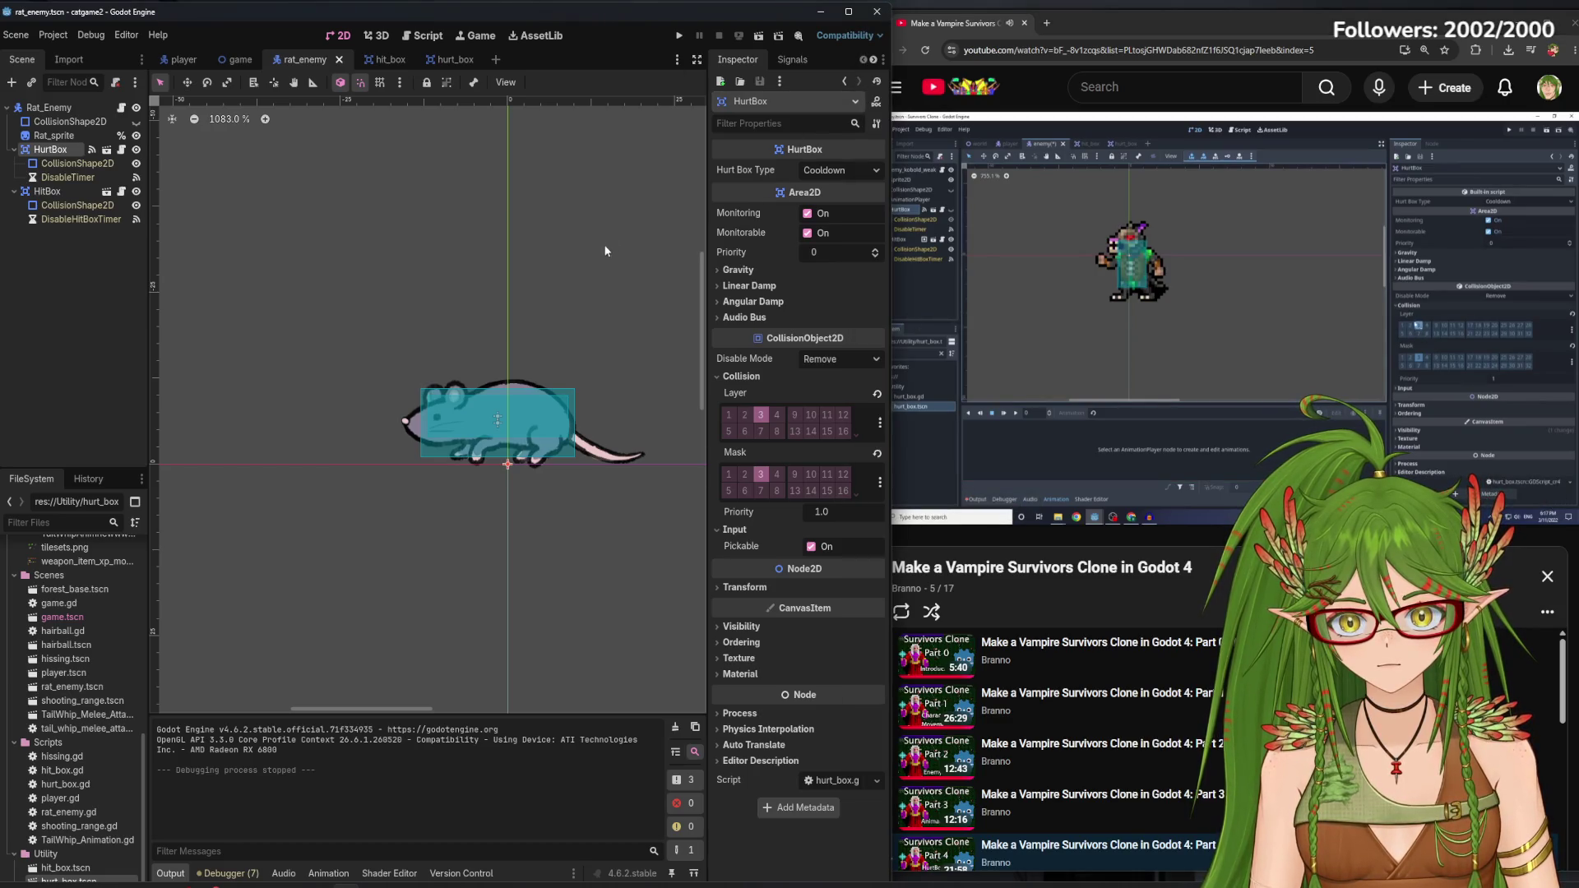
click(47, 191)
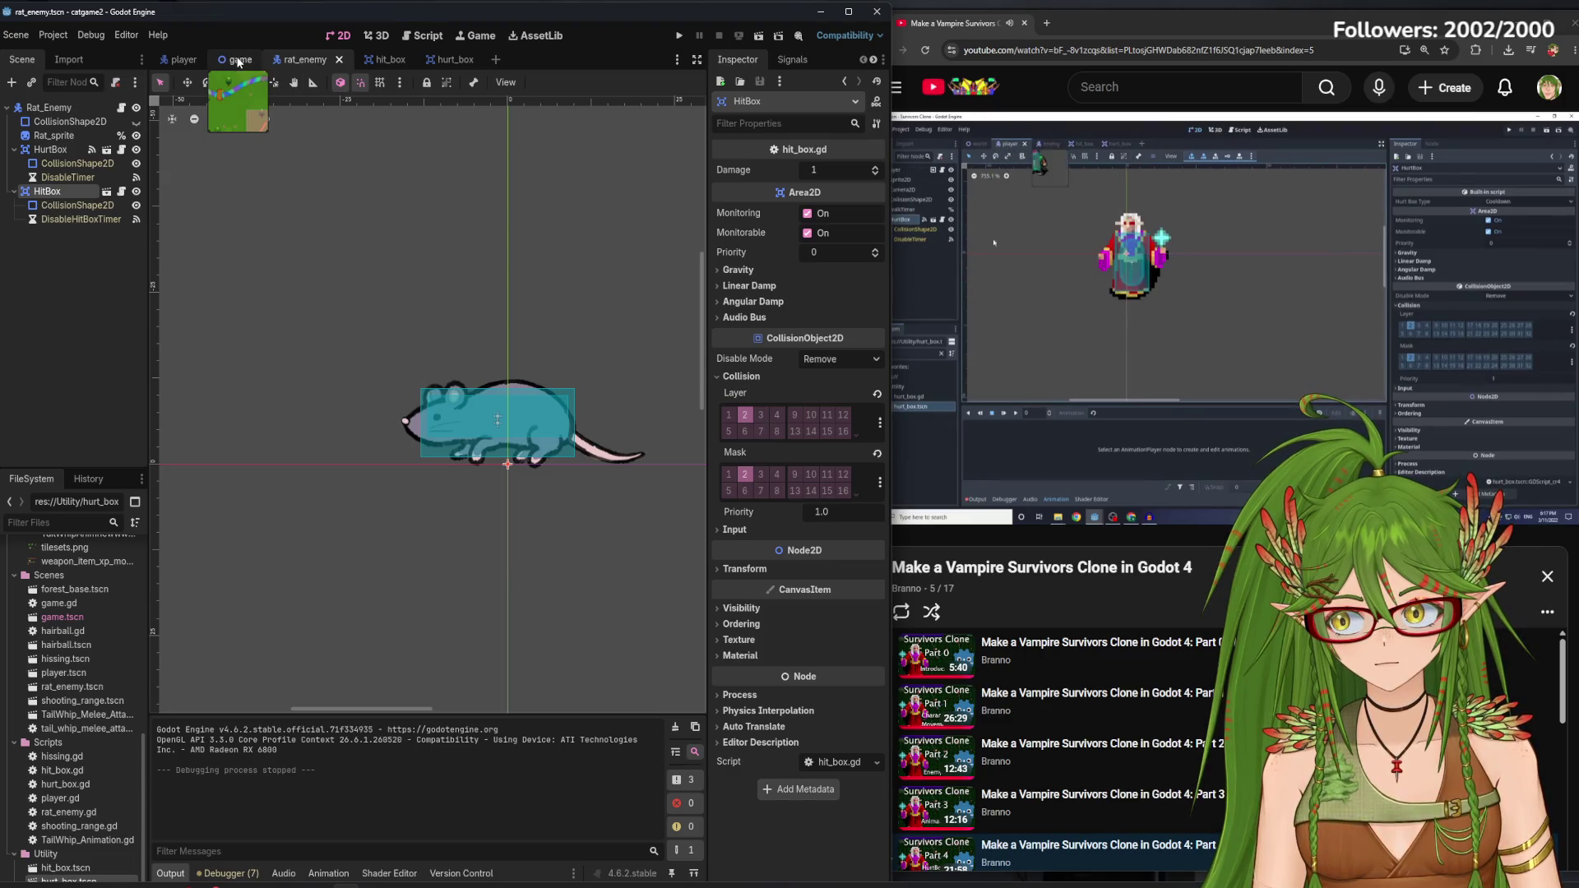
click(366, 61)
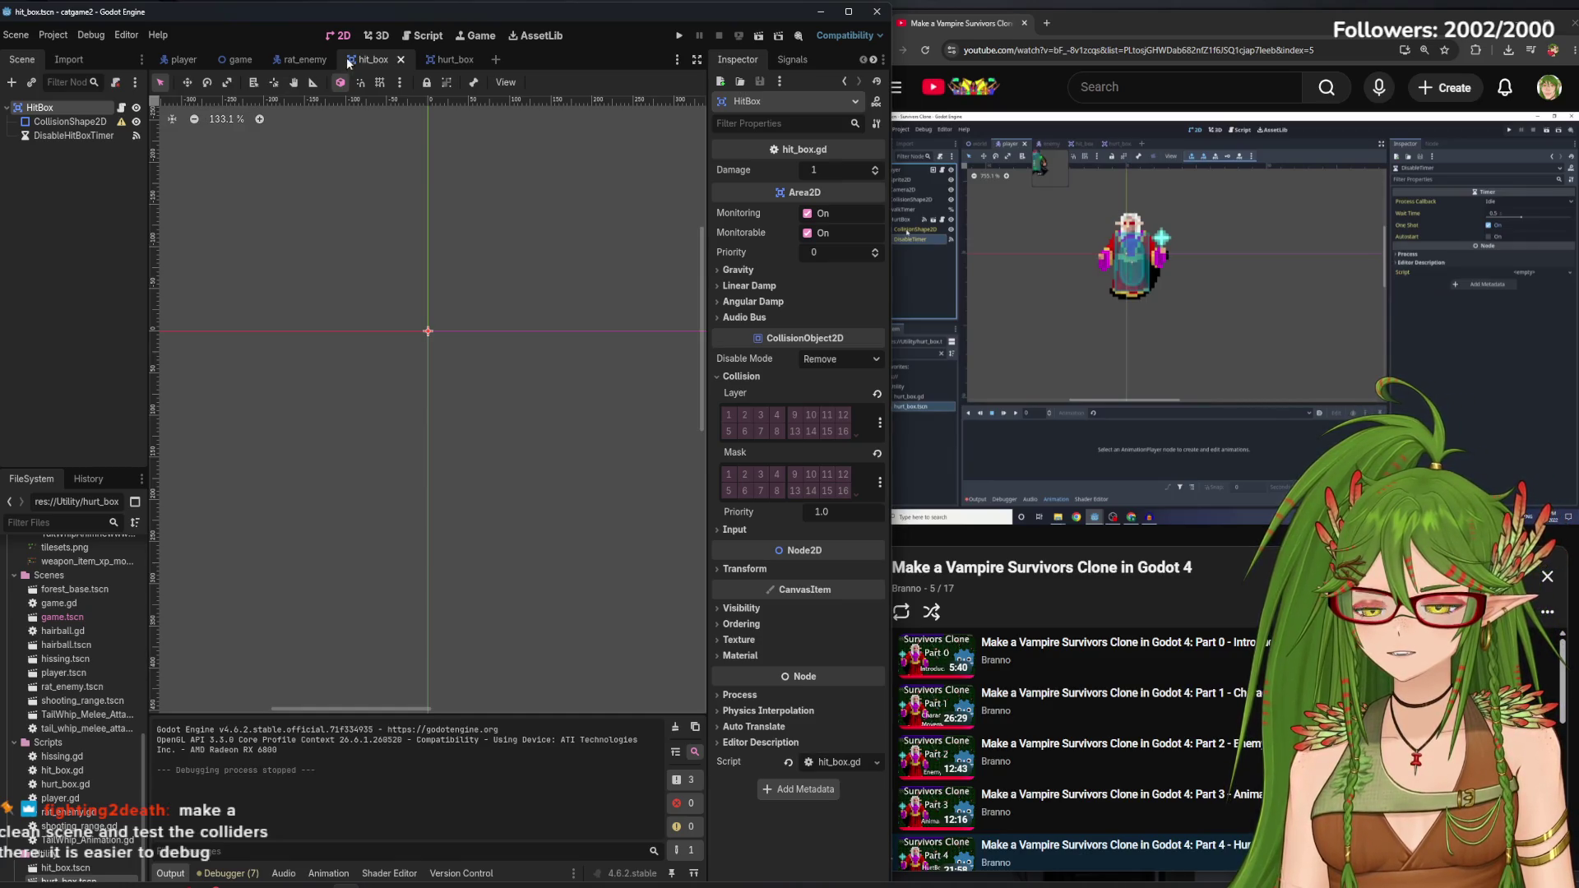
click(240, 59)
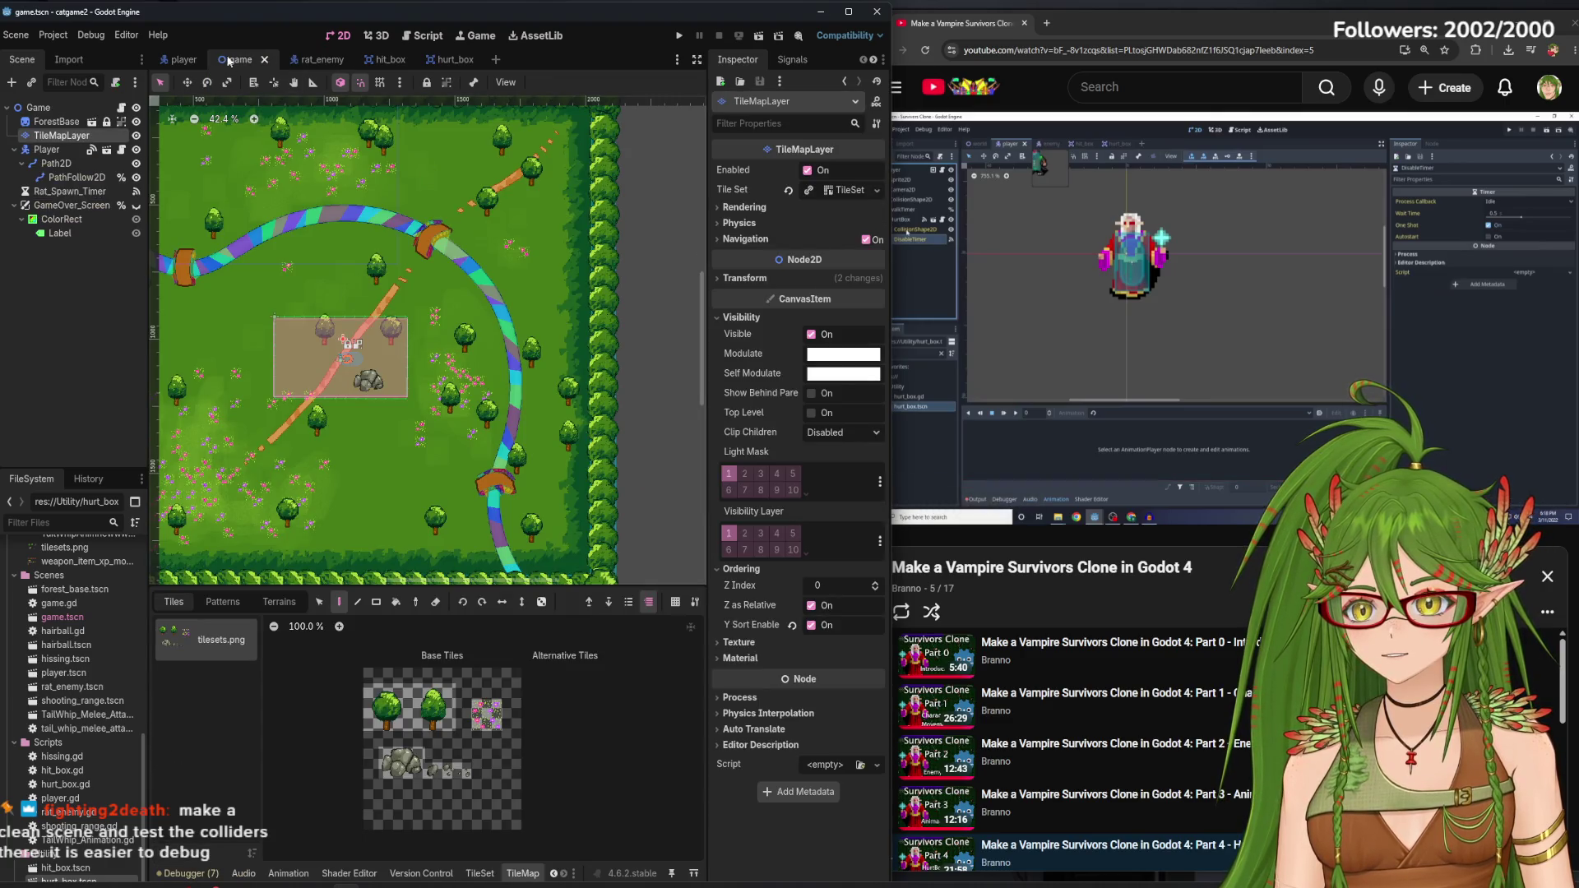
click(183, 59)
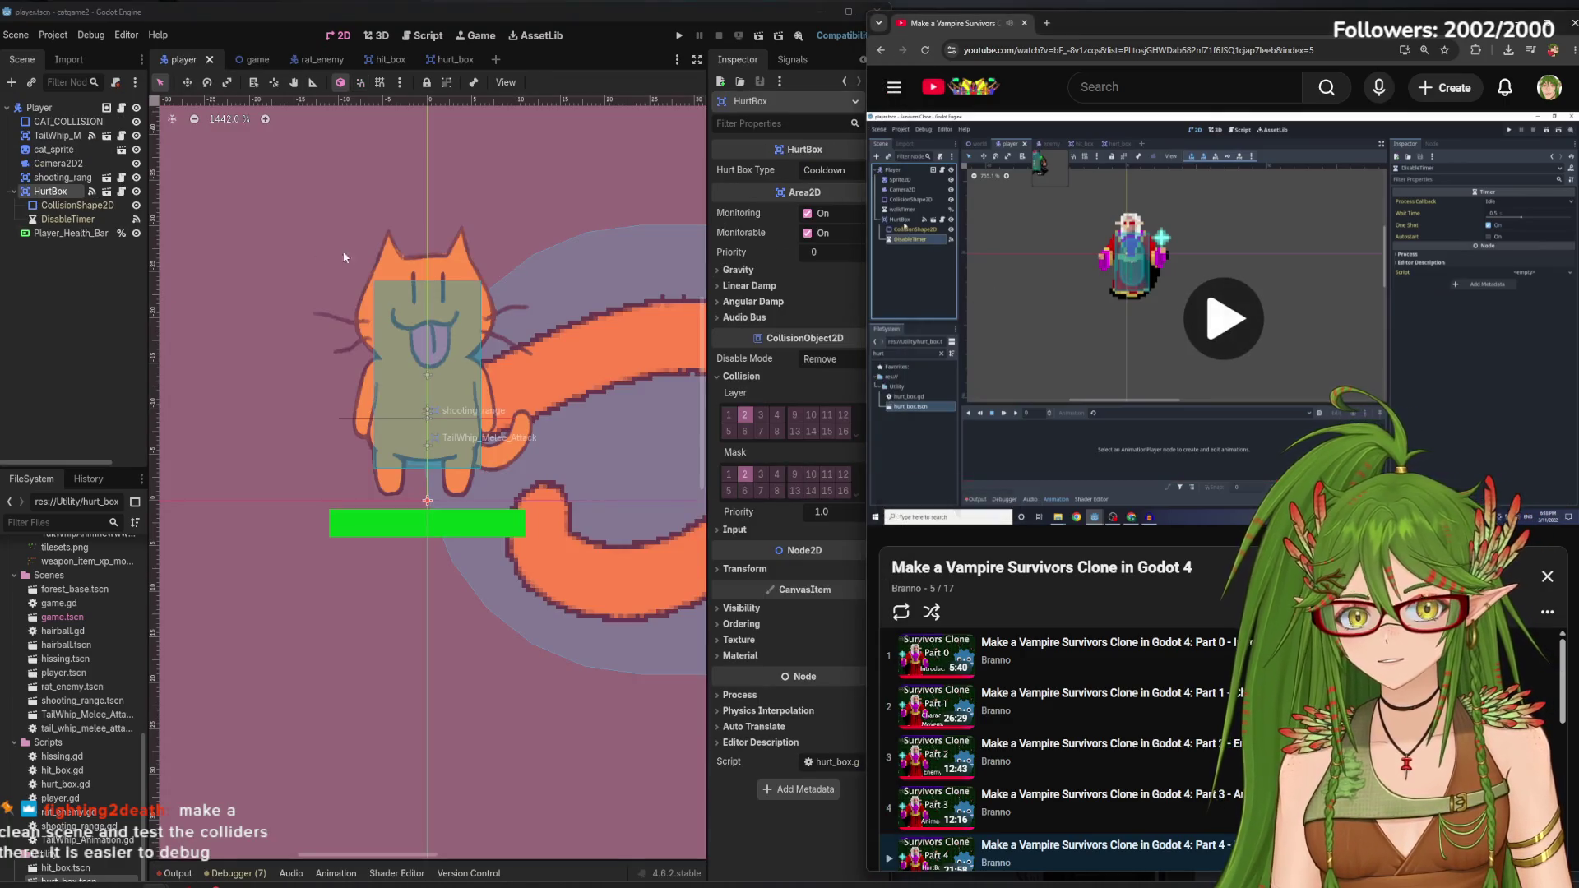
mouse_move(1124, 379)
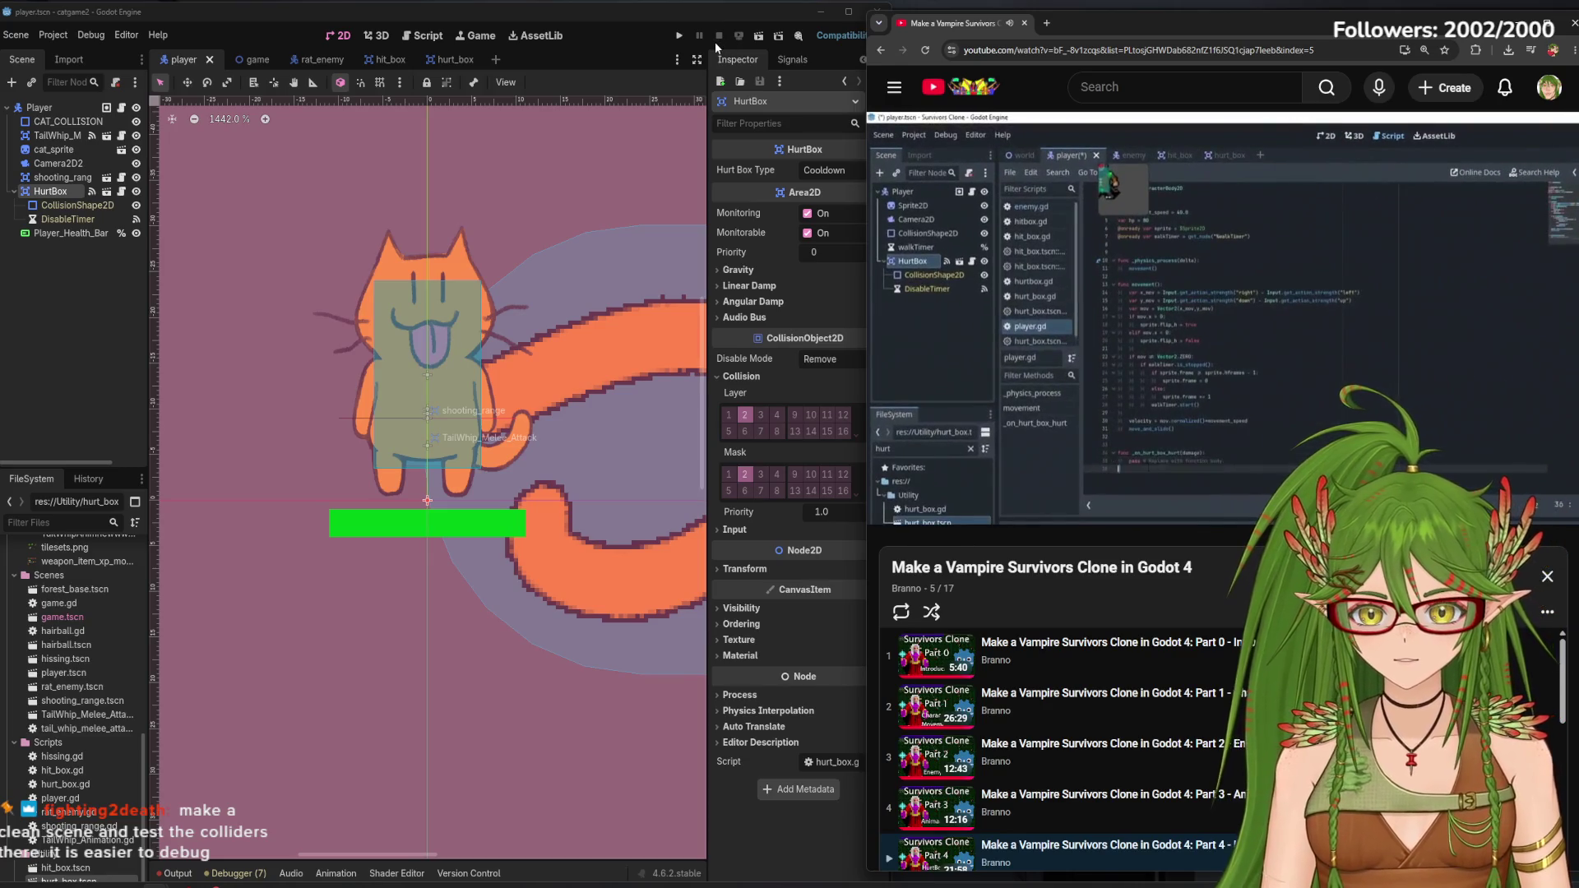
Open player.gd in the script editor and resume the tutorial
click(425, 36)
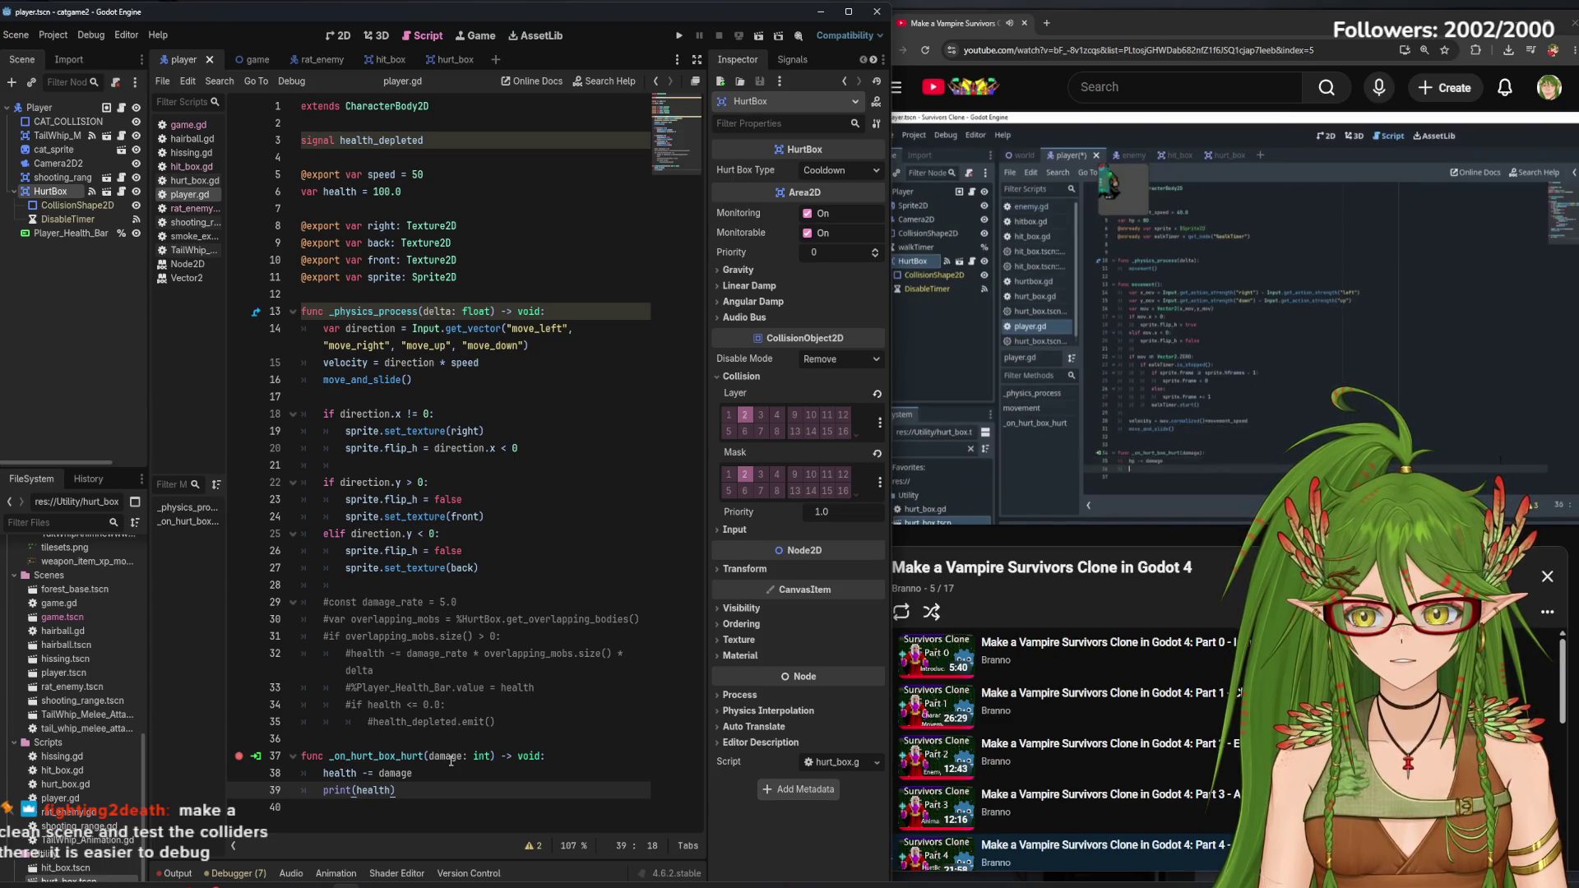
click(1223, 320)
click(792, 59)
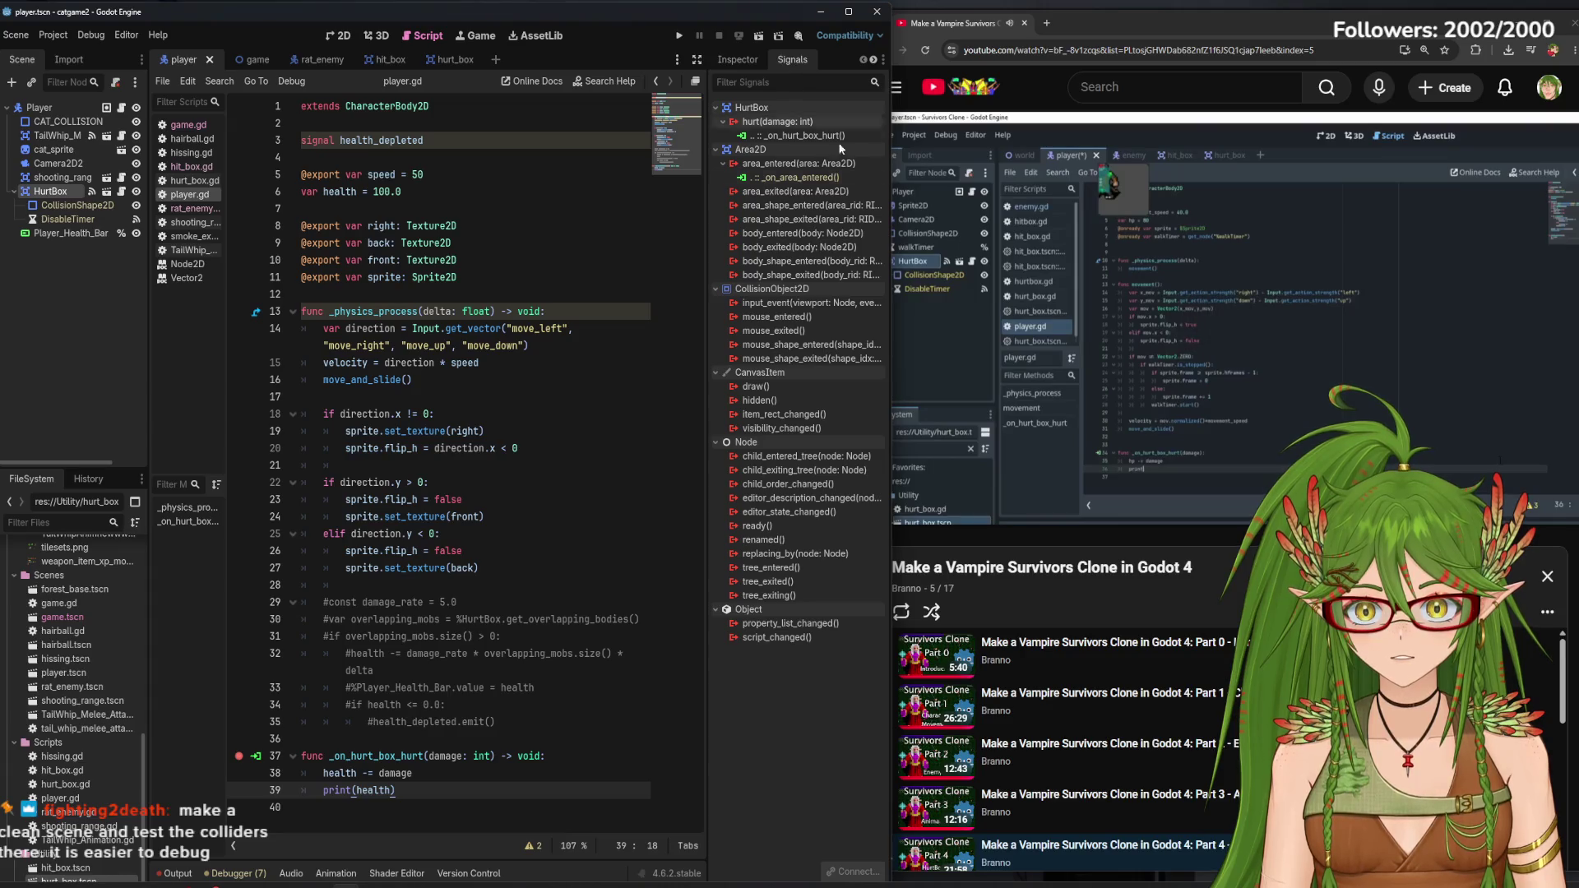
List the HurtBox's signal connections and rewind the tutorial to 11:16
click(989, 280)
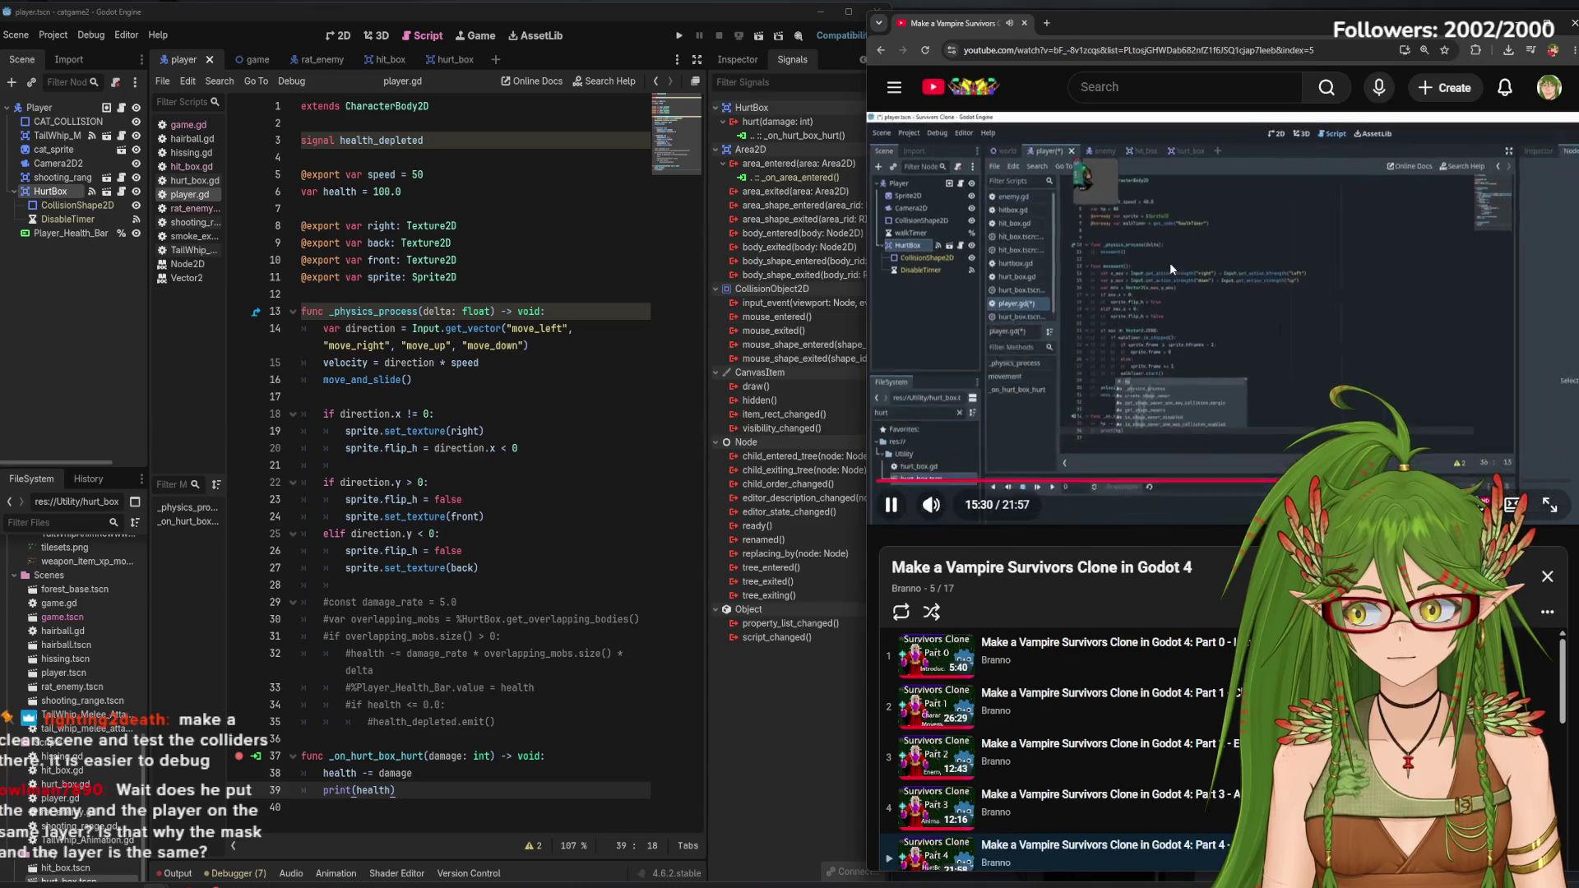
click(1170, 264)
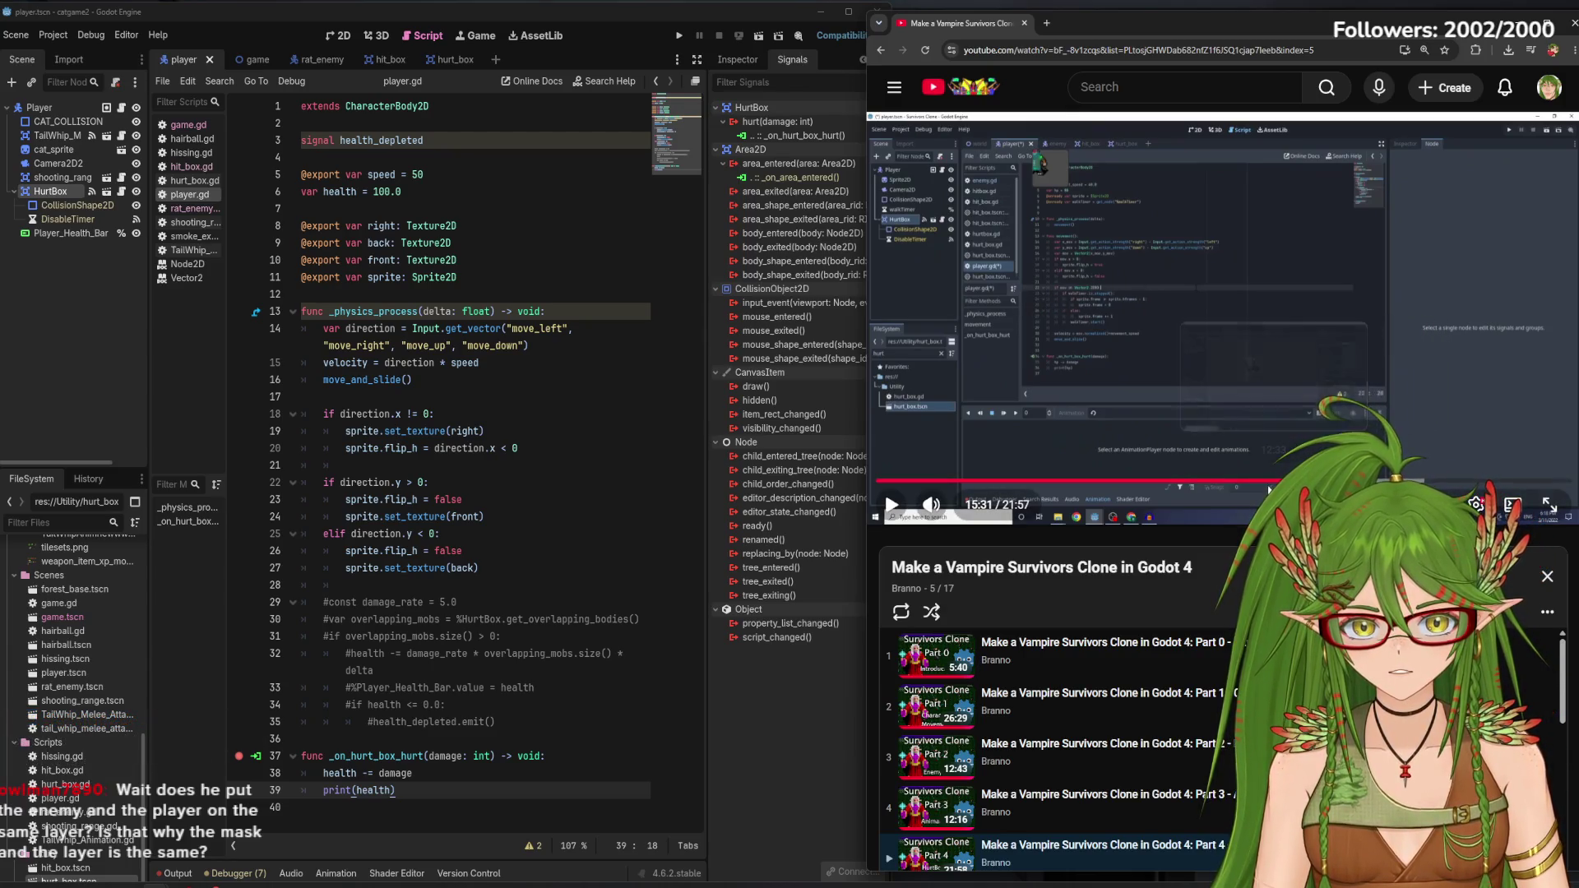
click(1233, 483)
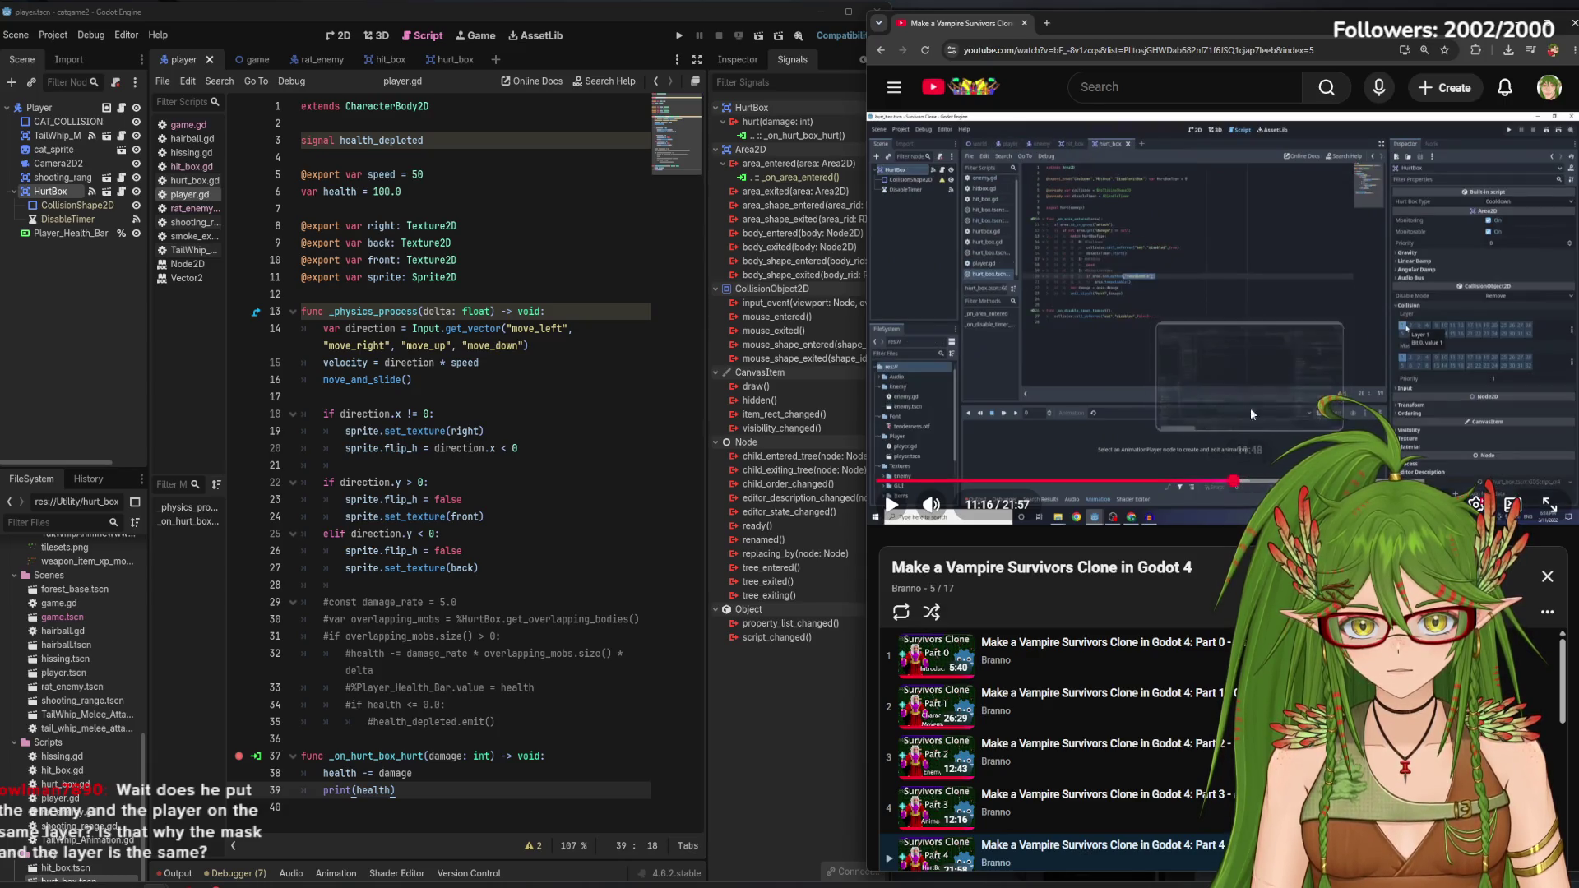
click(1231, 348)
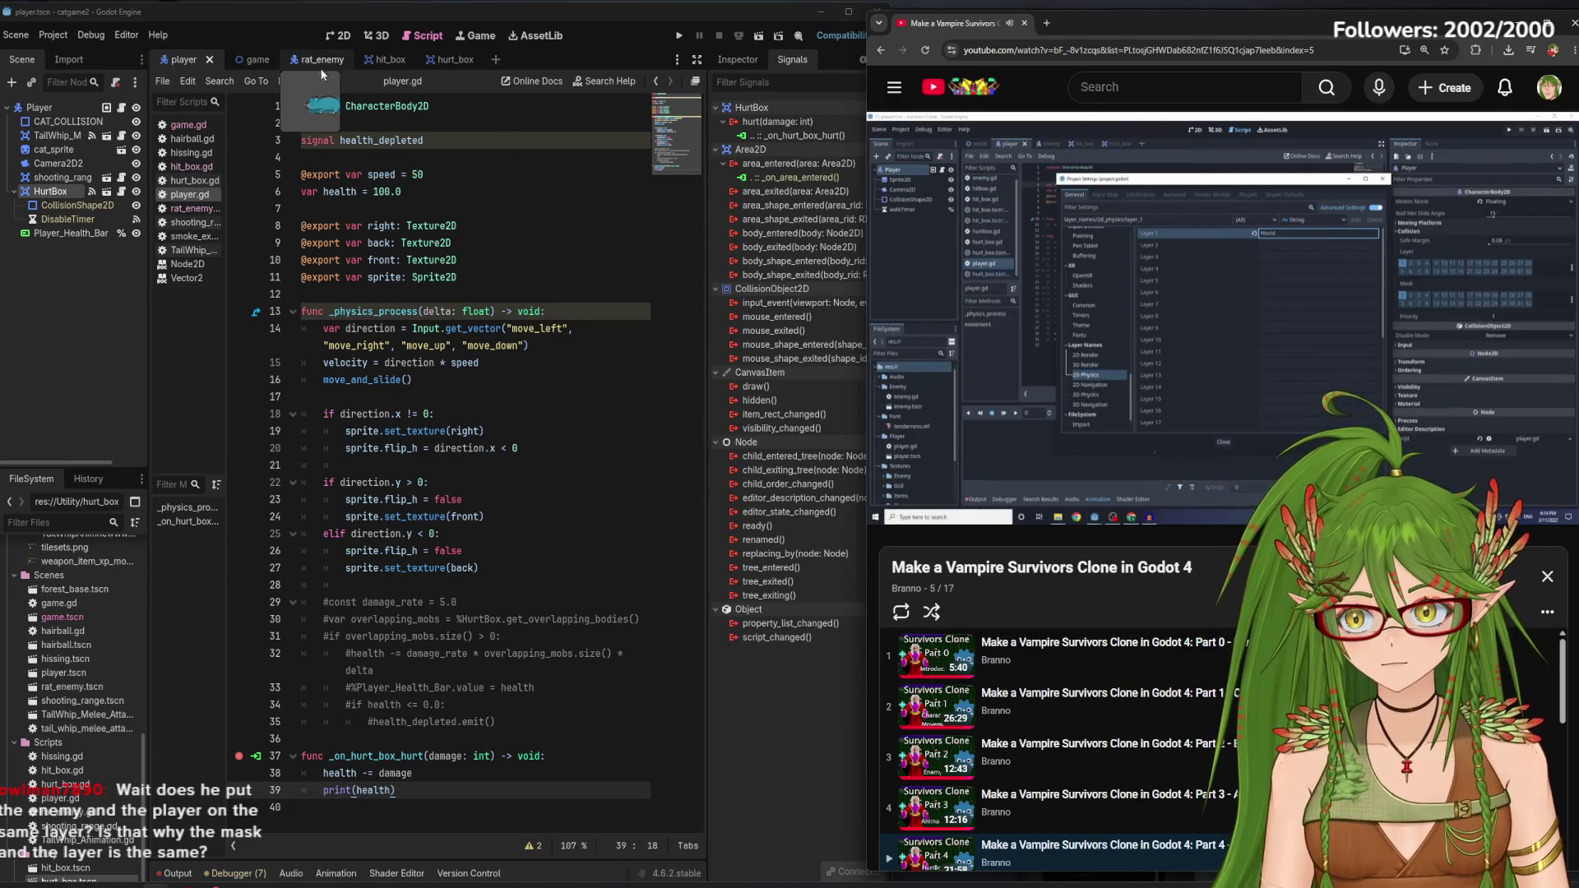
click(334, 66)
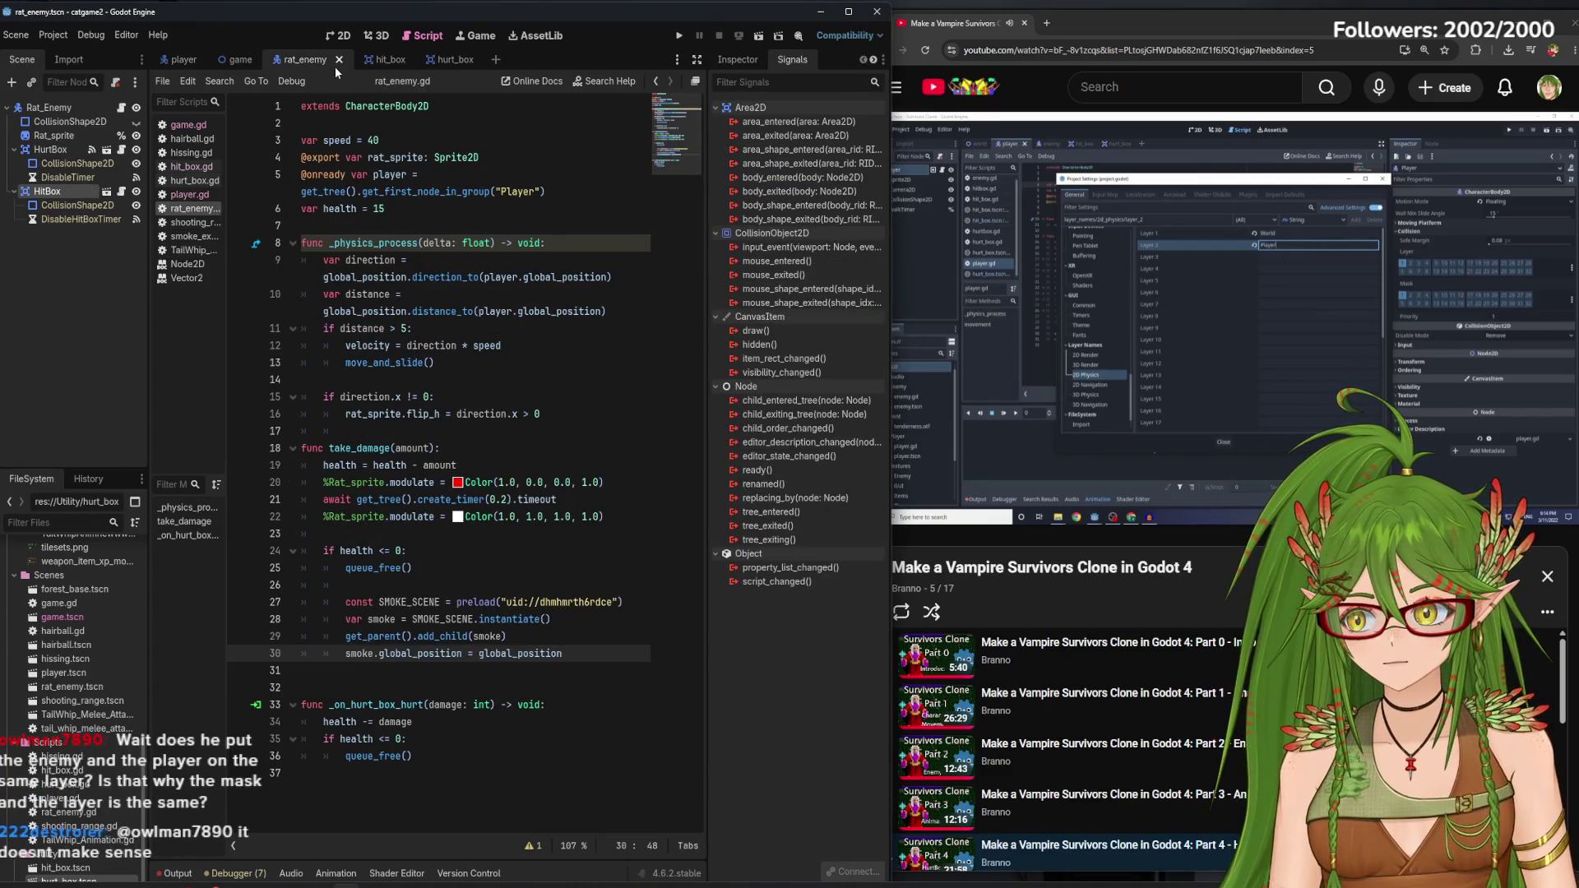
Toggle a Collision Layer bit on Rat_Enemy in the 2D view and launch the game
click(340, 38)
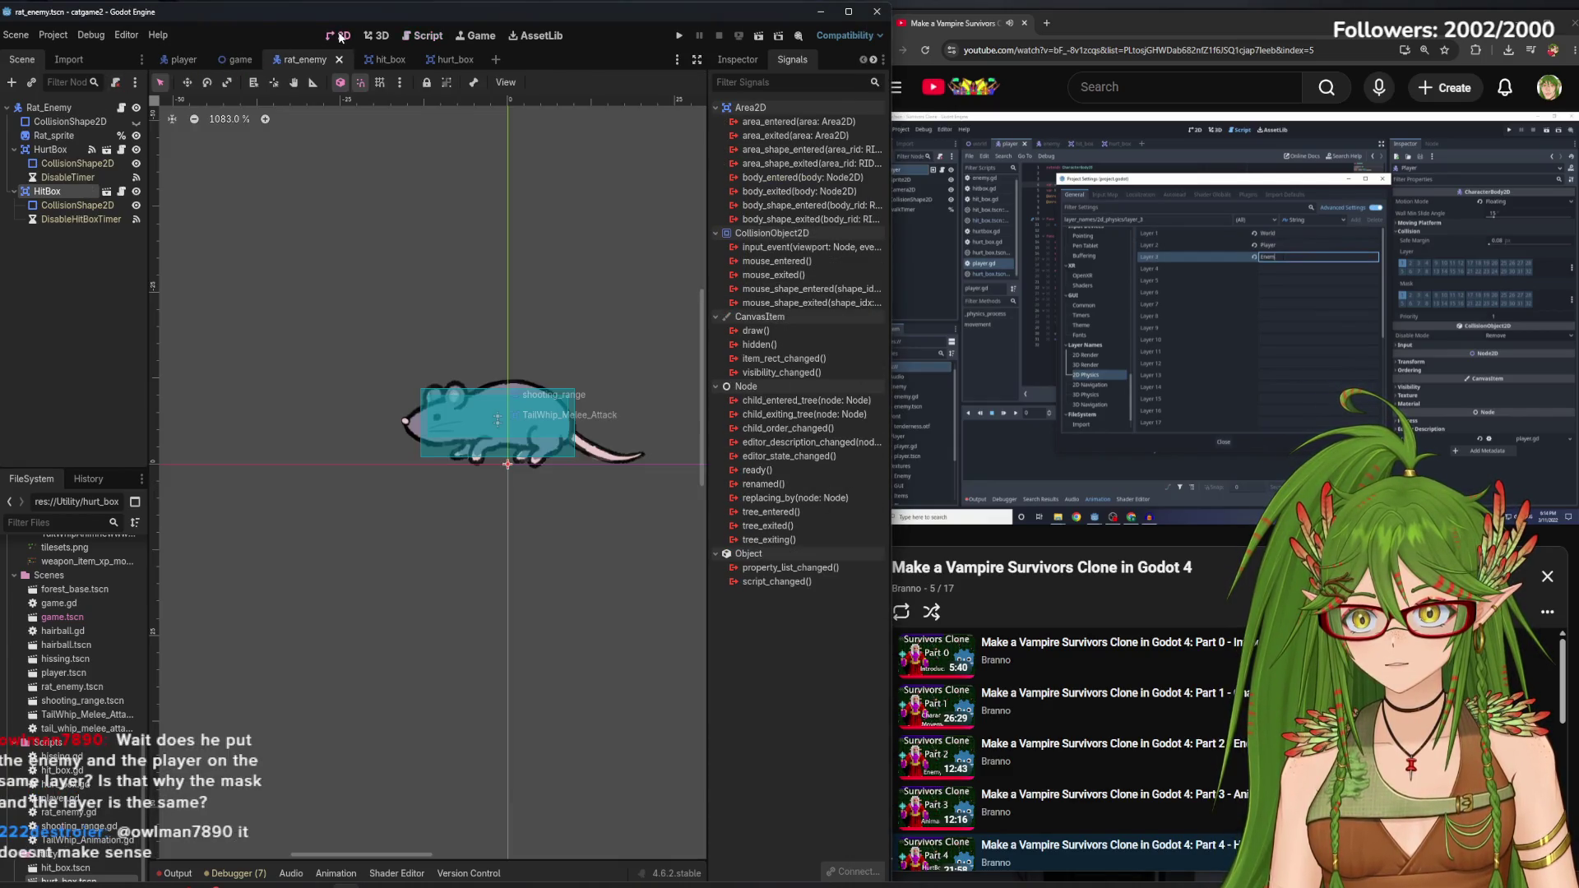
click(736, 60)
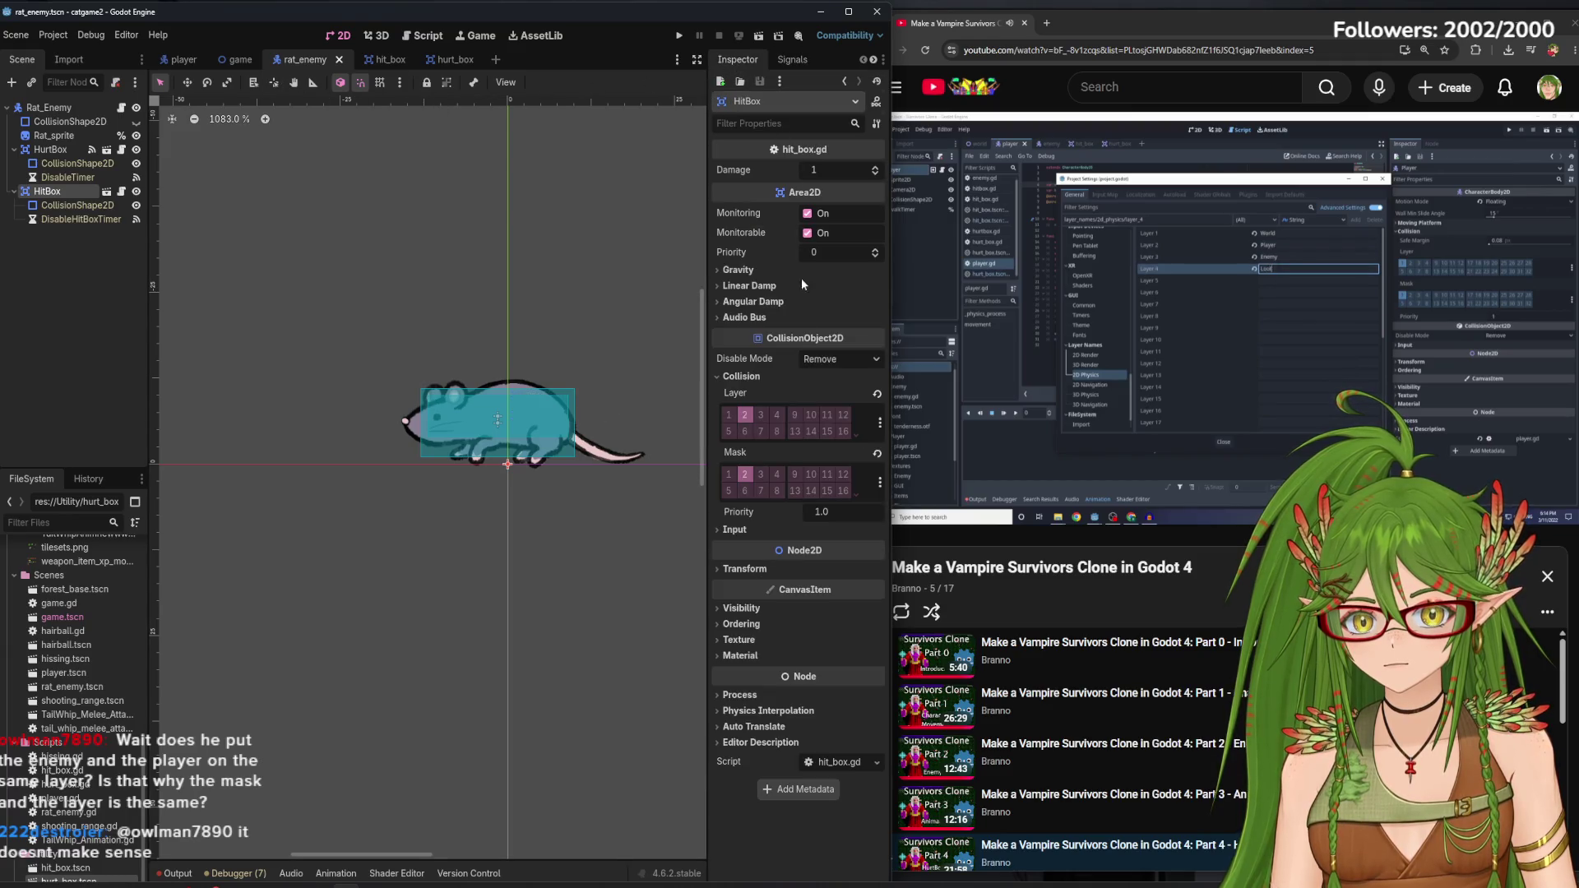
click(50, 108)
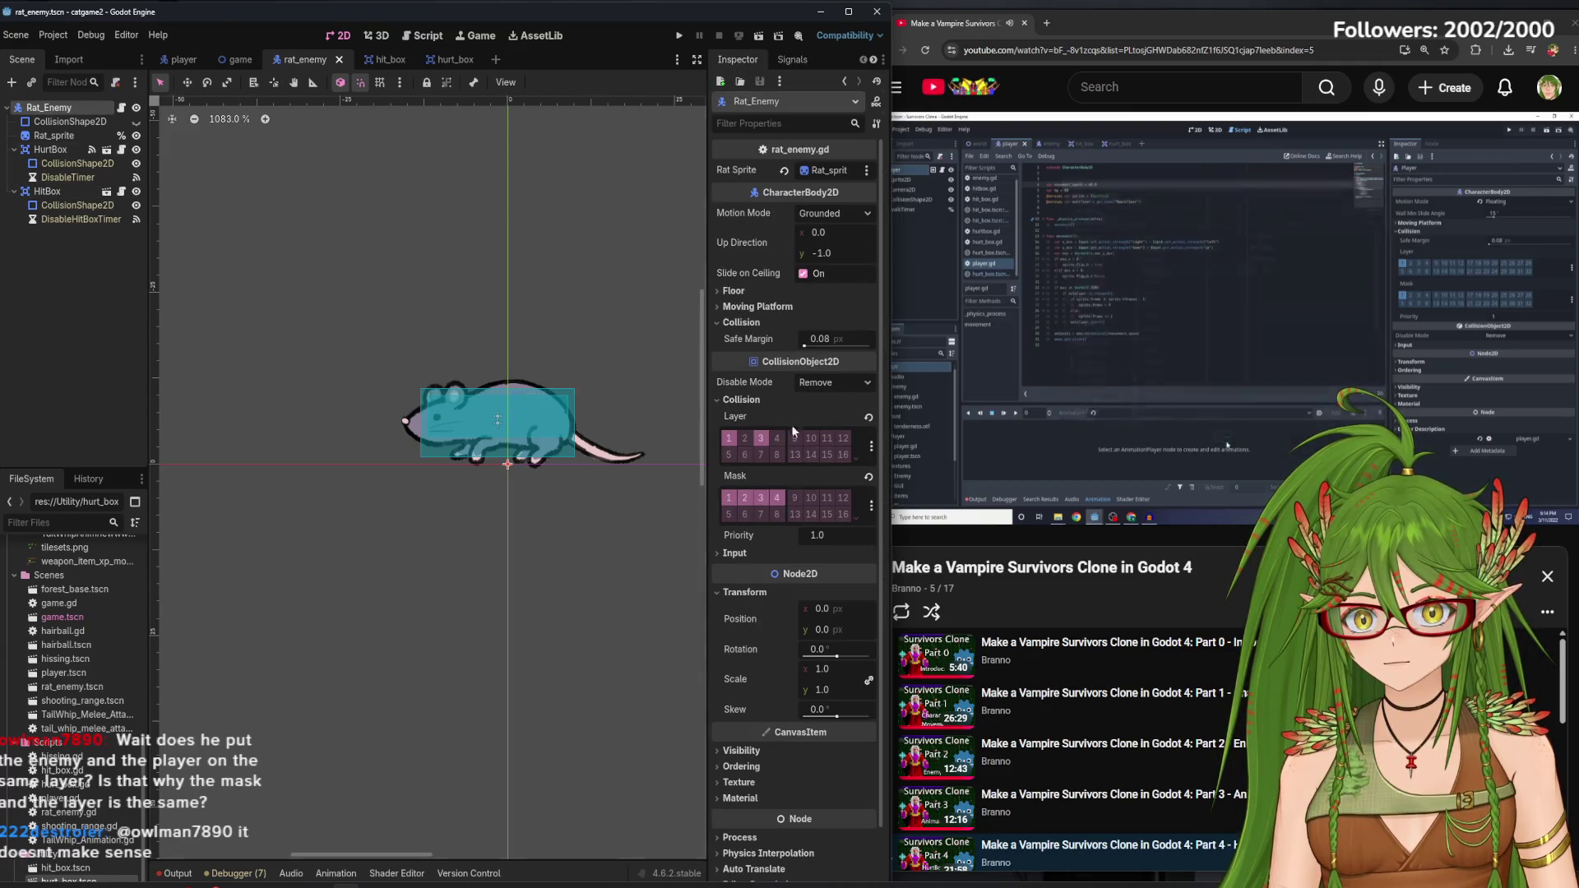
click(746, 440)
click(679, 36)
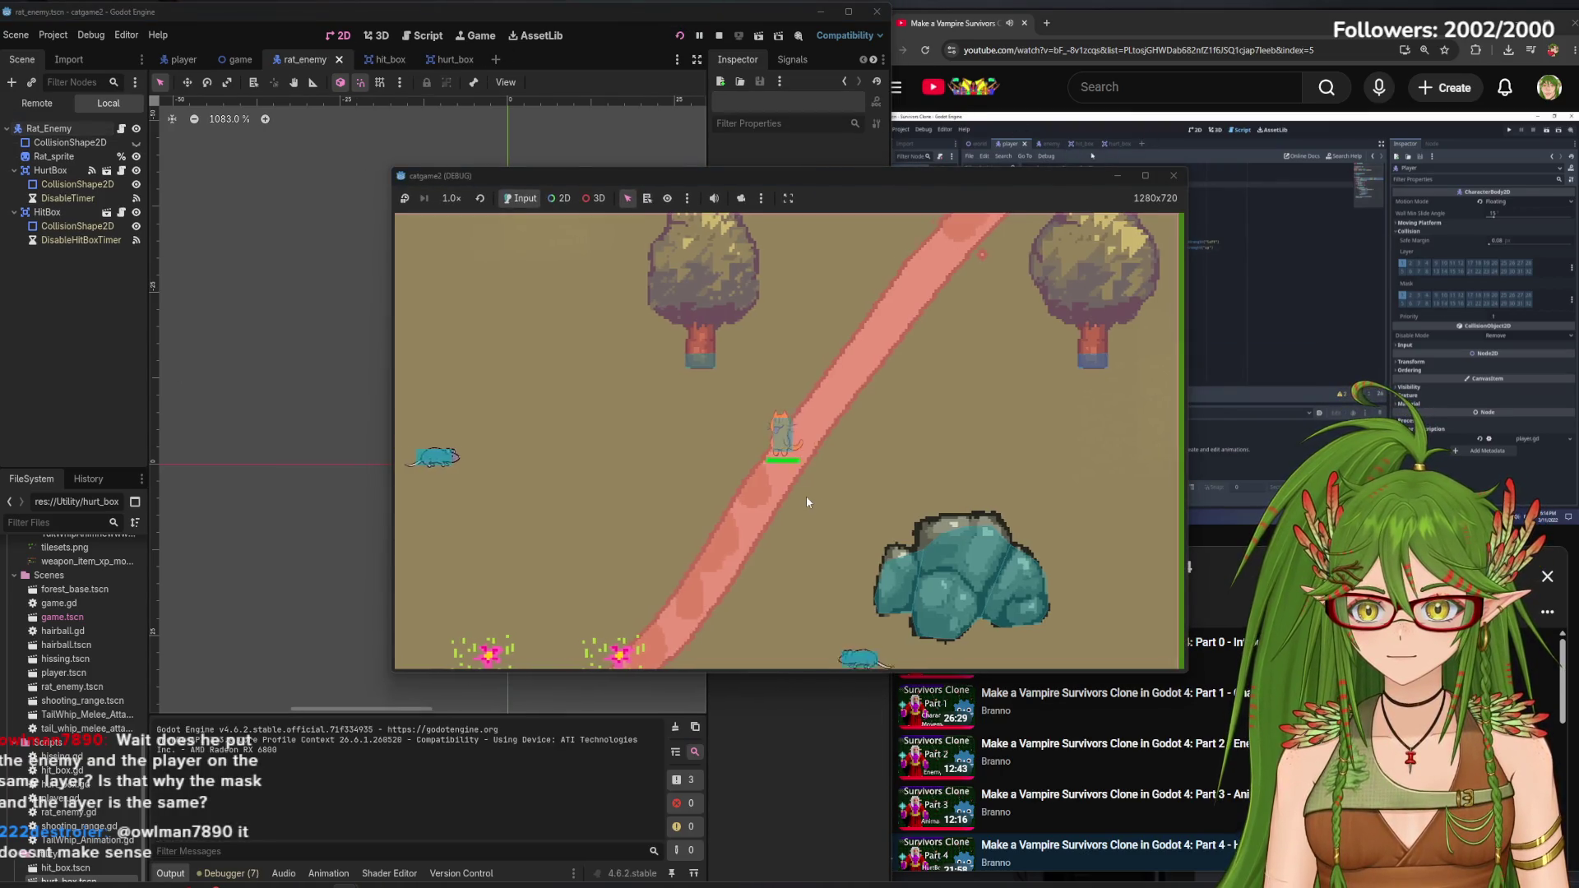
Move the cat left in the running game, pause the tutorial, then stop the run
key(a)
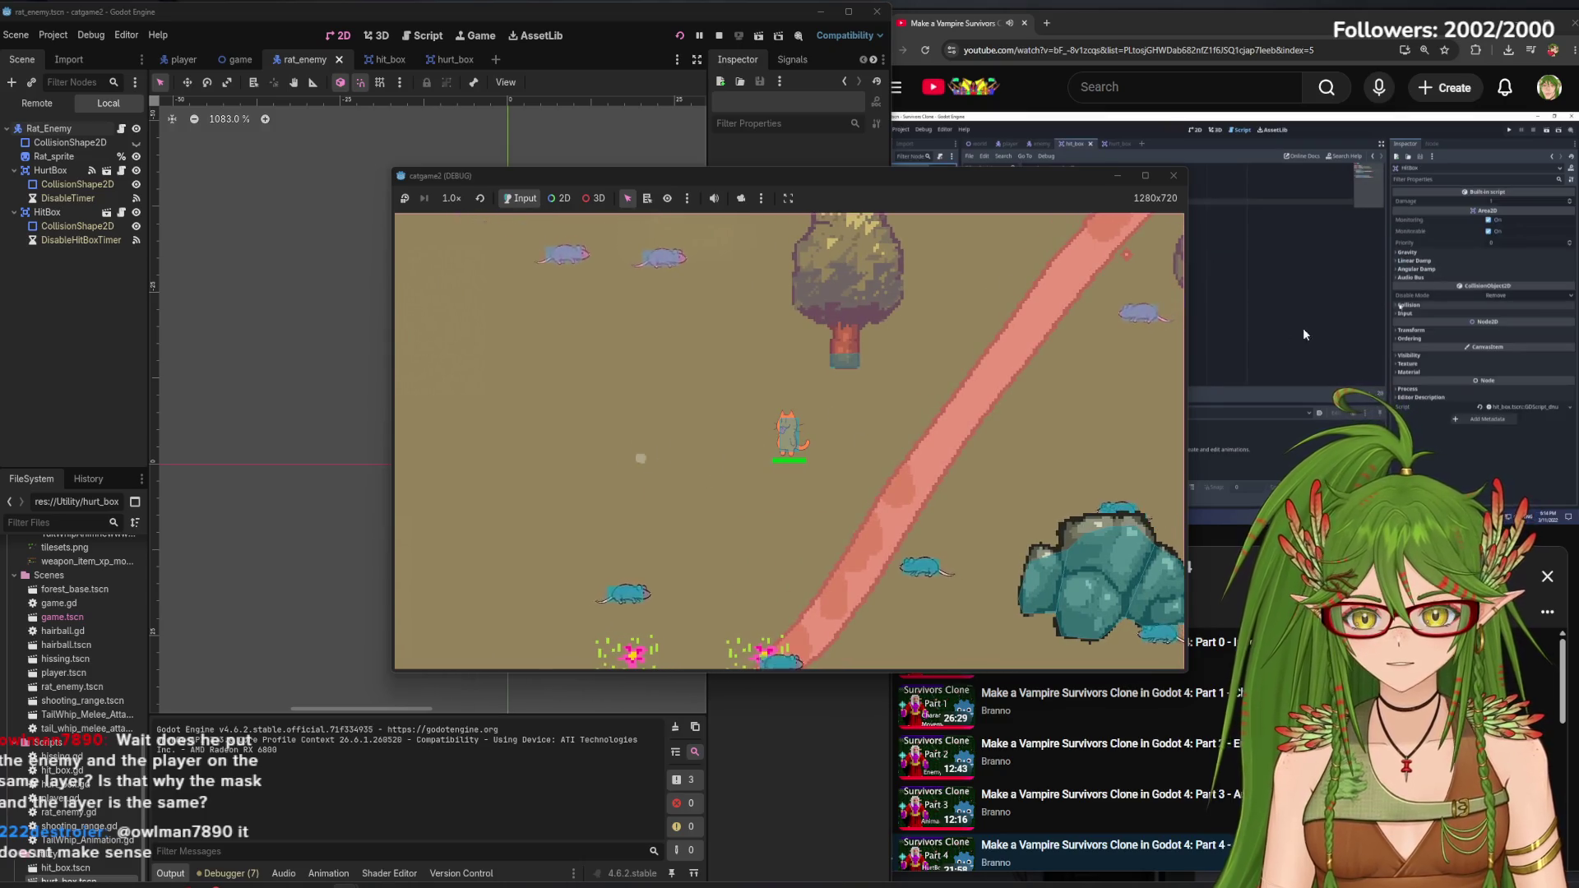
click(1307, 329)
click(675, 536)
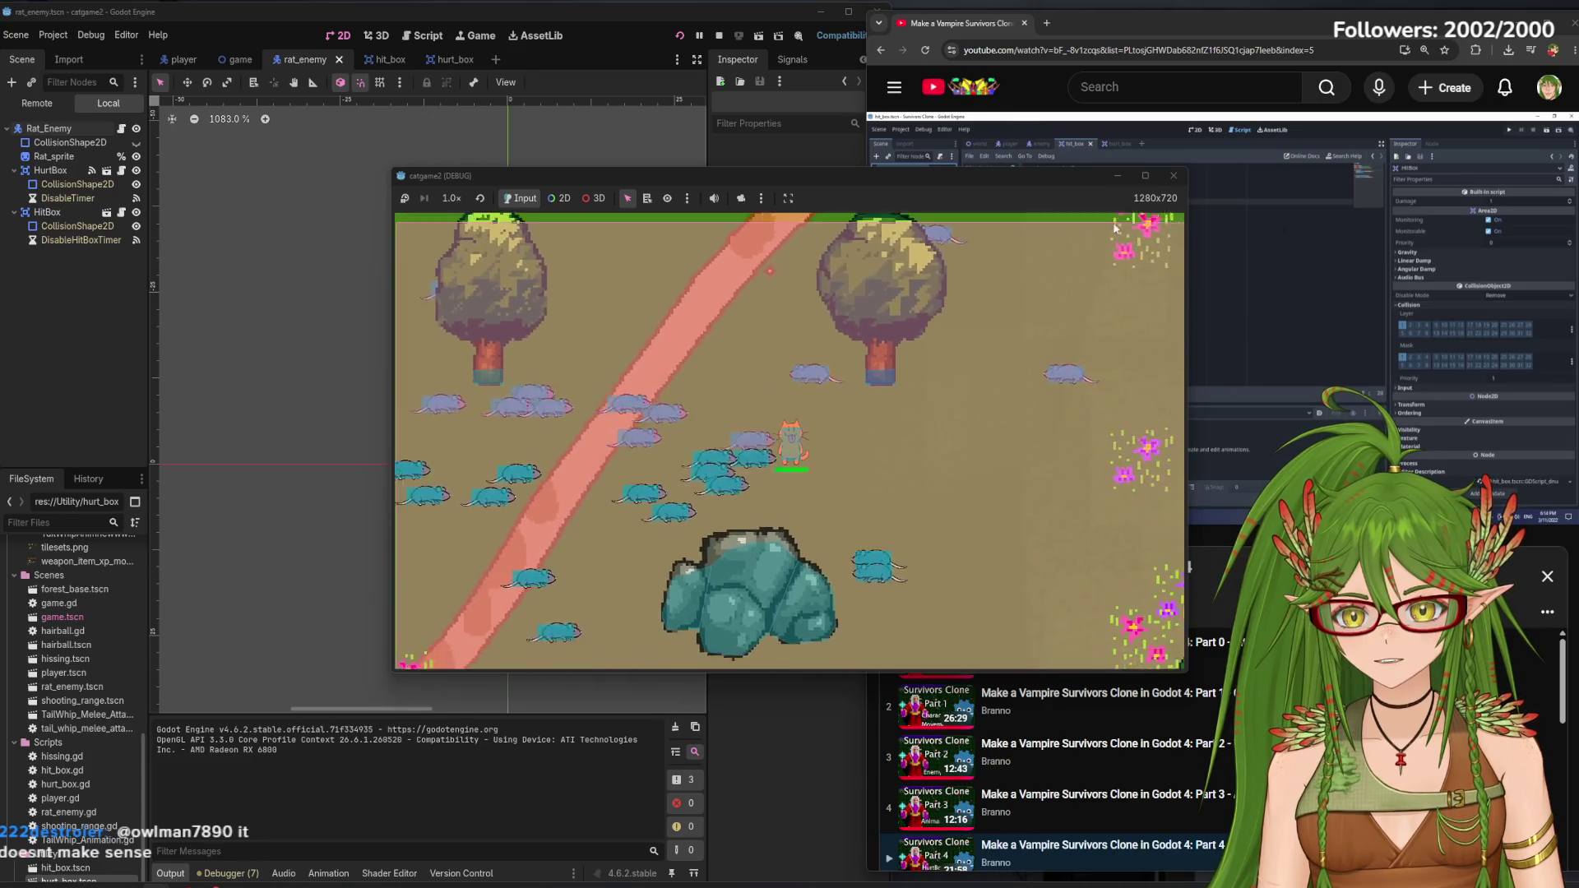
click(1174, 175)
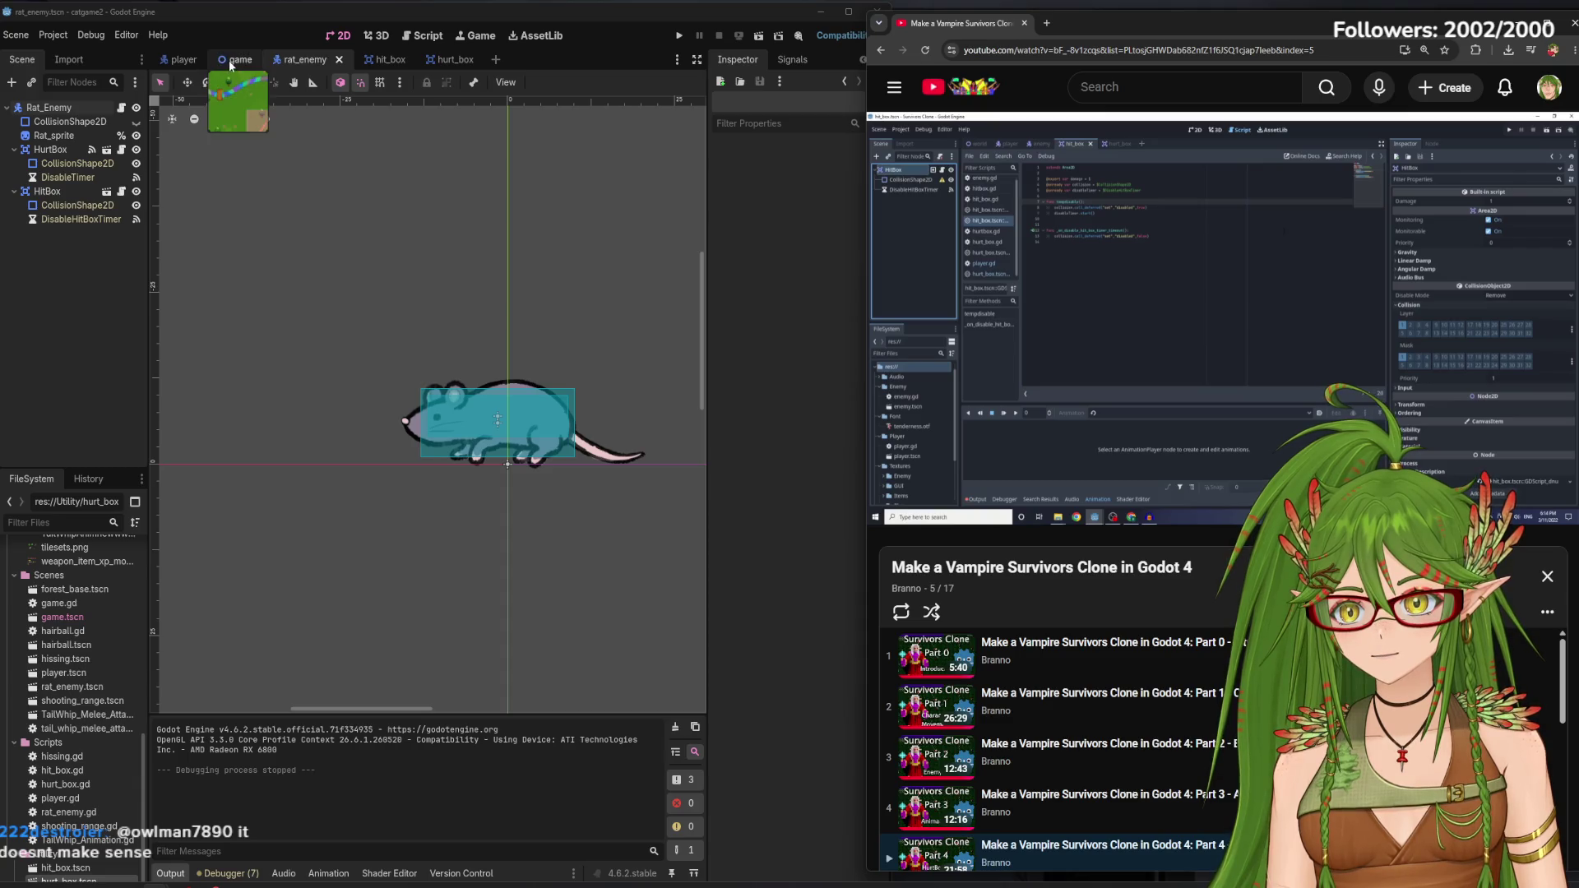
Flip to the game scene and back to rat_enemy, run with F5, walk the cat down, then stop with F8
click(230, 63)
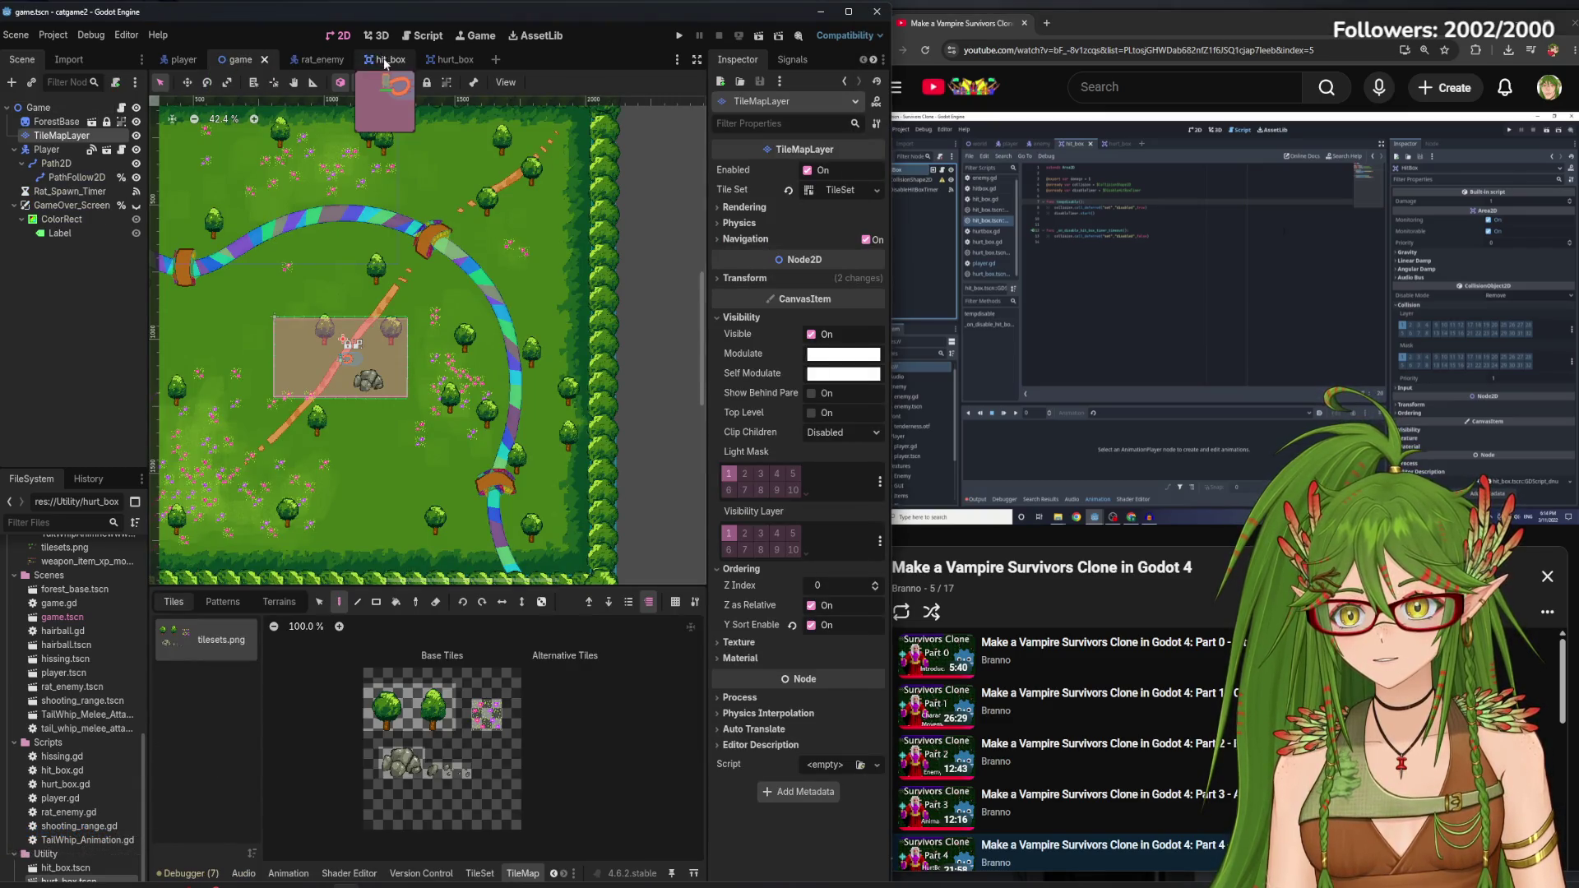
click(325, 59)
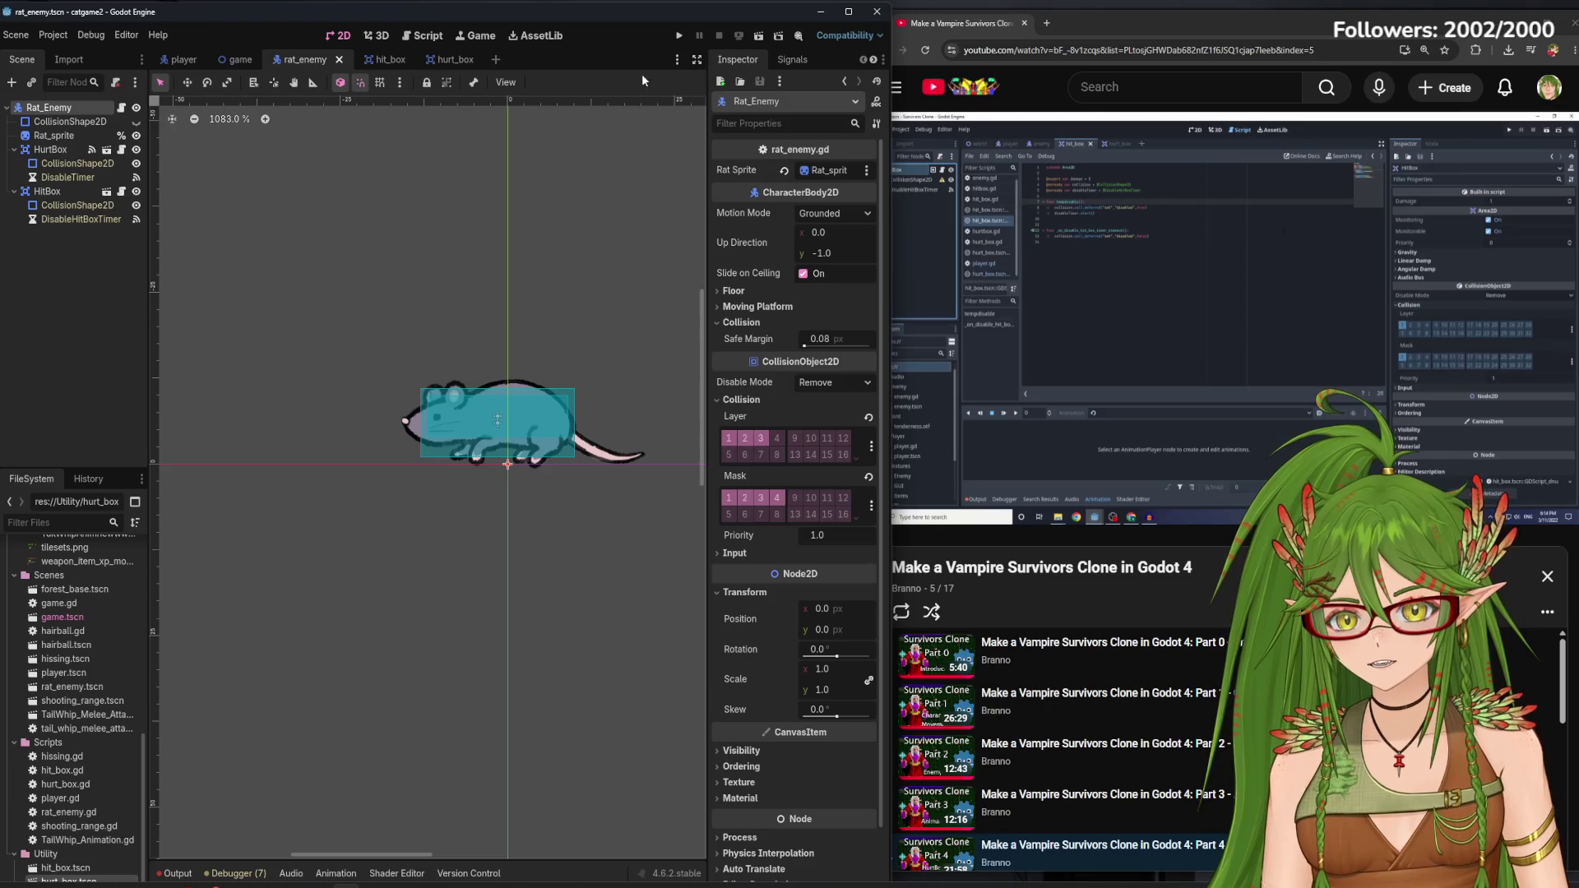
key(F5)
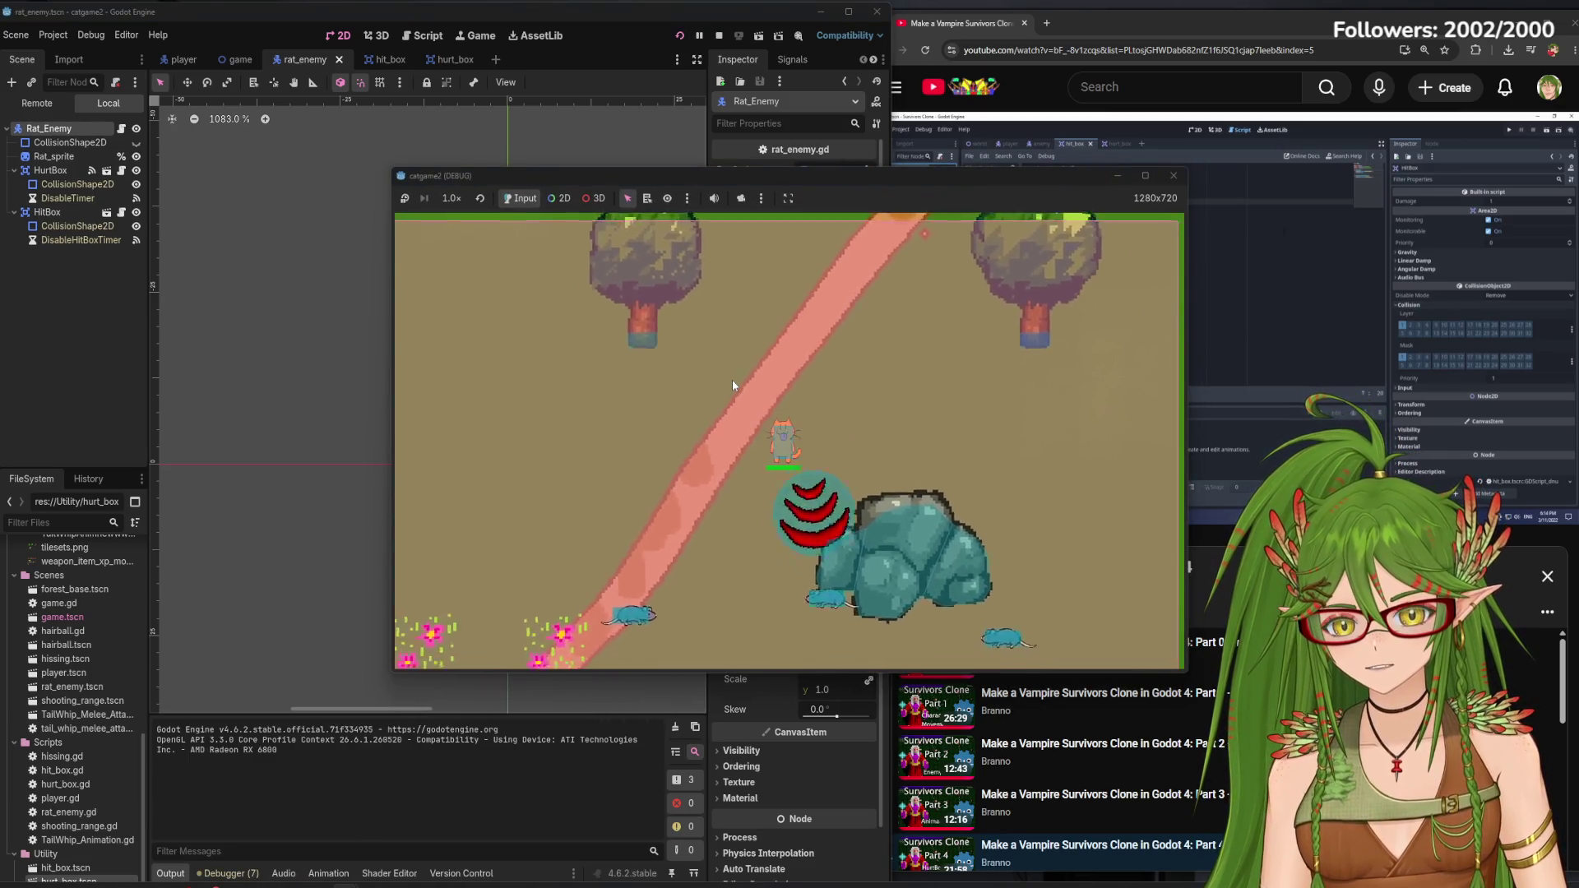
key(s)
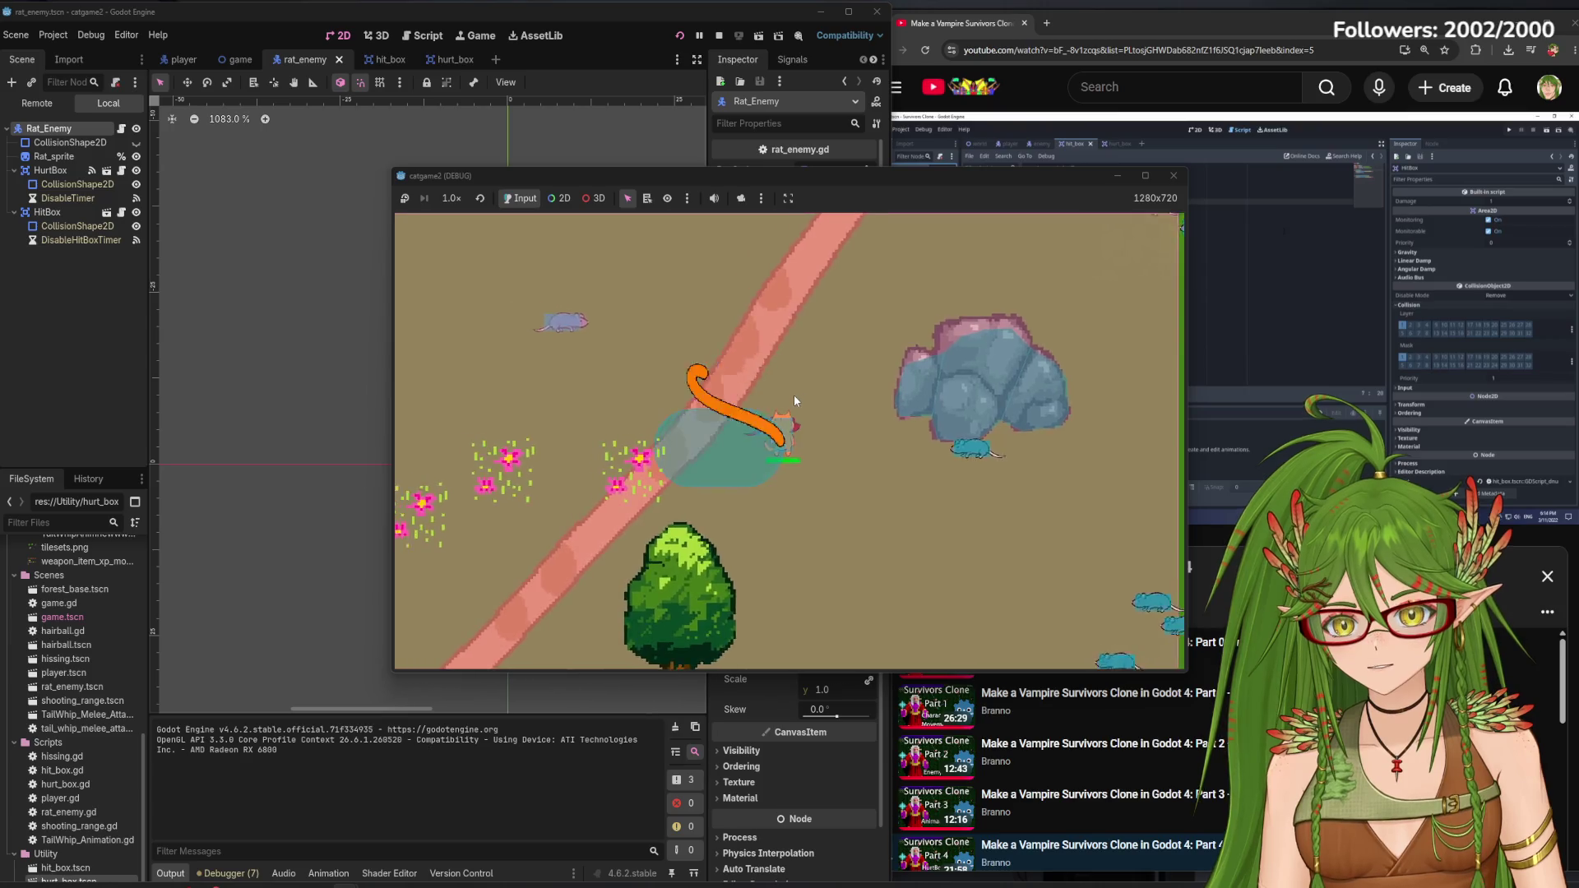
key(F8)
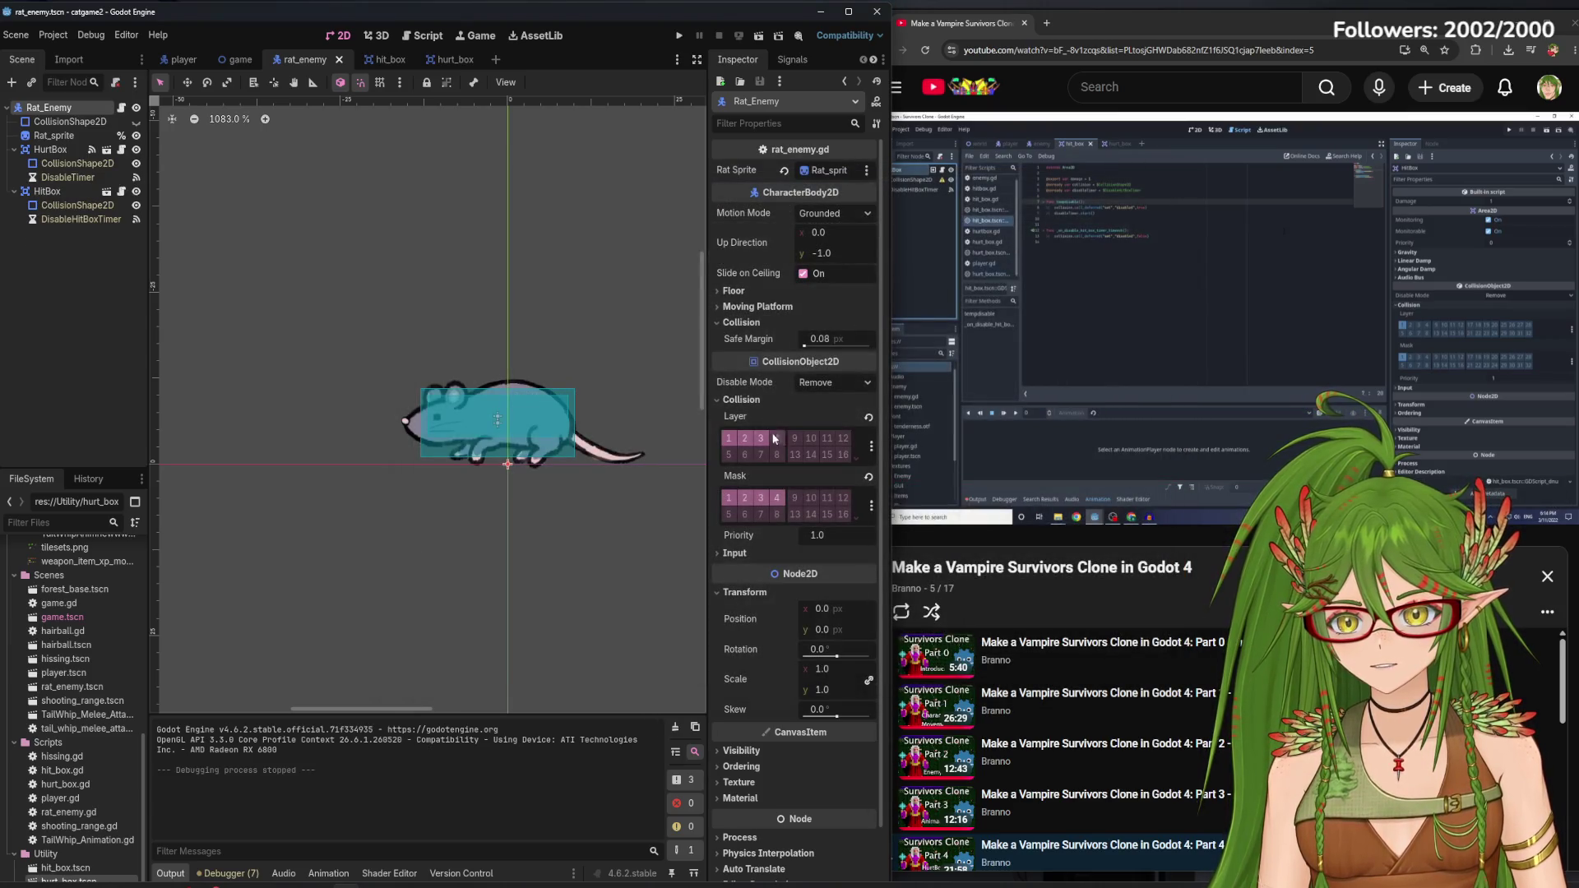
Resume the tutorial and inspect the HurtBox's CollisionShape2D rectangle covering the rat
click(1157, 303)
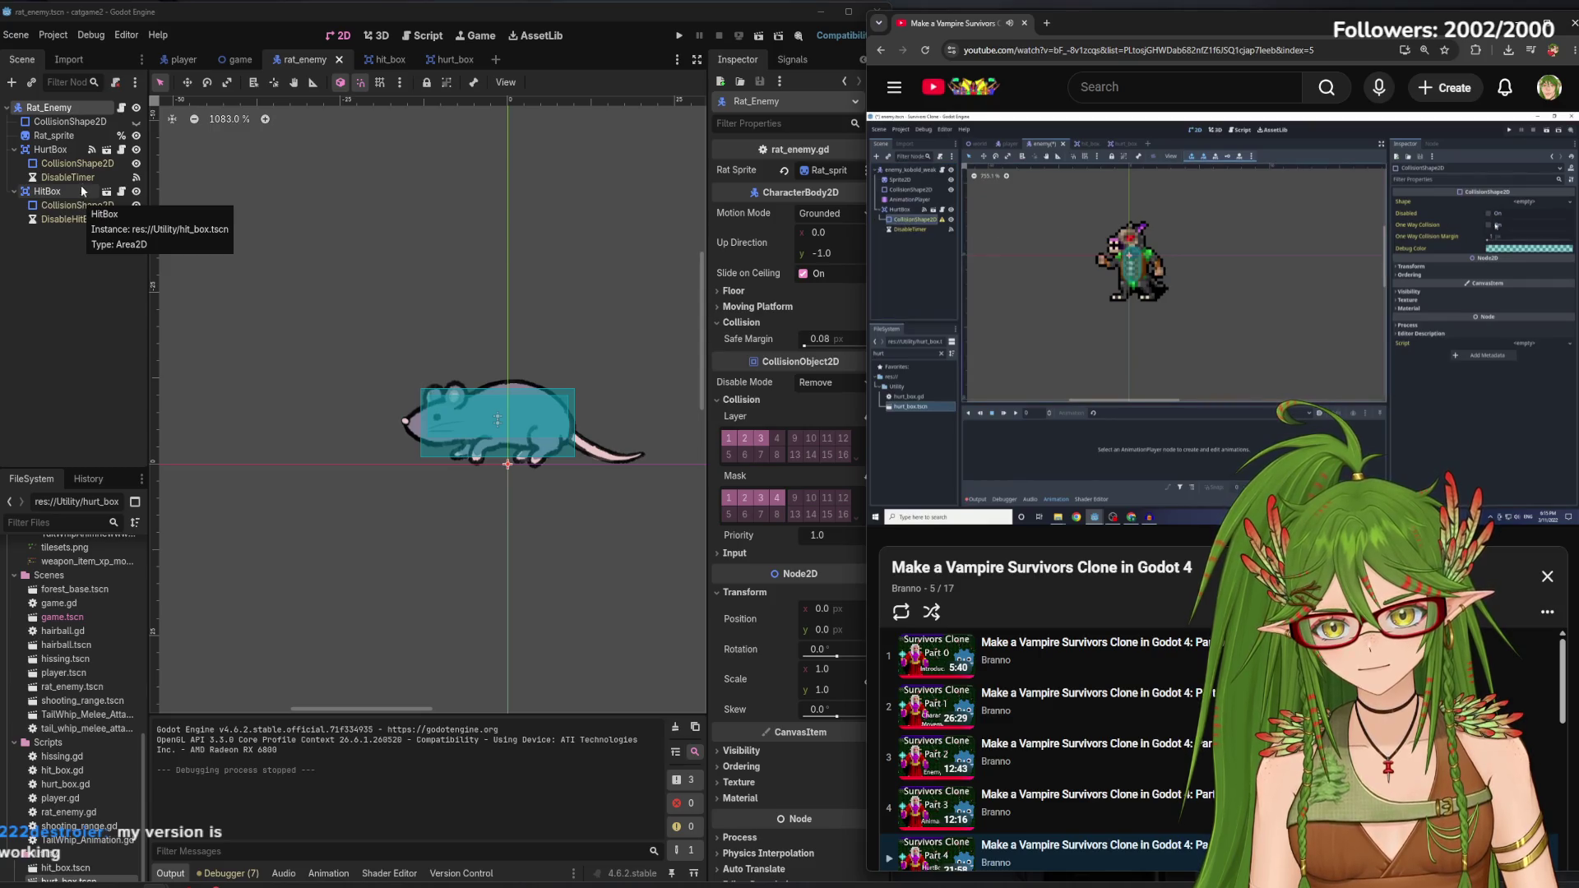
click(80, 163)
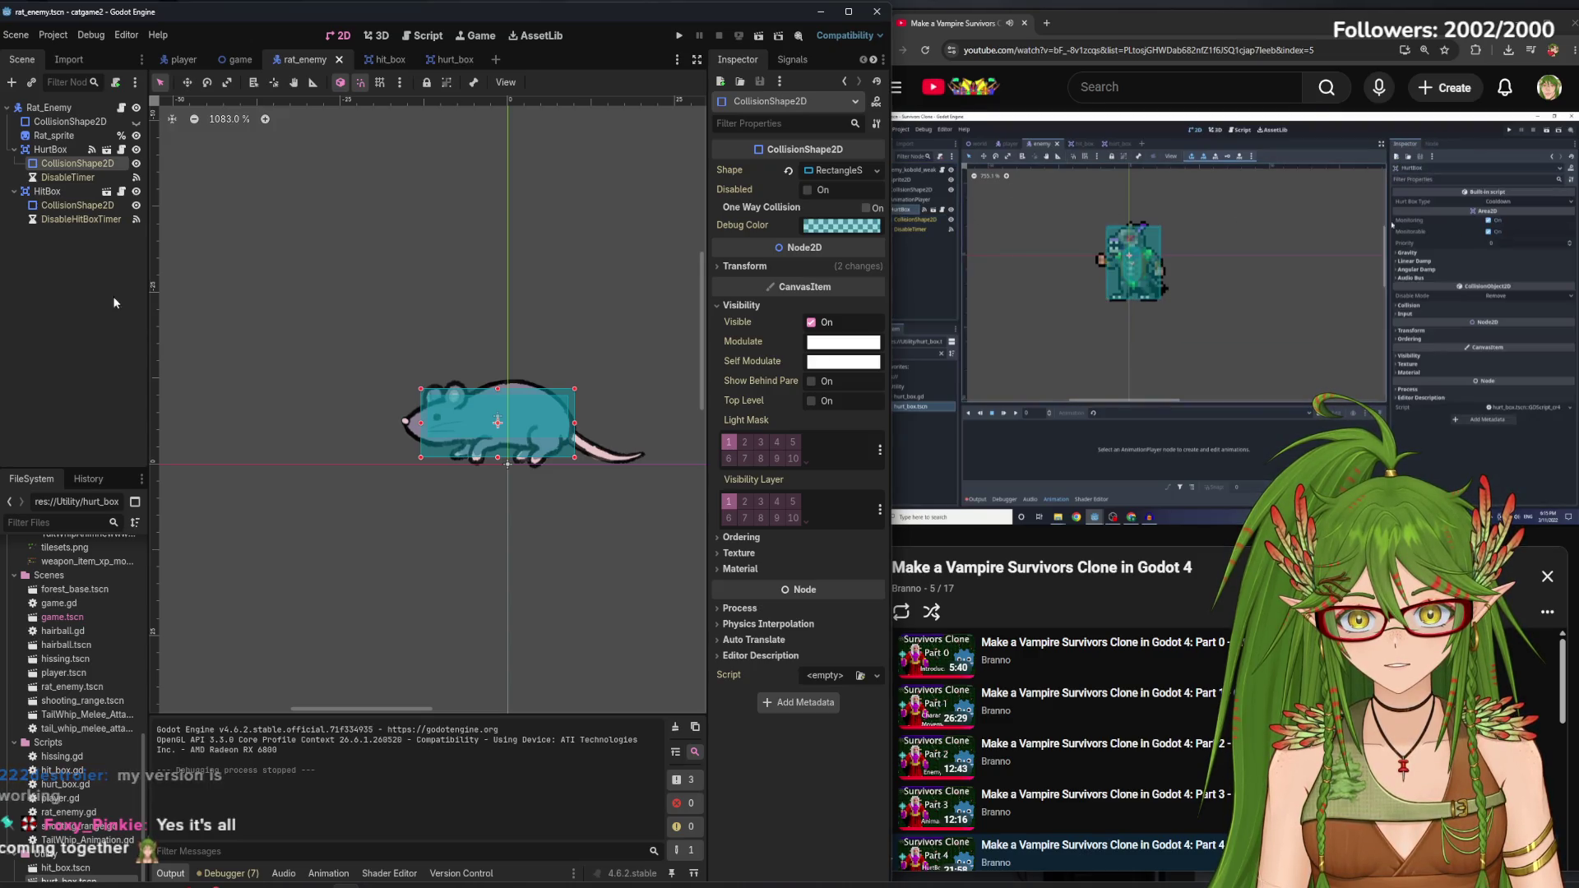
Widen the tutorial view and compare the rat HurtBox and its collision shape settings
drag(892, 283, 867, 283)
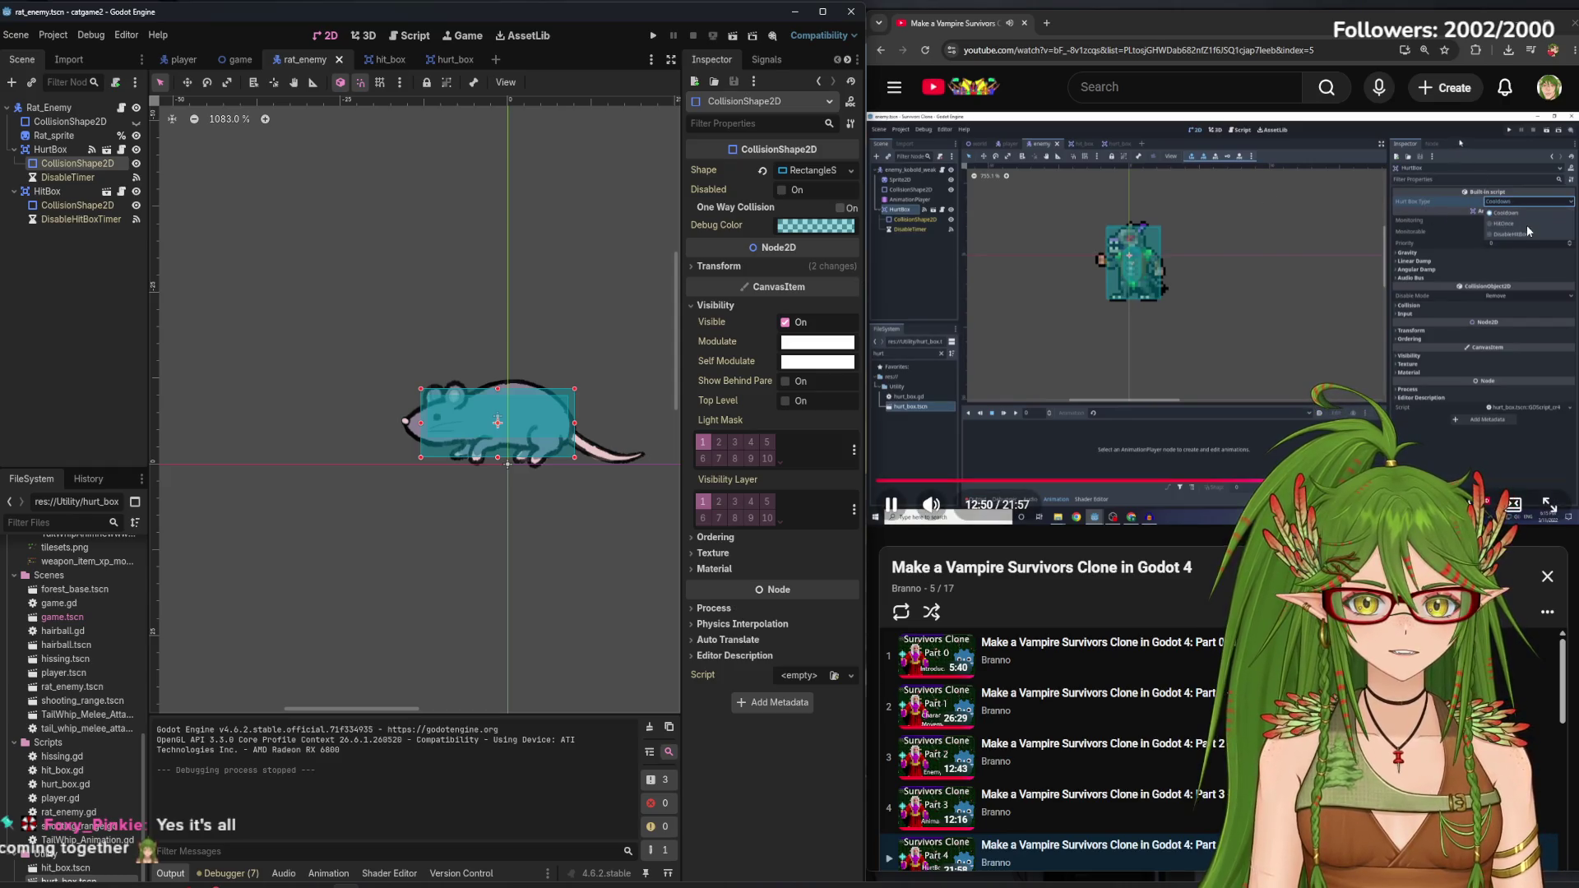
key(space)
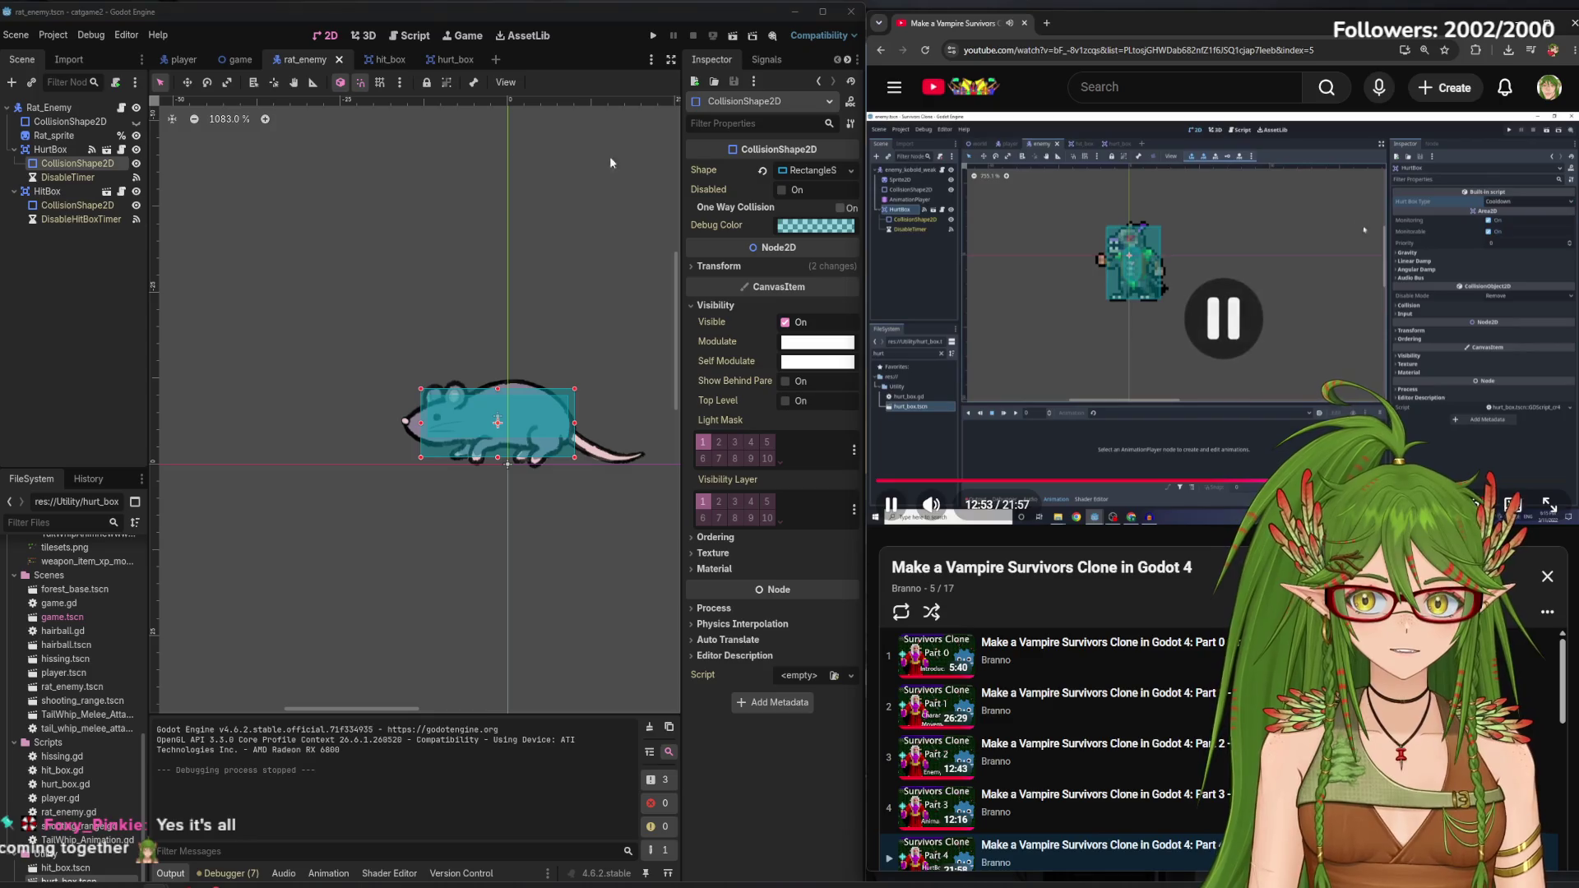
click(62, 151)
key(space)
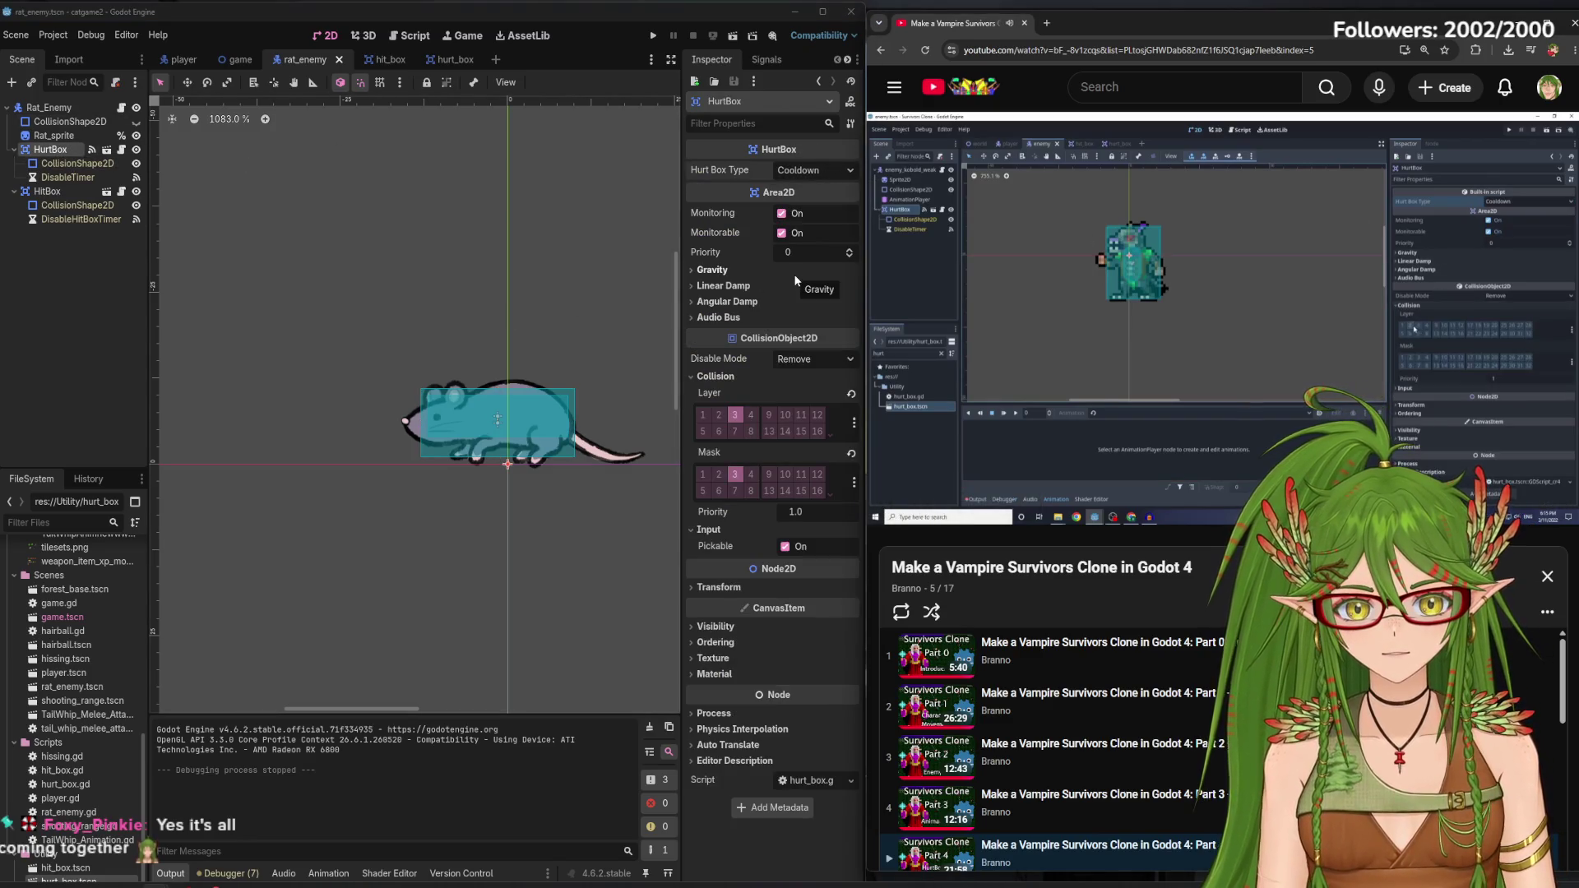
click(59, 162)
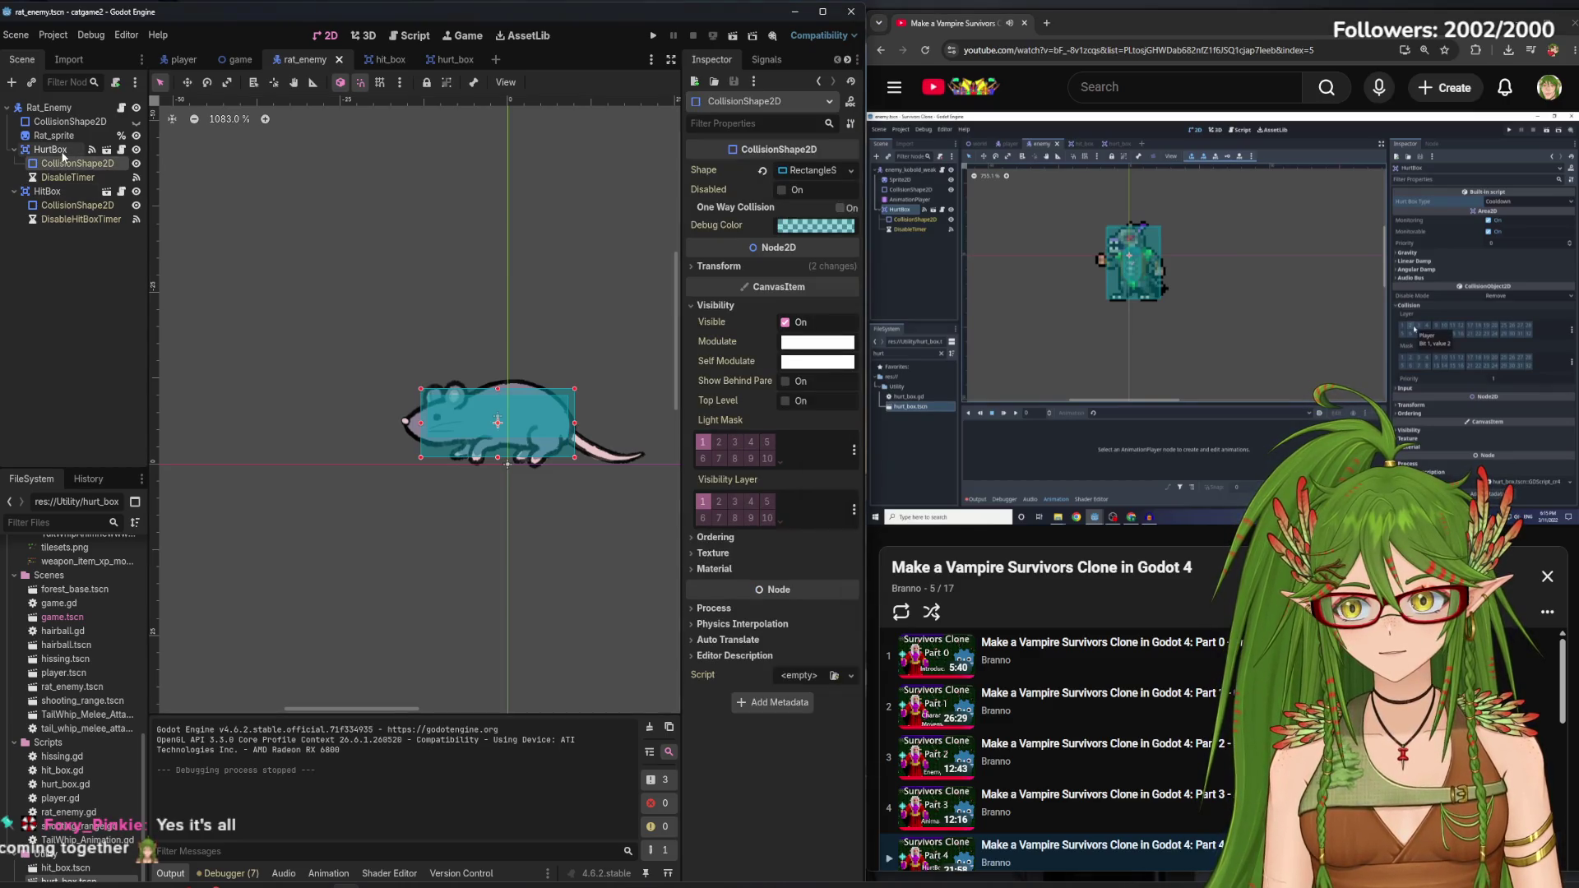
click(62, 153)
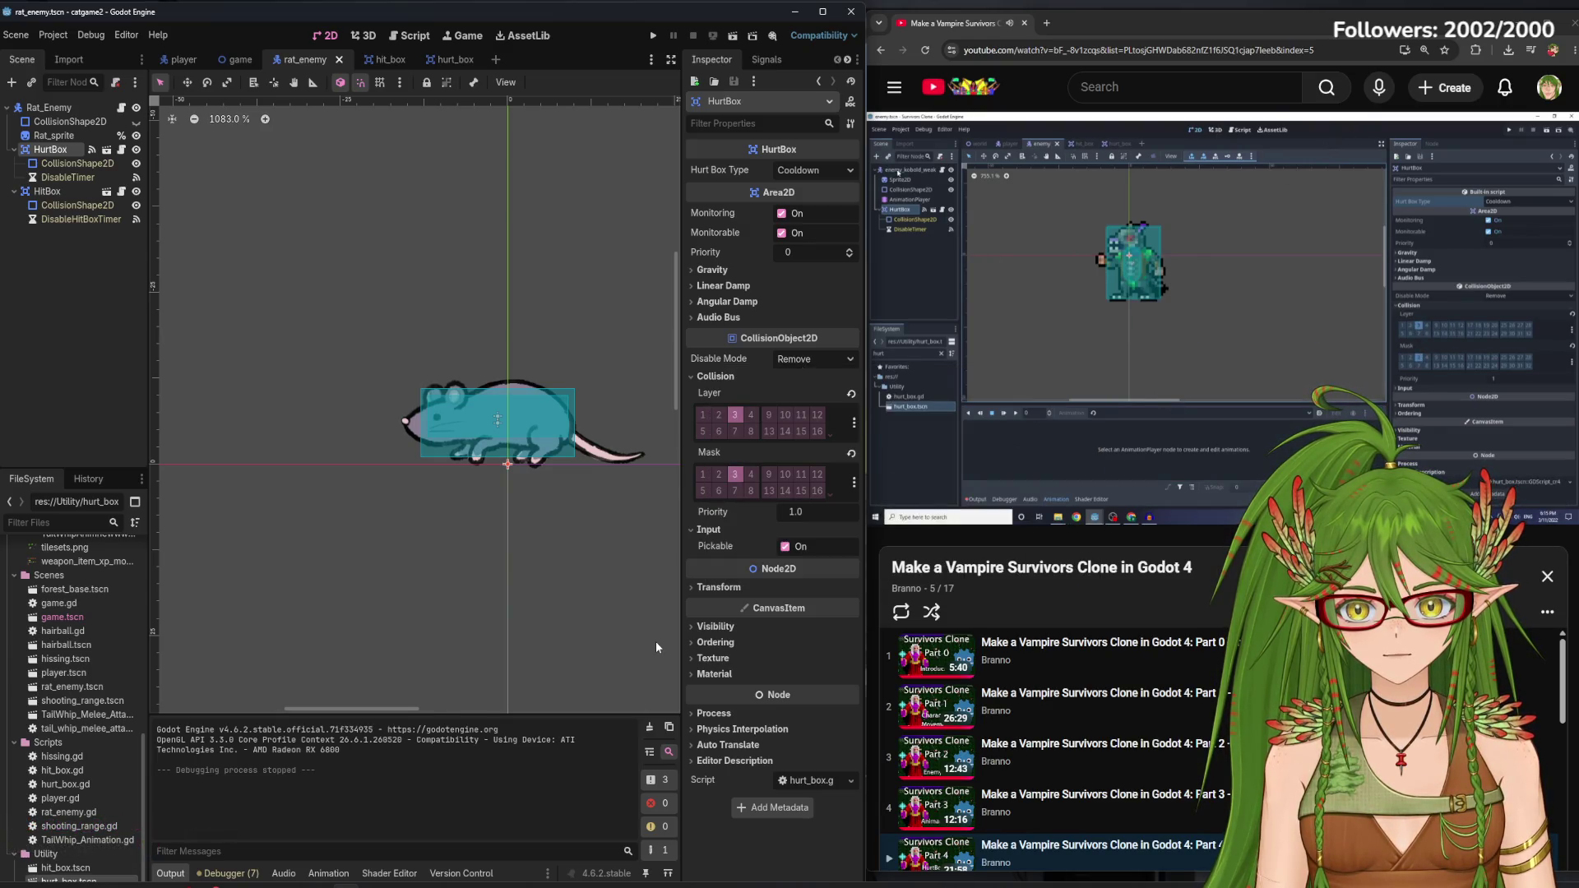
Review the Rat_Enemy body and HitBox collision settings, ending on the body's CapsuleShape2D (radius 4, height 24)
click(71, 108)
mouse_move(910, 271)
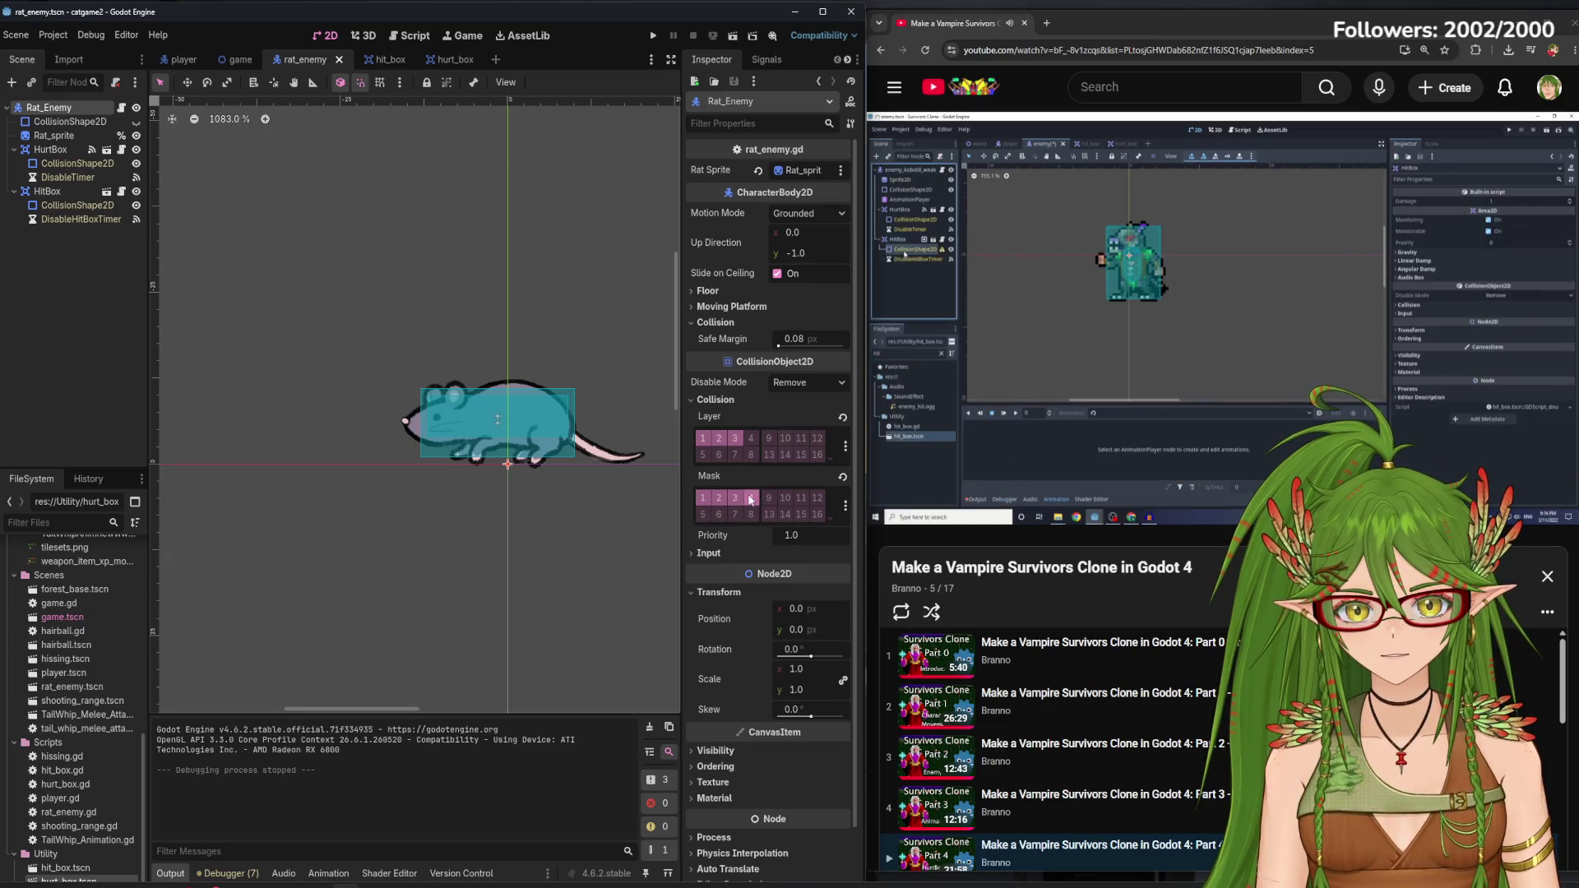
click(47, 191)
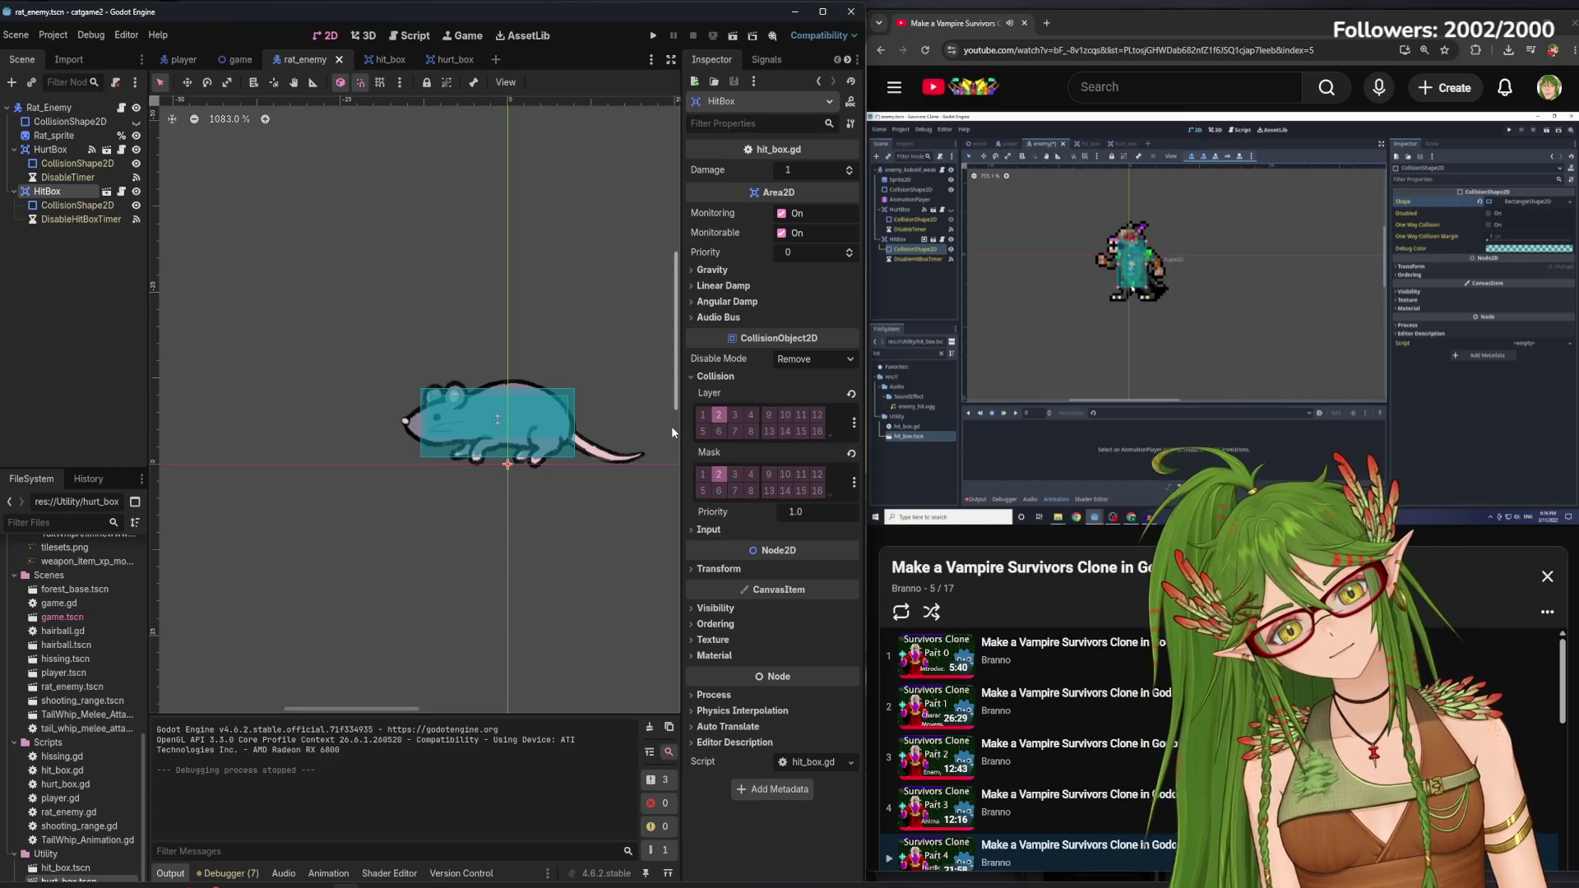
mouse_move(1266, 250)
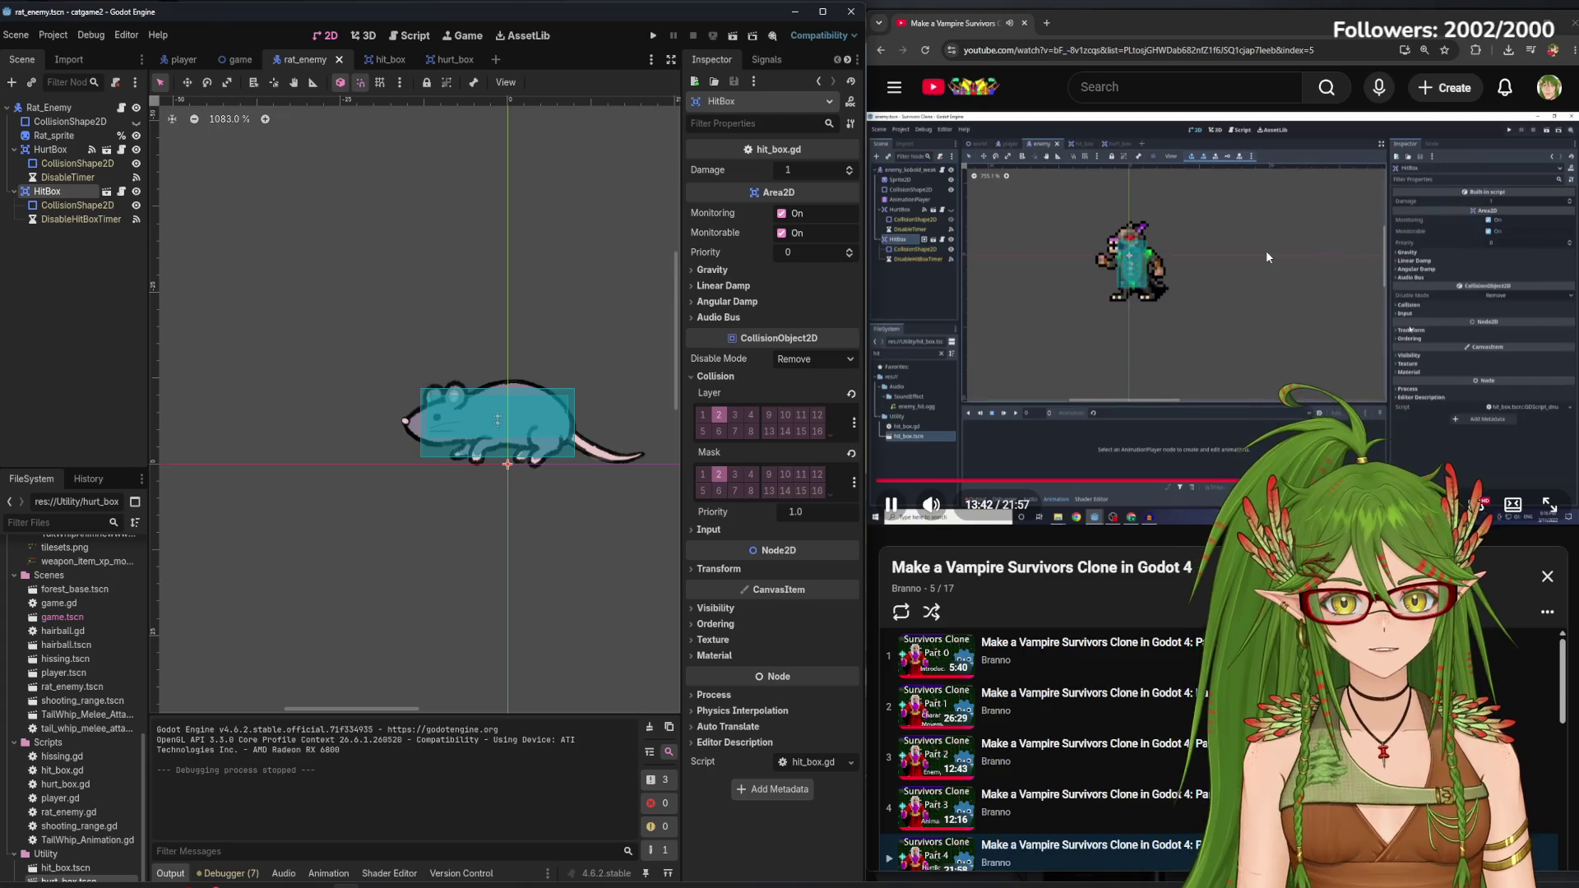
mouse_move(900, 388)
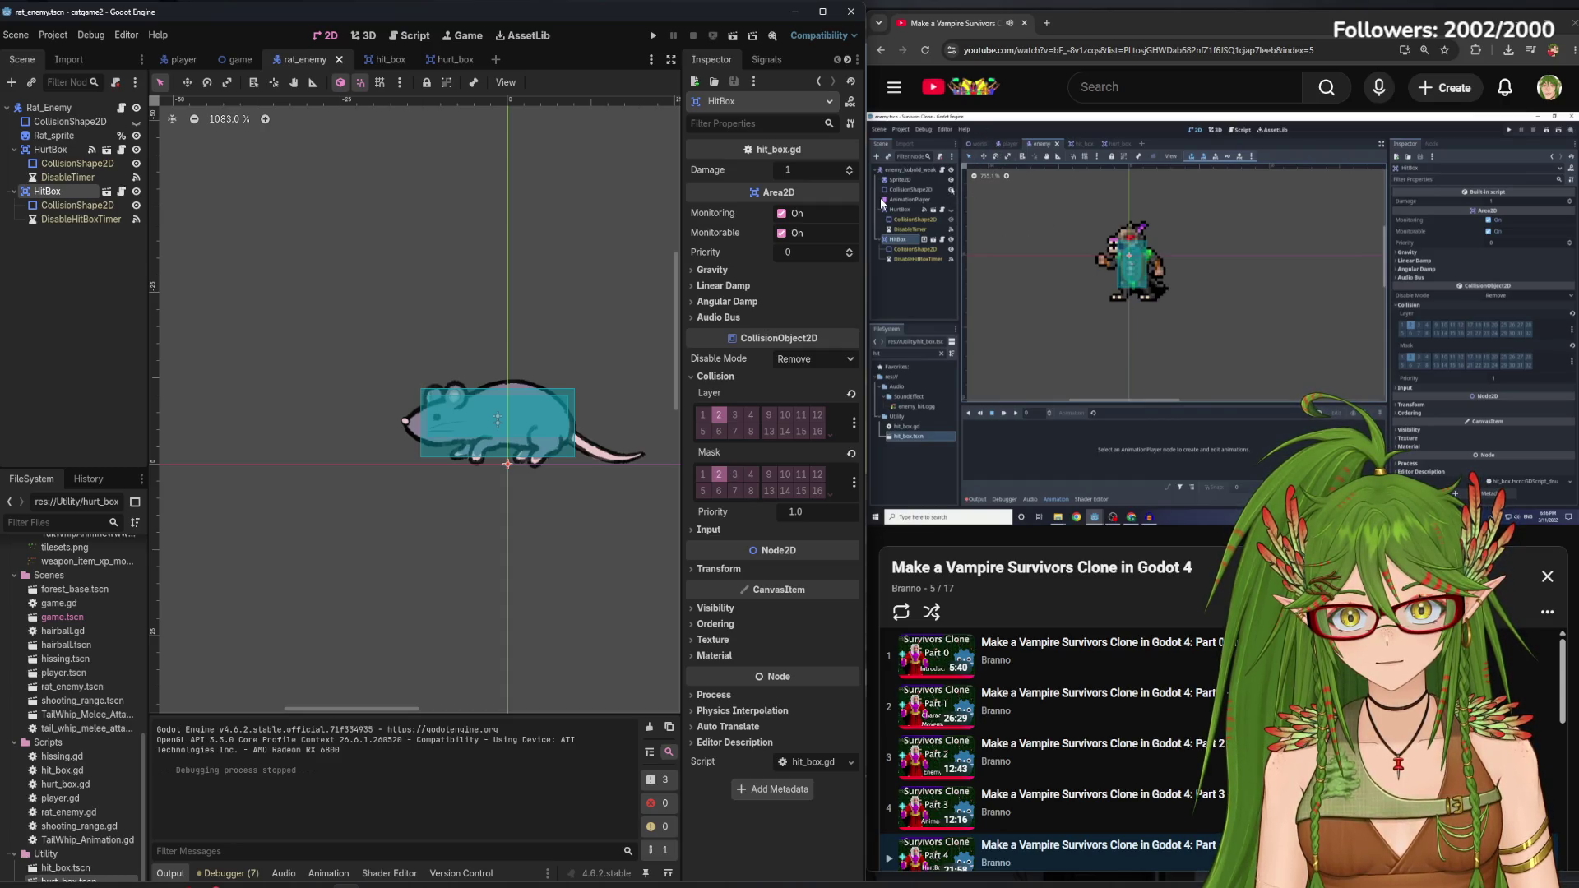
click(97, 123)
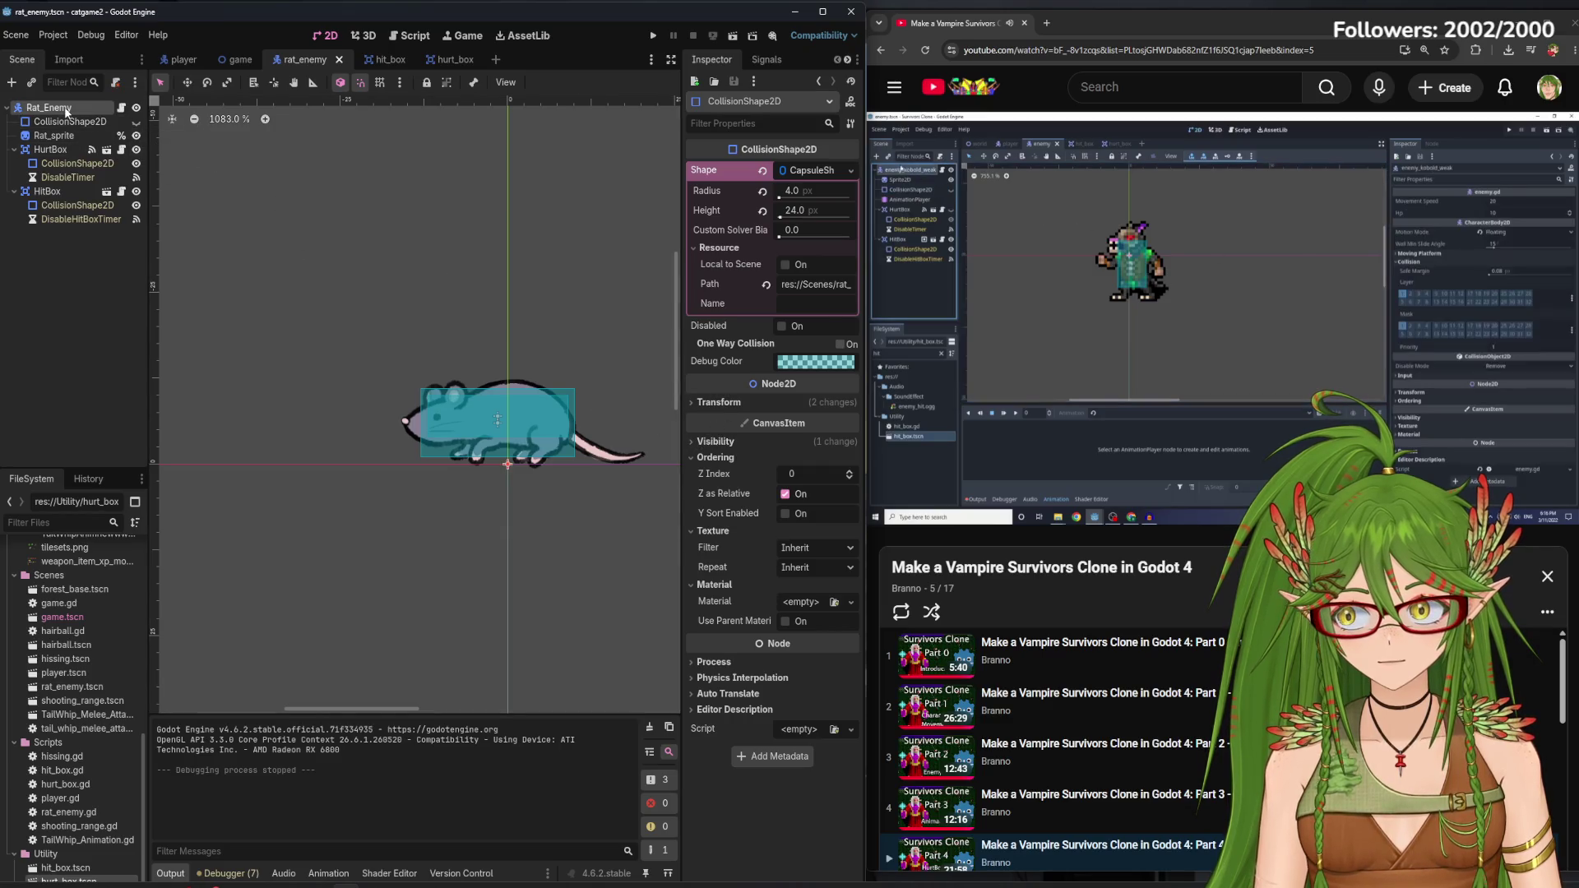
Set Rat_Enemy's collision mask to layer 2 only, toggle a layer bit, then save and run
click(64, 106)
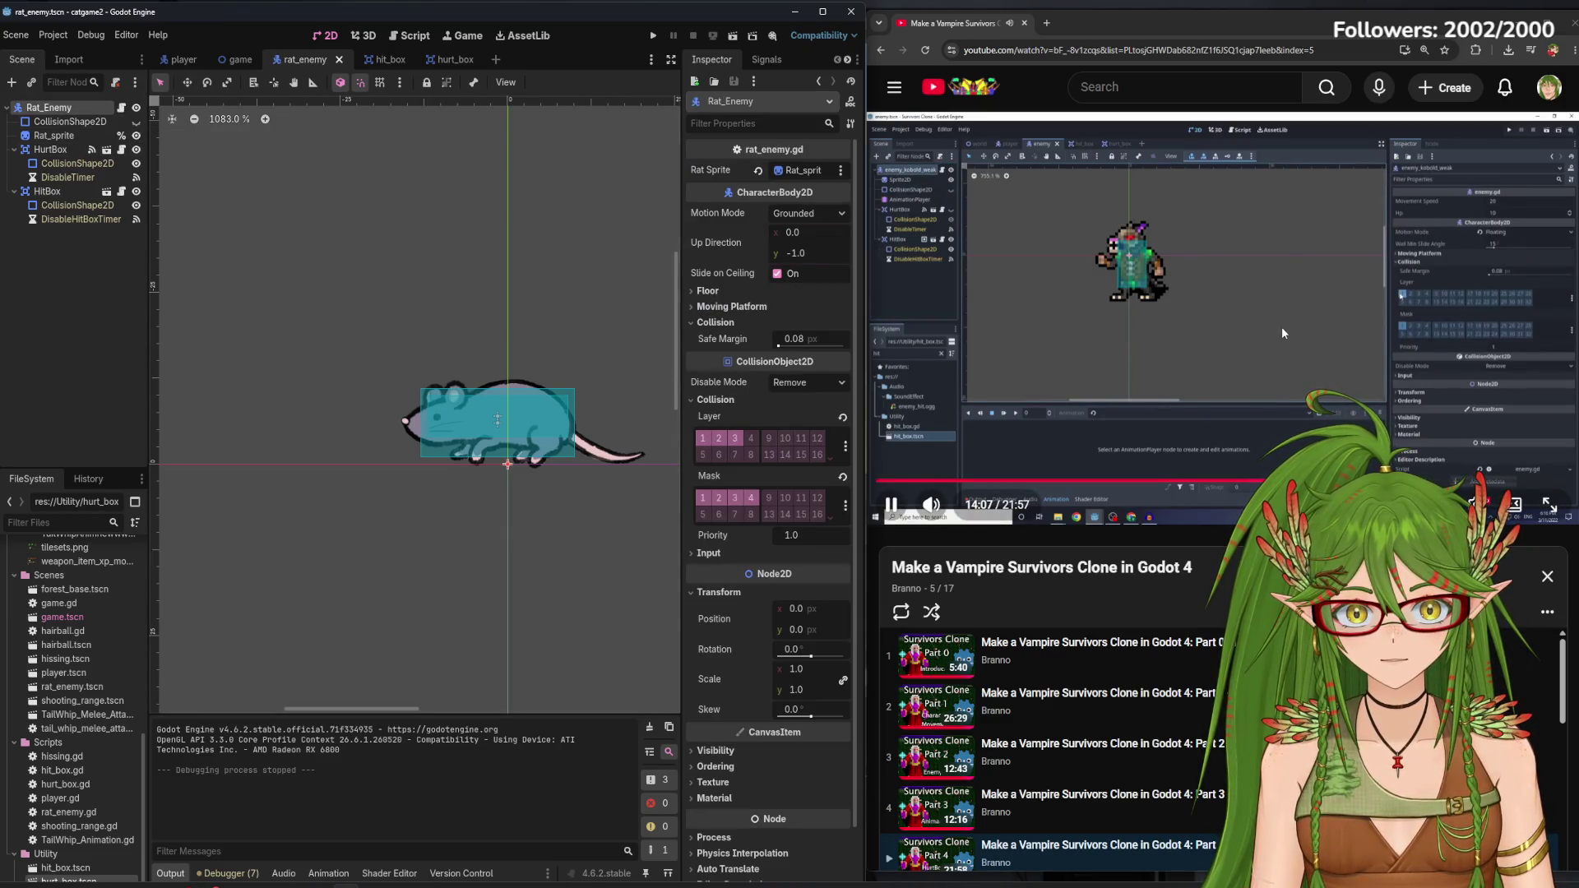
click(748, 498)
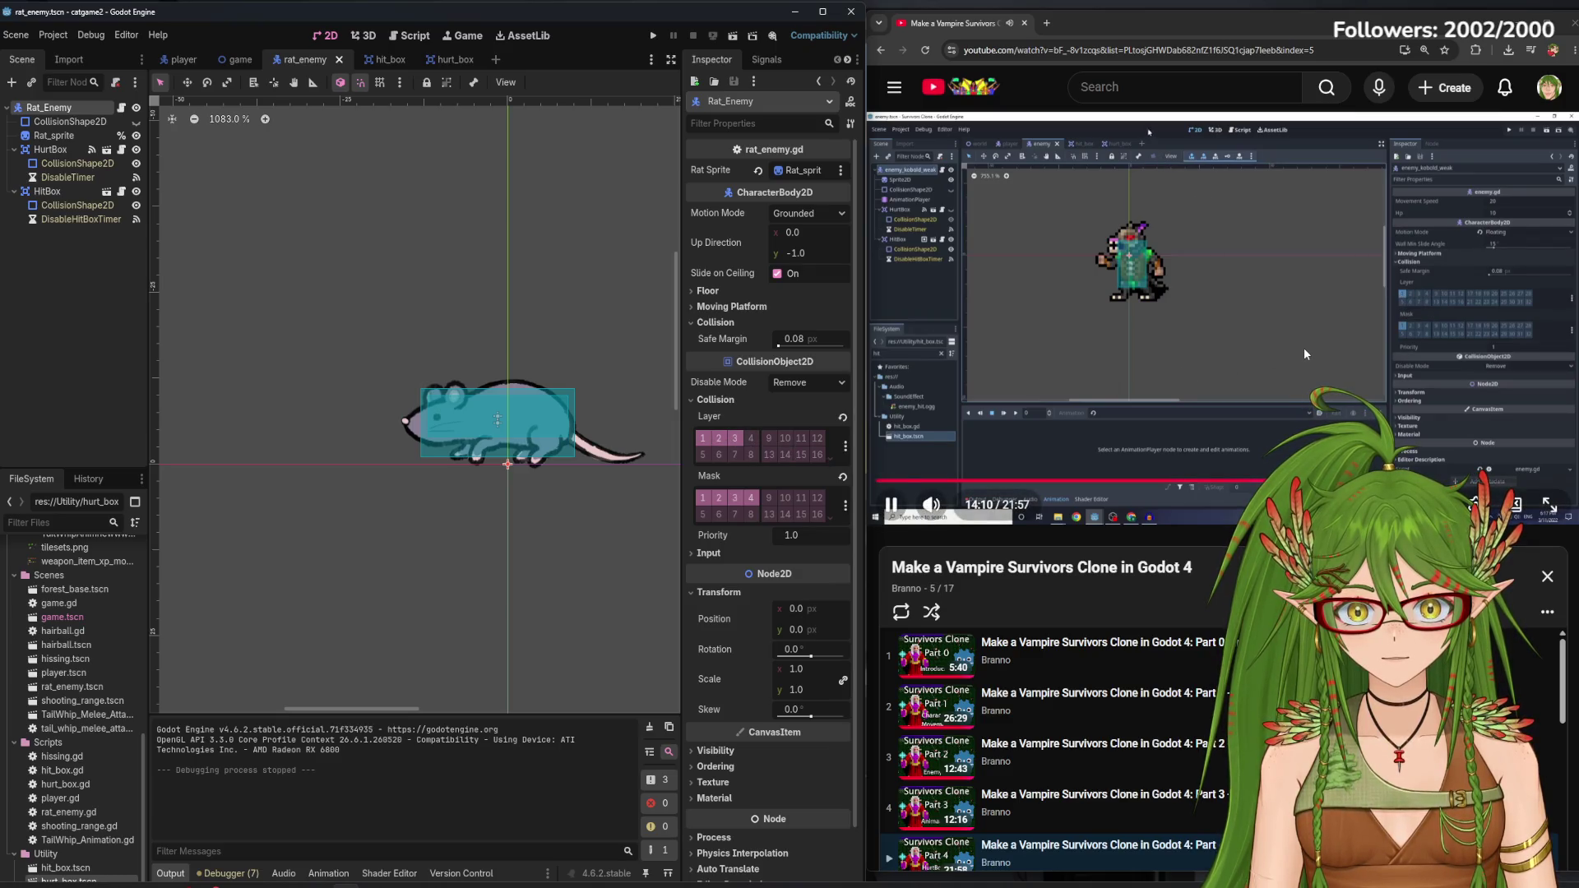
key(XF86AudioPlay)
click(734, 497)
click(702, 498)
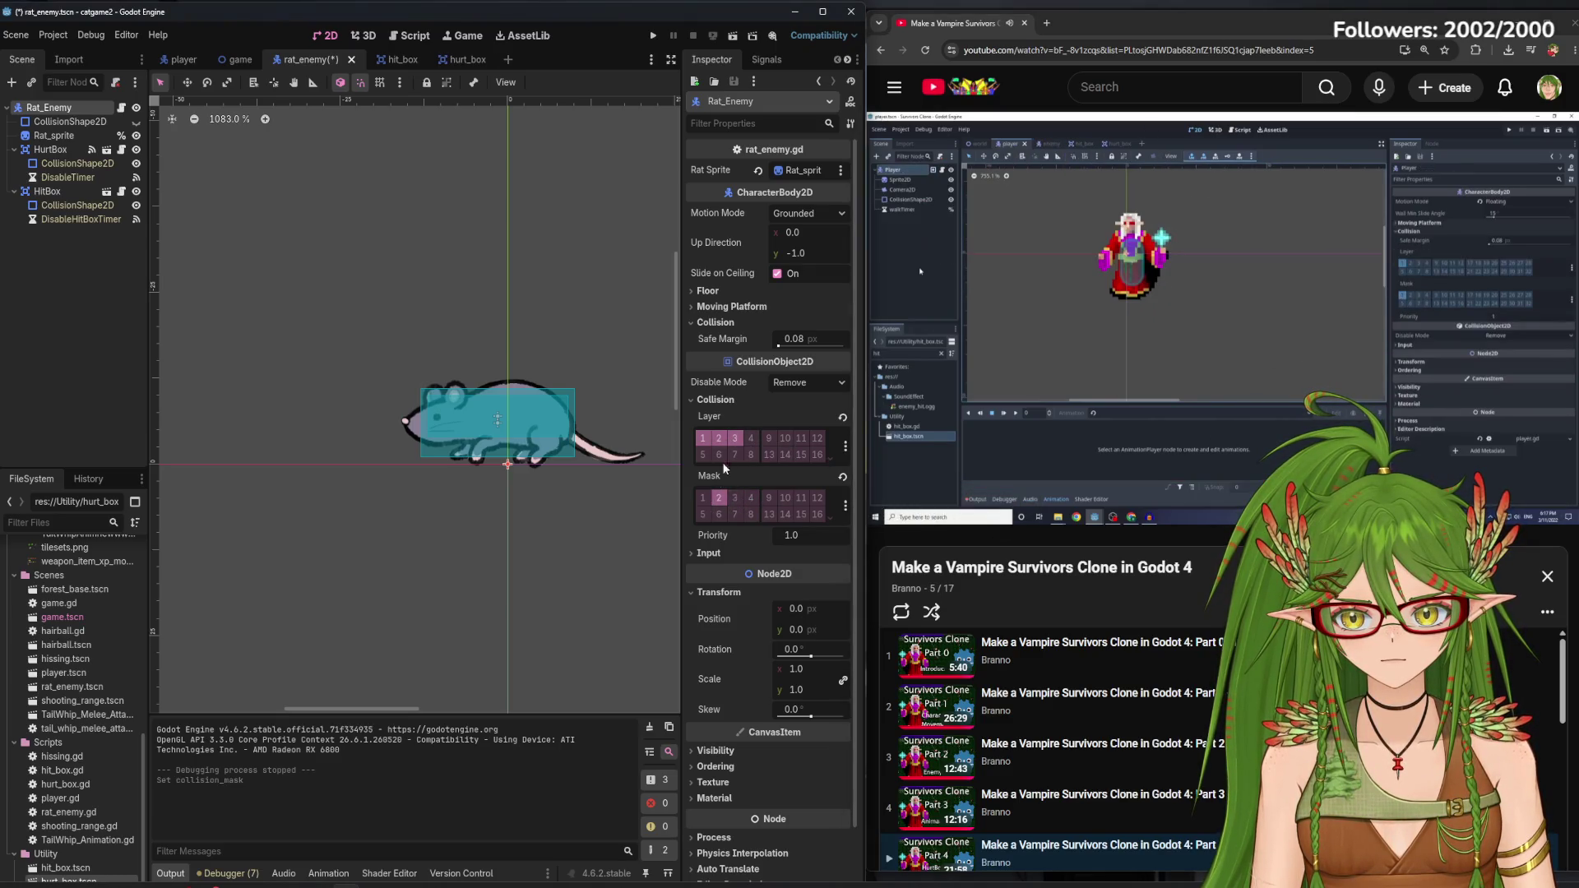
click(734, 437)
click(641, 238)
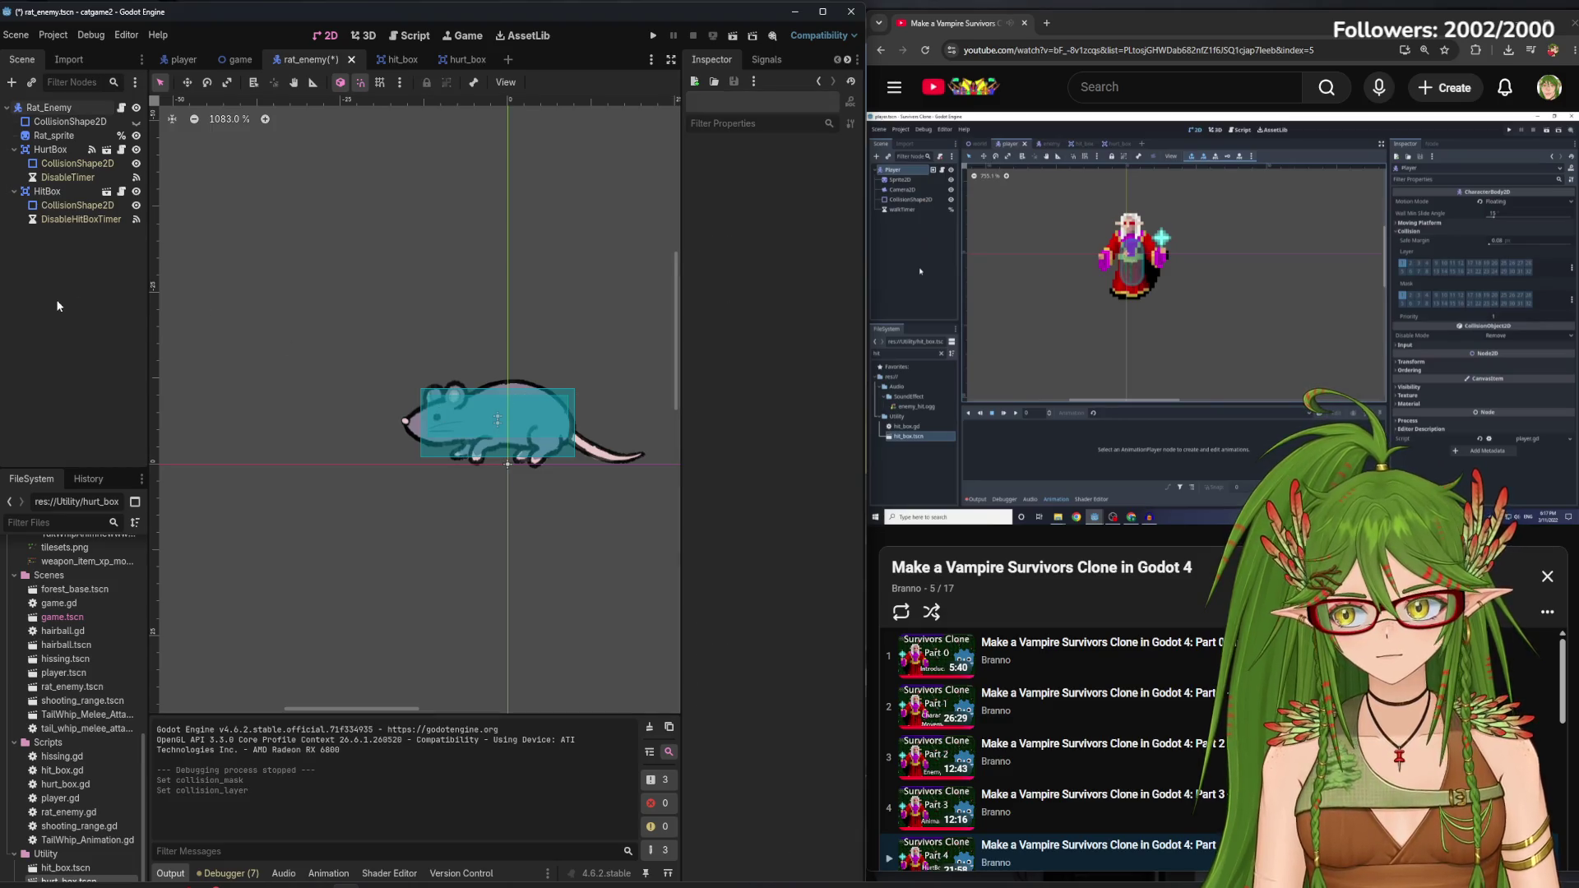
click(653, 35)
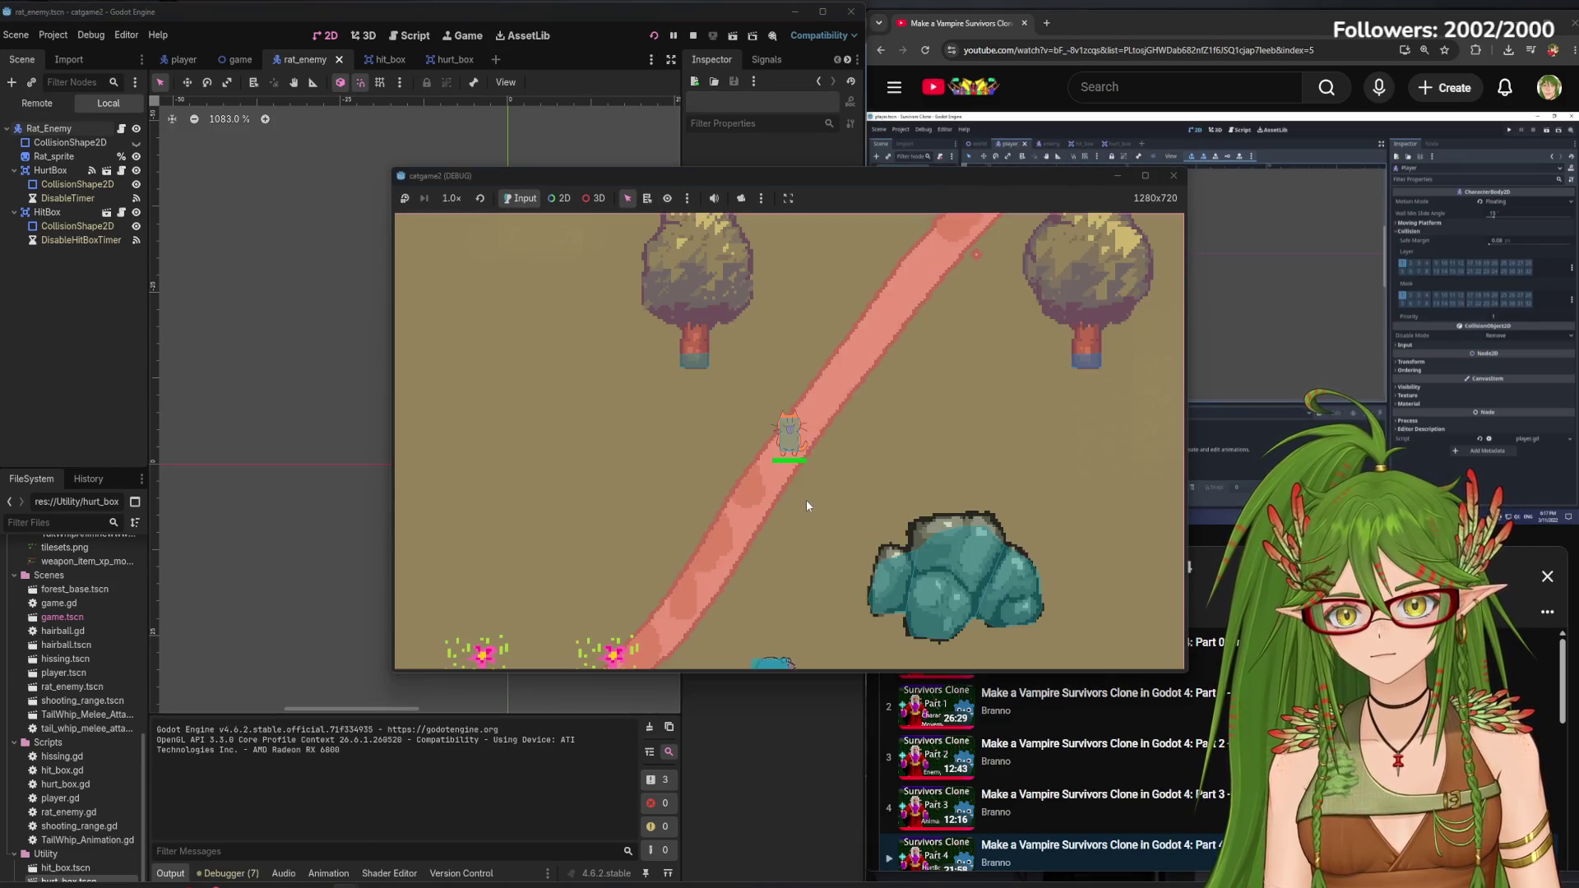
Walk the cat down toward the rats, then close the debug window
key(s)
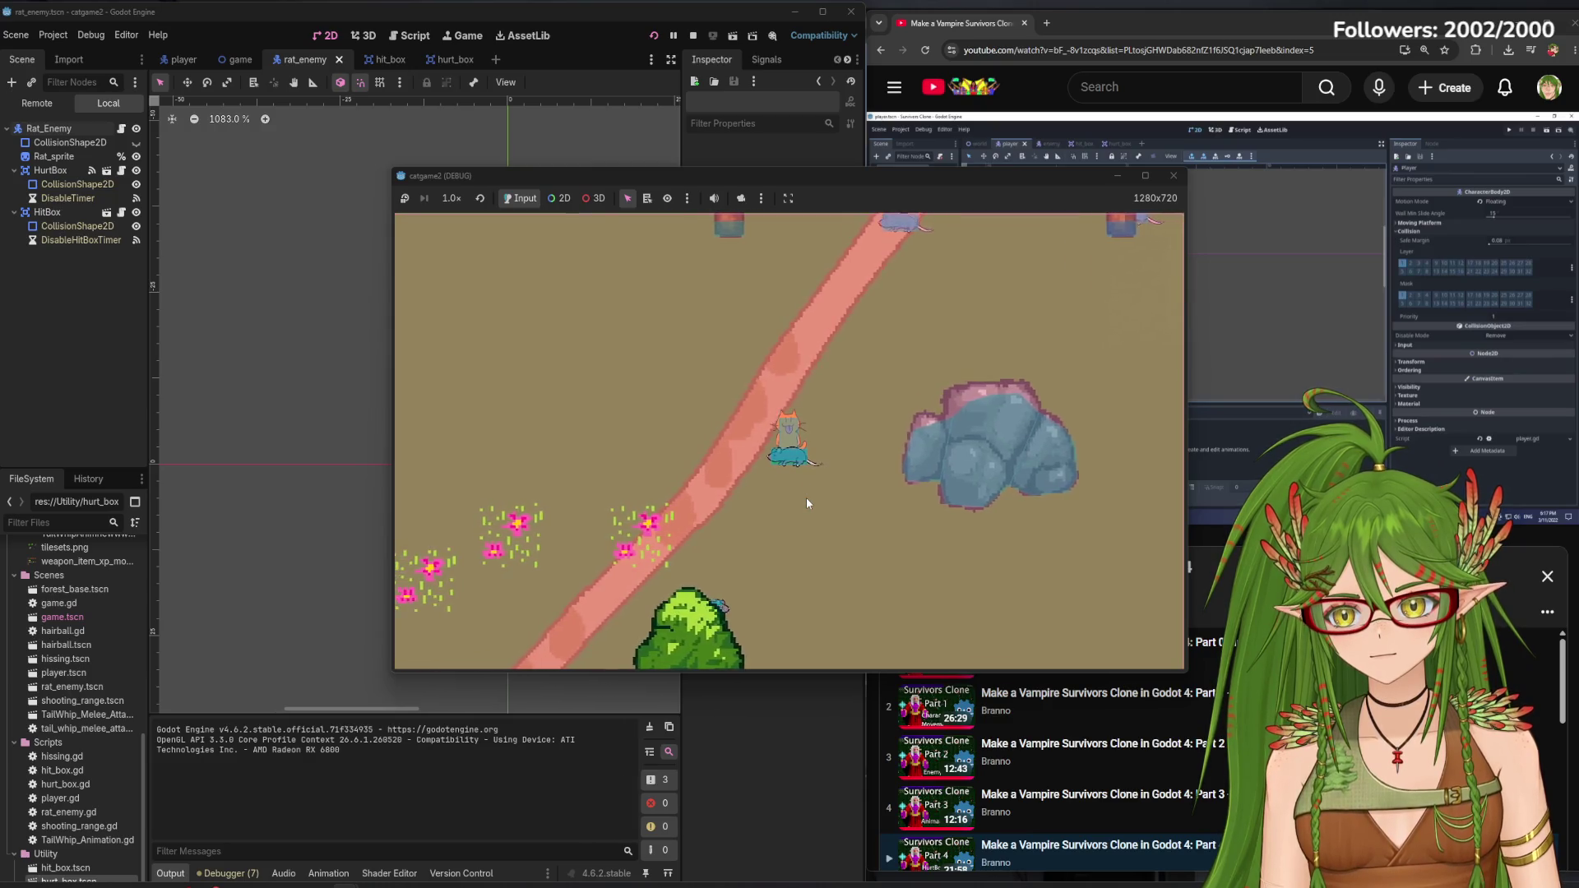
key(s)
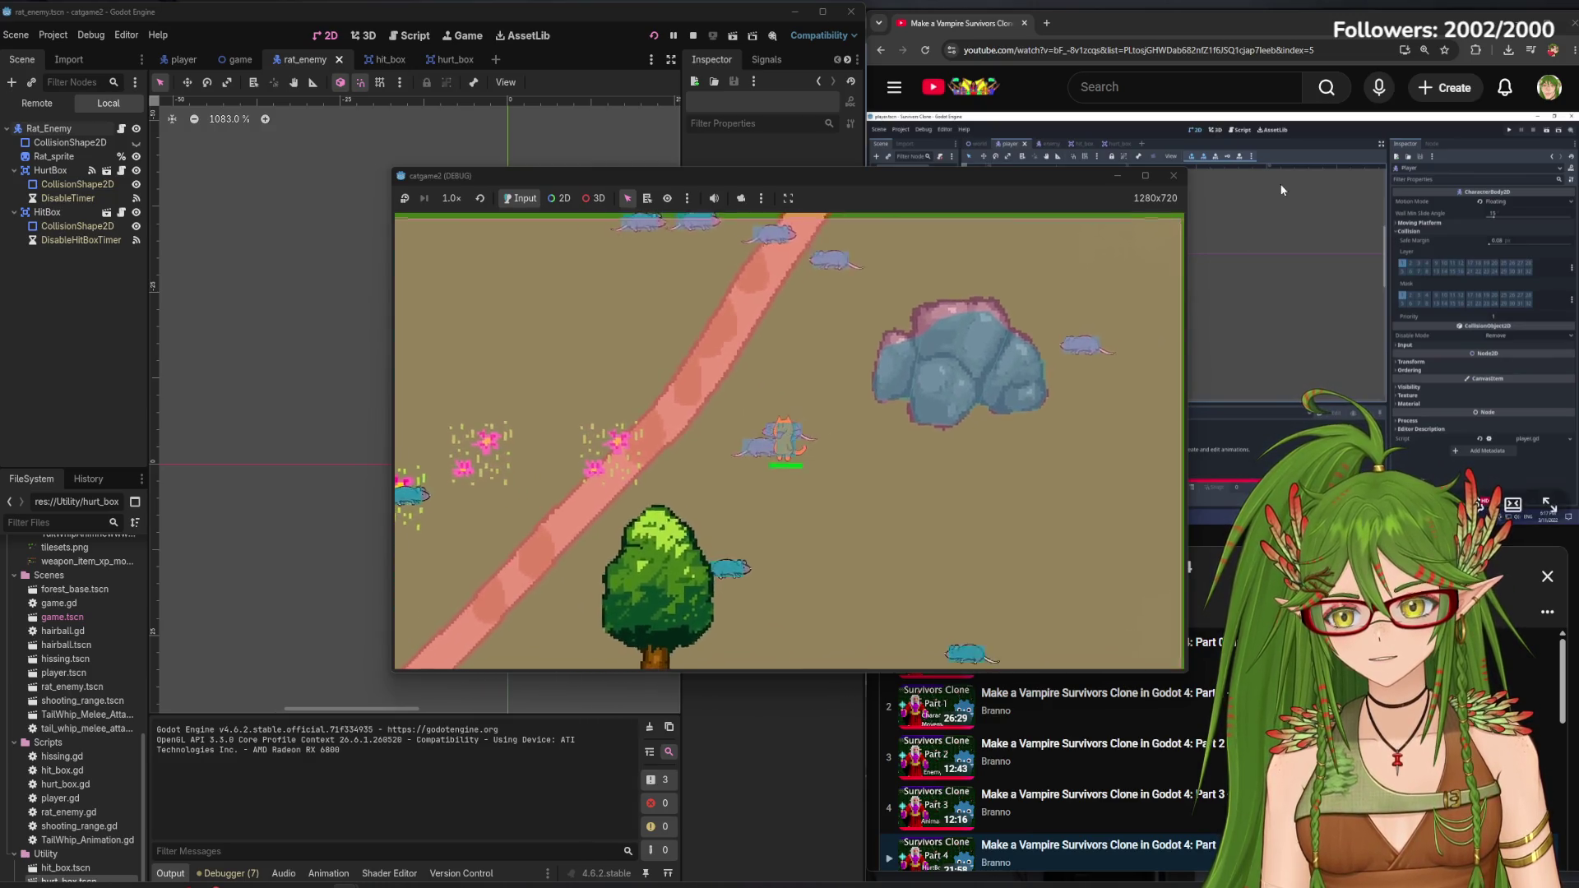
click(1176, 177)
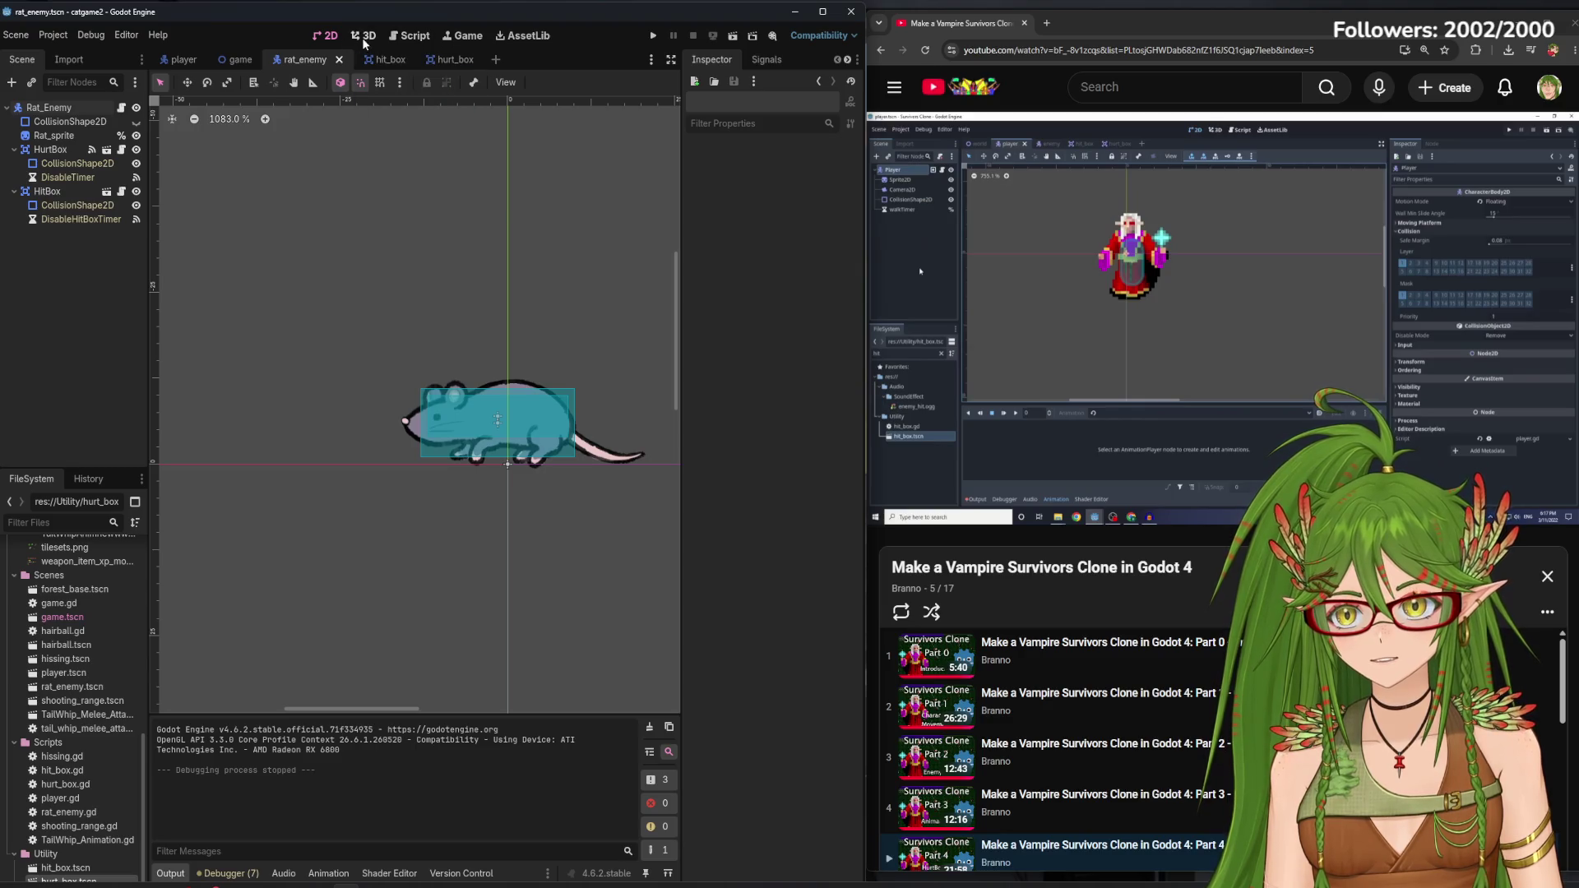
Select Rat_Enemy, start the tutorial video, and switch to the player scene
click(80, 110)
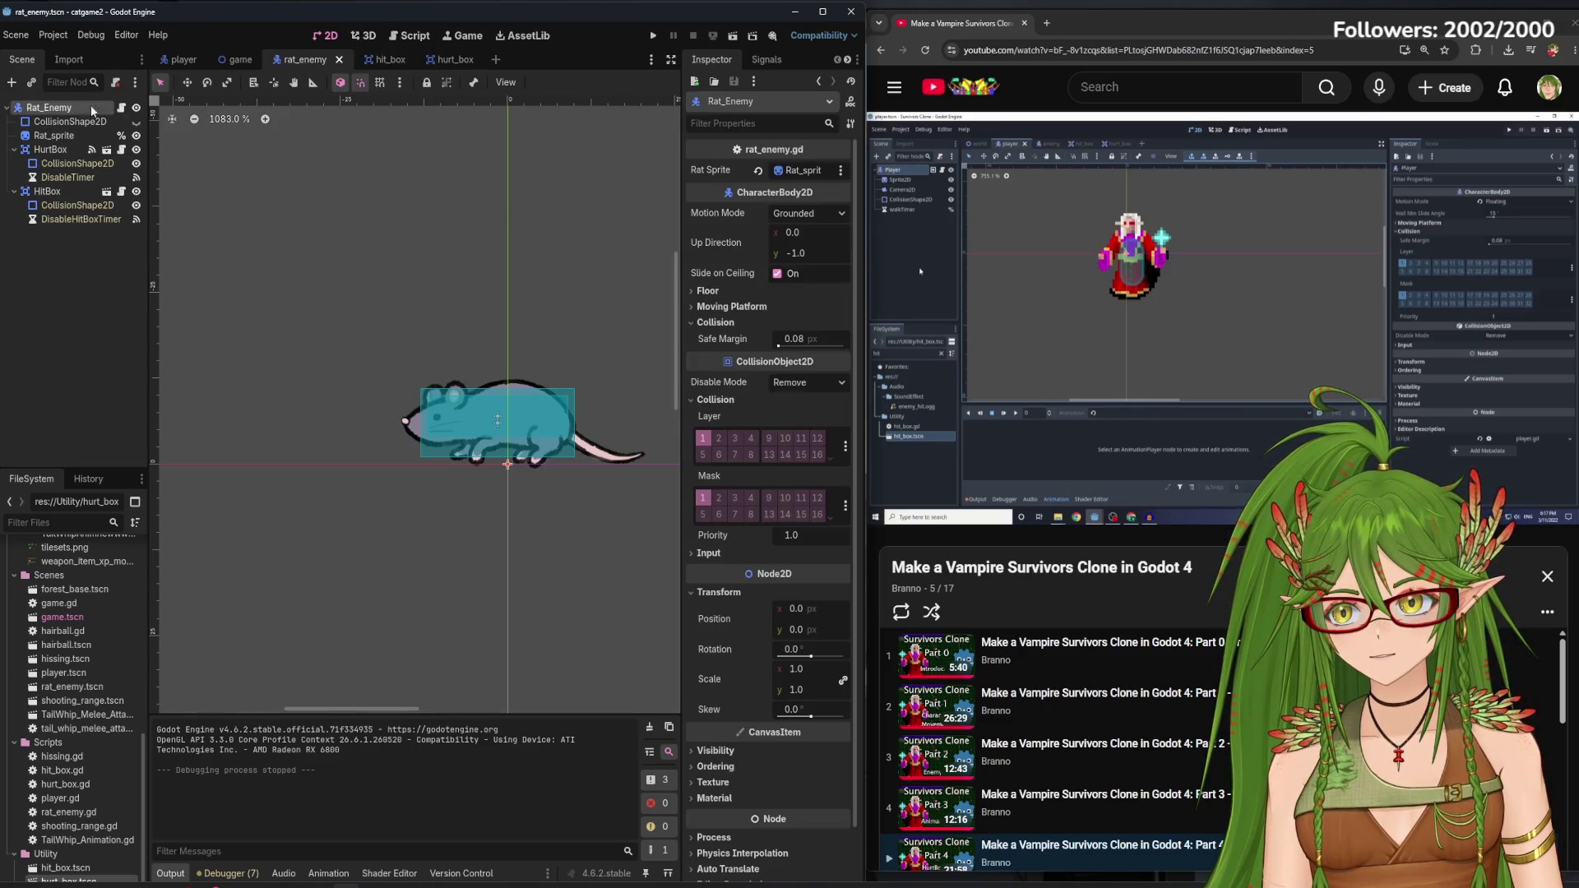
click(1195, 365)
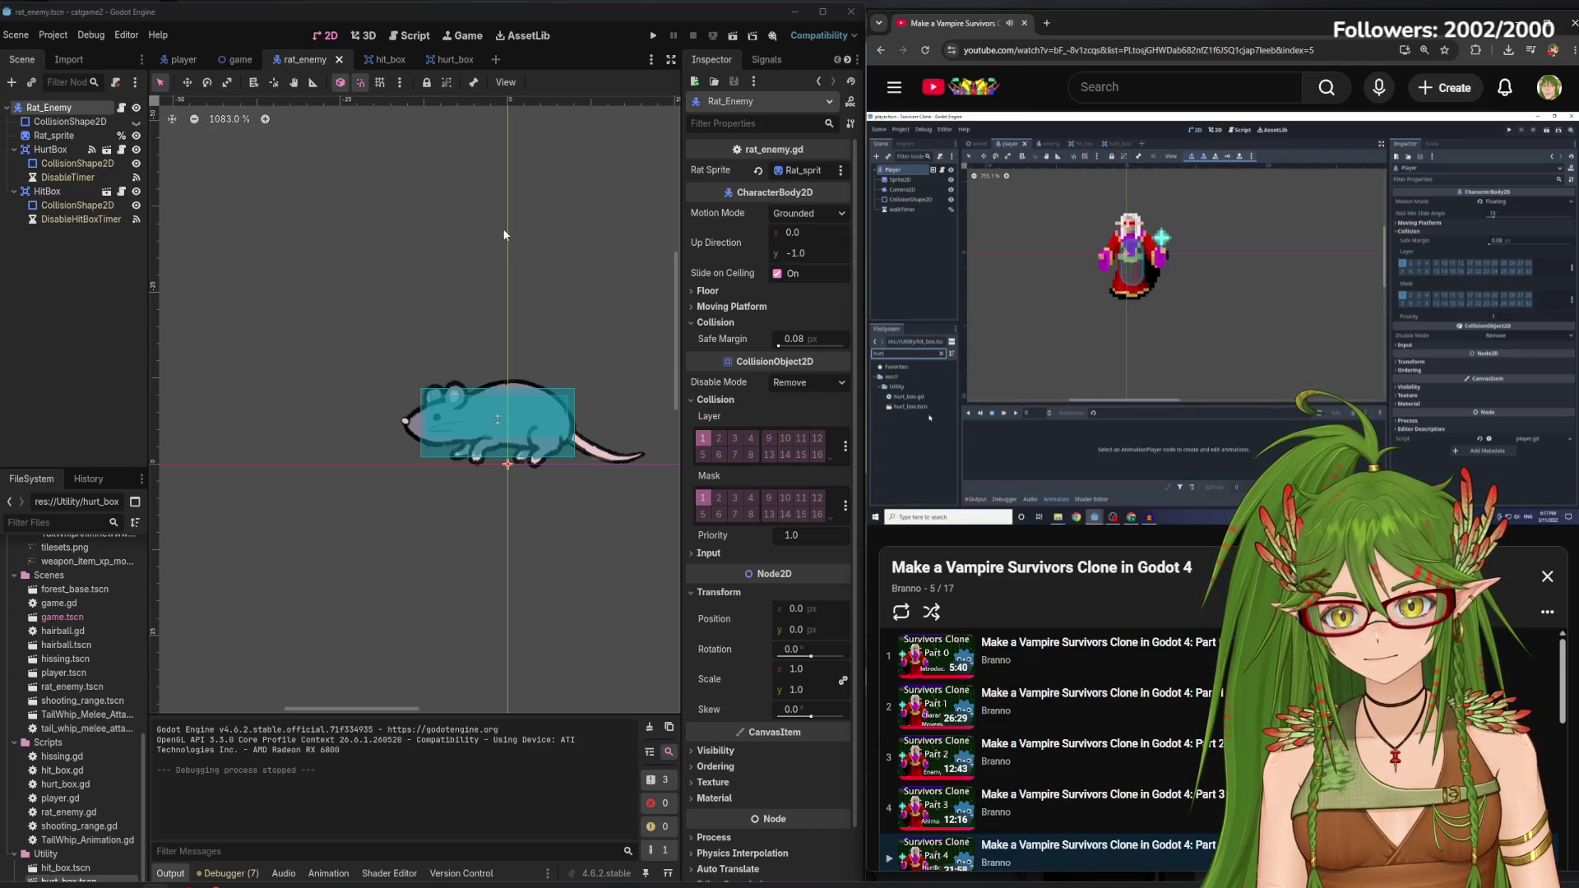
click(181, 59)
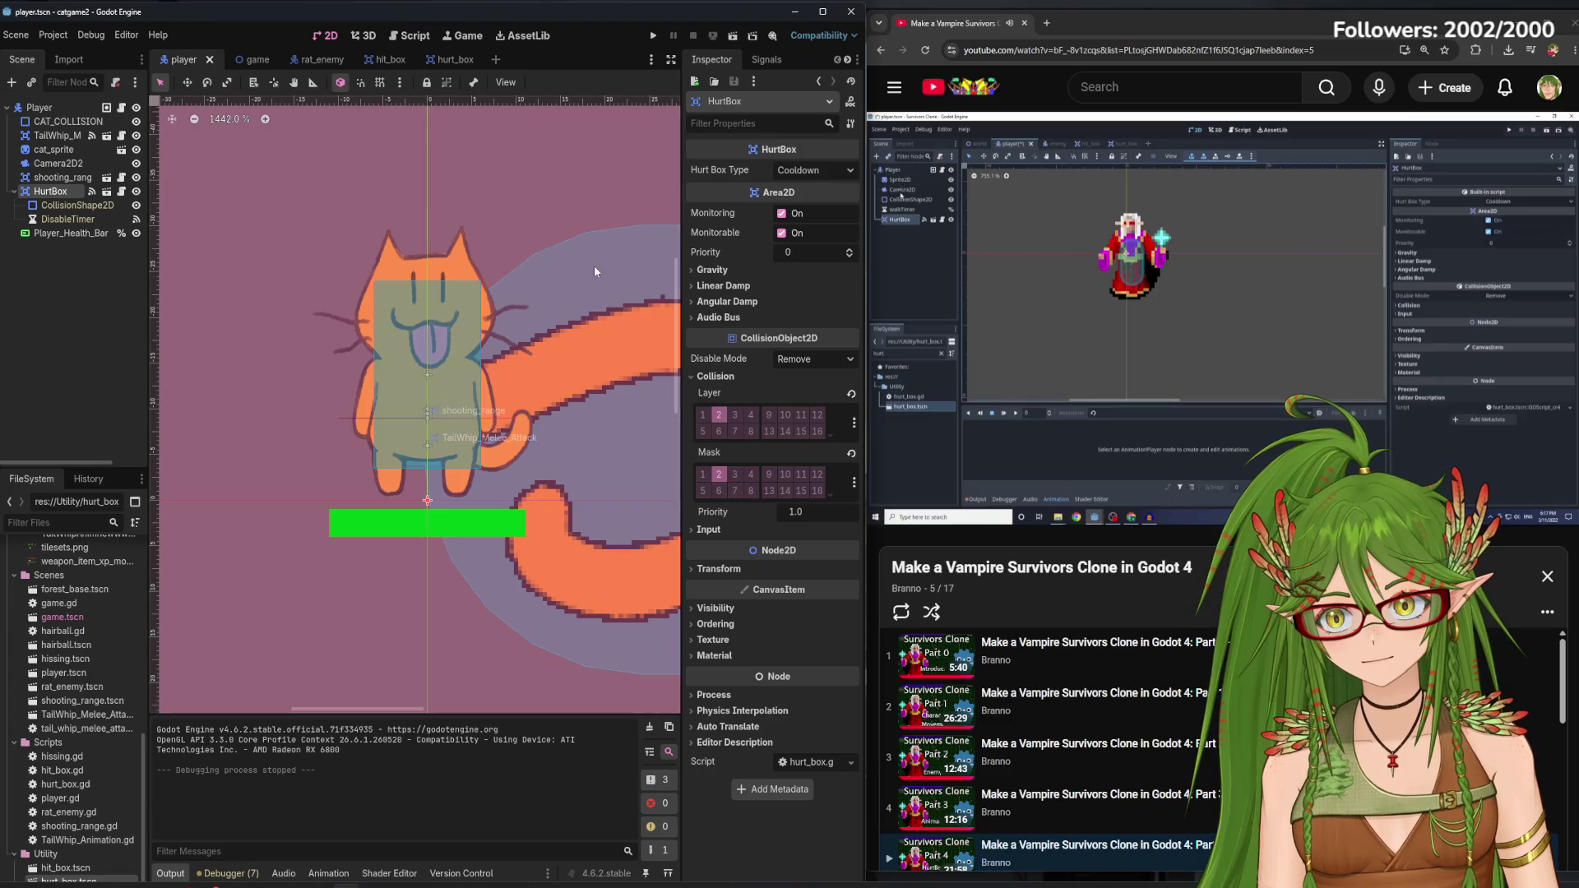
Select the Player, then the player's HurtBox to view its collision settings
click(51, 108)
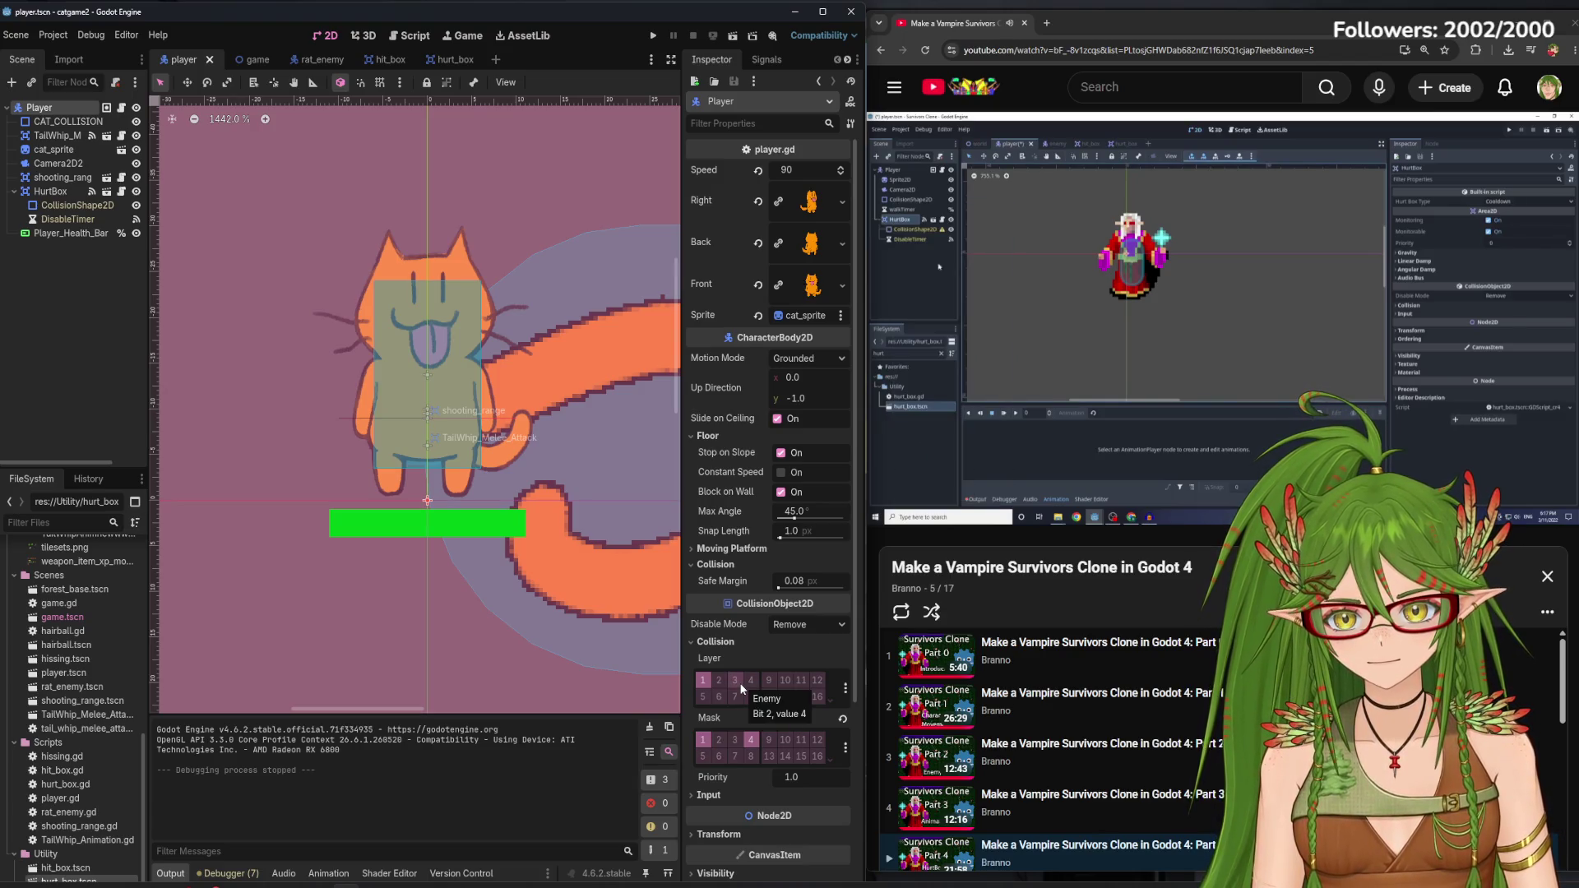
click(53, 192)
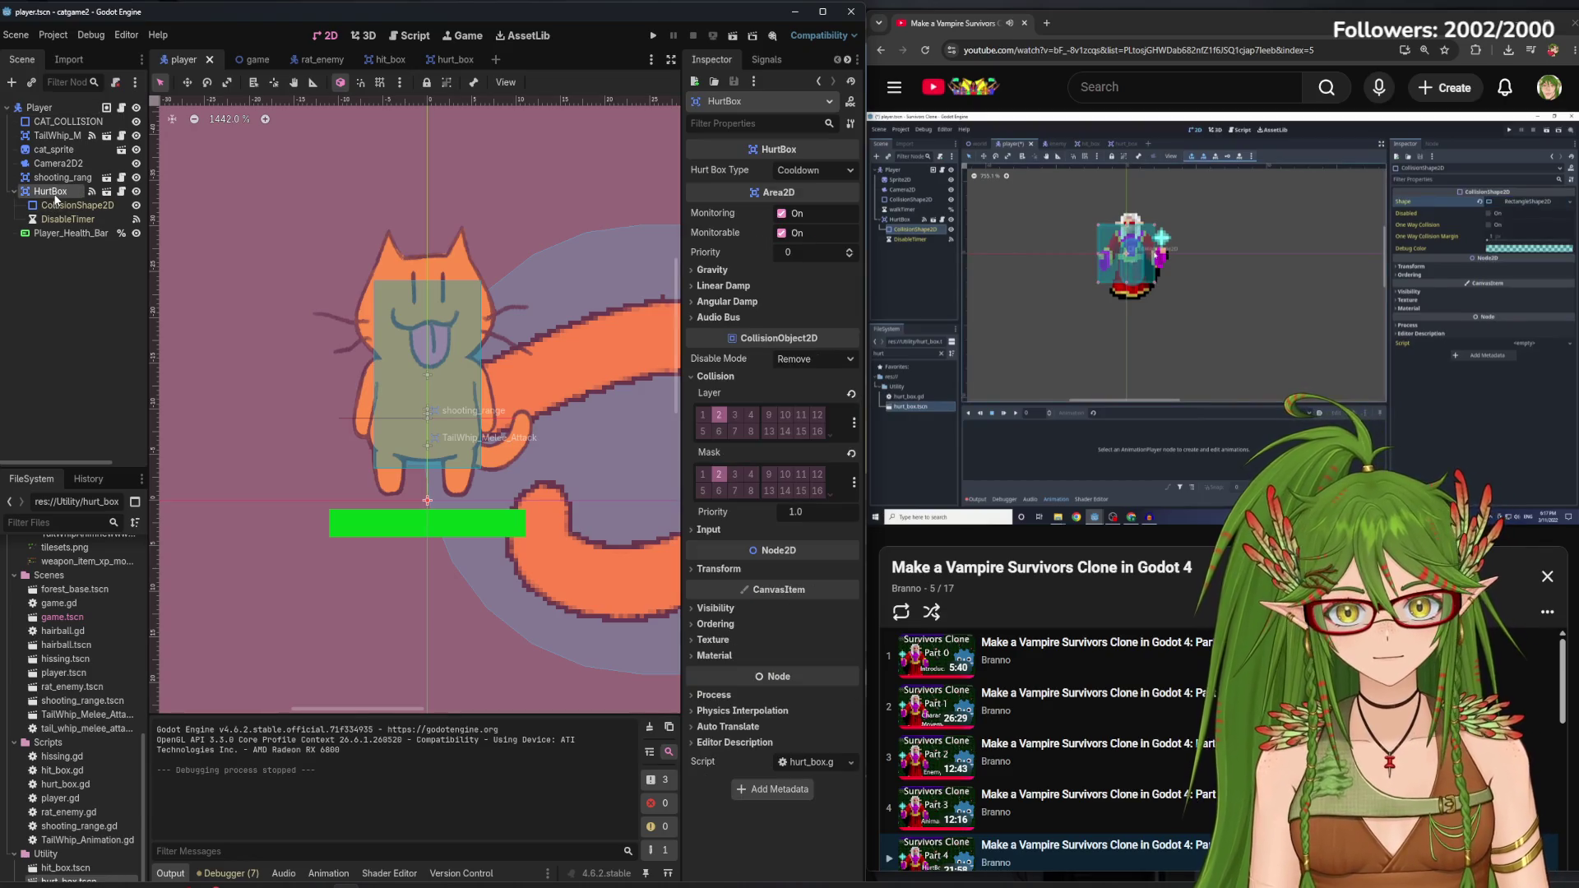
click(1092, 275)
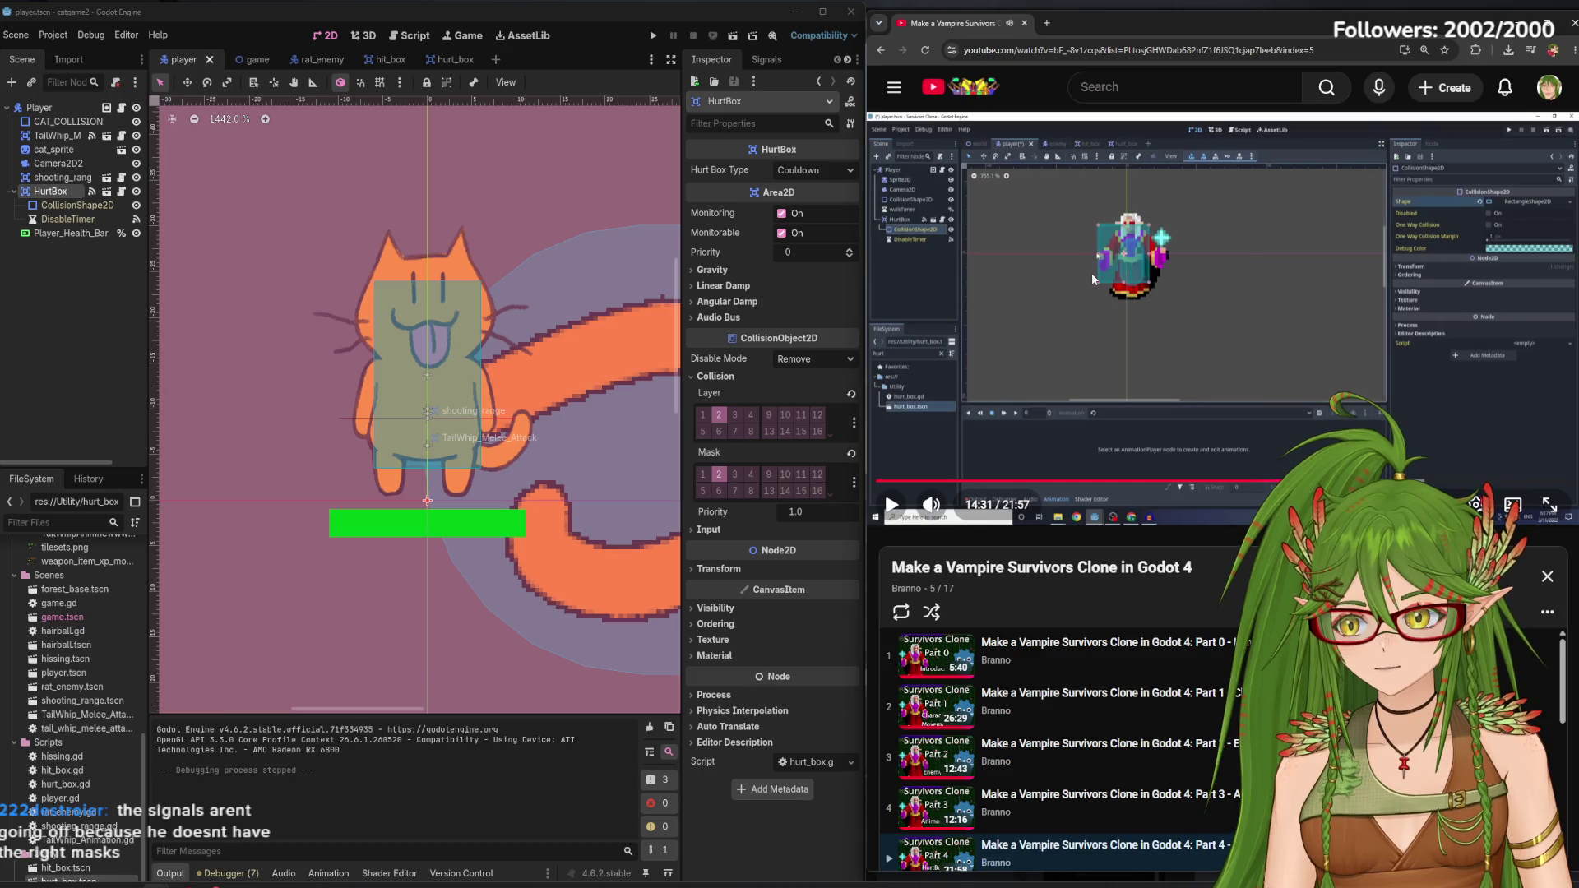
click(1092, 276)
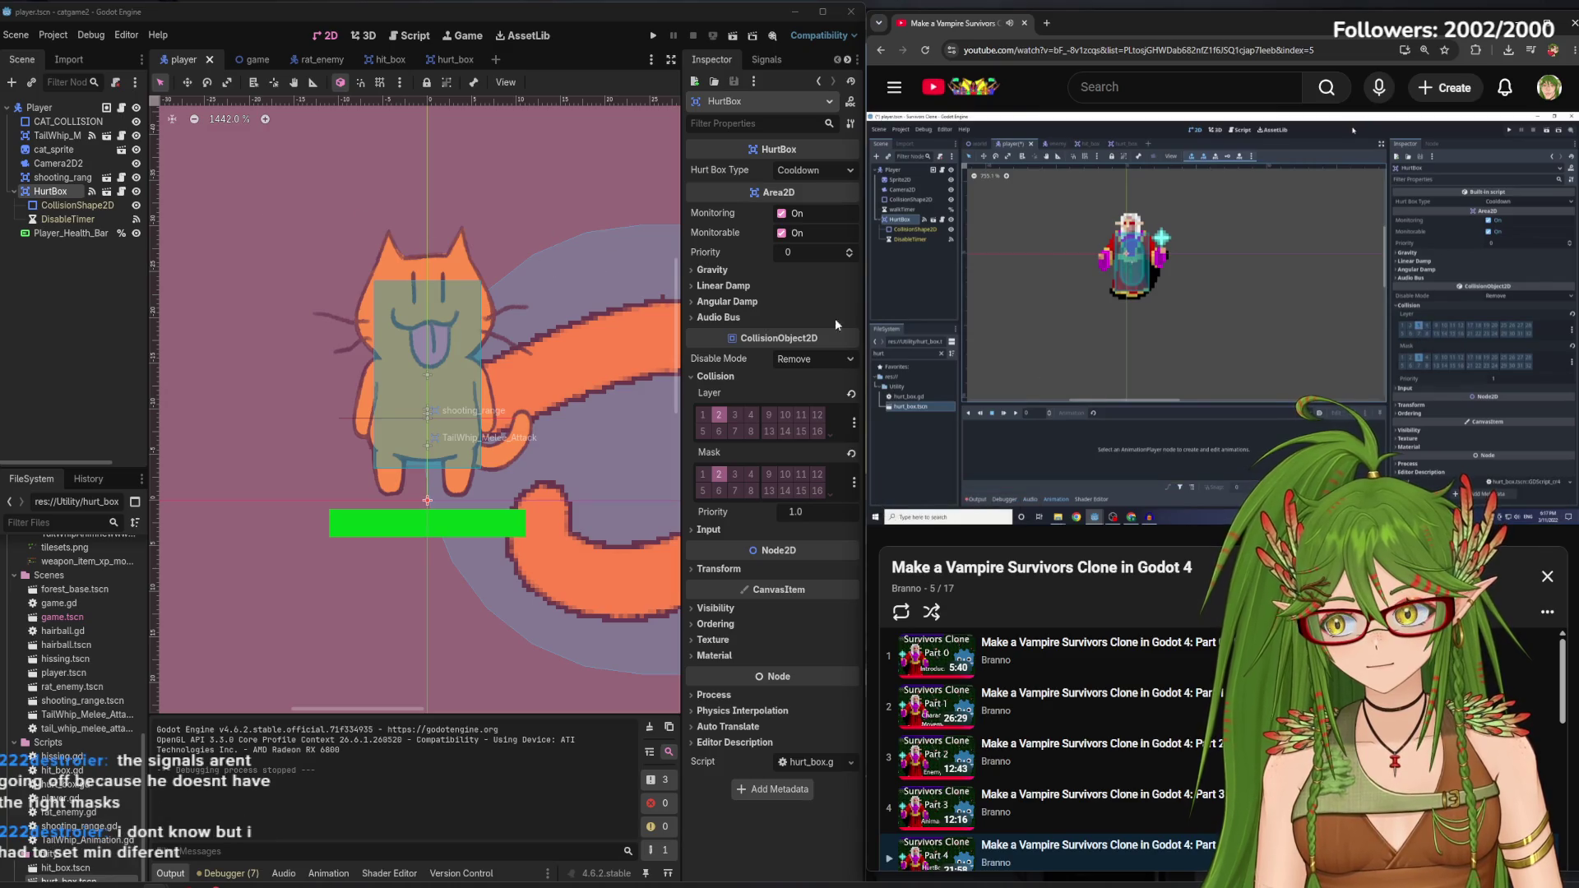
Switch the player HurtBox mask from layer 2 to layer 3 and save the player scene
mouse_move(1180, 332)
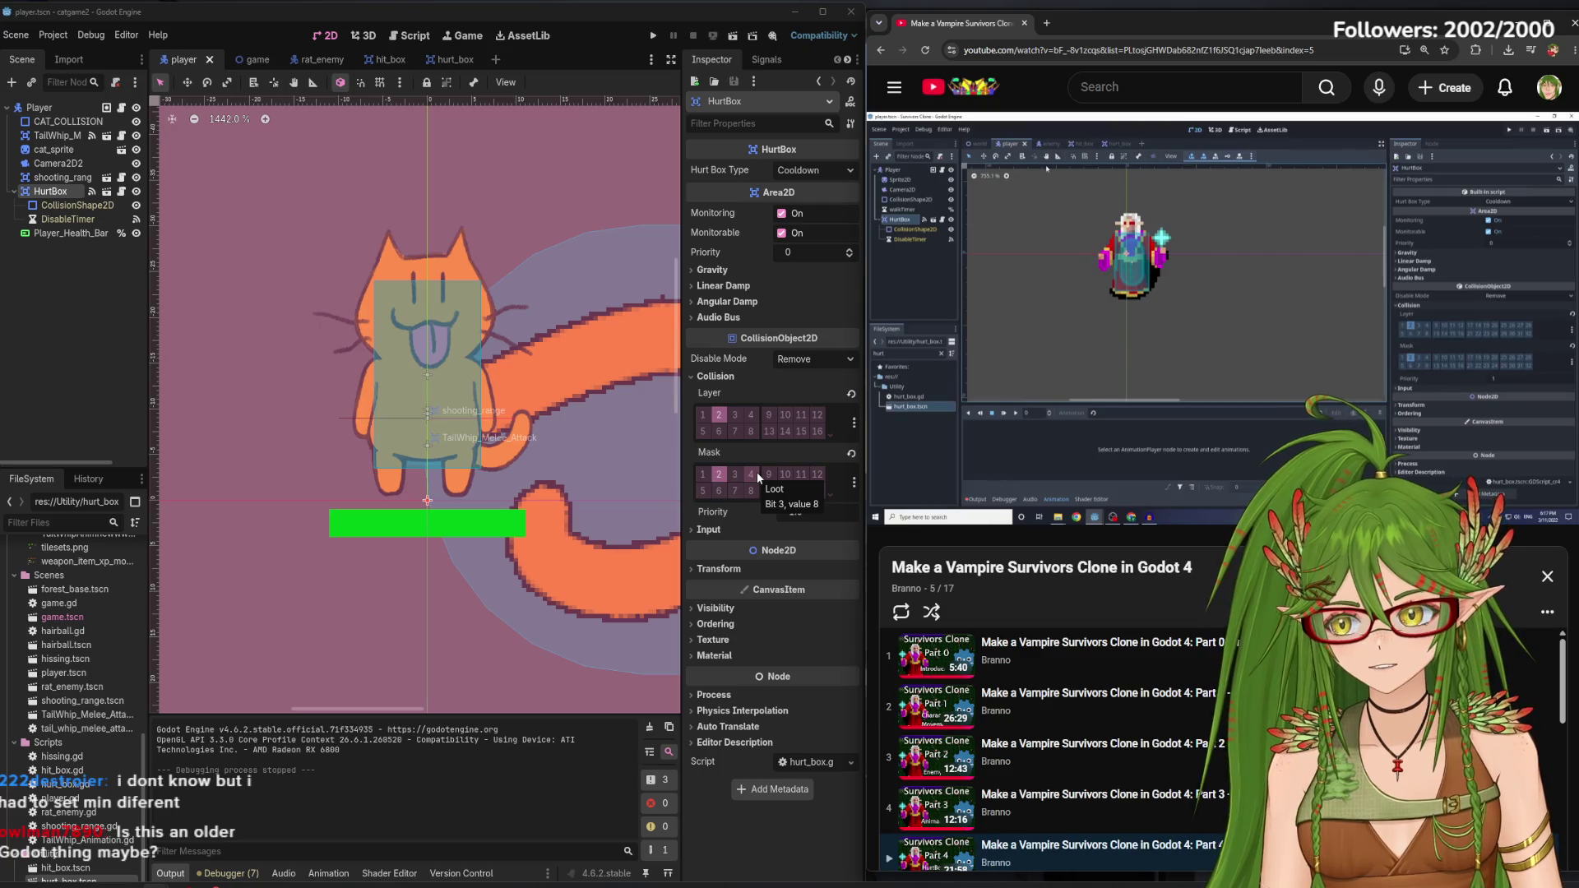
mouse_move(1114, 154)
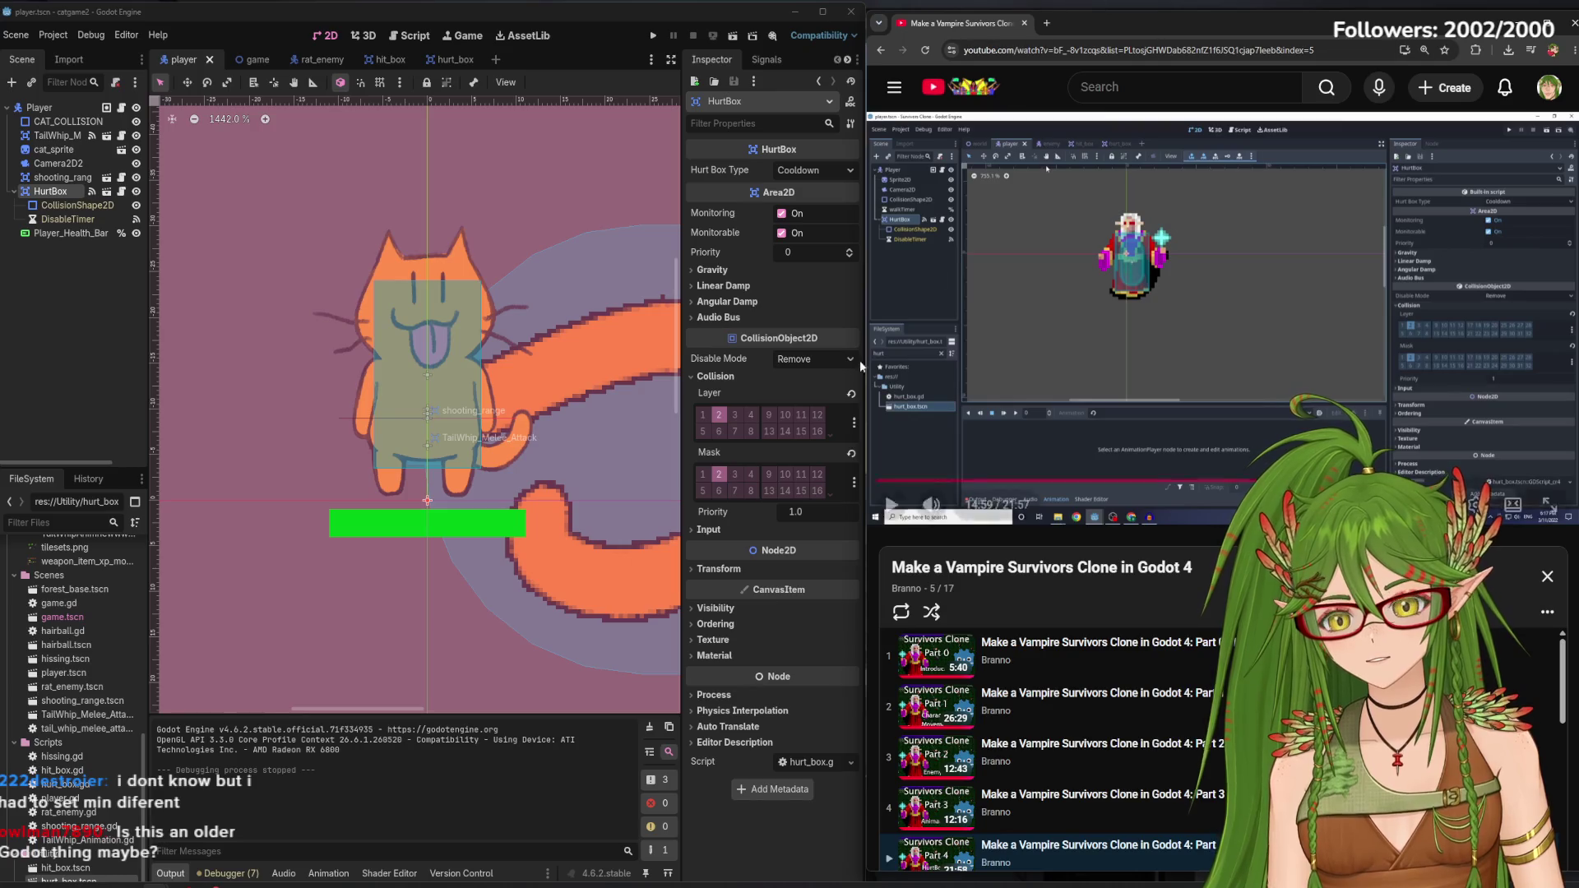
click(719, 474)
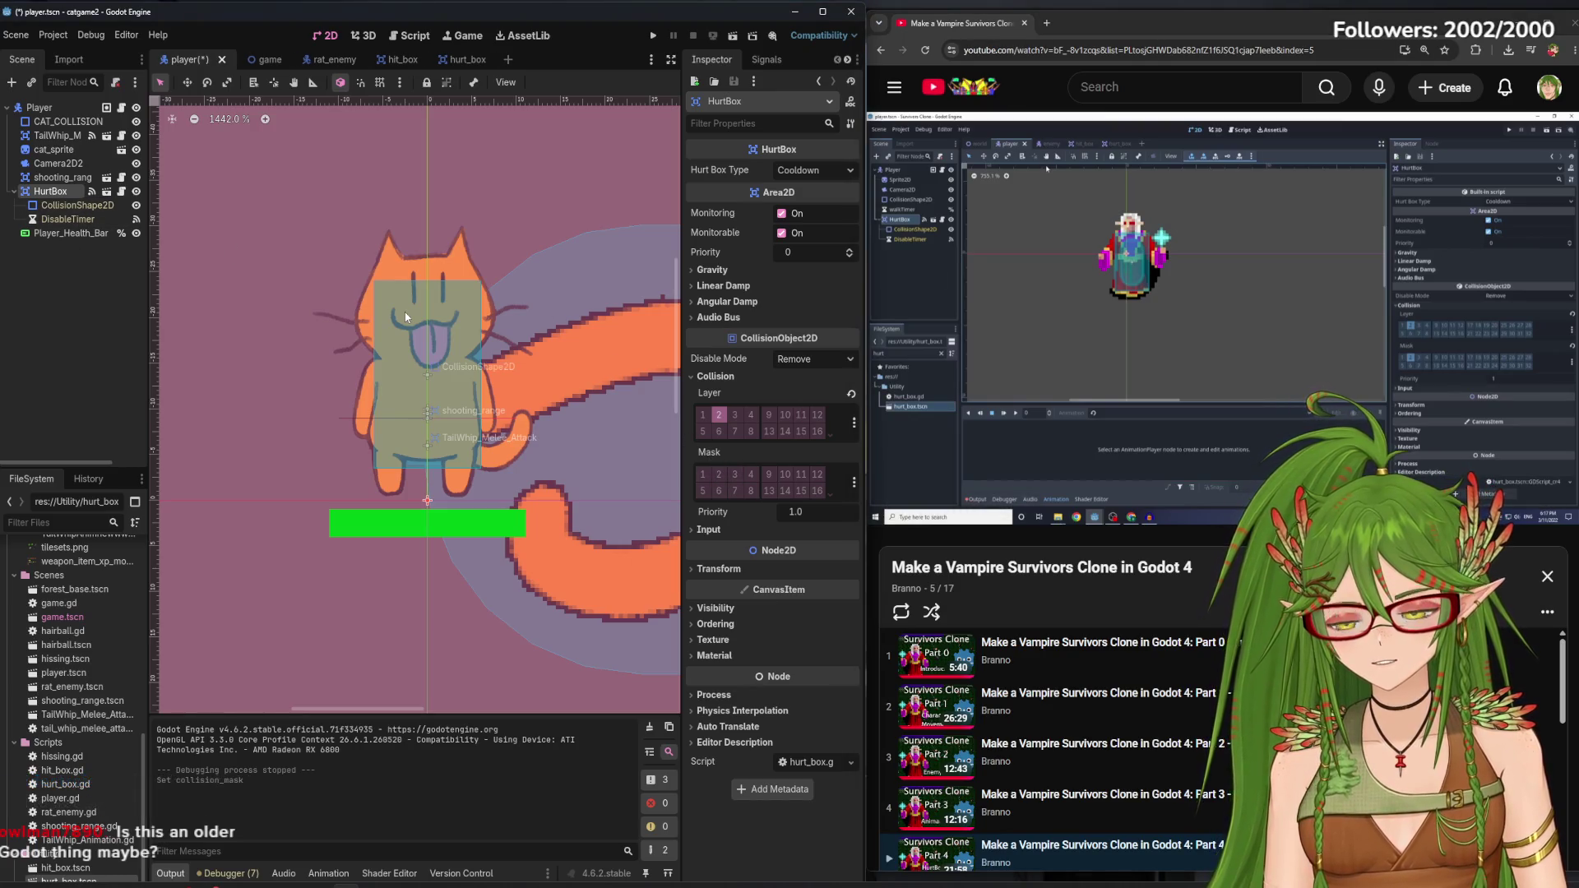
click(739, 472)
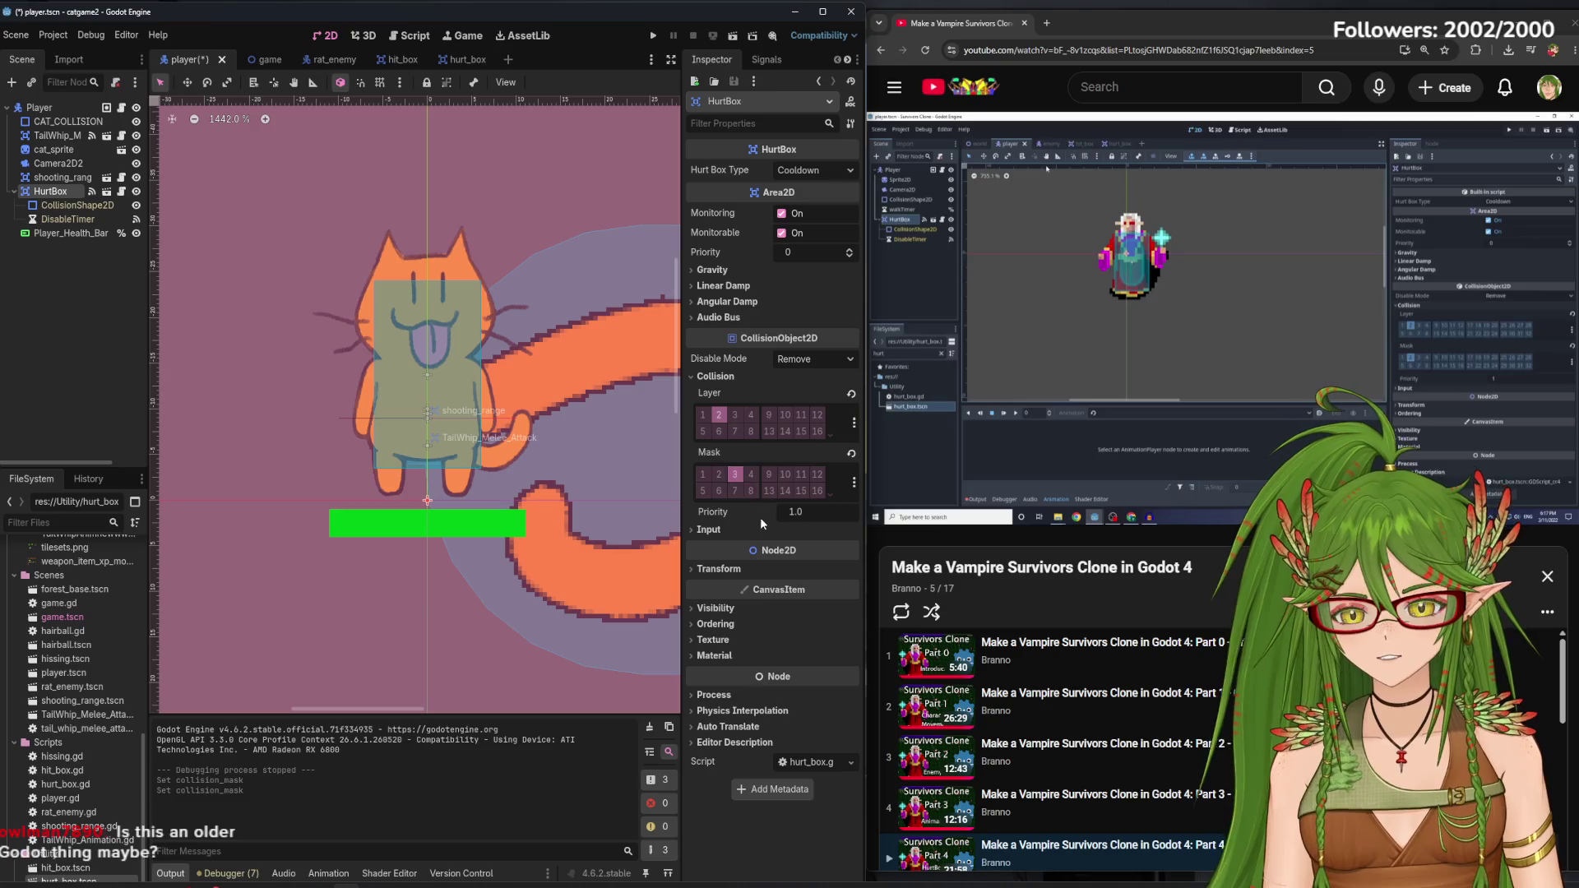
click(101, 369)
key(ctrl+s)
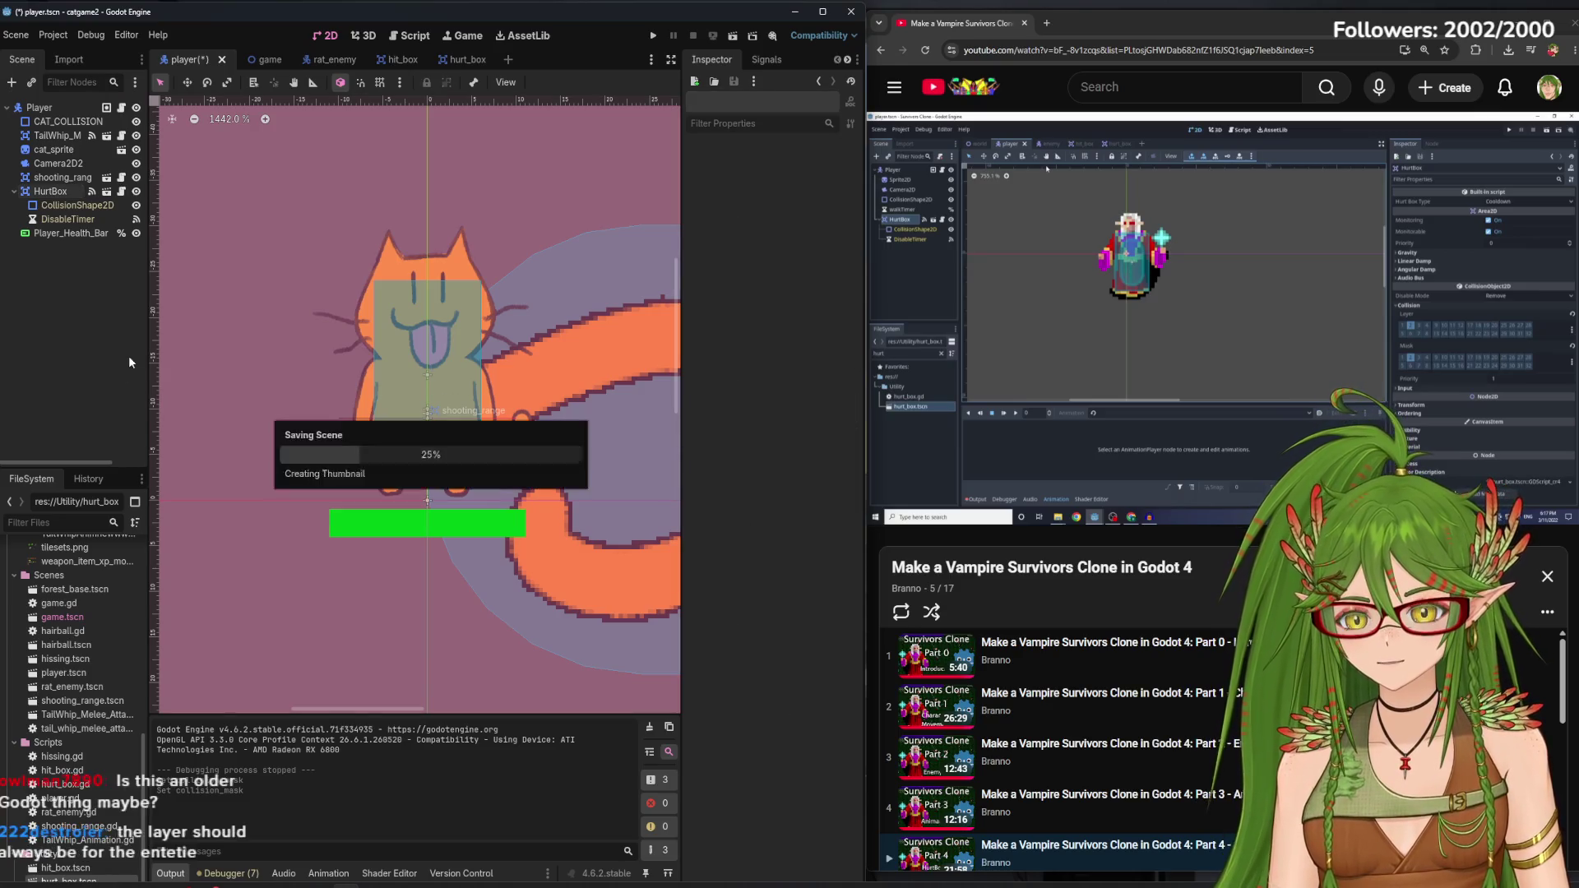
click(69, 196)
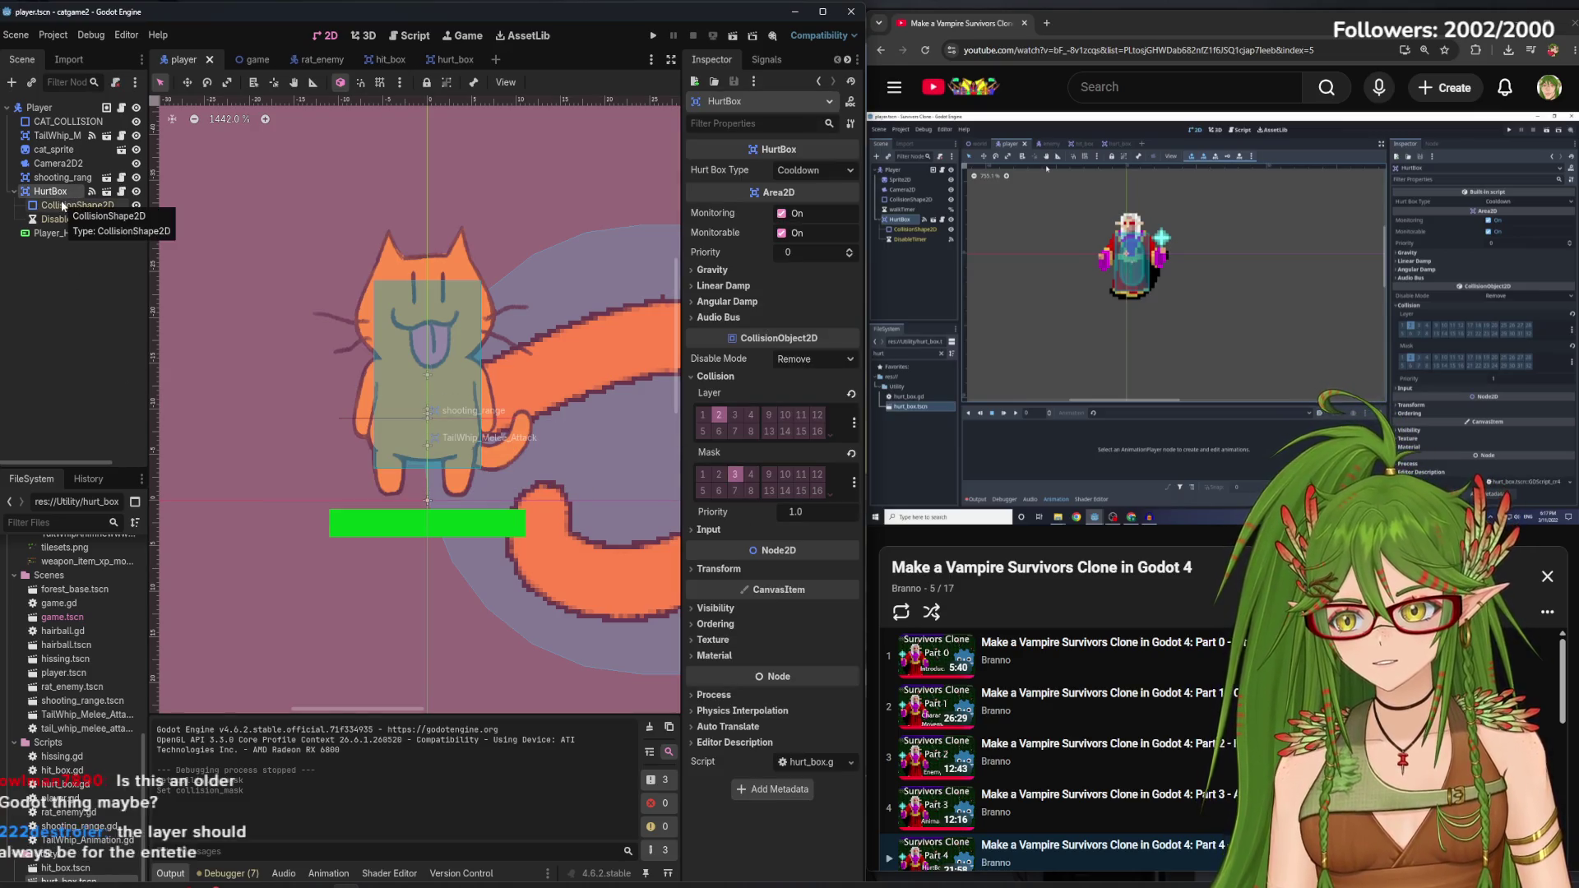
In rat_enemy, set HurtBox mask to layer 2 (not 3), turn off HitBox layer 2, and save
click(333, 65)
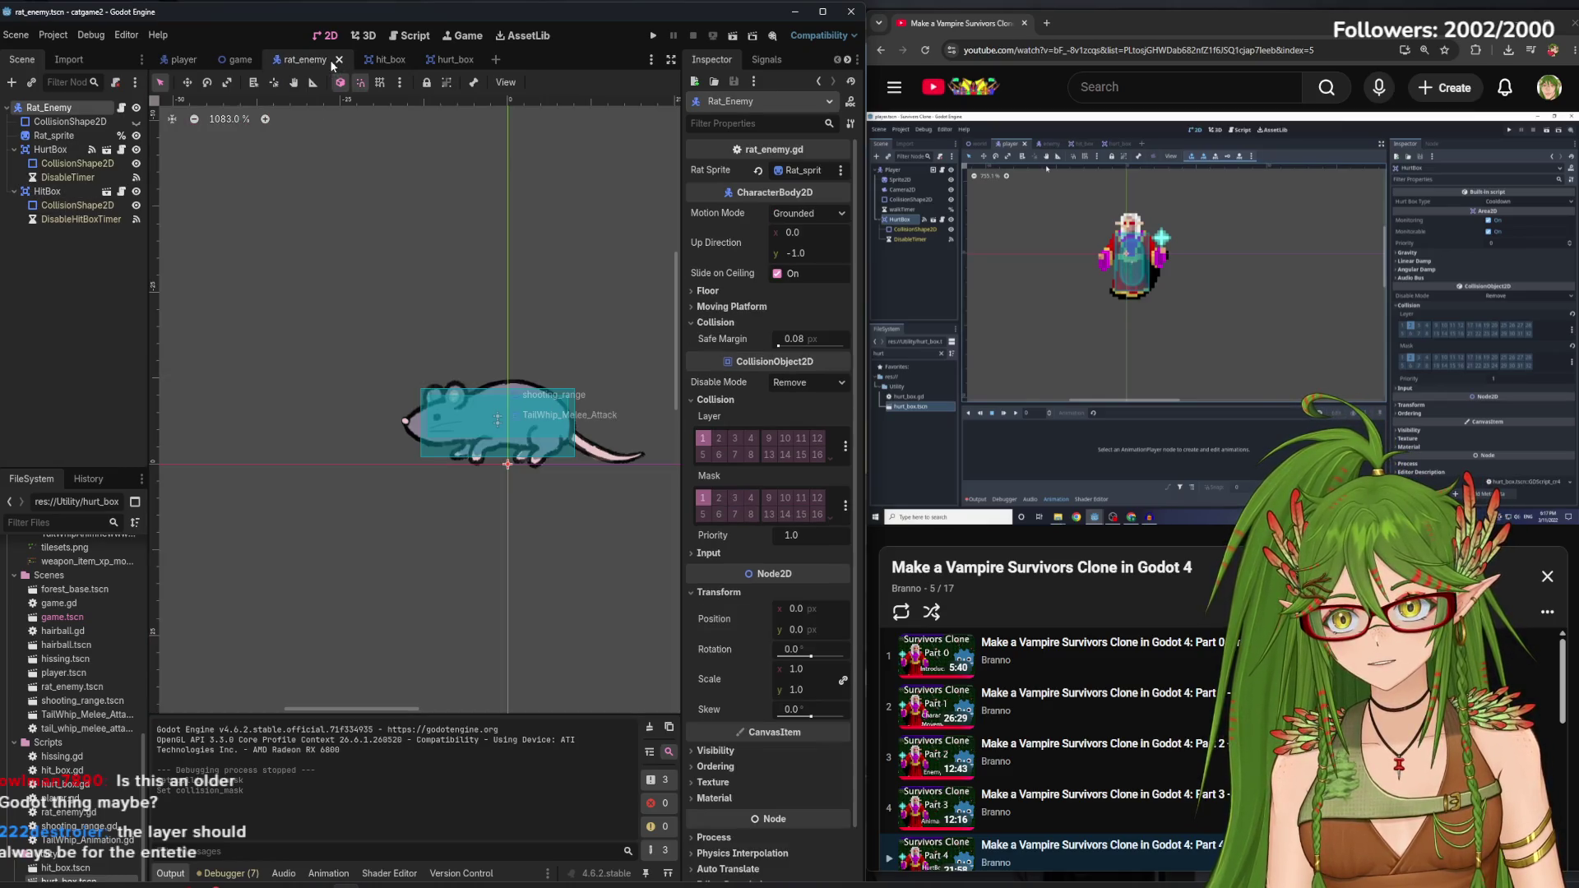
click(51, 150)
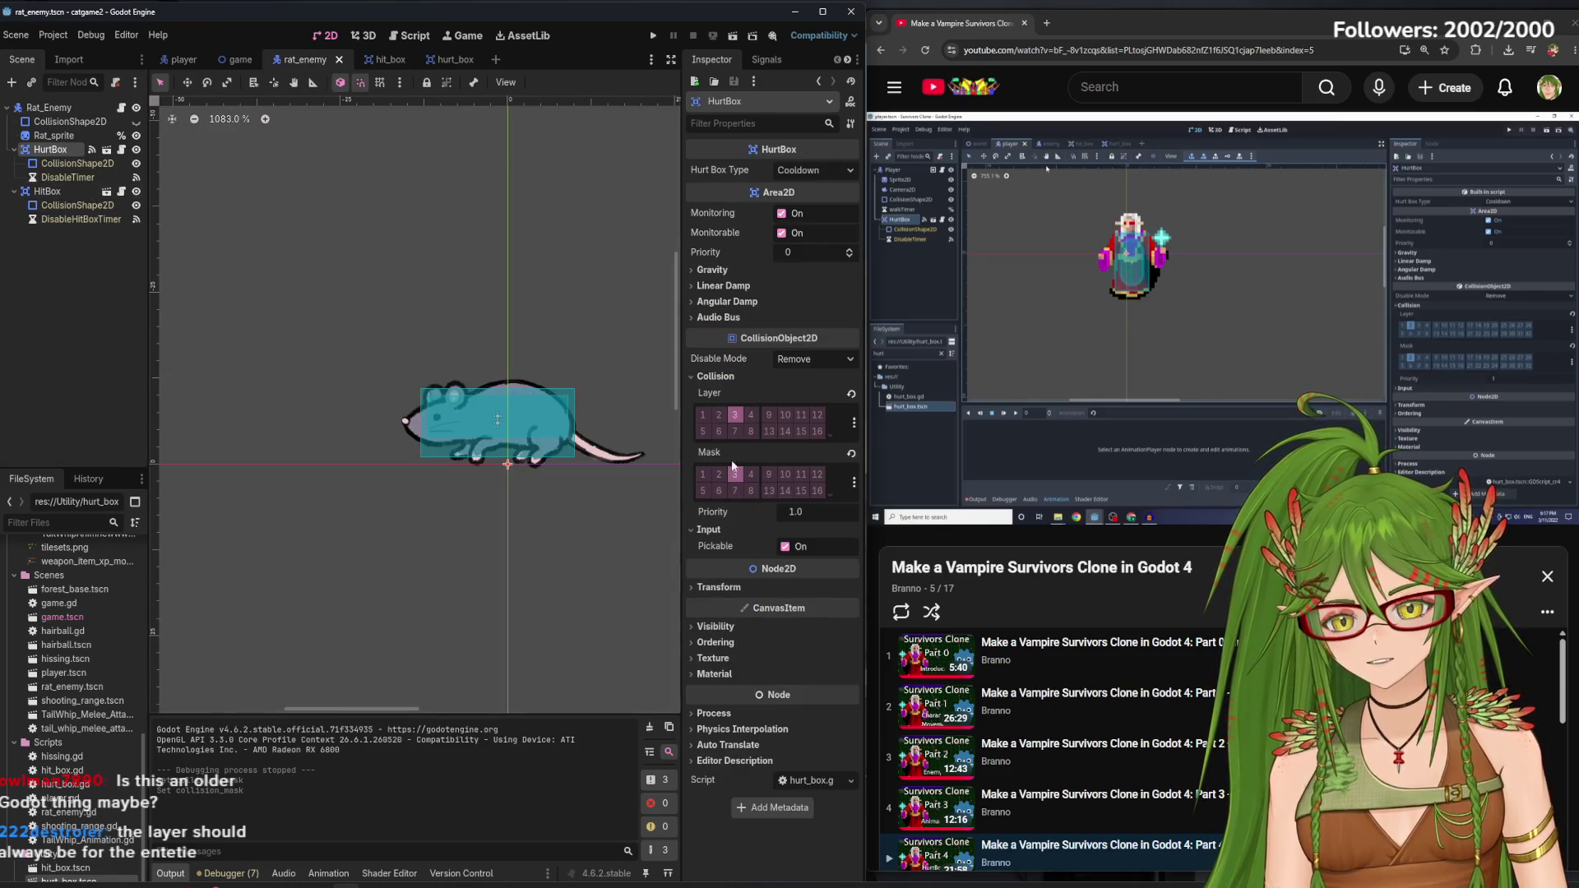
click(721, 474)
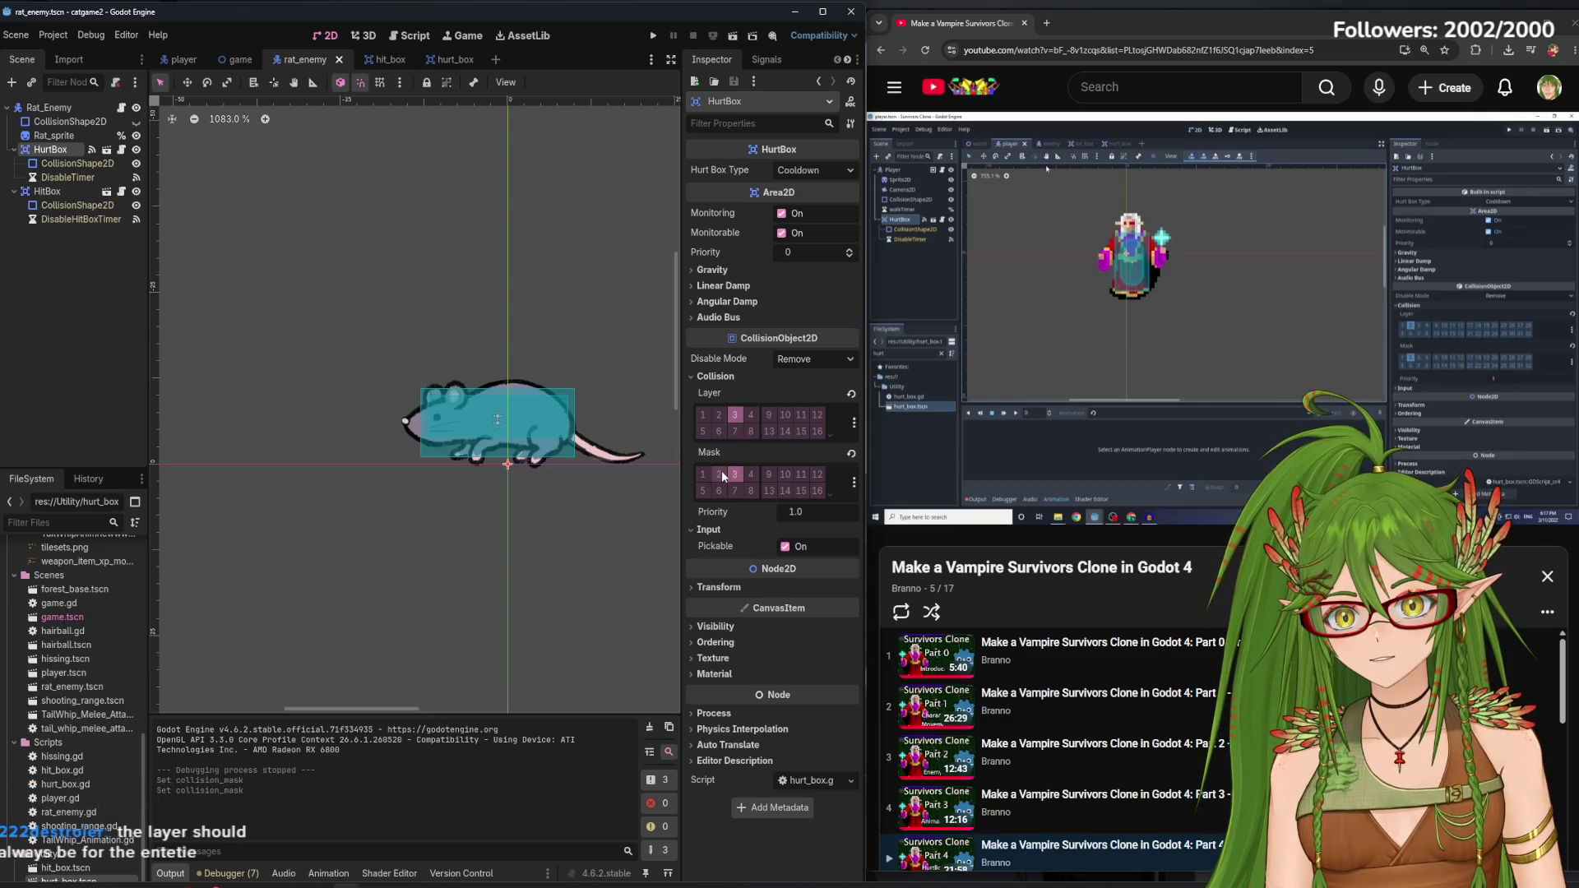
click(733, 473)
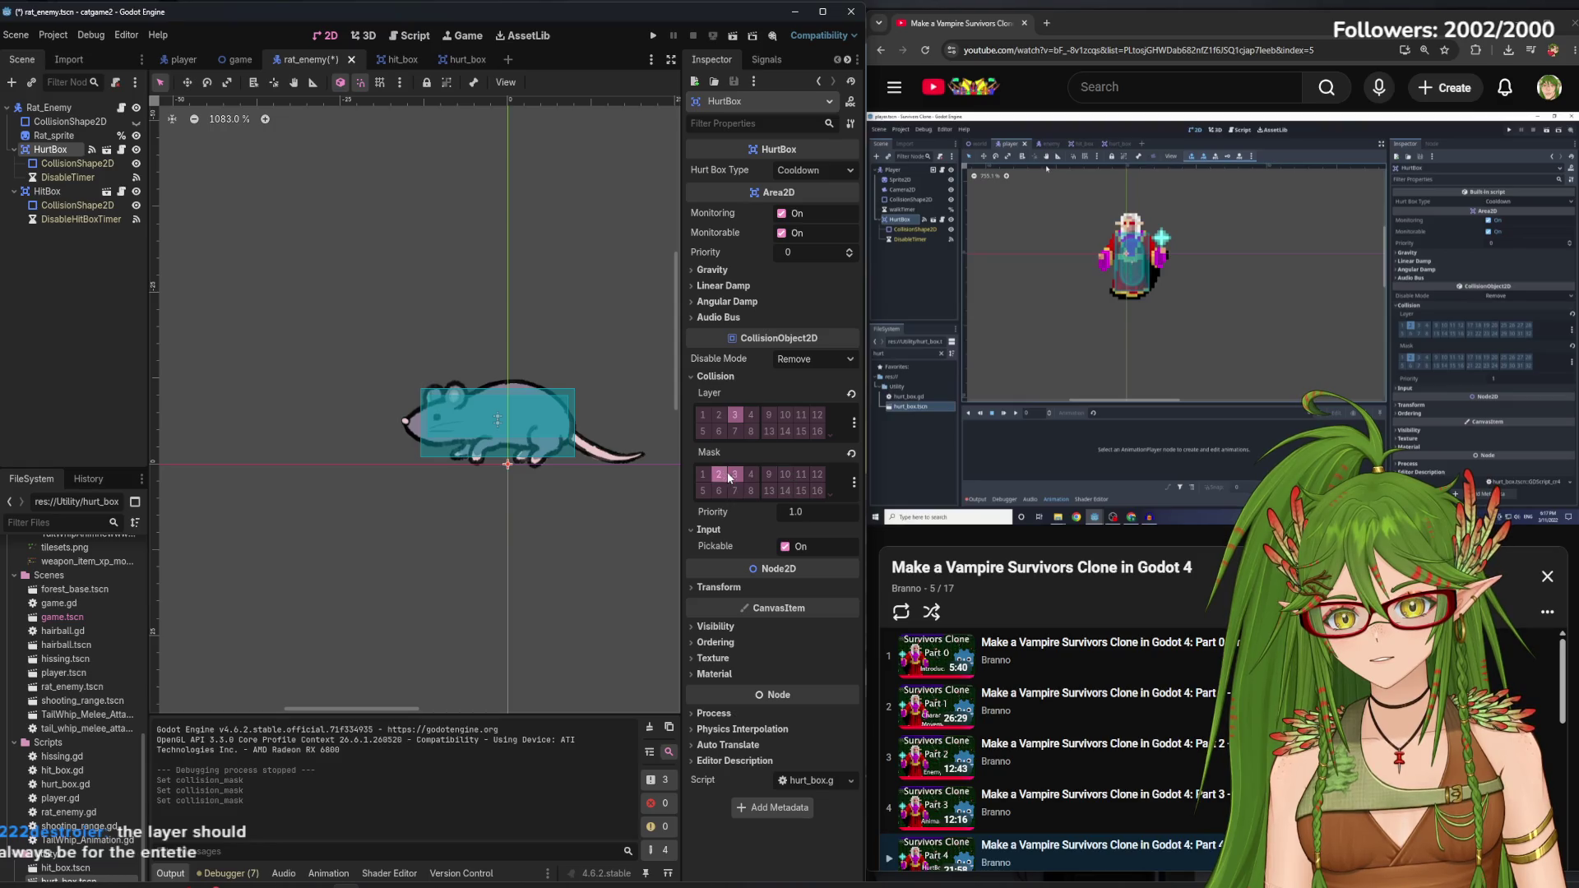
click(47, 190)
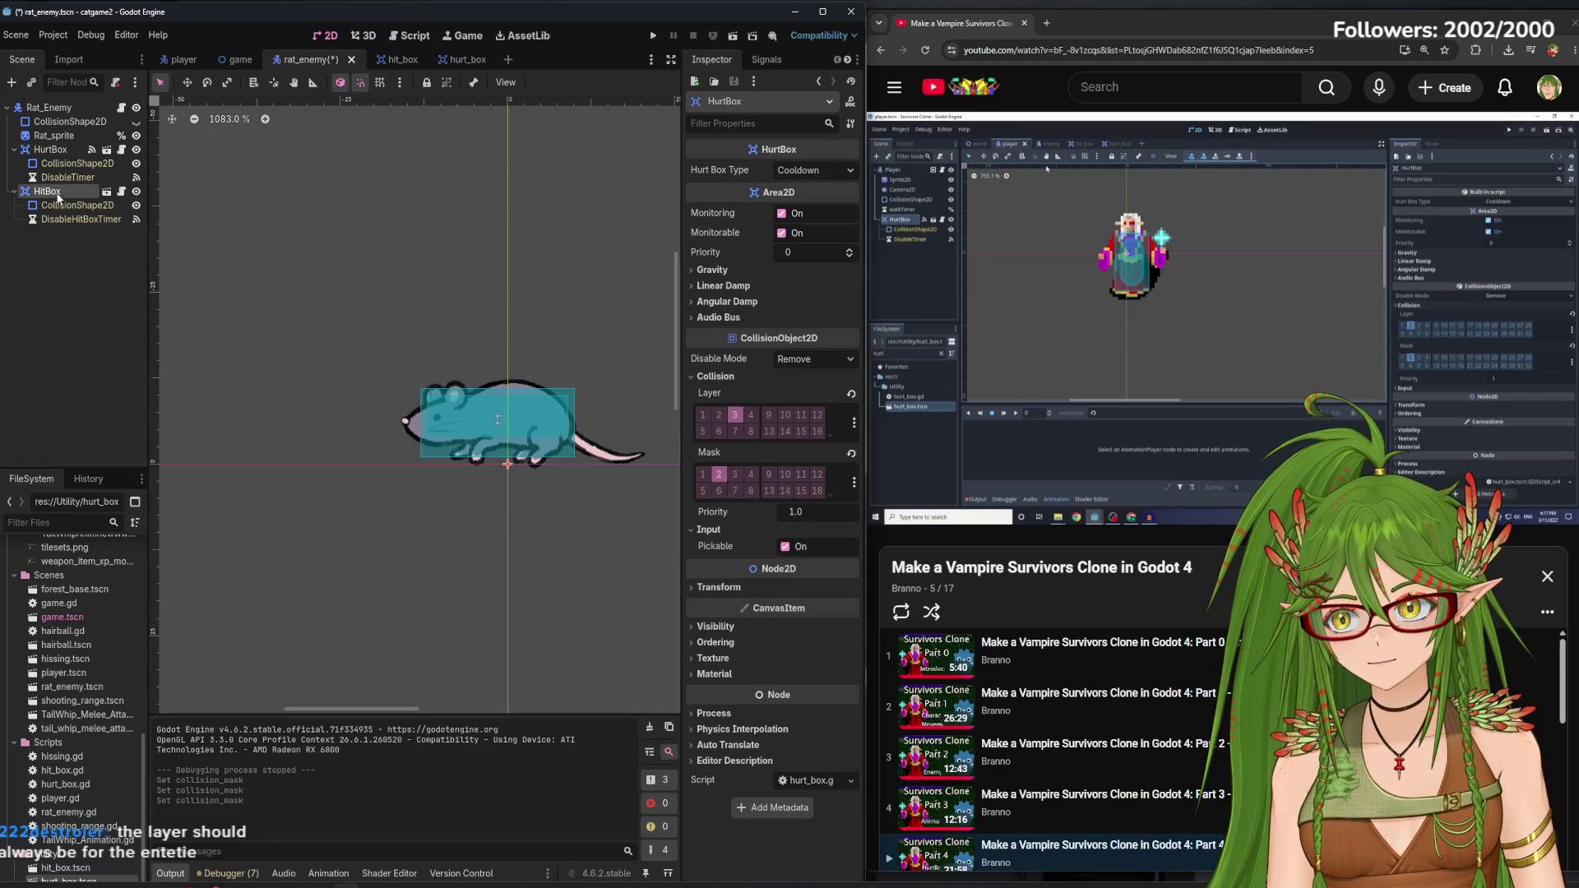
click(714, 417)
click(105, 303)
key(ctrl+s)
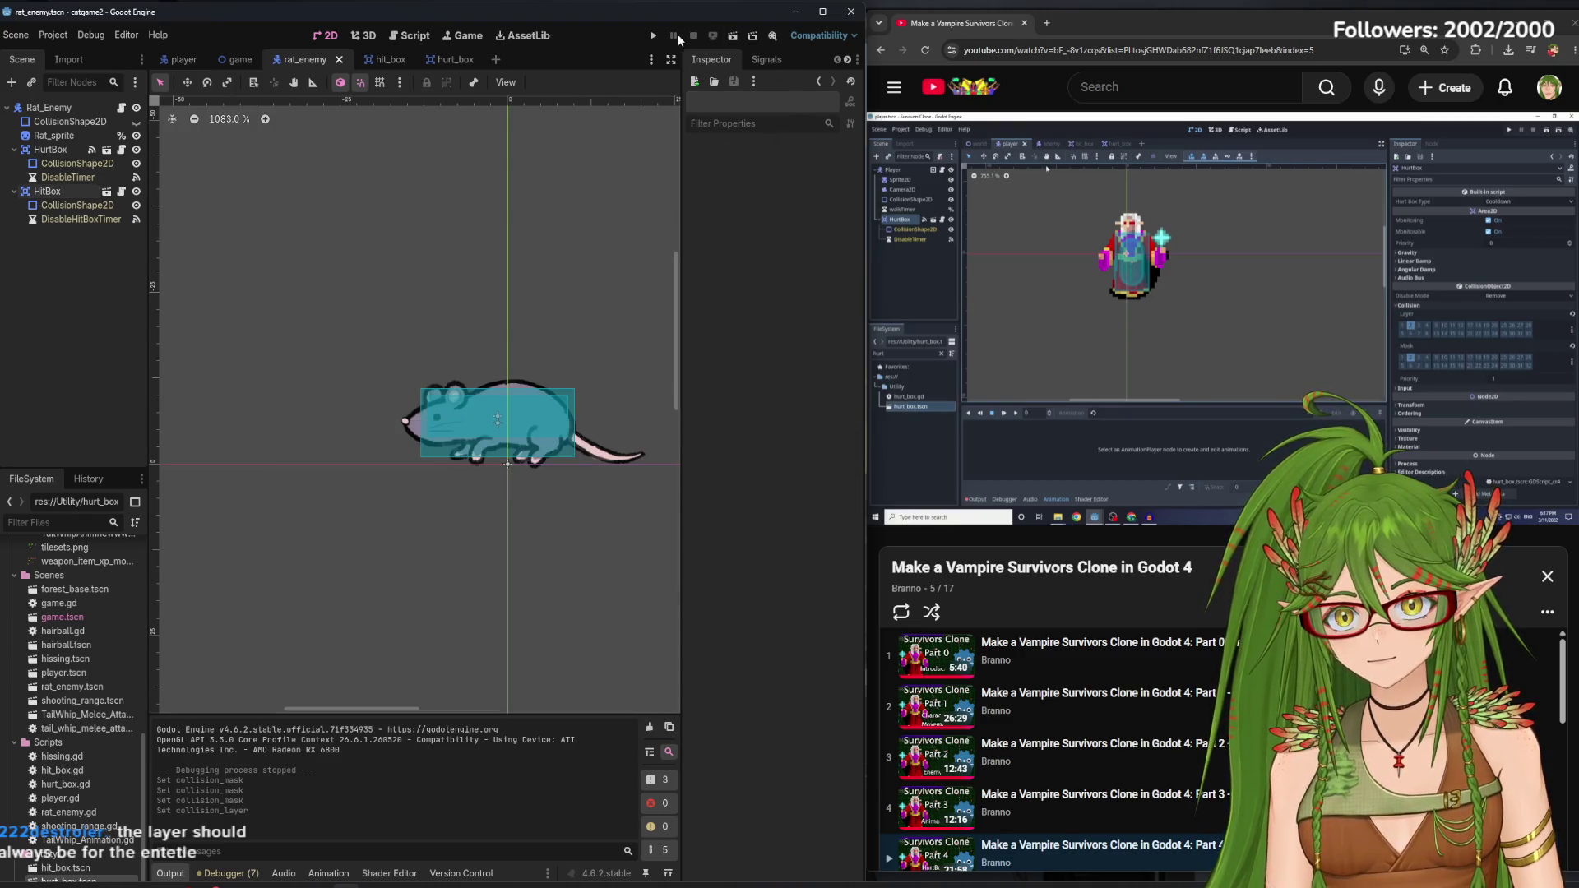
Test-run the game, turn the HitBox's layer 2 back on, and test again walking into rats
key(F5)
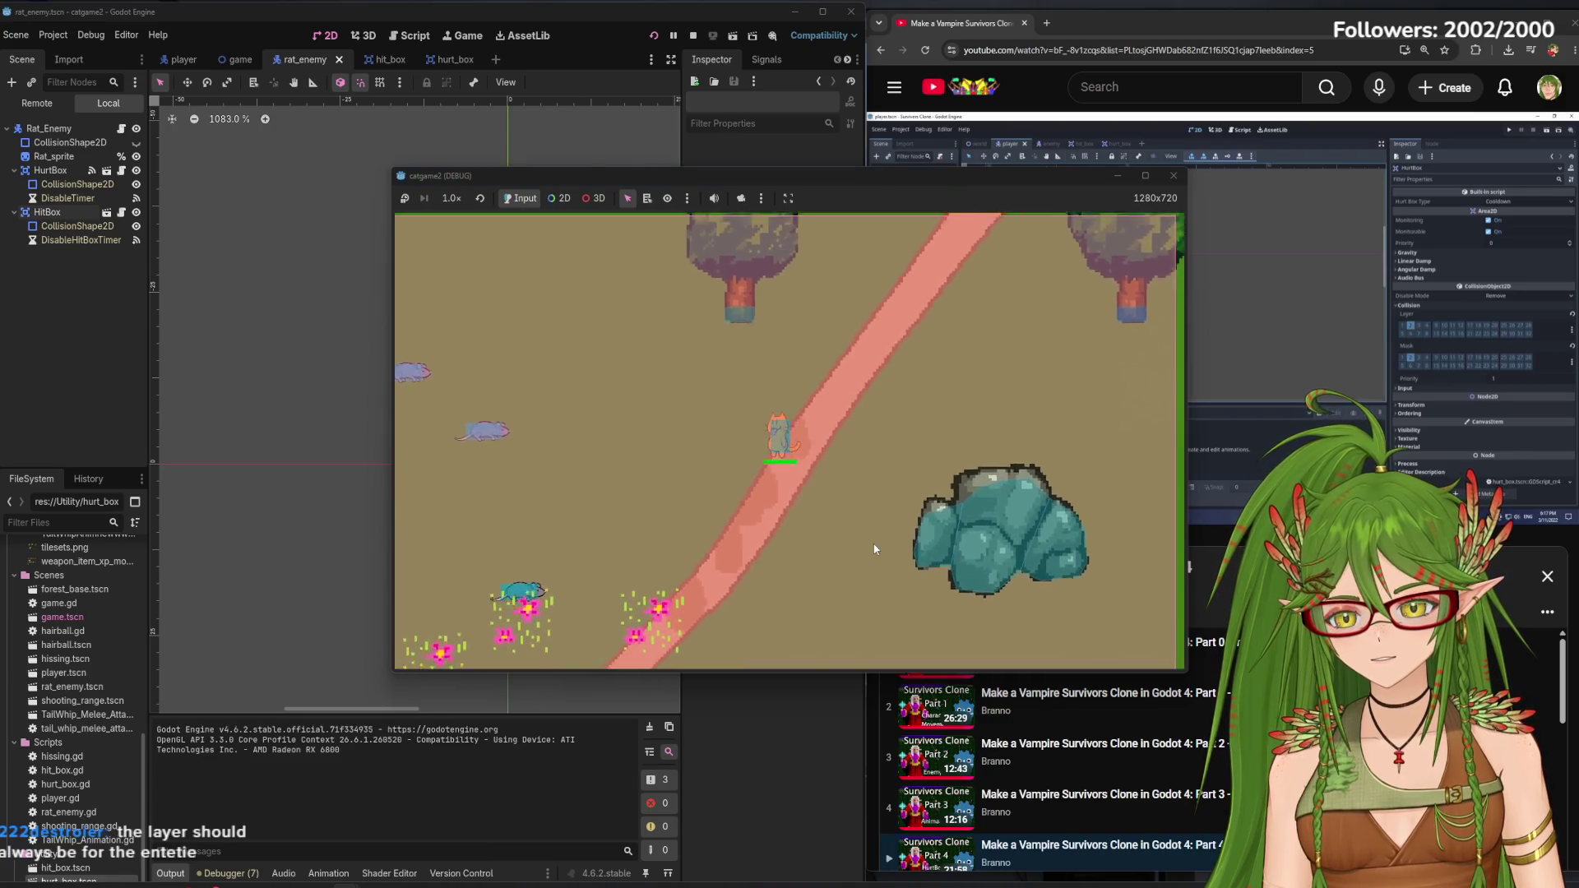
key(a)
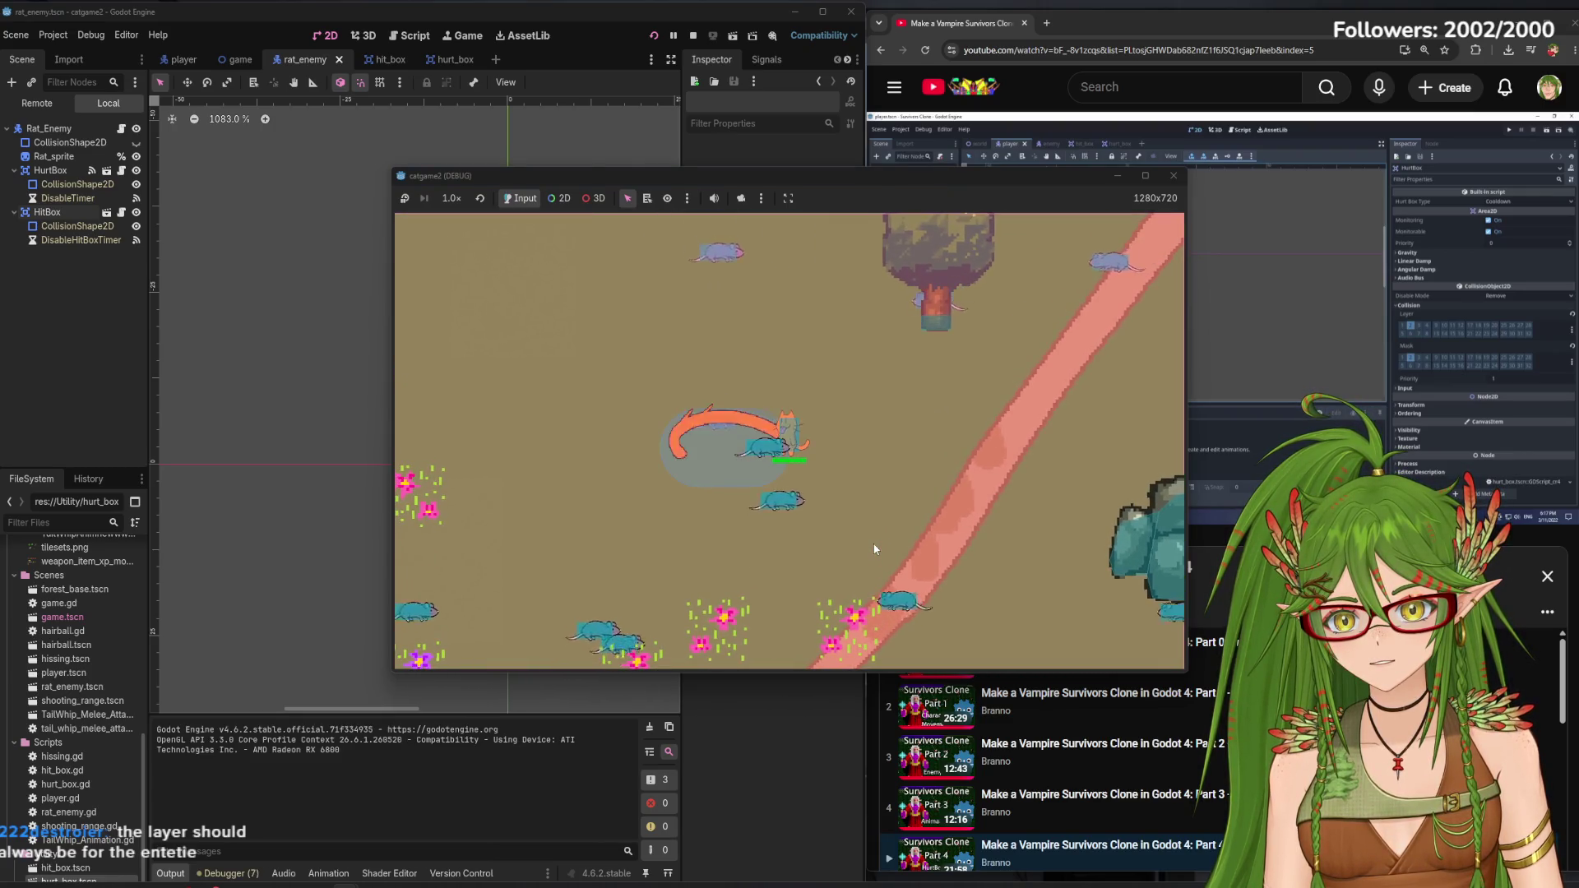
click(1169, 175)
click(724, 414)
key(F5)
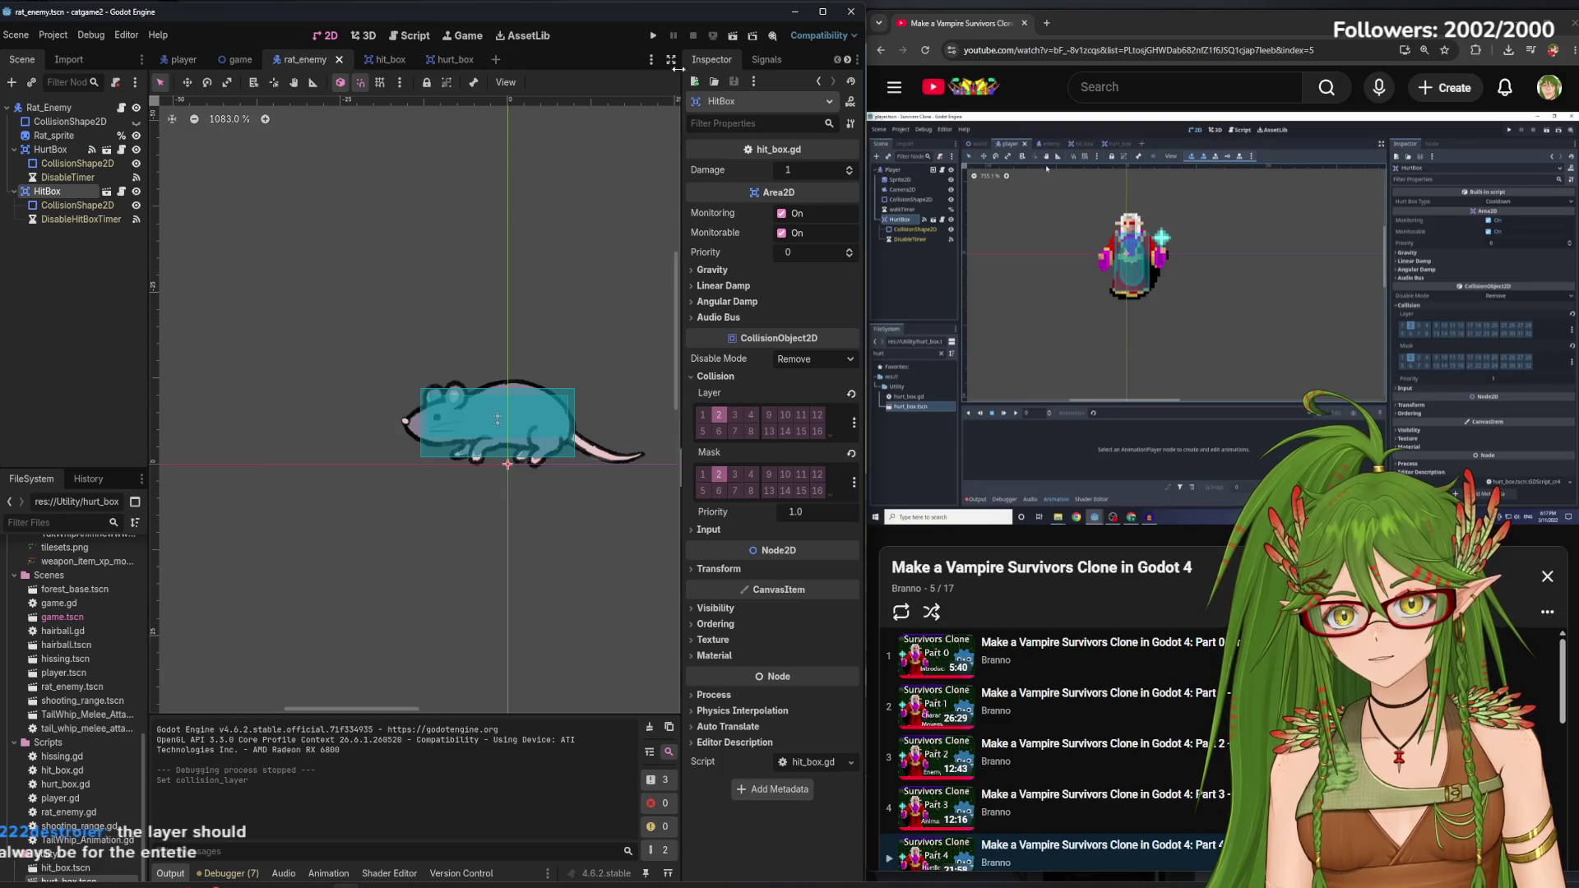
key(a)
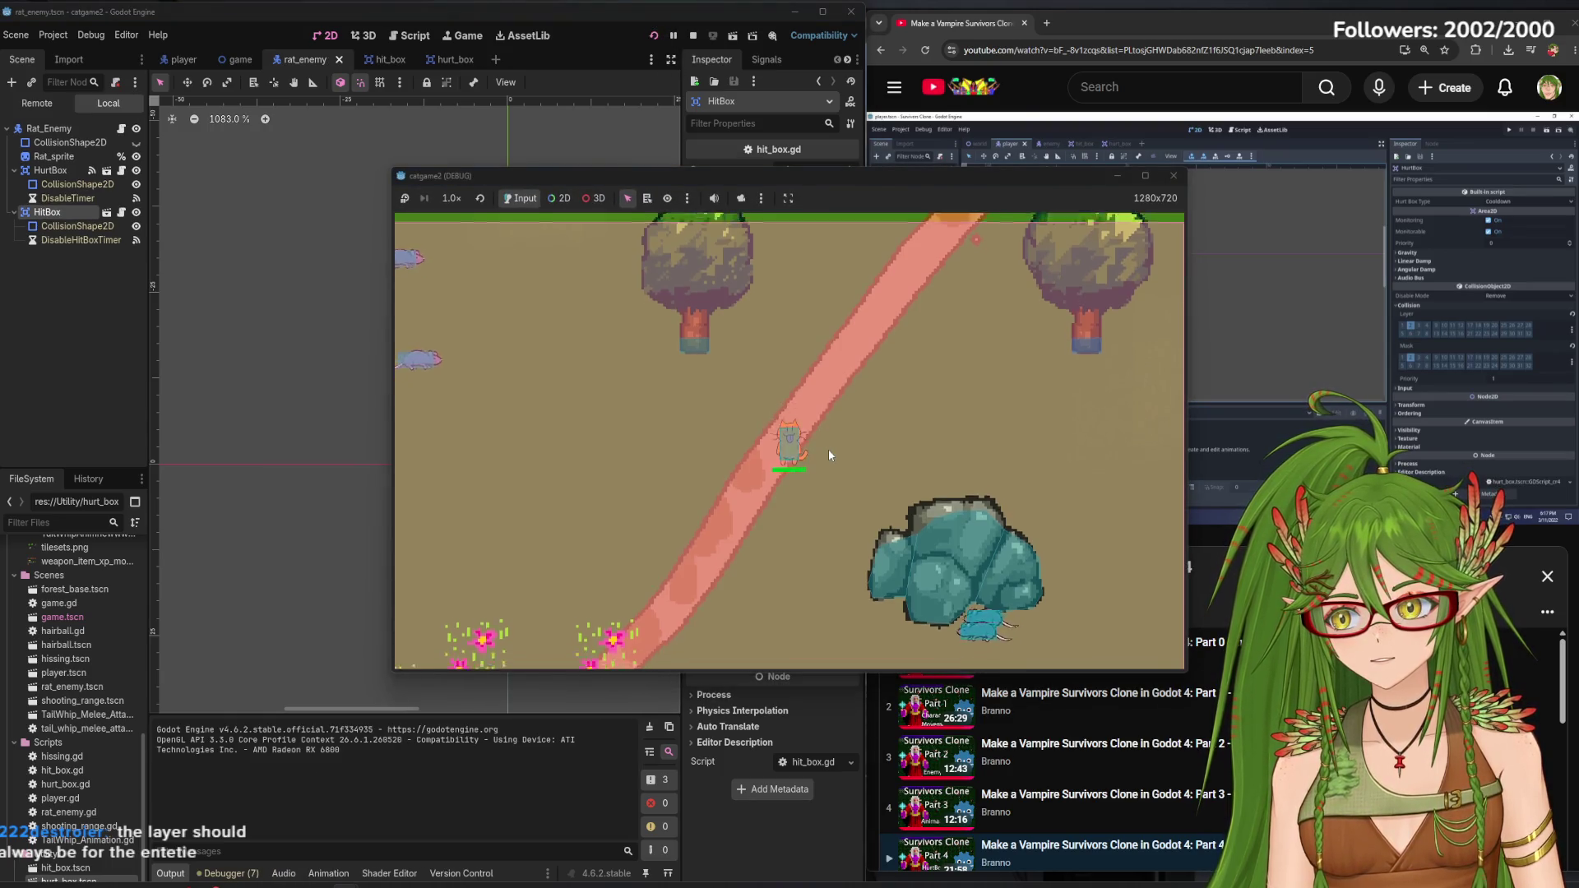
key(a)
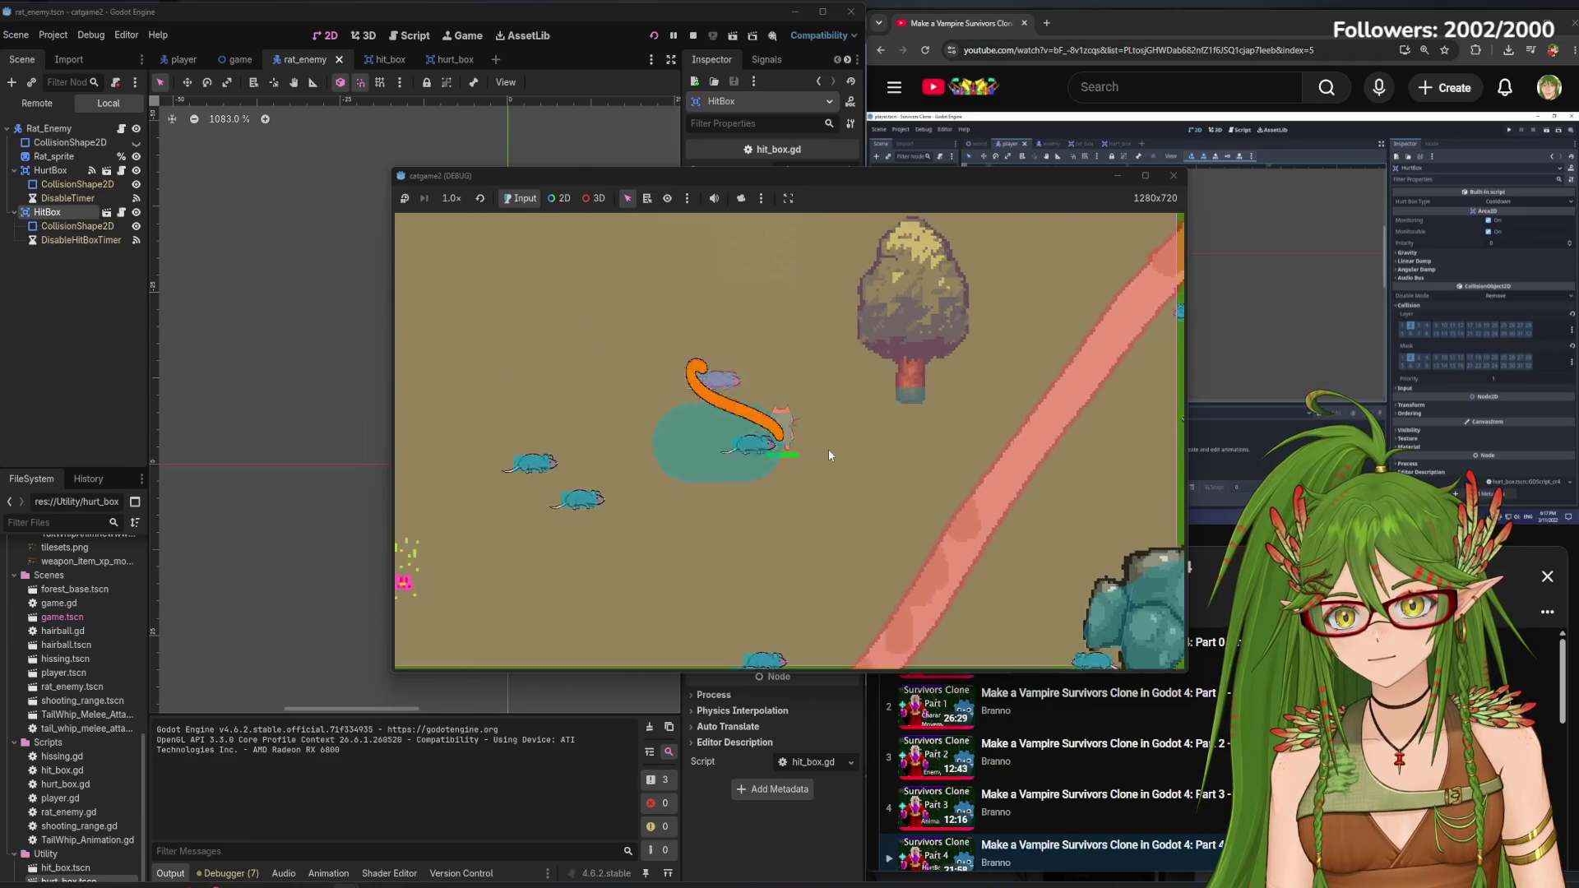
click(1173, 176)
Toggle a HitBox collision layer bit and save the rat enemy scene
click(719, 420)
click(51, 150)
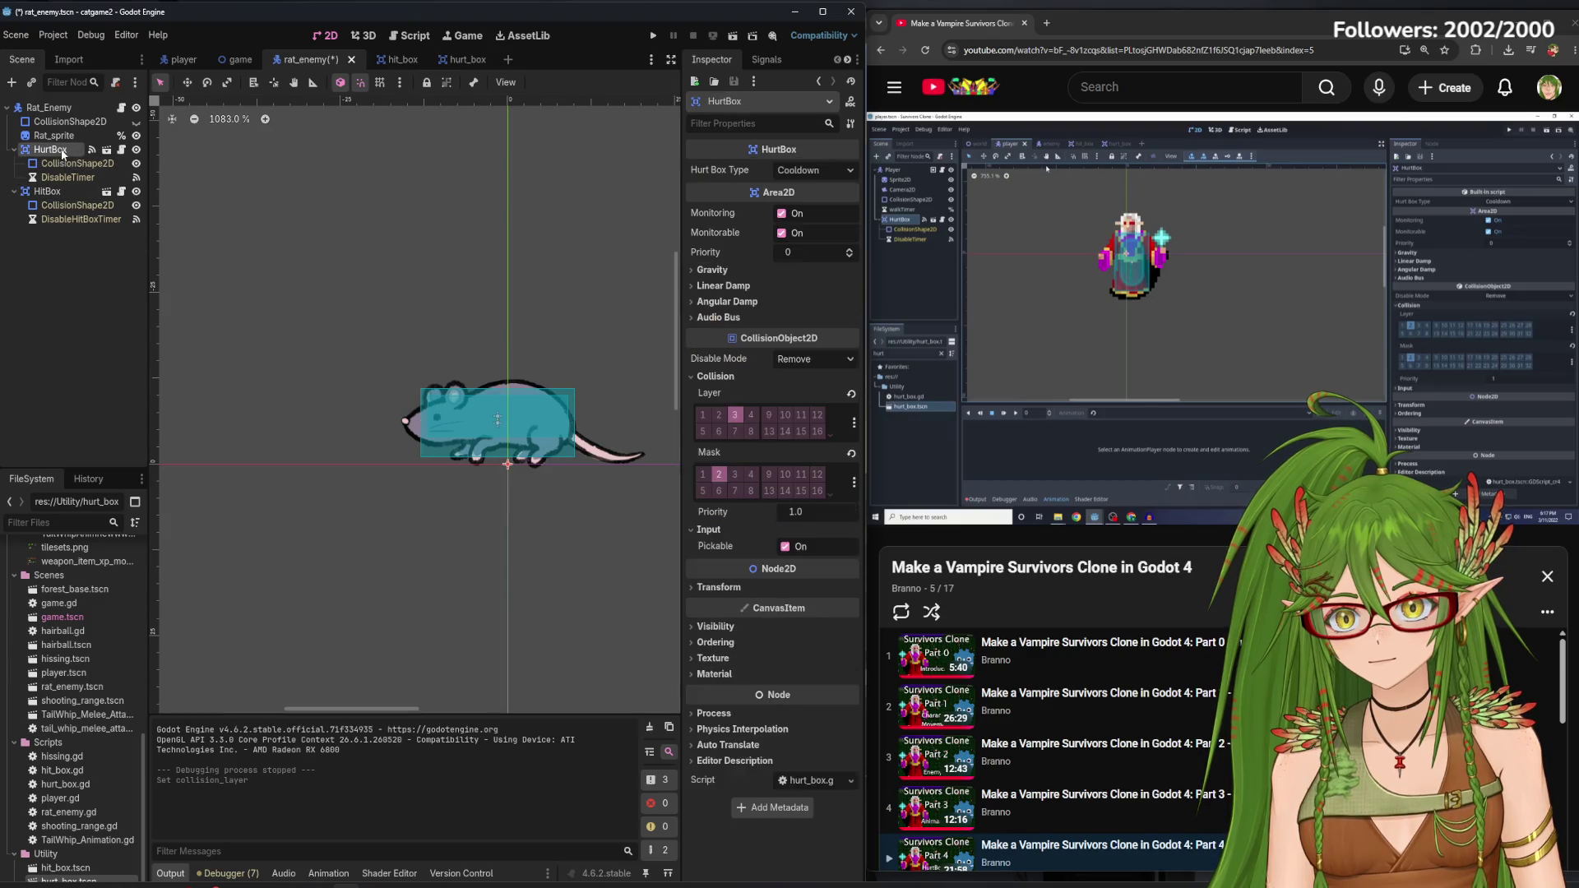
click(97, 326)
key(ctrl+s)
Add mask layer 3 alongside layer 2 on the rat's HurtBox and save the scene
click(55, 150)
click(74, 163)
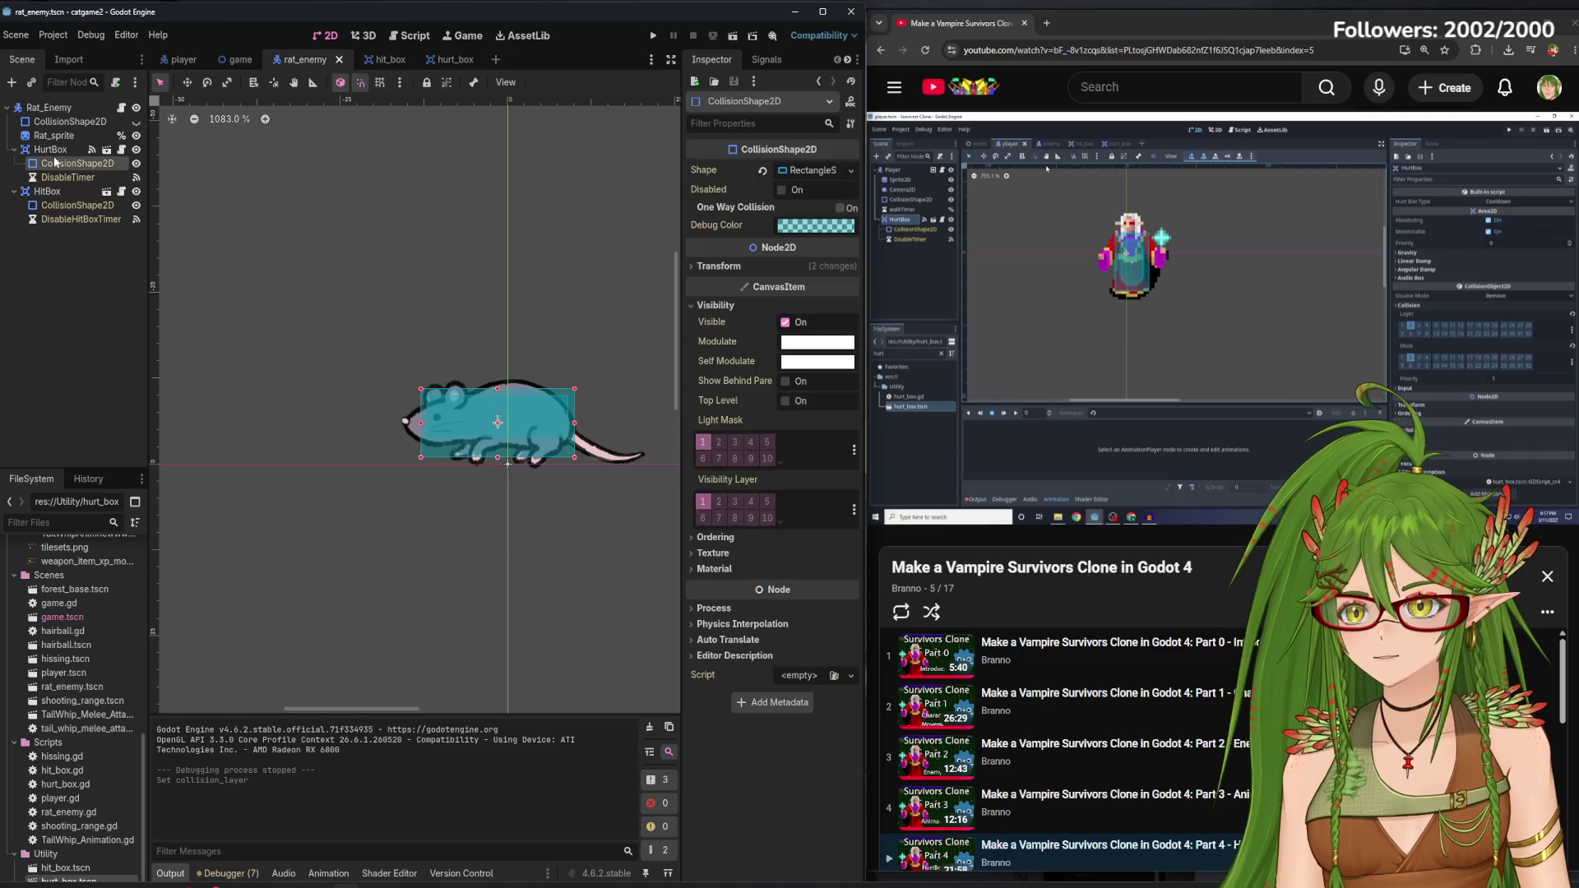
click(58, 151)
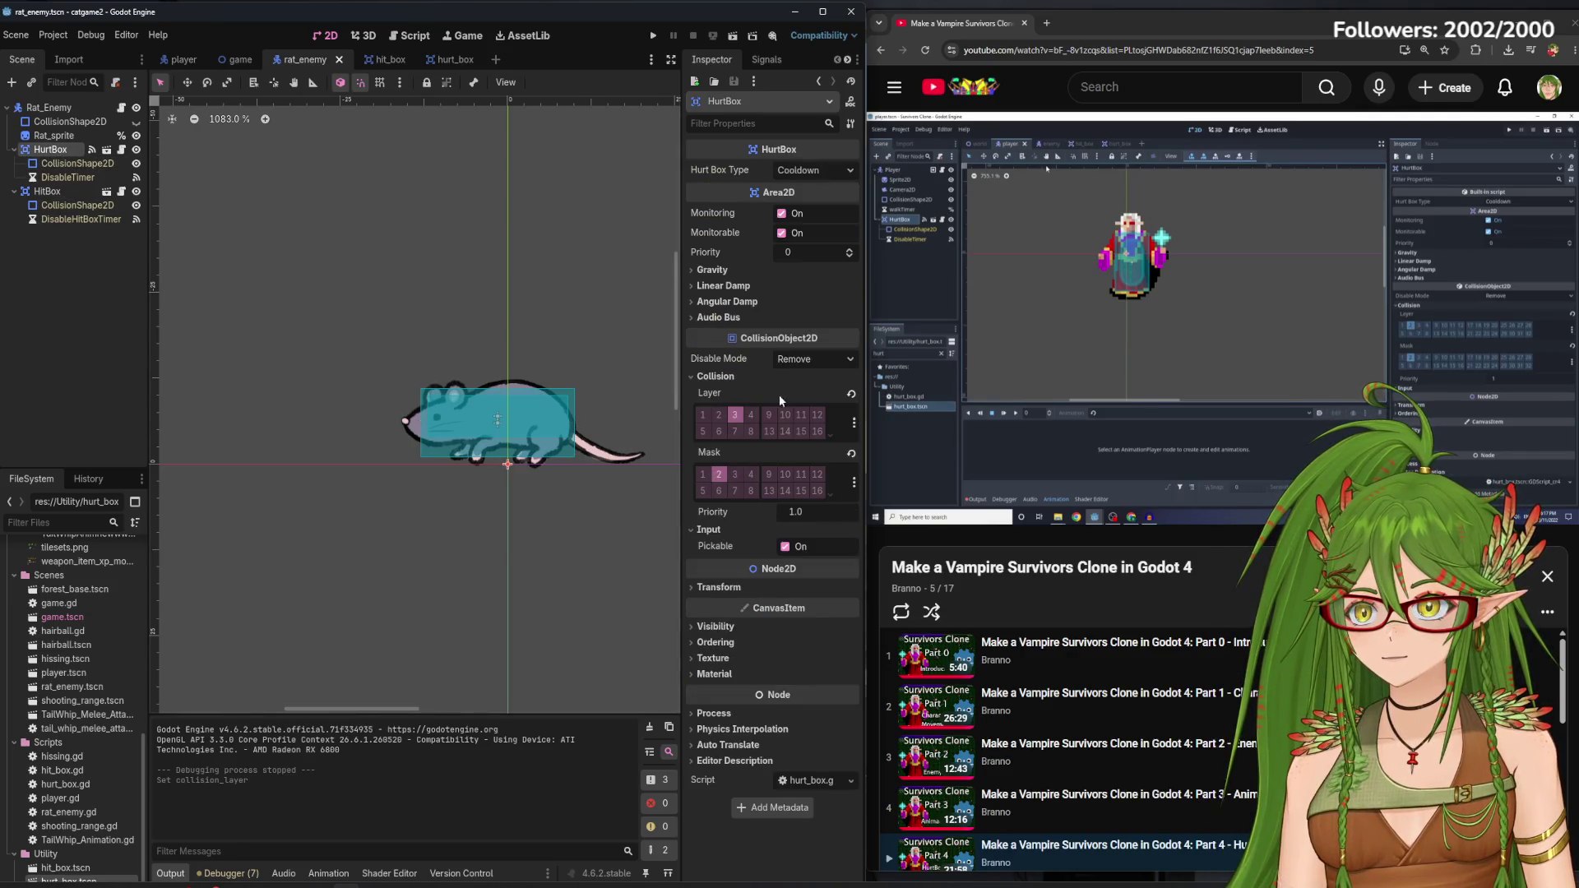
click(736, 475)
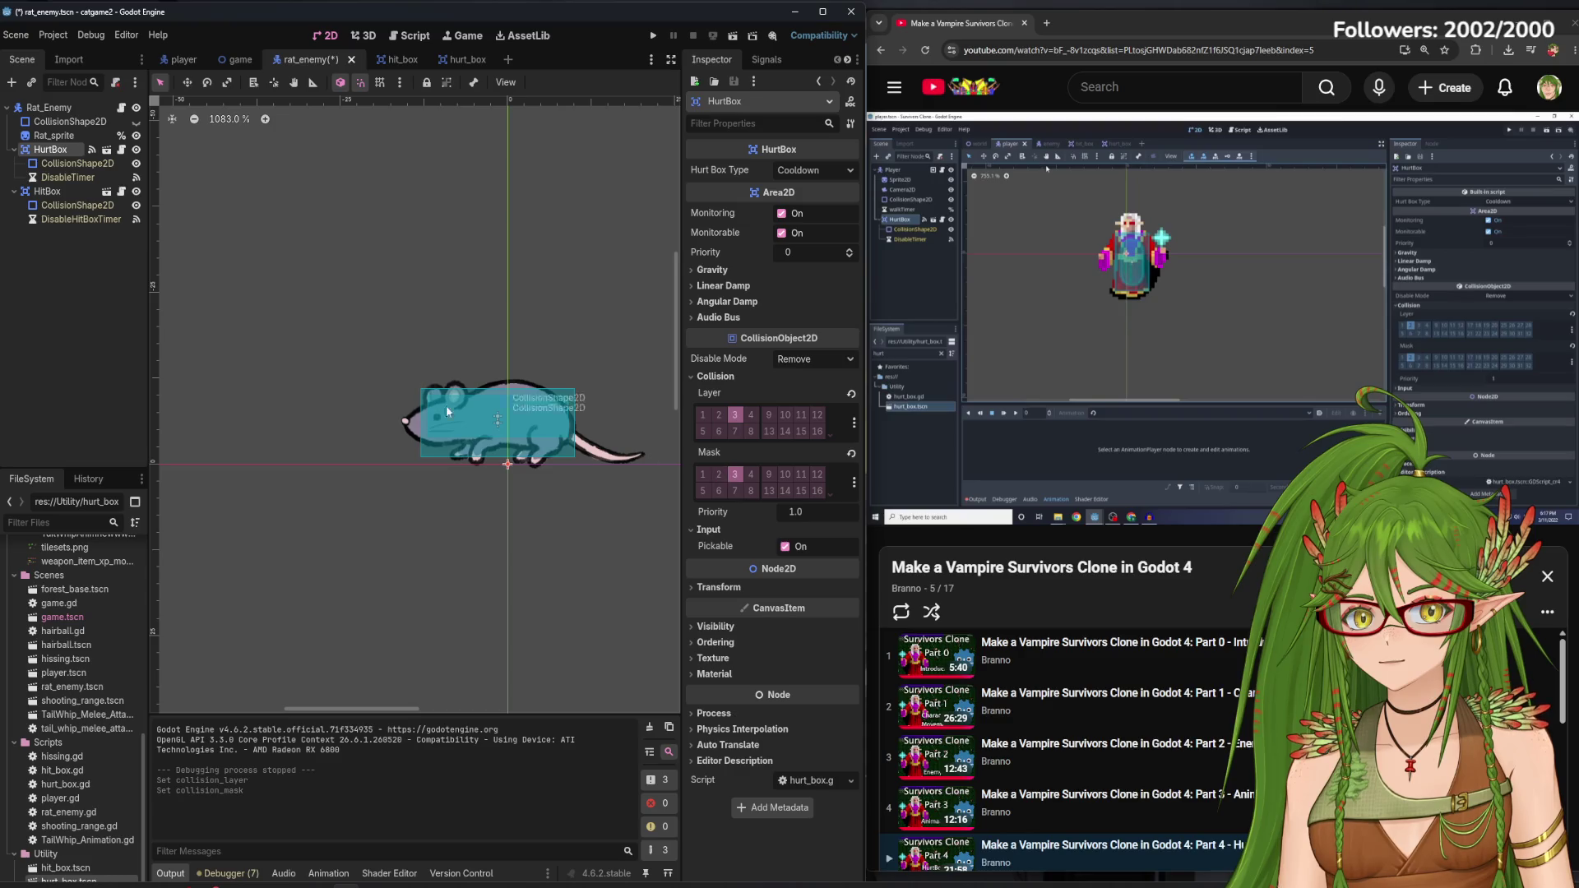
click(161, 332)
key(ctrl+s)
Launch the game, walk the cat around the level, then stop with F8
click(653, 36)
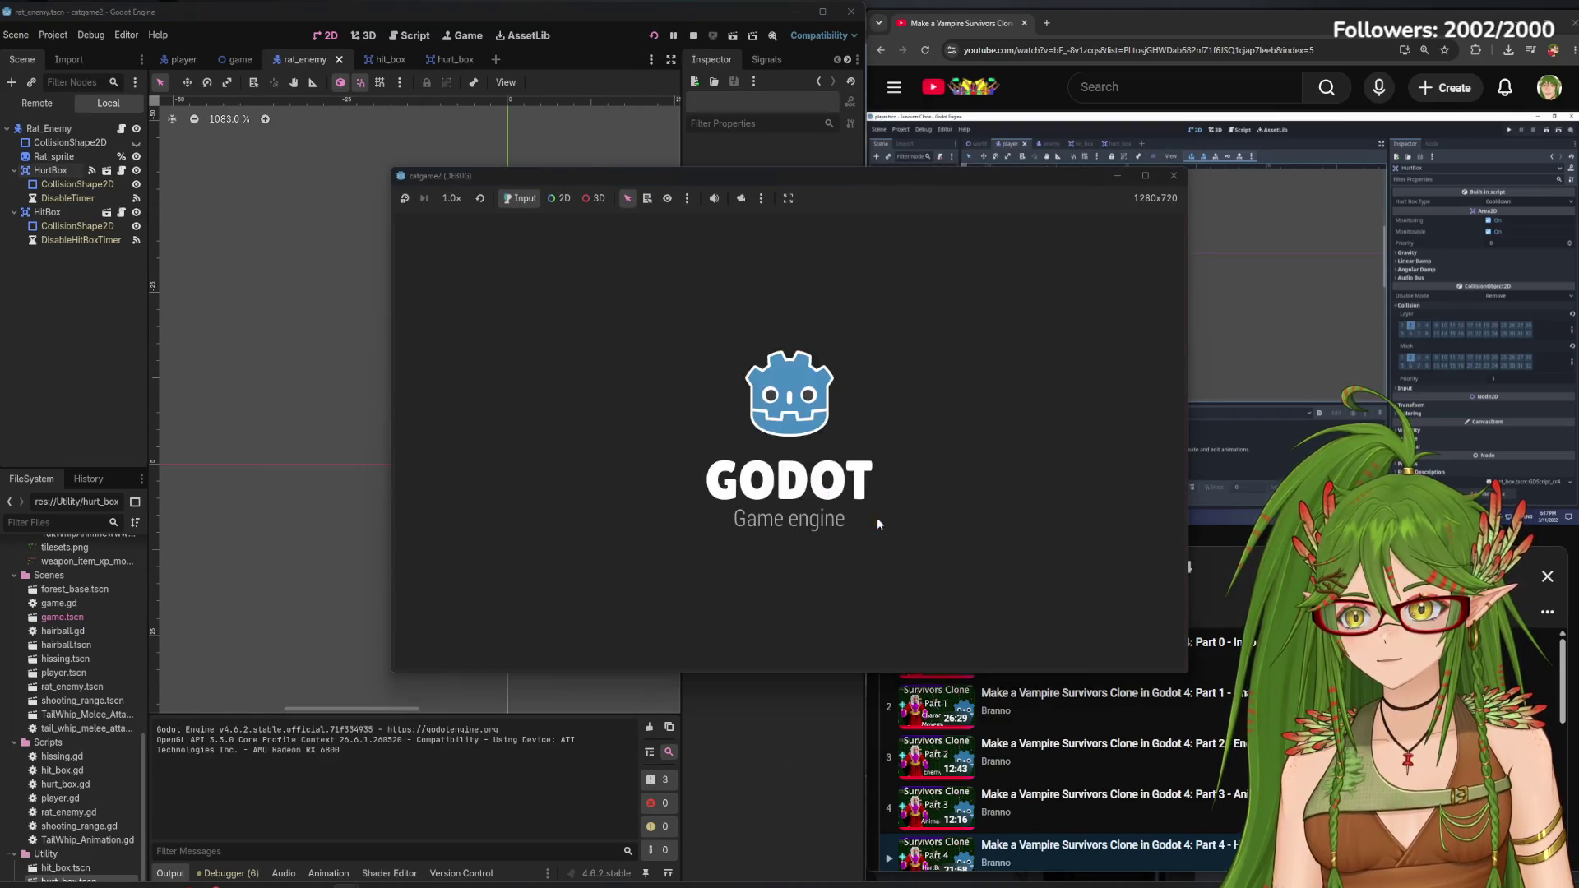
key(d)
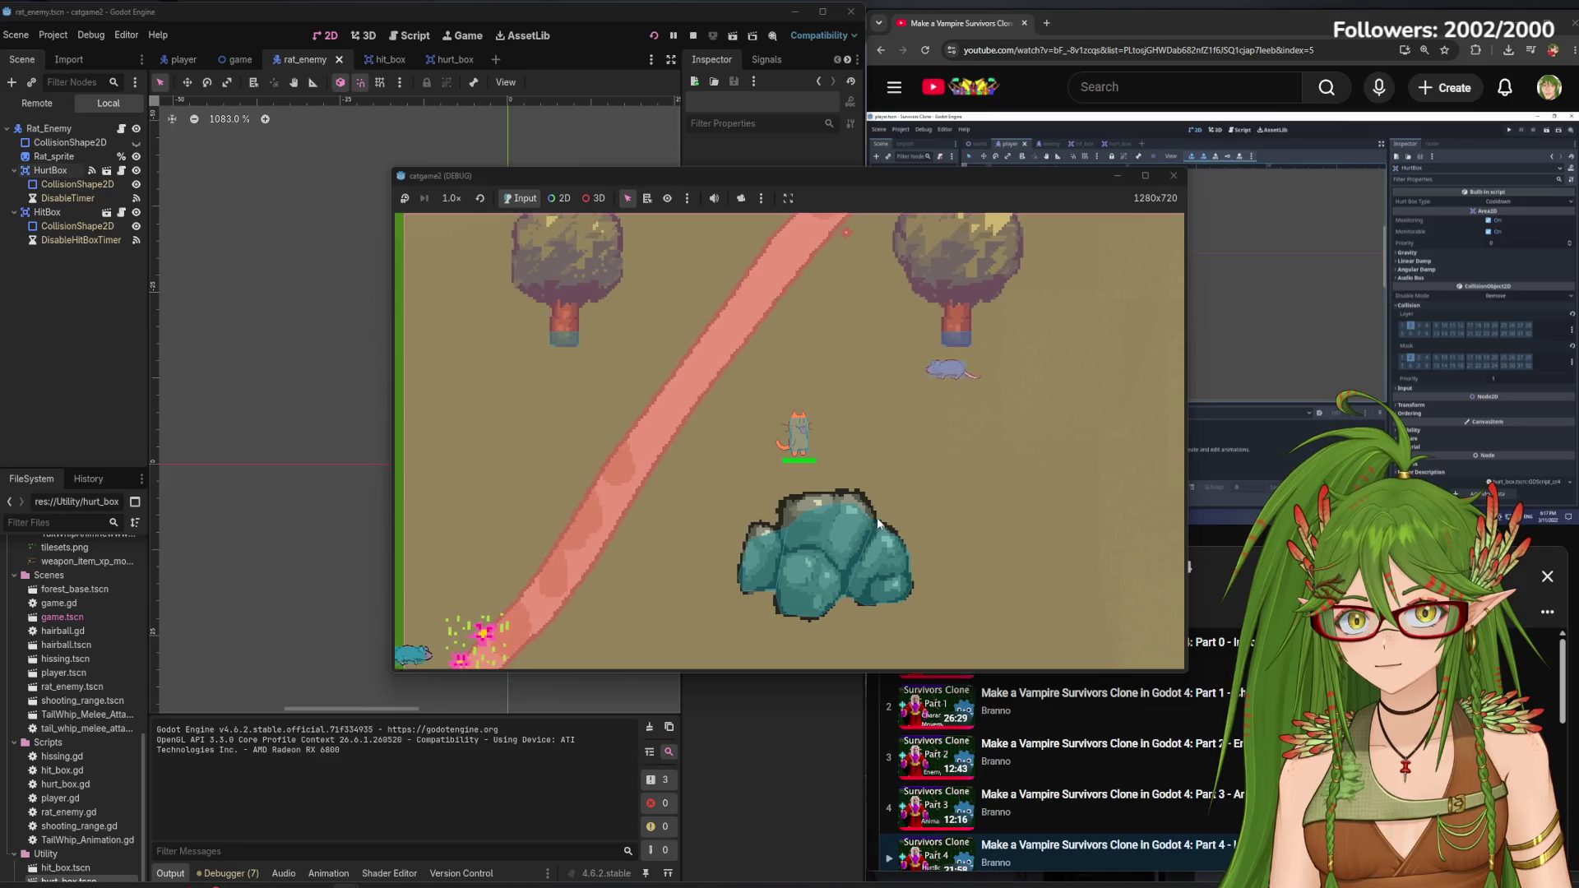
key(w)
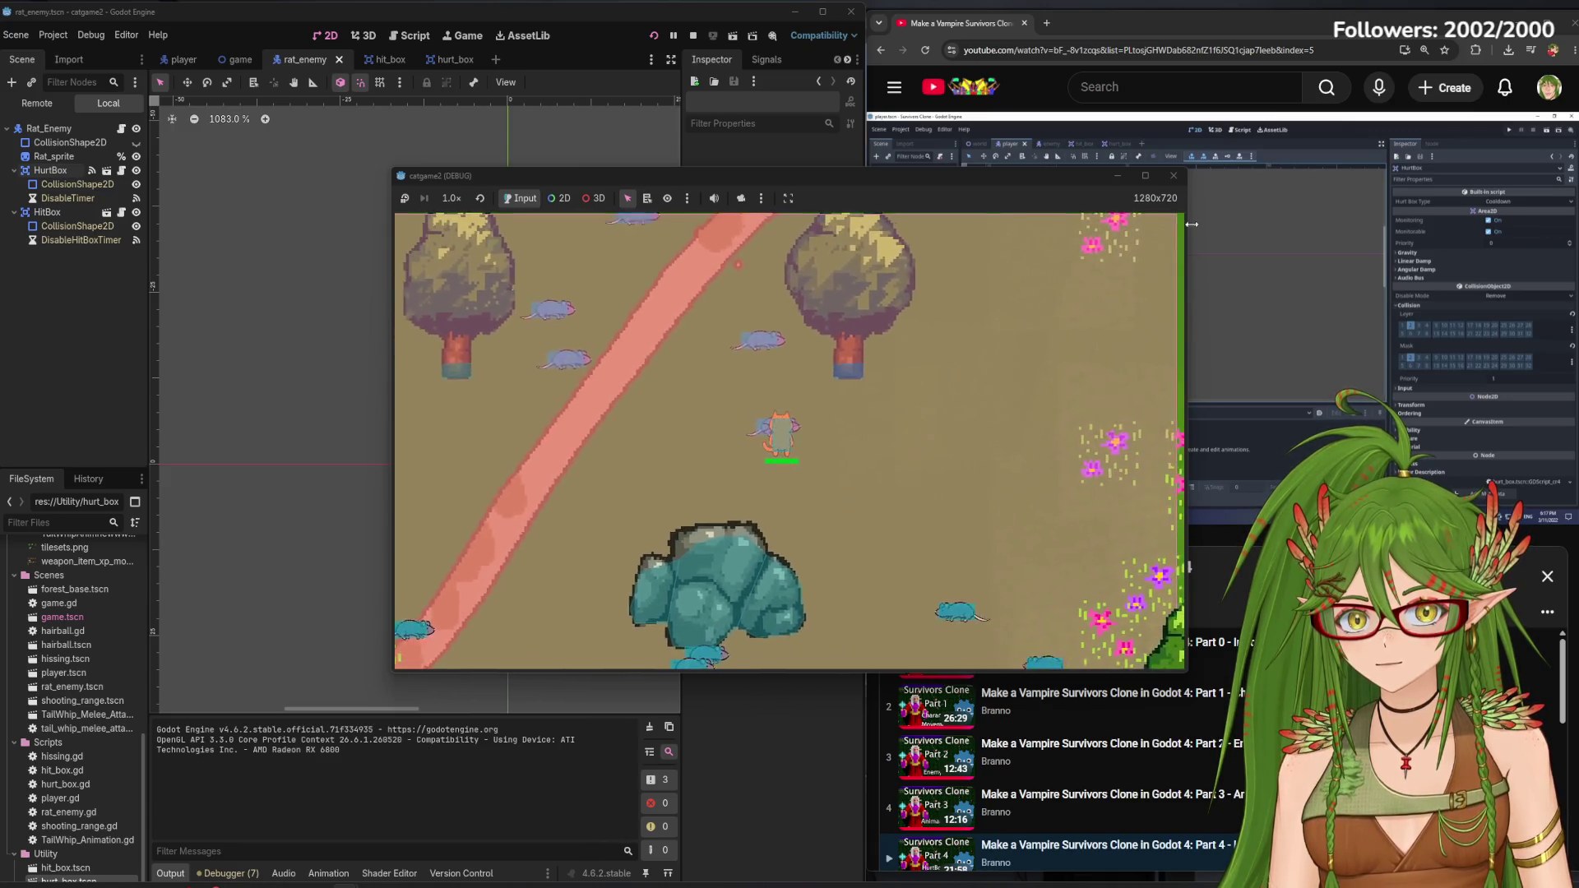
key(F8)
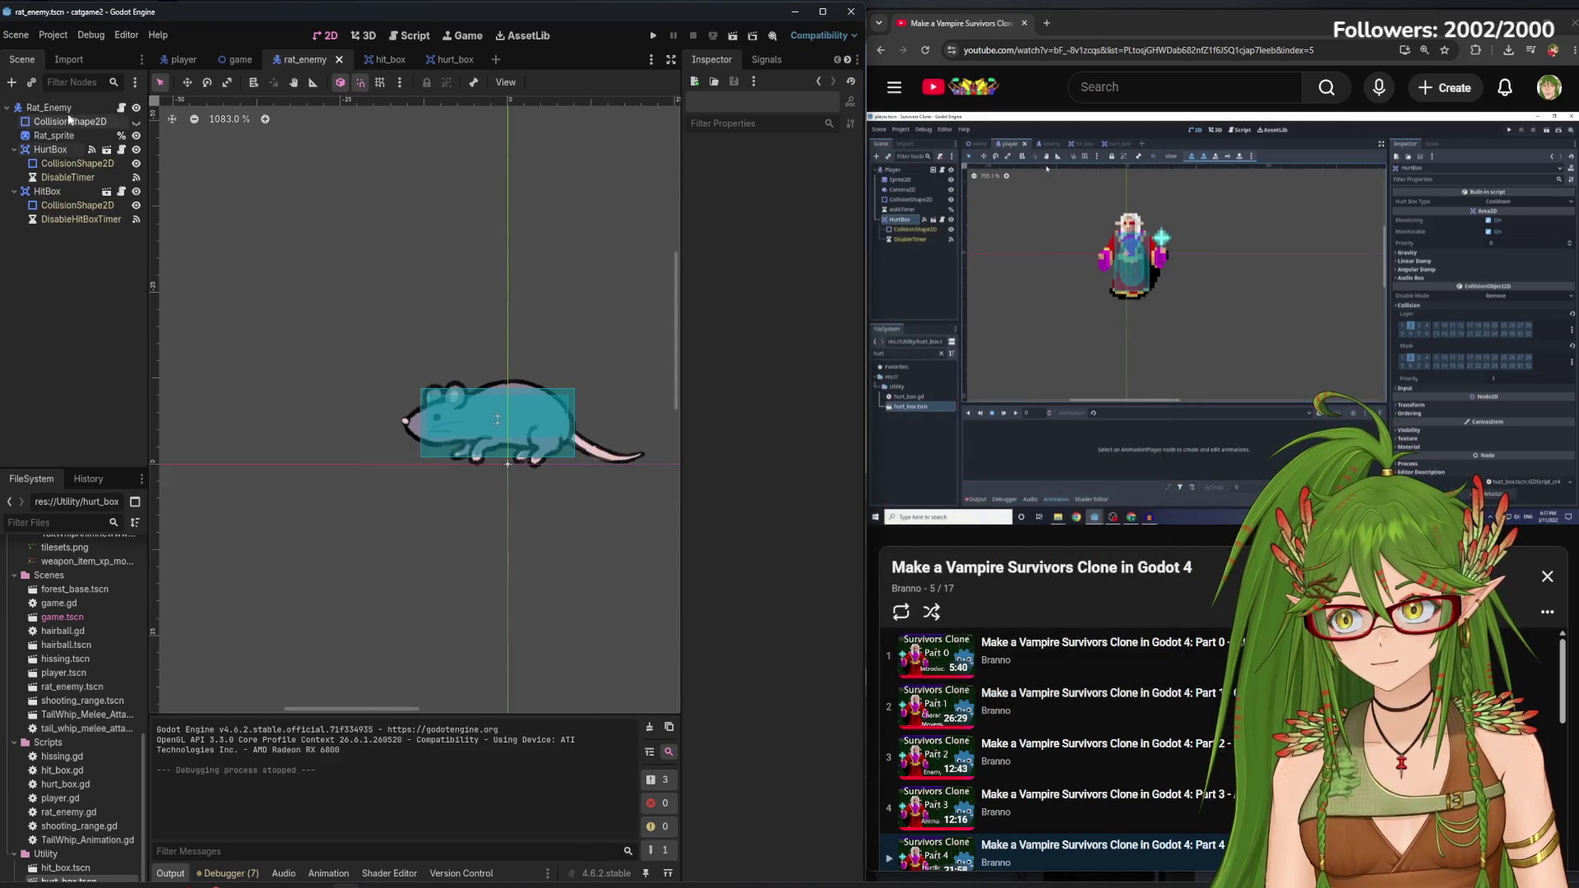
Add layer 2 to the rat HurtBox's collision mask and save the rat scene
click(70, 152)
click(724, 477)
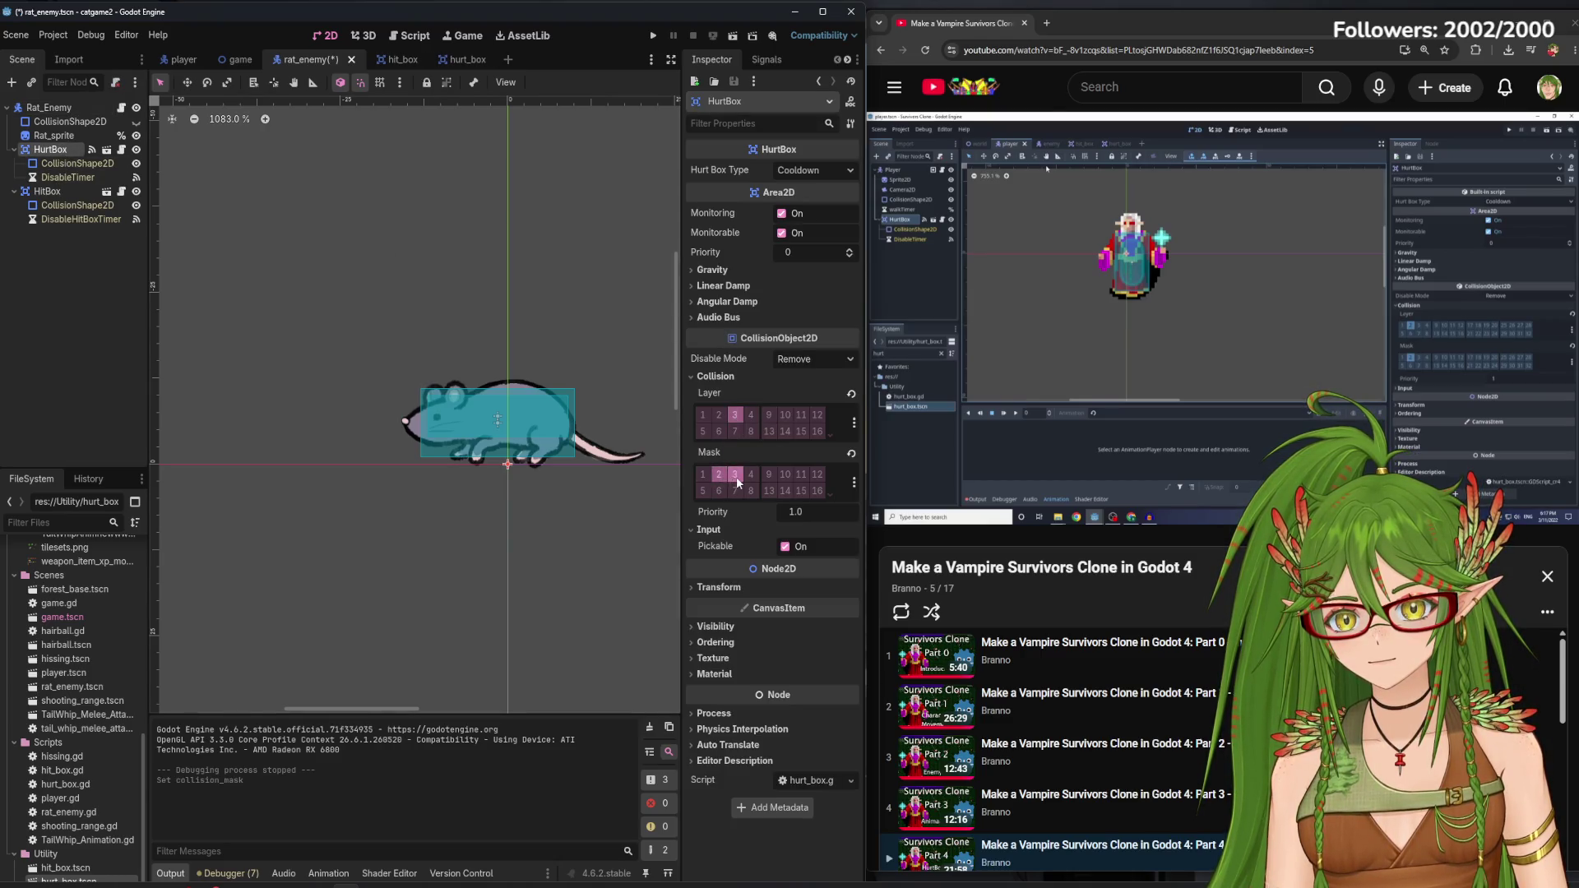
click(493, 419)
key(ctrl+s)
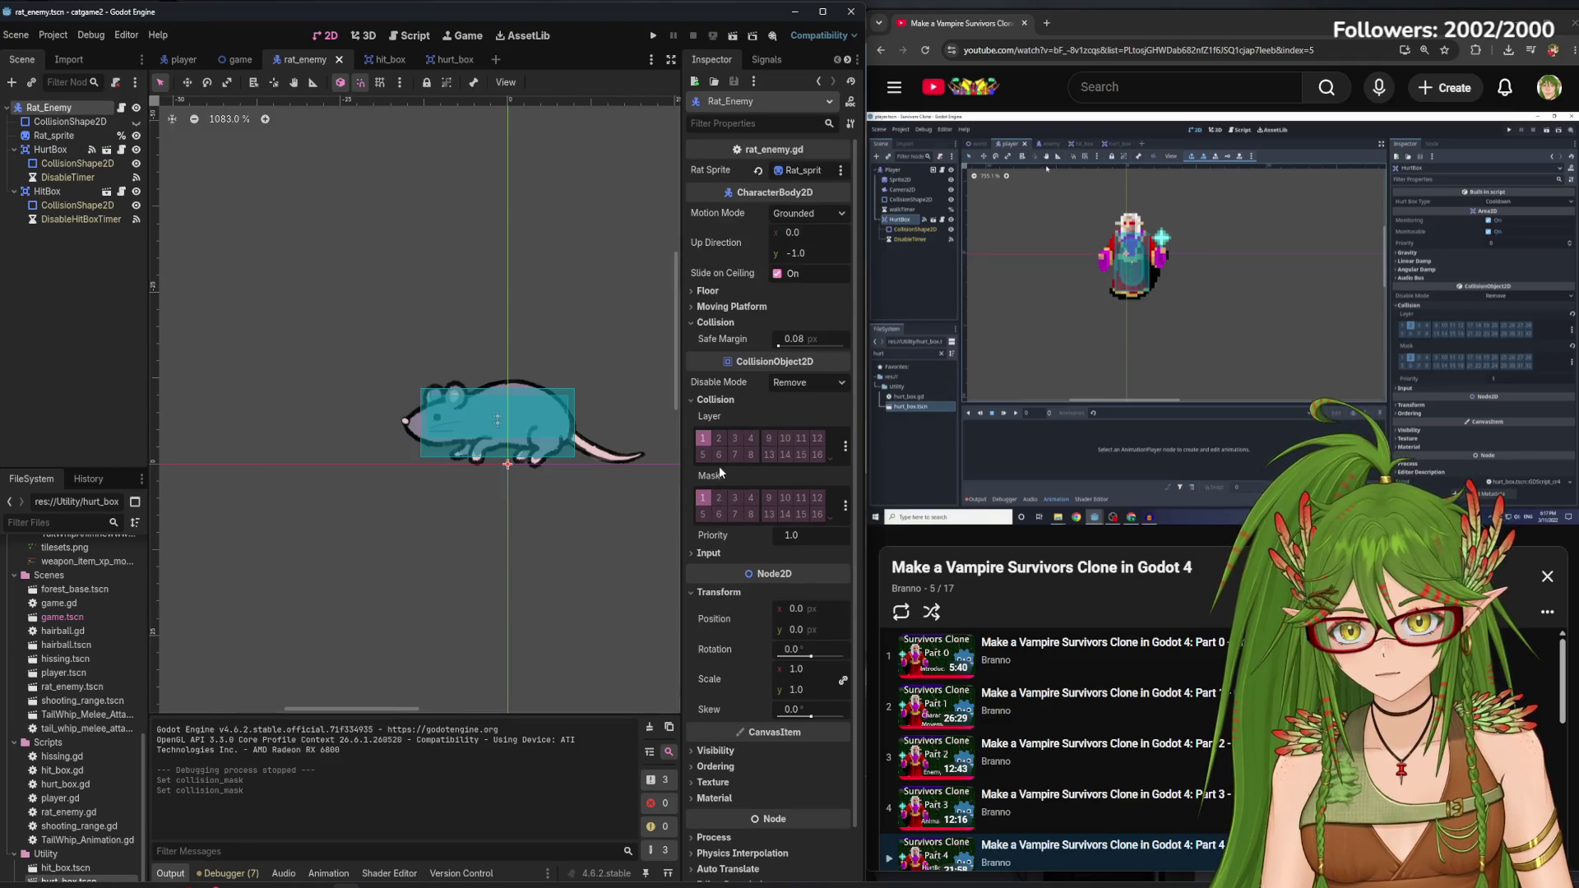
Put Rat_Enemy on collision layer 3, add mask layers 3 and 4, and save
click(735, 440)
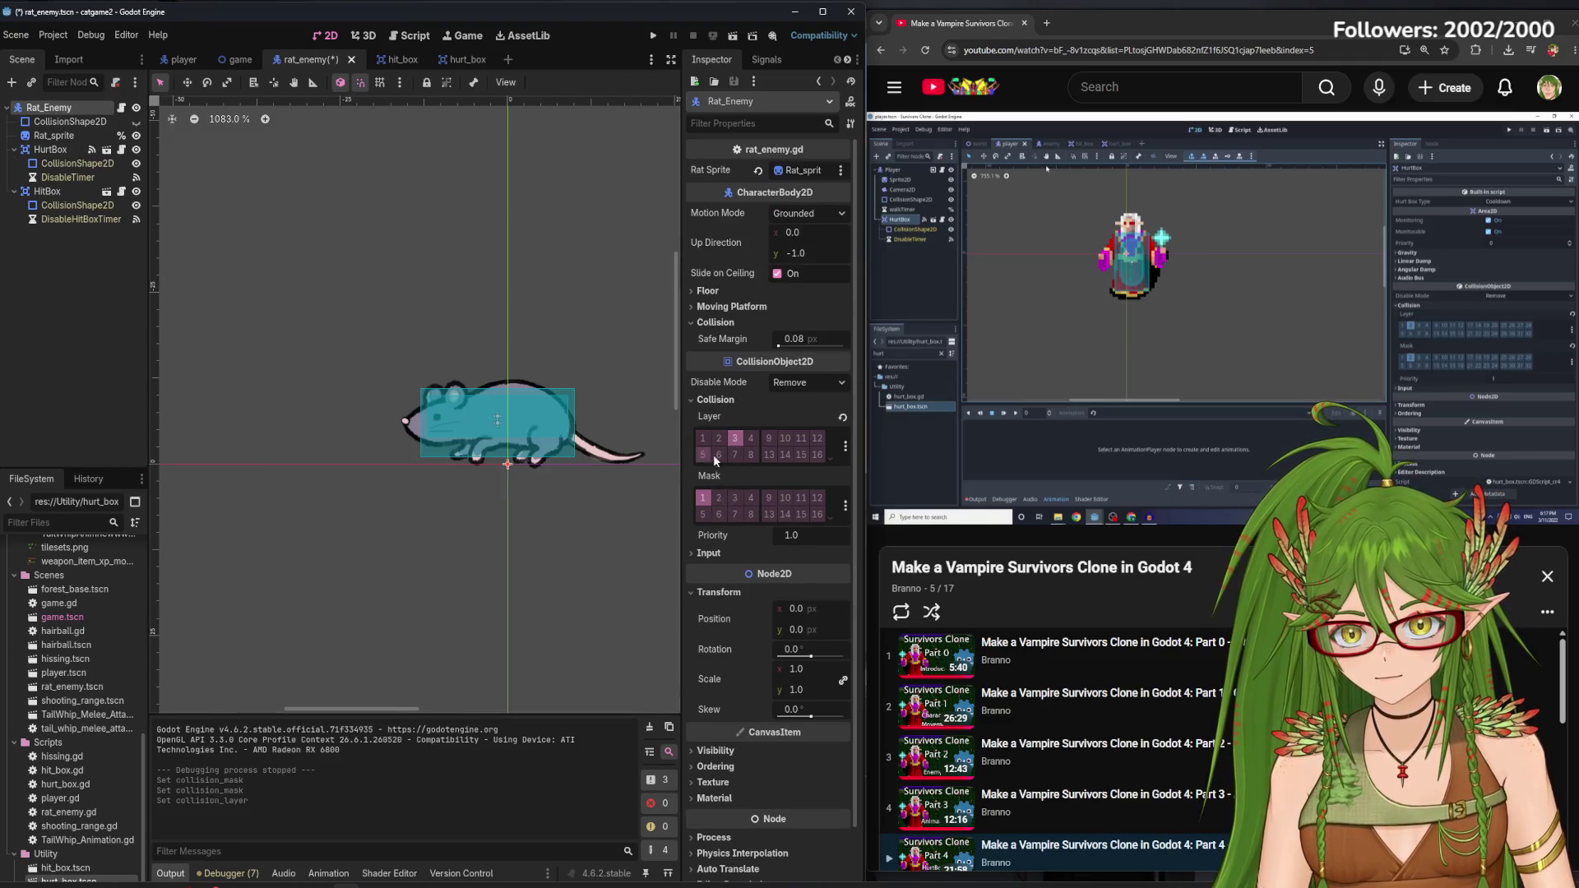
click(734, 500)
click(752, 499)
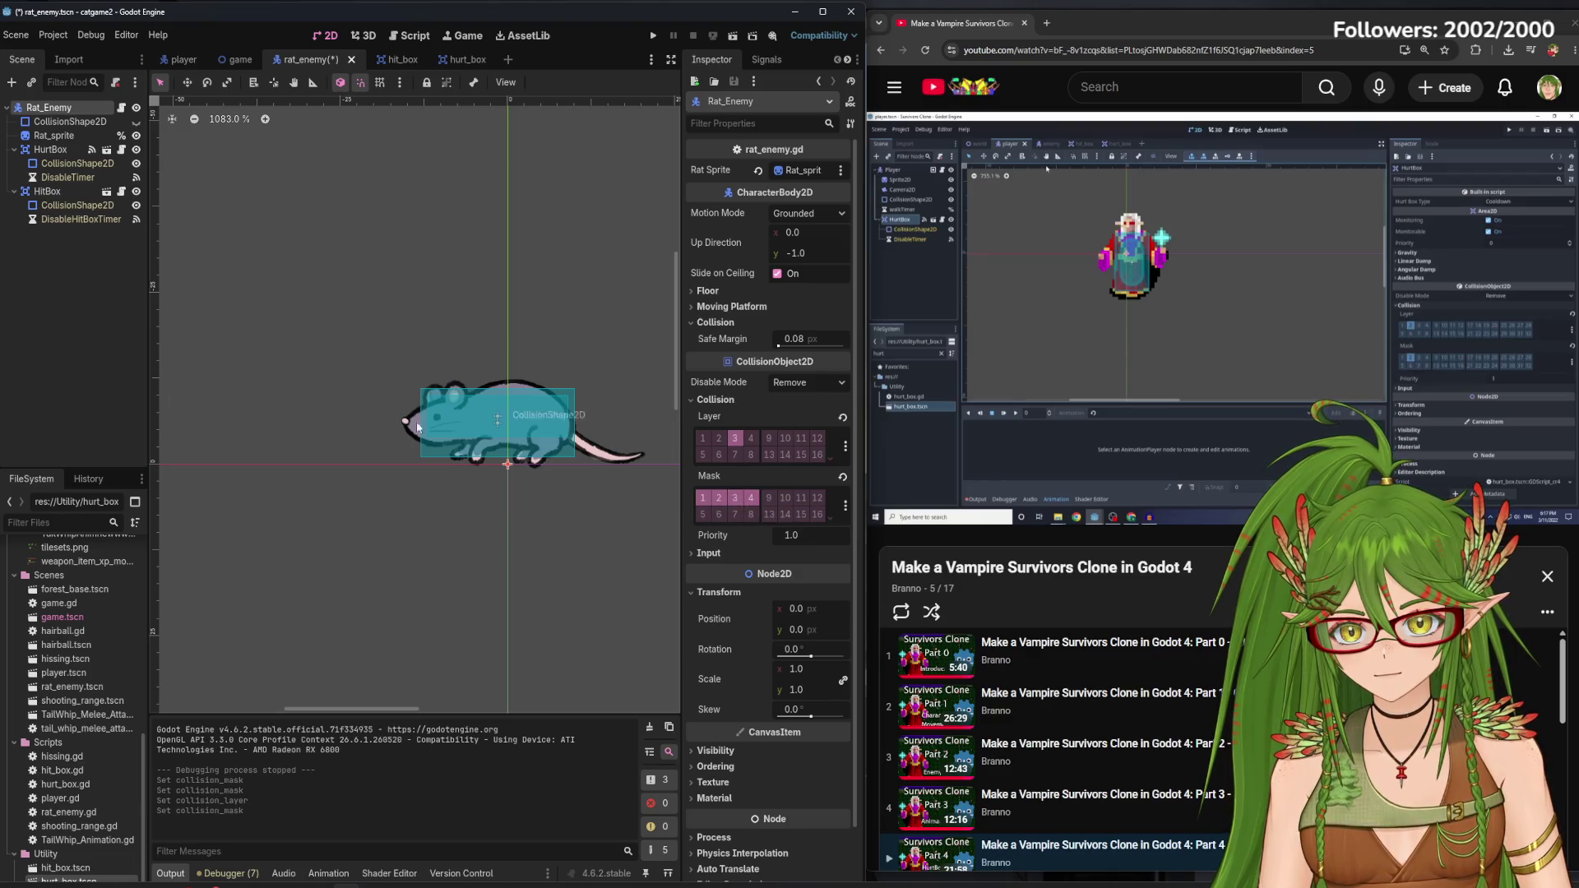
click(74, 322)
key(ctrl+s)
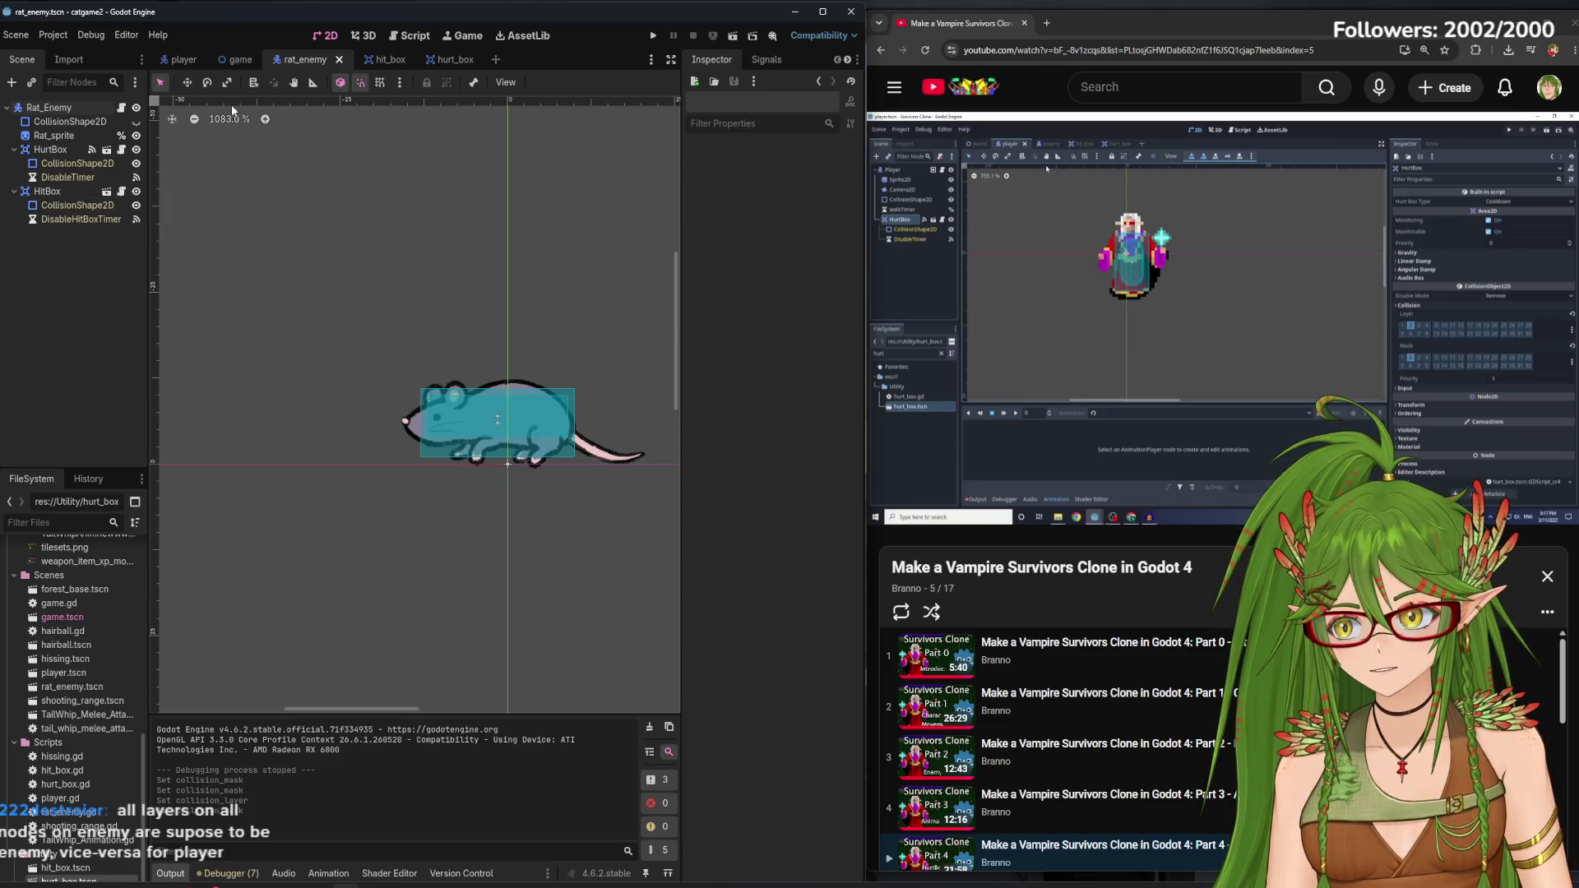
click(183, 59)
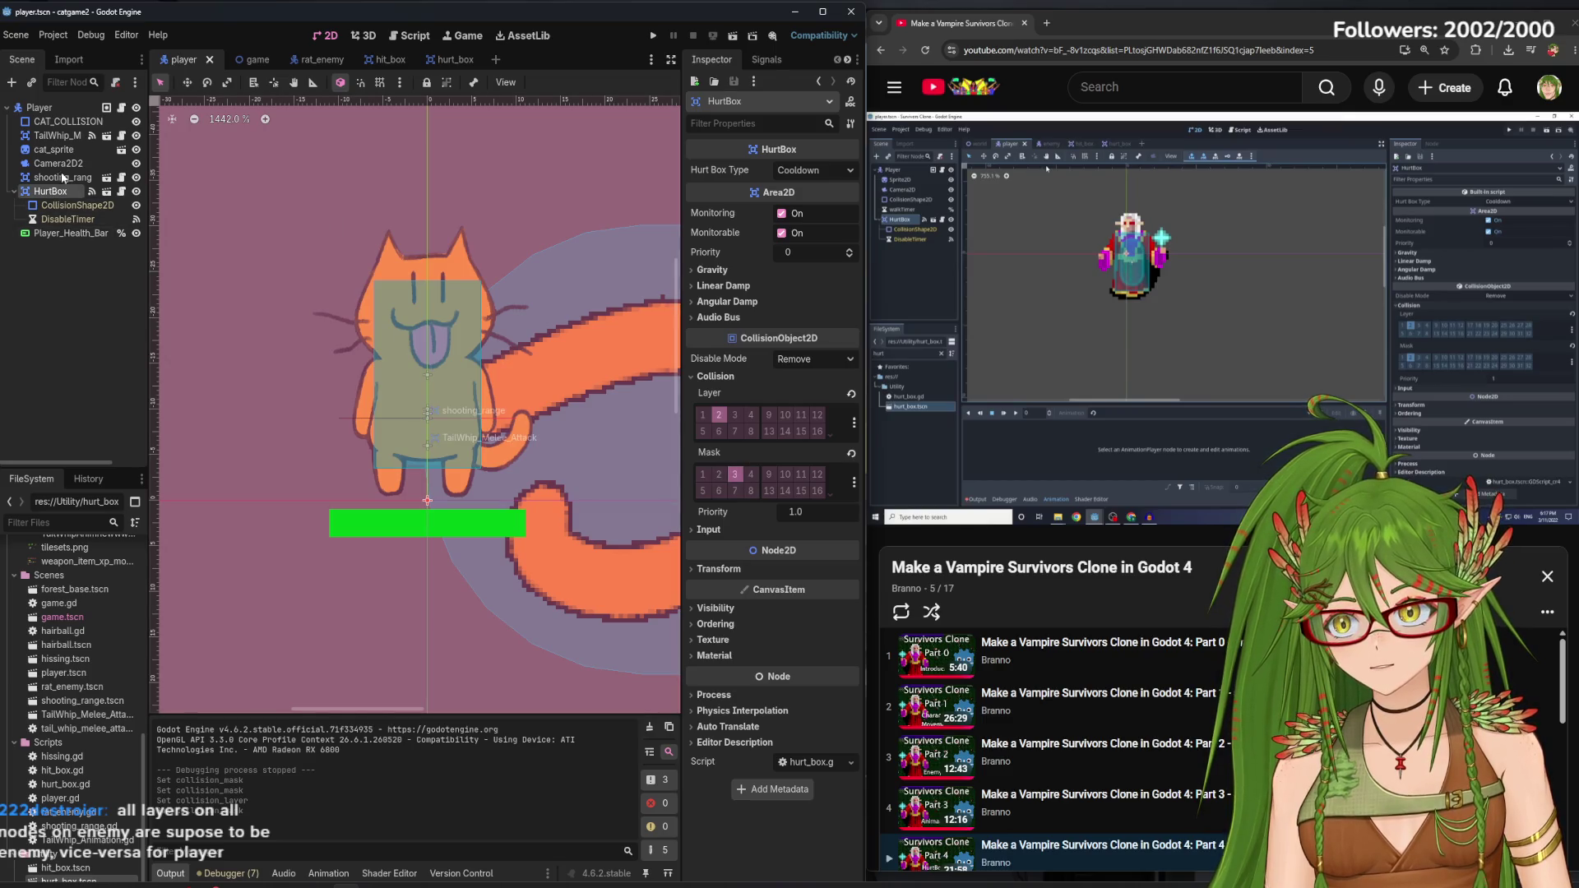
Give the Player body collision layer 3 and mask layer 3, then save the player scene
click(50, 107)
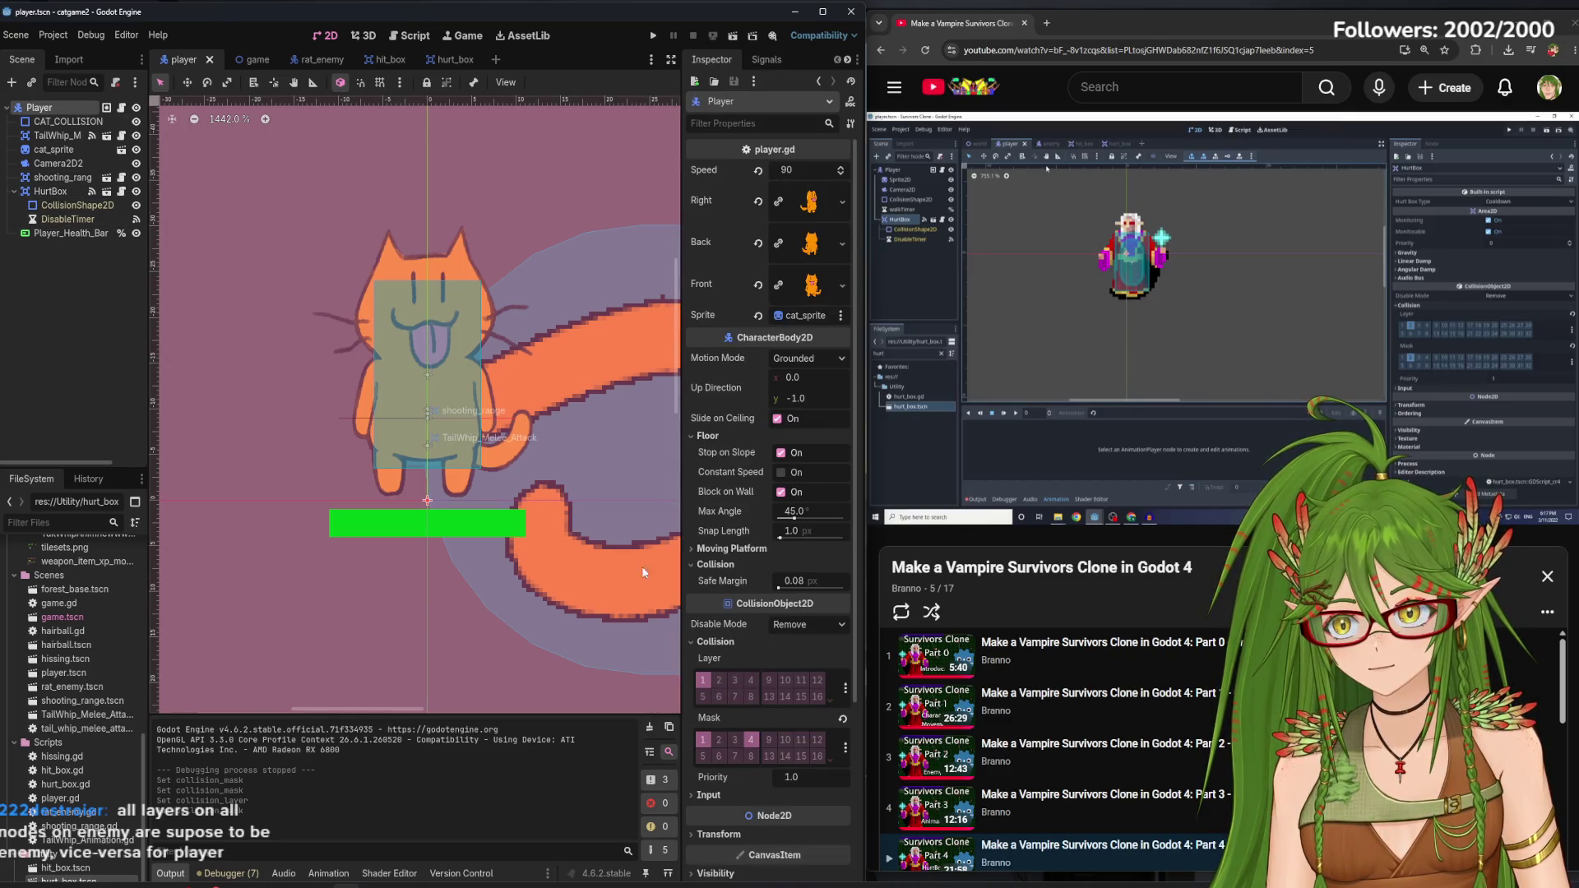
click(735, 681)
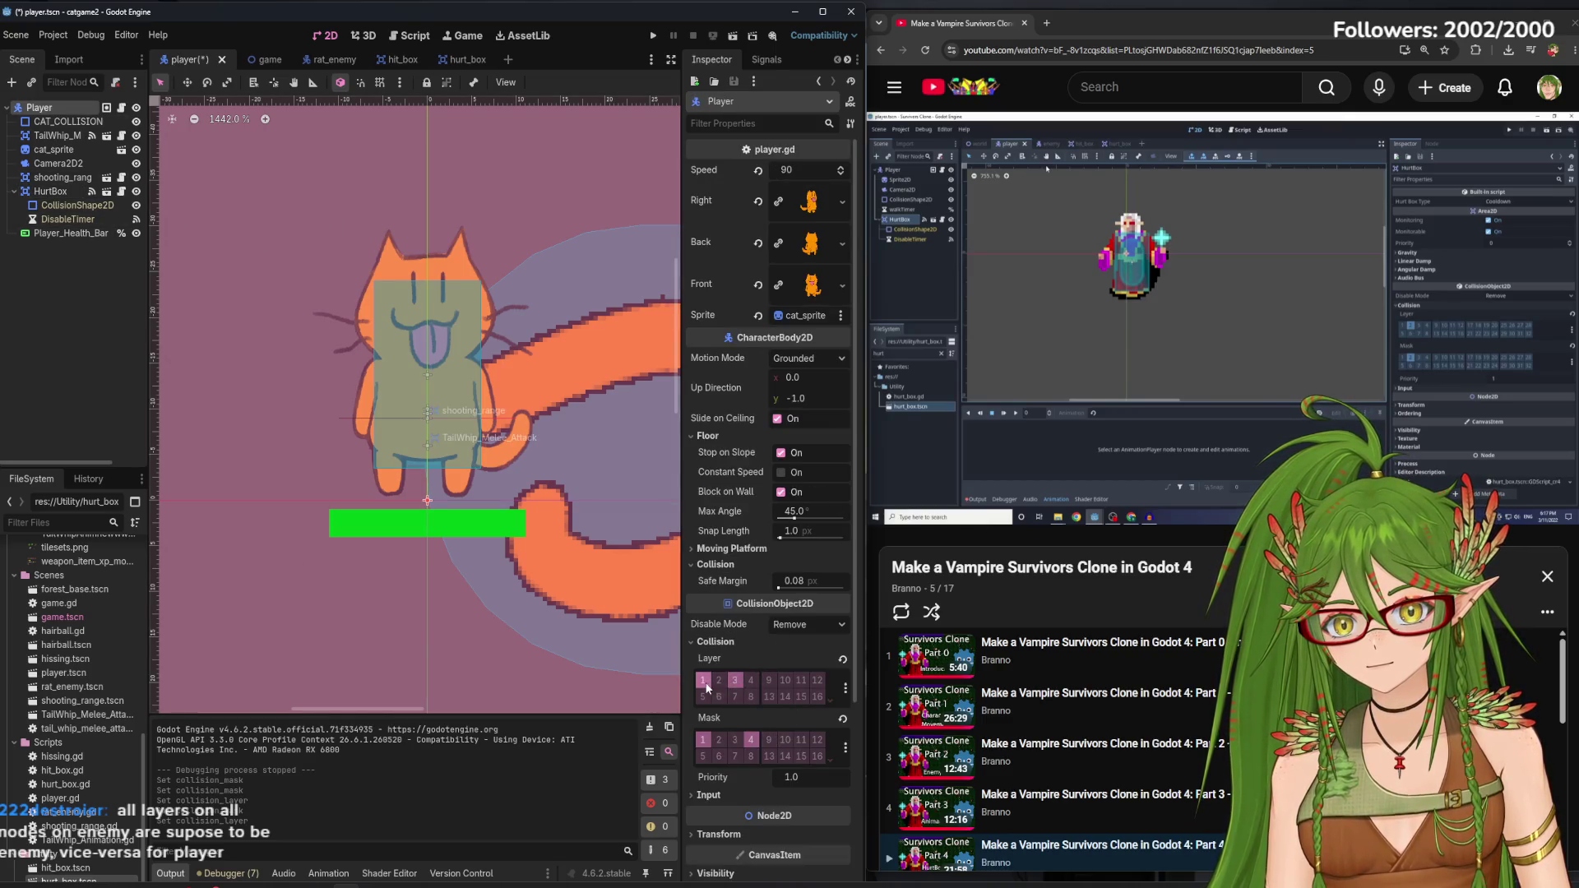
click(735, 740)
click(85, 337)
key(ctrl+s)
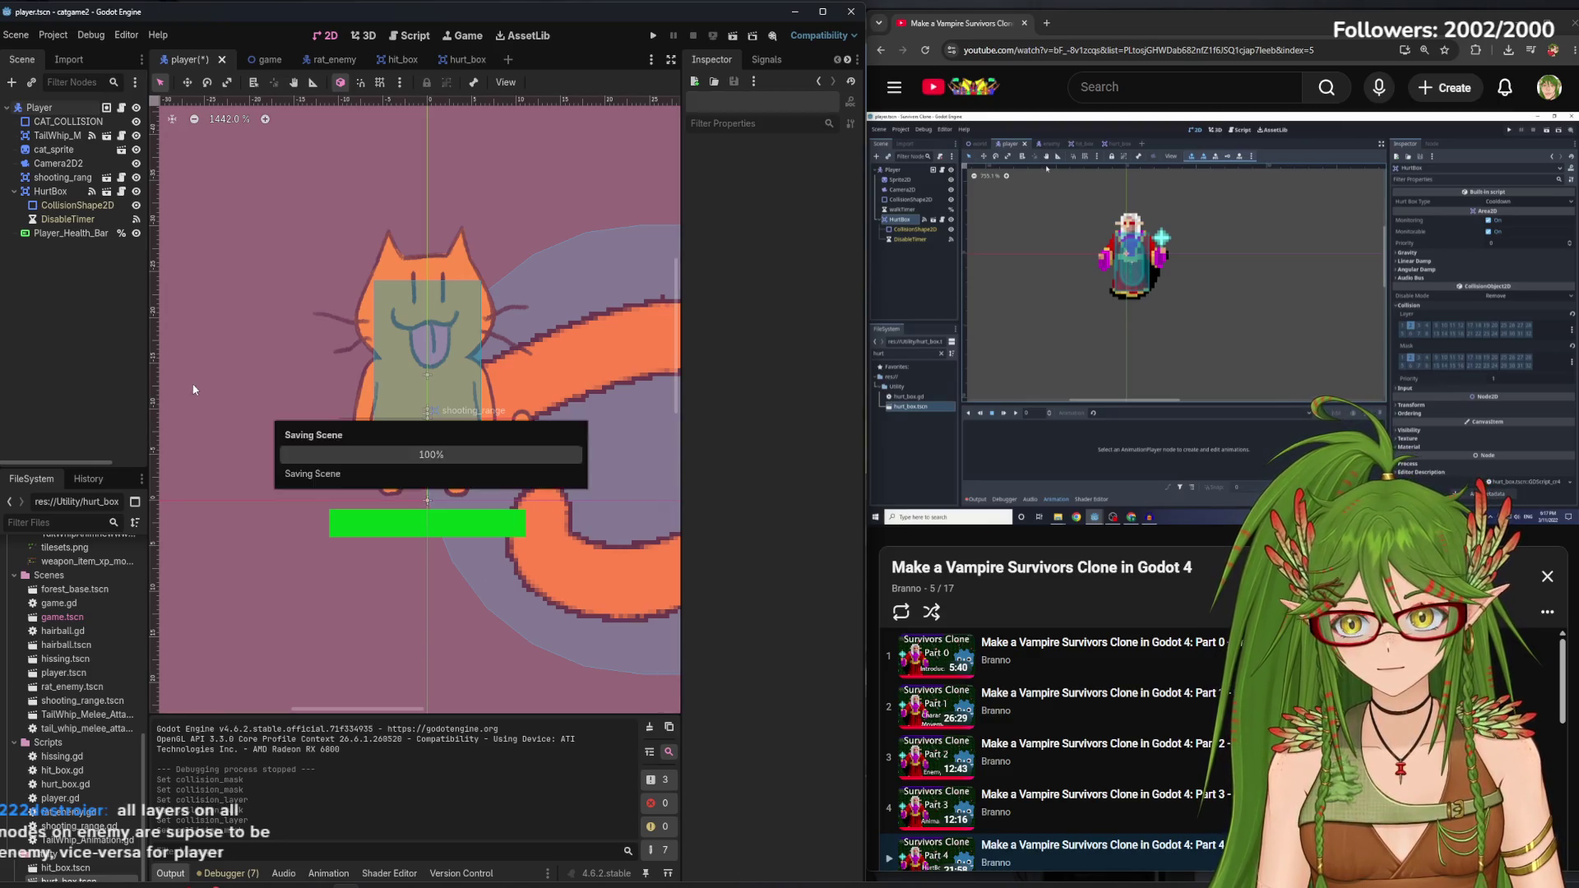
Run the game, move the cat through the level, then stop with F8
click(38, 108)
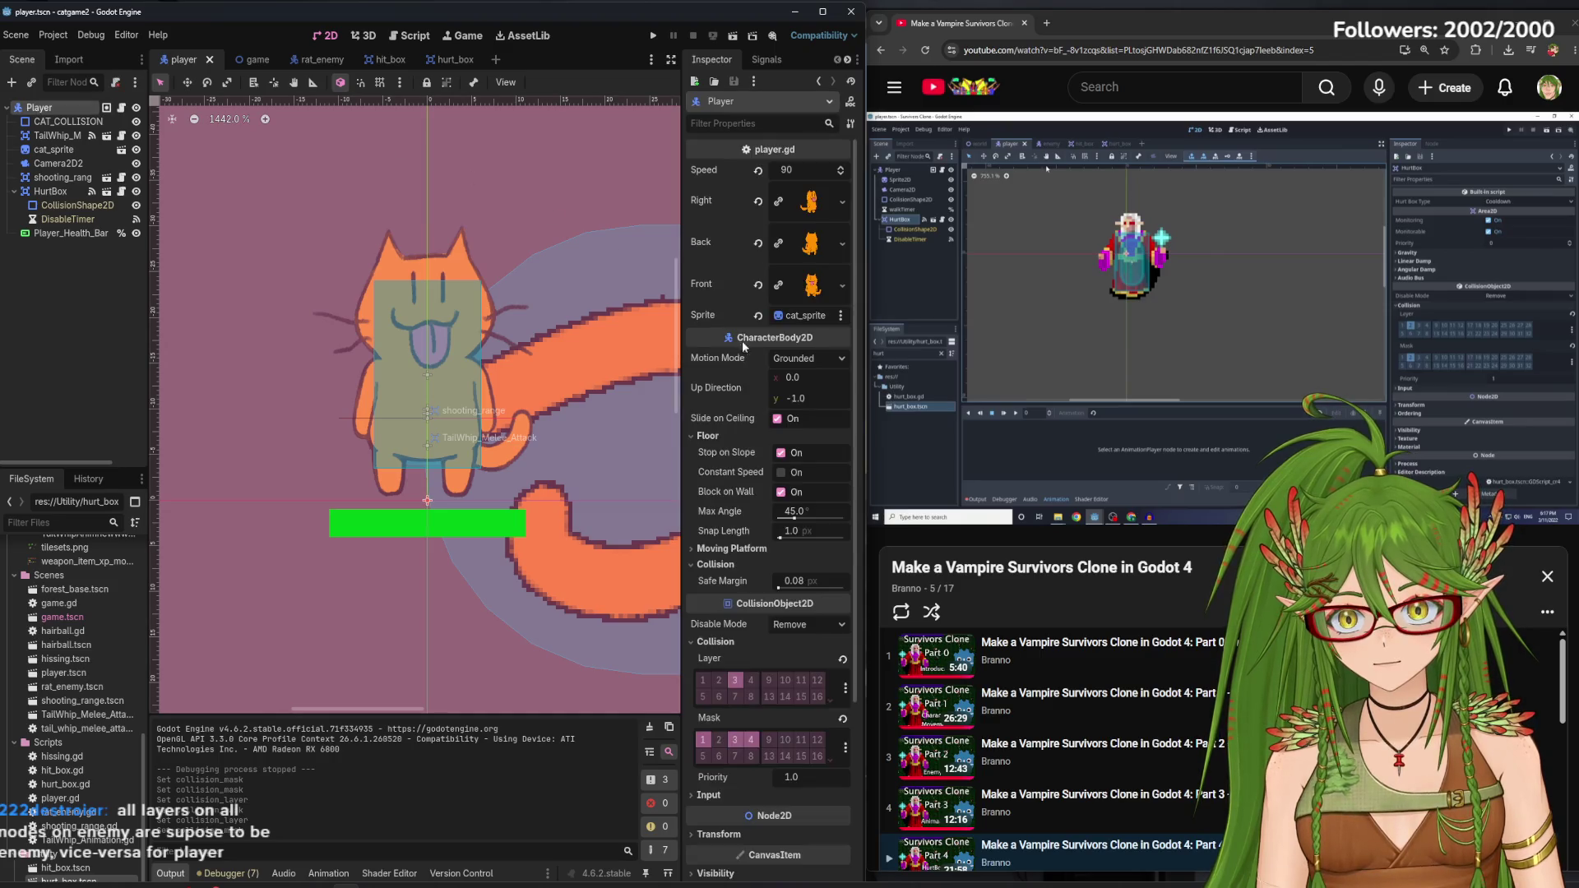
click(652, 35)
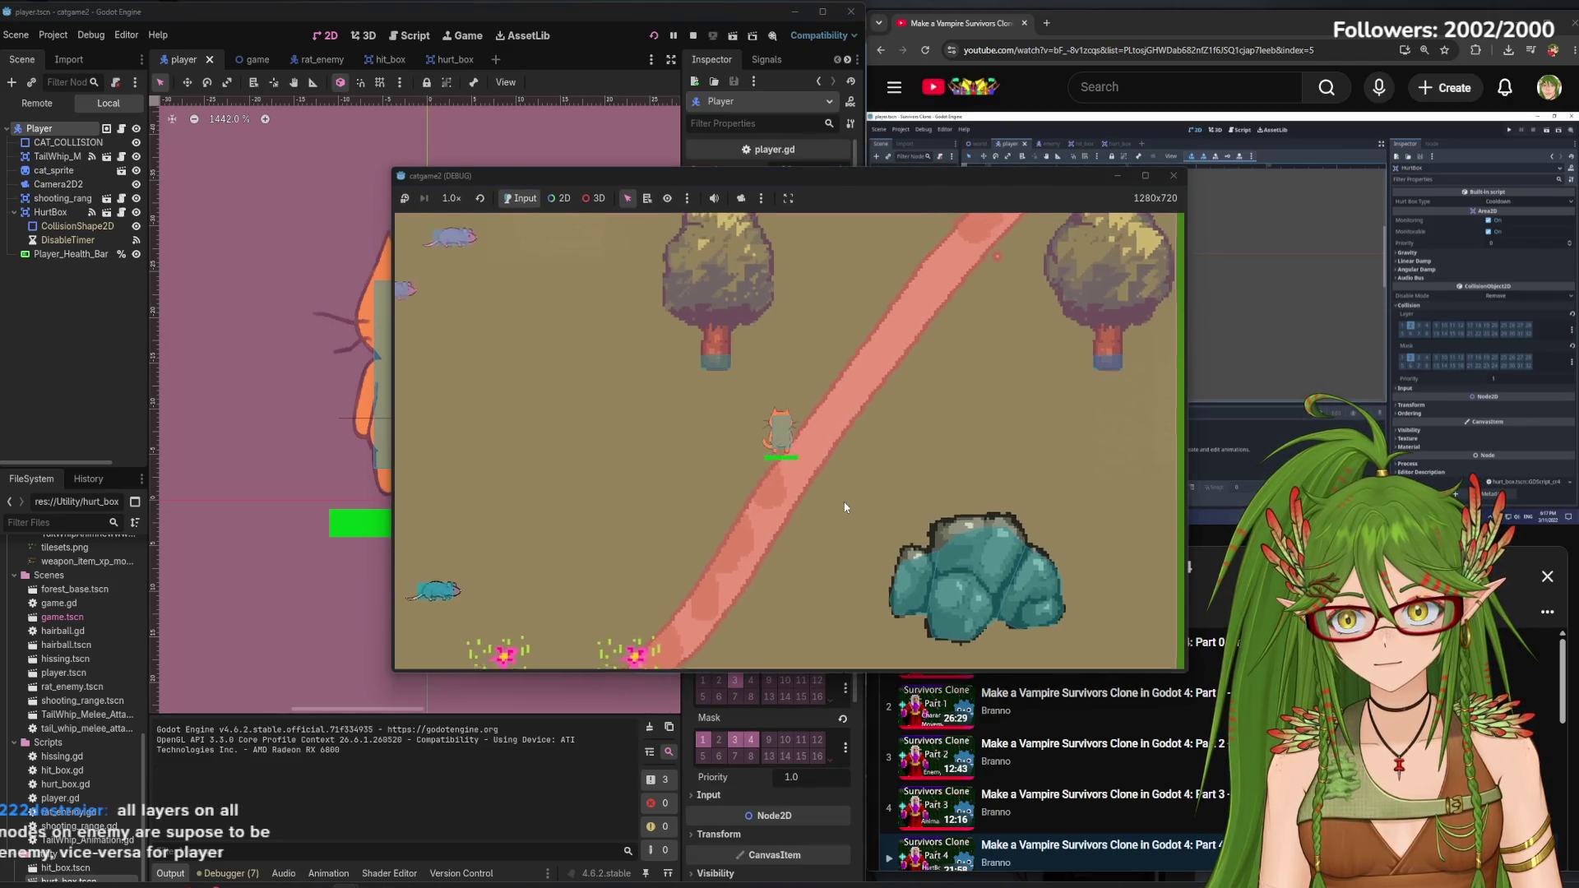
key(w)
key(a)
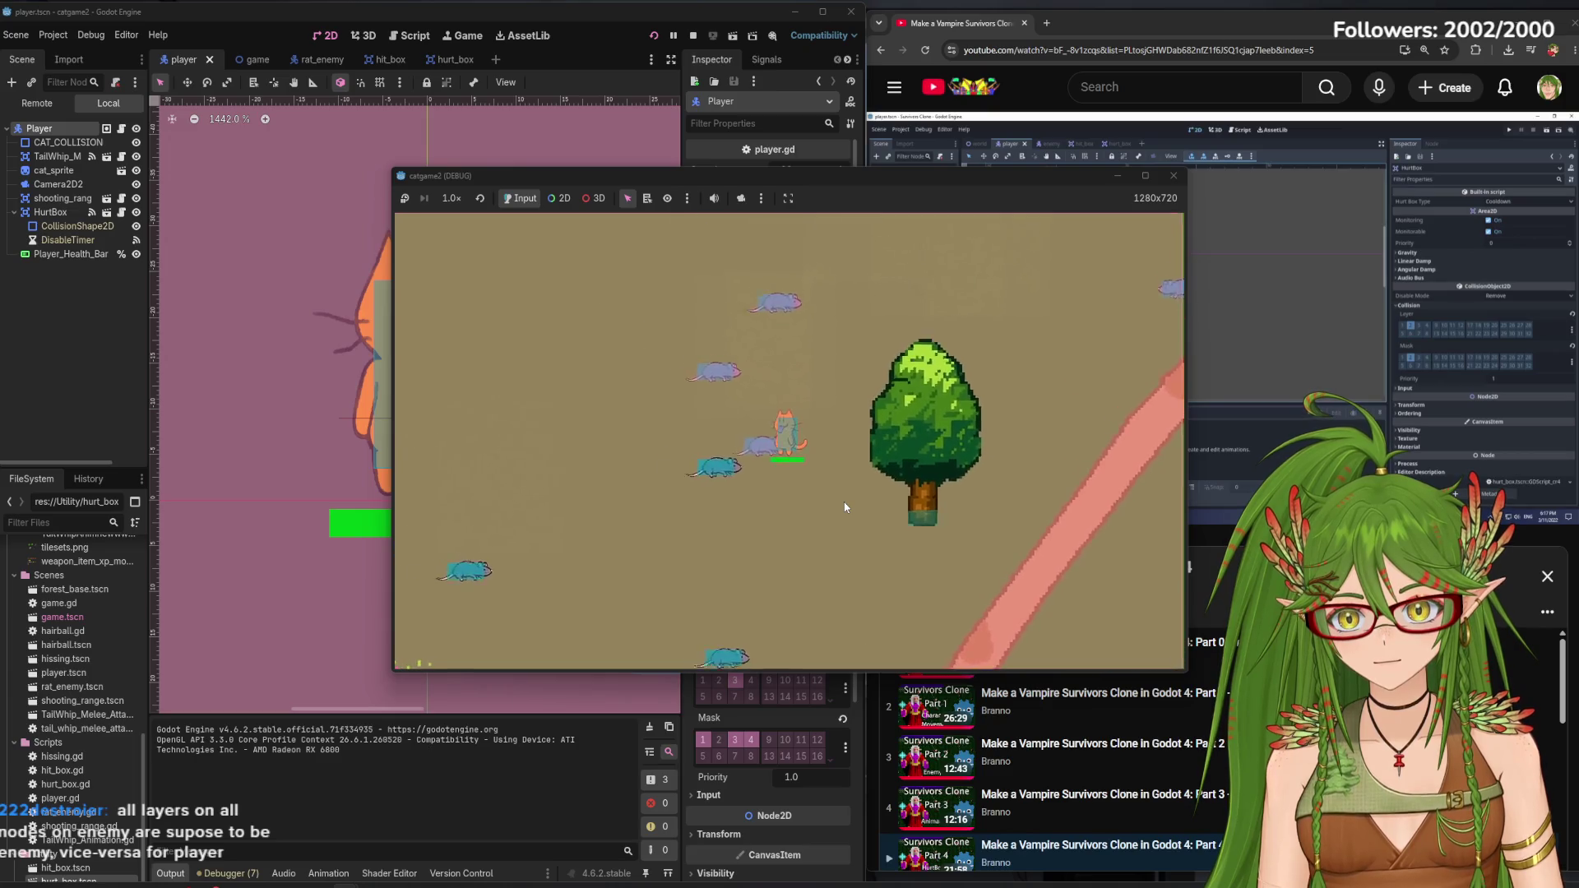
key(F8)
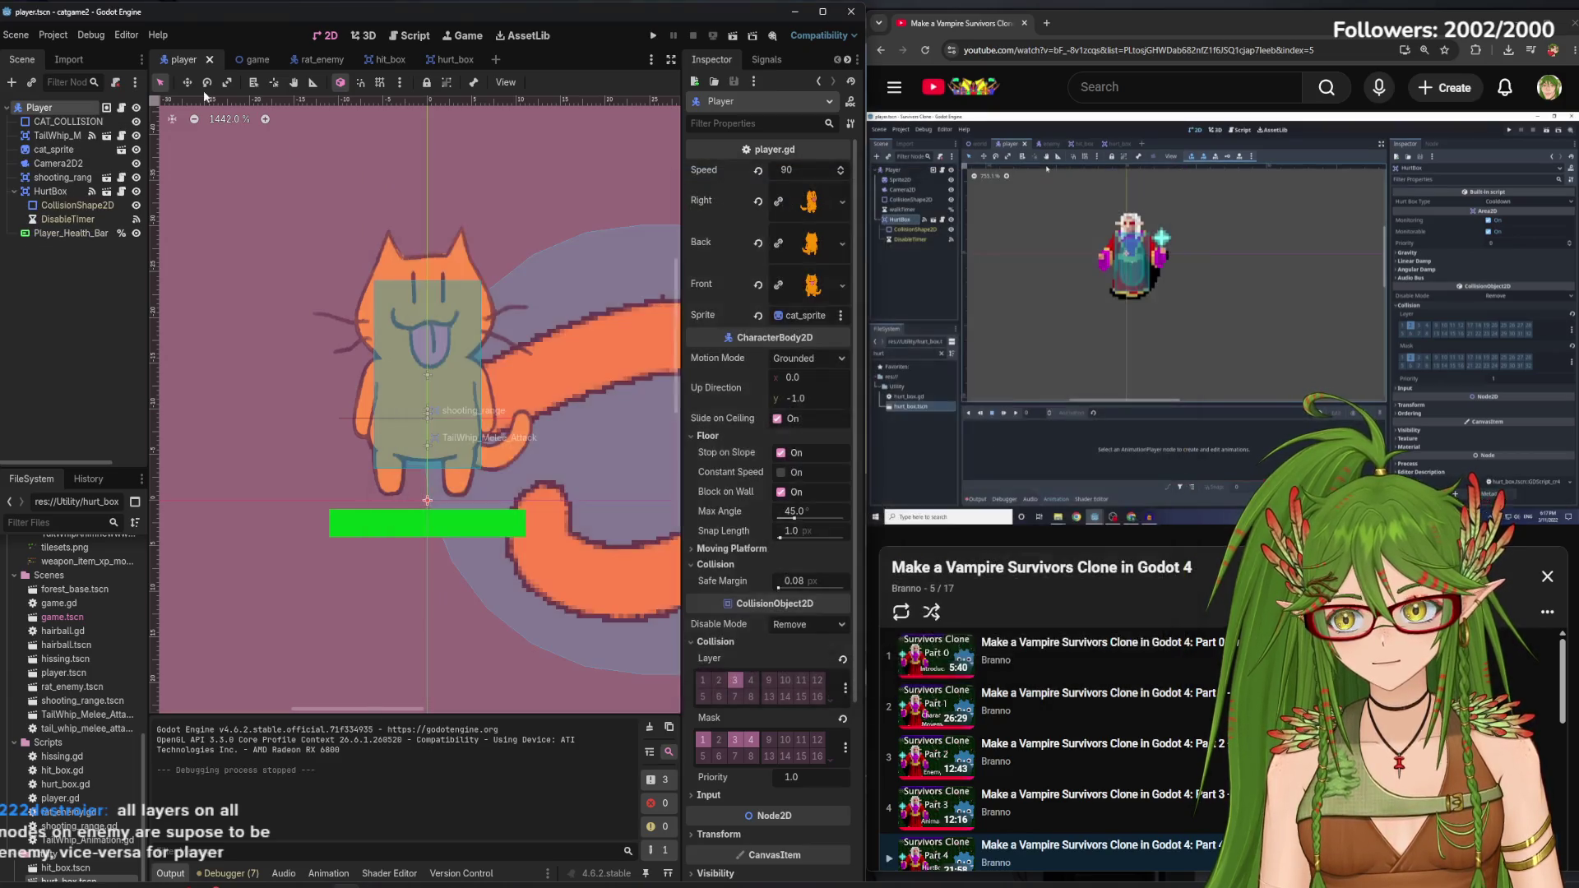
Toggle mask layer 3 on the Player, relaunch, move the cat among rats, and close
click(736, 748)
click(613, 663)
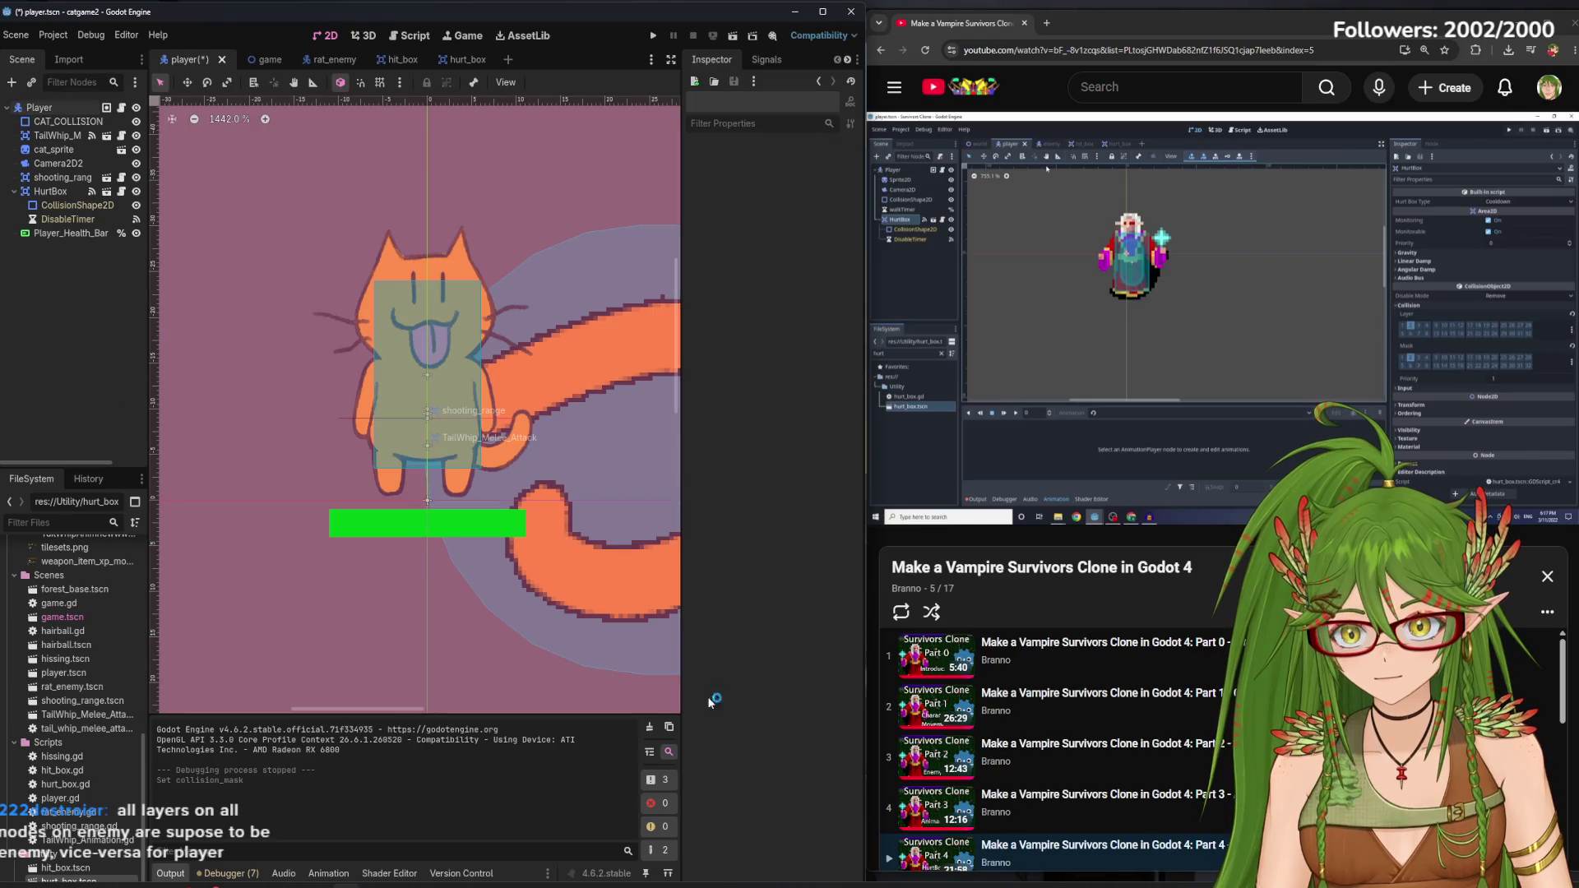
click(83, 109)
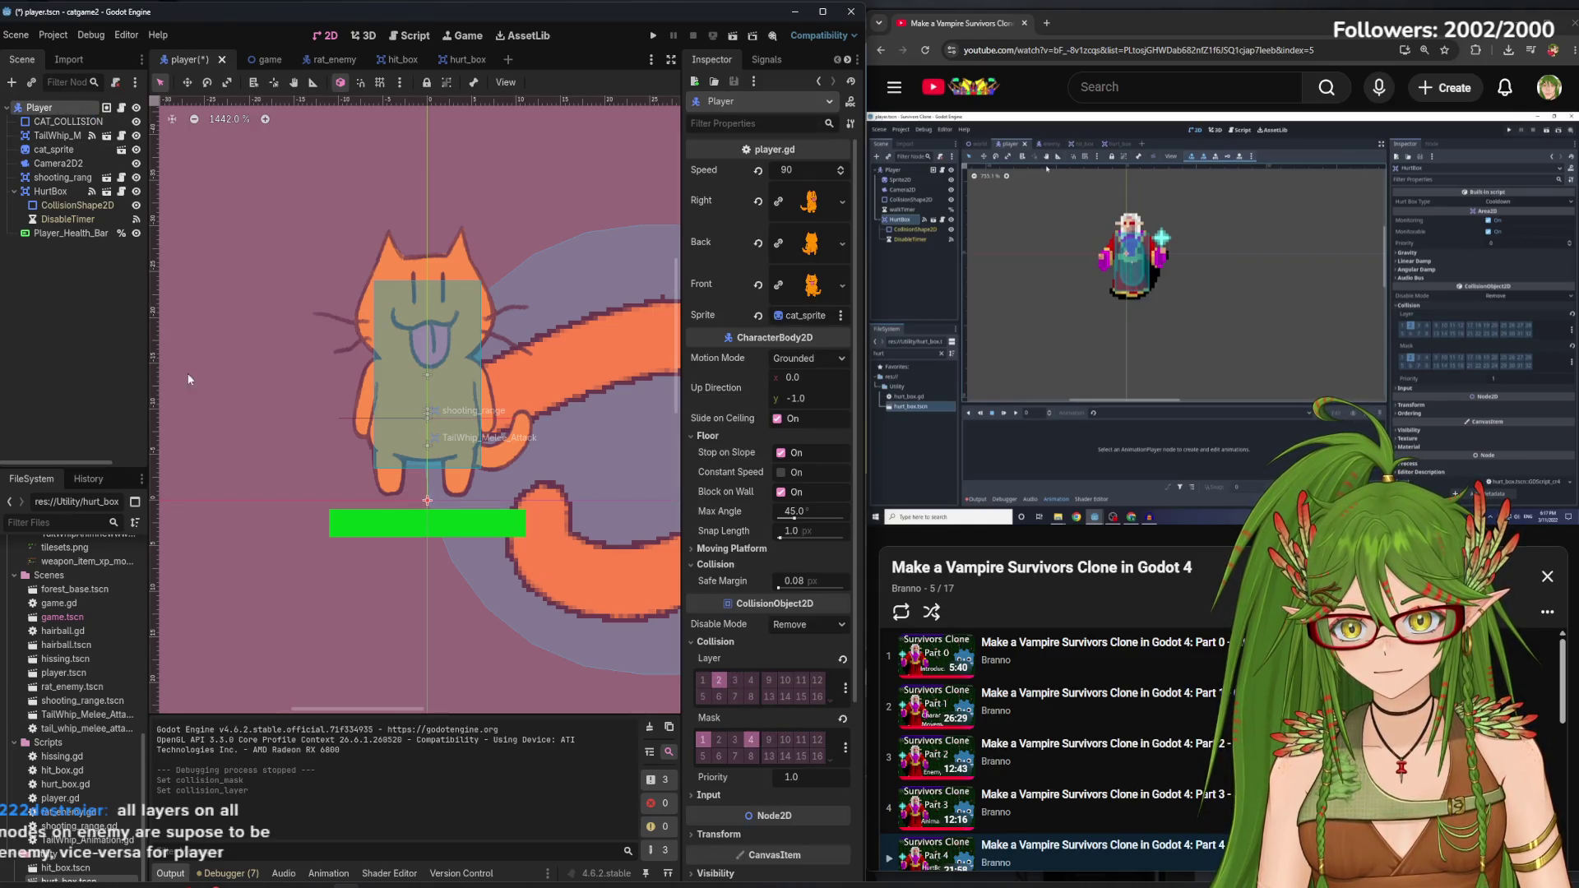
click(653, 35)
key(Down)
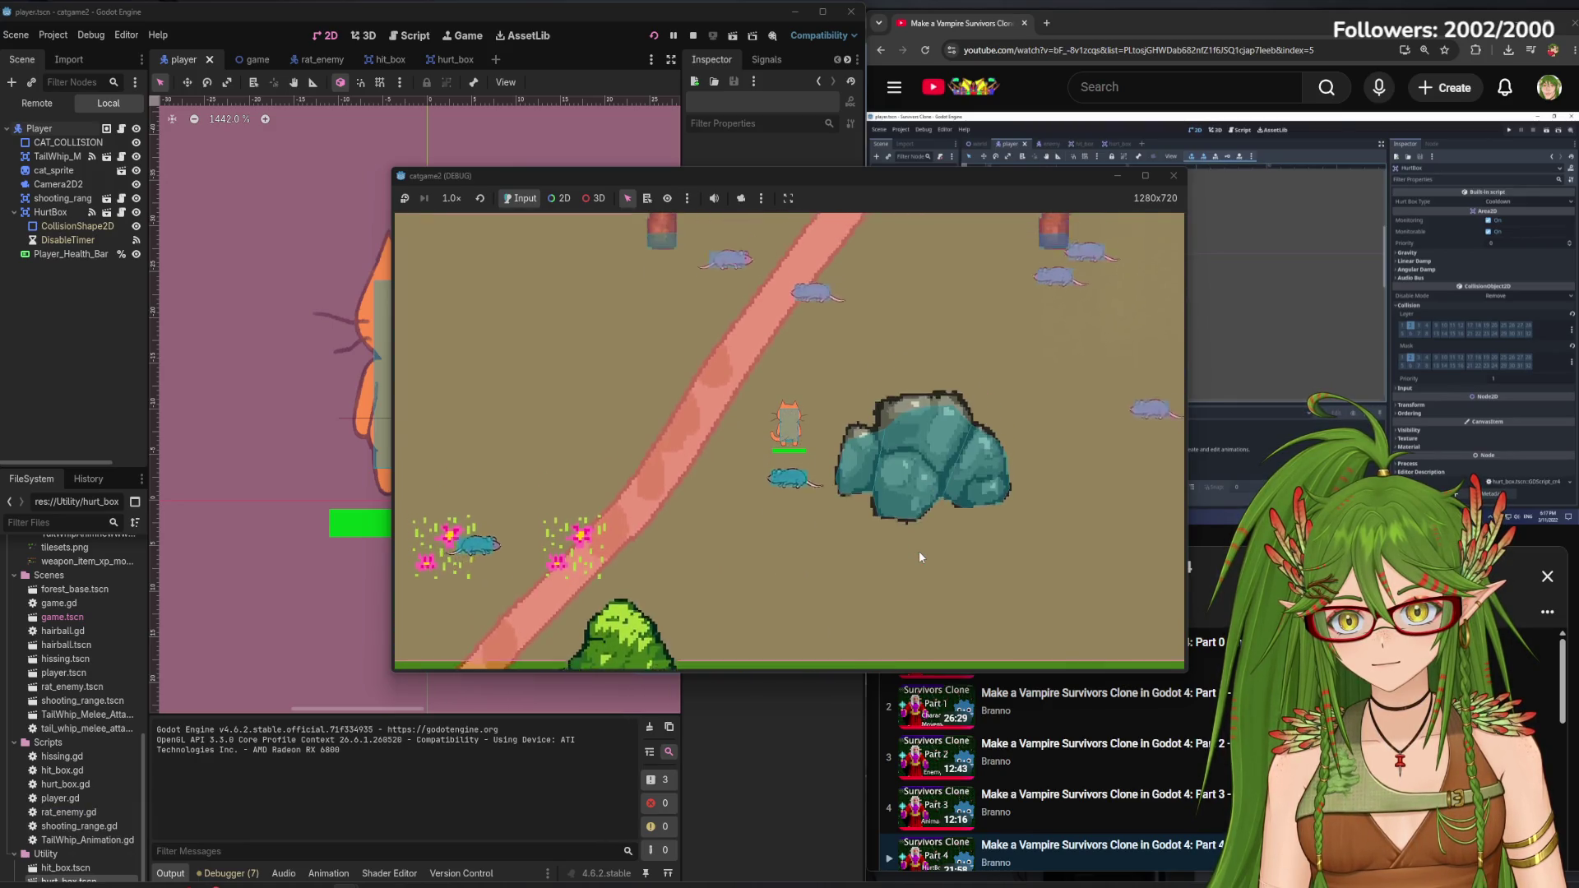
key(Up)
key(Down)
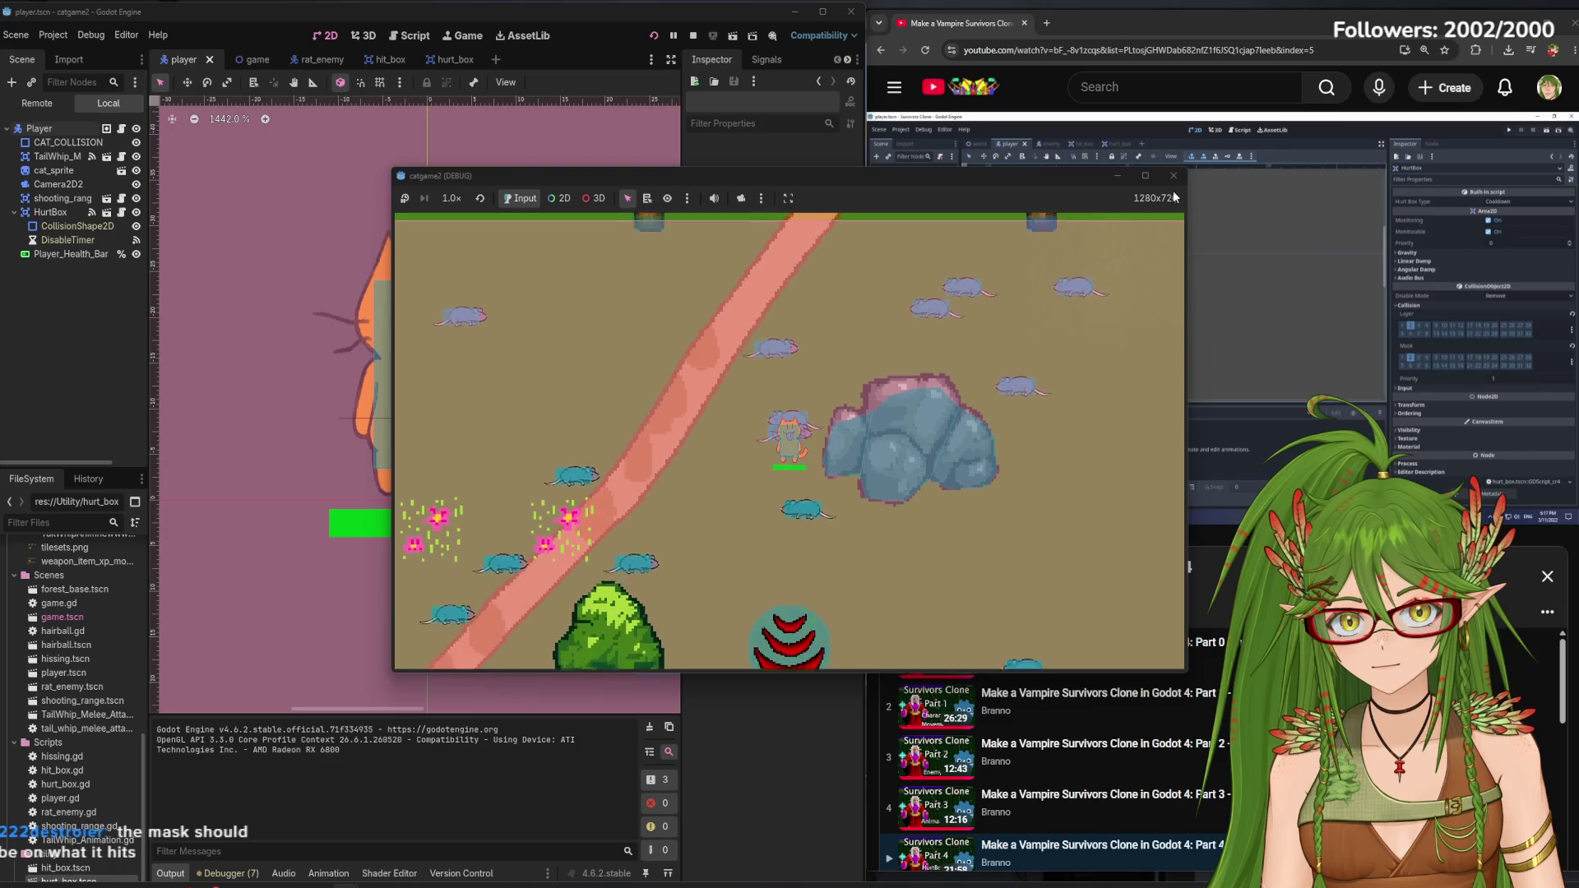
click(1174, 175)
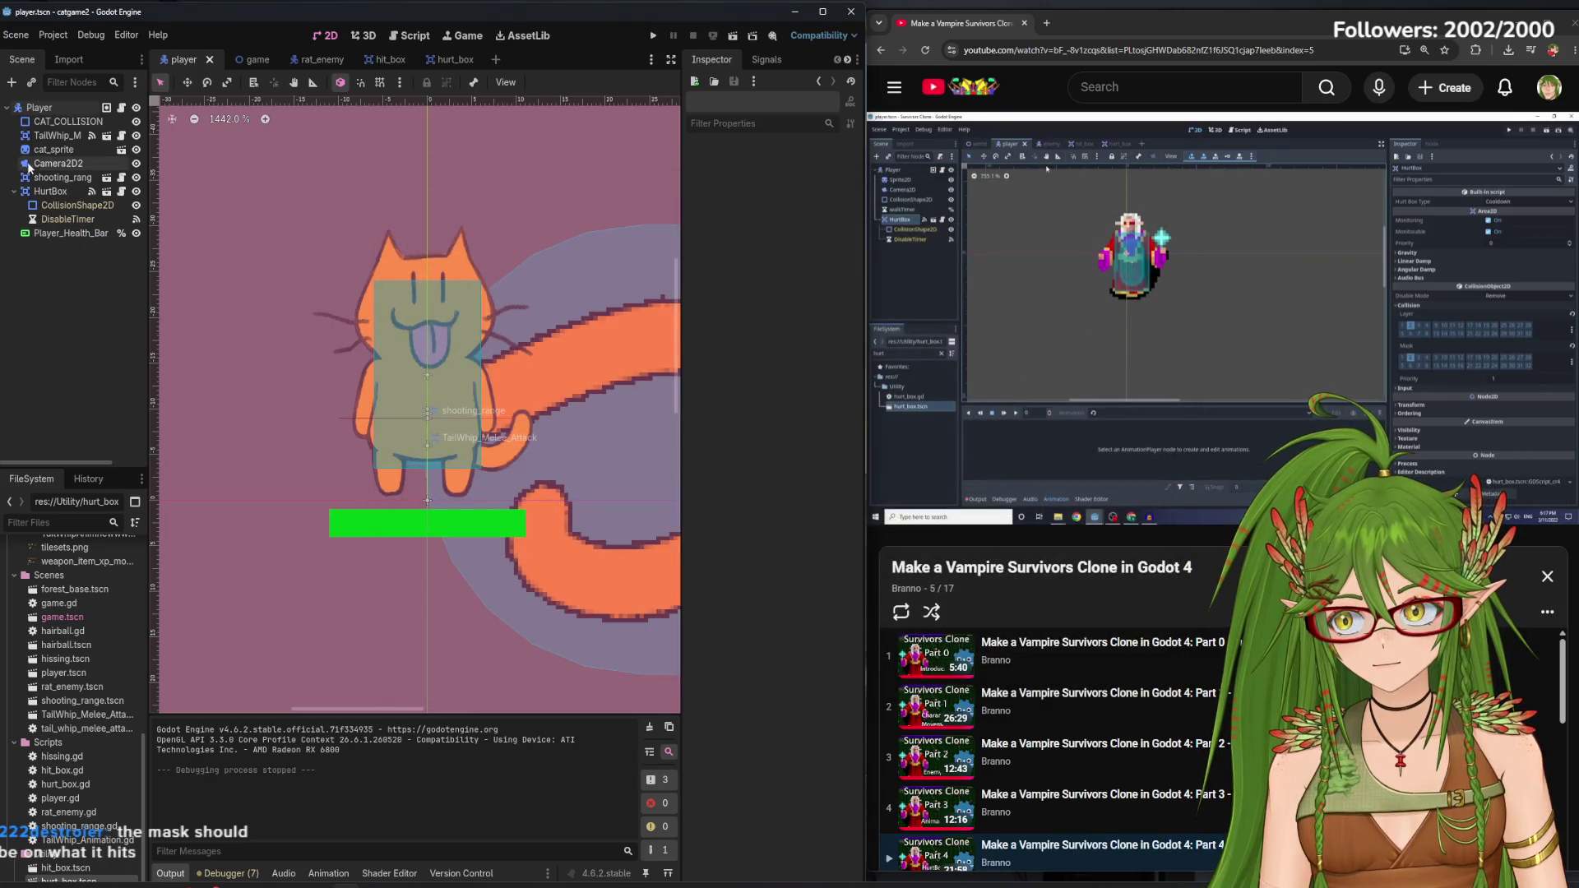
Save the player scene and inspect the player's HurtBox and Player node
click(39, 108)
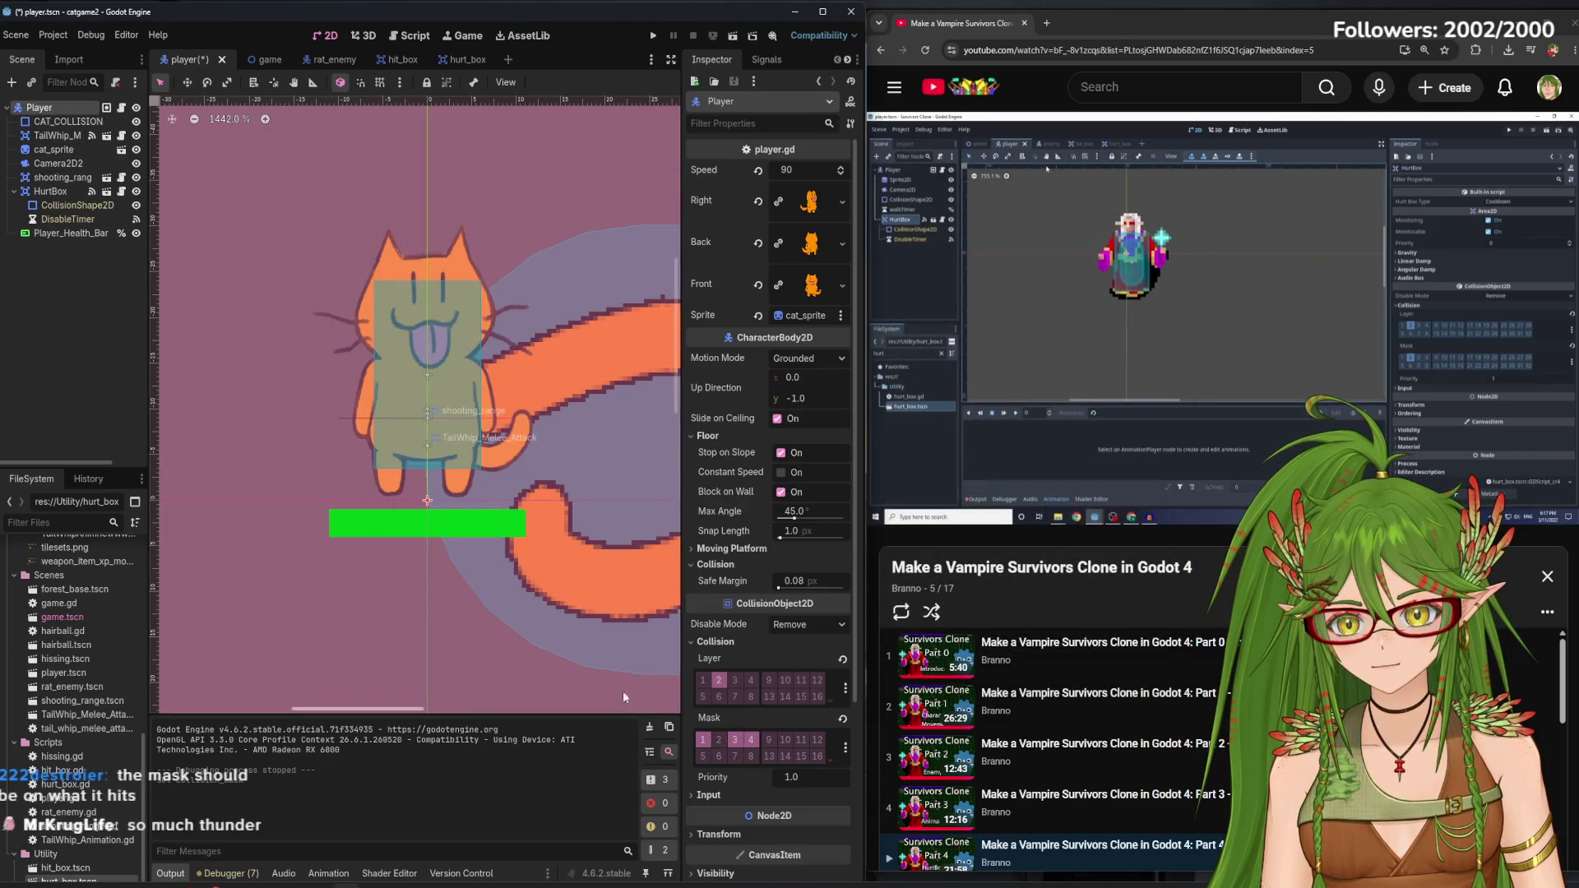
key(ctrl+s)
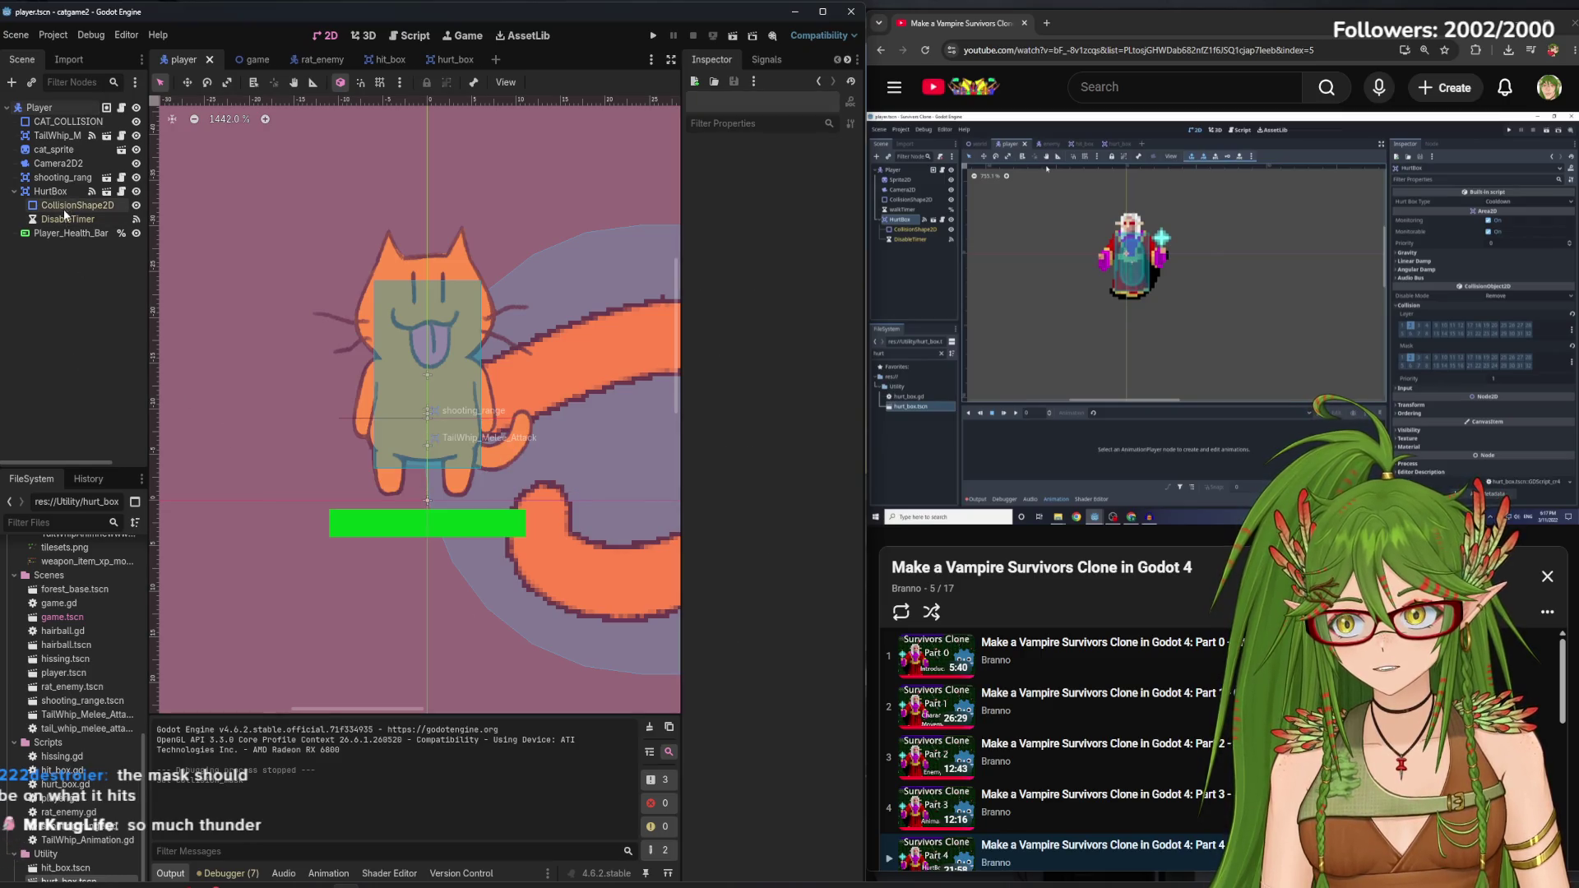
click(51, 190)
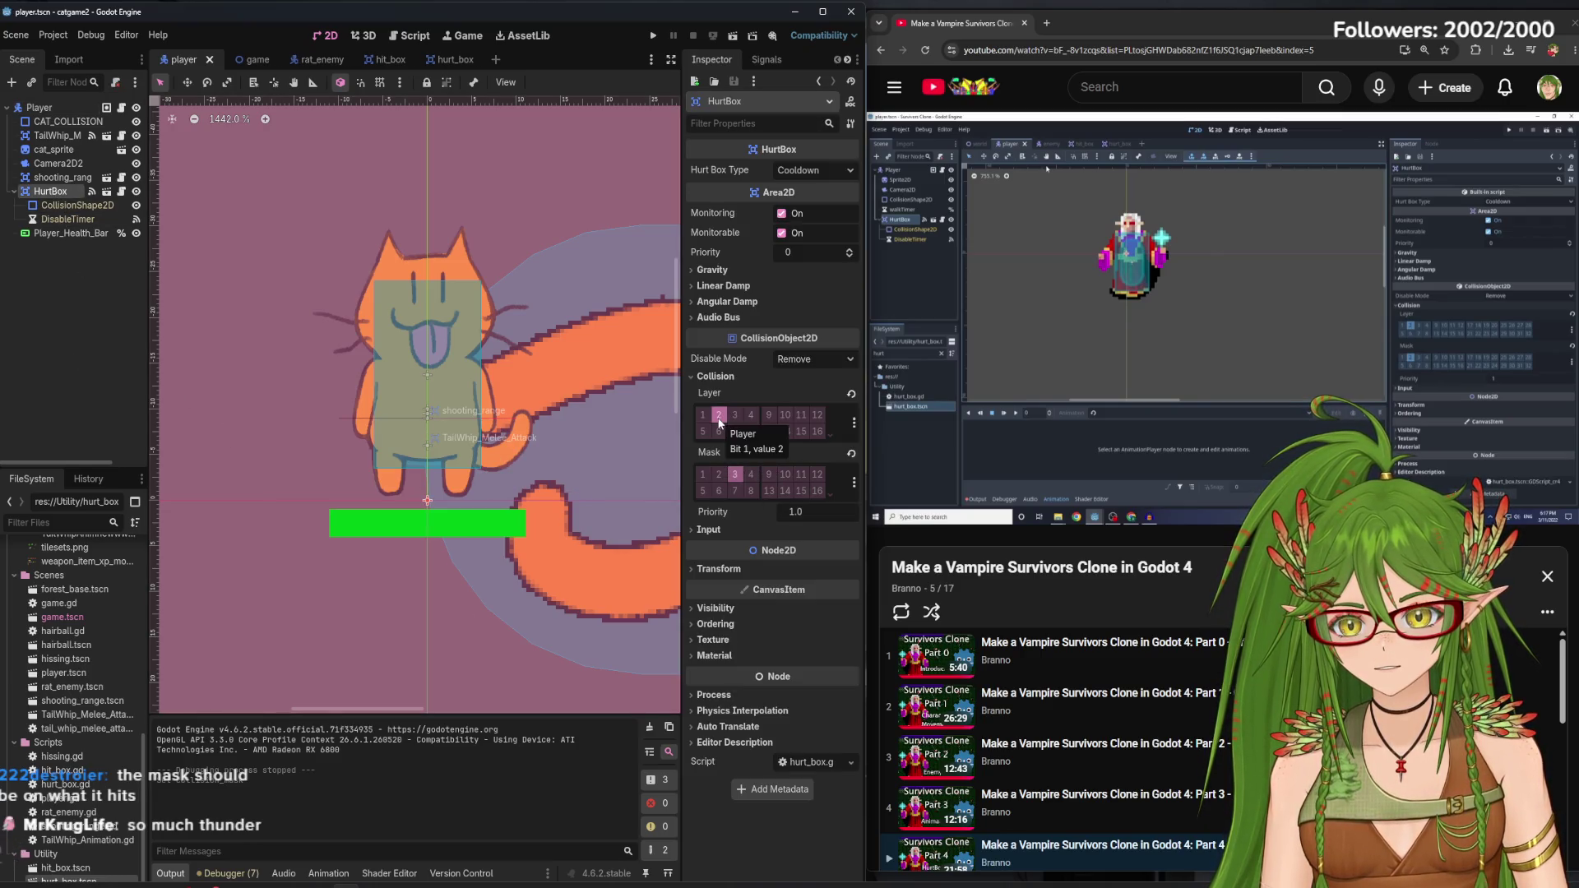
click(56, 111)
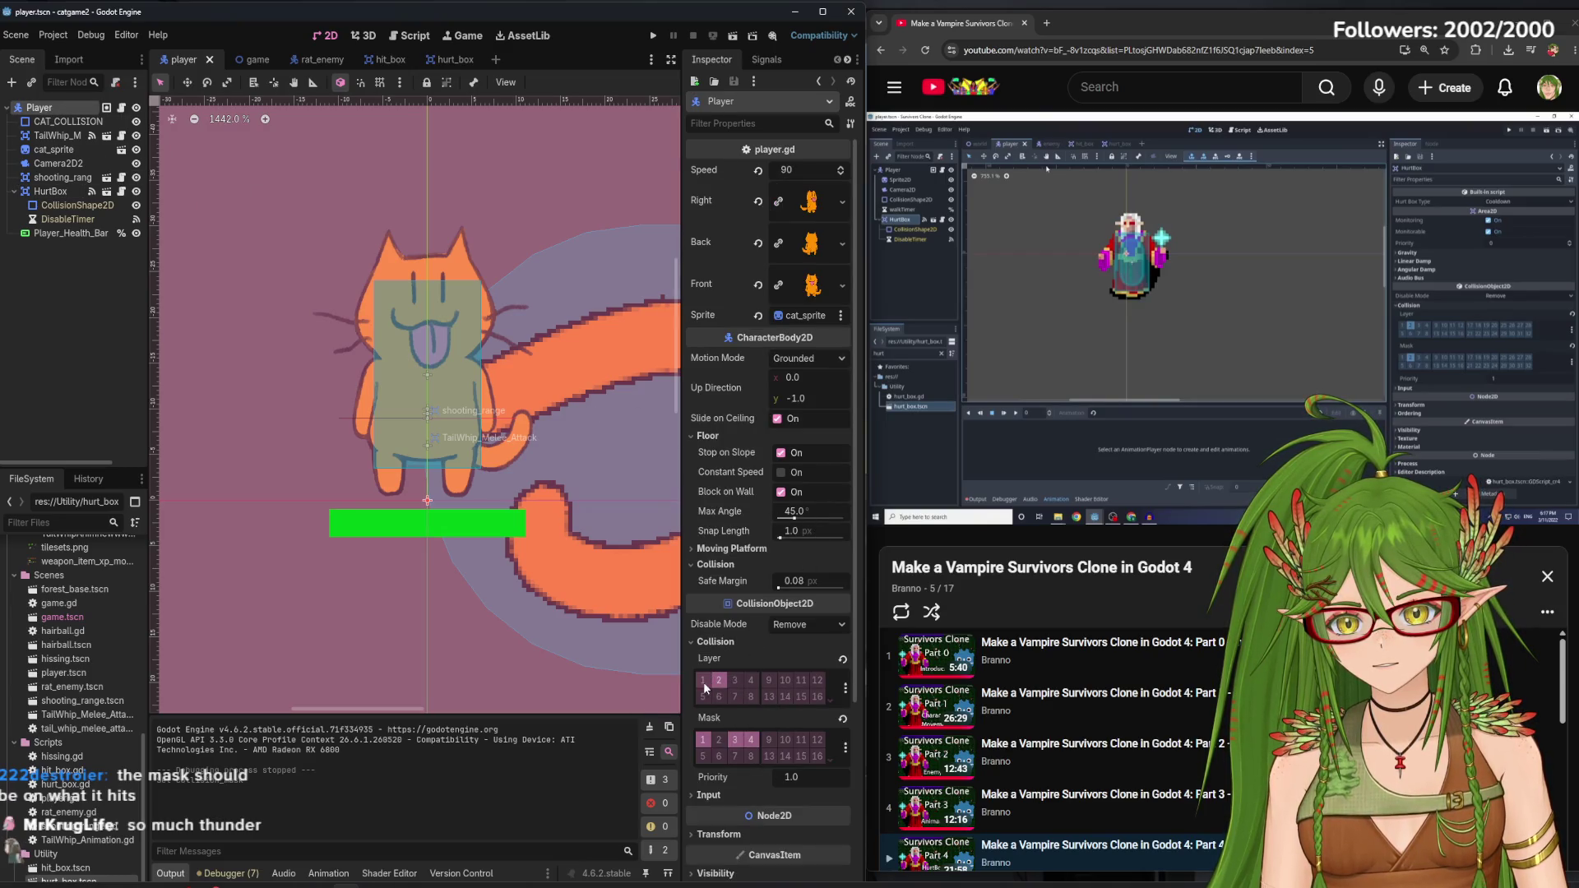
Test-run the game steering the cat down-left past the rats, then close it
click(656, 35)
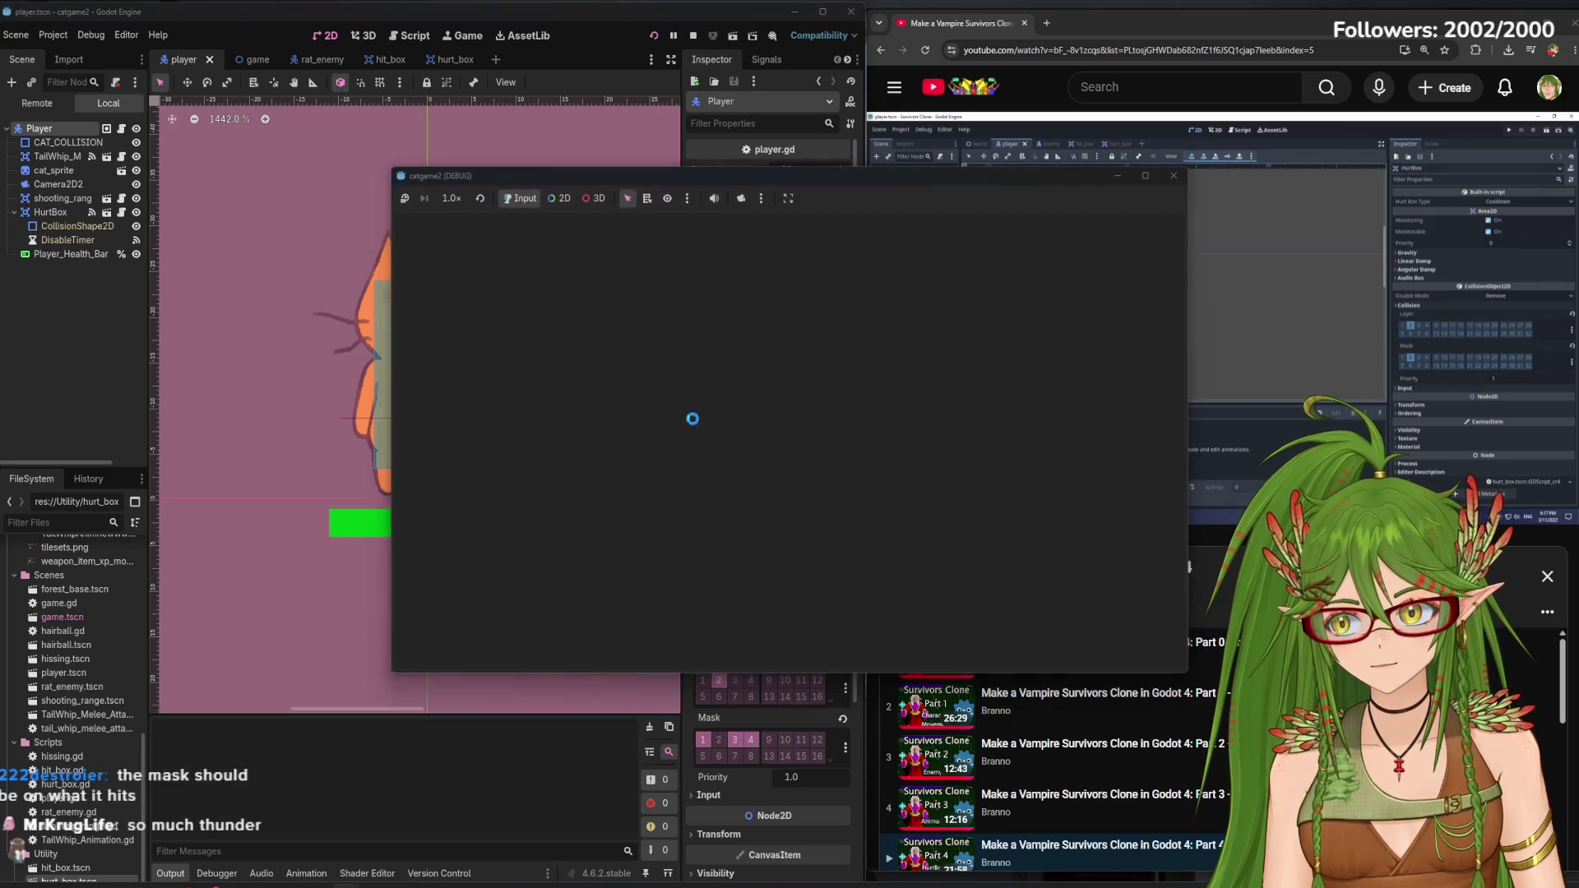
key(a)
key(s)
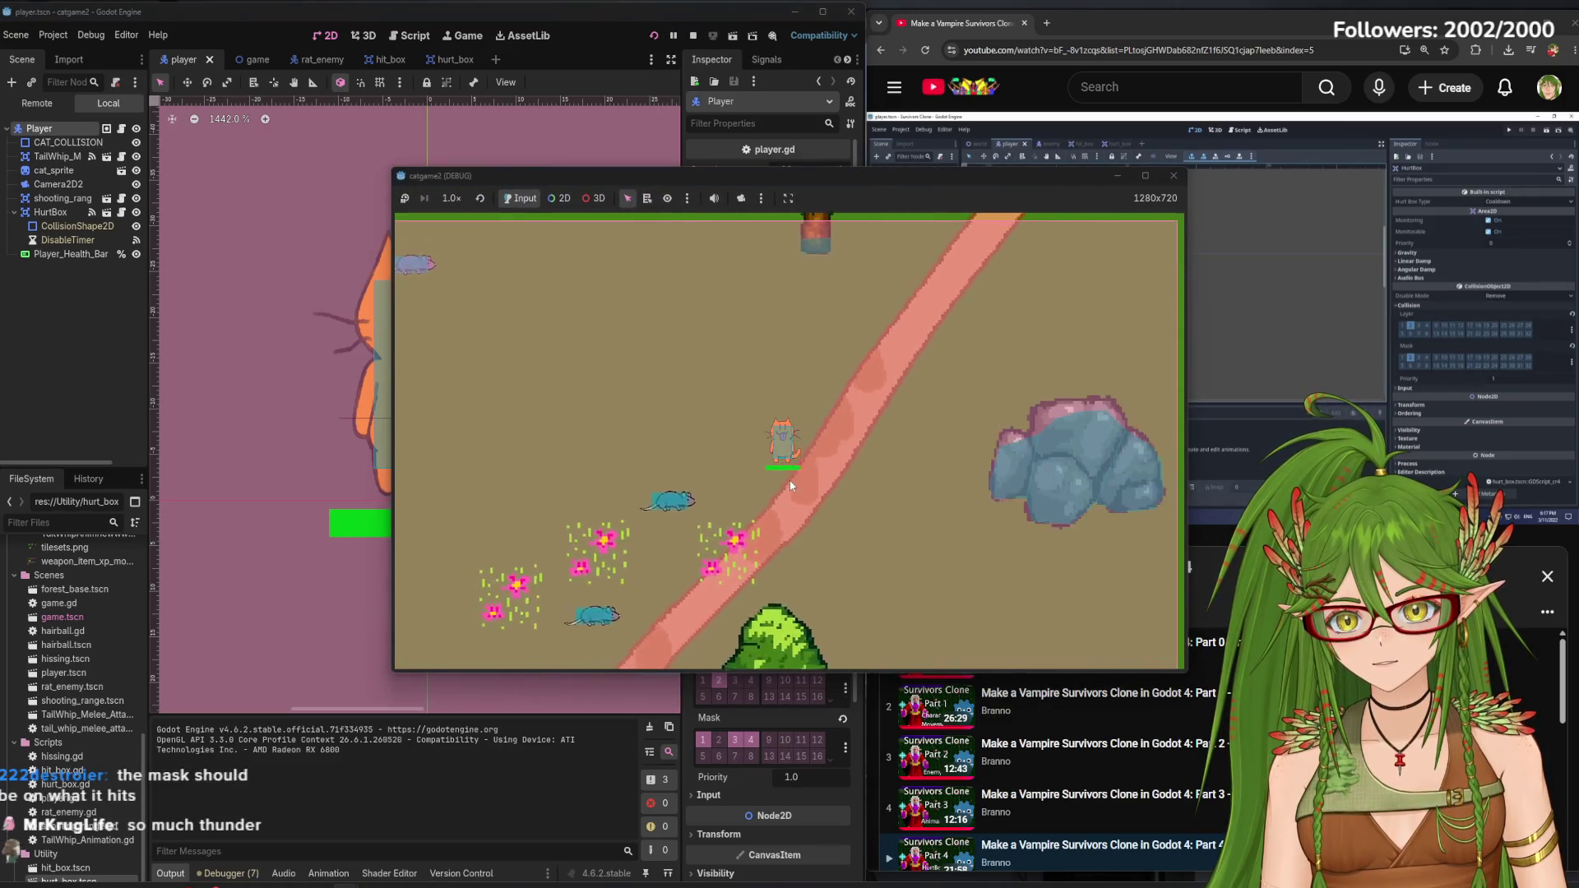
key(a)
key(s)
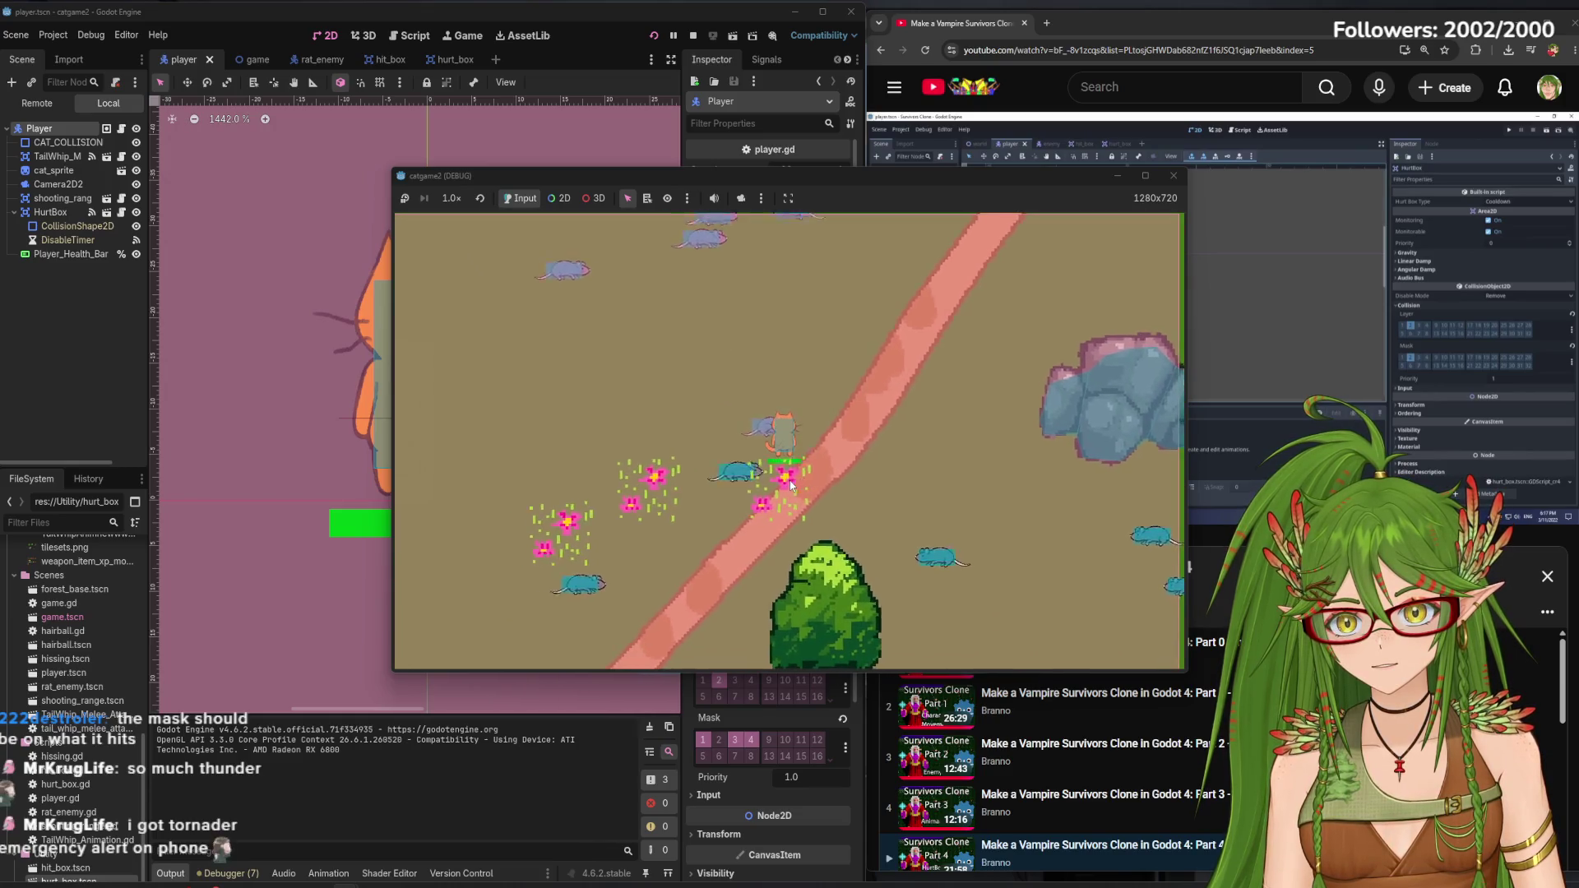
key(d)
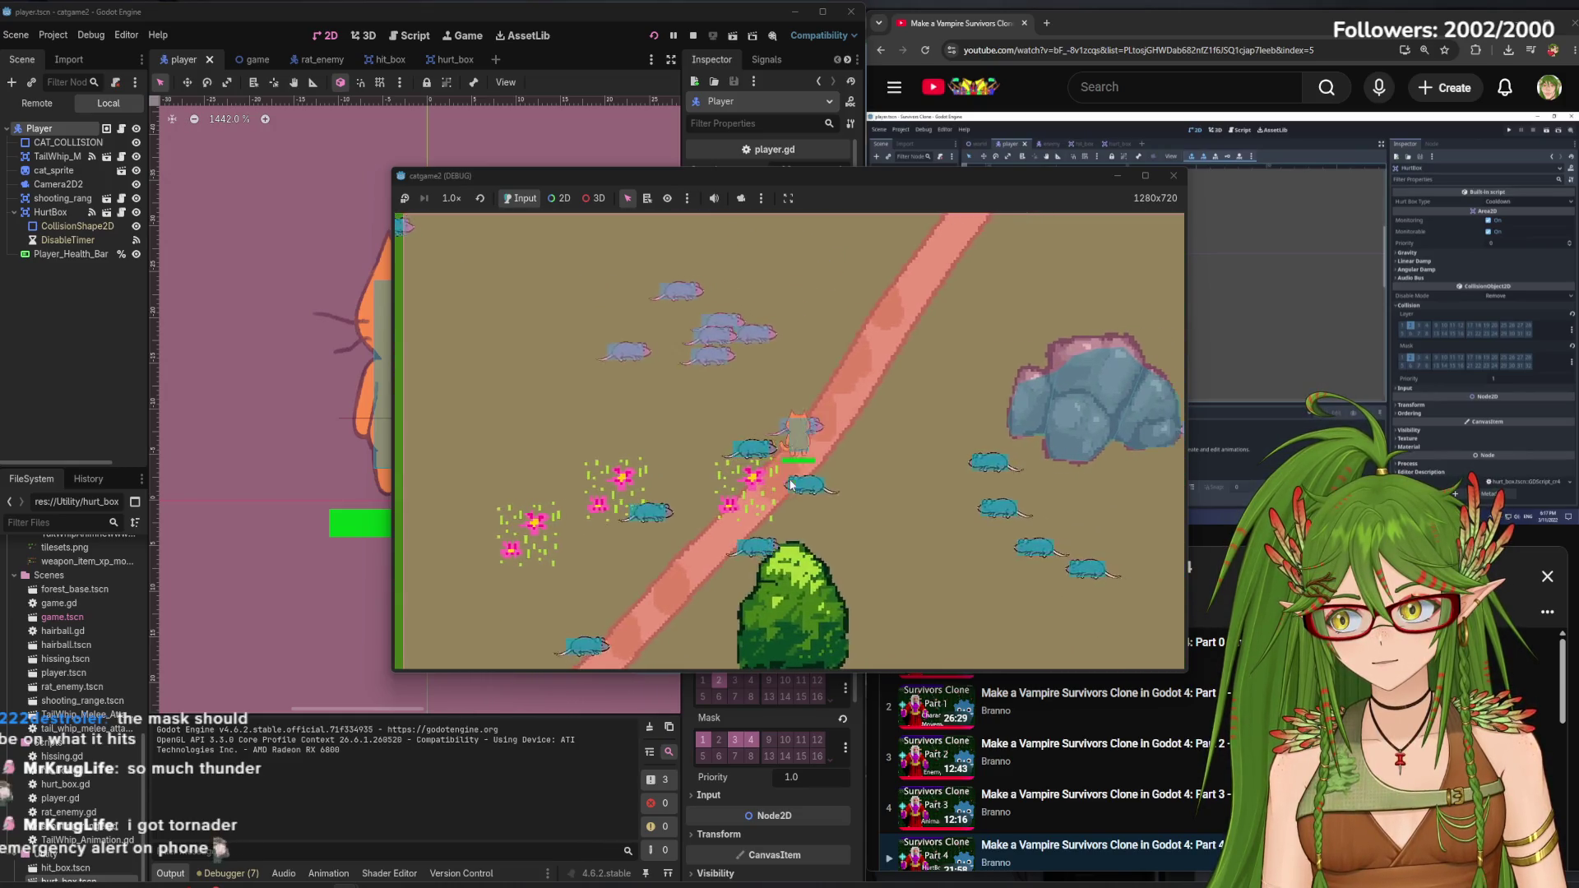
click(1173, 176)
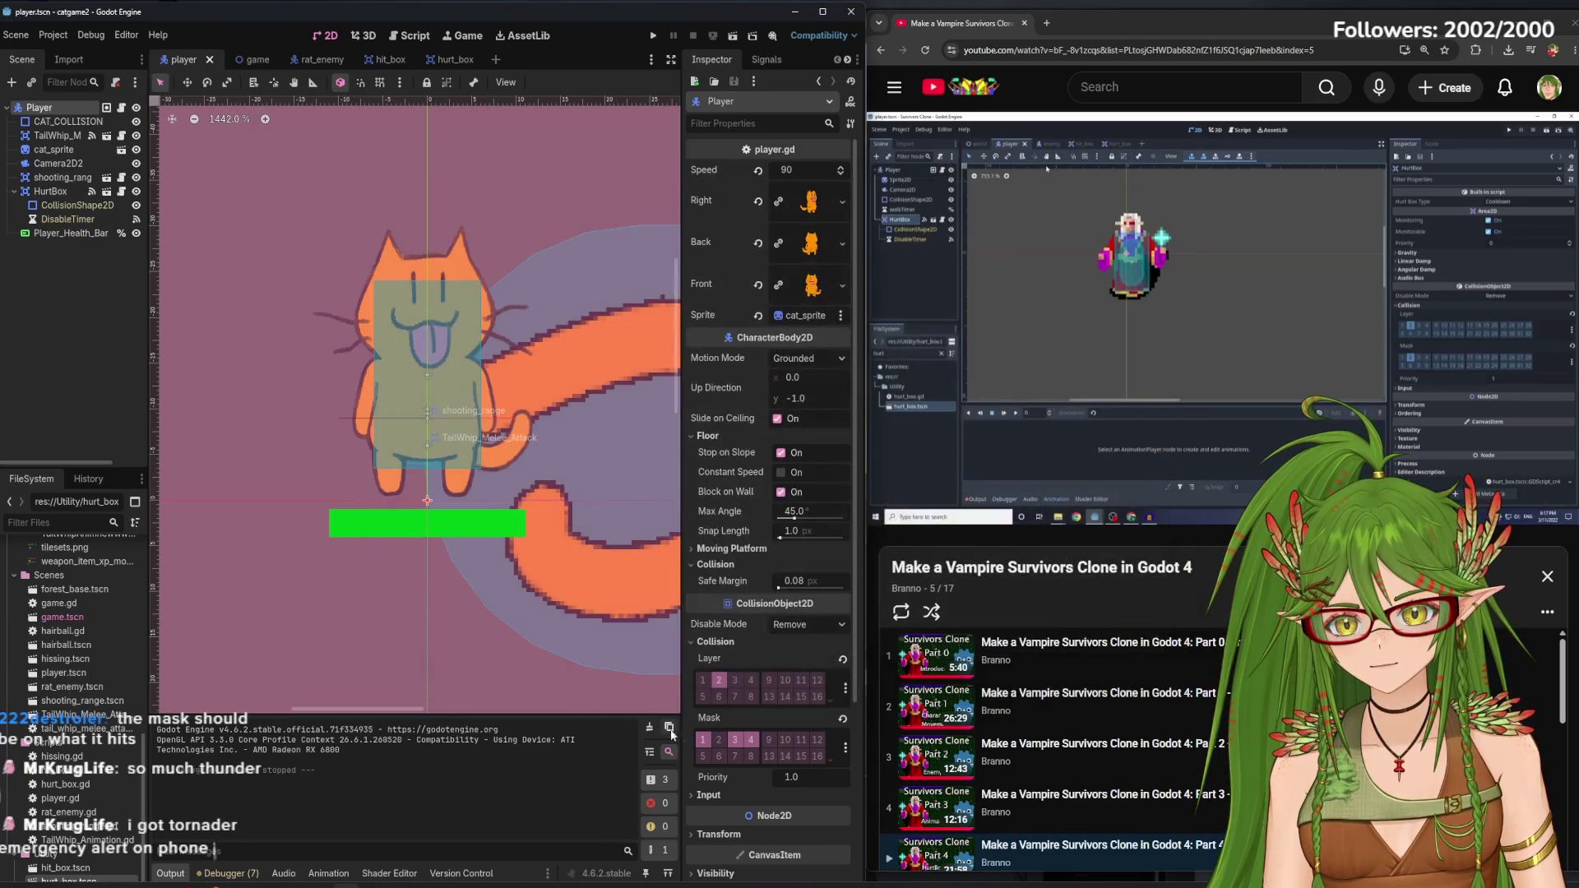
Run another test among the rats, then restore the Player's collision mask layer 3 with redo
click(655, 35)
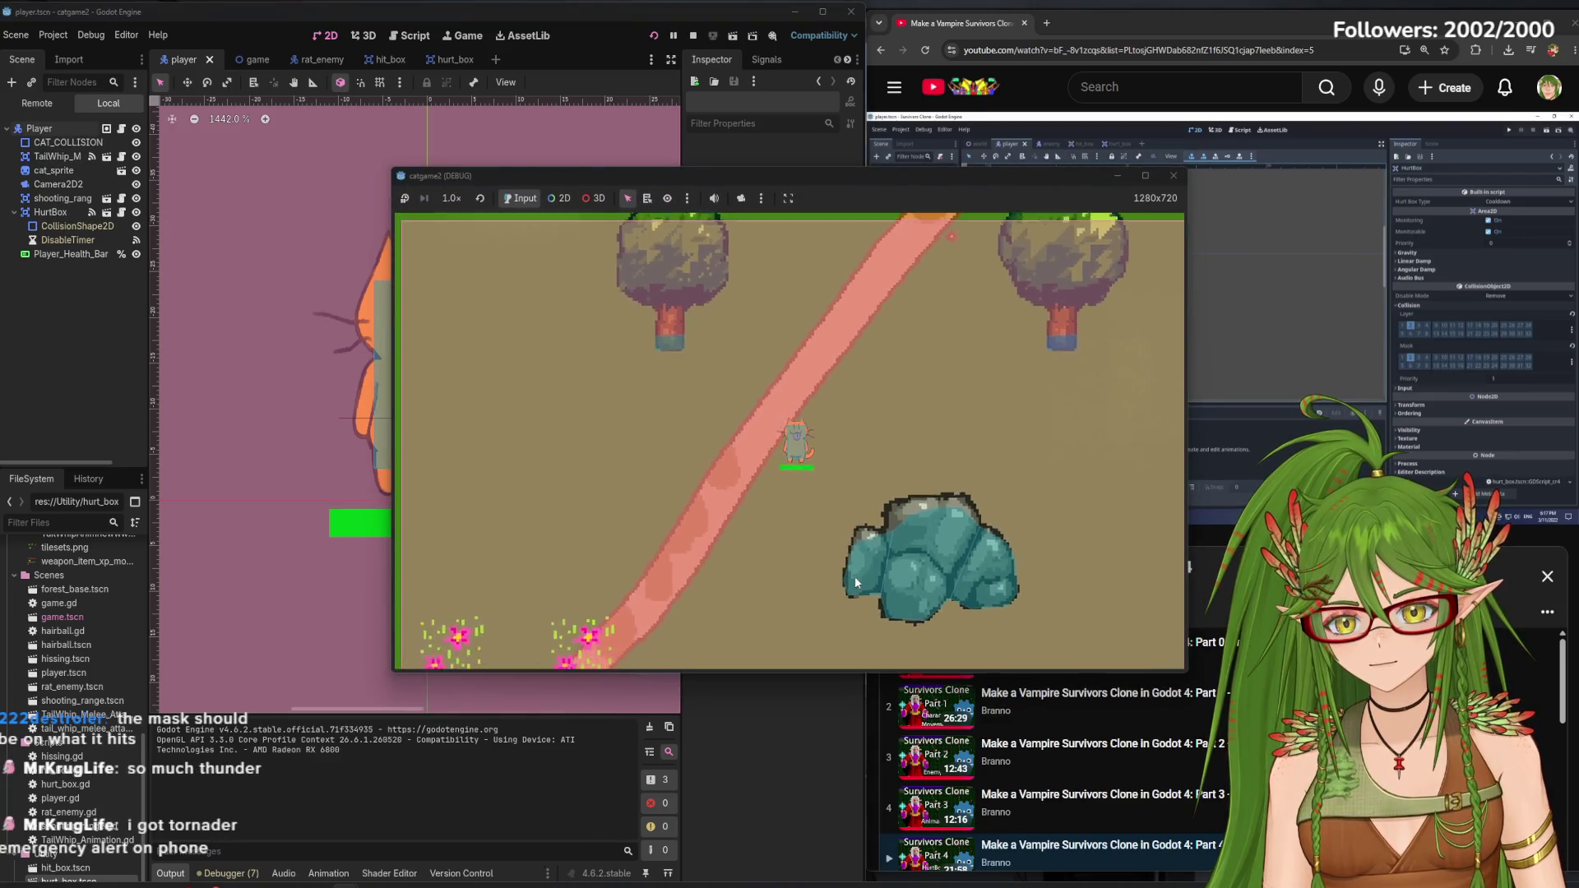
key(s)
key(d)
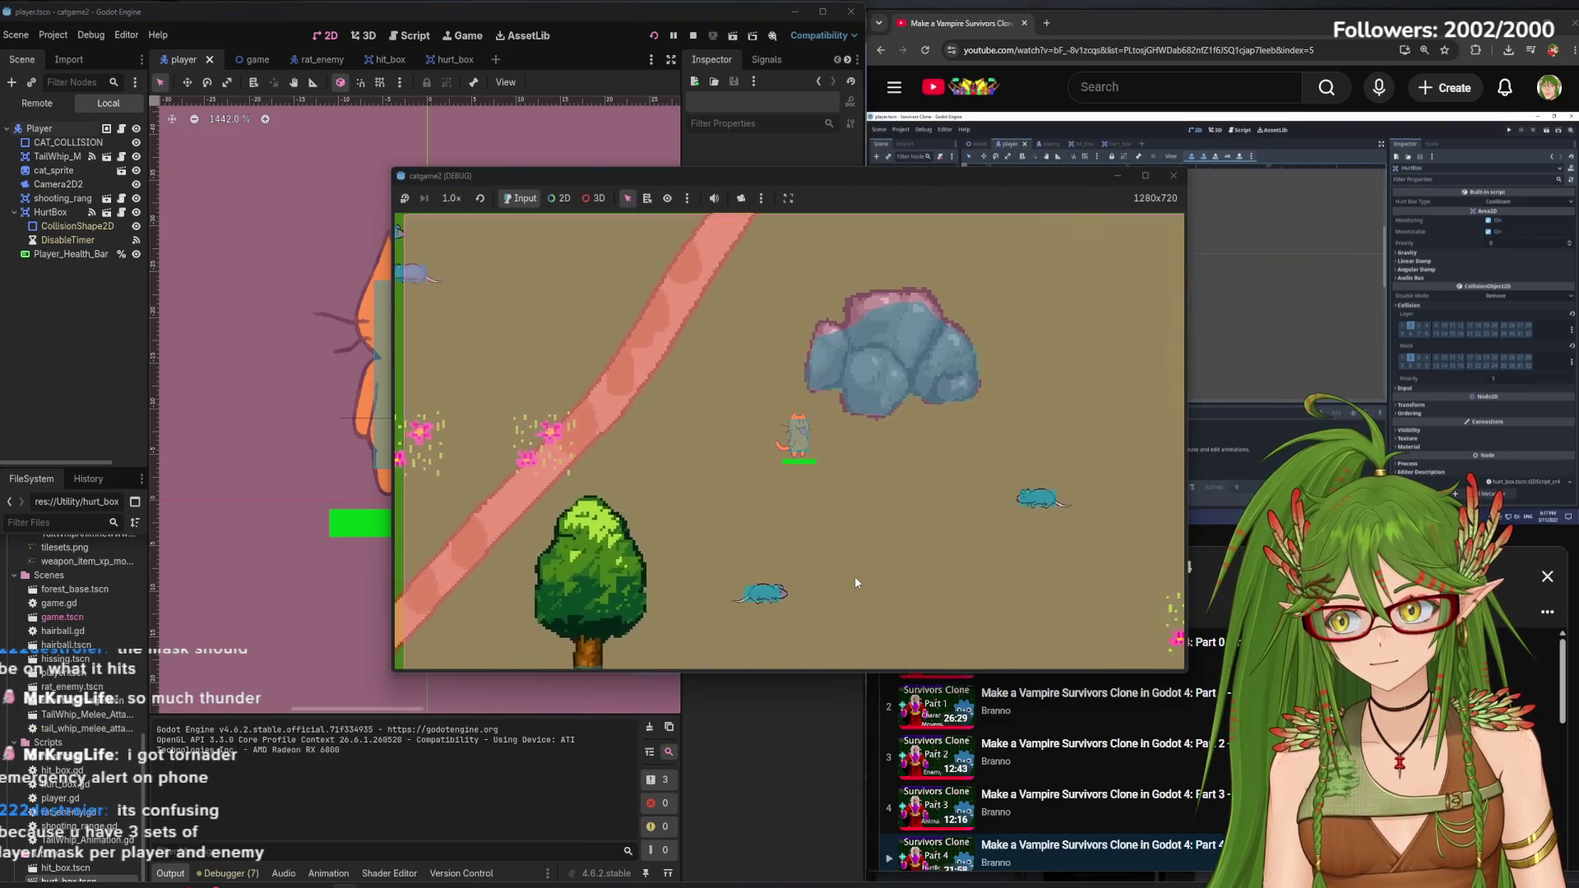
key(d)
key(s)
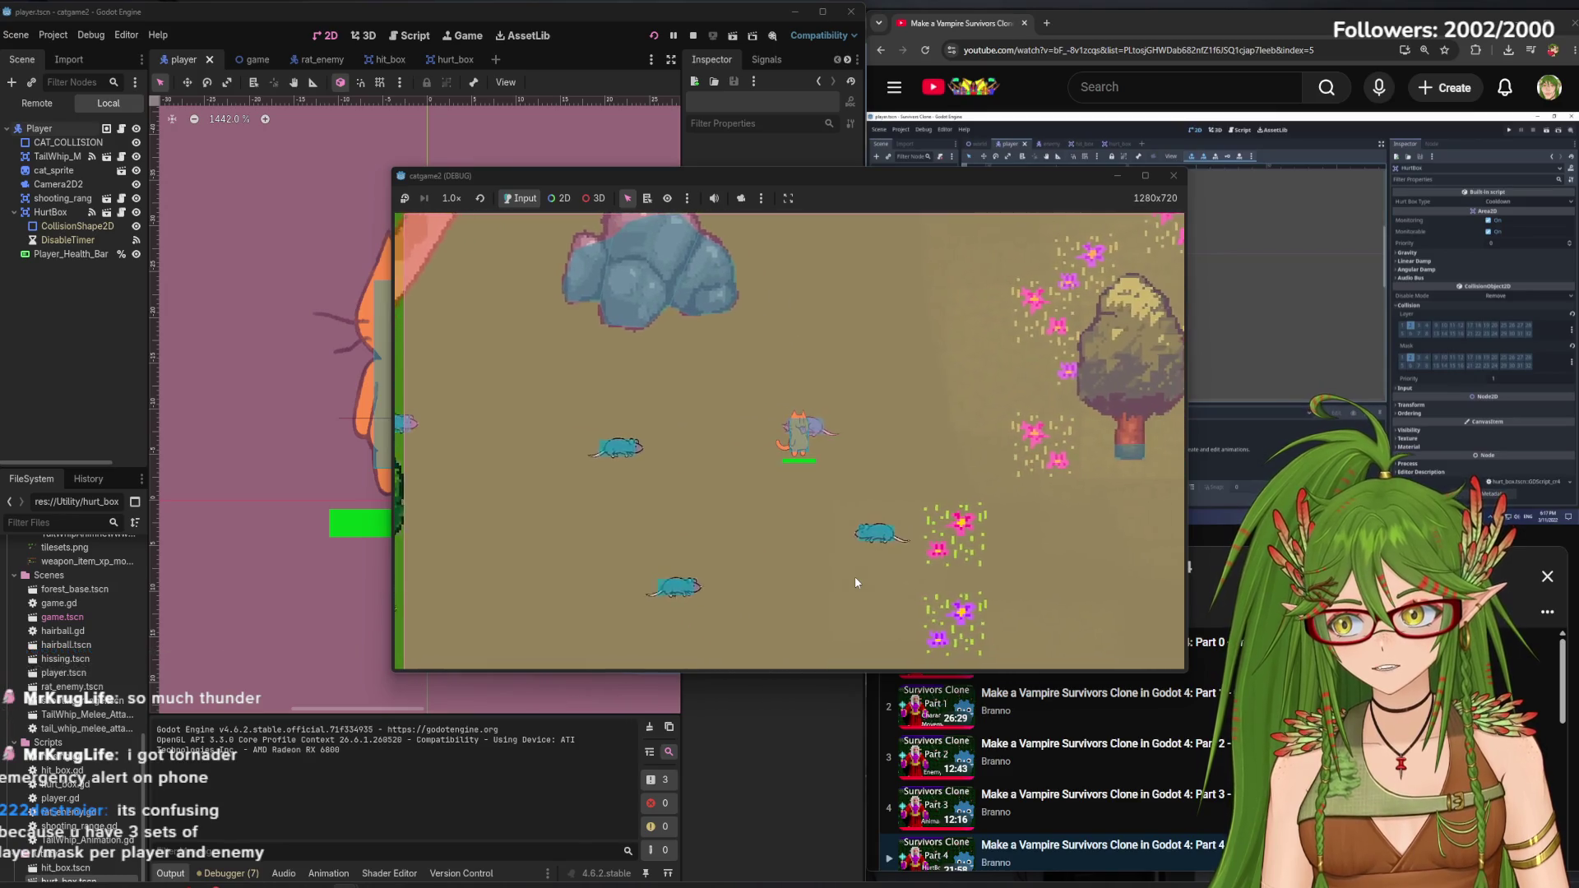
key(s)
key(a)
key(w)
key(s)
key(d)
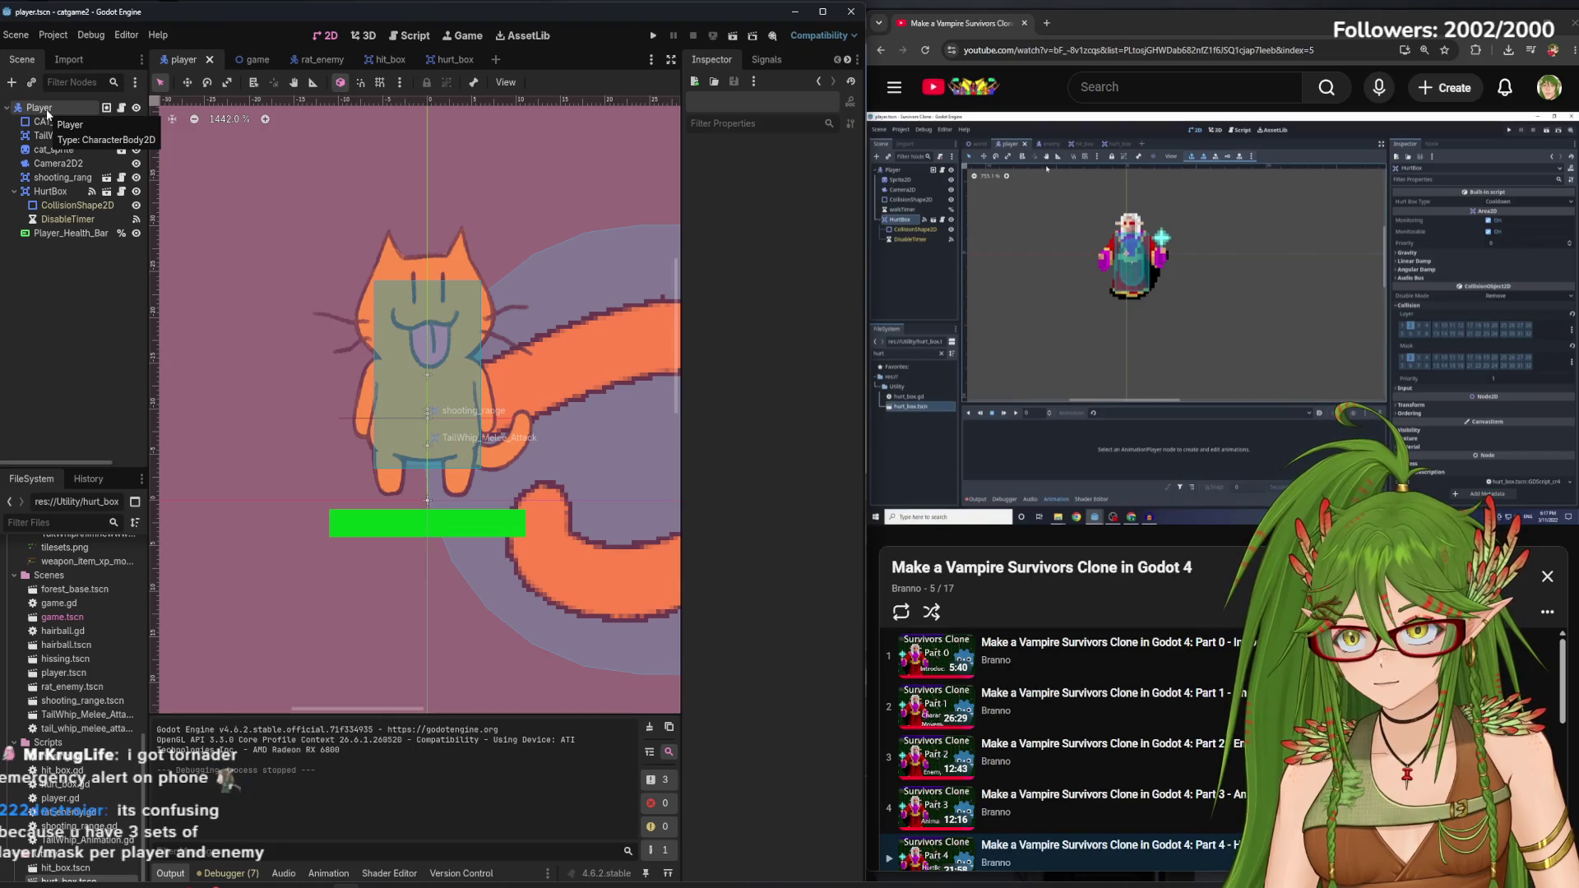
click(47, 111)
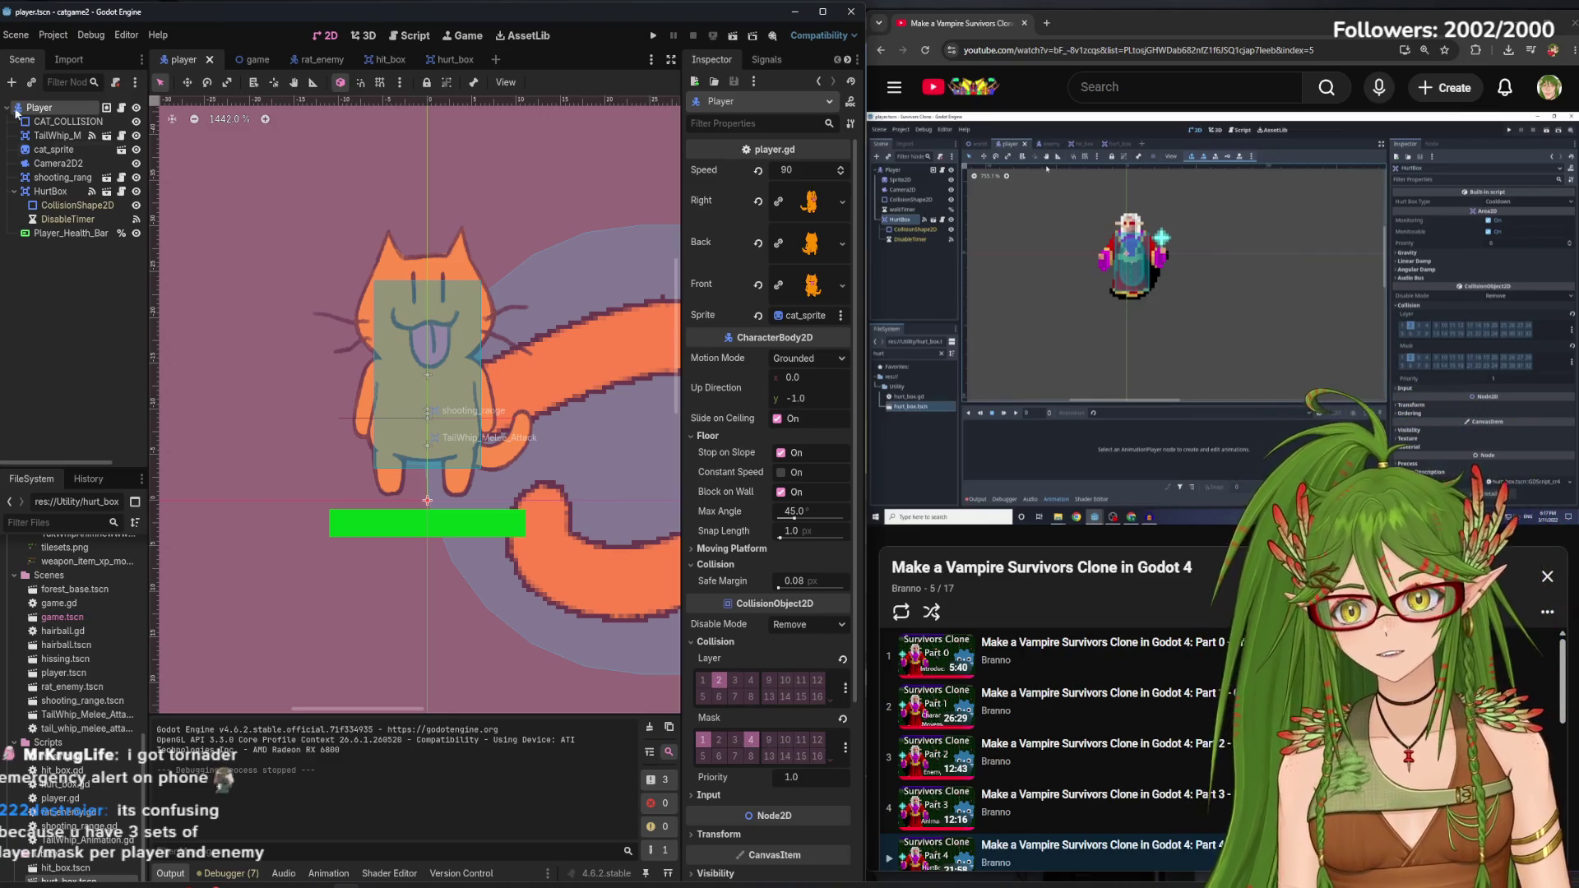
key(ctrl+shift+z)
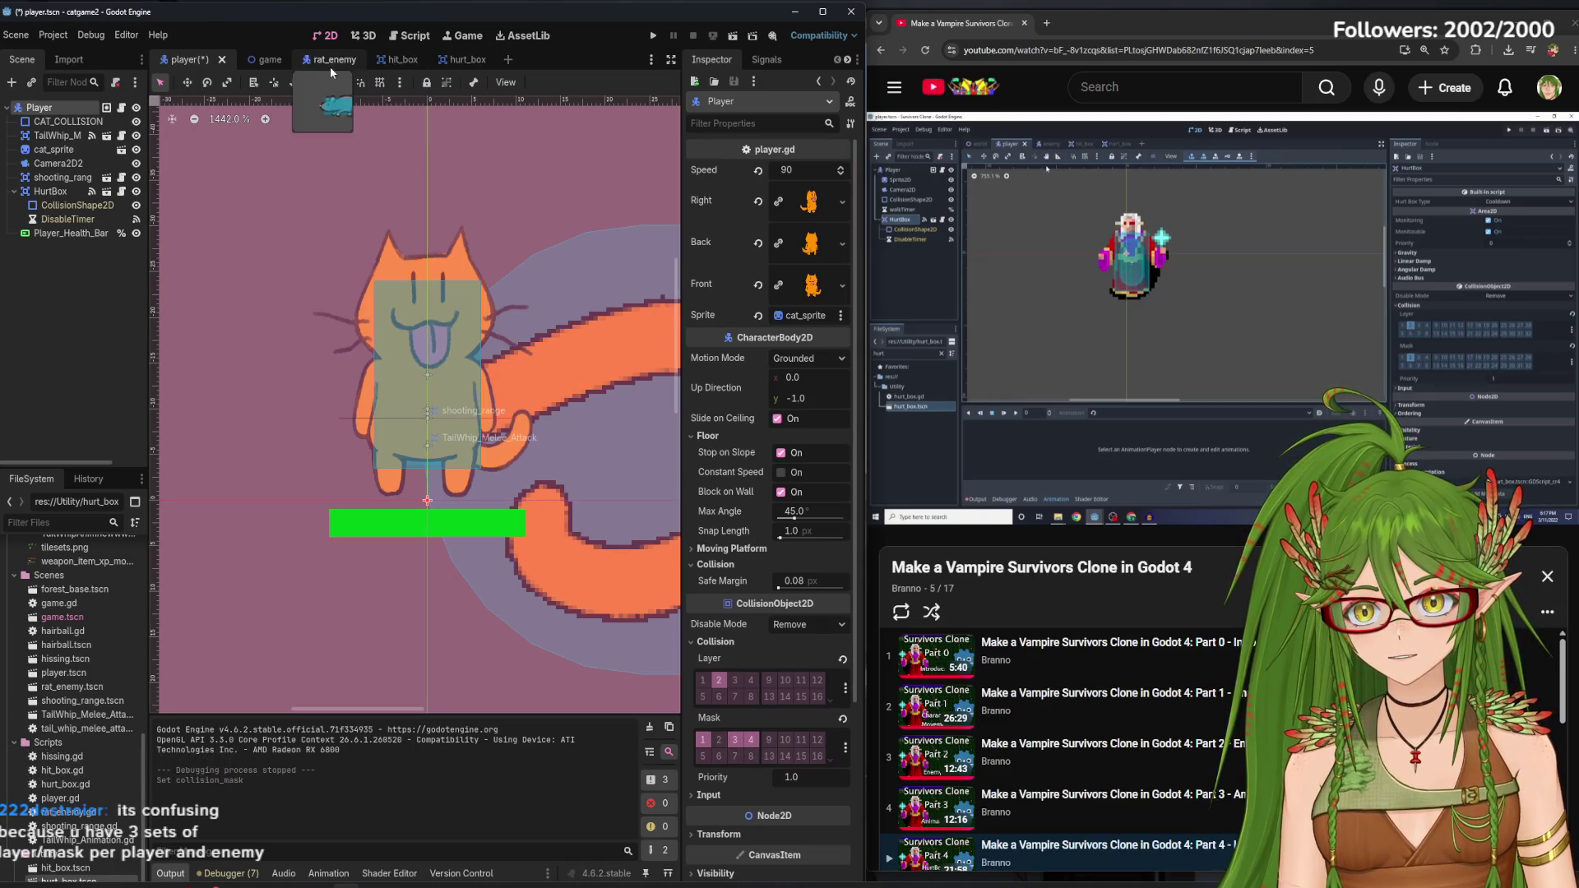
Toggle Rat_Enemy's collision mask layer 2, save, and test-run the game
click(329, 63)
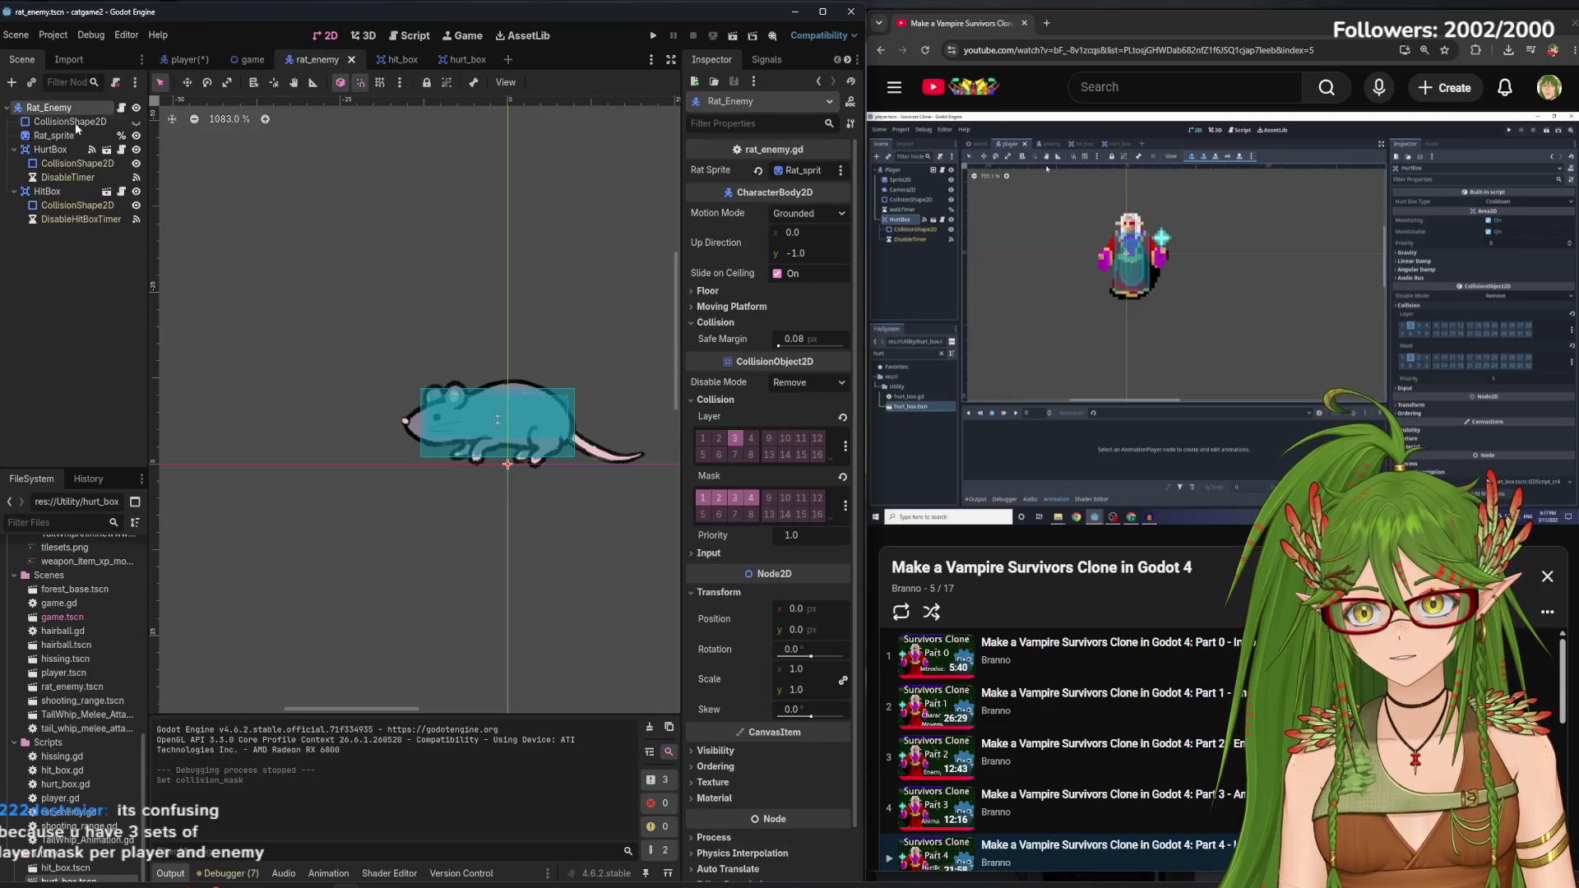
click(716, 505)
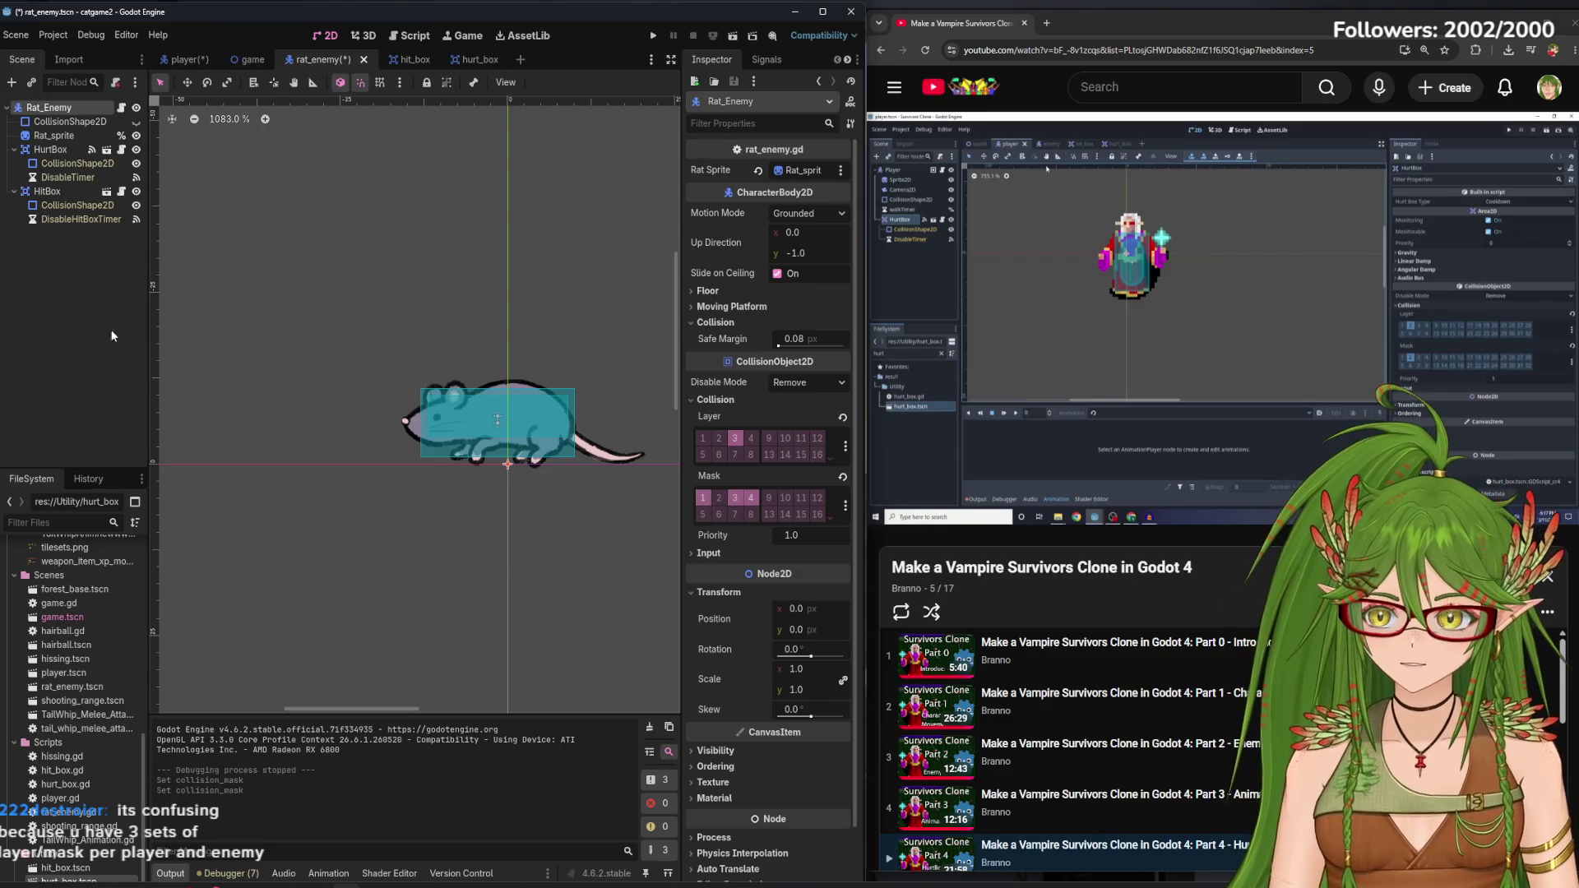
key(ctrl+s)
key(F5)
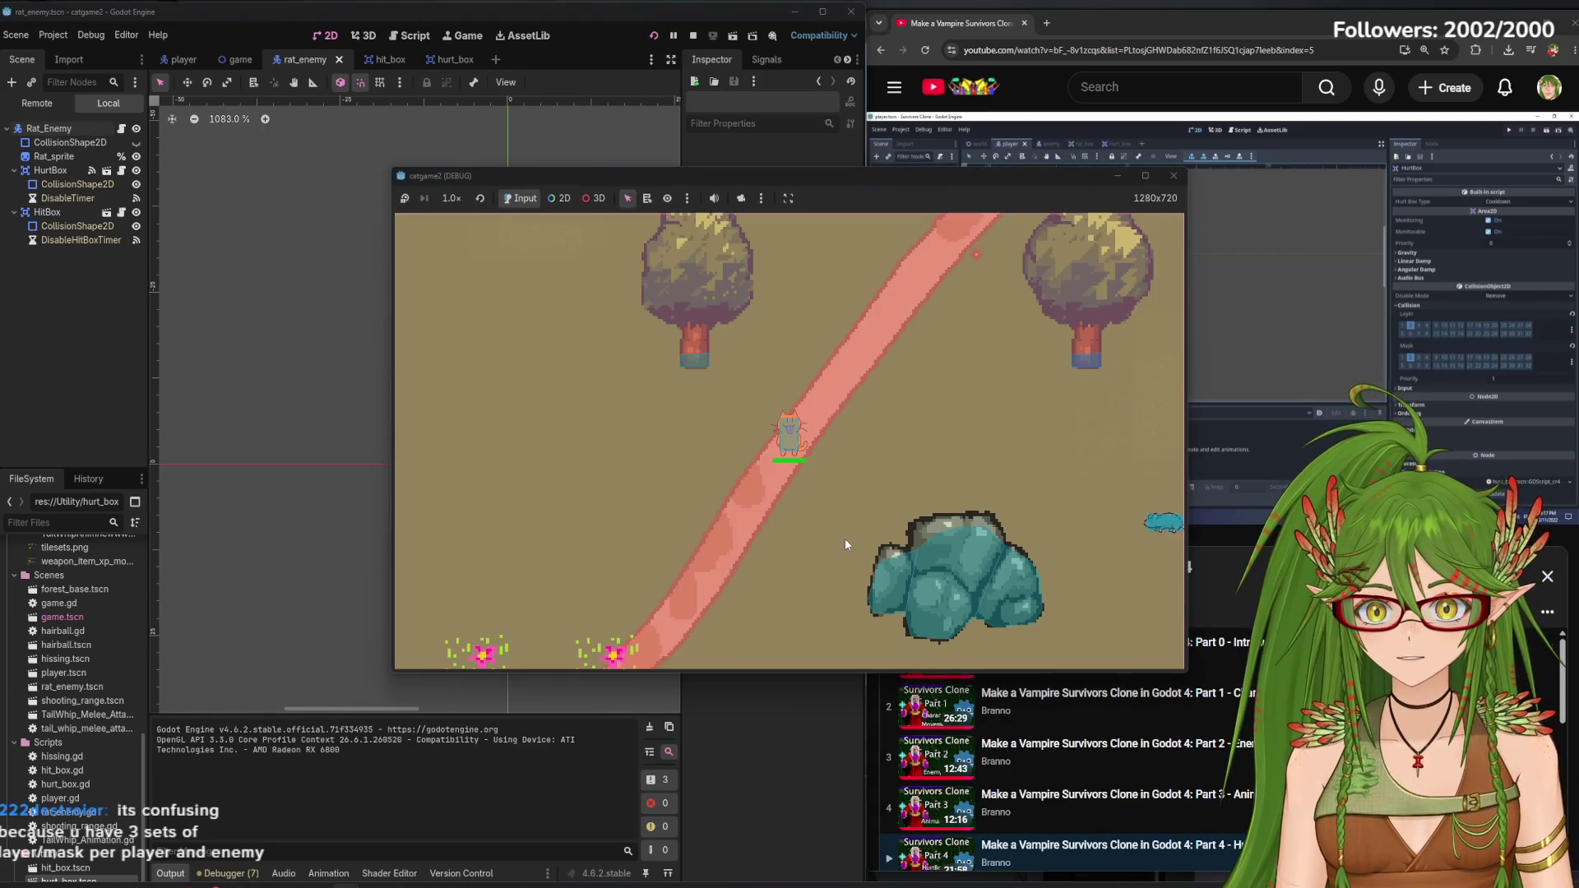
key(d)
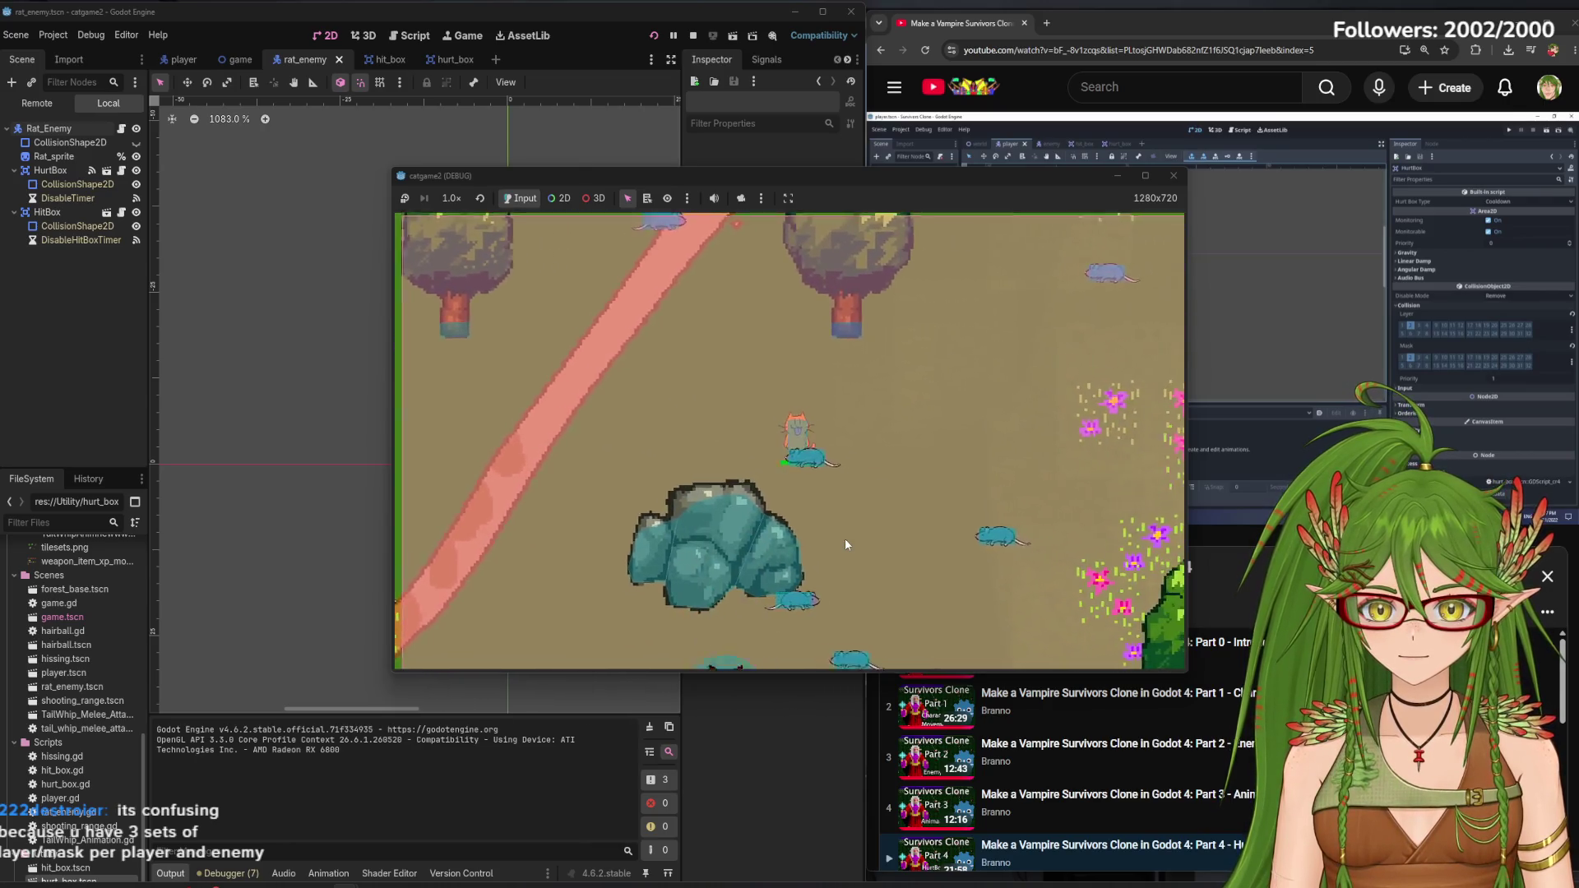
key(F8)
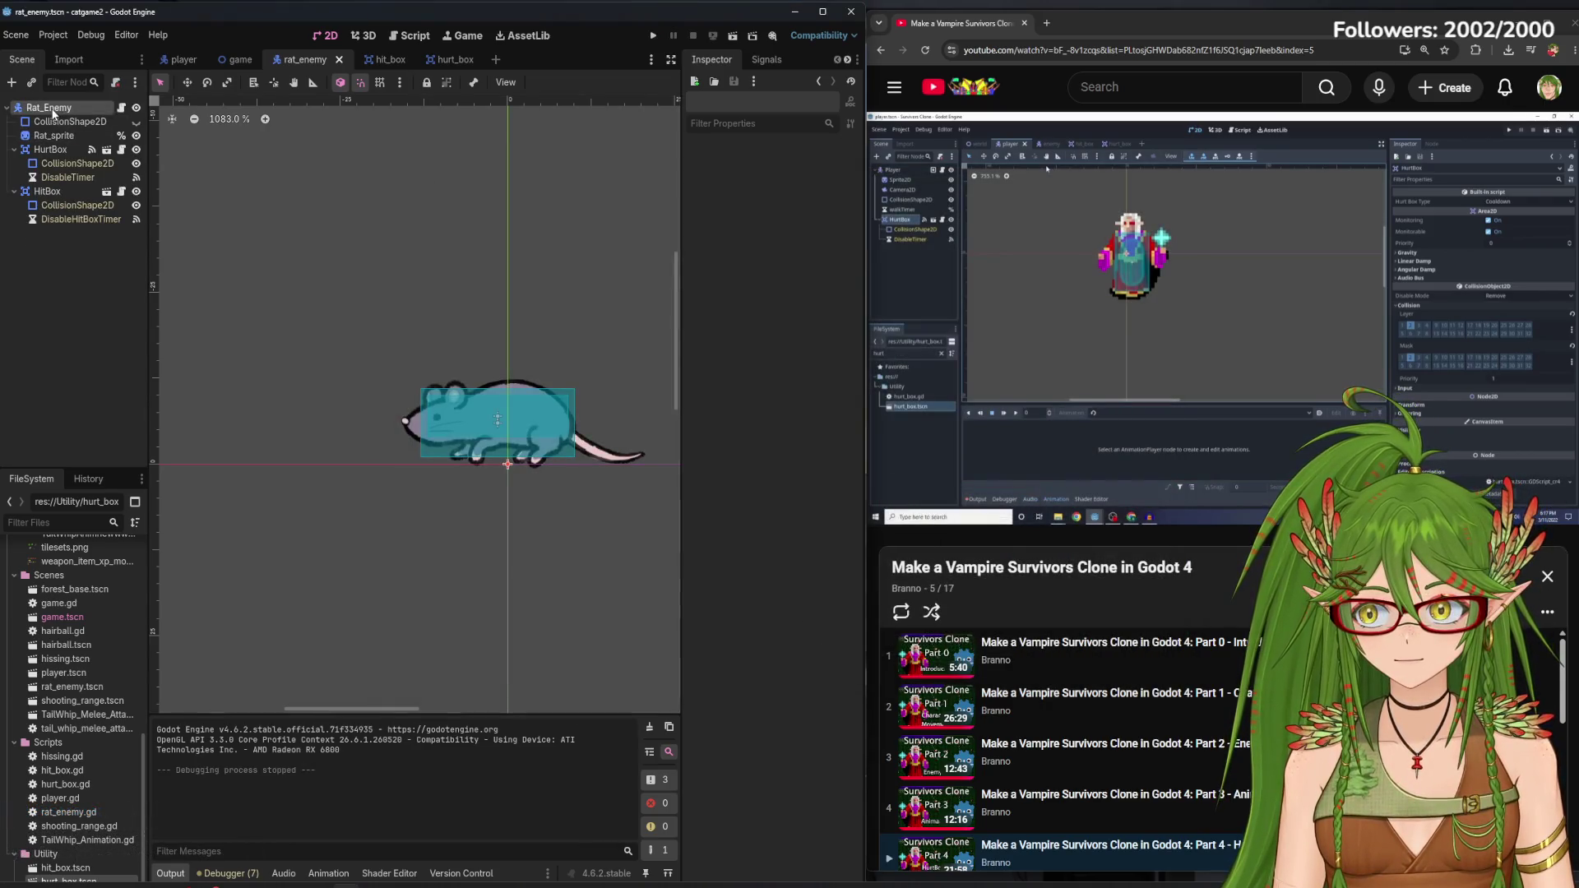
Switch the rat's mask layer 2 back on, save the rat scene, and return to the player scene
click(51, 108)
click(724, 500)
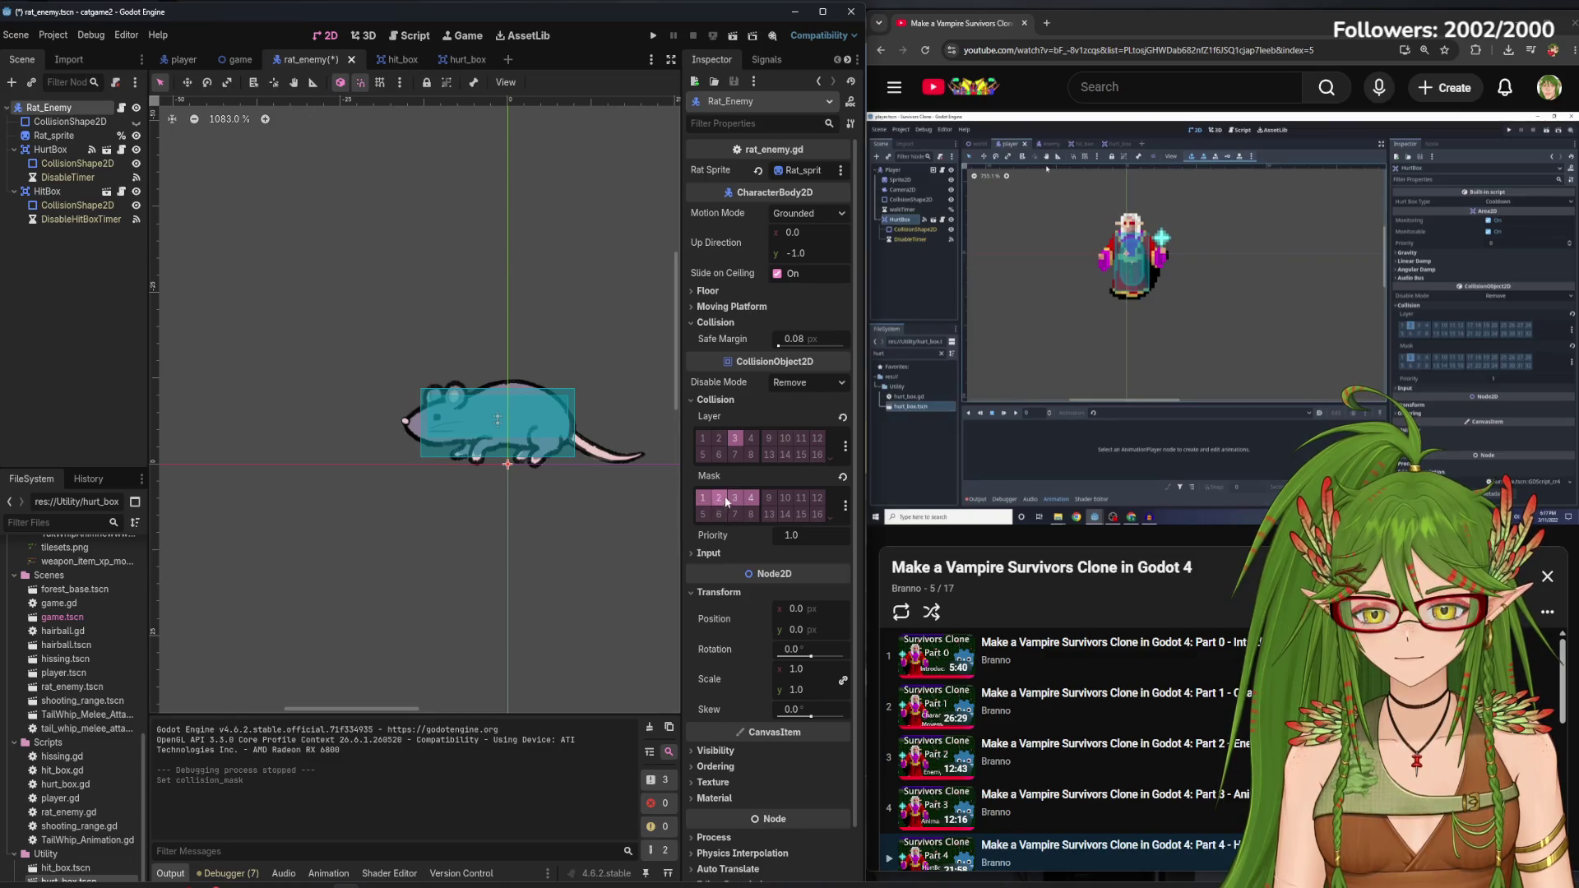
click(96, 292)
key(ctrl+s)
click(185, 59)
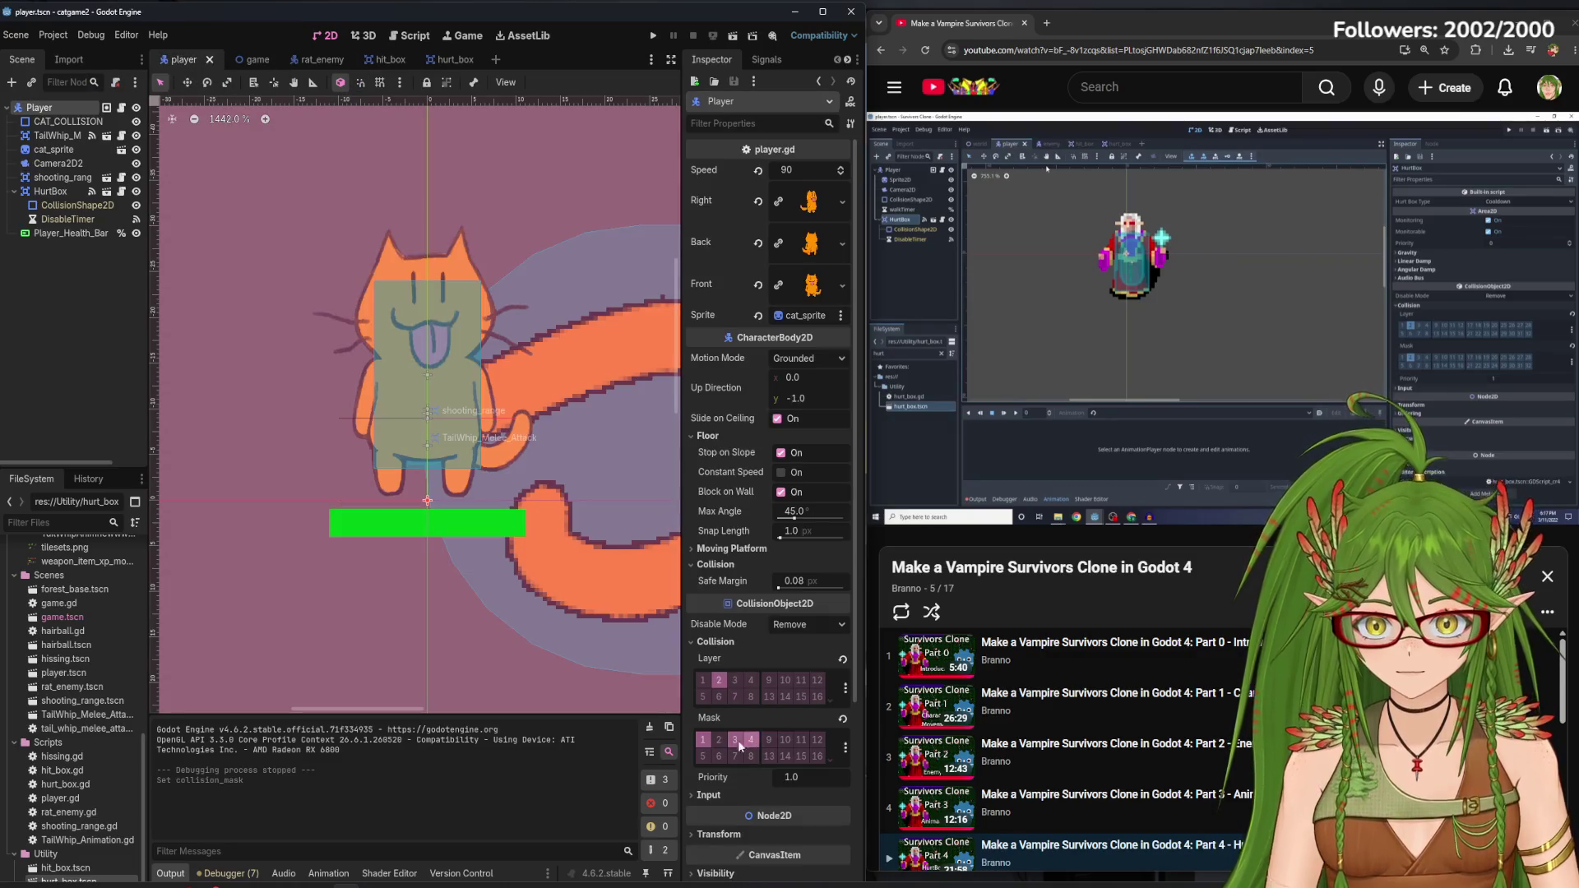
Playtest the game by walking the cat right and up, then close it
key(F5)
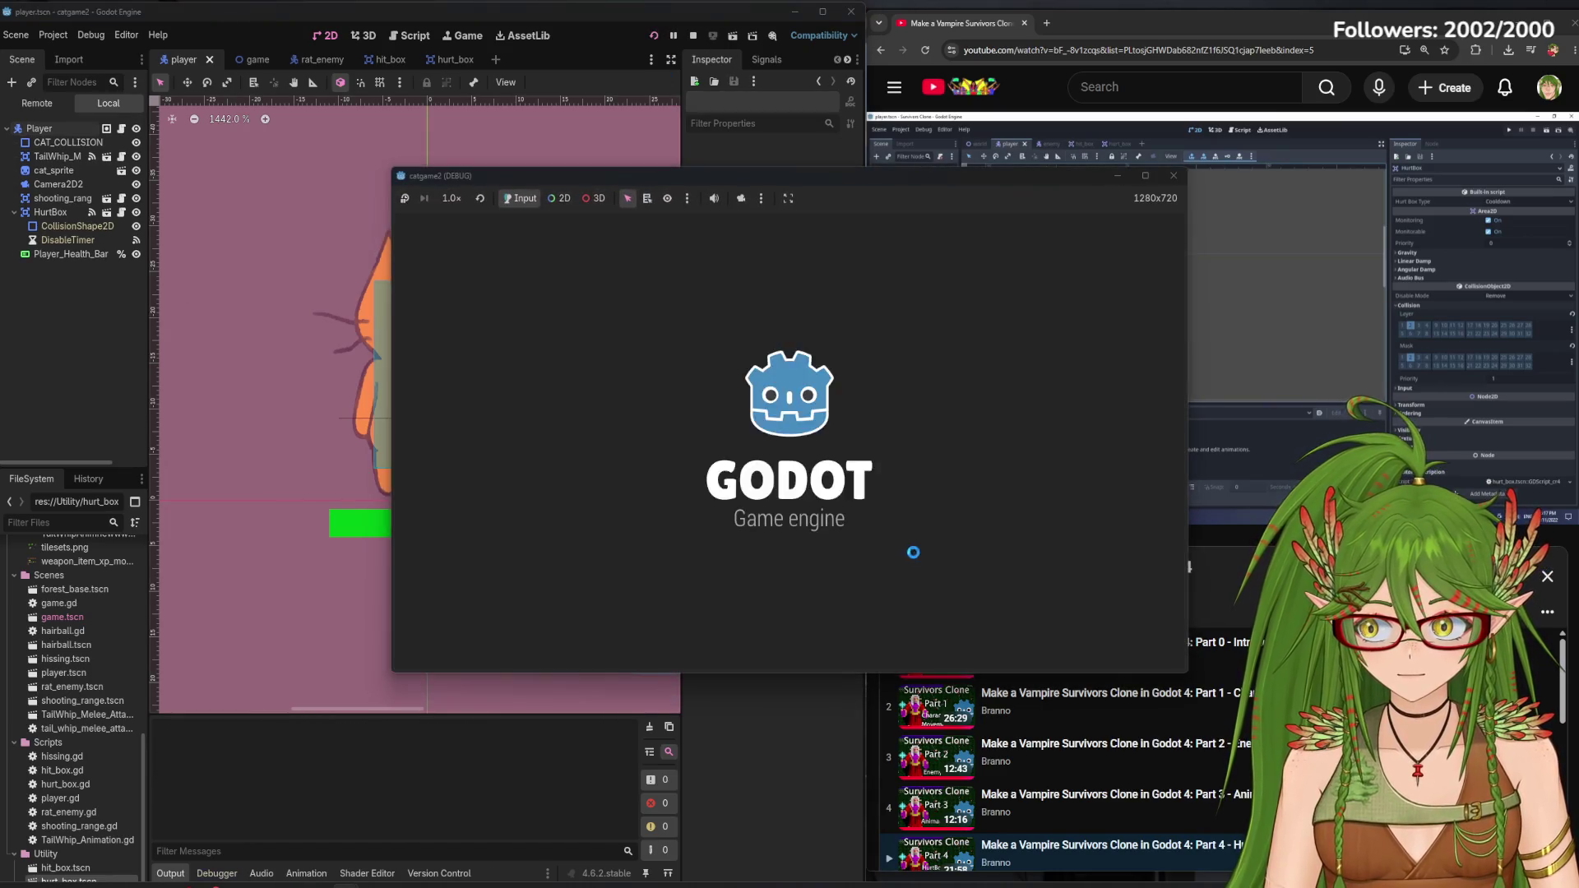
key(d)
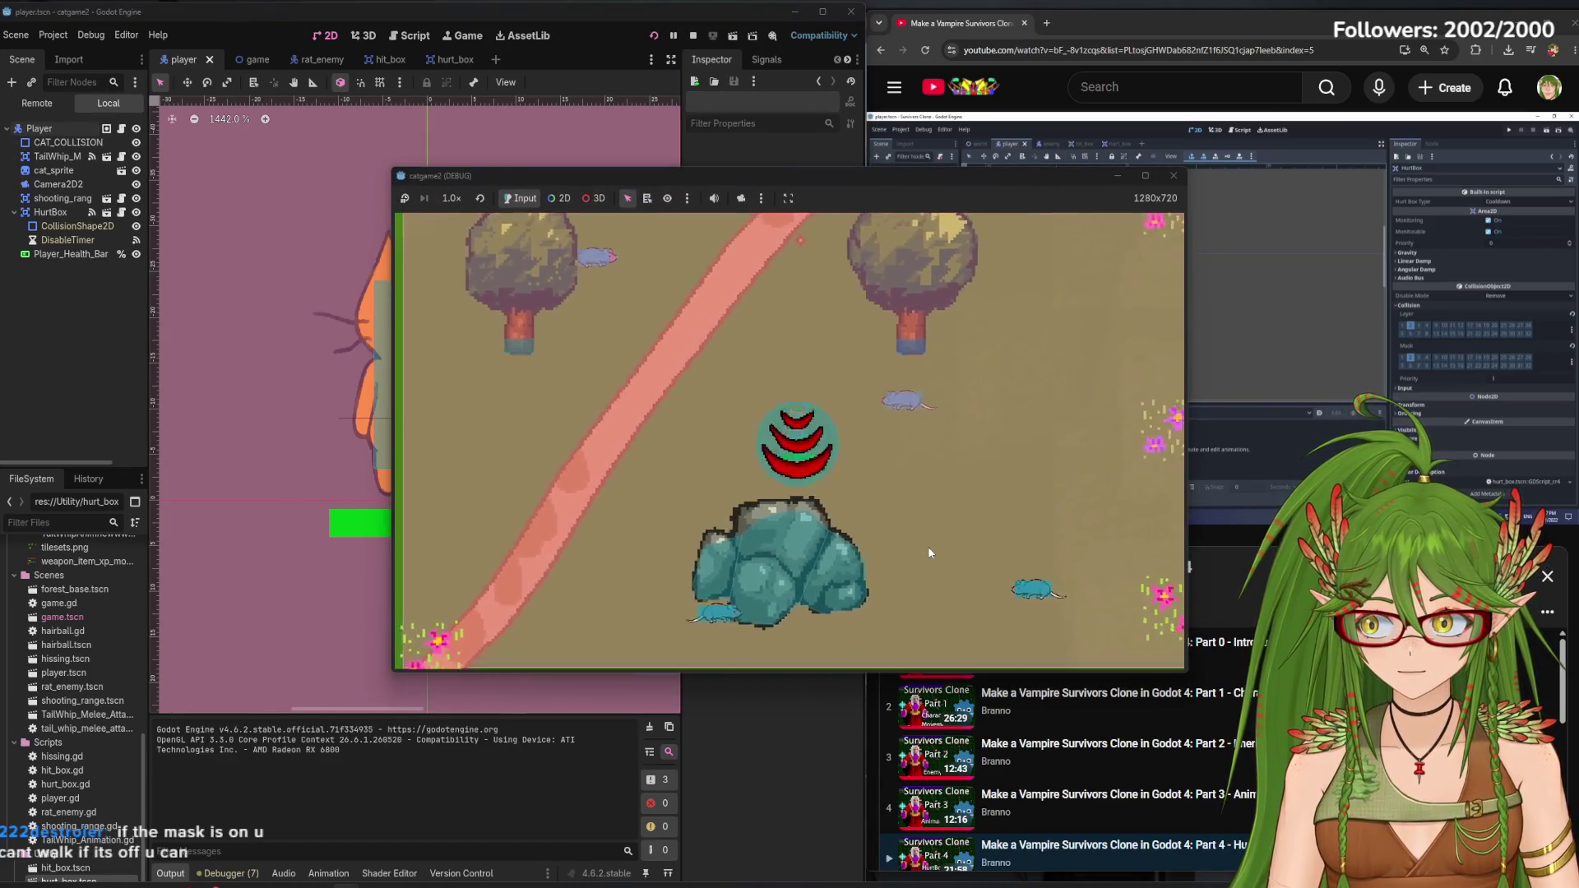
key(w)
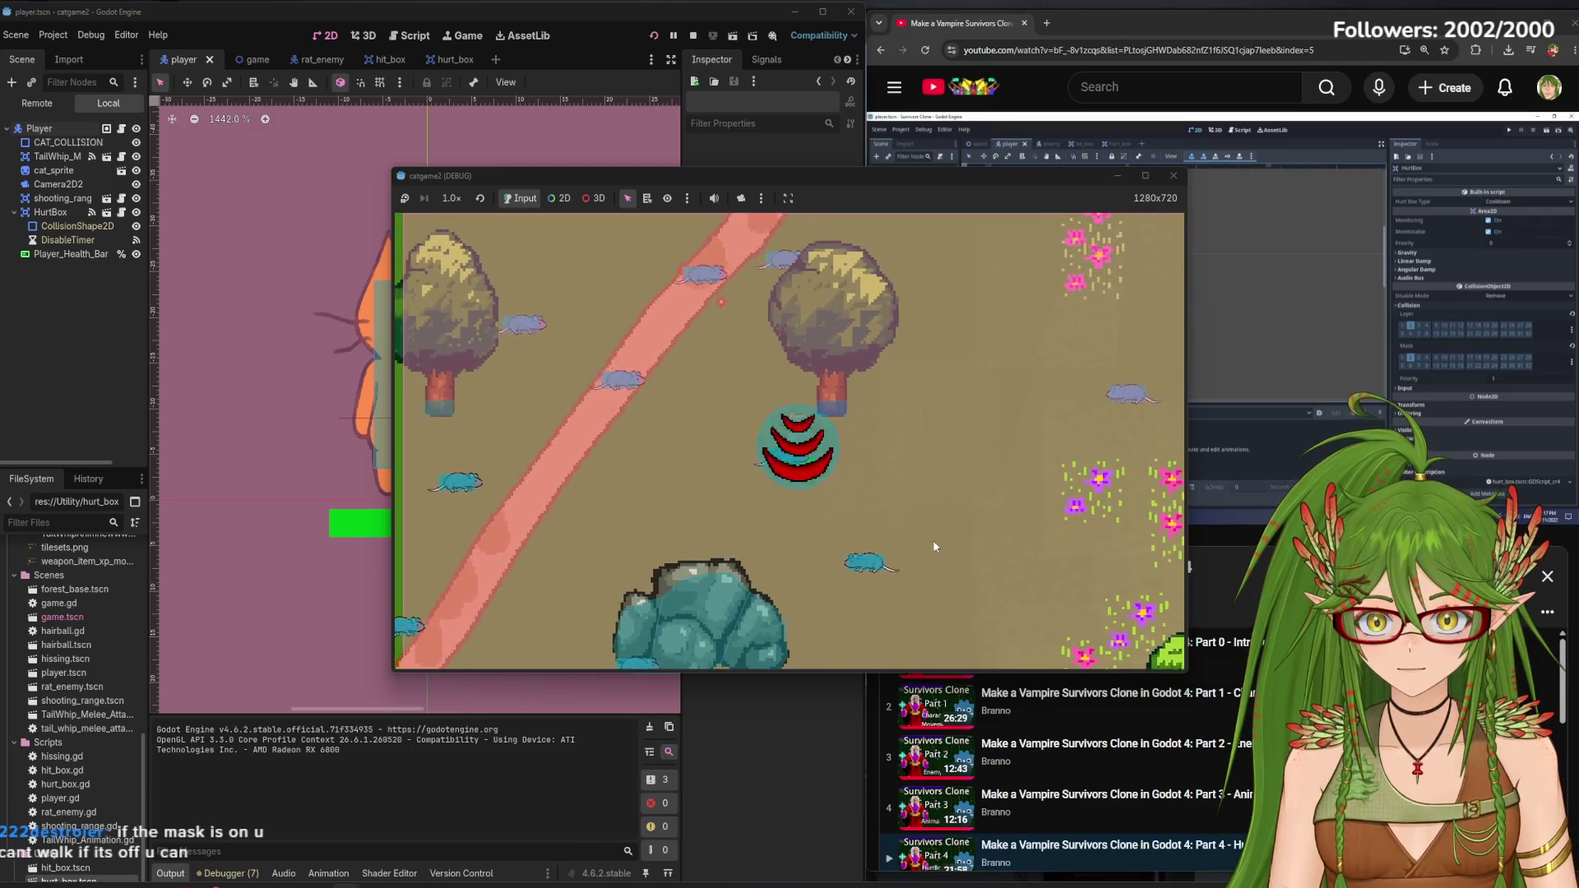
click(1174, 175)
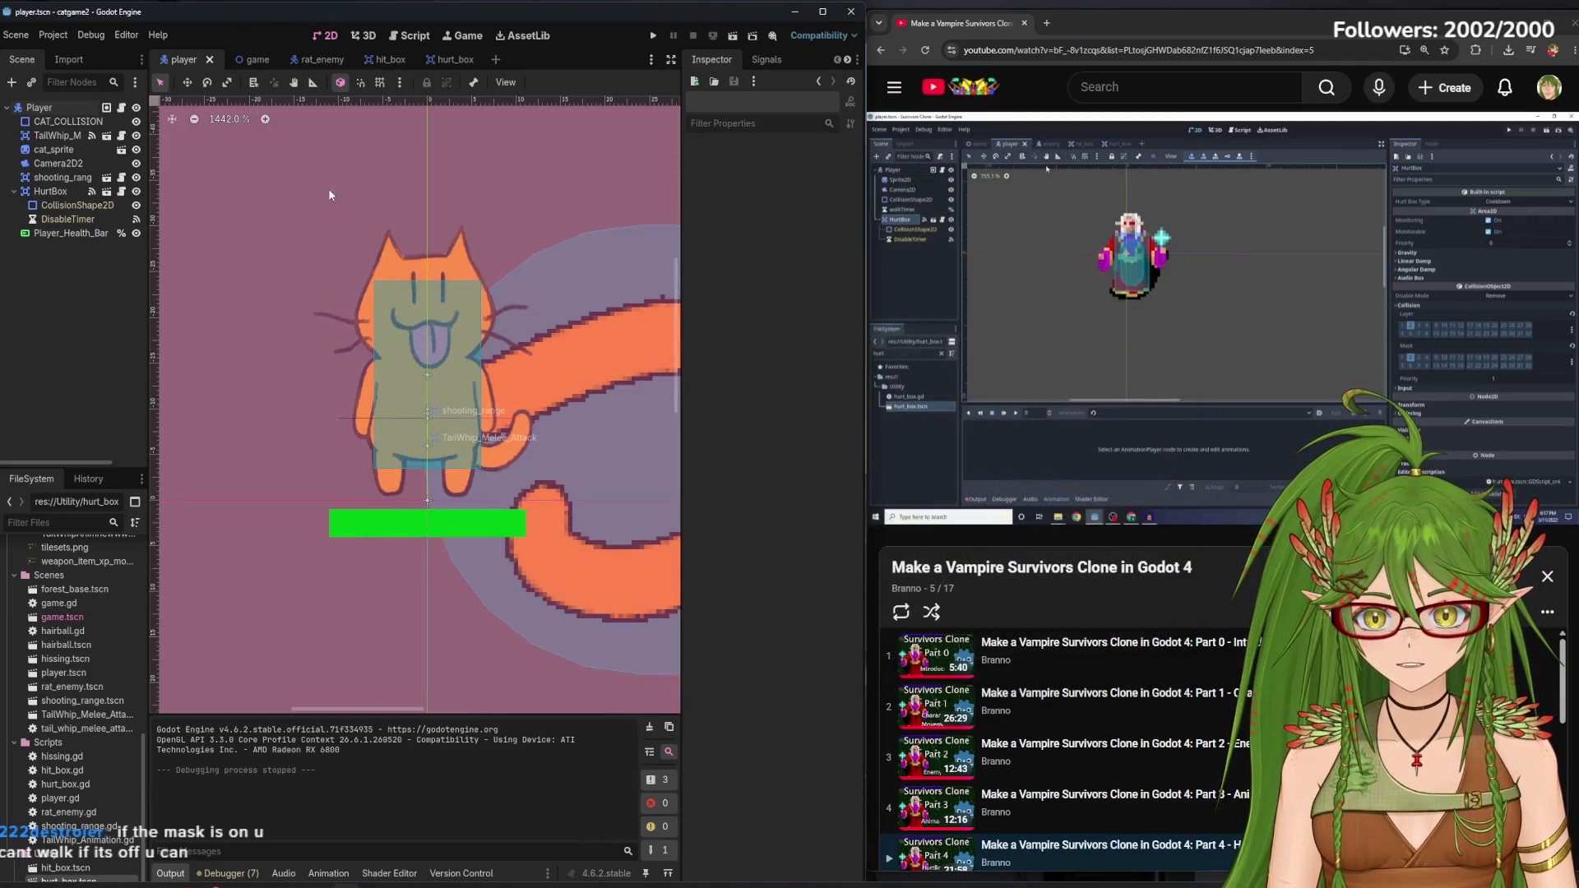
Toggle a layer in the Player's collision mask and save the player scene
click(47, 108)
click(721, 739)
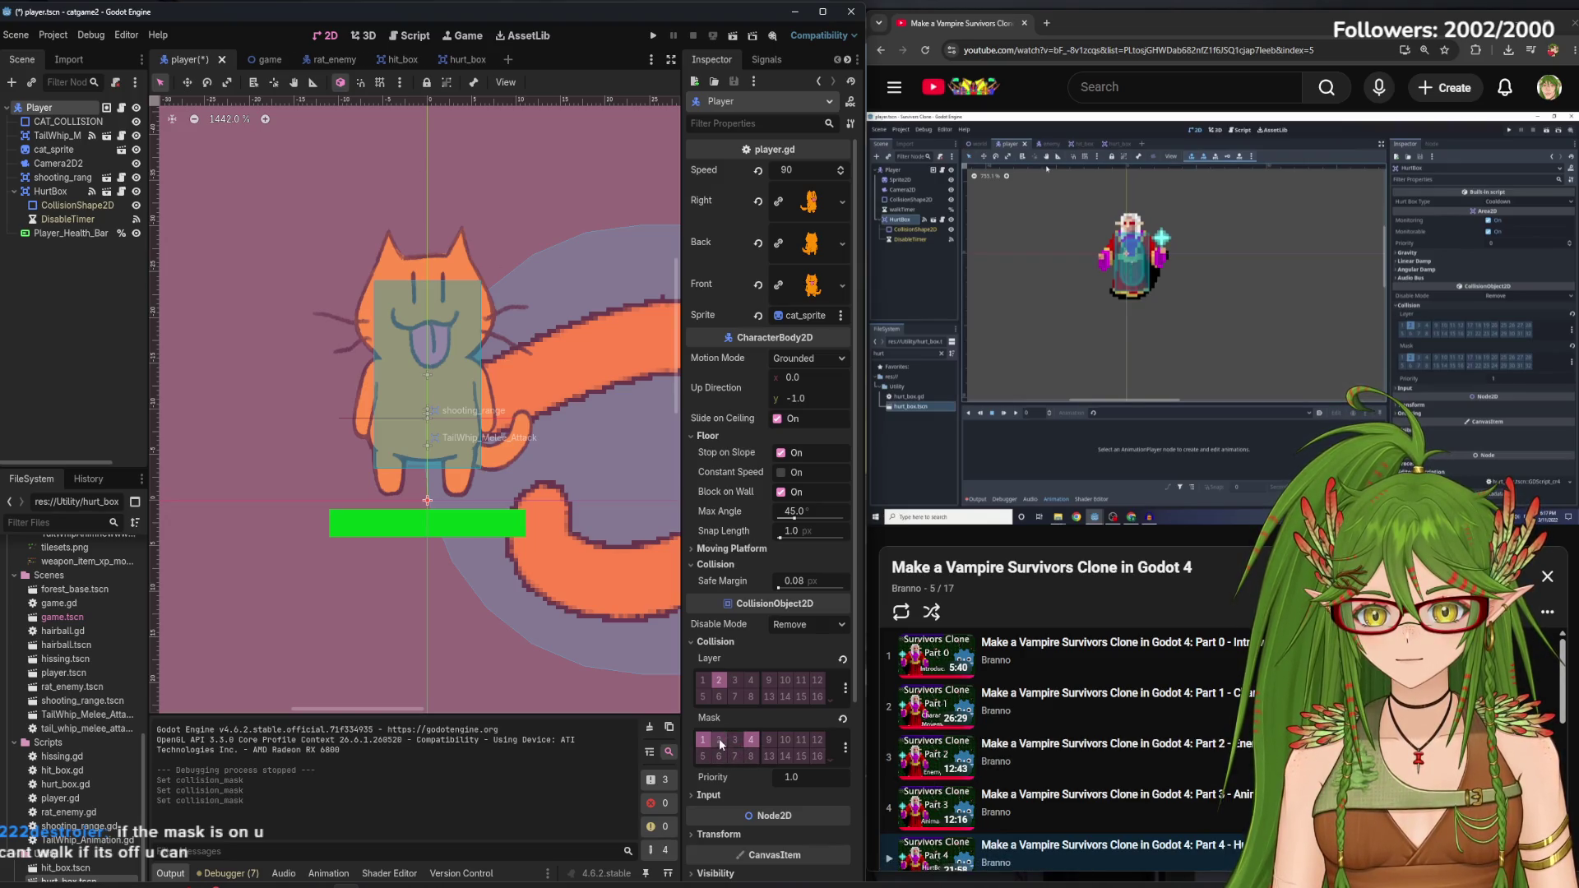
key(ctrl+s)
click(329, 59)
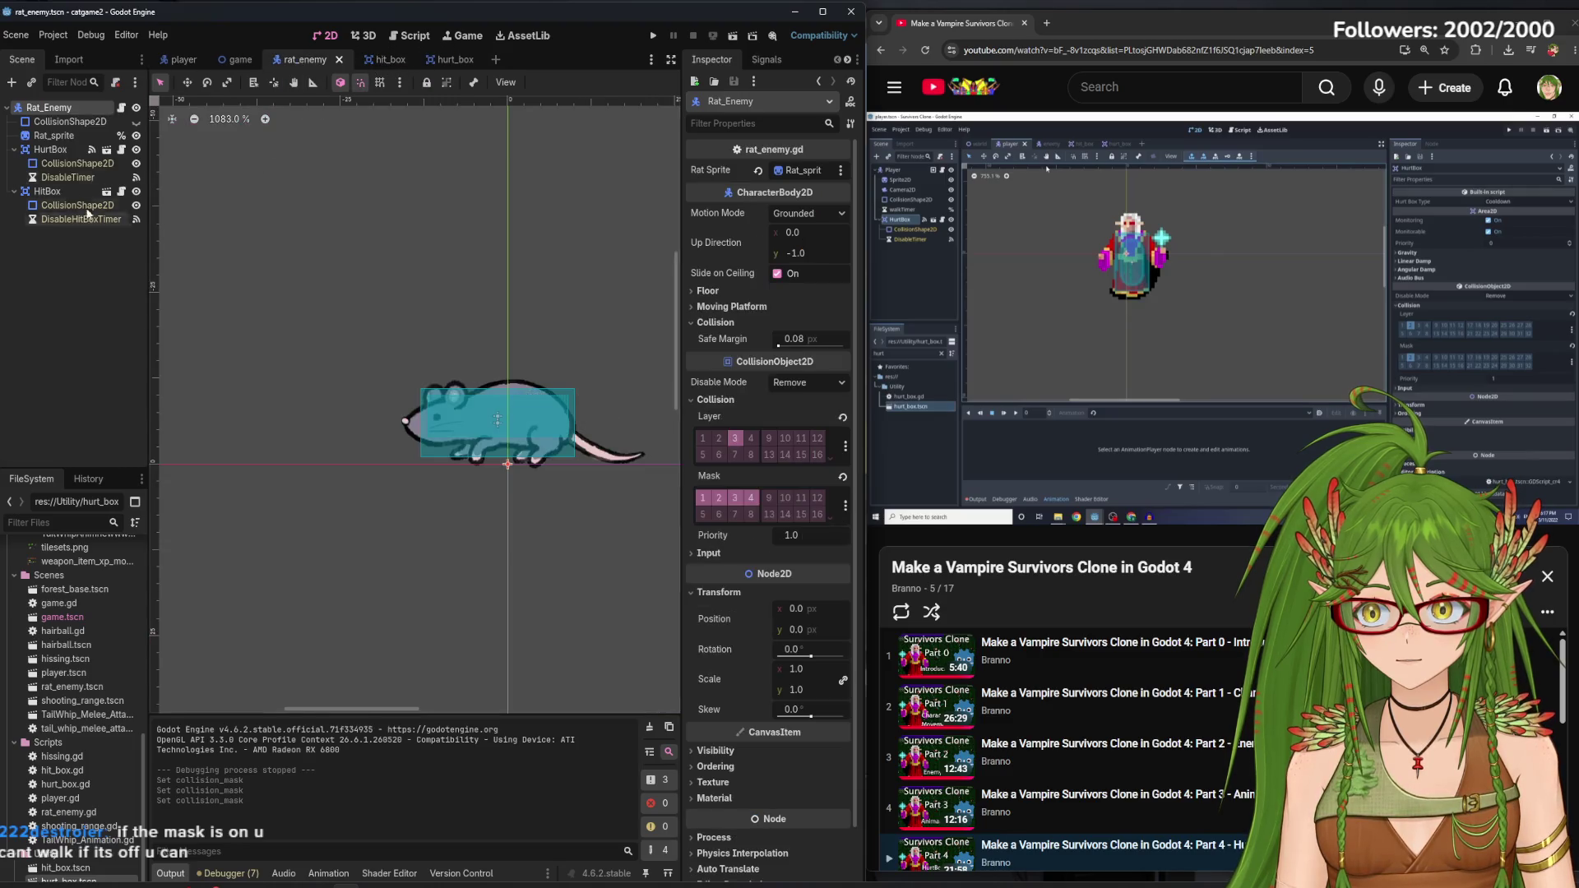
Turn off the rat's mask layer 3, save, and playtest walking the cat along the path
click(728, 503)
click(127, 324)
key(ctrl+s)
click(652, 37)
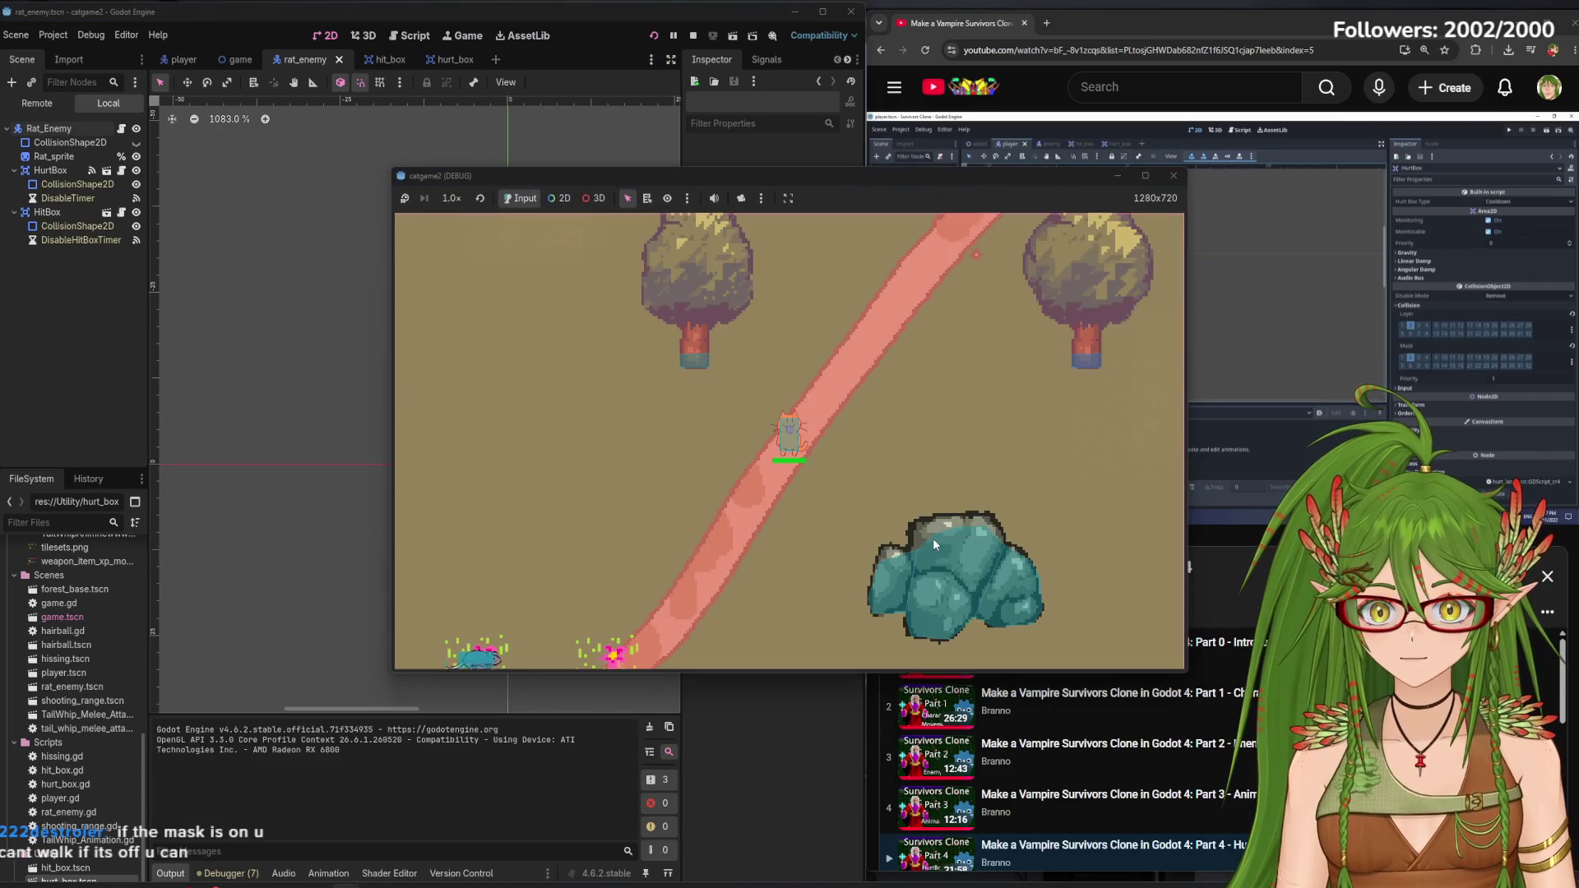
key(Left)
key(Down)
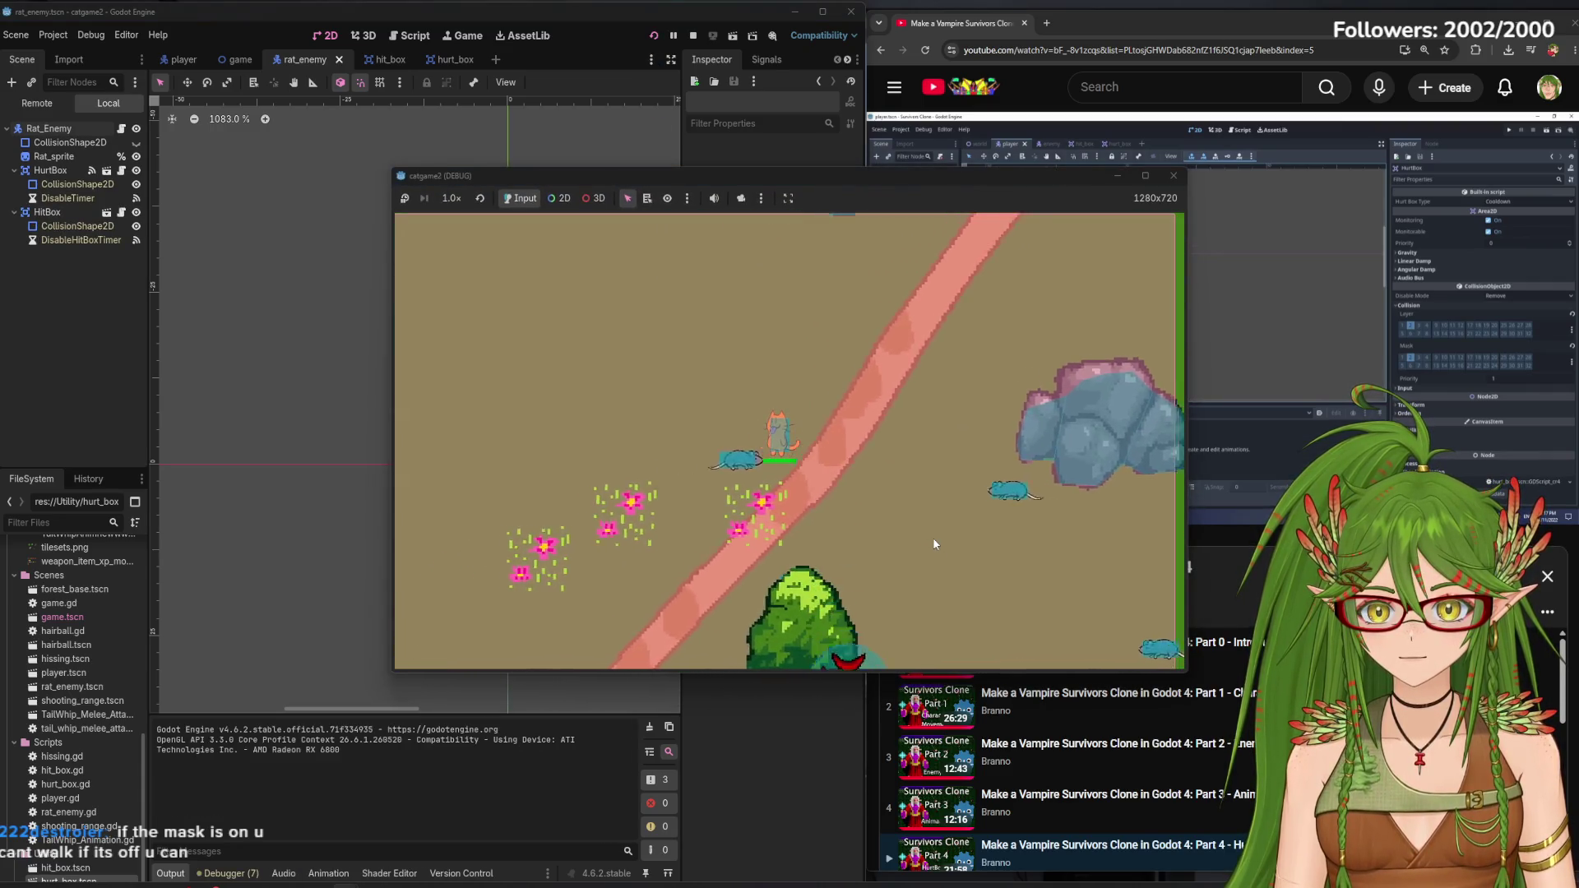
key(Up)
key(Right)
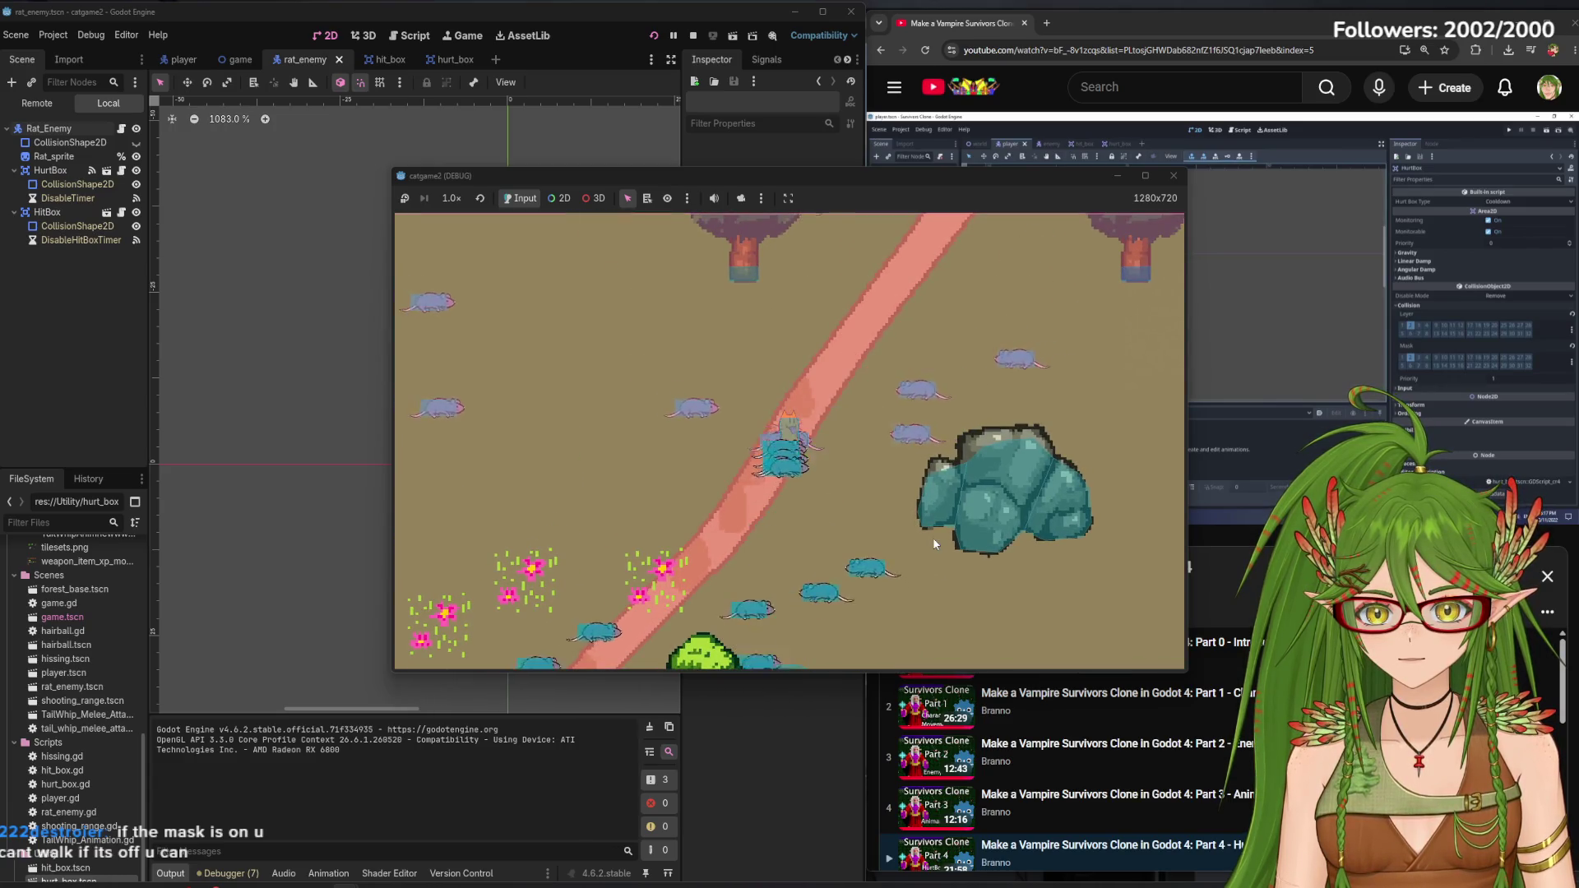
key(Up)
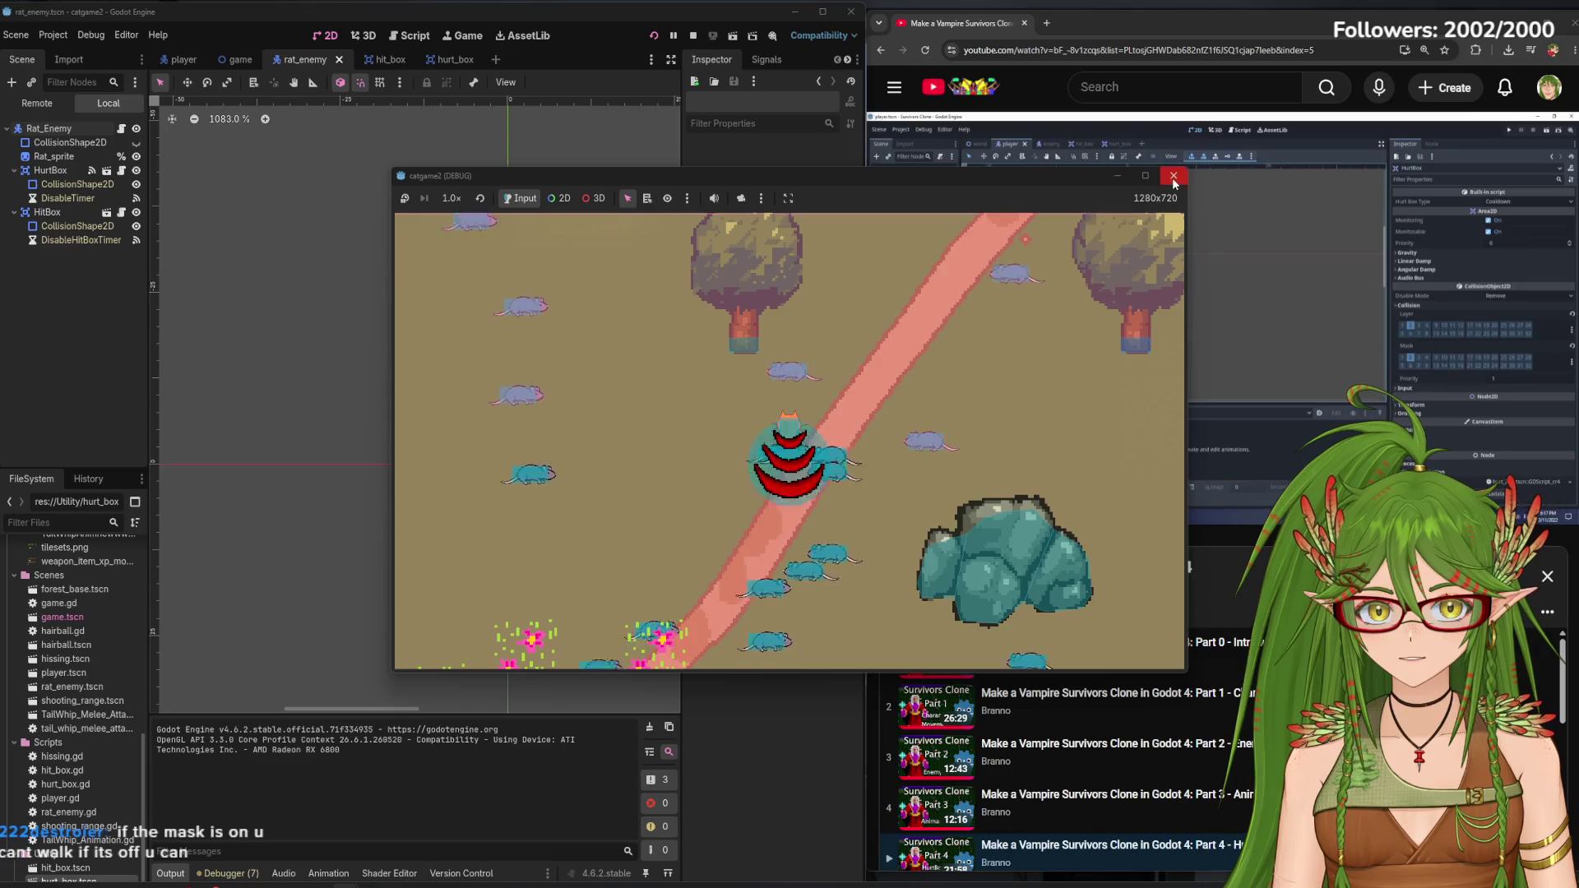
key(F8)
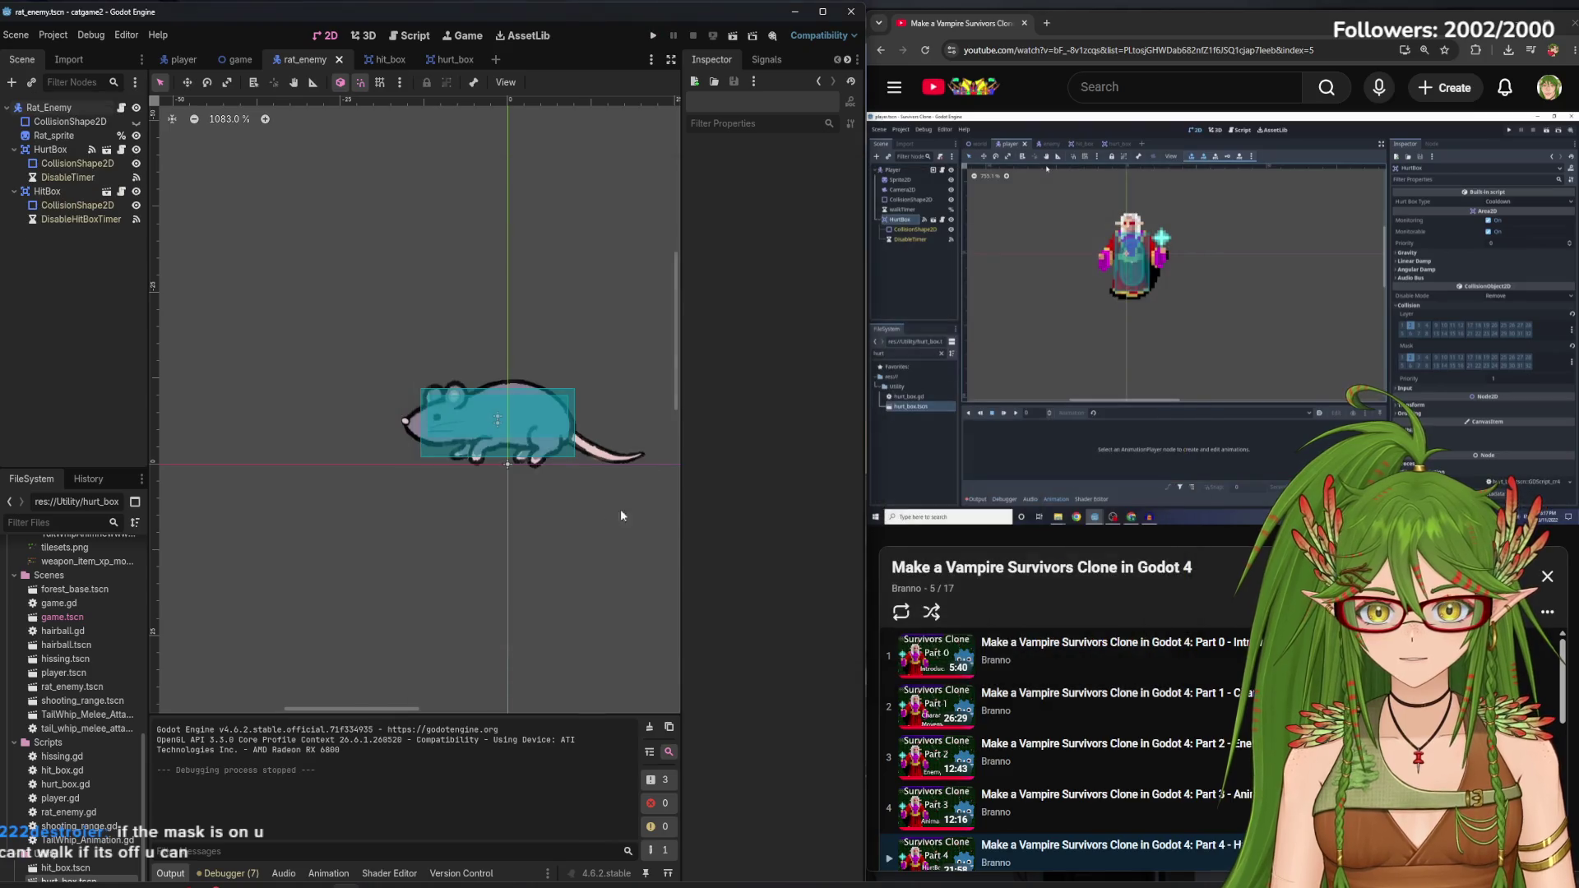
Run the game again to recheck rat collisions, then open rat_enemy.gd
click(48, 108)
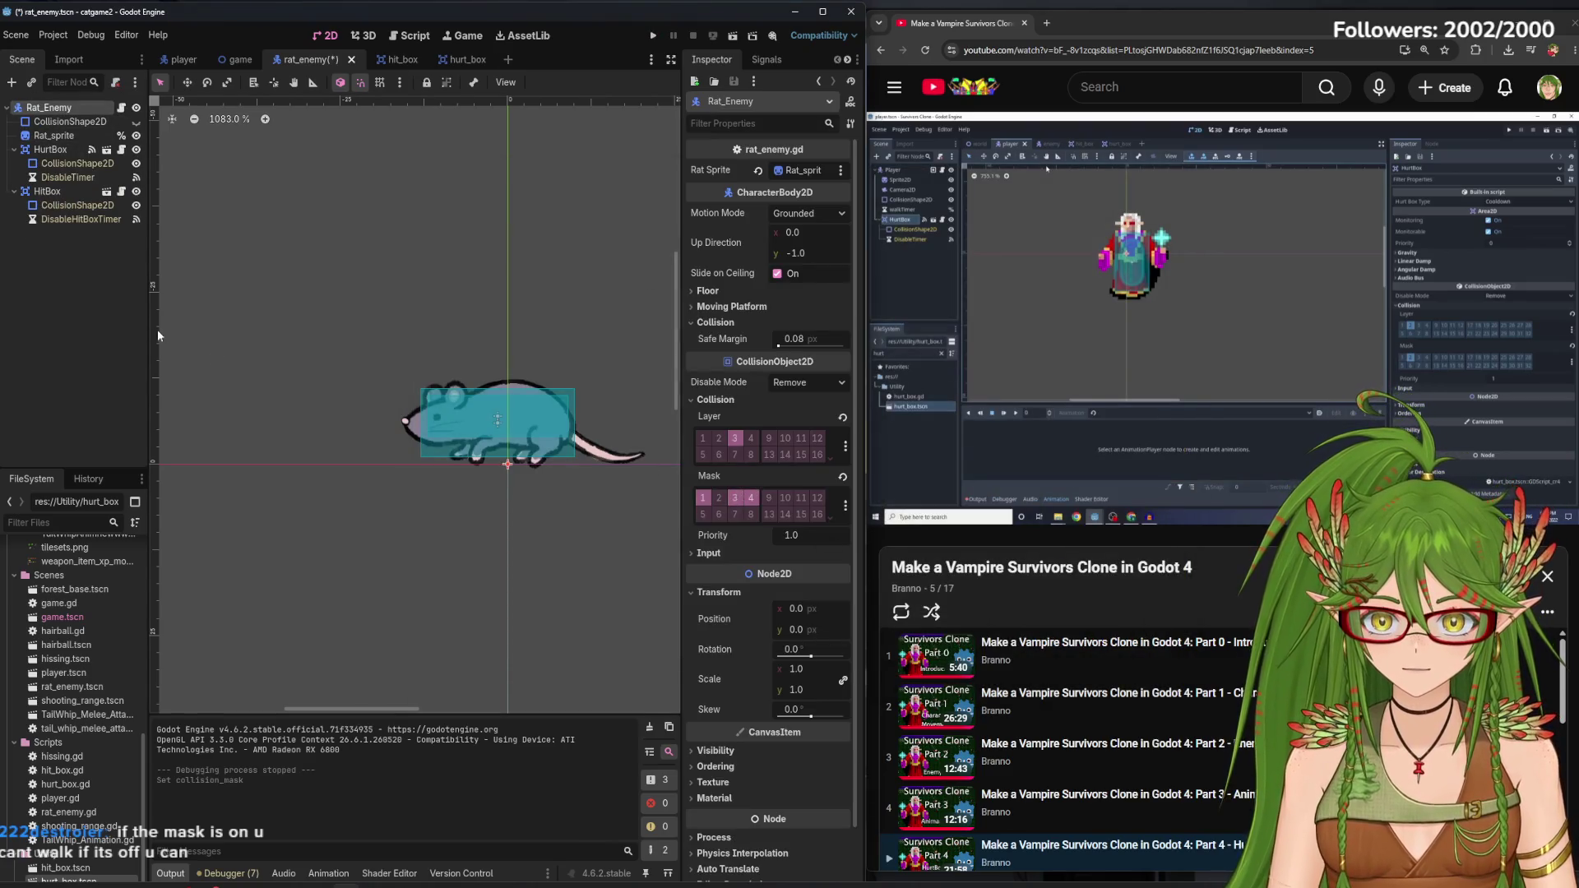
key(F5)
key(Down)
key(Left)
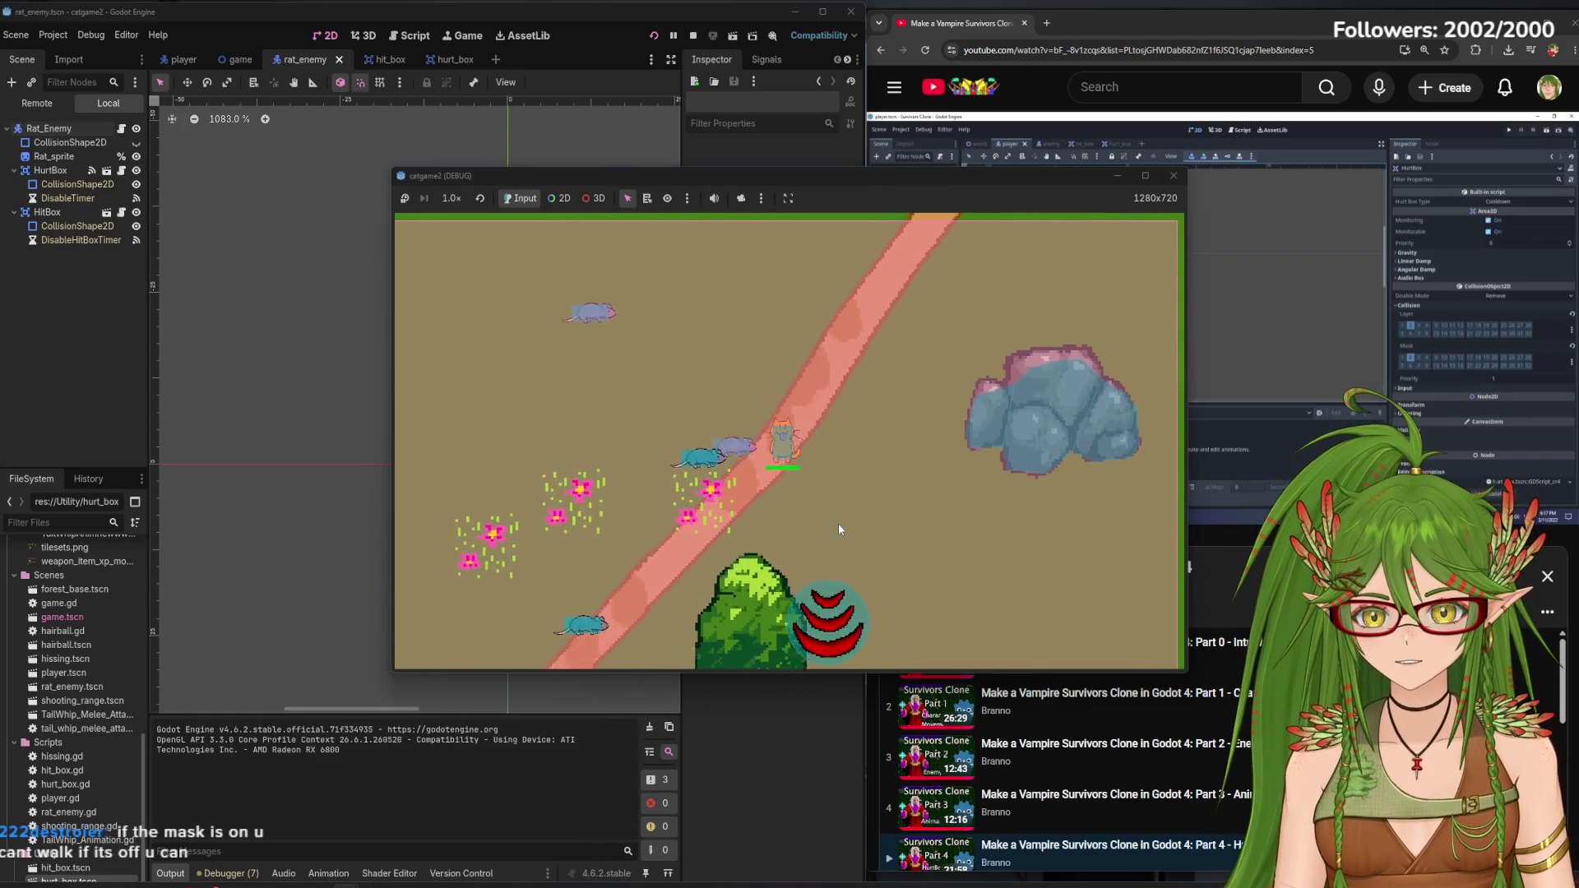
key(Up)
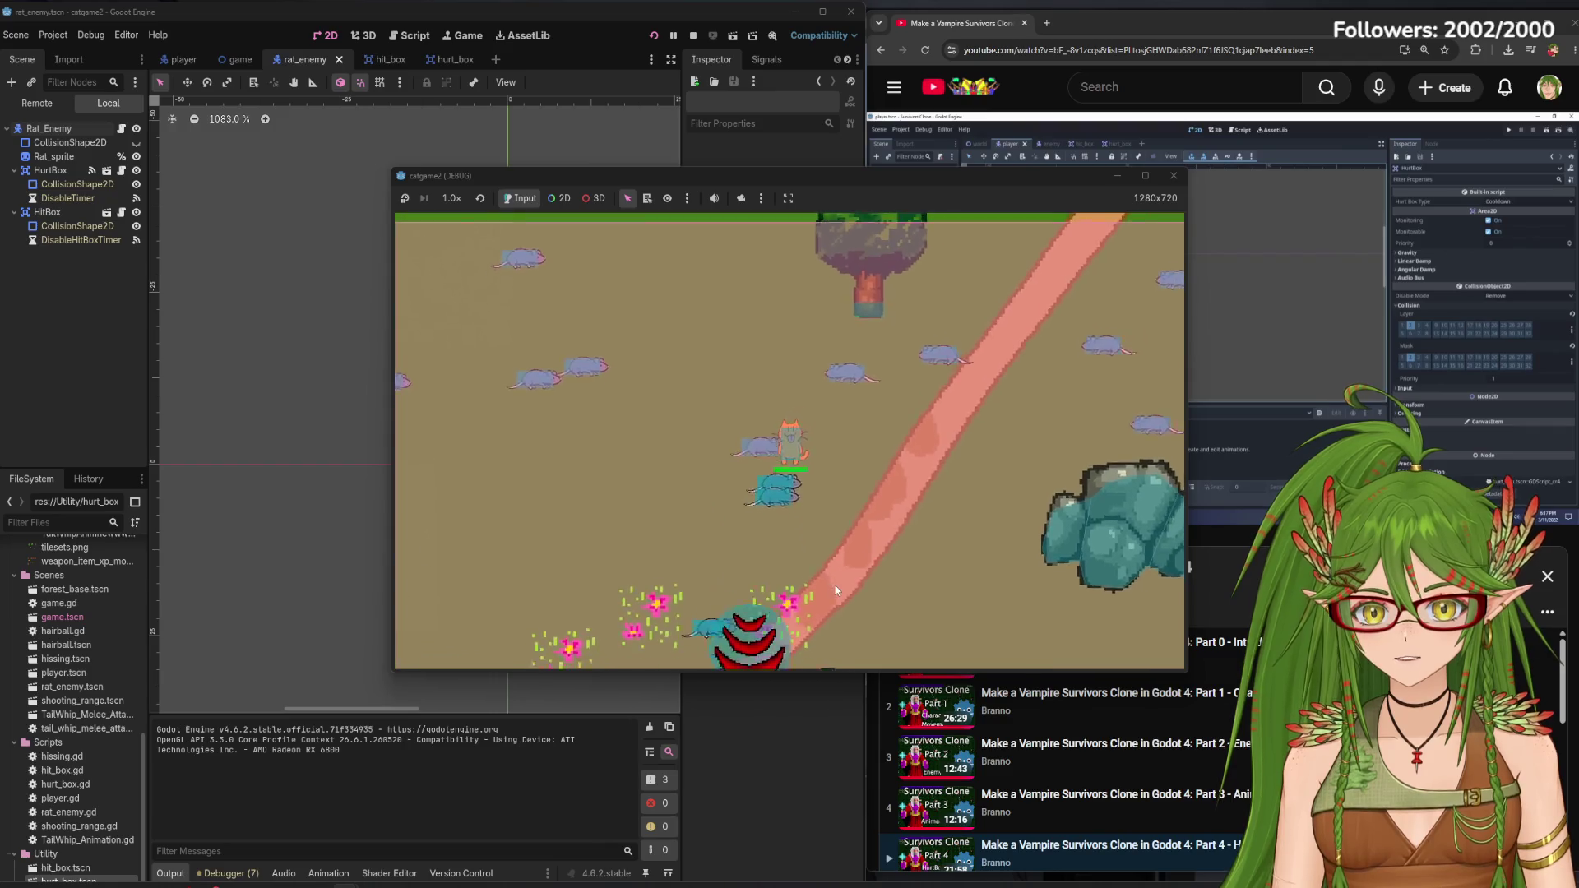
key(Right)
click(1172, 175)
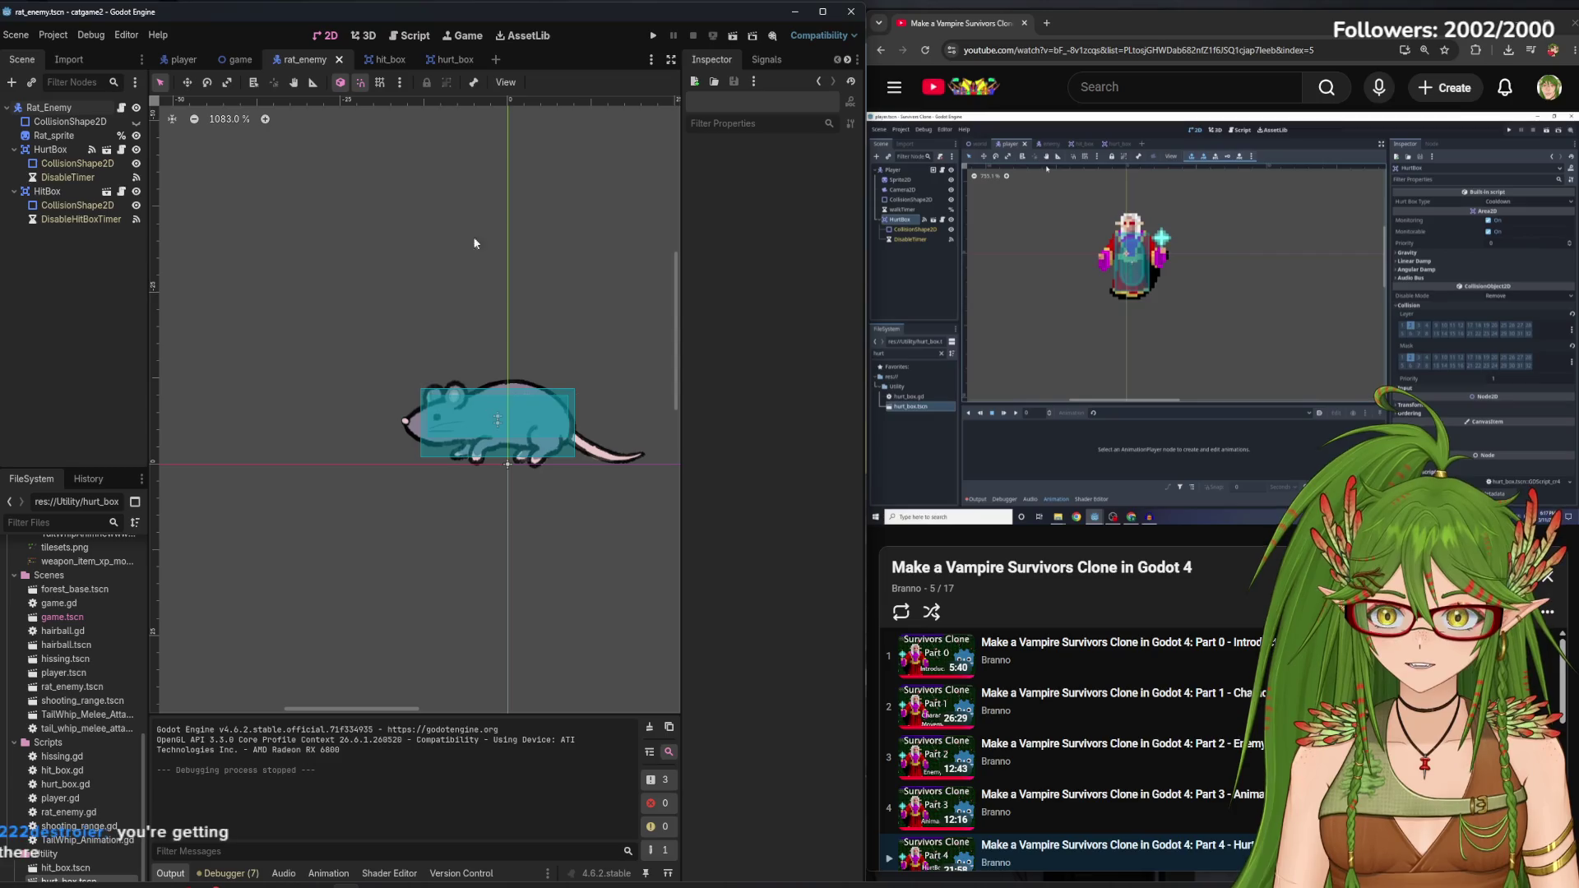
click(408, 43)
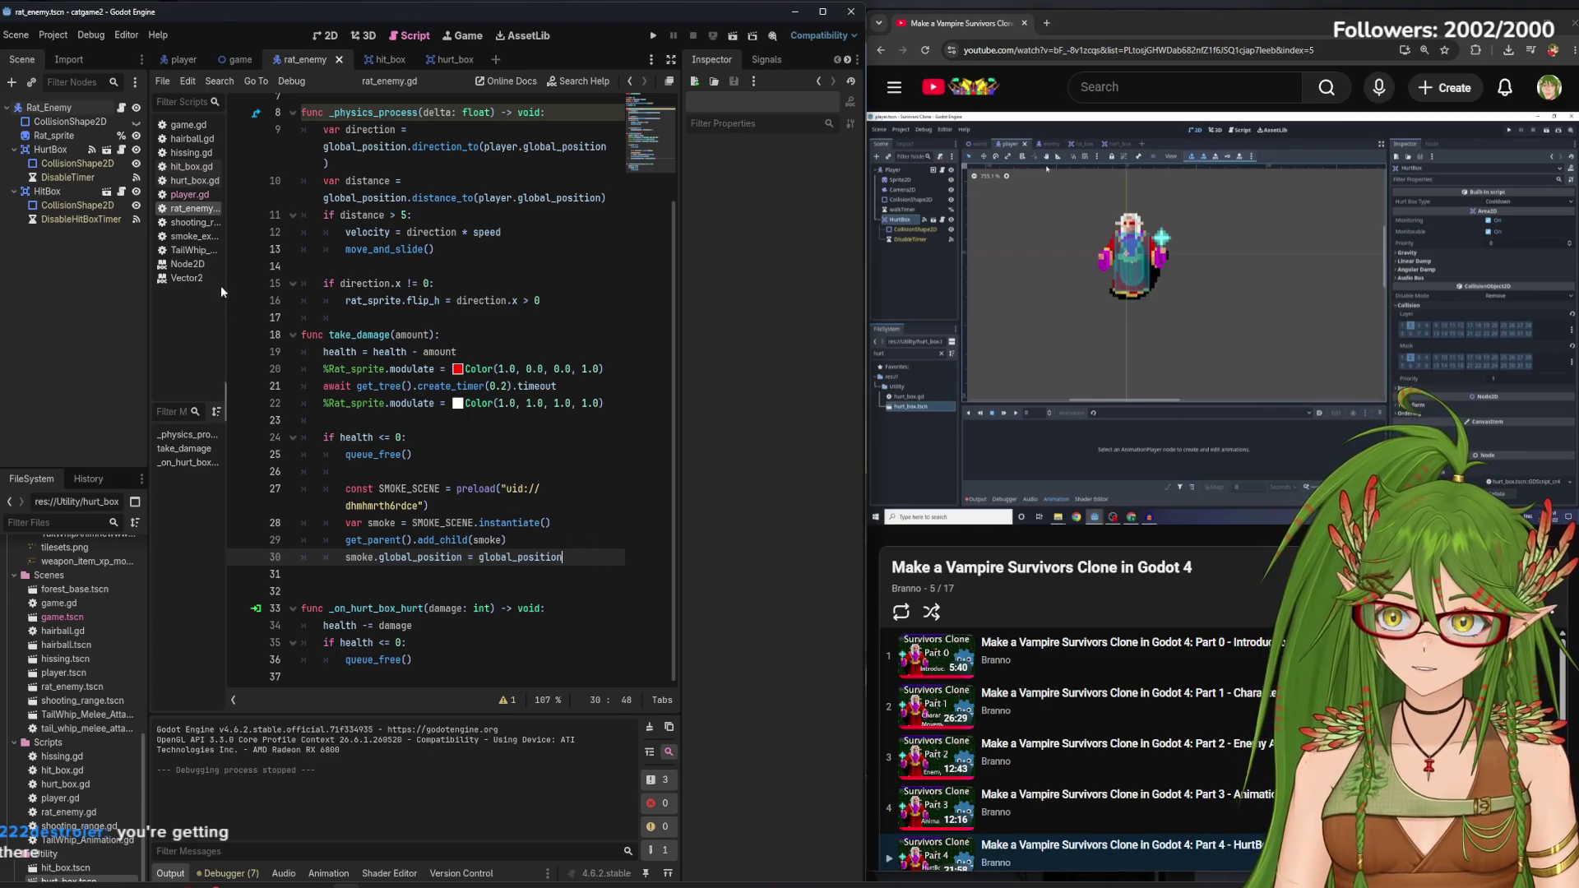
Comment out lines 24–30, the death and smoke code in take_damage
mouse_move(570, 560)
mouse_down()
mouse_move(353, 502)
mouse_move(298, 438)
mouse_up()
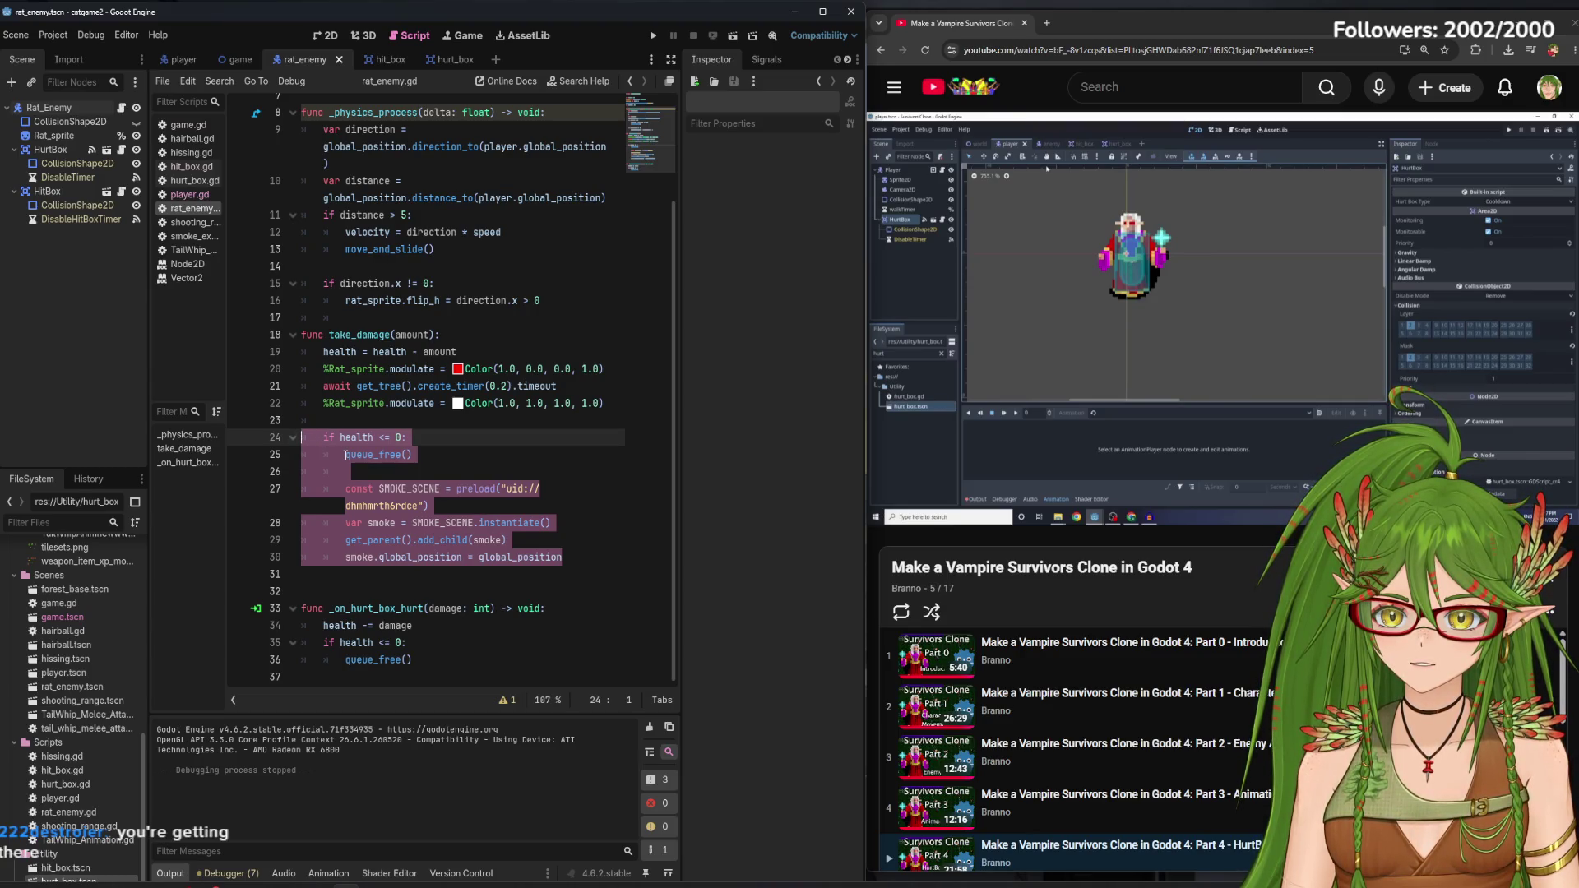
key(ctrl+k)
key(Down)
key(Down)
key(Down)
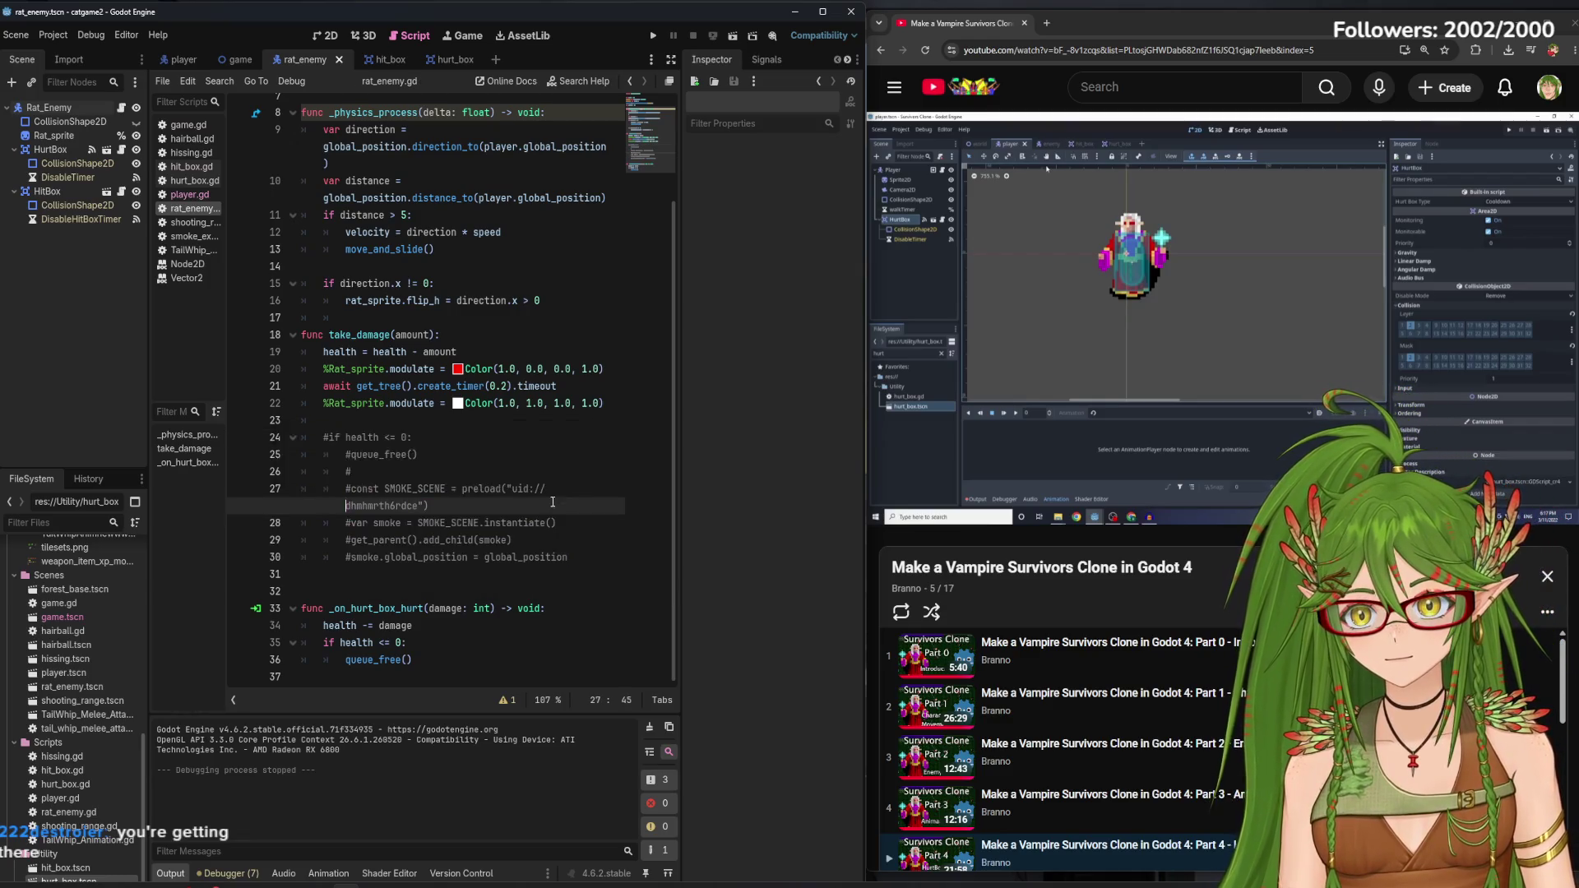
Test-run the game, moving the cat around among the rats, then close it
click(647, 42)
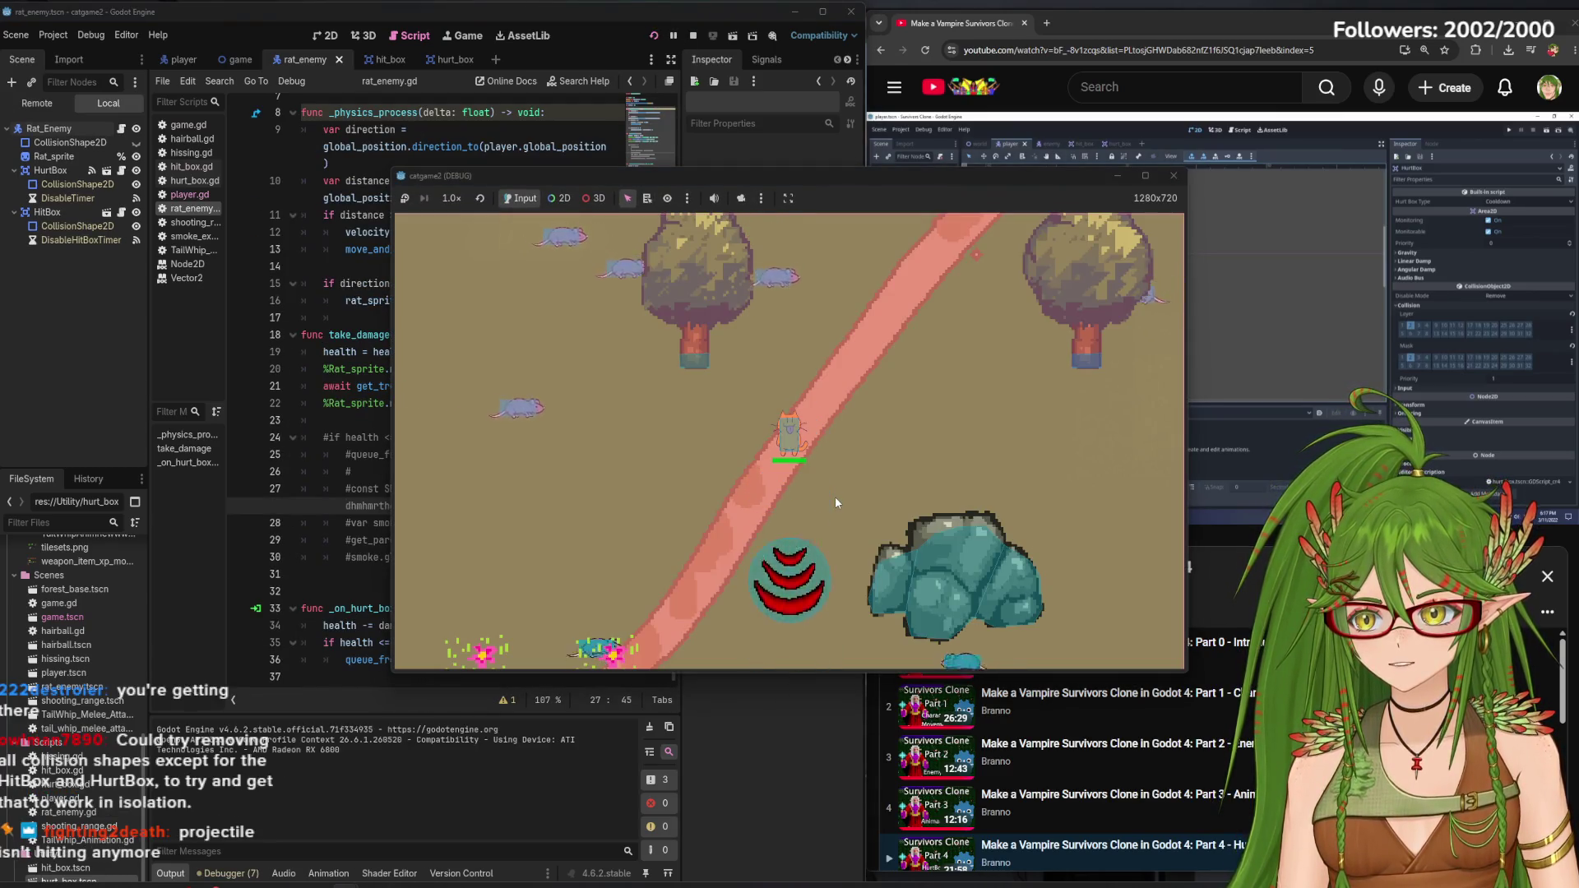
key(a)
key(s)
key(a)
key(w)
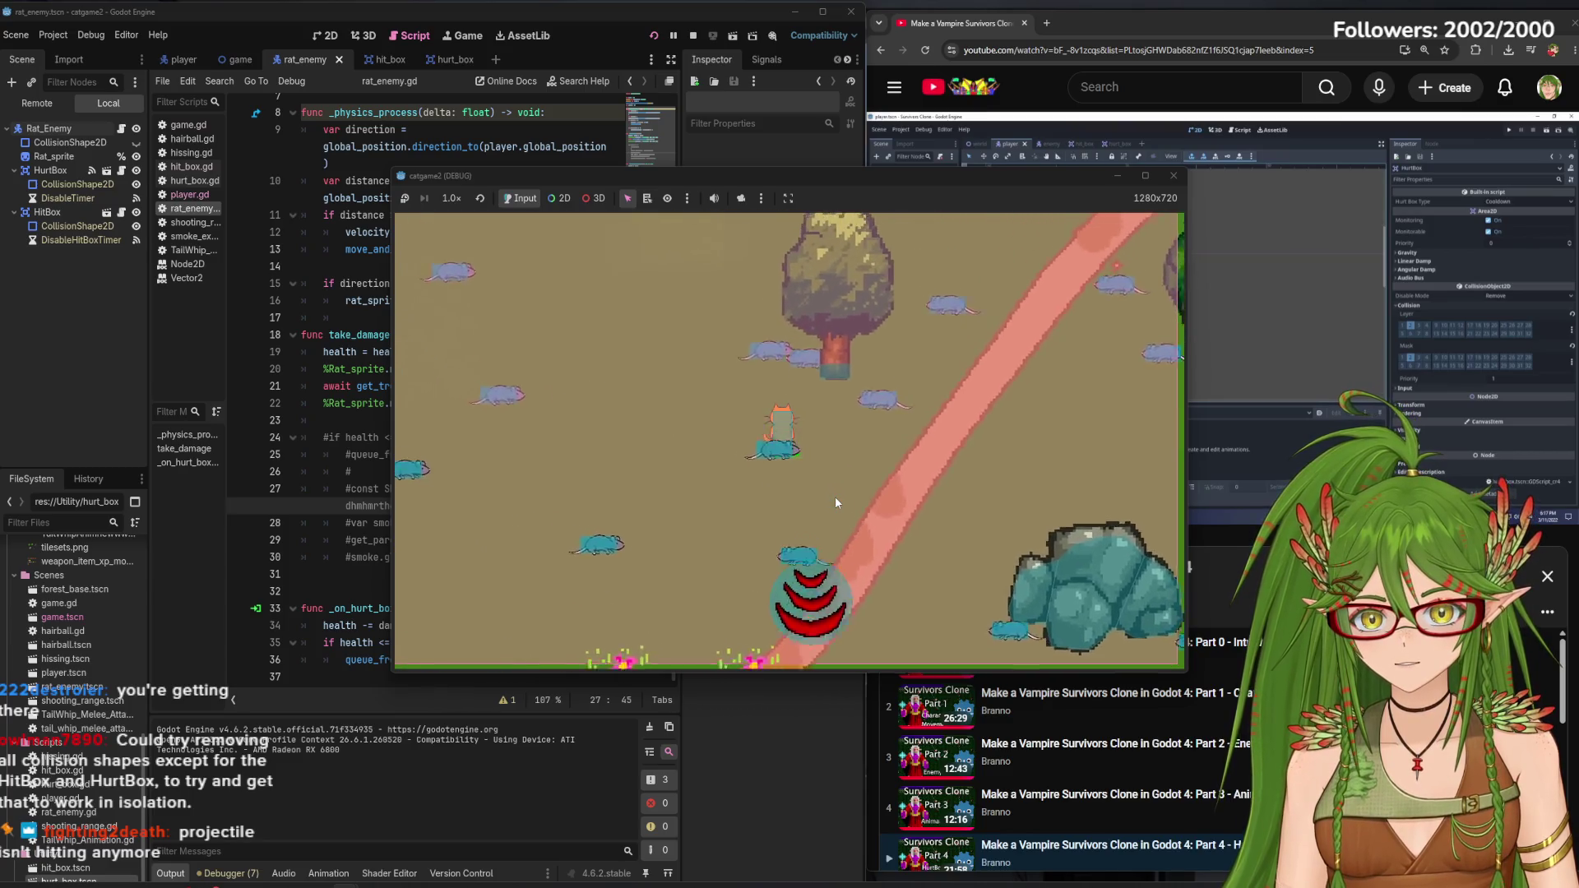
key(s)
key(d)
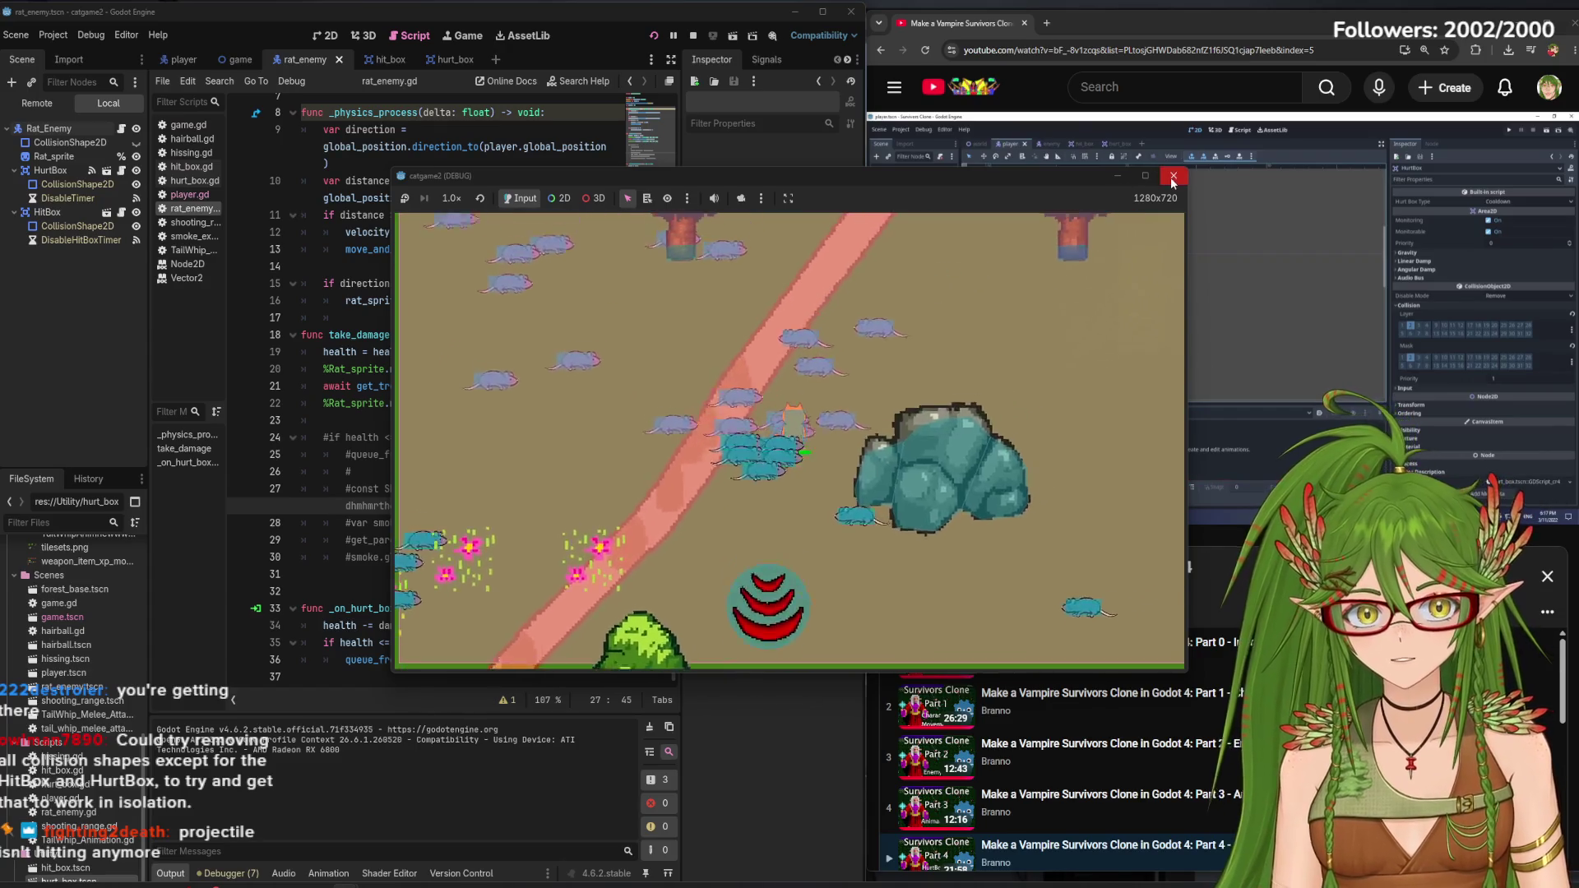
click(1173, 175)
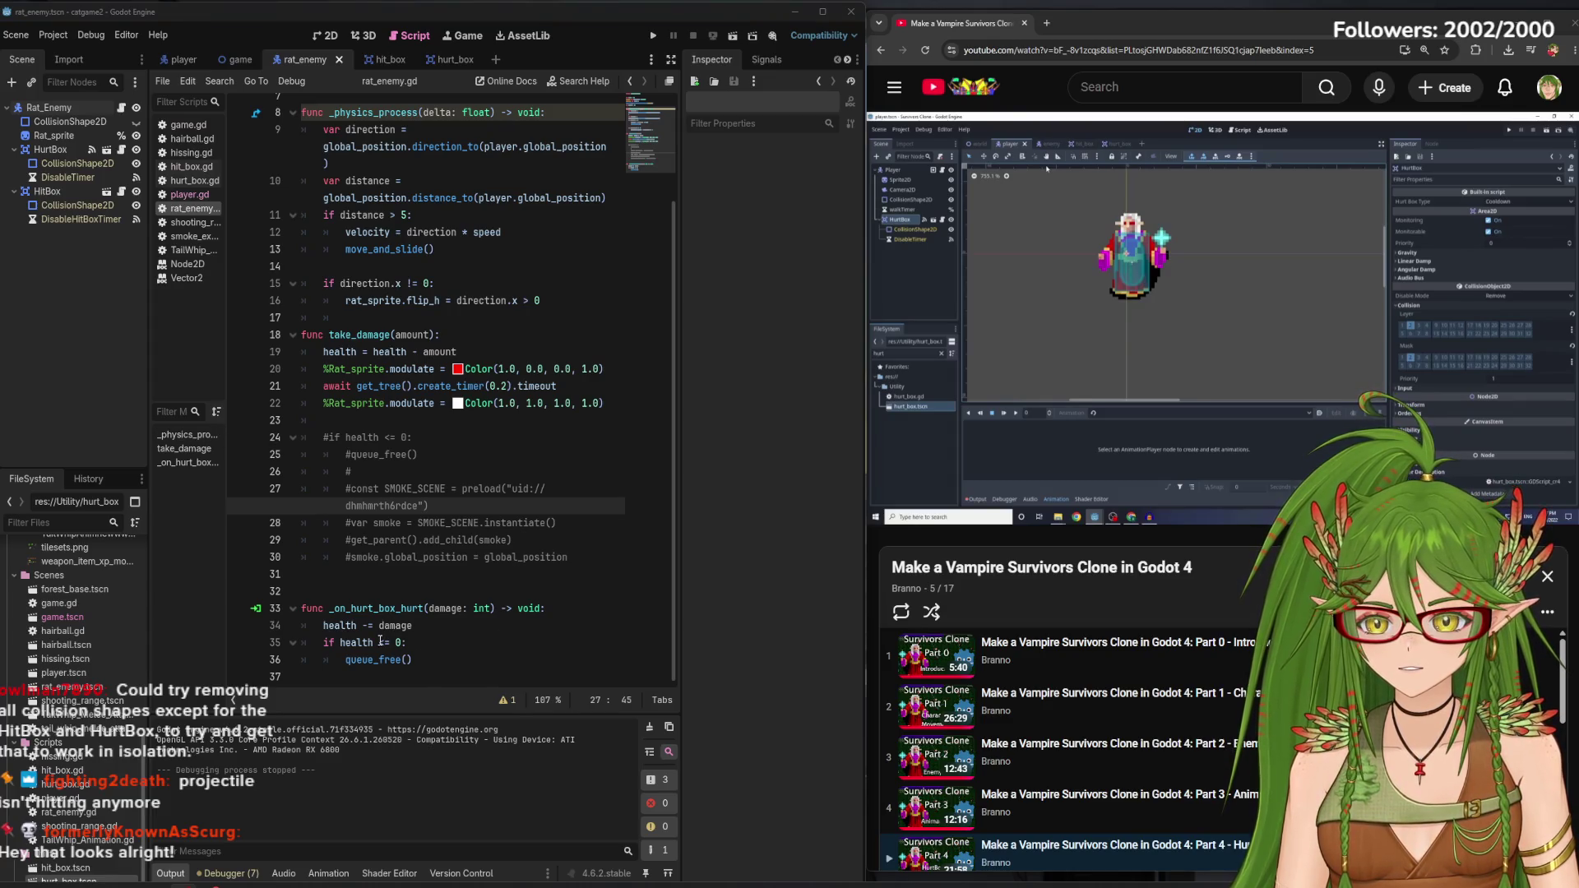
Review the rat's hurt handler, from the damage subtraction to queue_free on line 36
click(363, 625)
click(377, 626)
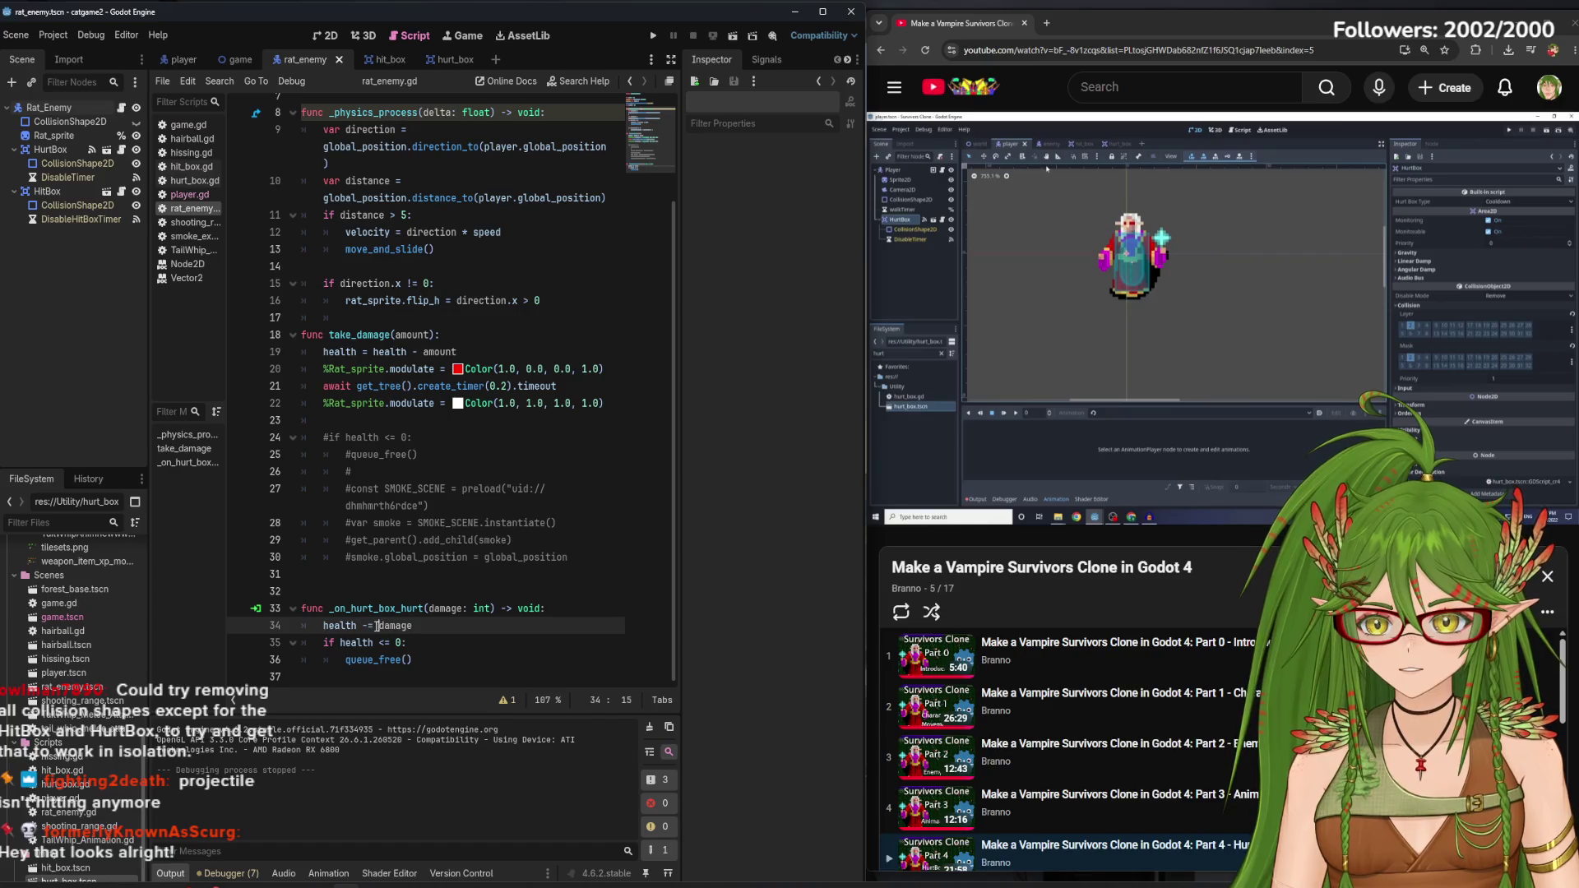
click(475, 659)
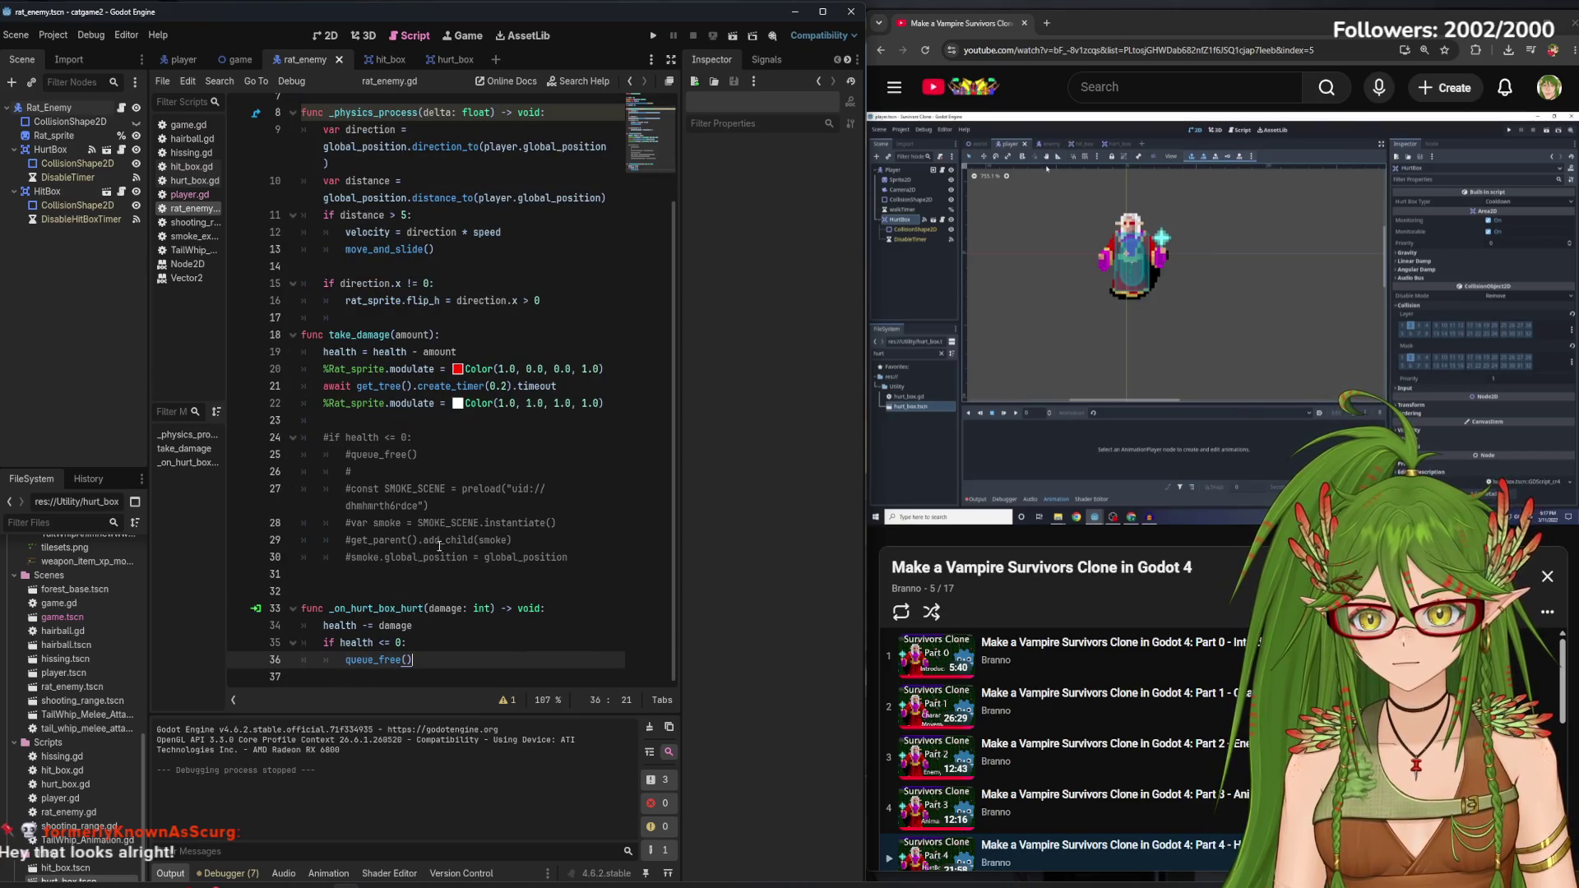
Look over player.gd and the player scene, then bring up the hurt_box.gd script
click(175, 195)
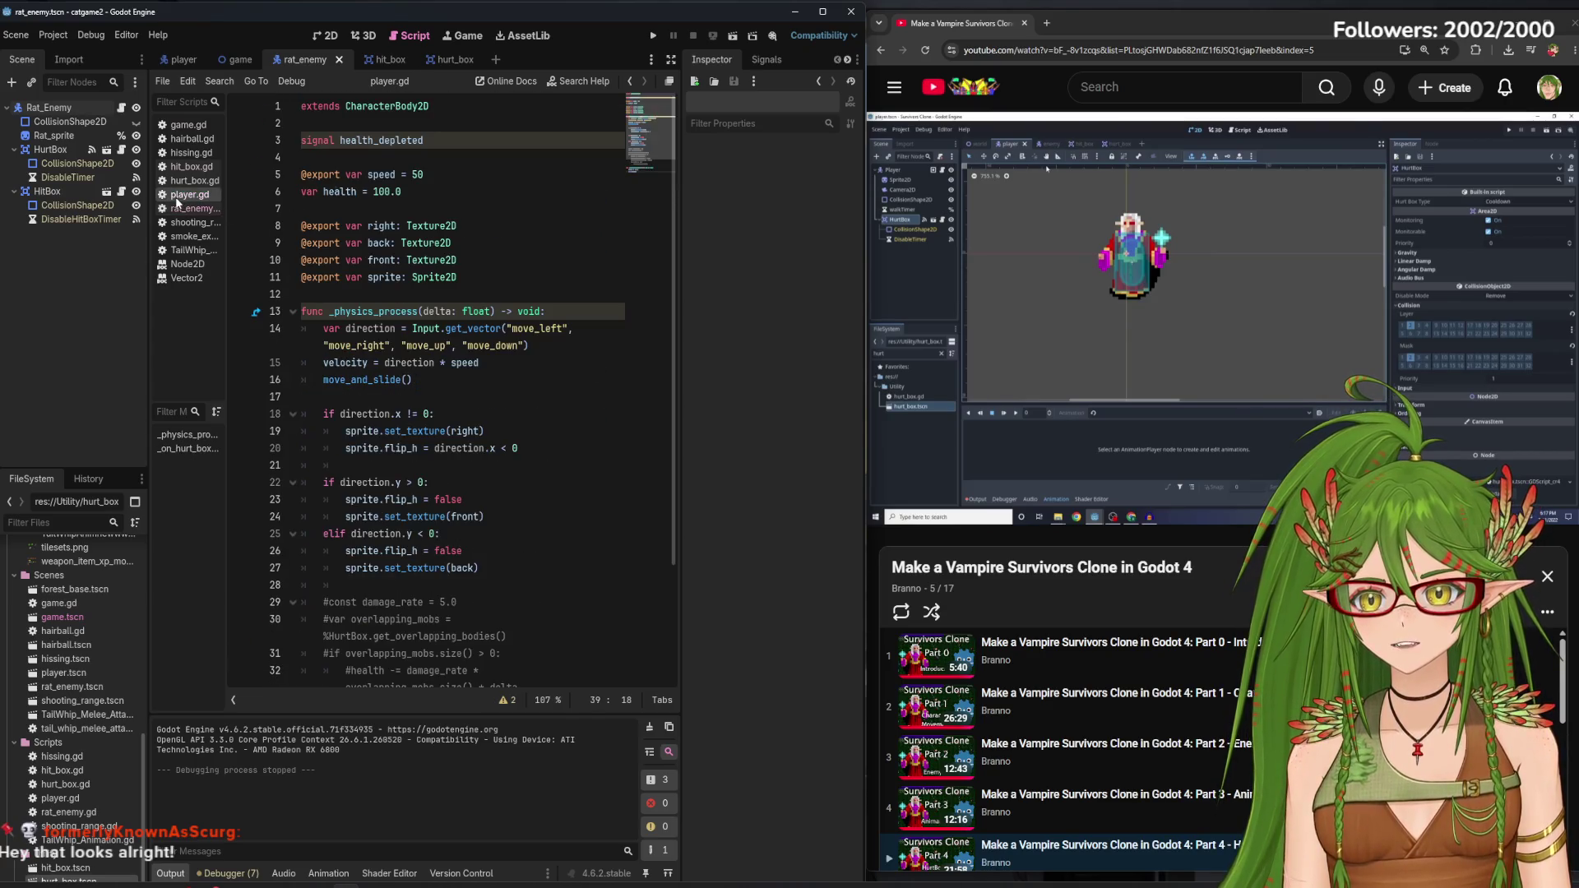
click(170, 61)
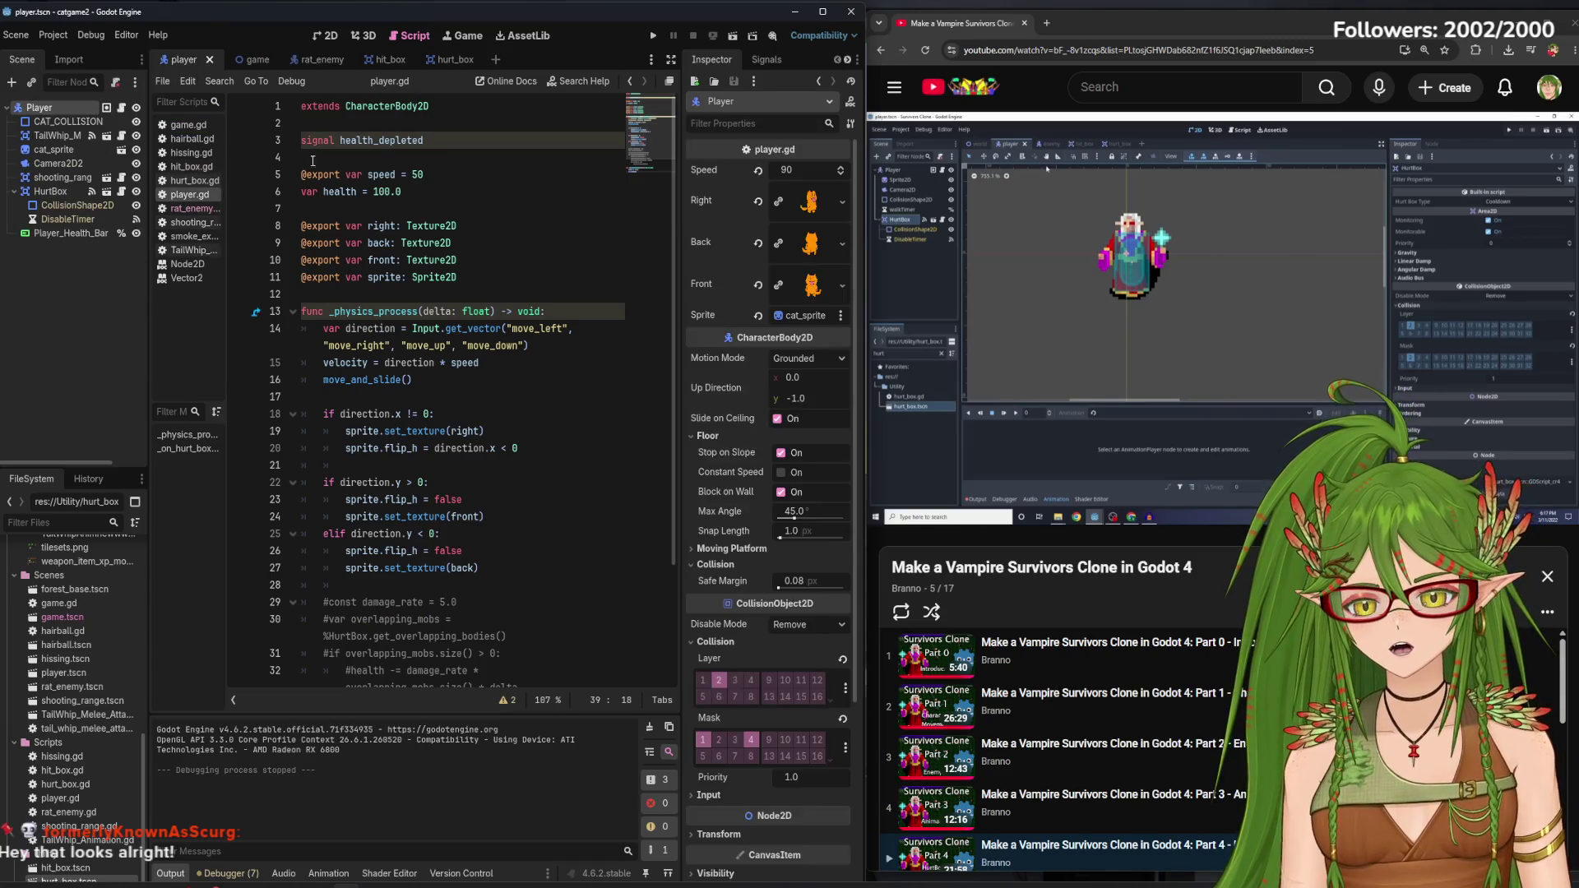
scroll(494, 454, down, 3)
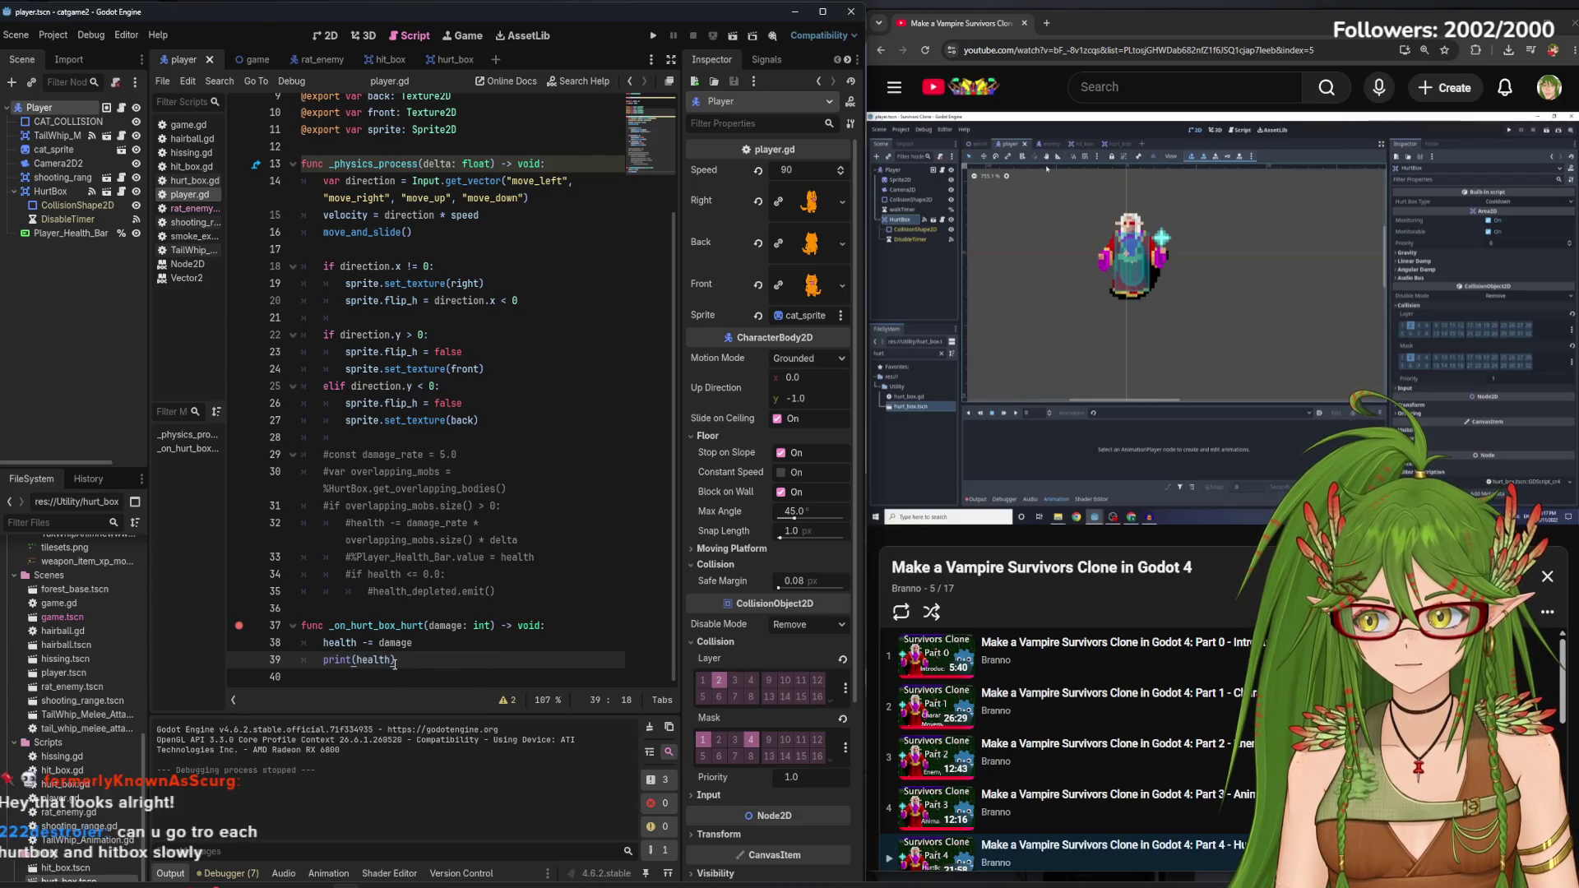
mouse_move(482, 165)
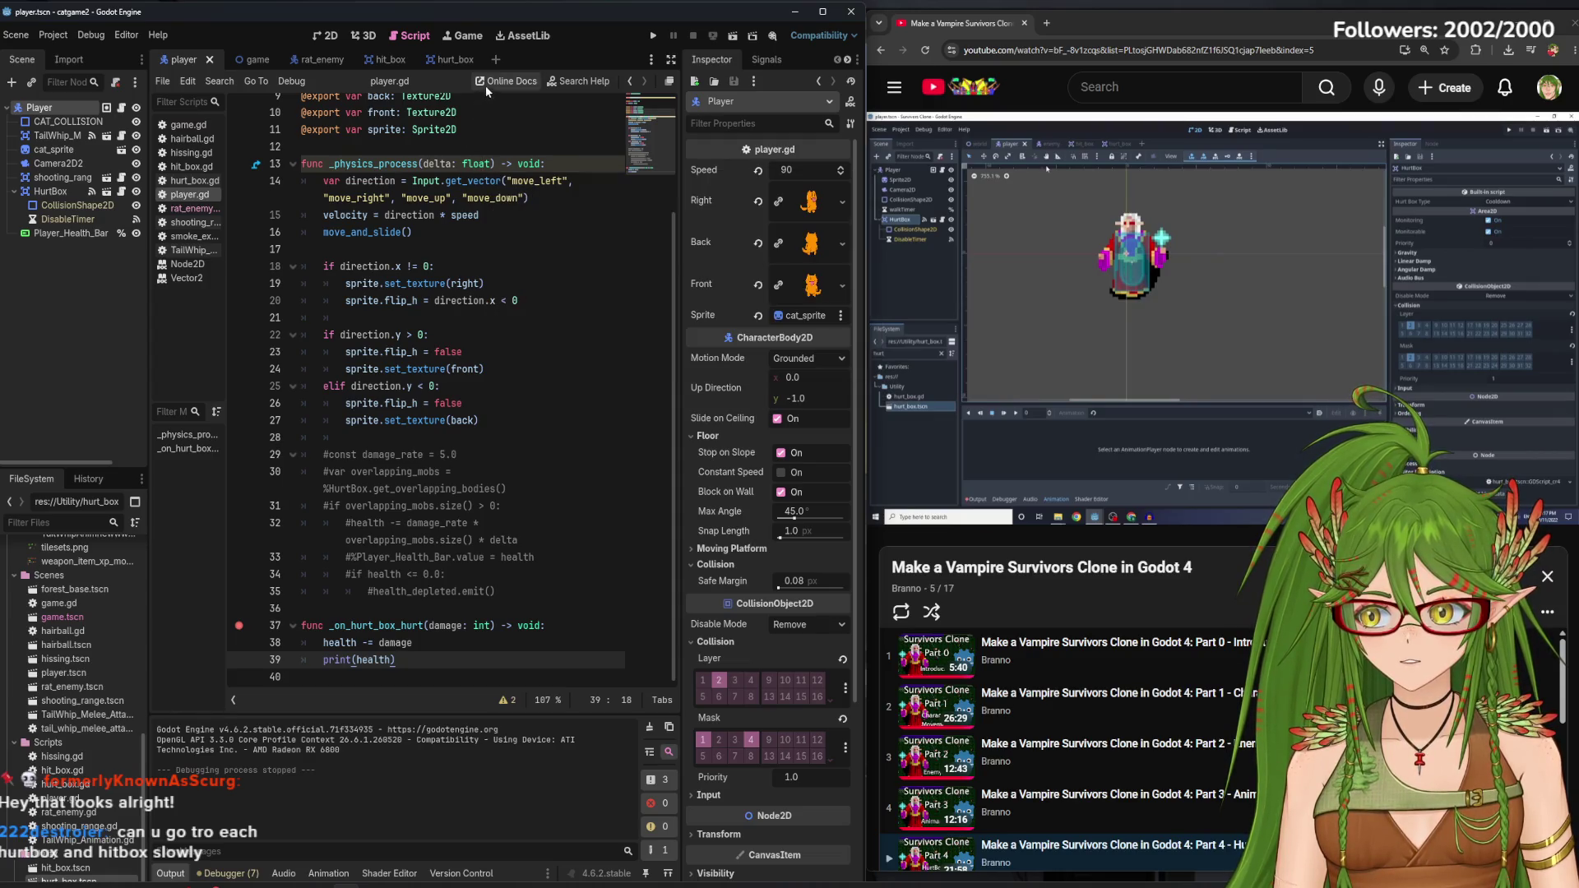
click(444, 59)
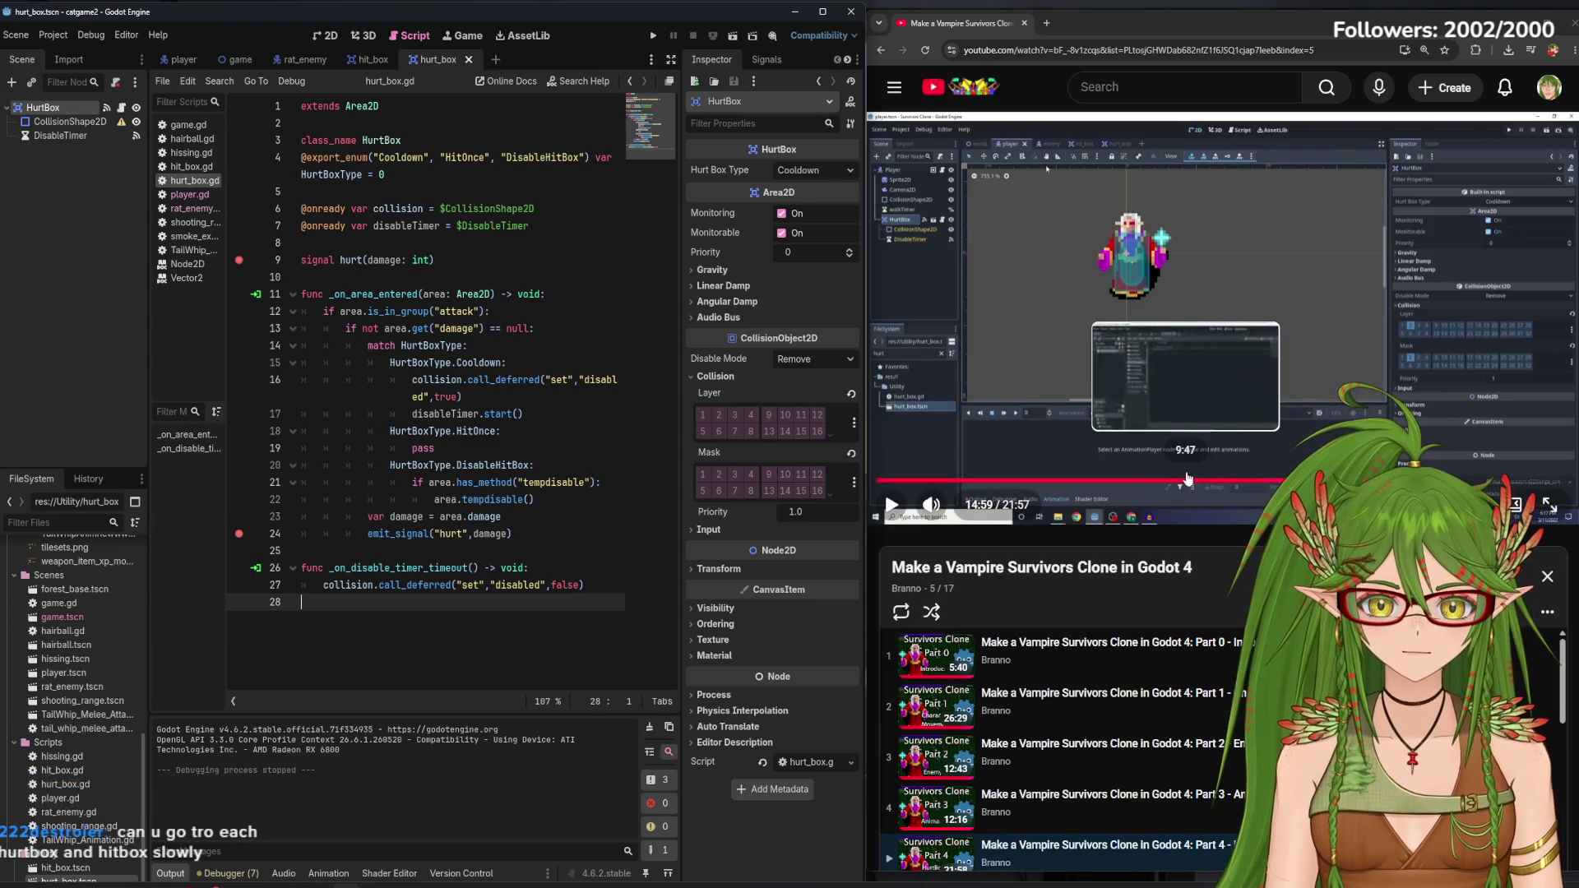
Rewind the YouTube tutorial from 10:07 to about 9:20 and pause it
click(1198, 479)
click(1166, 397)
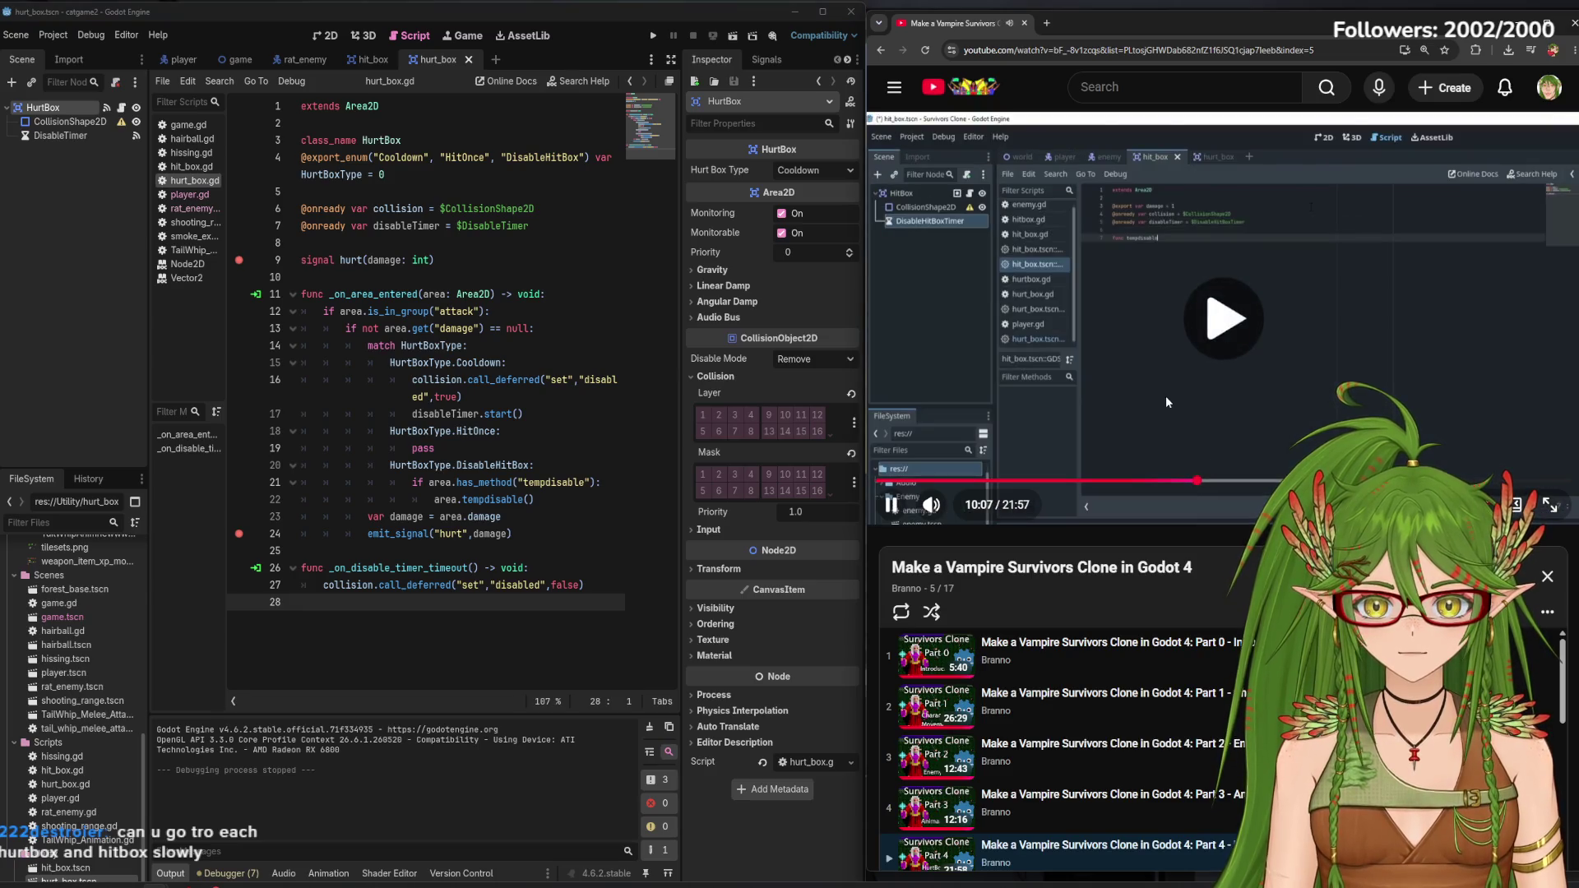
click(1172, 484)
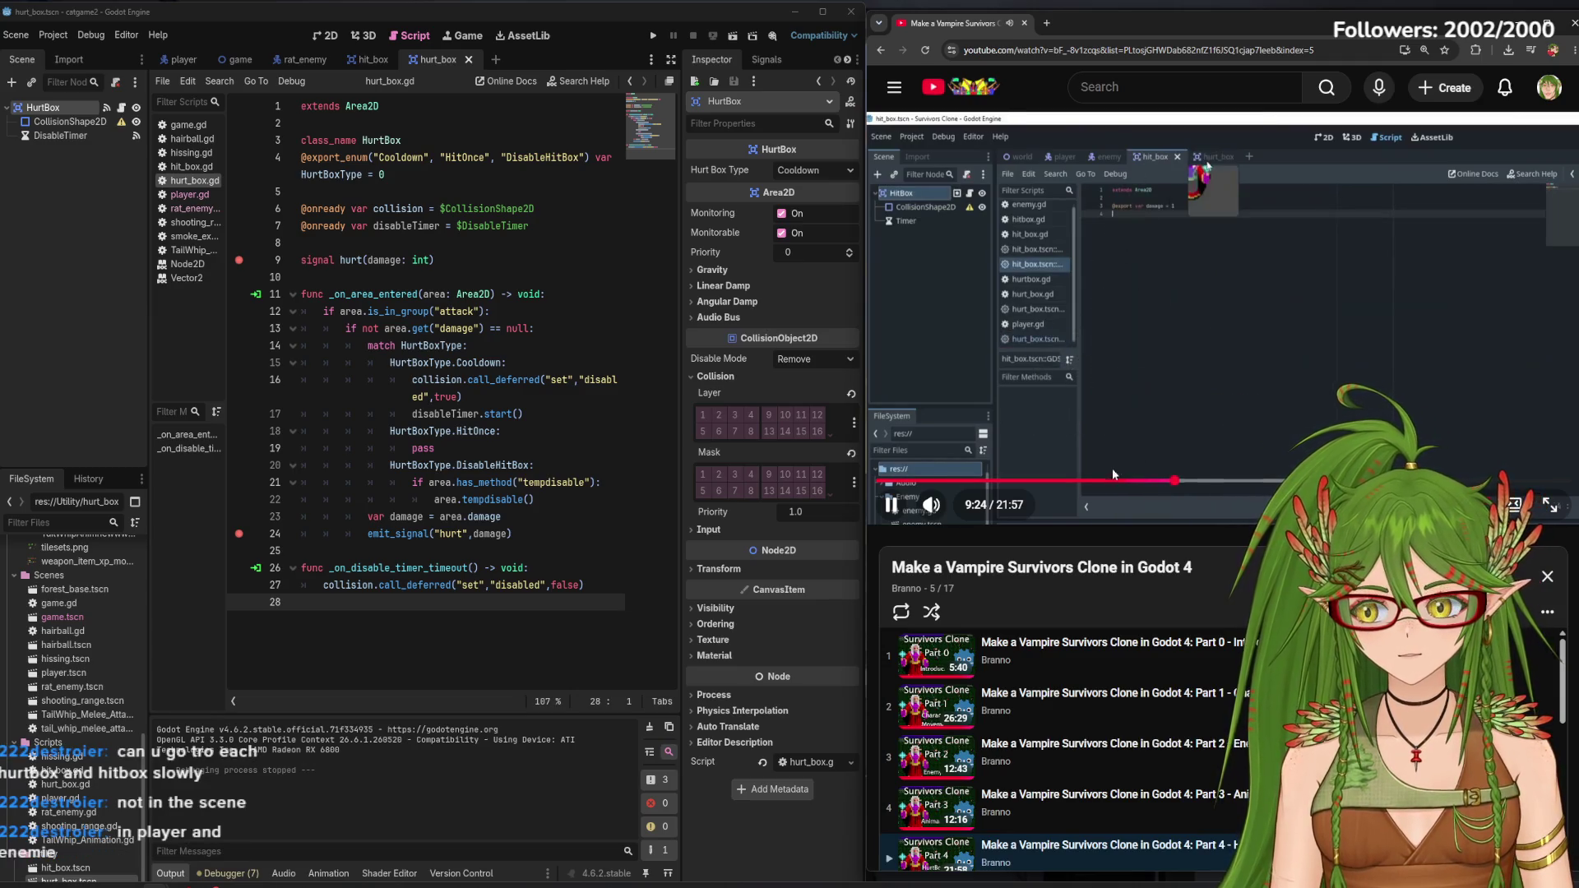
click(1141, 316)
click(305, 59)
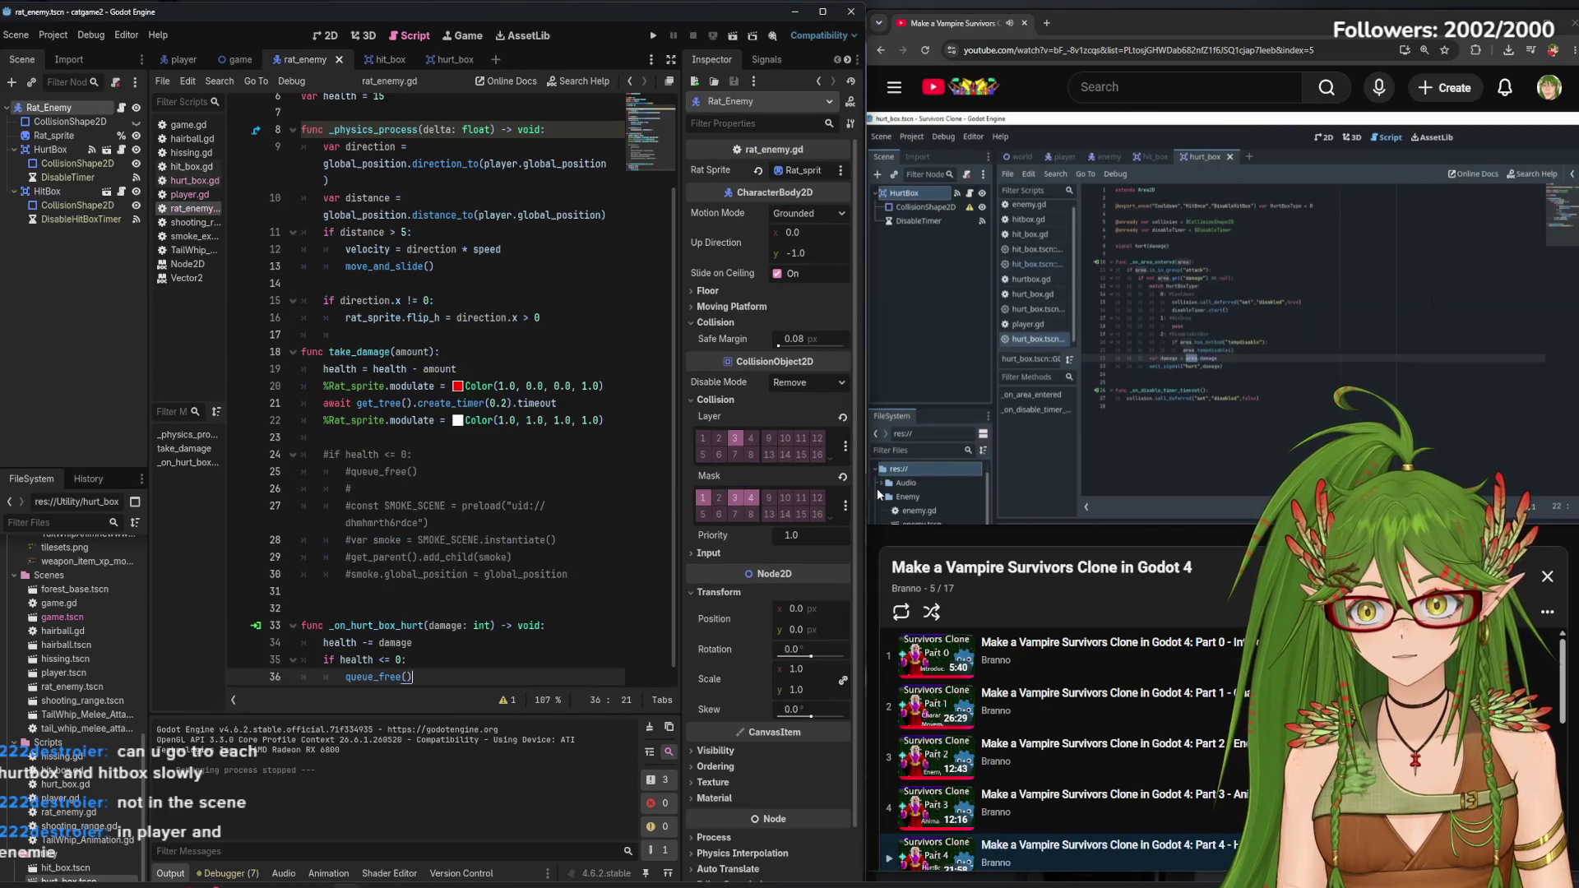
Inspect the rat's HurtBox in the 2D view, undoing an accidental nudge
click(51, 149)
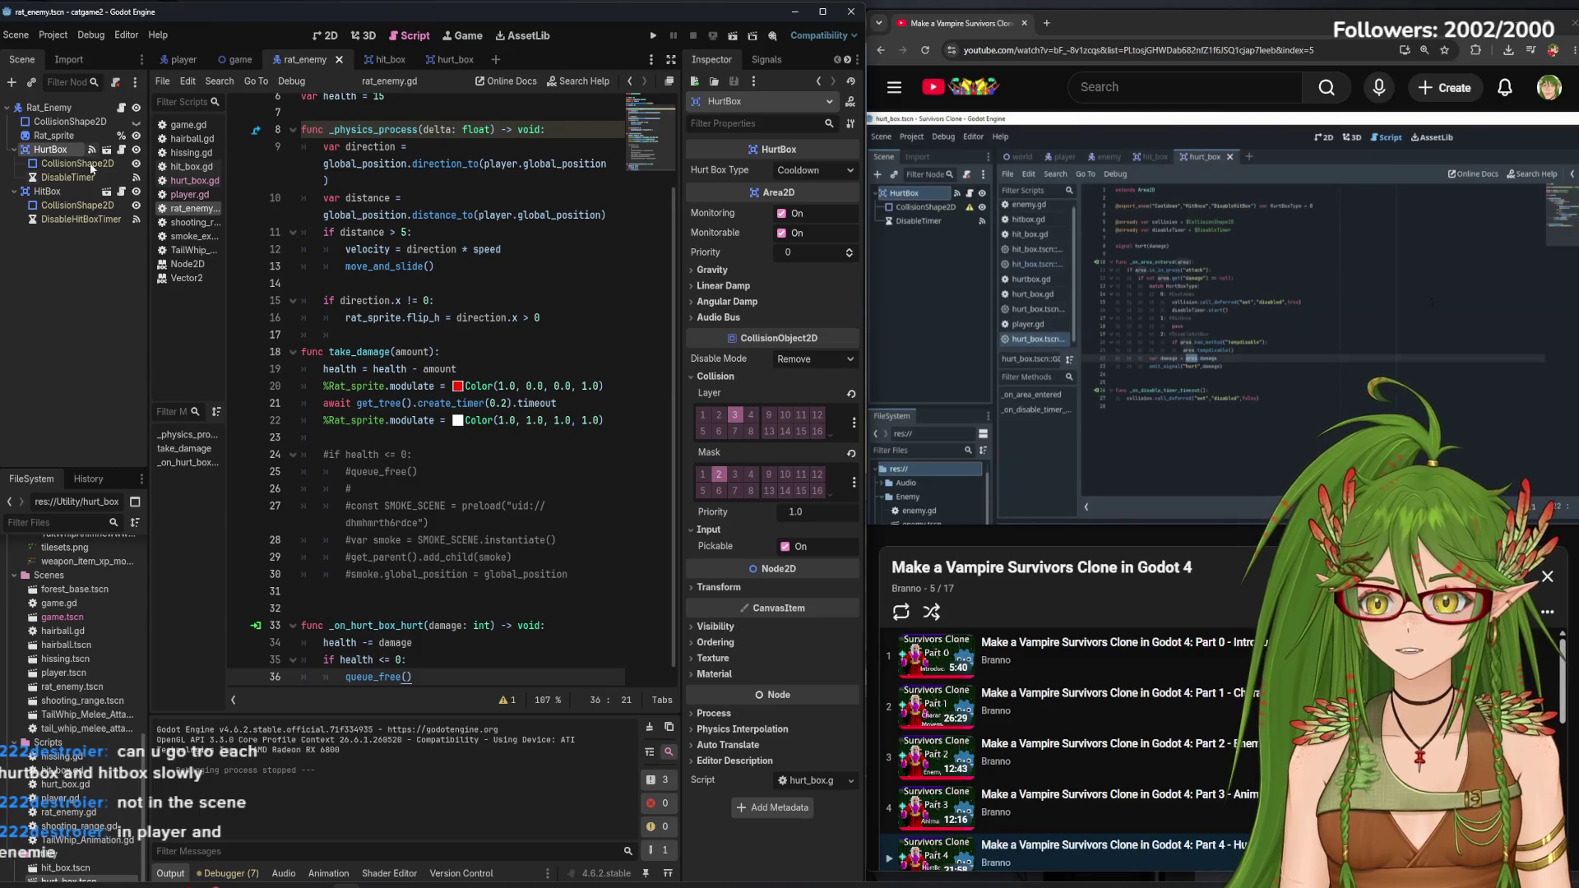
click(325, 35)
click(188, 82)
drag(491, 415, 499, 414)
key(ctrl+z)
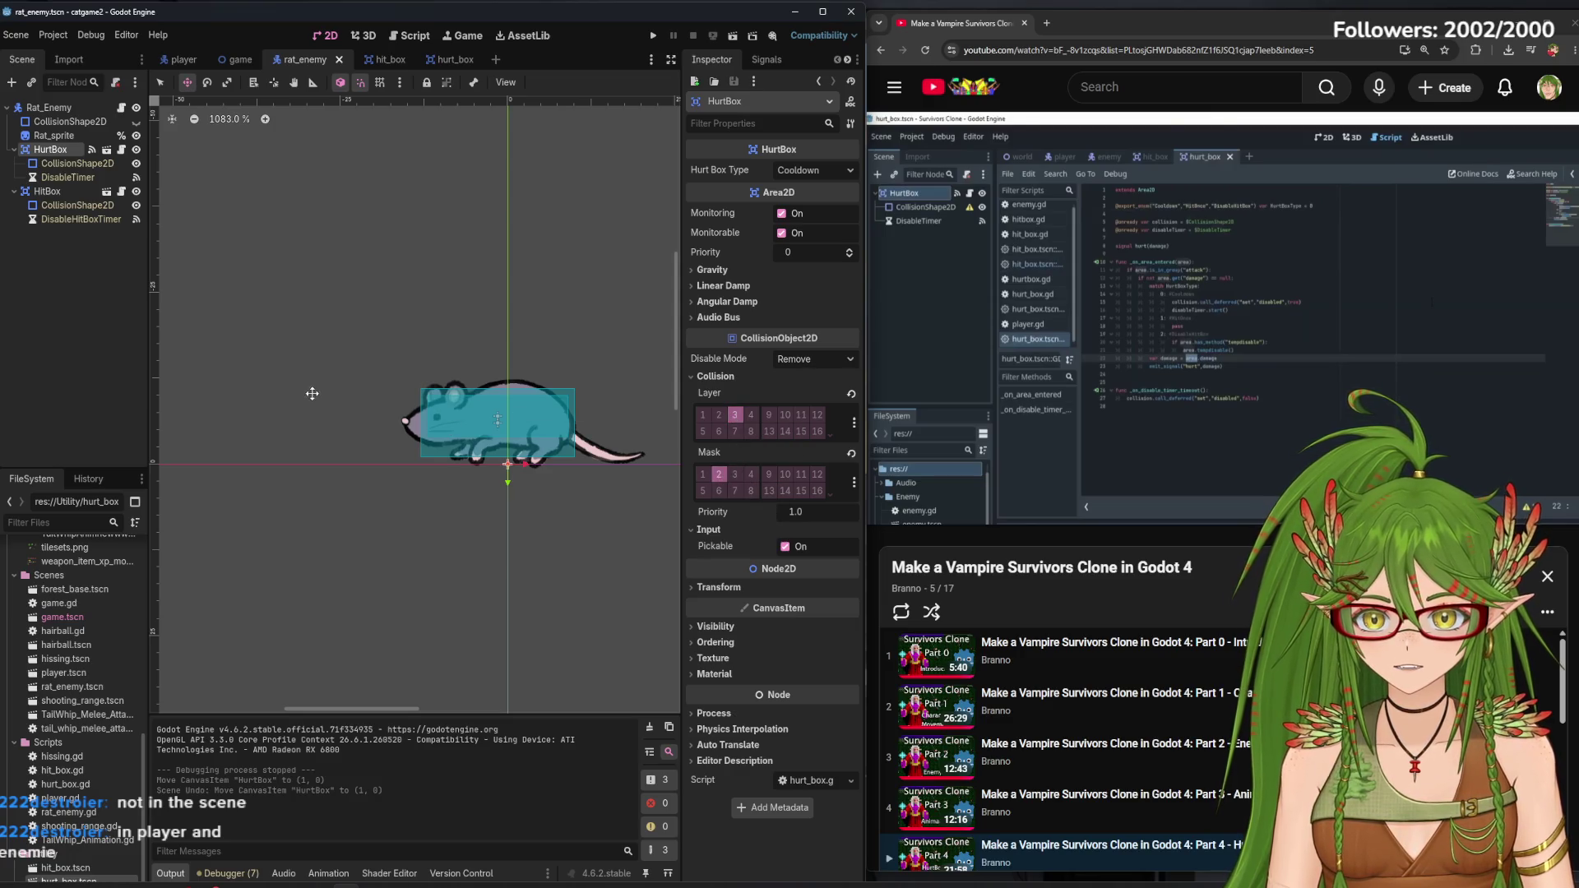
Inspect the rat's HitBox, undo its move, then check the player's HurtBox collision settings
click(46, 191)
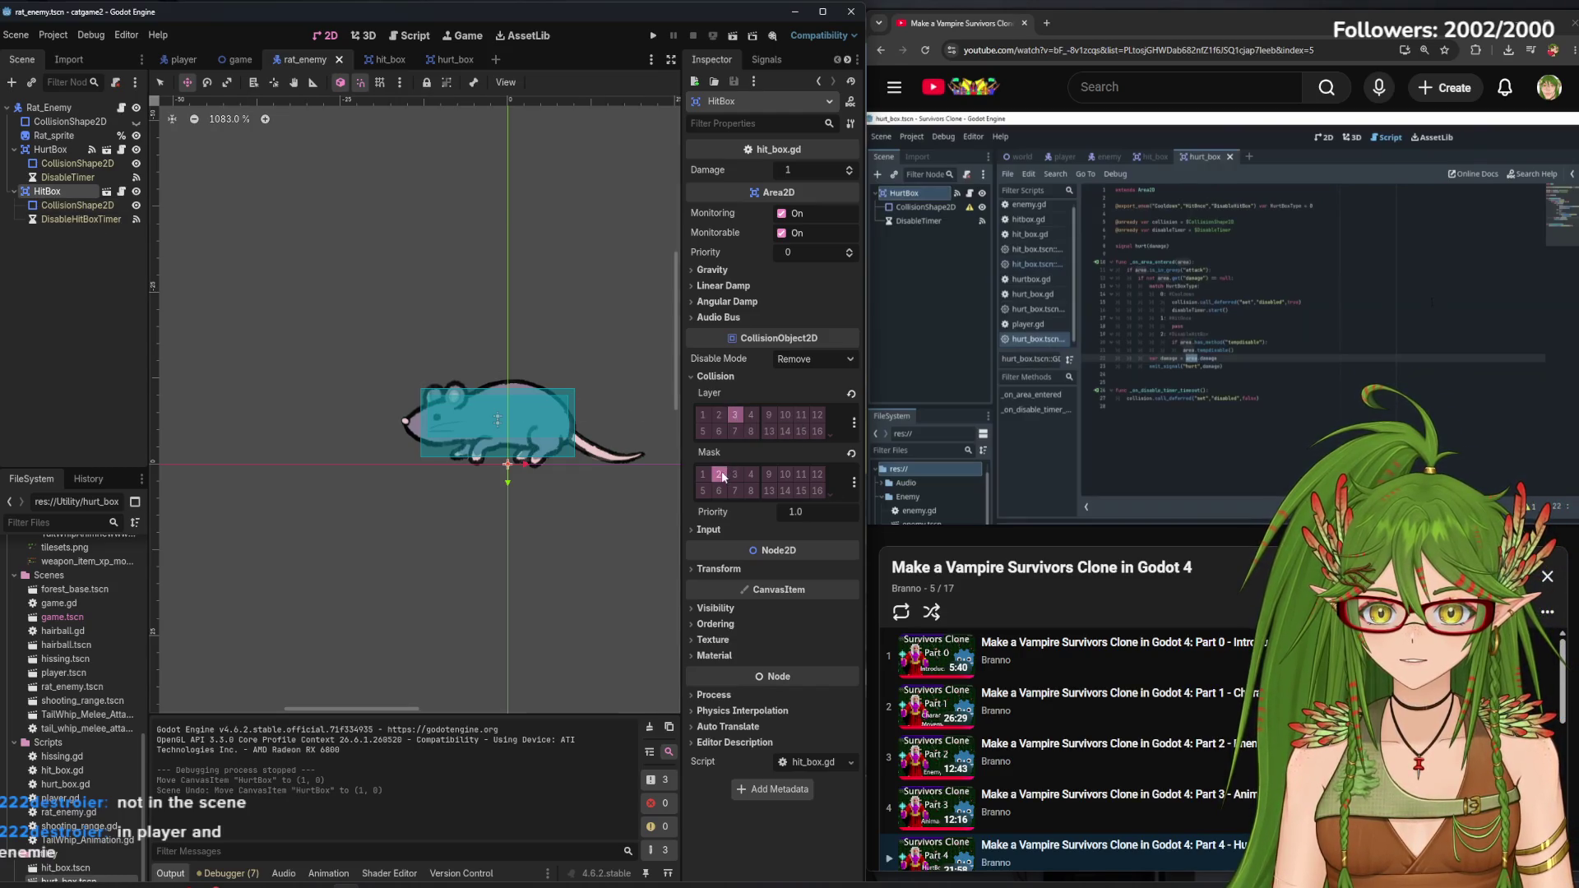
drag(532, 421, 506, 415)
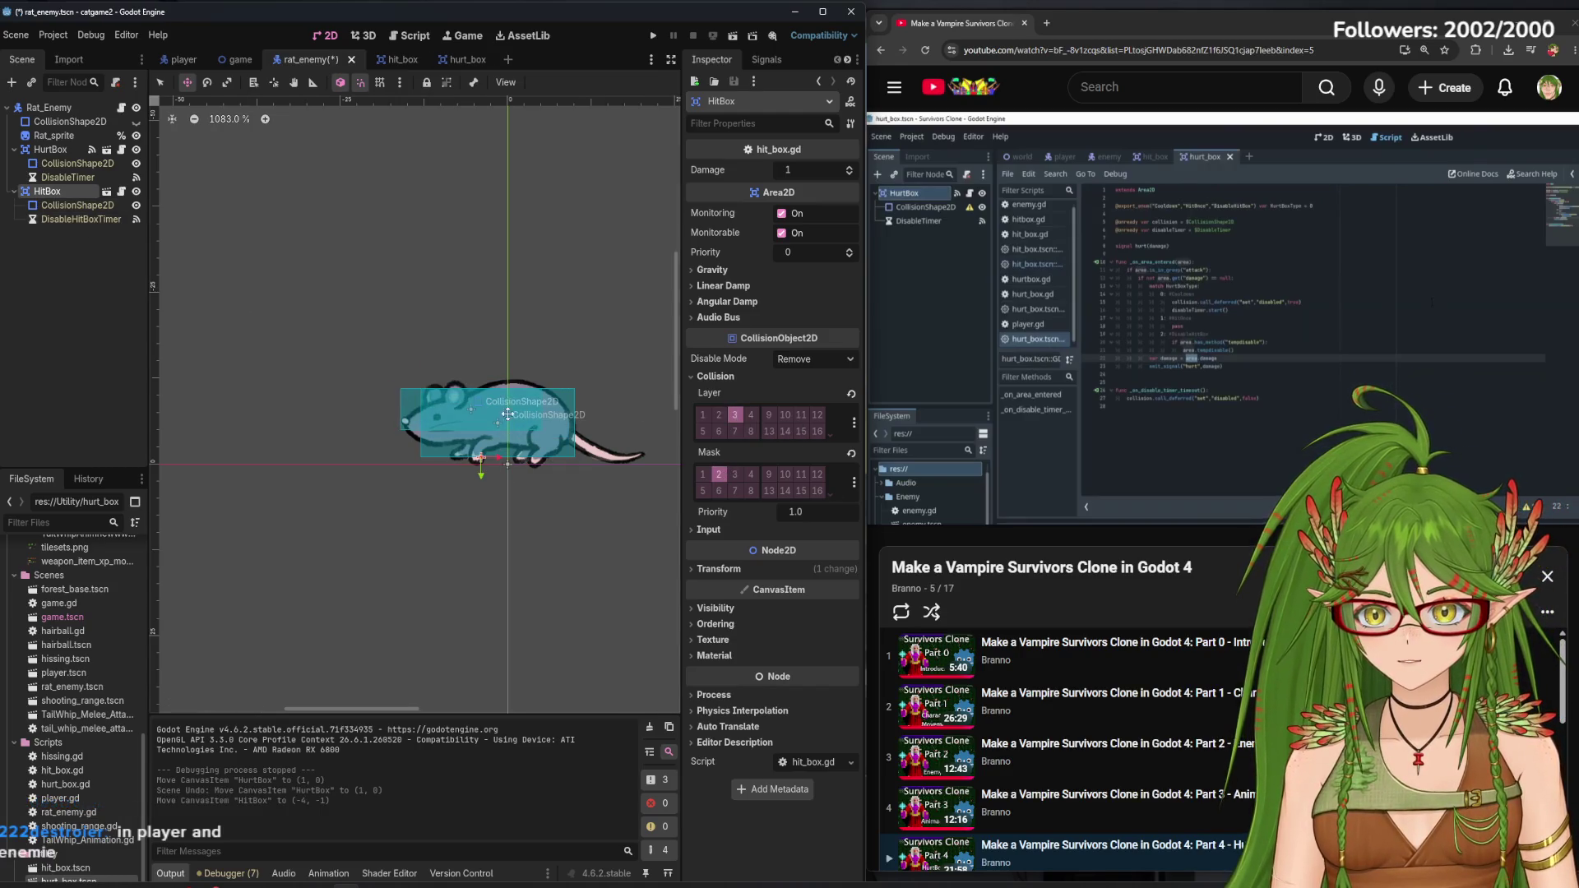
key(ctrl+z)
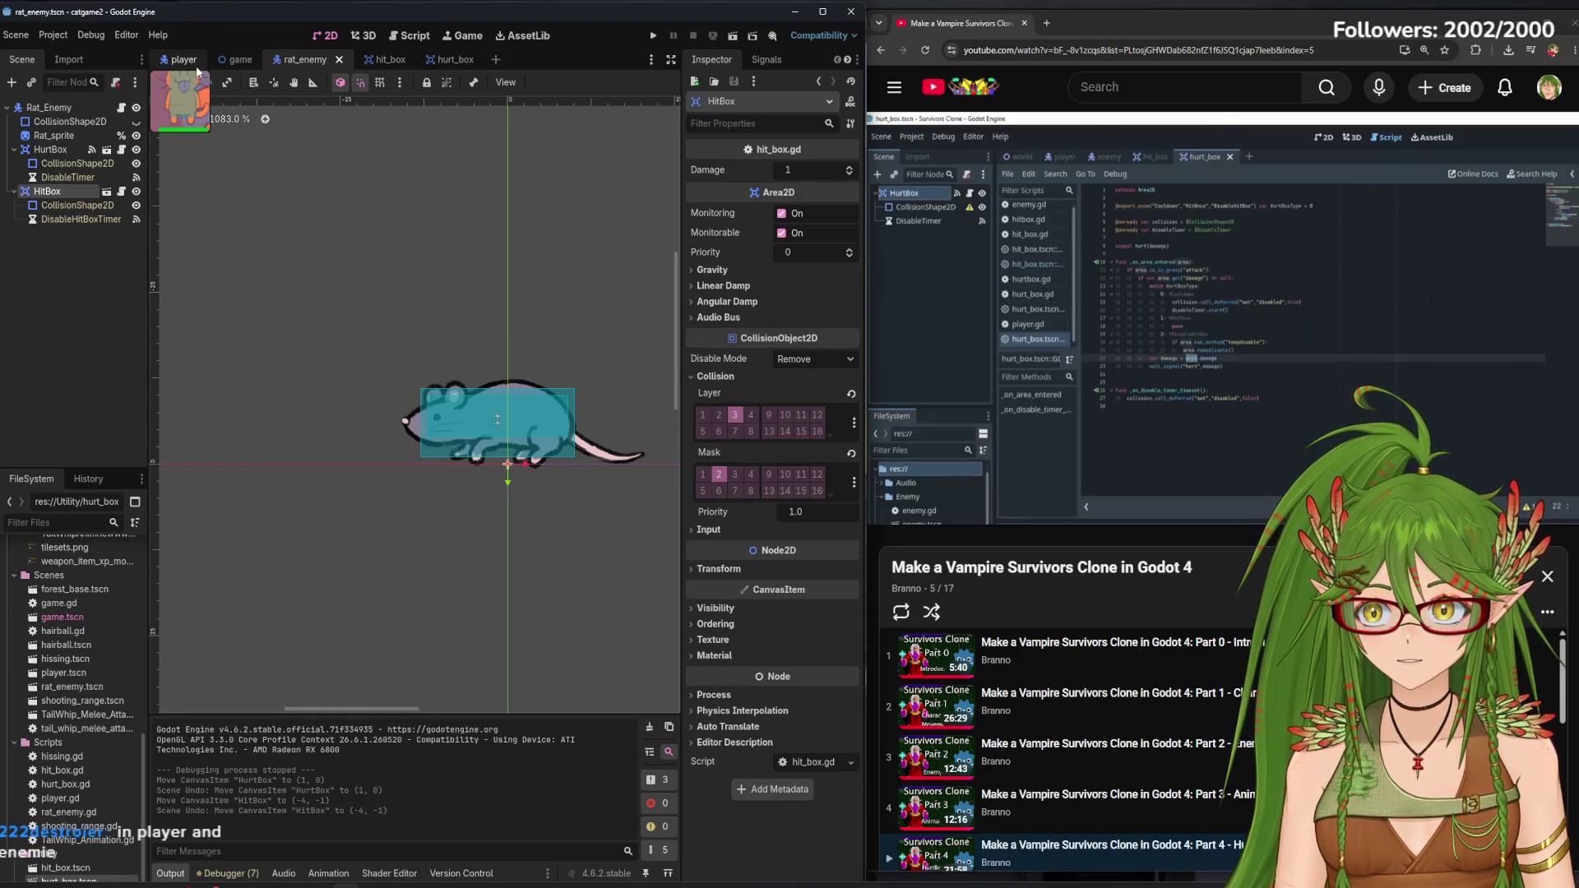
click(181, 59)
click(51, 191)
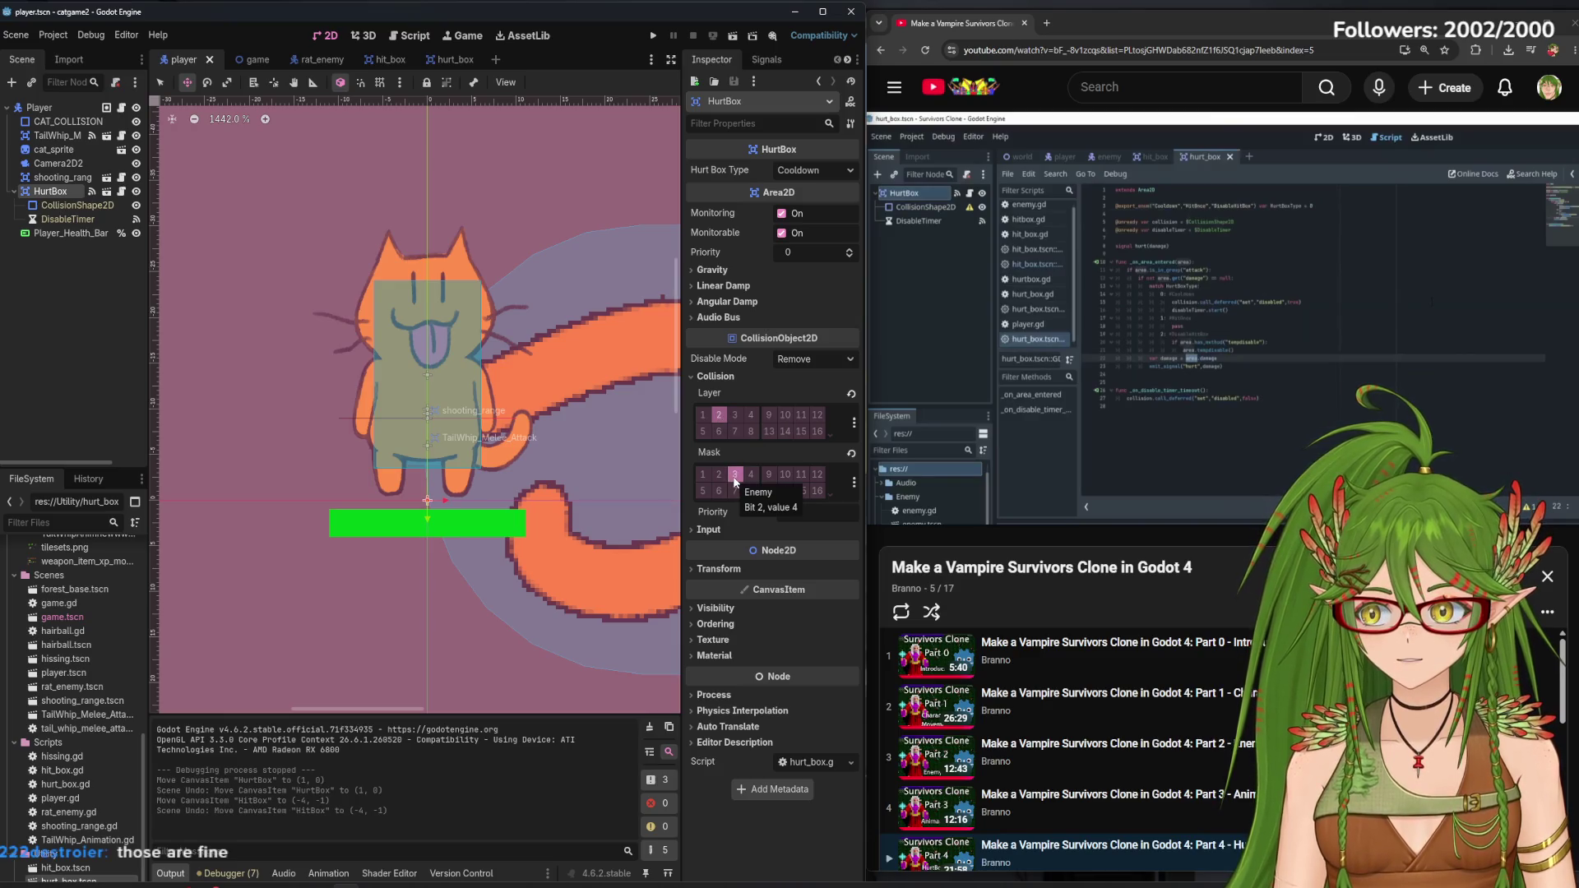
Put the Player body on the World collision layer, keeping layer 2, and save
drag(450, 425, 459, 442)
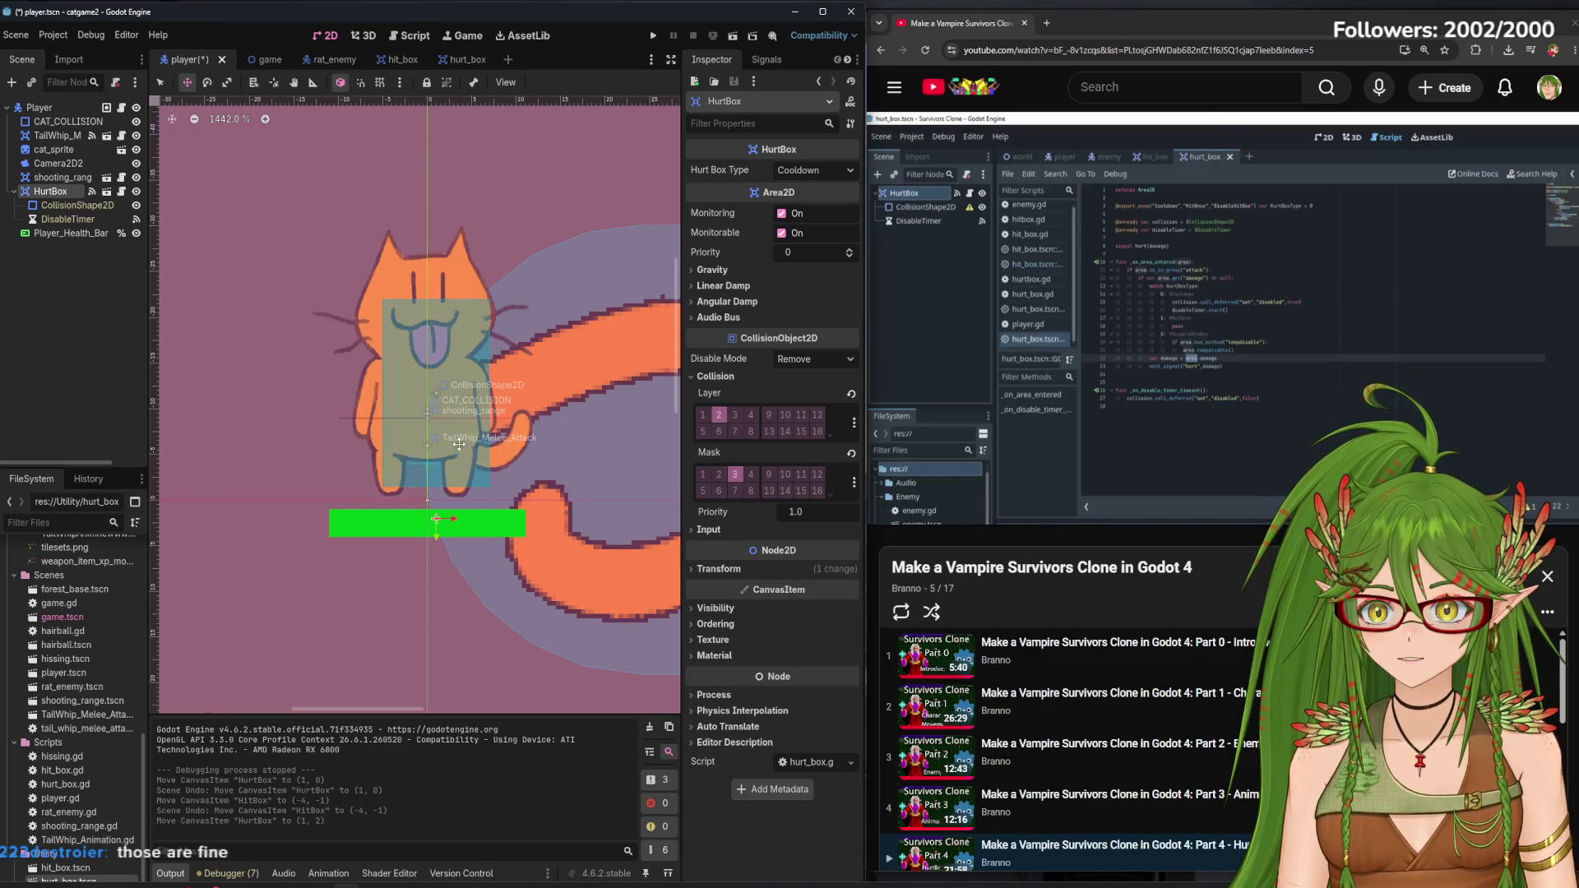
key(ctrl+z)
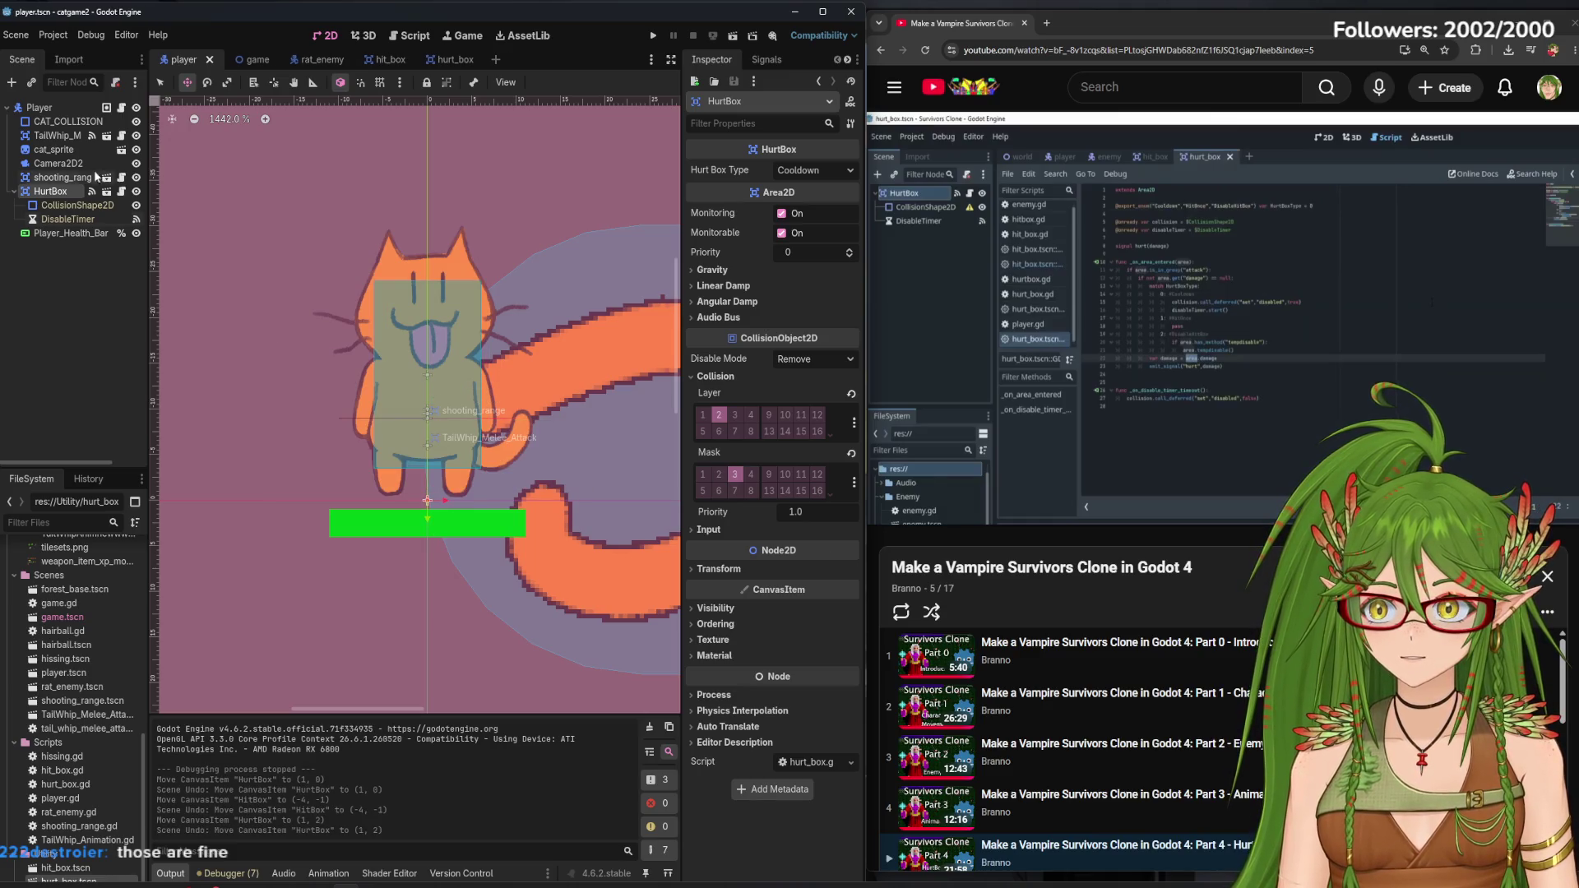
click(52, 110)
scroll(758, 700, down, 3)
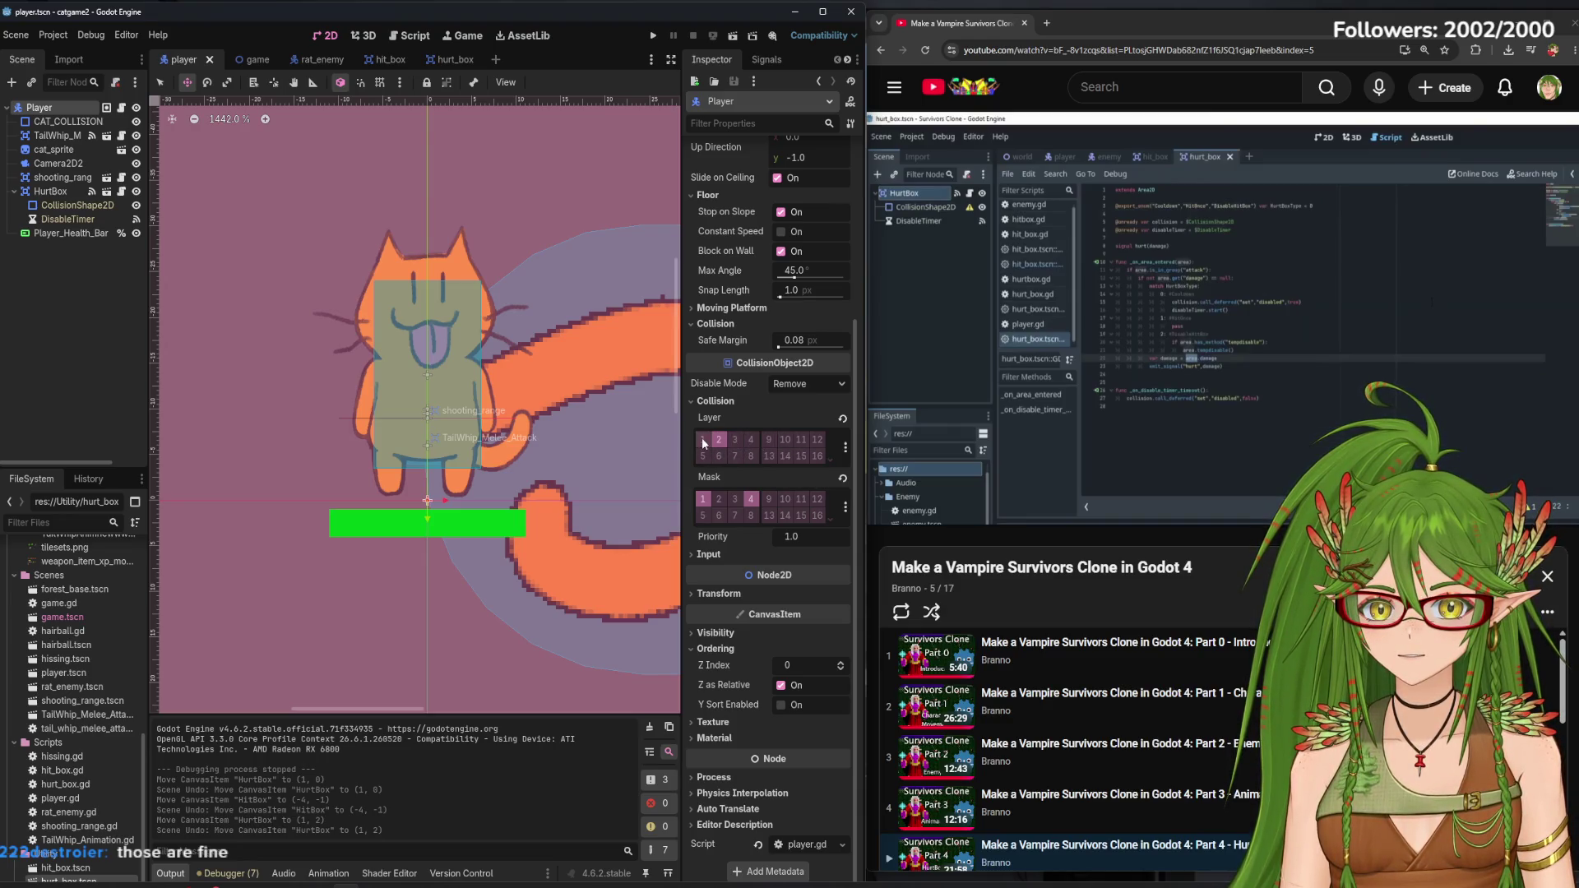
click(724, 443)
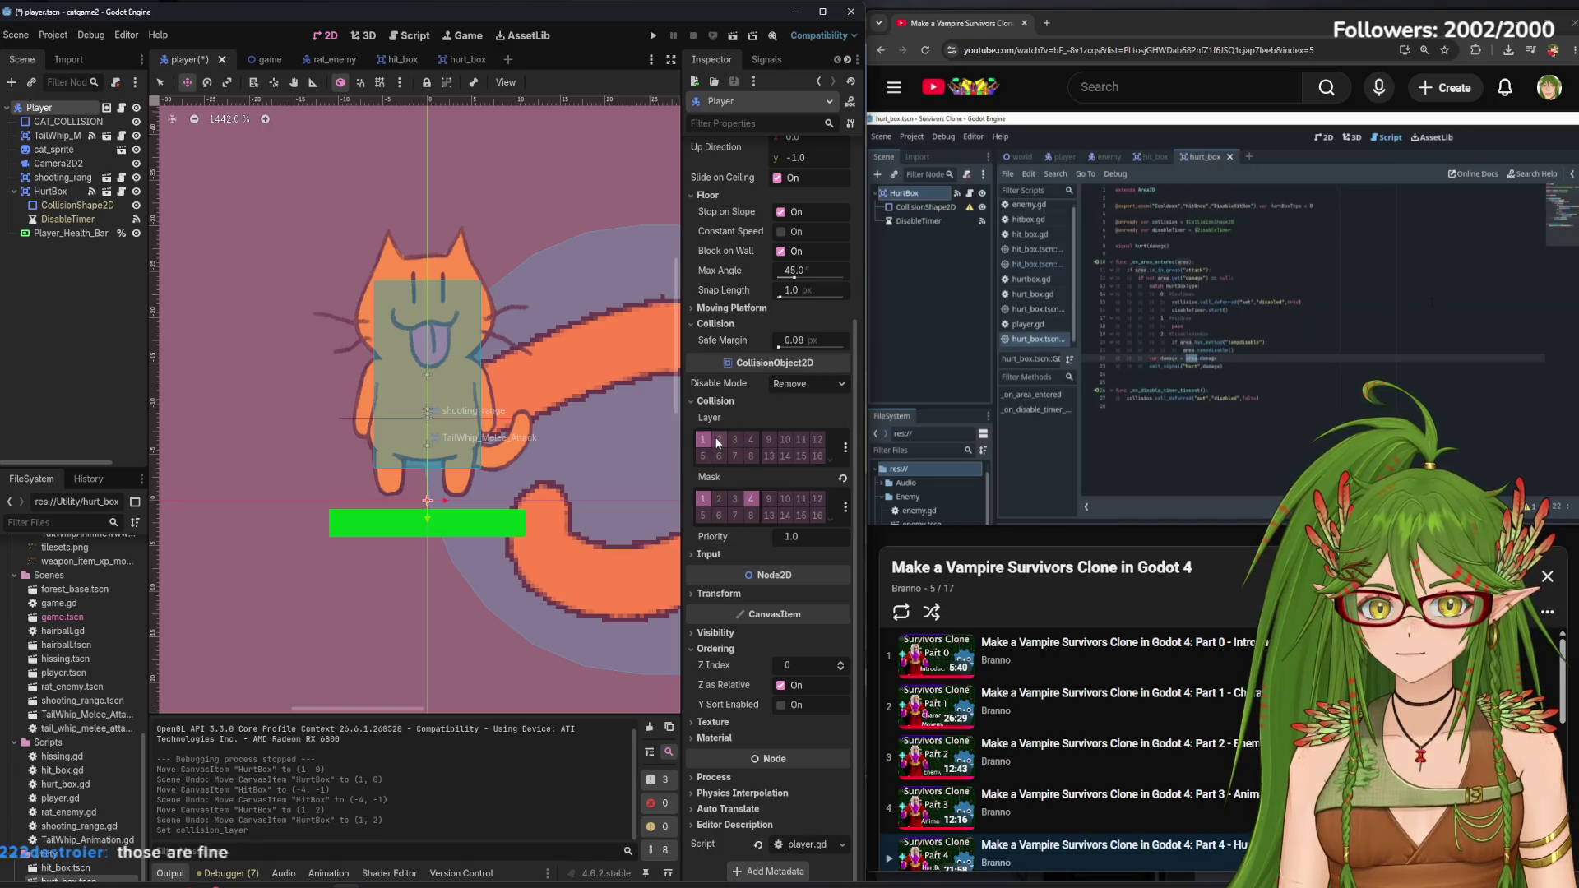
click(709, 441)
click(718, 440)
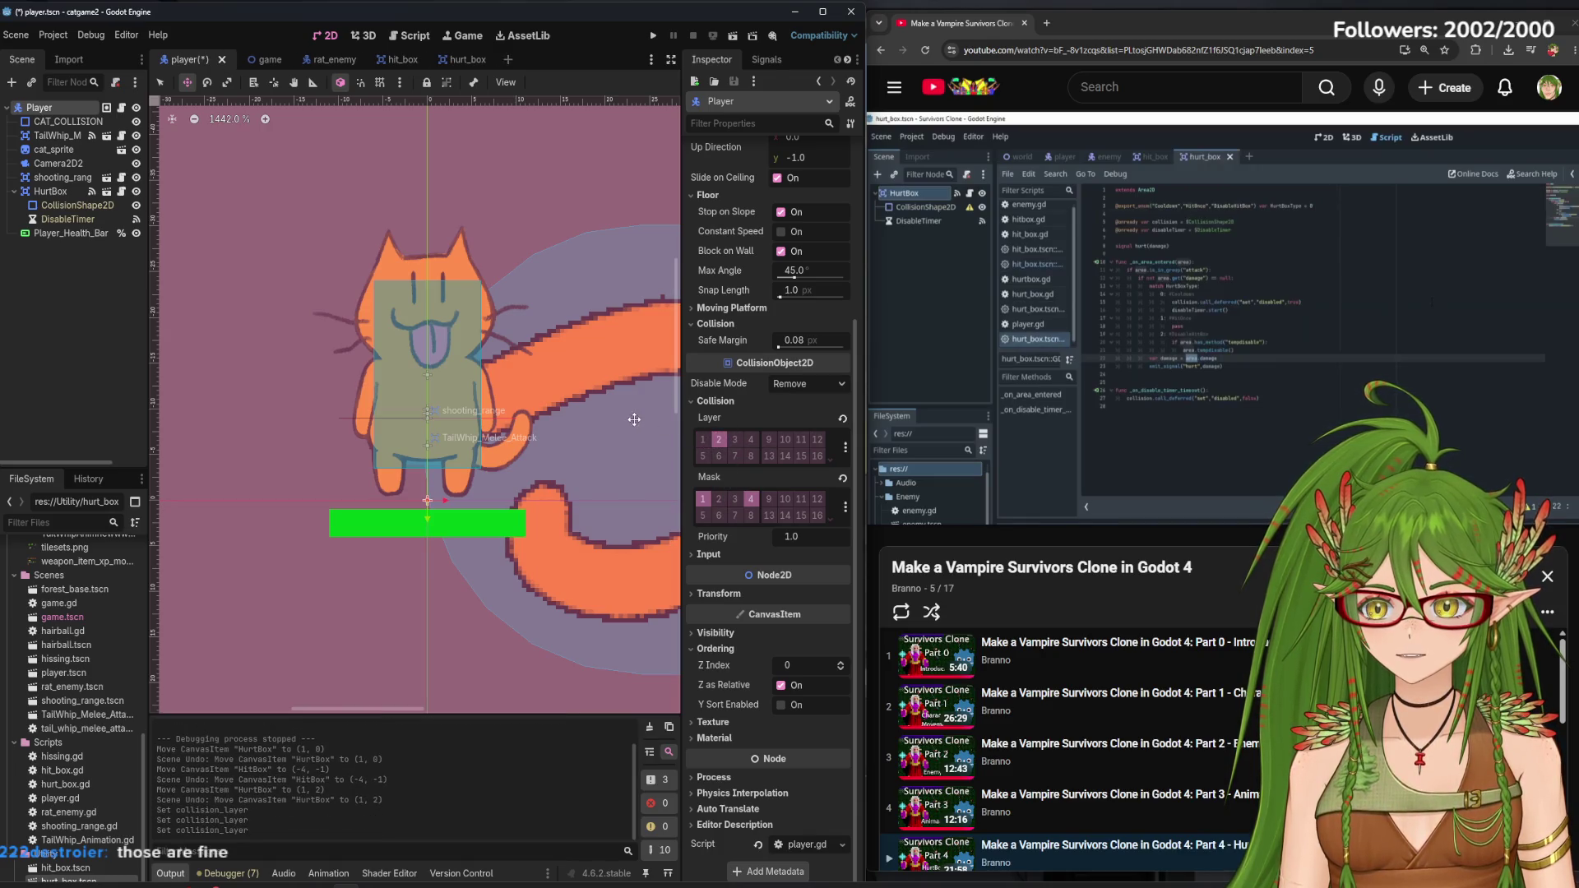
key(ctrl+s)
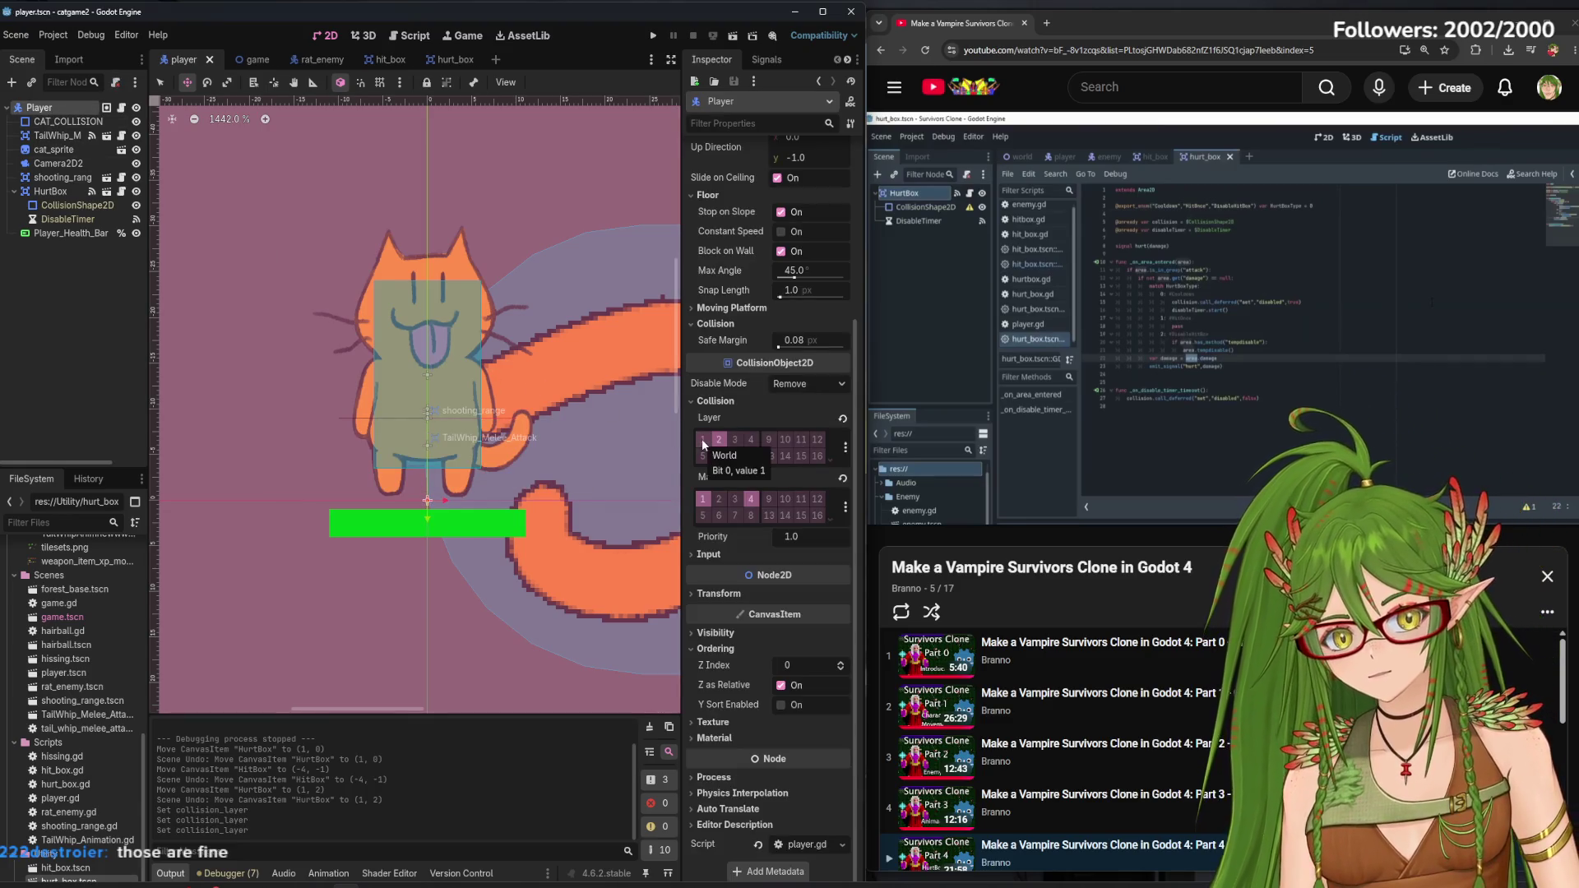
Change the rat HitBox's collision layer and run the game to test
click(329, 63)
click(735, 415)
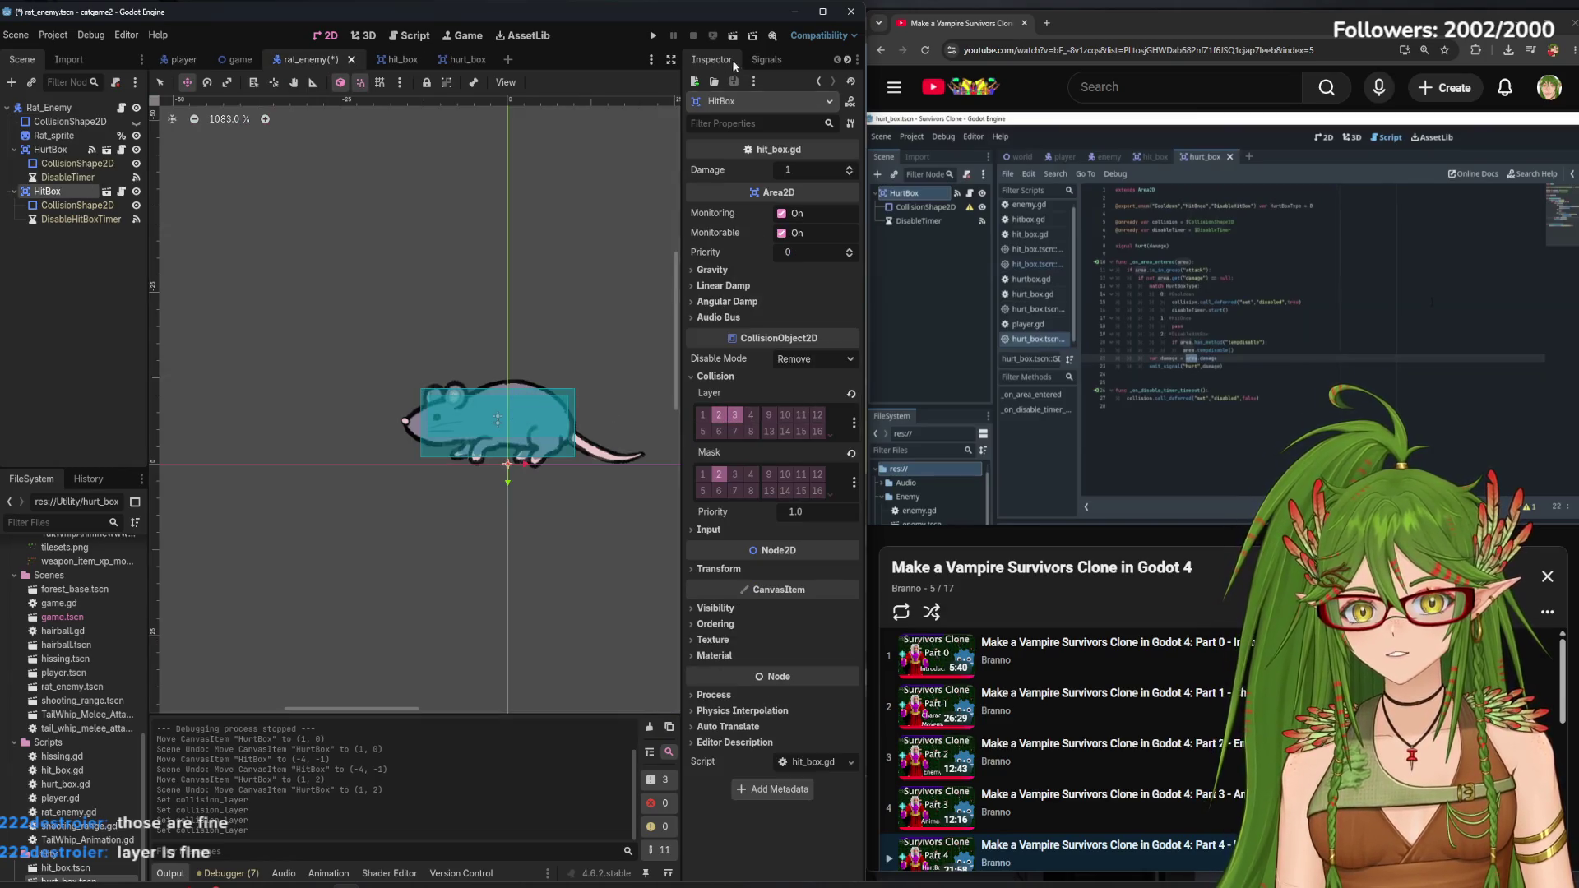
click(653, 37)
key(s)
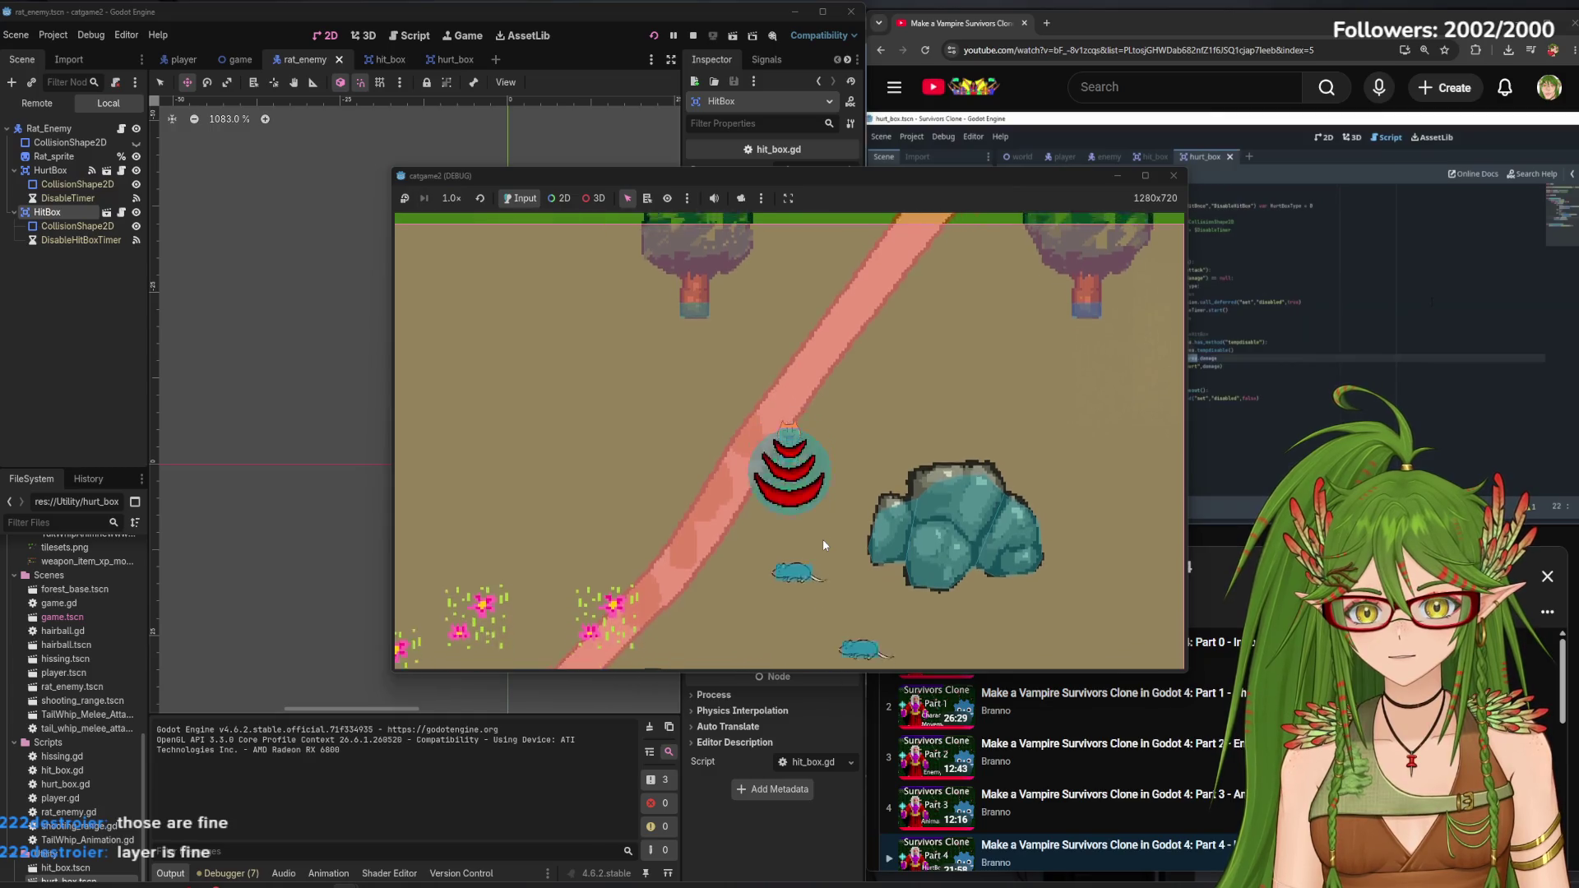
Enable collision layer 2 on Rat_Enemy and playtest walking the cat among the rats
click(1174, 175)
key(ctrl+z)
click(49, 108)
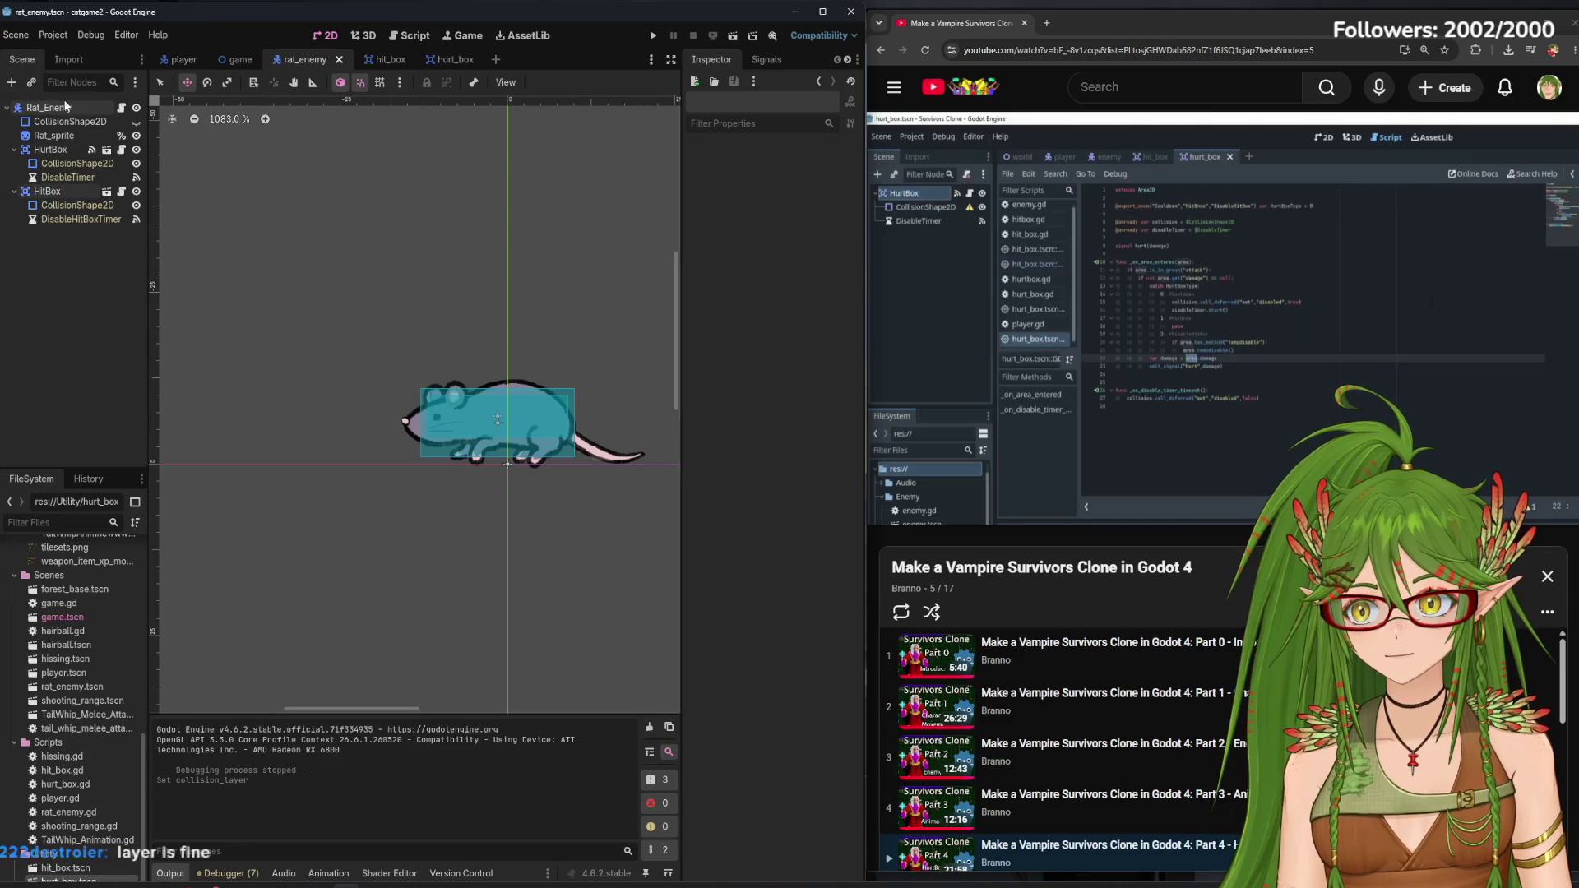
click(717, 439)
click(658, 36)
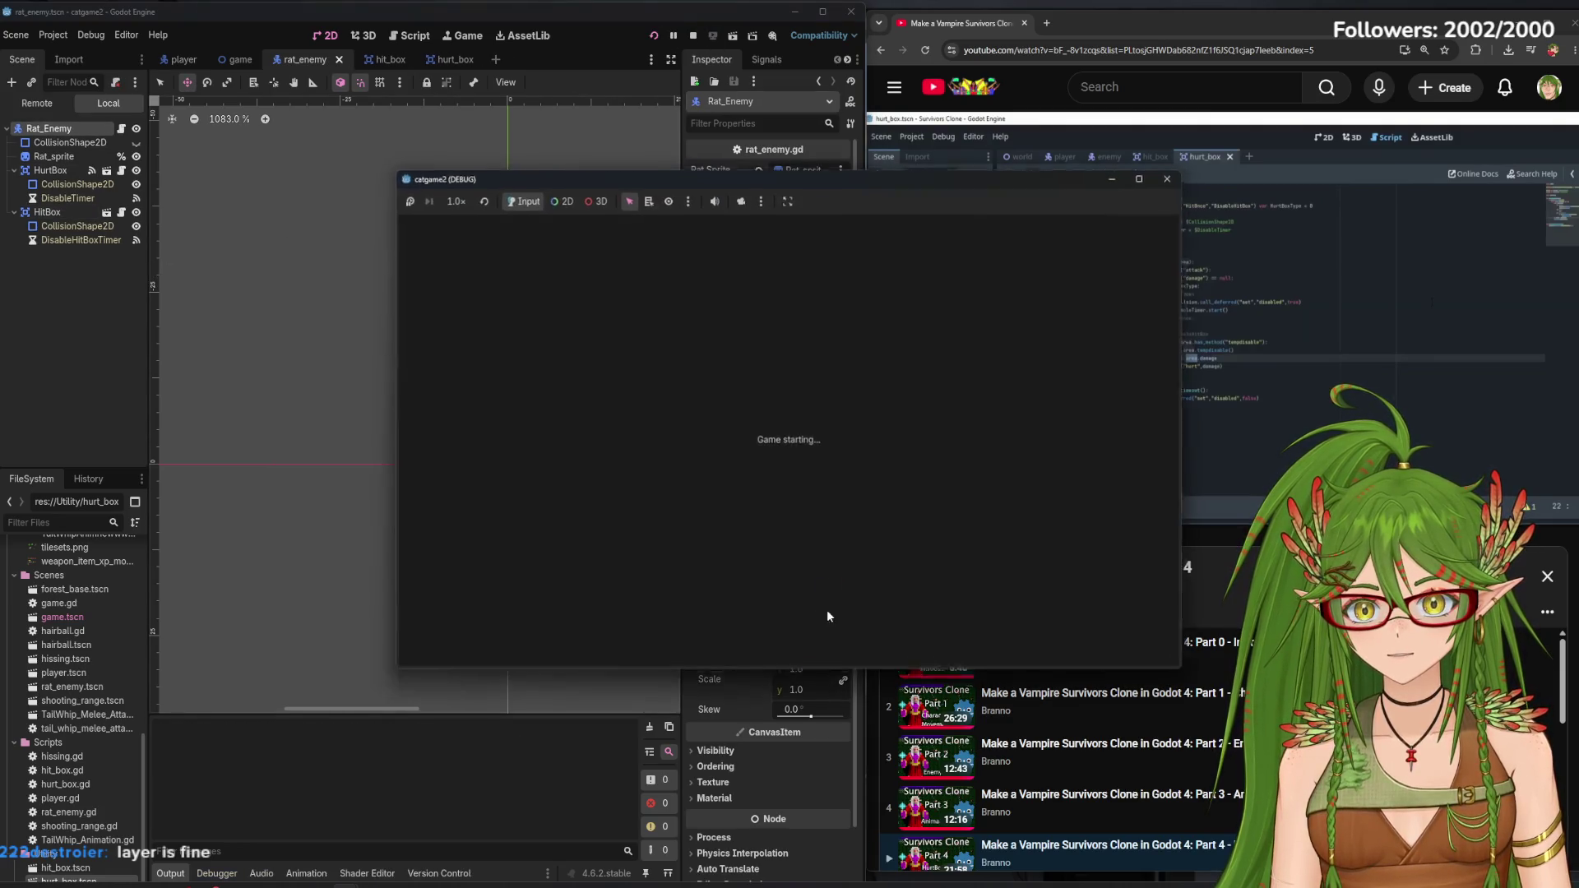
key(d)
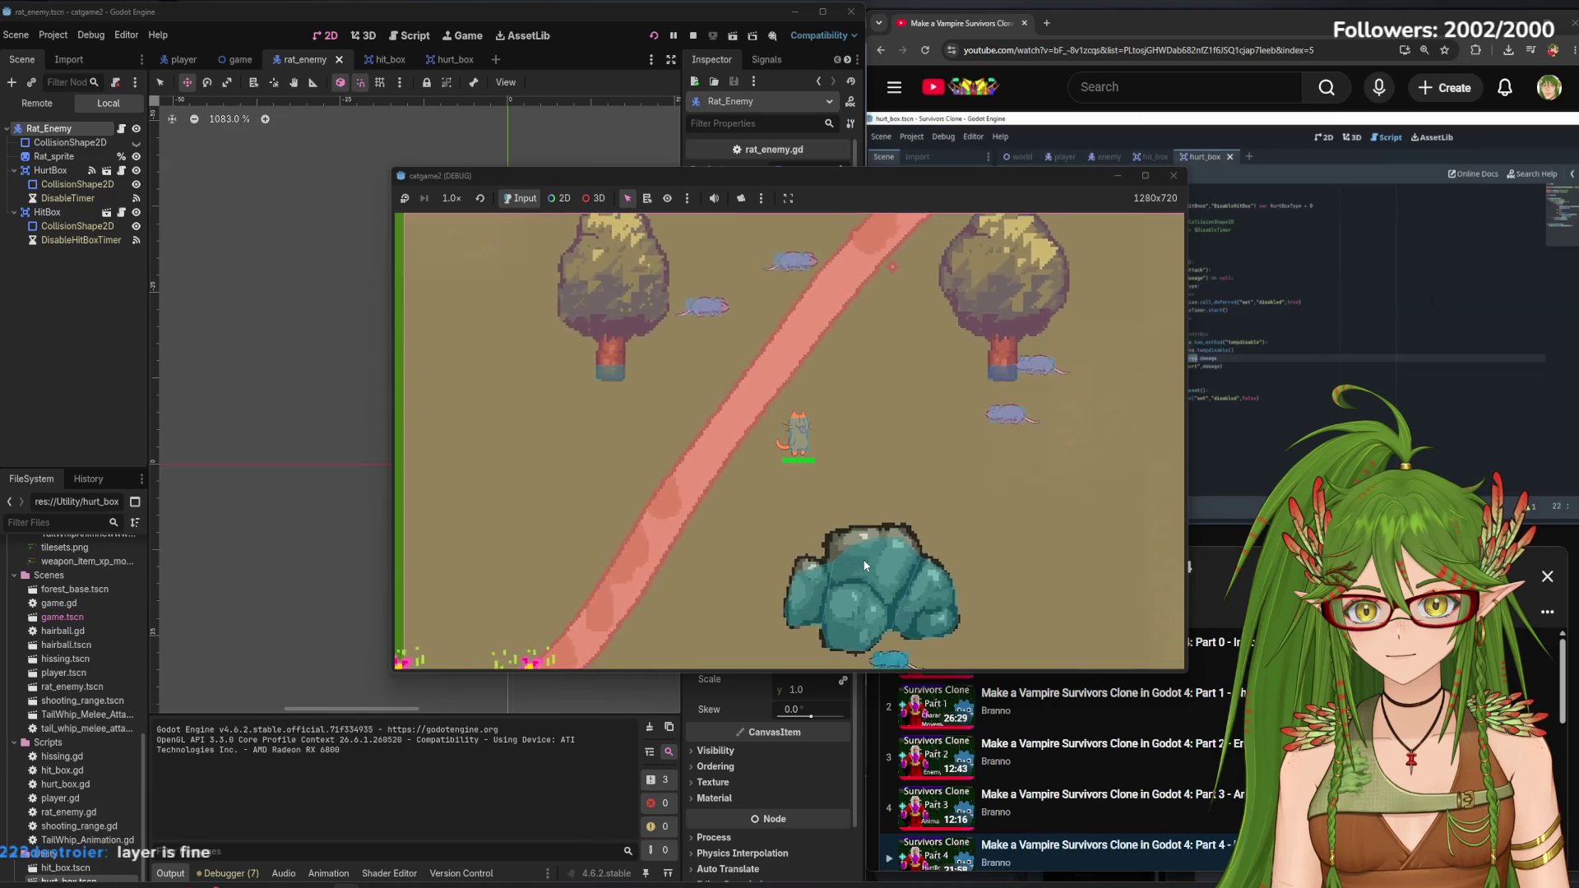
key(a)
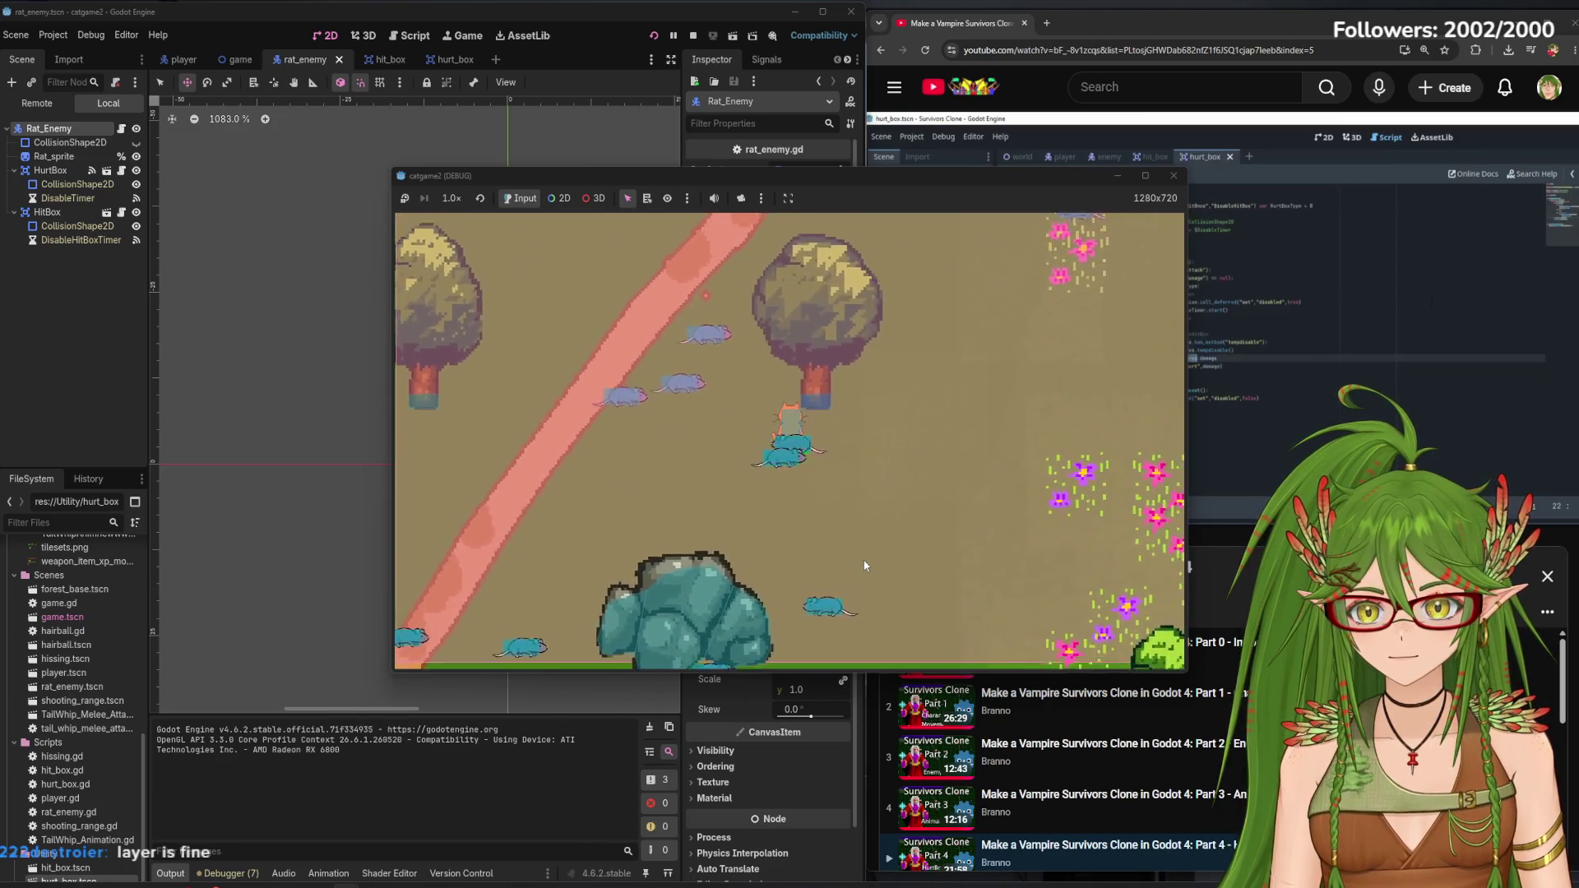
key(w)
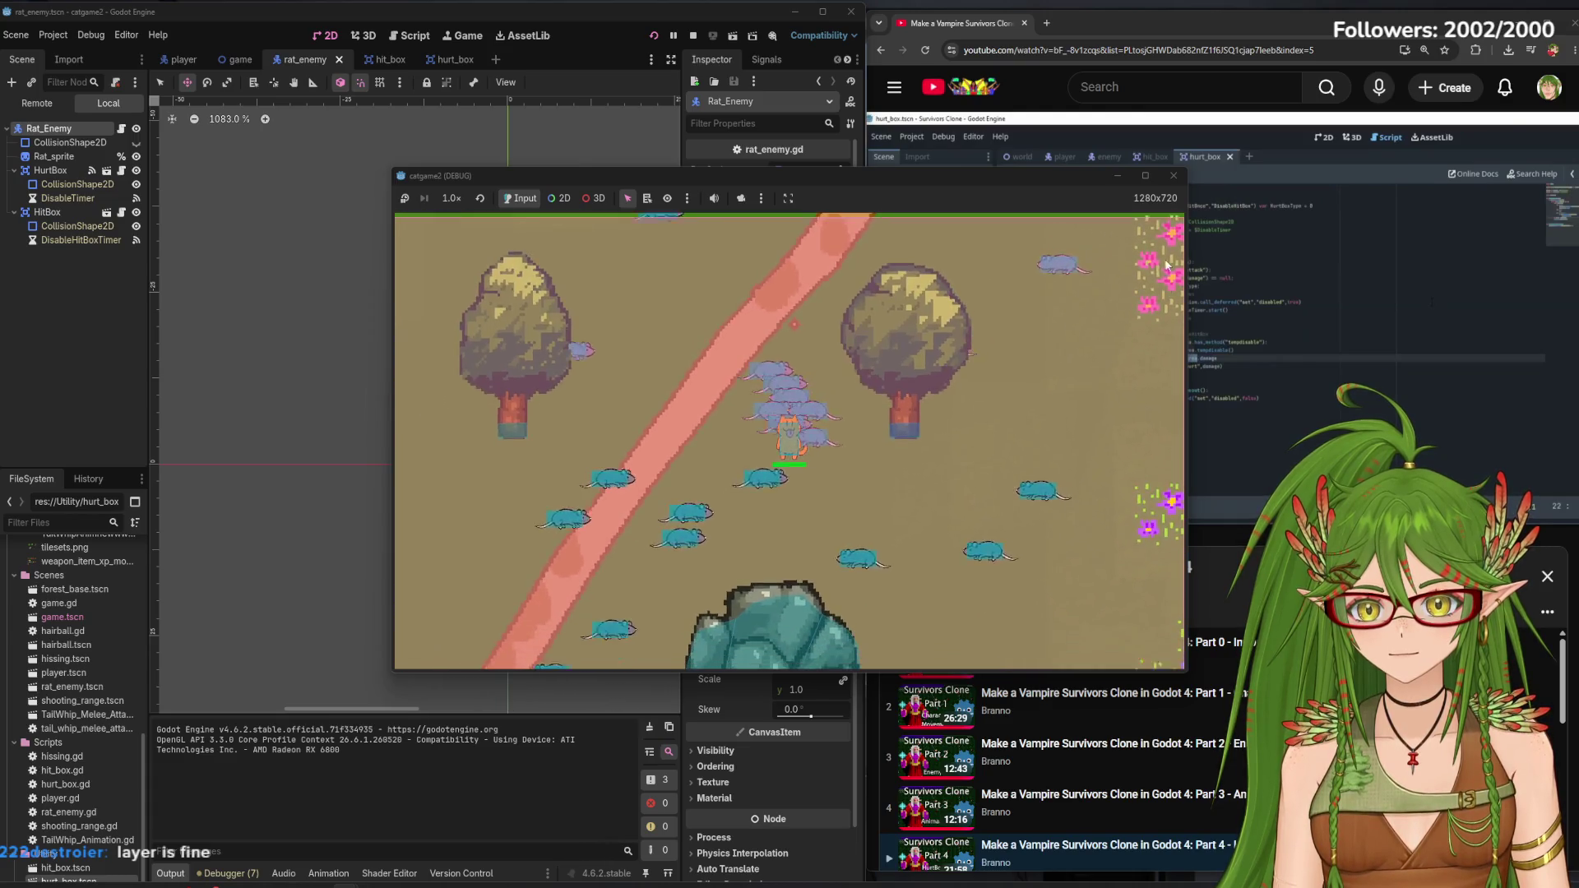
click(1174, 176)
Adjust the rat's collision layer again, save, and return to the player scene
click(724, 443)
click(92, 359)
key(ctrl+s)
click(184, 60)
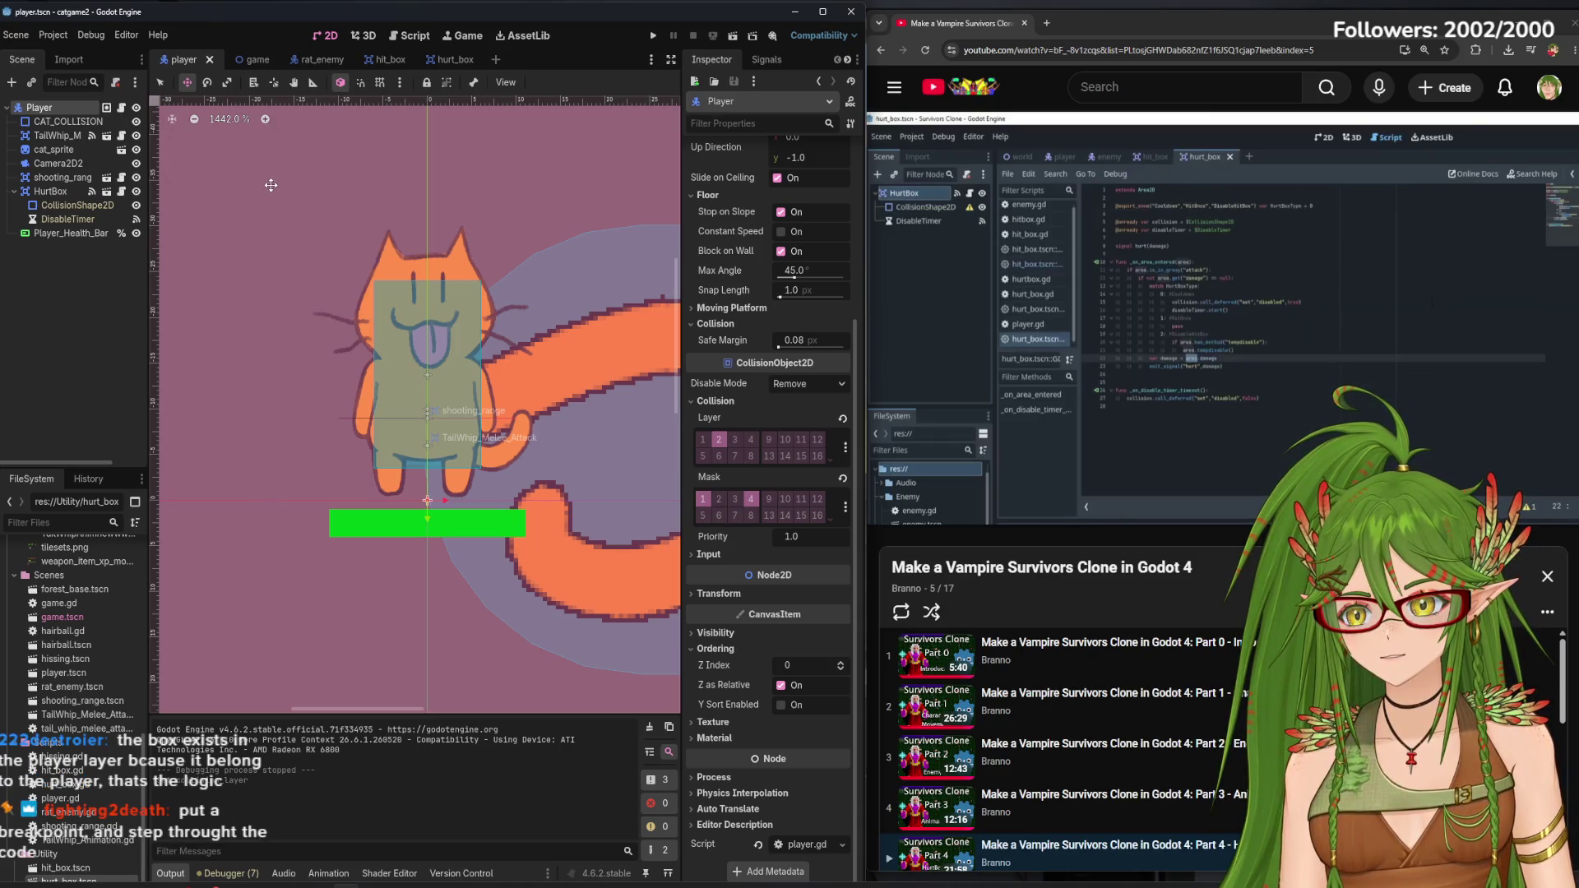
Look over the hurt_box, hit_box, player, rat_enemy and game scripts
click(444, 63)
click(418, 37)
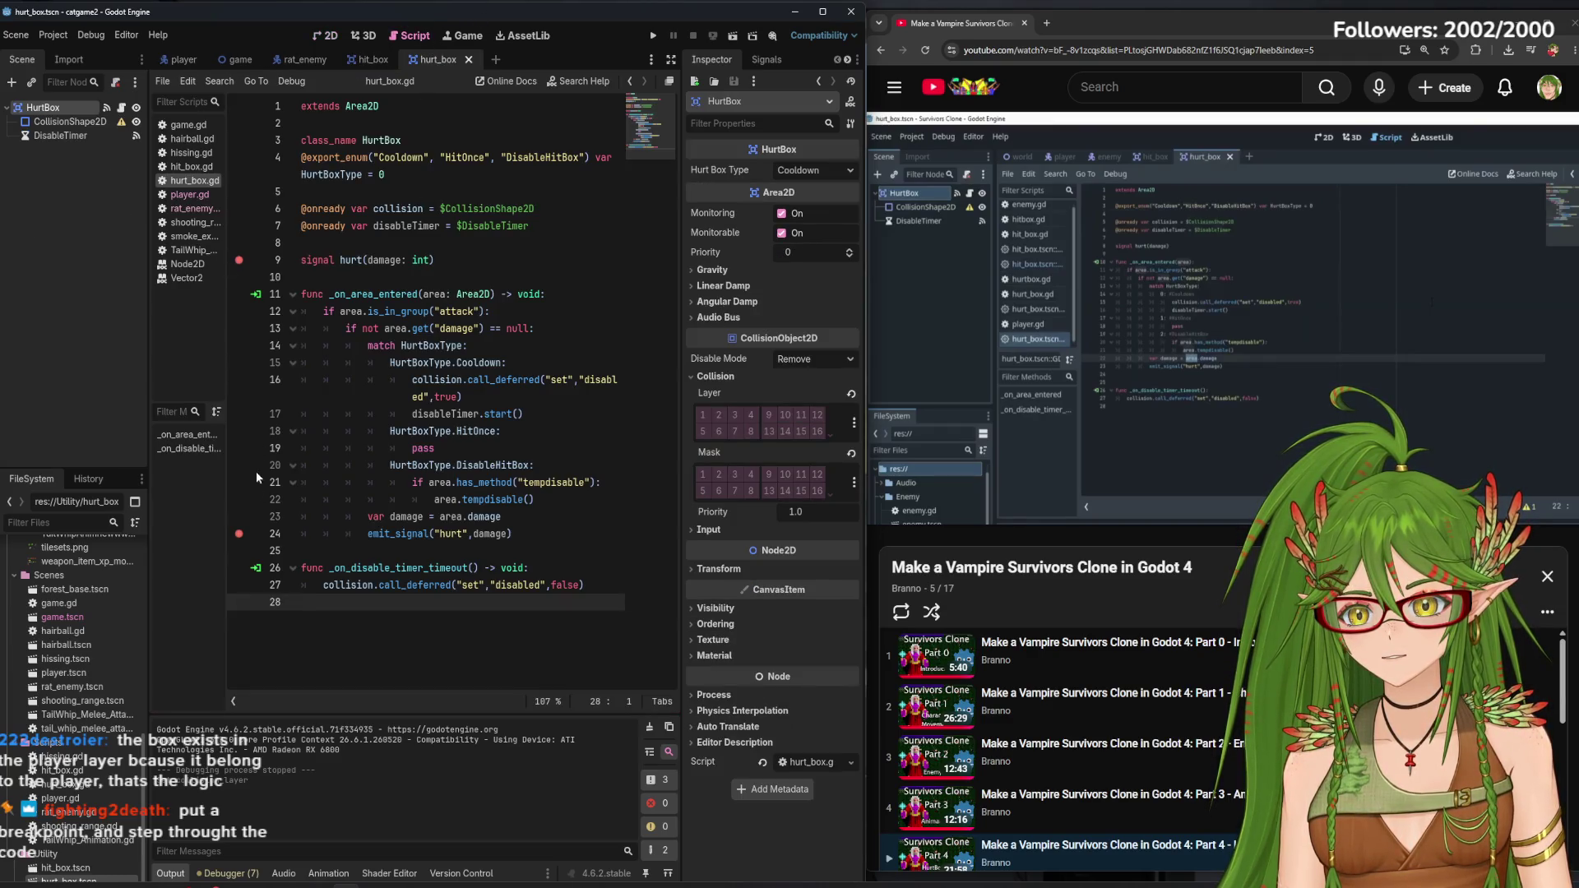
click(367, 60)
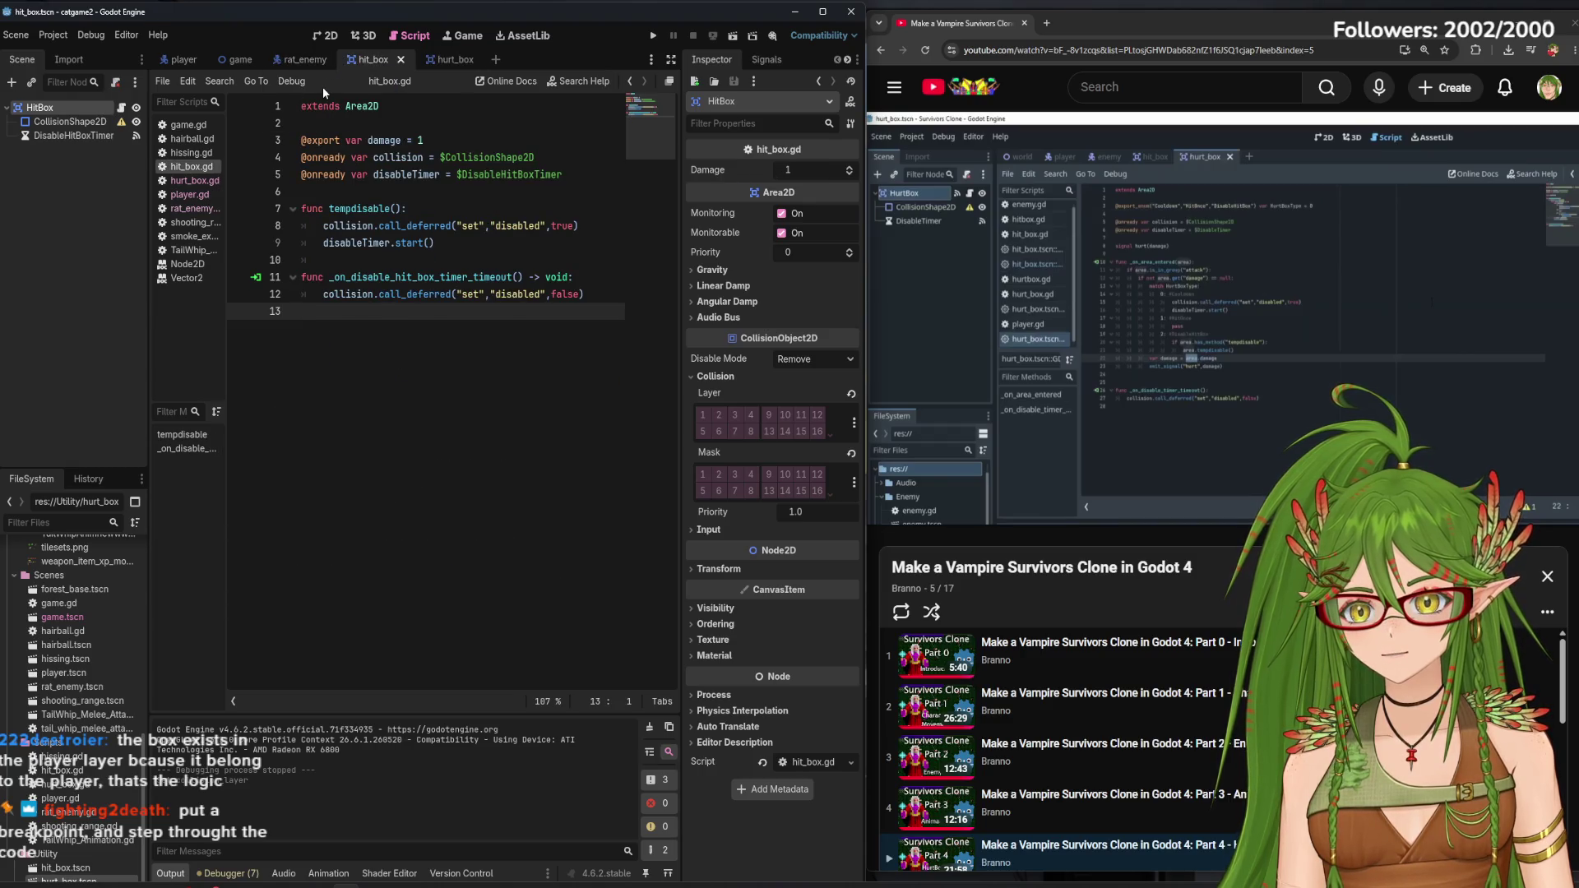
click(183, 60)
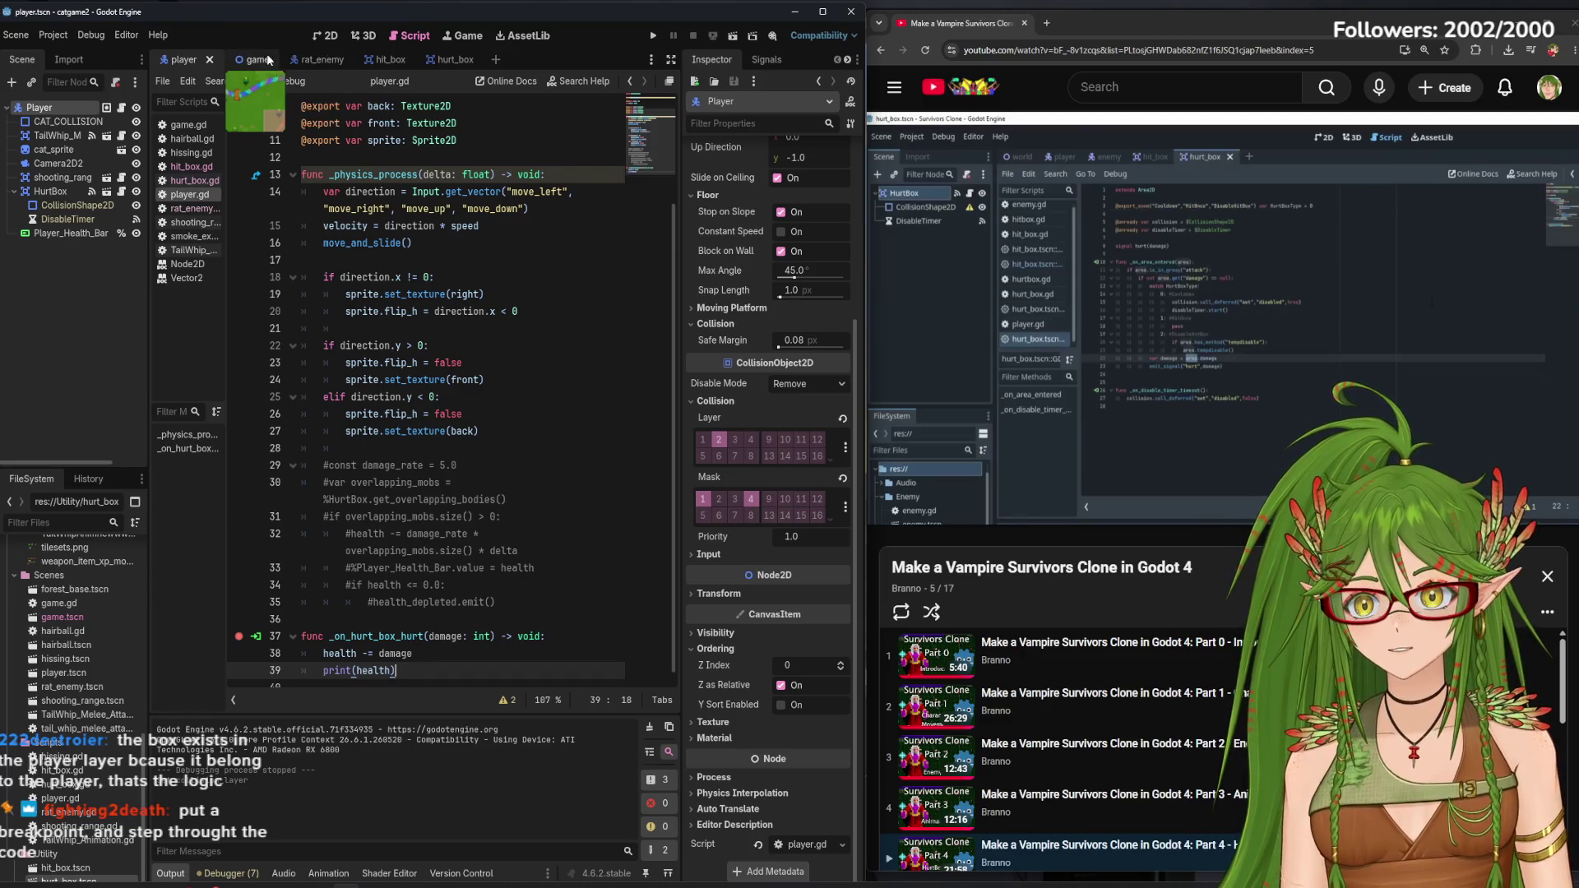
click(313, 60)
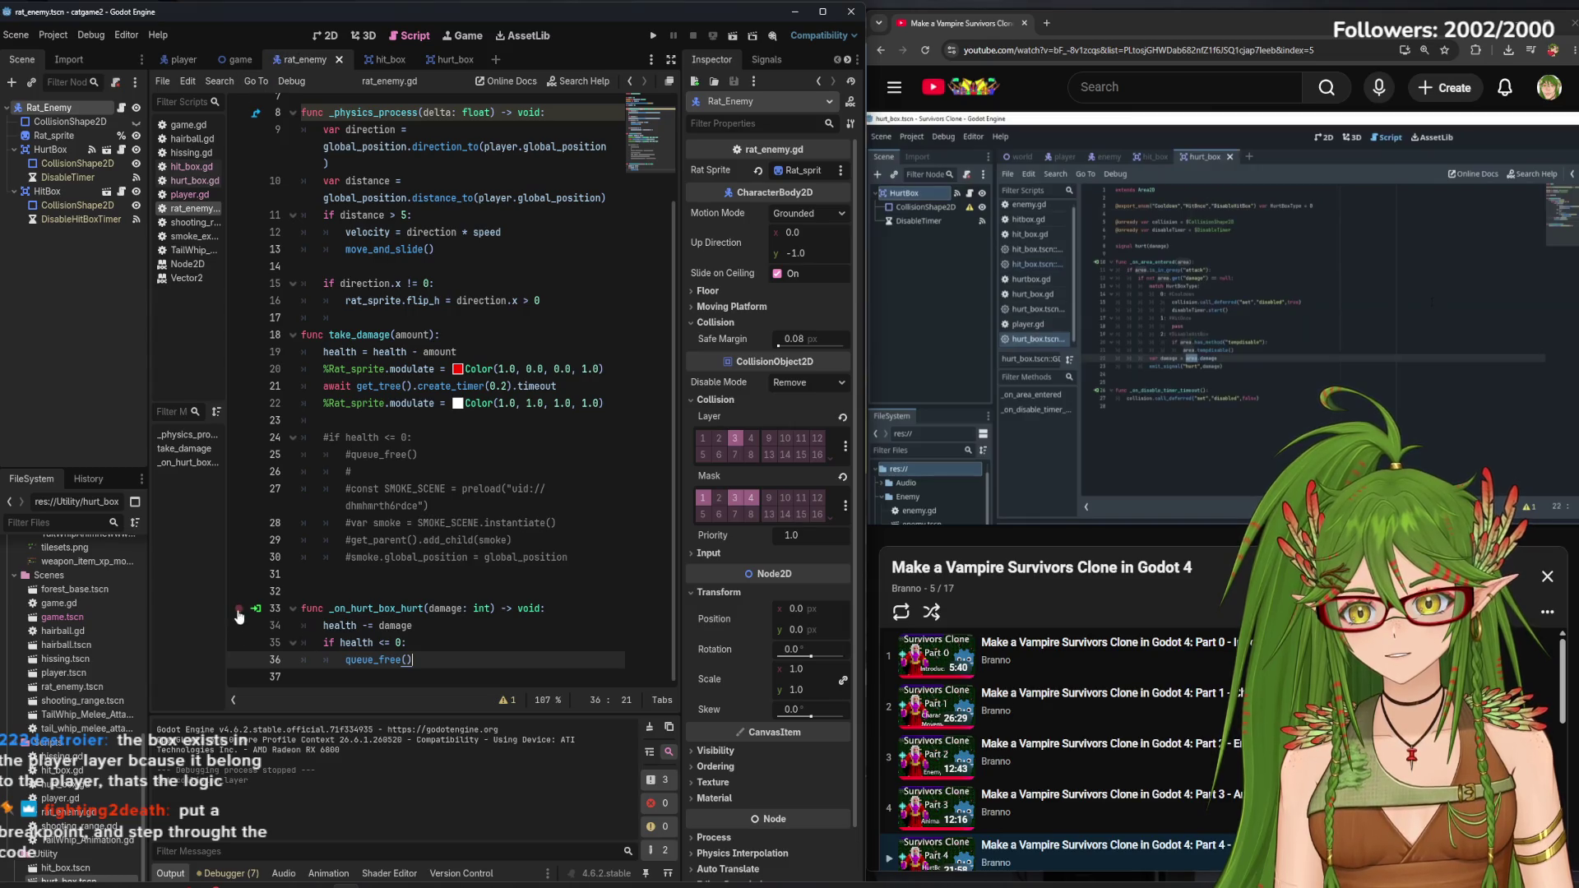
key(ctrl+shift+Tab)
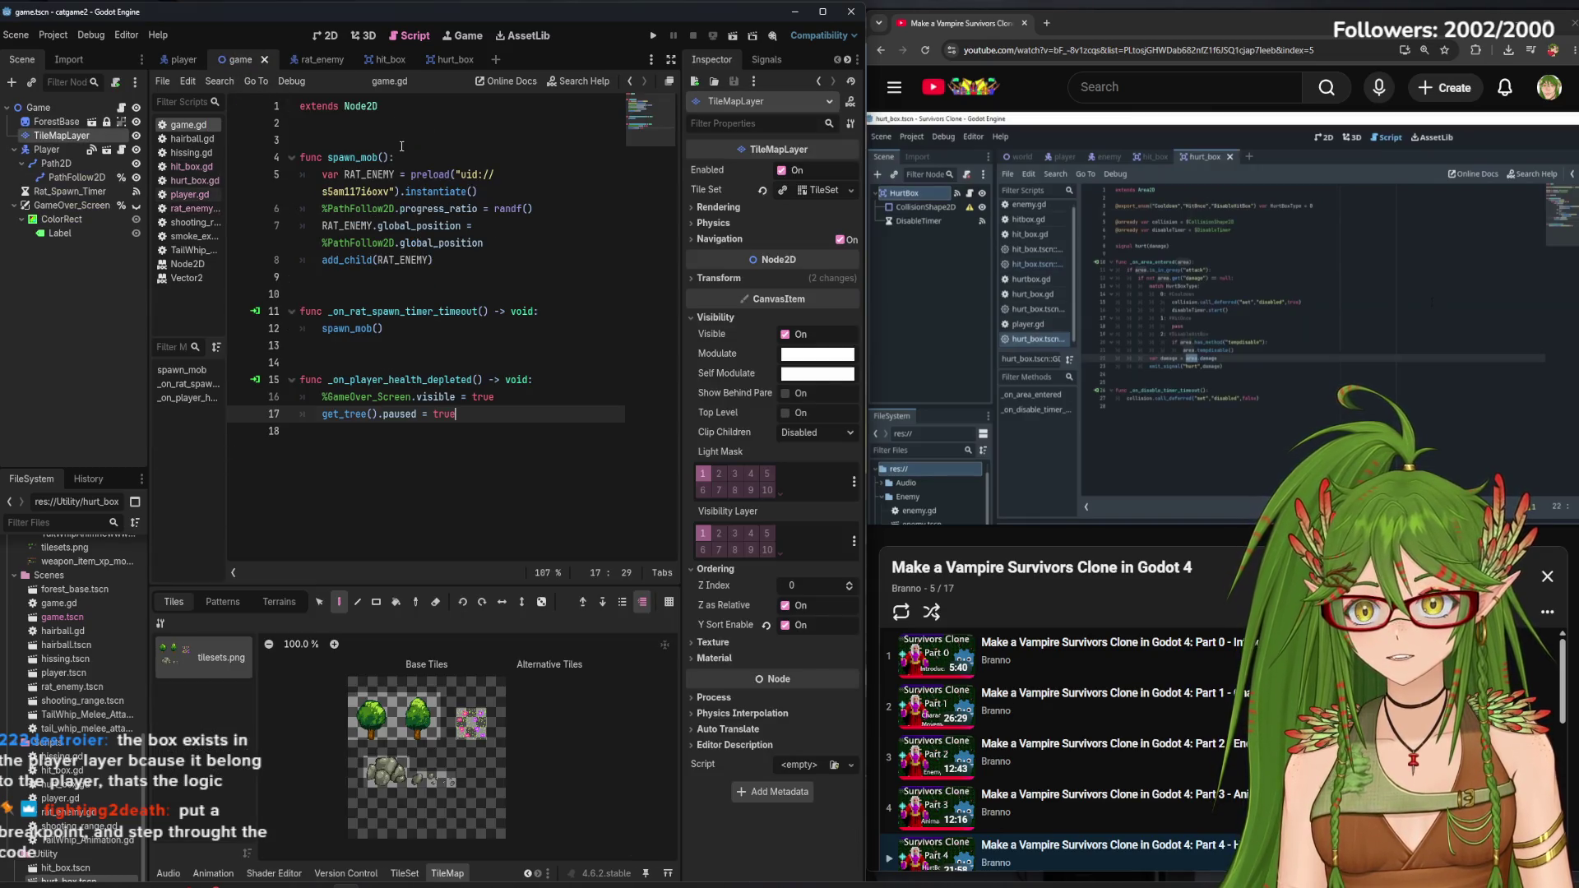
Return through hit_box to hurt_box.gd and run the game to test damage
click(384, 59)
key(ctrl+shift+Tab)
key(ctrl+shift+Tab)
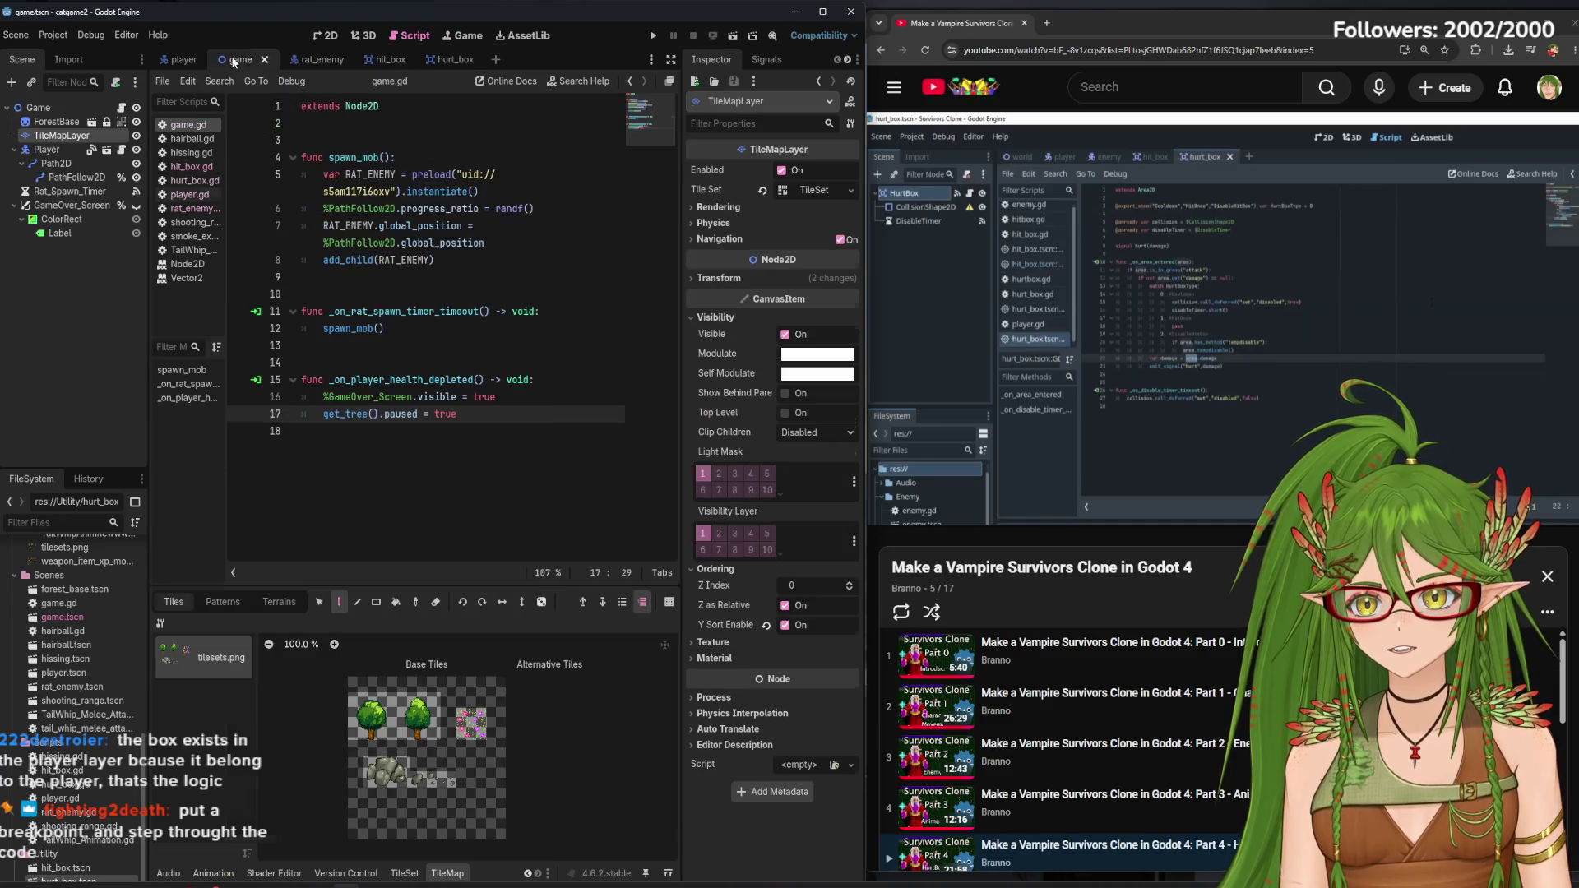
mouse_move(444, 213)
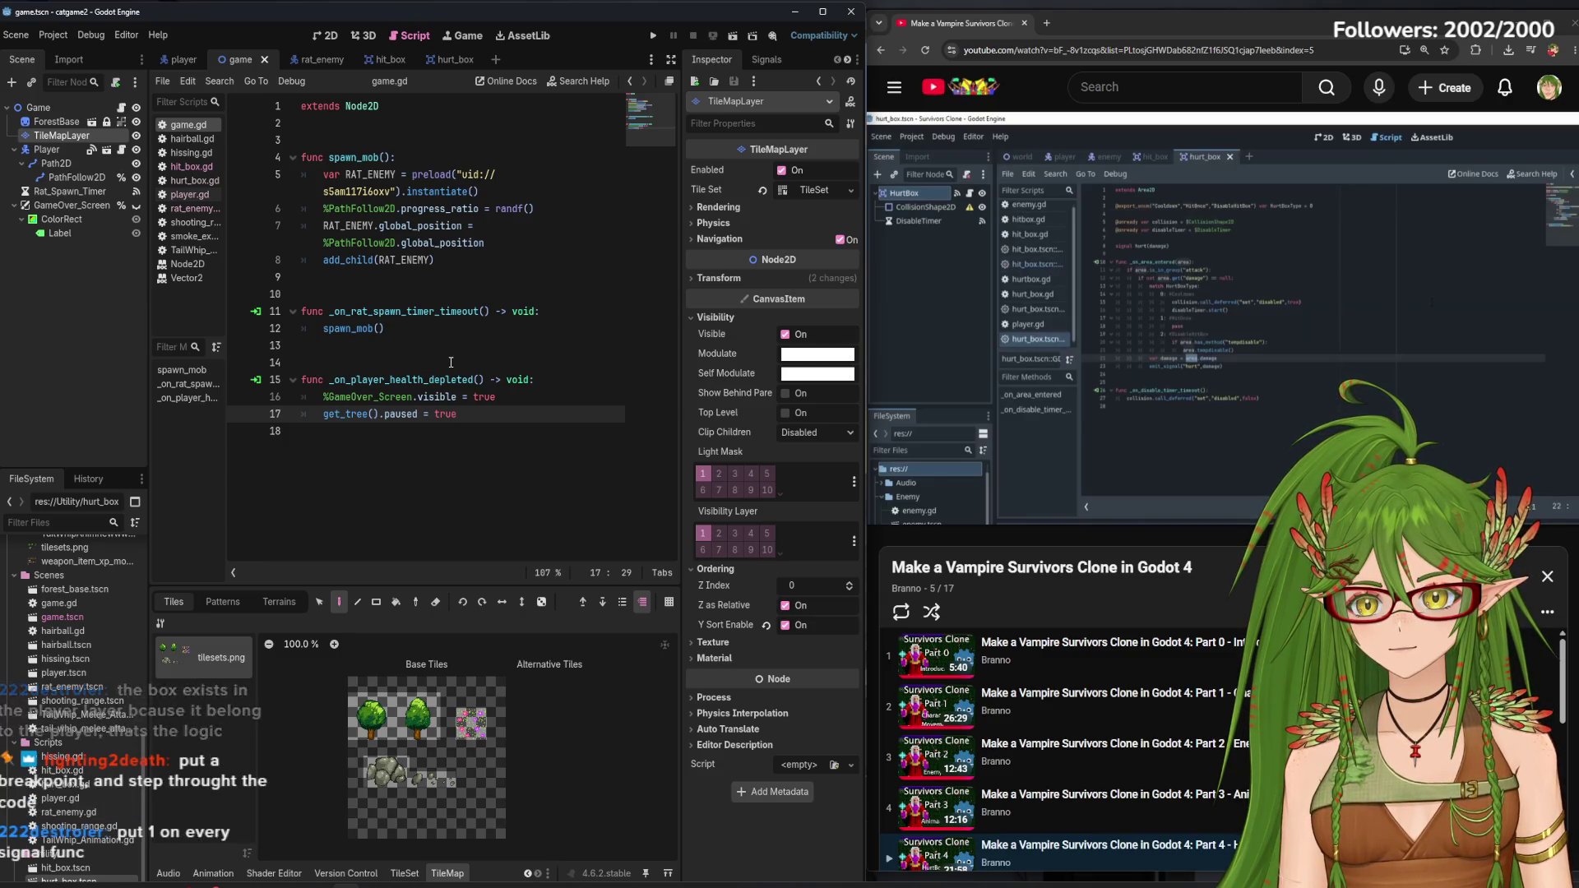
mouse_move(383, 59)
mouse_down()
mouse_move(424, 64)
mouse_move(260, 222)
mouse_up()
key(ctrl+Tab)
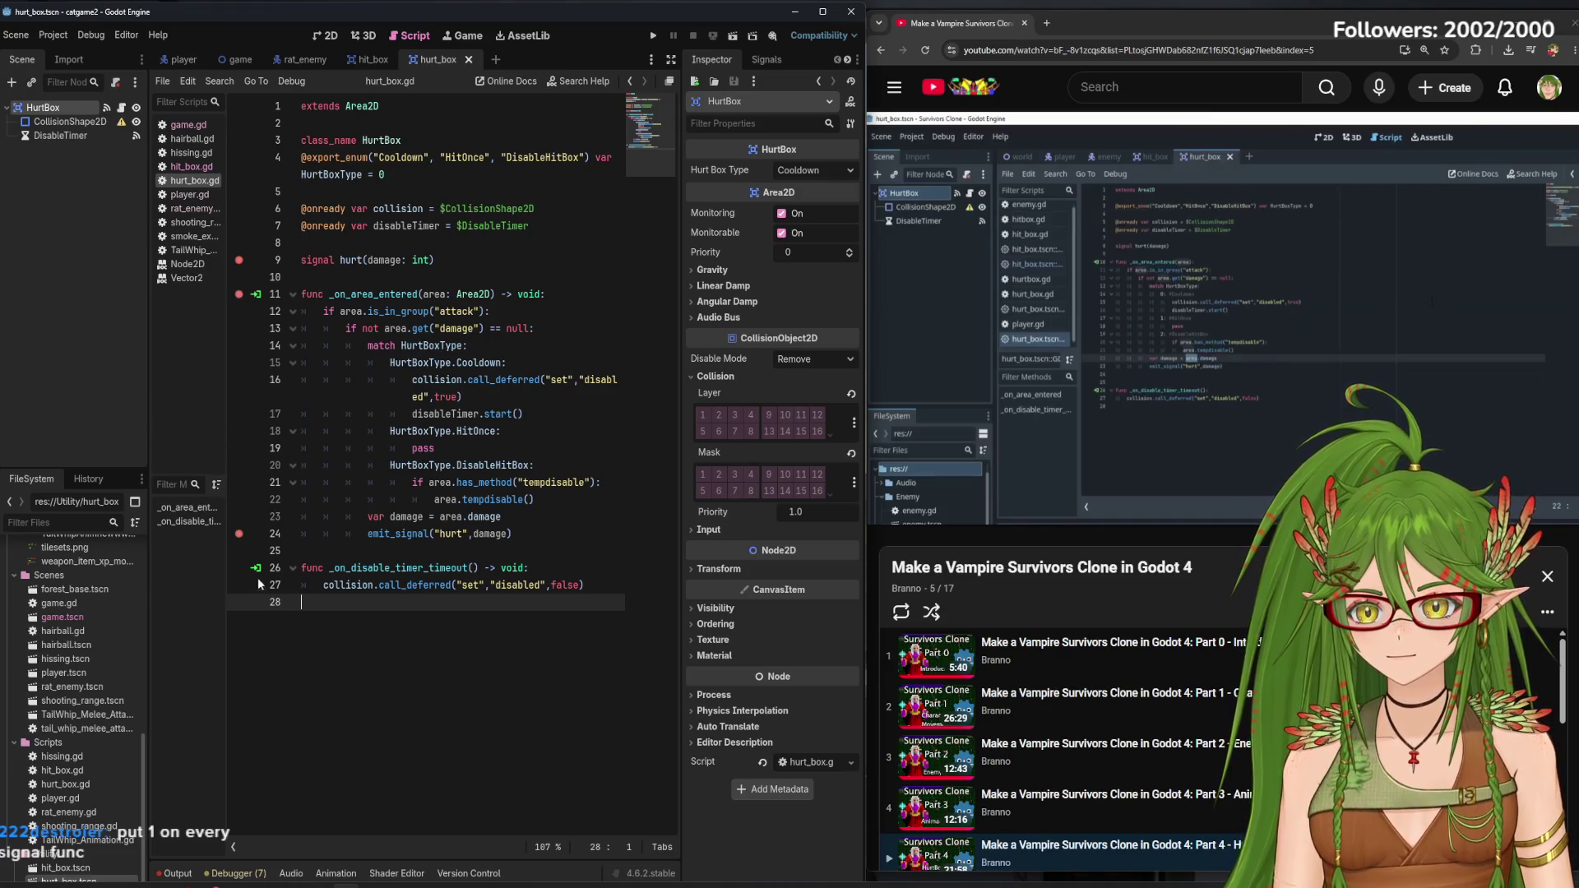
click(653, 36)
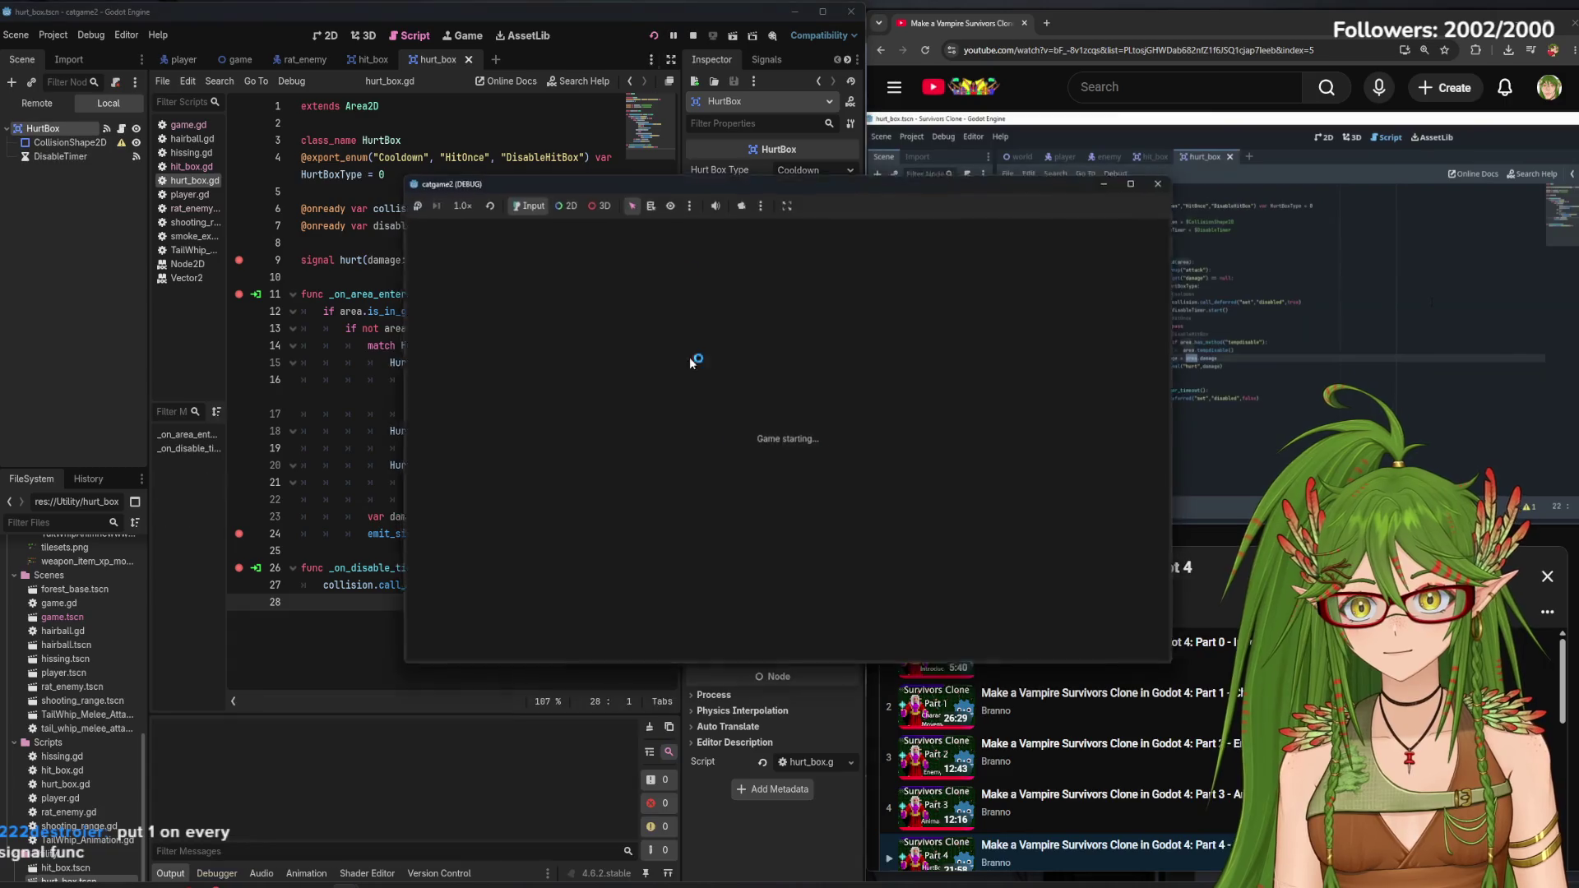
Playtest by walking the cat upward, stop the game, and go to the hurt signal on line 9
key(w)
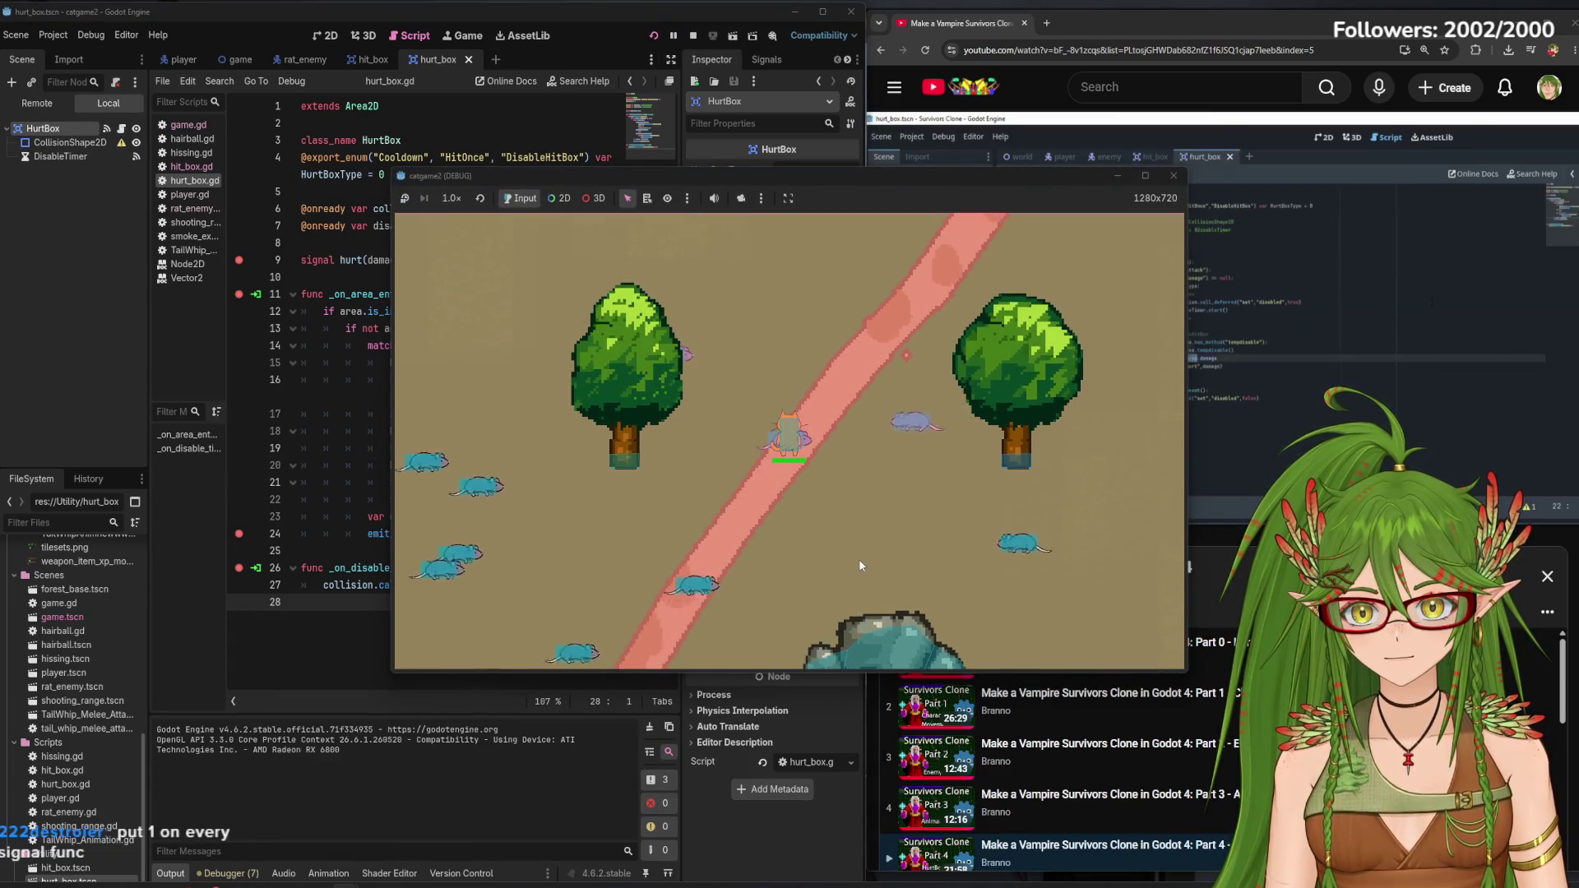
click(1173, 180)
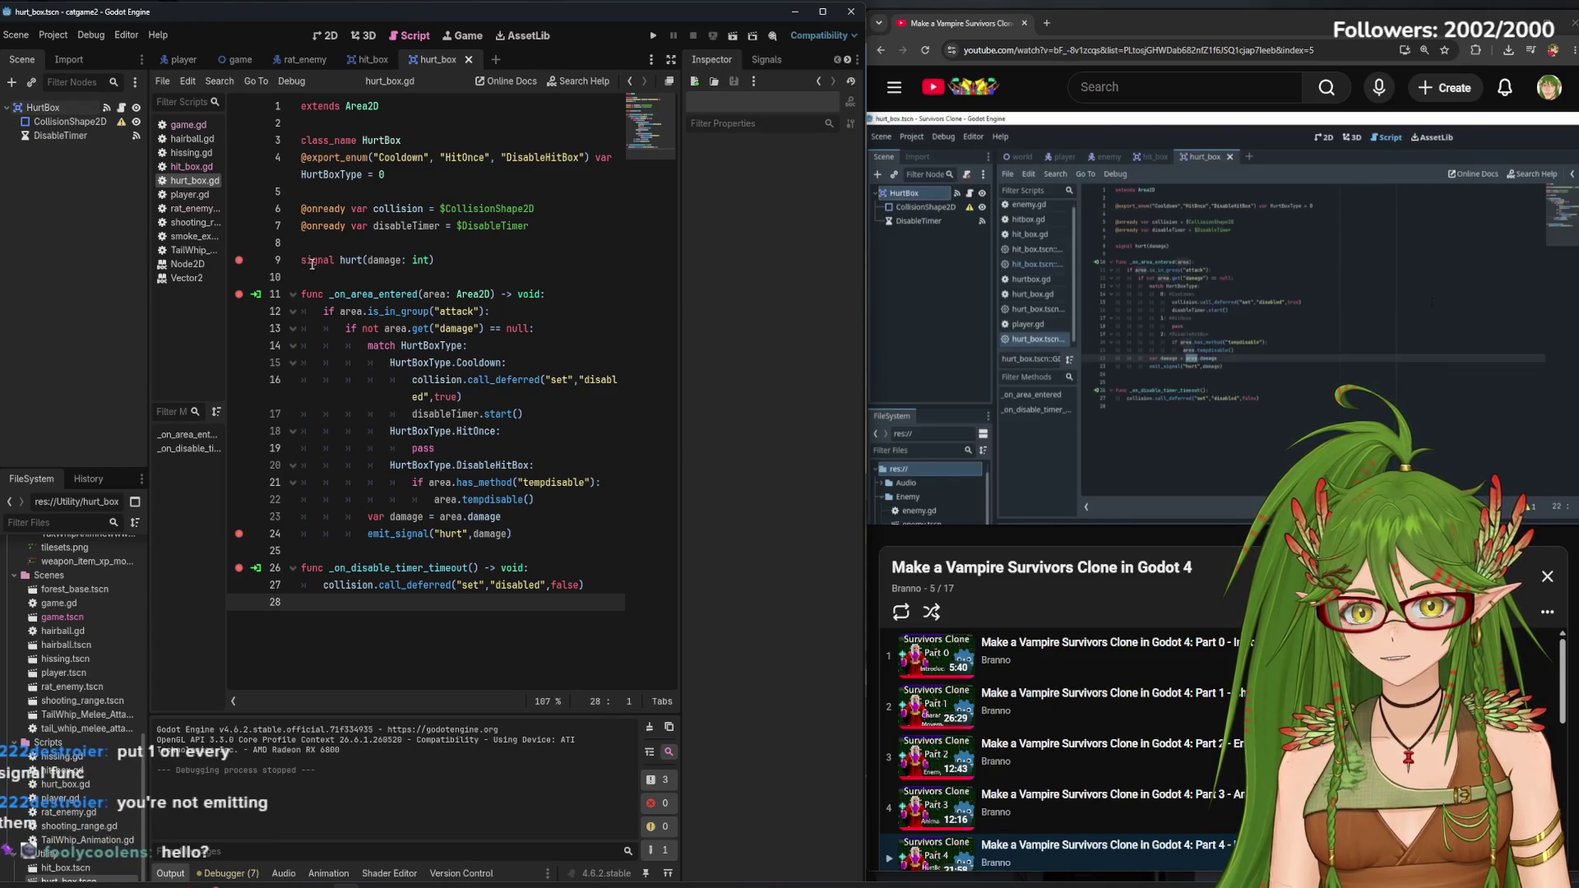
click(339, 260)
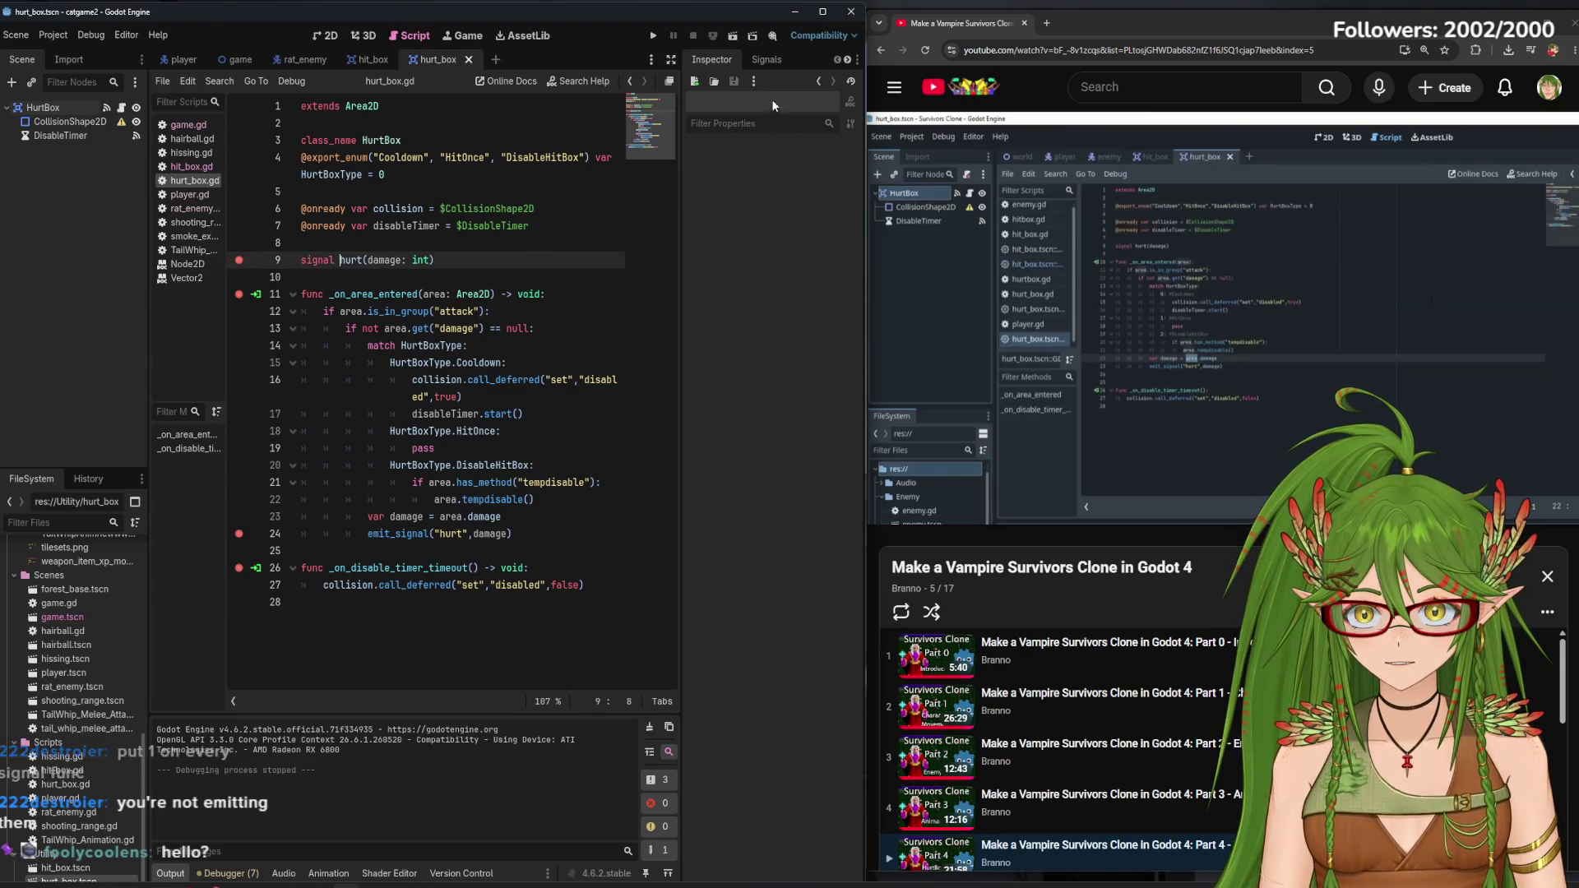
Show the Signals panel and add a breakpoint on line 12's attack-group check in hurt_box.gd
click(768, 62)
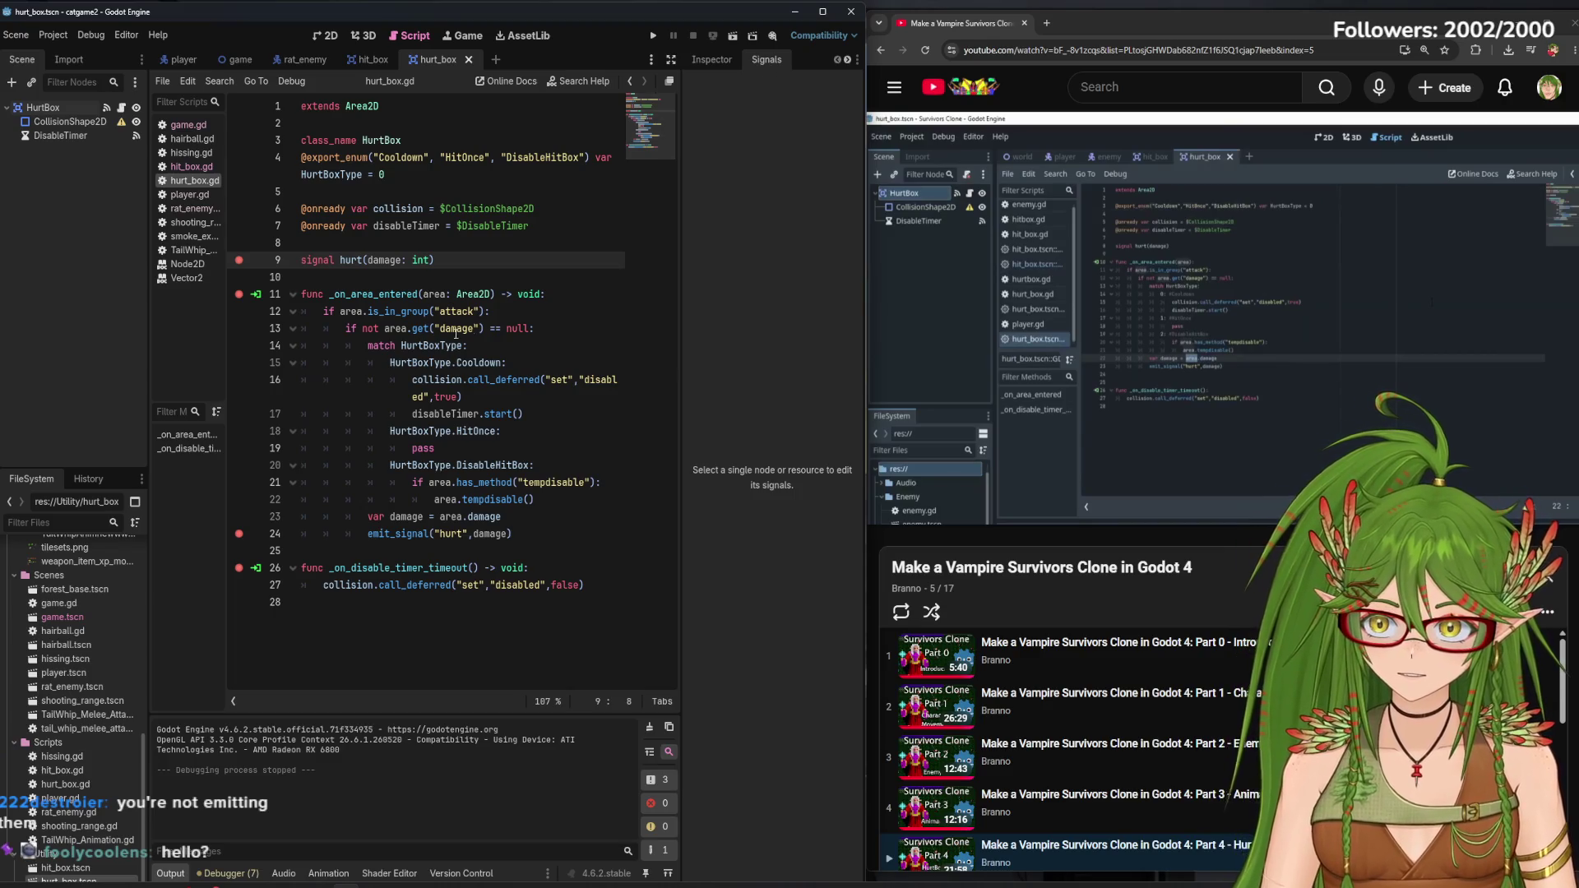
mouse_move(427, 268)
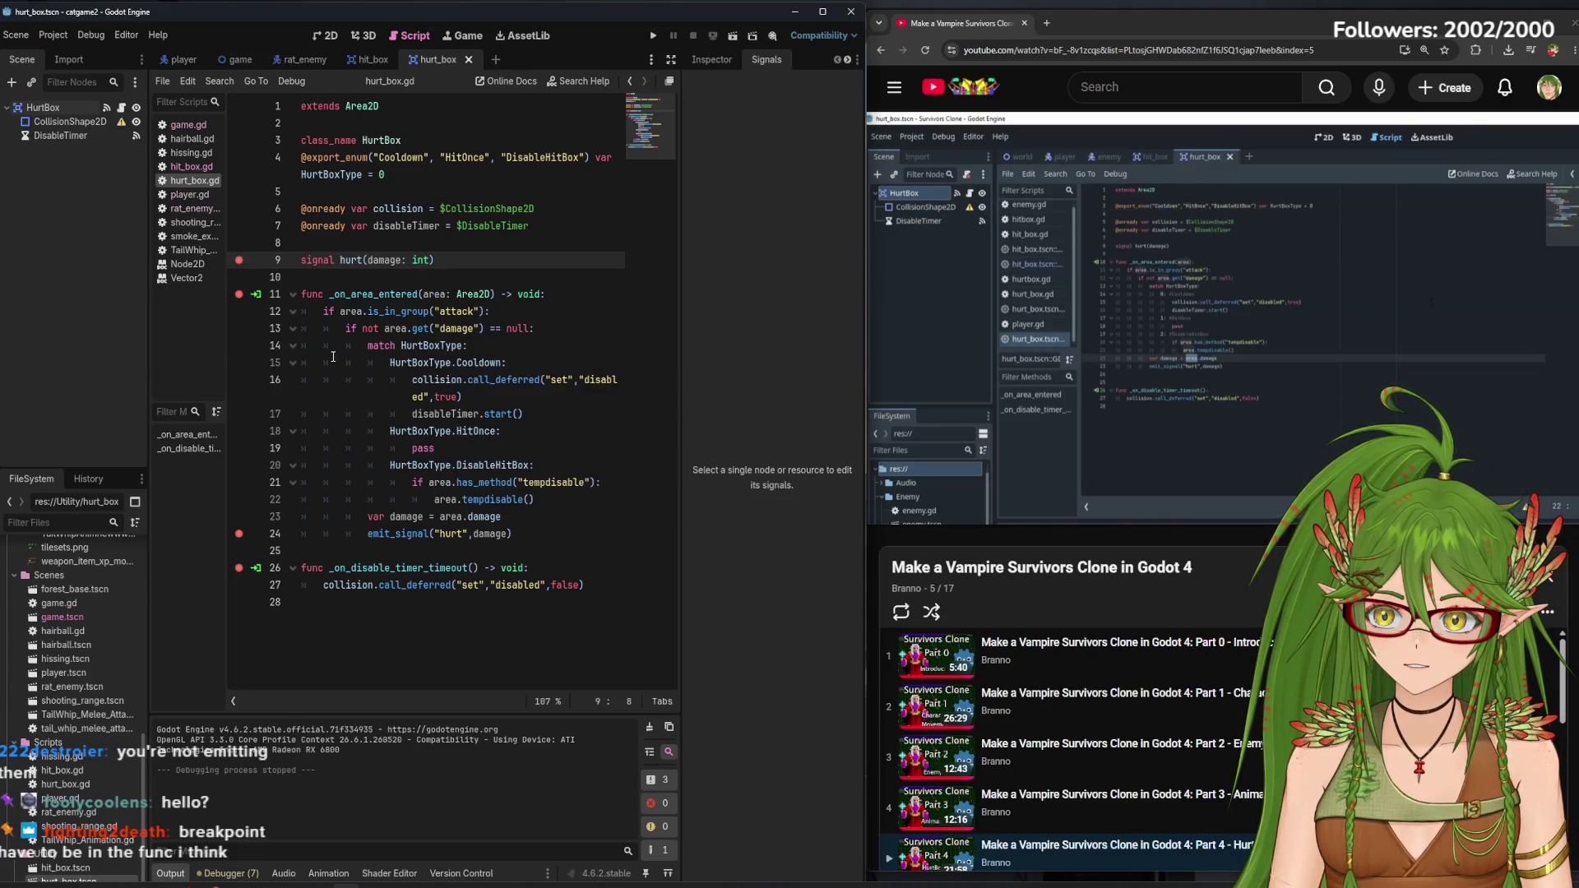
click(244, 318)
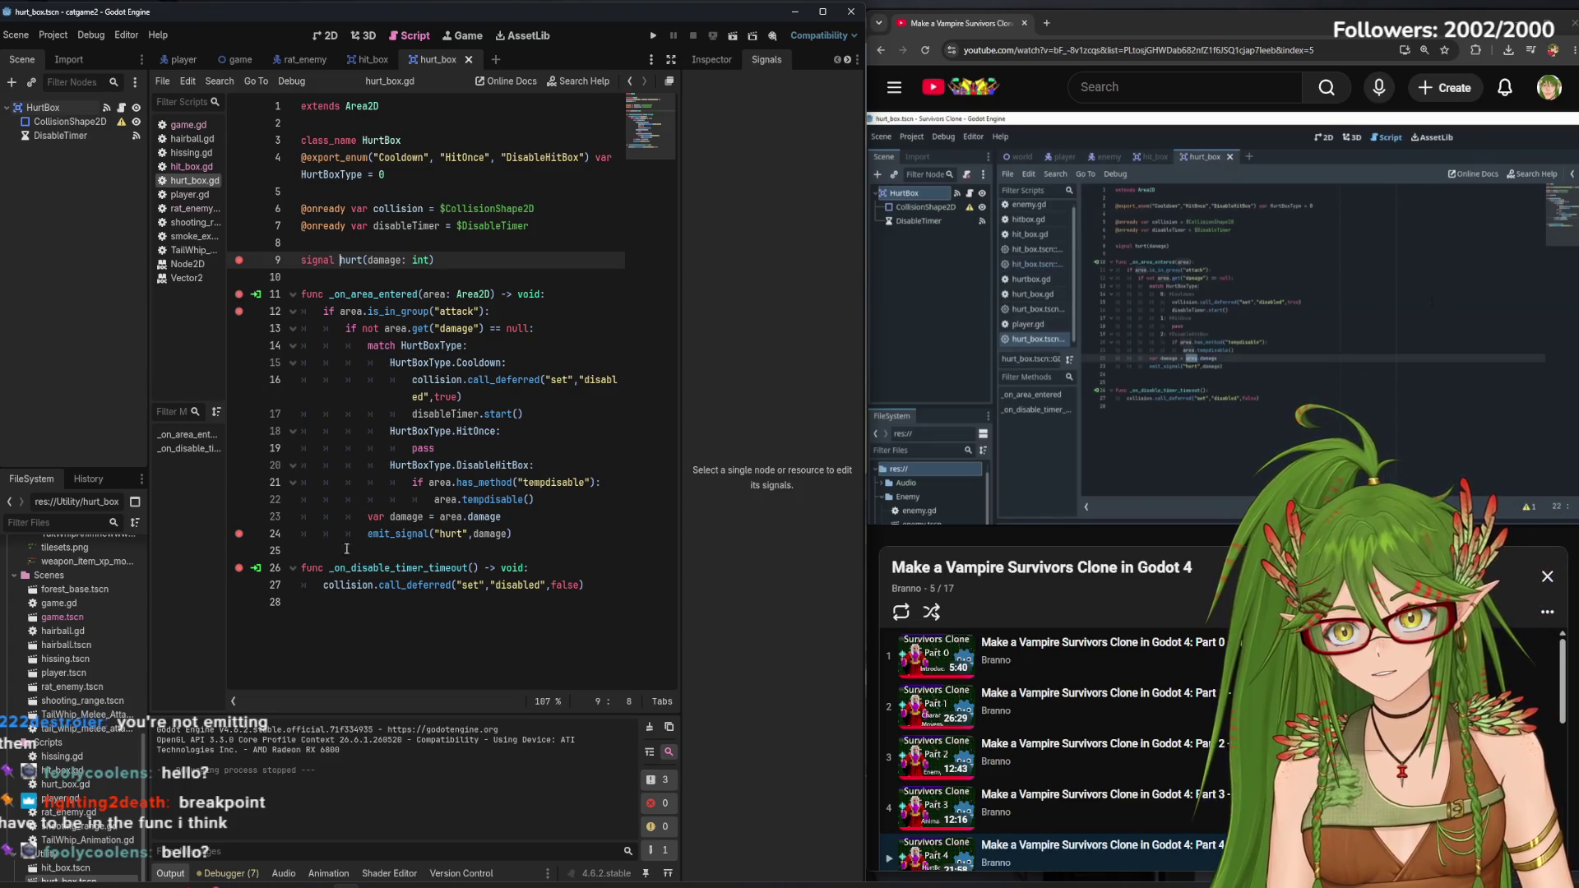
Run the project, return to the editor, and add breakpoints on lines 13, 14, 15, 17, 18, 20, 21
click(654, 34)
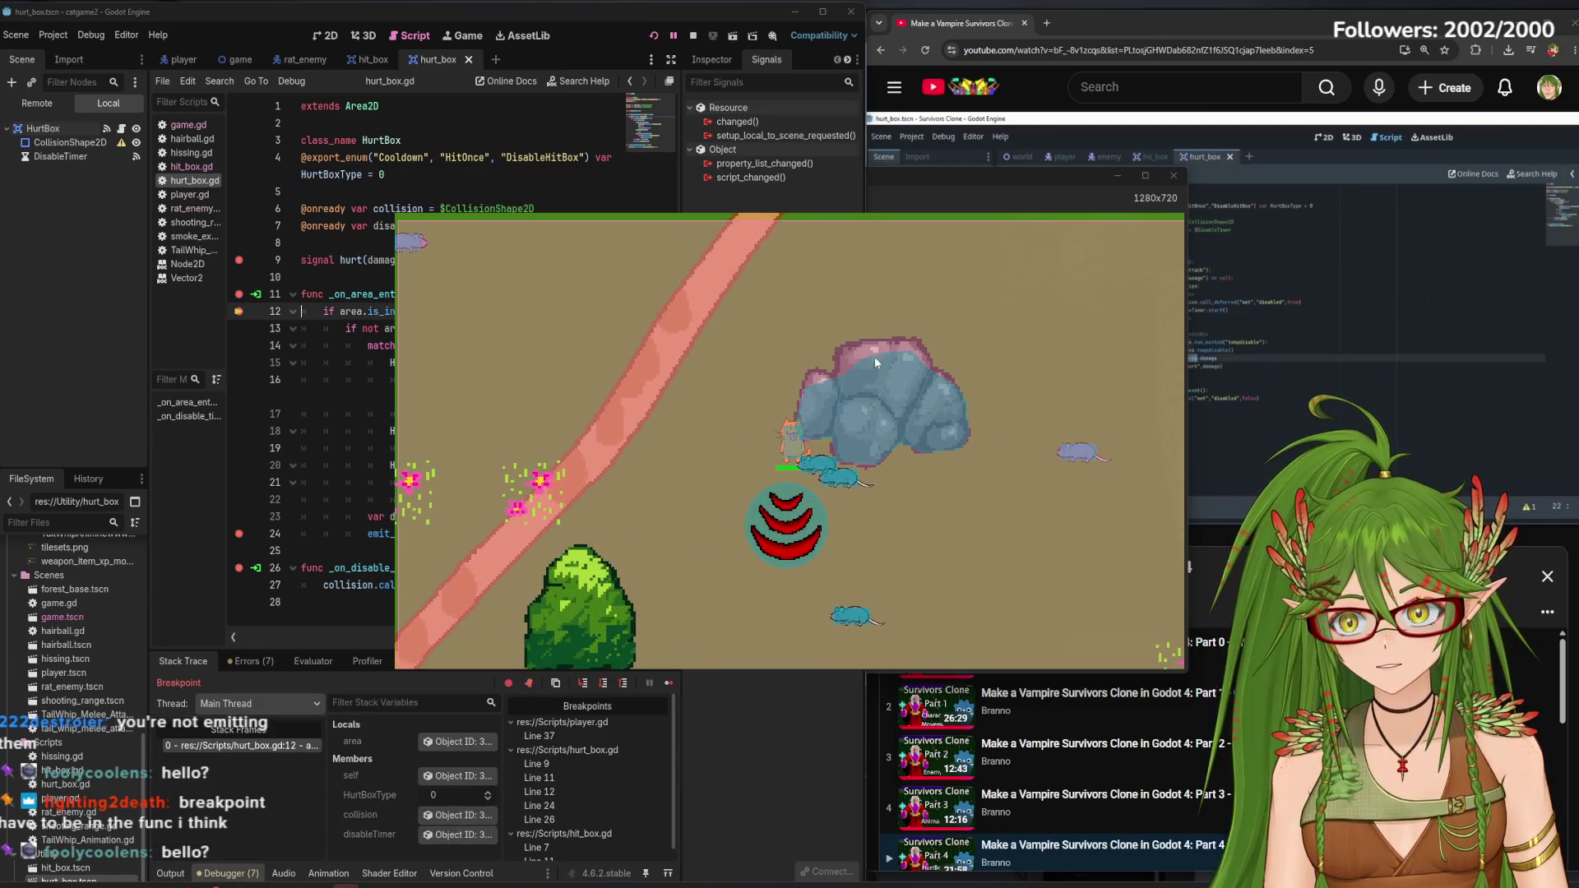
click(788, 205)
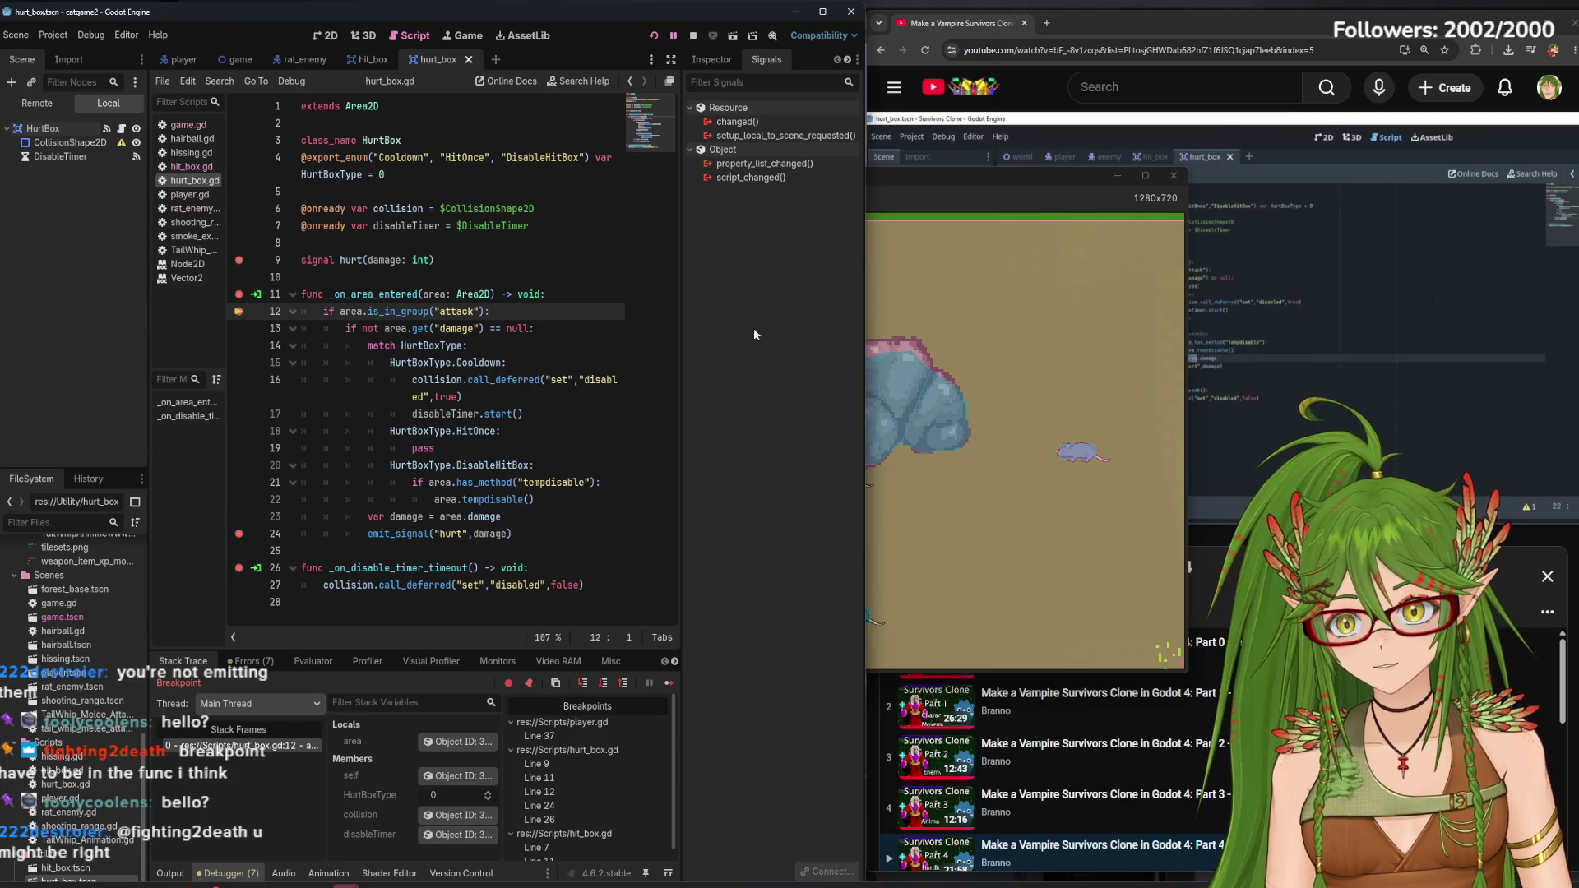
click(238, 328)
click(238, 346)
click(239, 363)
click(238, 414)
click(239, 431)
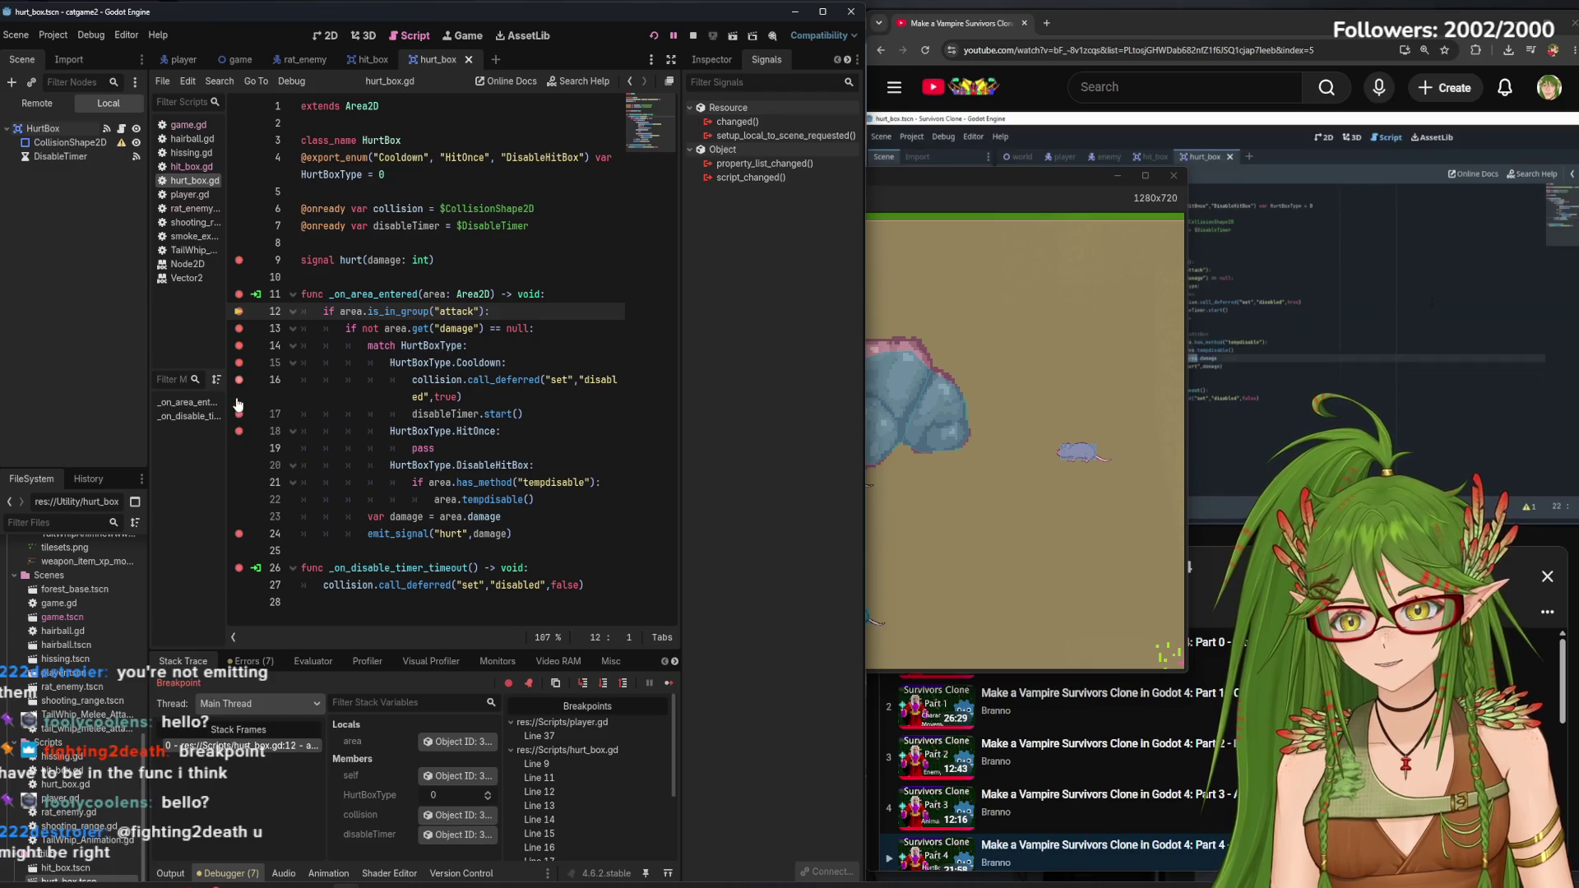
click(239, 464)
click(238, 482)
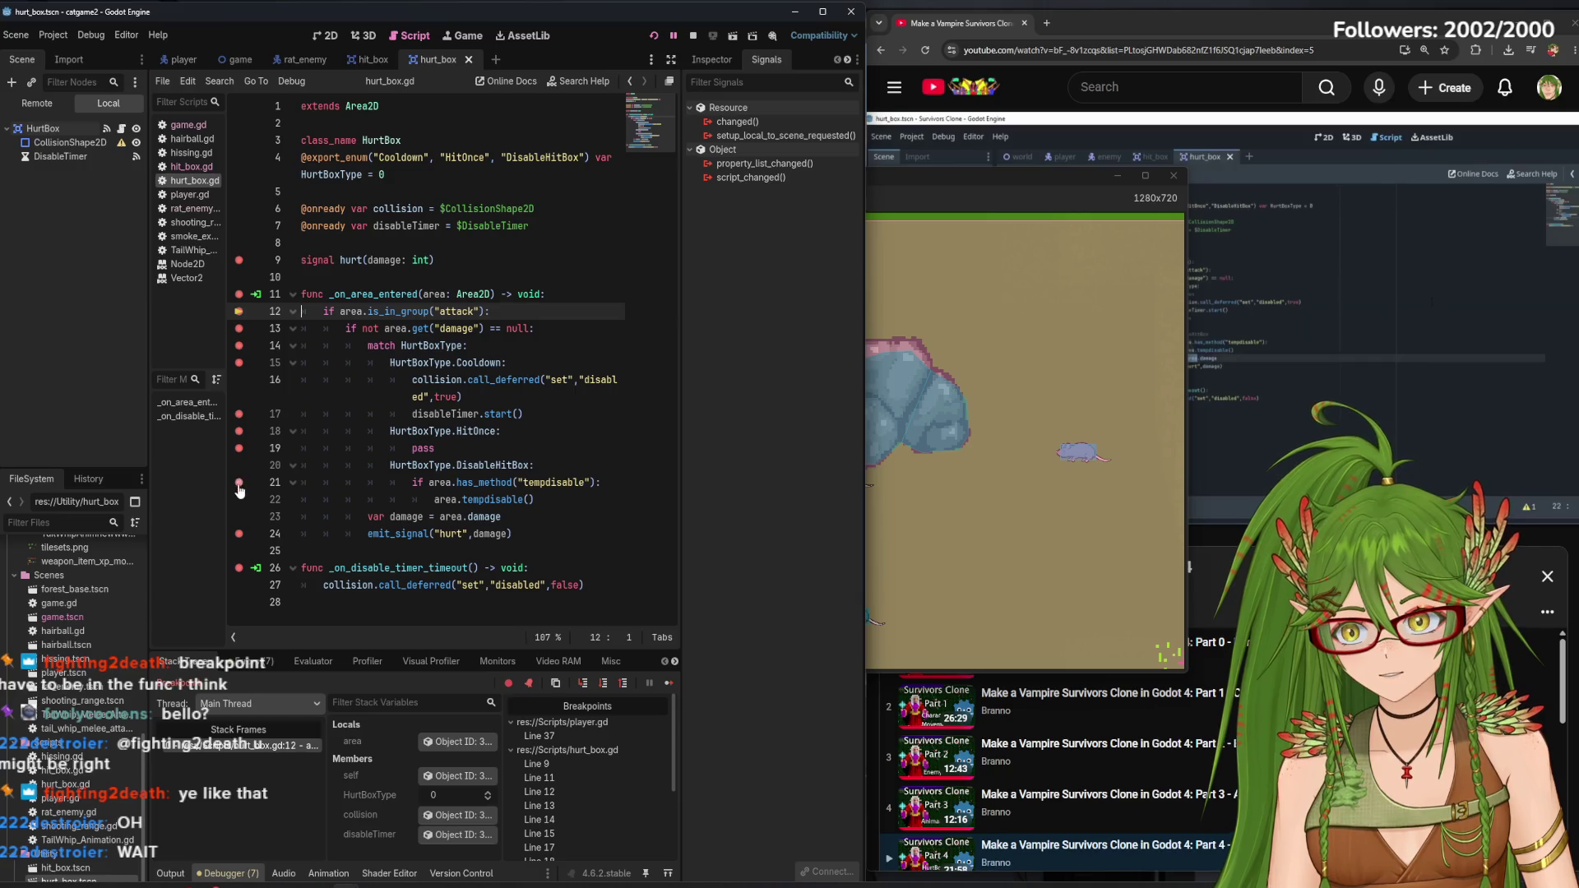
Remove the extra breakpoints on lines 13–21, keeping only the line 12 breakpoint
click(238, 431)
click(238, 414)
click(239, 363)
click(239, 345)
click(239, 328)
click(238, 465)
click(238, 482)
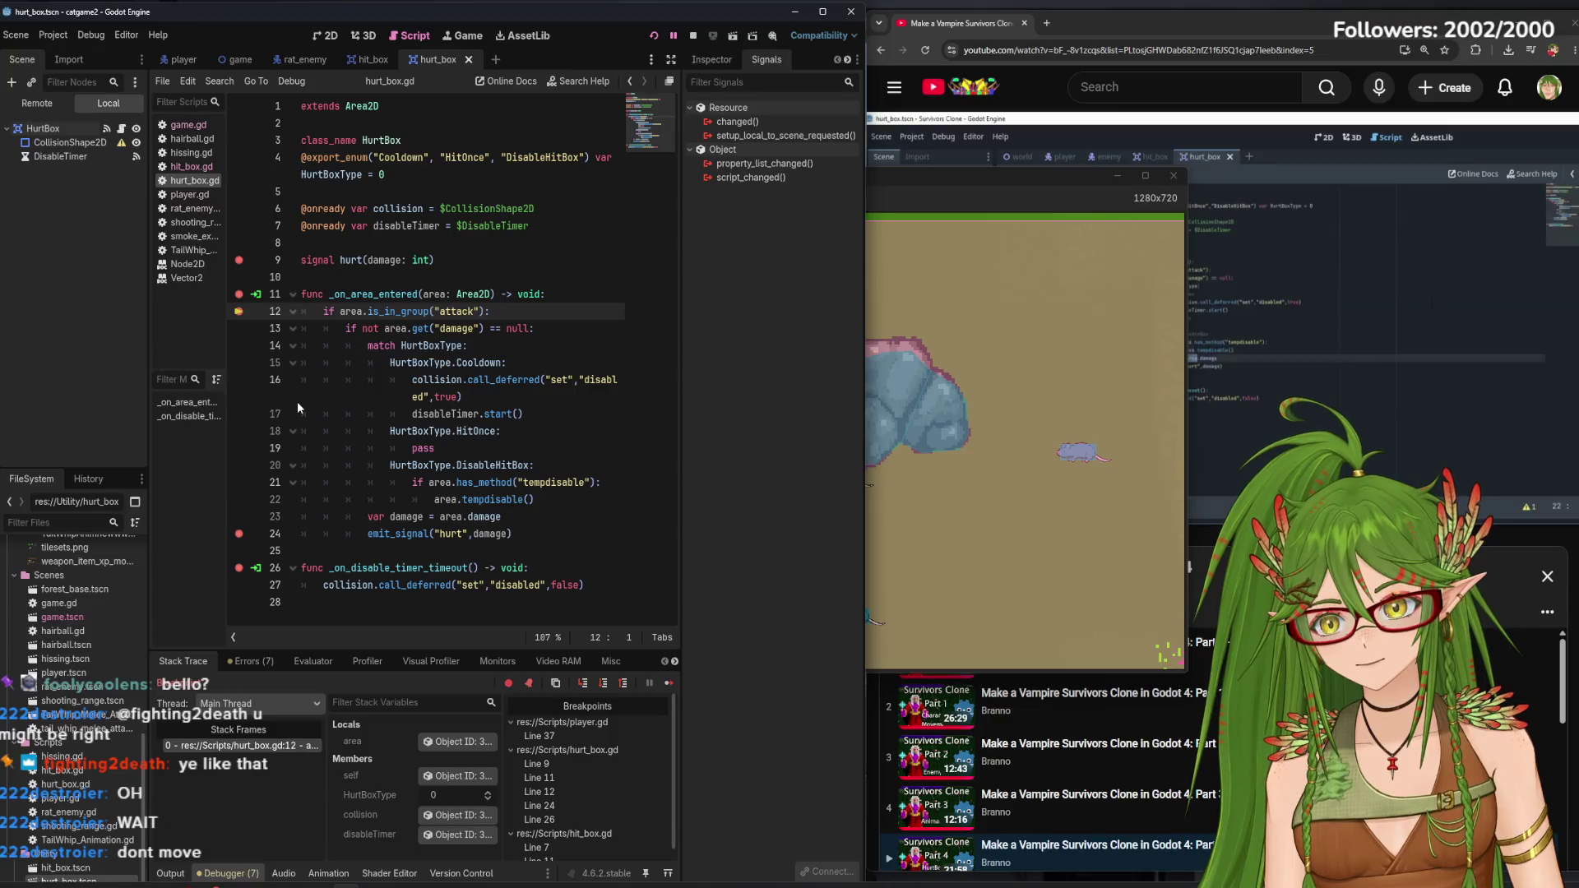
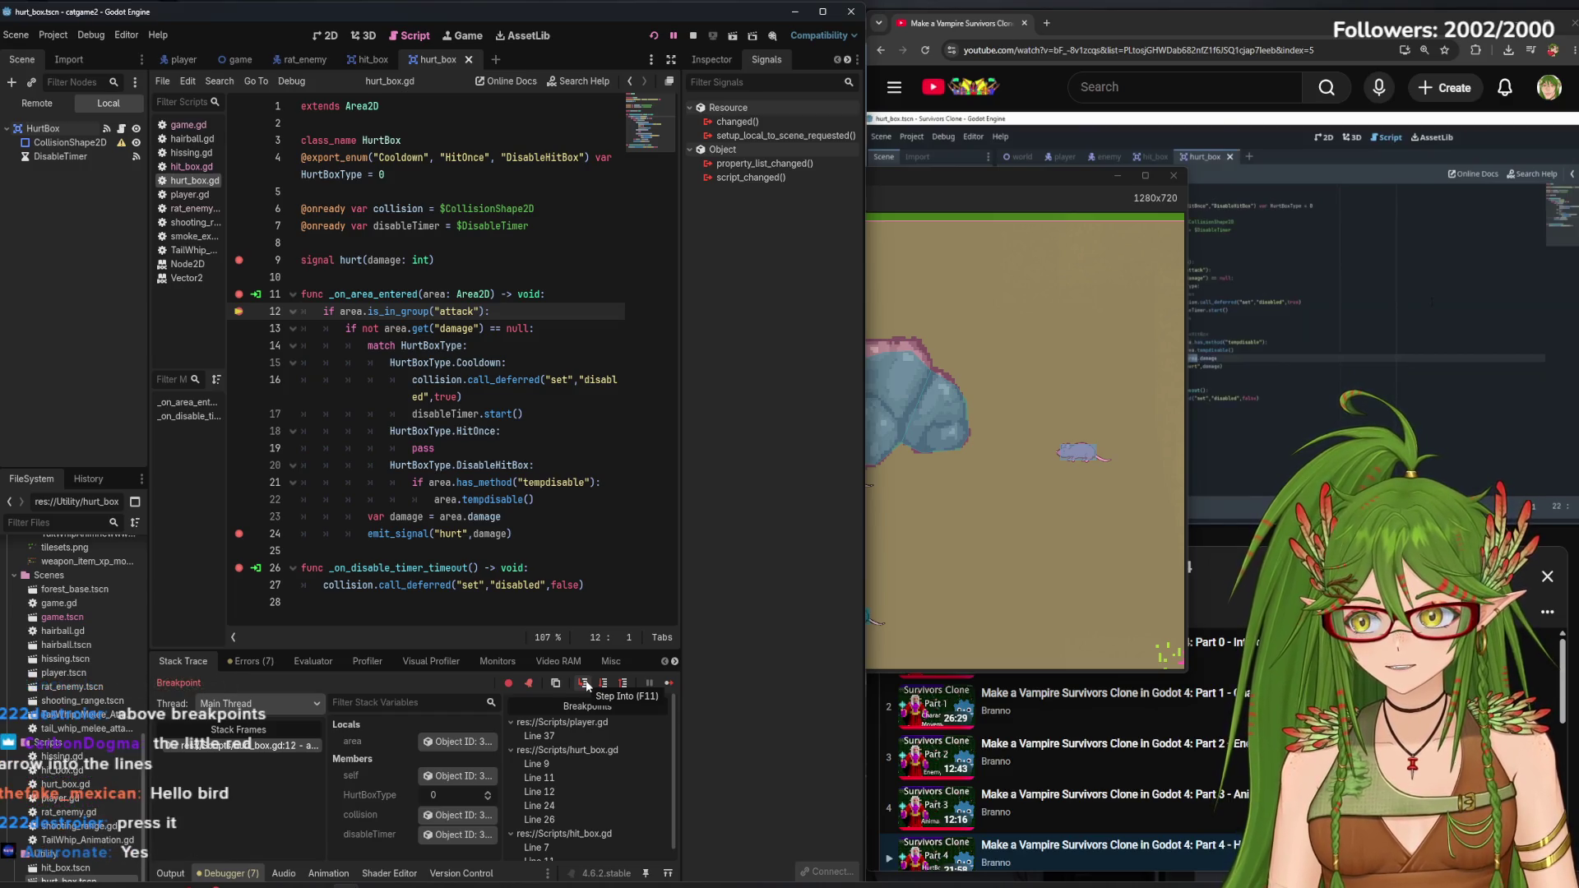
Step Into twice so execution moves from hurt_box.gd line 12 to player.gd line 14
click(586, 686)
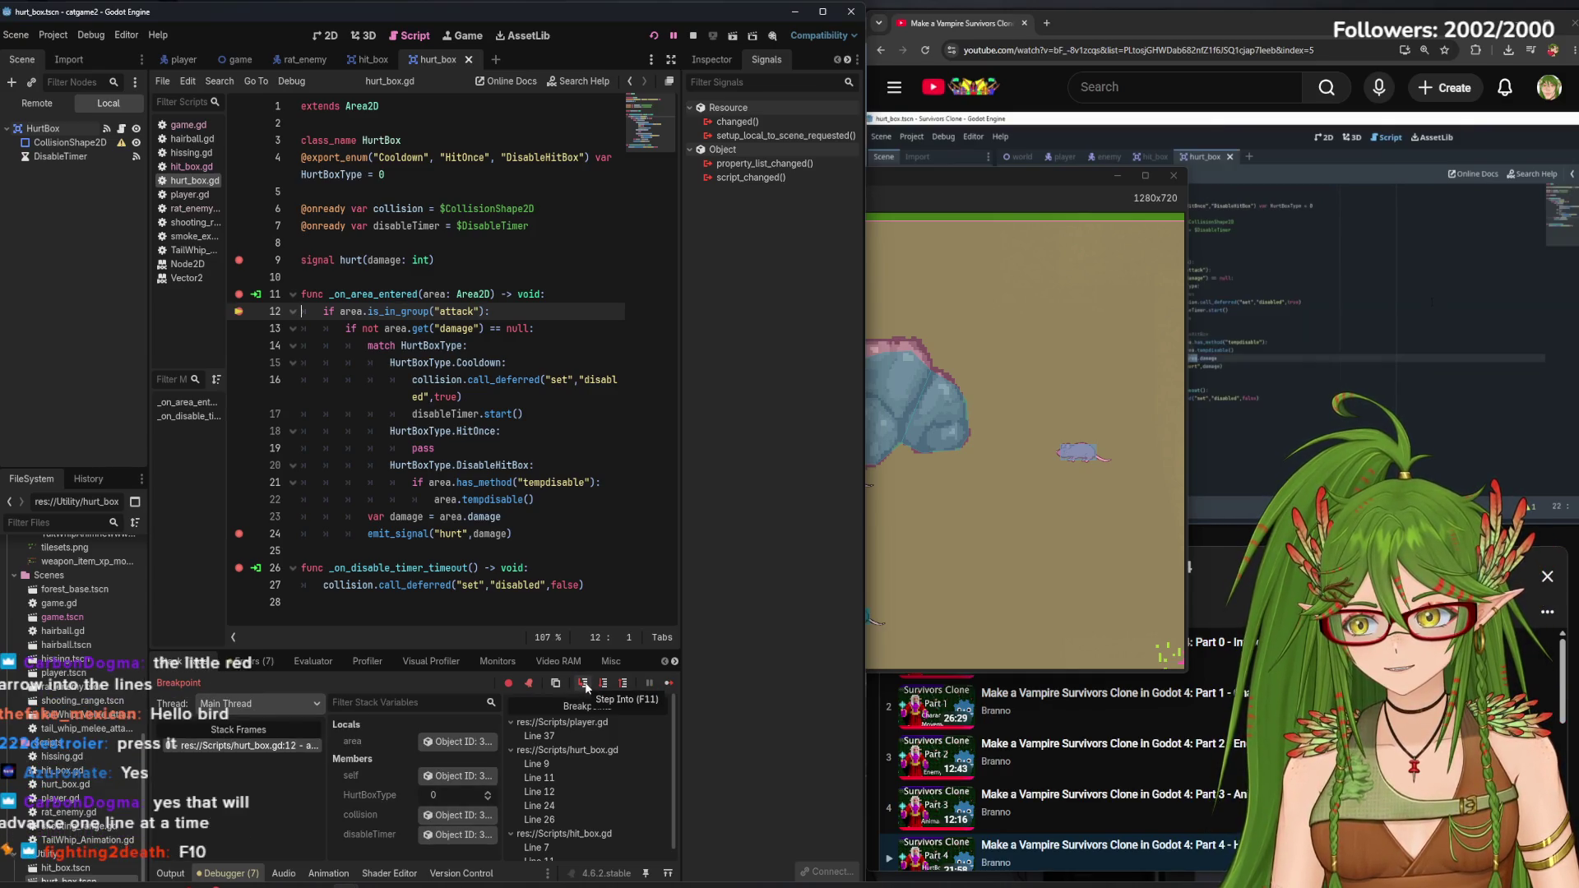
click(586, 686)
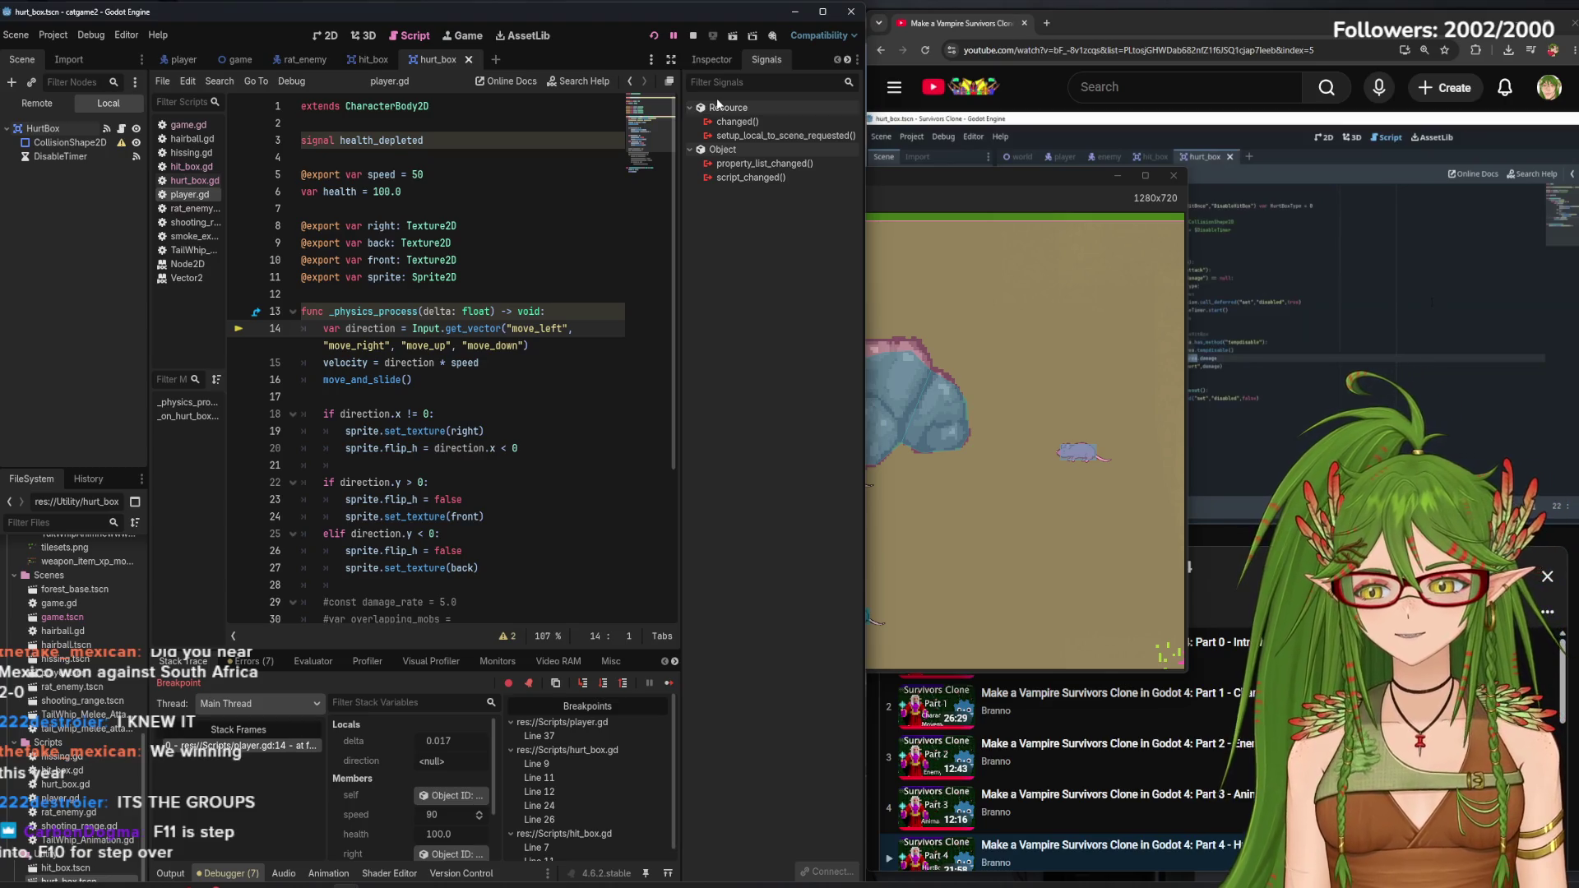
mouse_move(719, 123)
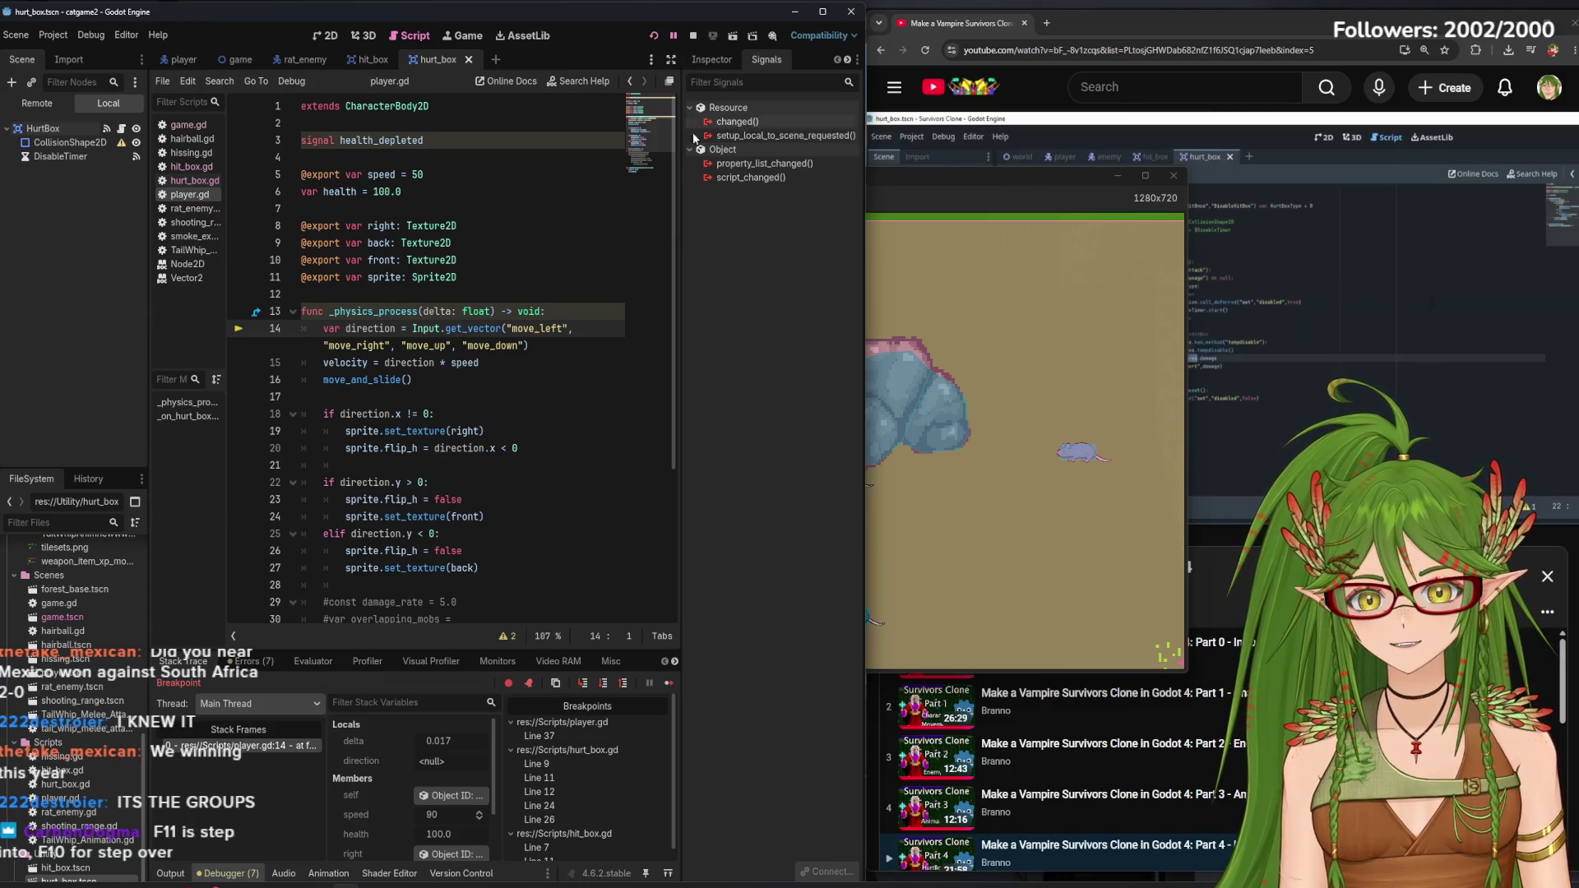
Widen the dock, show the Groups panel, and toggle the player node's attack group on and off
drag(681, 160, 597, 159)
click(731, 60)
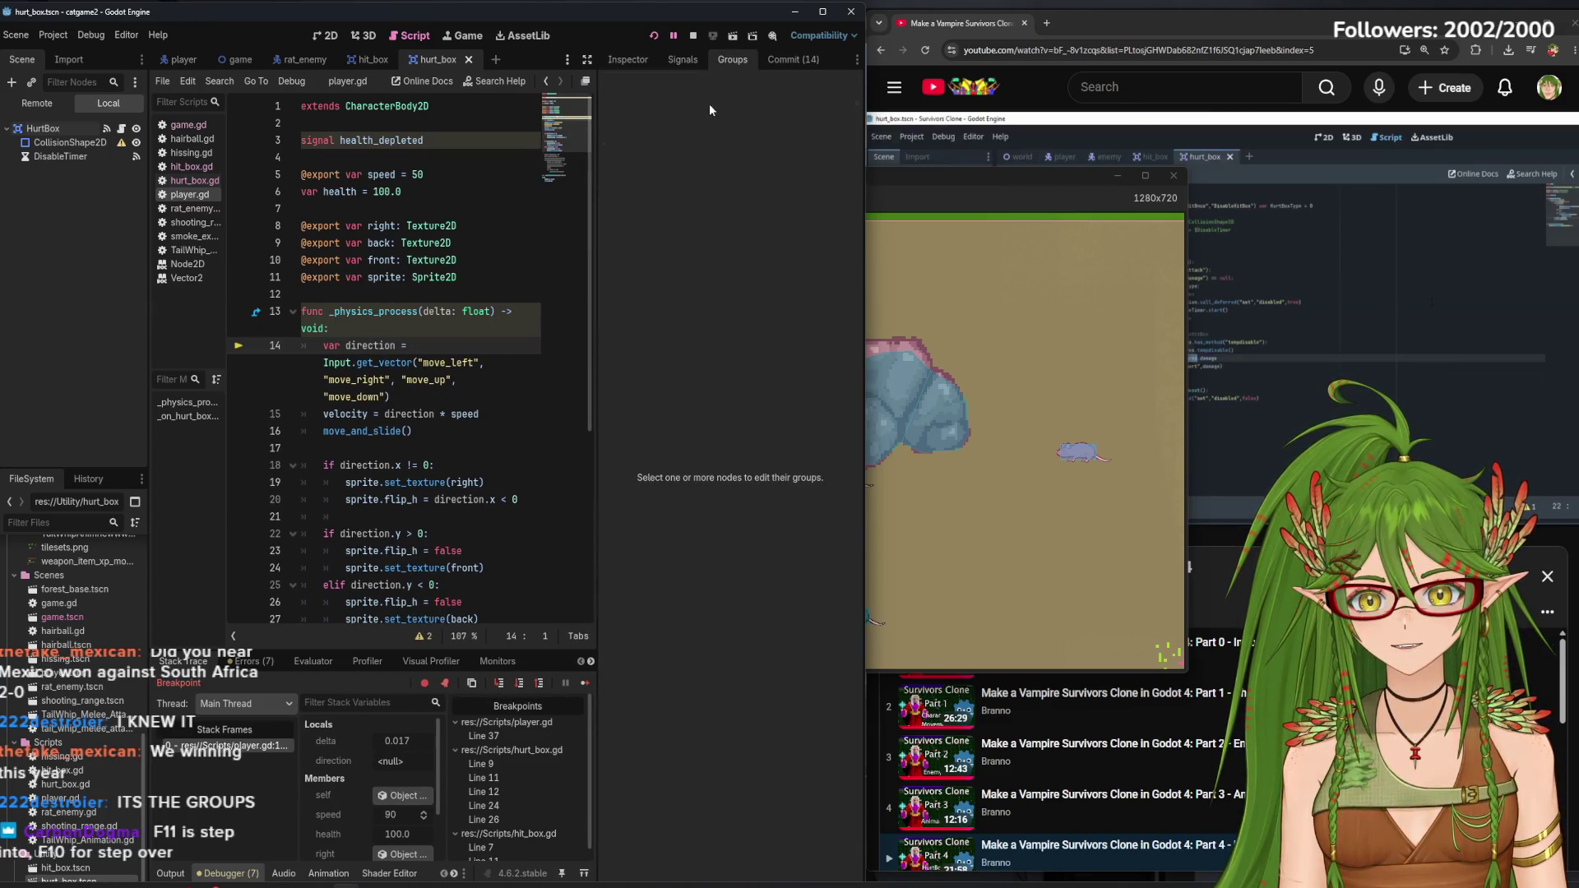
click(189, 61)
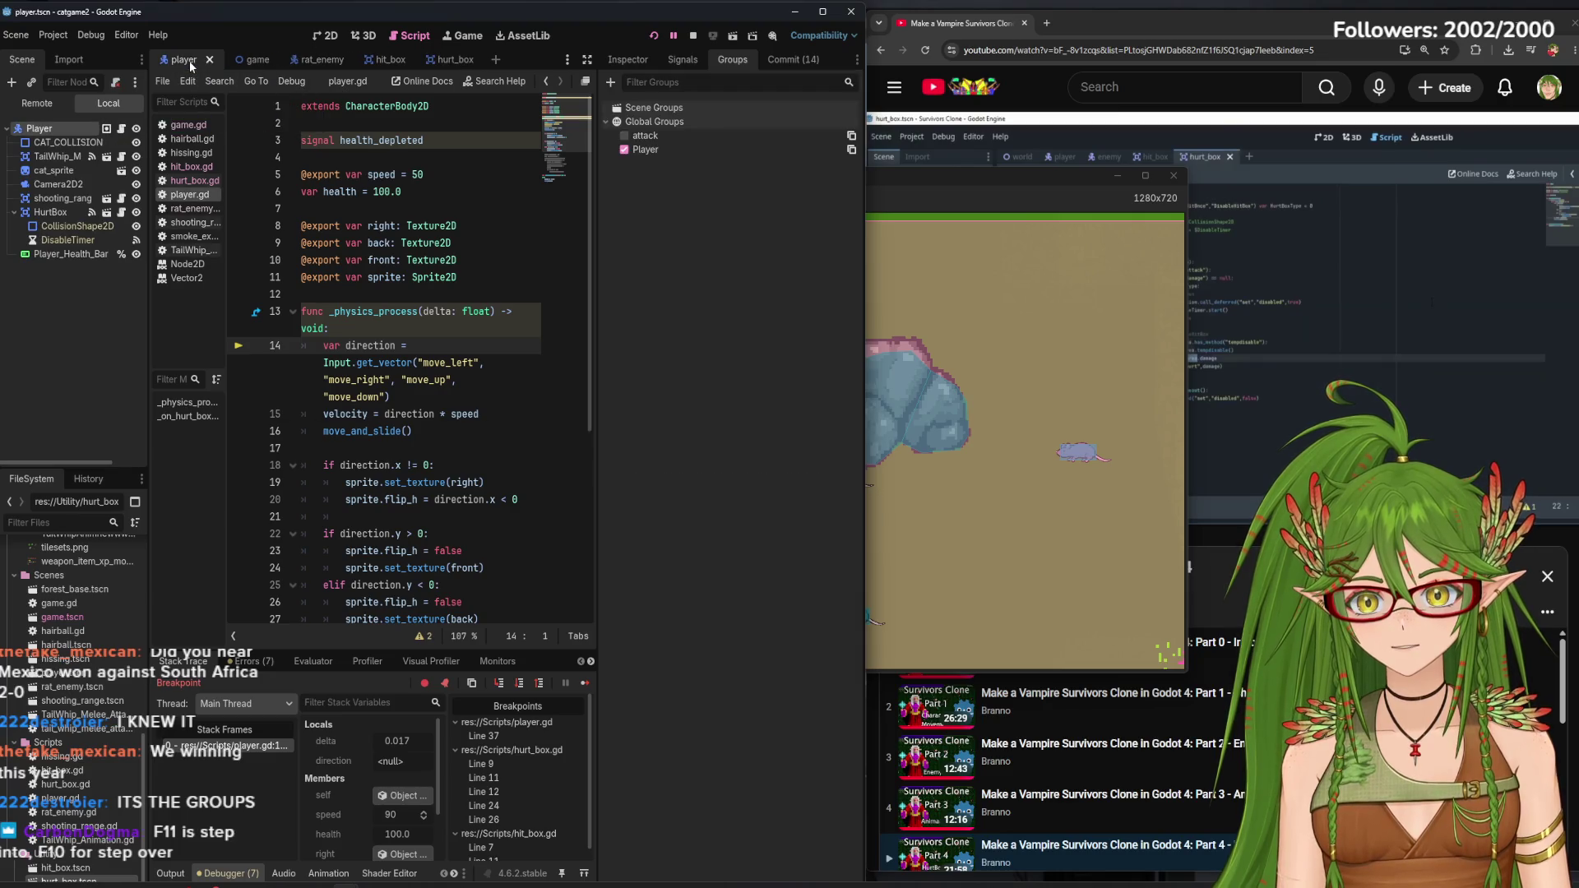
click(625, 136)
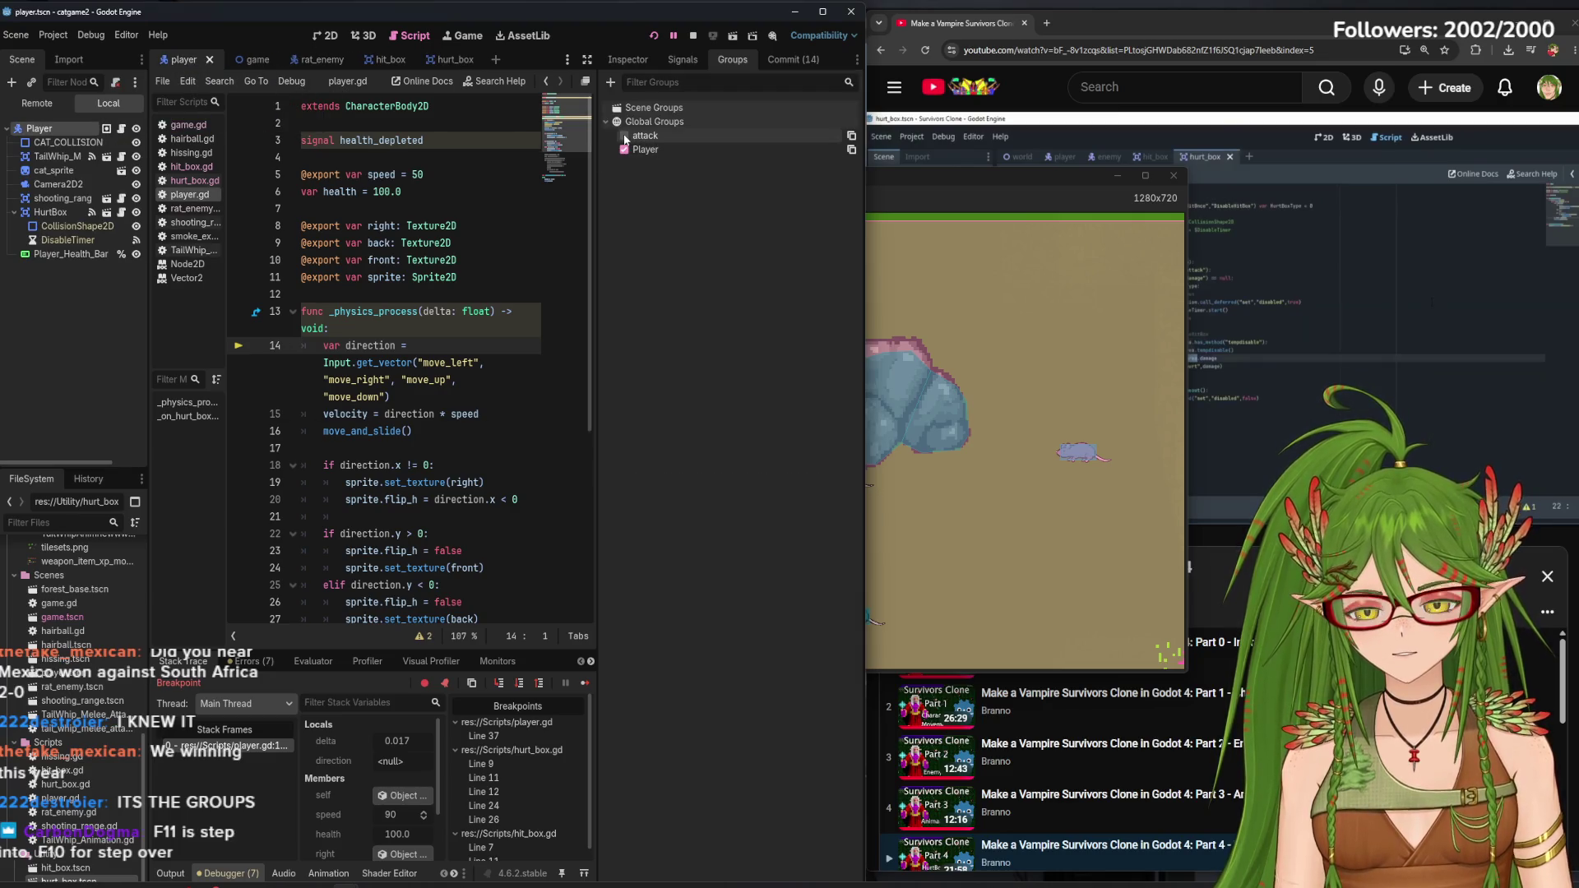
click(624, 136)
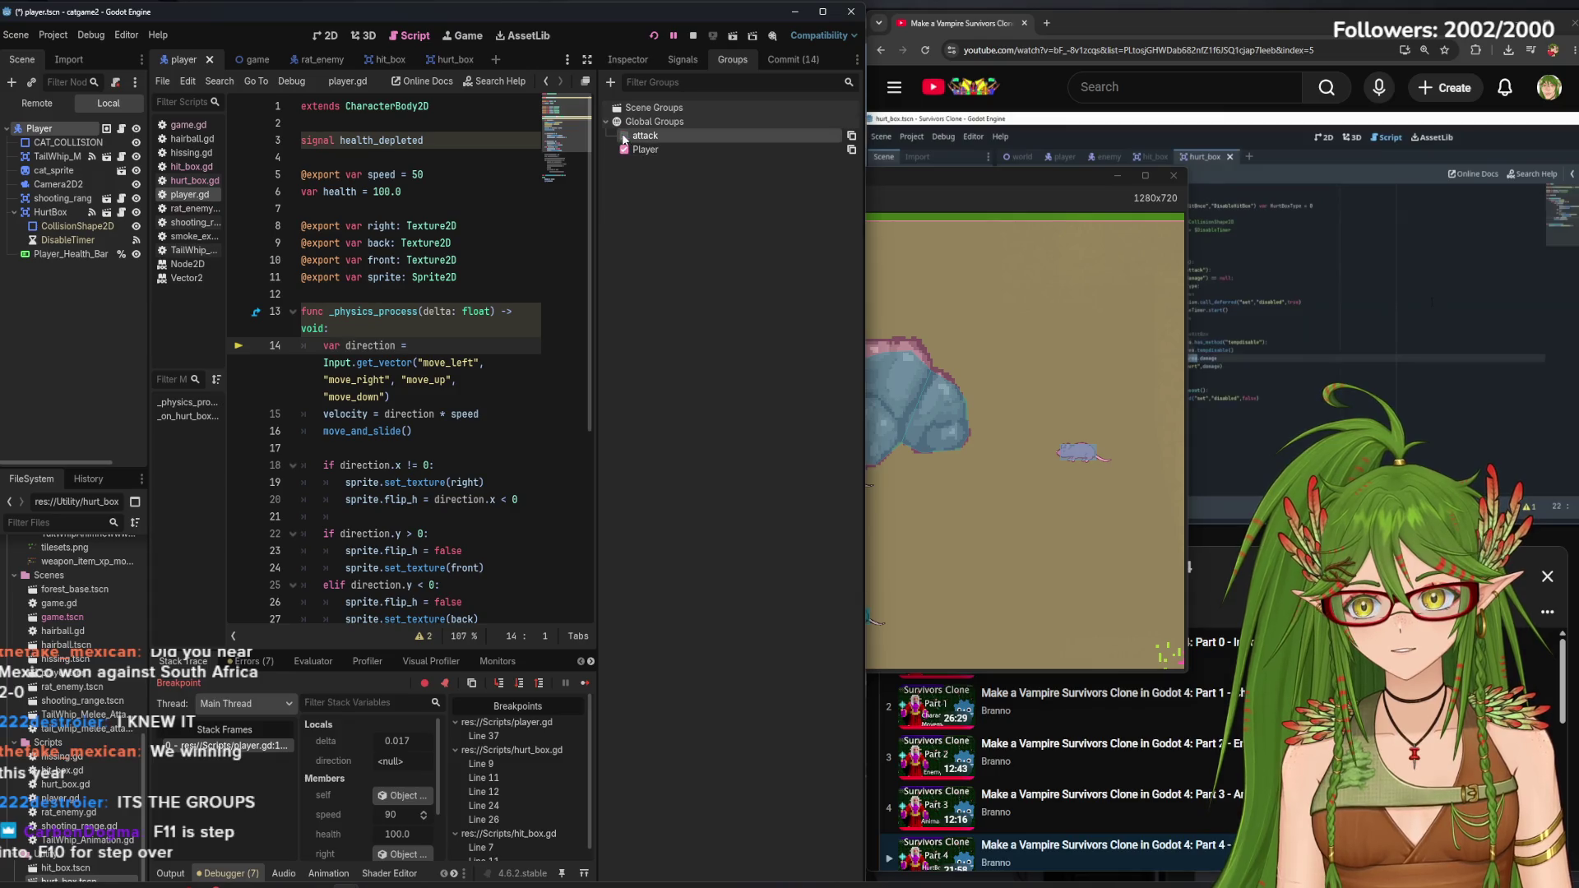
Inspect the rat_enemy scene's attack and Player global groups, then return to hurt_box
click(257, 61)
click(312, 61)
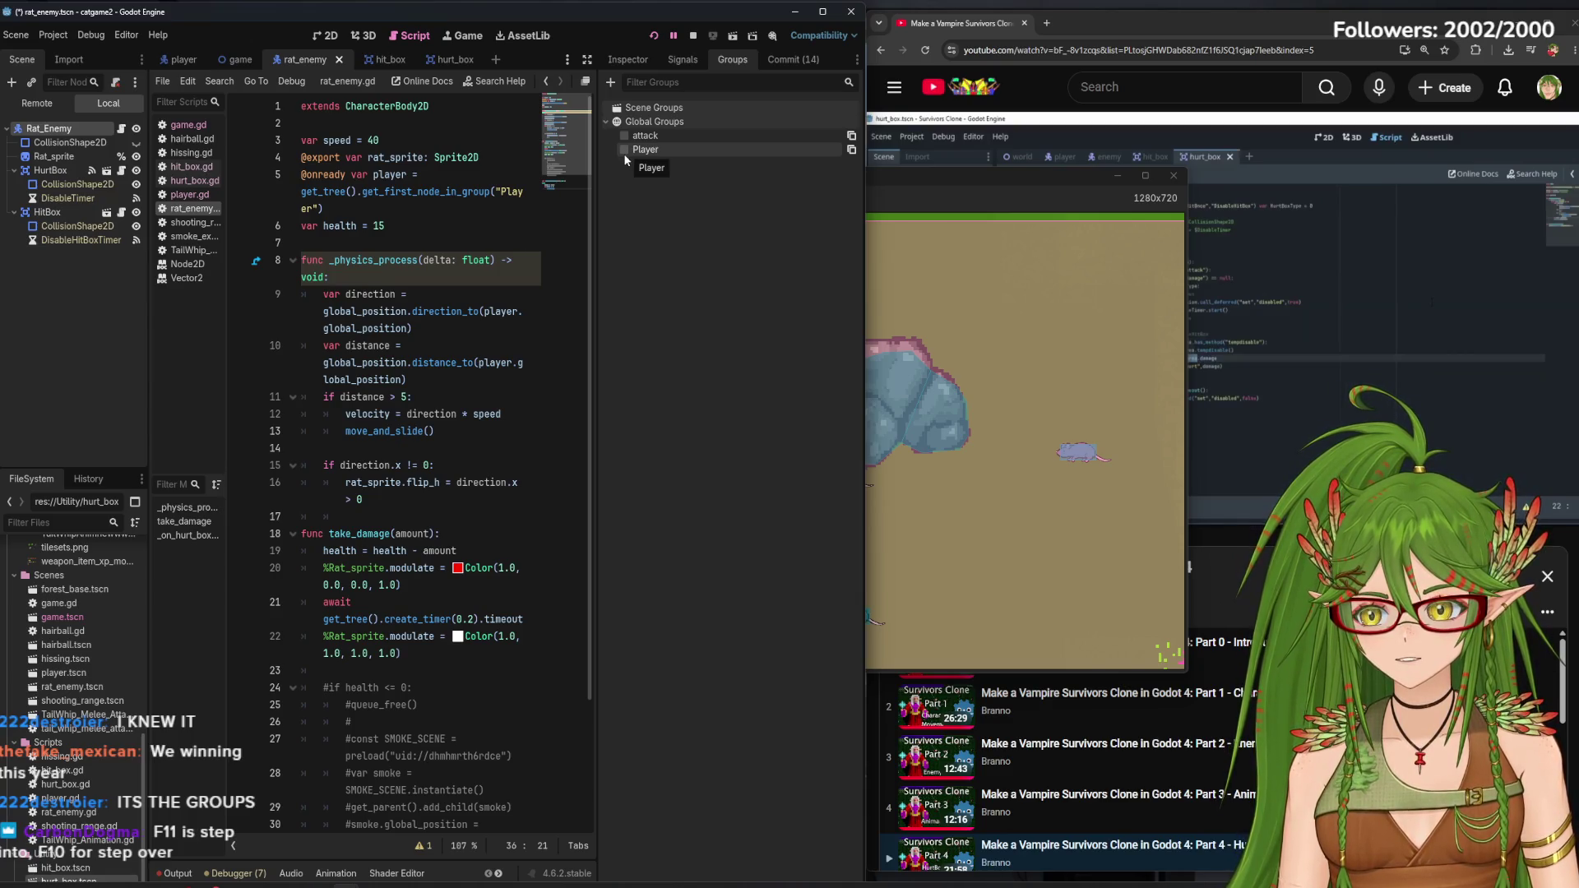
right_click(787, 152)
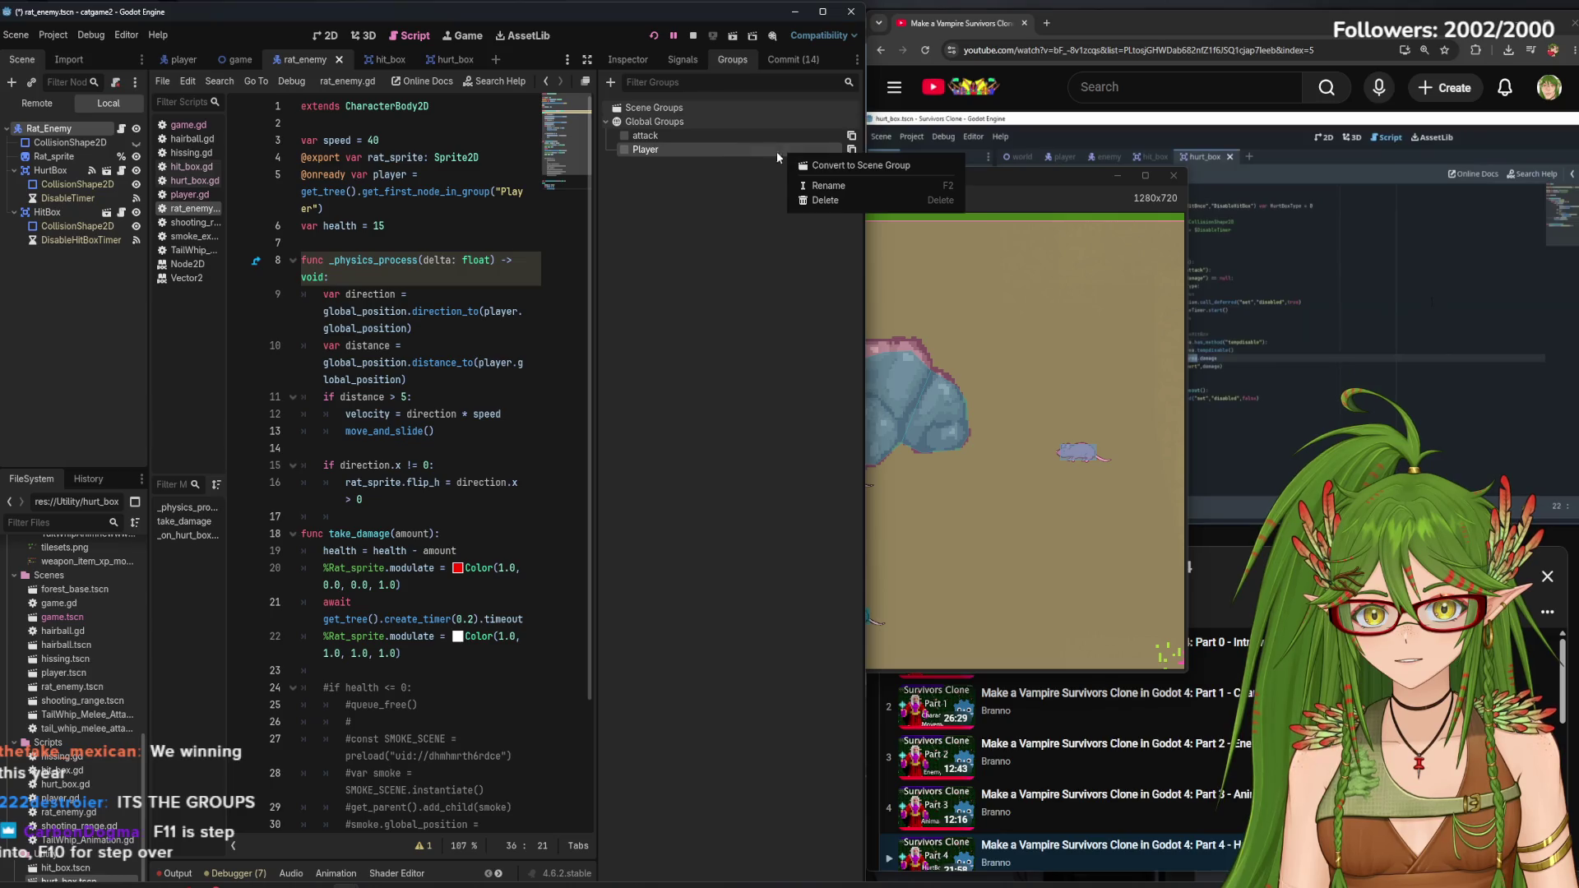
right_click(708, 135)
right_click(707, 136)
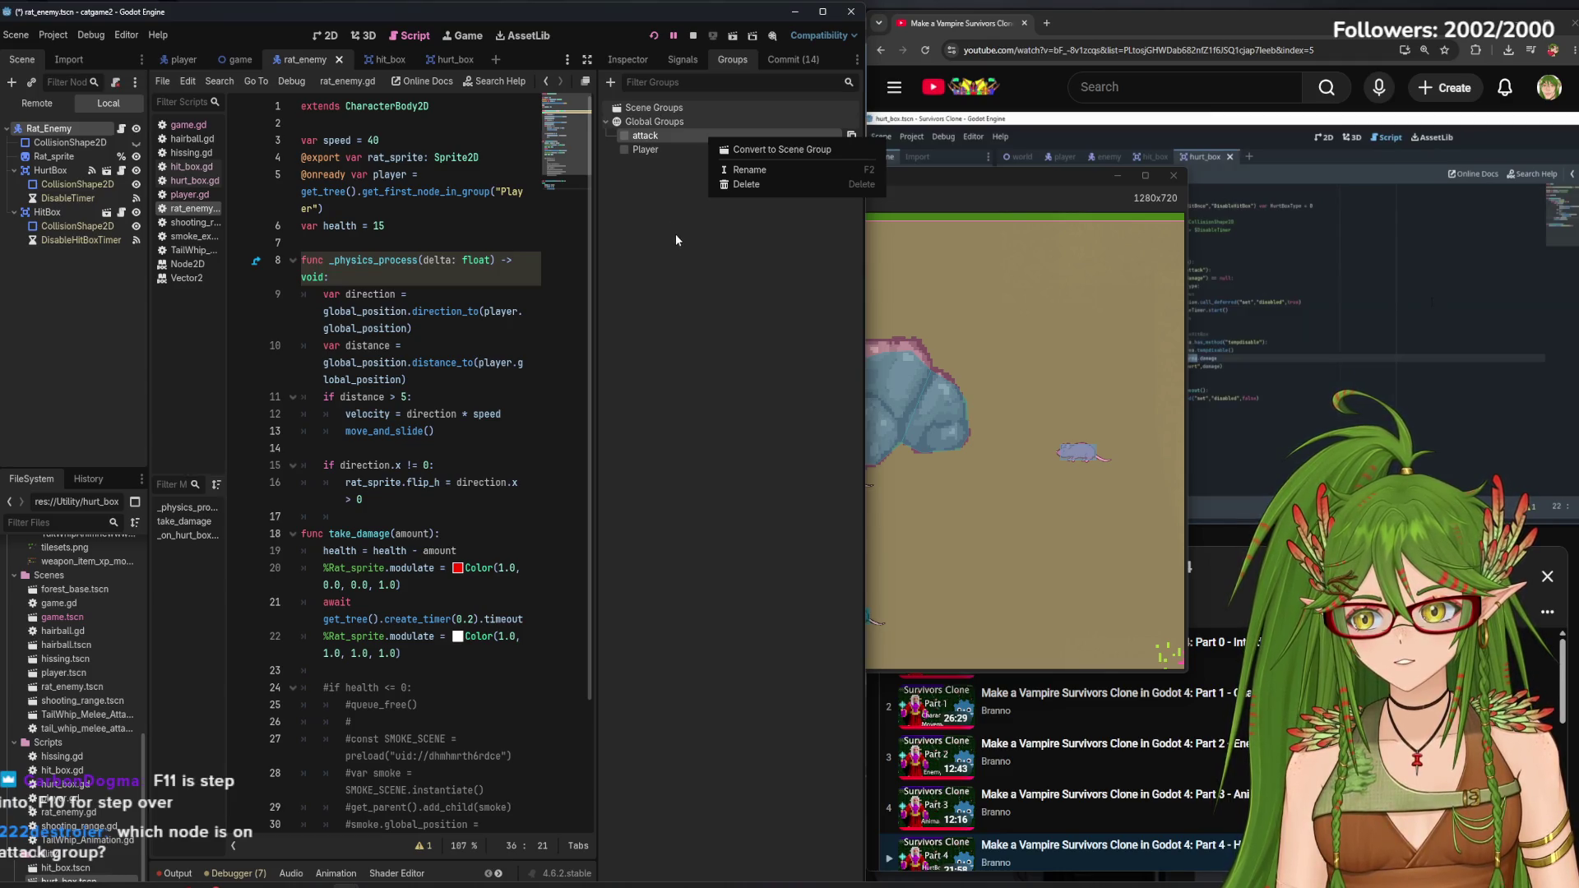
click(675, 237)
right_click(676, 135)
click(556, 224)
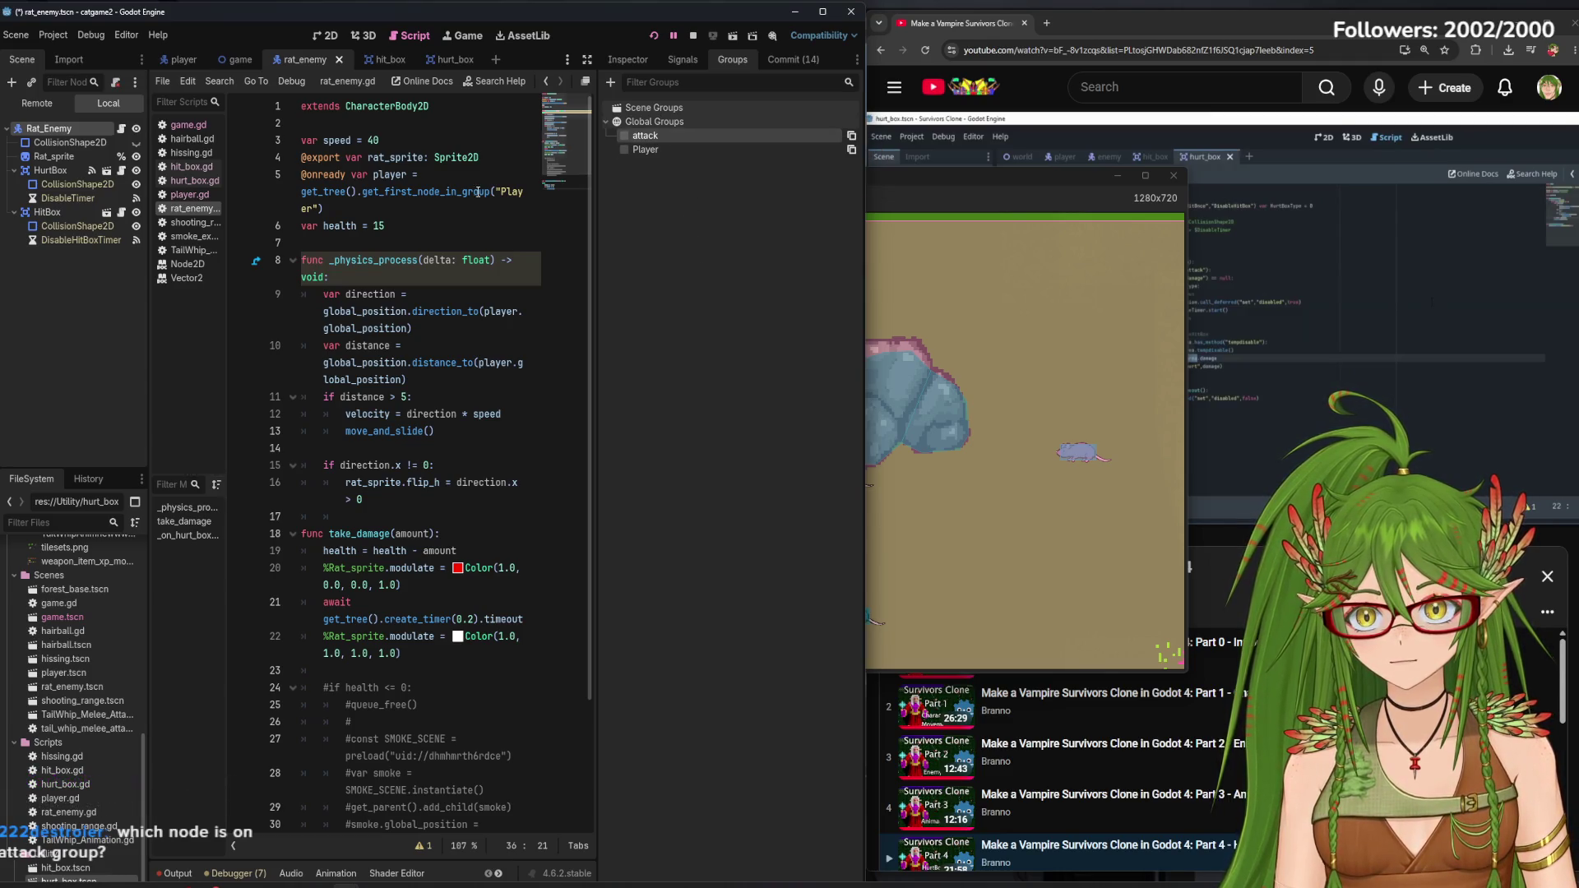
click(458, 68)
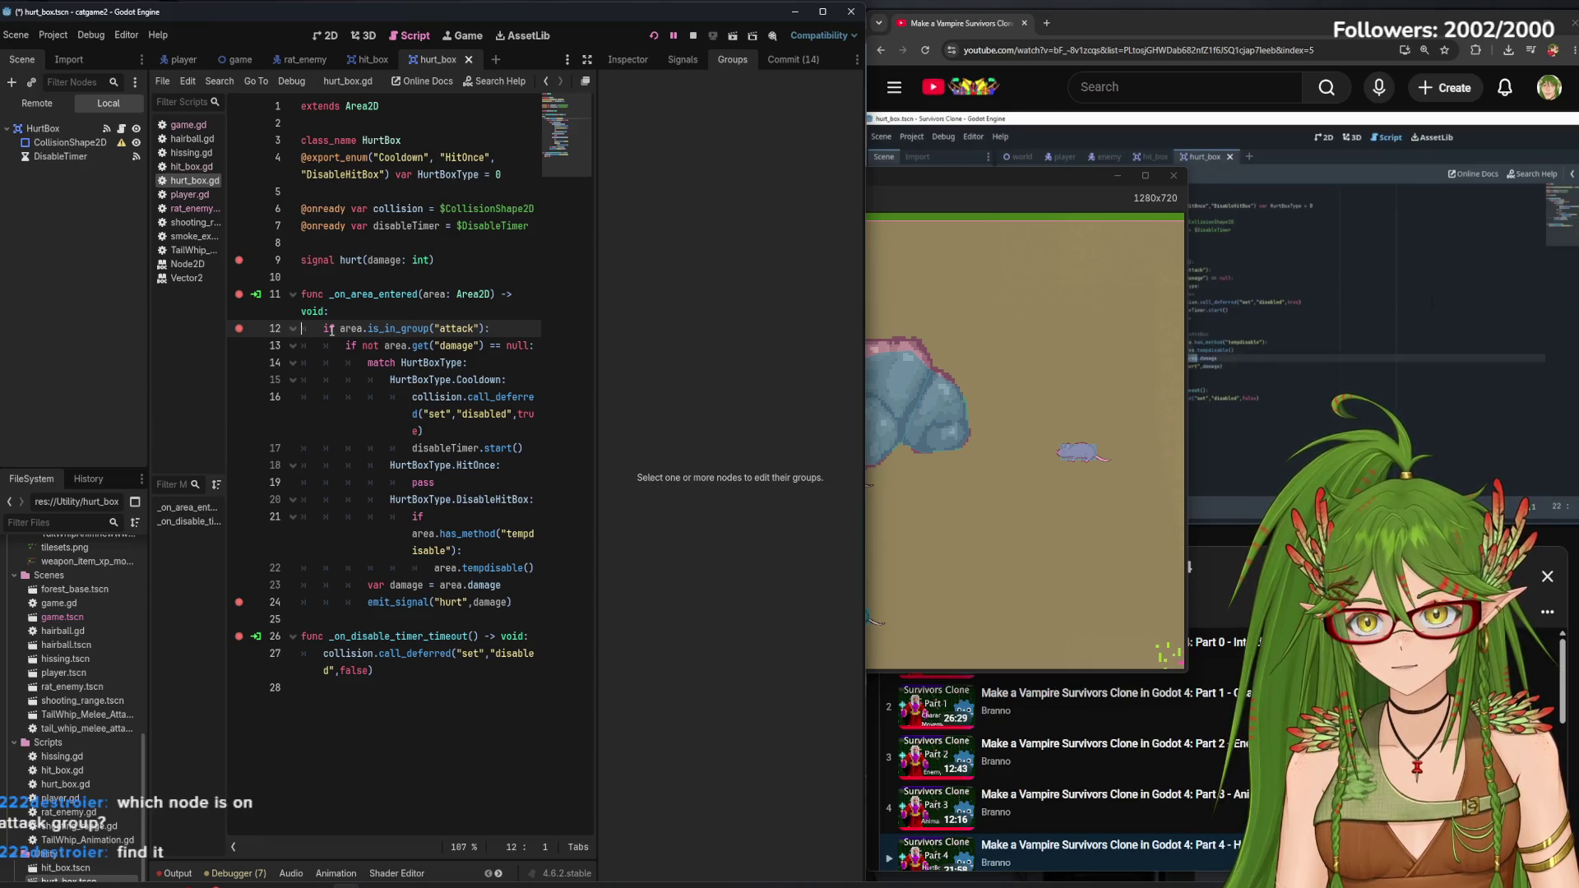
Select the HurtBox node and highlight the 'attack' group name on line 12
click(42, 128)
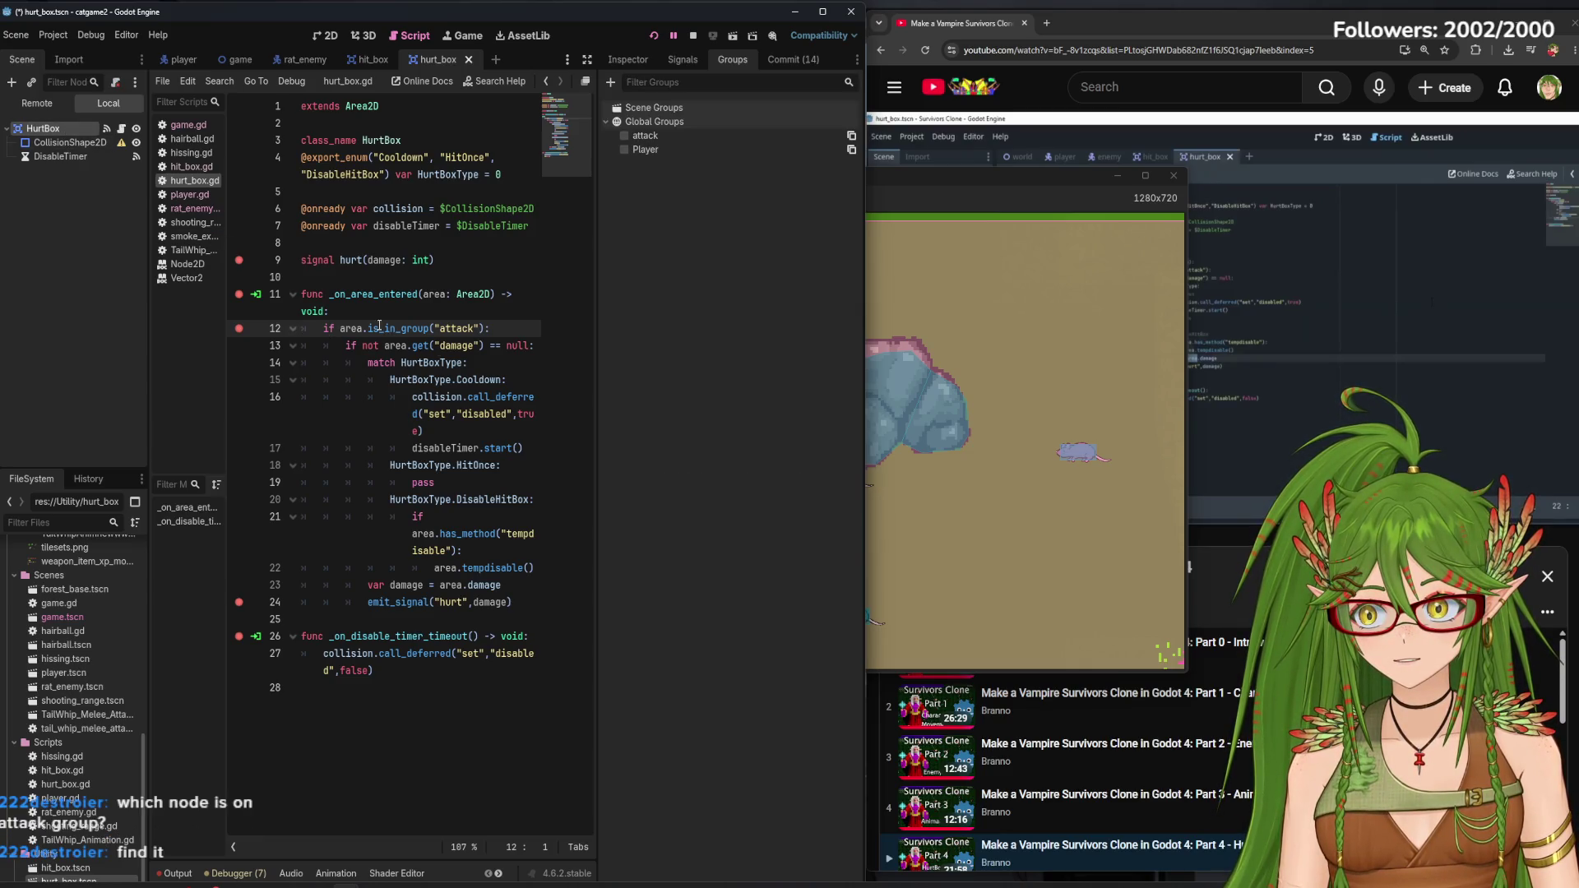
drag(468, 328, 423, 328)
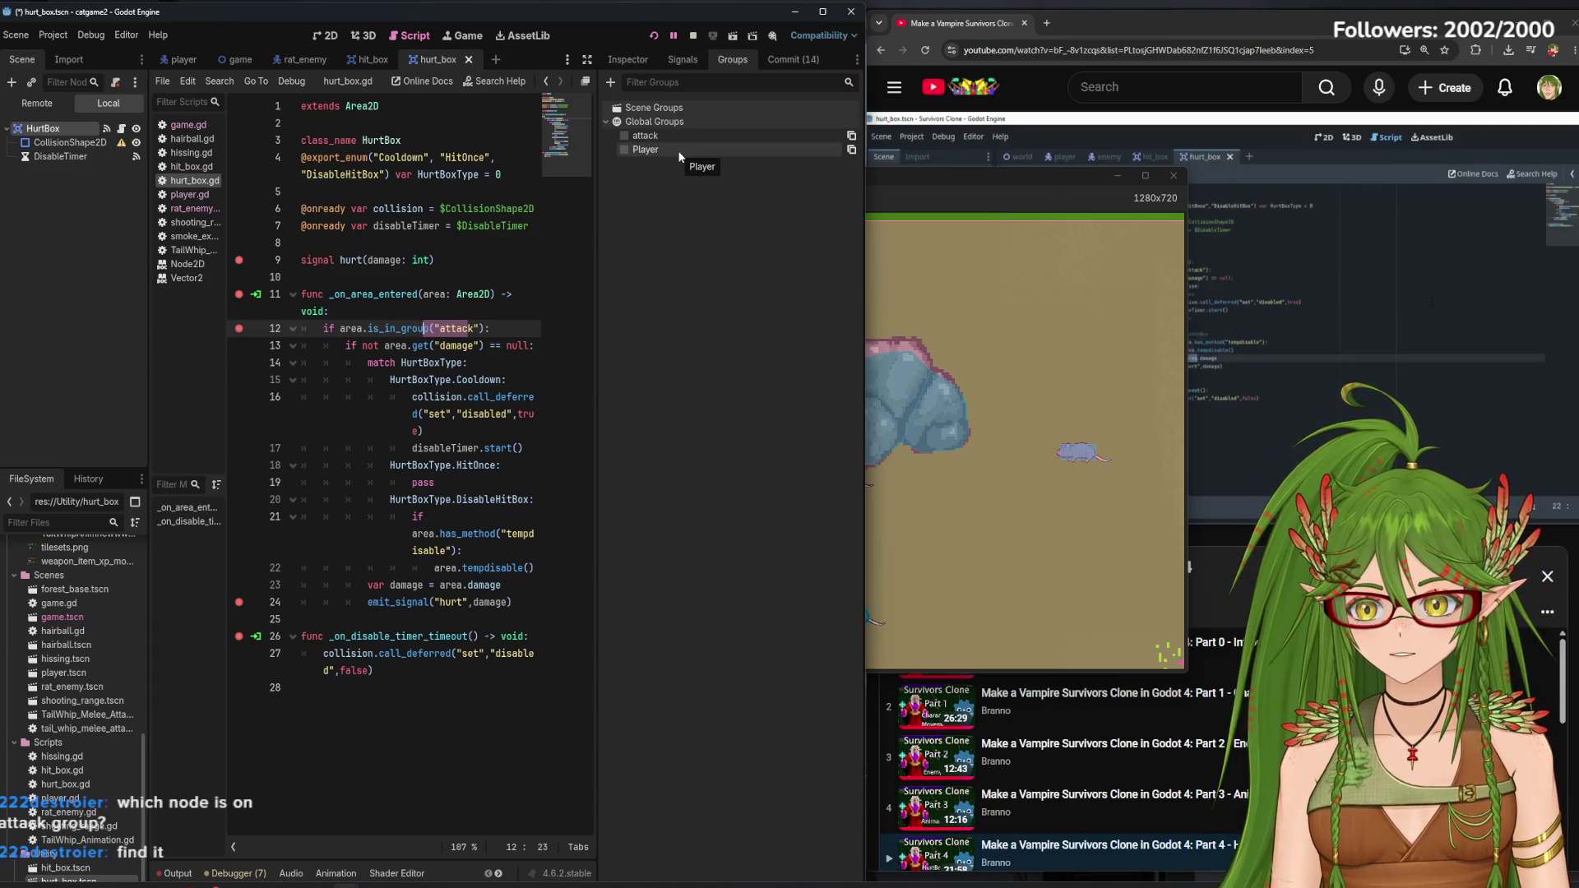
drag(599, 267, 620, 268)
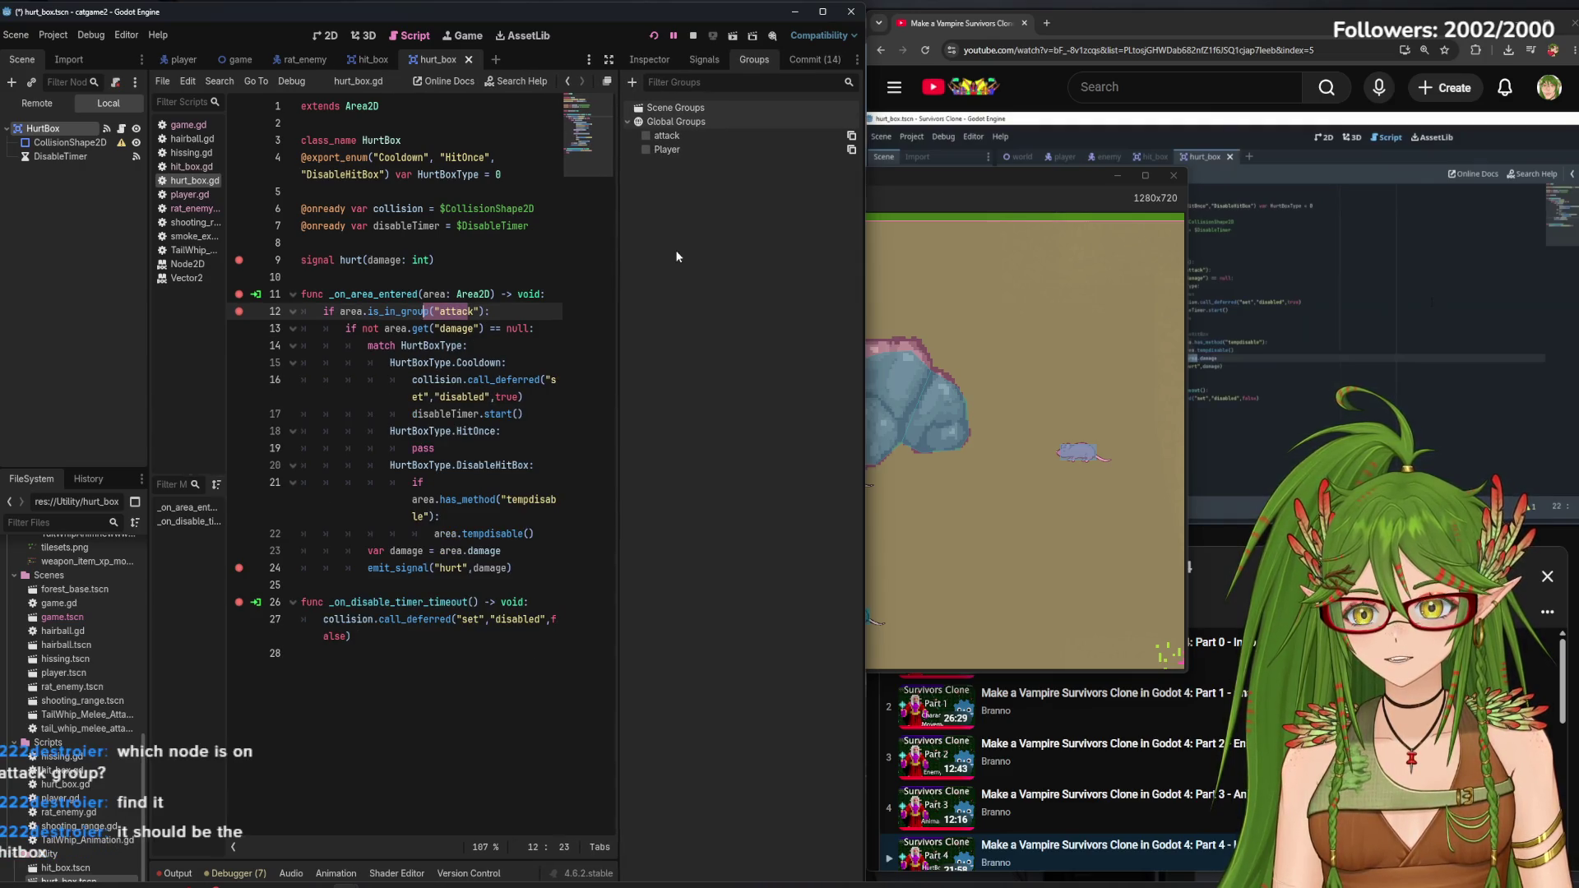
Switch to the hit_box scene and script and stop the running game
click(368, 61)
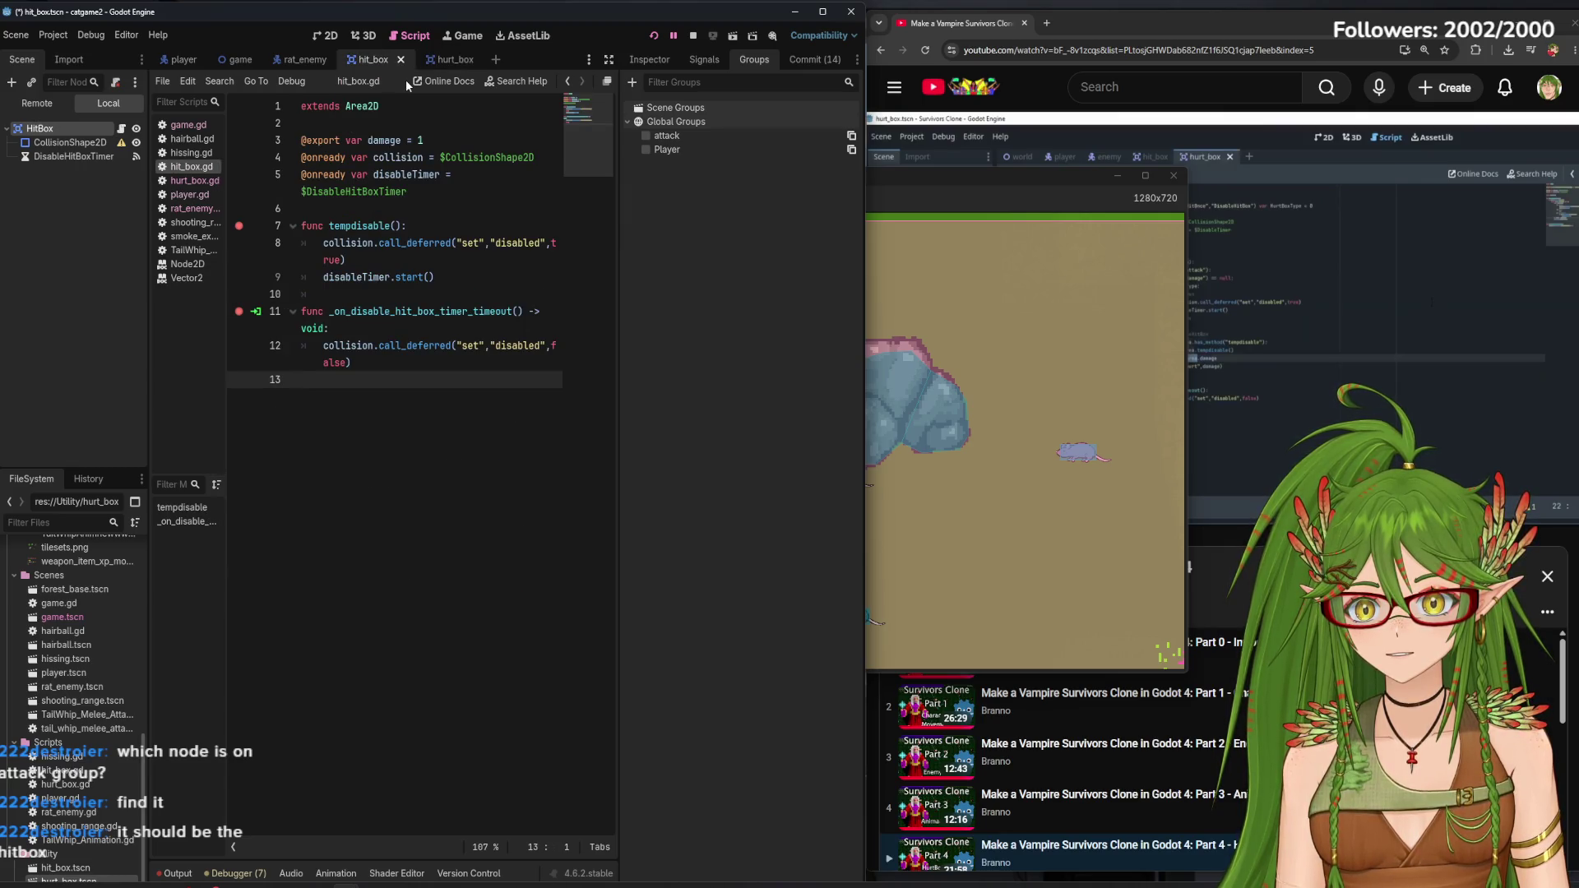
click(1127, 183)
click(1172, 176)
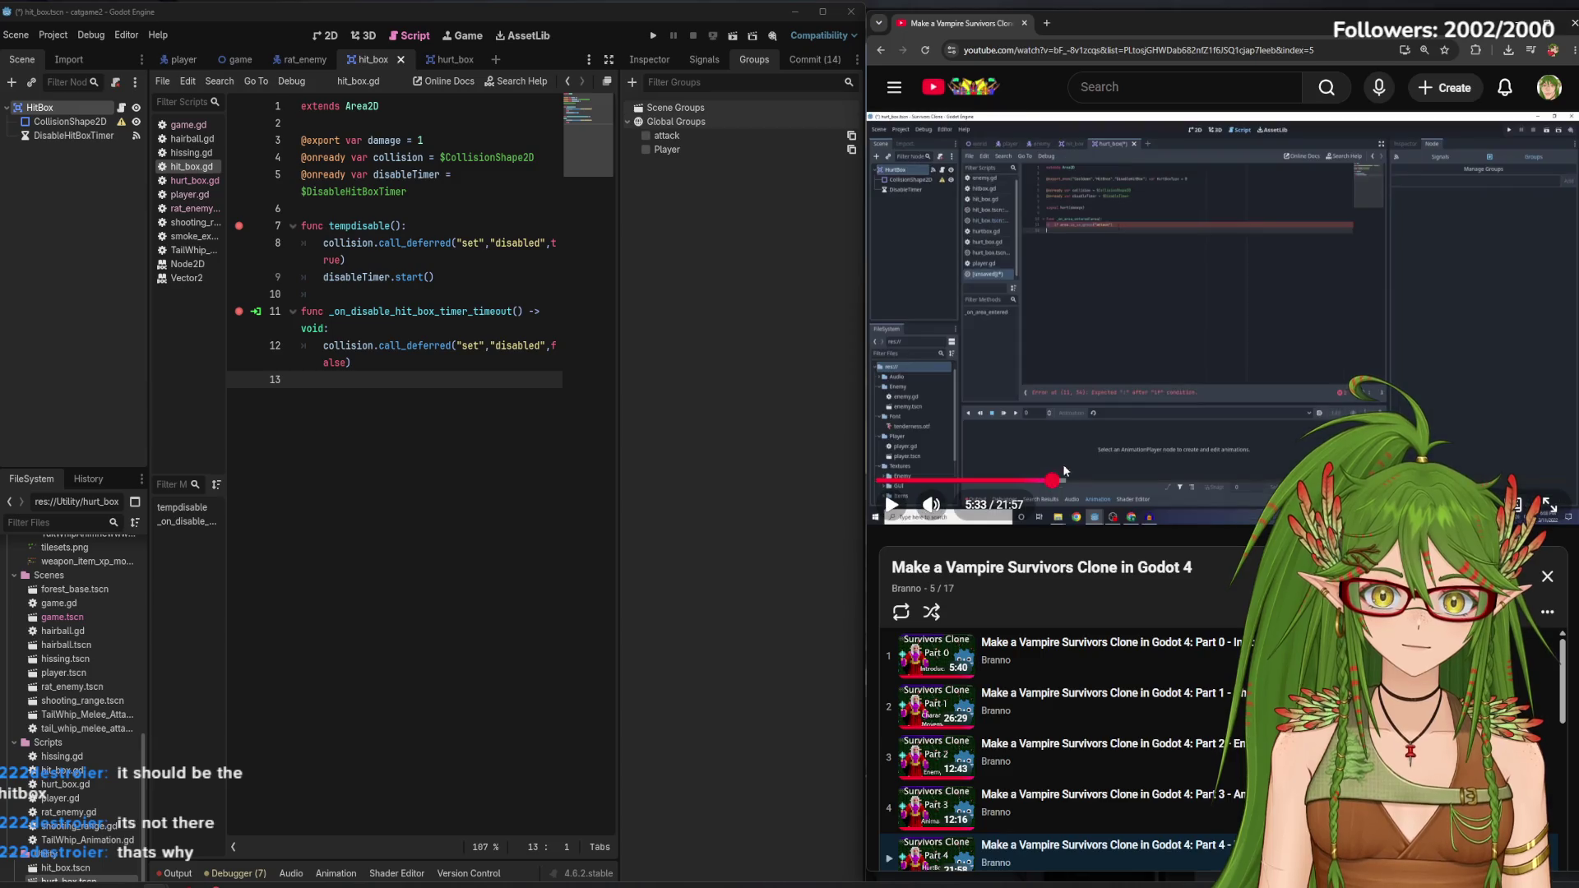
Tick the attack global group for the HitBox node
click(1157, 379)
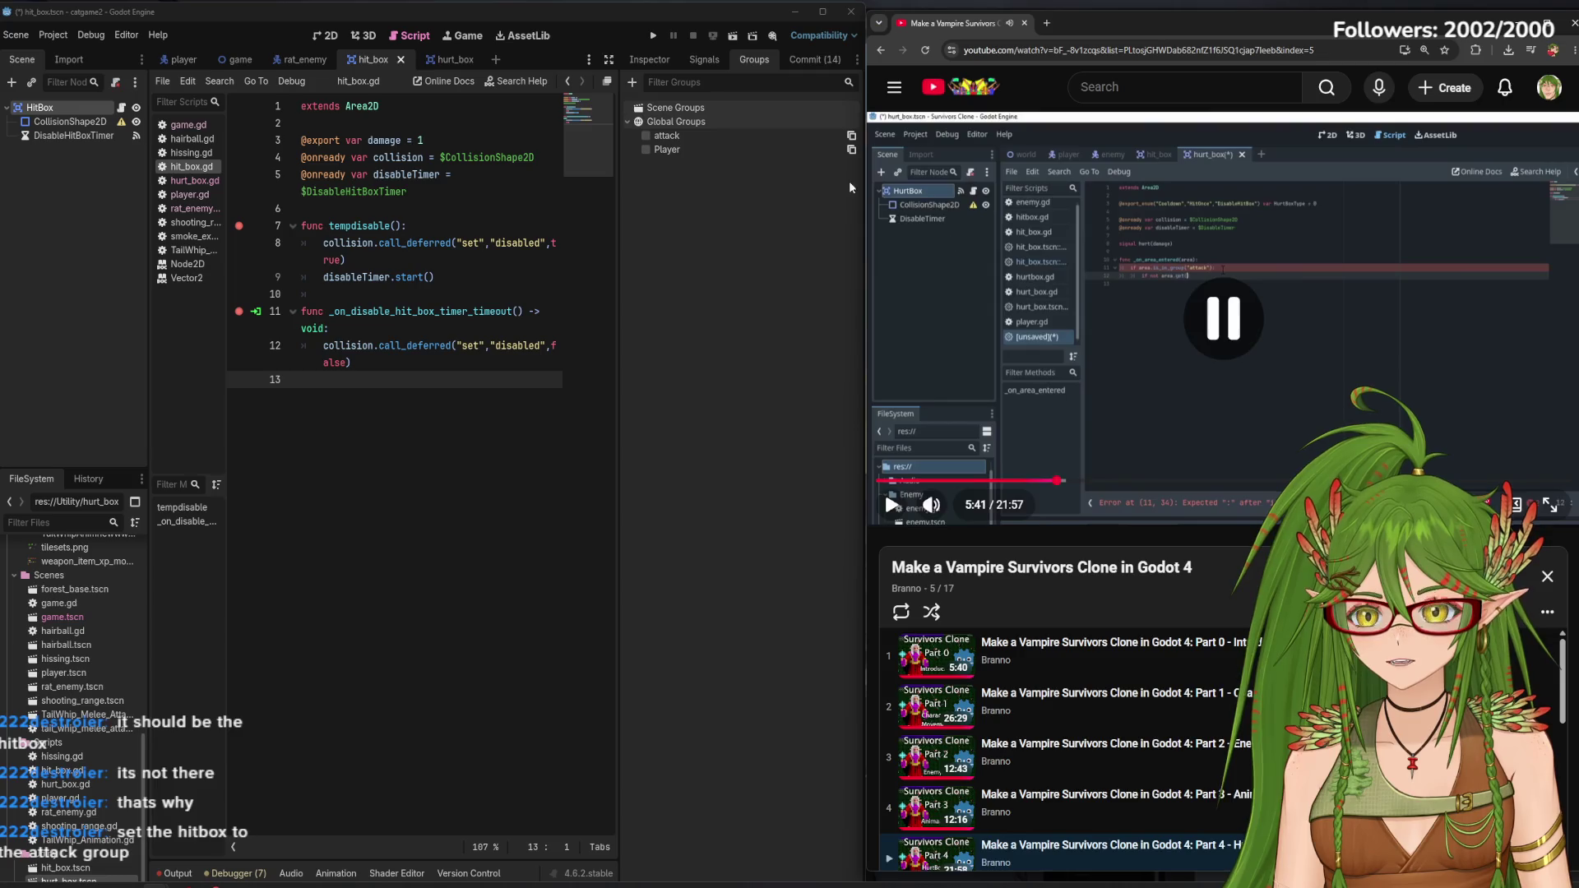
right_click(699, 139)
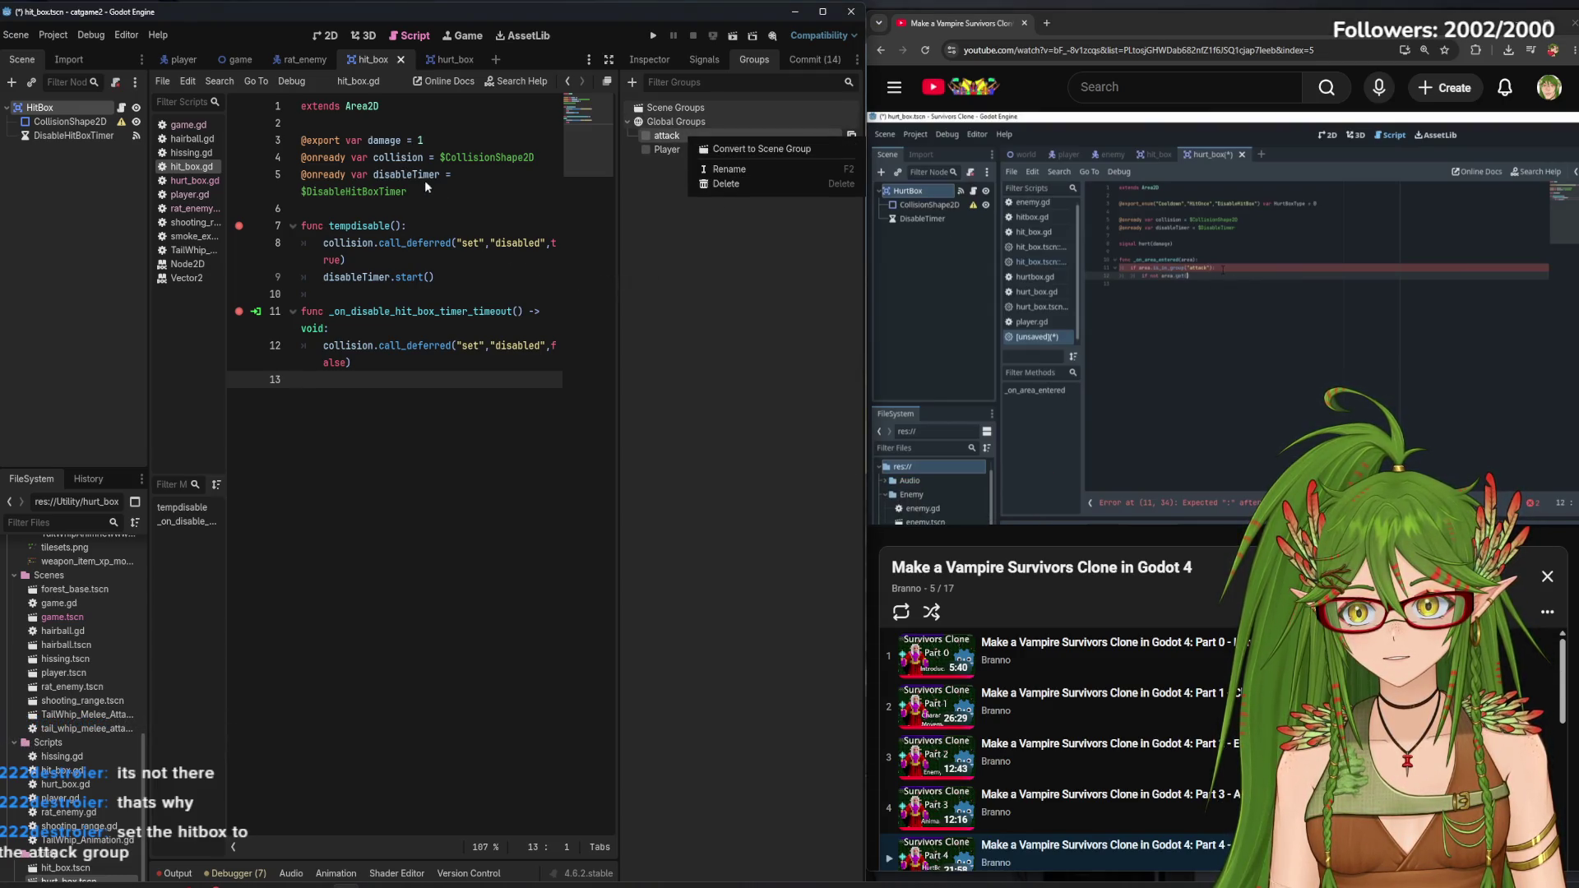
click(825, 364)
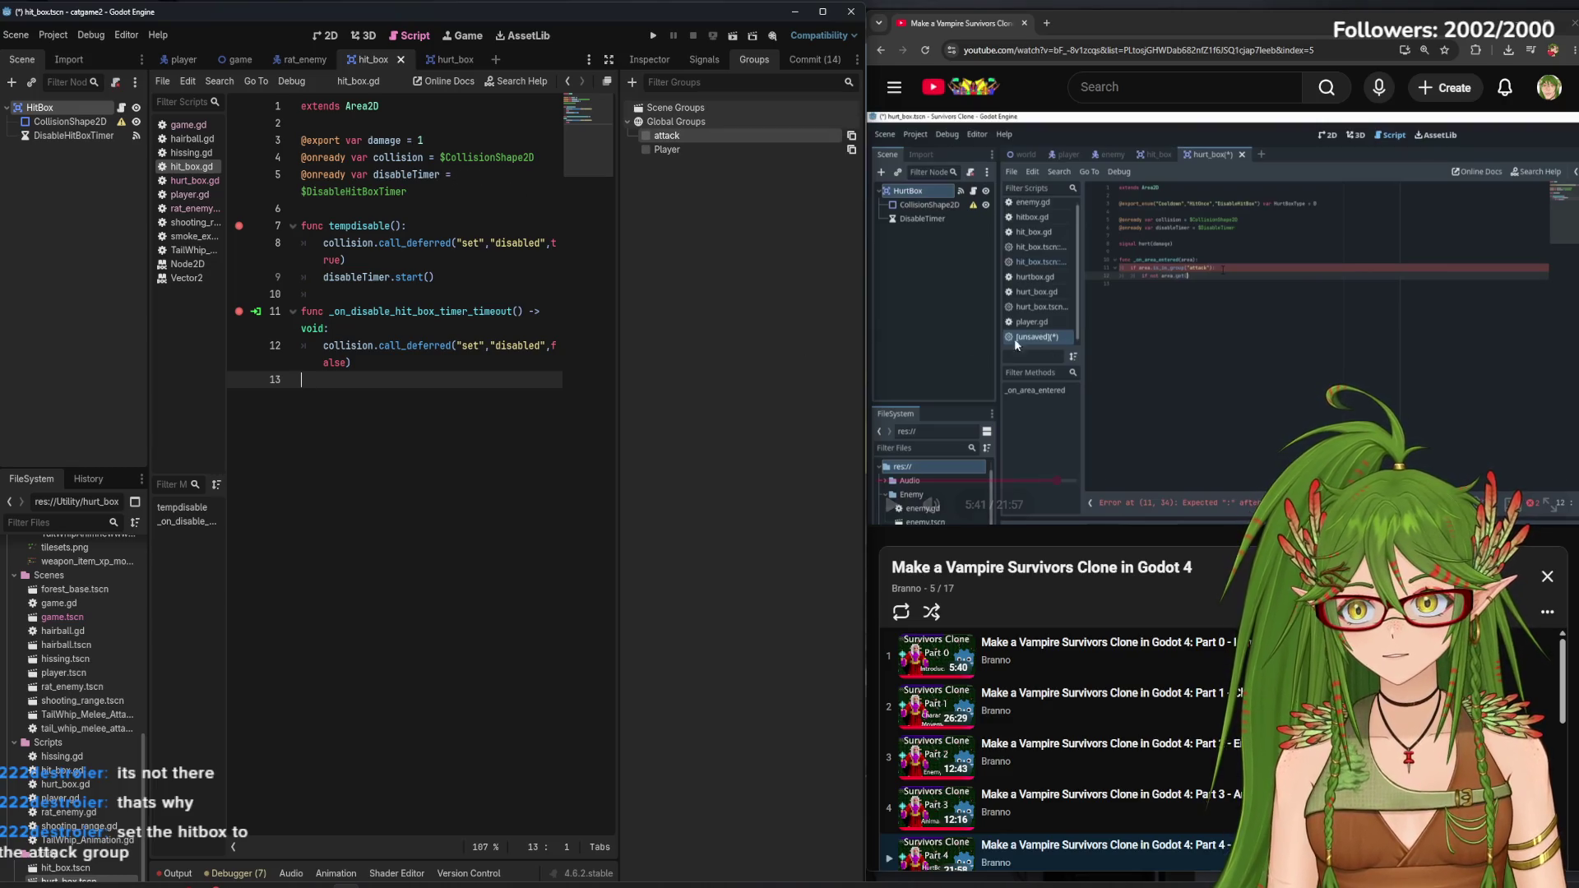
click(1113, 333)
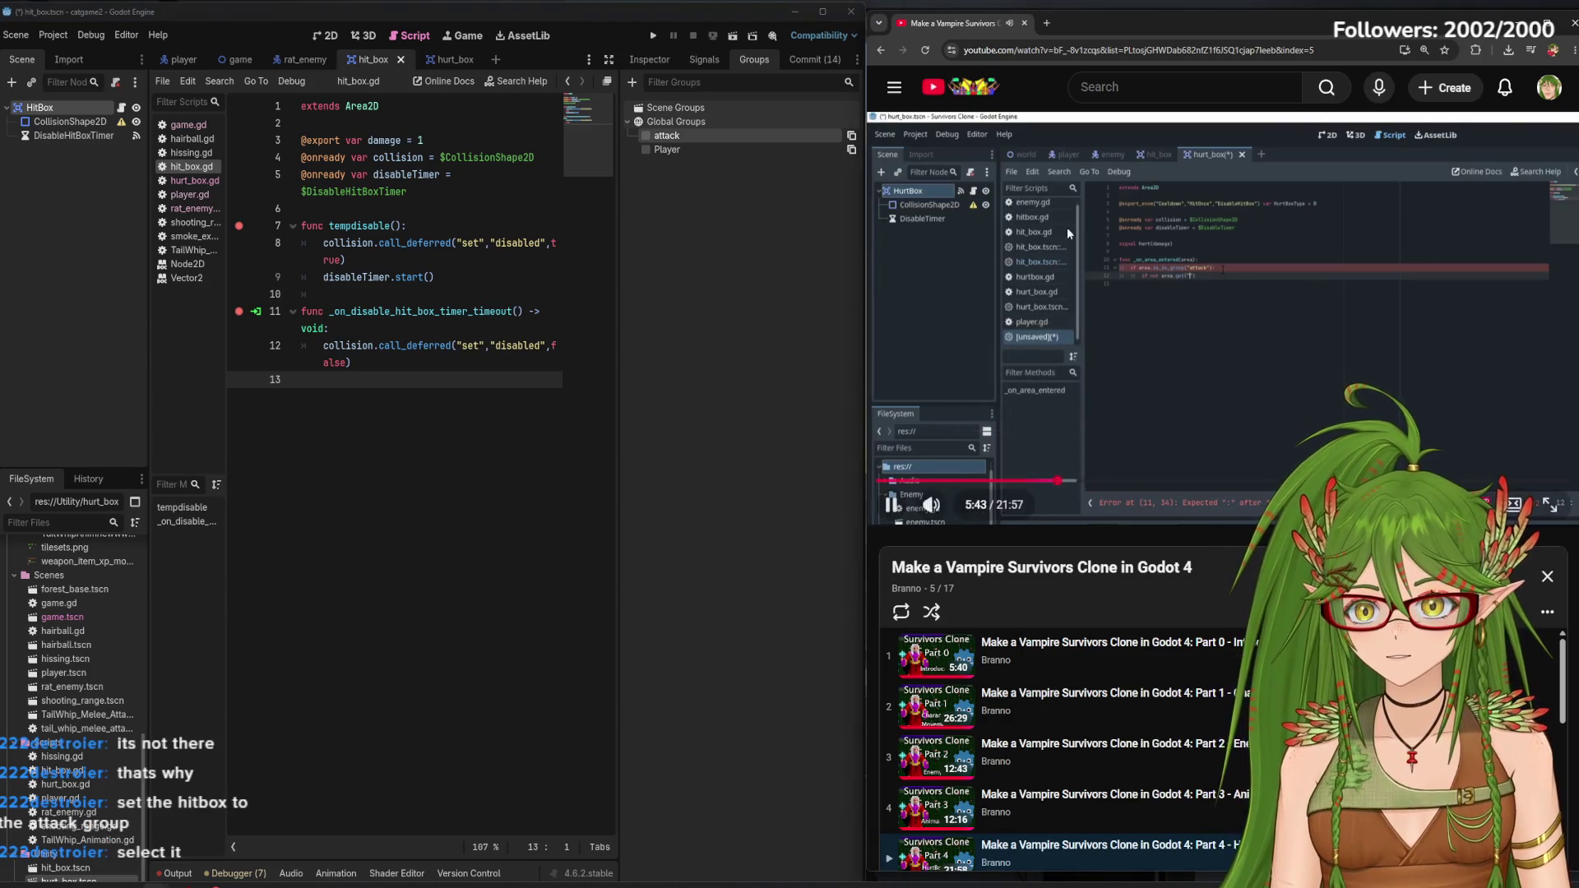
click(645, 136)
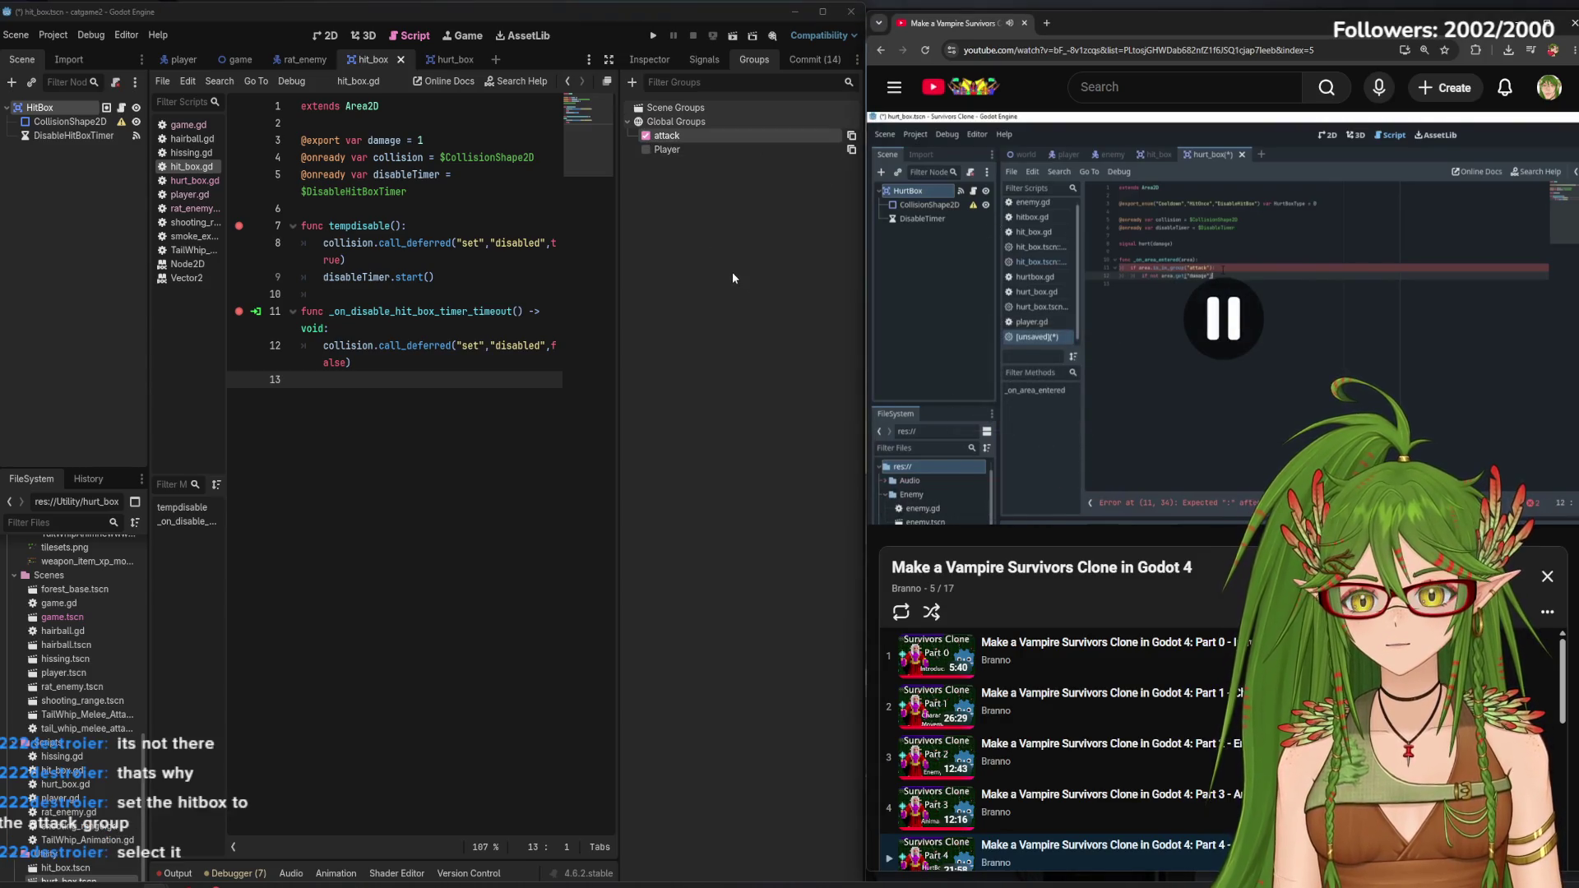
Return to hurt_box.gd and relaunch the game for debugging with F5
click(452, 61)
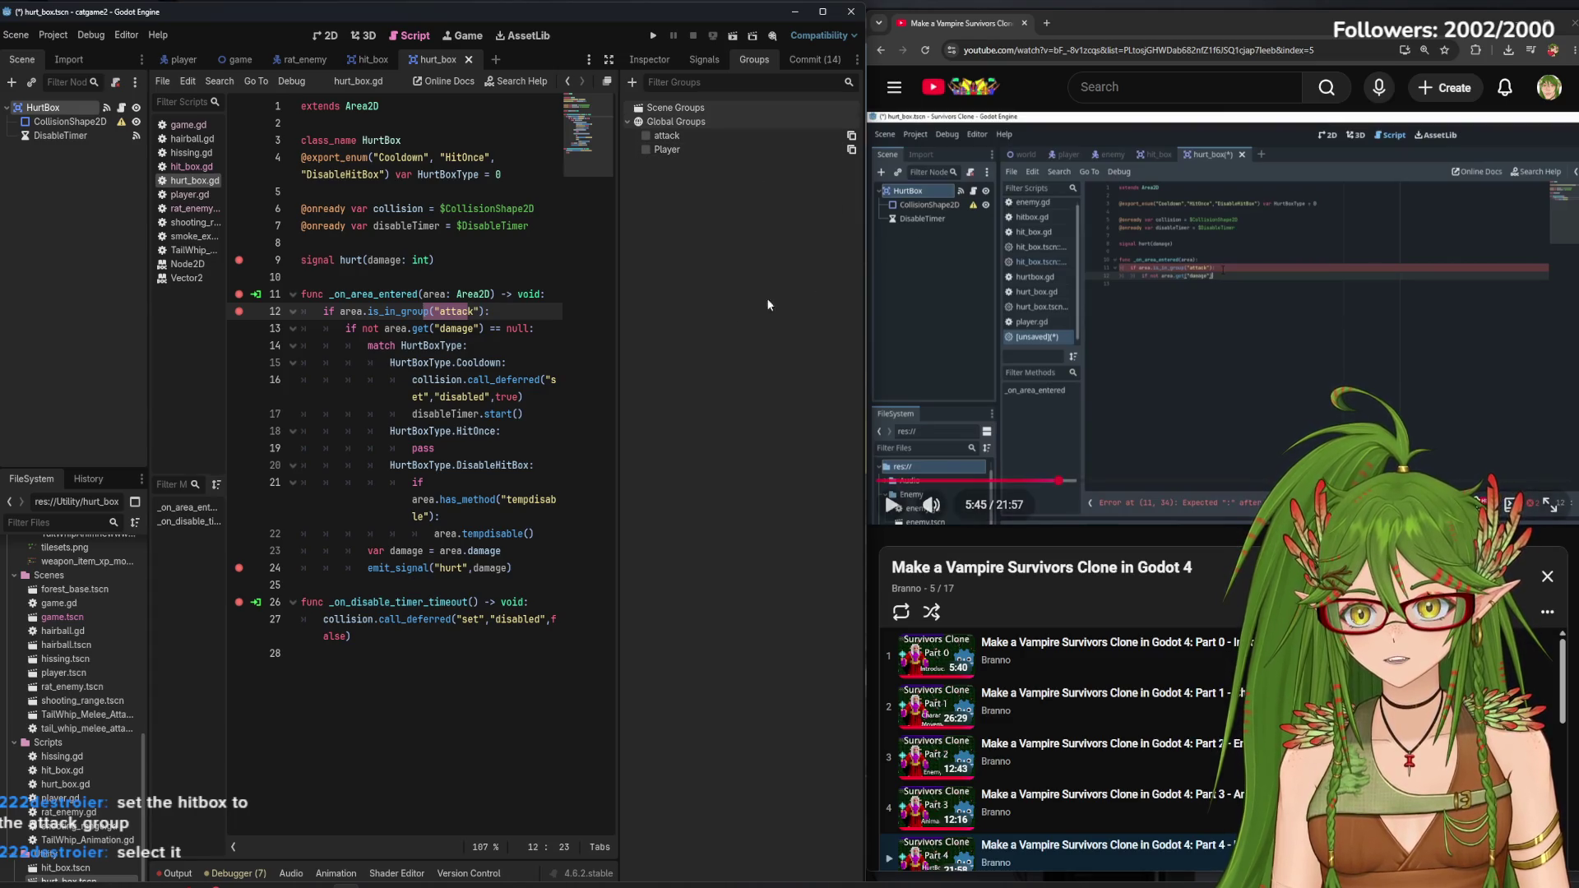
click(479, 311)
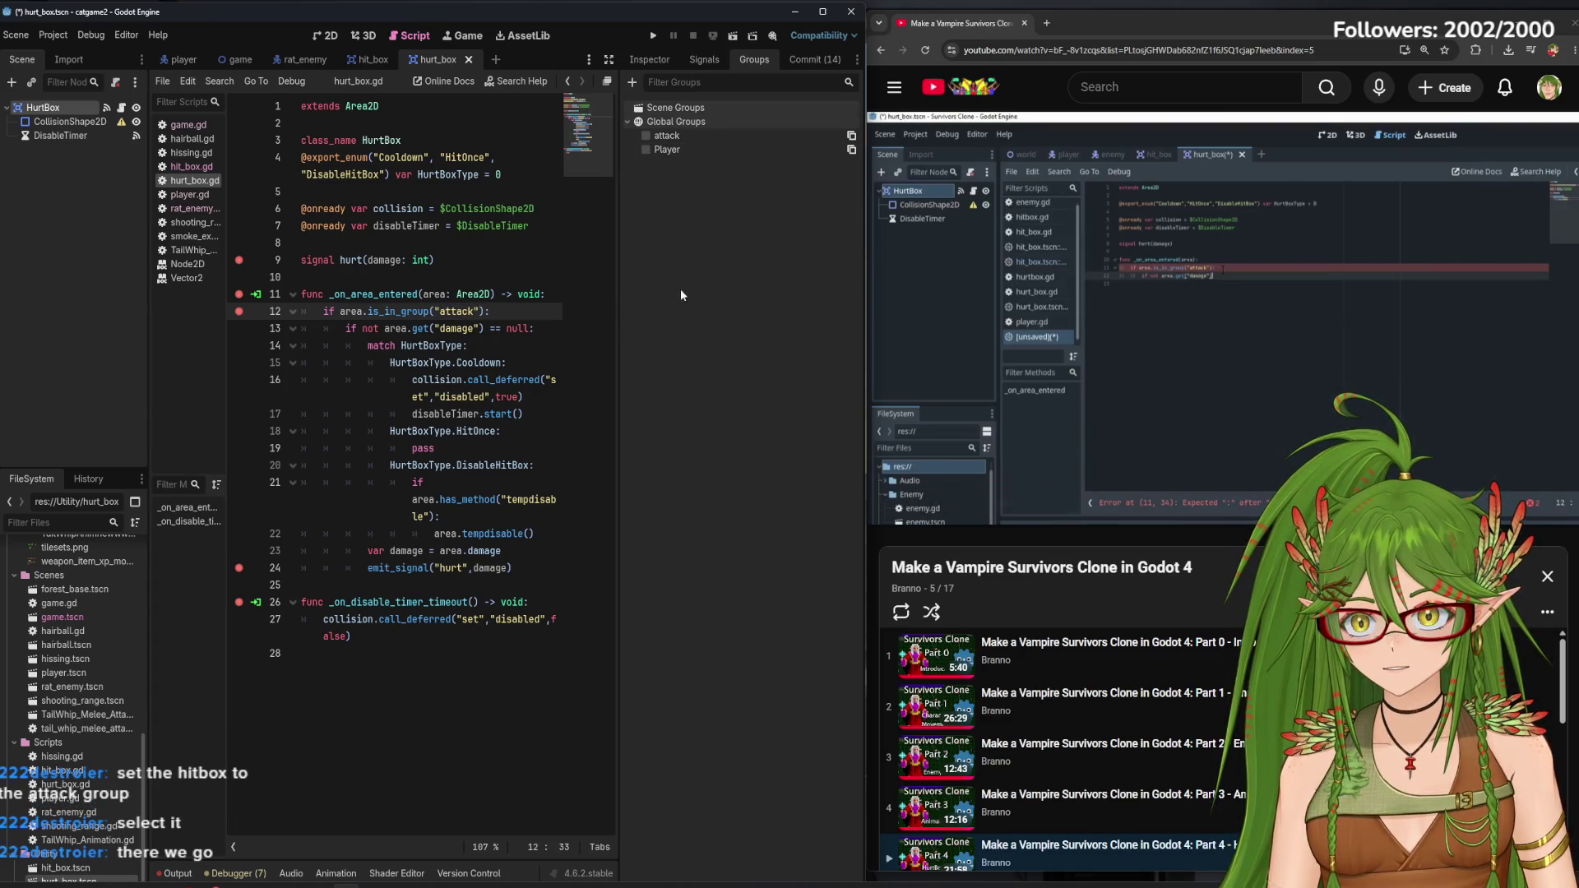
click(522, 655)
key(F5)
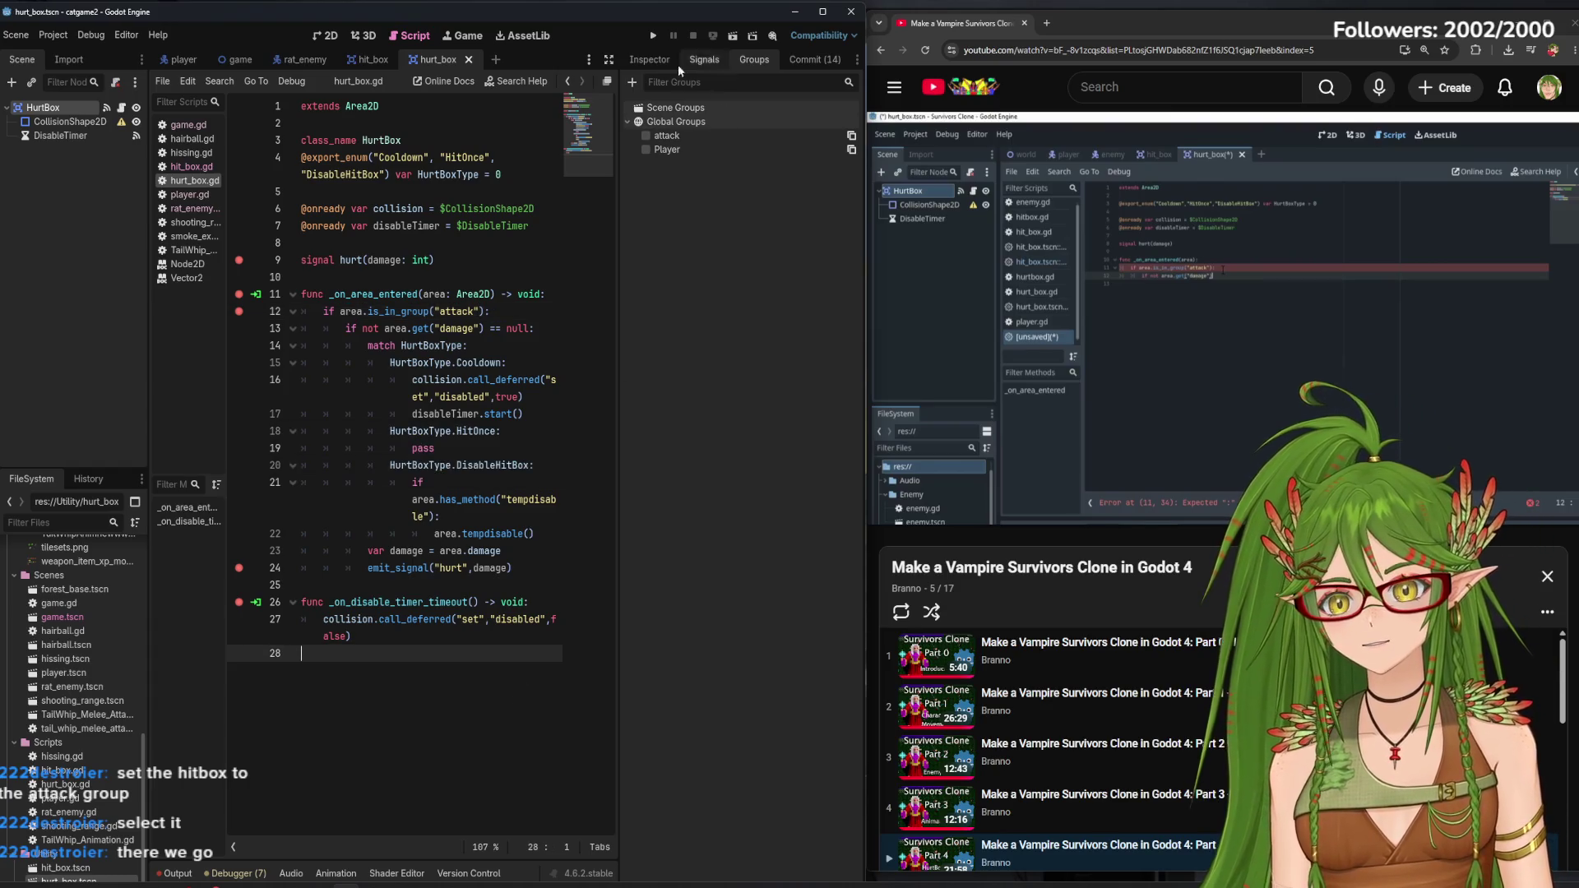
Move the cat with W and D to hit the breakpoint, then step through hissing.gd
key(w)
key(d)
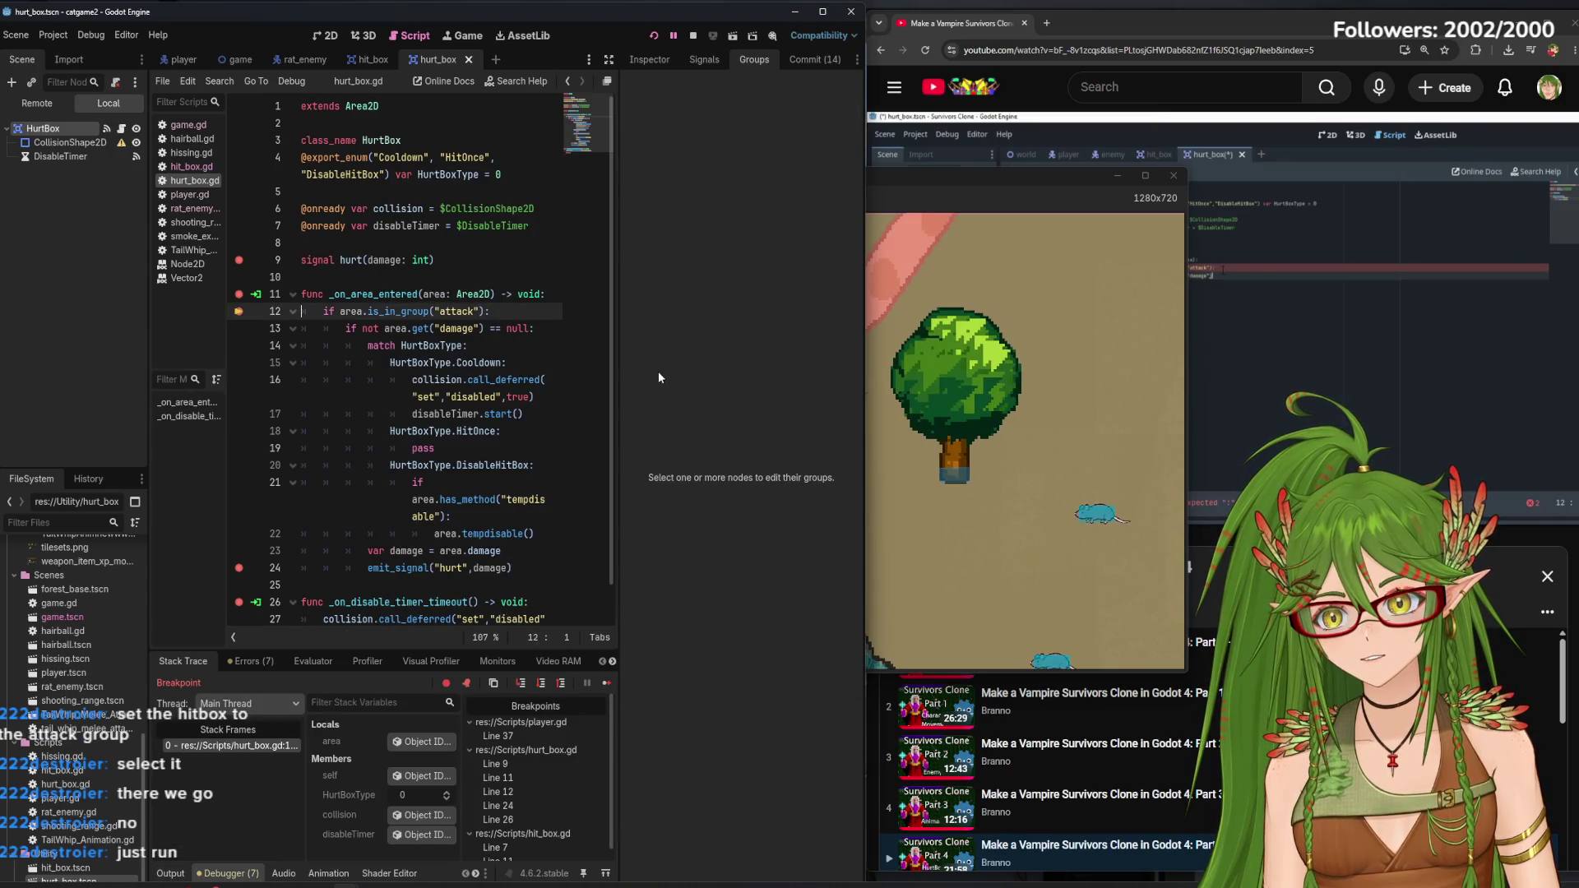
mouse_move(592, 12)
mouse_down()
mouse_move(980, 168)
mouse_move(751, 36)
mouse_move(597, 16)
mouse_up()
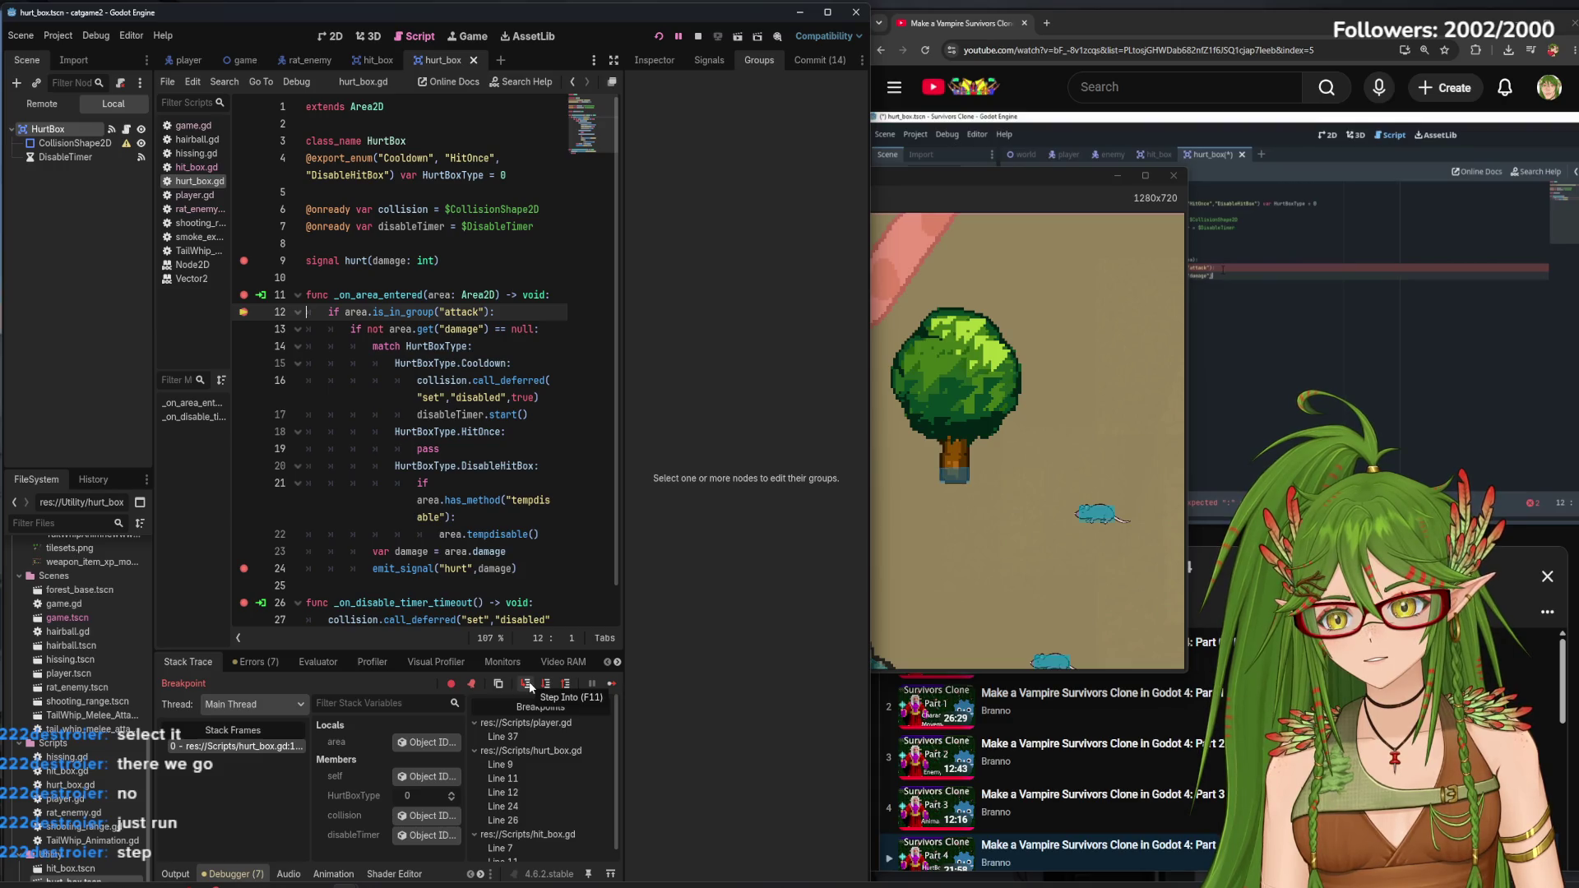
click(527, 684)
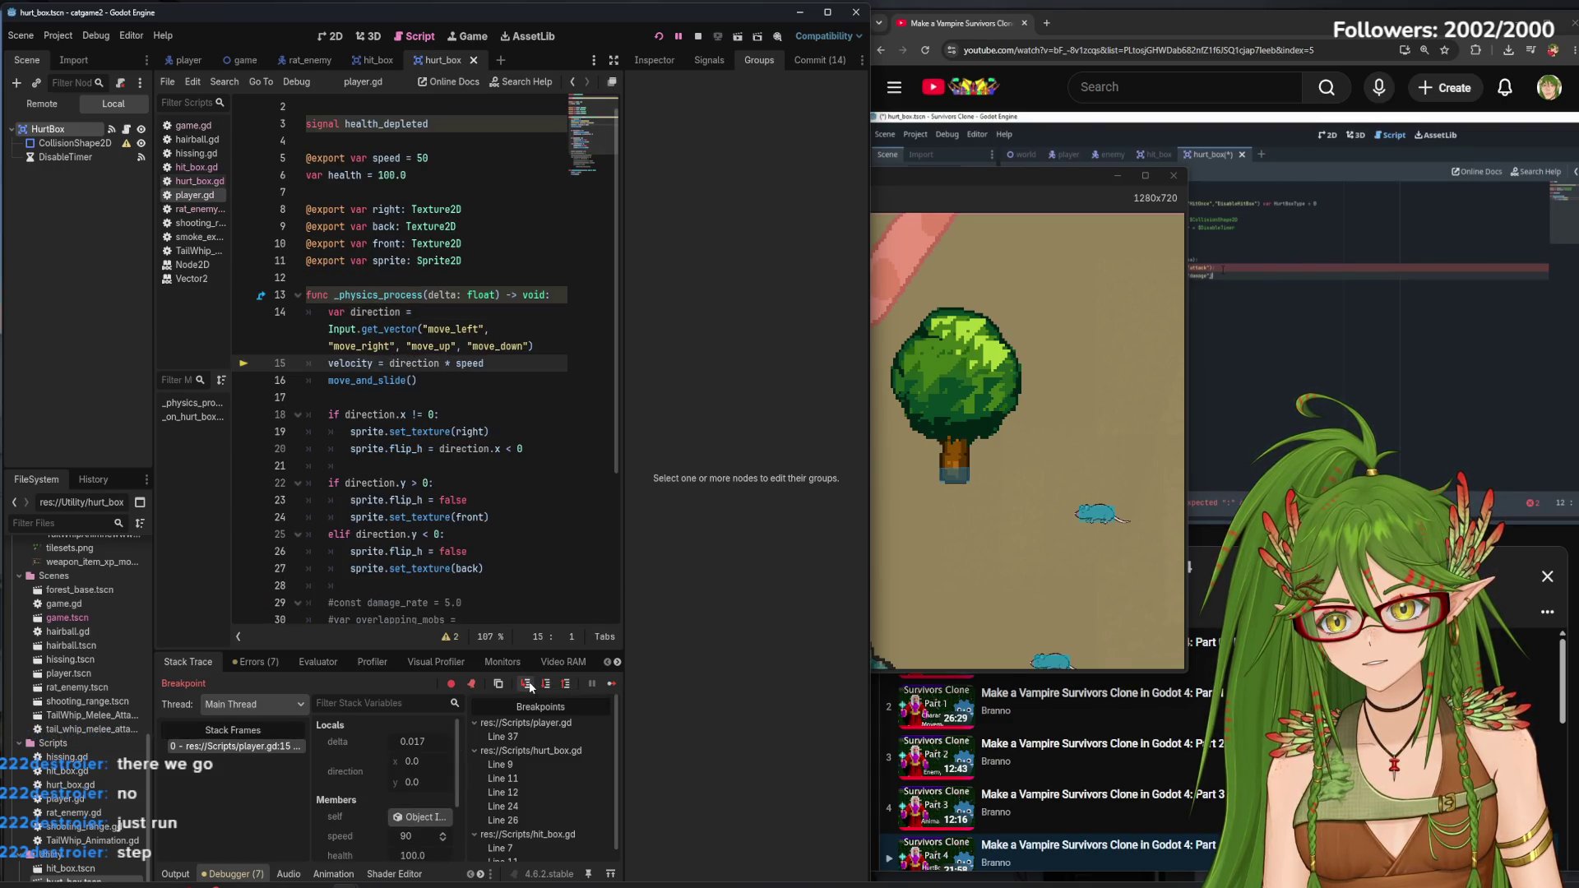
click(526, 684)
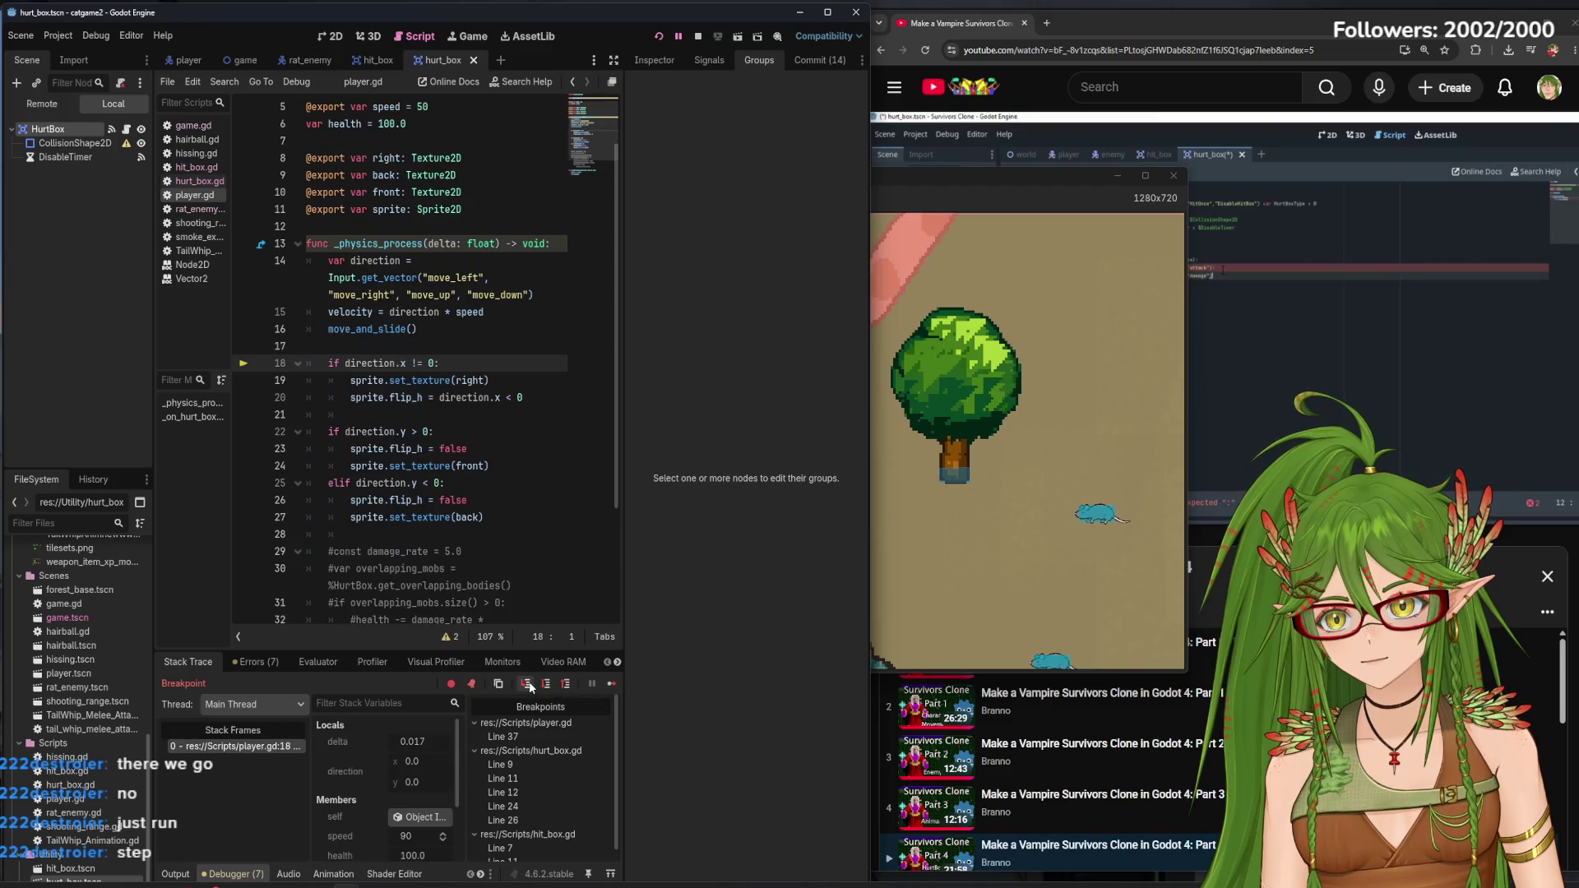
click(526, 684)
click(526, 685)
click(526, 685)
click(526, 684)
click(526, 684)
Step repeatedly through rat_enemy.gd's movement and direction-check code
click(526, 685)
click(526, 685)
click(526, 685)
click(526, 684)
click(527, 684)
click(526, 685)
click(527, 684)
click(526, 685)
click(527, 685)
click(527, 685)
click(528, 684)
click(527, 684)
click(526, 684)
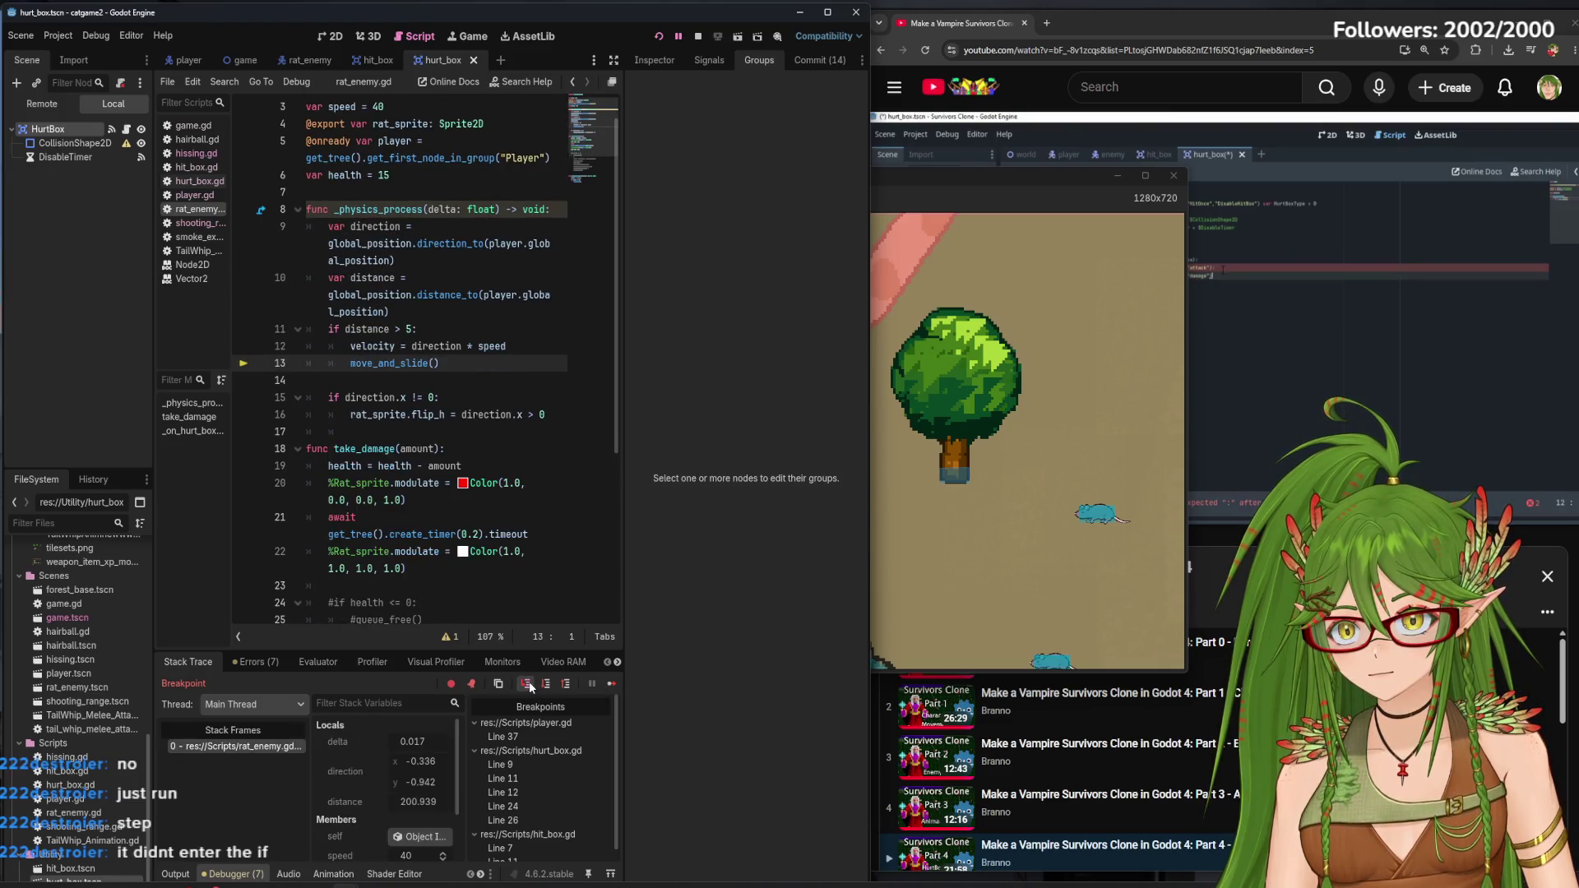
click(526, 684)
click(527, 684)
click(527, 684)
click(528, 684)
click(528, 685)
click(527, 684)
click(528, 684)
click(530, 686)
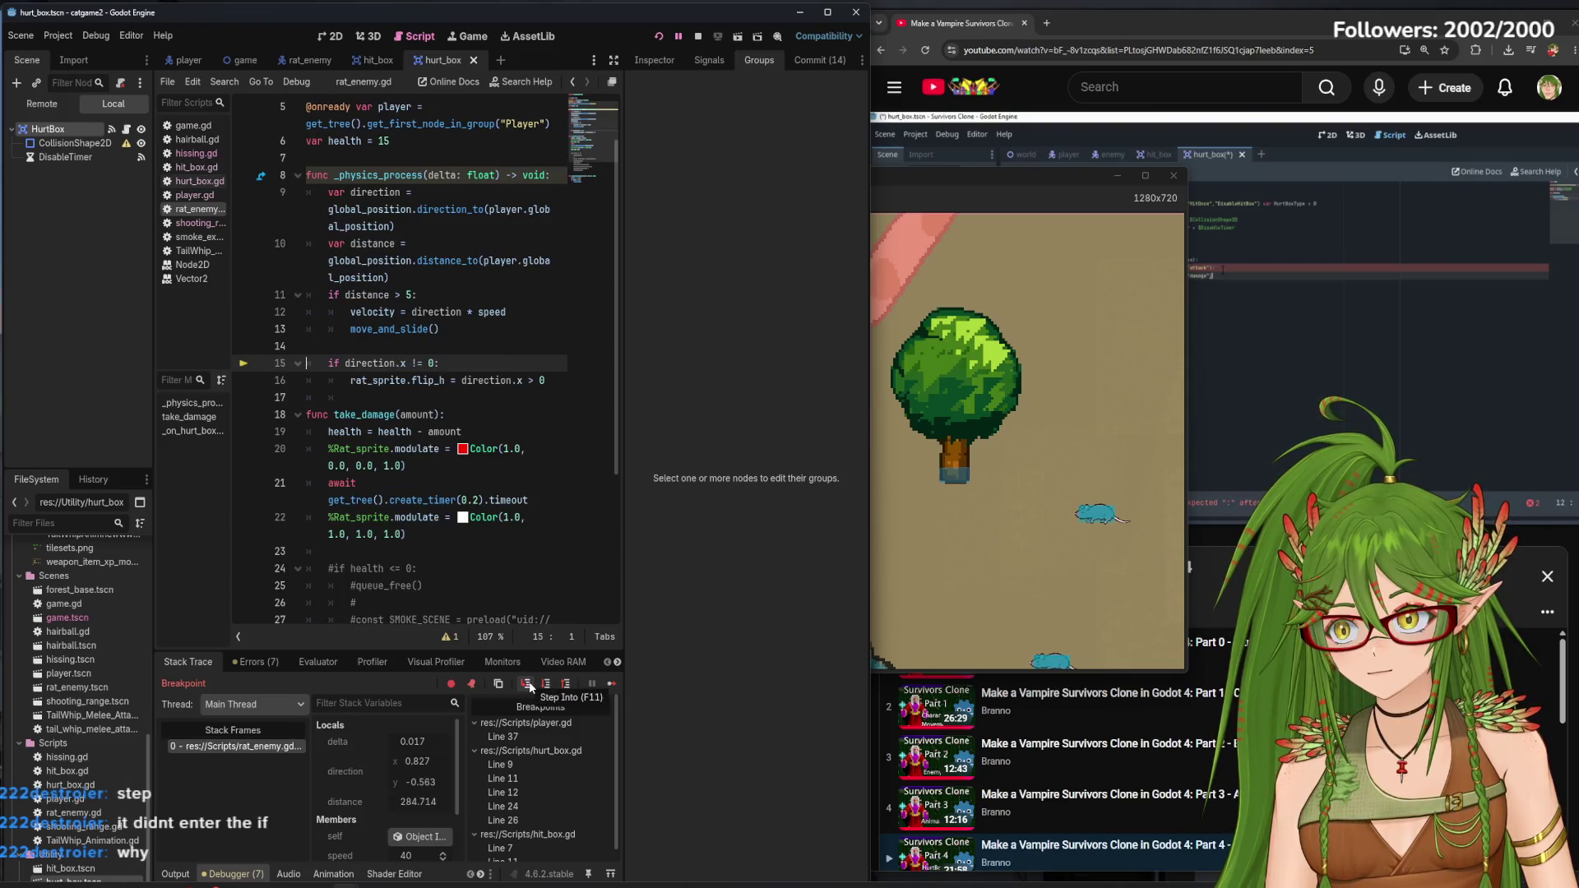
click(530, 686)
click(530, 686)
click(529, 686)
click(530, 686)
click(530, 686)
click(530, 686)
click(530, 686)
Step through the tail-whip script back into player physics, then minimize the editor to see the game
click(530, 686)
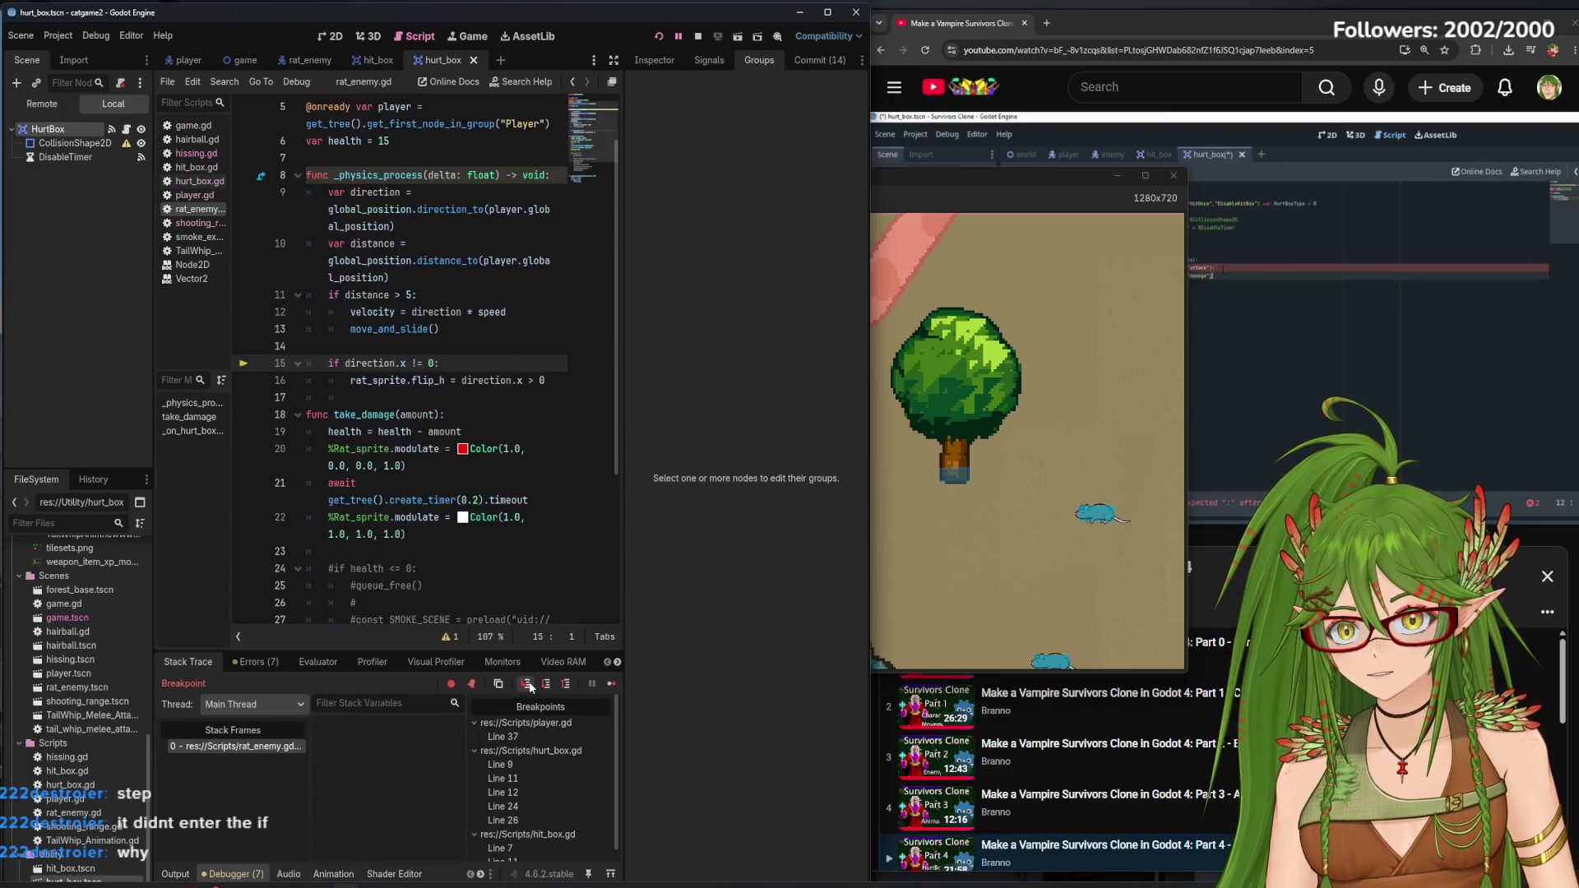
click(530, 686)
click(530, 686)
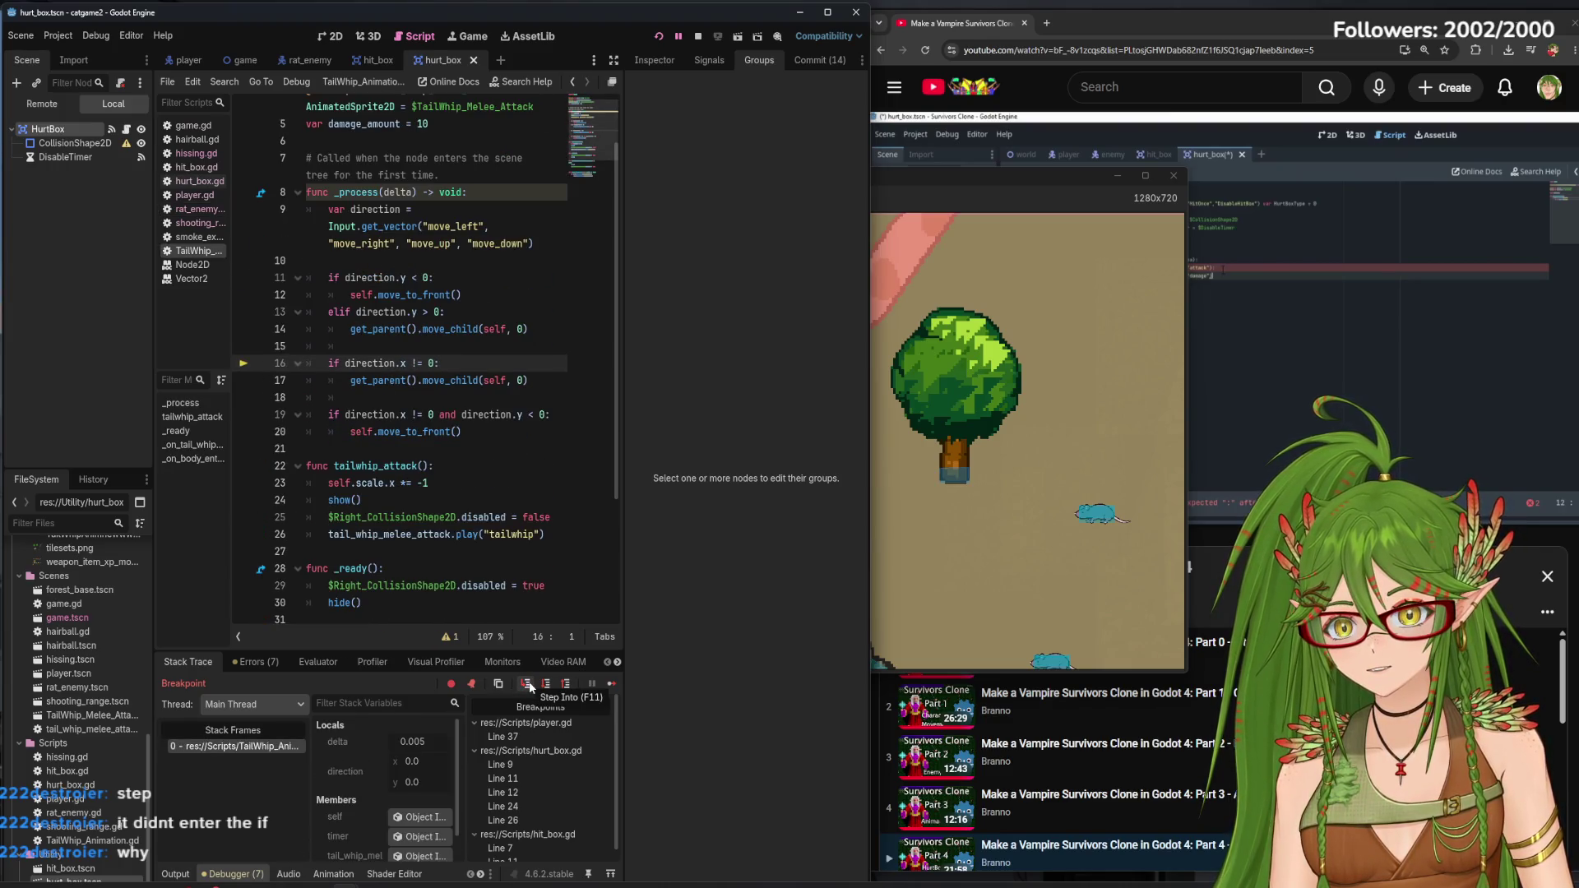
click(530, 686)
click(530, 686)
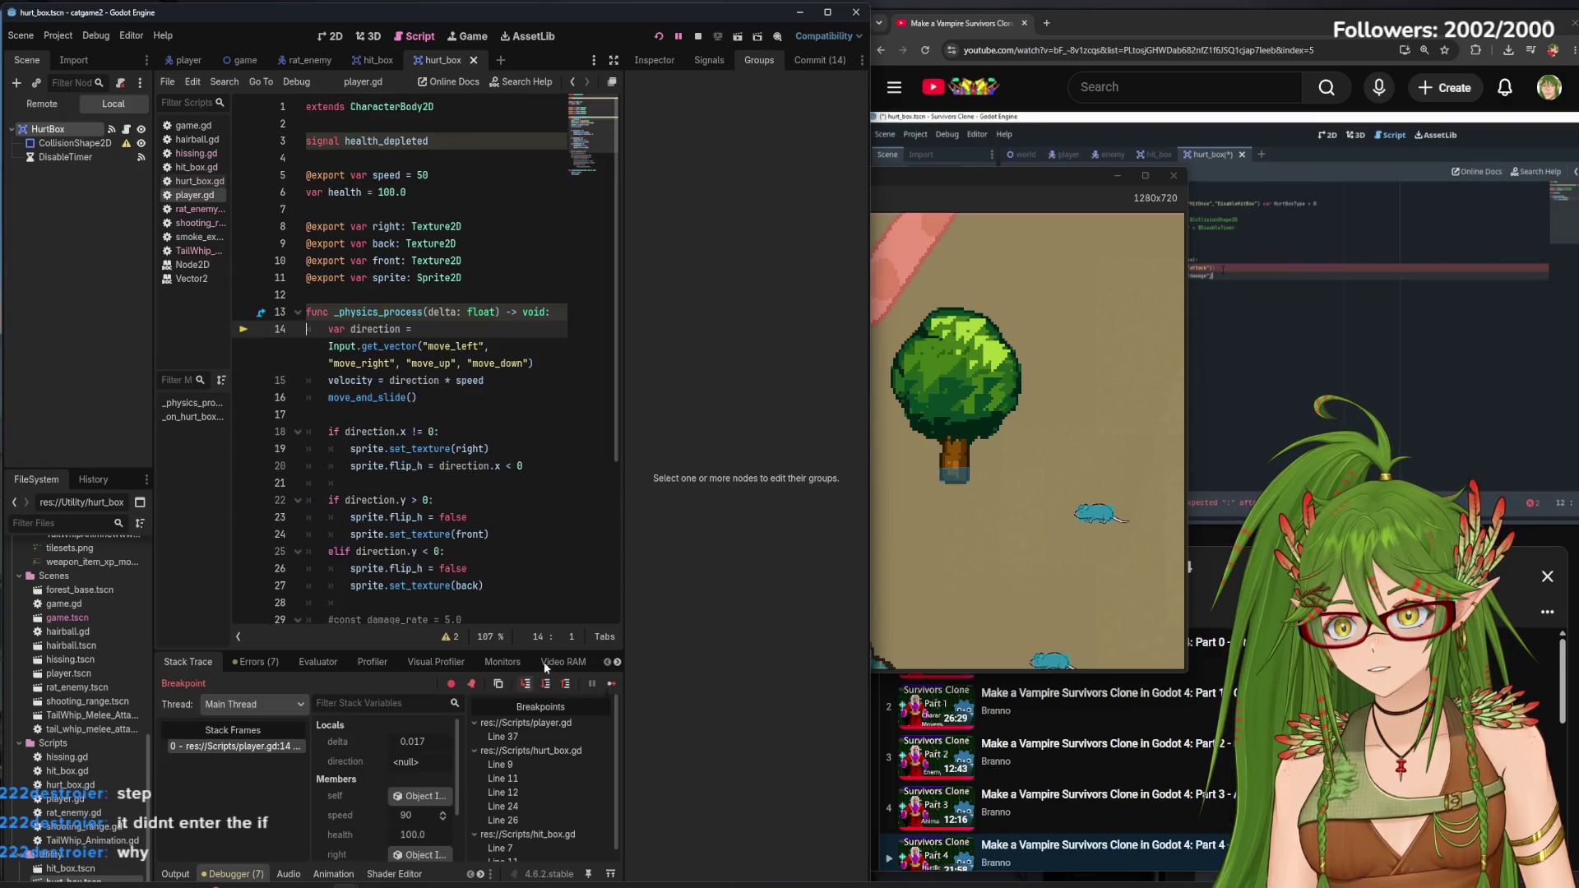
scroll(557, 514, down, 5)
scroll(493, 477, up, 2)
scroll(453, 452, down, 2)
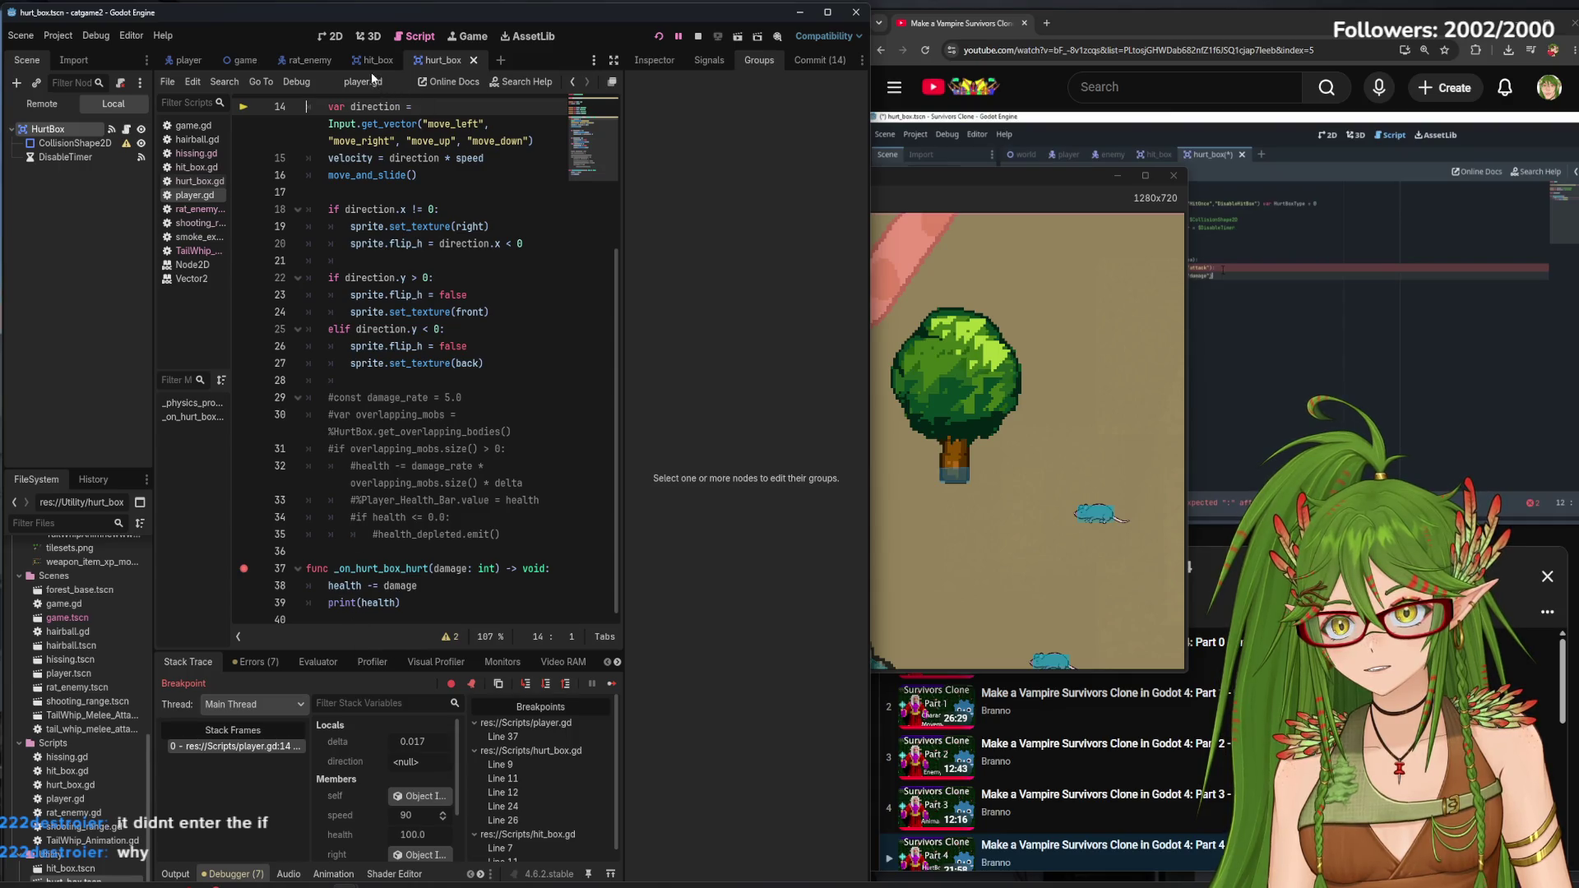
click(798, 12)
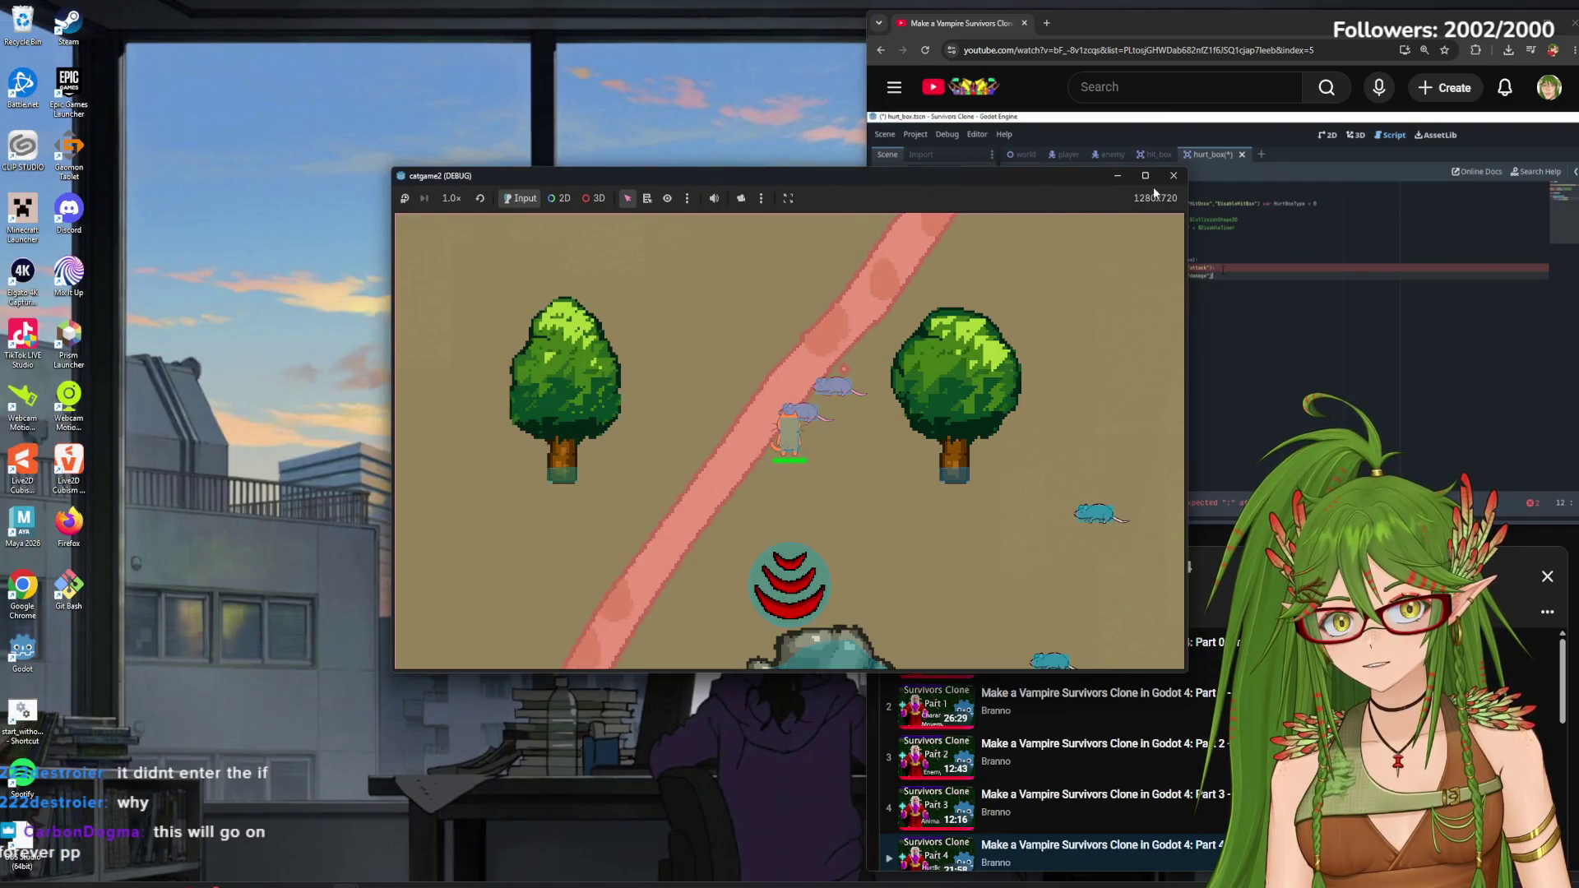
Restart the game, move the cat until hurt_box.gd breaks, step into player.gd, then stop
click(1168, 177)
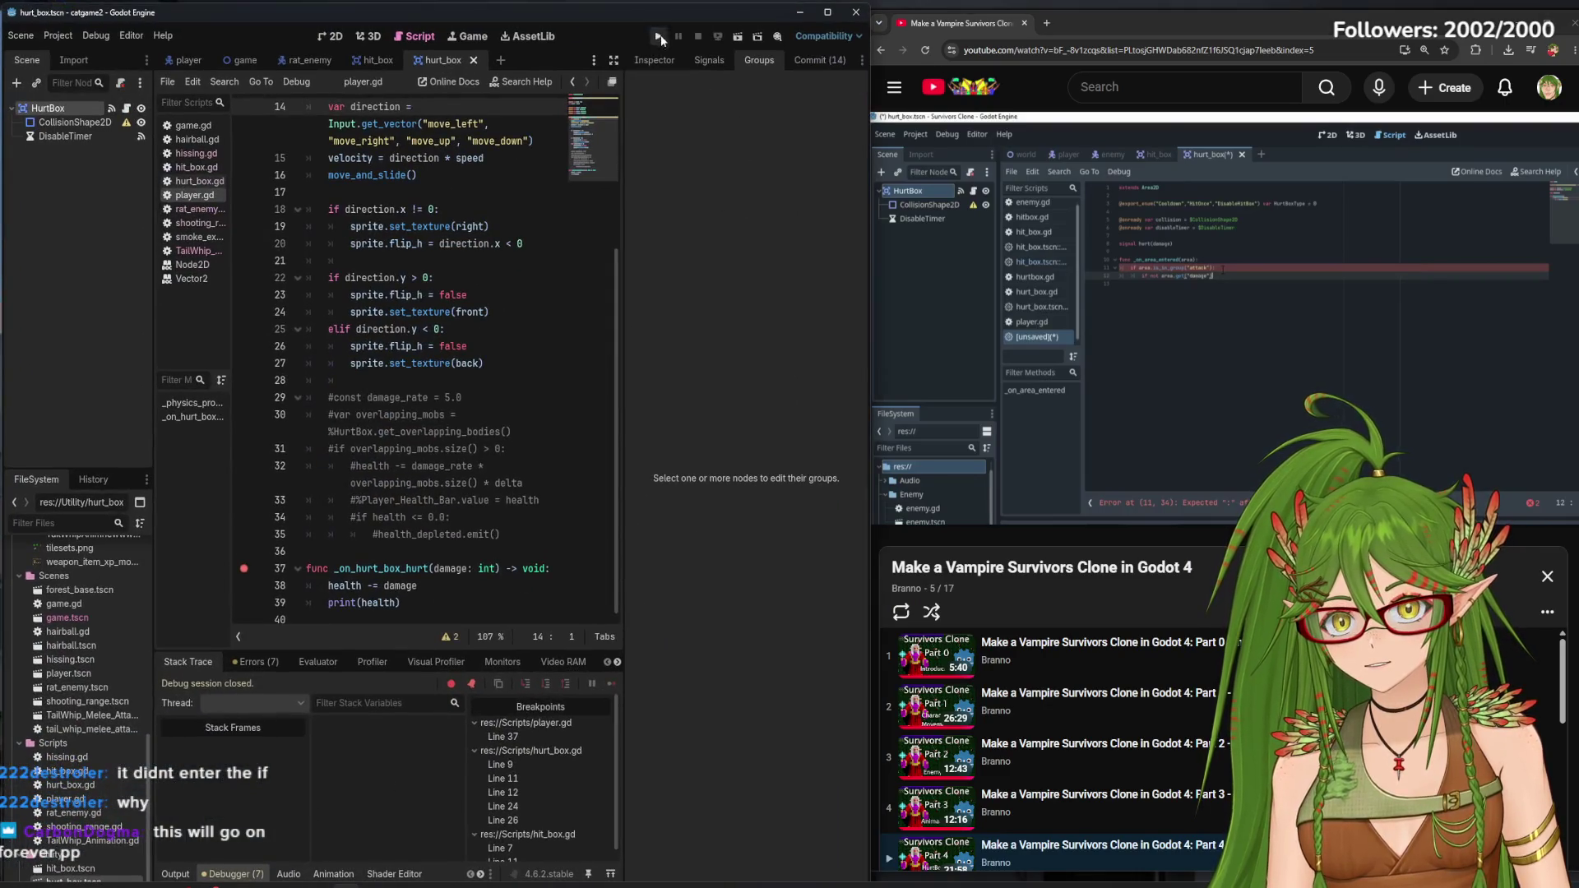
click(659, 34)
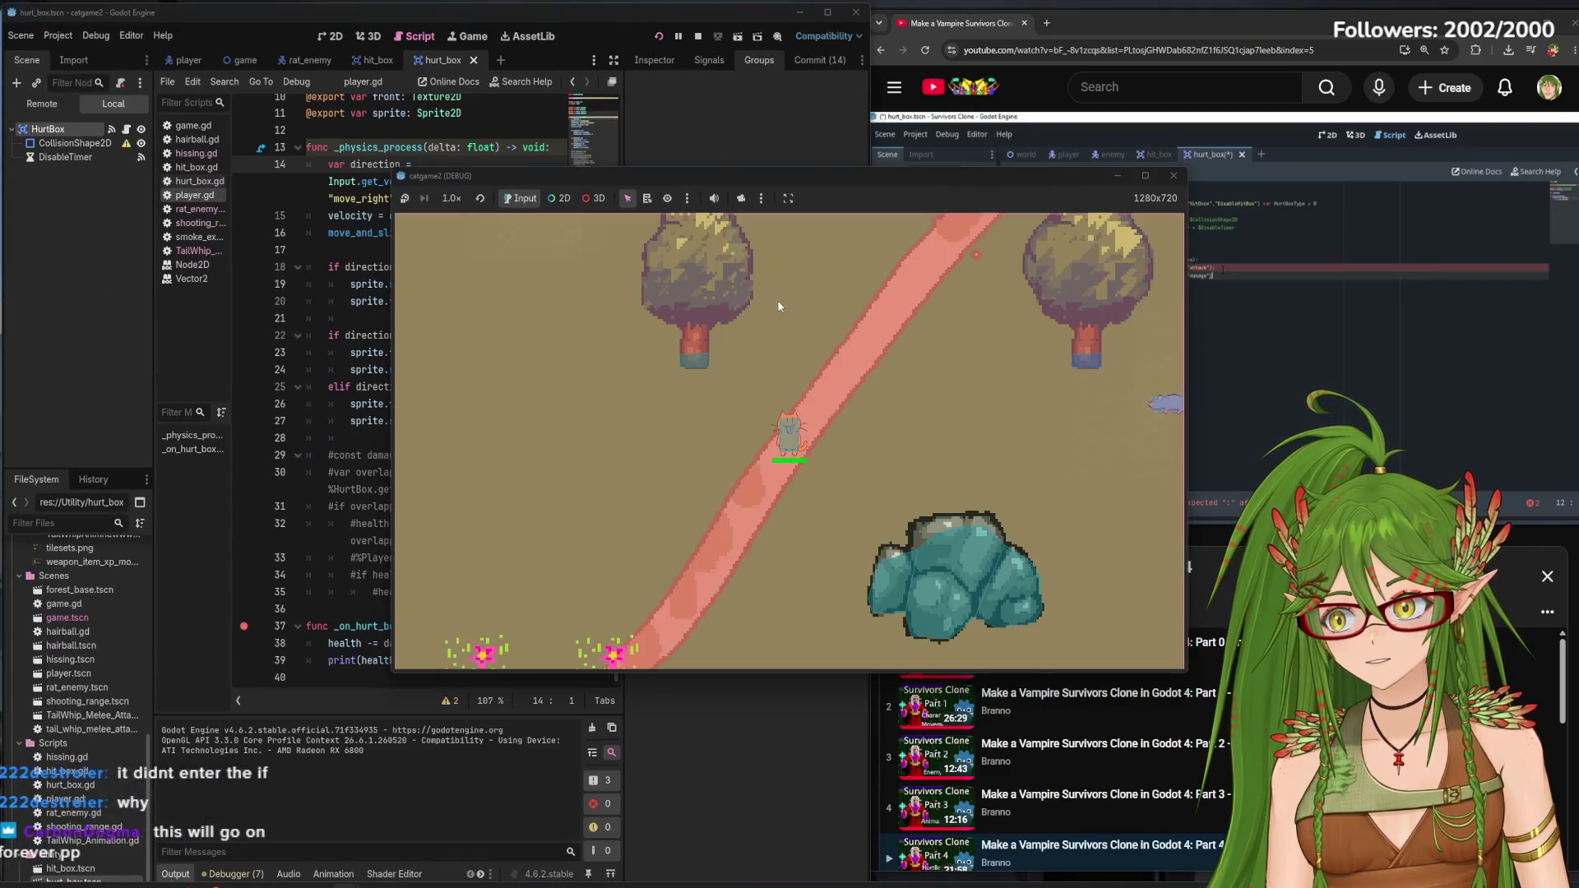
key(w)
key(d)
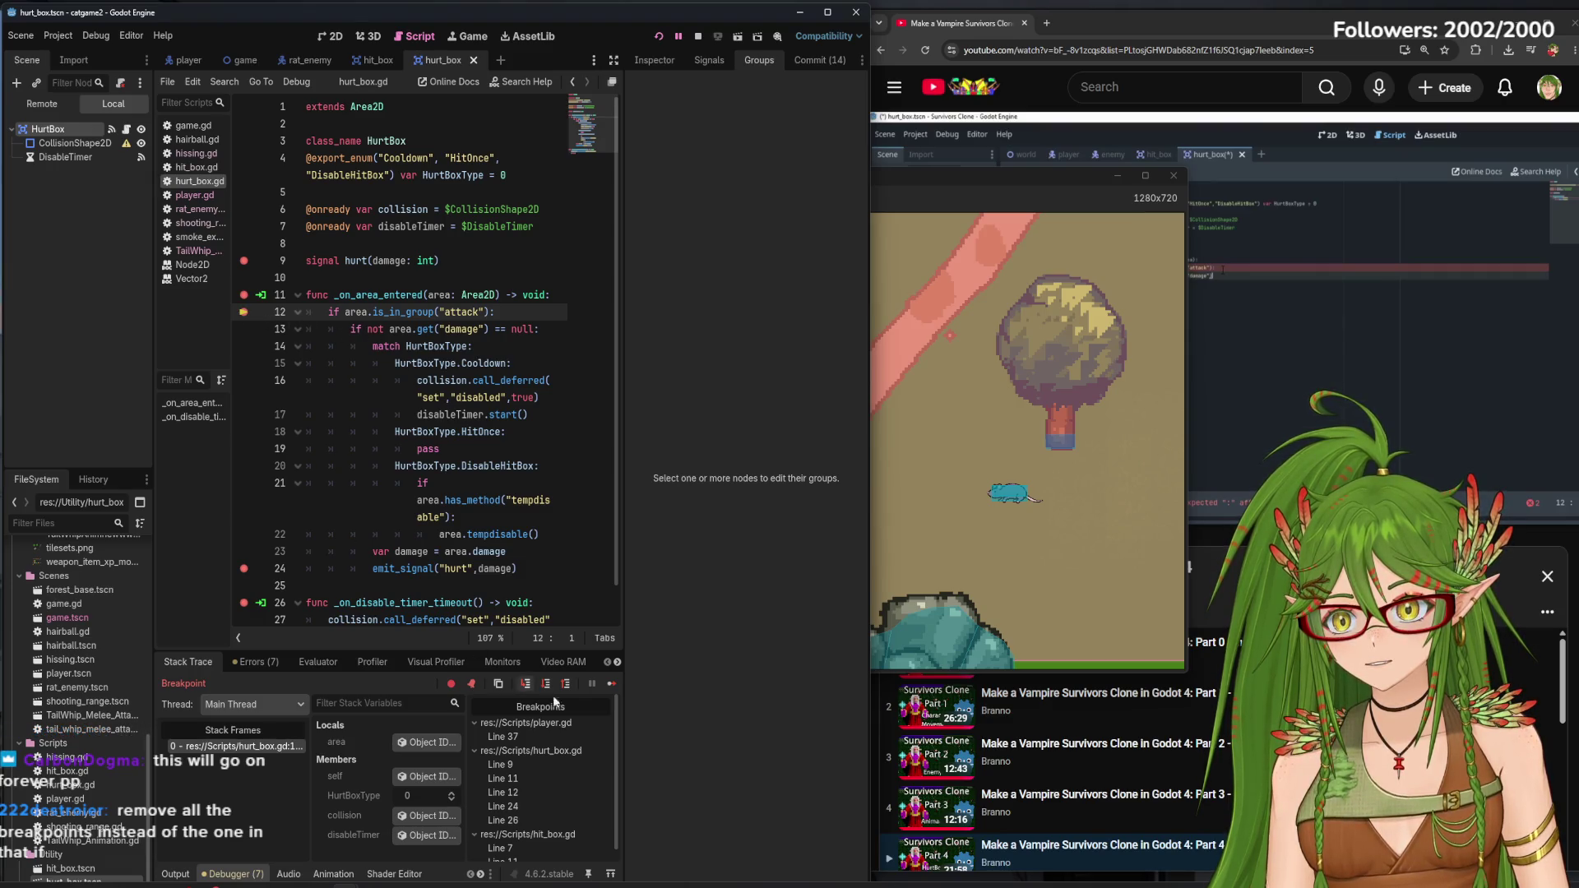
click(524, 687)
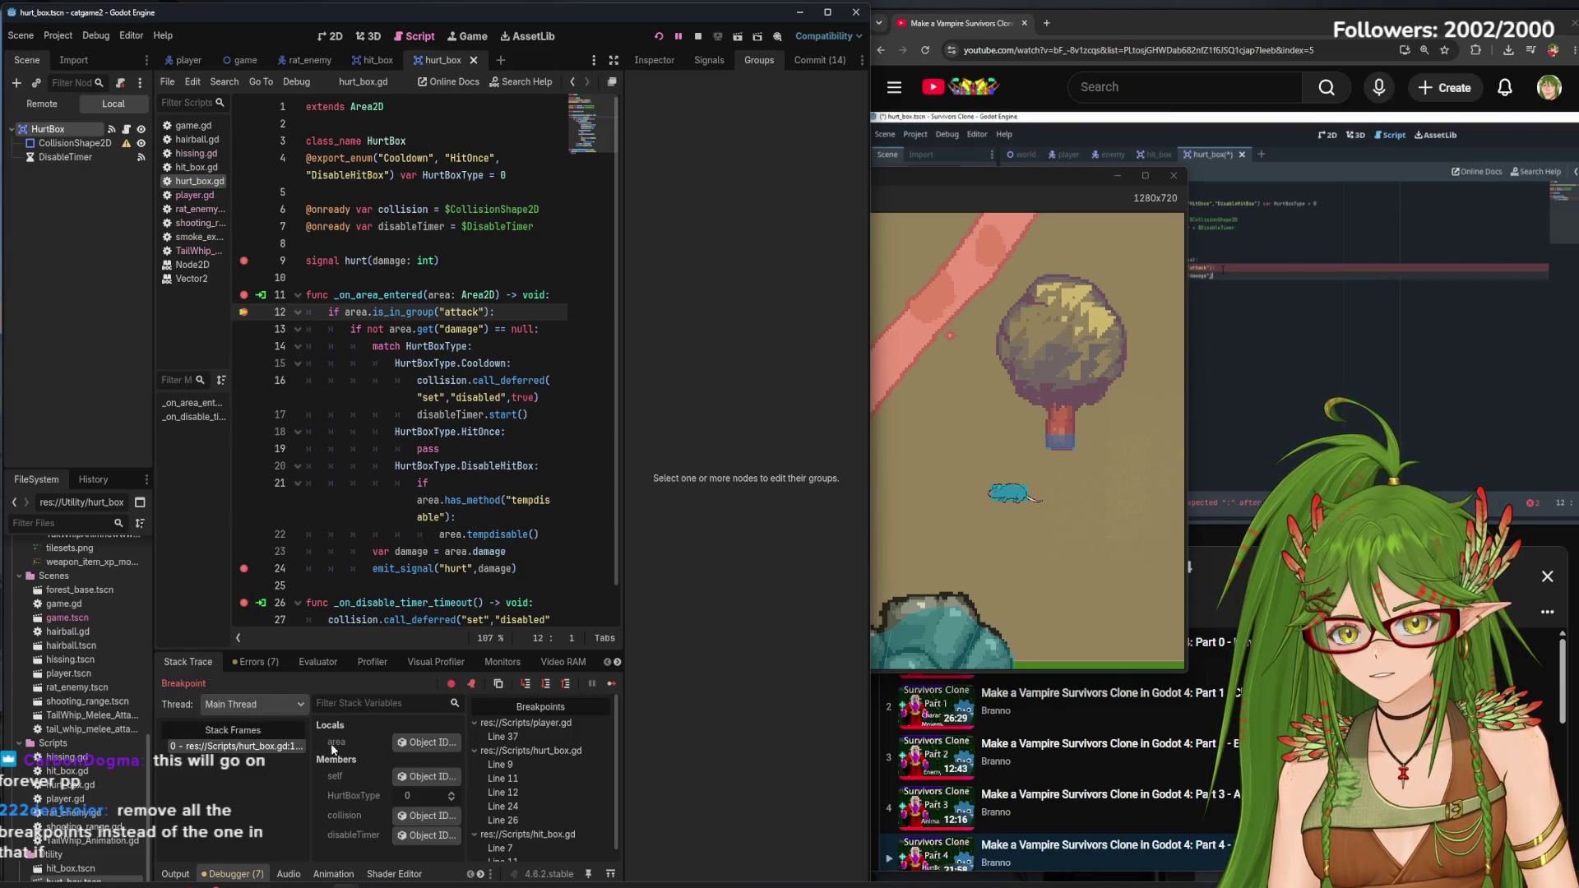
click(526, 683)
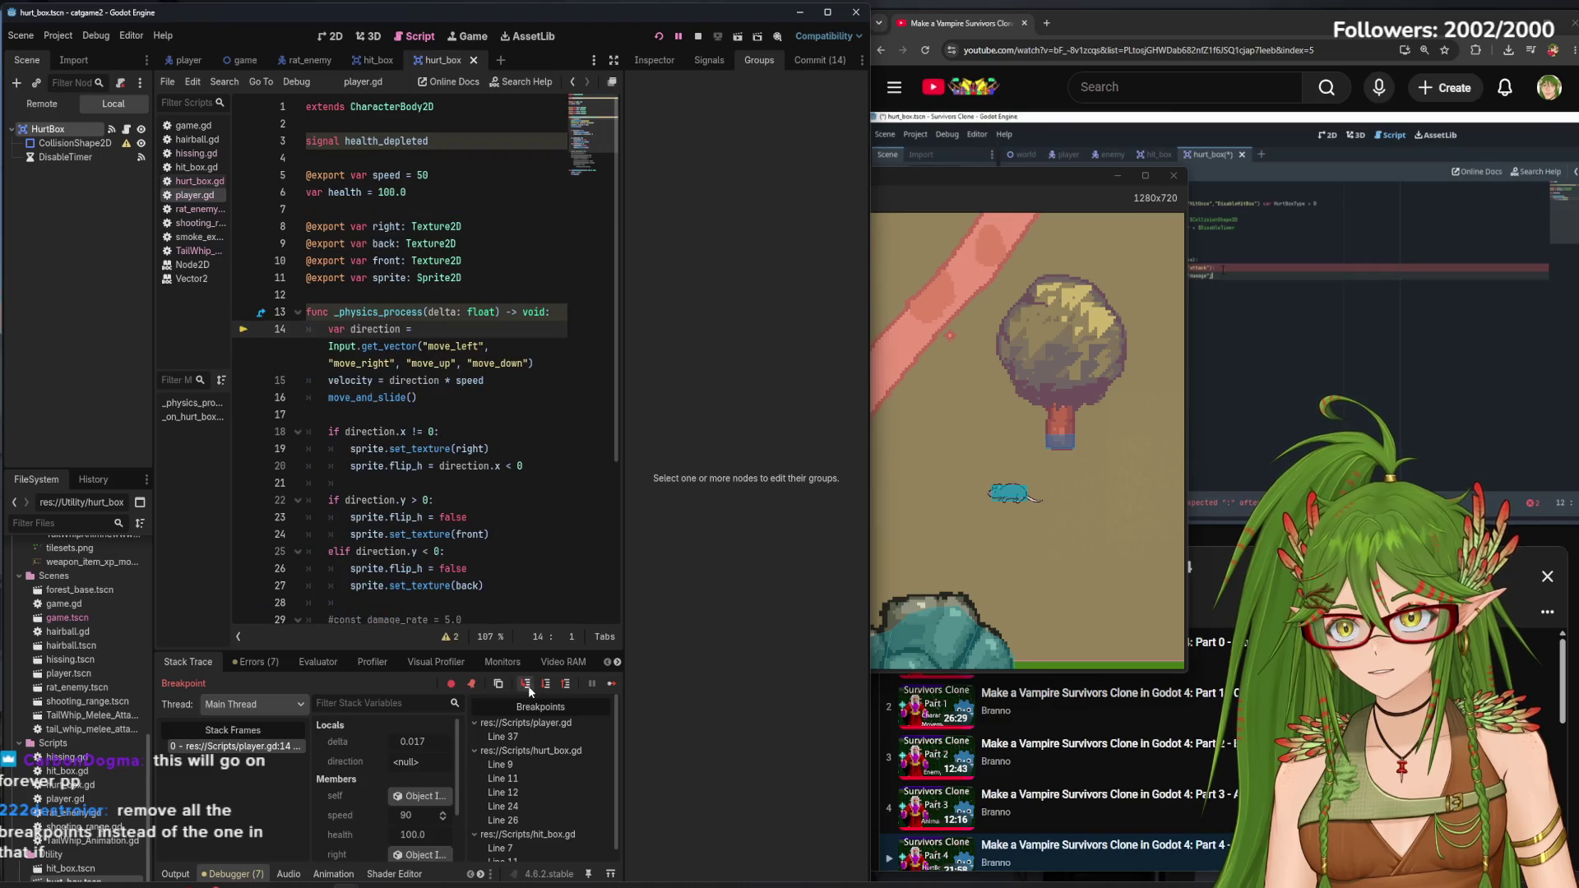
click(697, 36)
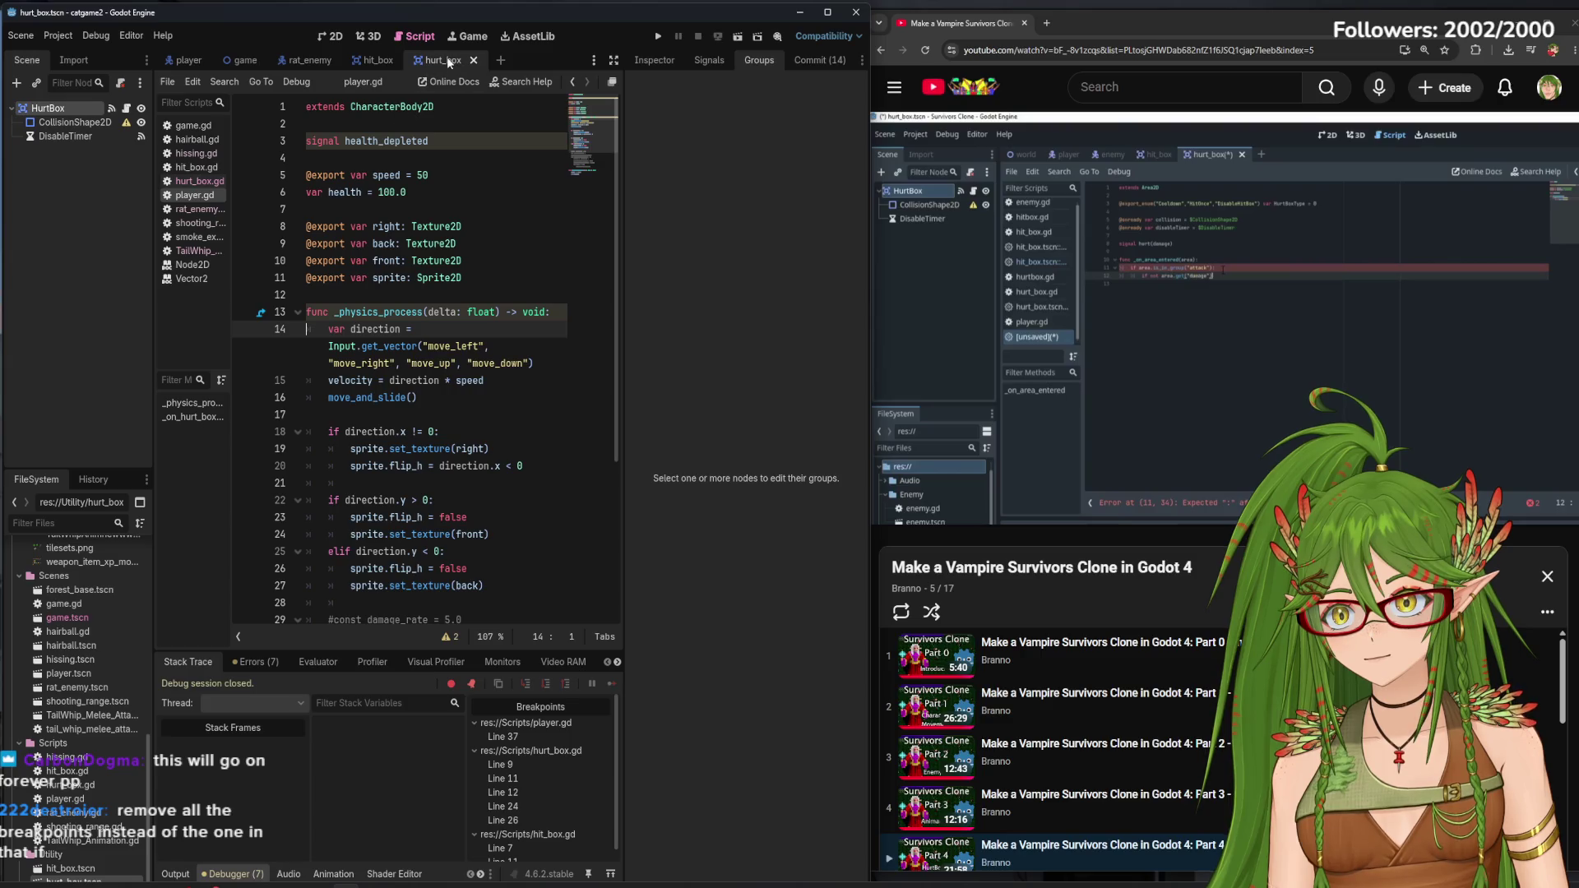
Remove the breakpoints on hit_box.gd lines 7 and 11 and player.gd line 37
click(385, 59)
click(244, 226)
click(245, 313)
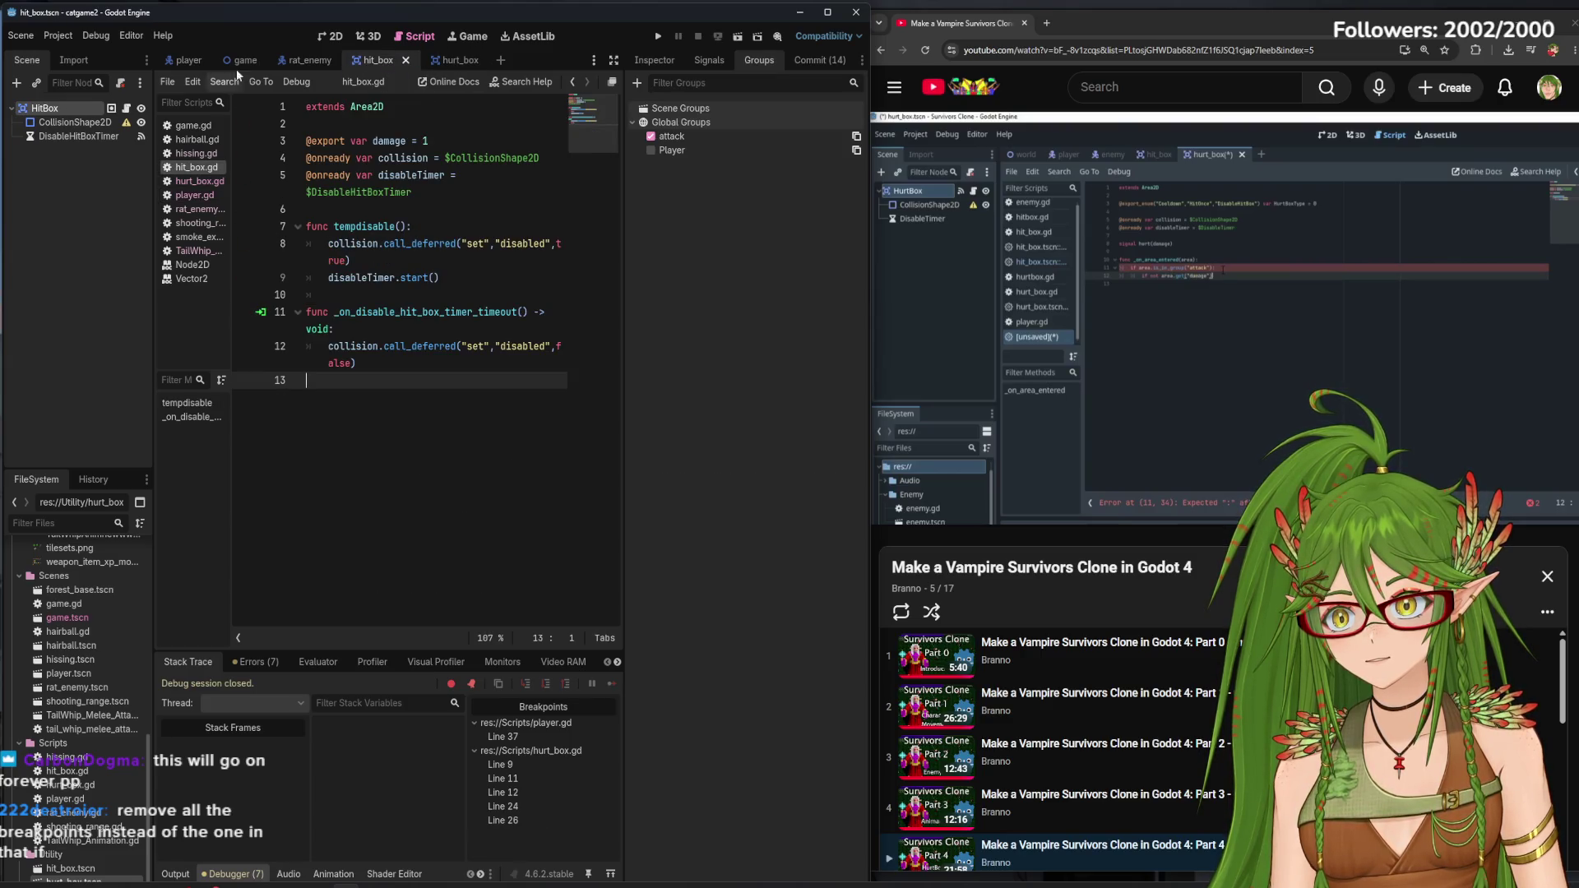
click(189, 60)
scroll(260, 383, down, 5)
click(245, 569)
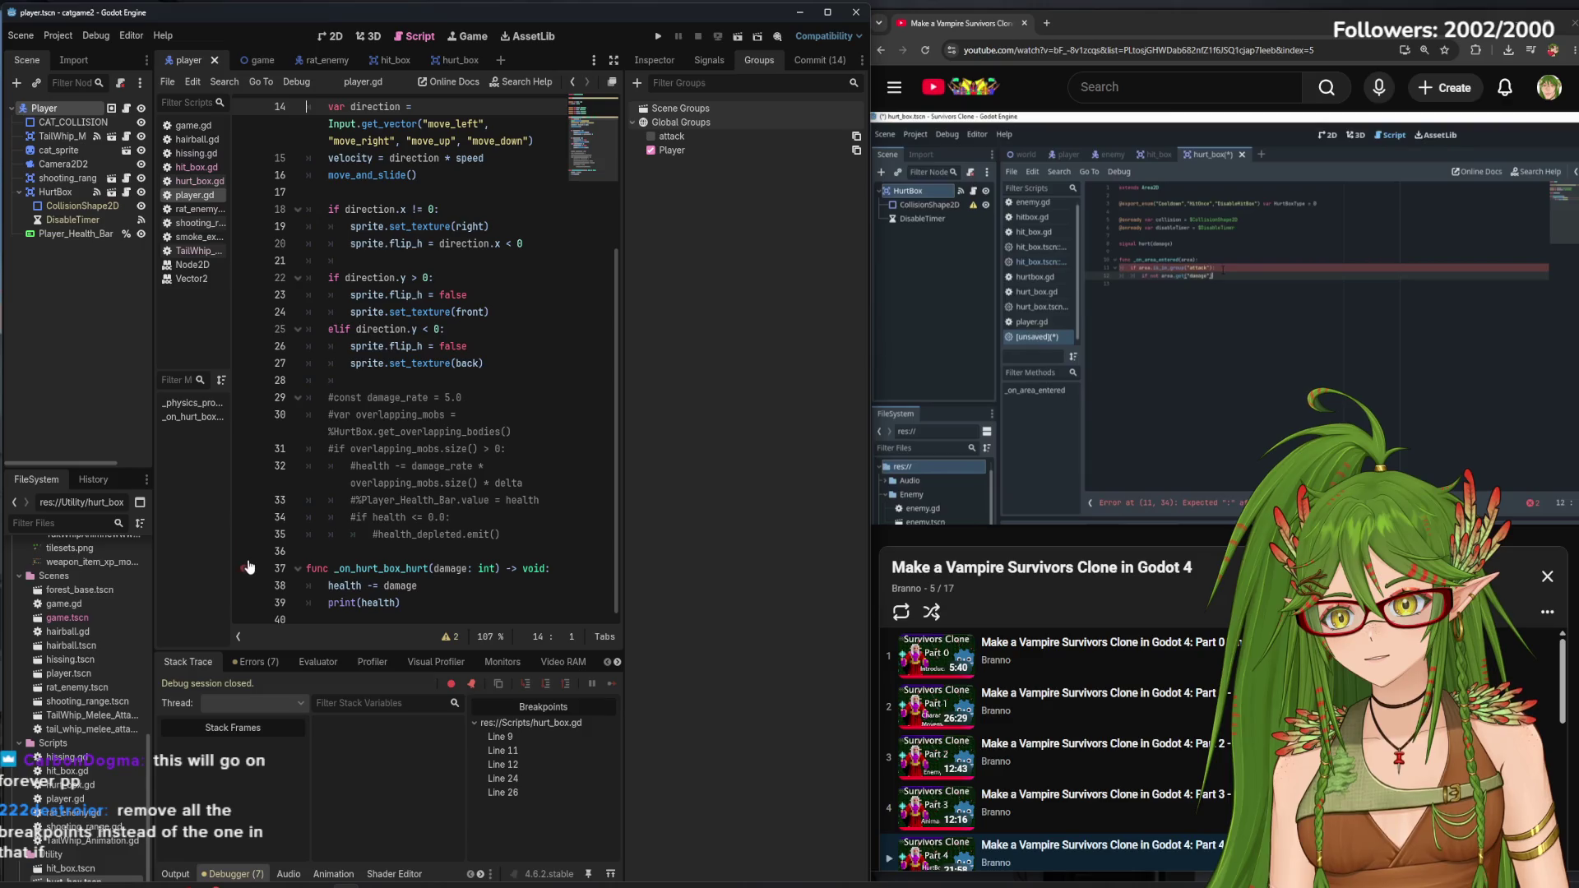
Move hurt_box.gd's breakpoints onto lines 13, 14 and 24, then run the project
click(251, 60)
click(320, 61)
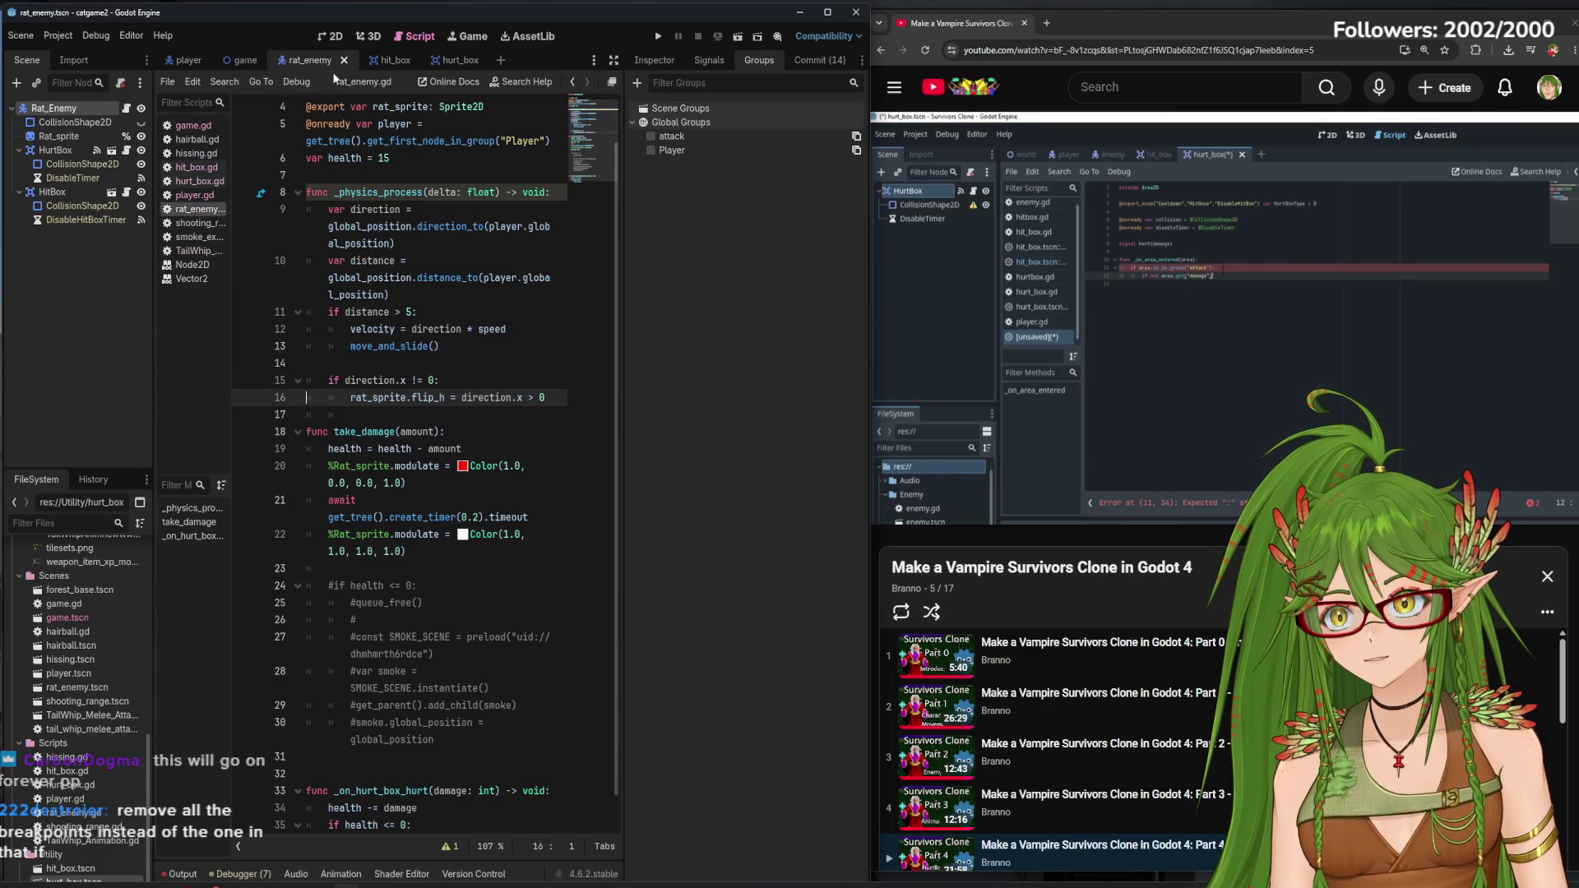
click(382, 60)
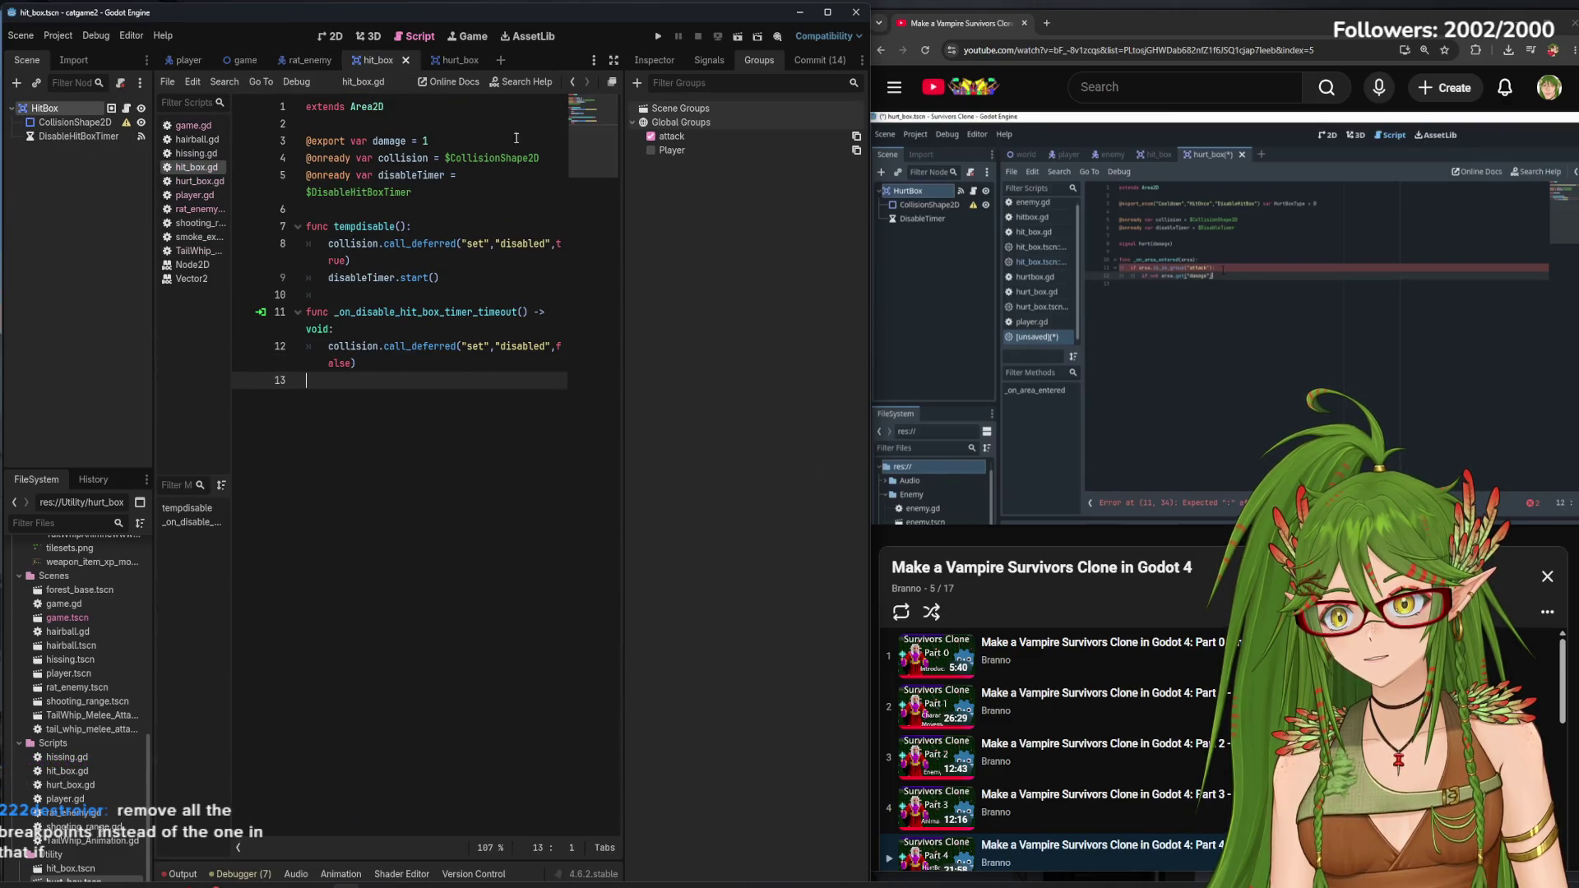
click(444, 60)
click(243, 260)
click(244, 294)
click(244, 329)
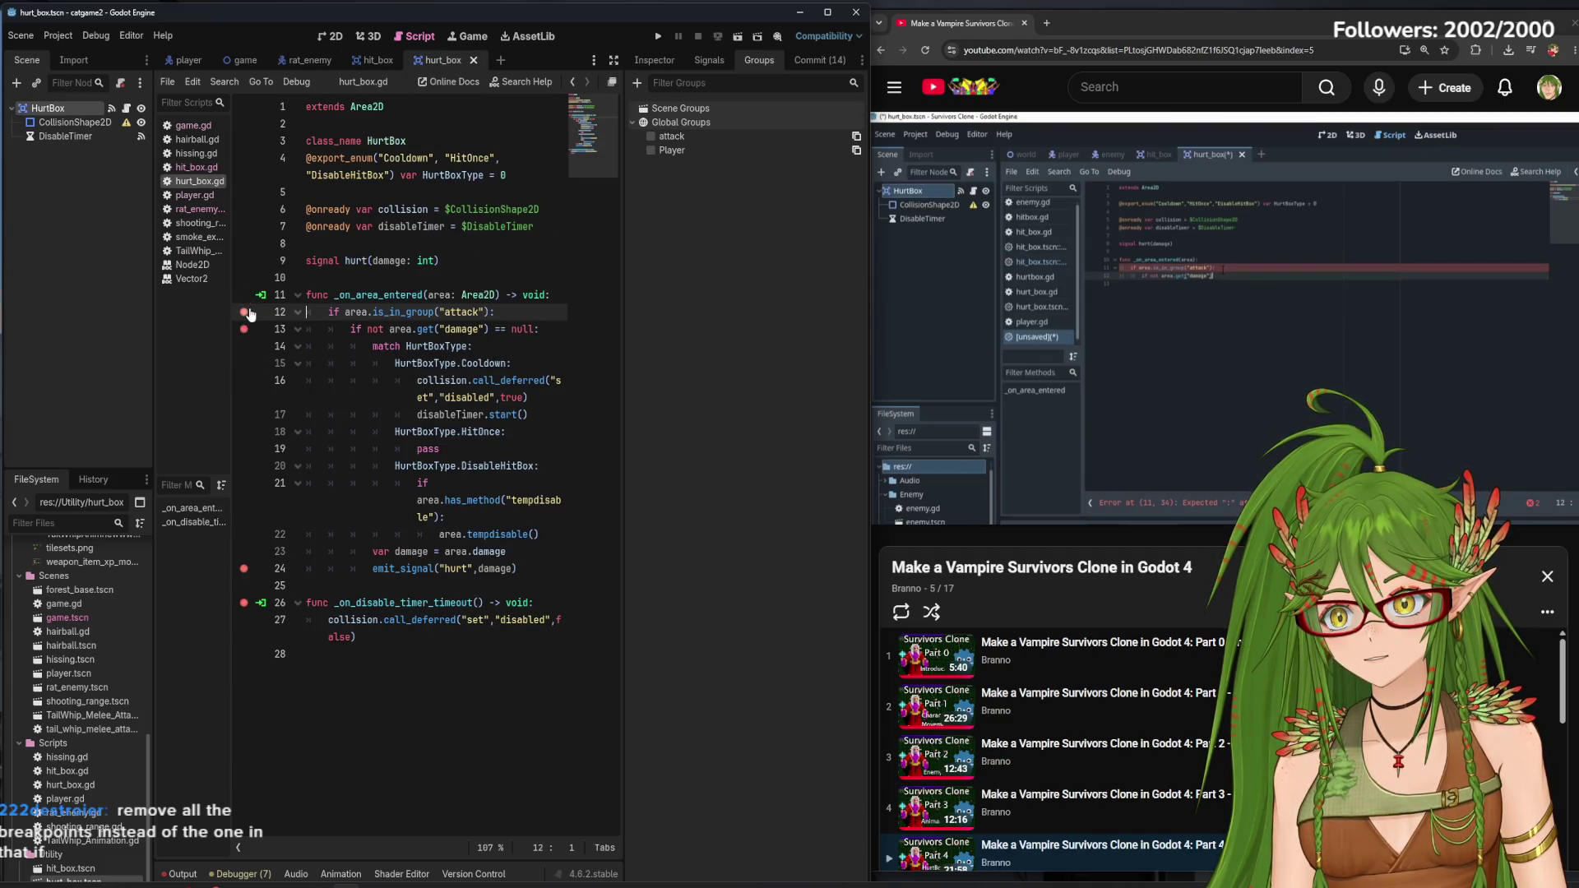
click(242, 604)
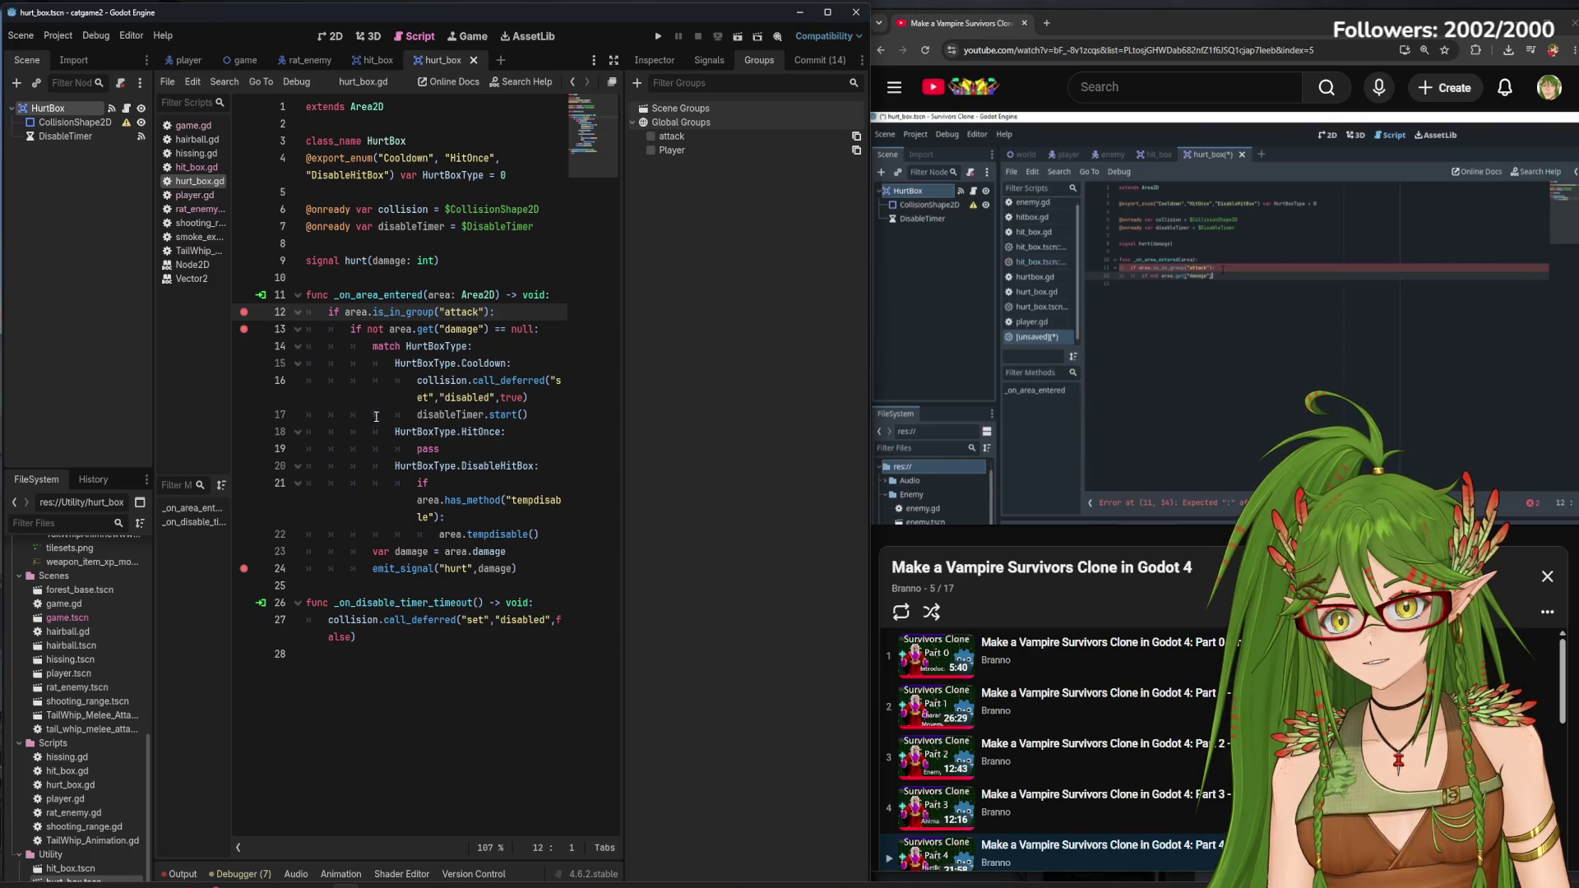
click(244, 347)
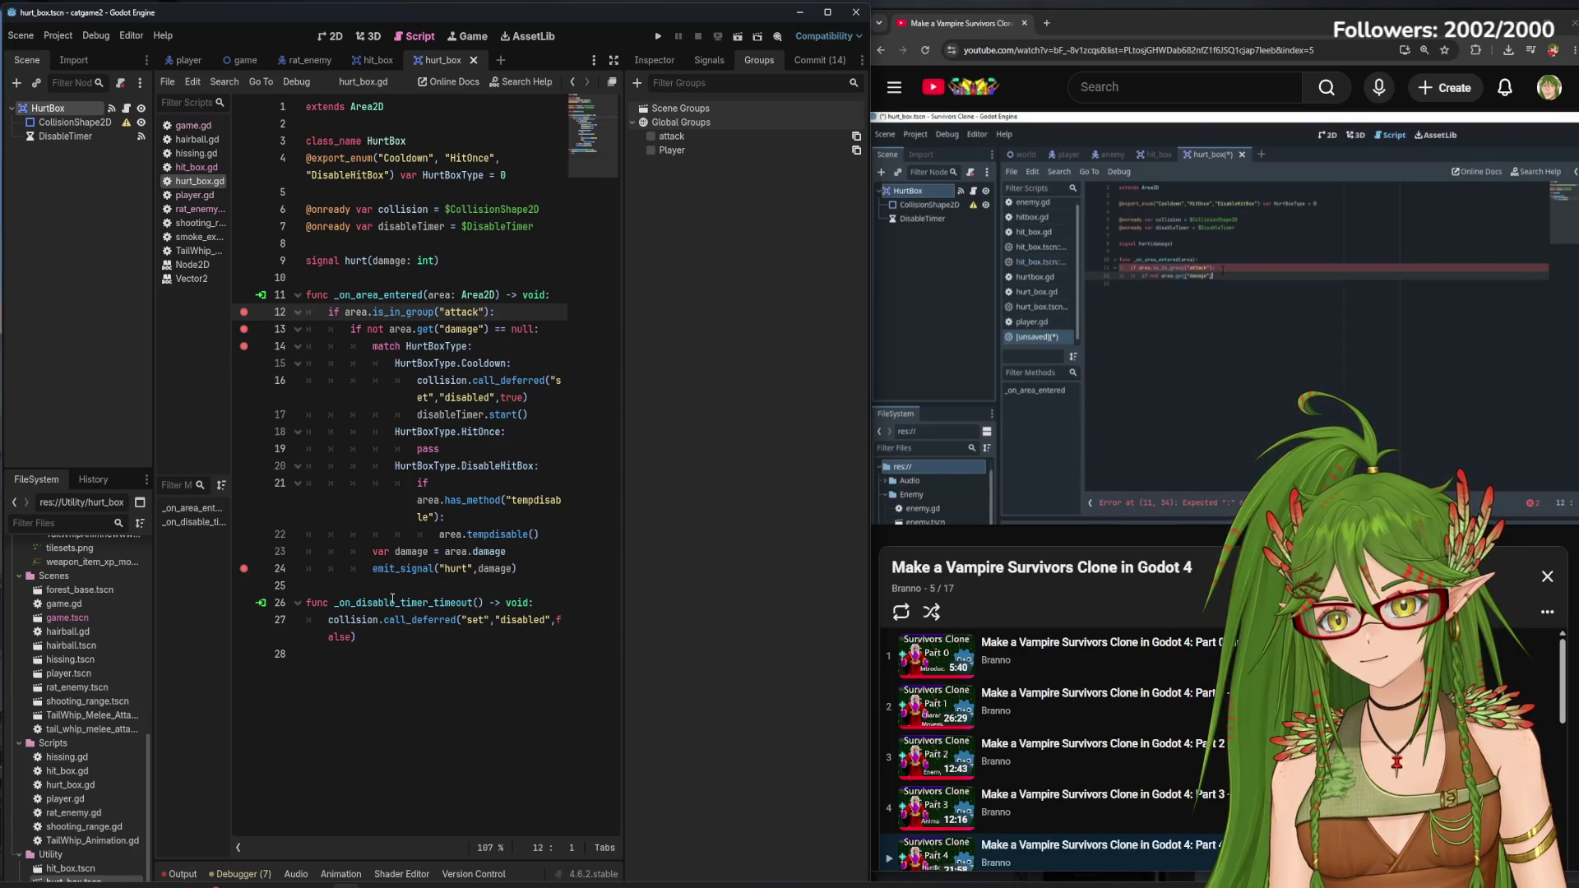
click(244, 569)
click(243, 551)
click(243, 552)
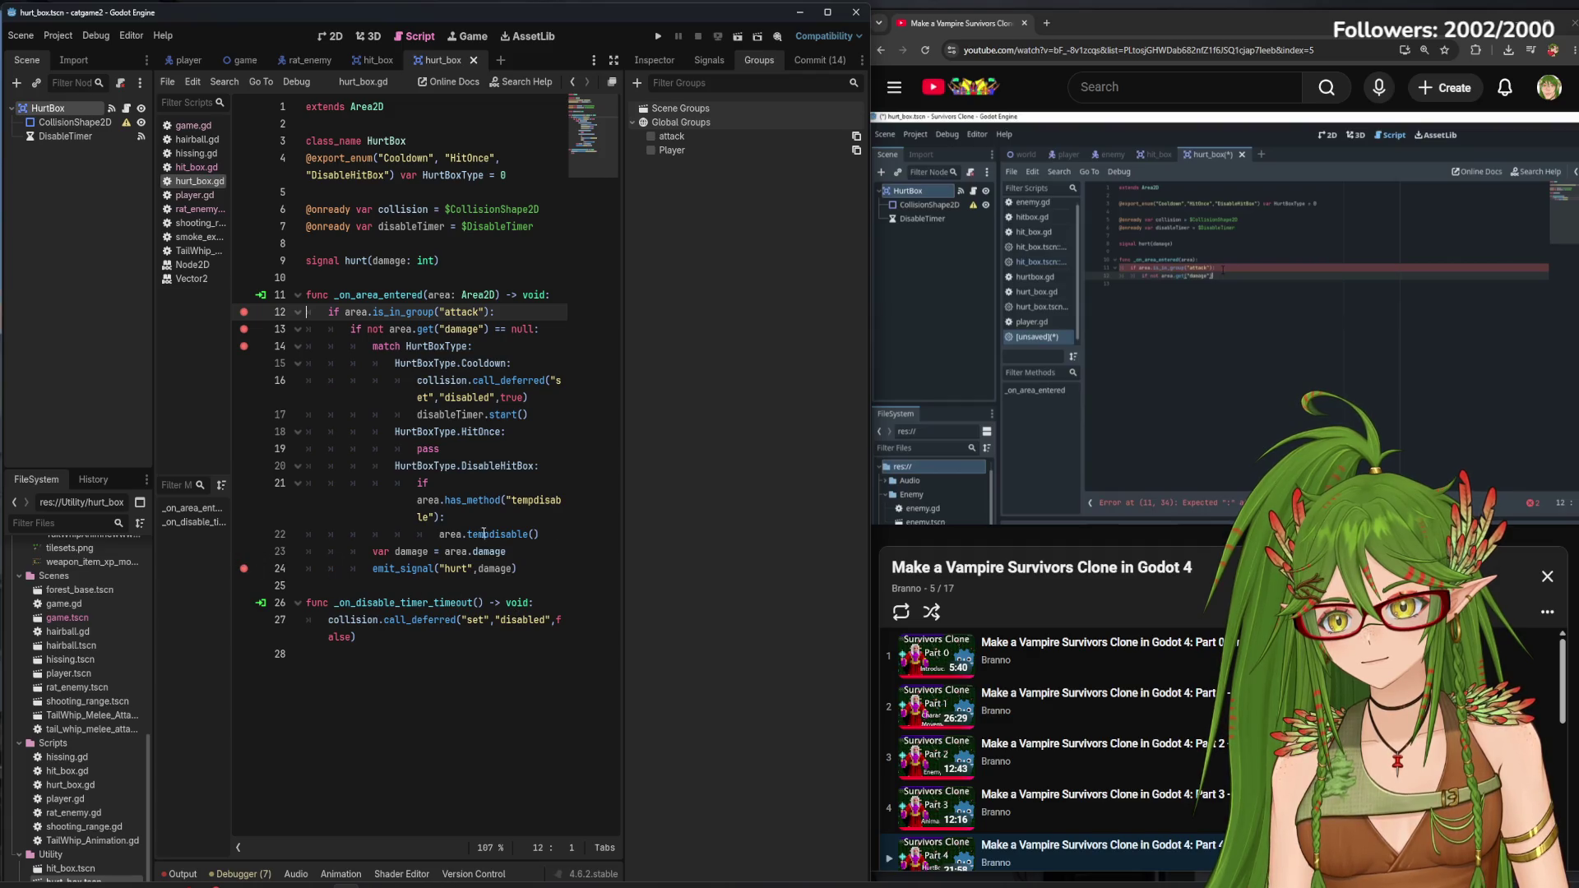
click(658, 37)
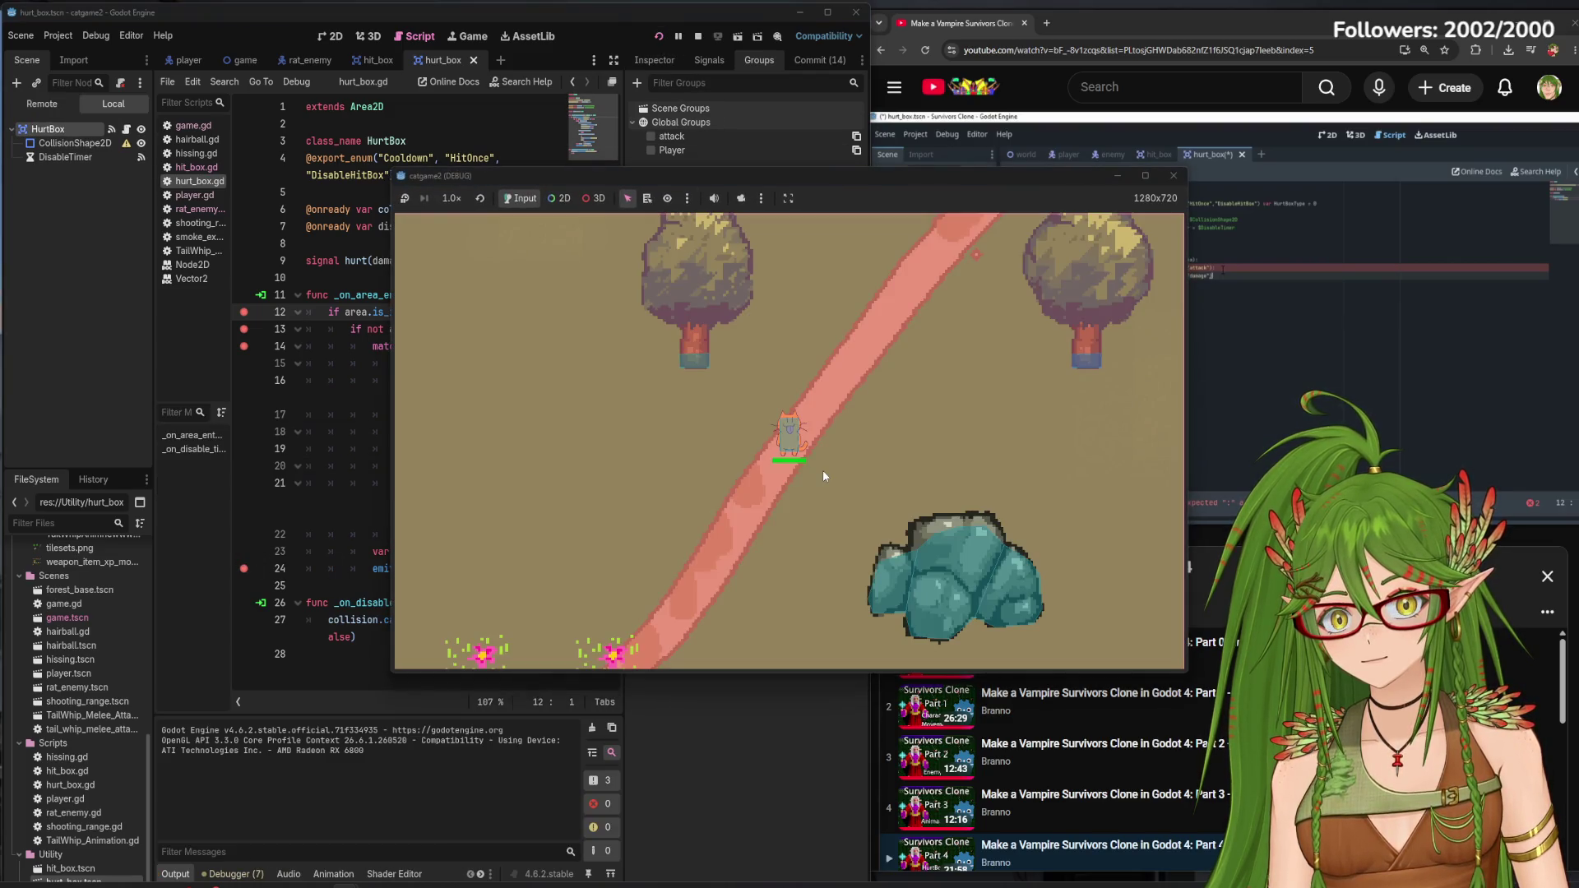
Move the cat until the hurt_box.gd line 12 breakpoint hits, step once, and stop the session
key(w+d)
key(w+a)
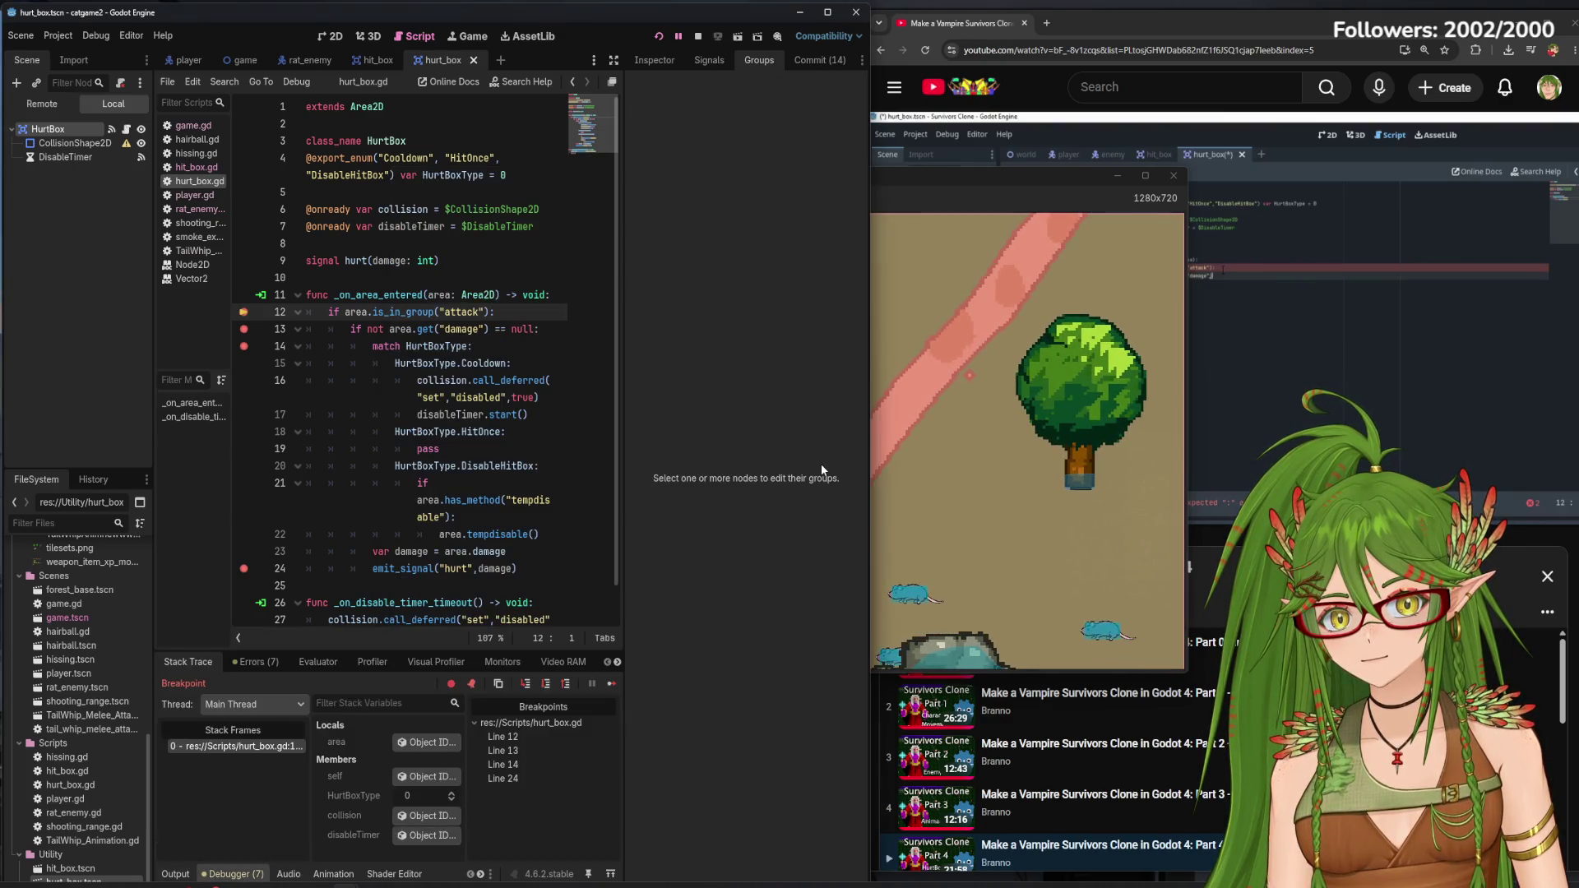
click(524, 684)
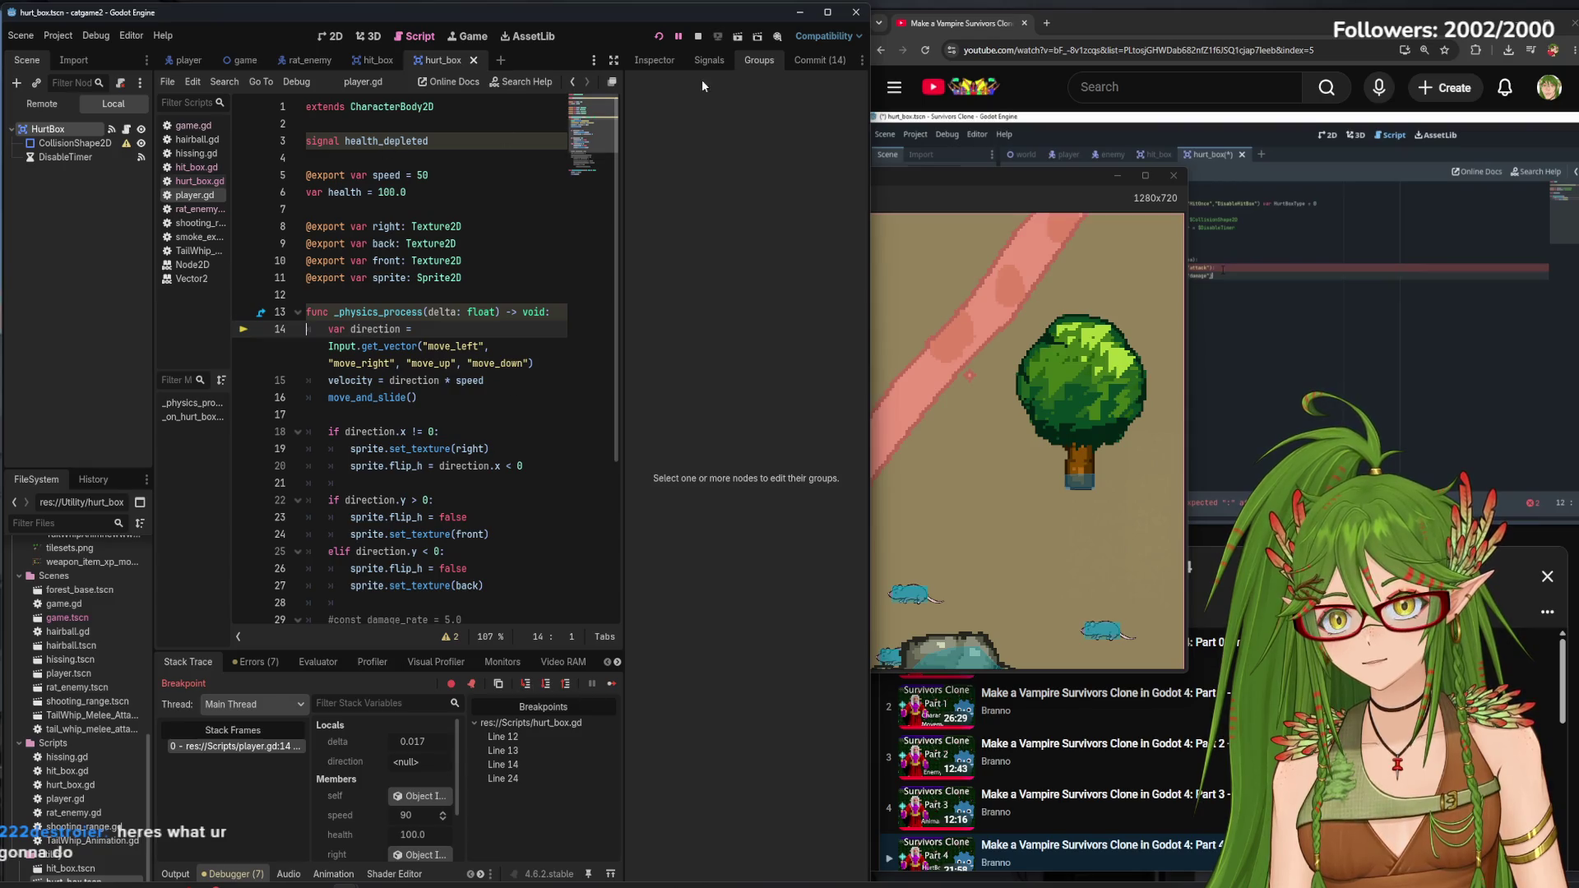
click(704, 42)
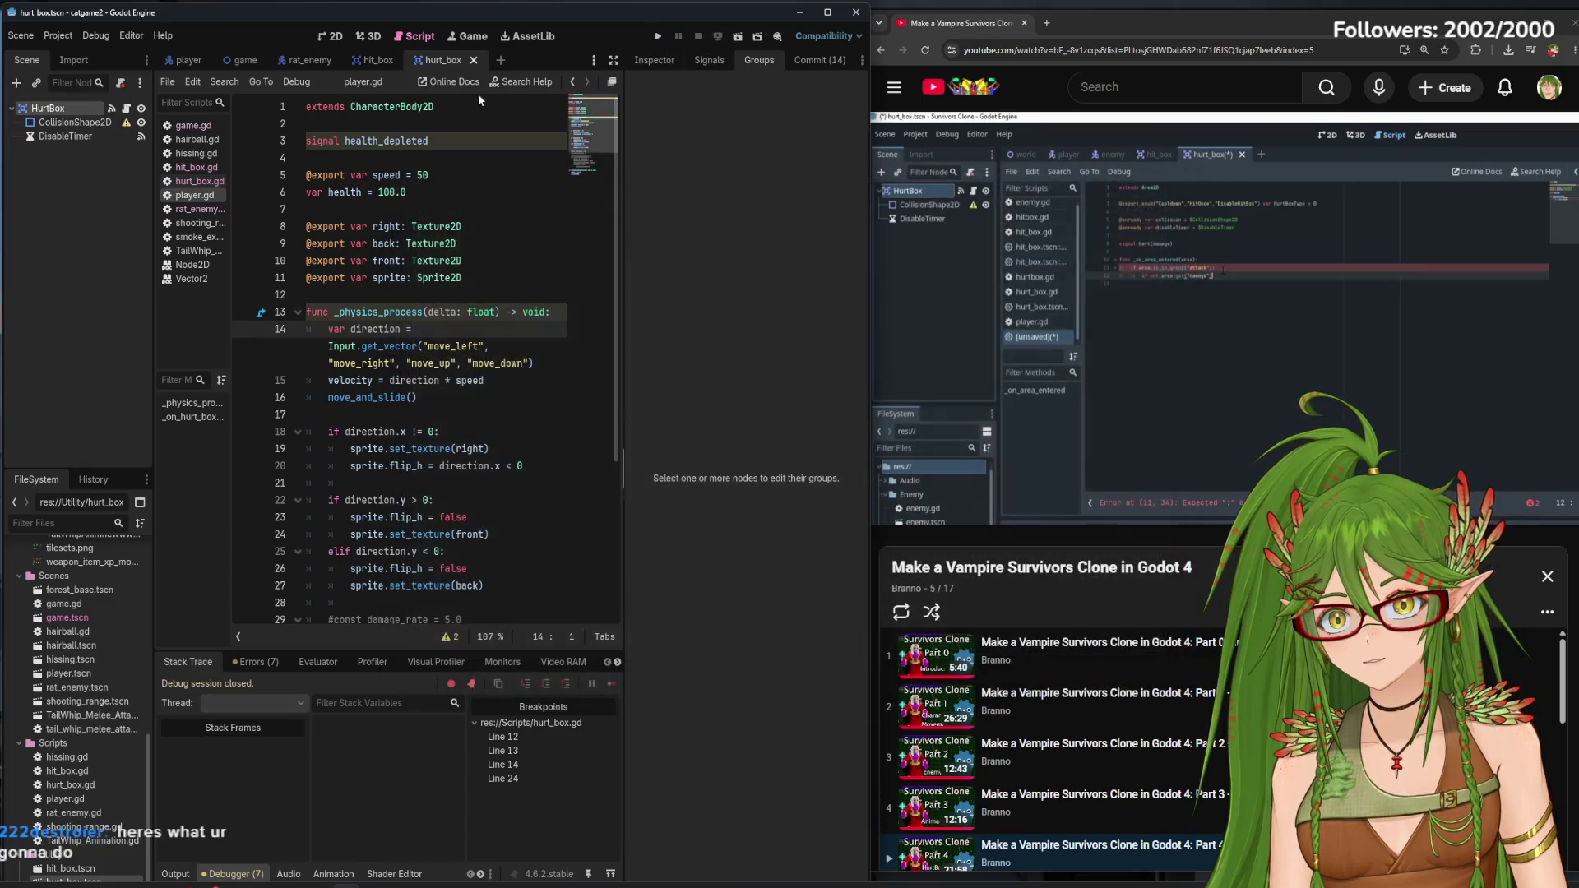
Look through the hit_box and hurt_box scripts, ending on rat_enemy.gd
click(379, 61)
click(448, 60)
click(289, 62)
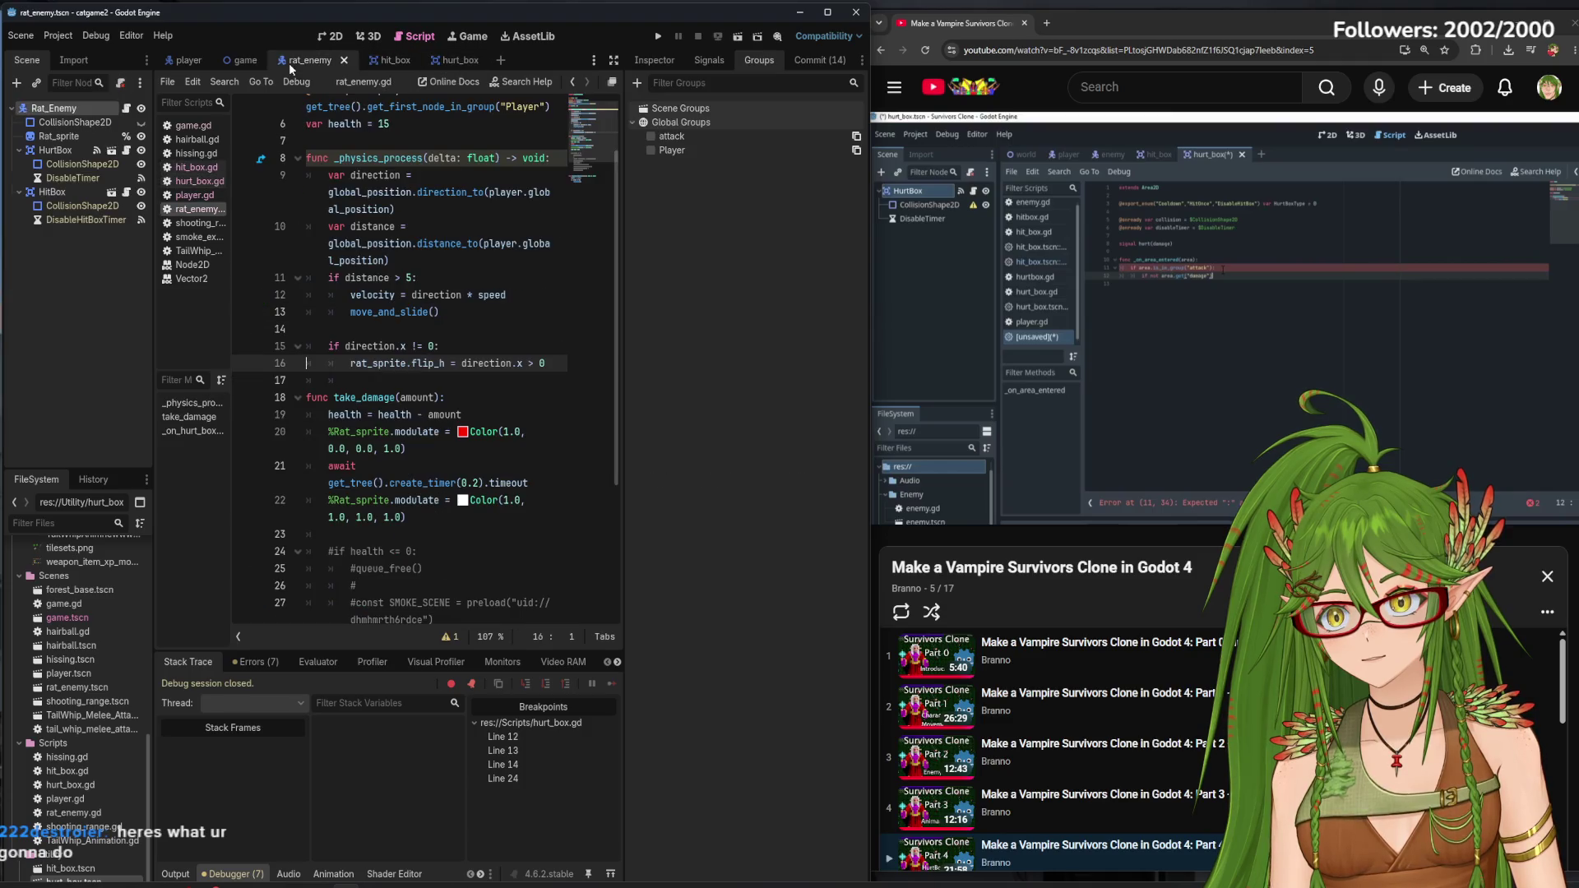
Add a 'class_name hit_box' line below extends Area2D in hit_box.gd
click(247, 61)
click(322, 62)
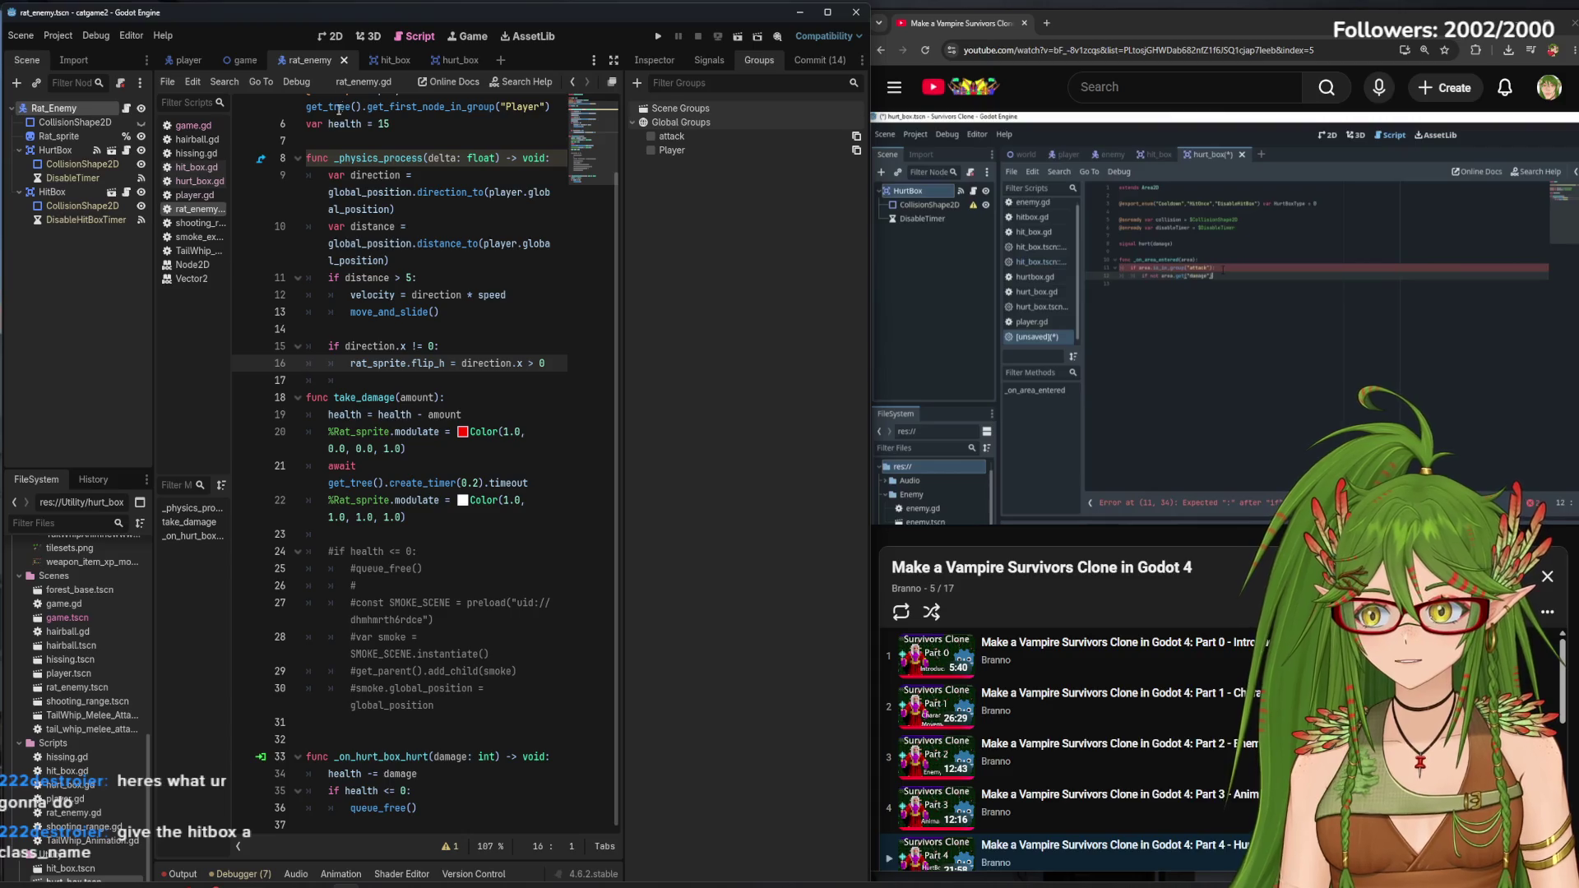
click(393, 62)
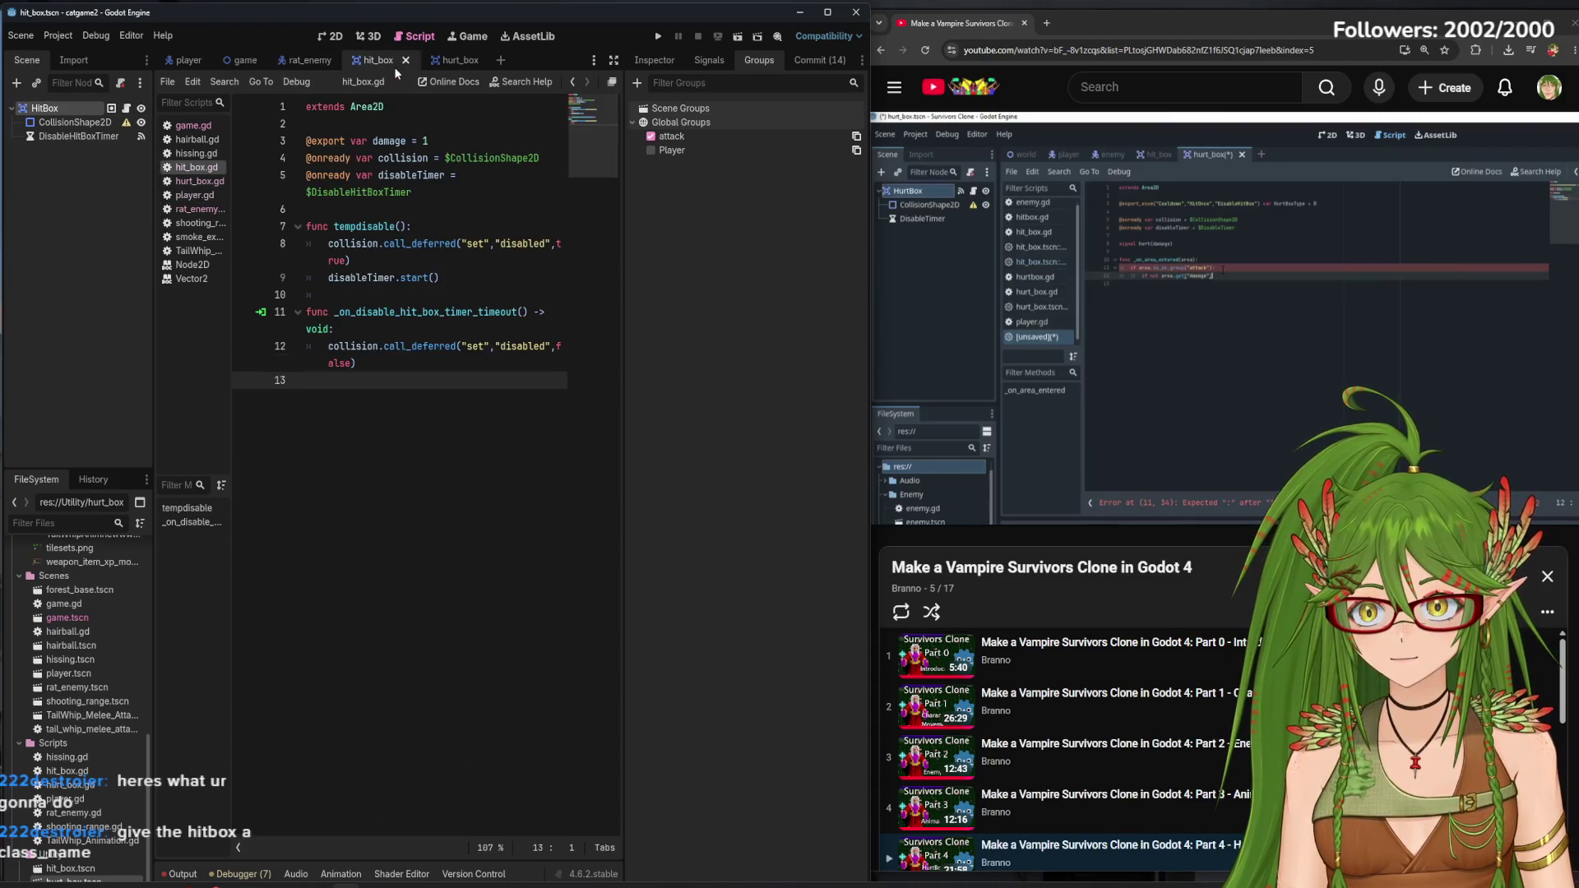
click(413, 109)
key(Return)
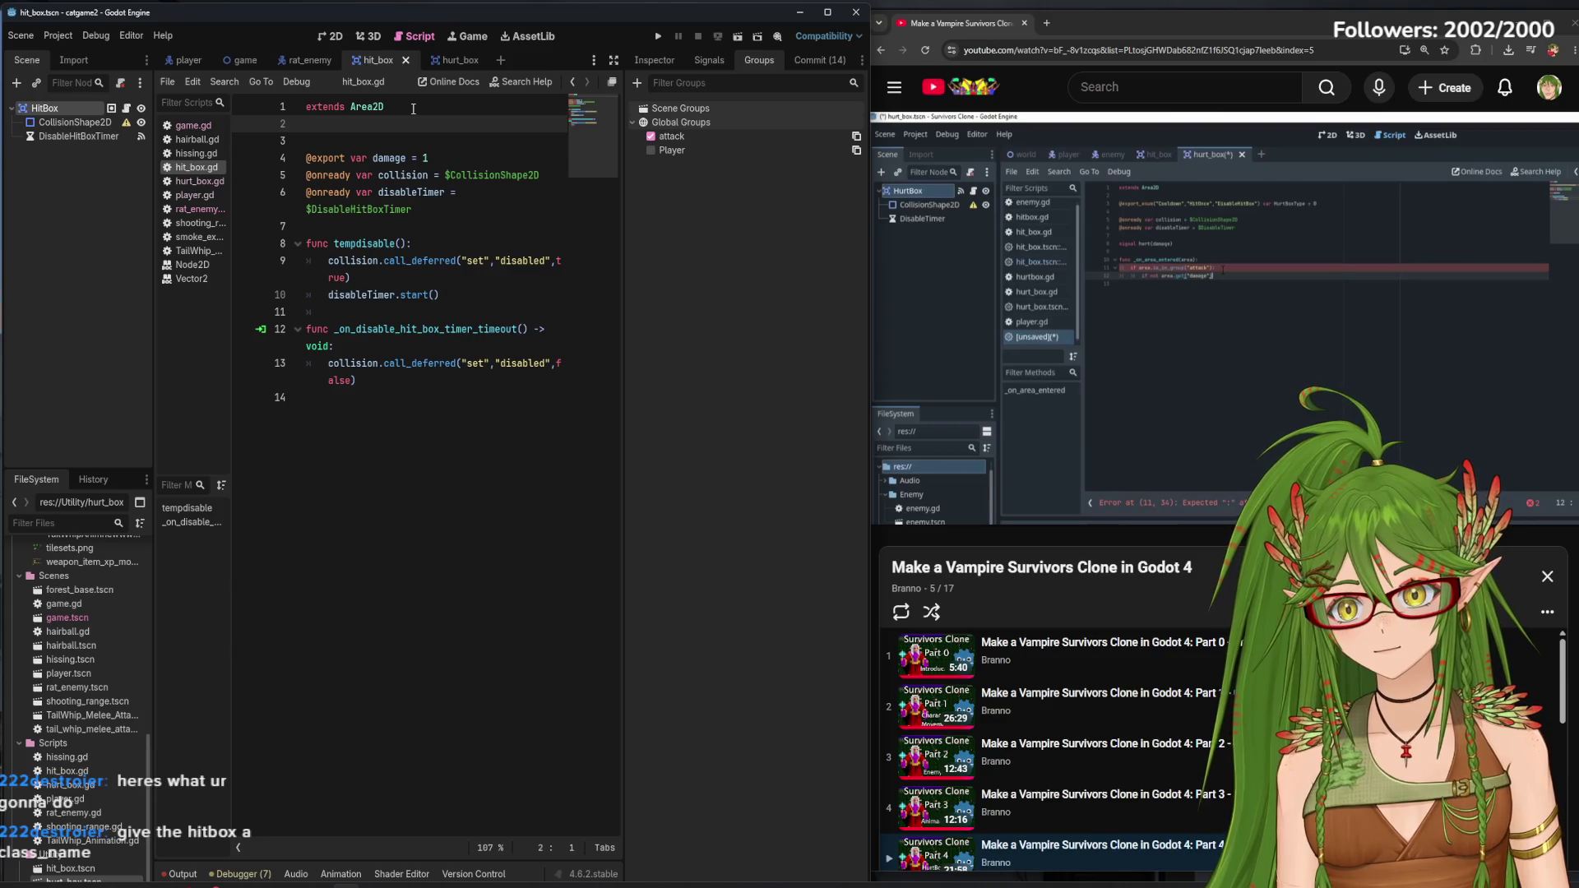
key(Down)
text(class_name hit_)
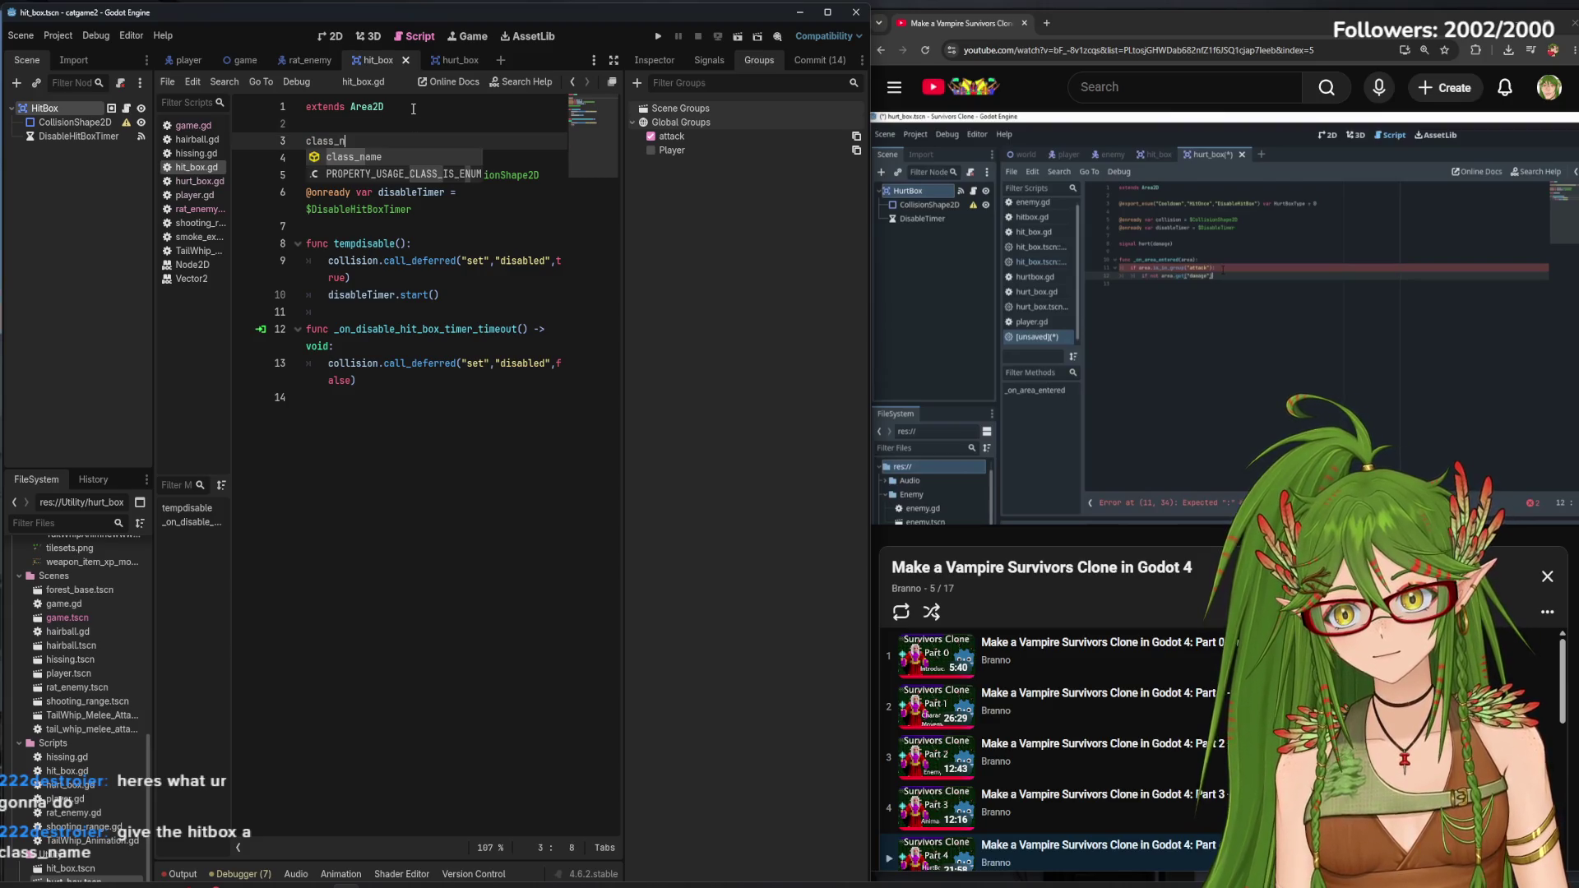
text(box)
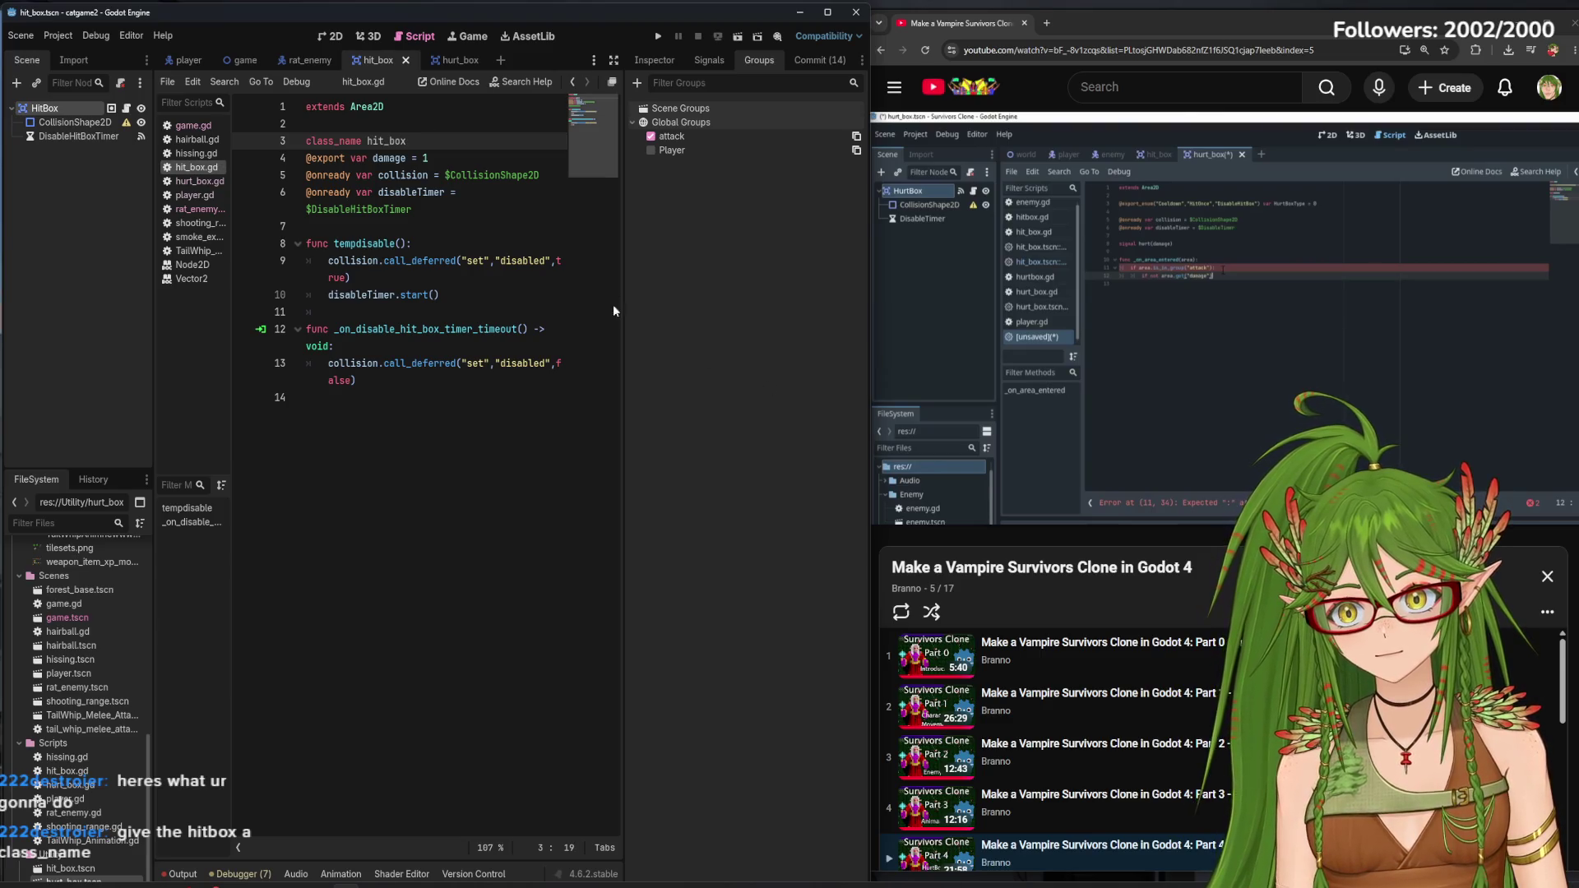
Rename the class to HitBox to match HurtBox, save, and view the HitBox node's Inspector
click(443, 60)
click(378, 60)
drag(406, 142, 367, 142)
text(HitBo)
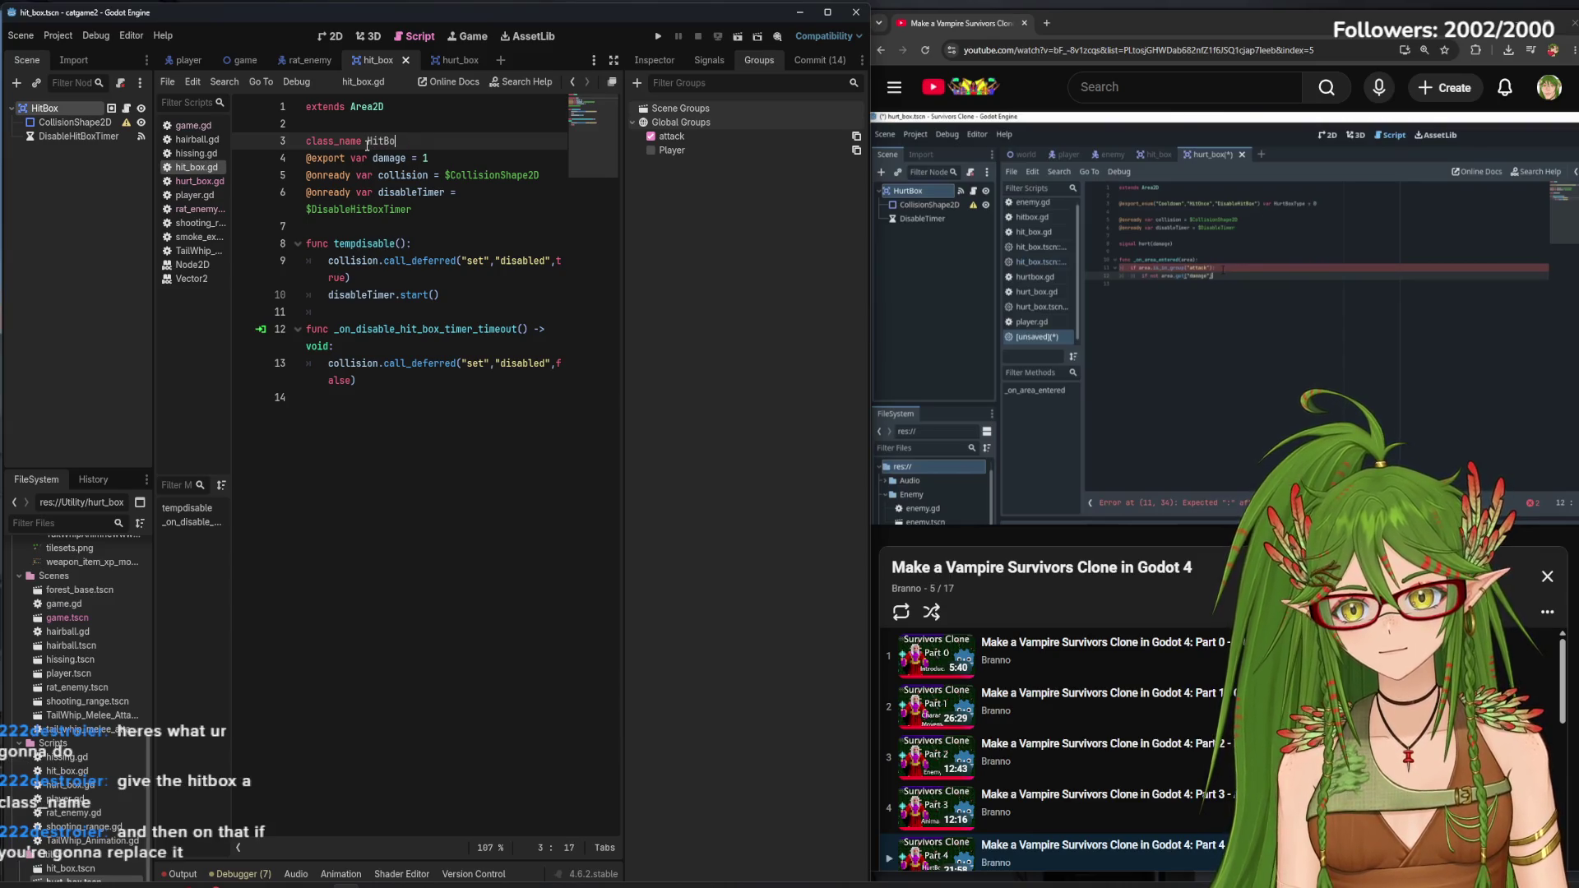
click(444, 60)
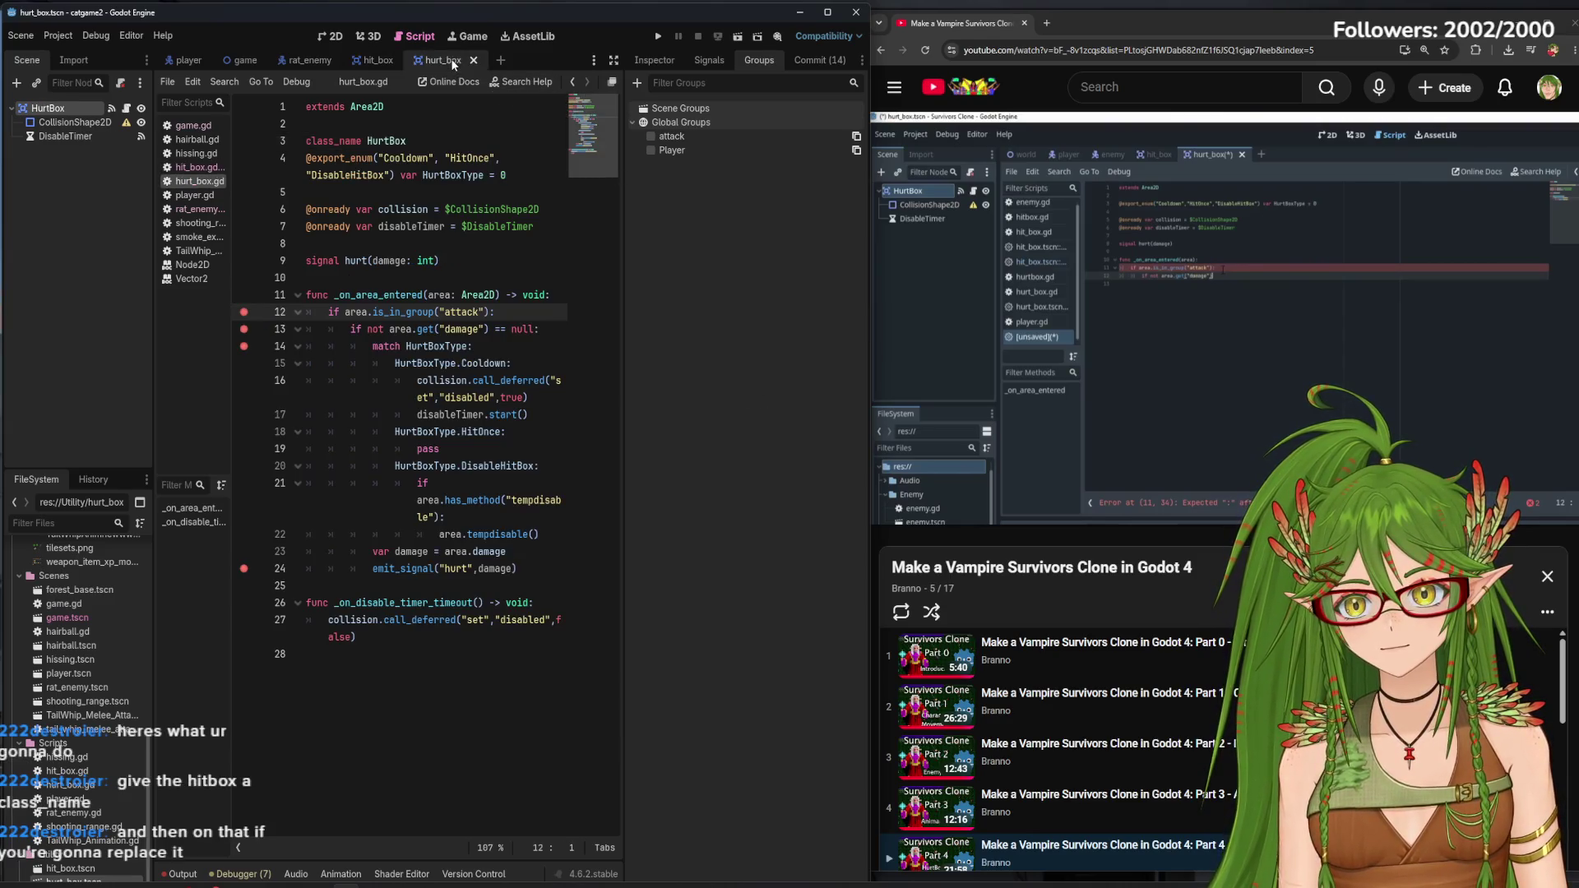
click(389, 141)
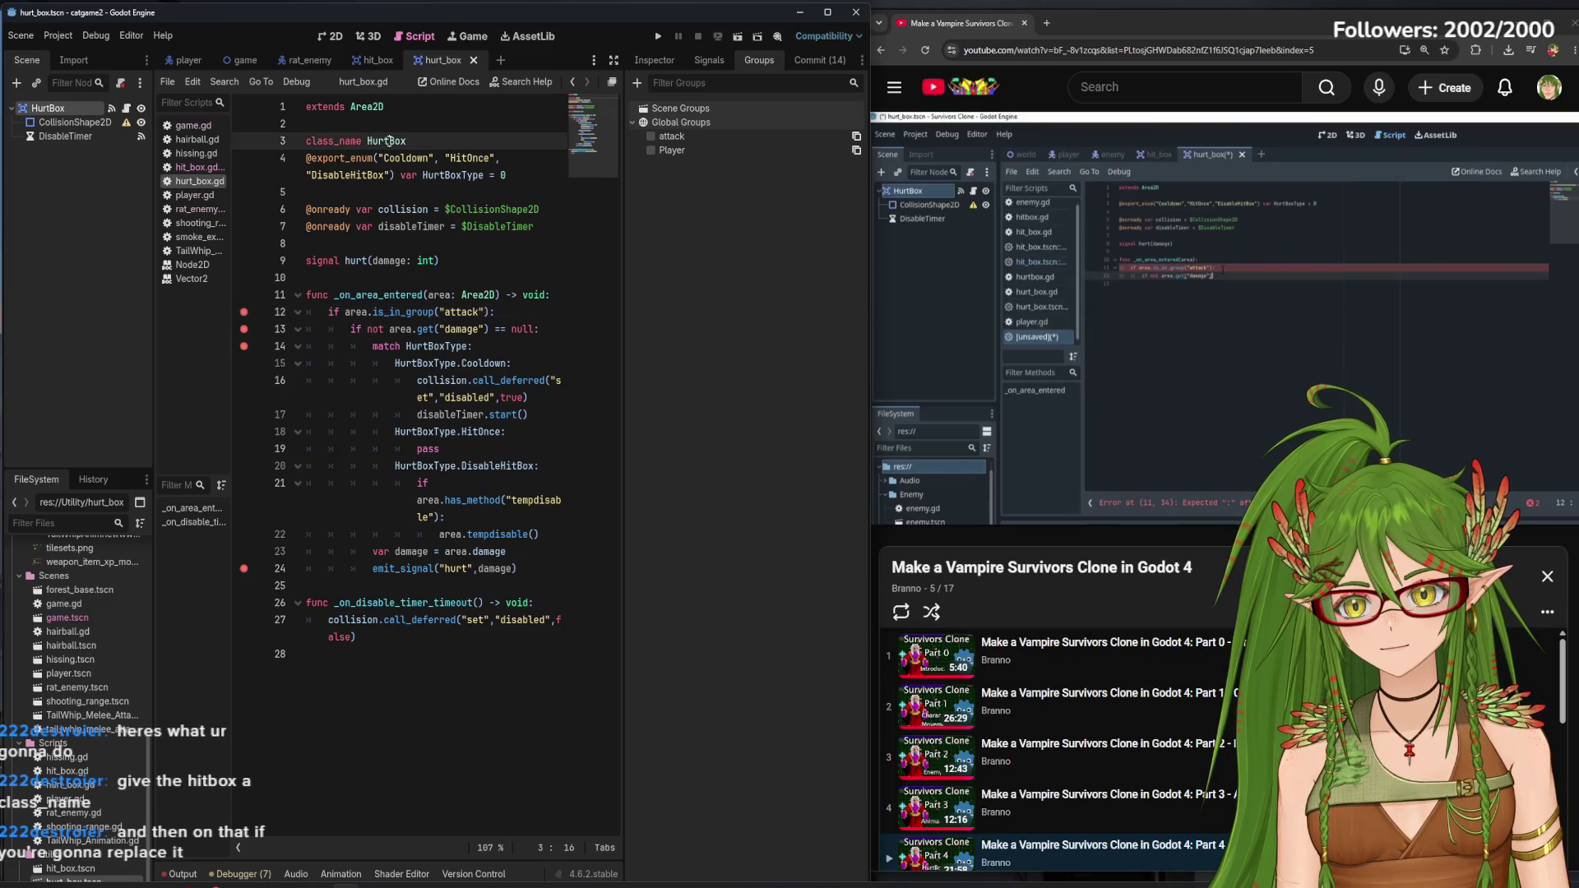
click(376, 60)
key(ctrl+s)
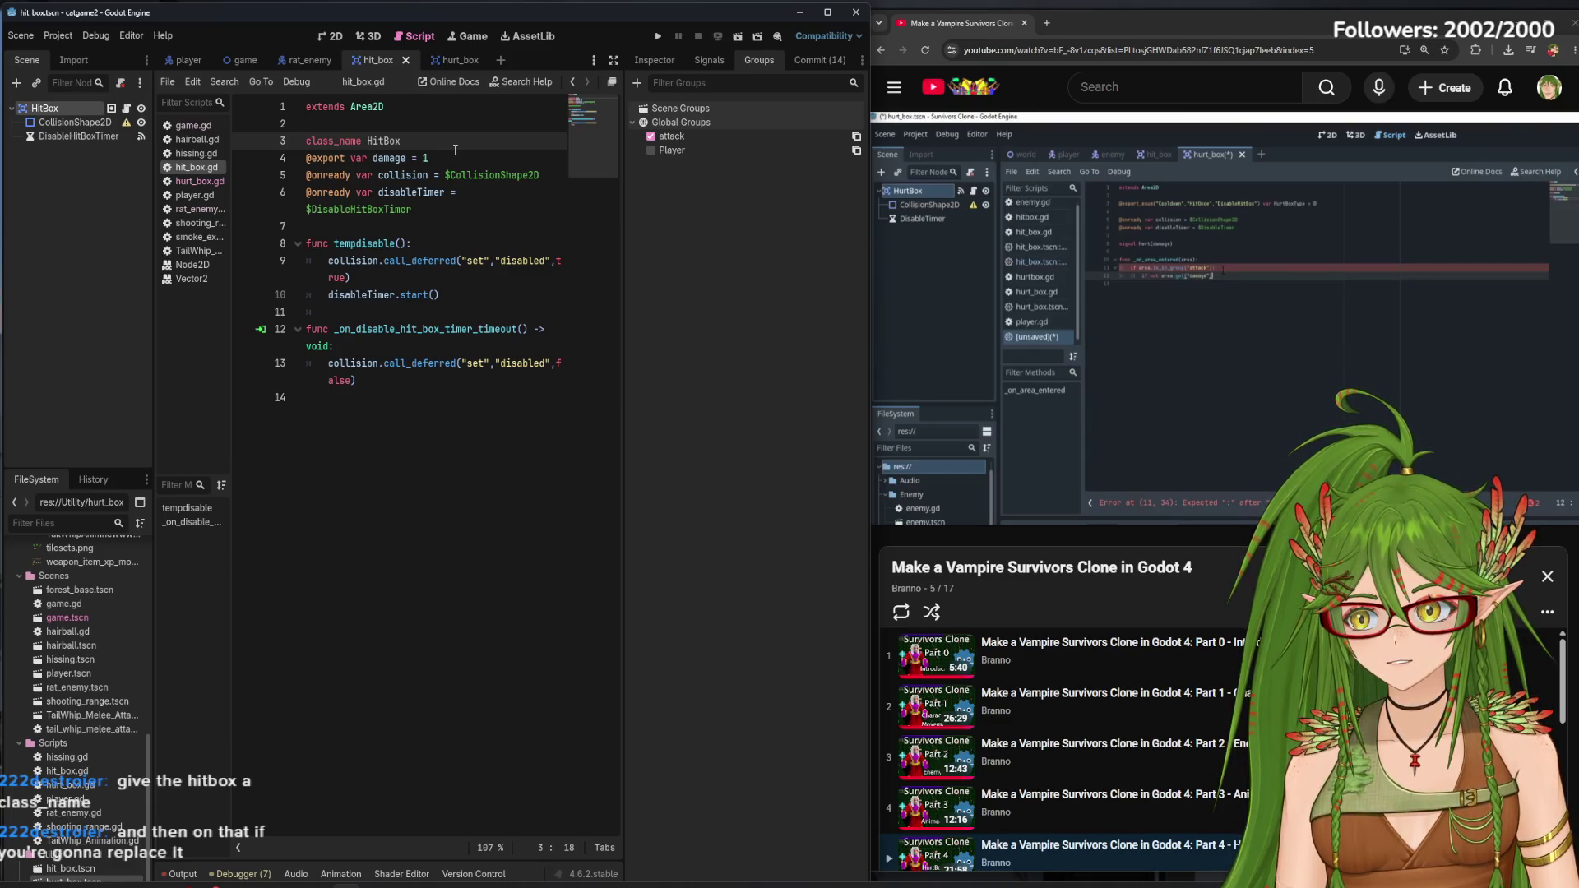
click(673, 65)
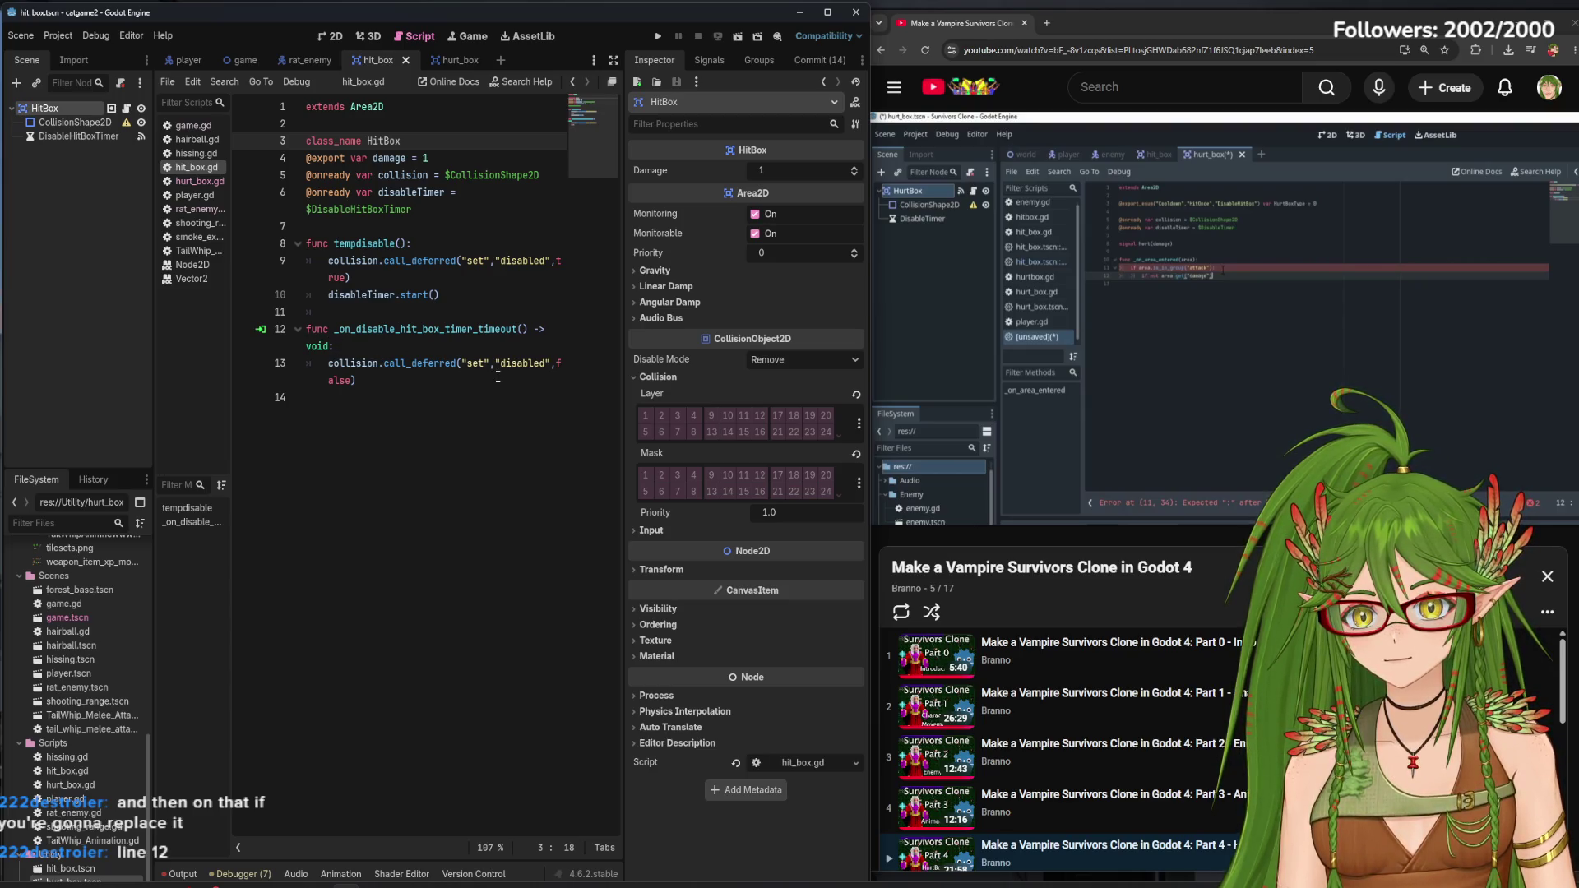
click(444, 60)
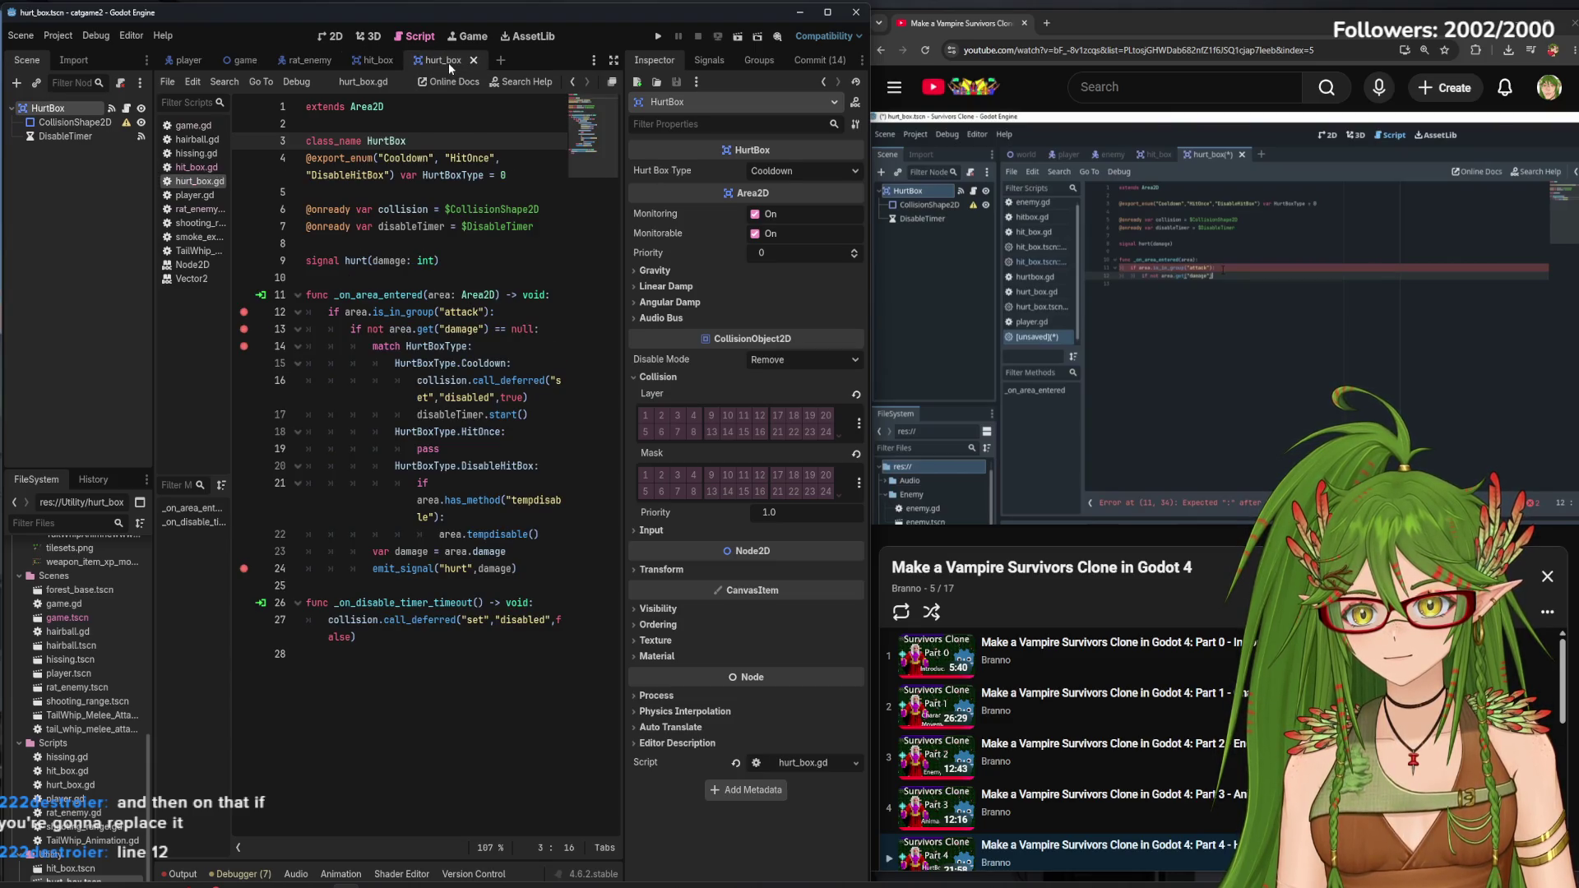
Replace the attack-group check on hurt_box.gd line 12 with HitBox
click(382, 62)
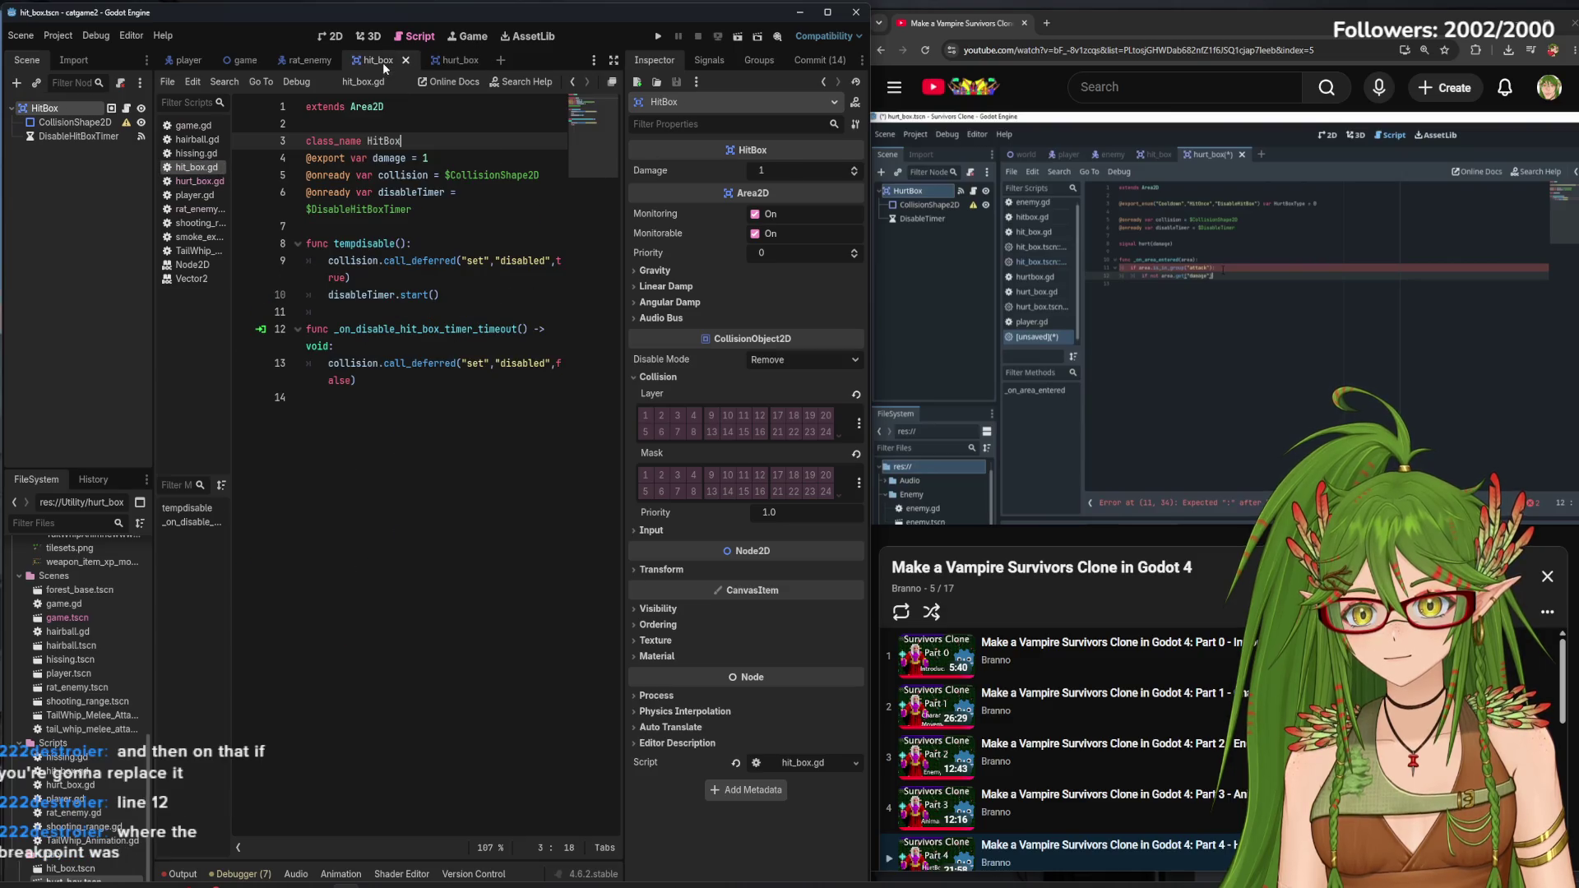
click(444, 61)
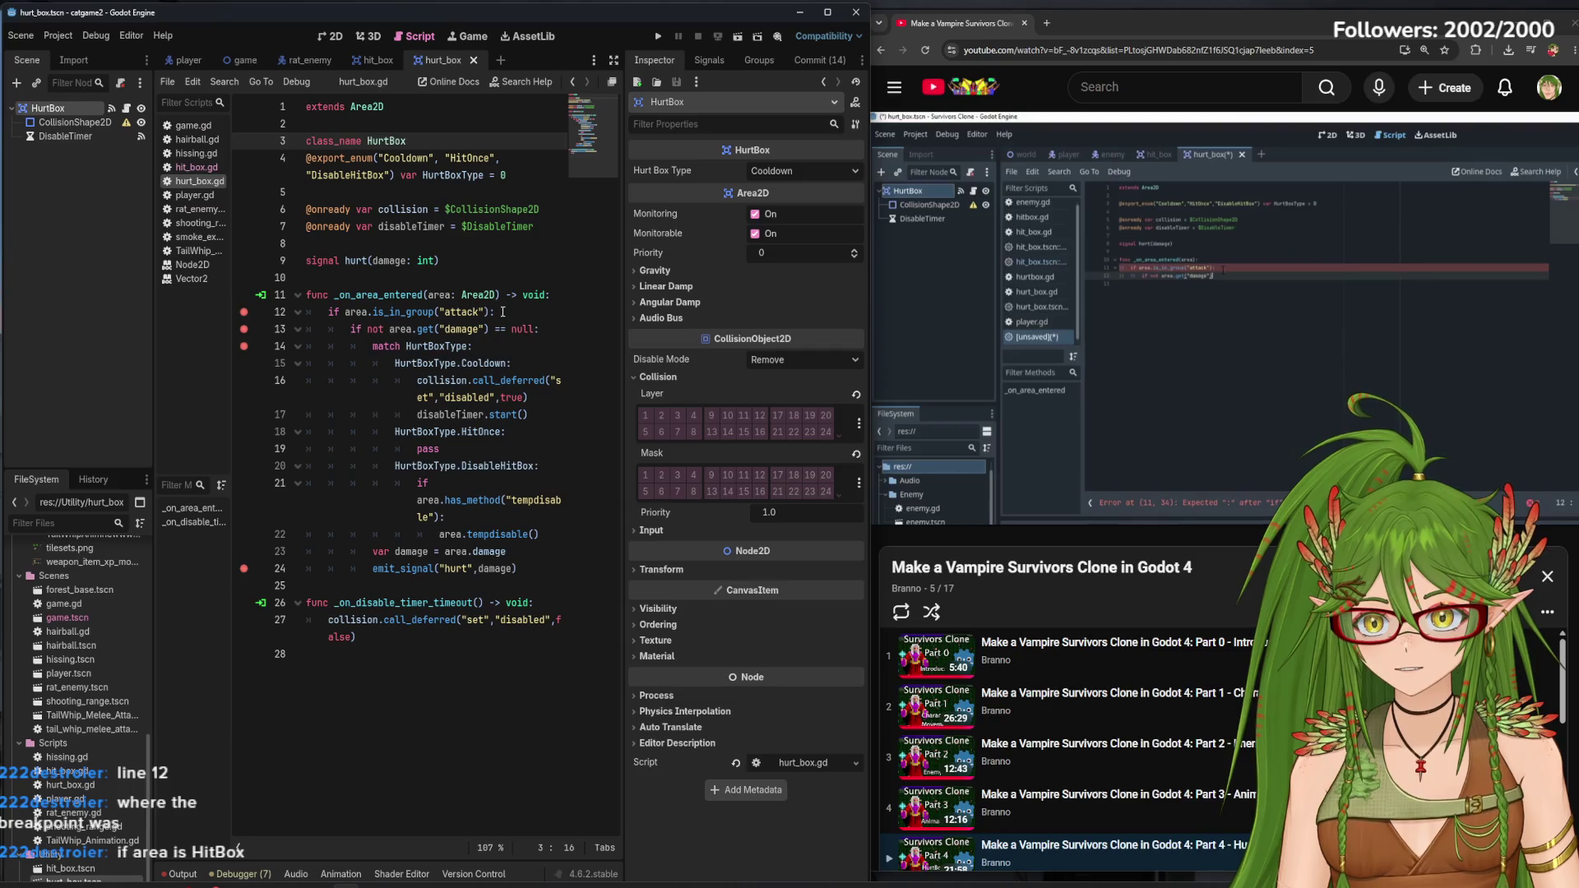
click(436, 312)
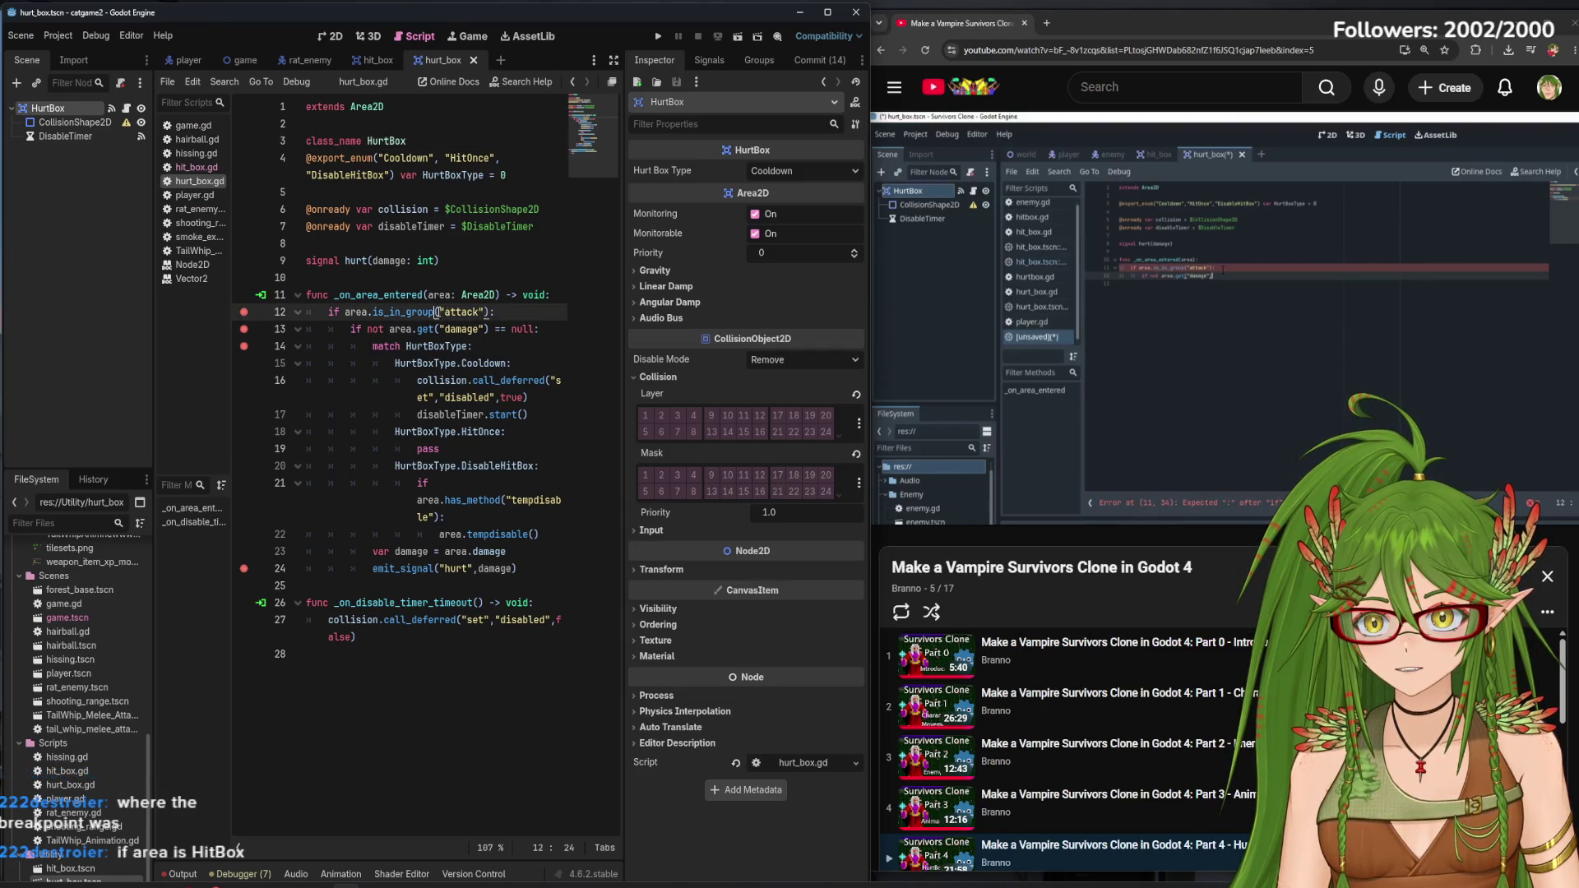
key(BackSpace)
key(BackSpace)
key(BackSpace)
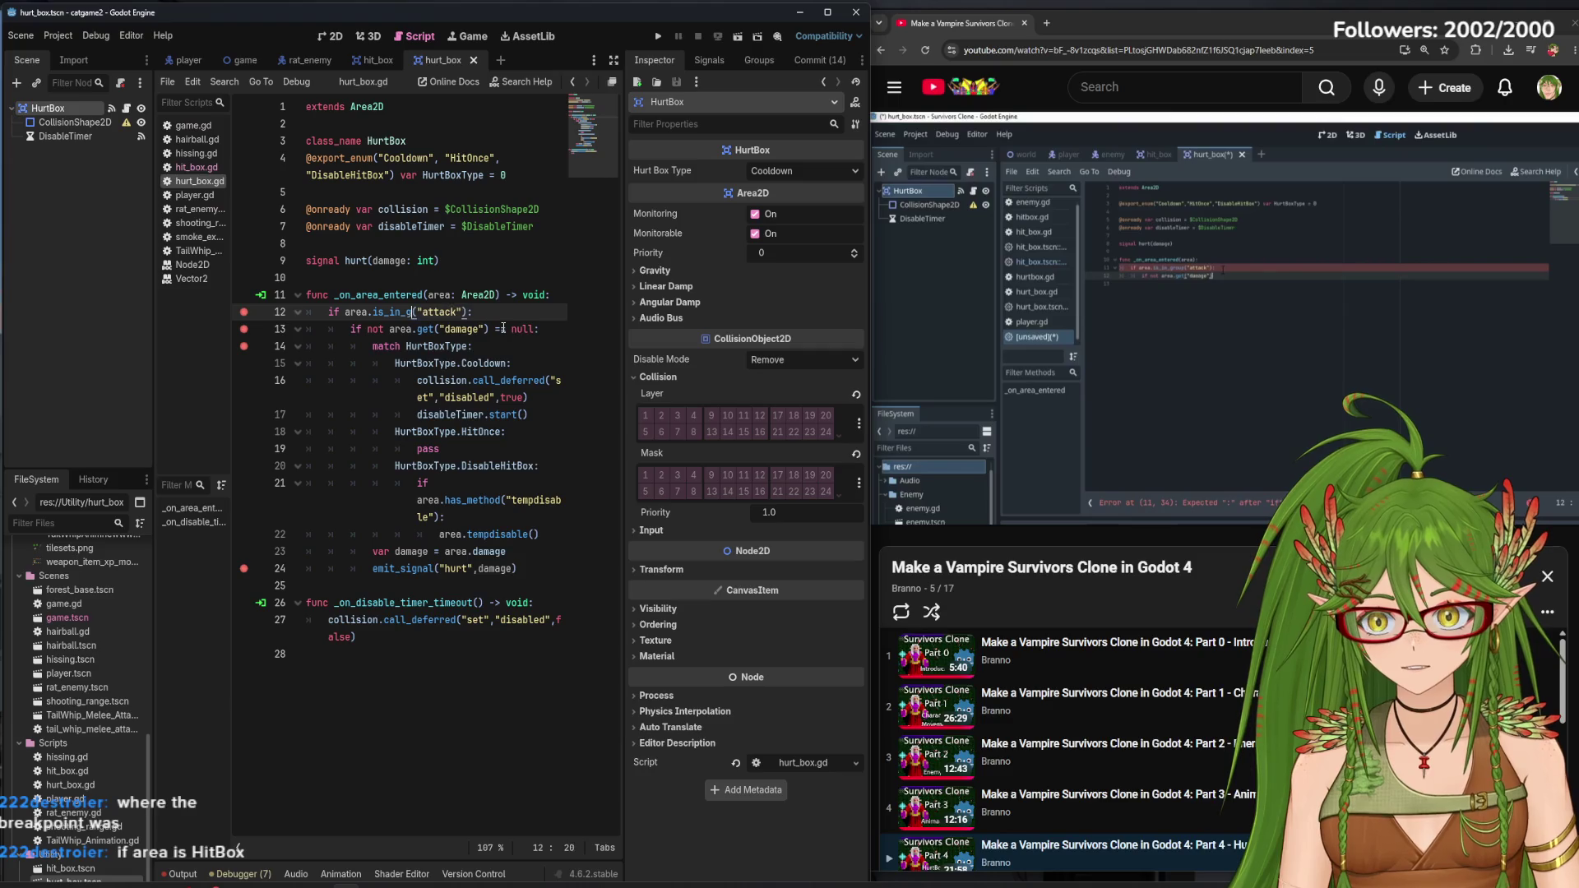
text(HitBox)
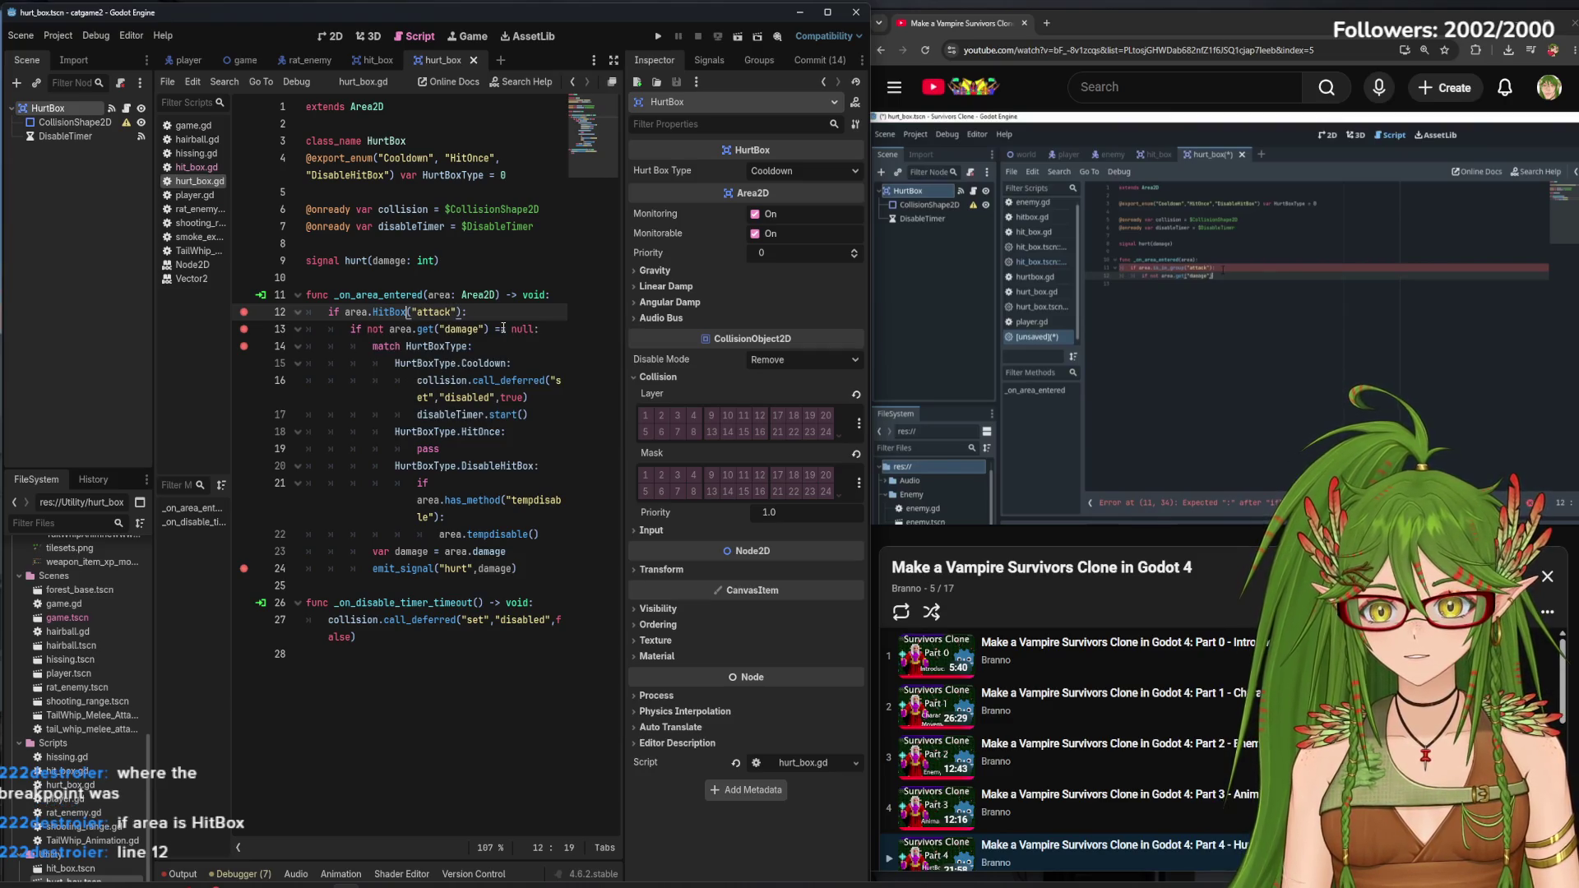
Undo that edit, retype line 12 as 'Hitbox:' without the attack argument, and save
click(505, 353)
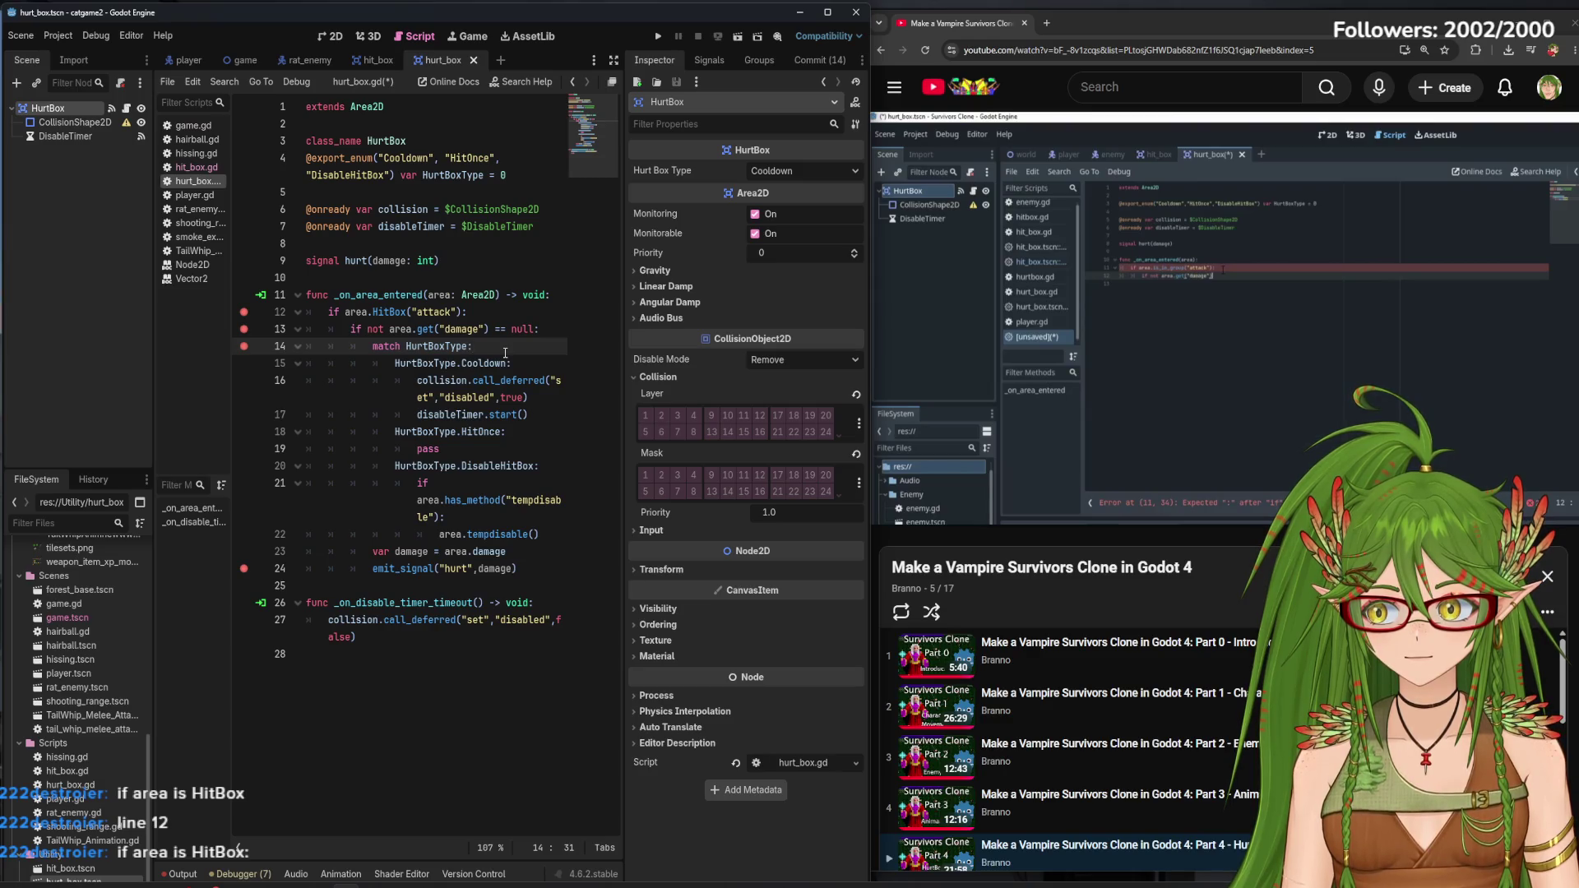
key(ctrl+z)
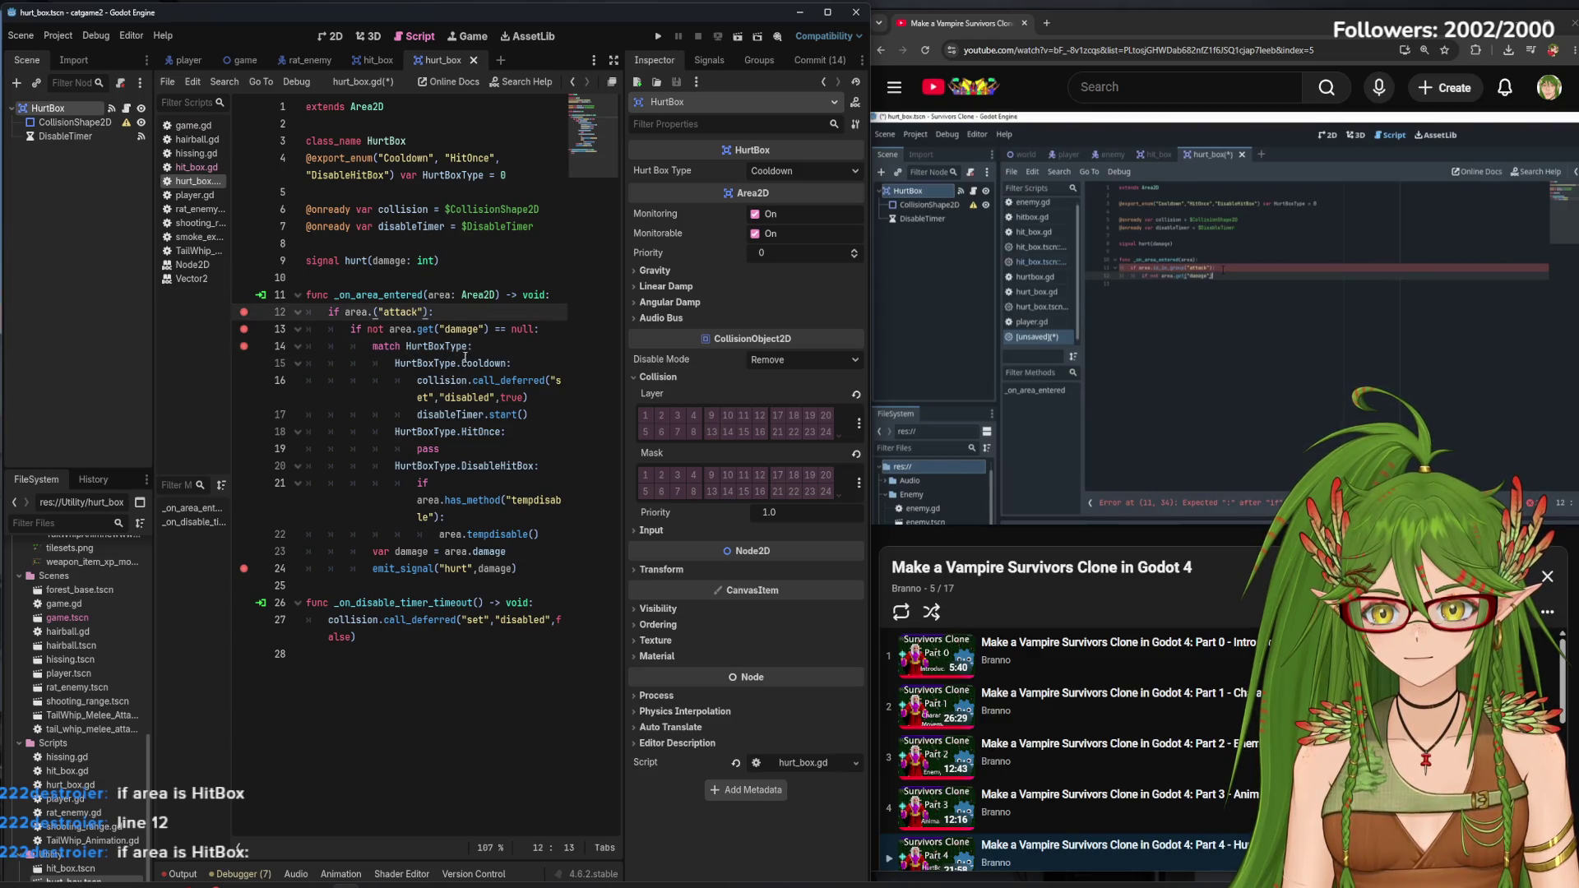
text(Ht)
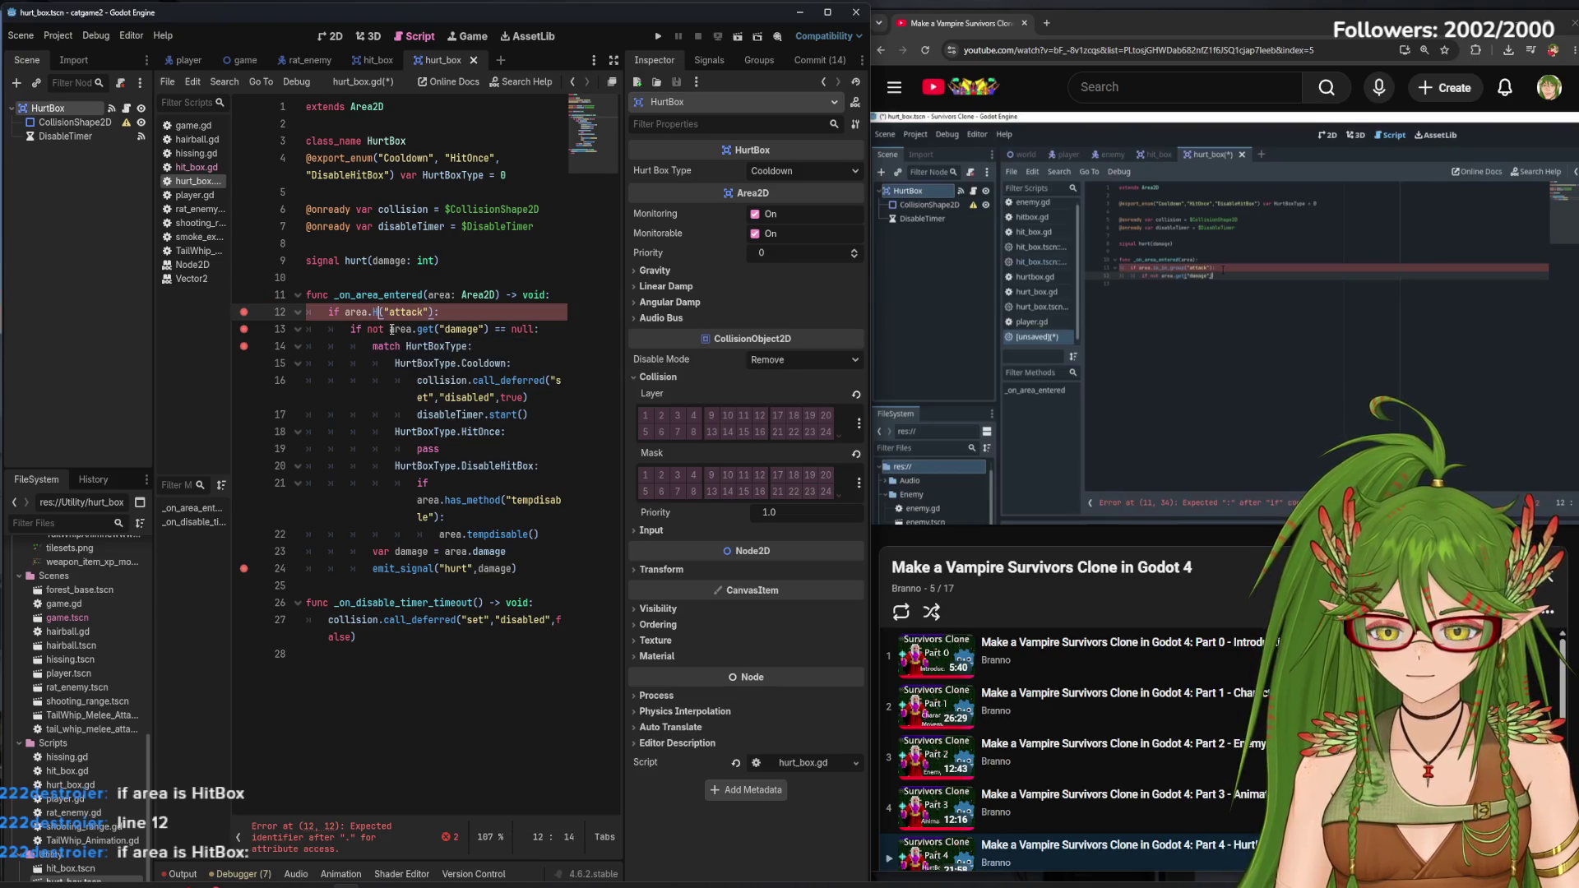
key(BackSpace)
text(itbox:)
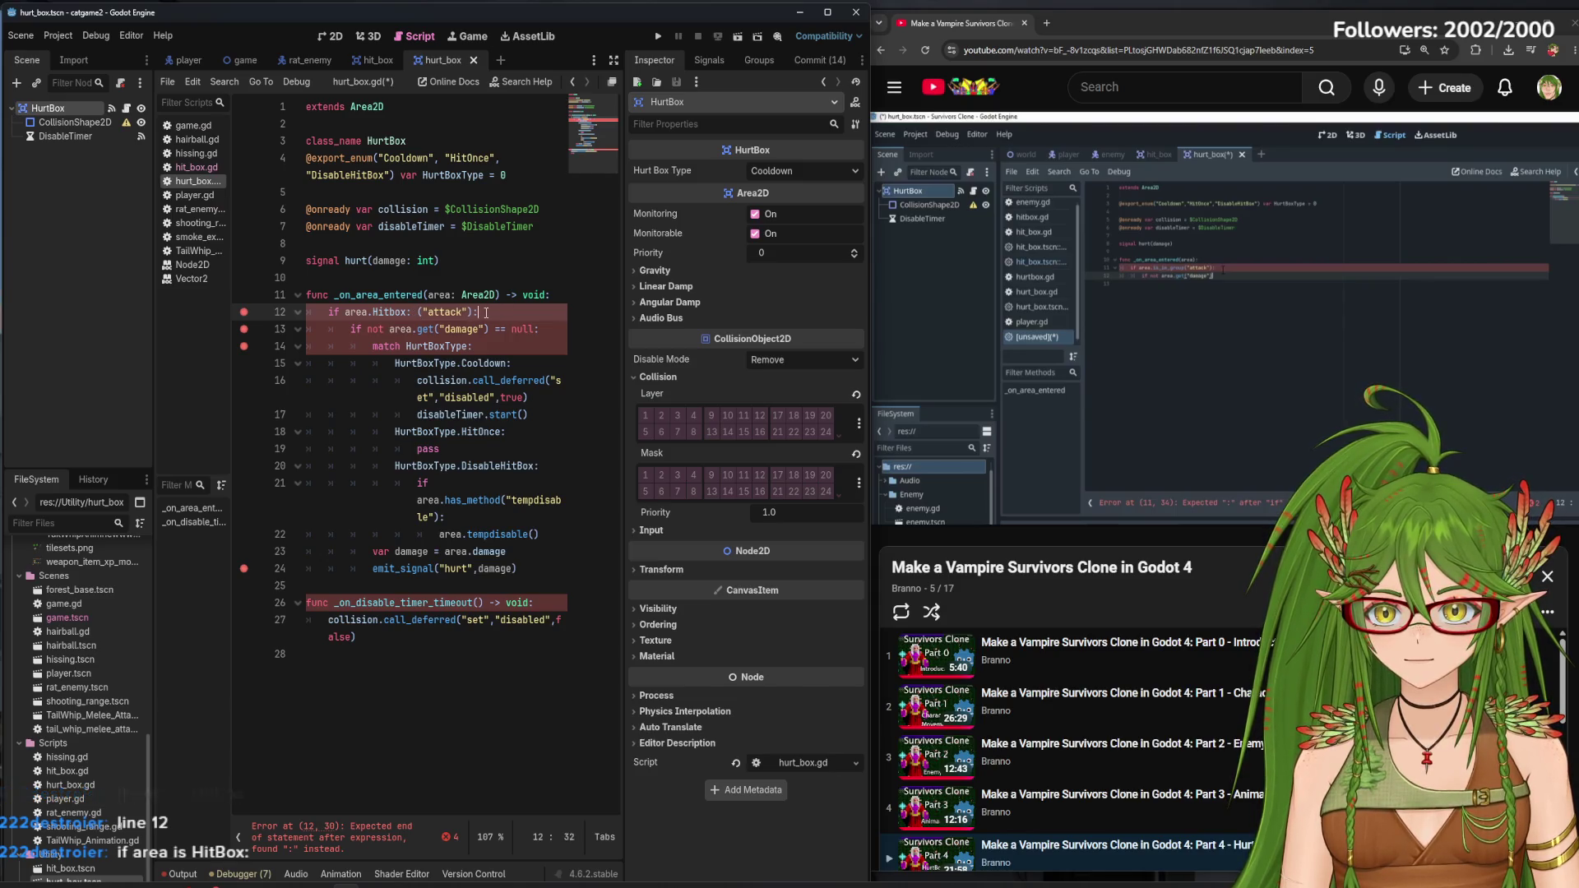
key(BackSpace)
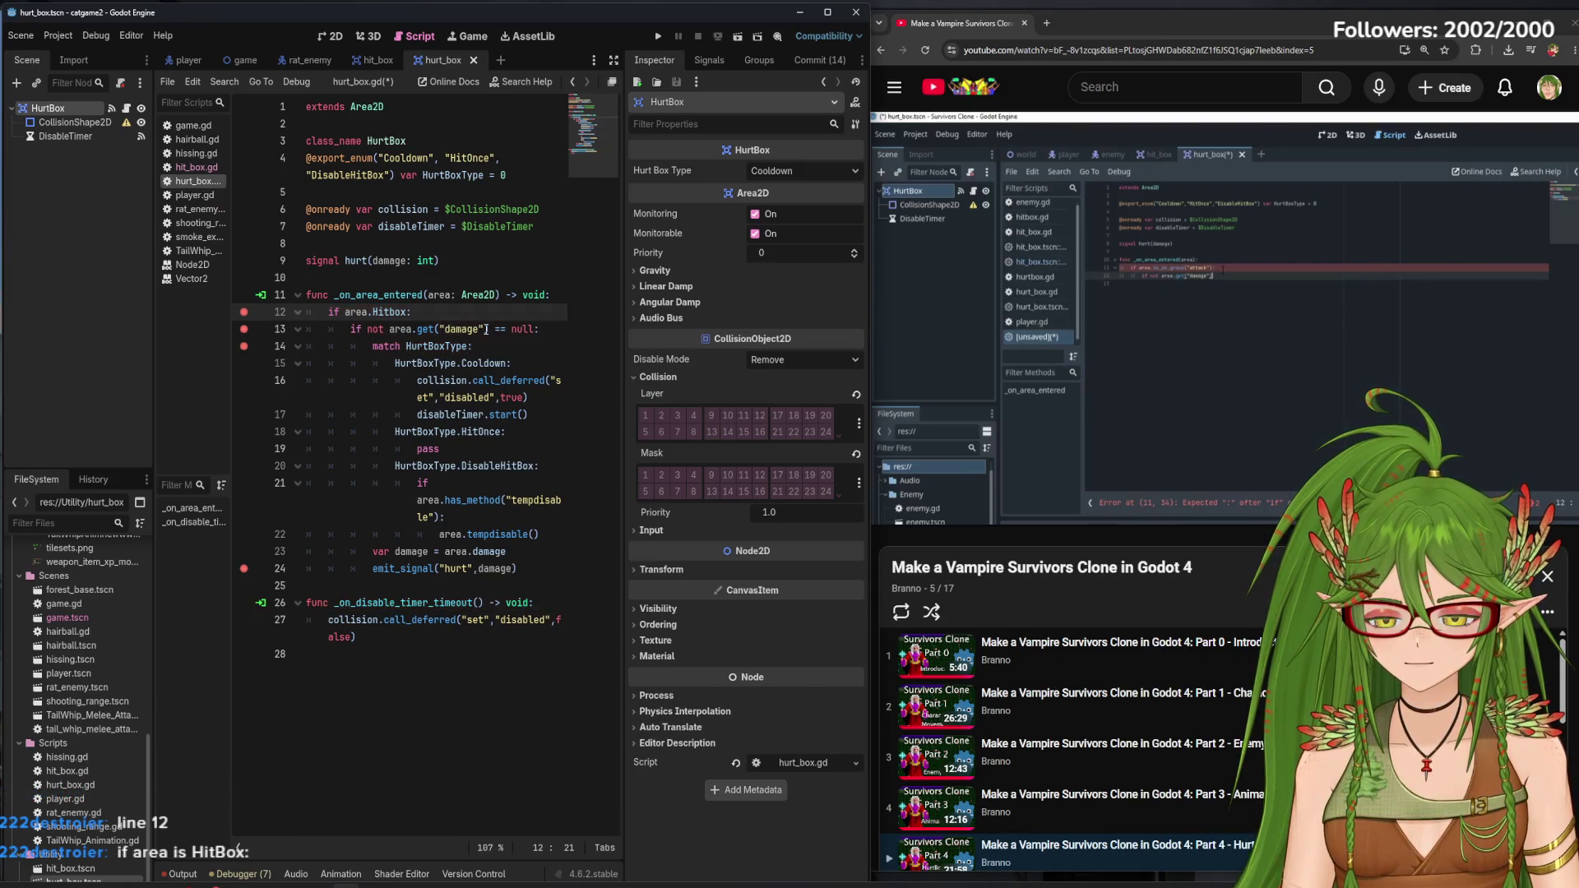
key(ctrl+s)
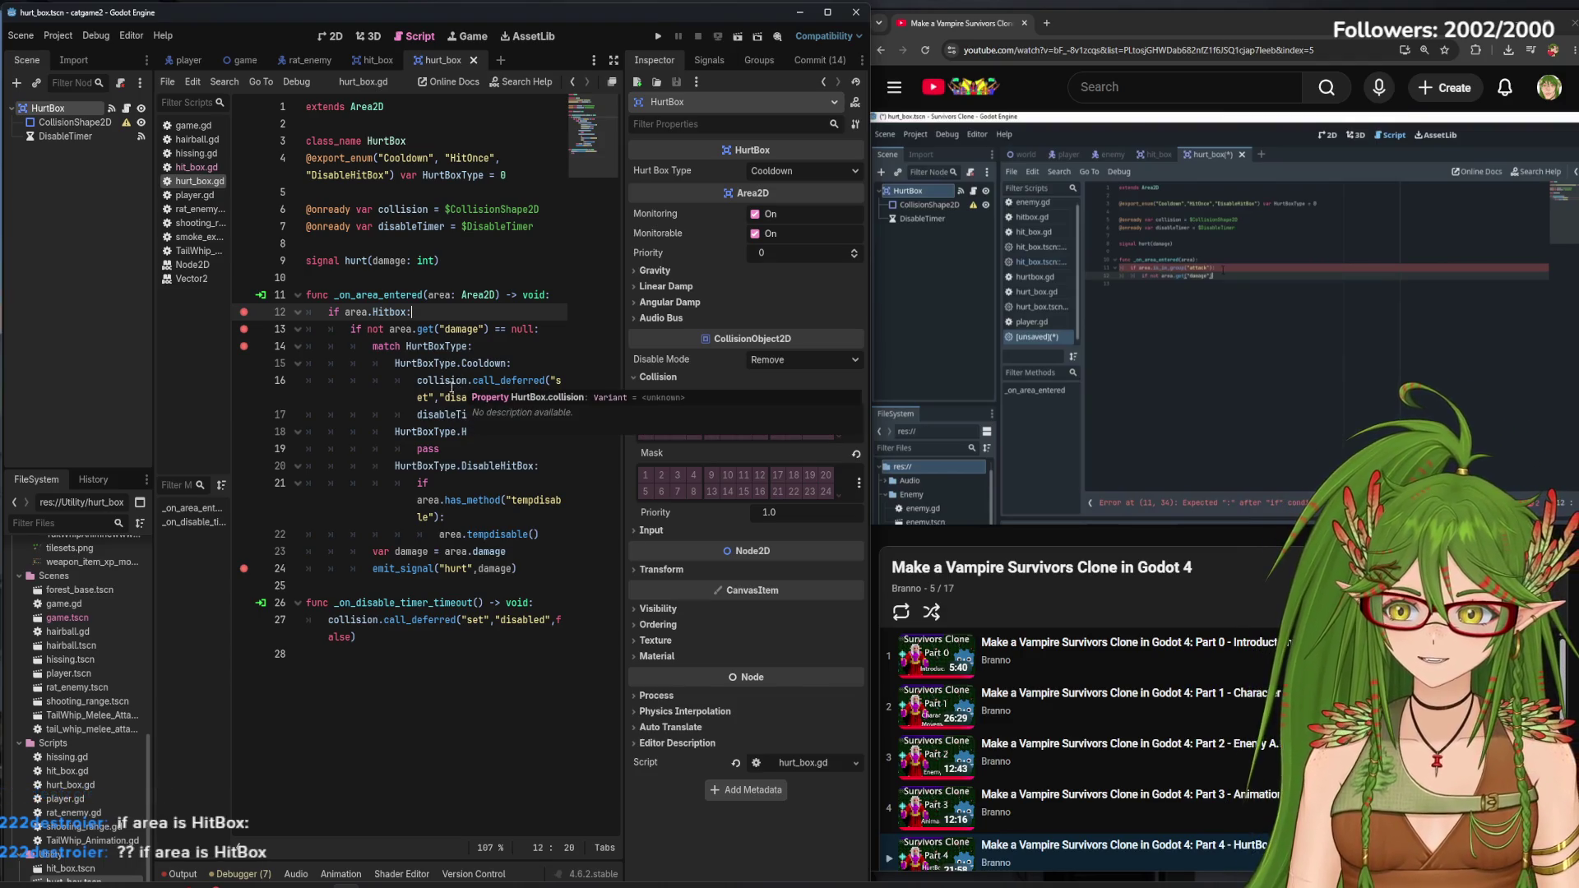
Make line 12 read 'if area is Hitbox:' and save hurt_box.gd
click(371, 313)
key(BackSpace)
text(is)
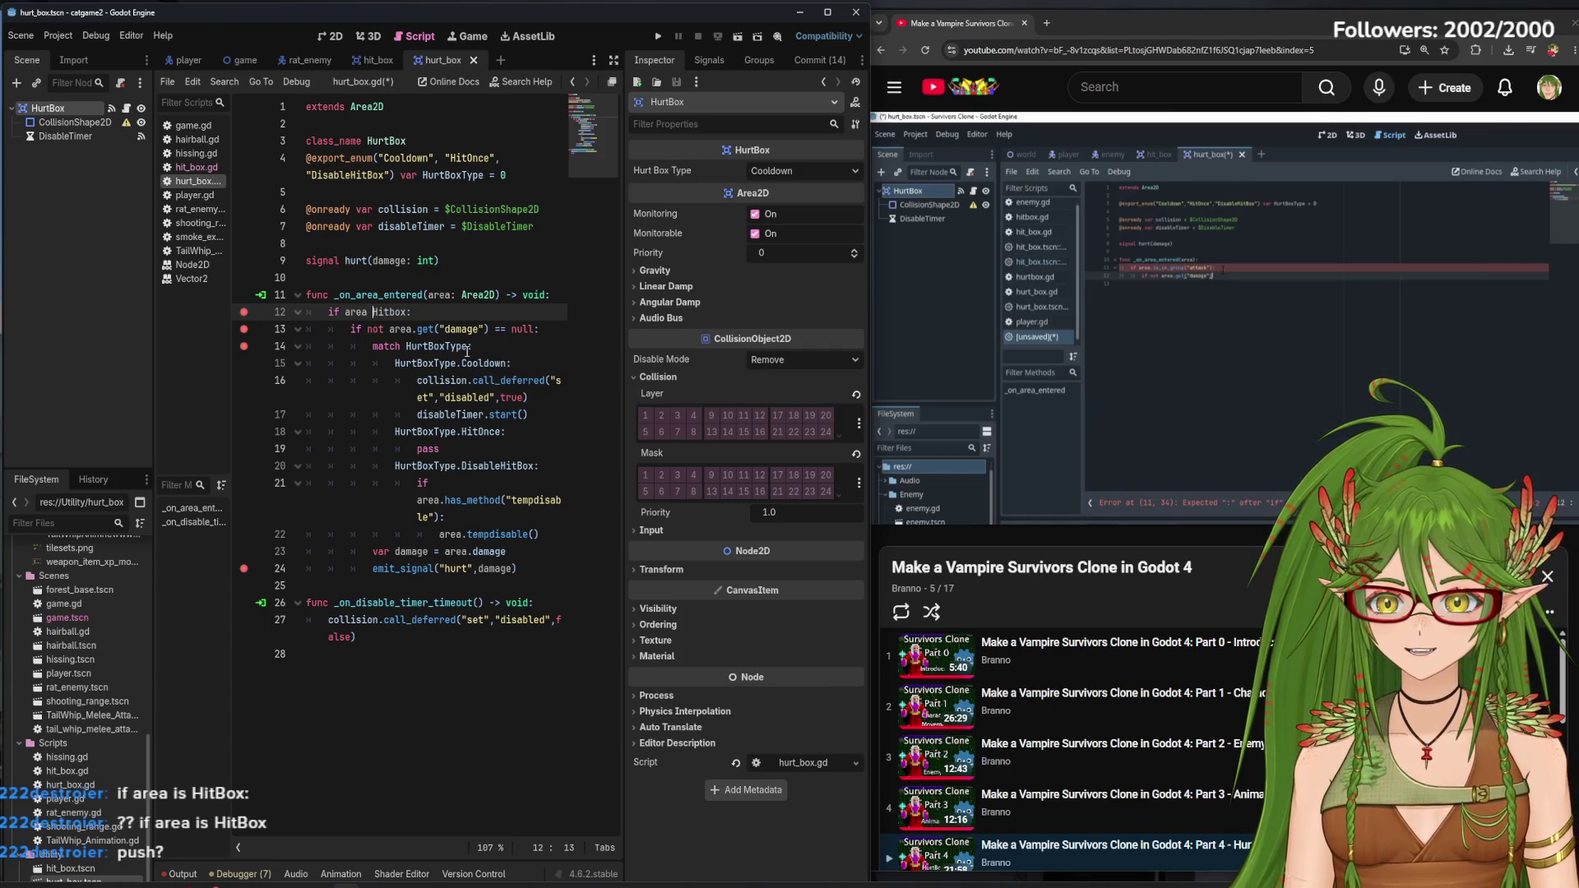
key(End)
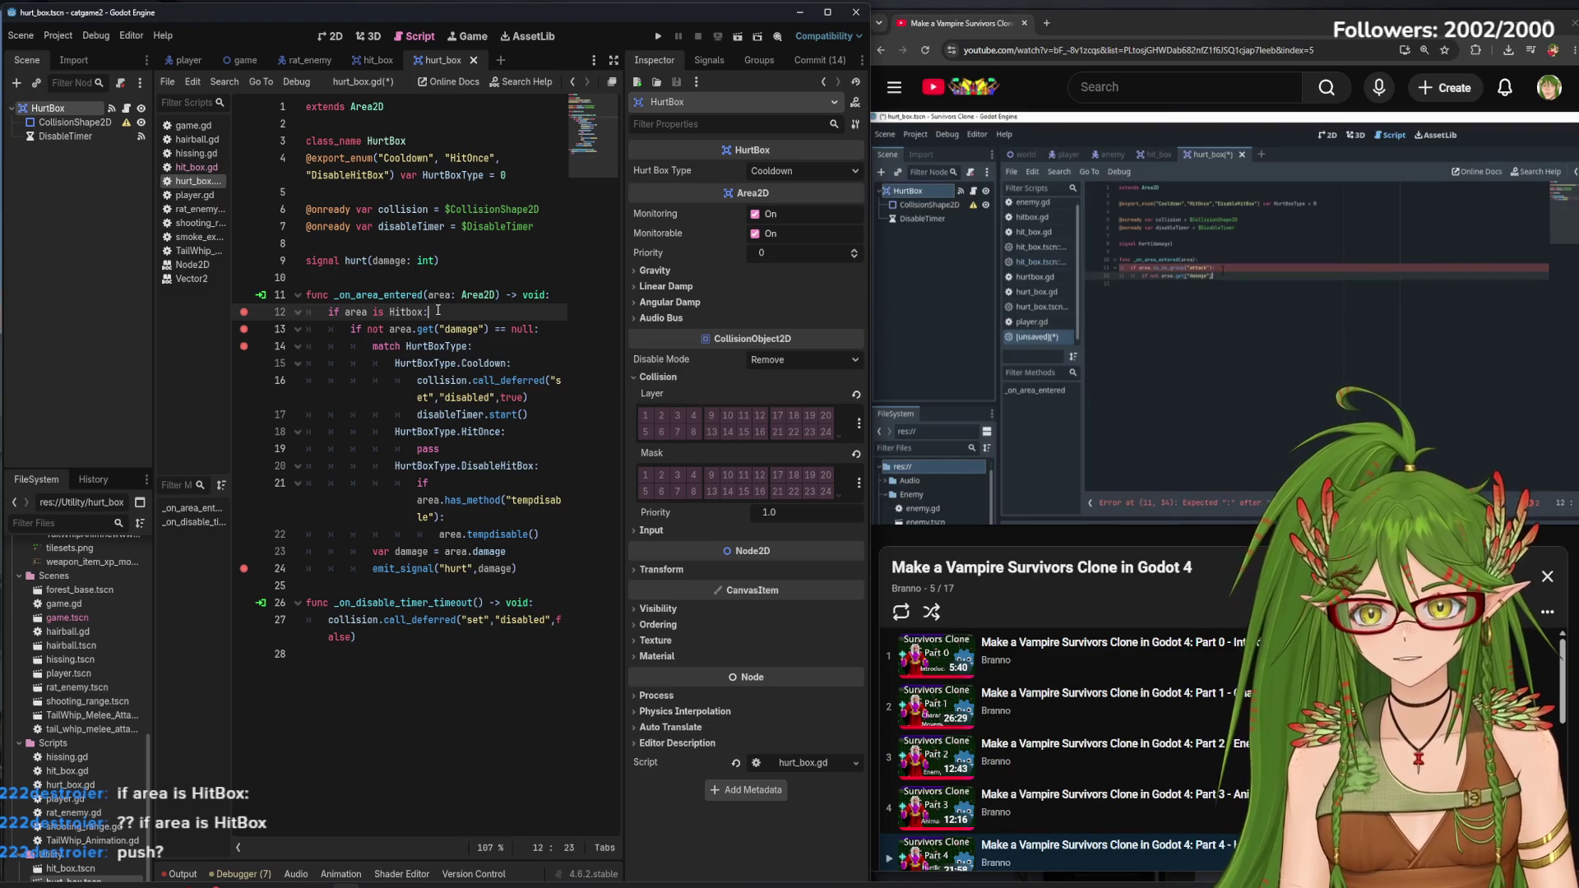
key(ctrl+s)
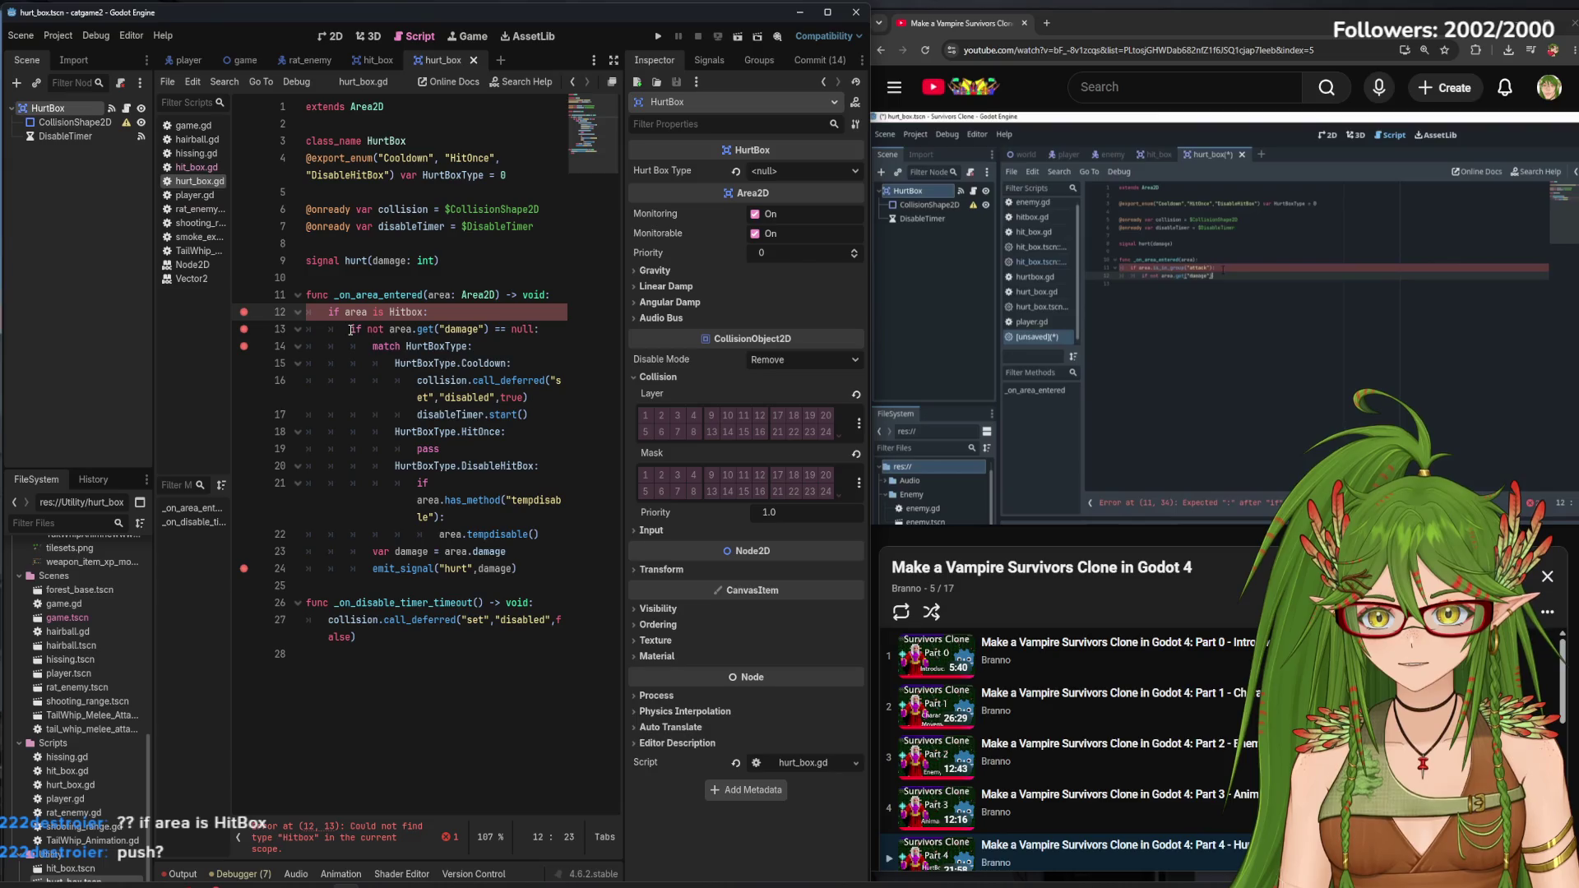
Check the HitBox class name in hit_box.gd against line 12 of hurt_box.gd
click(433, 329)
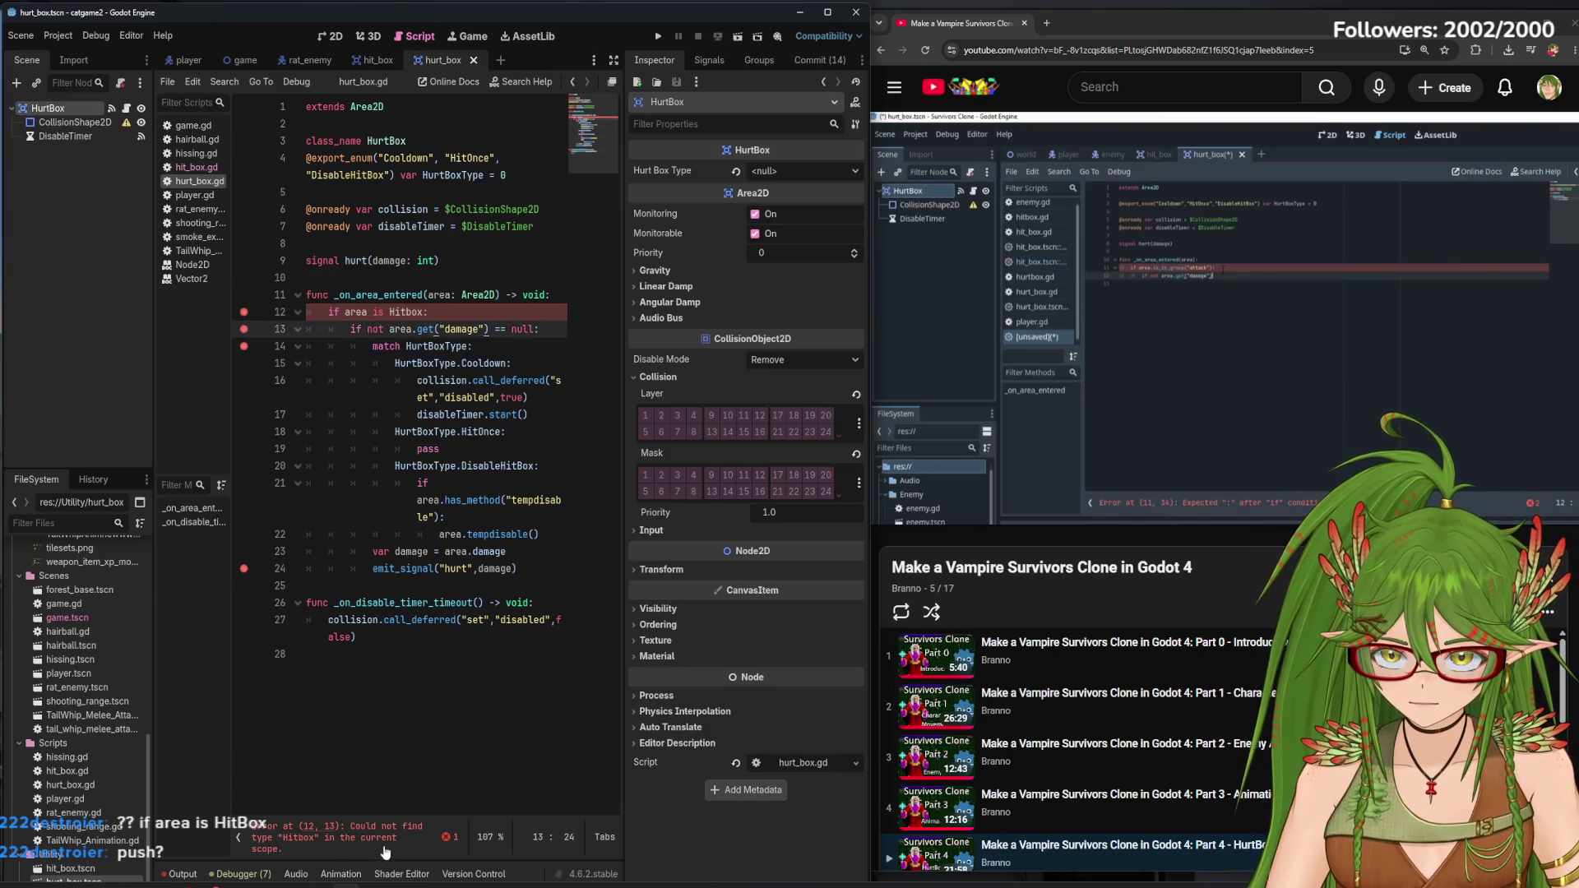
click(365, 58)
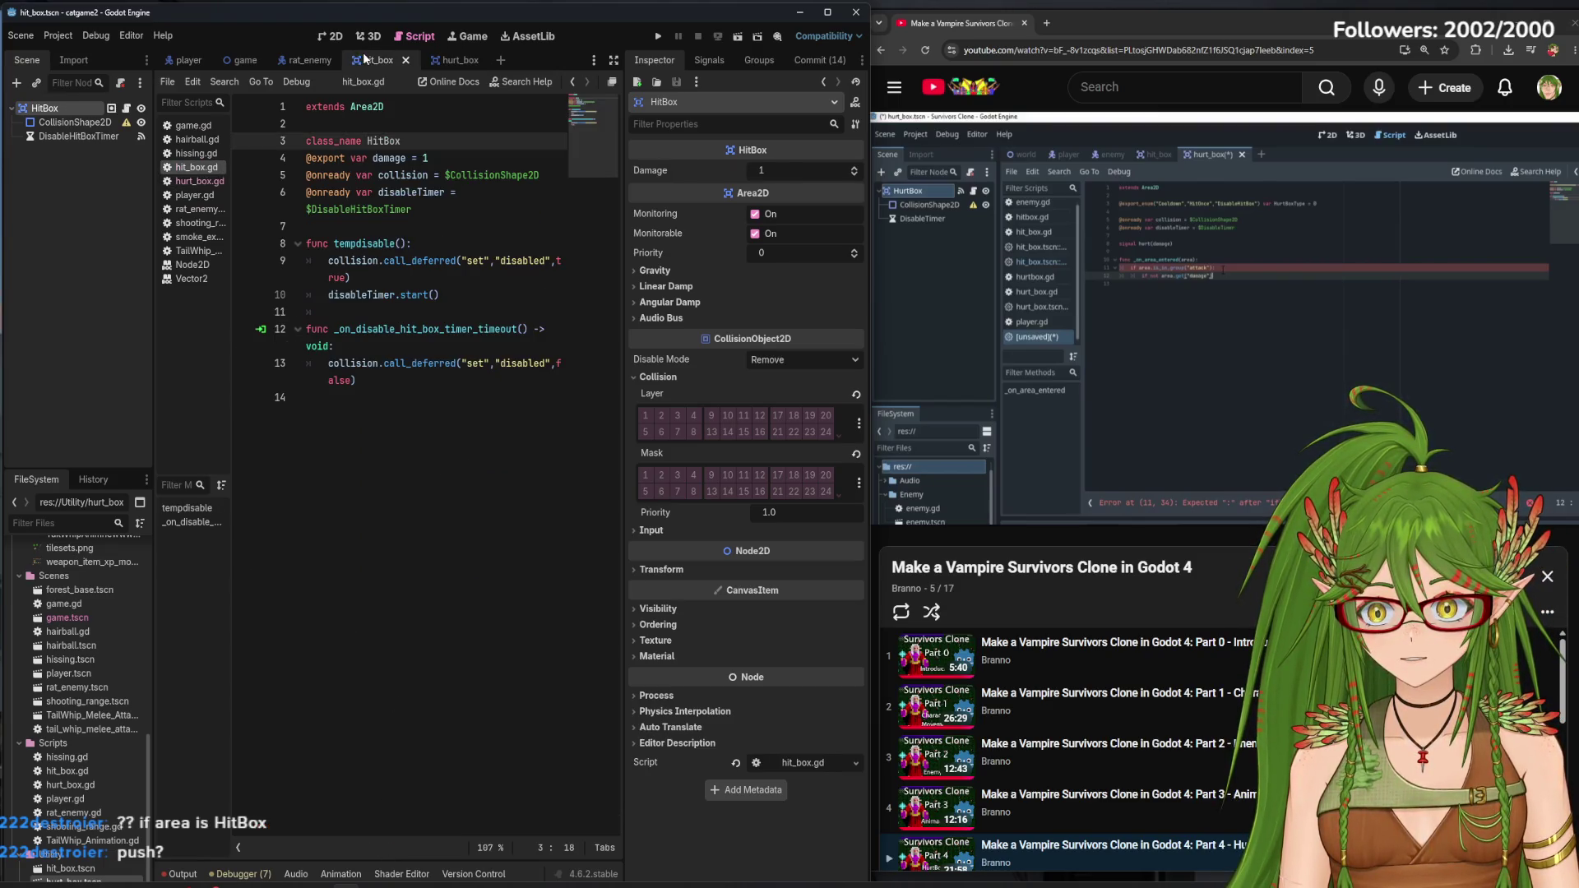
click(461, 62)
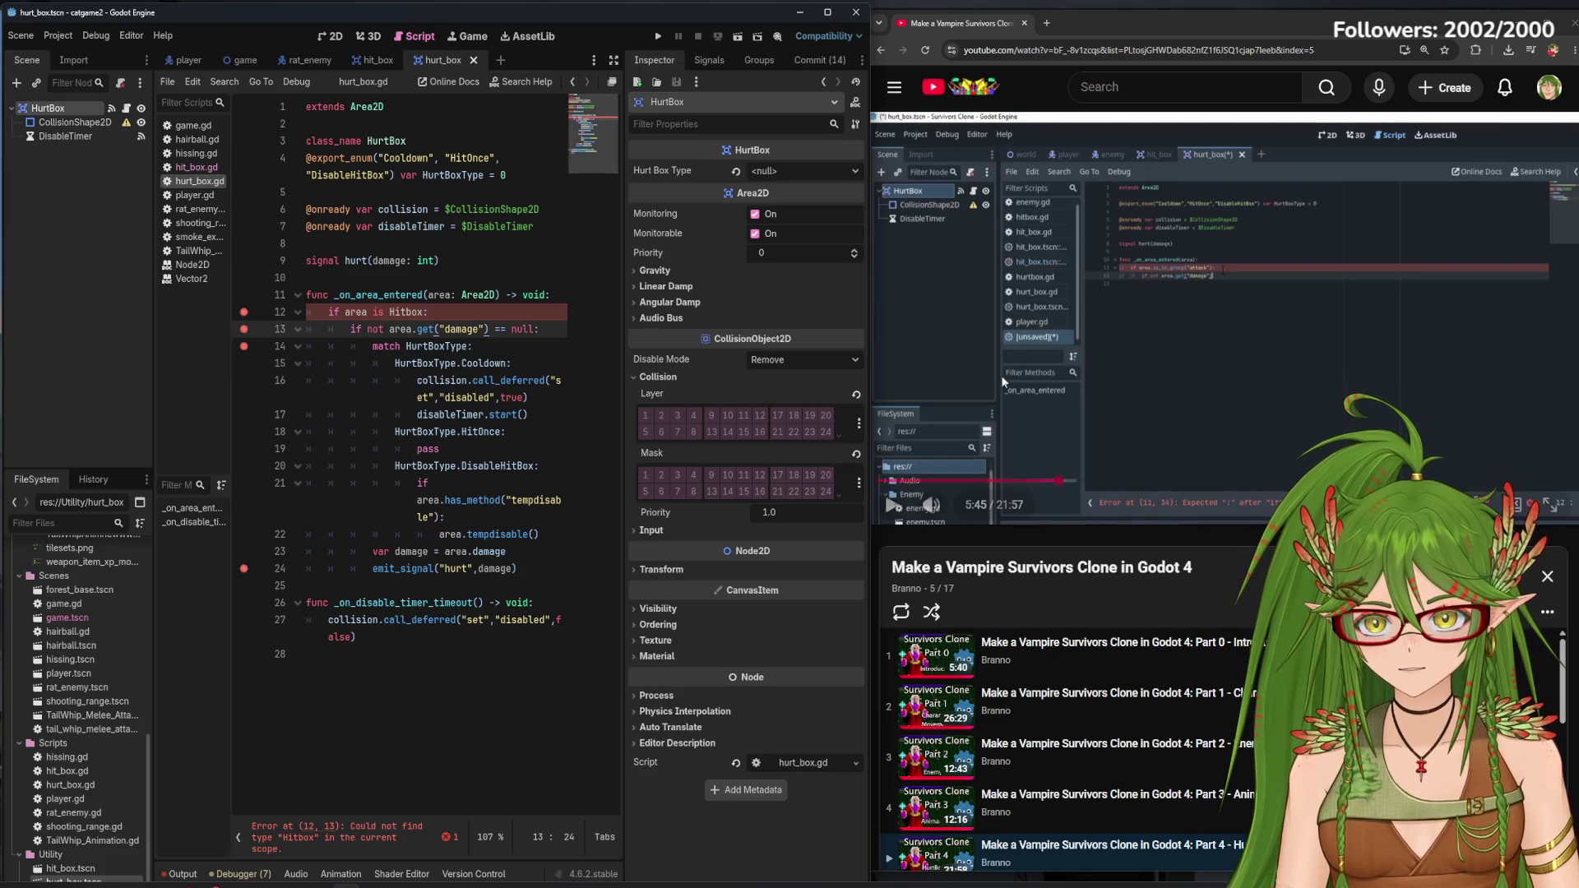
click(1082, 398)
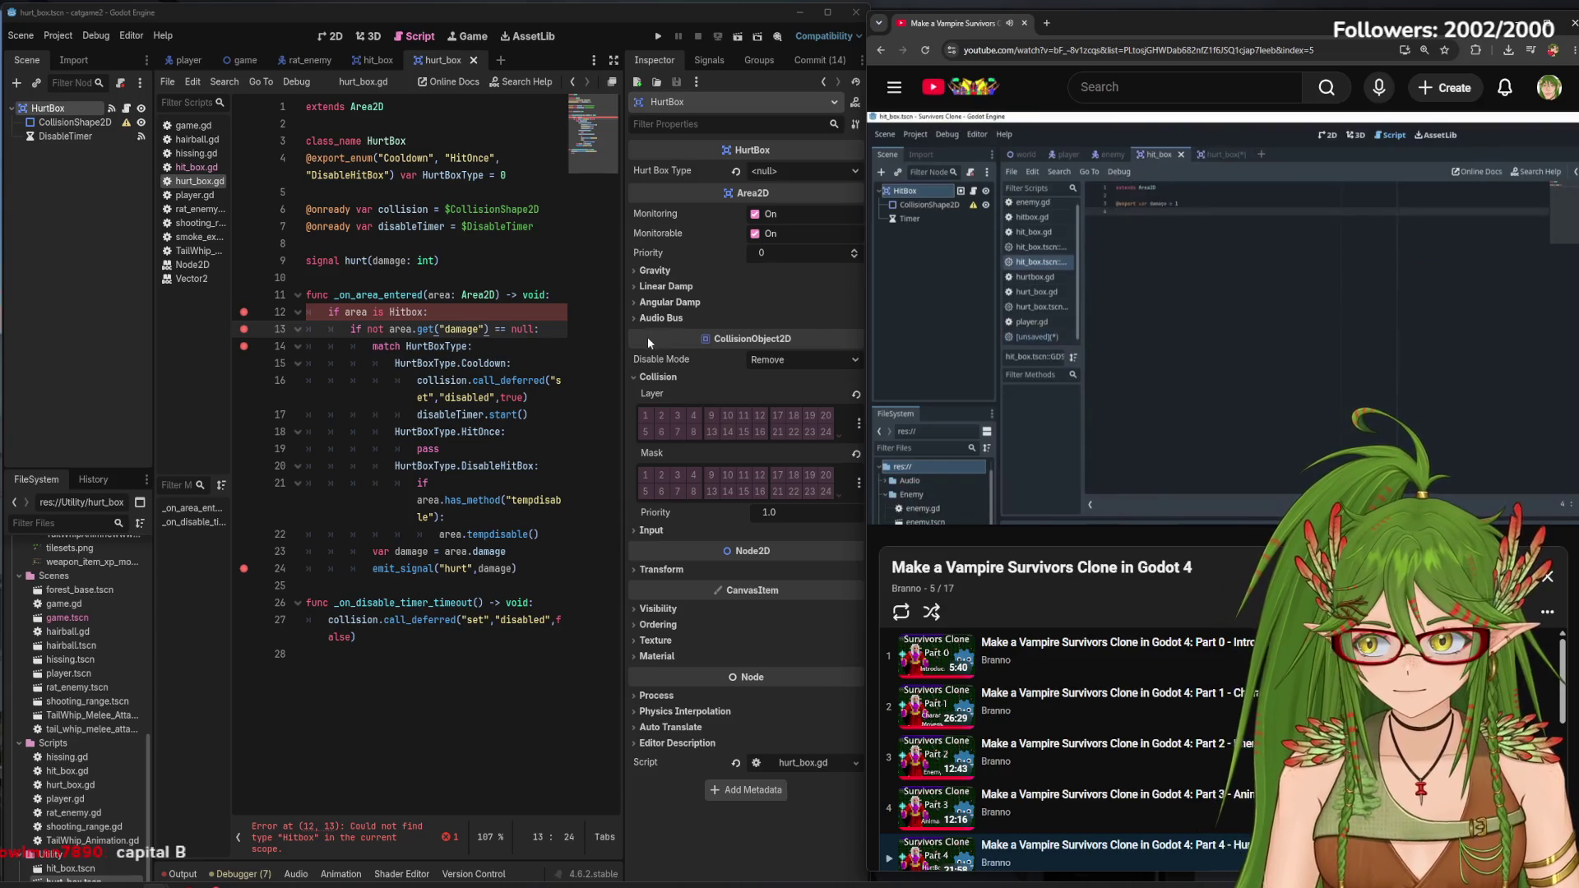
Capitalize the B so line 12 reads 'if area is HitBox:'
click(412, 310)
key(BackSpace)
text(B)
click(1095, 353)
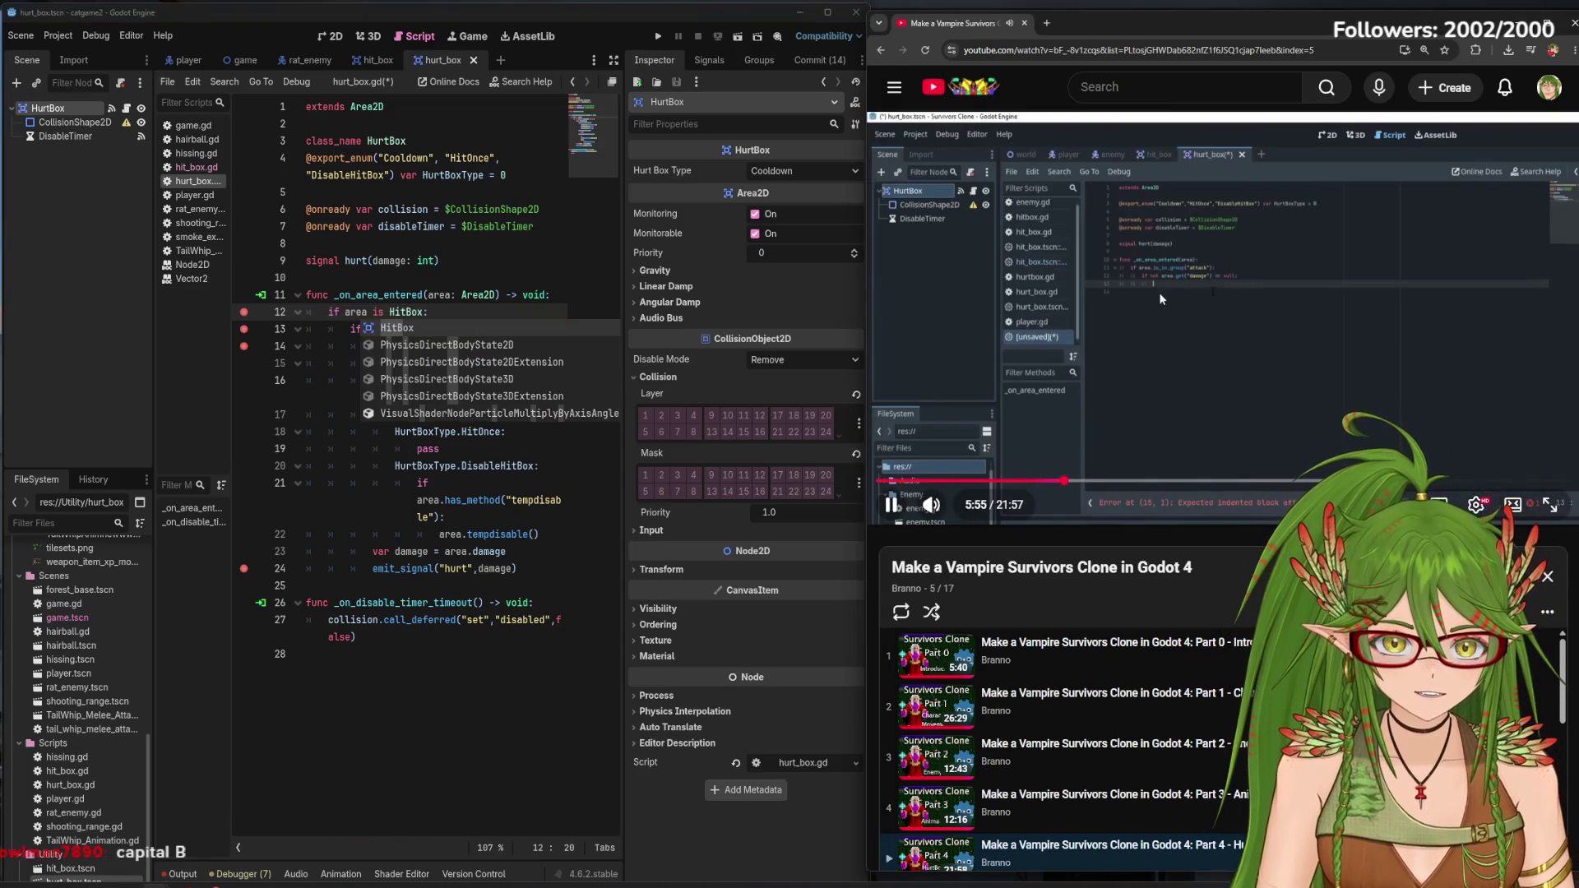
click(460, 638)
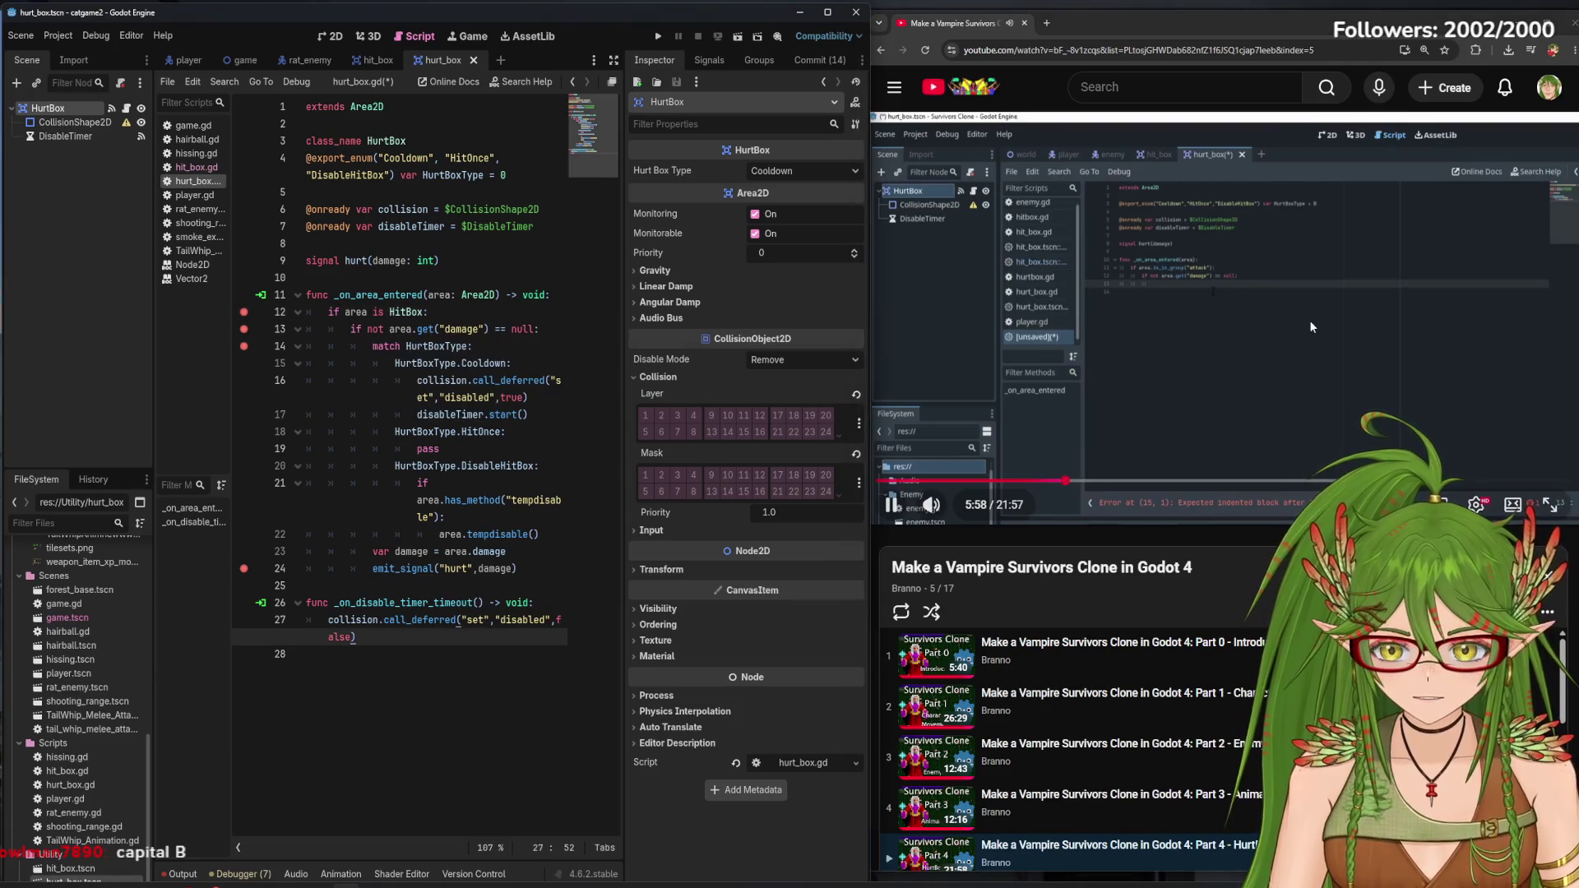
click(1245, 290)
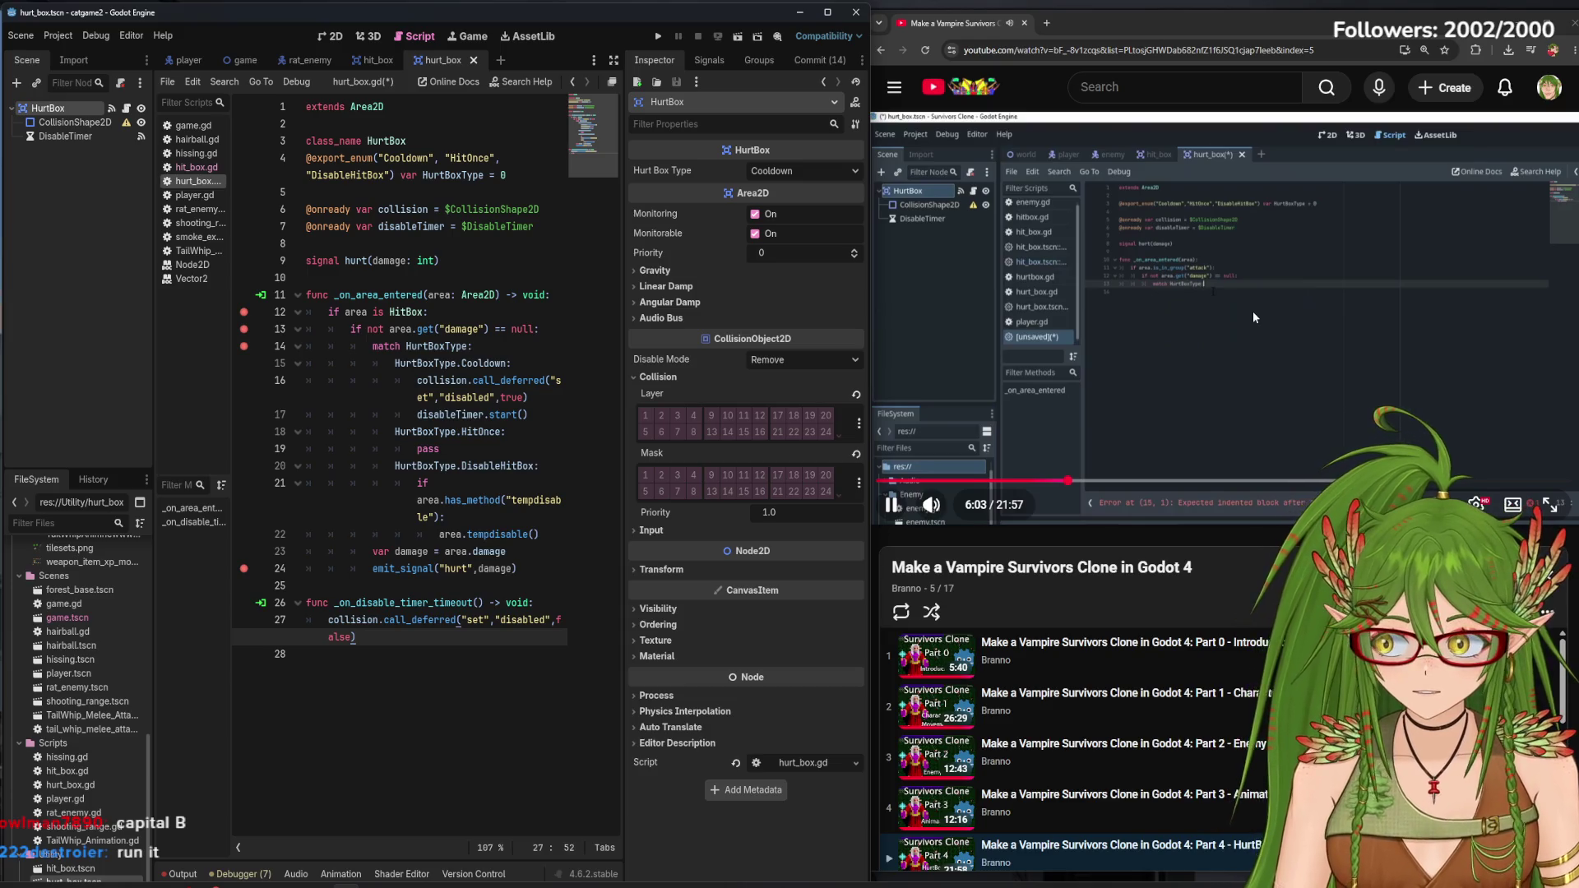
Run the cat game and Step Into repeatedly through player.gd, hissing.gd and rat_enemy.gd
click(1252, 313)
click(658, 36)
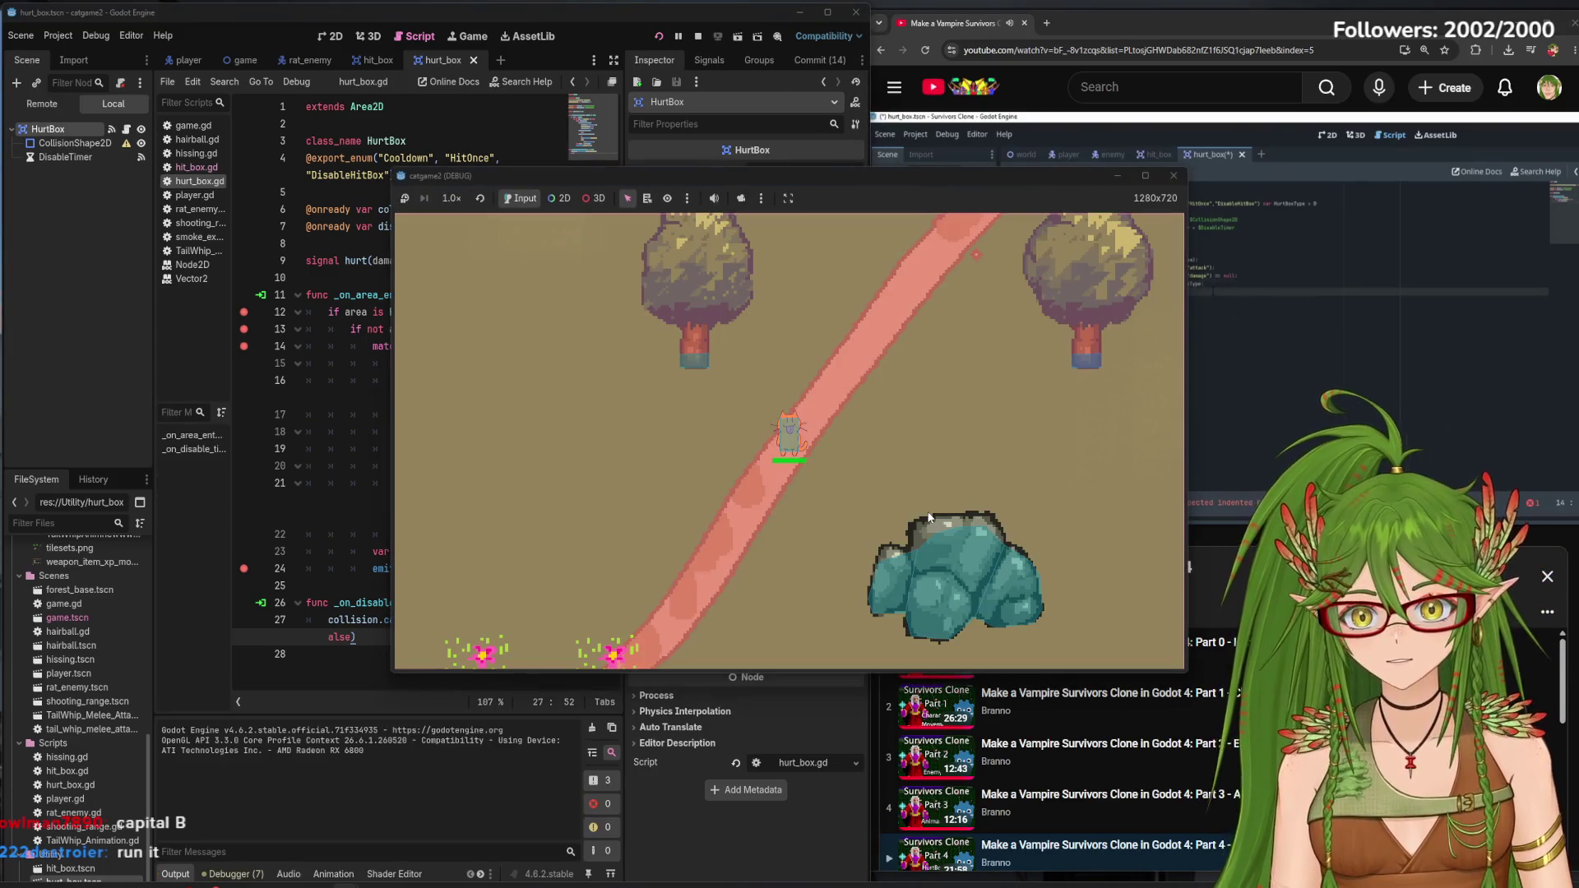
key(s)
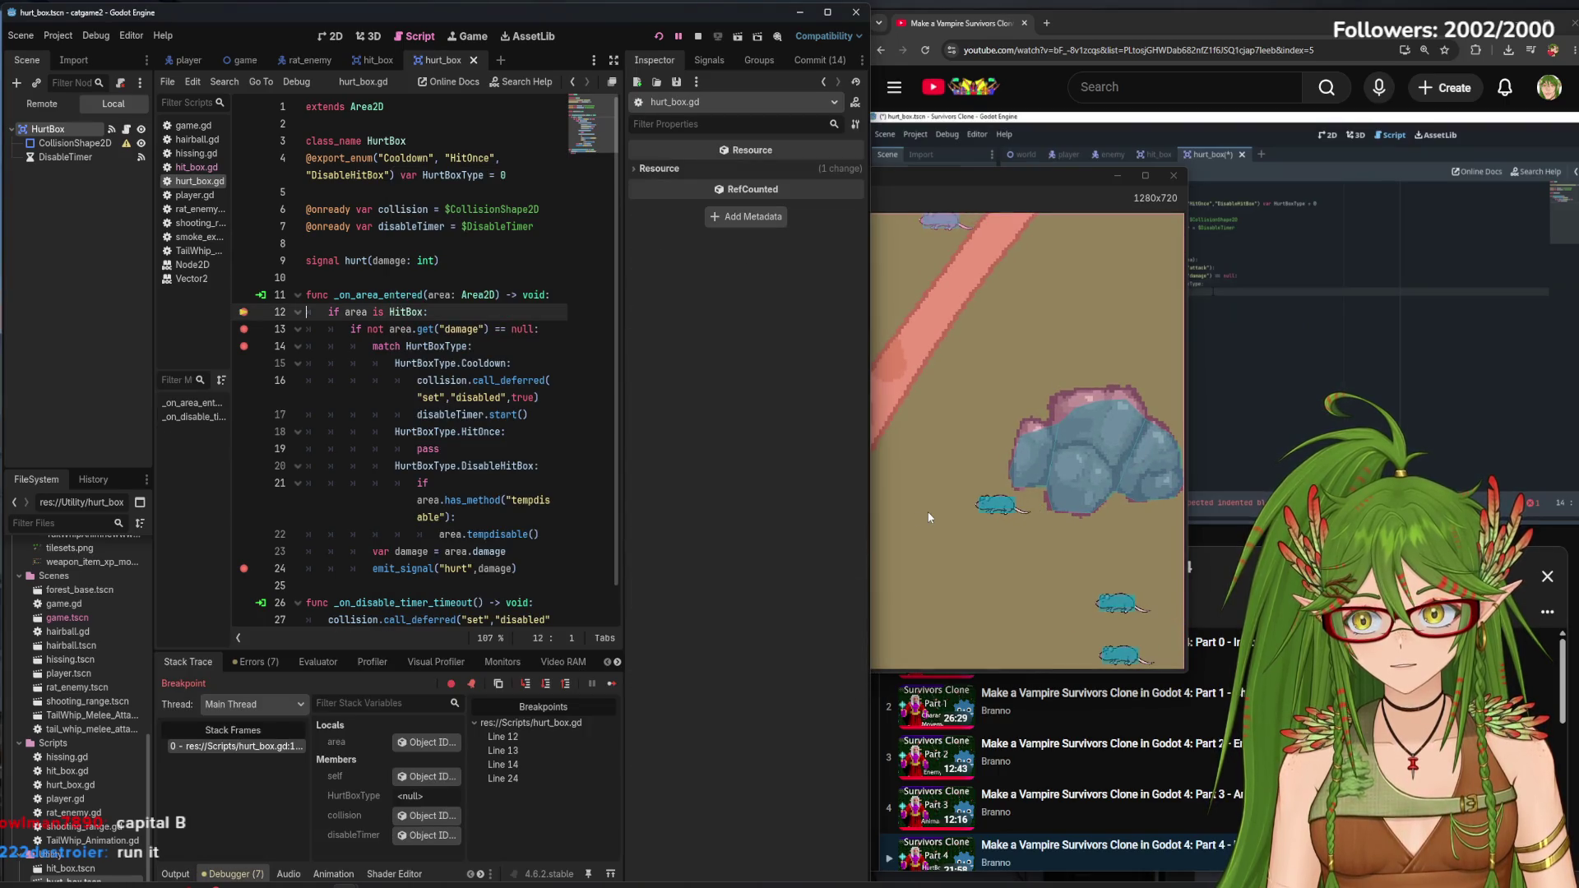
click(526, 685)
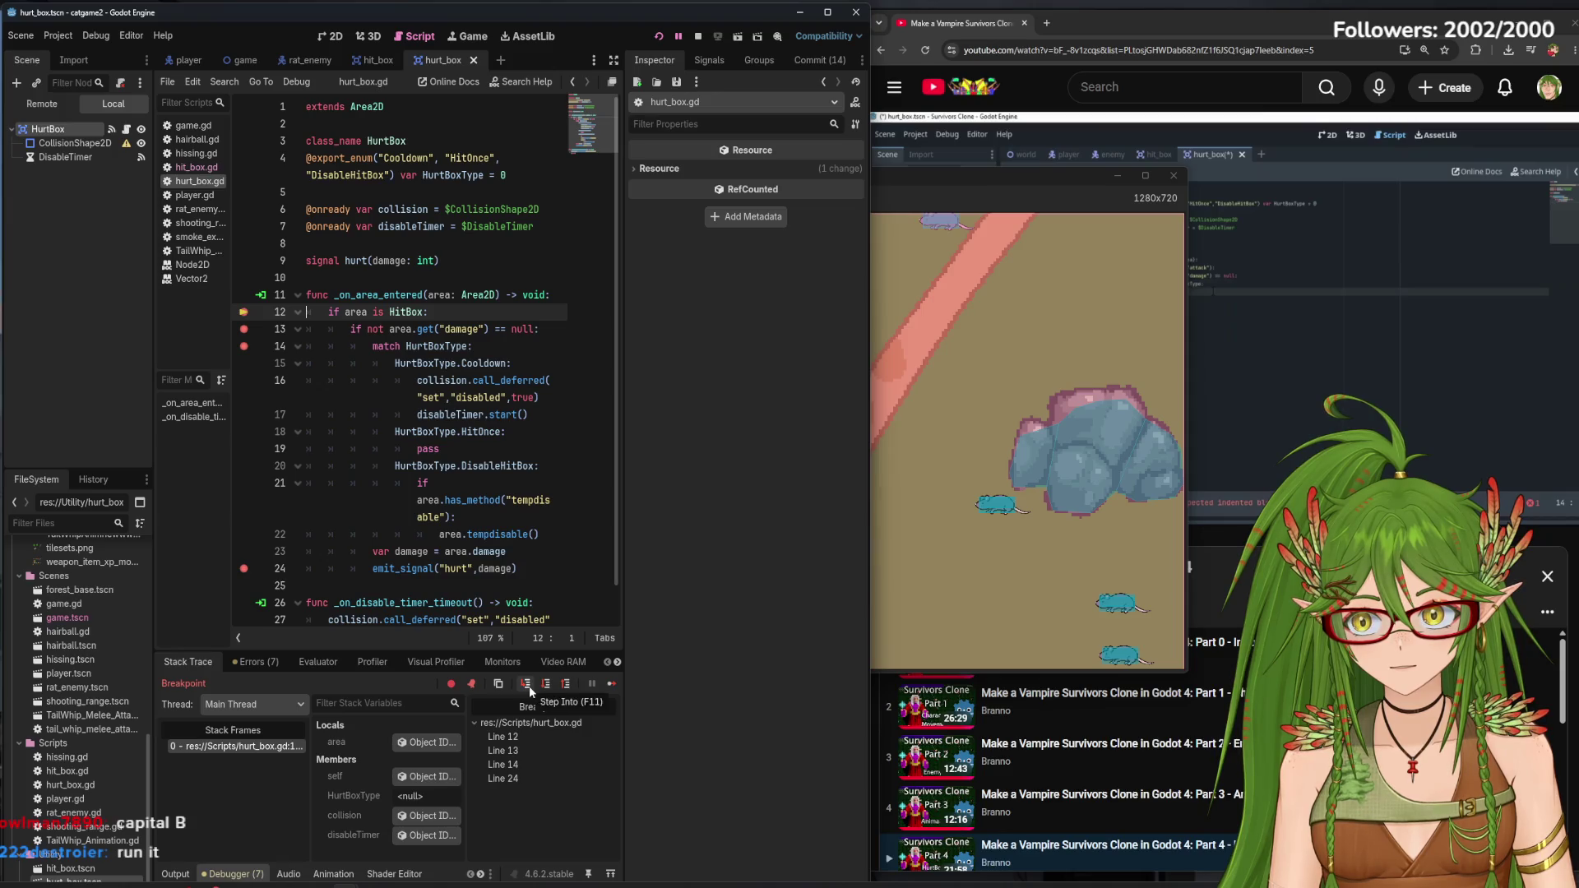
click(530, 692)
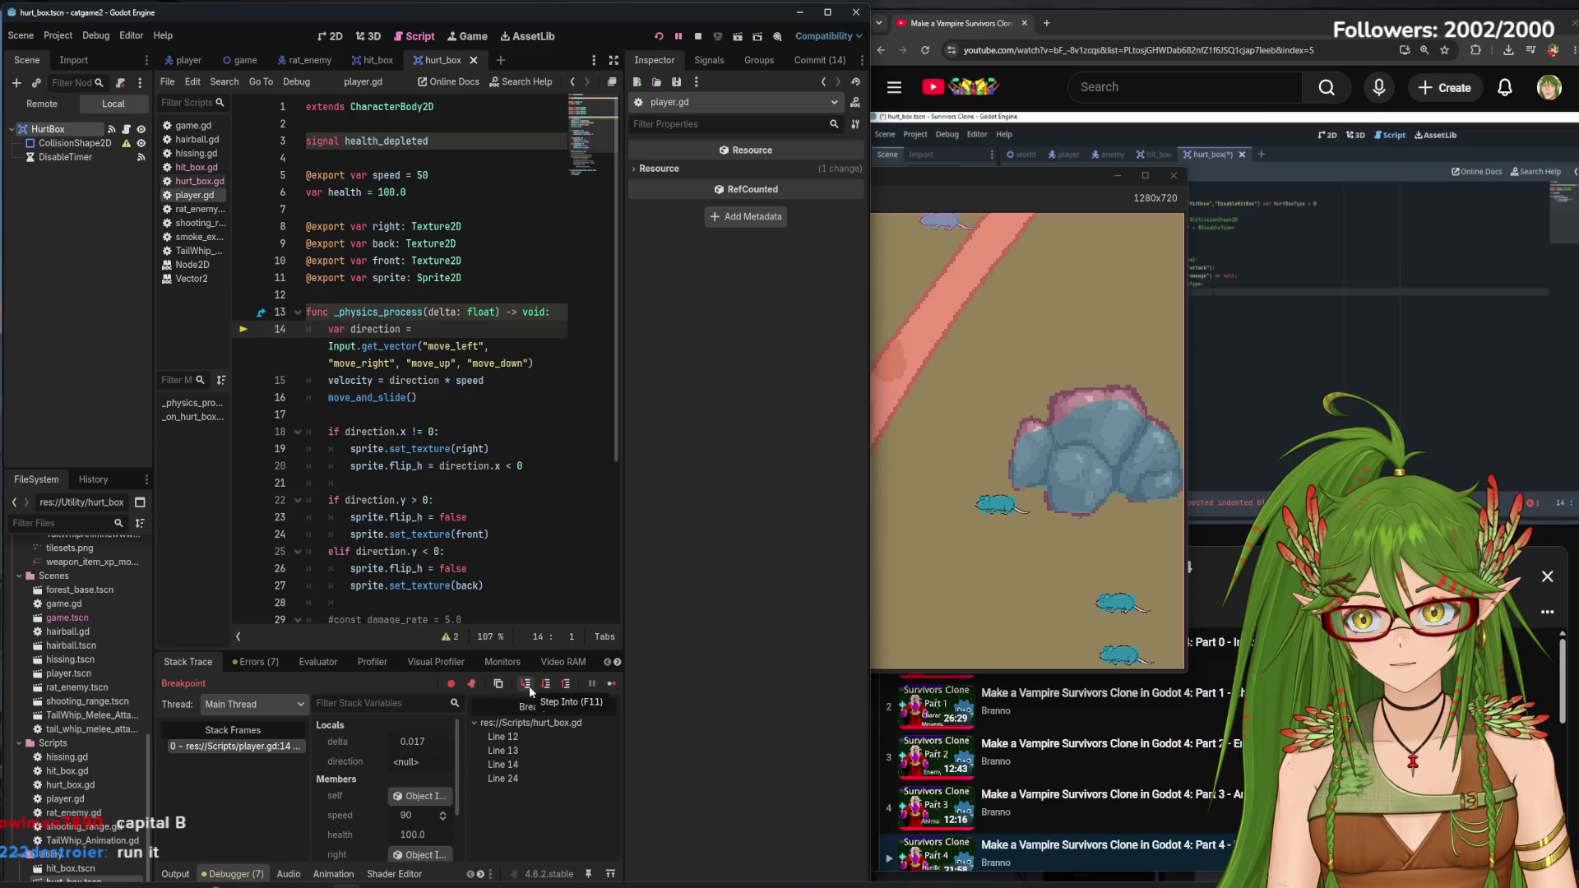
click(526, 685)
click(530, 689)
click(529, 690)
click(530, 690)
click(529, 689)
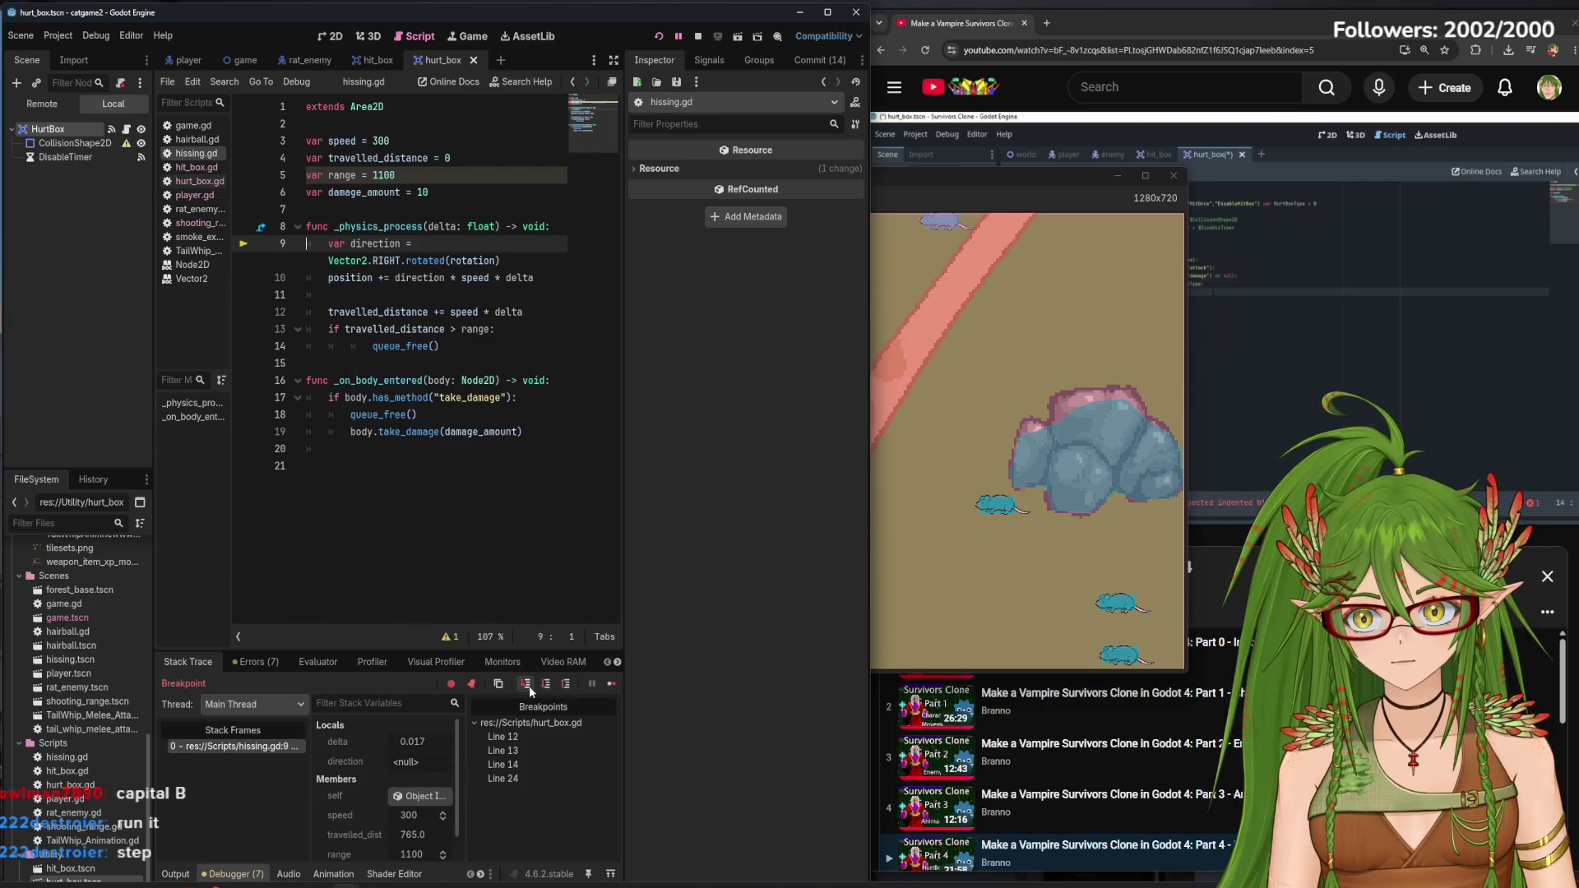
click(530, 690)
click(530, 689)
click(529, 690)
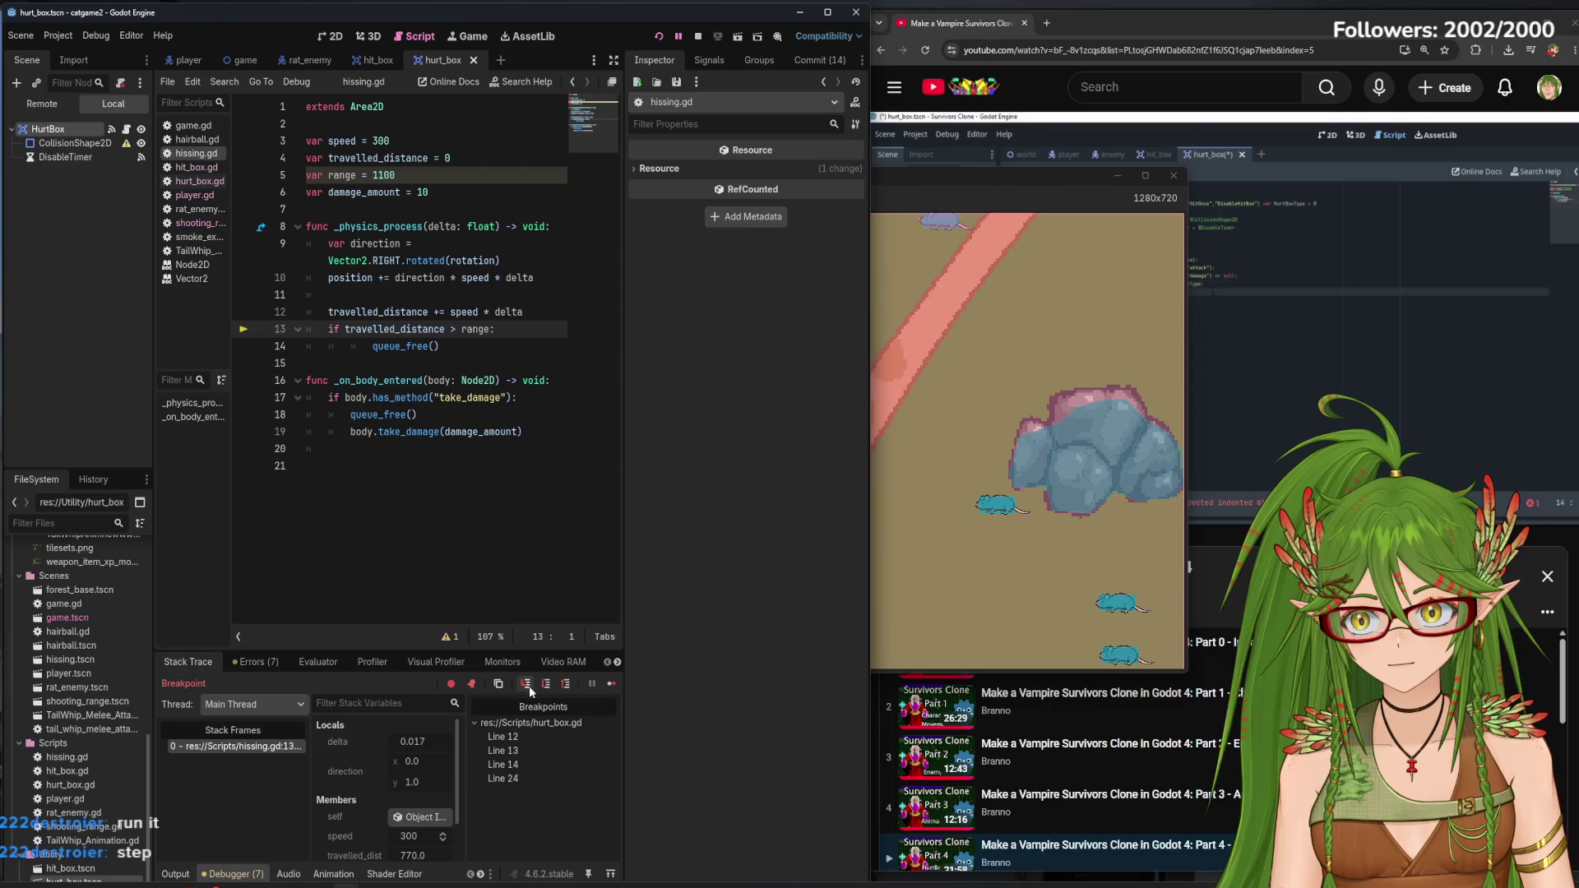
click(530, 689)
click(530, 689)
click(529, 689)
click(529, 689)
click(530, 689)
click(530, 690)
click(529, 689)
click(530, 689)
click(529, 689)
click(529, 689)
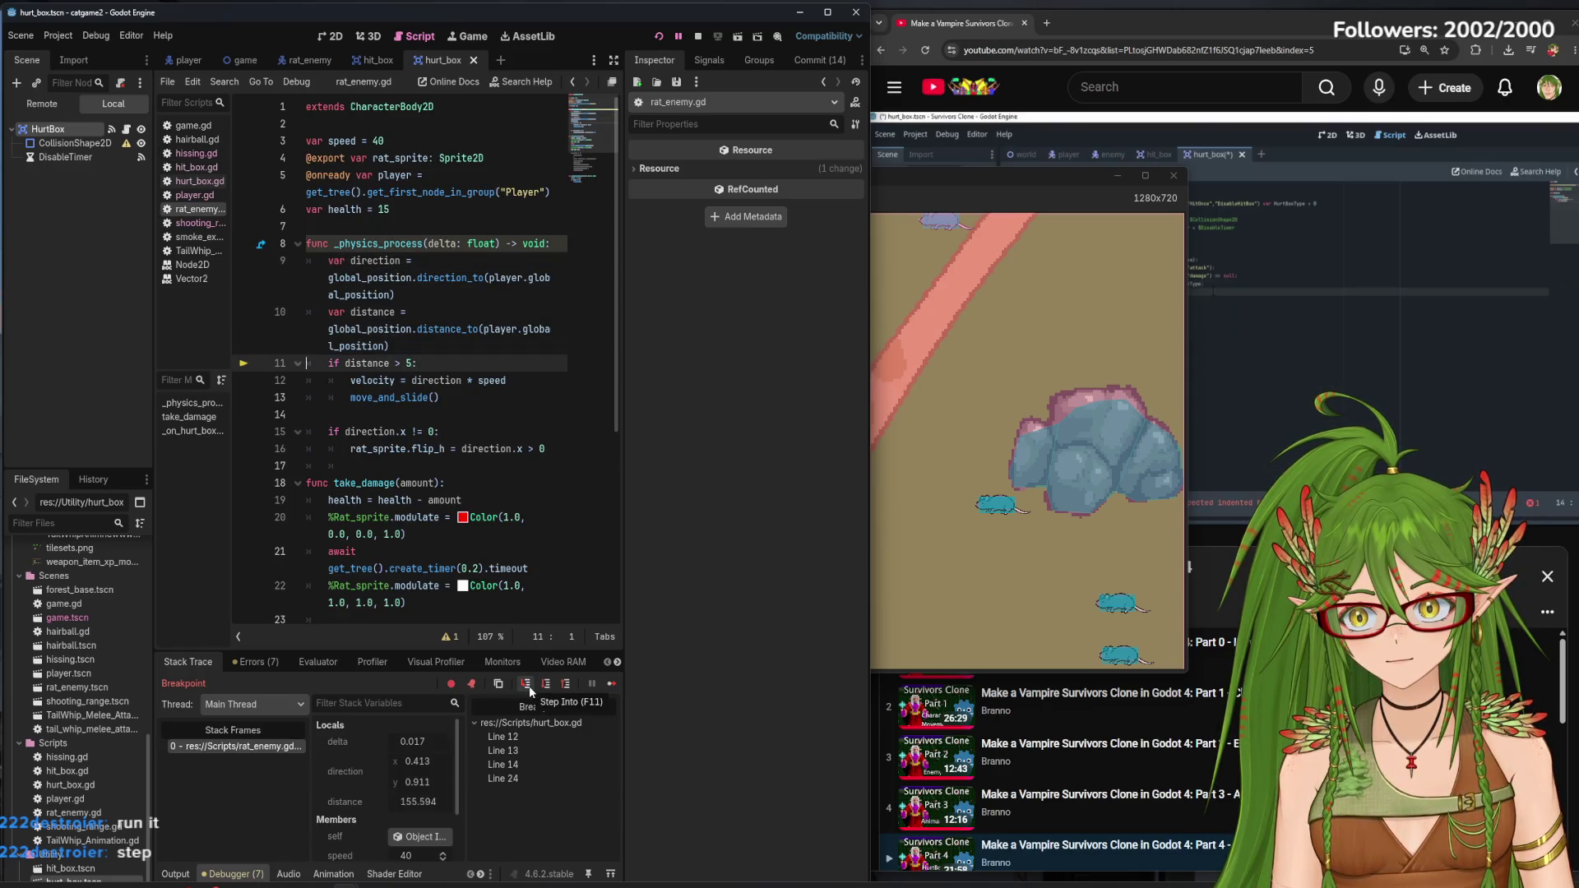
click(530, 690)
click(530, 689)
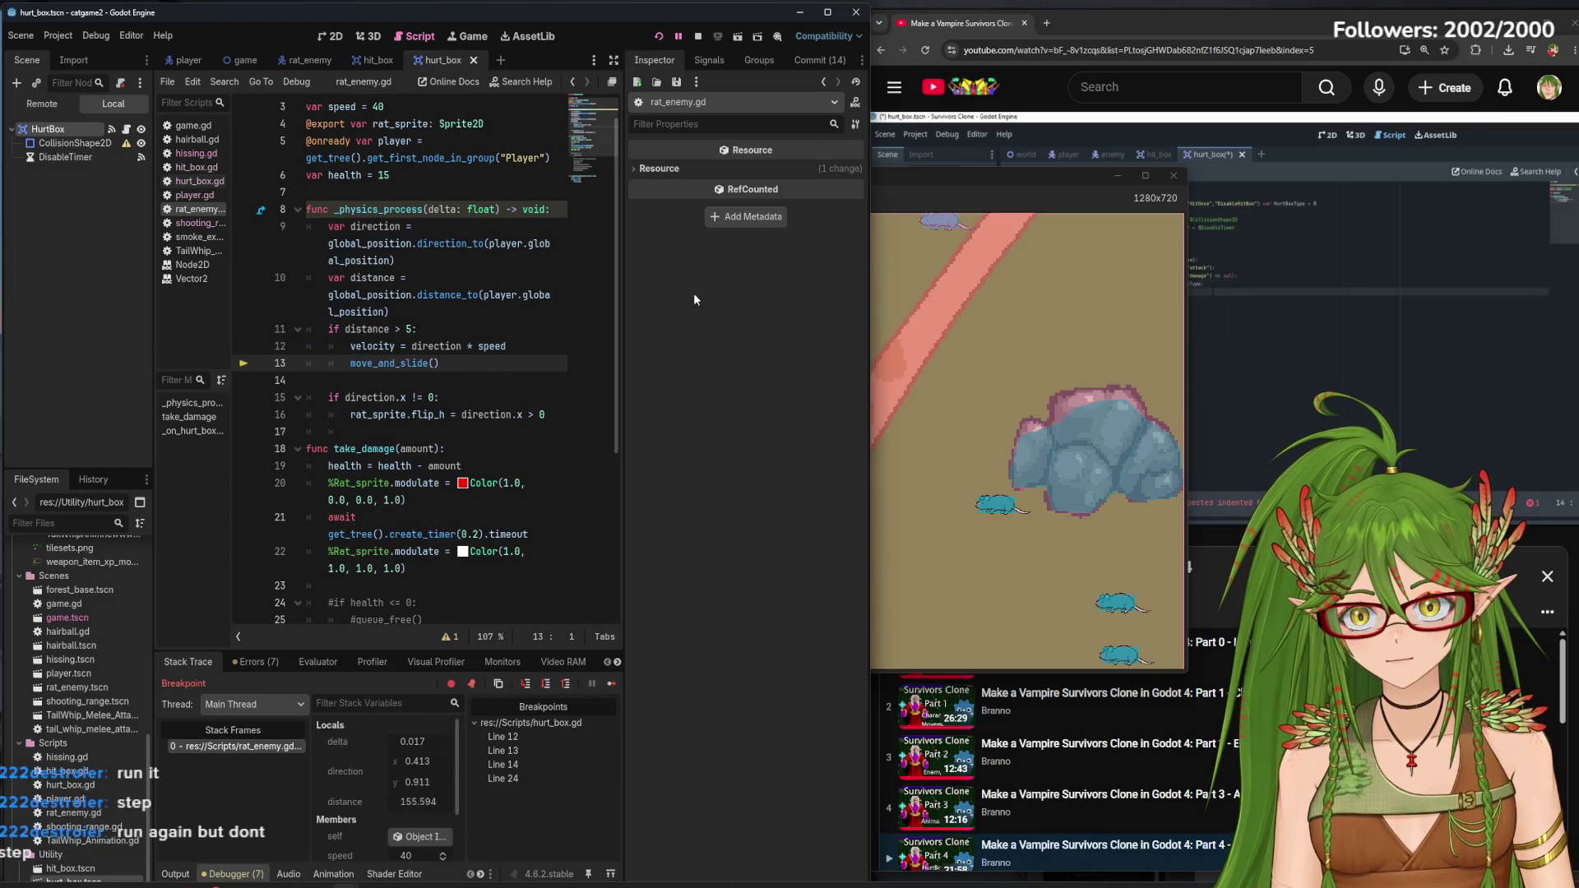
Restart the game, enlarge the debugger's Locals panel, and inspect the hitting area
click(658, 36)
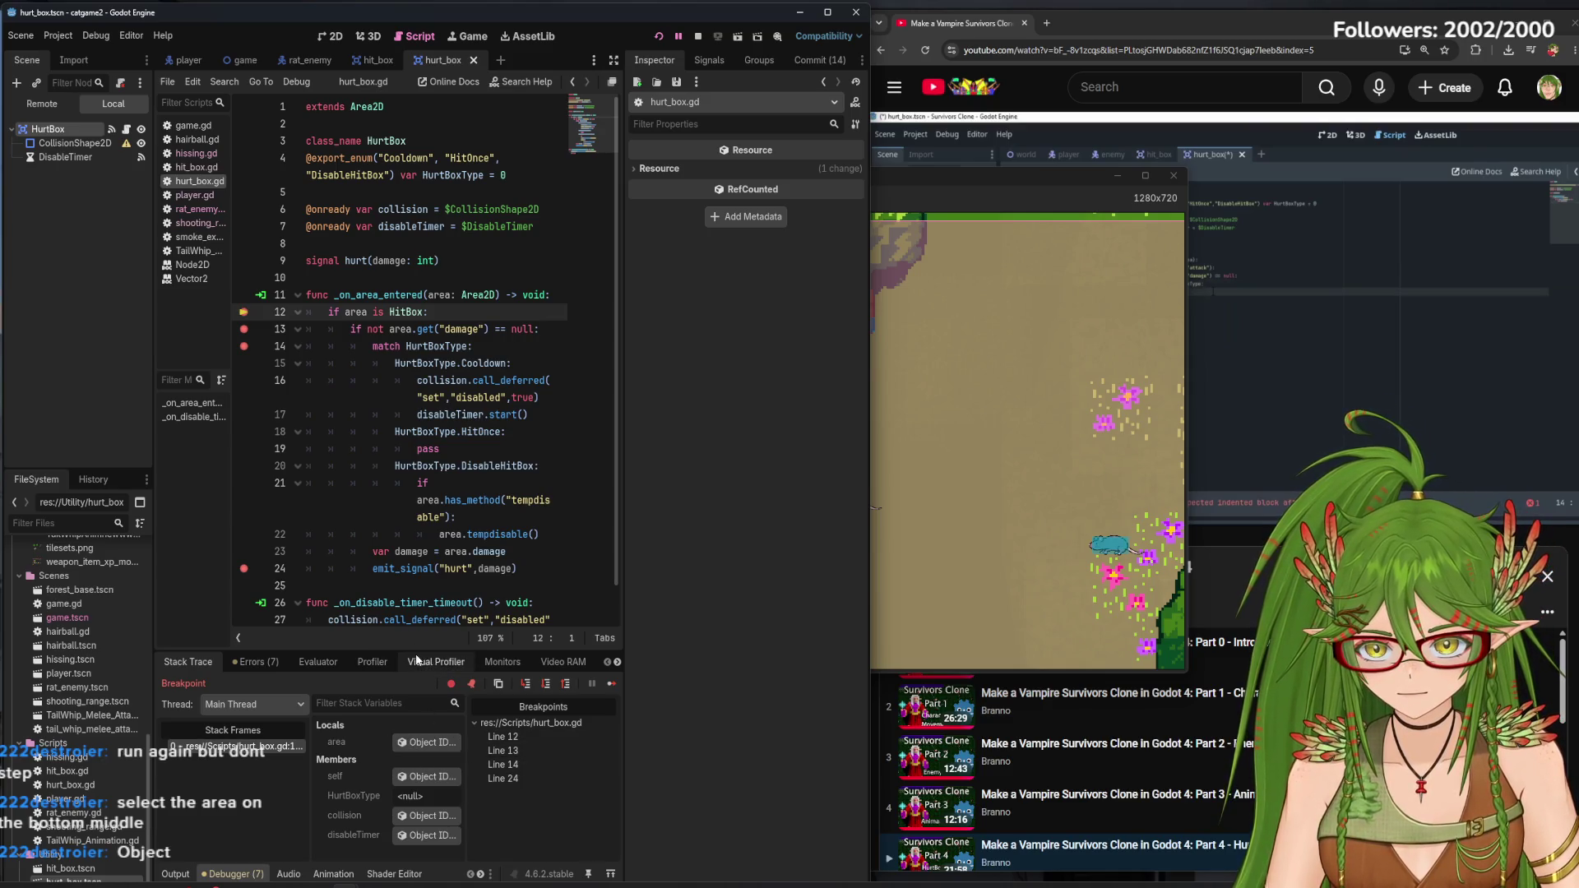
drag(417, 649, 435, 591)
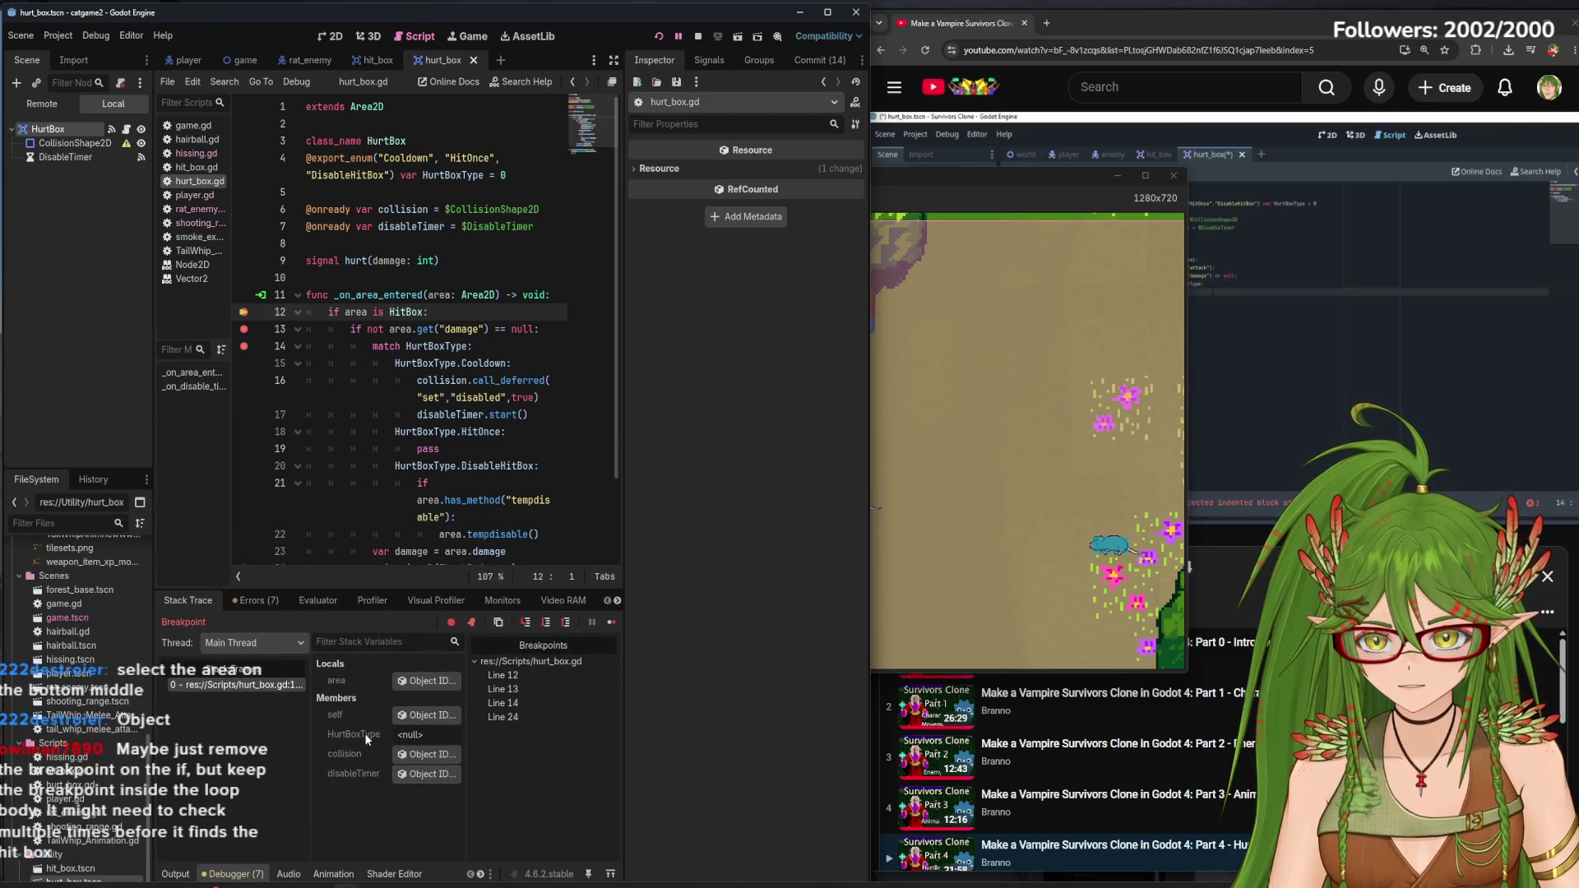
mouse_move(467, 734)
mouse_down()
mouse_move(547, 732)
mouse_move(386, 728)
mouse_move(498, 725)
mouse_move(465, 726)
mouse_up()
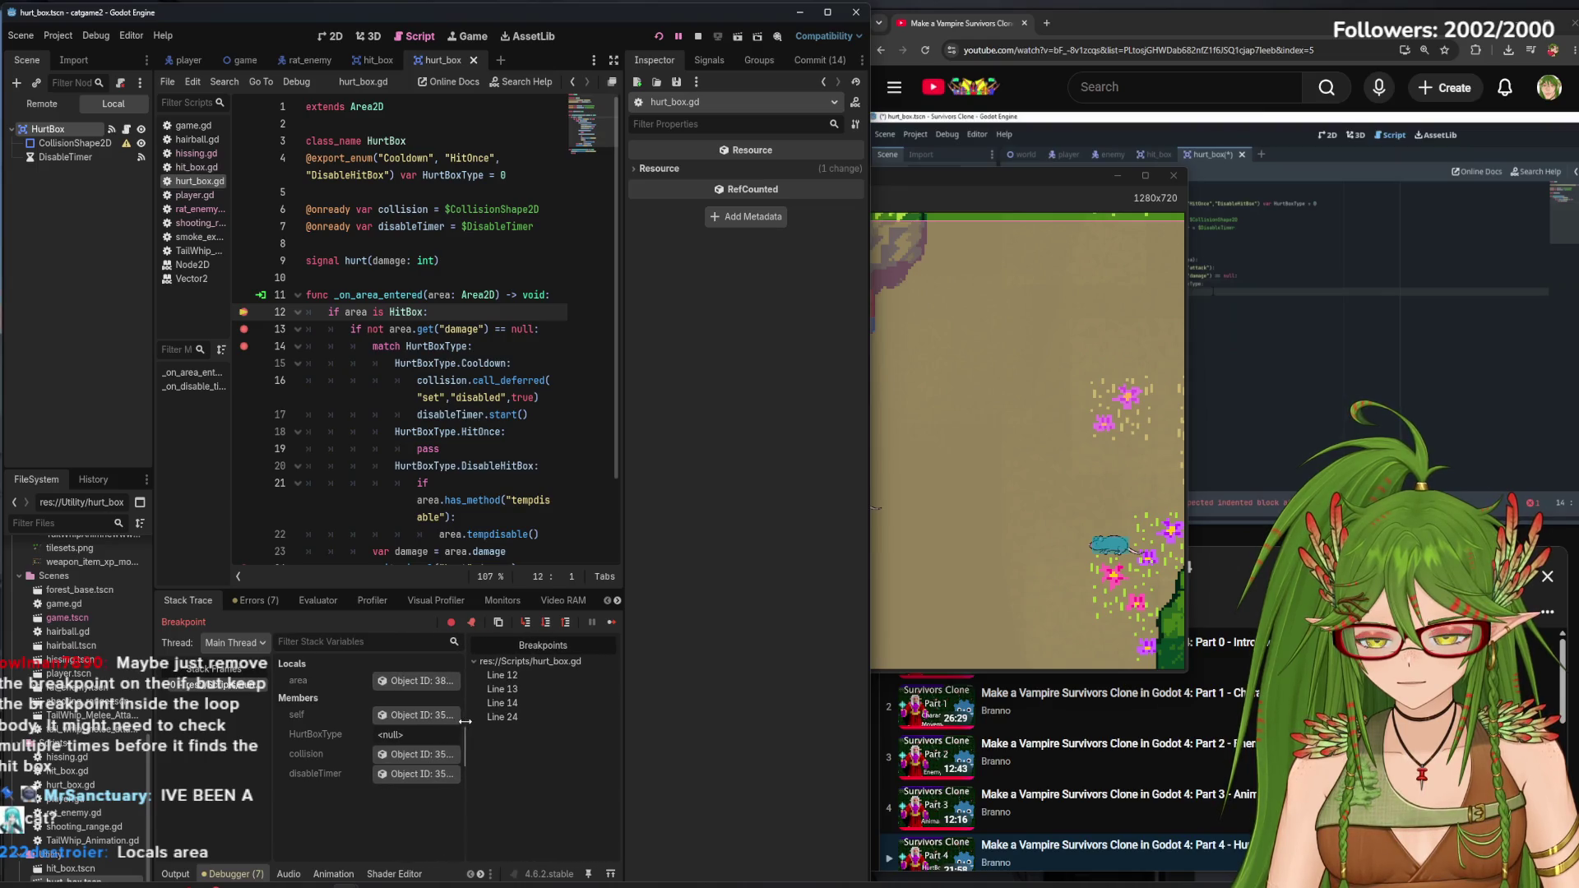
click(411, 684)
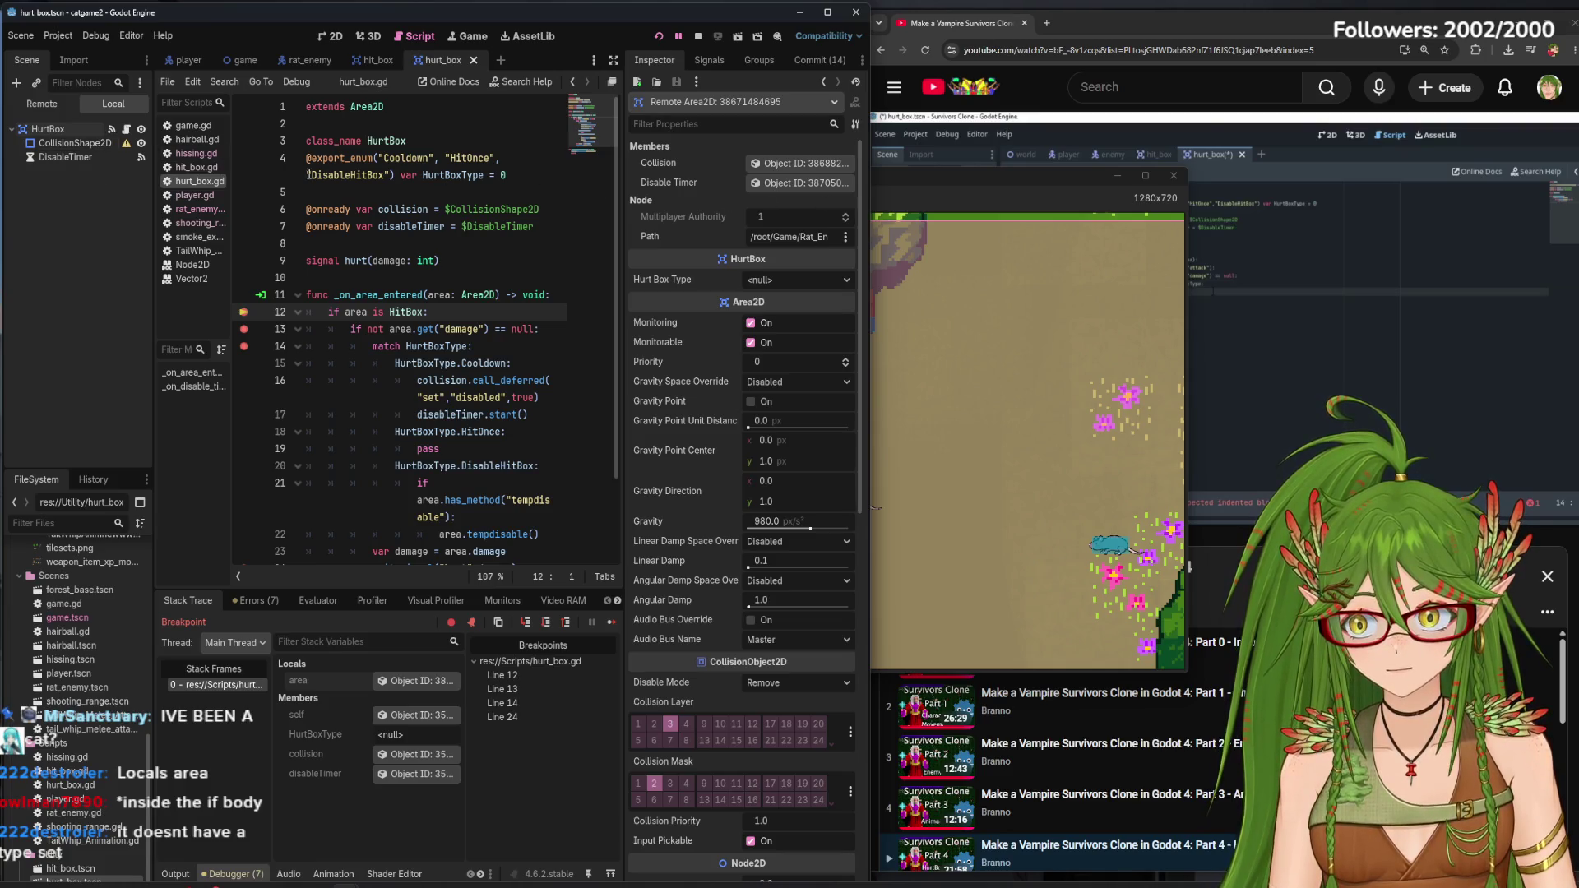
Set the remote area's Hurt Box Type to Cooldown, then select the class_name HurtBox line
mouse_move(130, 148)
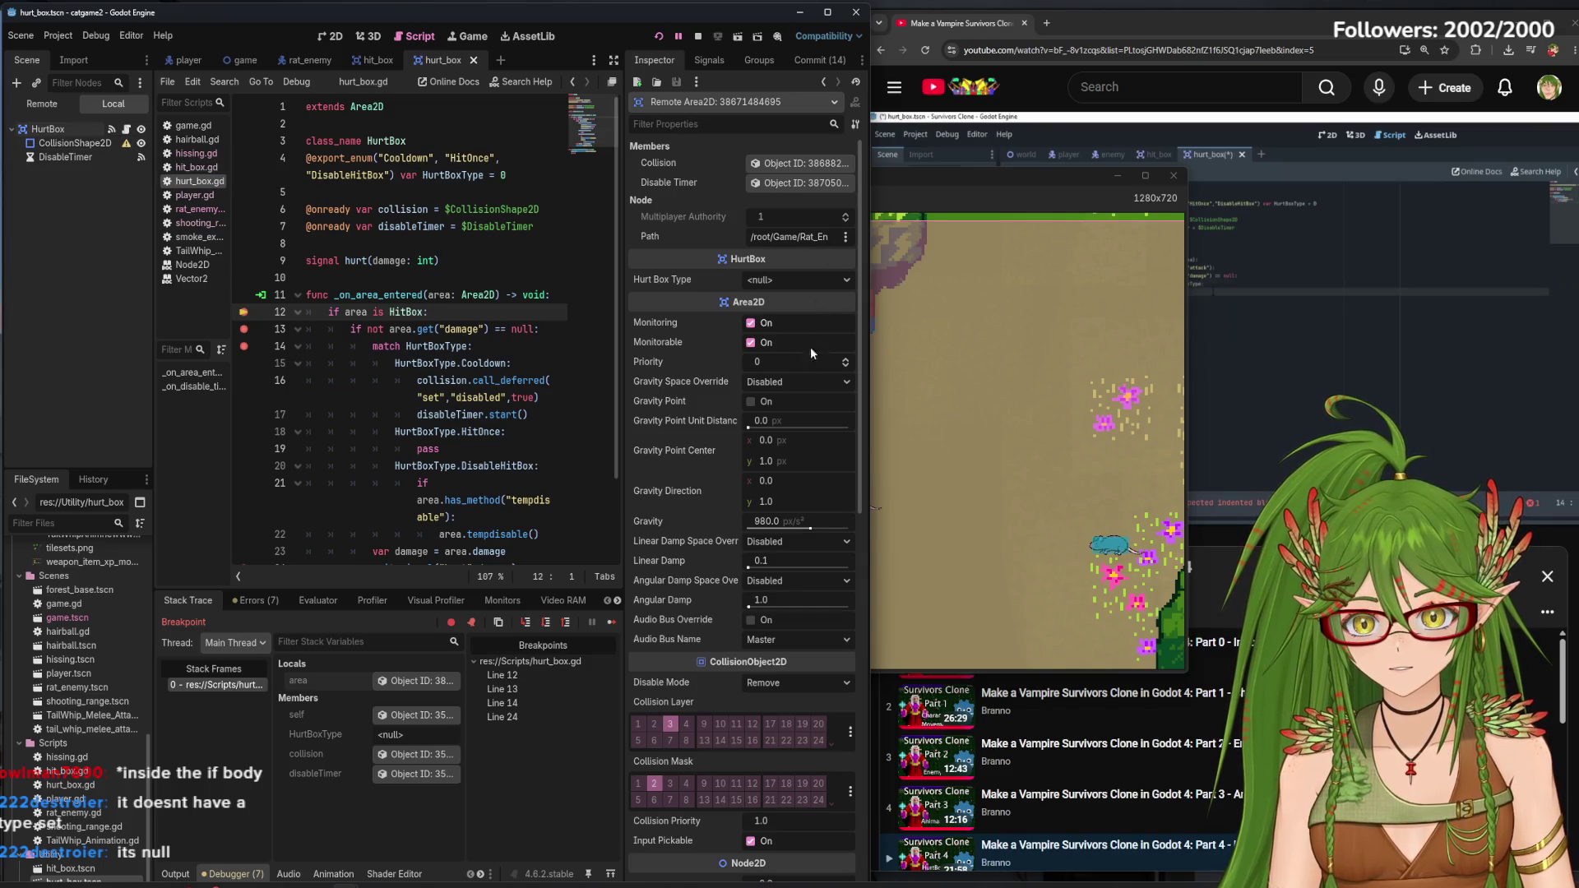
click(804, 280)
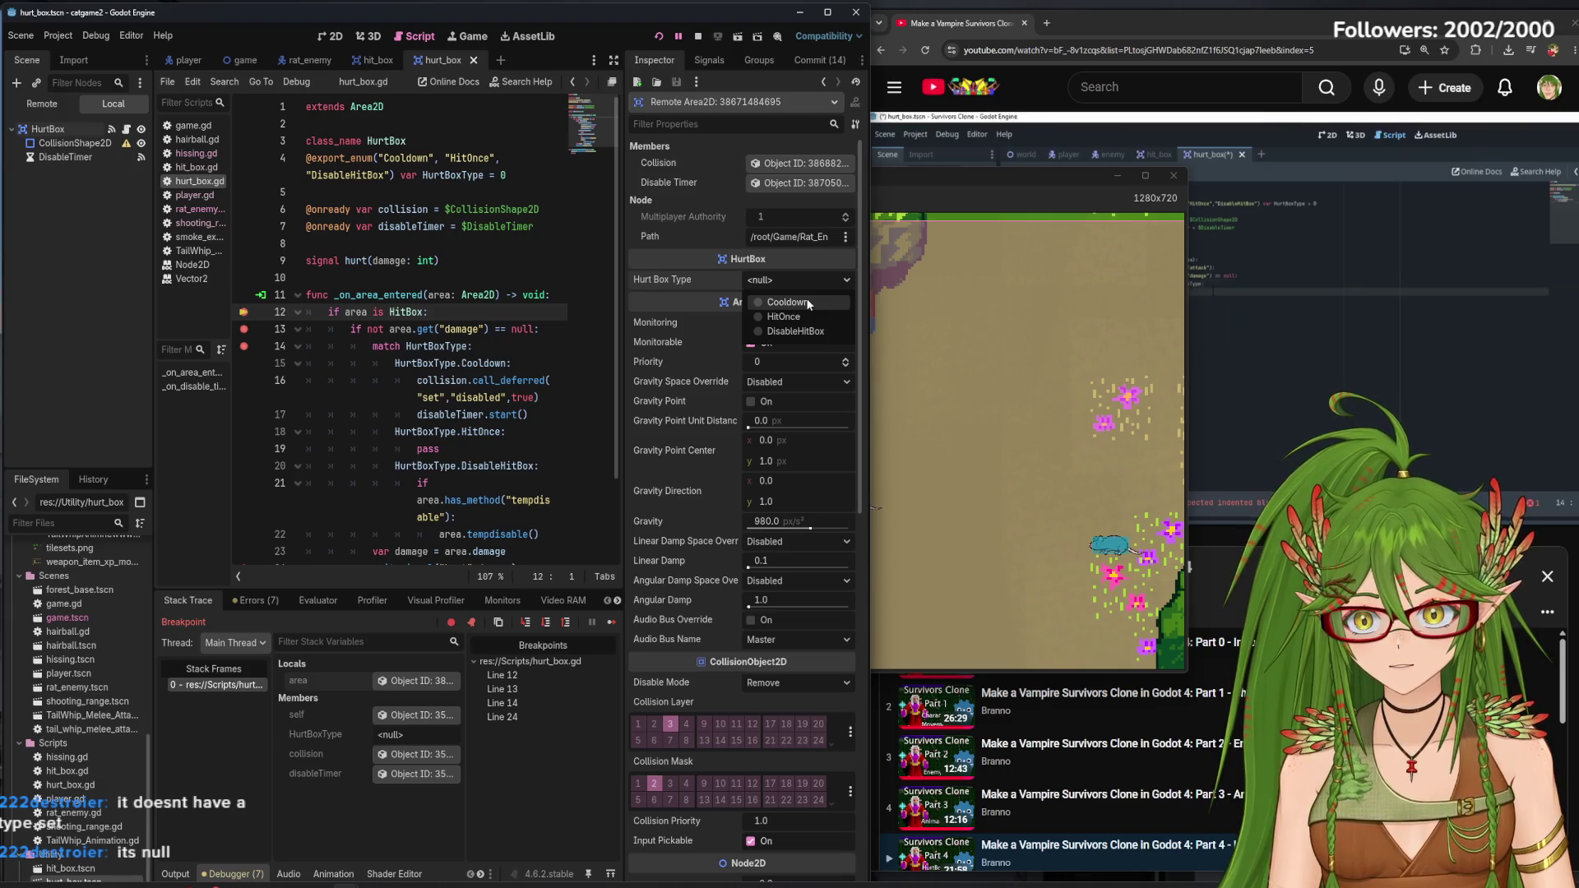
click(807, 302)
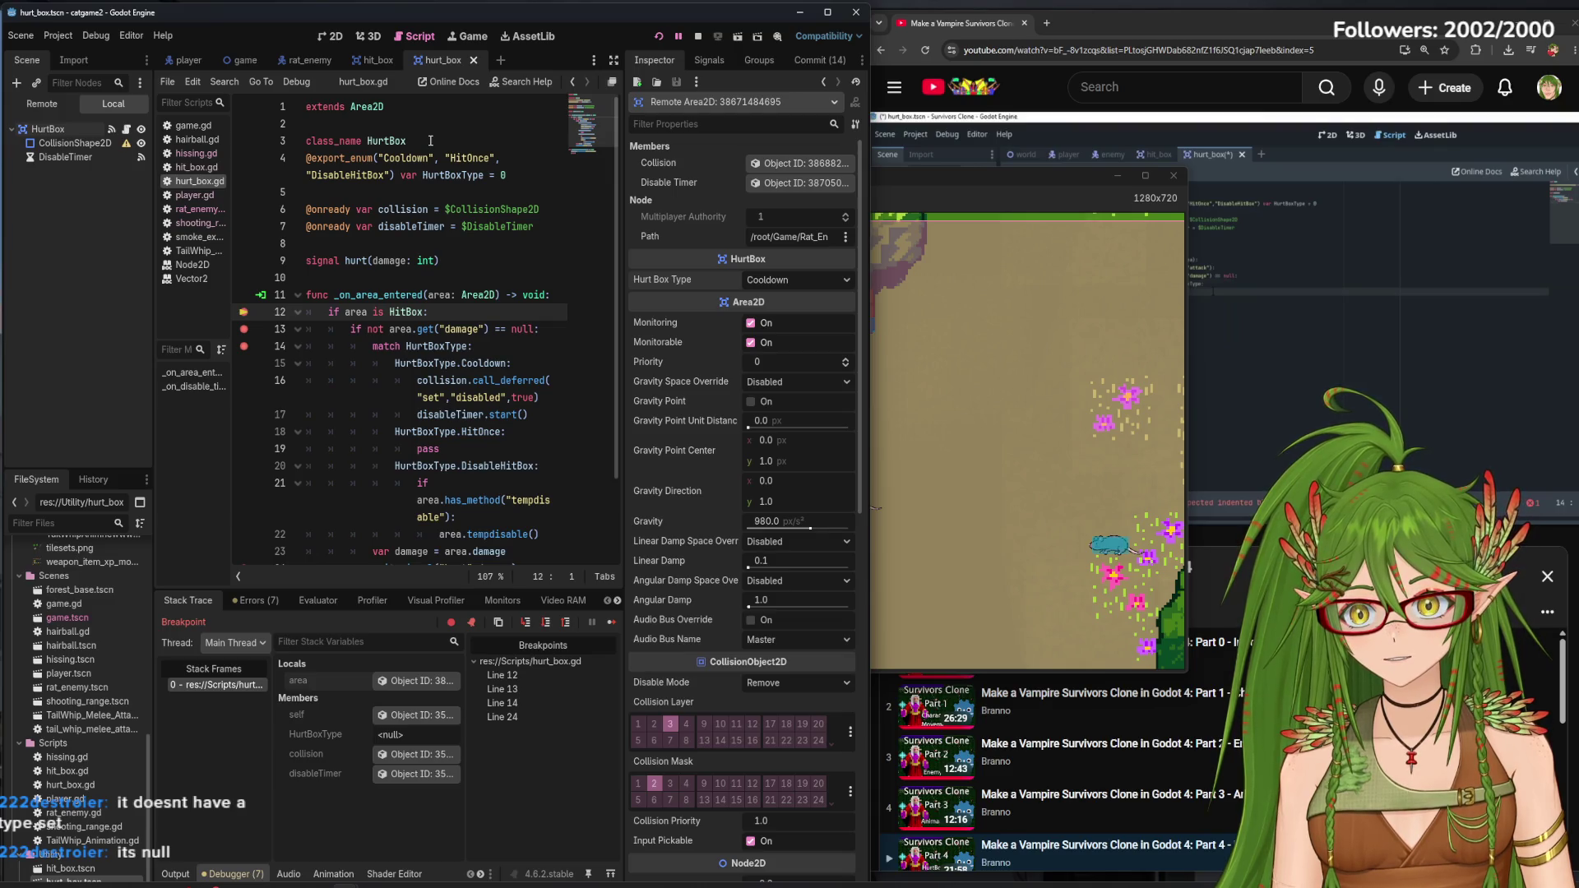
drag(430, 140, 309, 142)
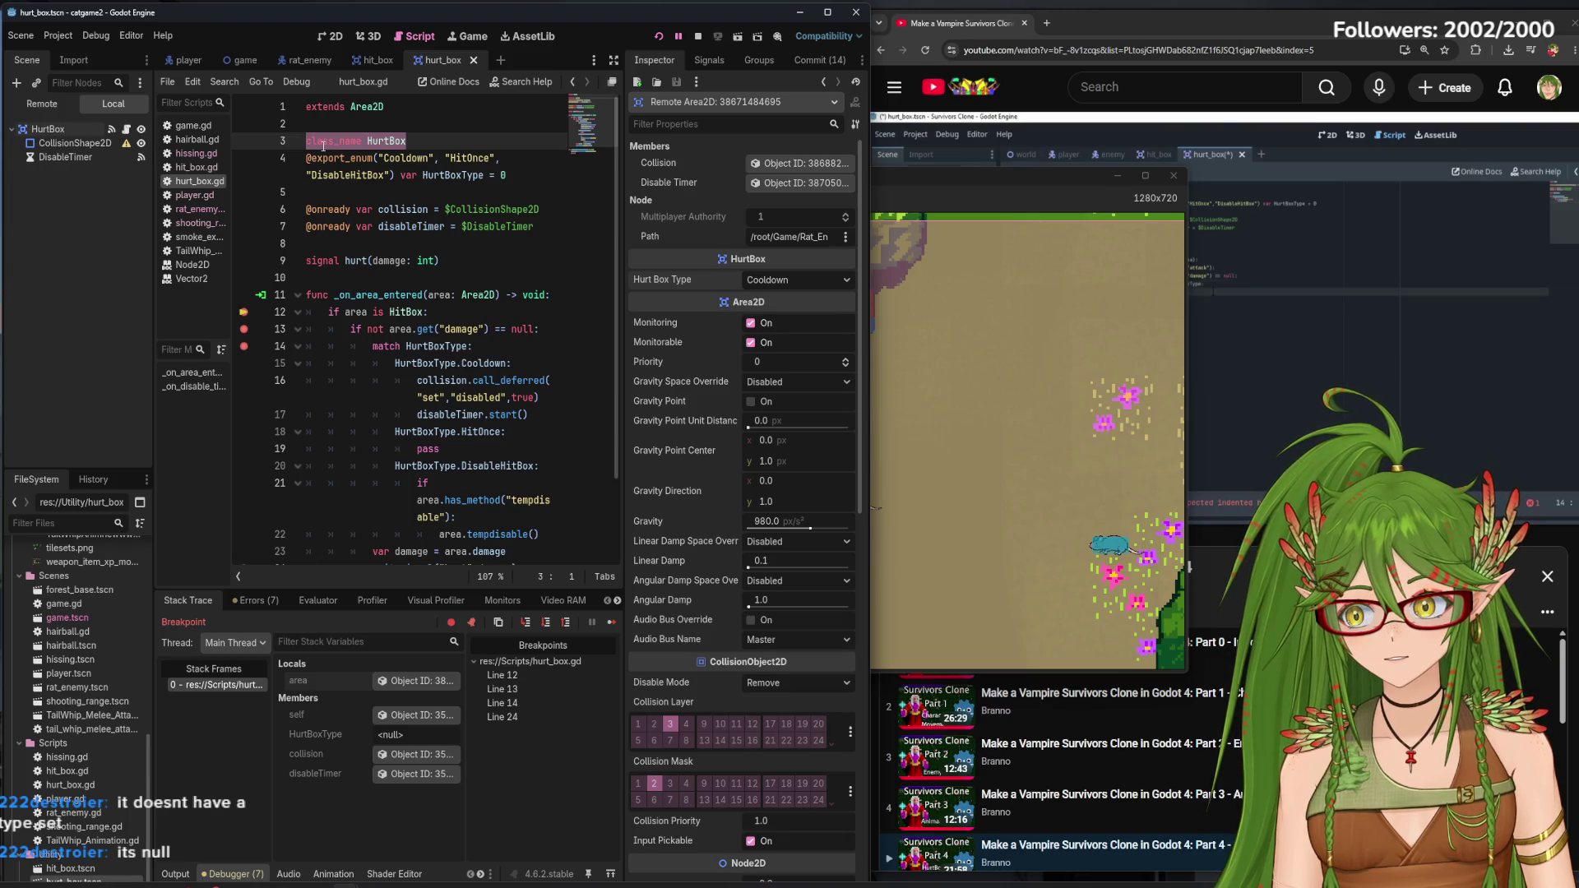
click(438, 141)
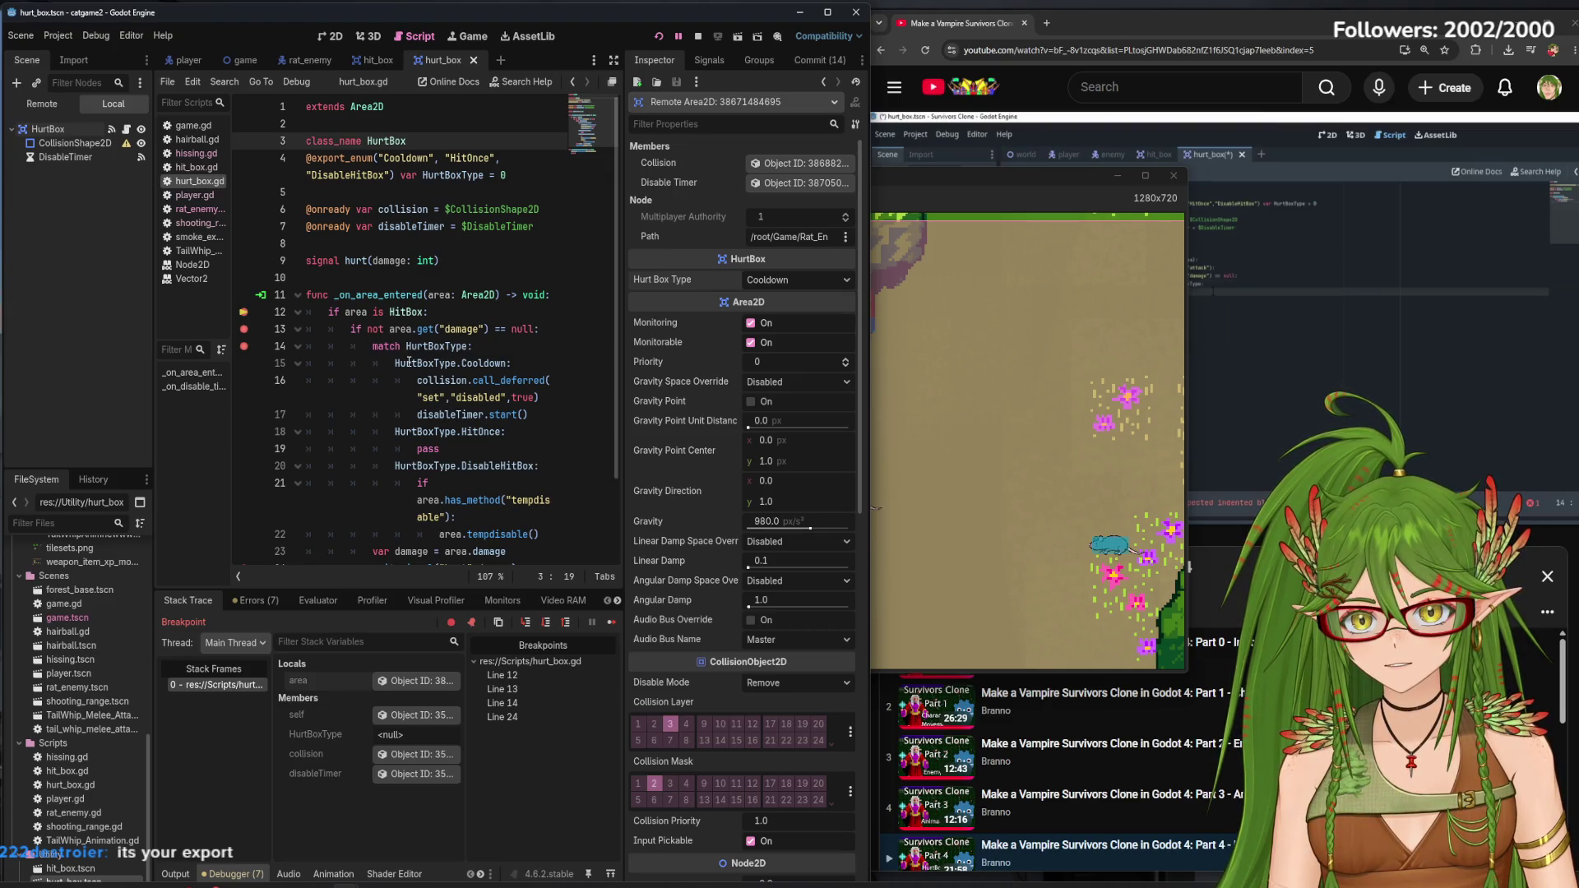
mouse_move(395, 332)
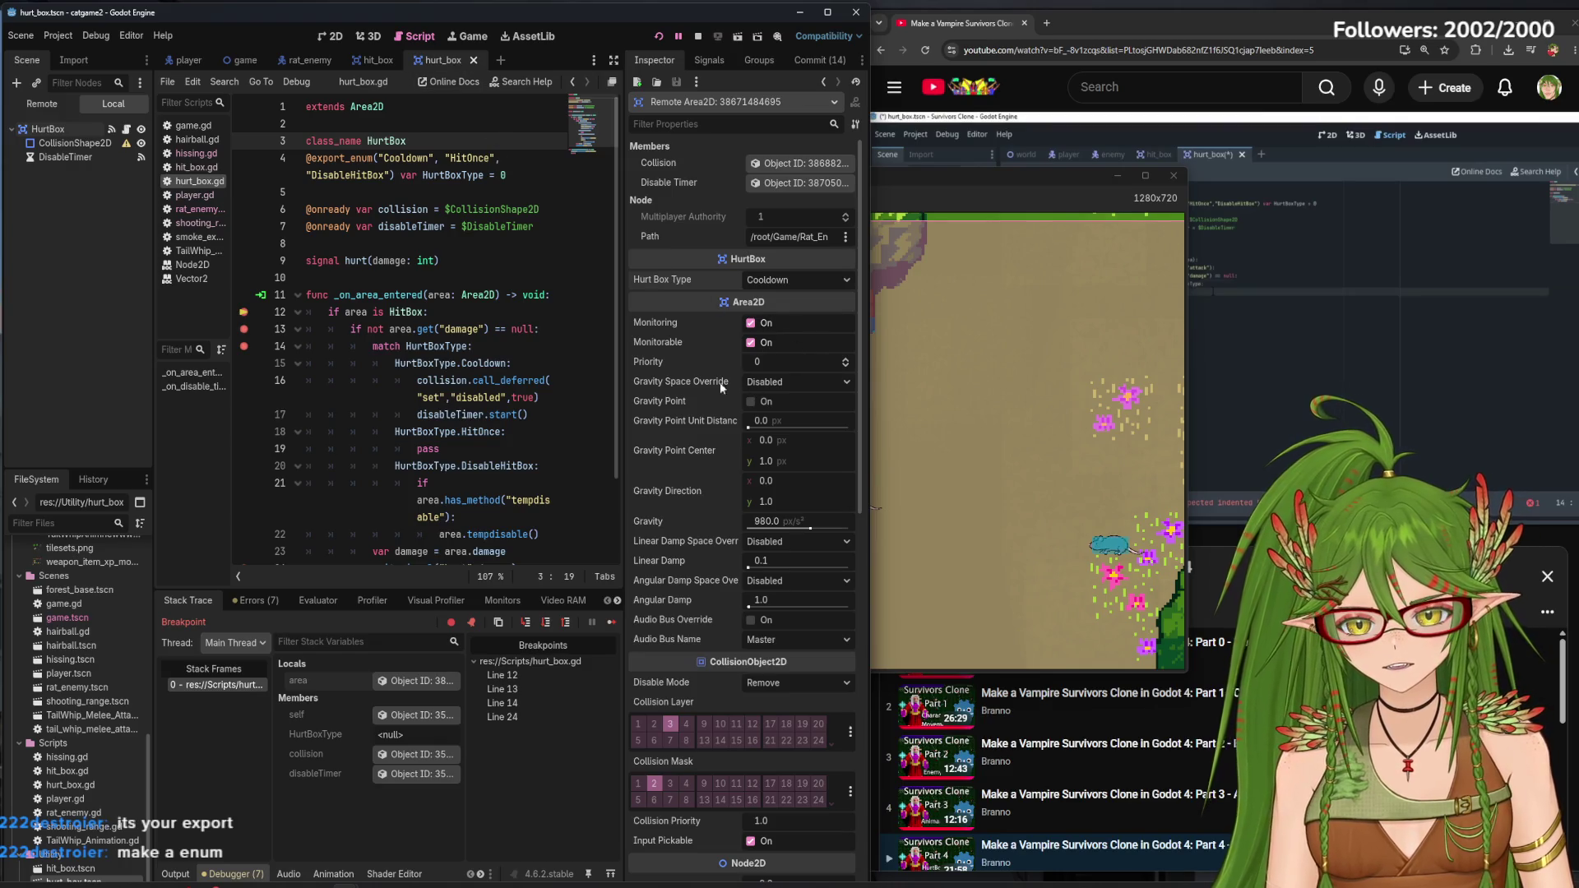
scroll(453, 397, down, 2)
scroll(452, 397, up, 2)
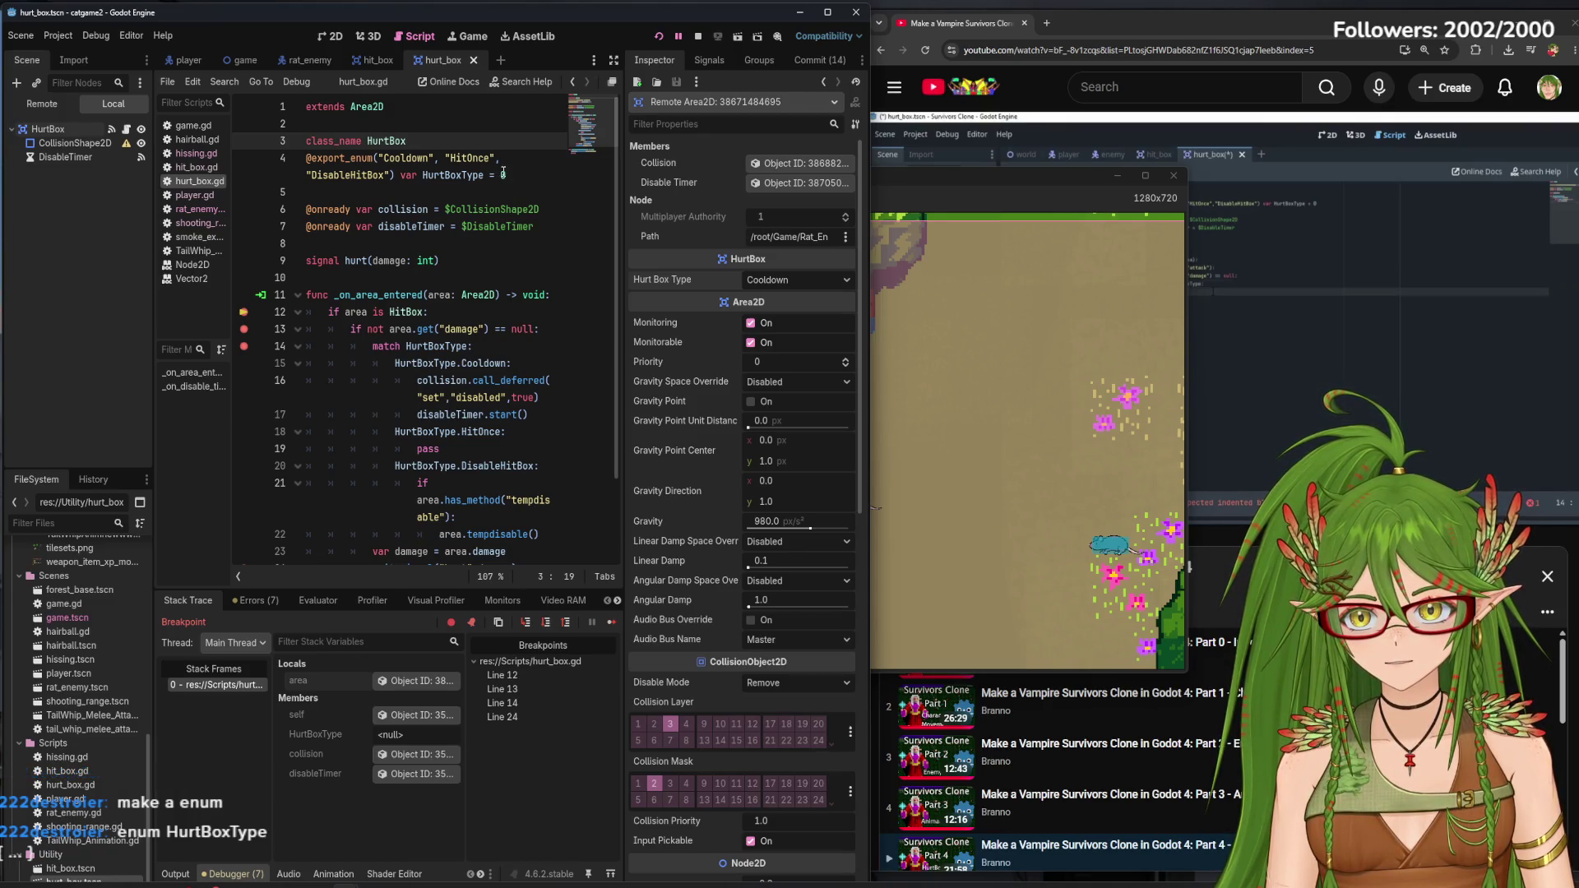
drag(531, 178, 298, 157)
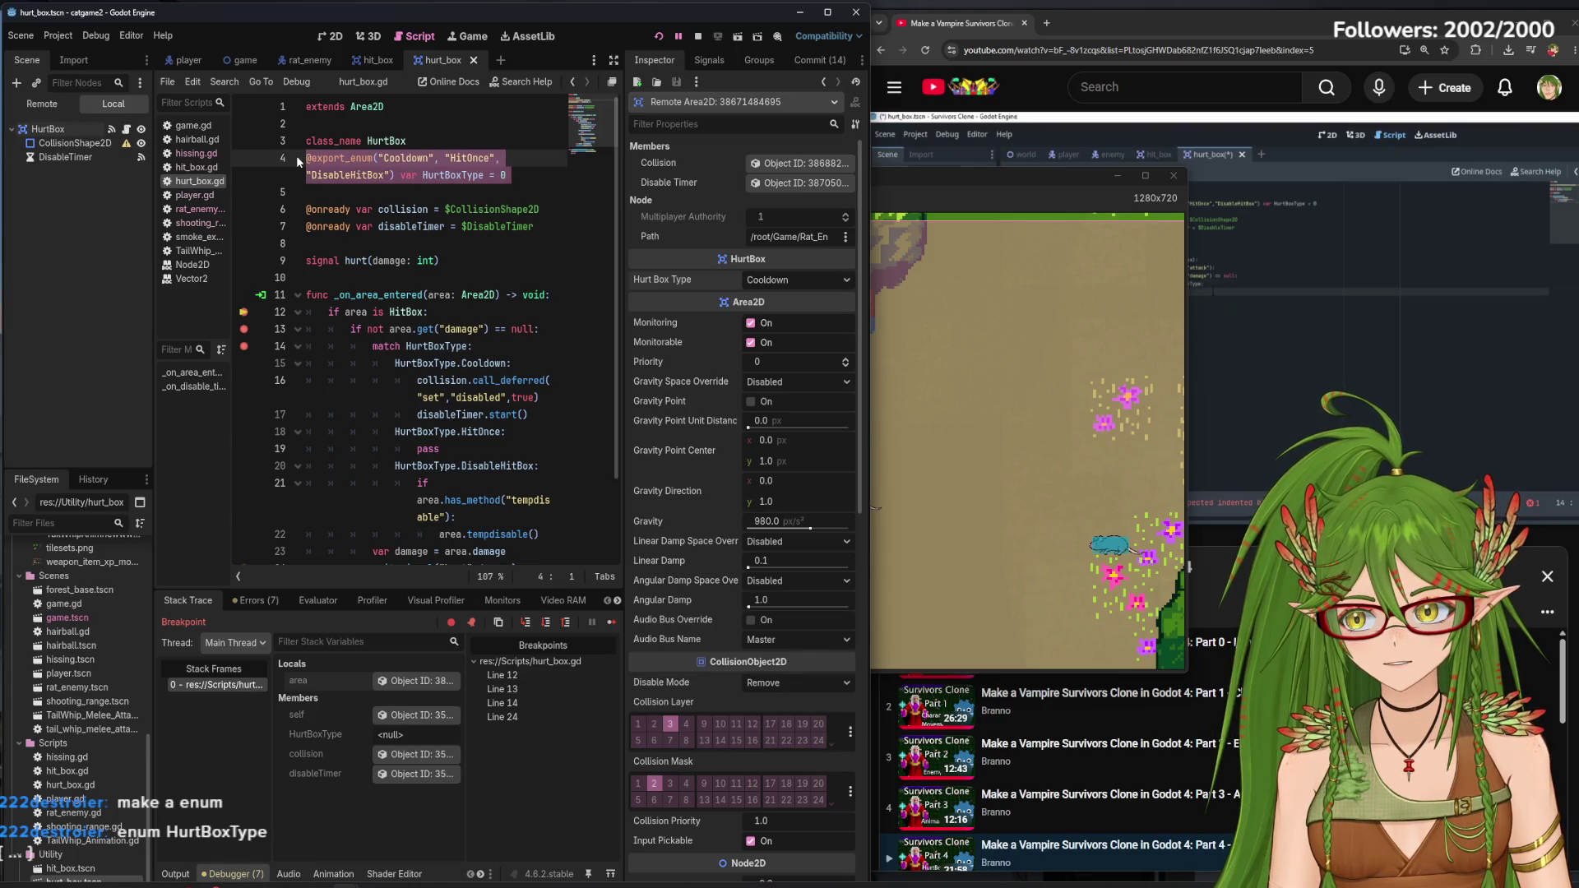
click(530, 182)
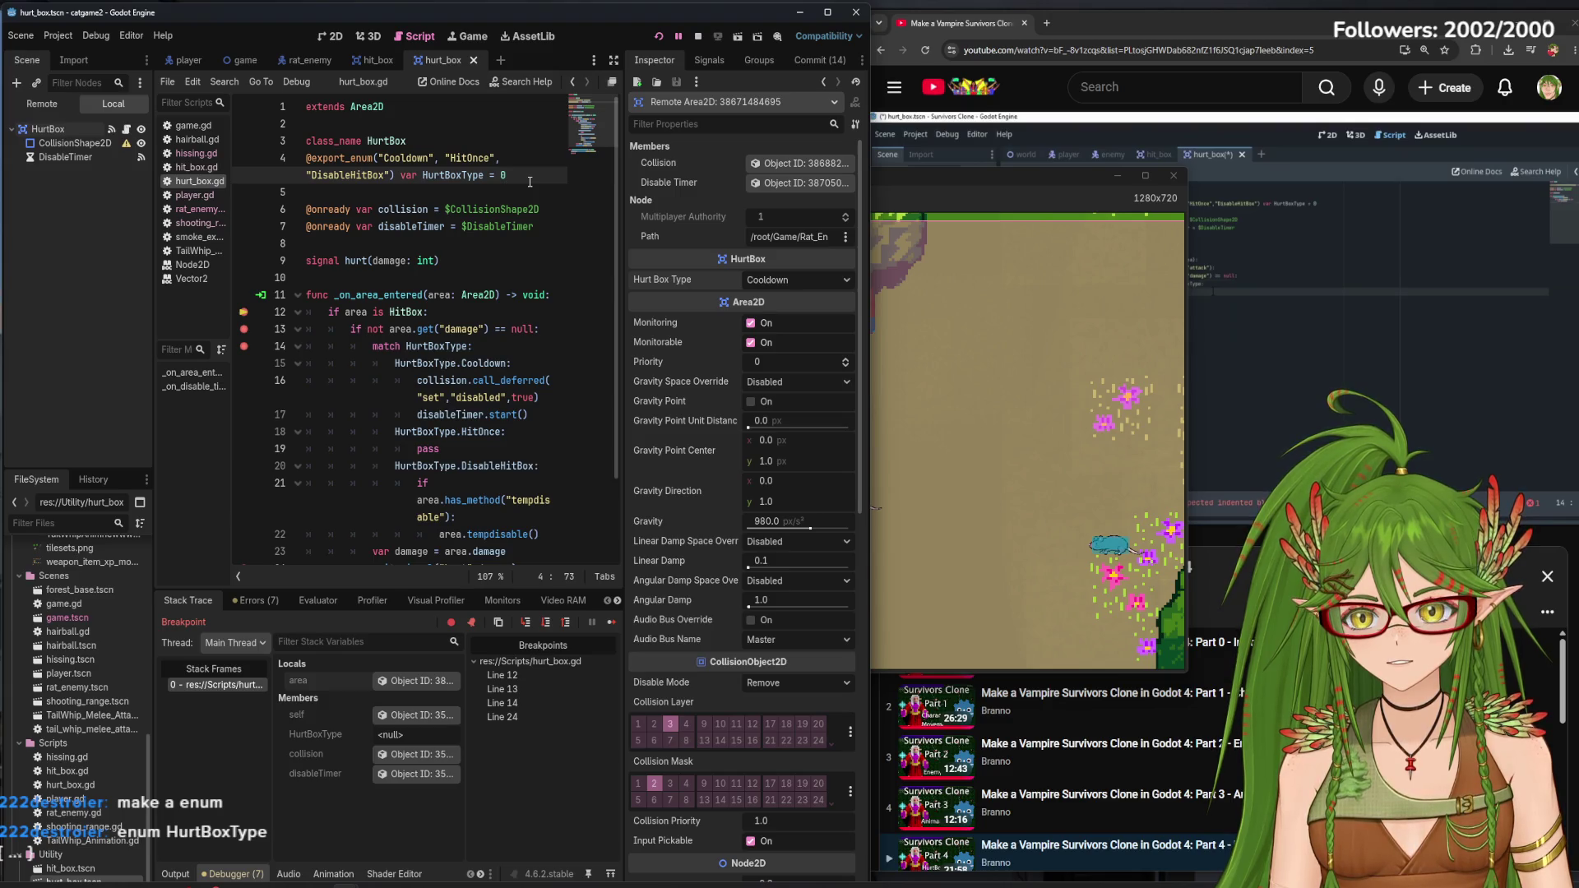
click(804, 280)
click(805, 280)
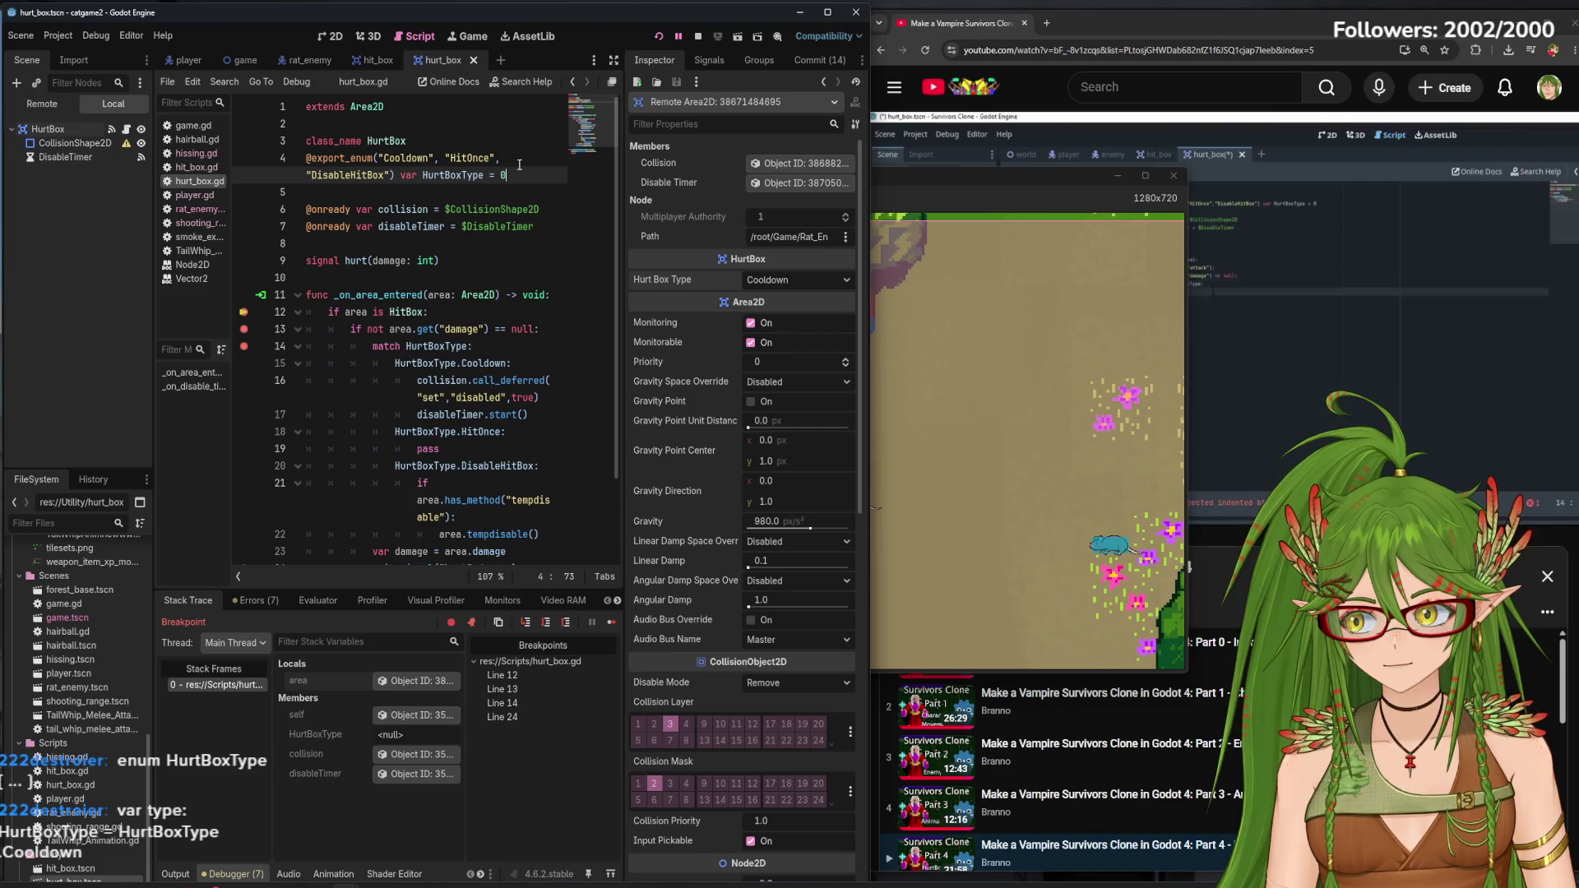
key(Return)
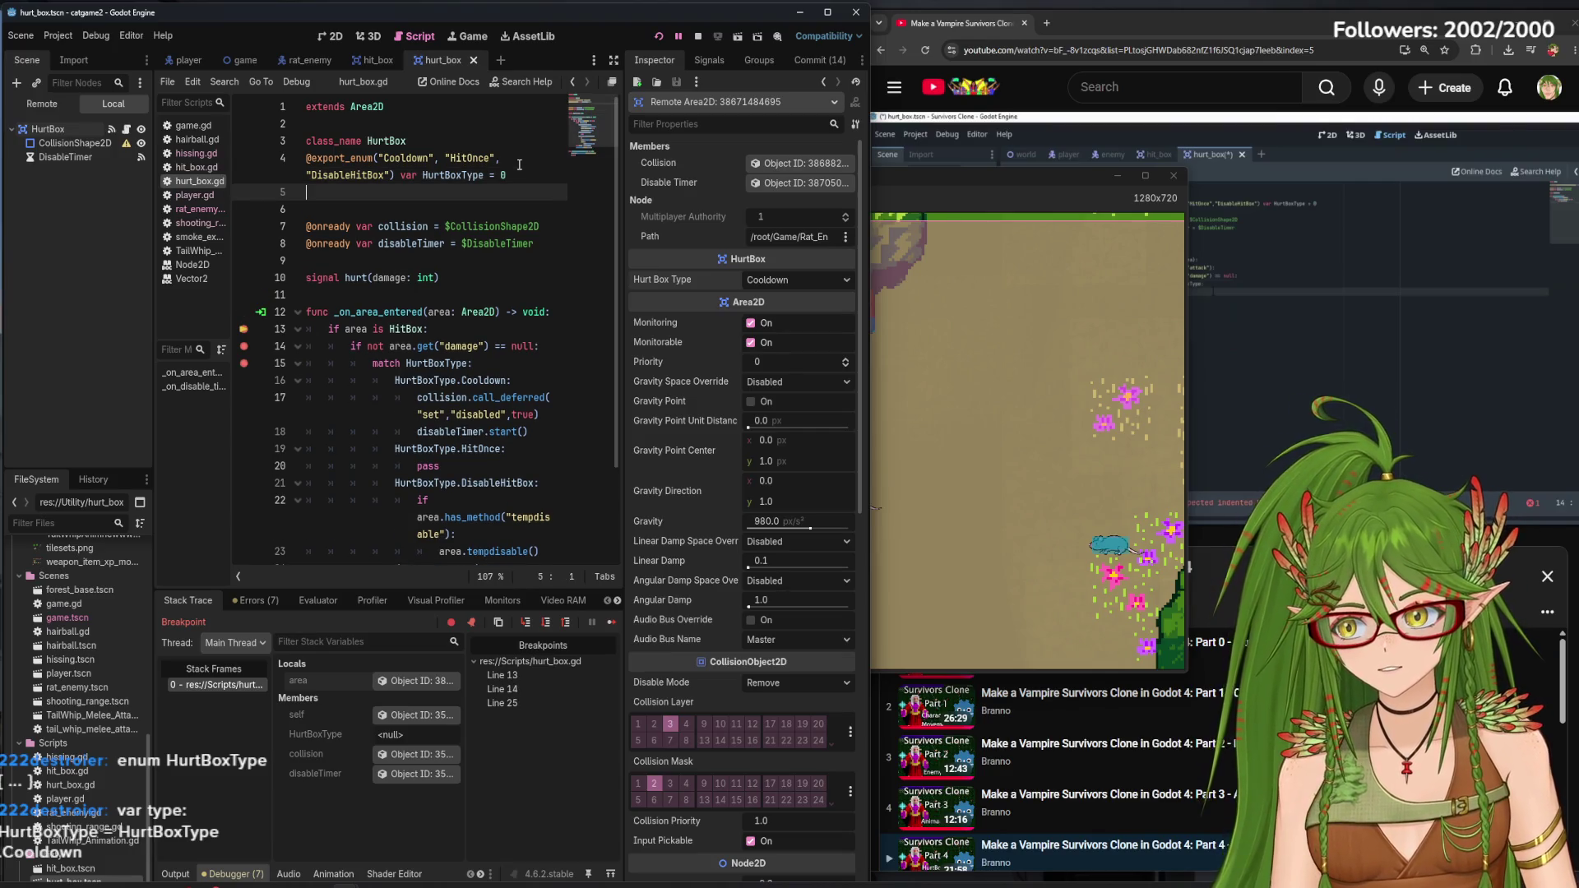
text(enum HurtBoxType = )
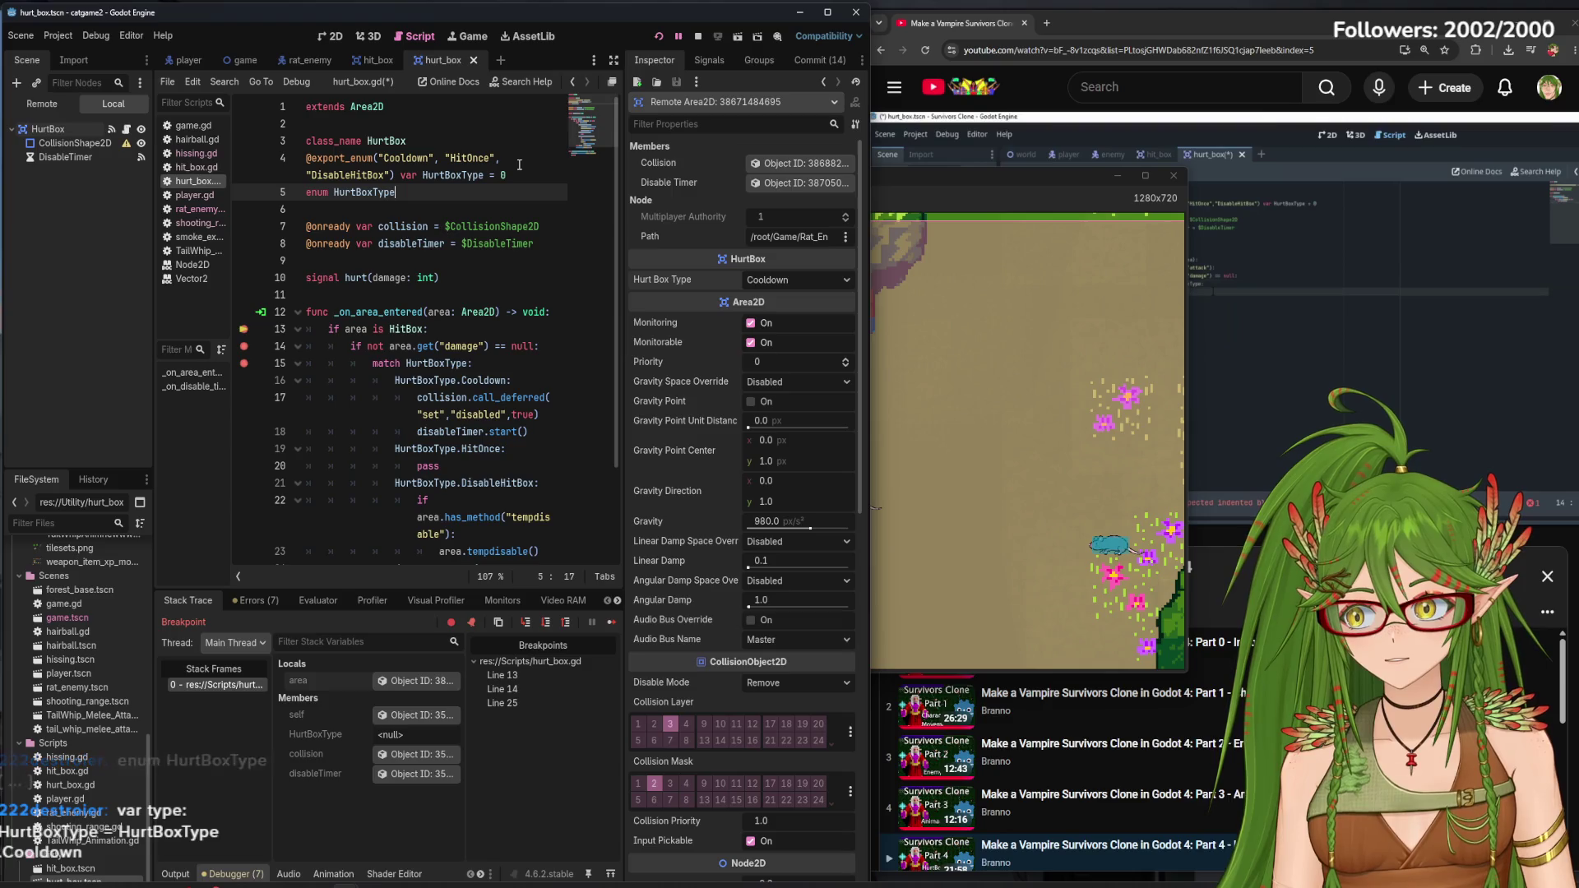
text(HurtB)
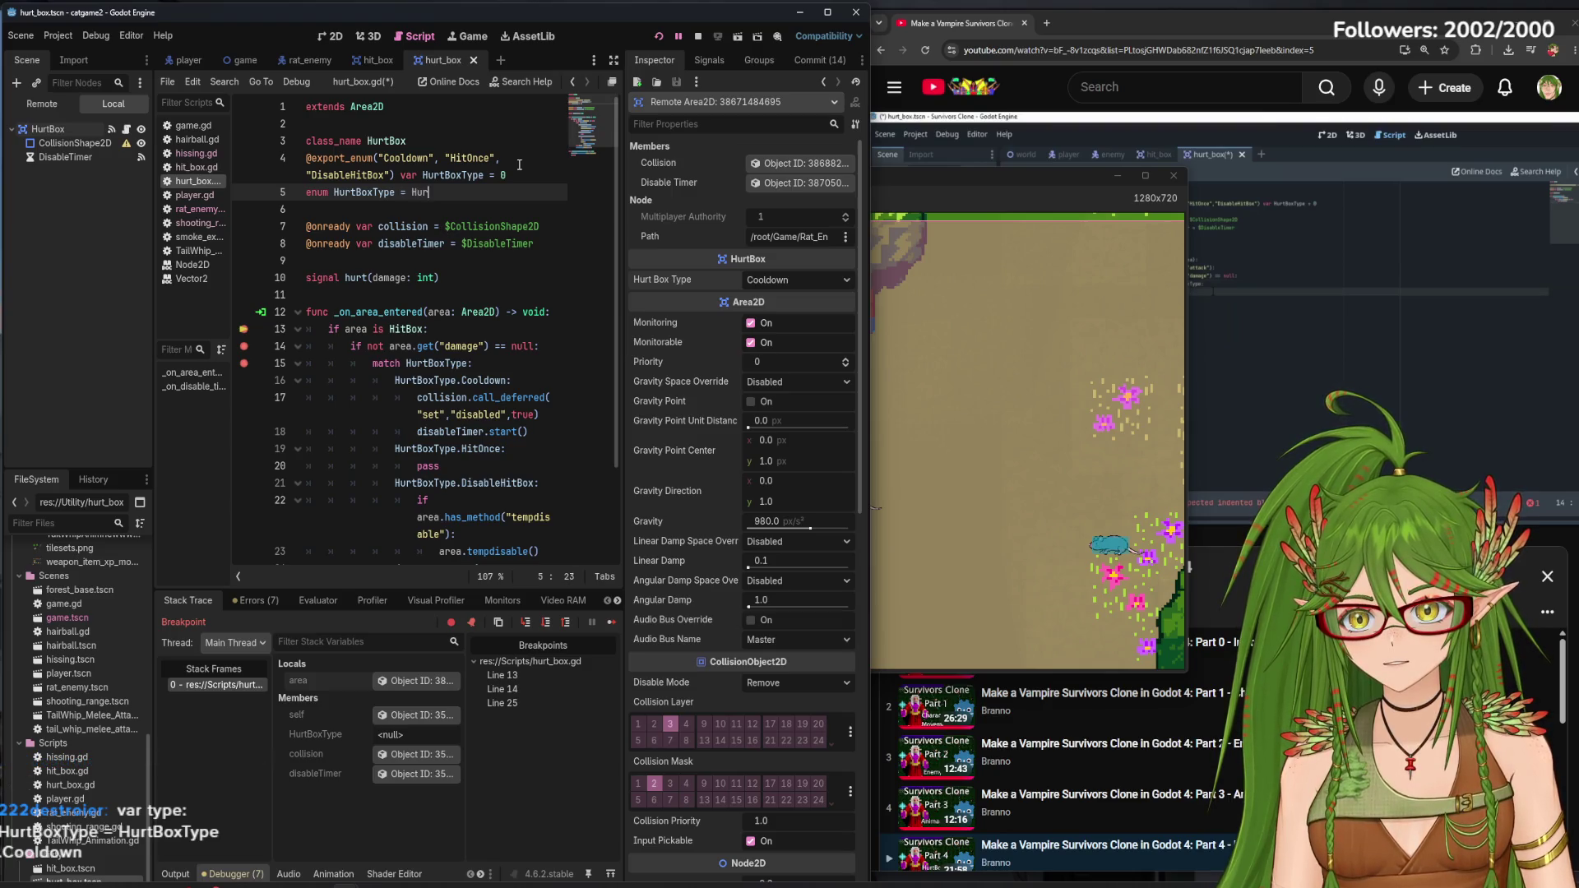
text(o)
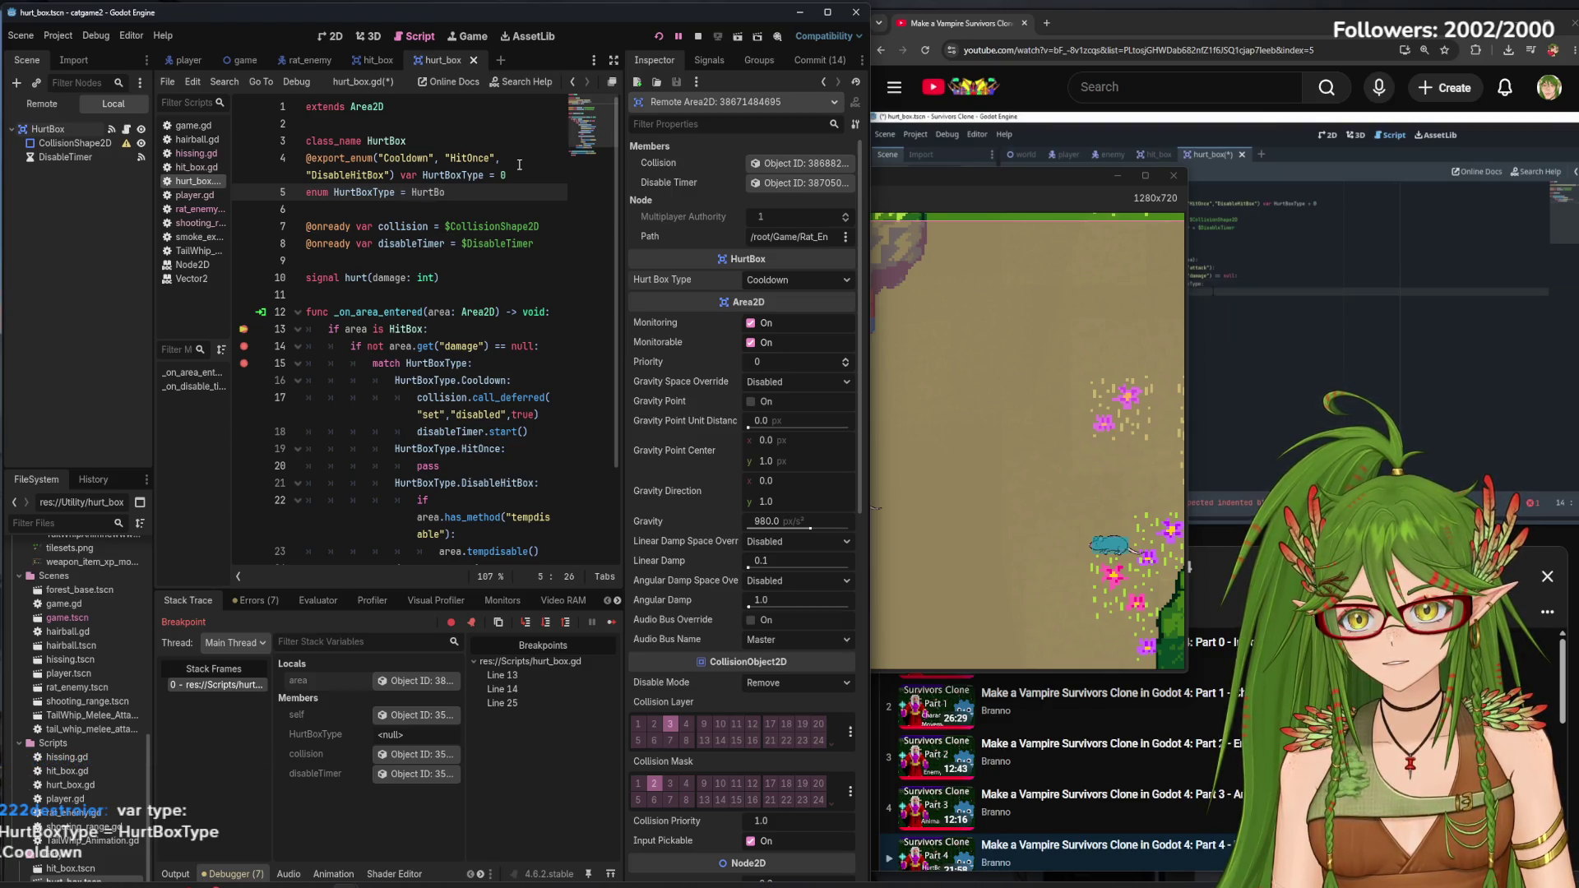
key(BackSpace)
key(BackSpace)
key(BackSpace)
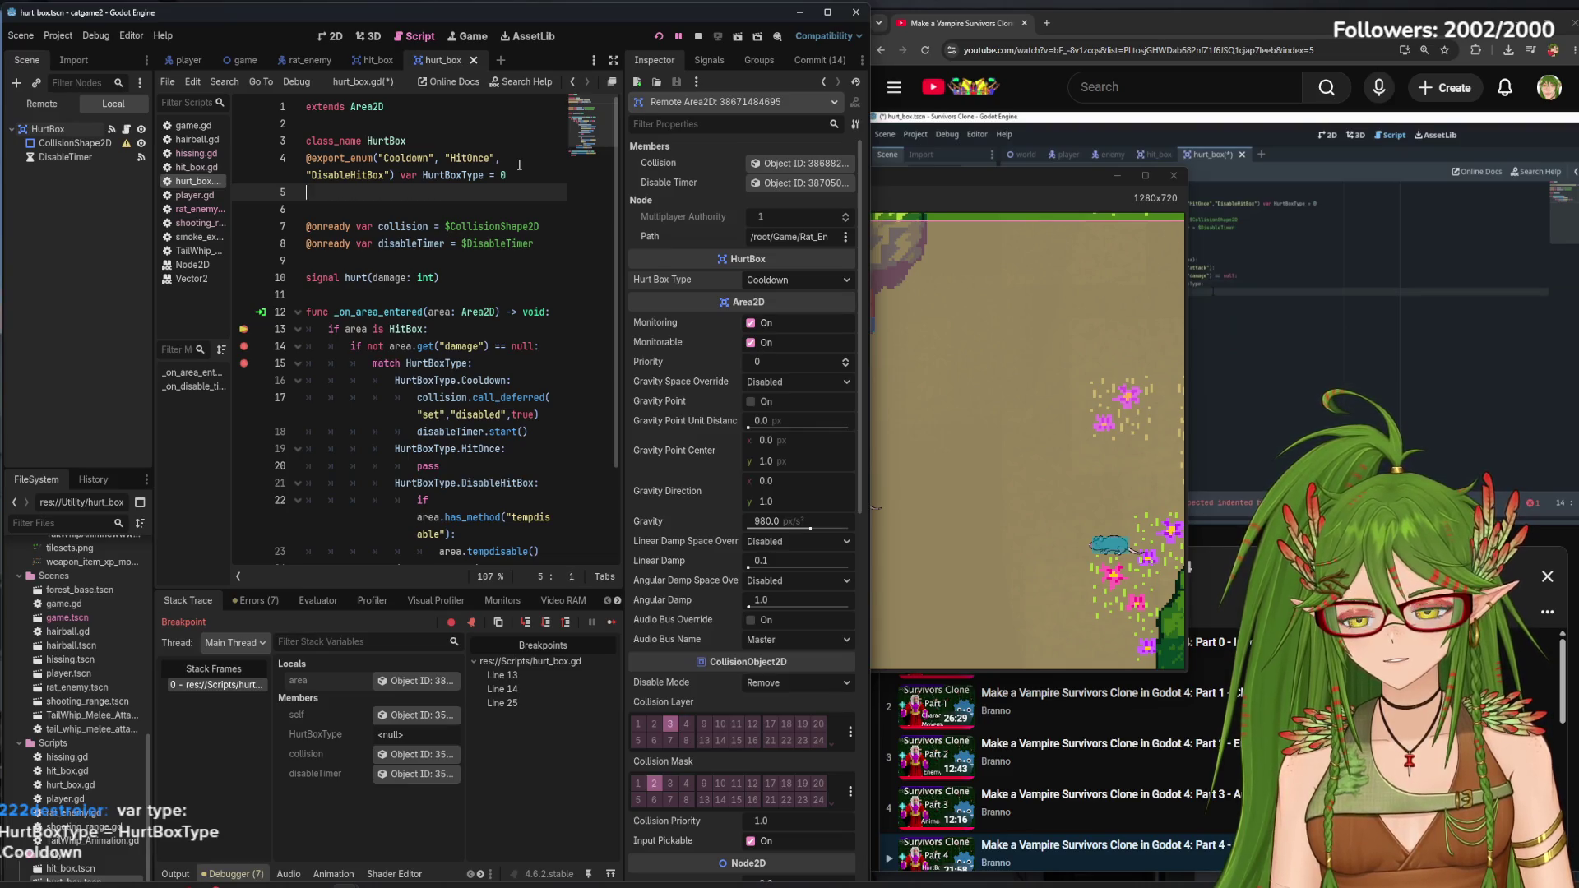
key(ctrl+s)
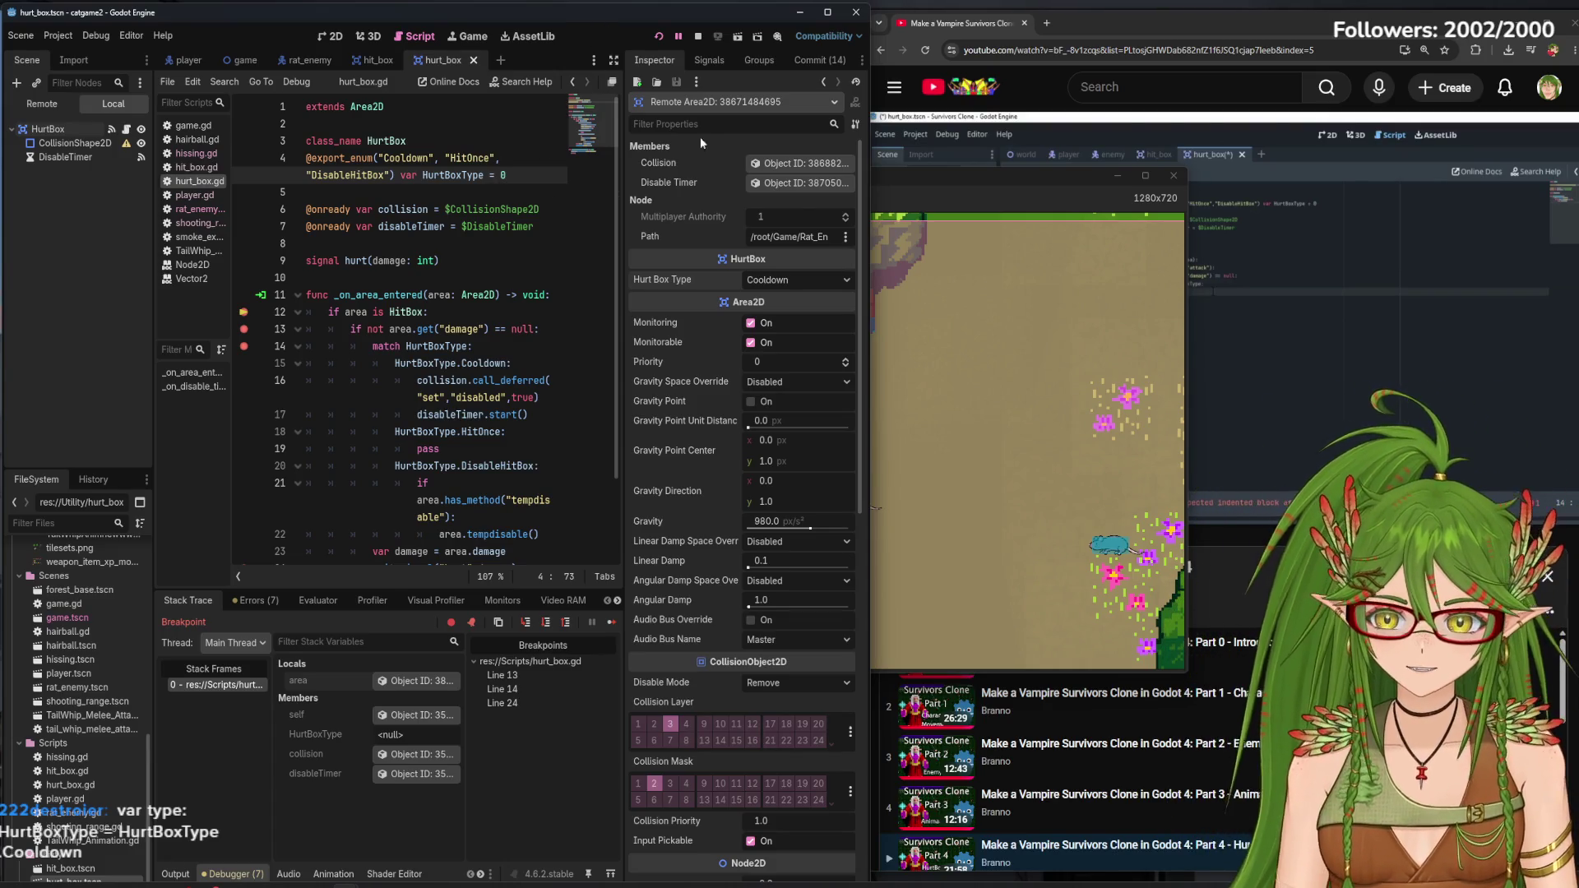
click(658, 36)
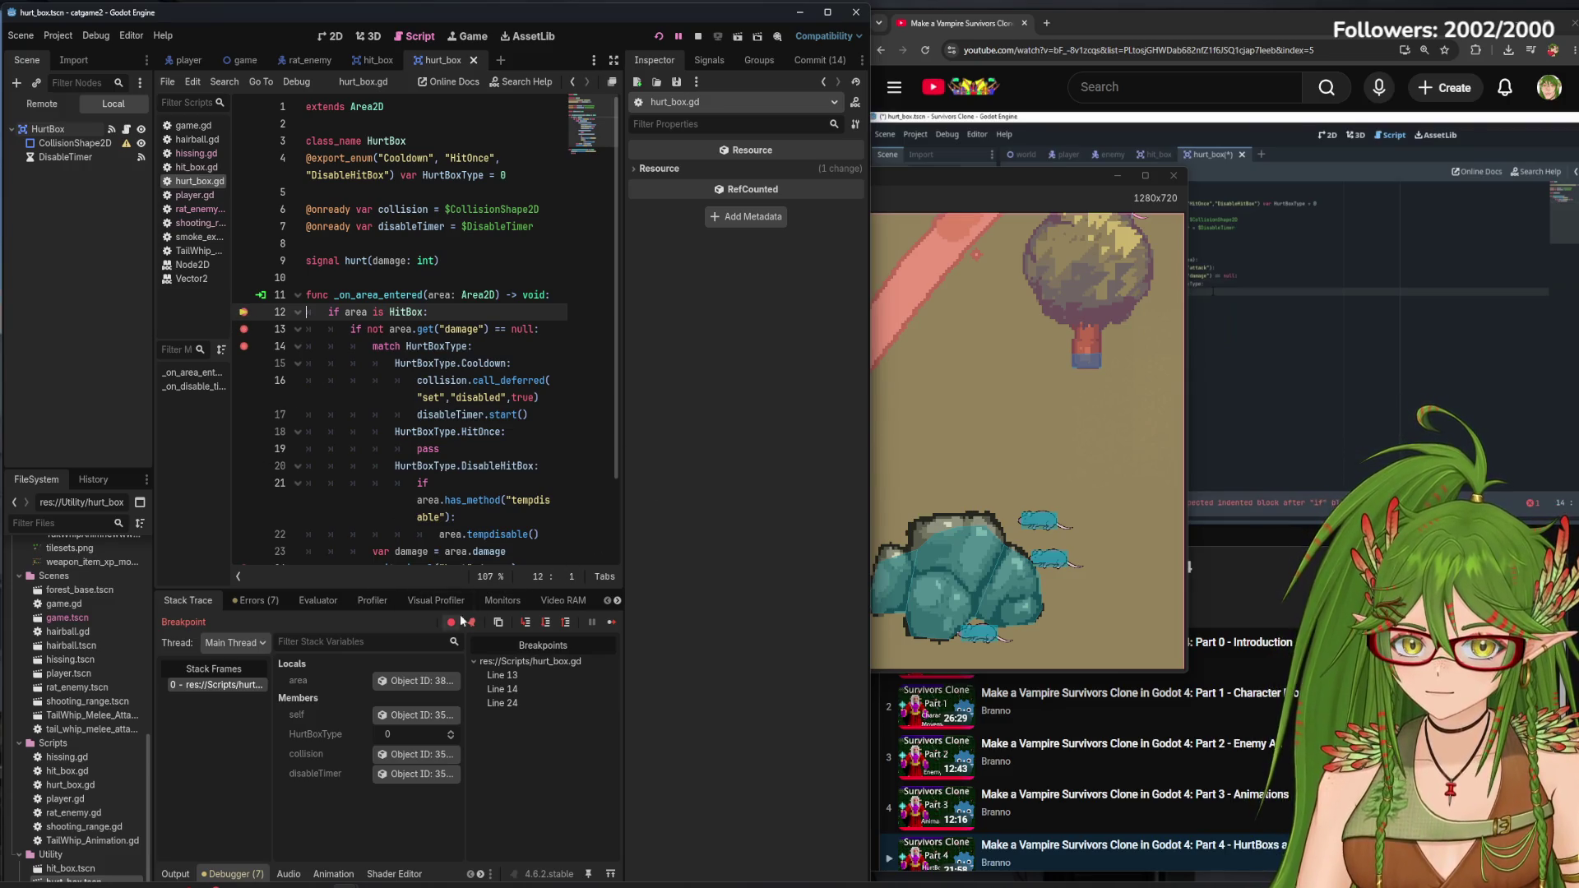
Step Into twice into player.gd, stop the debug session, and bring up hit_box.gd
click(527, 627)
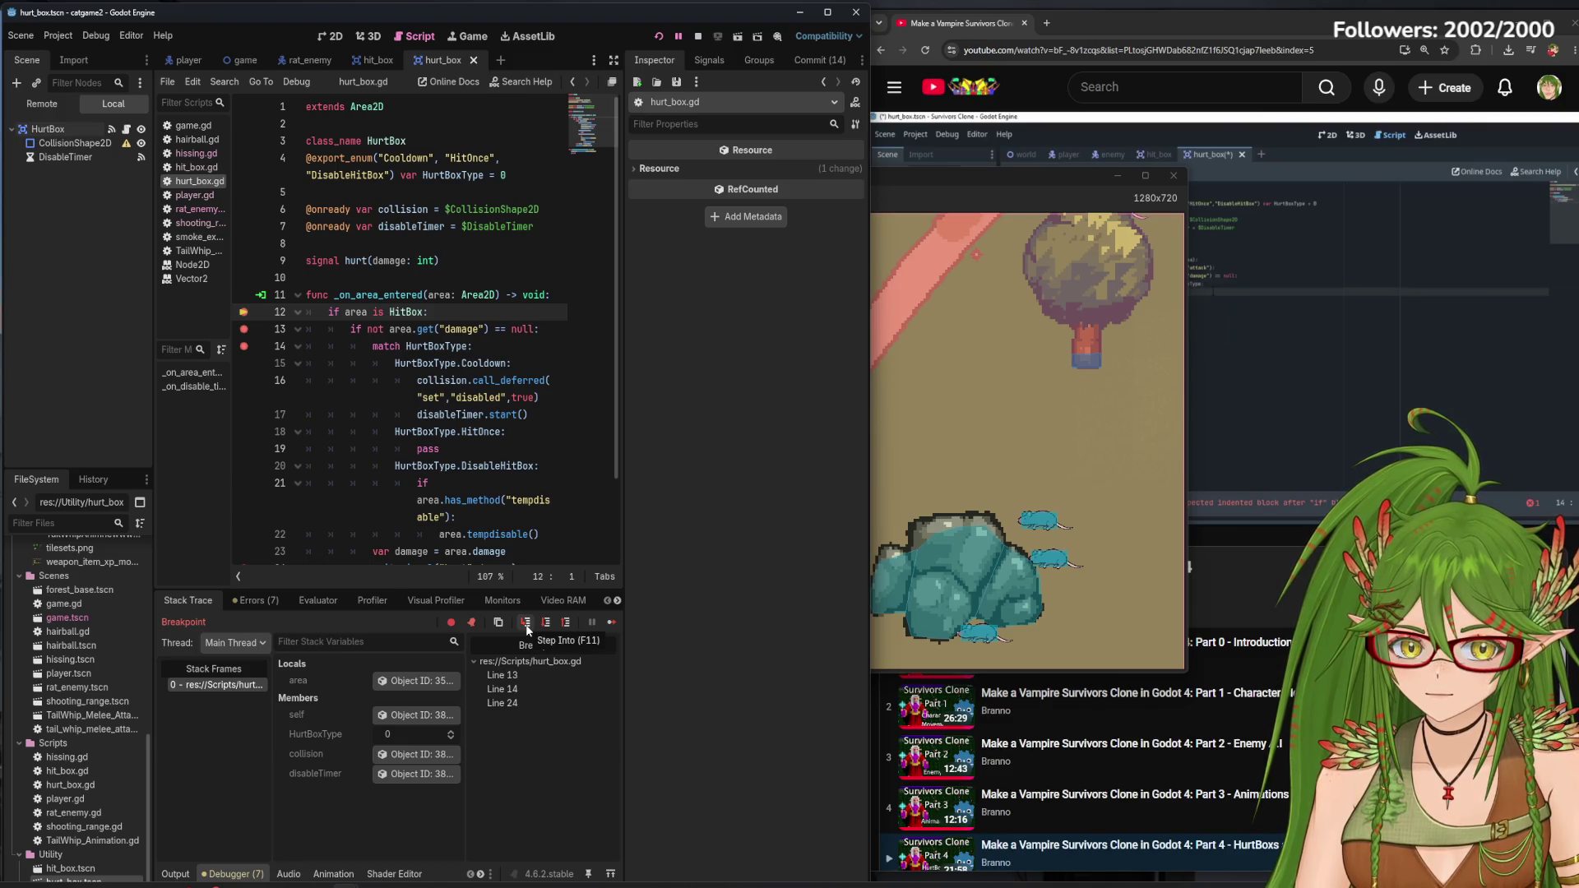
click(526, 627)
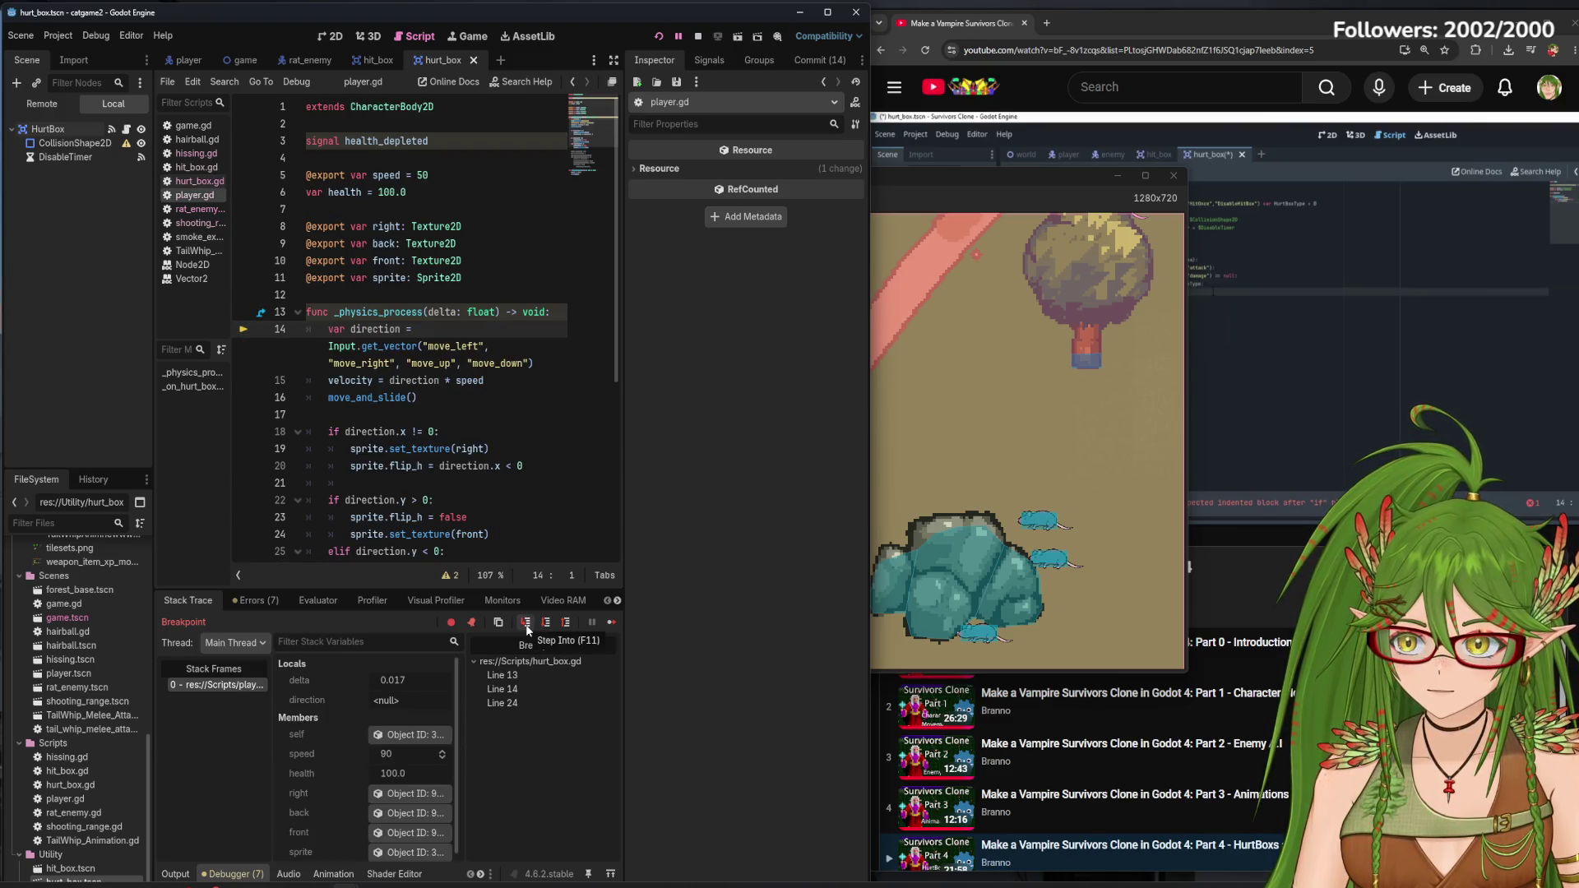
click(698, 38)
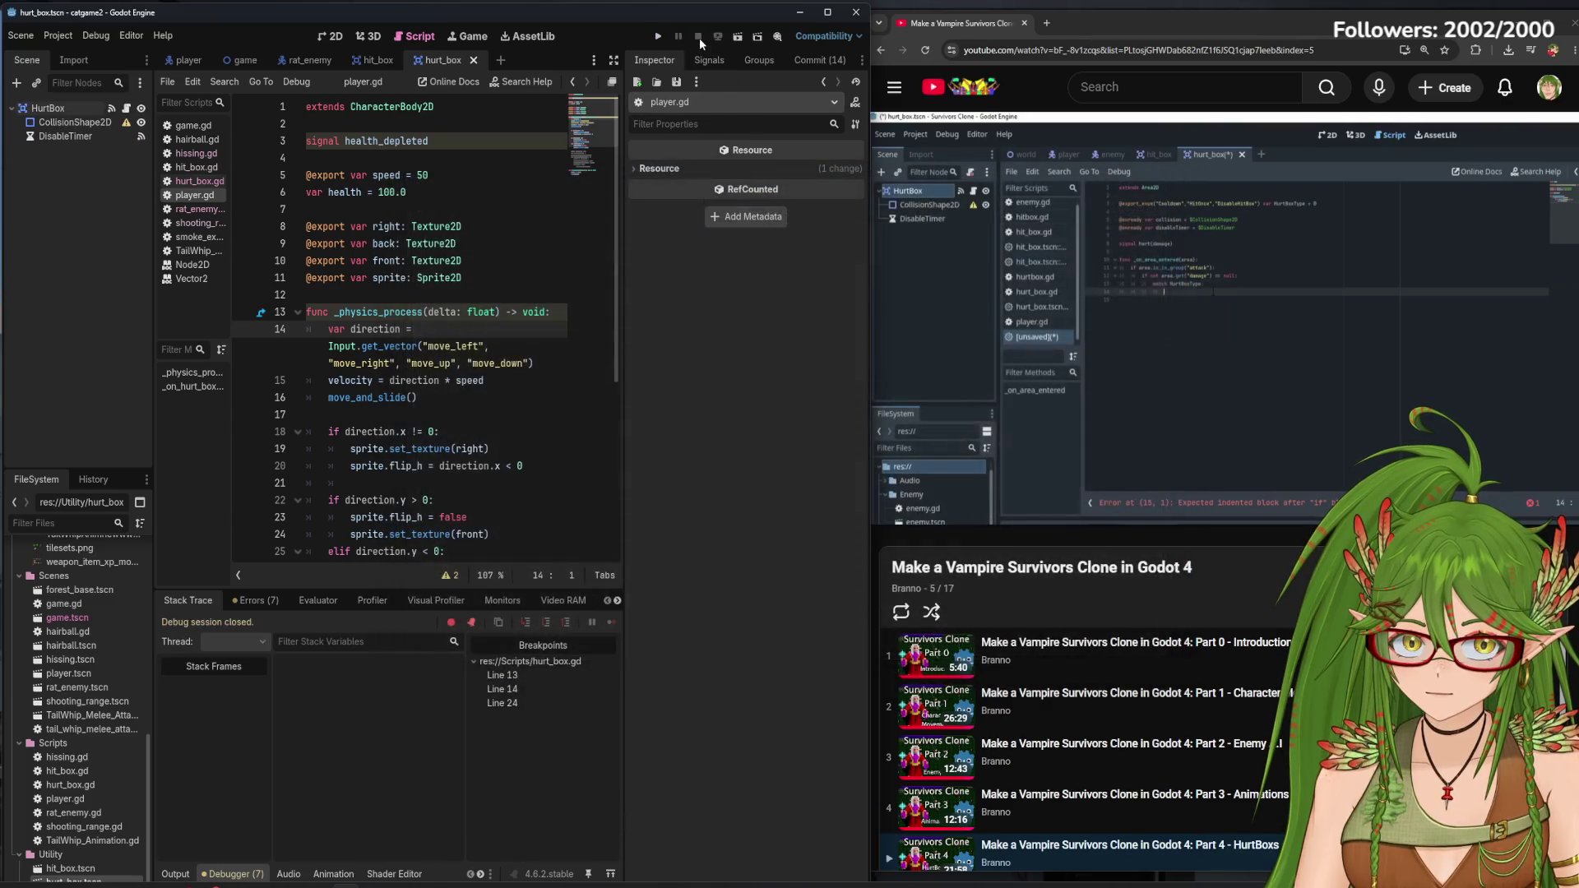
click(371, 63)
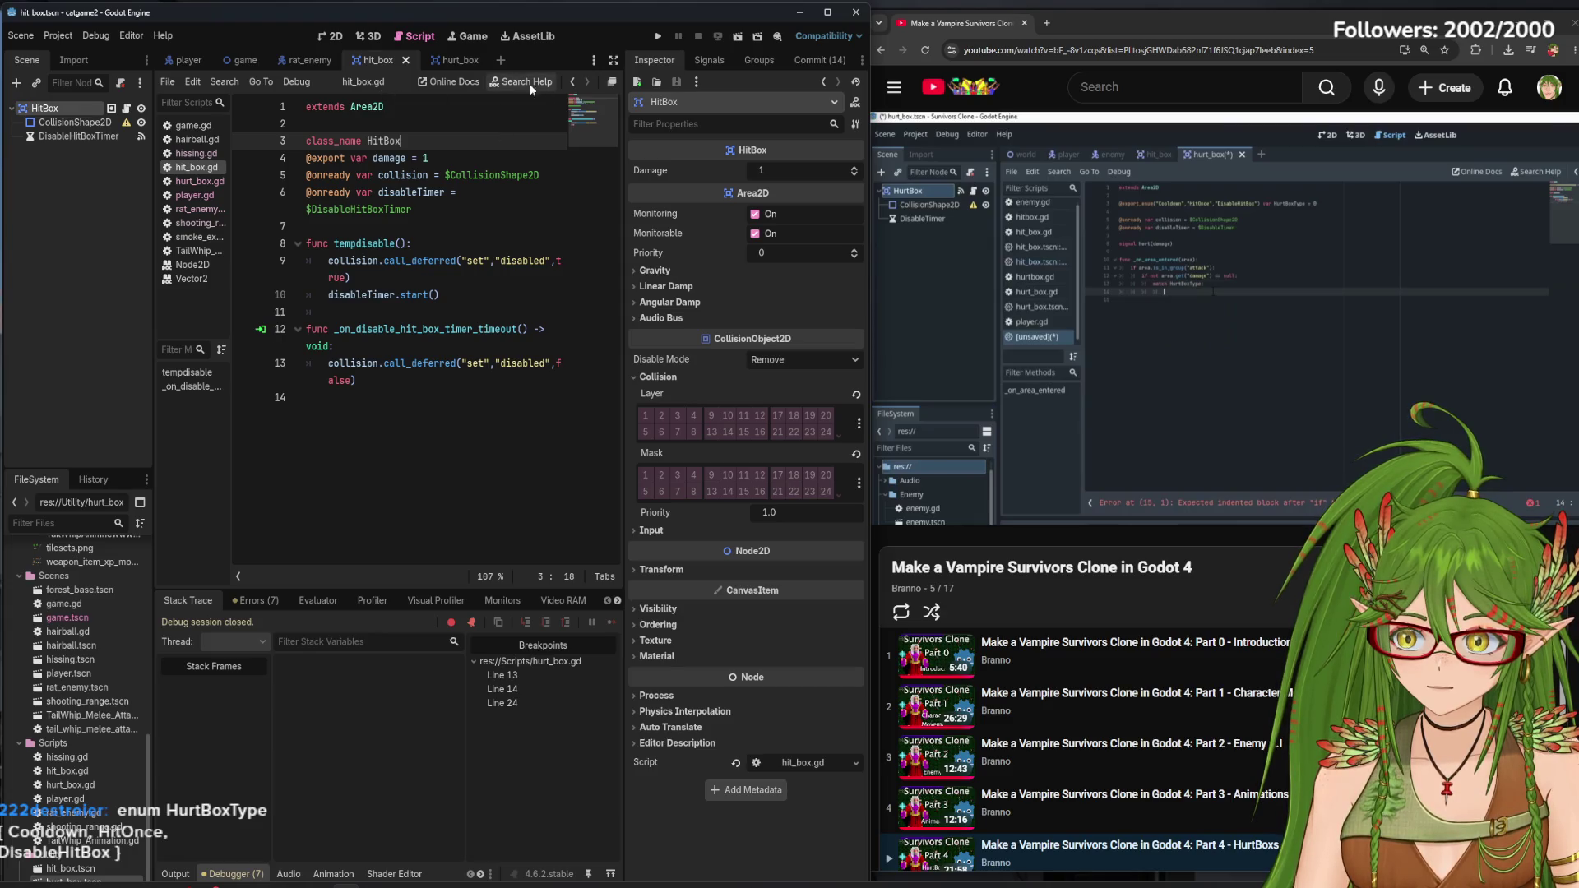
Compare the HitBox and HurtBox scripts and select the class_name HurtBox line
click(456, 59)
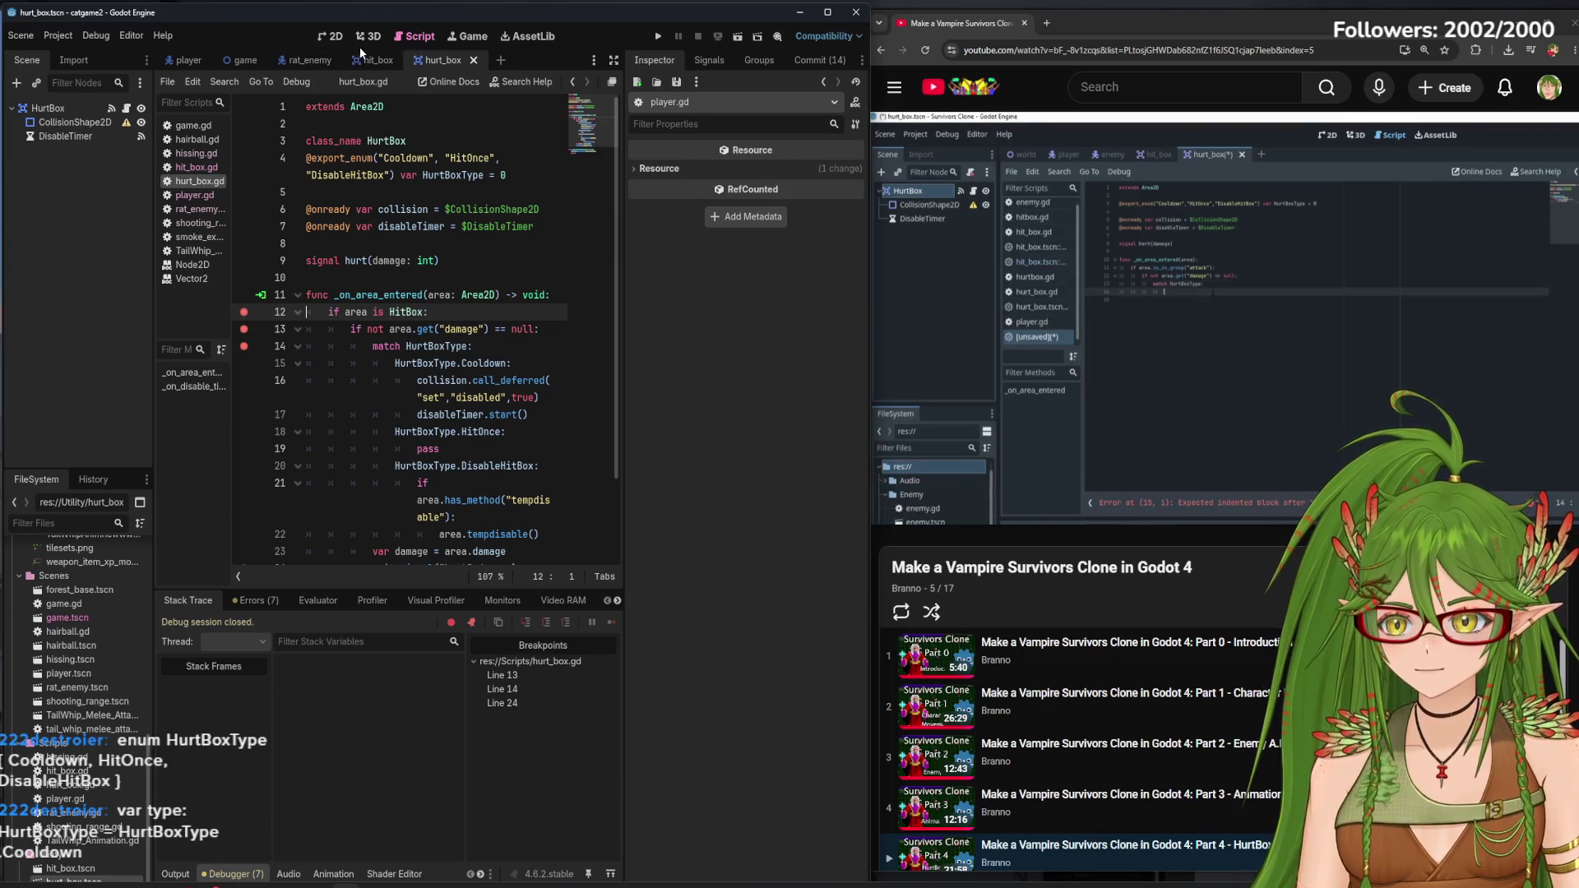
click(379, 61)
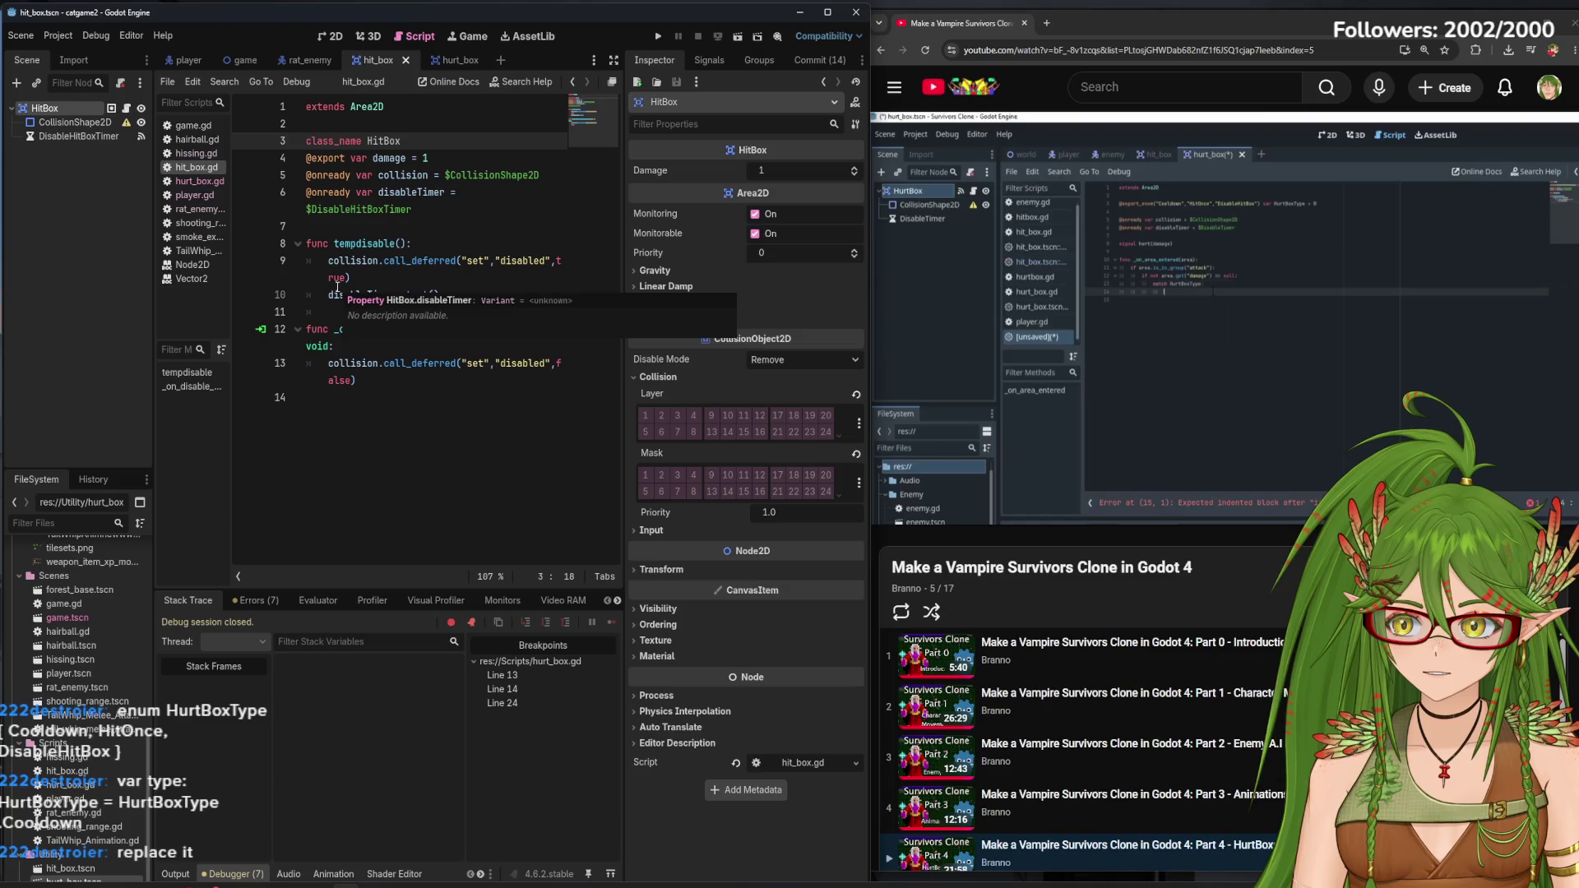
click(445, 60)
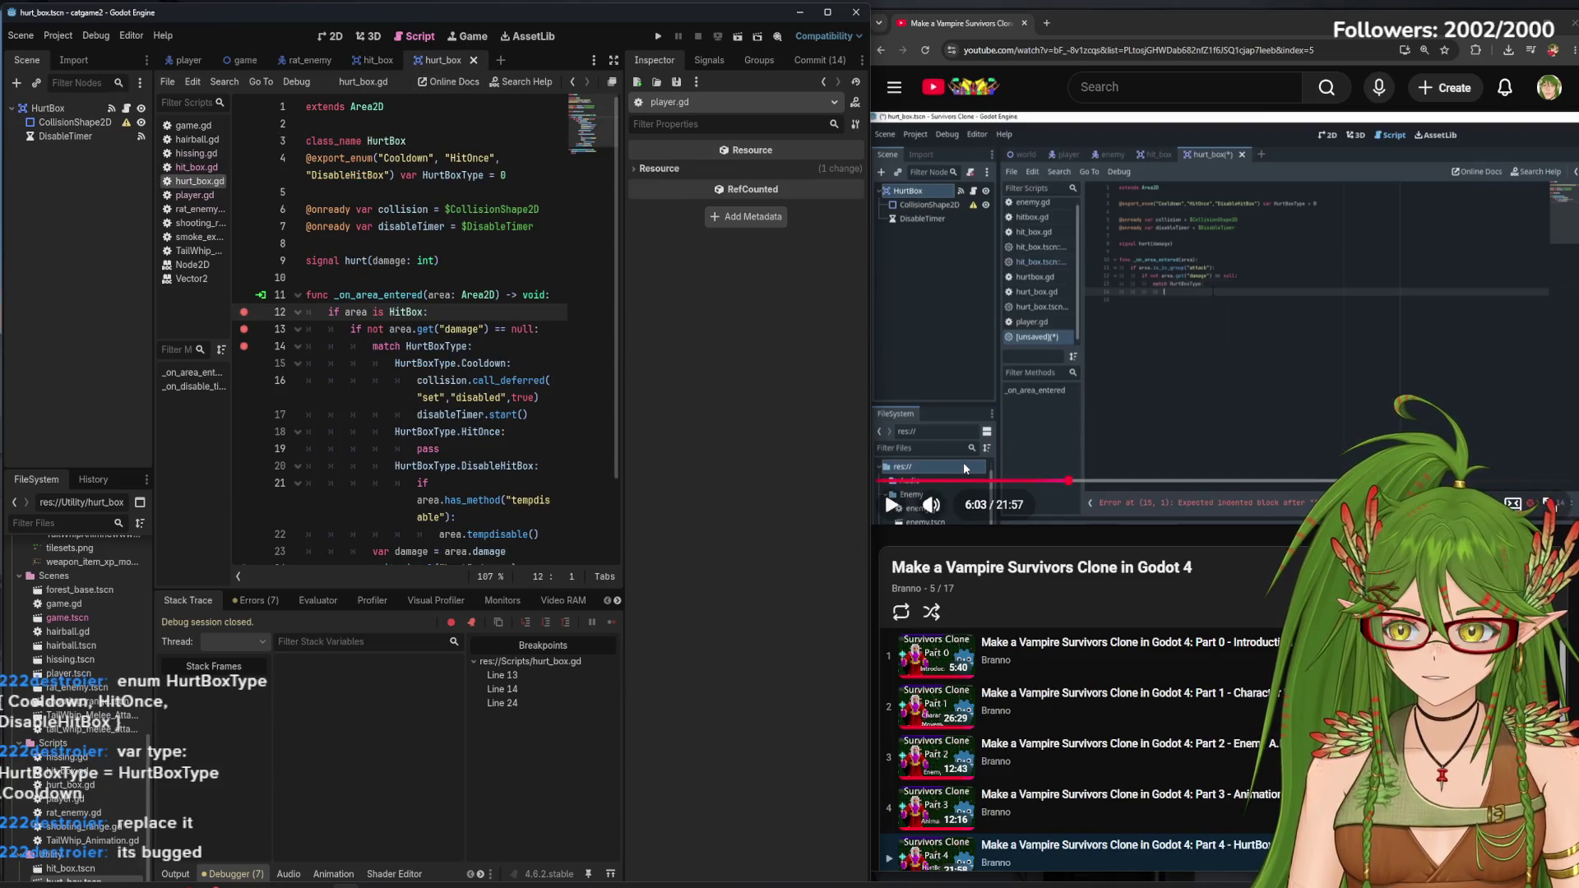
click(517, 176)
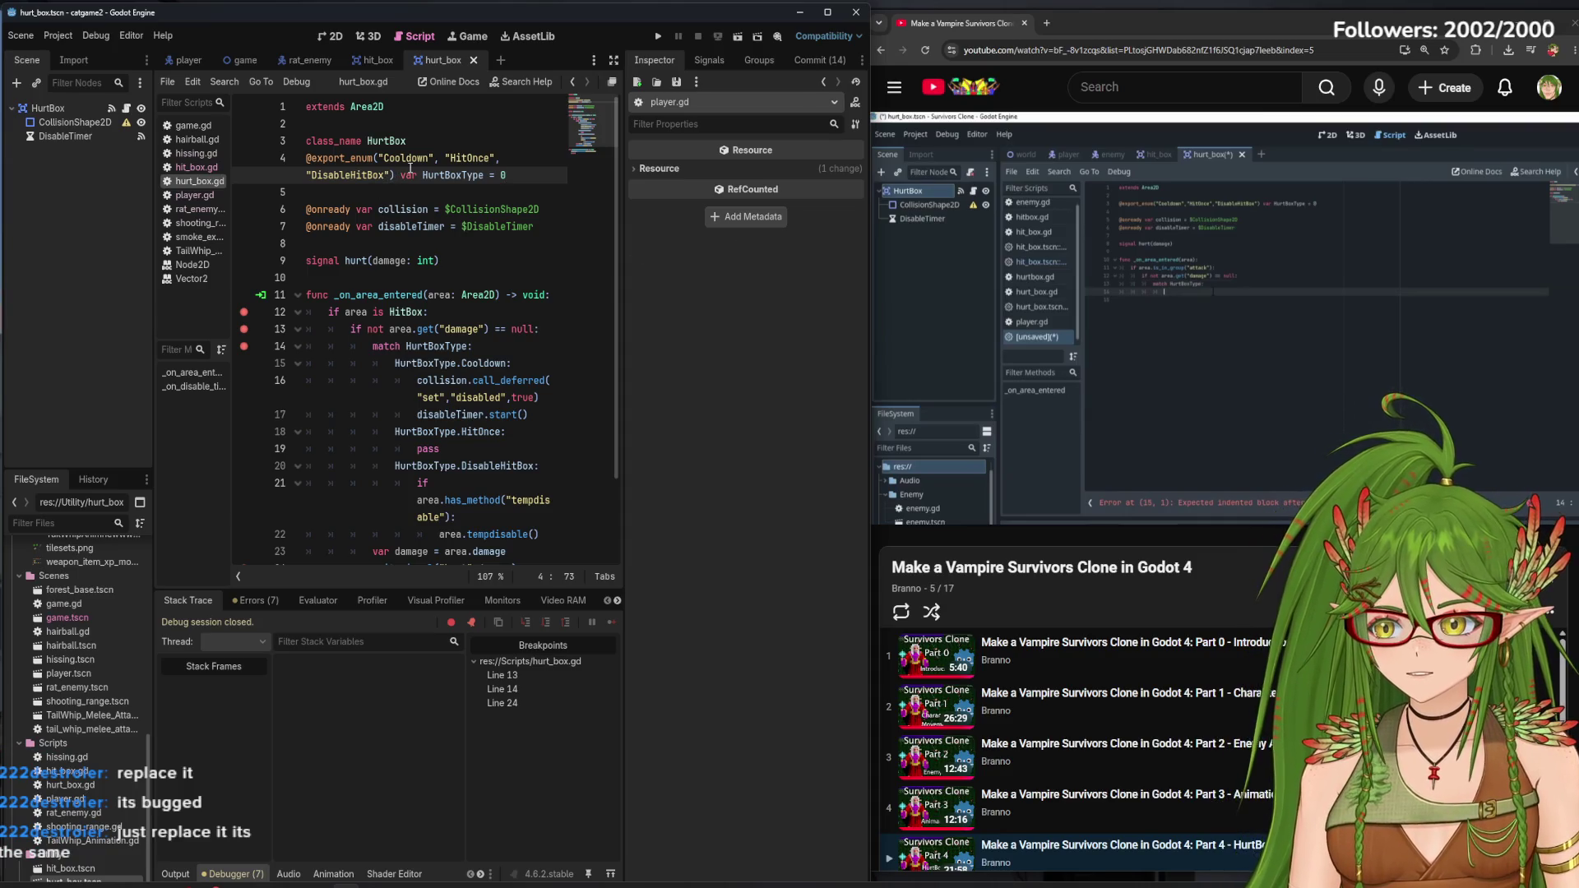
drag(468, 146, 305, 145)
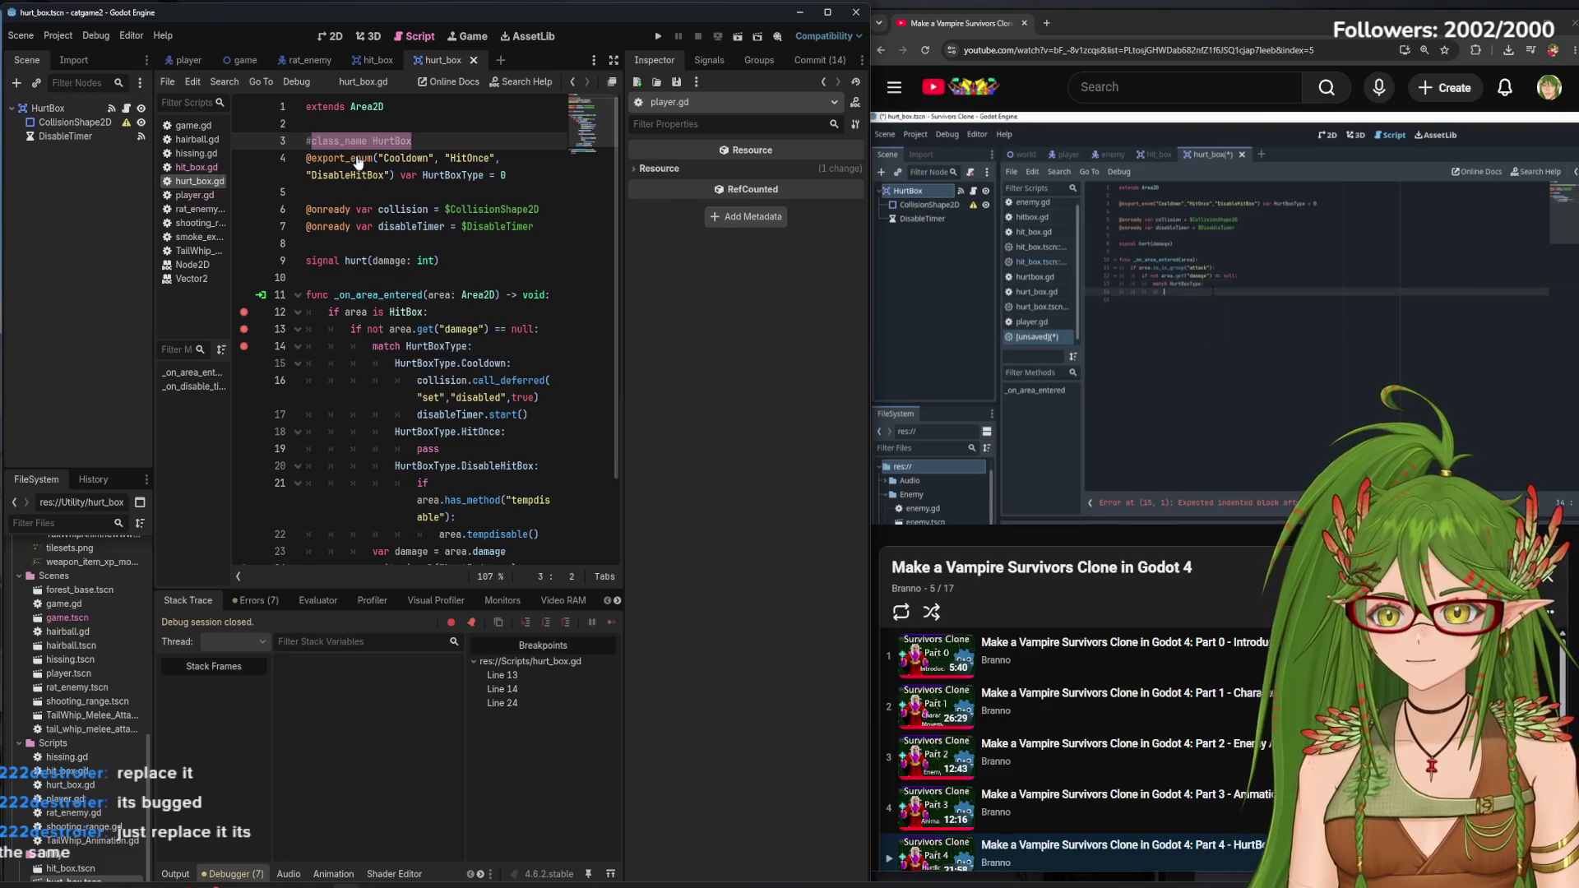
Toggle comments on the class_name HitBox and HurtBox lines with Ctrl+K, ending in hurt_box.gd
click(376, 60)
drag(401, 141, 272, 141)
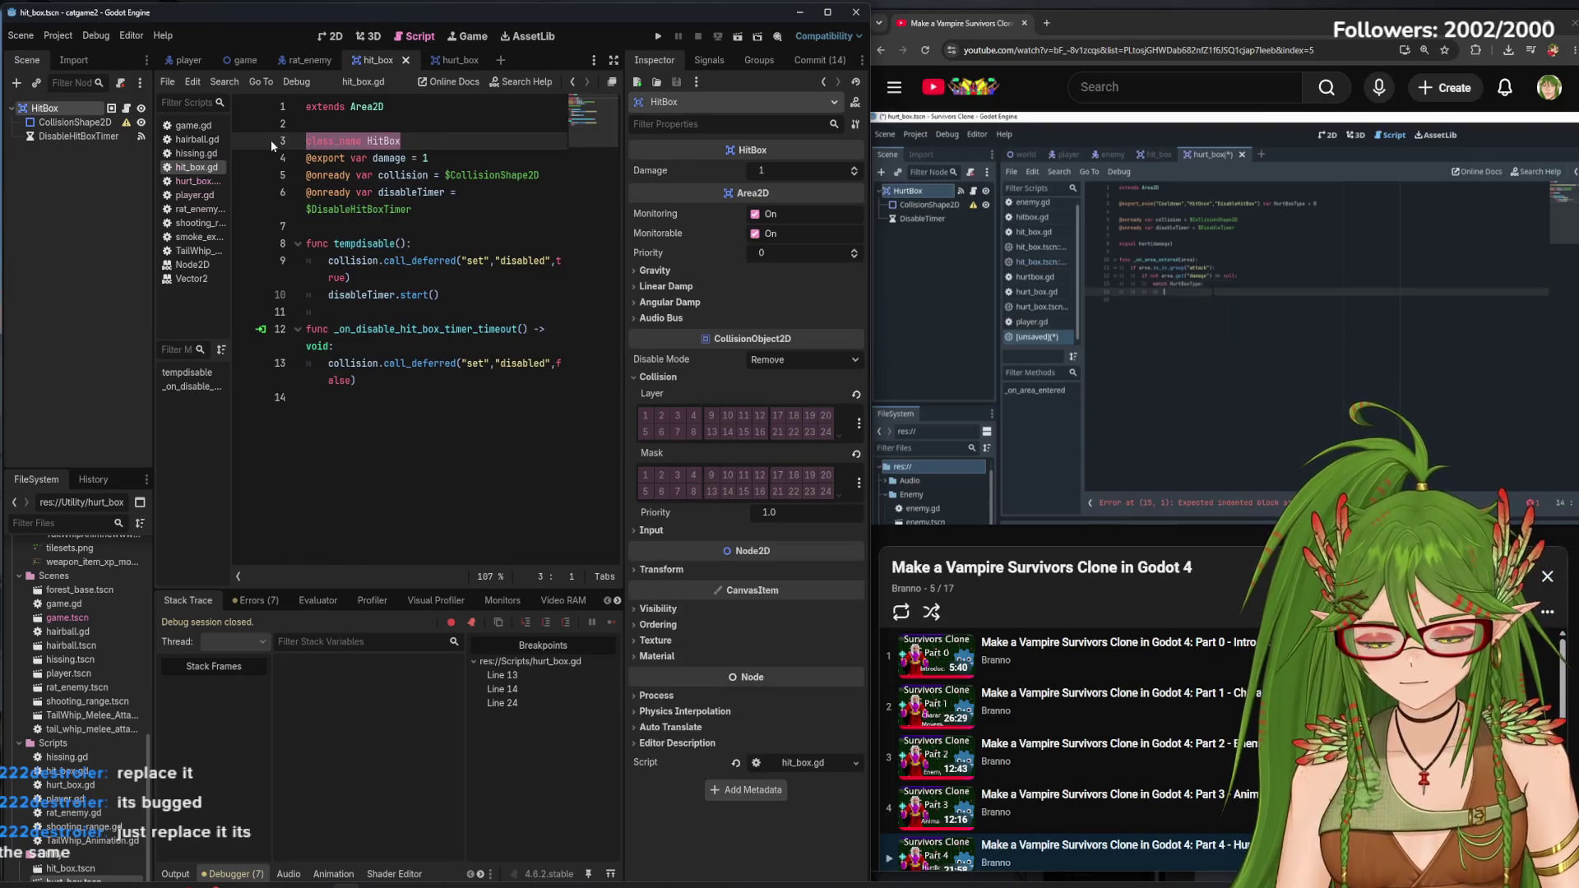
key(ctrl+k)
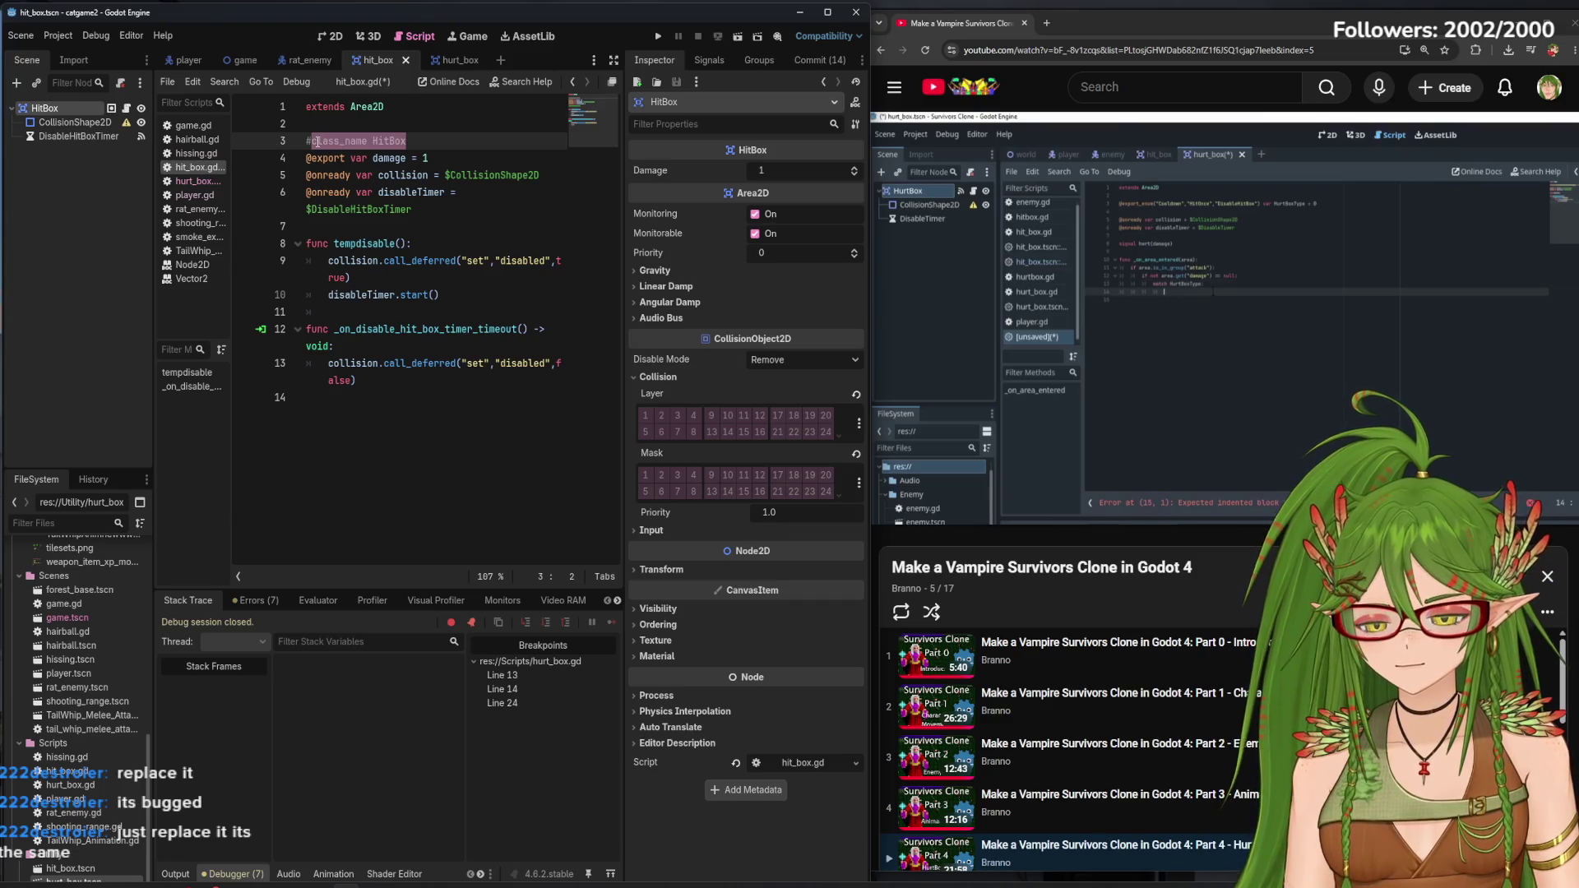
click(442, 60)
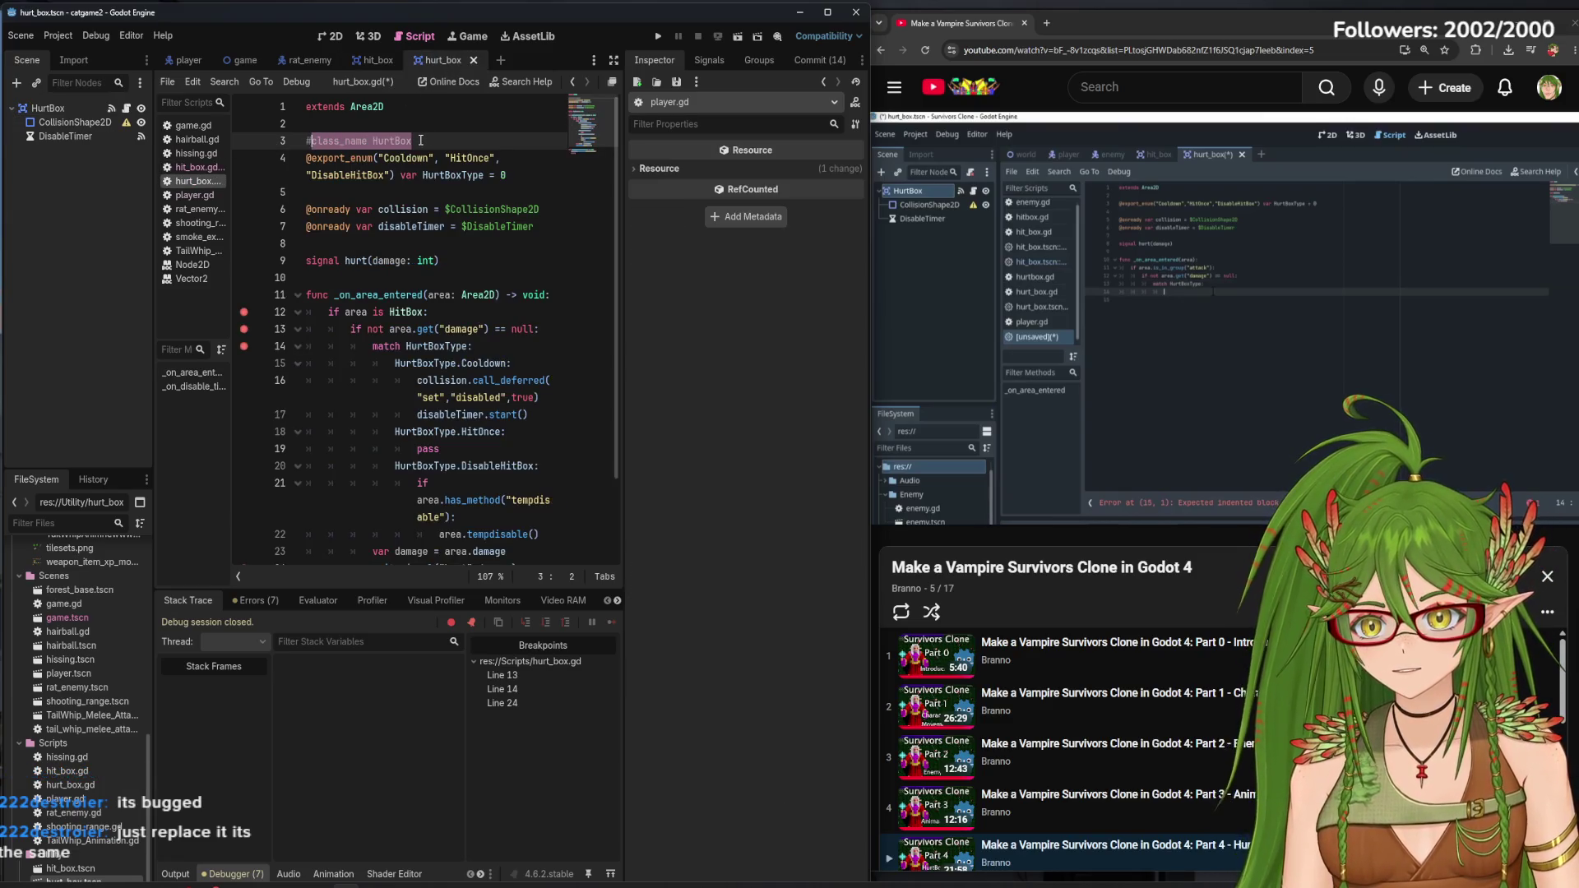
key(ctrl+k)
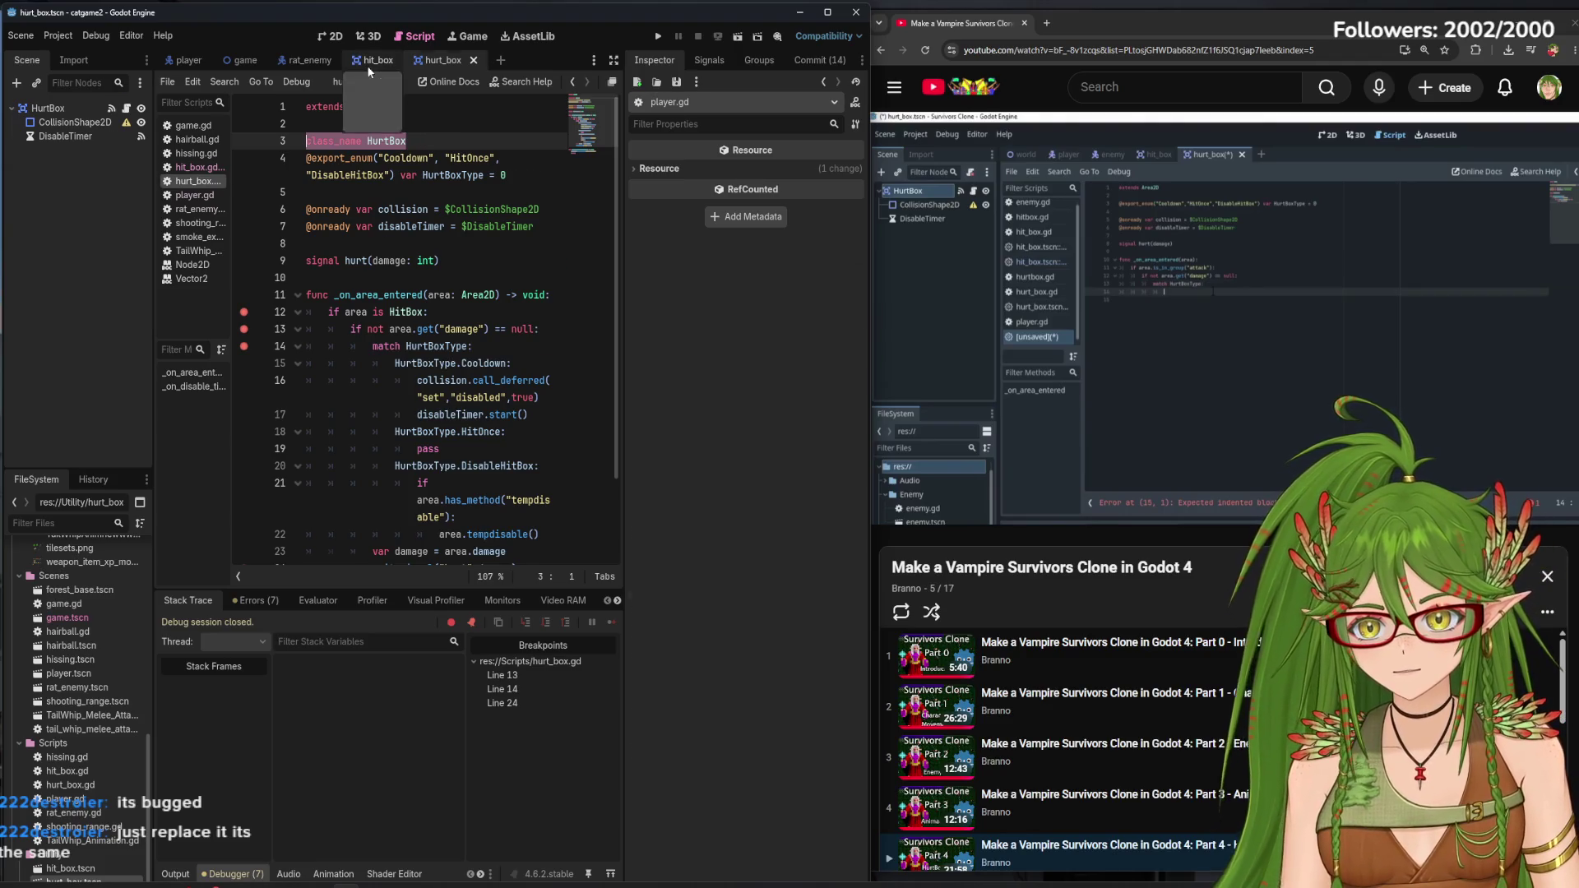
click(367, 62)
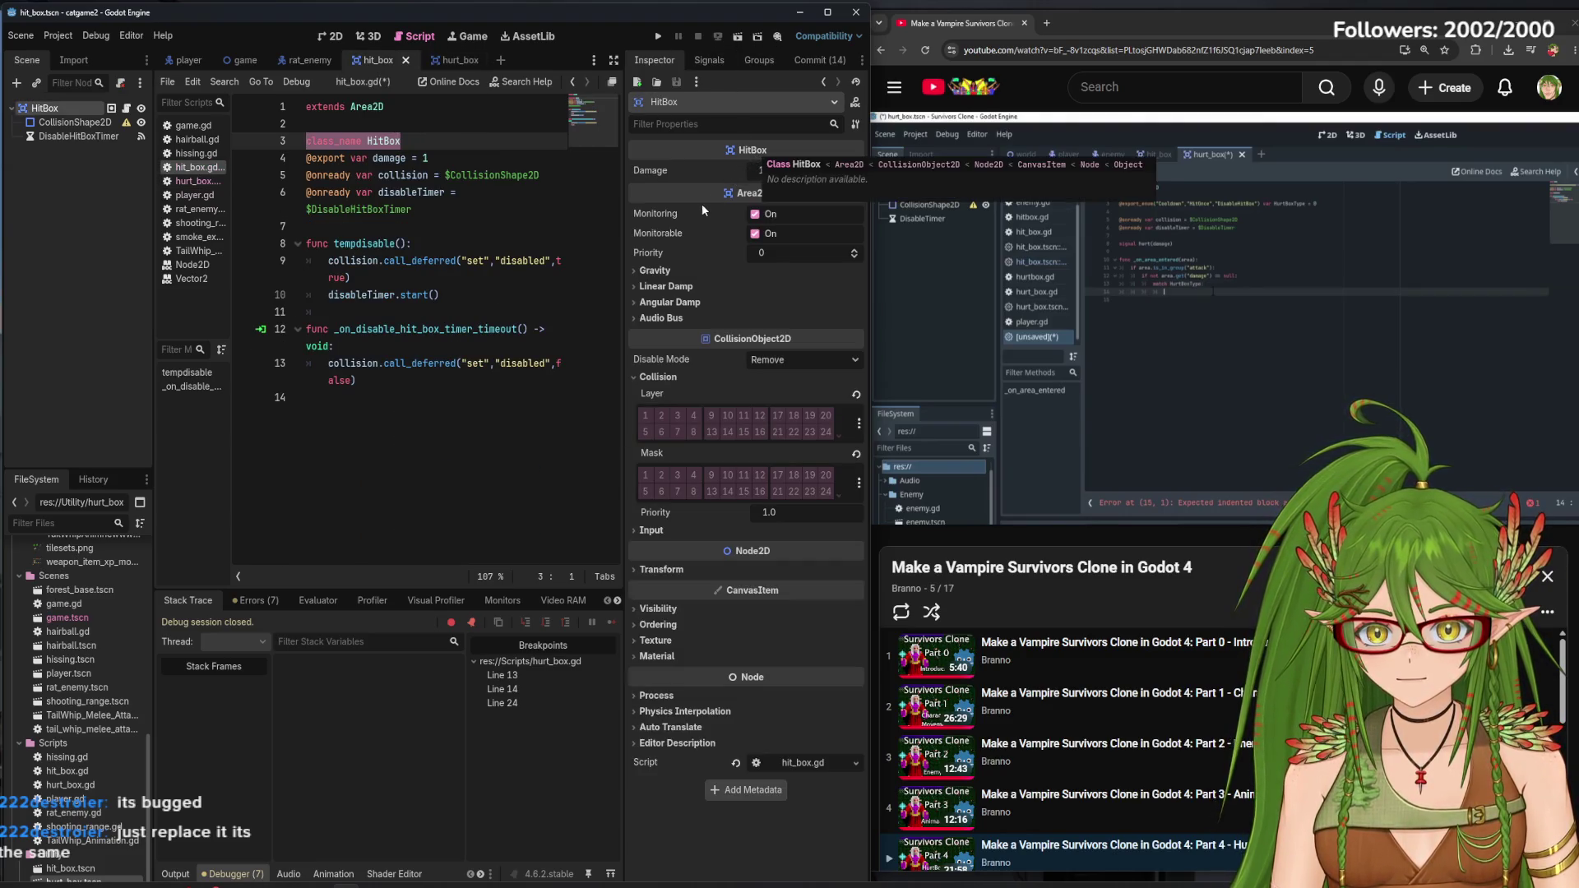
key(End)
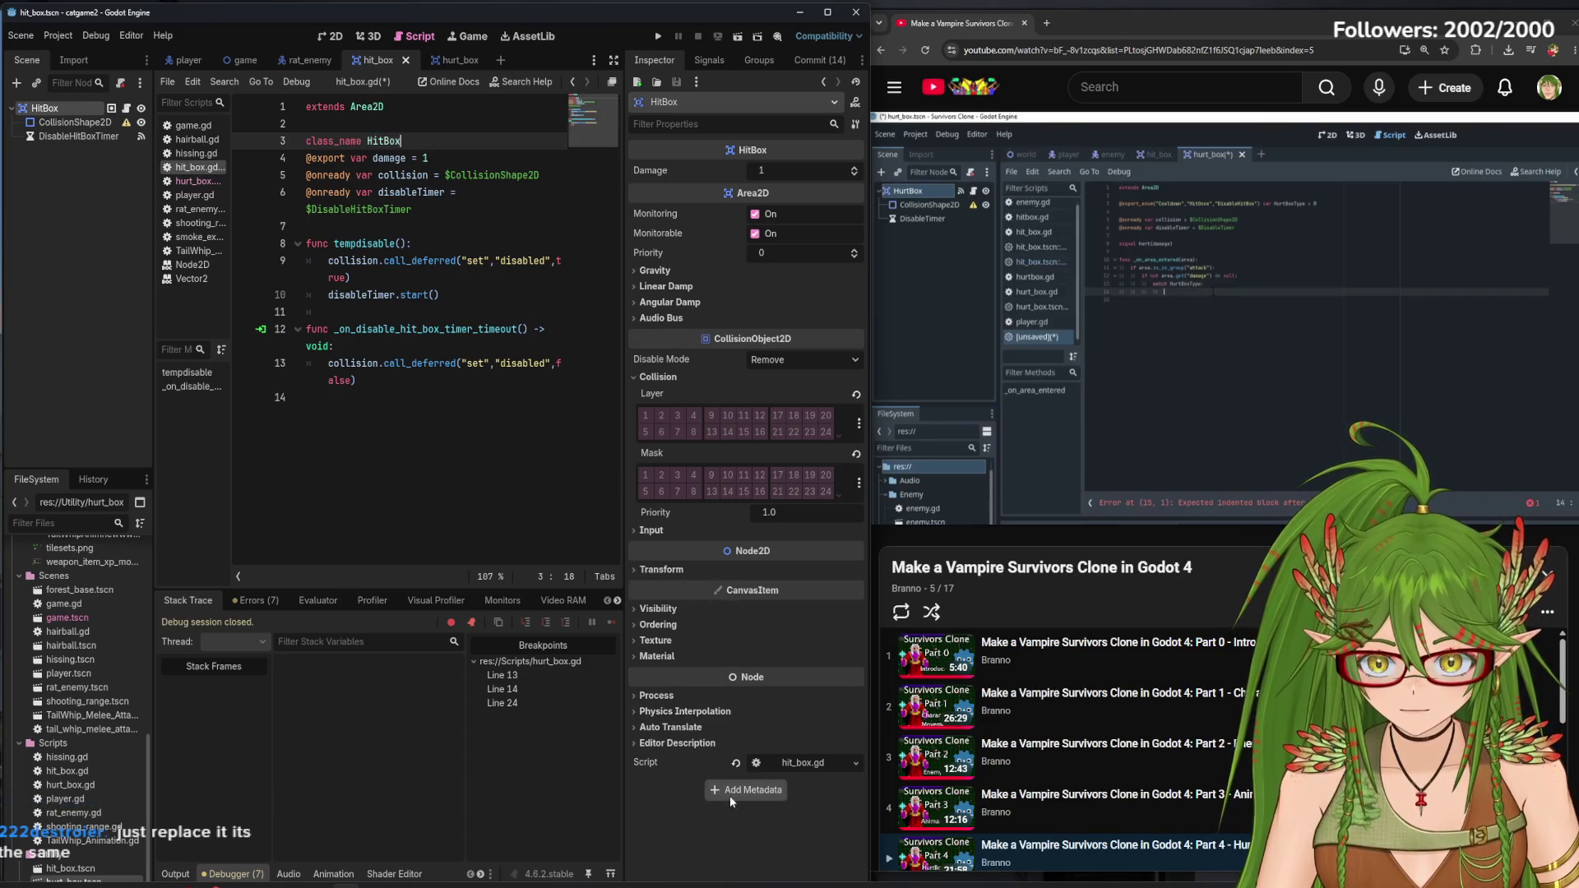
click(444, 60)
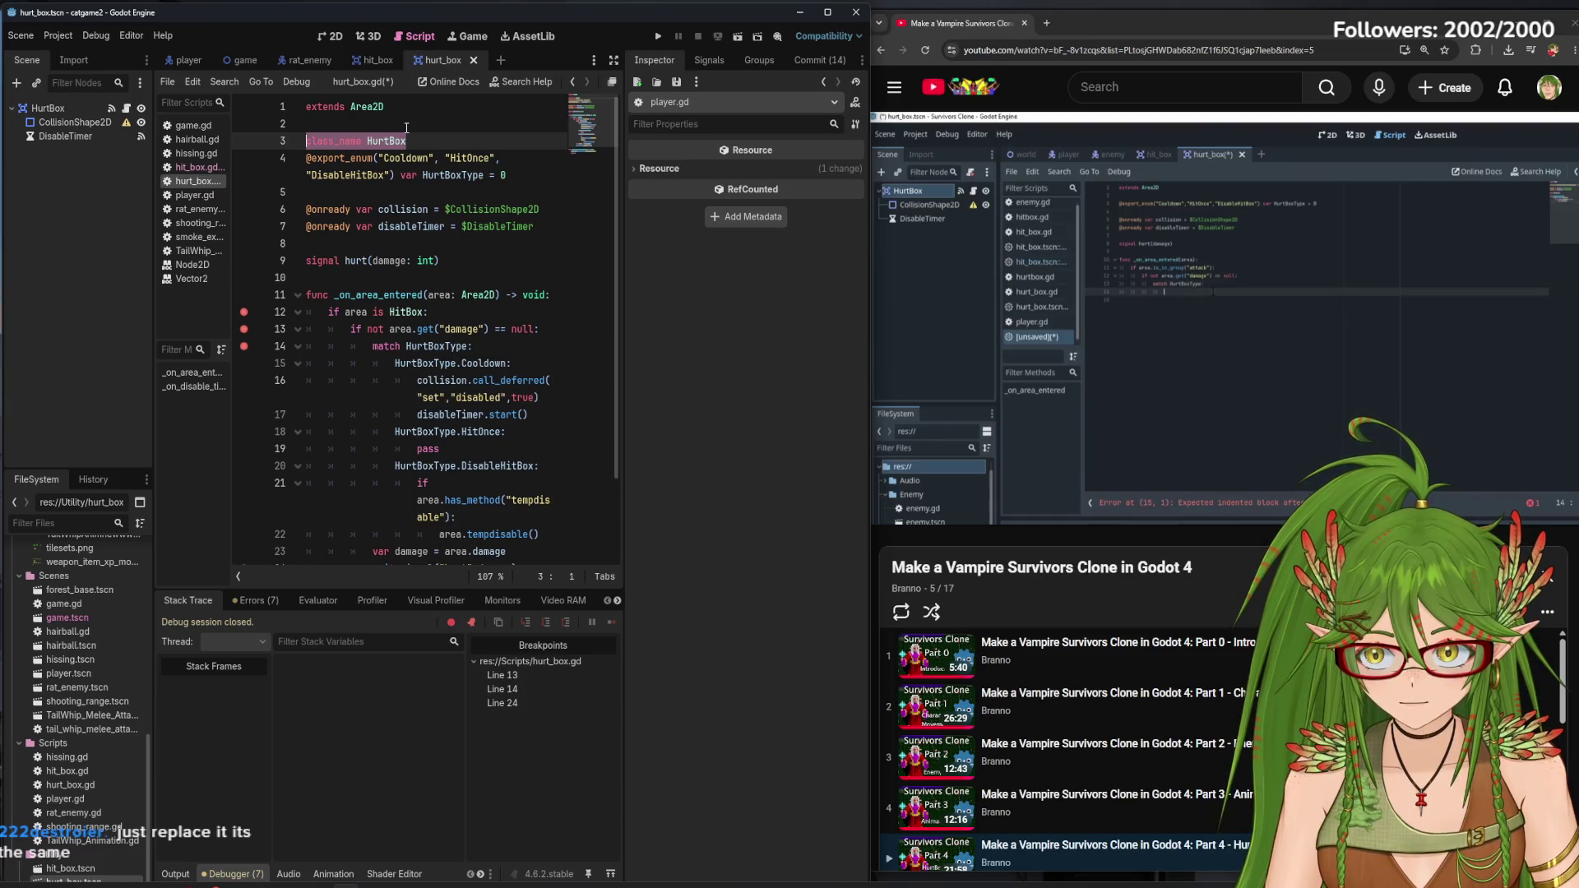
click(461, 158)
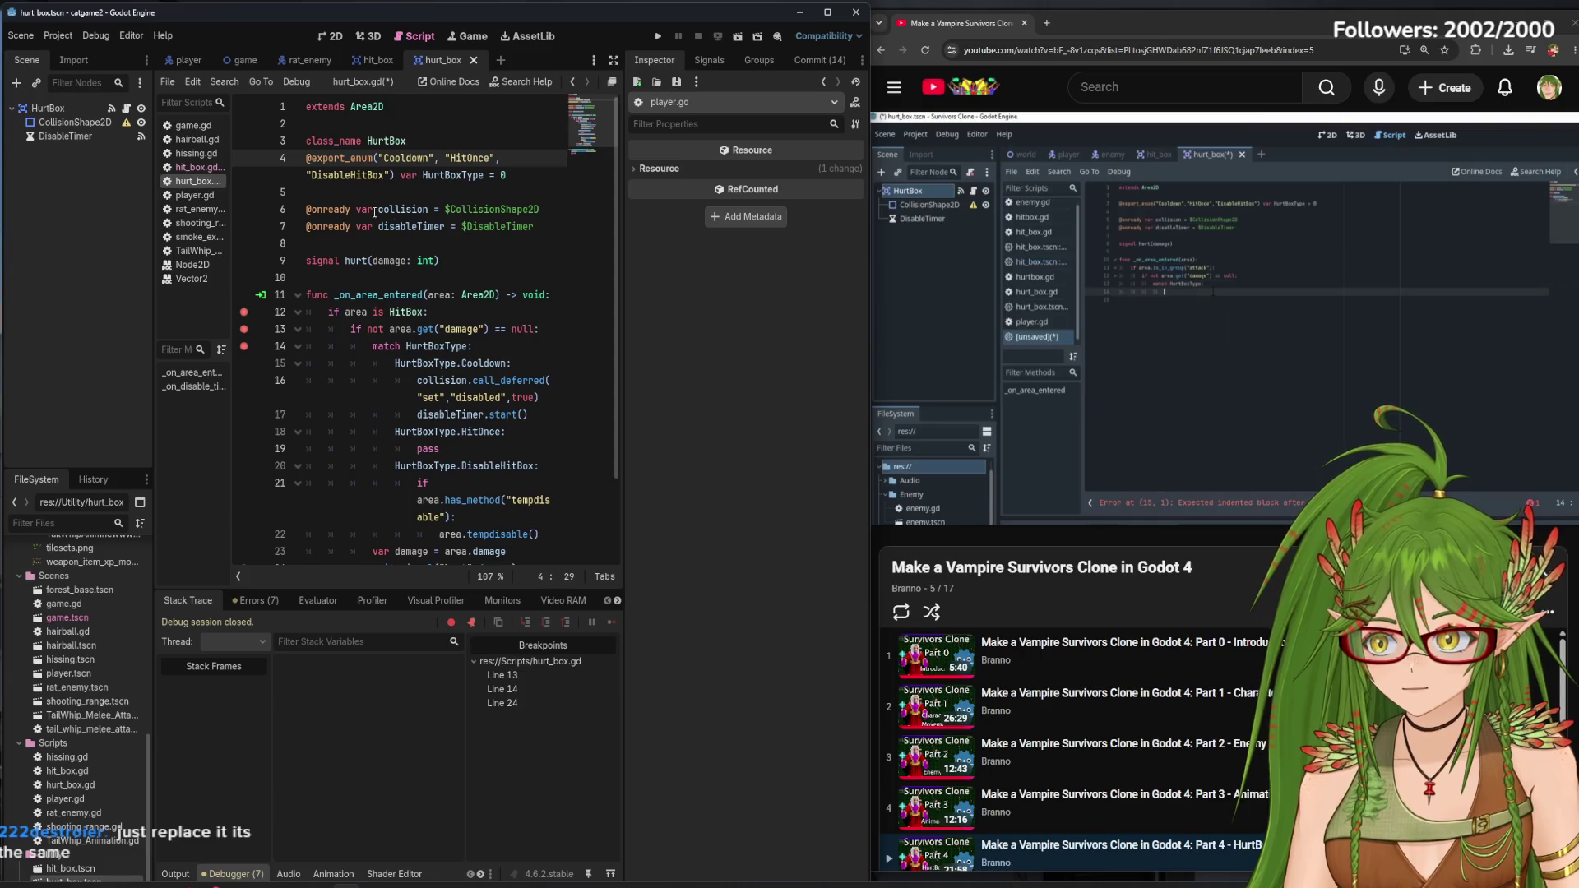
Move the declaration to line 5 and rewrite it as 'var type: HurtBoxType.Cooldown'
drag(514, 176, 404, 181)
click(404, 181)
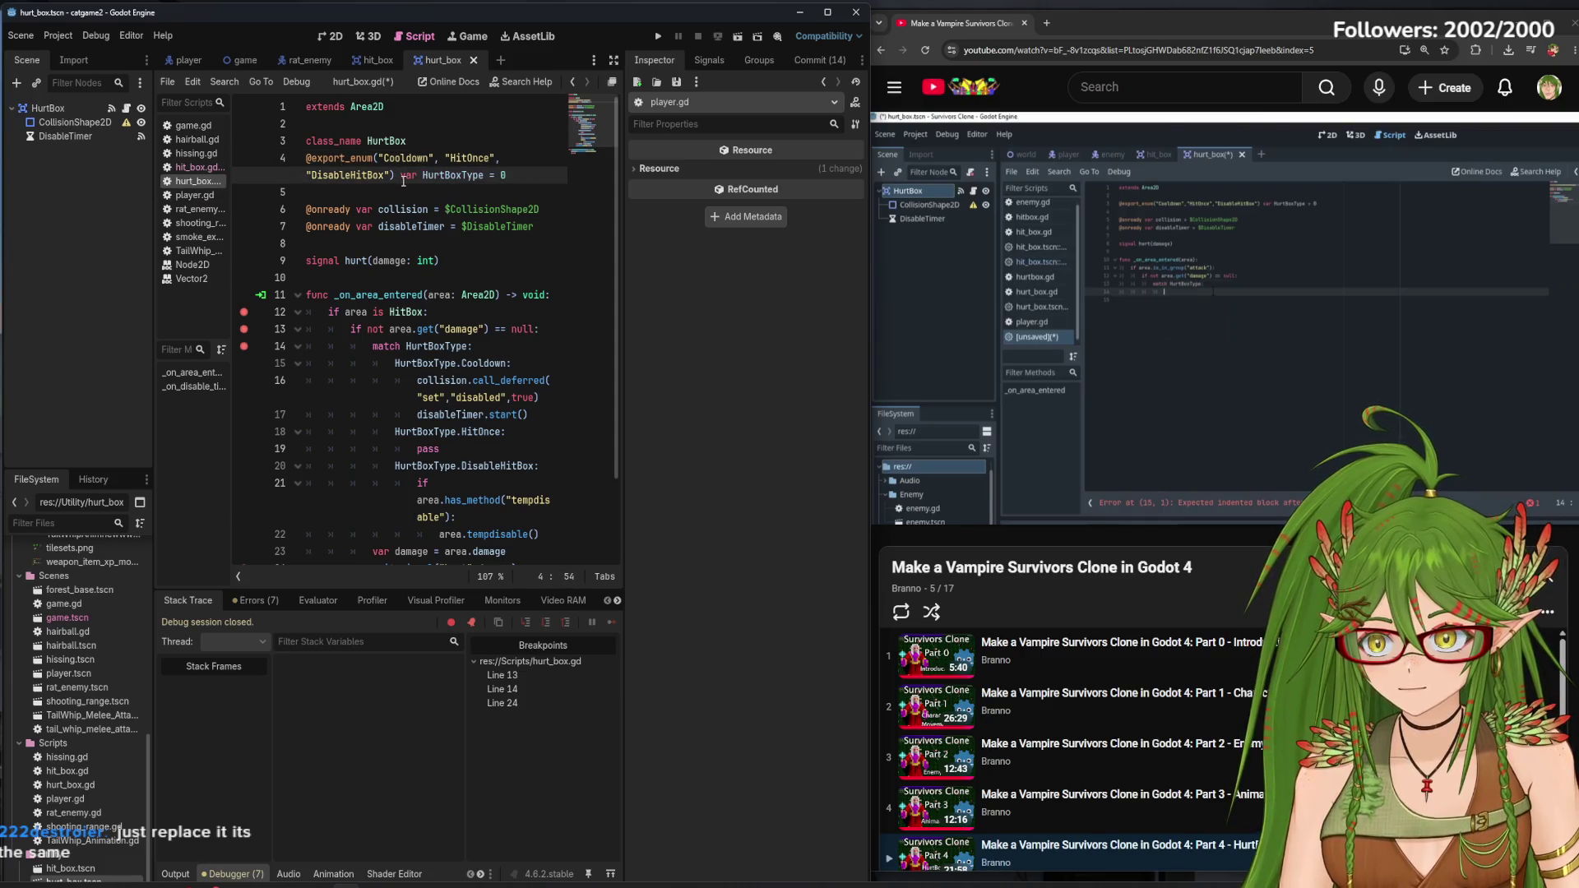
key(Return)
click(328, 192)
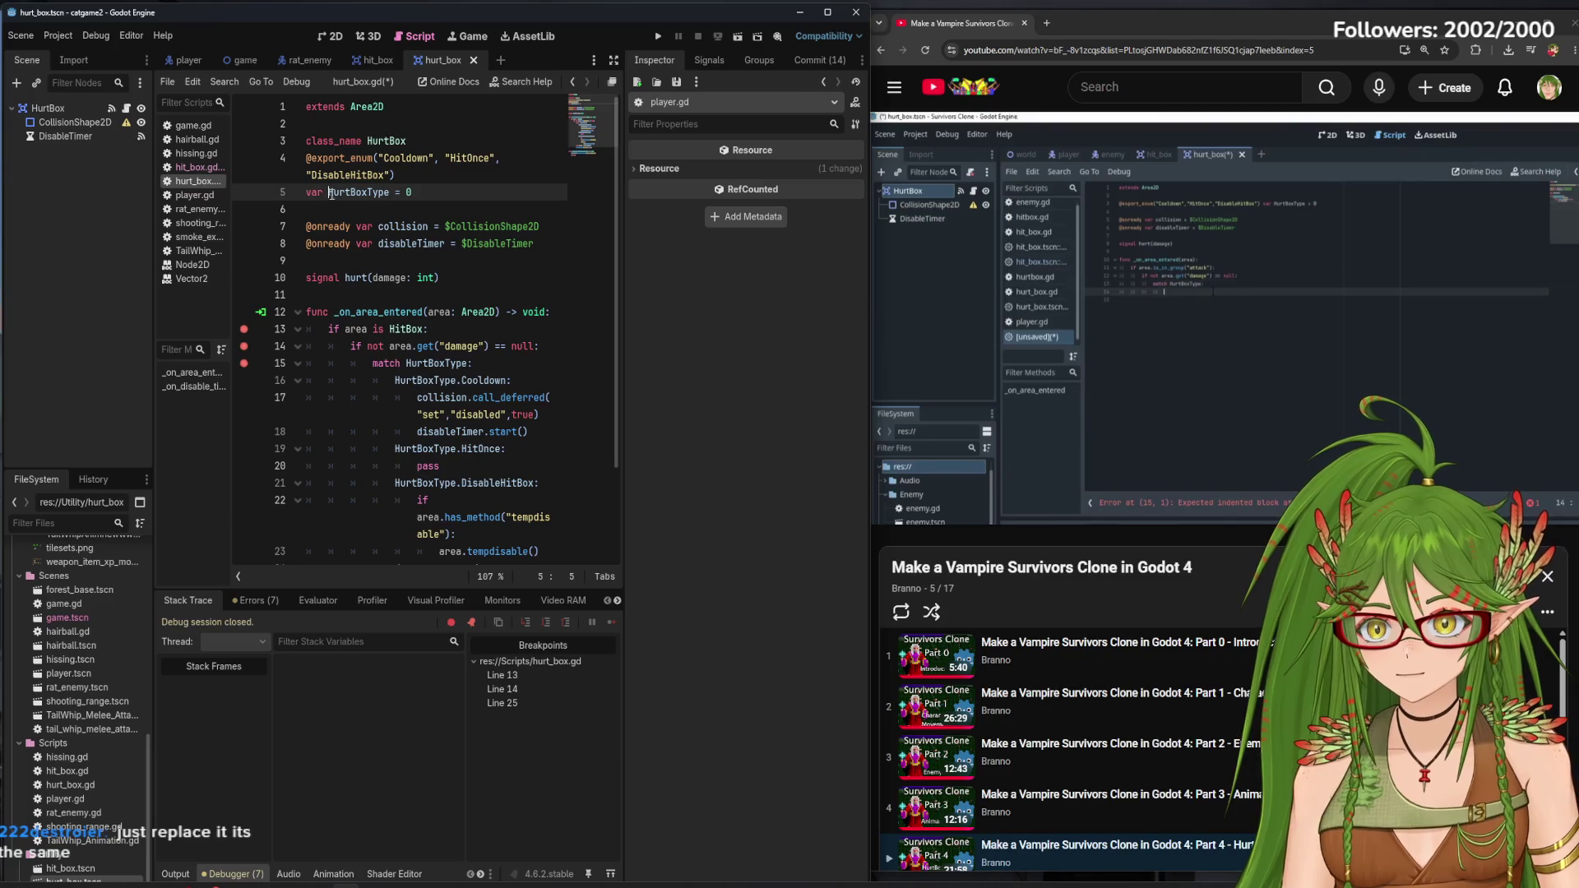
text(type:)
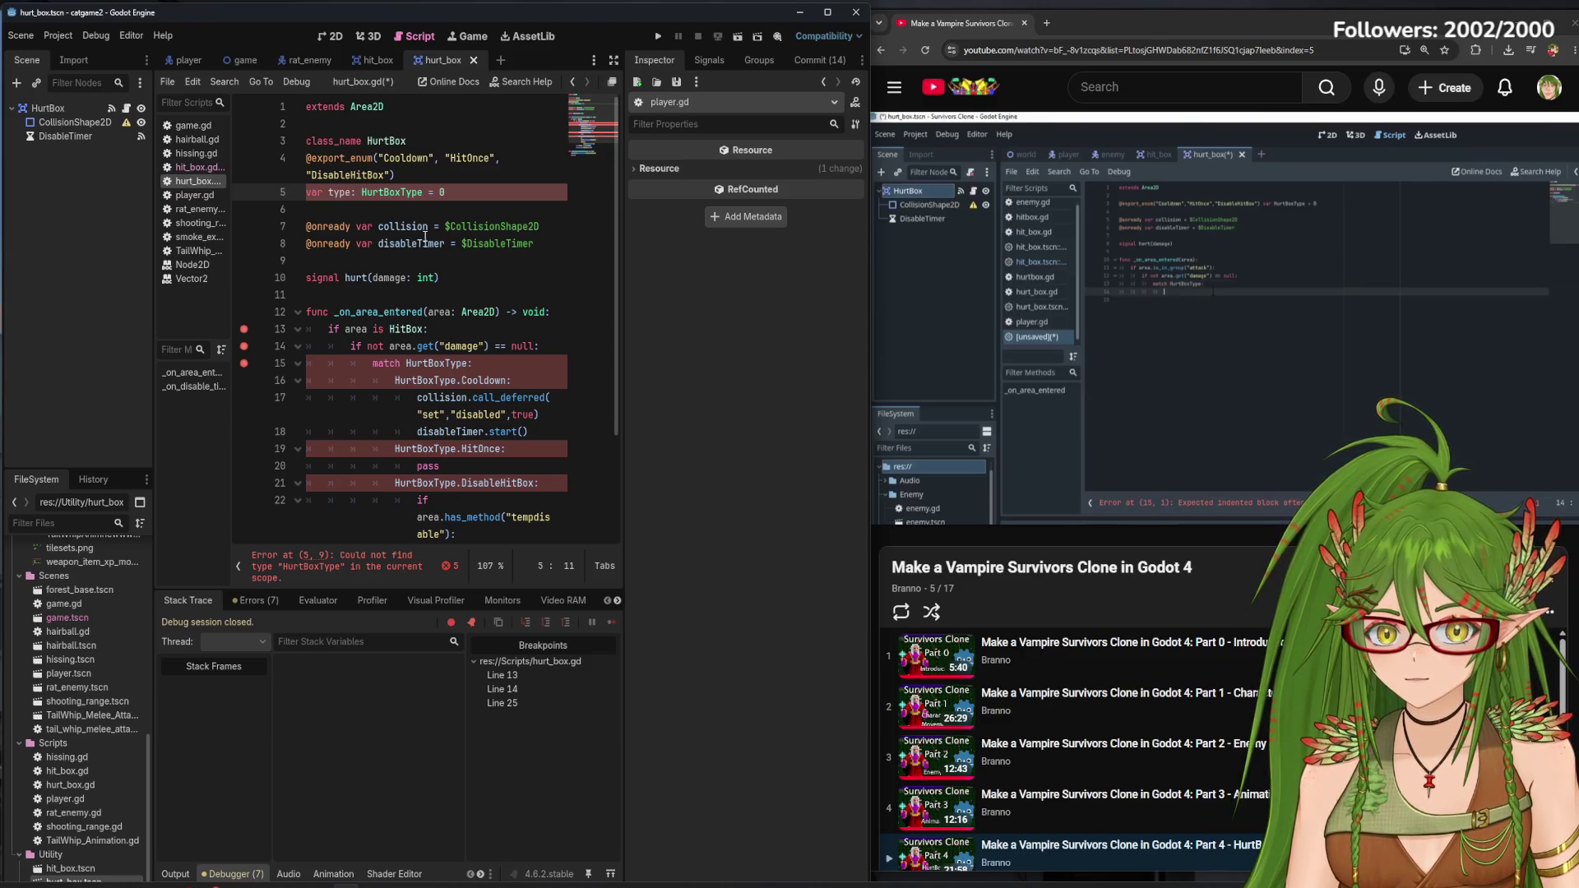
click(474, 192)
text(.Cooldown)
click(424, 184)
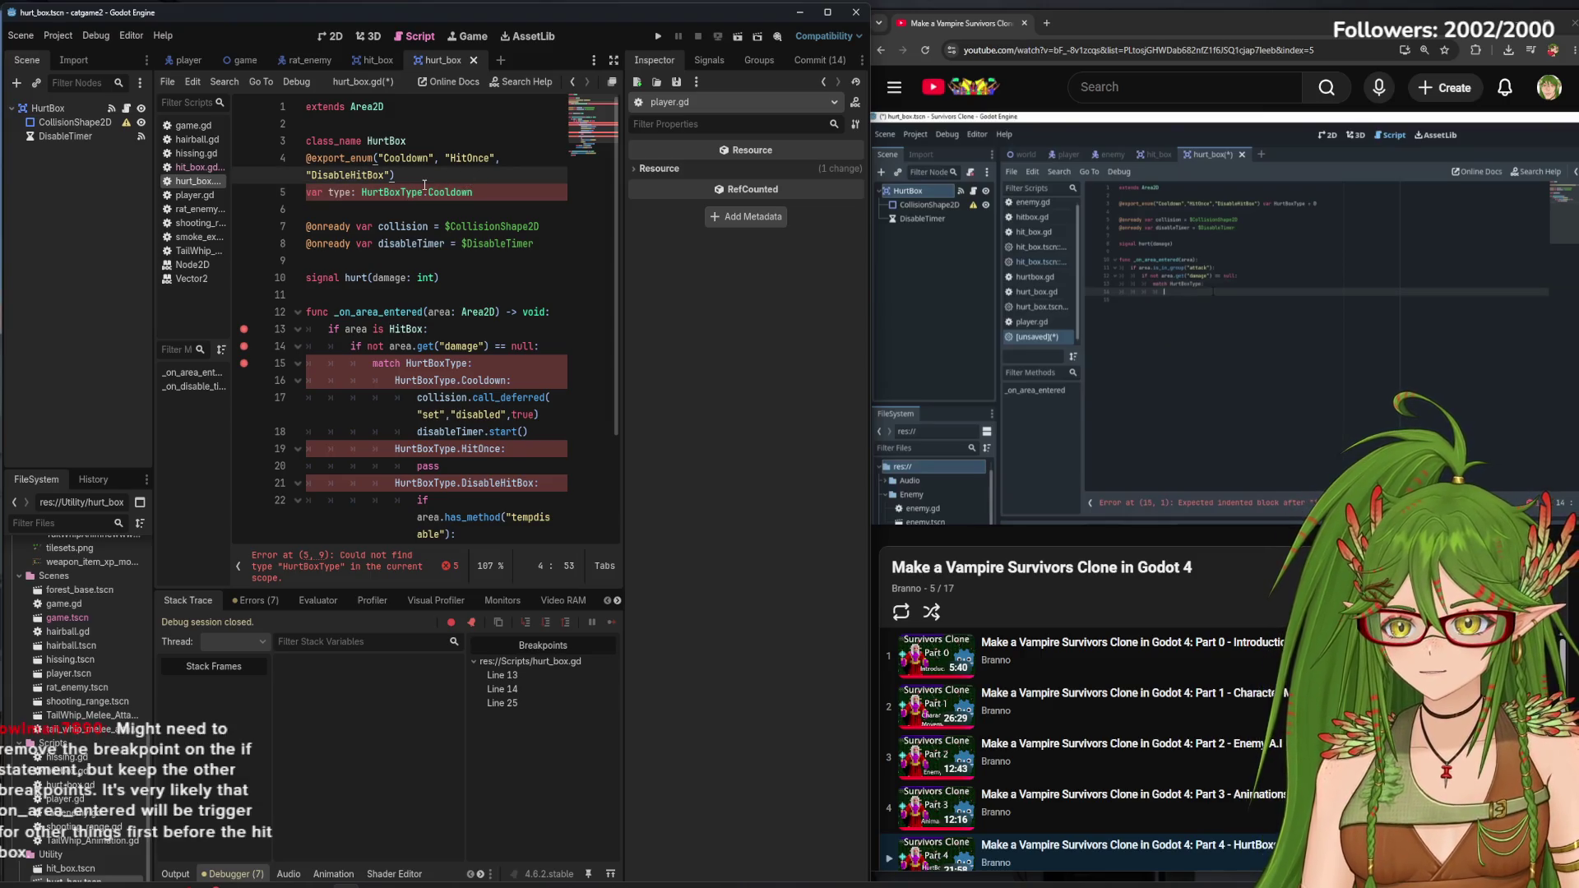
Remove the breakpoints on lines 13–15, leaving only the line 25 breakpoint
mouse_move(463, 314)
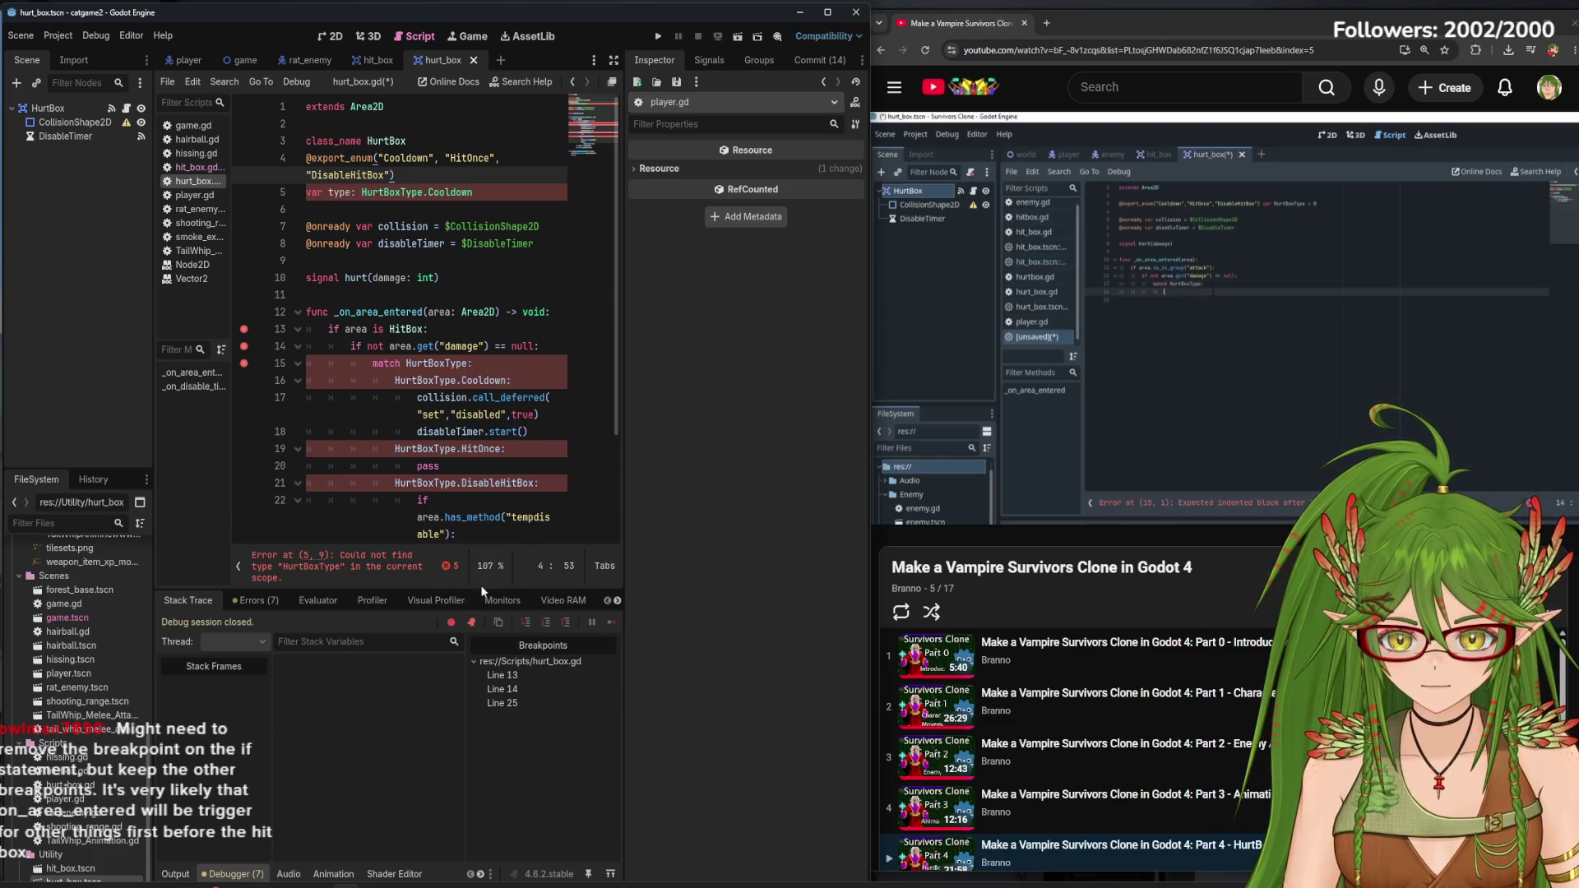
click(243, 363)
click(244, 347)
click(243, 329)
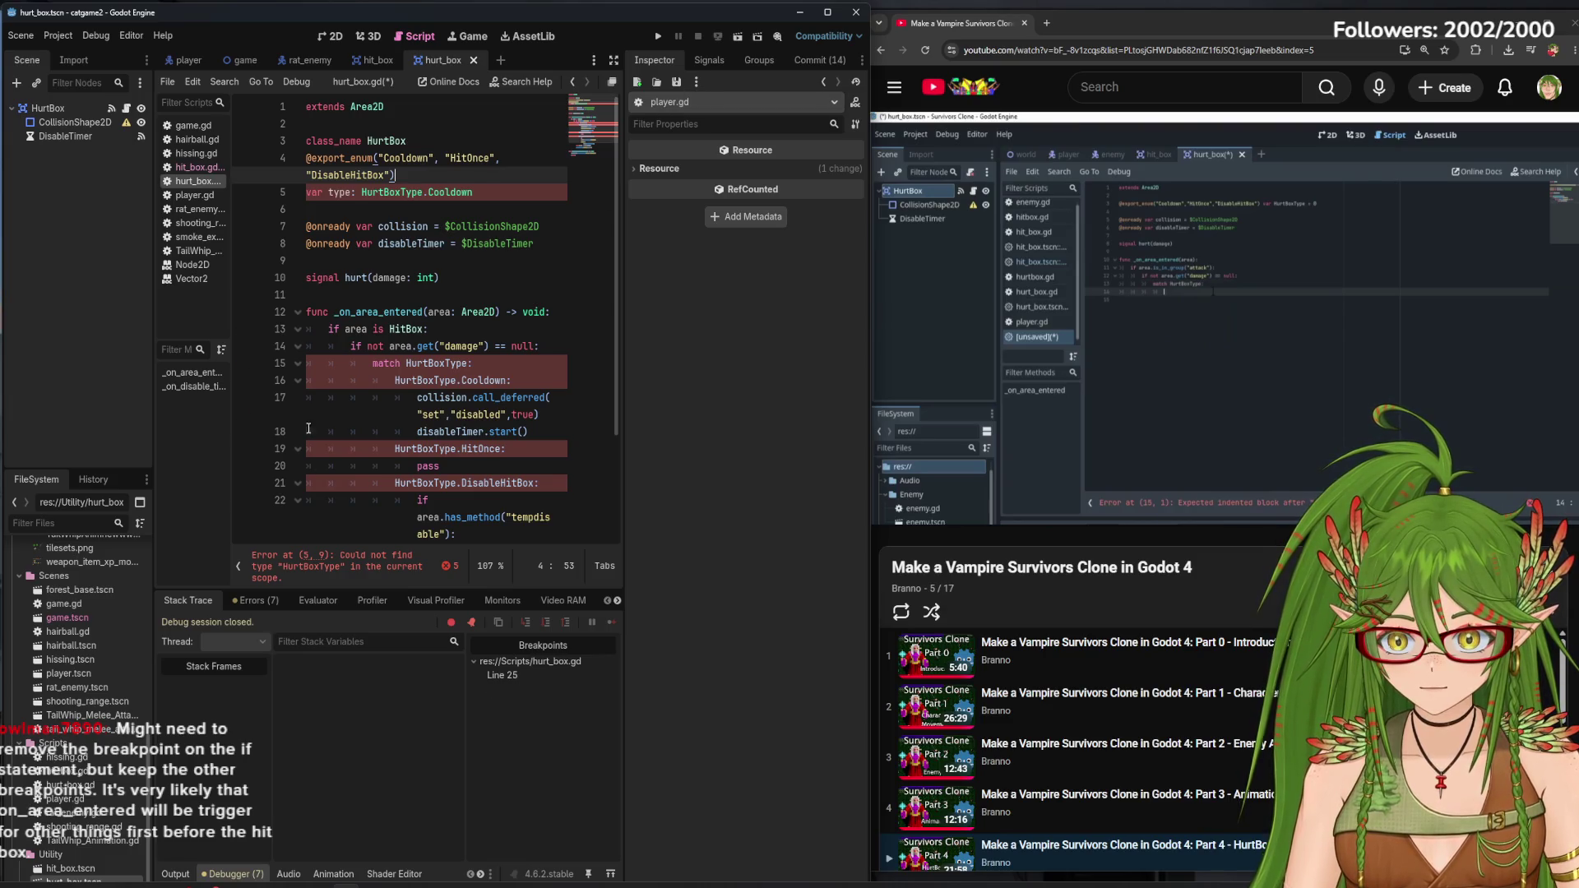
scroll(312, 427, down, 3)
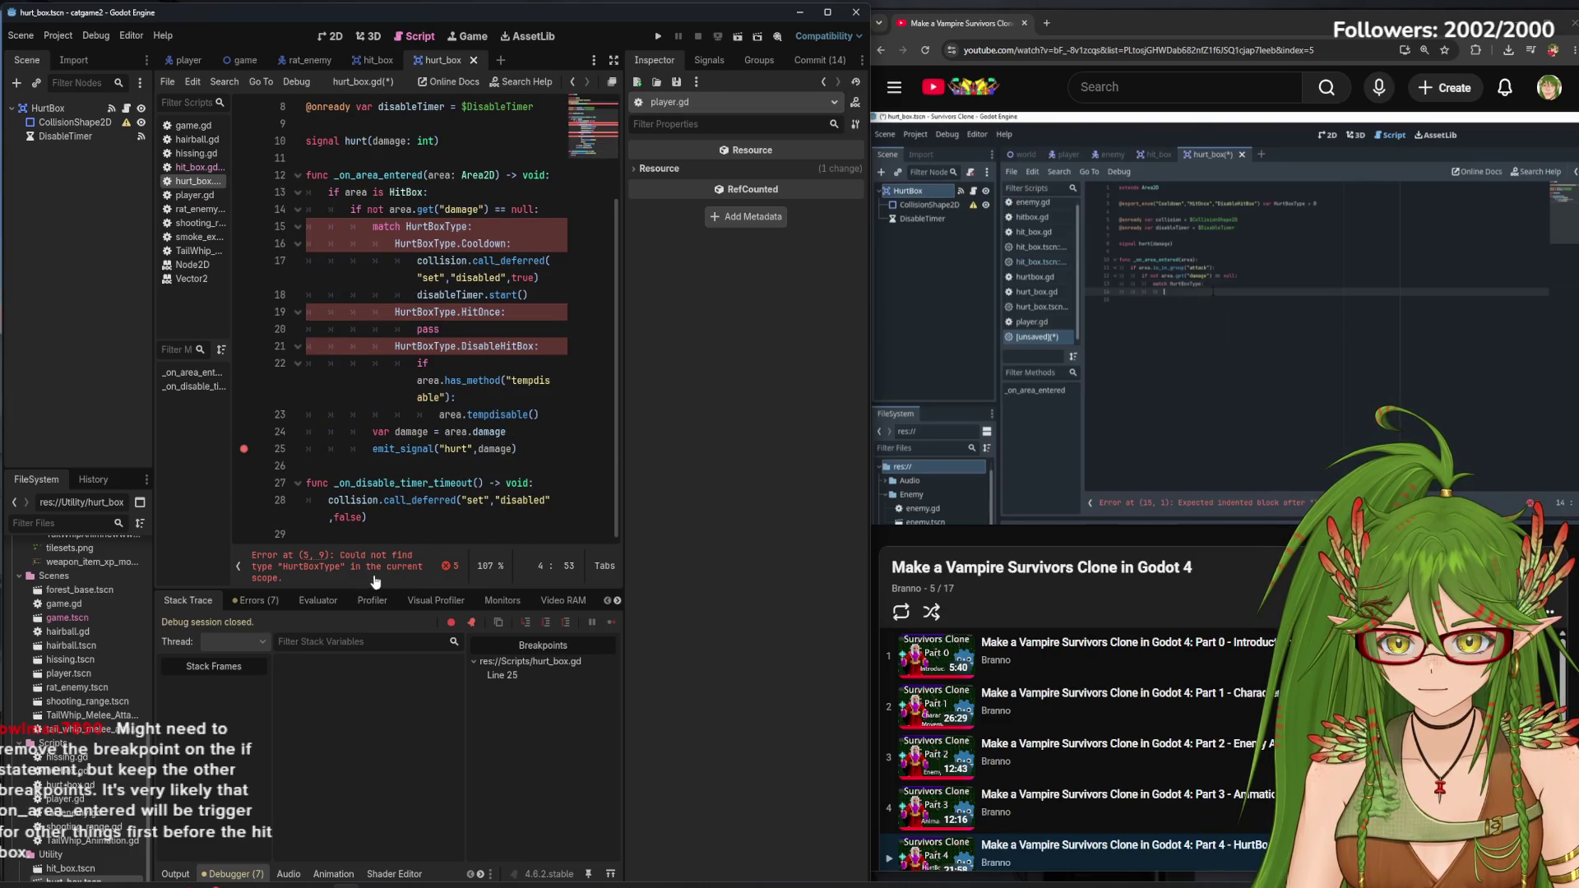
mouse_move(470, 497)
scroll(470, 496, up, 3)
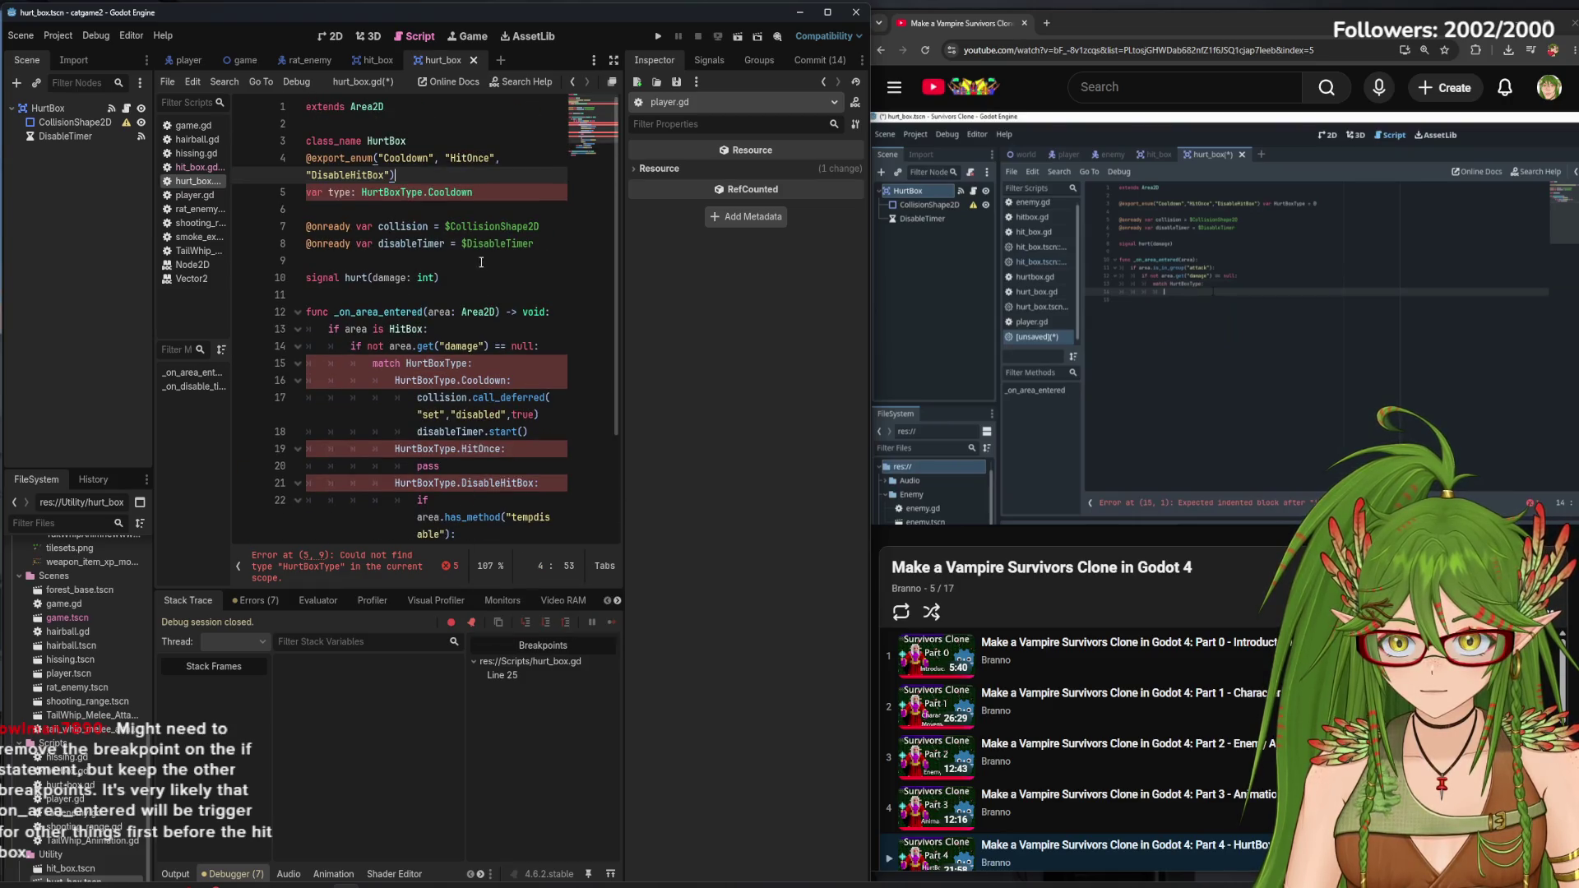
click(363, 198)
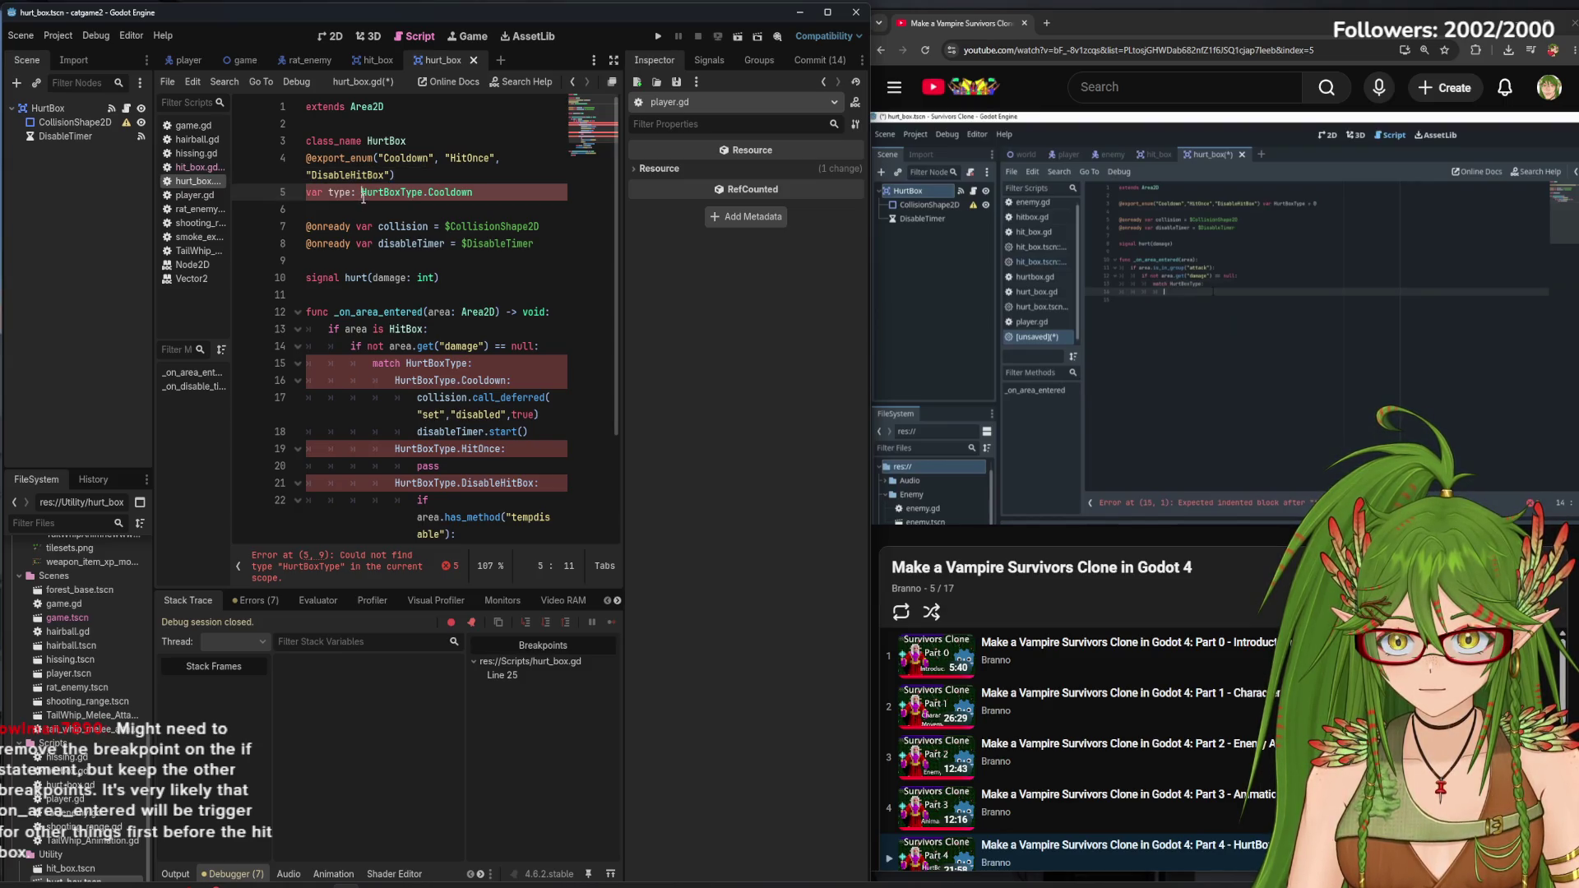